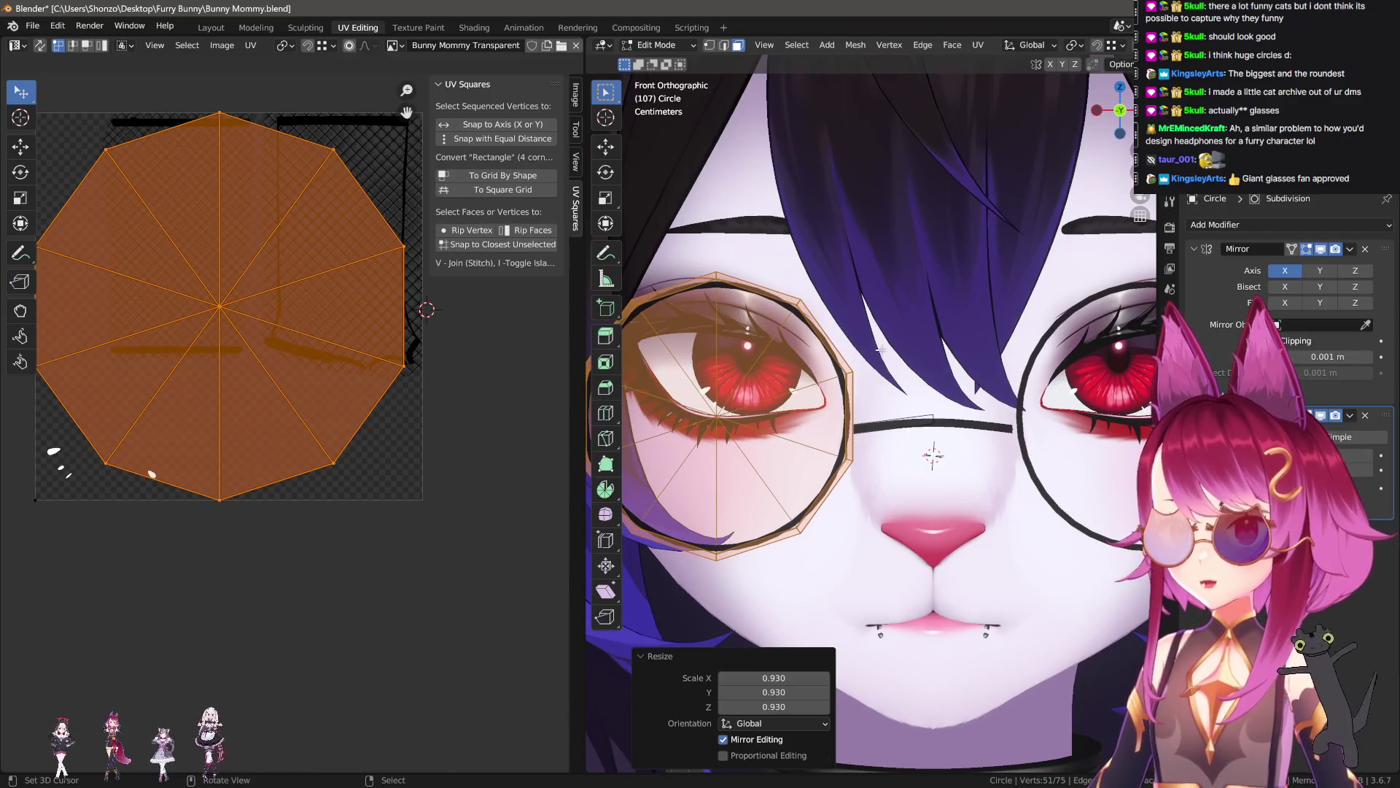
- Frame the view on the glasses circle and clear its selection
key(KP_Decimal)
scroll(919, 396, up, 1)
key(alt+a)
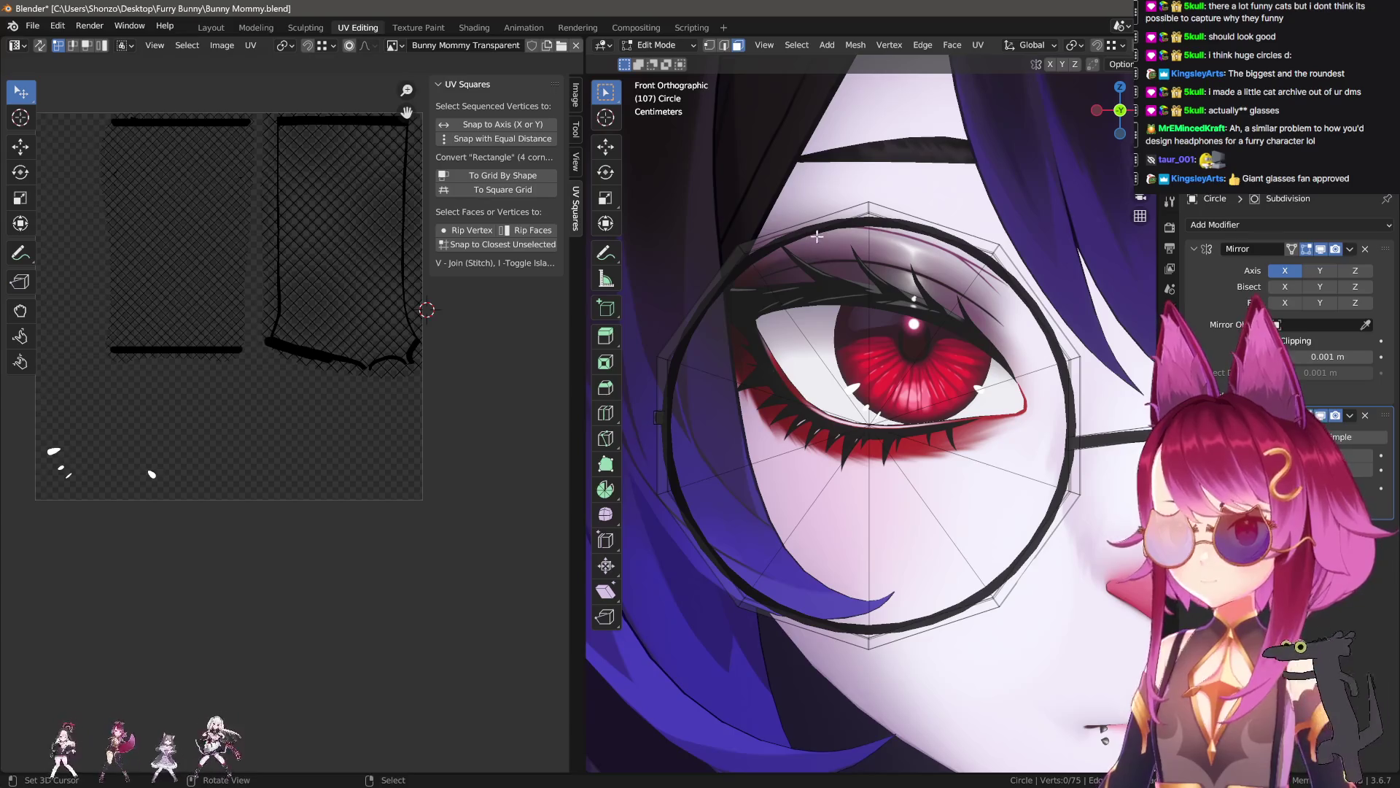
scroll(817, 236, down, 2)
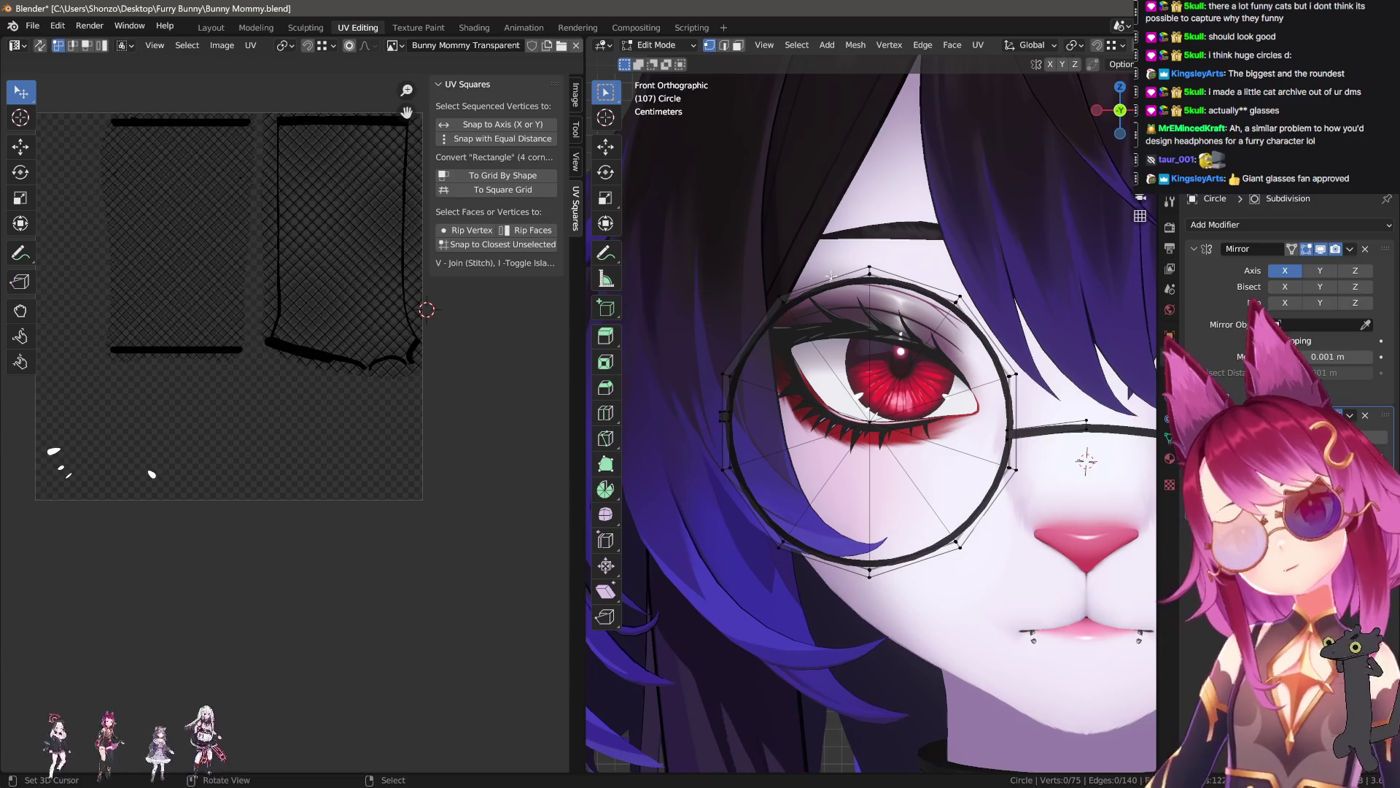
scroll(816, 428, up, 1)
key(a)
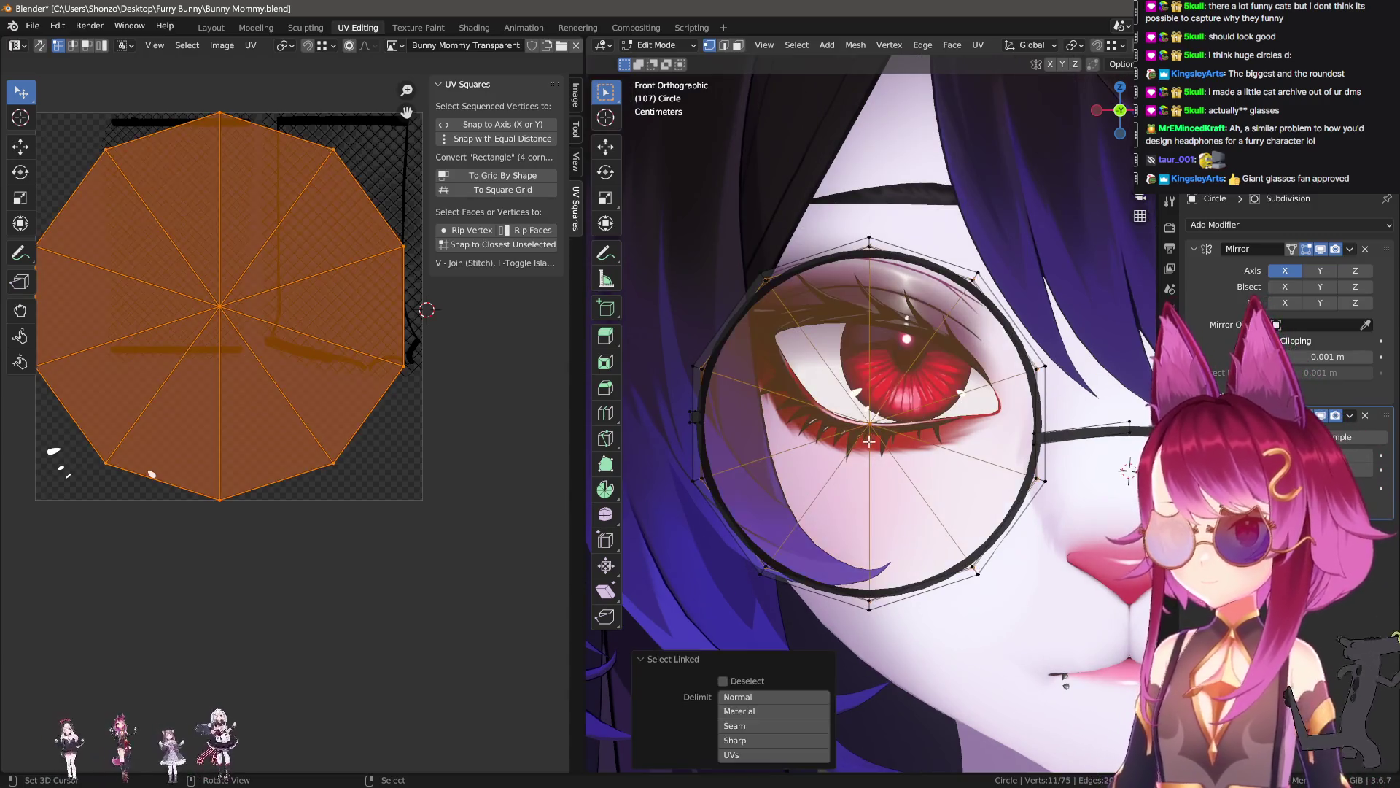
key(alt+a)
- In vertex mode, circle-select the lower left-lens rim vertices in wireframe, then go to Layout
key(ctrl+Tab)
click(774, 530)
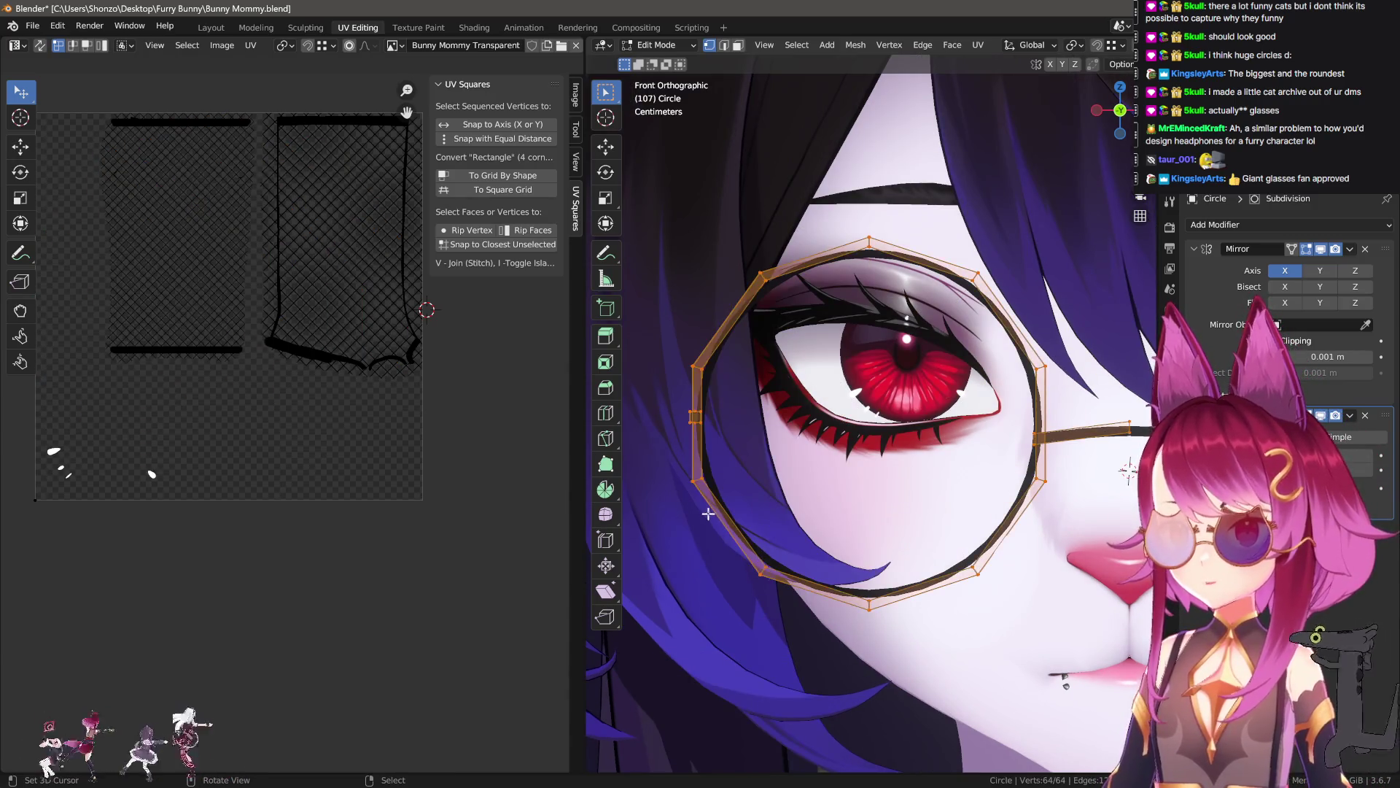
key(c)
drag(729, 569, 958, 602)
right_click(958, 602)
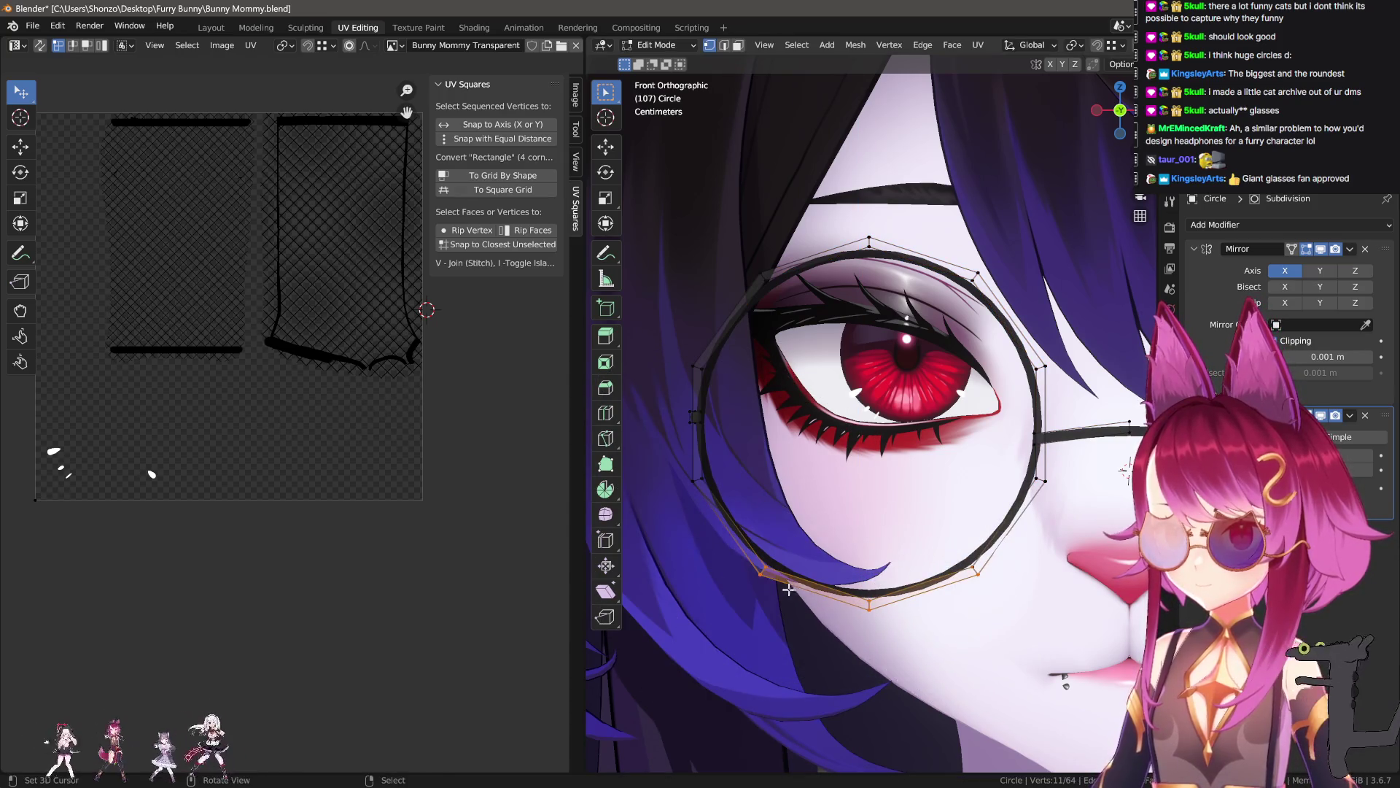
key(z)
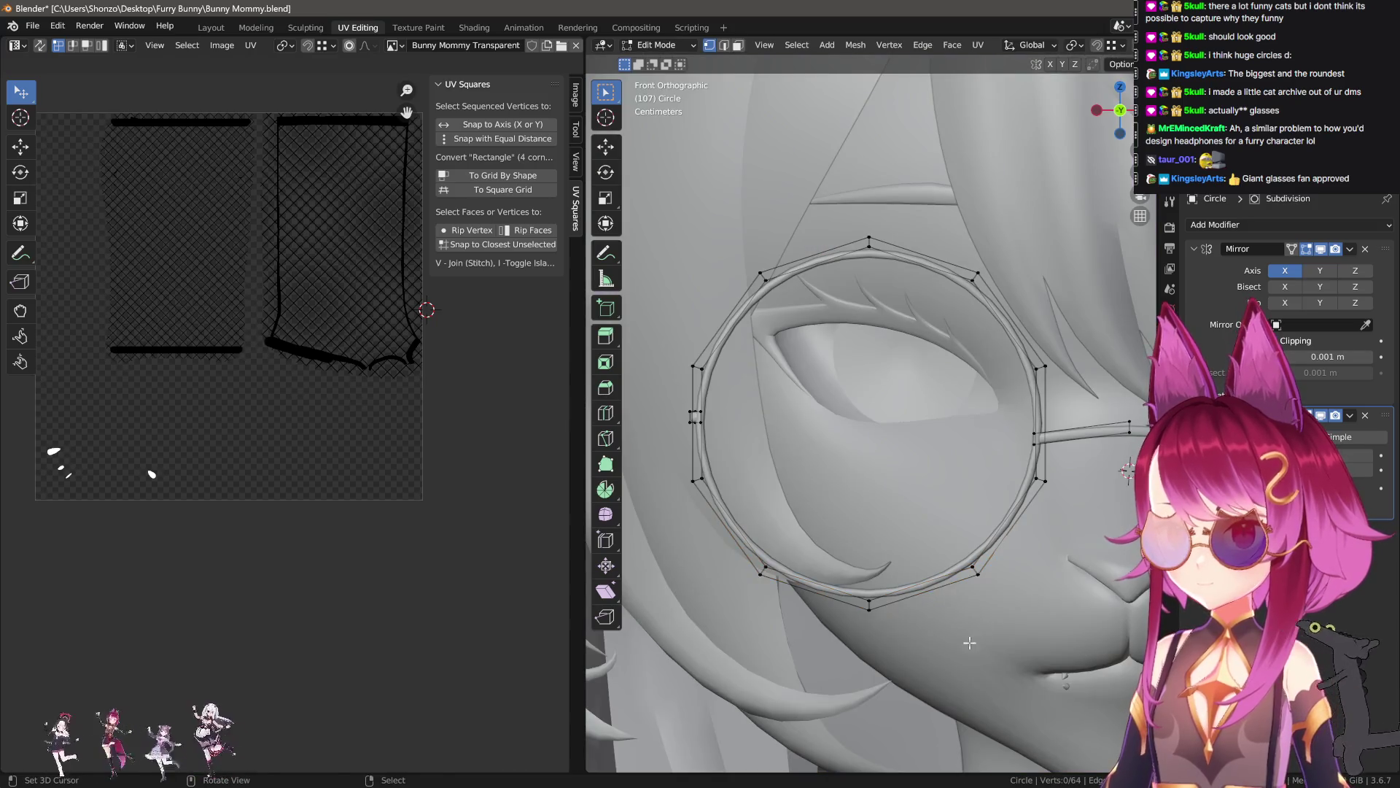
key(shift+z)
key(c)
mouse_move(969, 635)
mouse_down()
mouse_move(907, 645)
mouse_move(1013, 540)
mouse_up()
right_click(1014, 540)
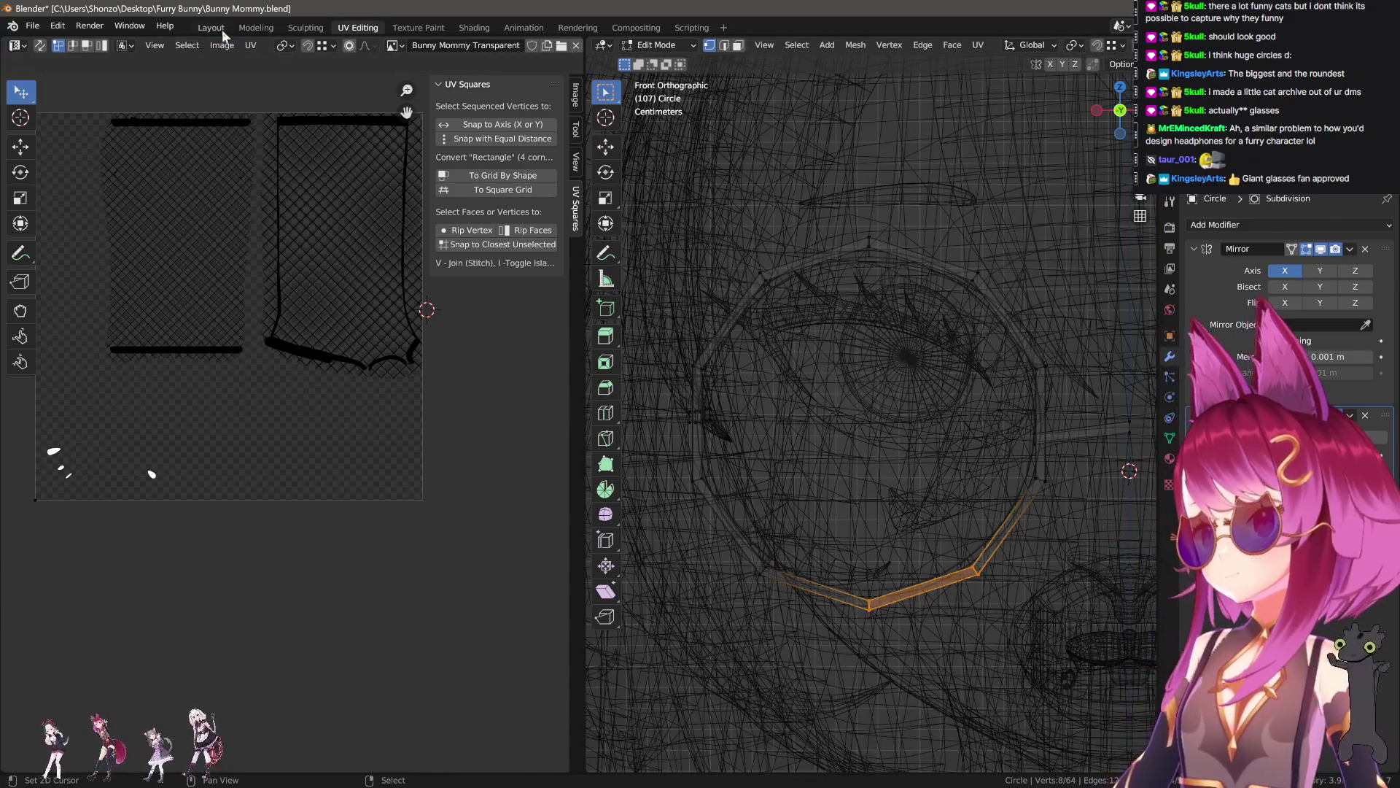
click(223, 31)
- In Edit Mode, add more lower-rim vertices to the selection
key(Tab)
scroll(700, 532, up, 2)
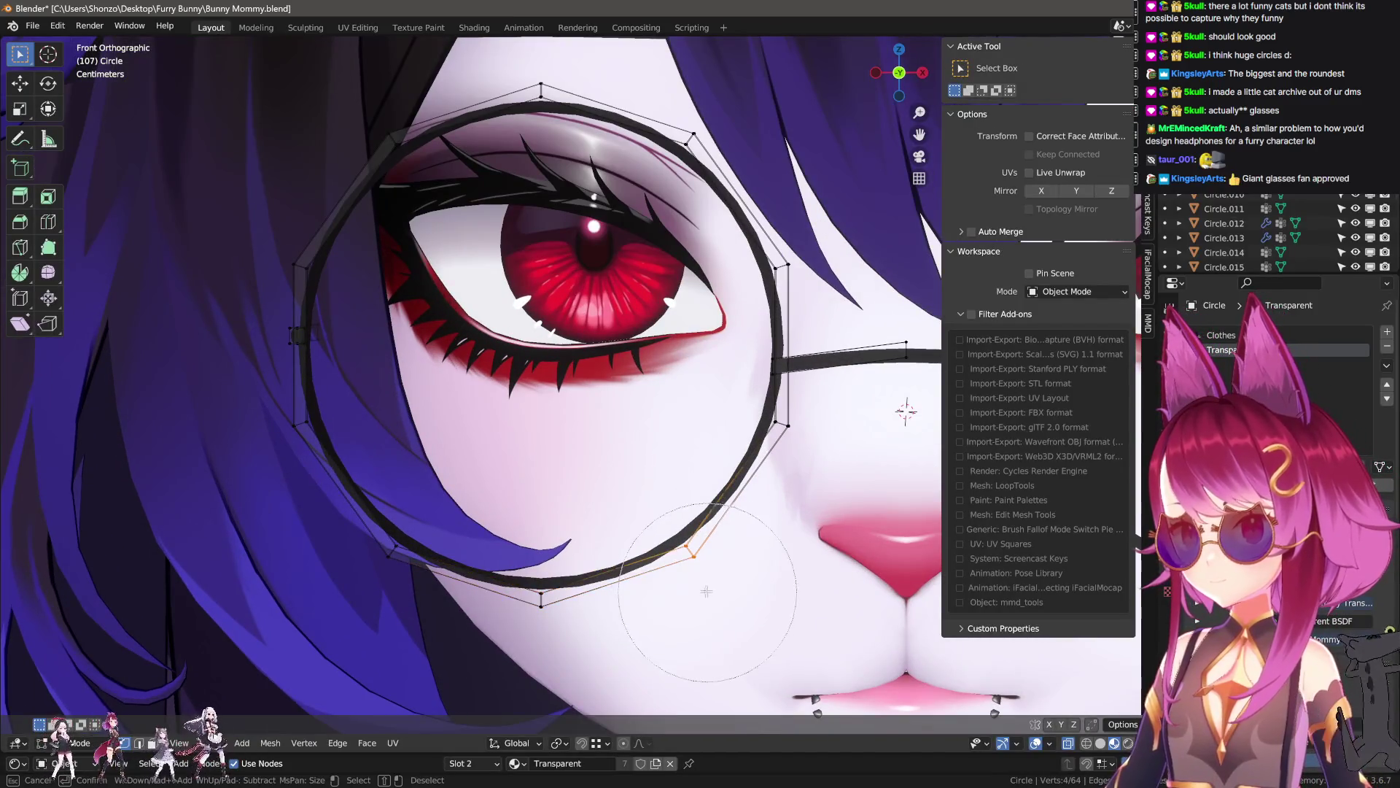
drag(706, 591, 452, 576)
key(Escape)
scroll(589, 192, down, 3)
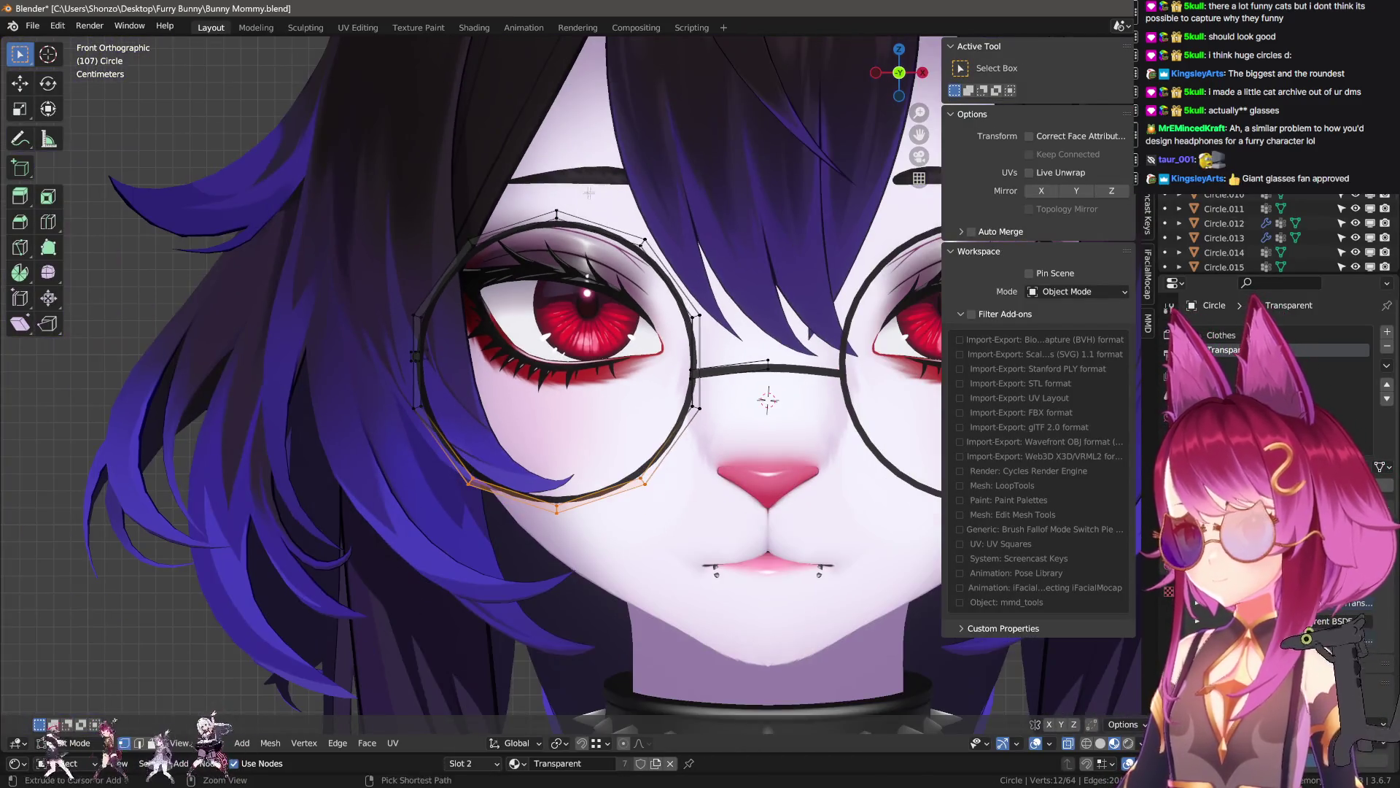
scroll(590, 192, up, 2)
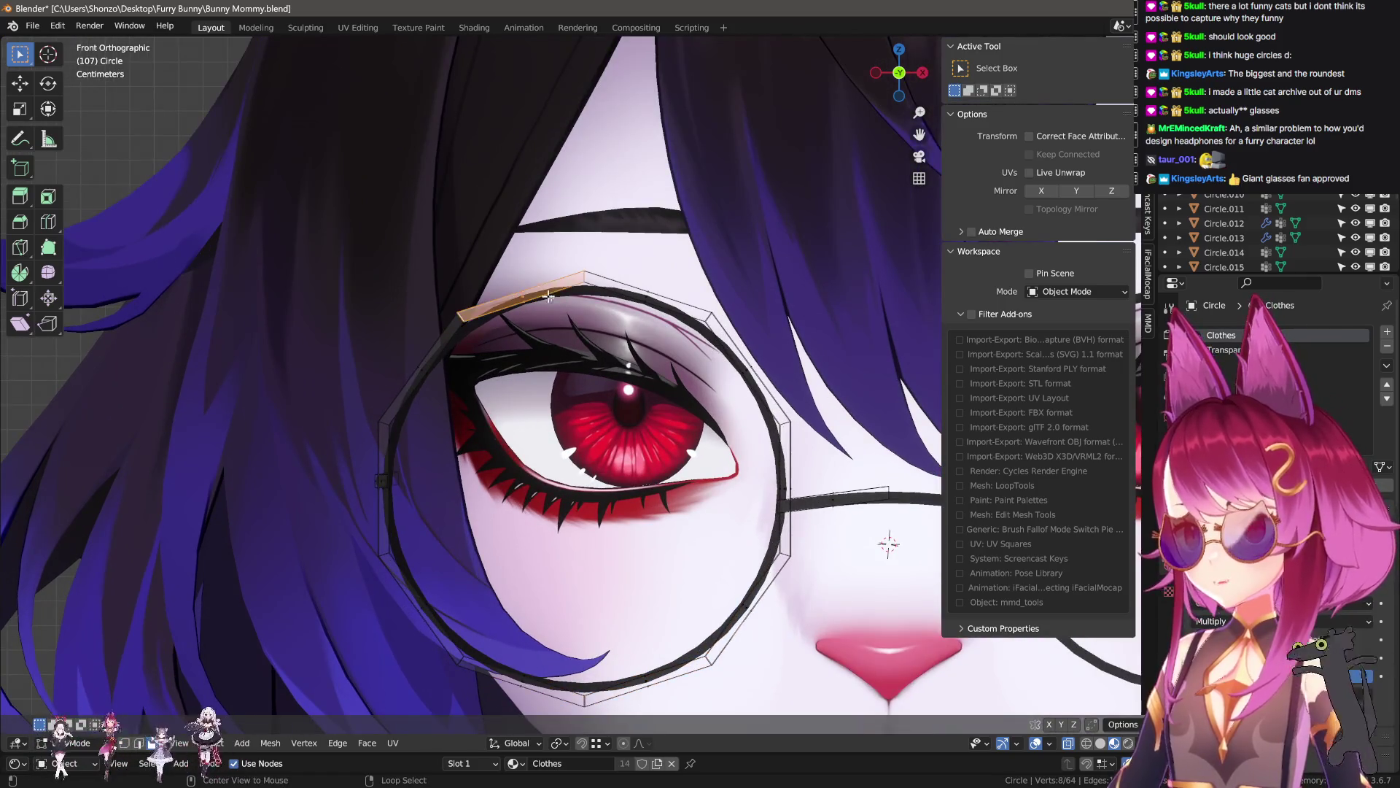
- Extrude the rim edge into a trial brow segment, shrinking and moving it onto the brow line
key(e)
click(532, 245)
key(g)
click(516, 241)
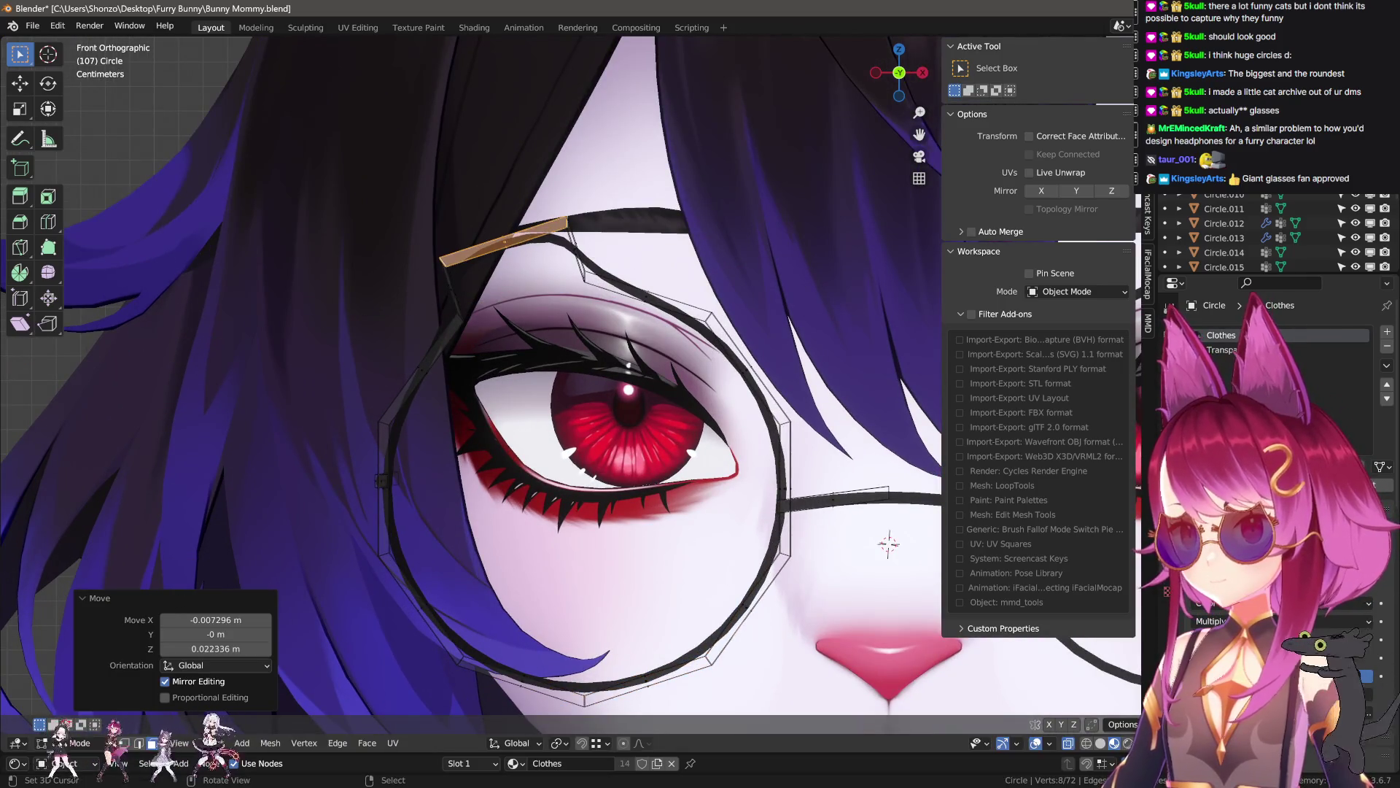
key(s)
click(574, 264)
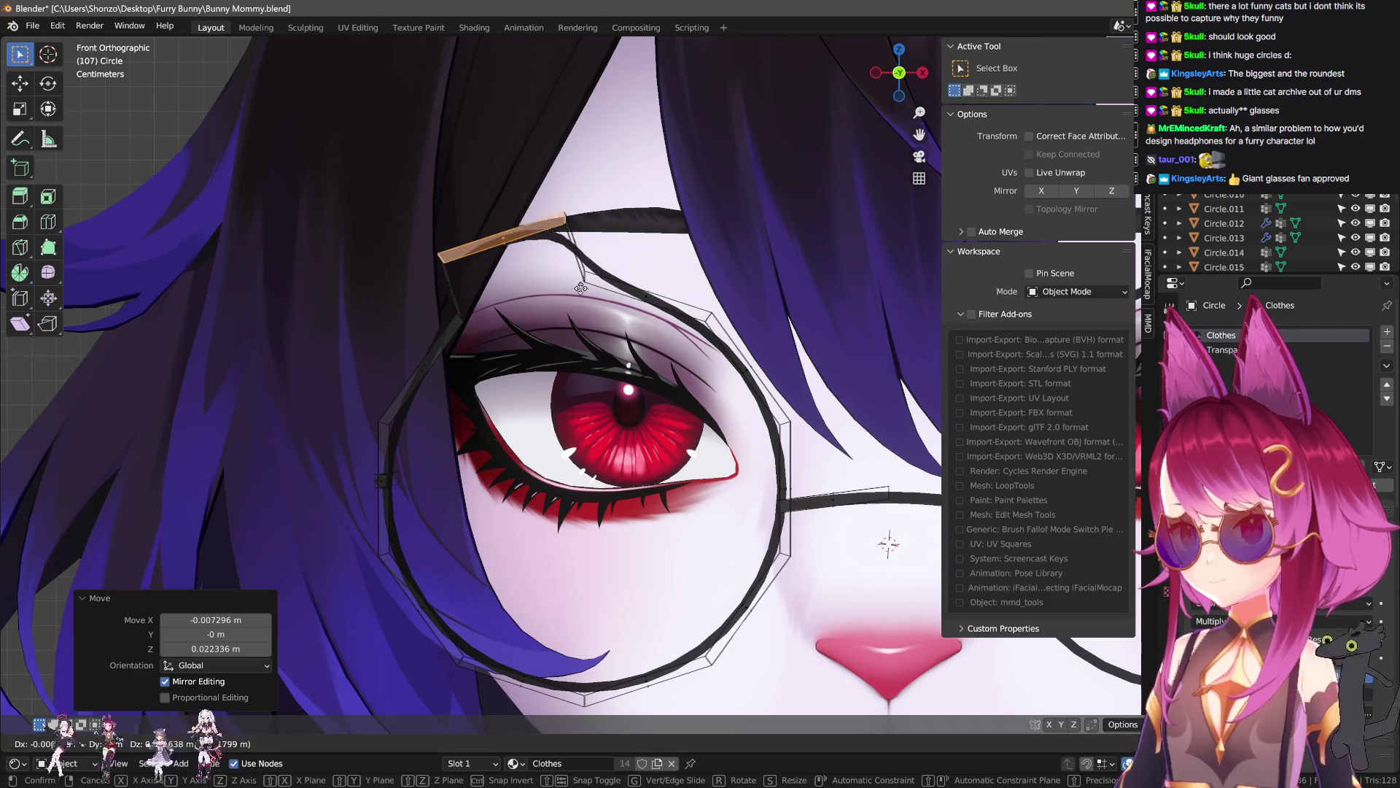
key(g)
click(647, 290)
key(e)
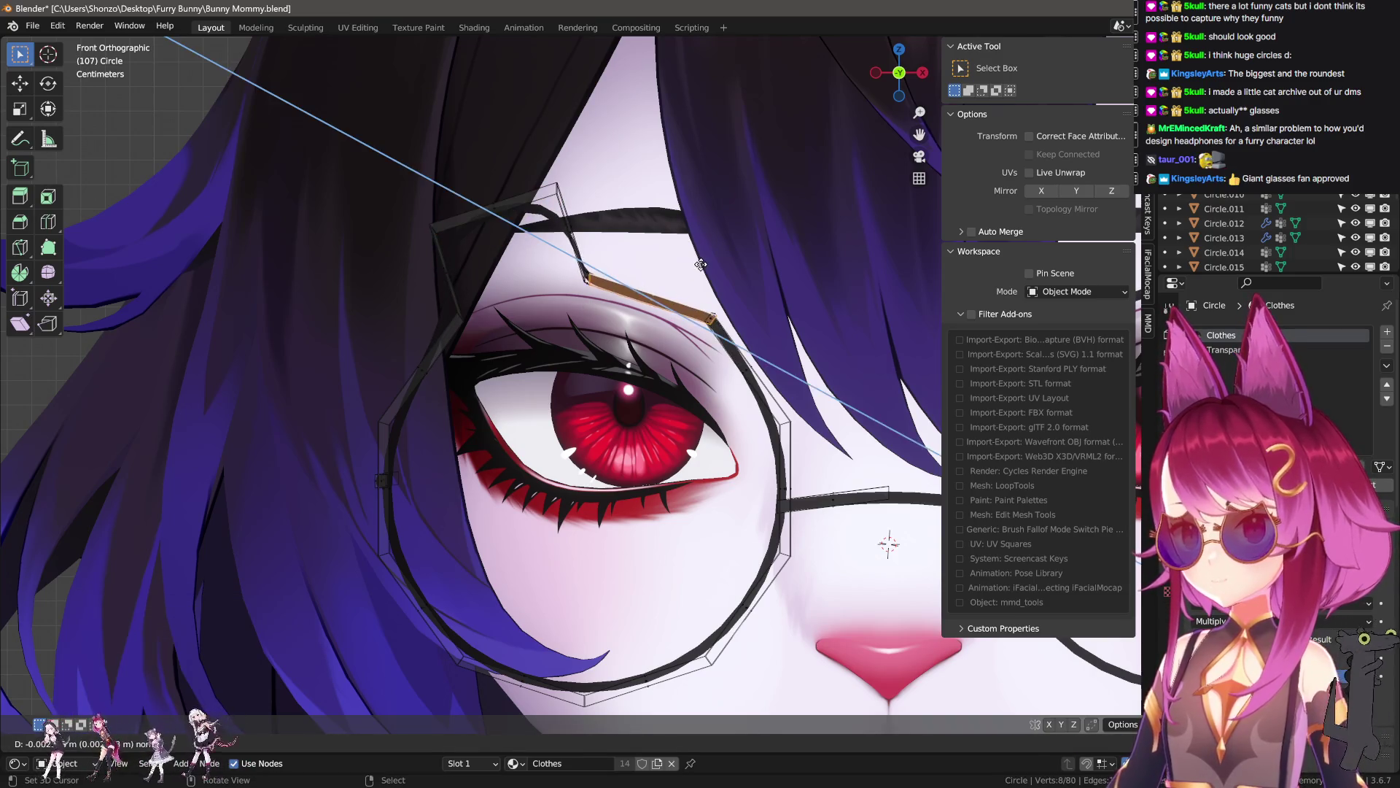
click(707, 232)
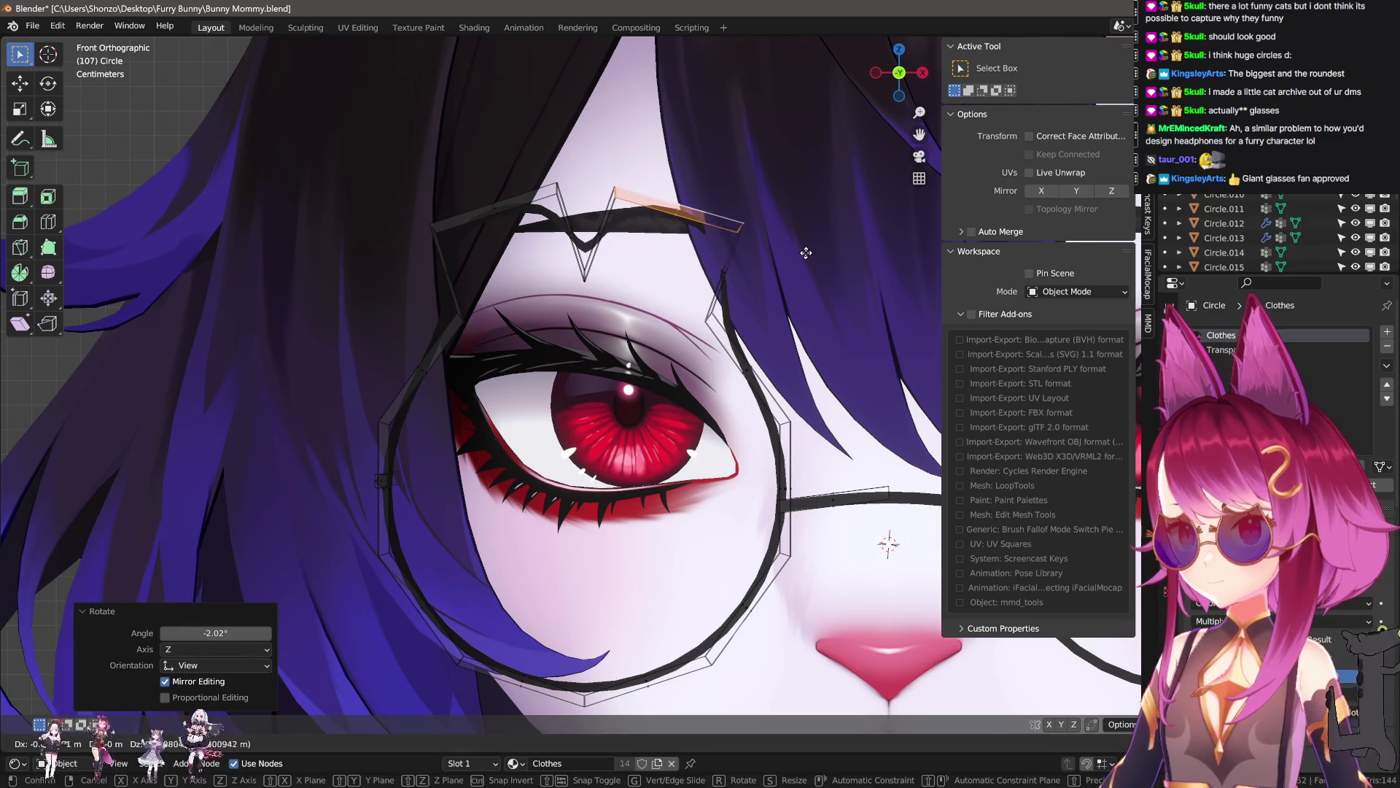
- Review the whole face, then undo the V-shaped trial brow piece
key(Tab)
scroll(768, 302, down, 3)
scroll(729, 454, down, 2)
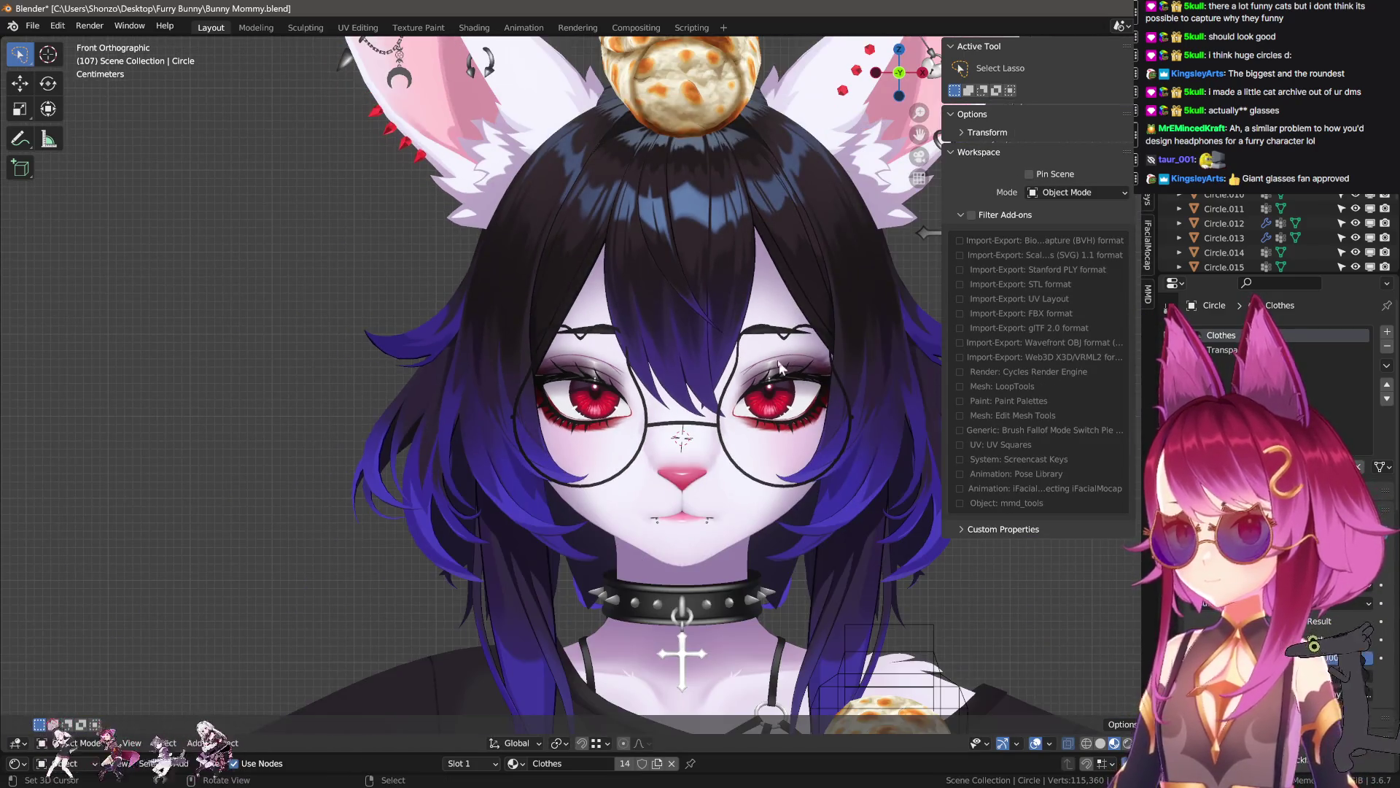
scroll(520, 358, up, 6)
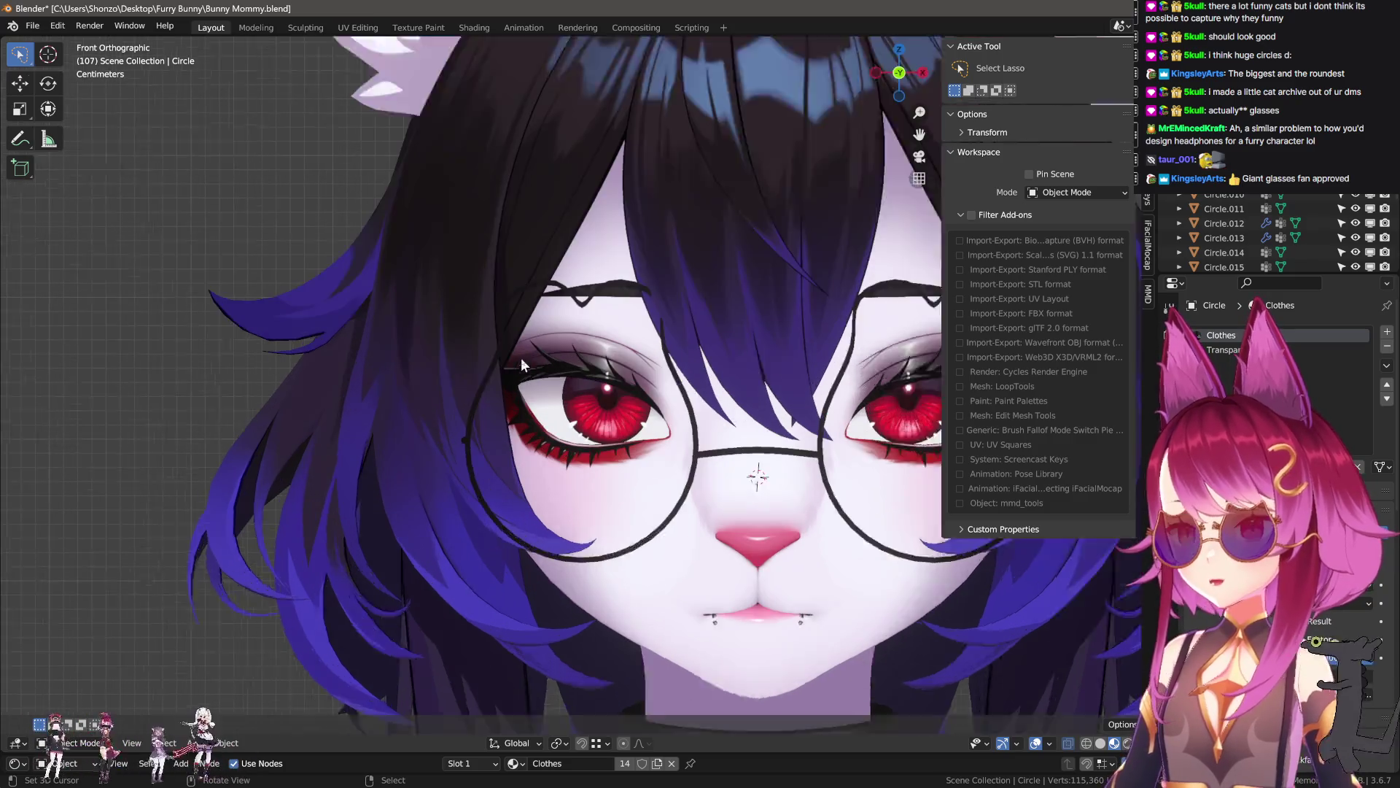
key(Tab)
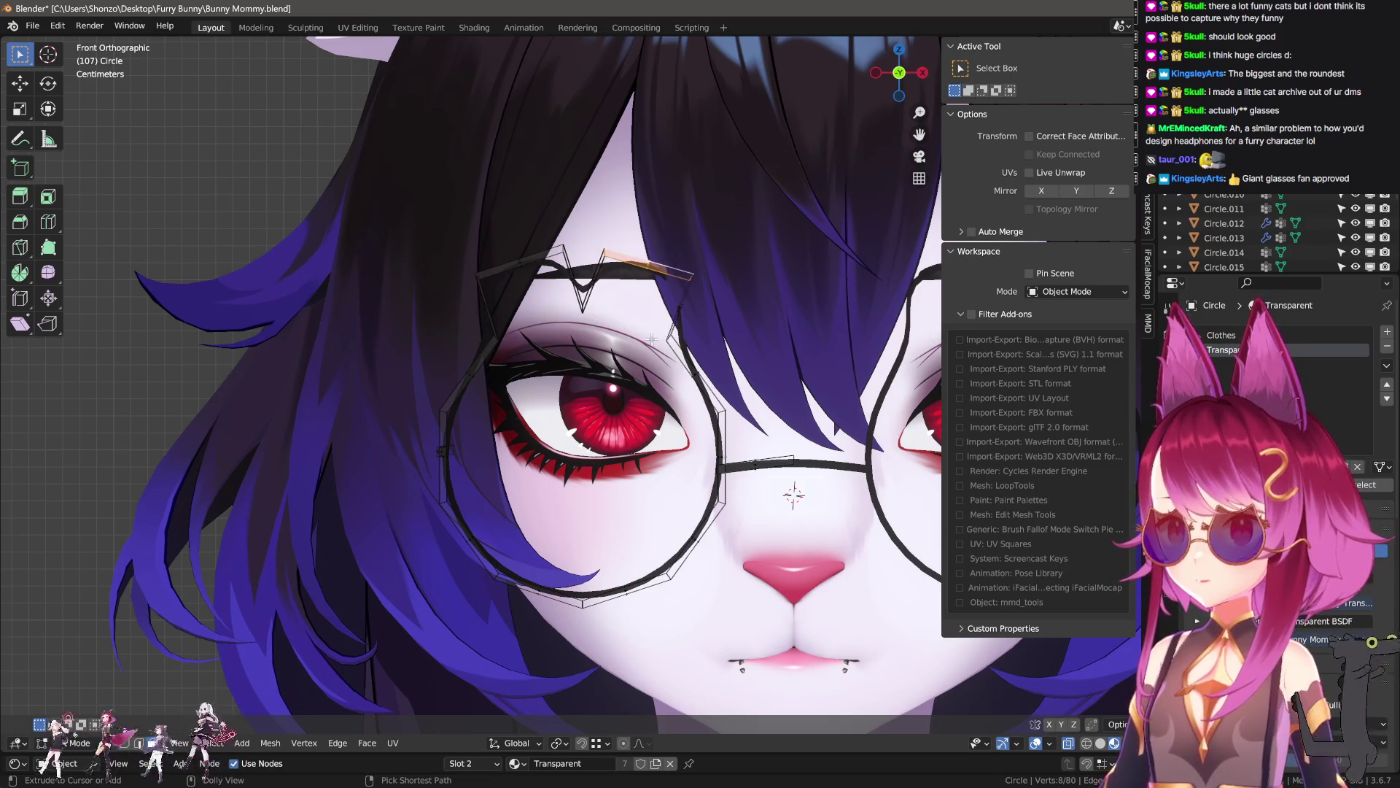
key(l)
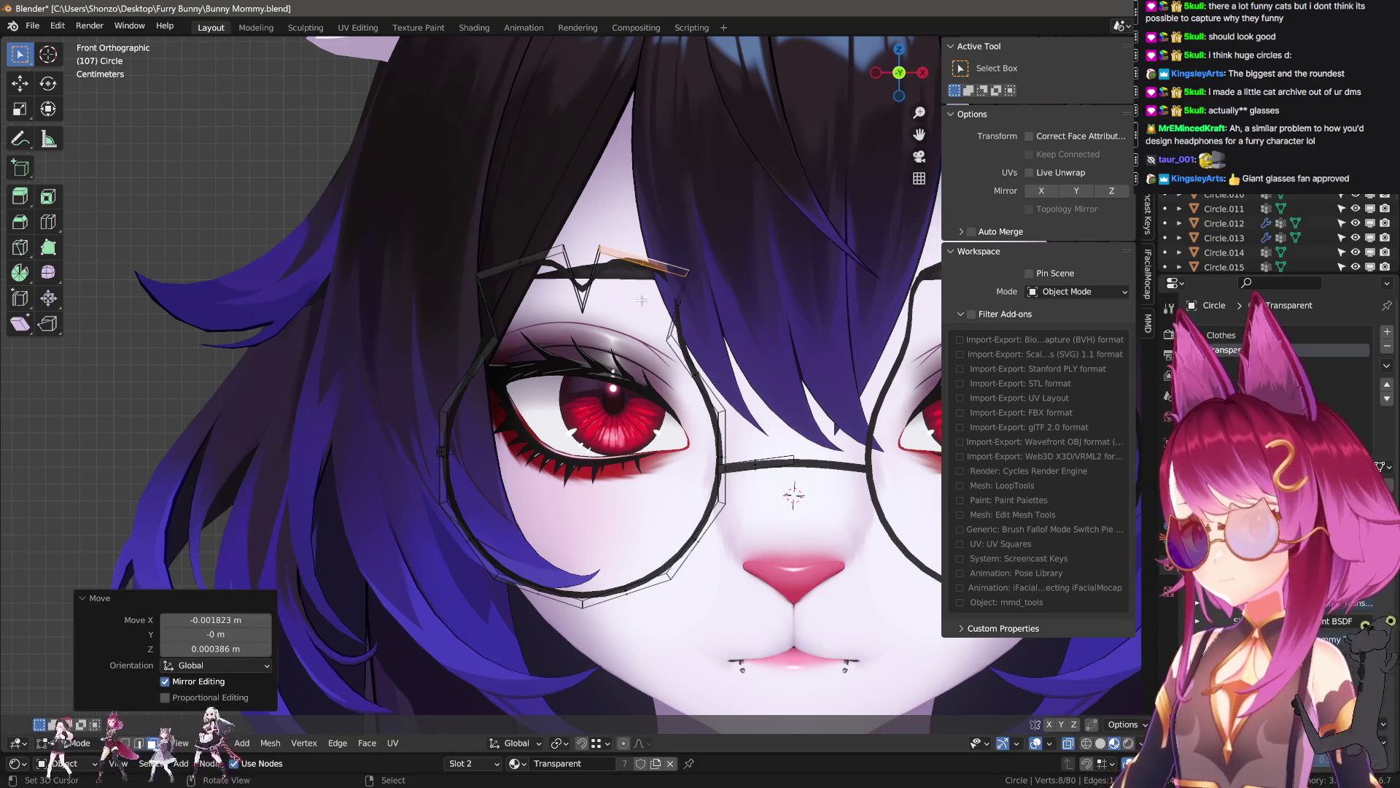
key(g)
key(Escape)
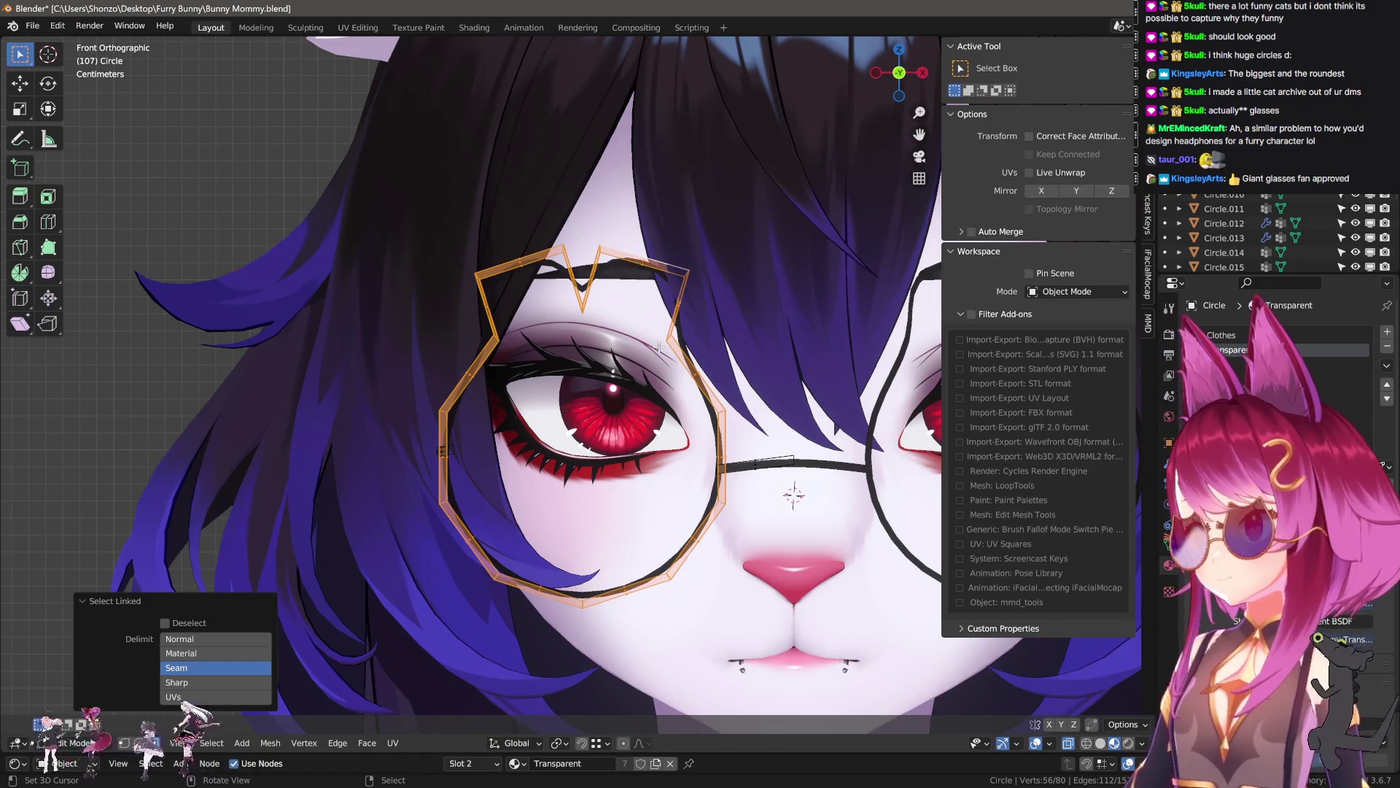
ctrl+click(665, 341)
key(ctrl+z)
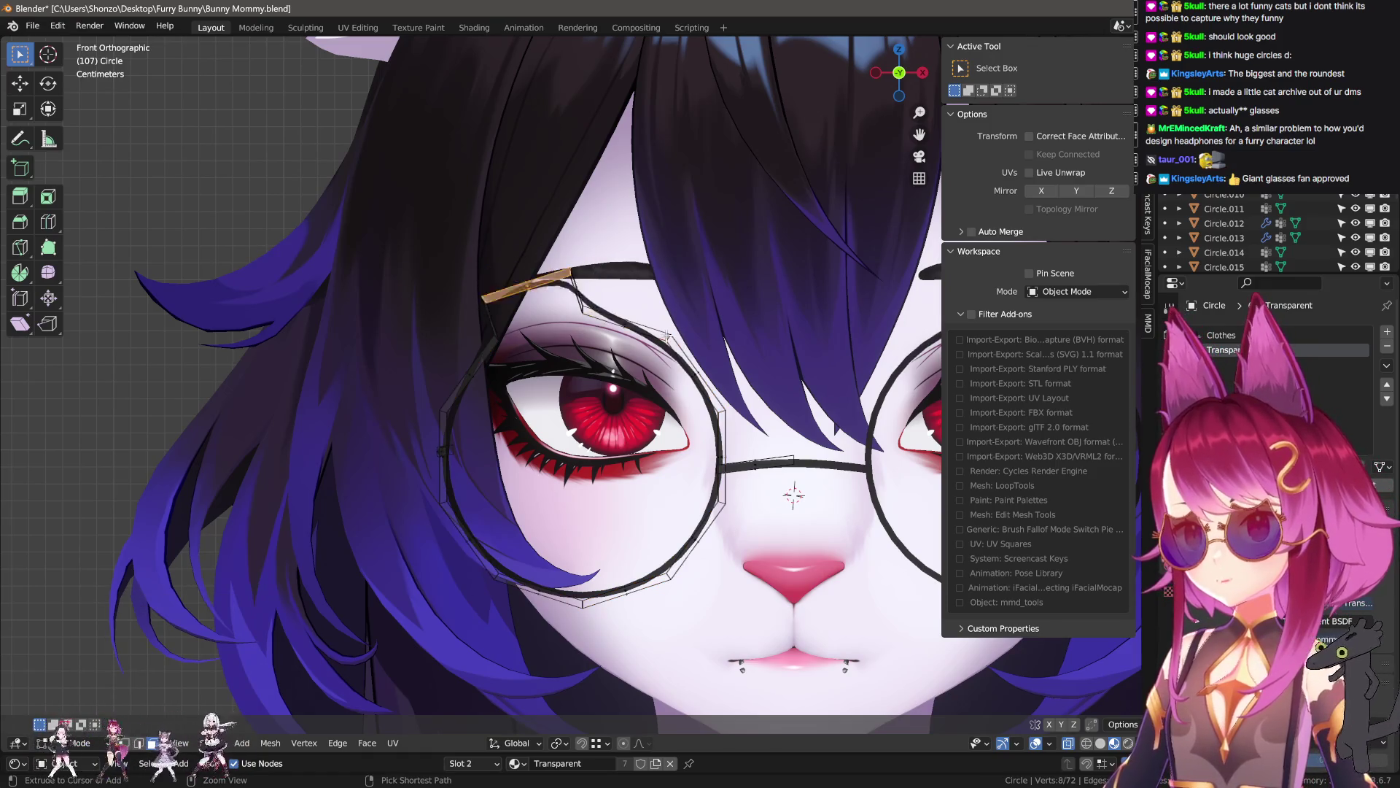
- Select the whole left rim, squash it vertically to 0.82, and raise it along Z
key(l)
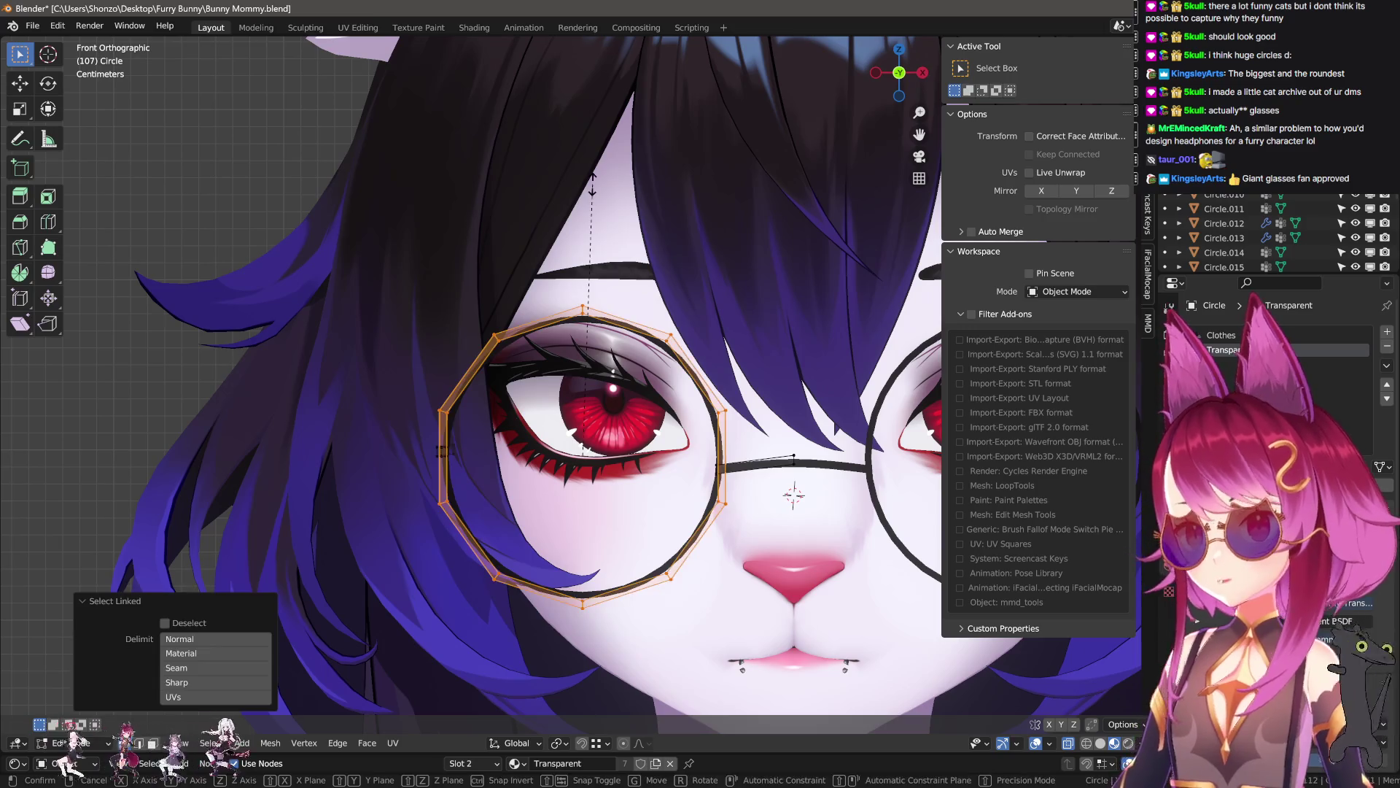
key(z)
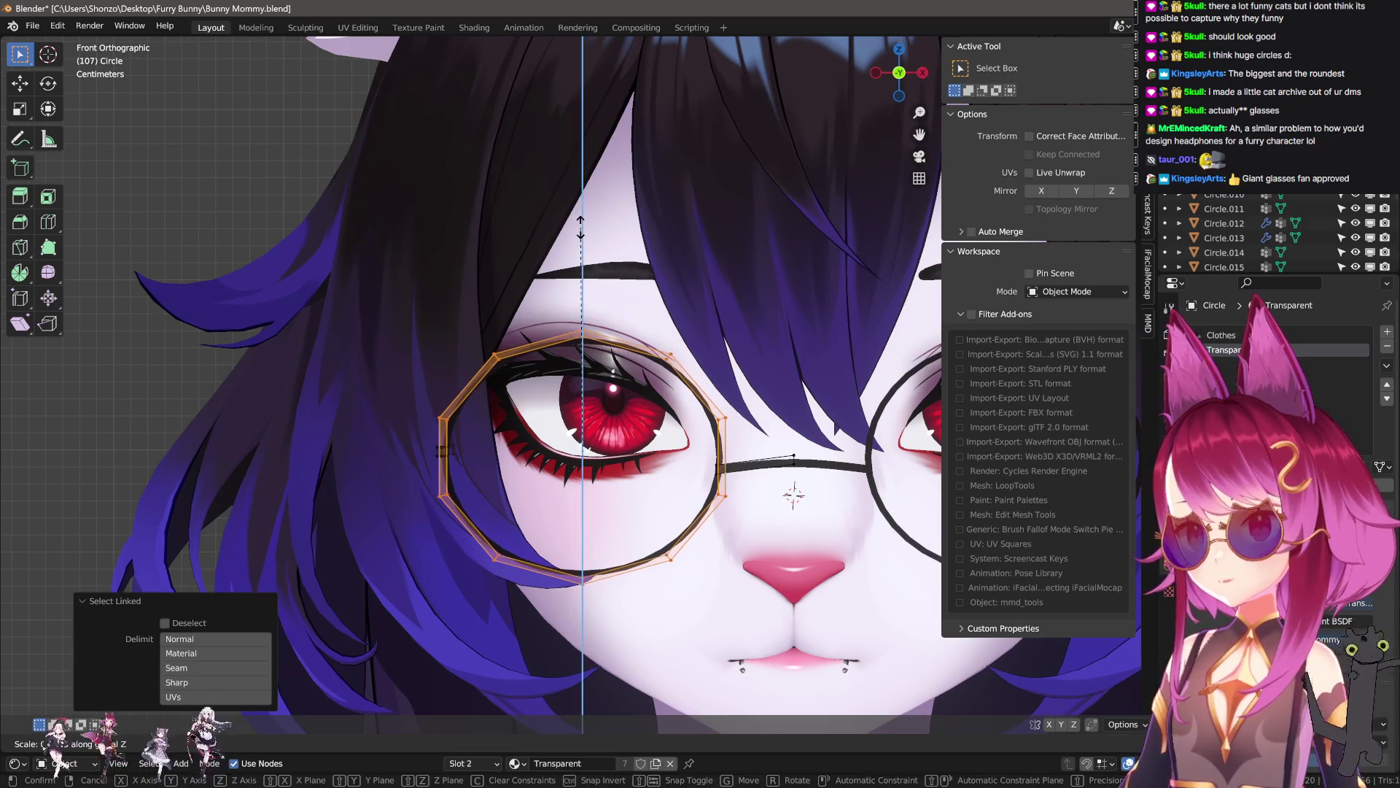
click(581, 231)
key(g)
key(z)
click(581, 240)
scroll(581, 241, down, 5)
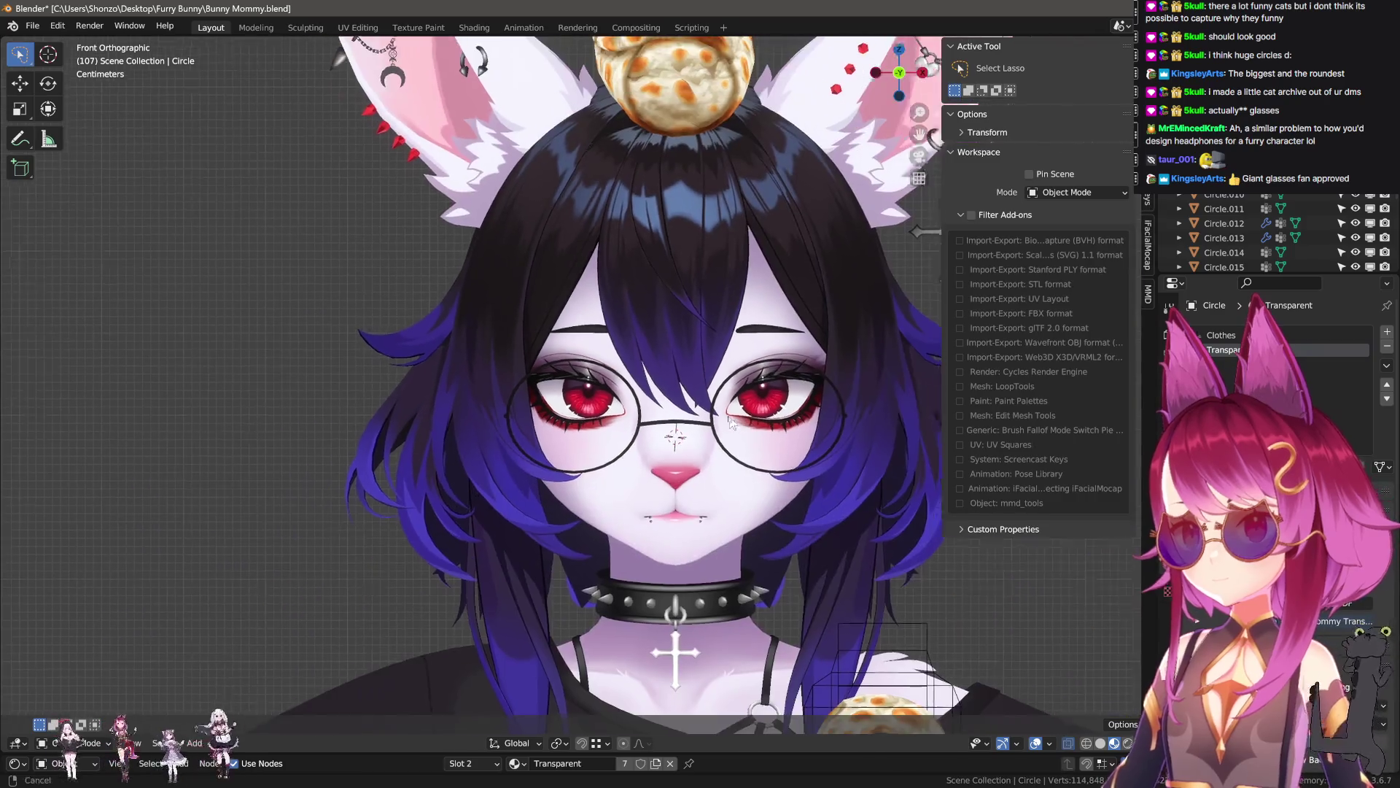
- Scale the left rim vertically along Z once more
scroll(566, 272, up, 5)
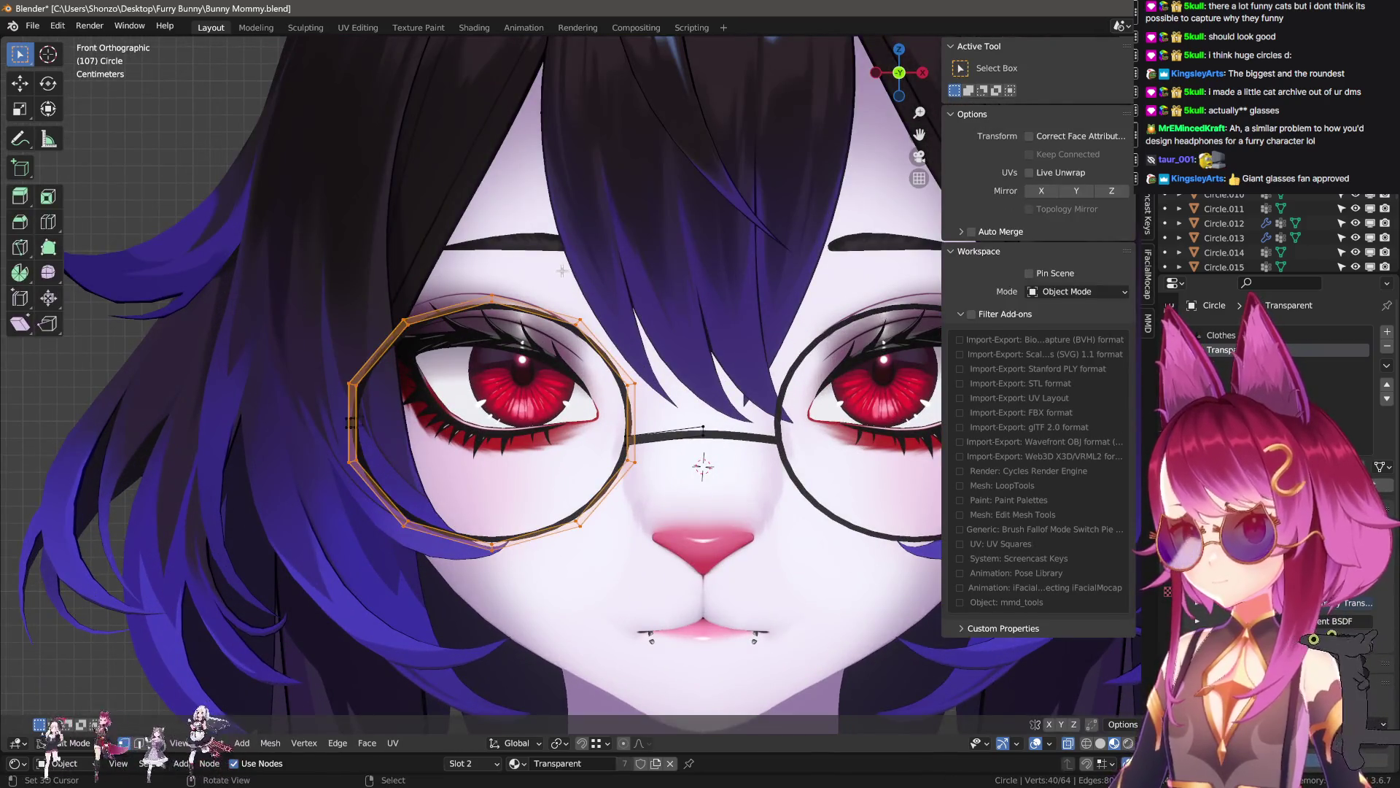
key(s)
key(z)
click(511, 285)
- In edge mode, extrude the rim's short top edge loop twice
key(ctrl+Tab)
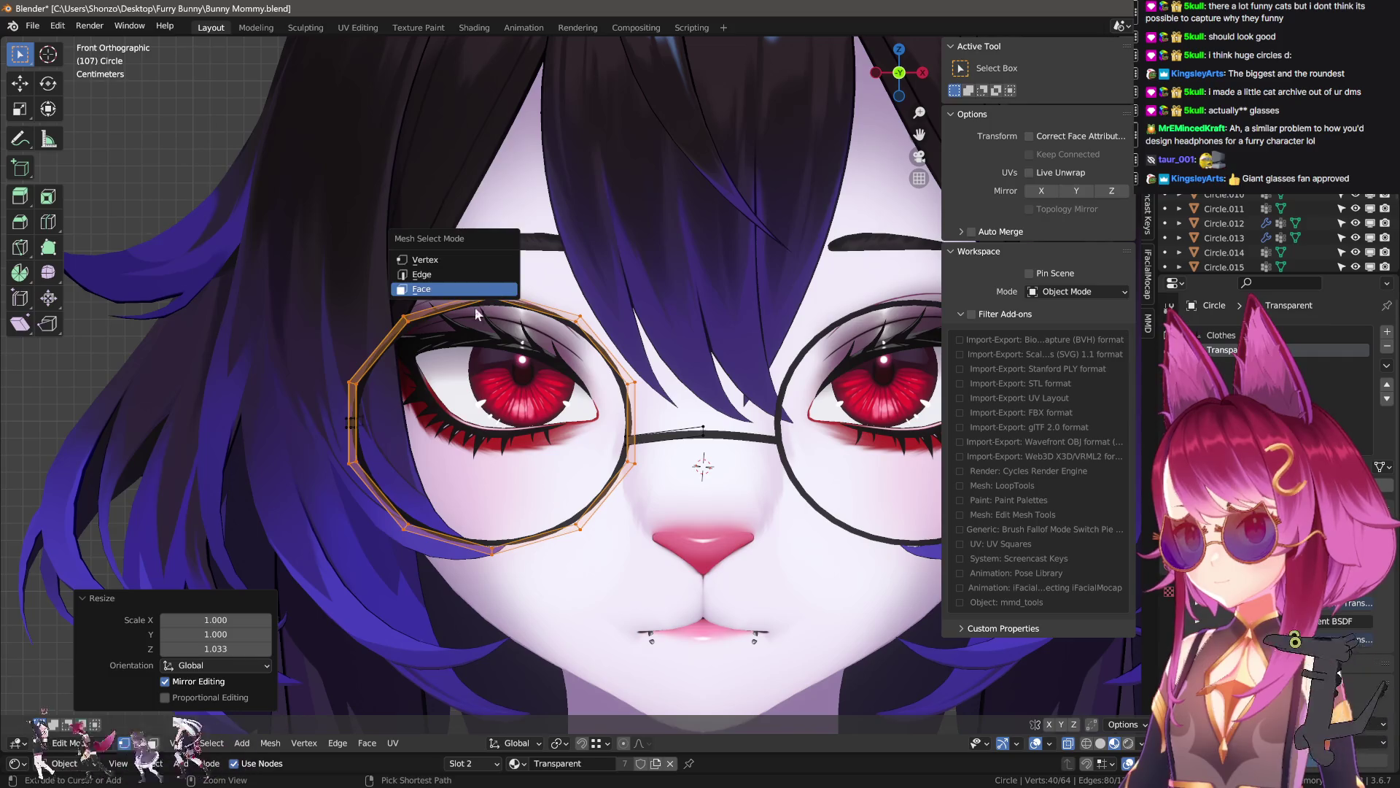
click(467, 293)
alt+click(453, 301)
key(e)
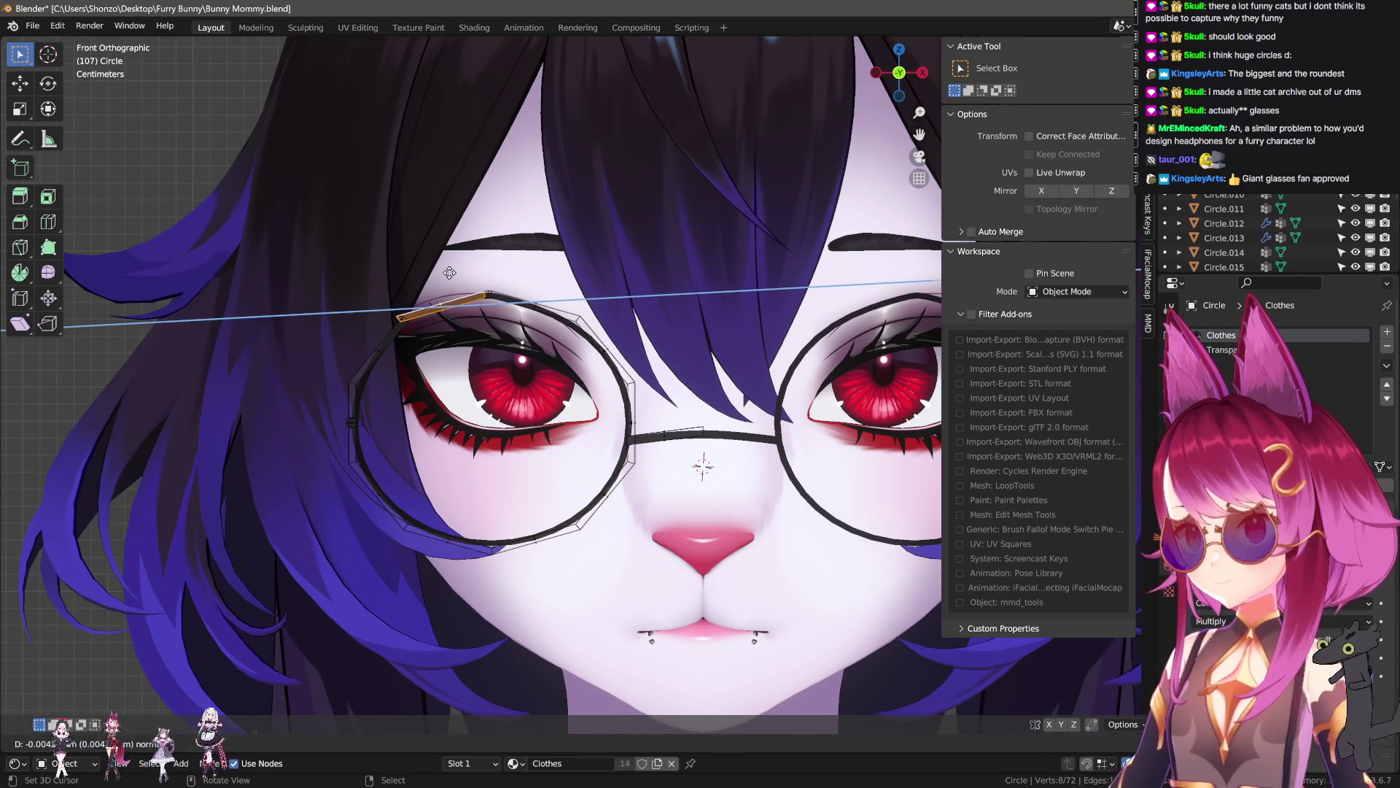
click(547, 299)
key(e)
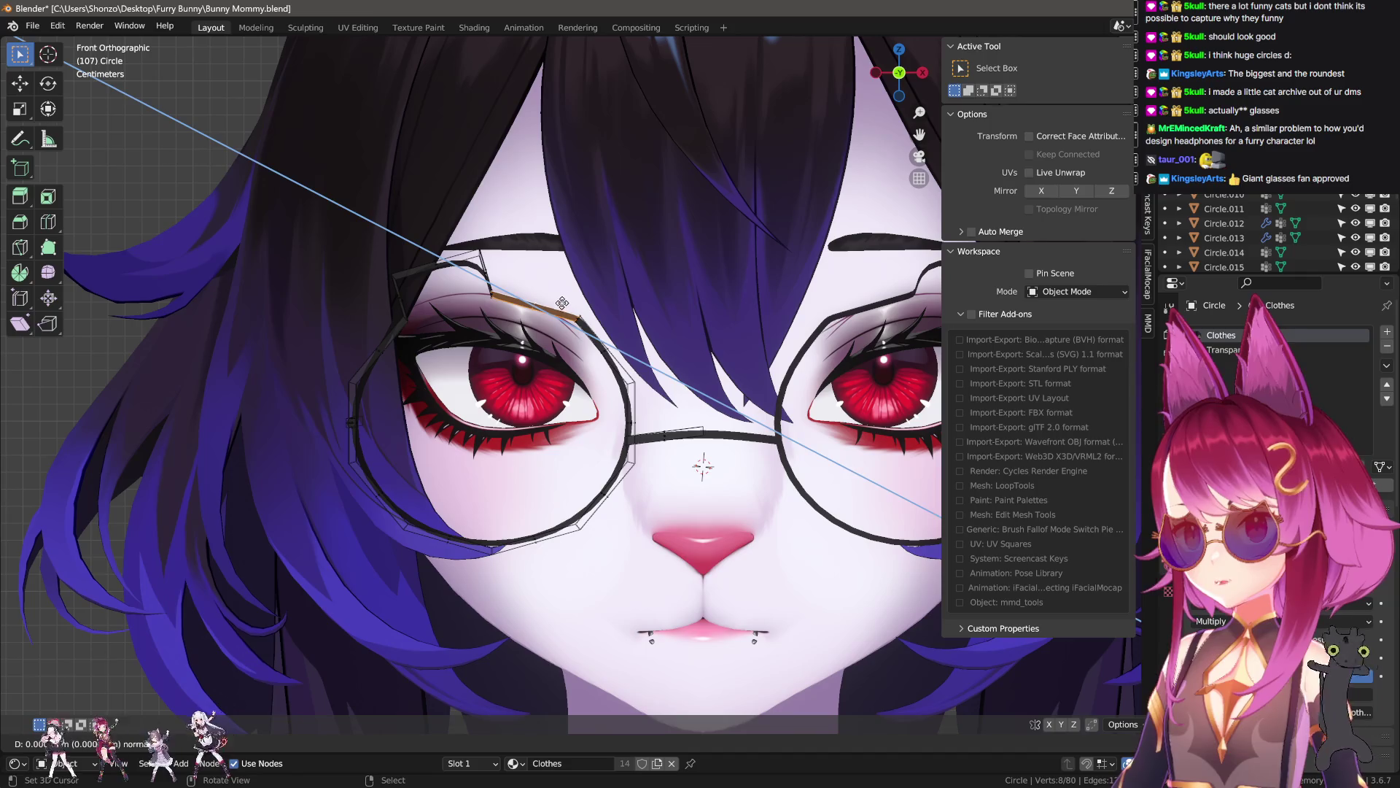
click(577, 279)
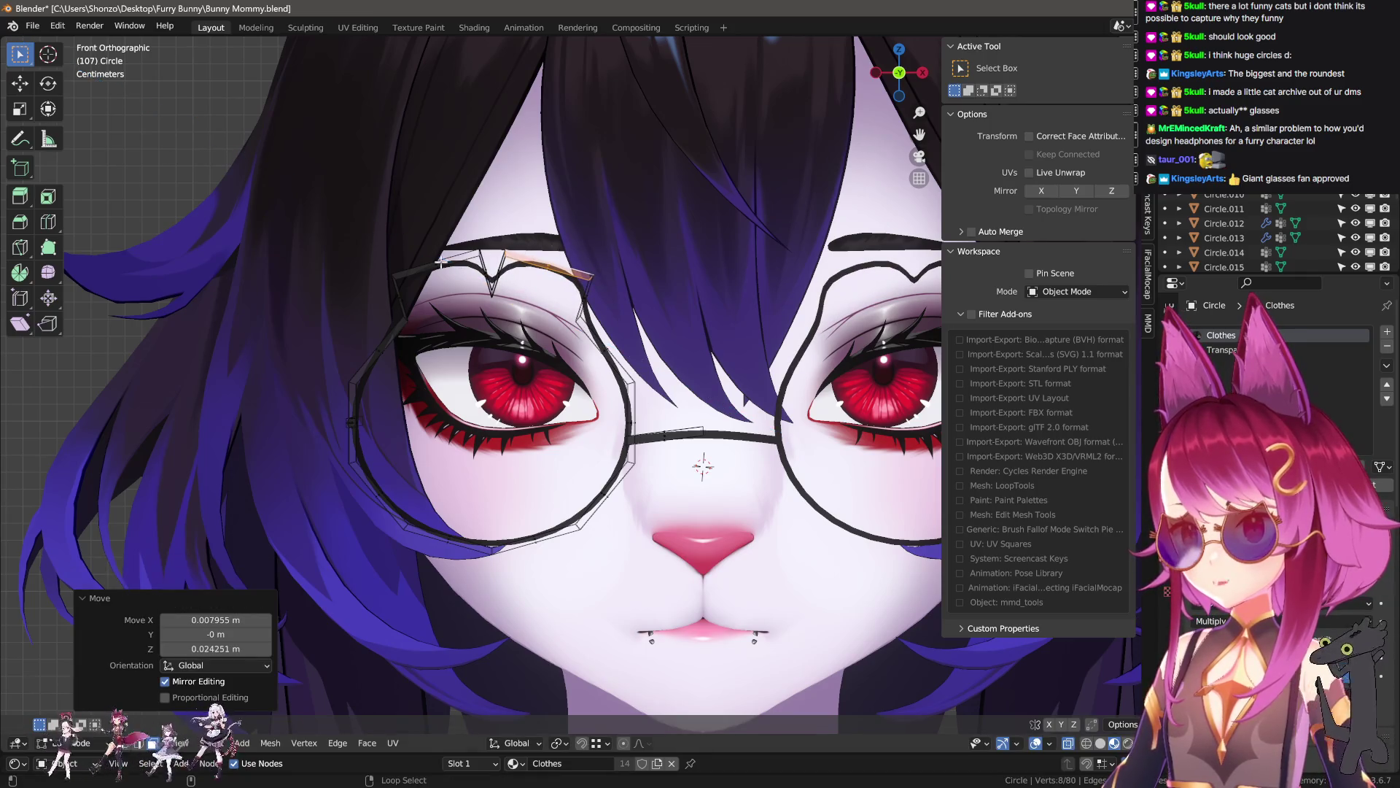
- Check the whole face, then undo the stray extrusion in Edit Mode
key(Tab)
scroll(674, 444, down, 4)
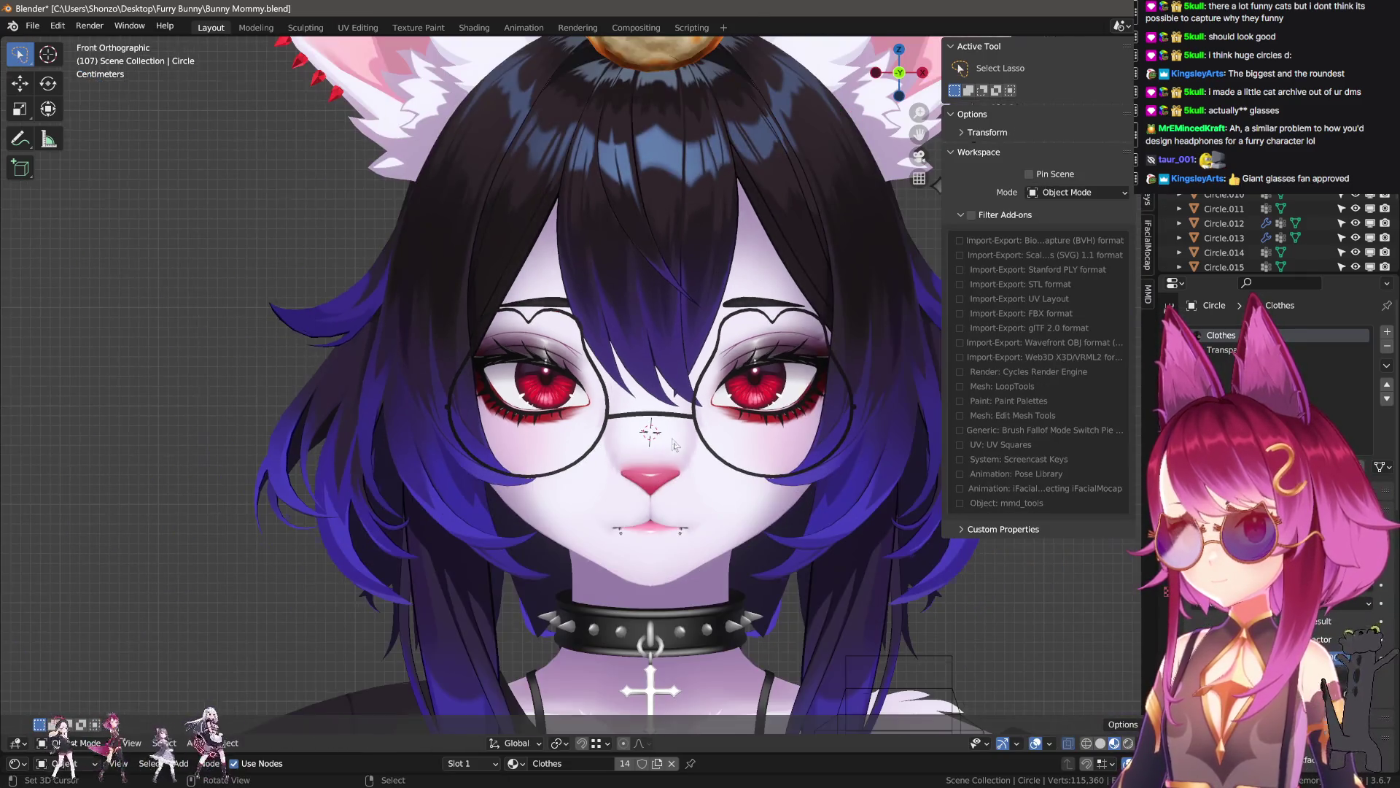
scroll(682, 469, up, 5)
key(Tab)
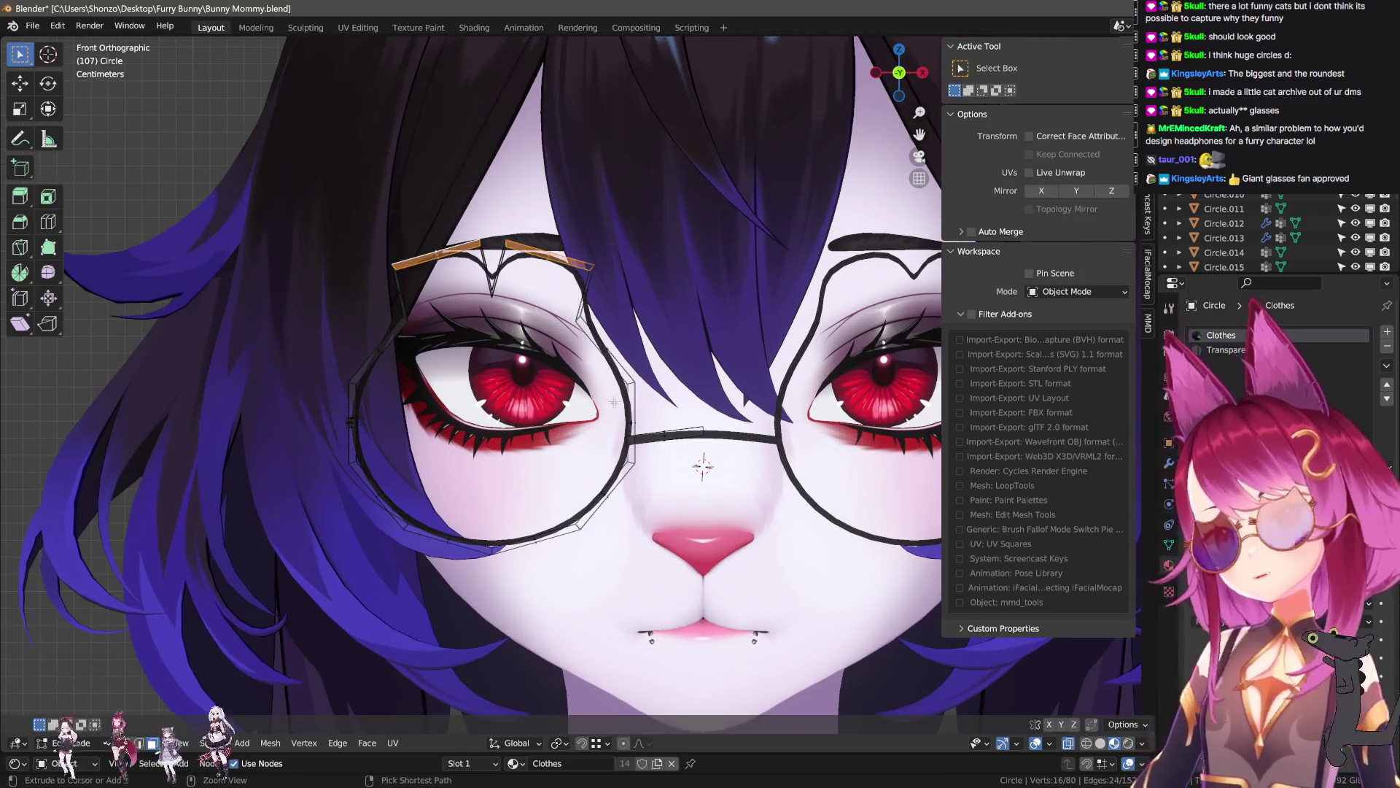
key(ctrl+z)
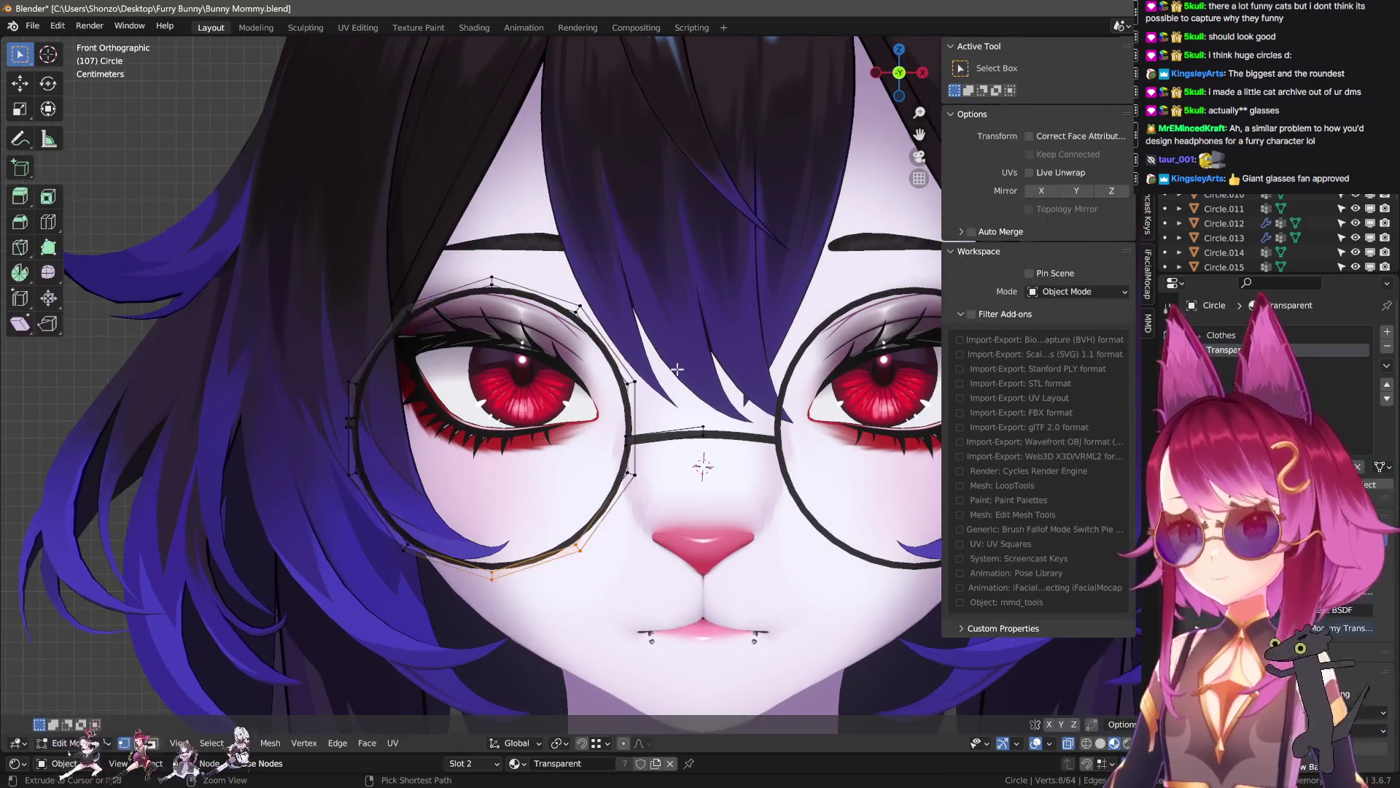
- Select the whole left lens ring and enlarge it
middle_drag(677, 370, 711, 386)
key(KP_1)
key(ctrl+l)
key(s)
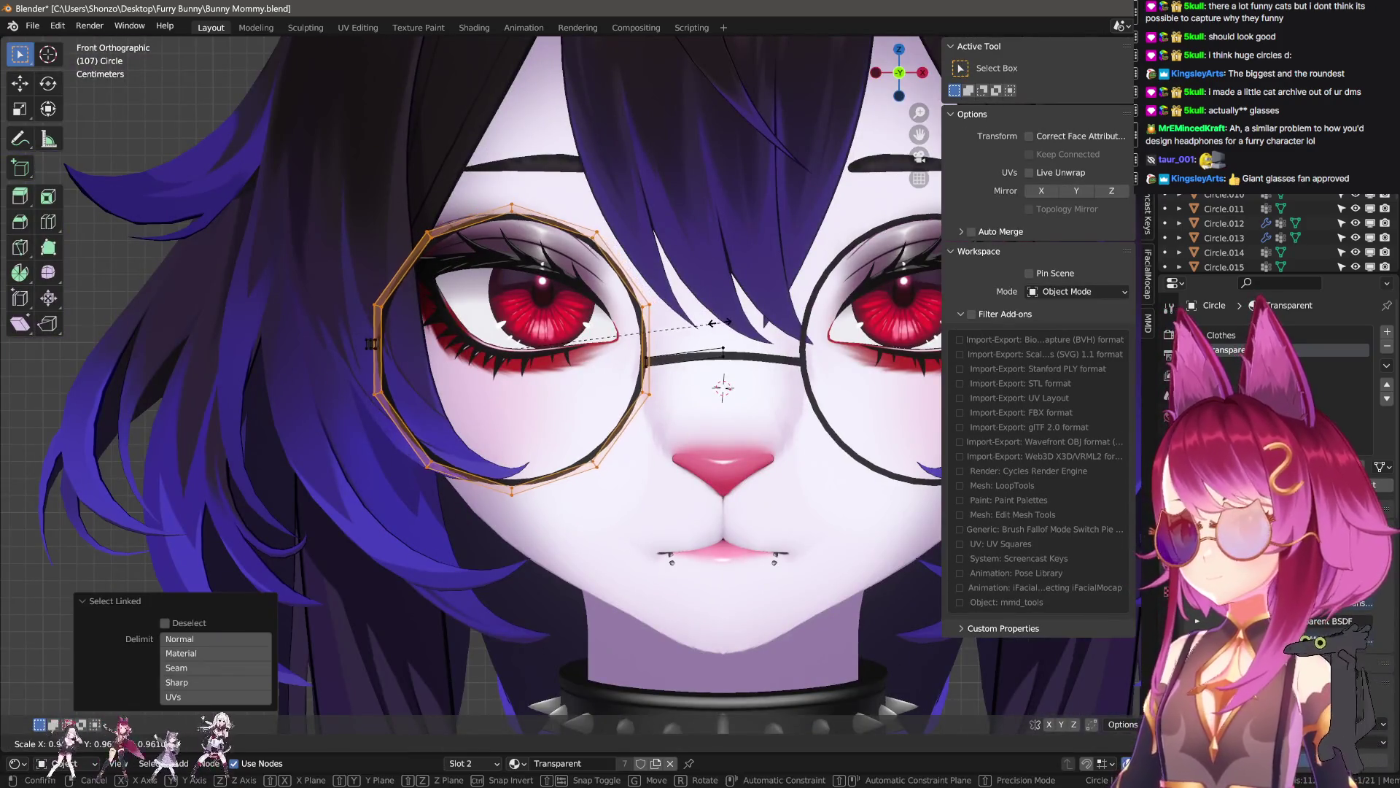
shift+middle_drag(714, 320, 659, 399)
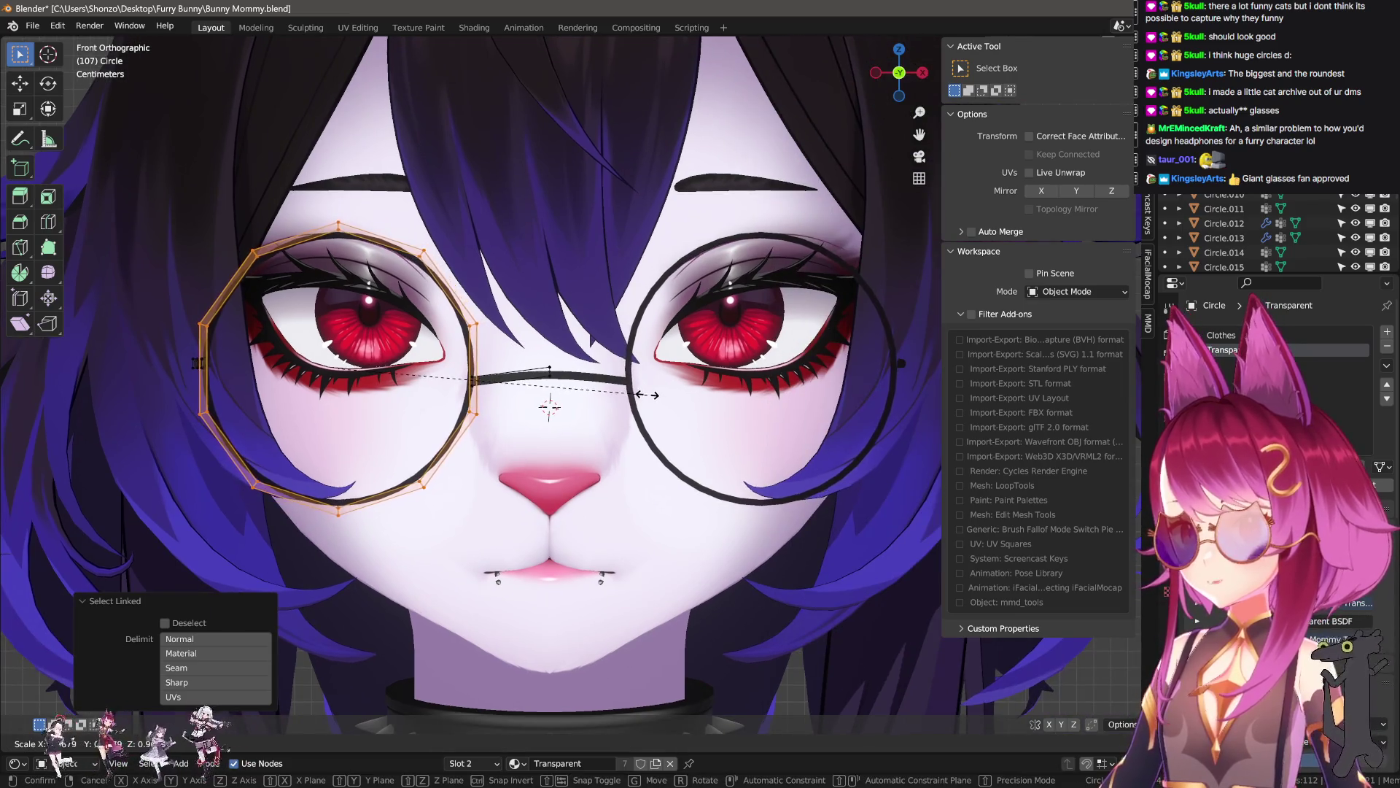
click(642, 404)
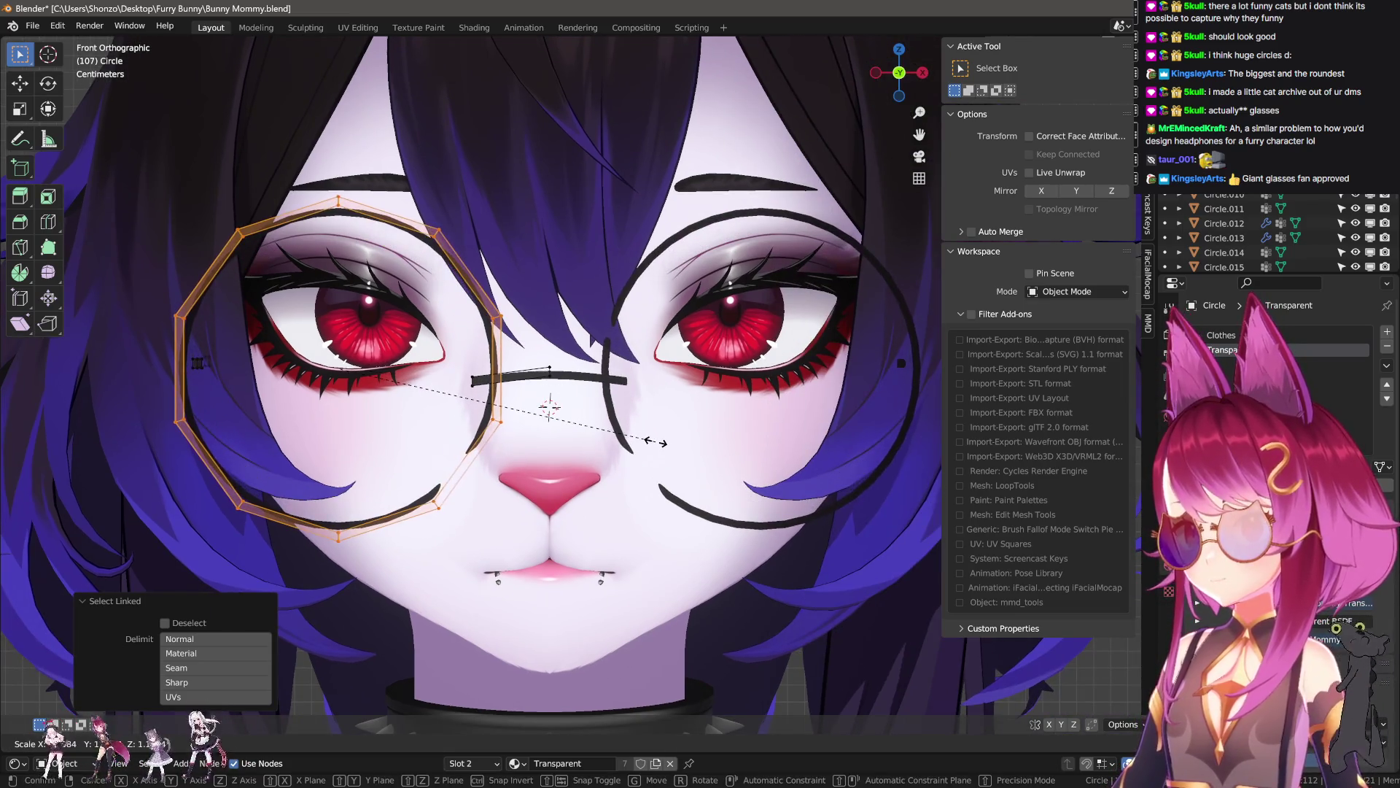
- Duplicate the lens edge loop and scale the copy slightly larger
middle_drag(473, 421, 598, 427)
click(469, 216)
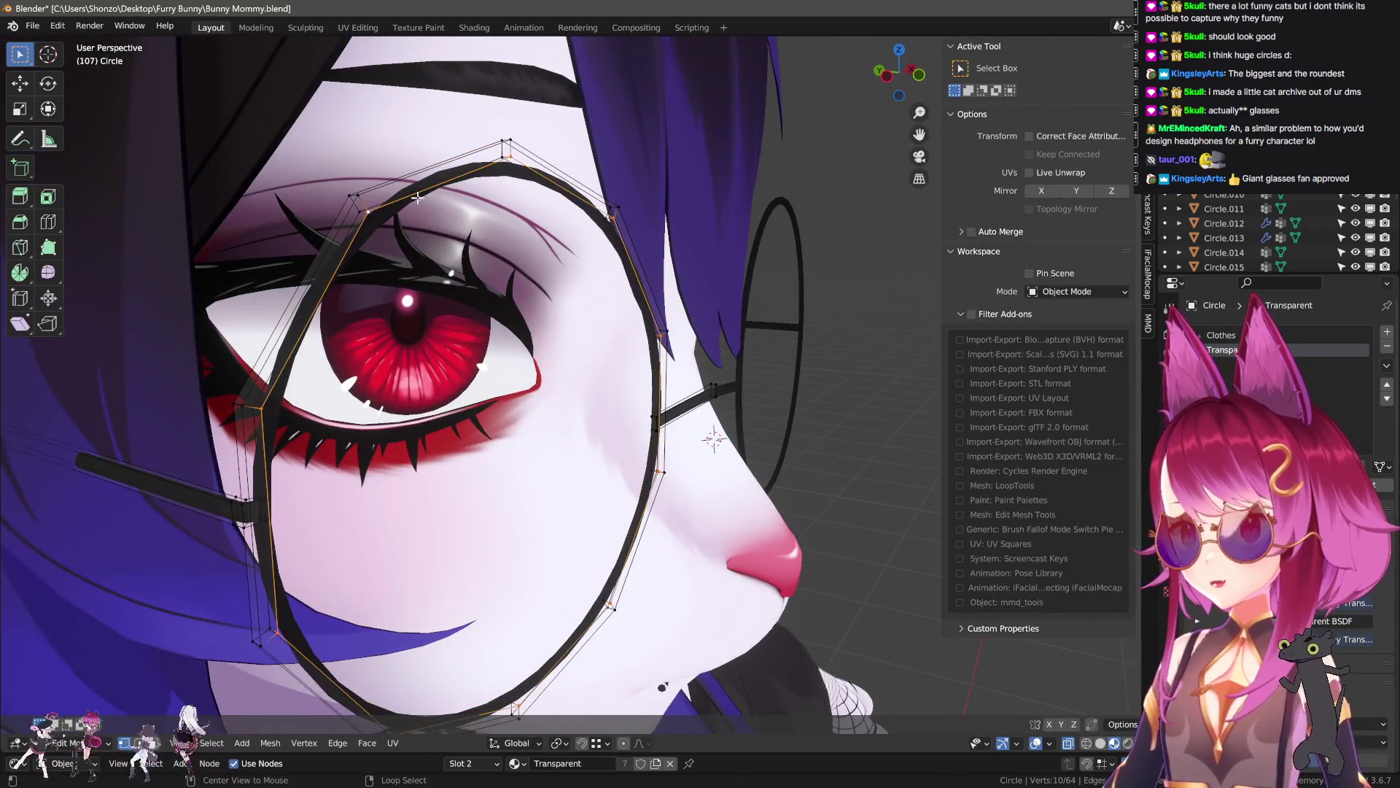
middle_drag(417, 197, 603, 328)
key(shift+d)
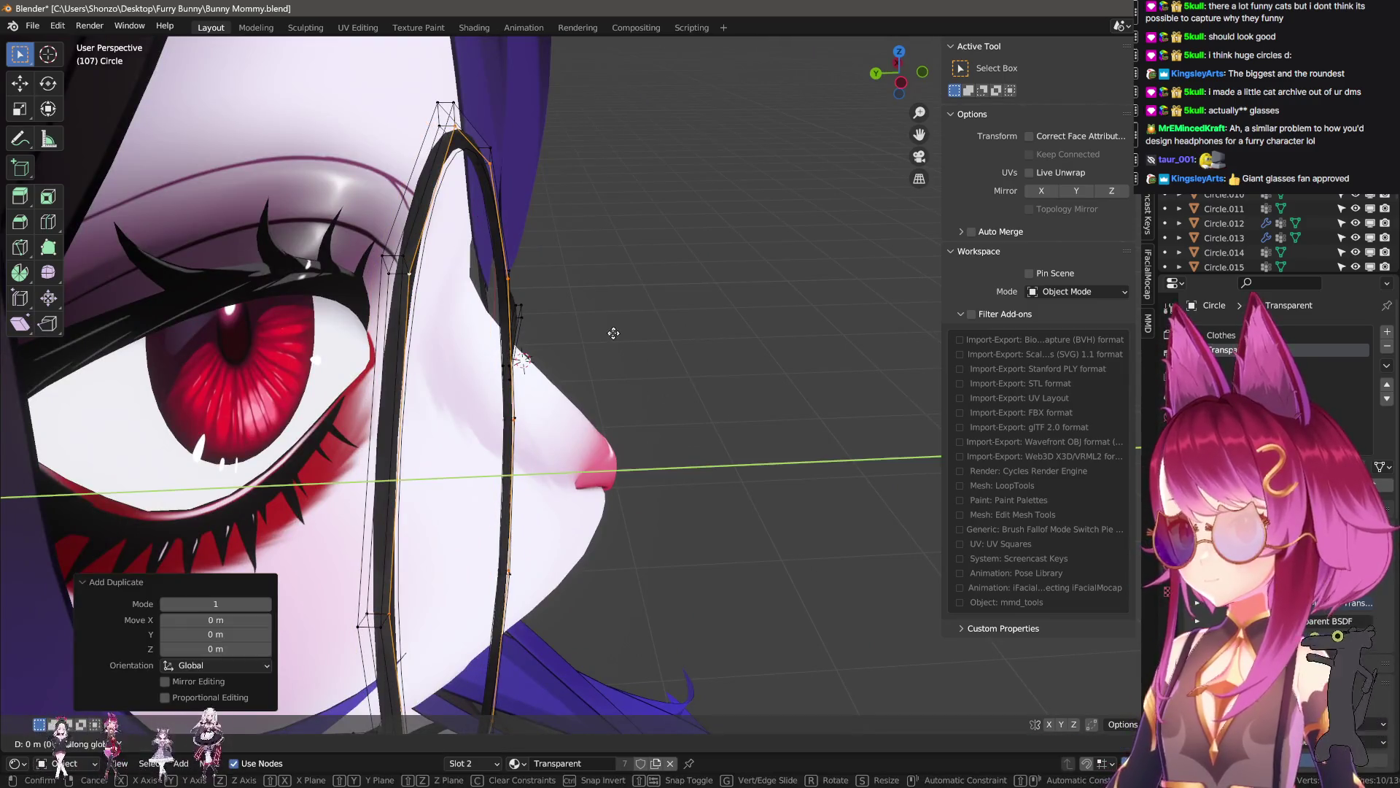
click(613, 333)
key(s)
click(625, 335)
key(s)
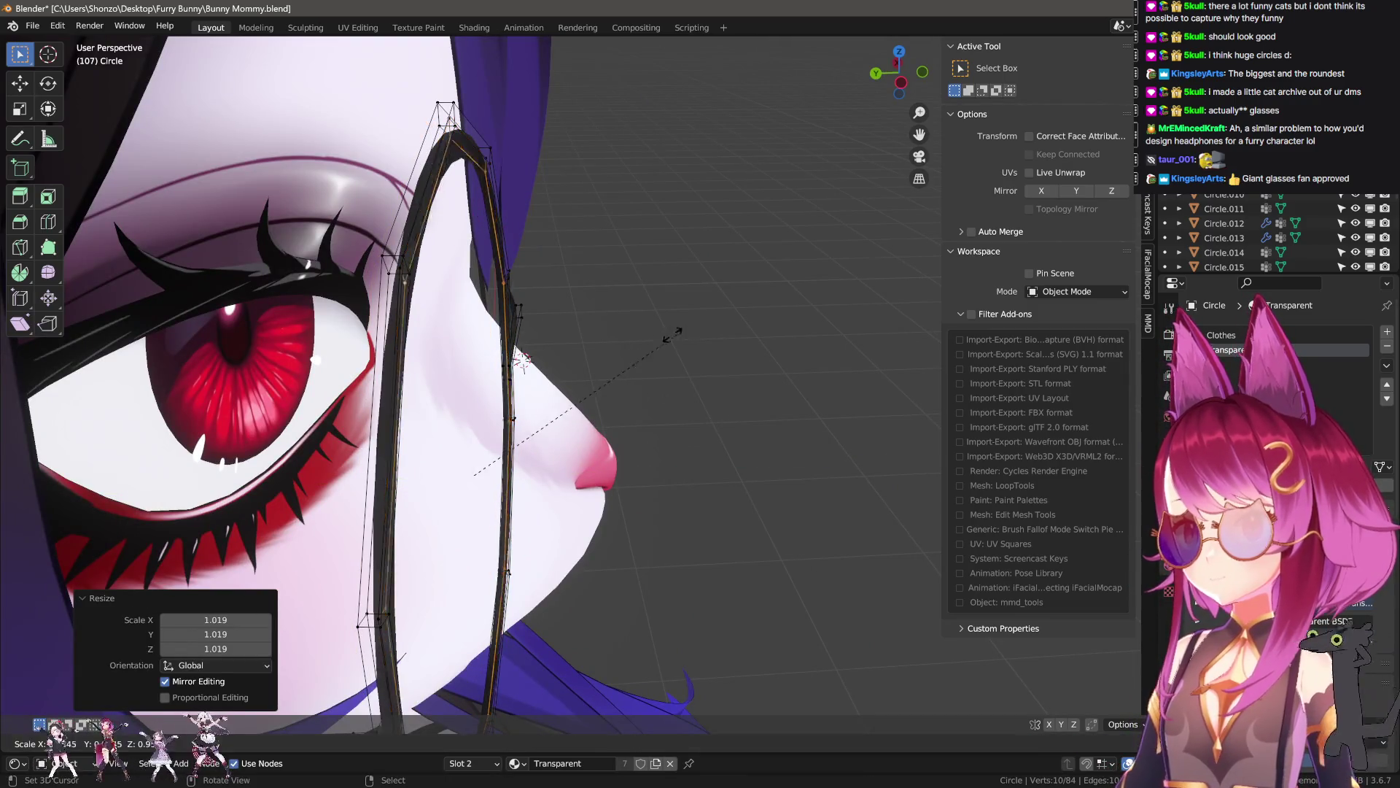
click(671, 334)
- Select the filled lens face, check side and front views, then go to UV Editing
mouse_move(670, 334)
middle_down()
mouse_move(609, 382)
mouse_move(571, 322)
middle_up()
key(l)
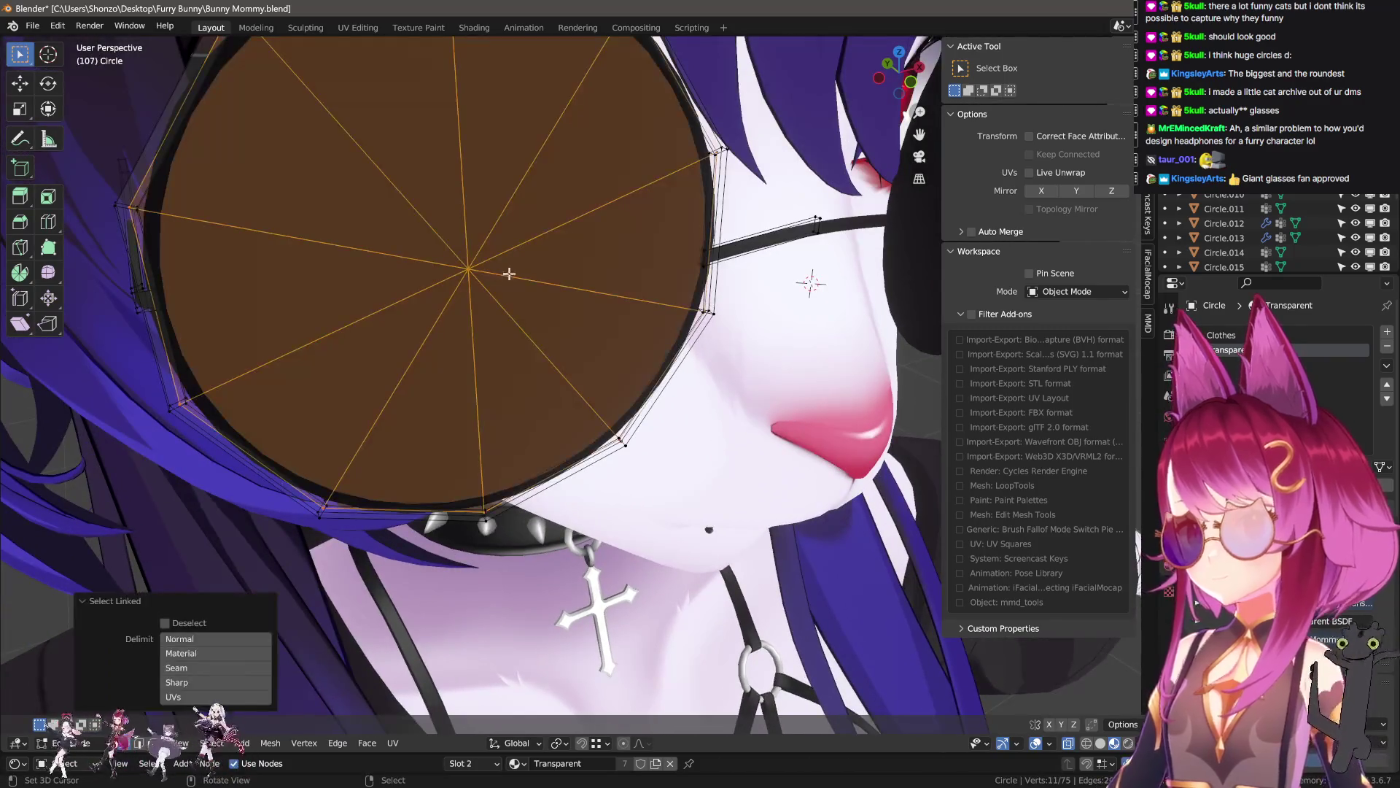
key(KP_3)
key(KP_1)
scroll(642, 343, down, 3)
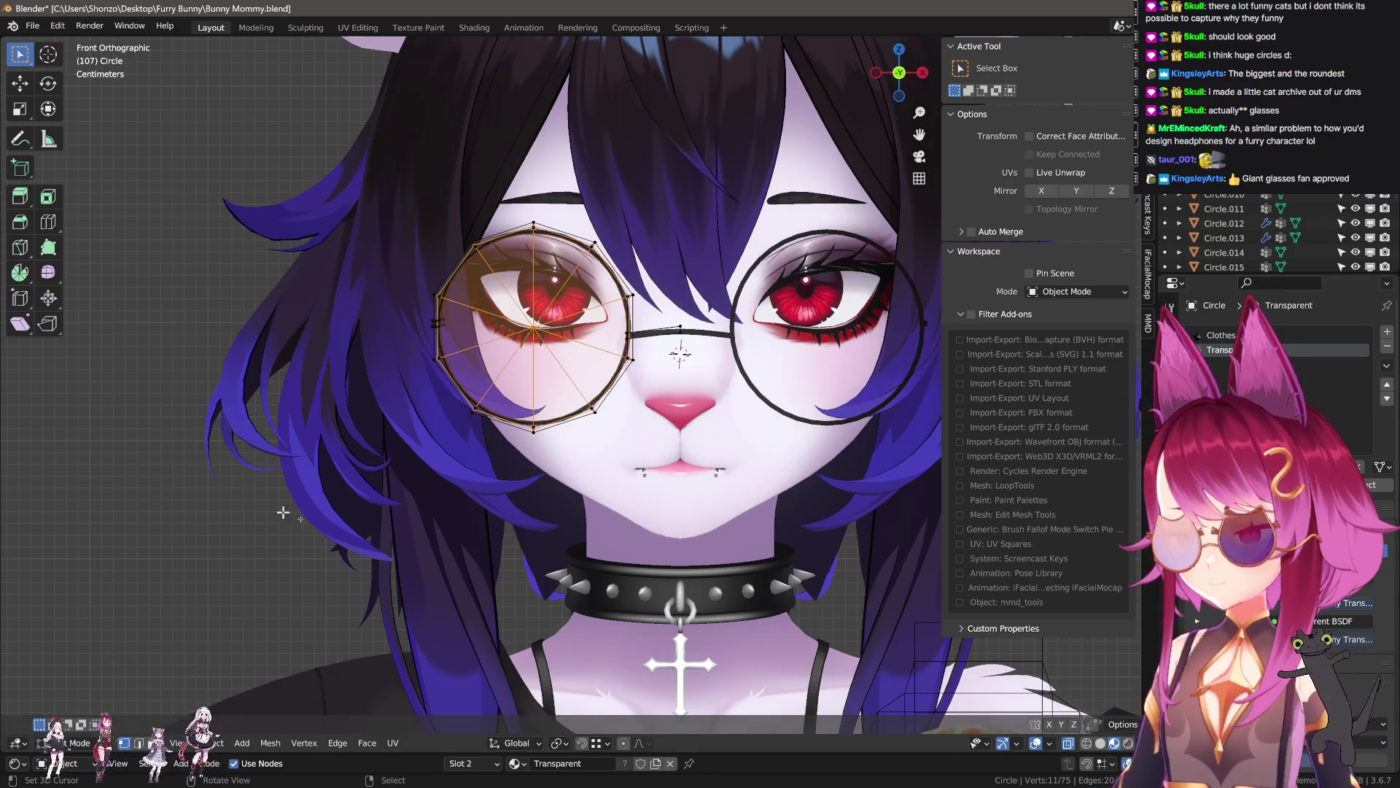
click(357, 29)
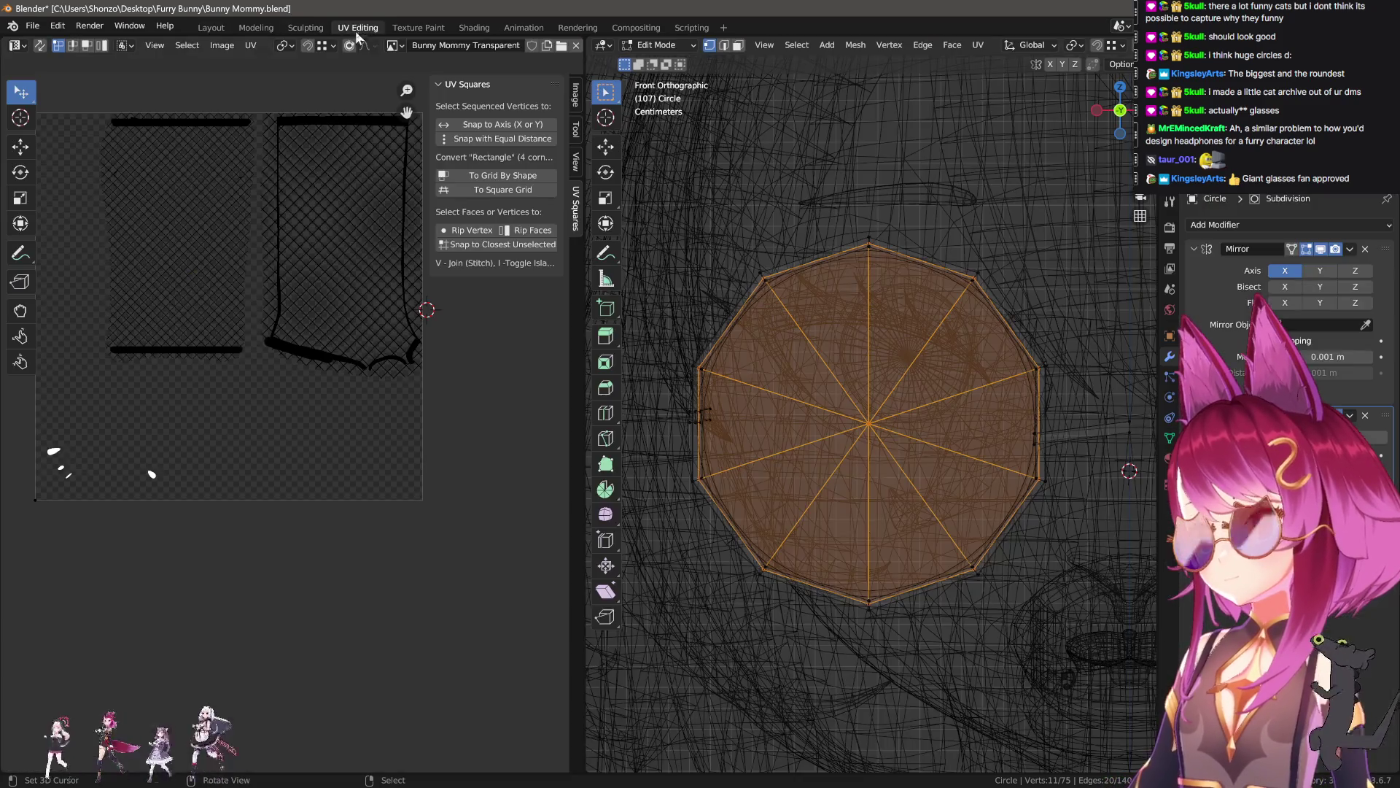
- Unwrap the lens disc, shrink the island to 0.26 then 0.864, and move it to the lower right
key(u)
click(250, 416)
key(s)
click(287, 326)
key(g)
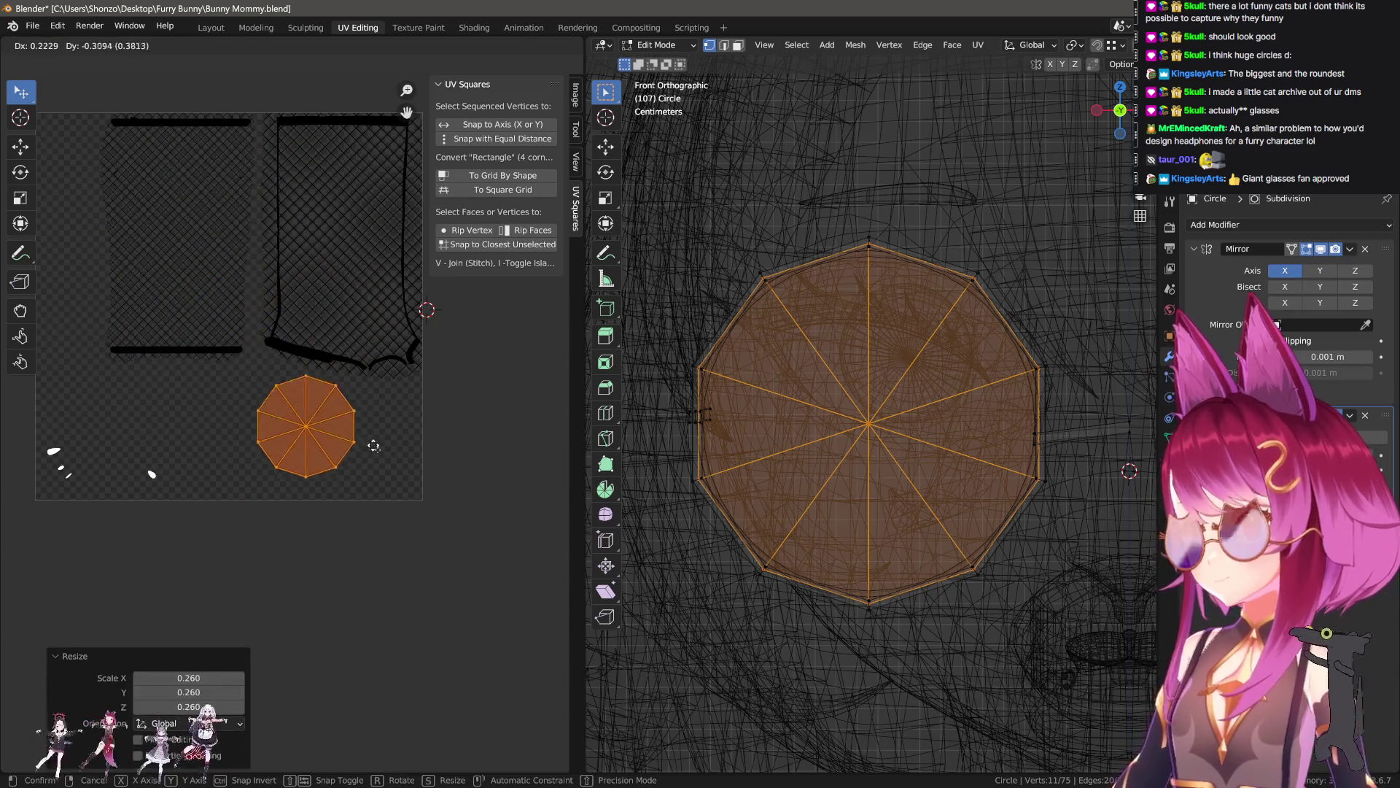
click(409, 461)
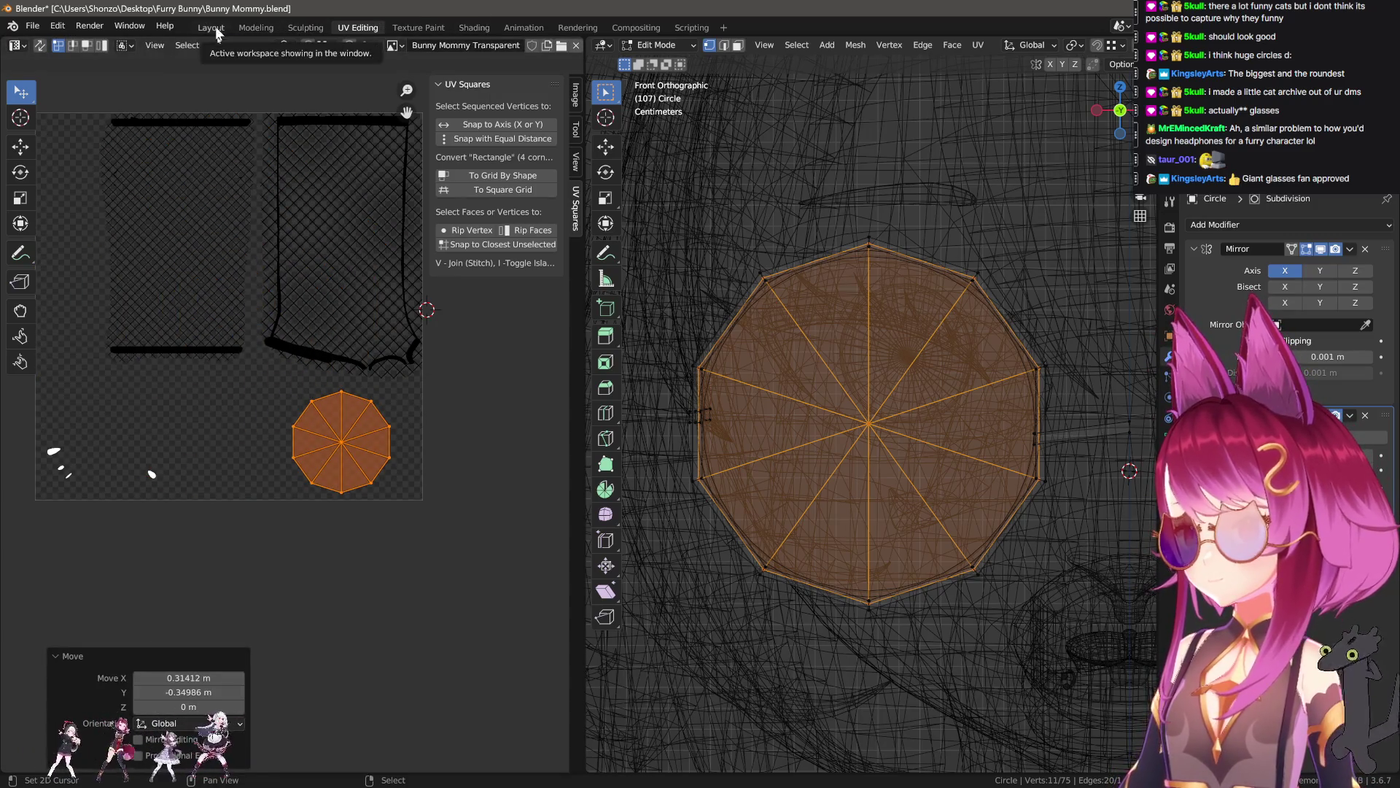
key(s)
click(492, 438)
key(s)
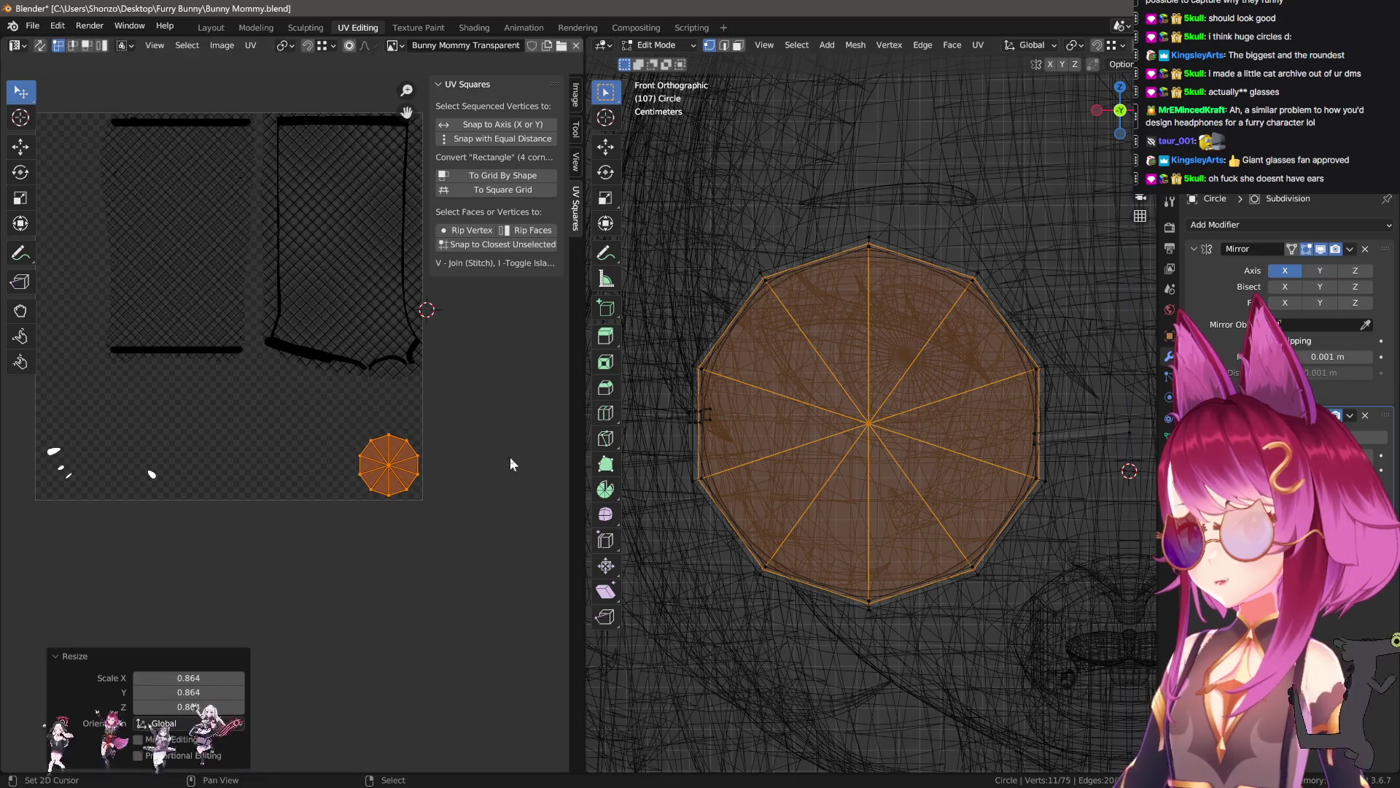
click(510, 452)
key(g)
click(518, 458)
- In Texture Paint, orbit to a close front view and bring the lens island into view
click(418, 27)
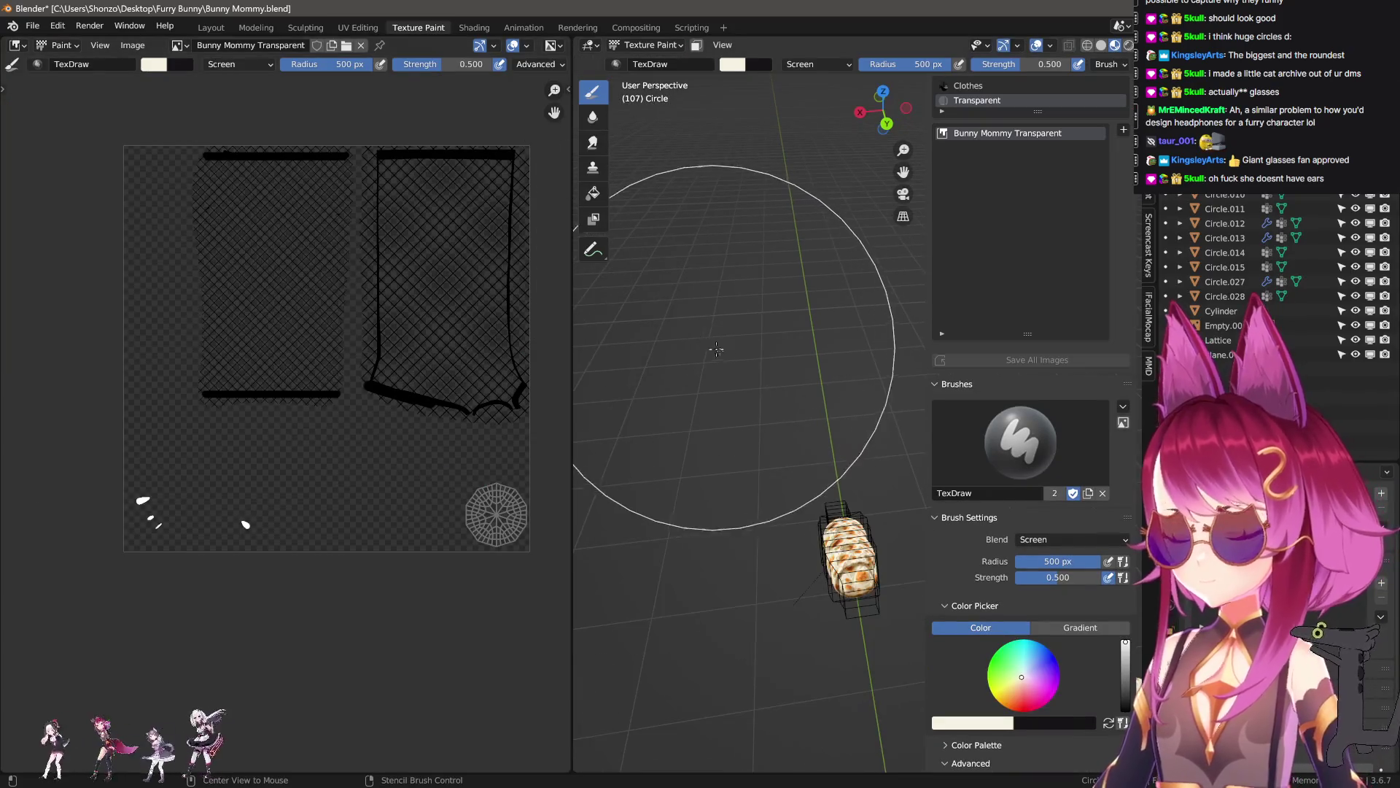
middle_drag(815, 360, 941, 493)
scroll(803, 360, up, 6)
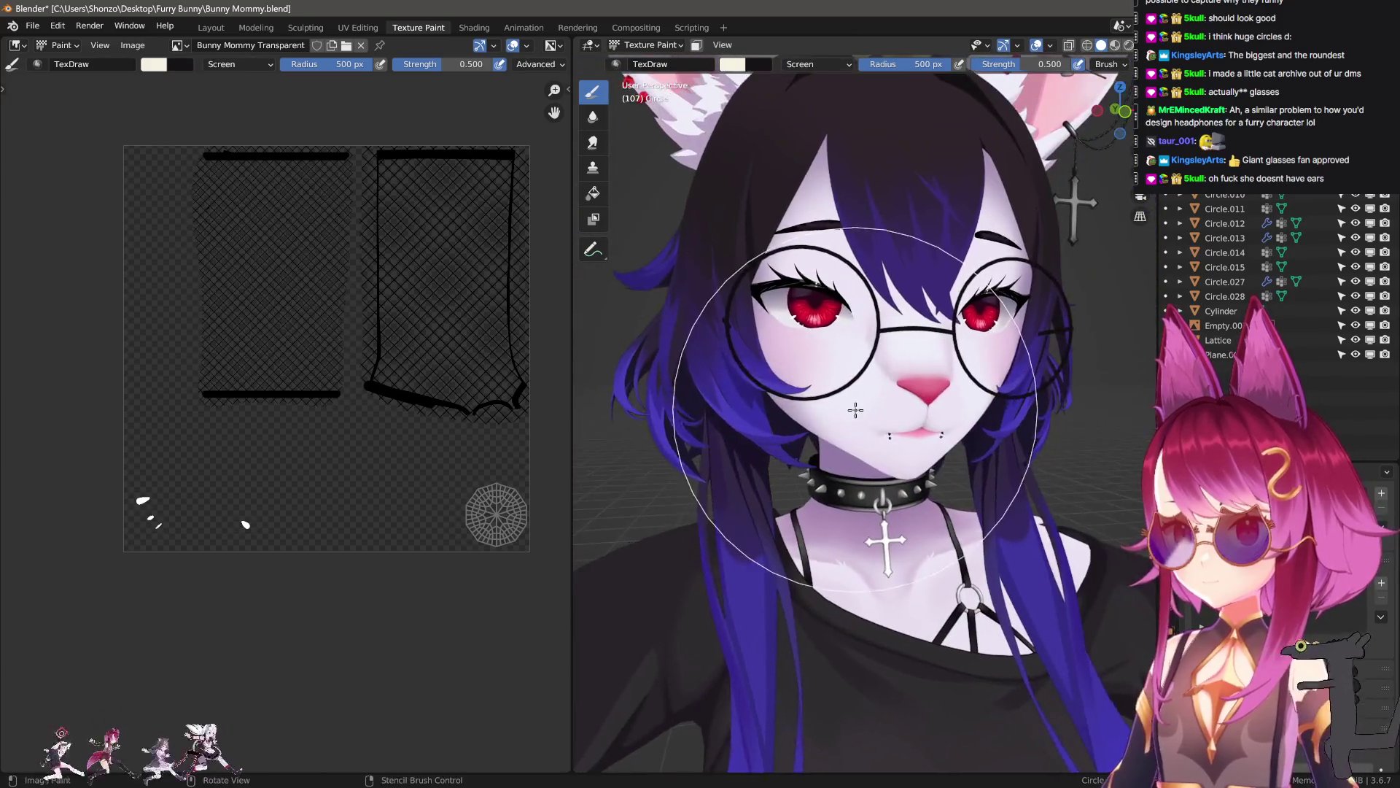
middle_drag(931, 384, 942, 360)
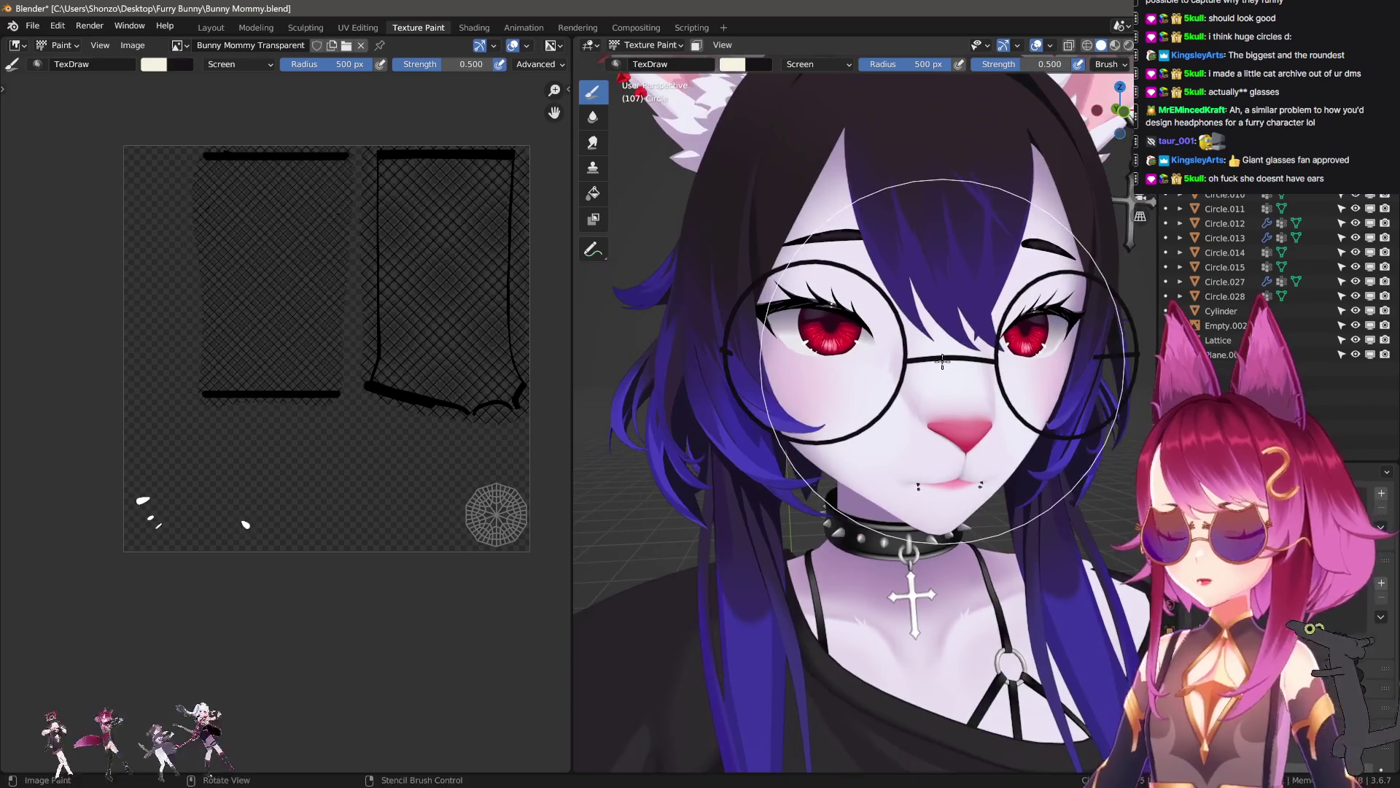
scroll(397, 475, down, 2)
scroll(397, 513, up, 3)
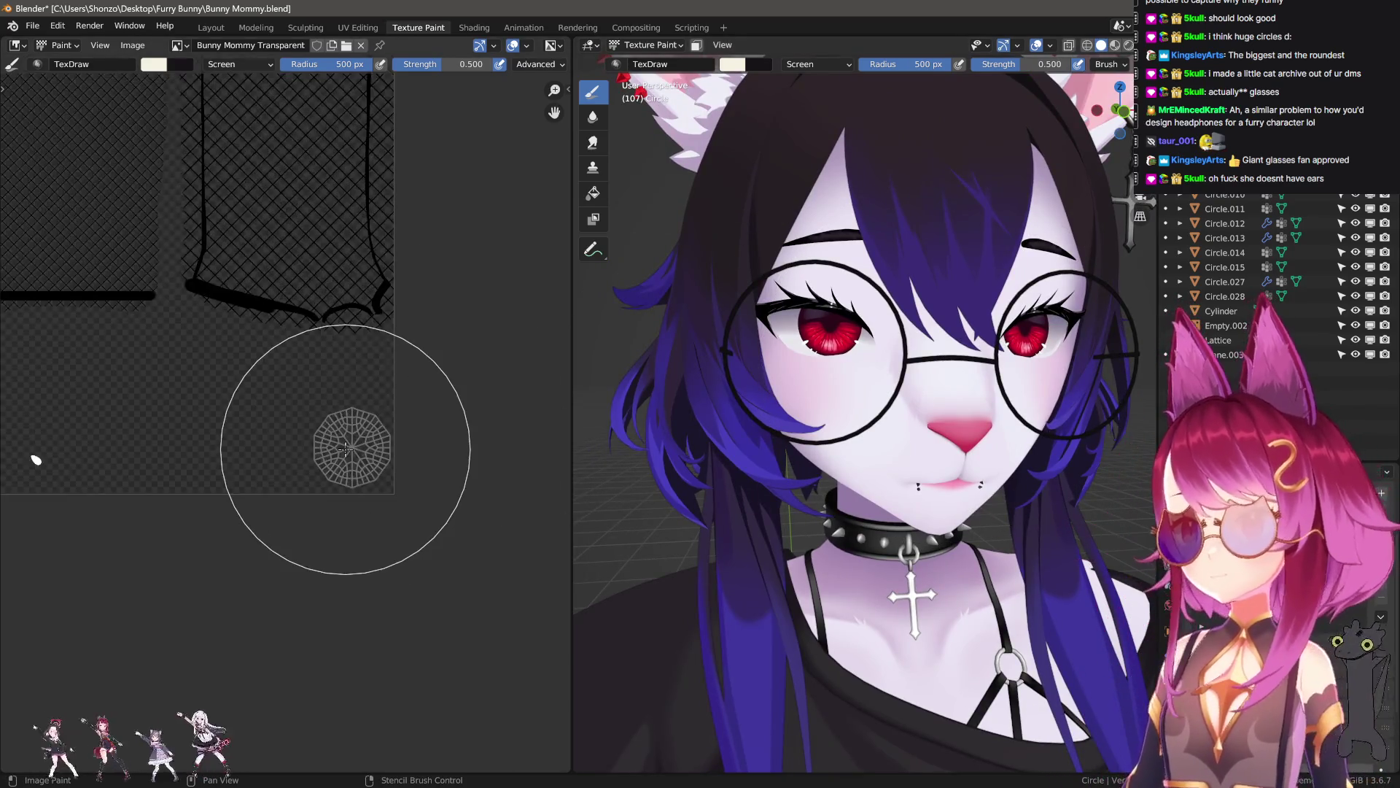
mouse_move(345, 462)
ctrl+middle_down()
mouse_move(313, 583)
mouse_move(328, 484)
ctrl+middle_up()
- Swap the paint colours, set brush strength to 0.600 and radius to 381 px
key(x)
key(shift+f)
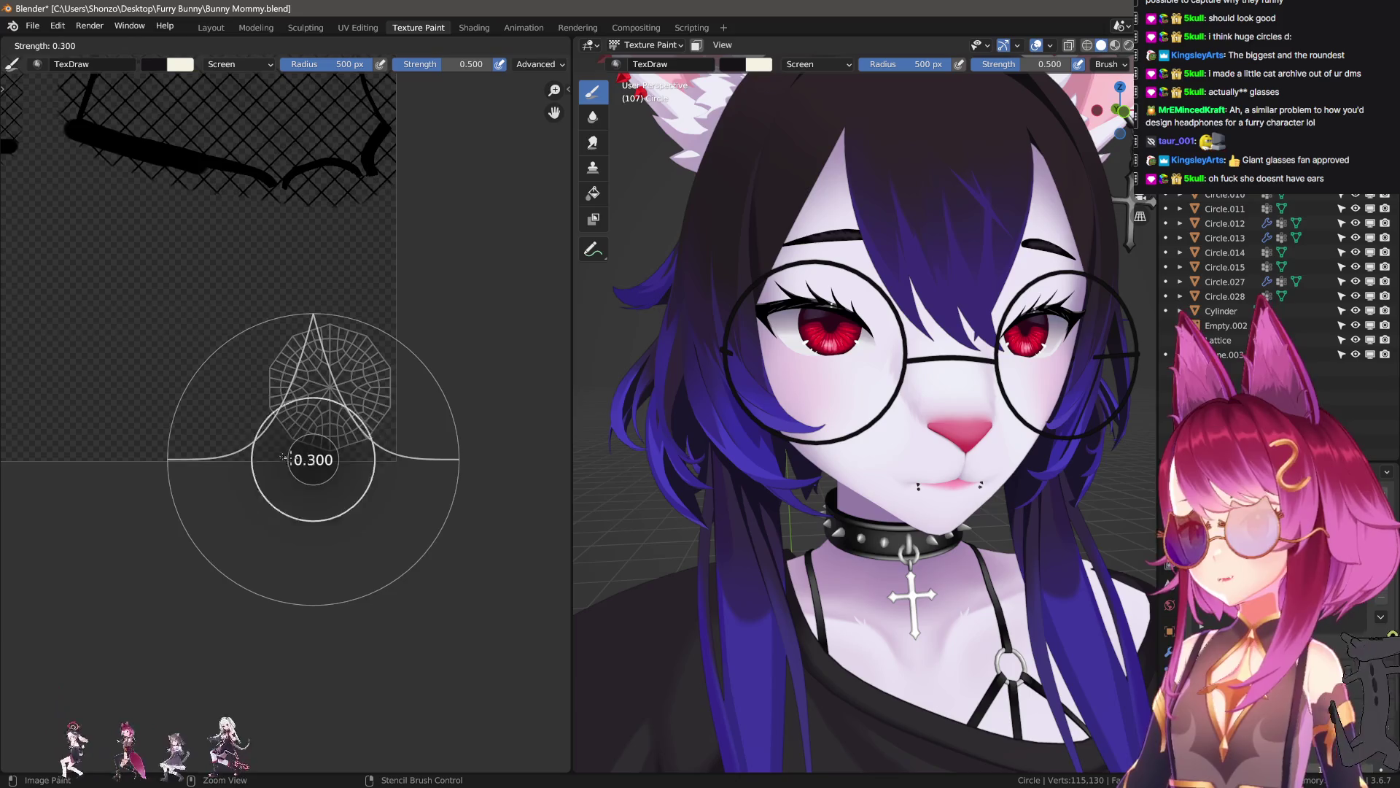
click(340, 467)
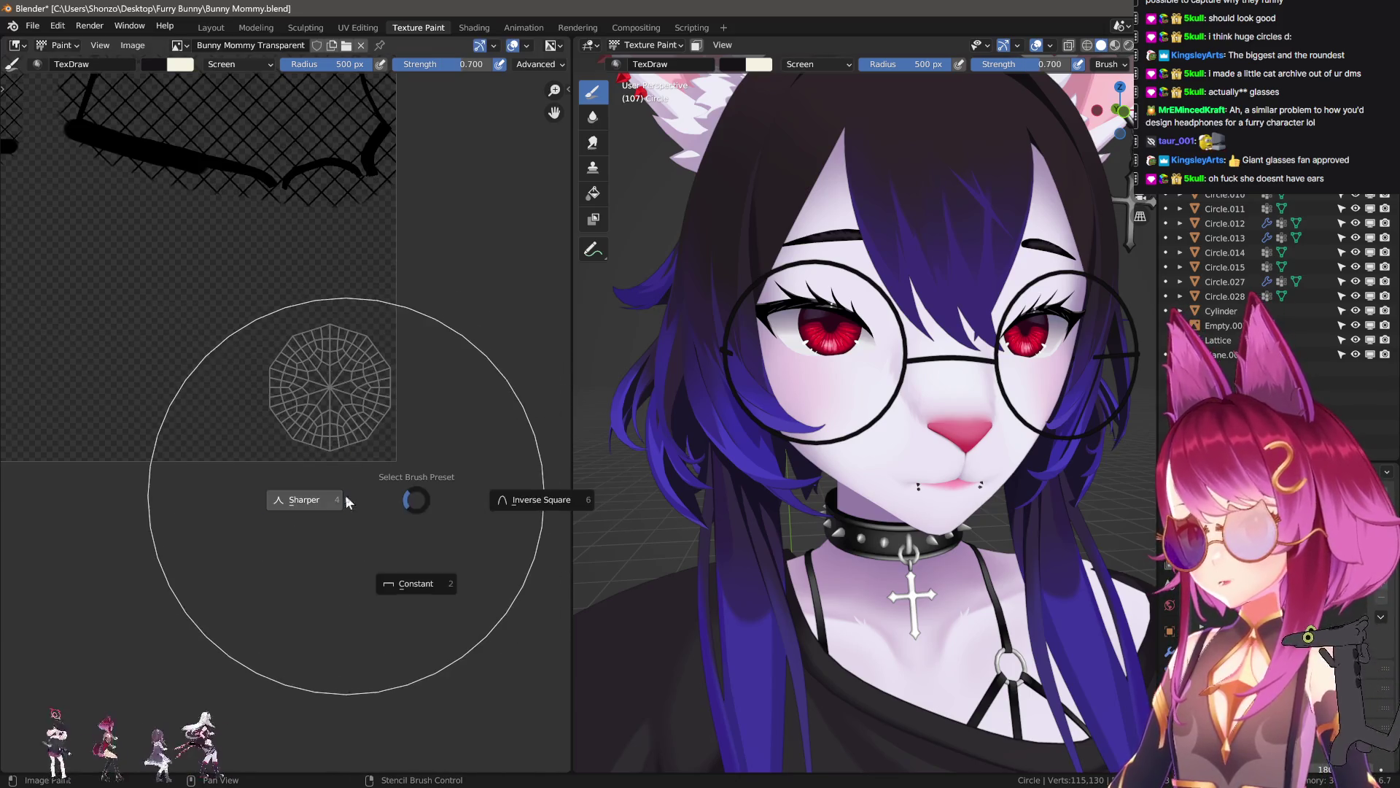
scroll(343, 466, up, 2)
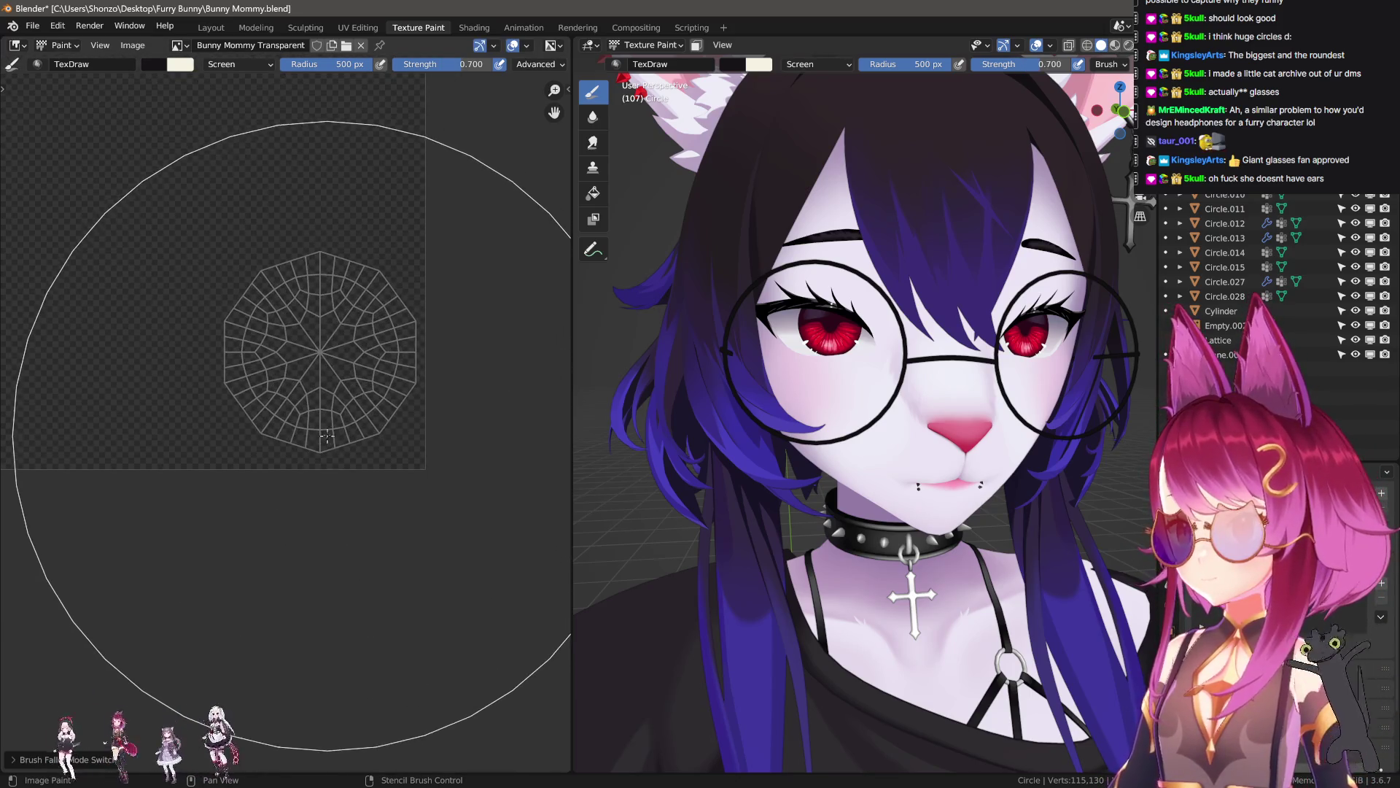
key(shift+f)
key(Escape)
key(shift+f)
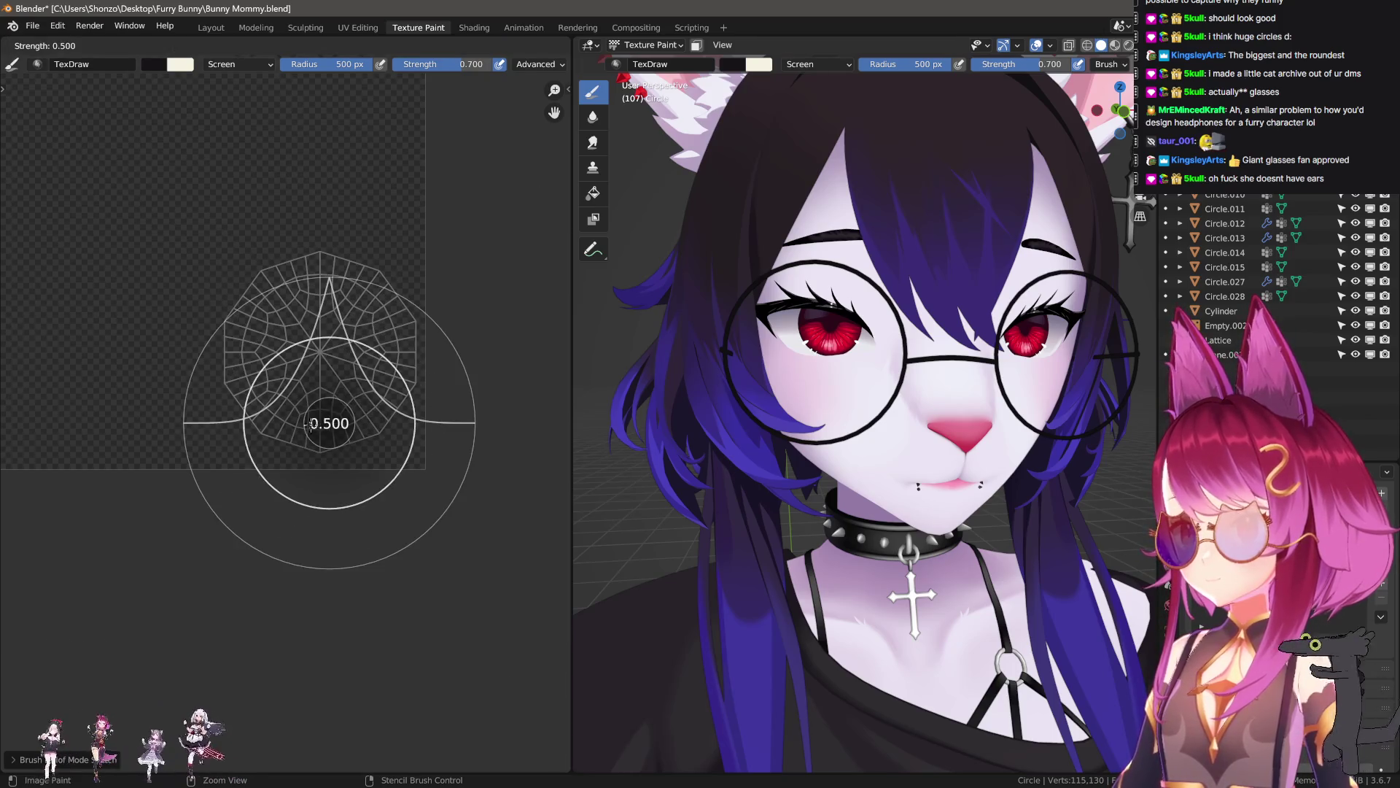
click(323, 434)
key(f)
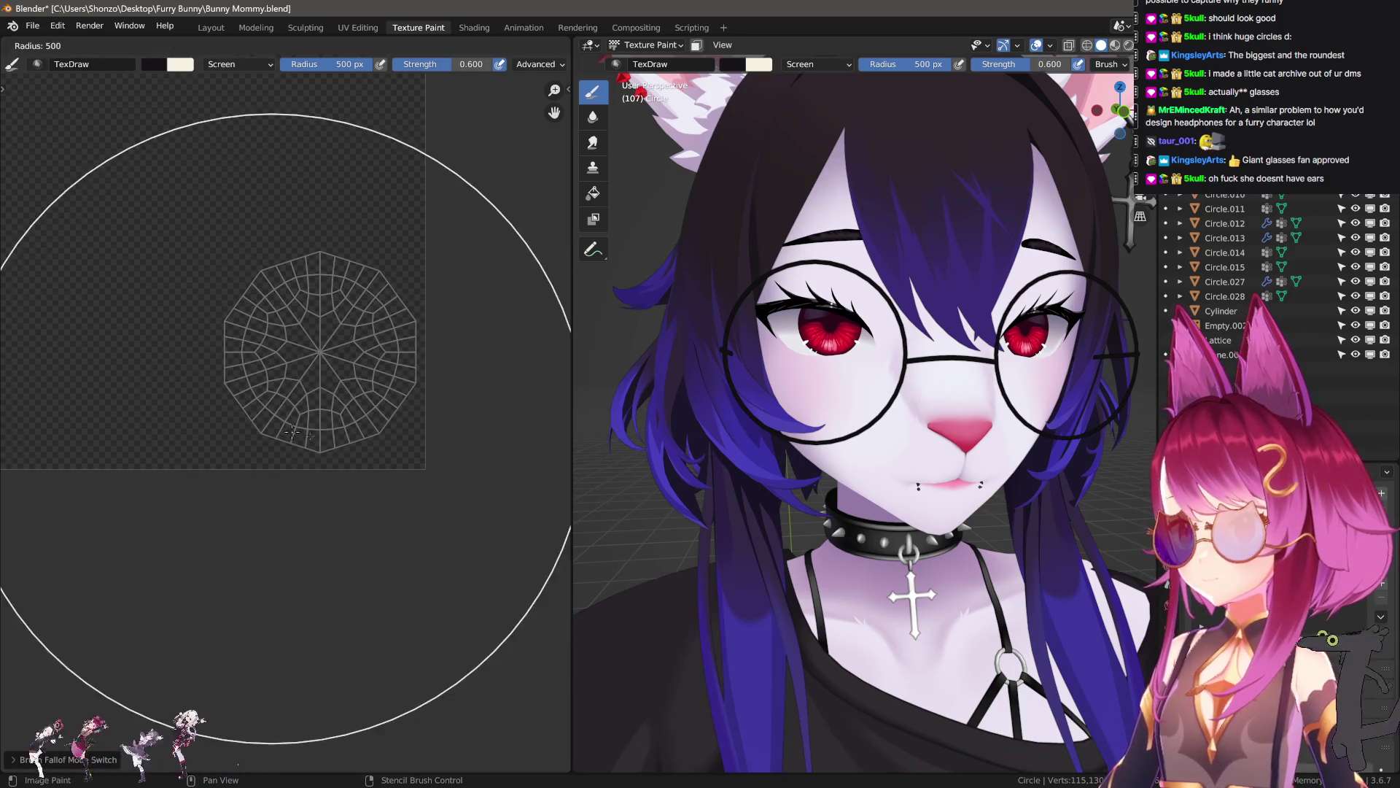
click(302, 430)
key(n)
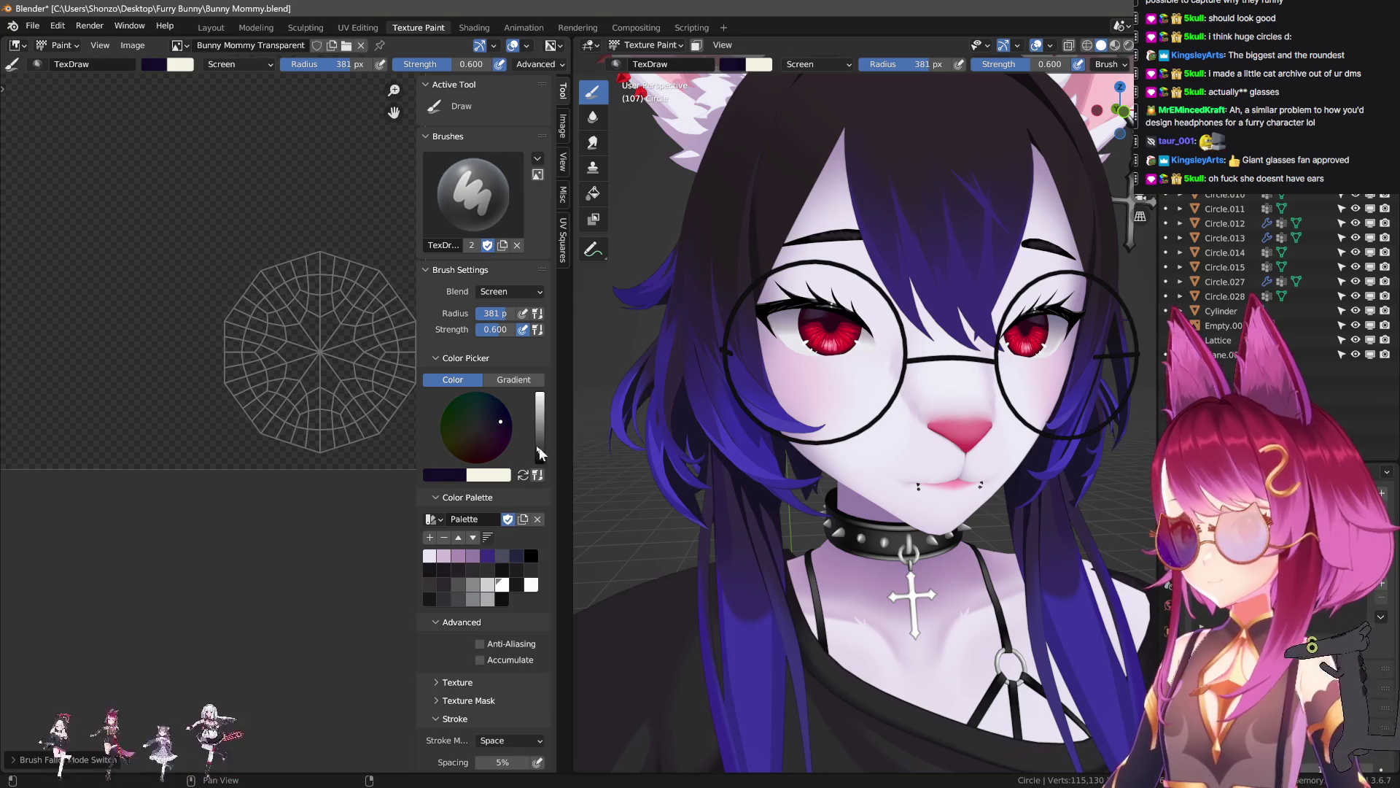
- Set the brush radius to 395 px and the blend mode to Mix
key(n)
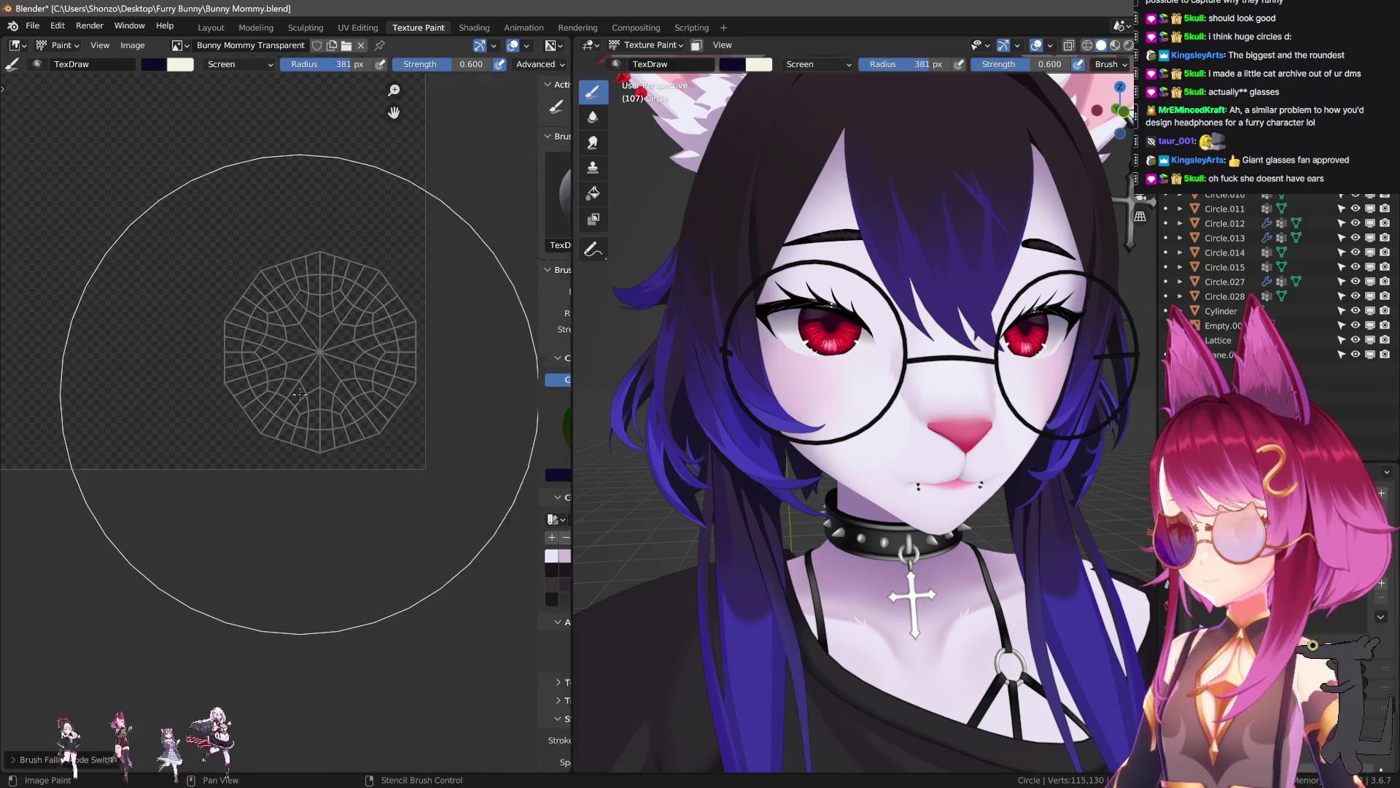
key(f)
click(348, 409)
right_click(348, 409)
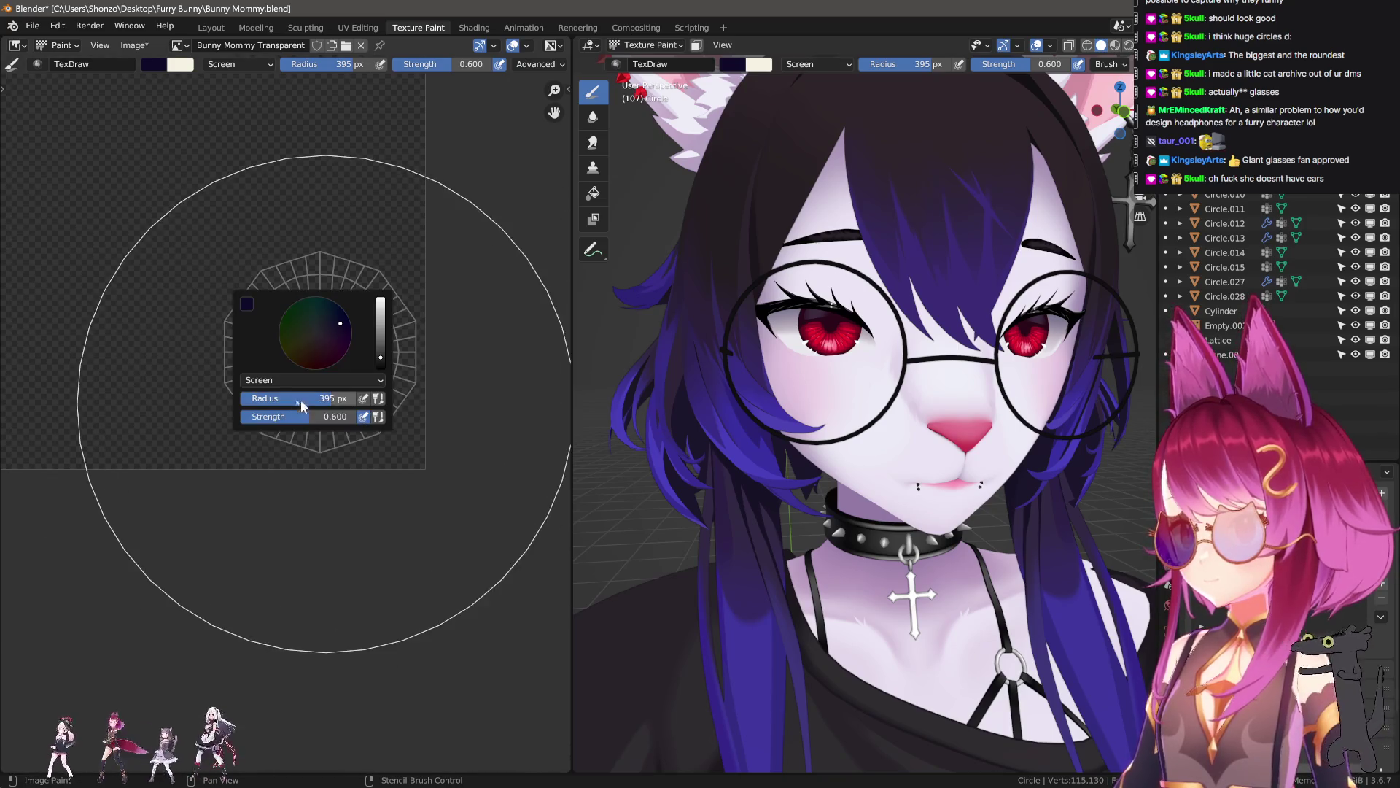
click(314, 381)
click(285, 394)
- Paint a trial dark stroke over the lens island, undo it, and enter Edit Mode on the glasses
mouse_move(431, 450)
mouse_down()
mouse_move(343, 438)
mouse_move(364, 430)
mouse_up()
key(ctrl+z)
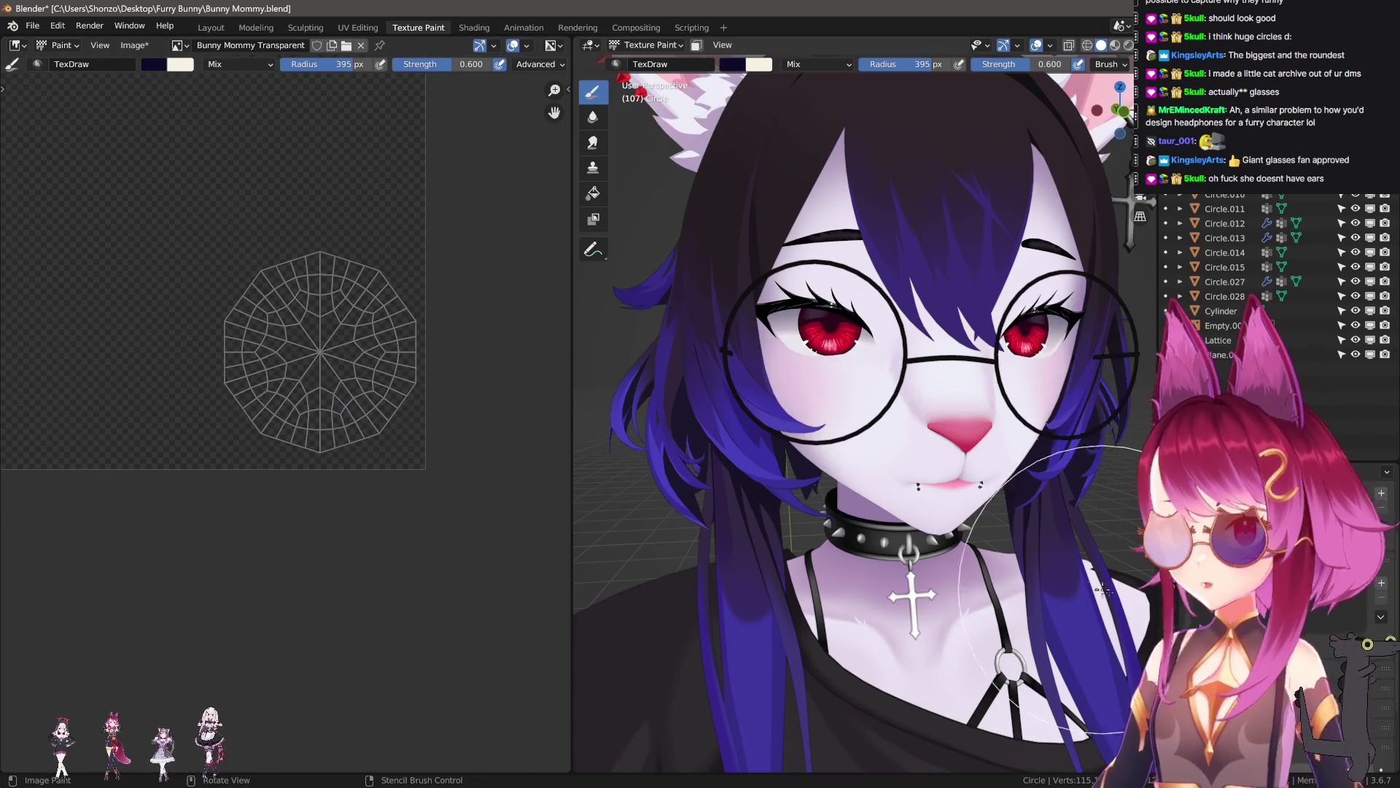
key(ctrl+z)
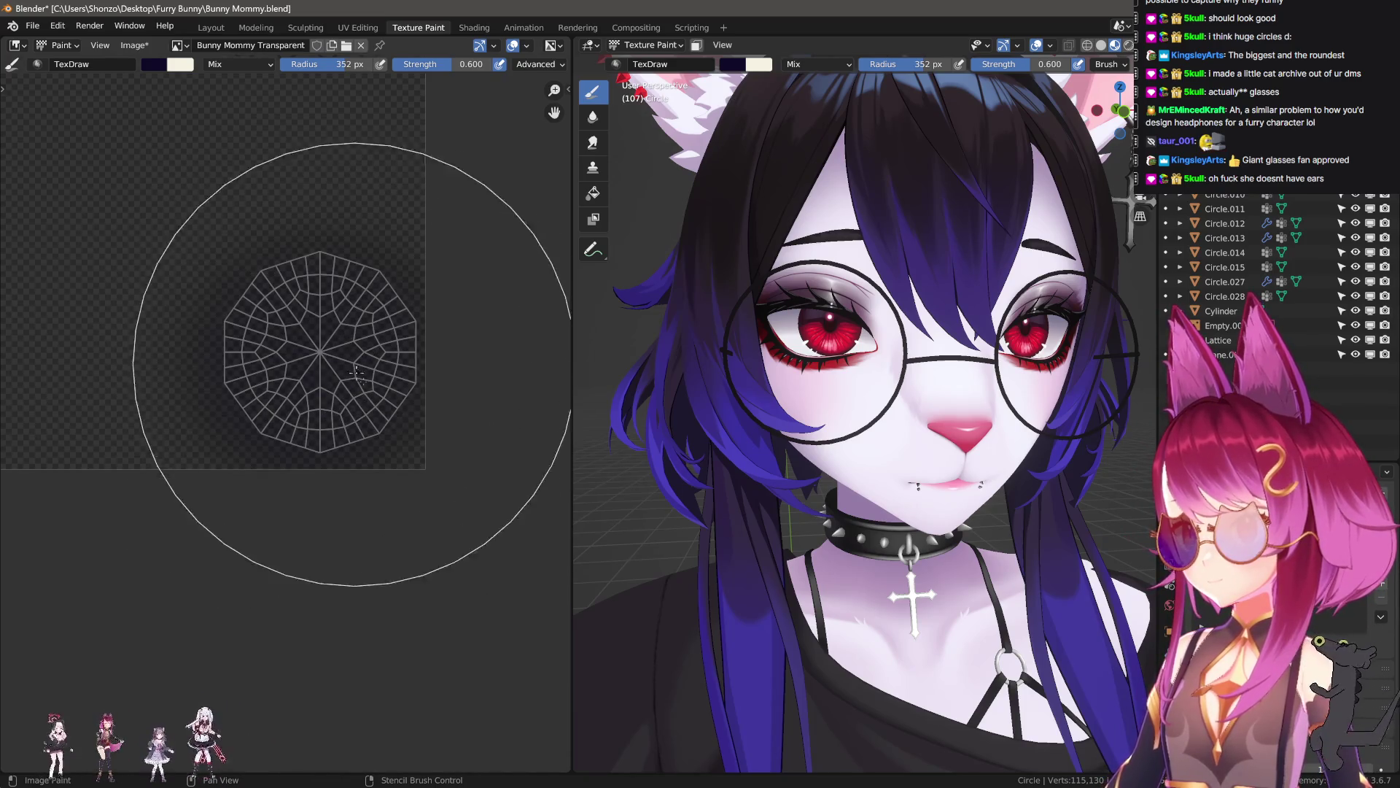
key(Tab)
scroll(875, 408, up, 4)
- Try recalculating and flipping the lens normals, then check the face from the front view
key(ctrl+shift+n)
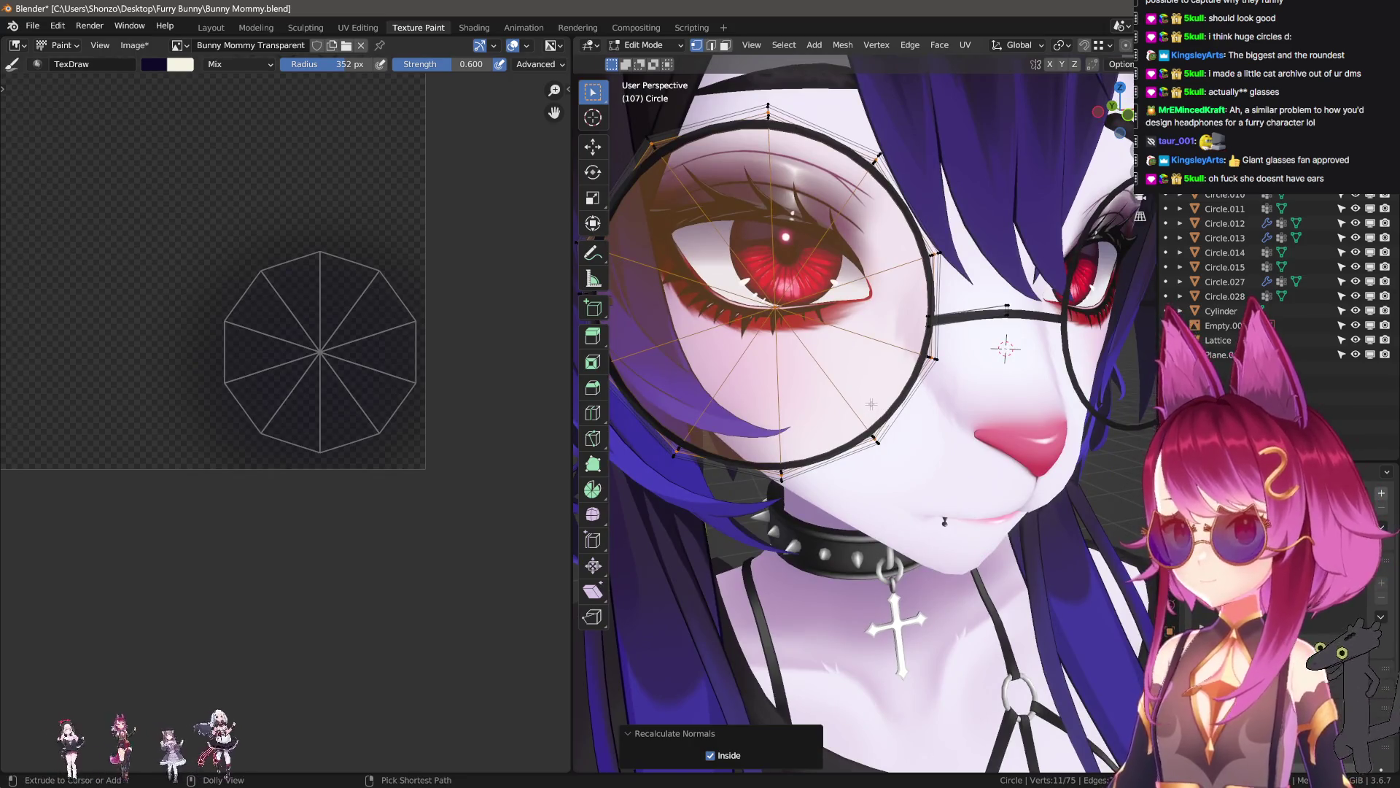
key(shift+n)
key(Tab)
scroll(872, 402, down, 4)
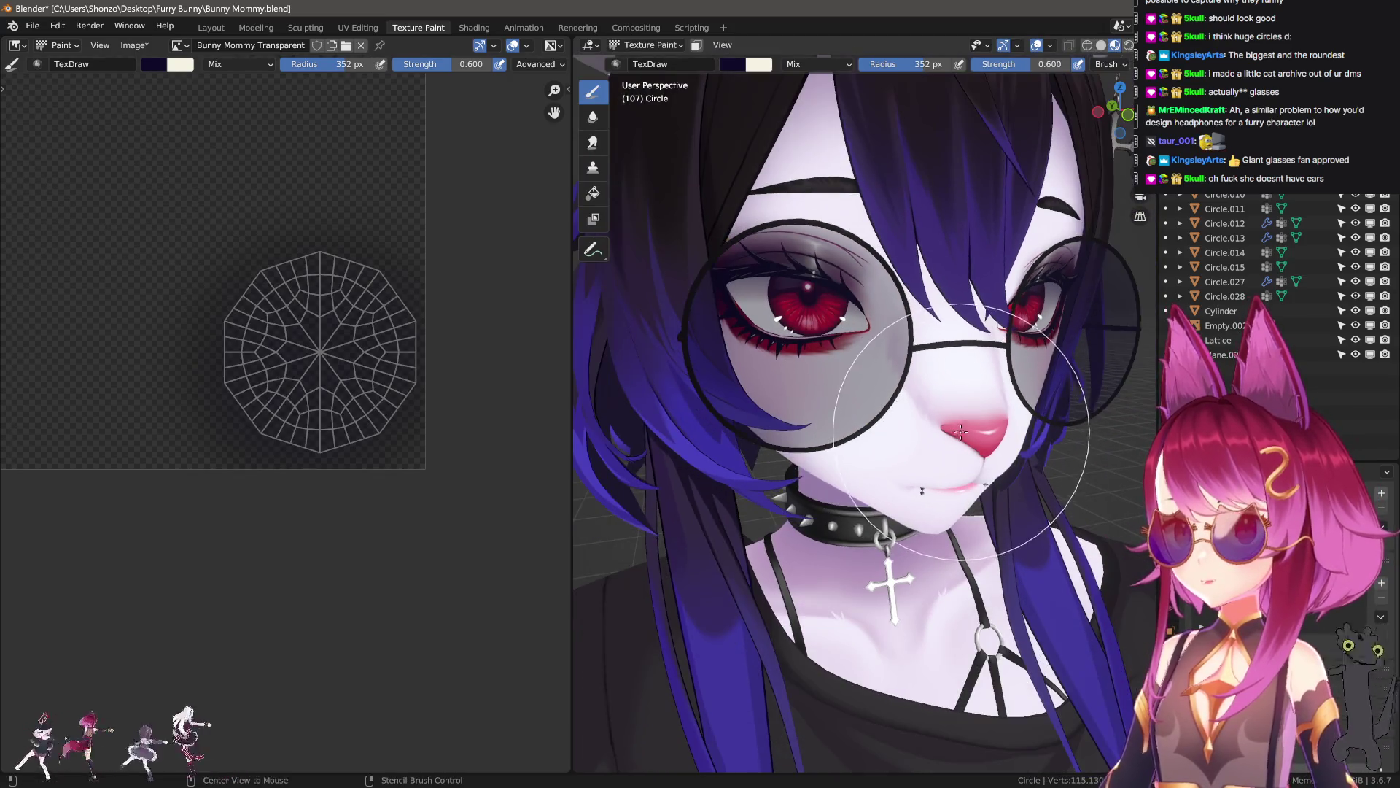
middle_drag(871, 402, 730, 409)
key(KP_1)
scroll(320, 496, down, 2)
scroll(320, 495, up, 2)
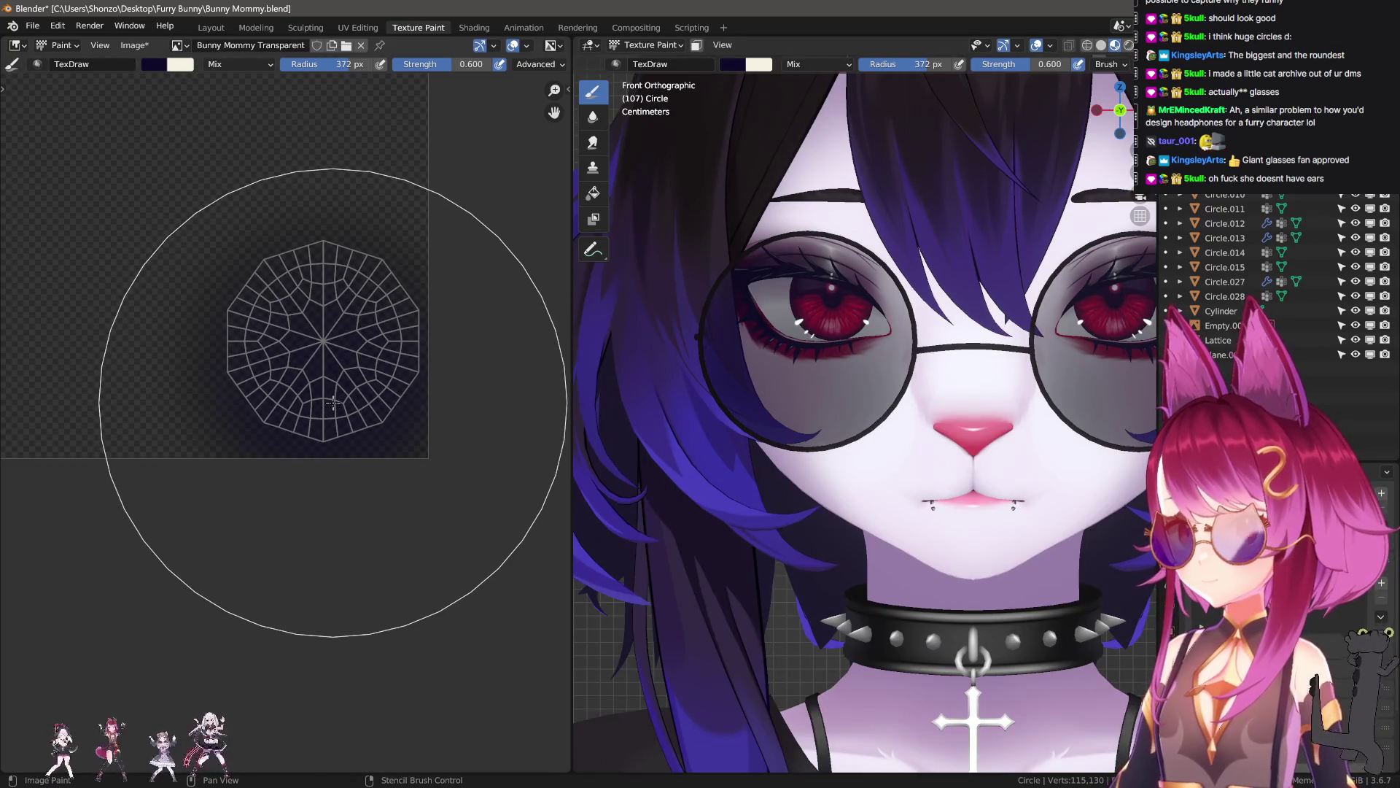
ctrl+scroll(334, 372, up, 1)
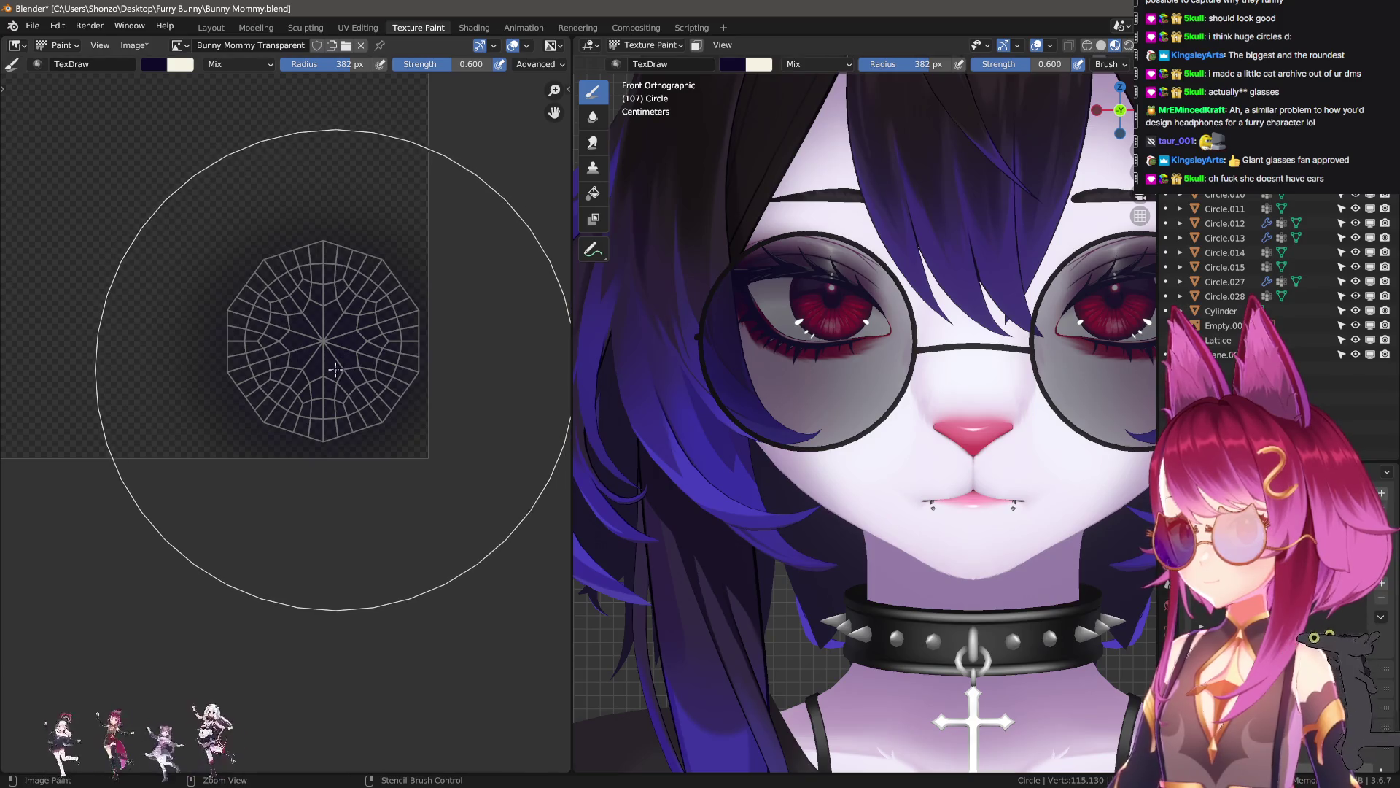
- Select all the lens circle geometry, recalculate its normals to face inside, and resume Texture Paint
key(Tab)
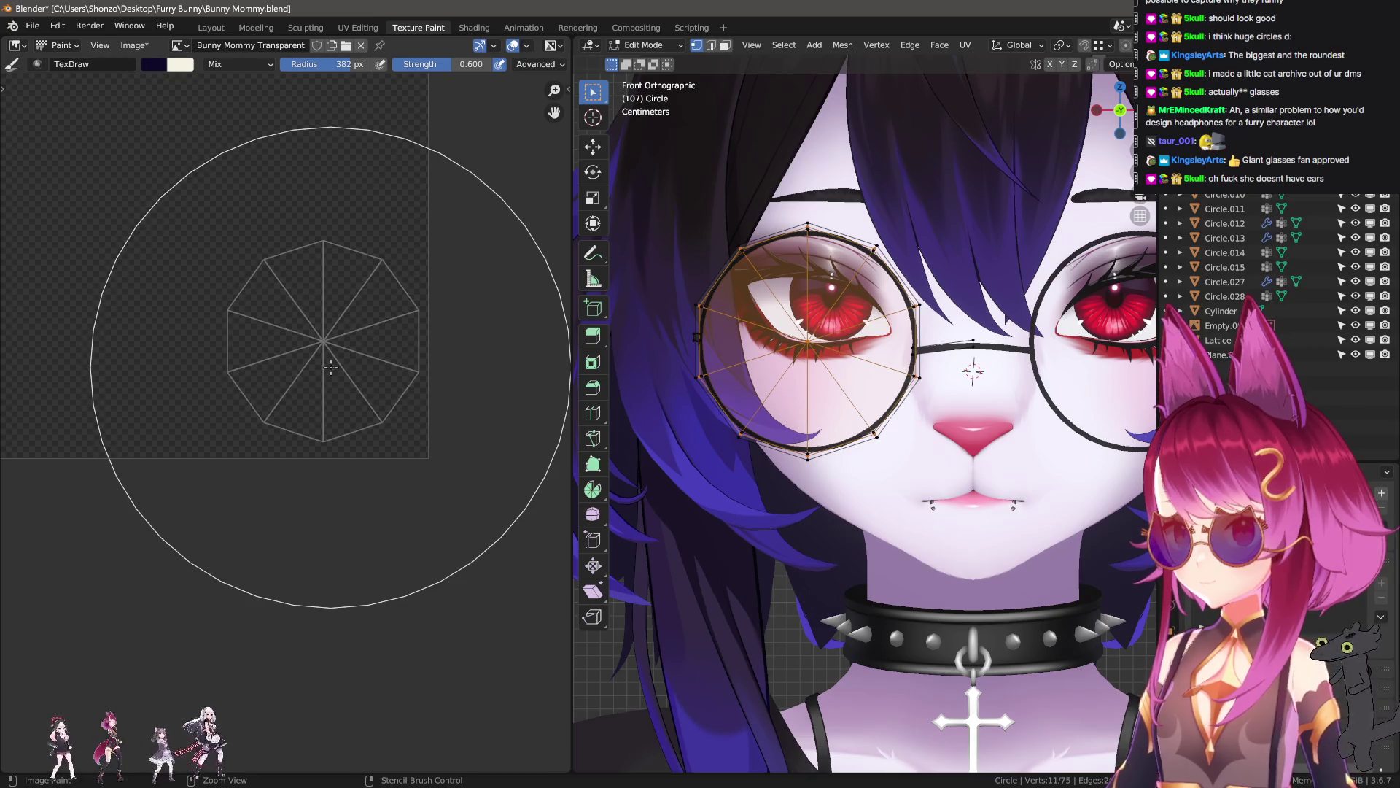
middle_drag(887, 414, 807, 339)
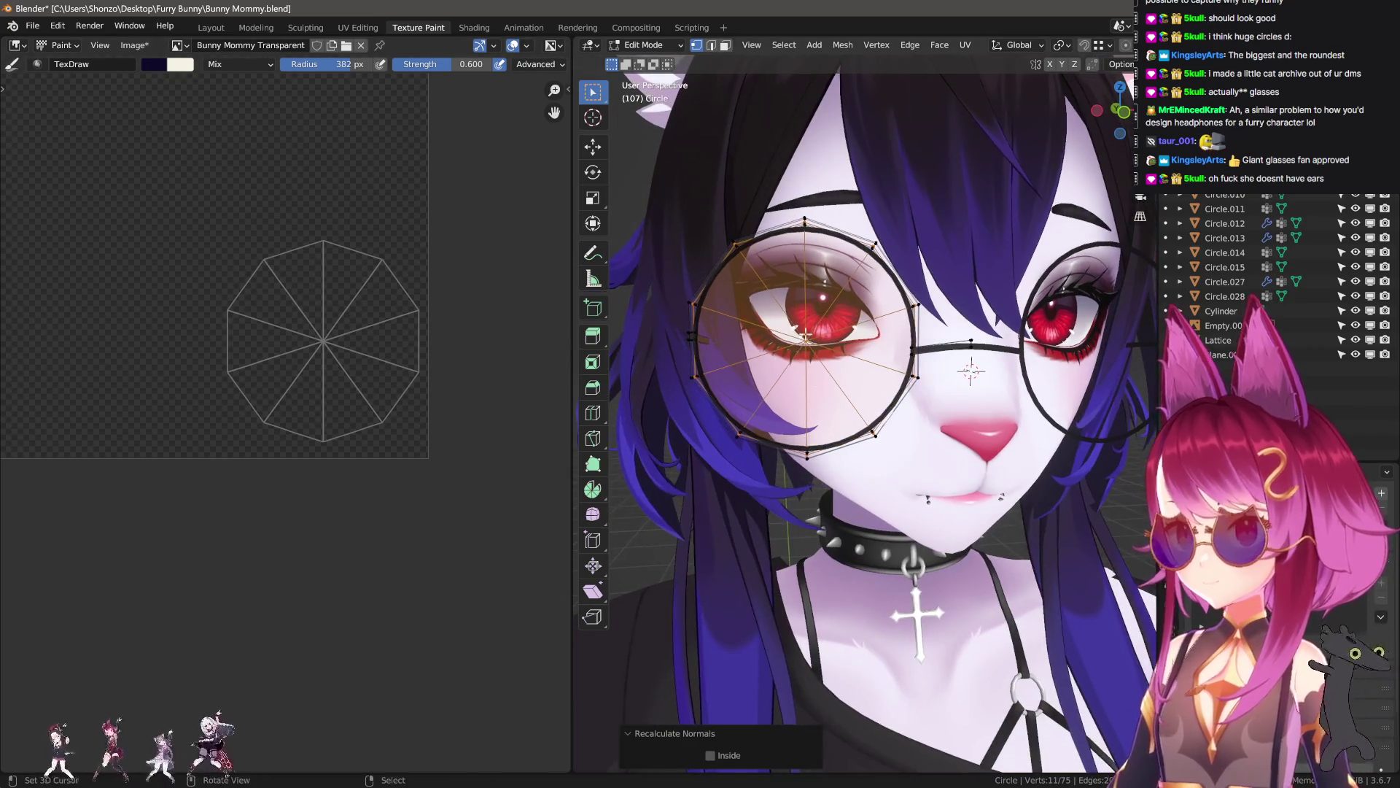
click(806, 340)
key(l)
key(ctrl+n)
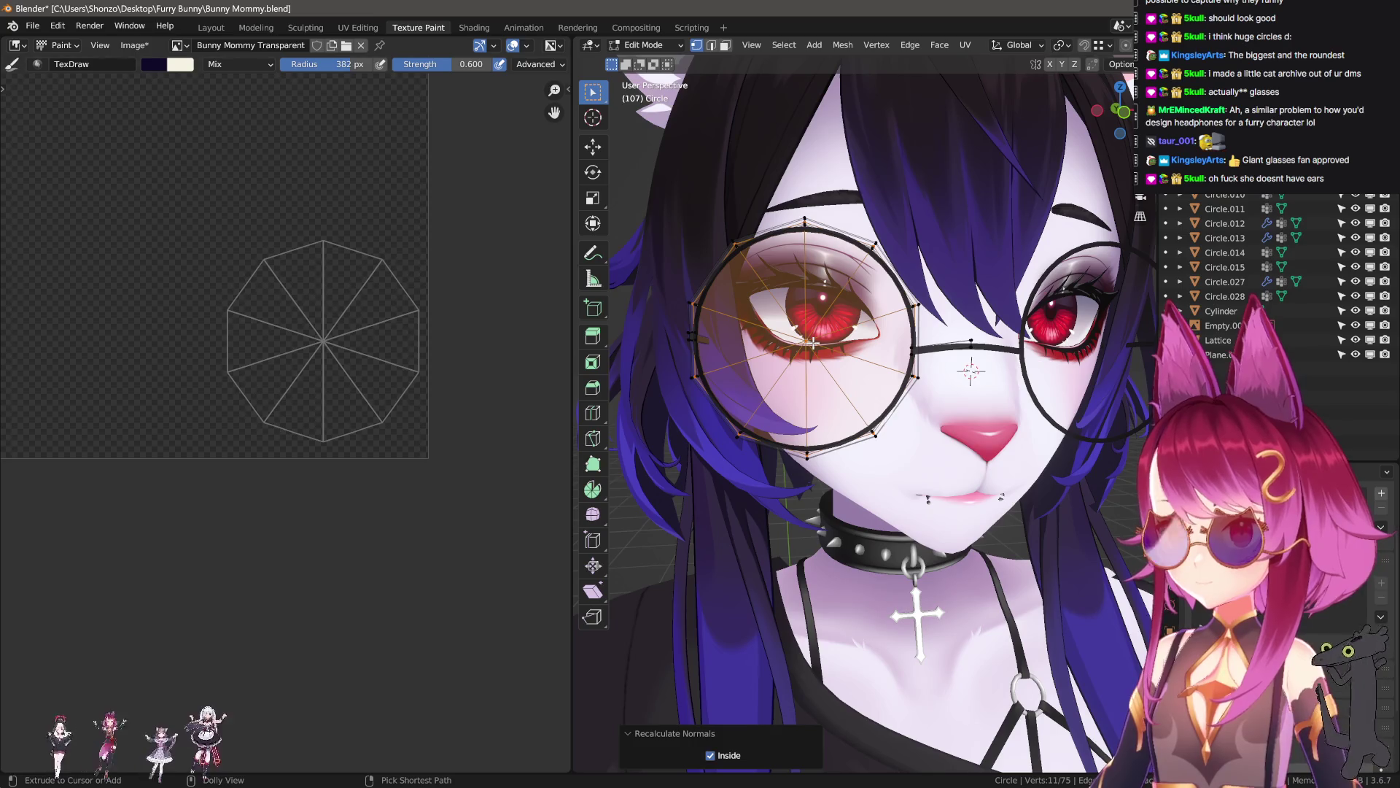
key(Tab)
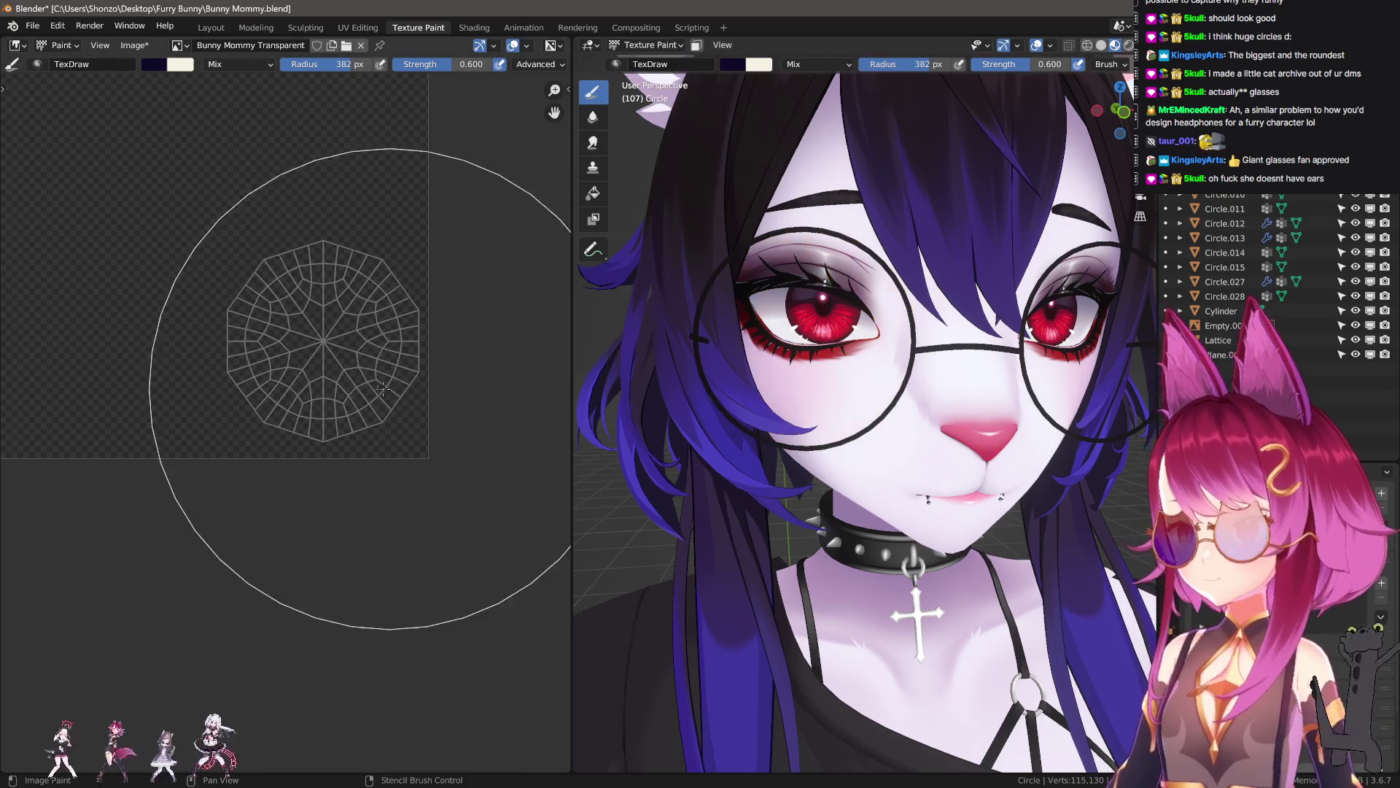
- Size the brush to about 220 px and paint a dark disc onto the lens texture
key(f)
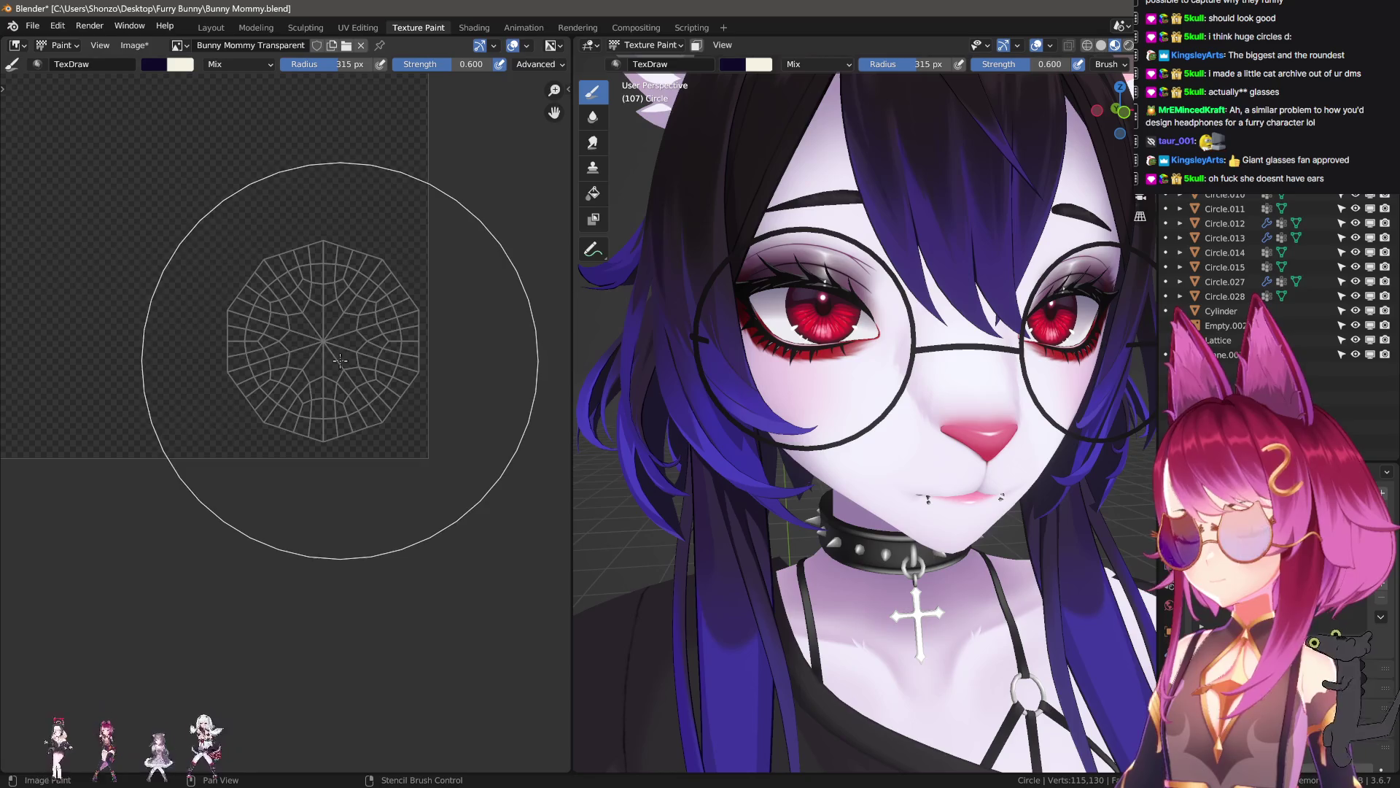
click(338, 357)
click(329, 289)
key(f)
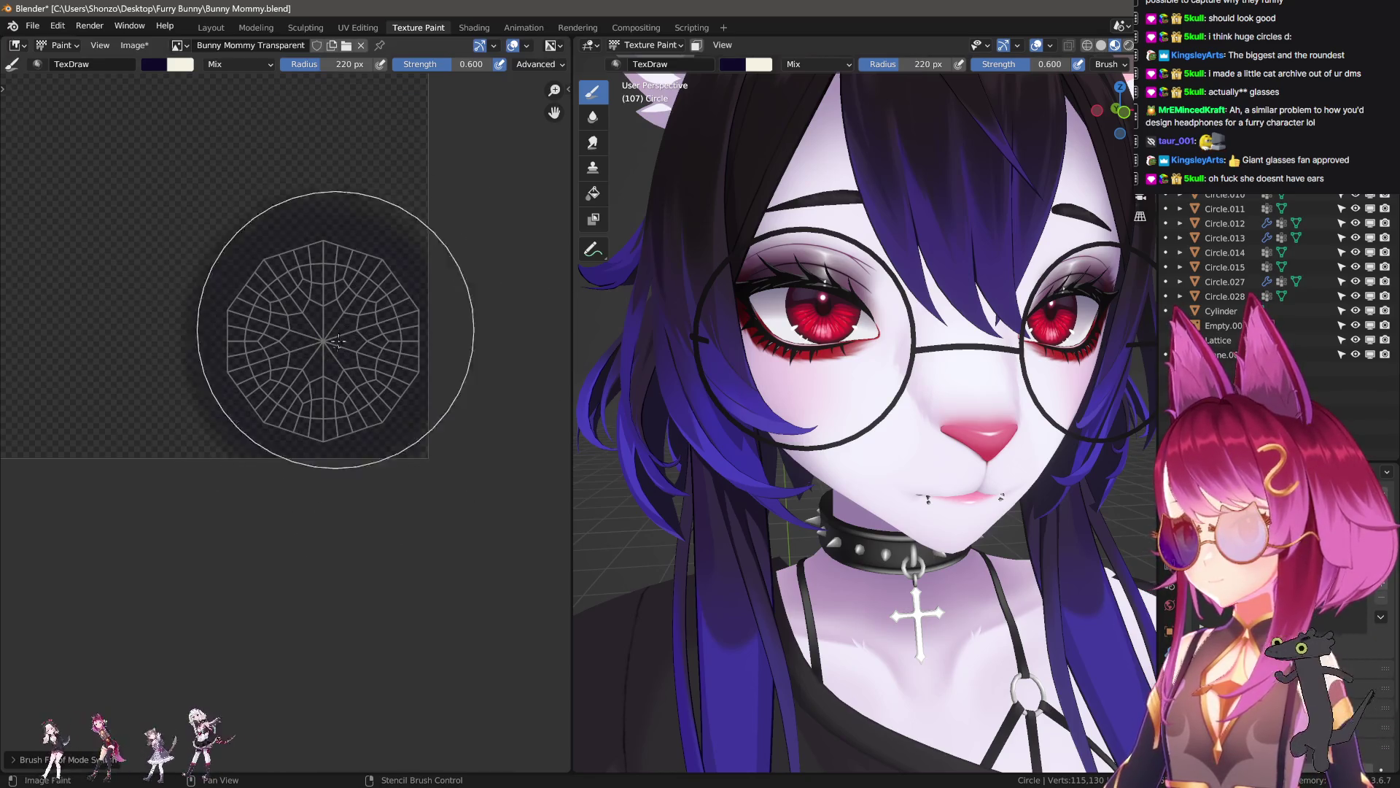
click(332, 345)
click(332, 344)
key(ctrl+z)
key(f)
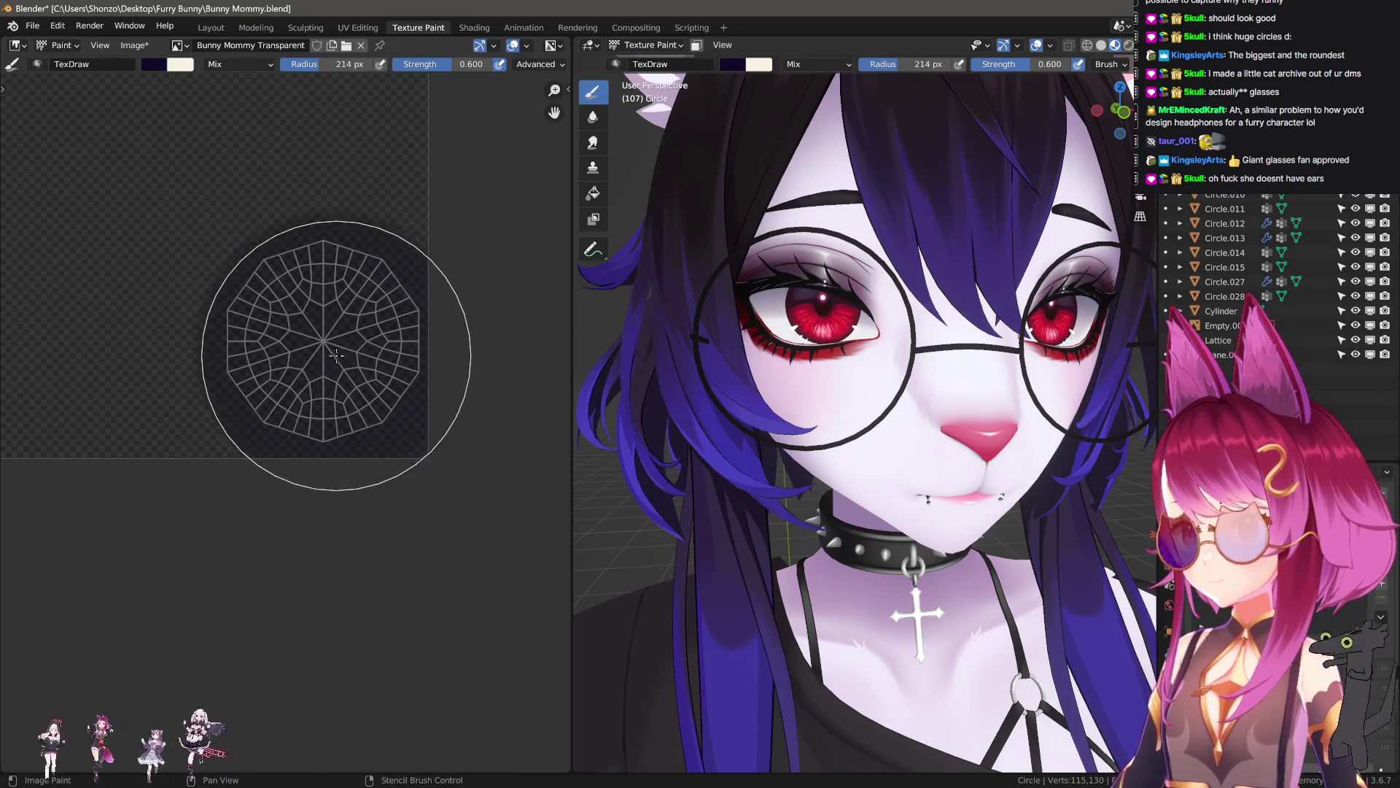
click(347, 356)
click(347, 357)
mouse_move(362, 374)
middle_down()
mouse_move(368, 350)
mouse_move(378, 384)
middle_up()
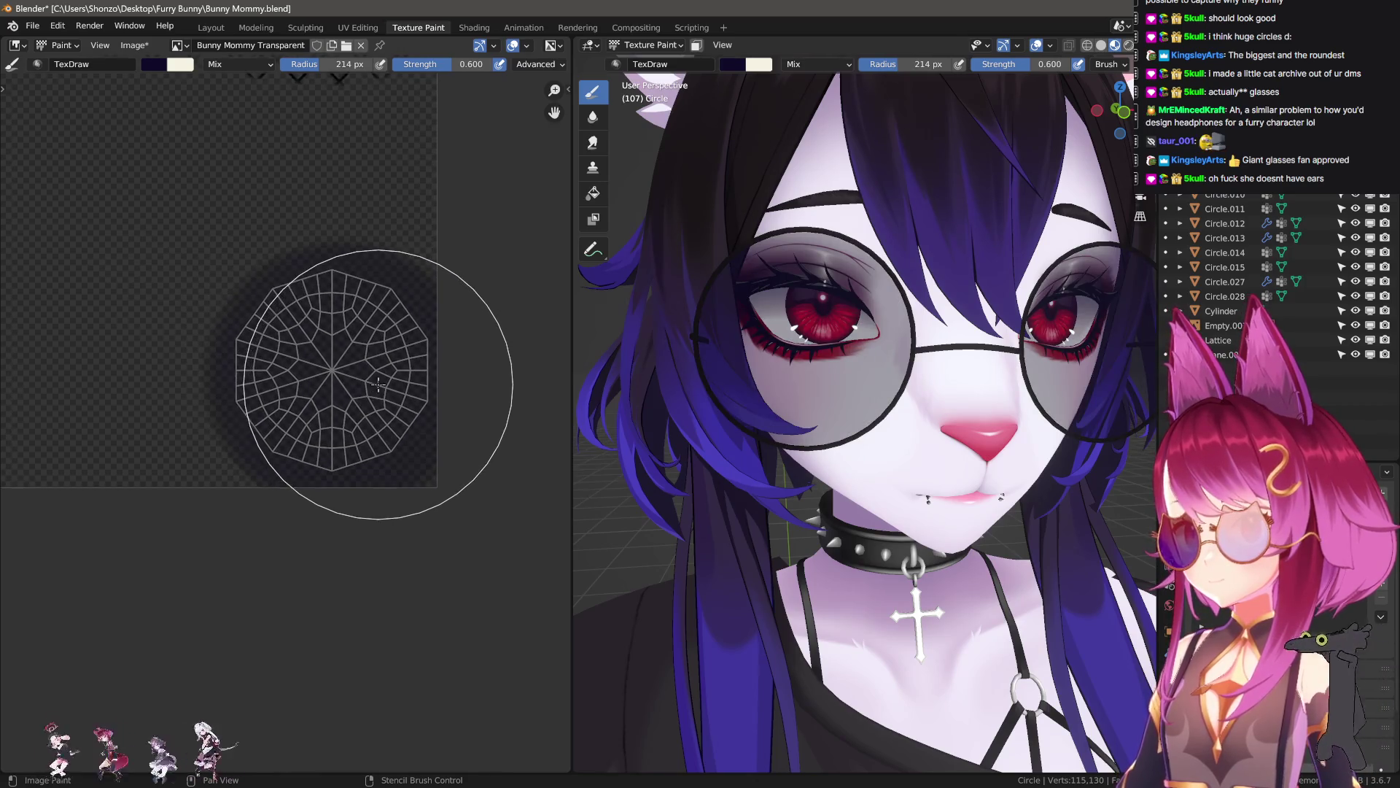
- Set the brush blending to Screen and the strength to 1.000
key(f)
click(437, 430)
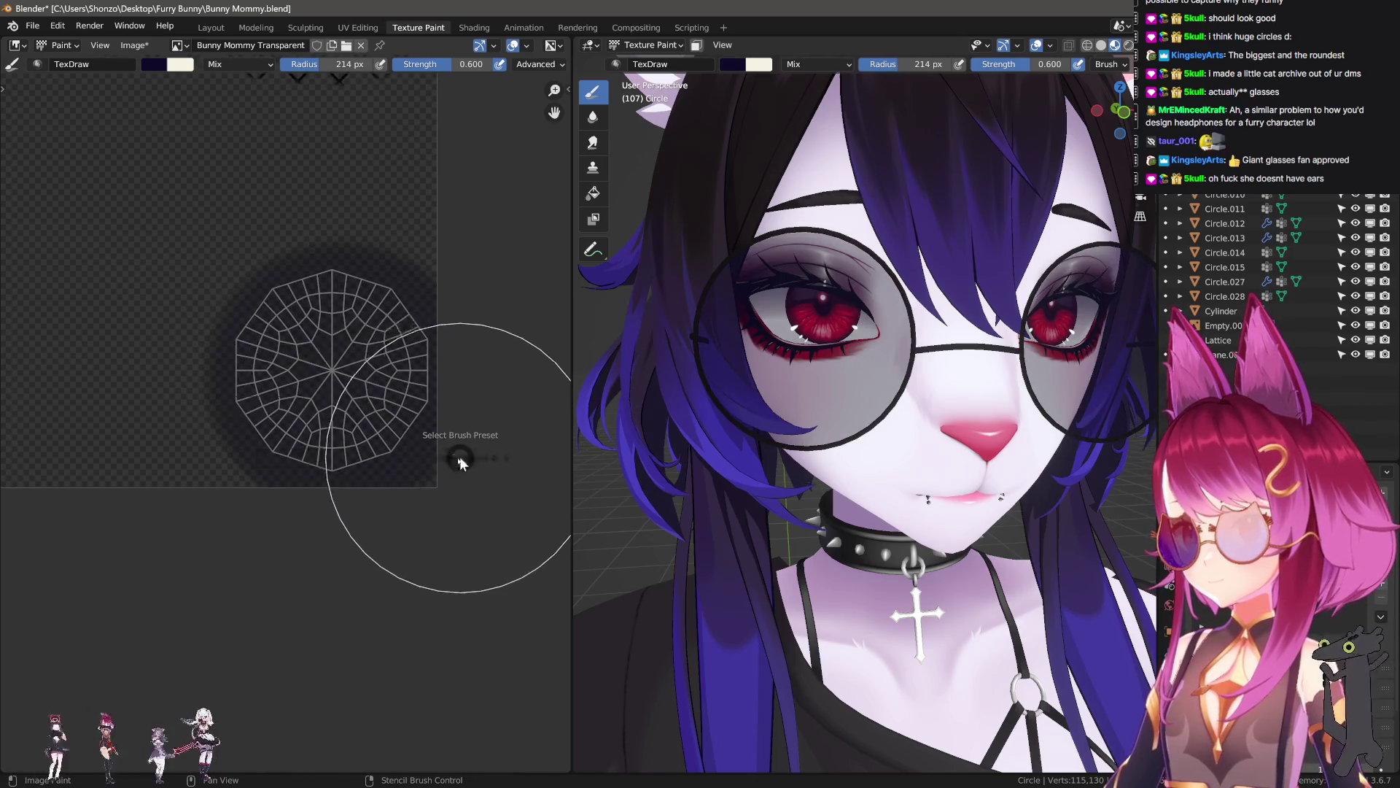
right_click(236, 399)
click(236, 398)
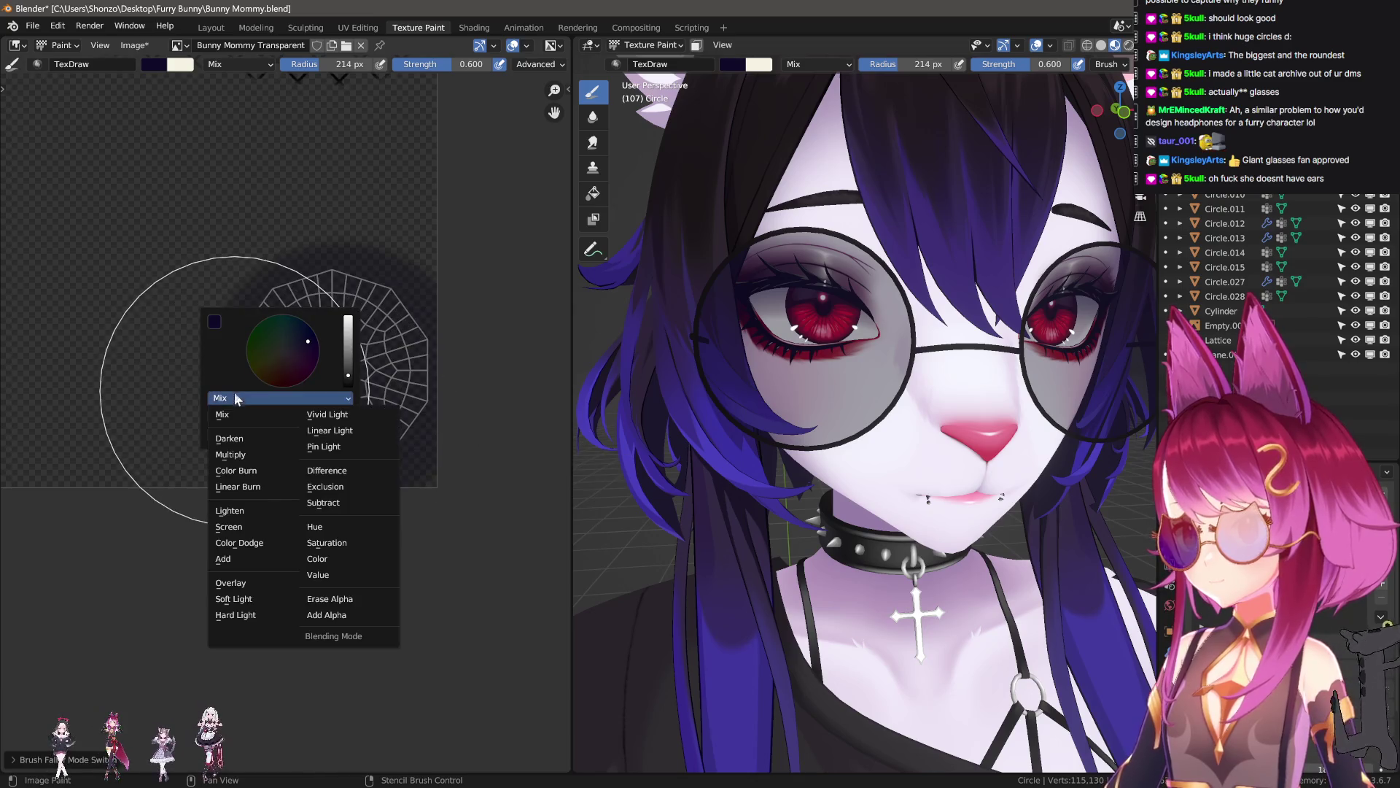
click(232, 526)
key(shift+f)
click(510, 453)
- Enlarge the brush to about 307 px and tint the dark lens disc purple
key(f)
click(326, 365)
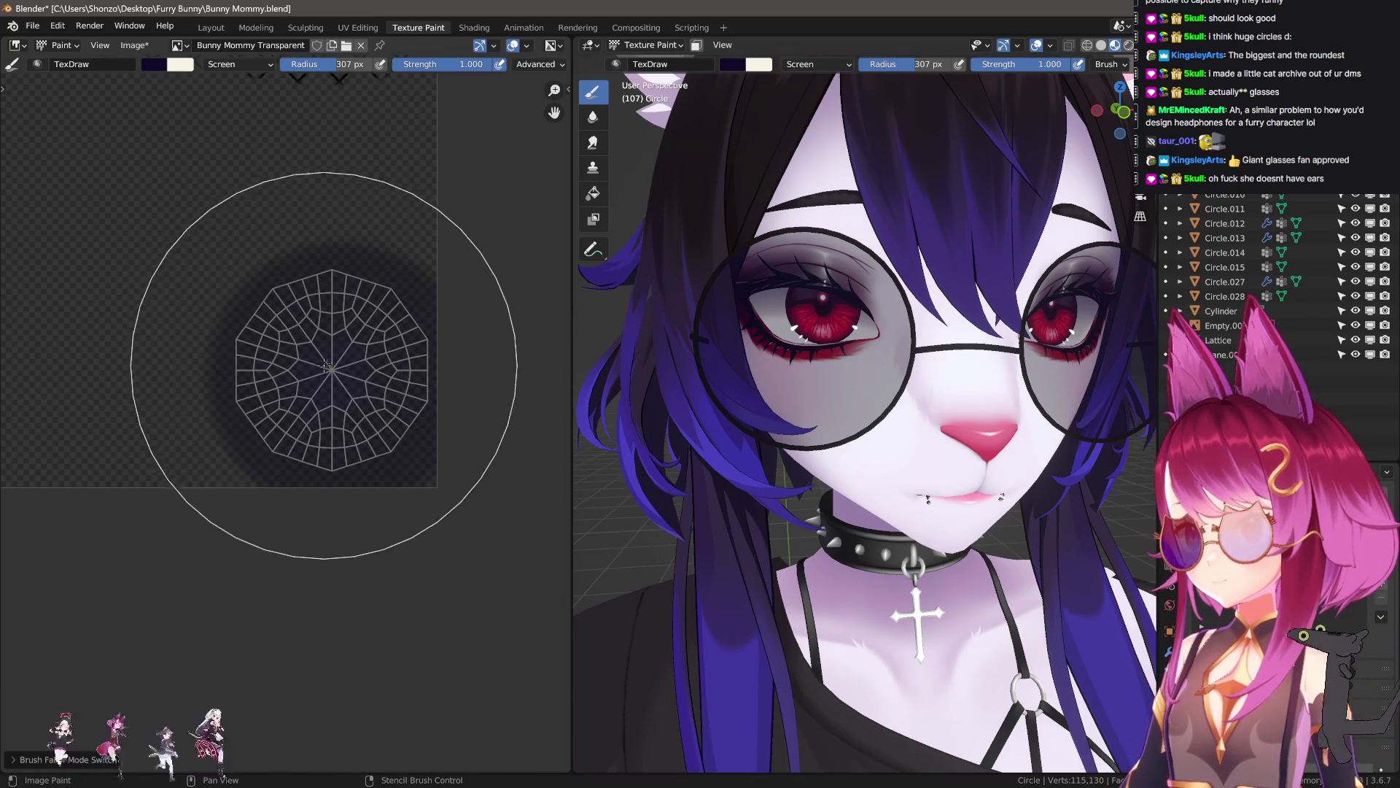
key(f)
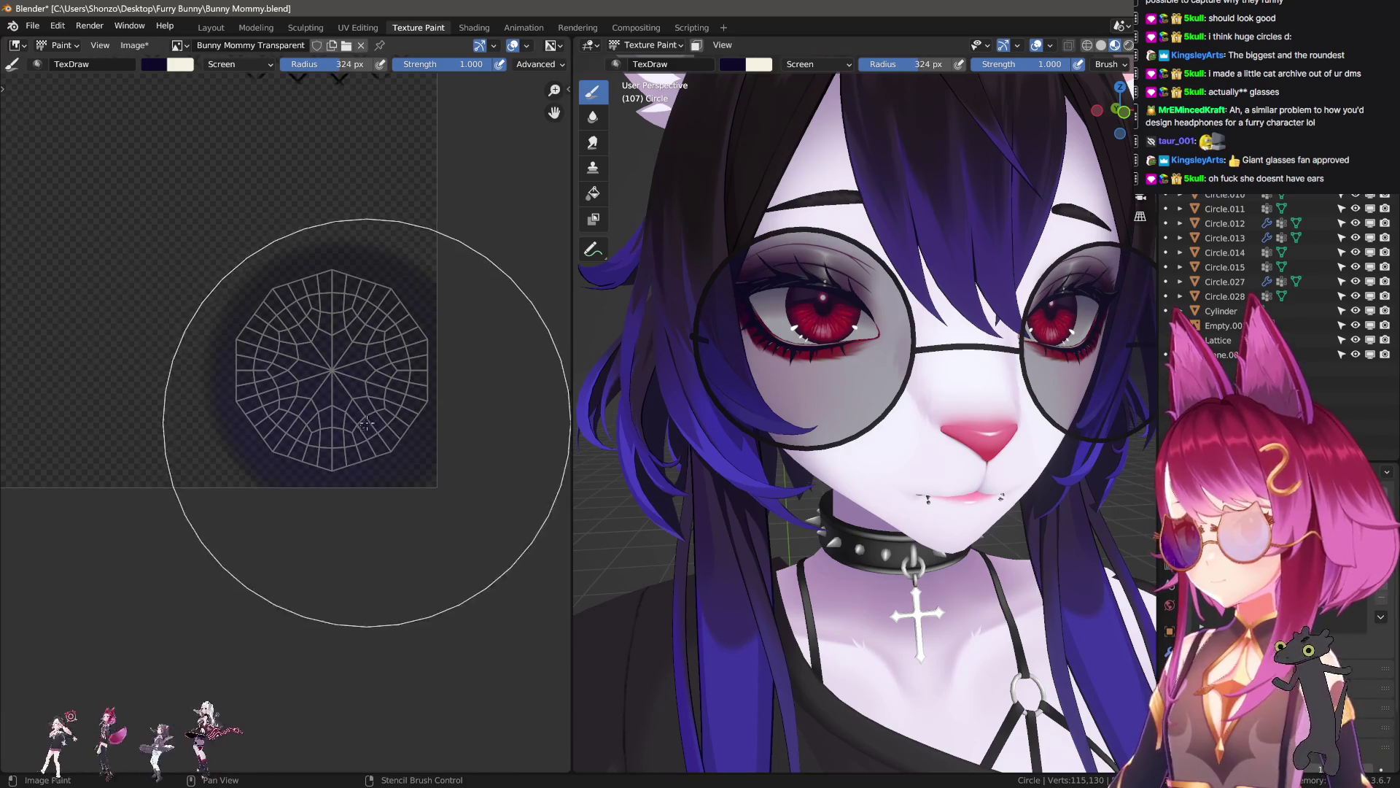
key(f)
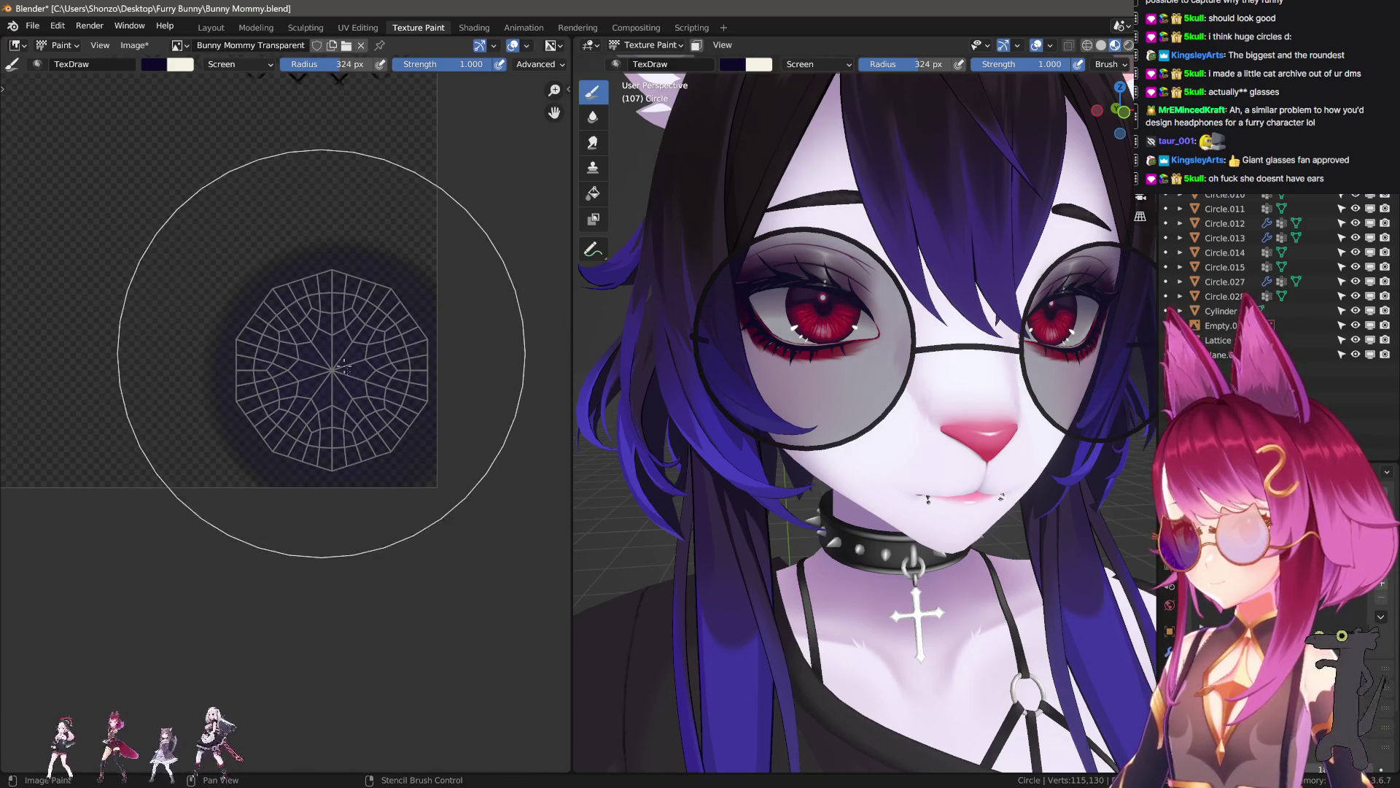
click(347, 352)
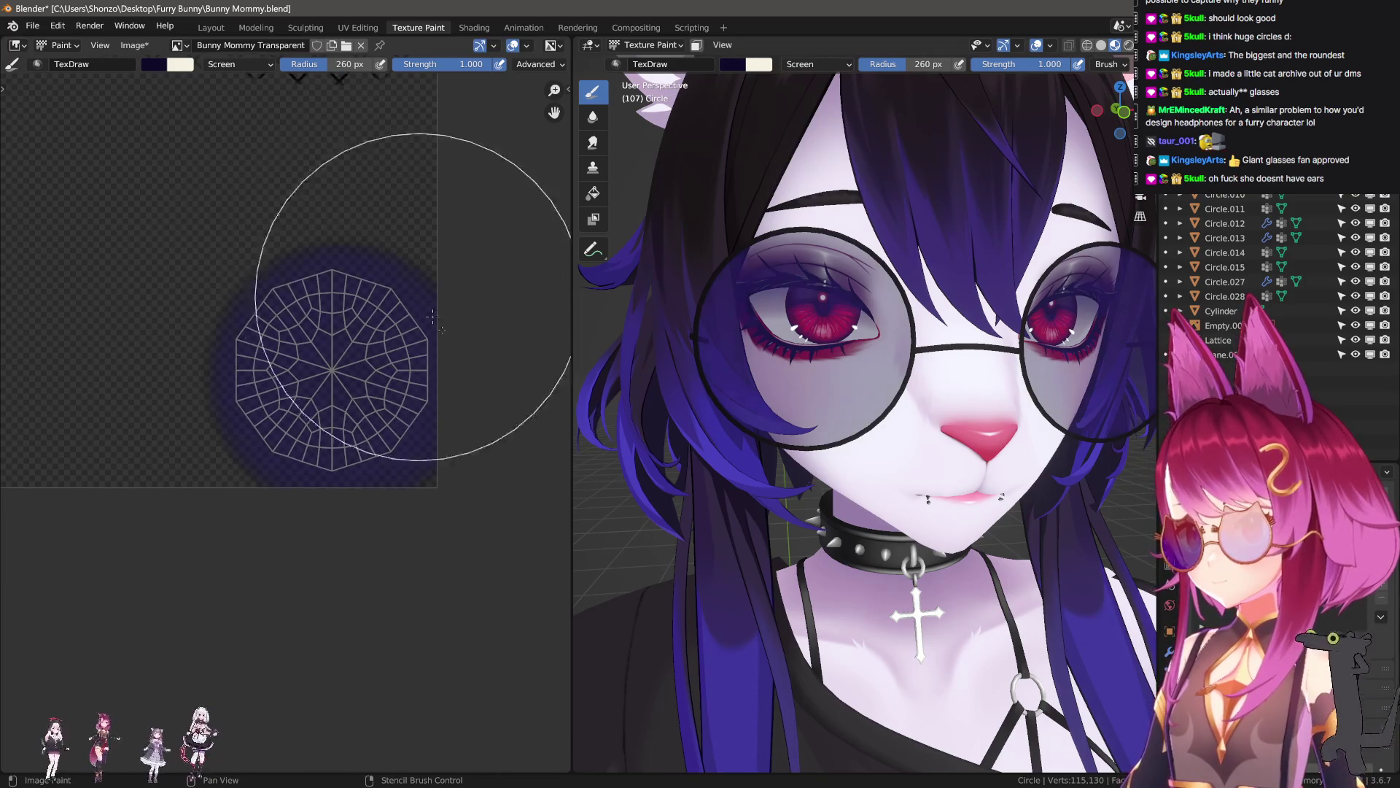
- Swap to the light cream colour and try a diagonal glare stroke across the lens, then undo it
middle_drag(838, 401, 875, 350)
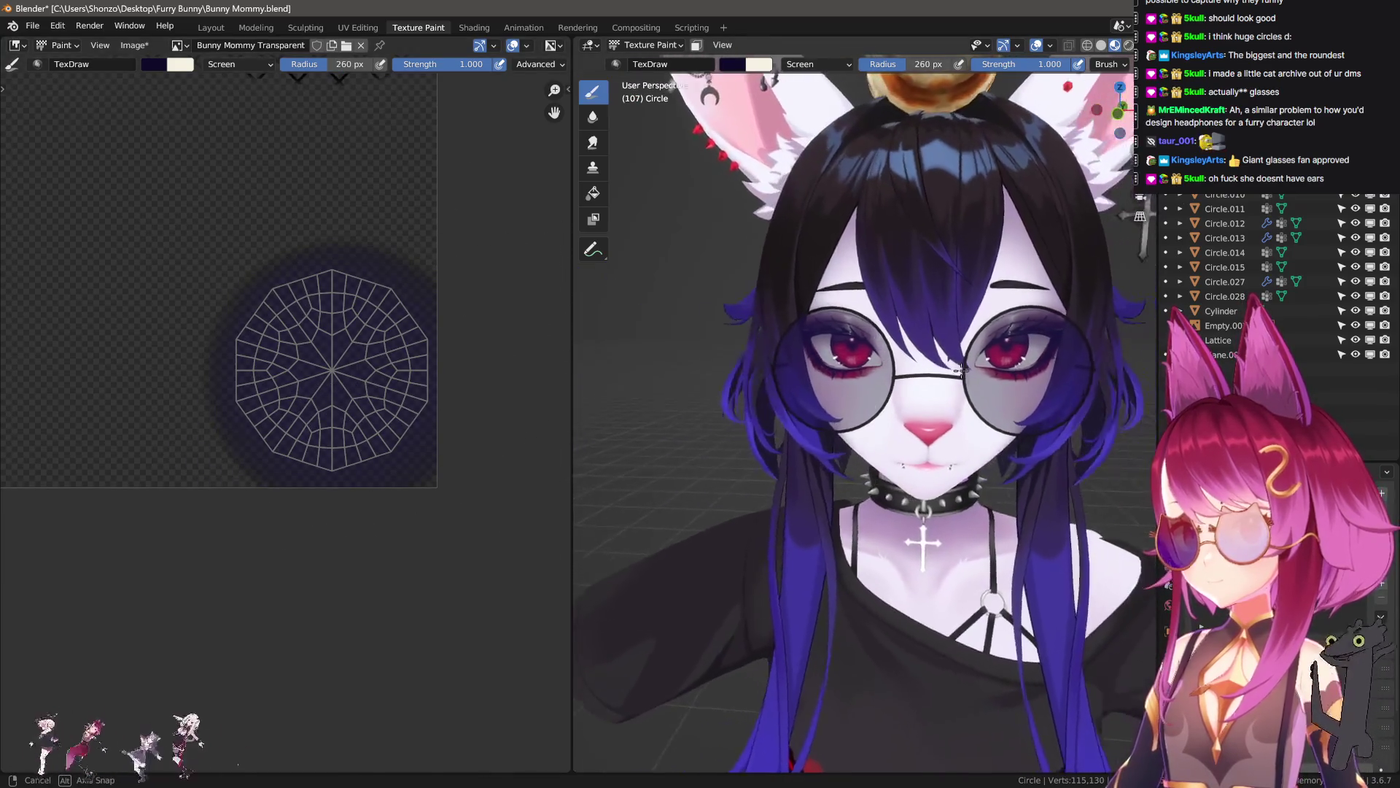
scroll(448, 391, up, 2)
key(f)
click(408, 342)
right_click(357, 314)
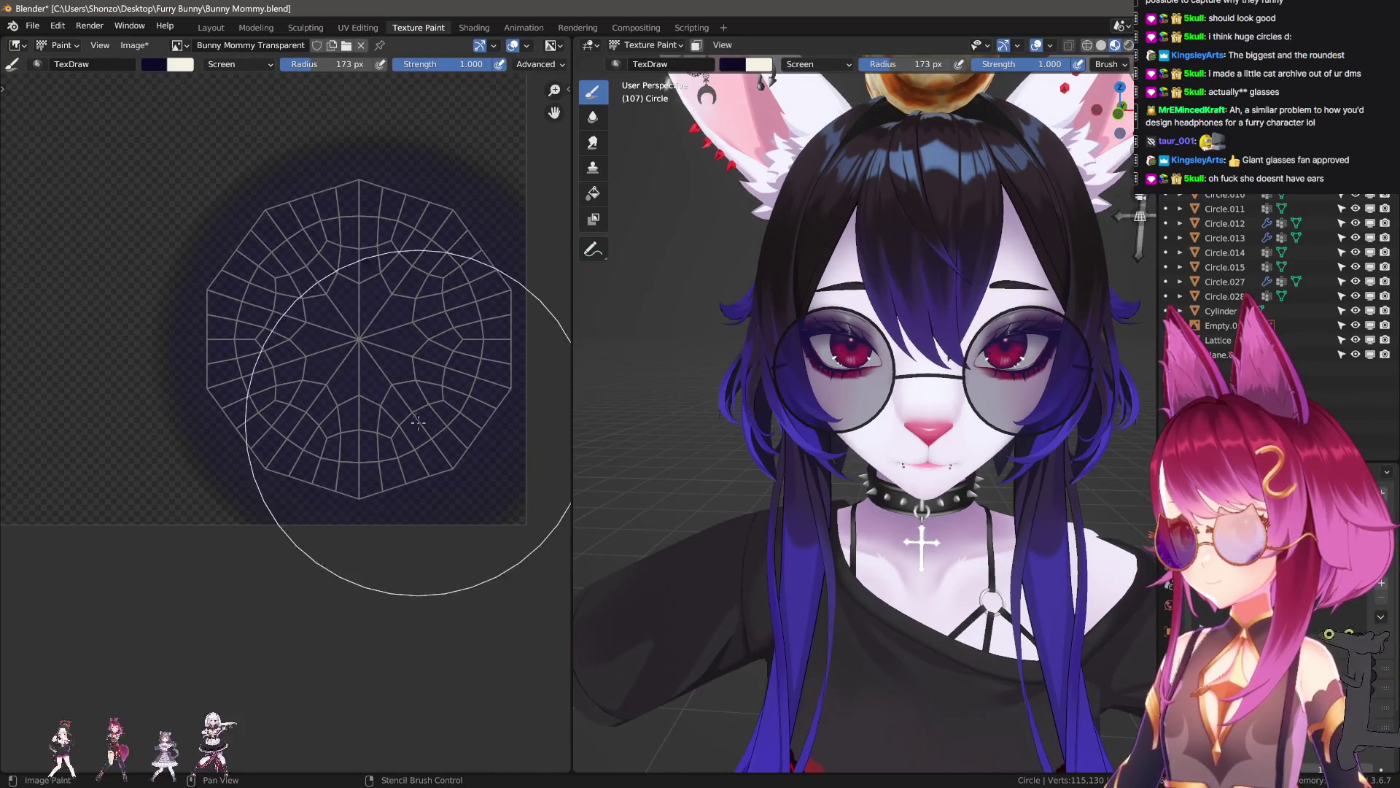
key(x)
drag(510, 223, 207, 459)
key(ctrl+z)
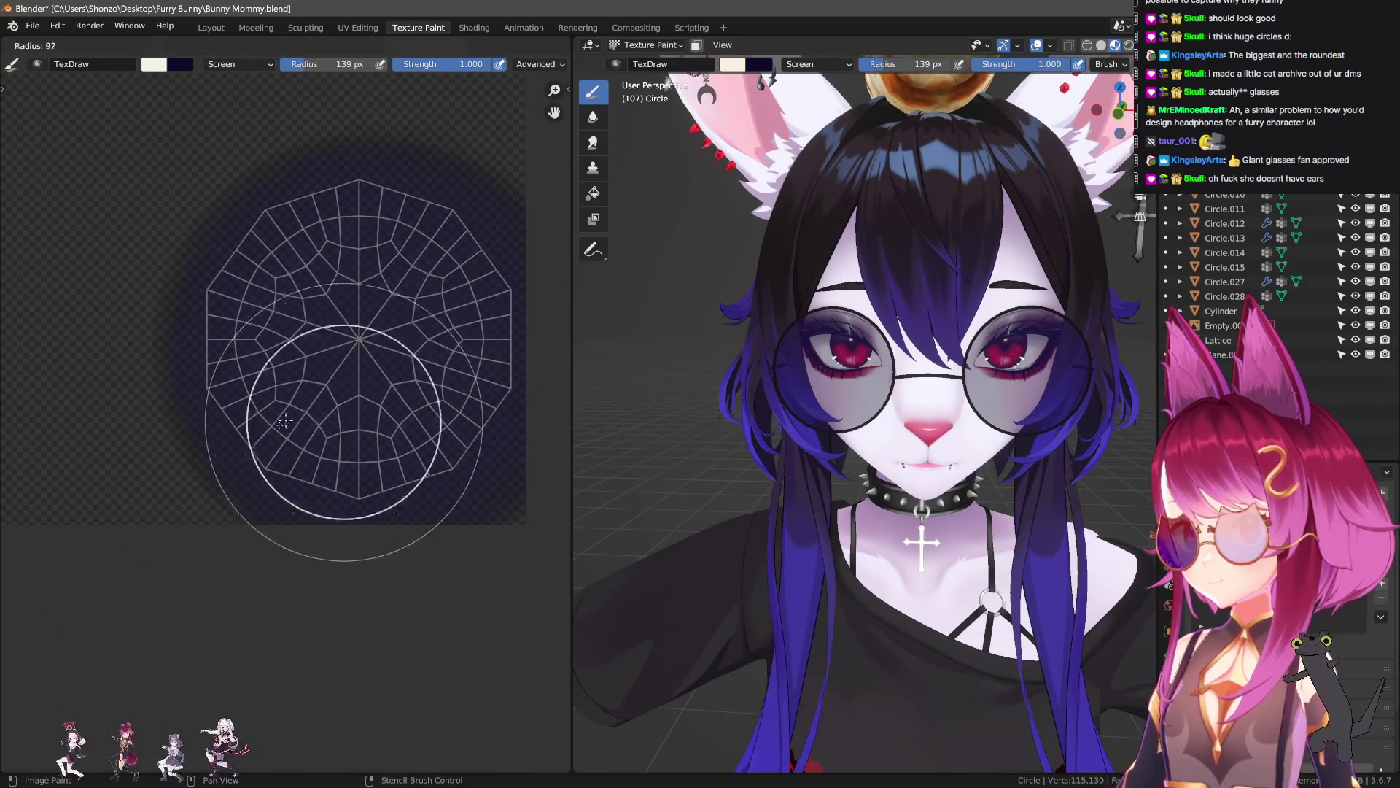
- Try thin 44 px glare lines and a wide diagonal glare, undoing them
scroll(422, 406, down, 1)
key(f)
click(453, 369)
drag(511, 277, 193, 580)
drag(441, 236, 116, 502)
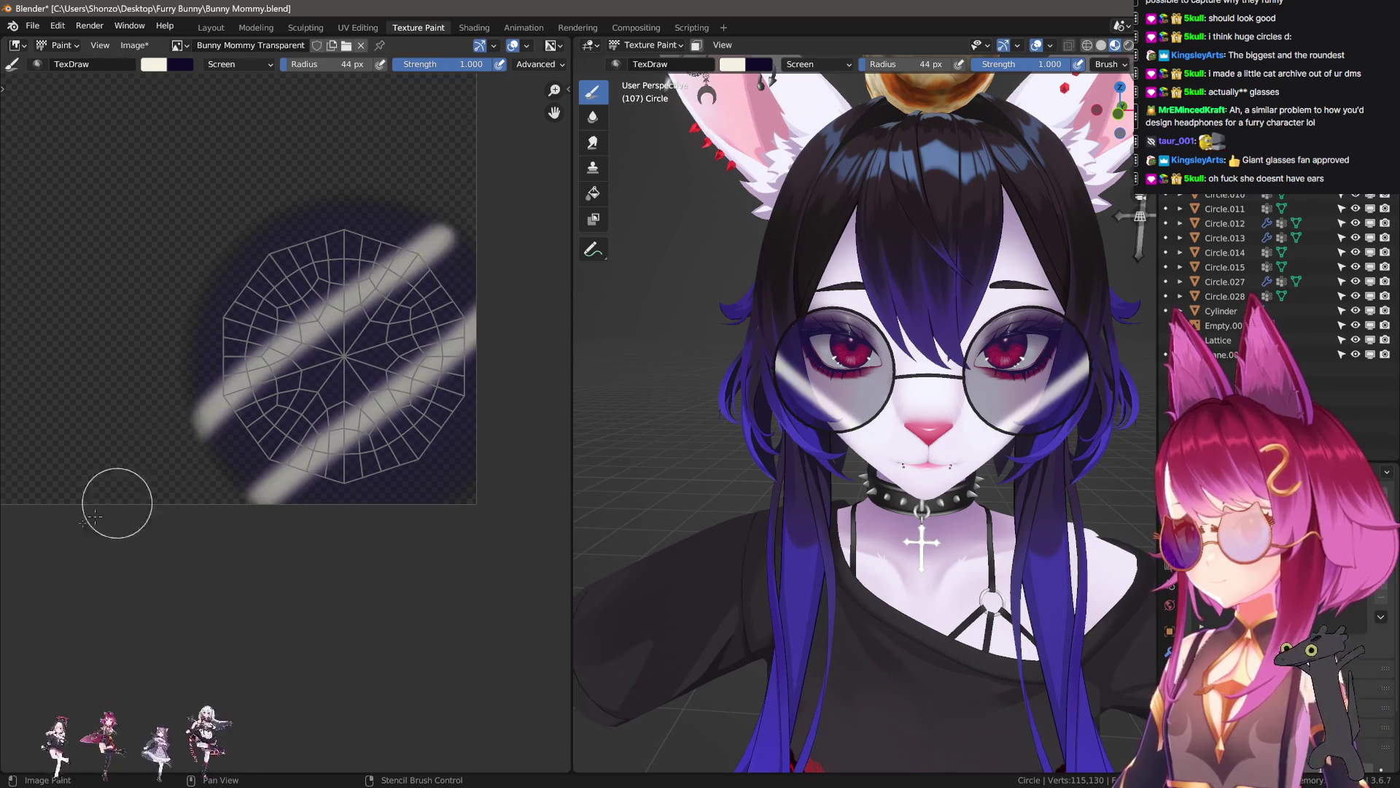
key(ctrl+z)
key(ctrl+z)
key(f)
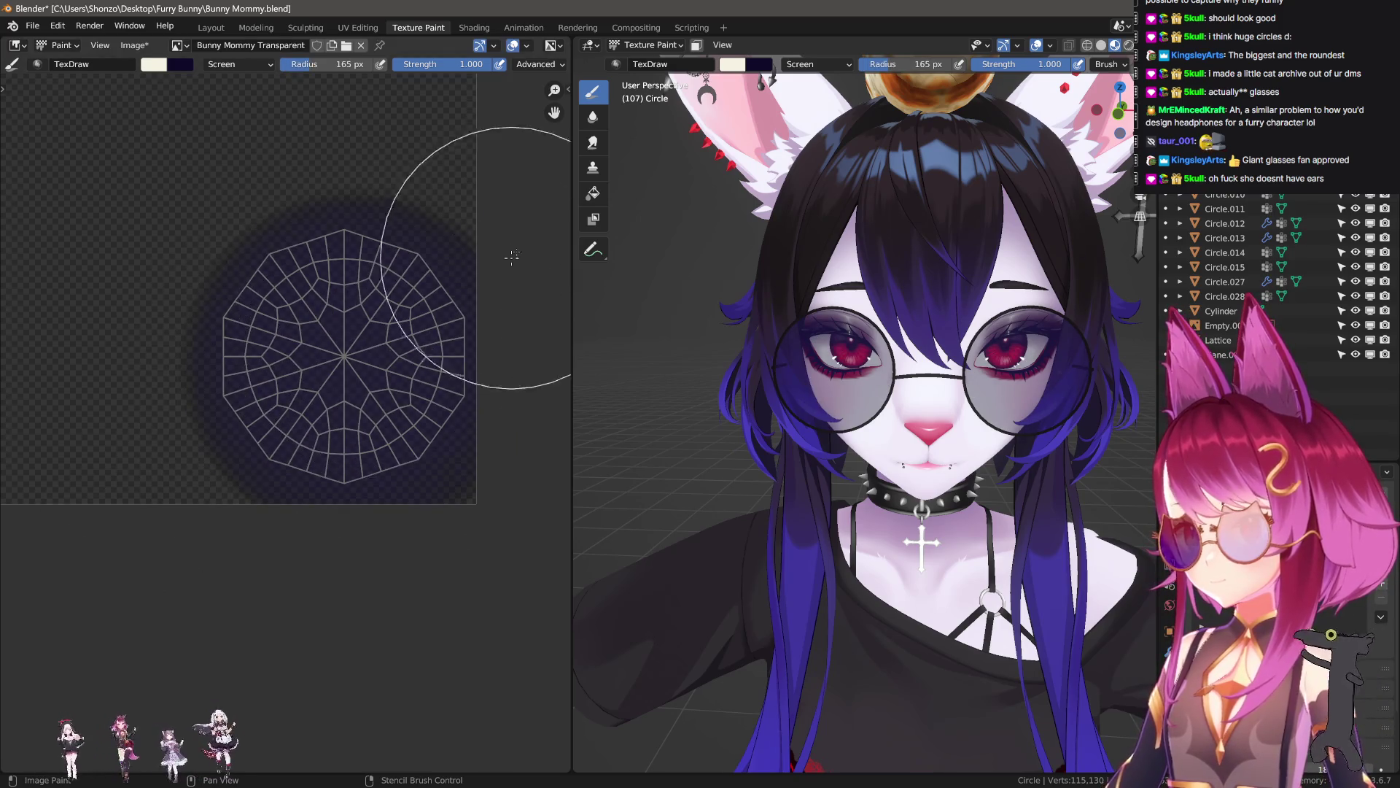
drag(517, 250, 94, 631)
- Try light paint on the corner, upper-right patch and a new diagonal glare, undoing each
key(ctrl+z)
key(f)
drag(447, 496, 222, 644)
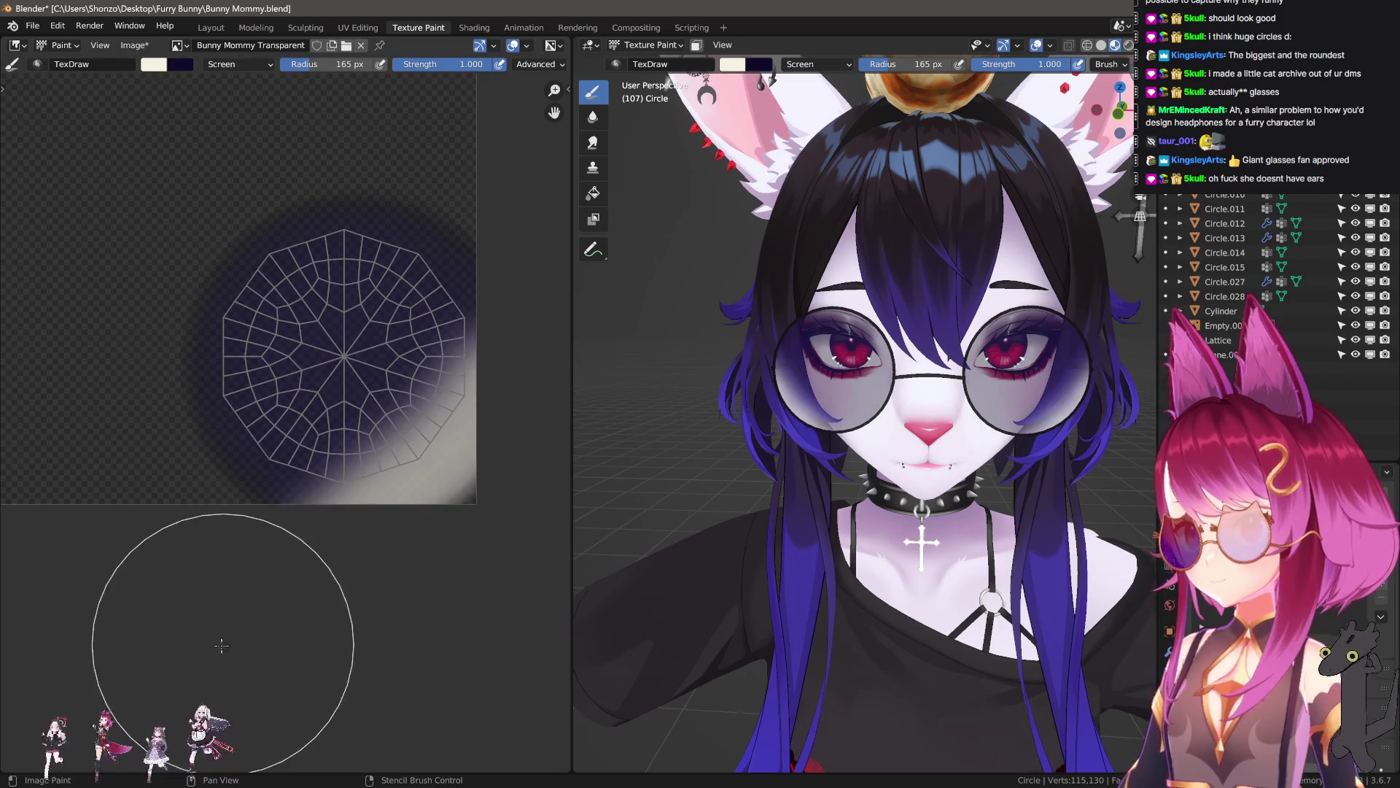
key(ctrl+z)
key(f)
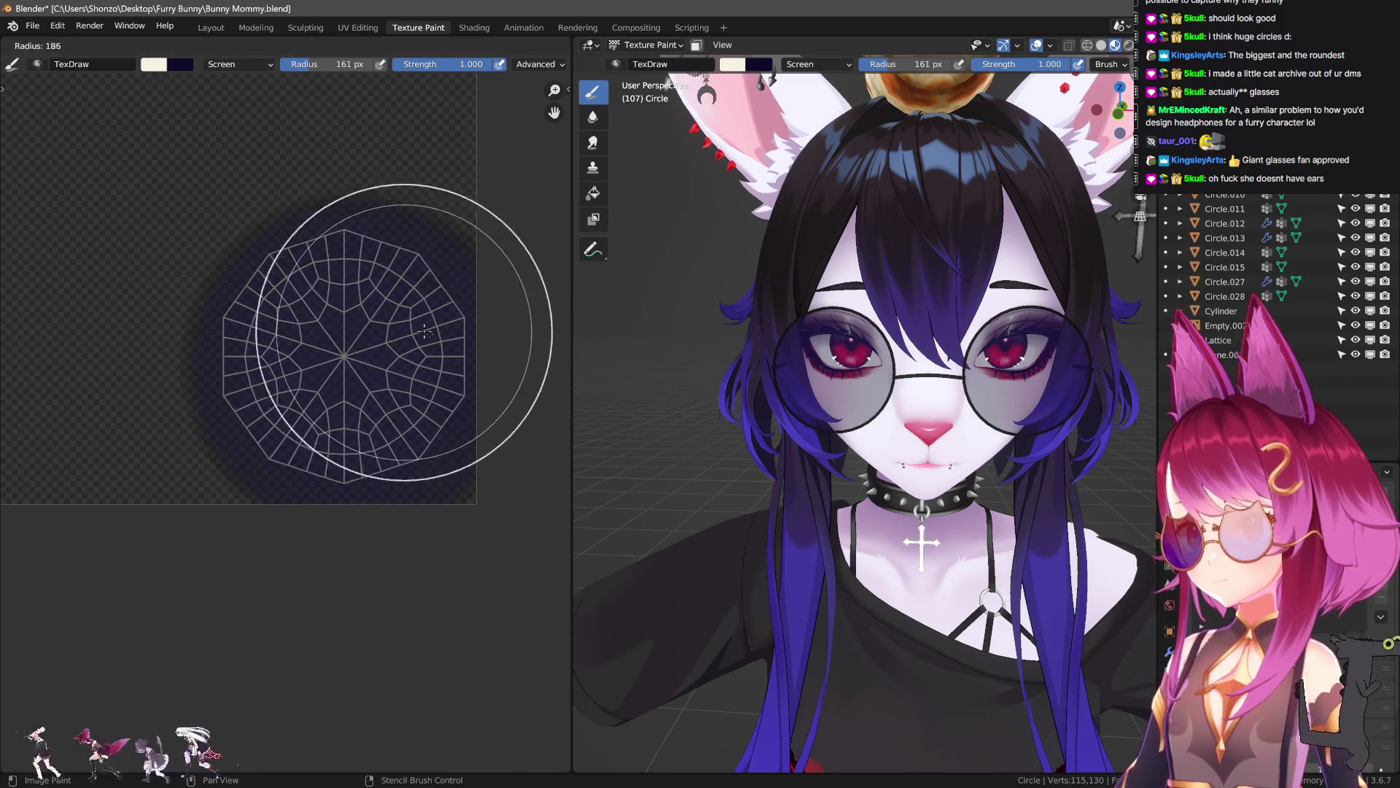
mouse_move(437, 284)
mouse_down()
mouse_move(386, 367)
mouse_move(240, 517)
mouse_up()
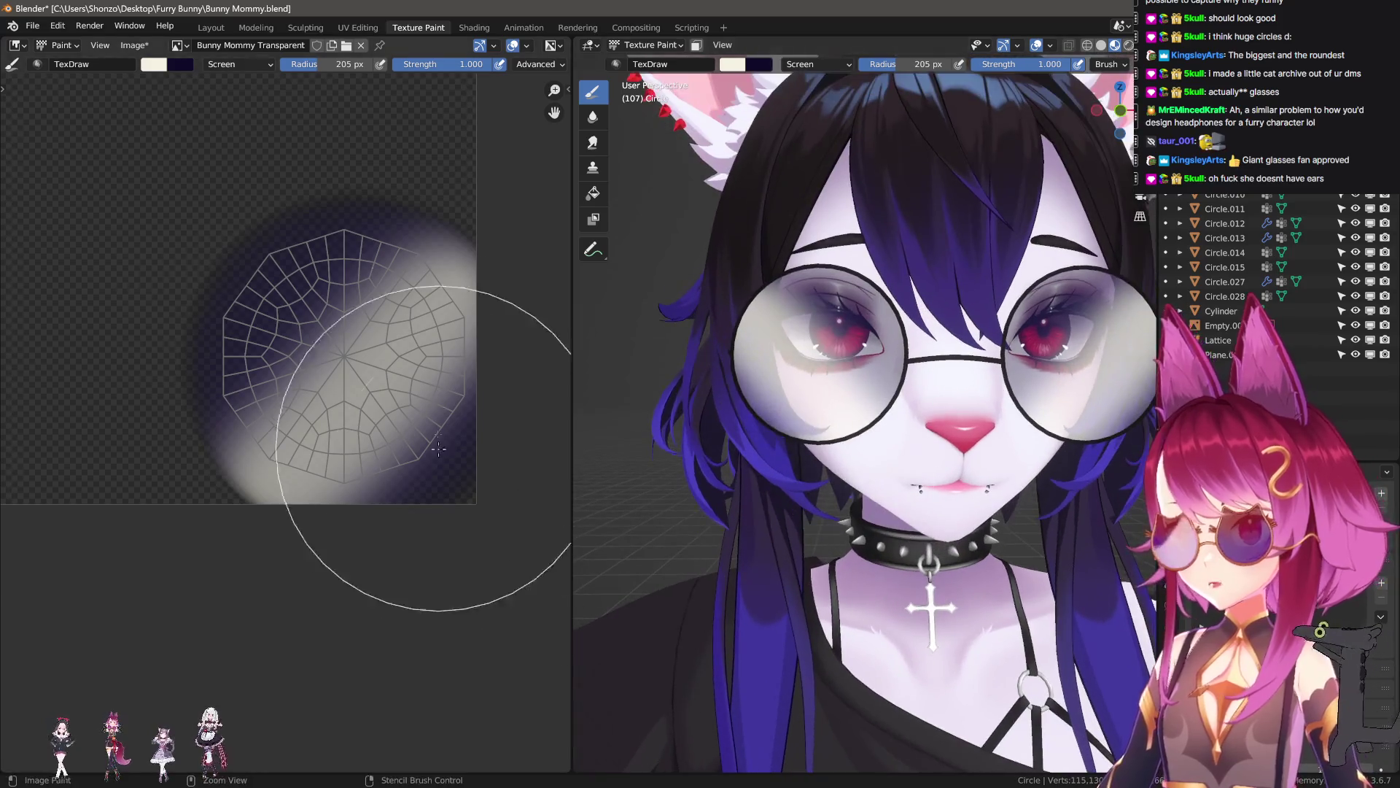
key(ctrl+z)
drag(481, 241, 310, 495)
key(ctrl+z)
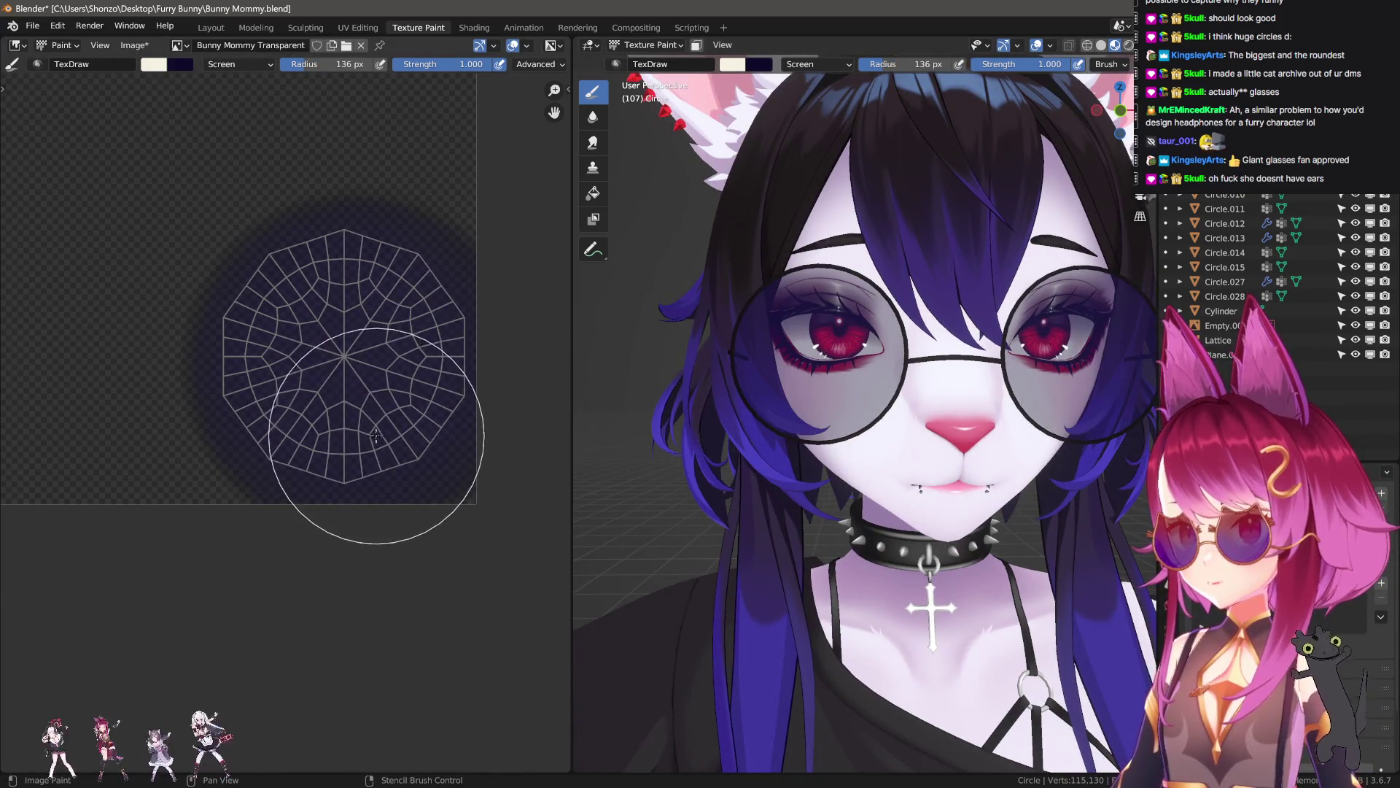
- Lower brush strength to 0.600 and try faint glare streaks at 95 px, undoing them
key(shift+f)
click(369, 438)
drag(437, 234, 285, 469)
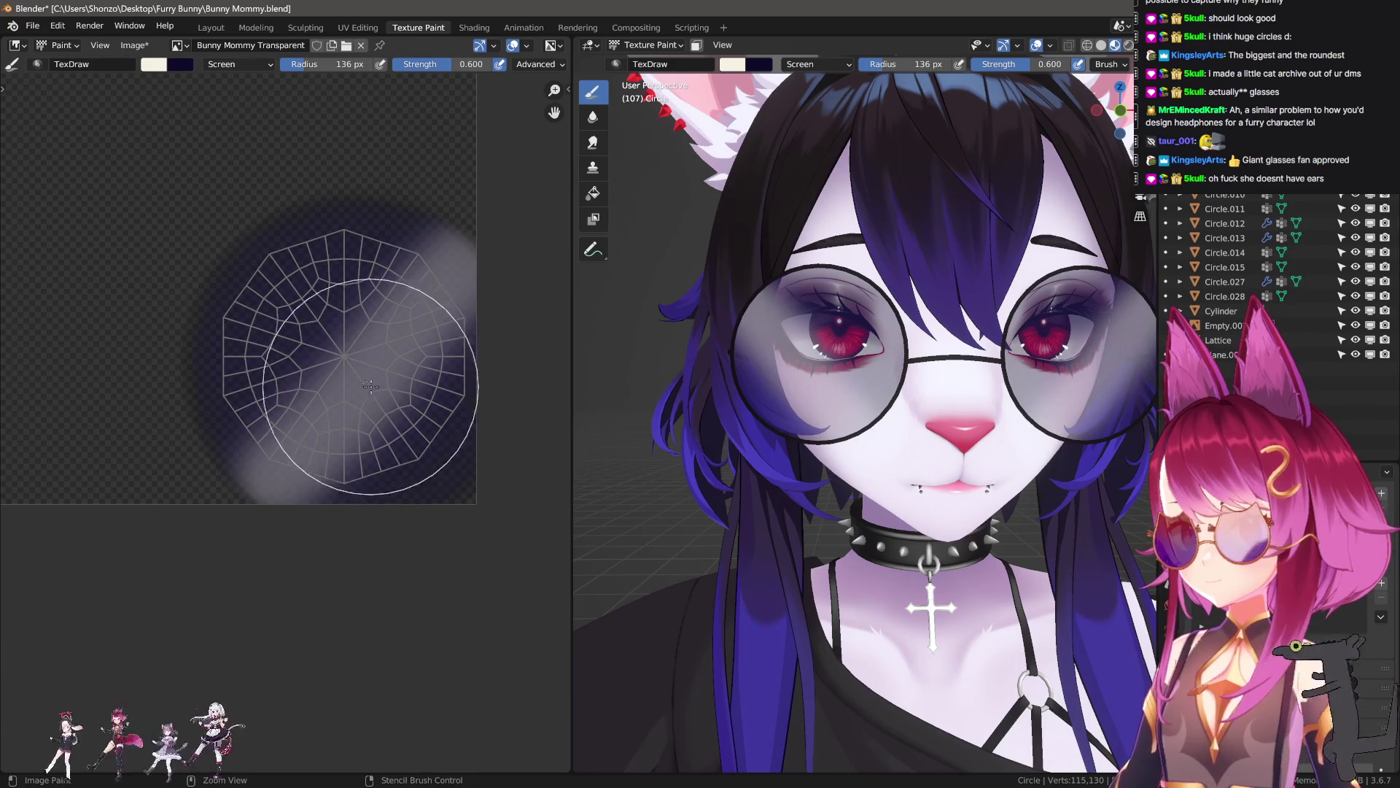
key(ctrl+z)
key(f)
click(408, 218)
drag(398, 215, 215, 430)
drag(485, 255, 259, 523)
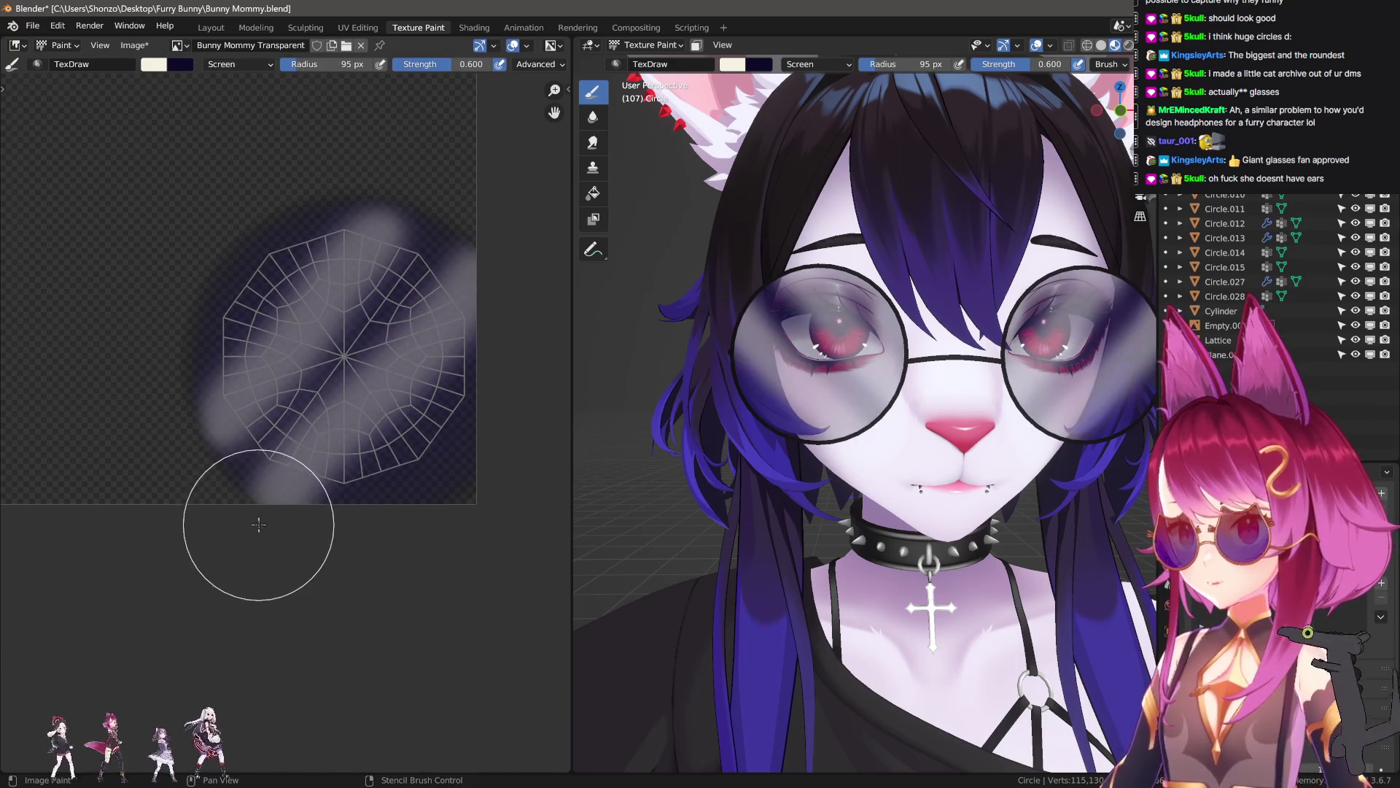
key(ctrl+z)
key(ctrl+z)
key(f)
- At 120 px radius, settle on a single faint diagonal glare streak across the lenses
click(292, 313)
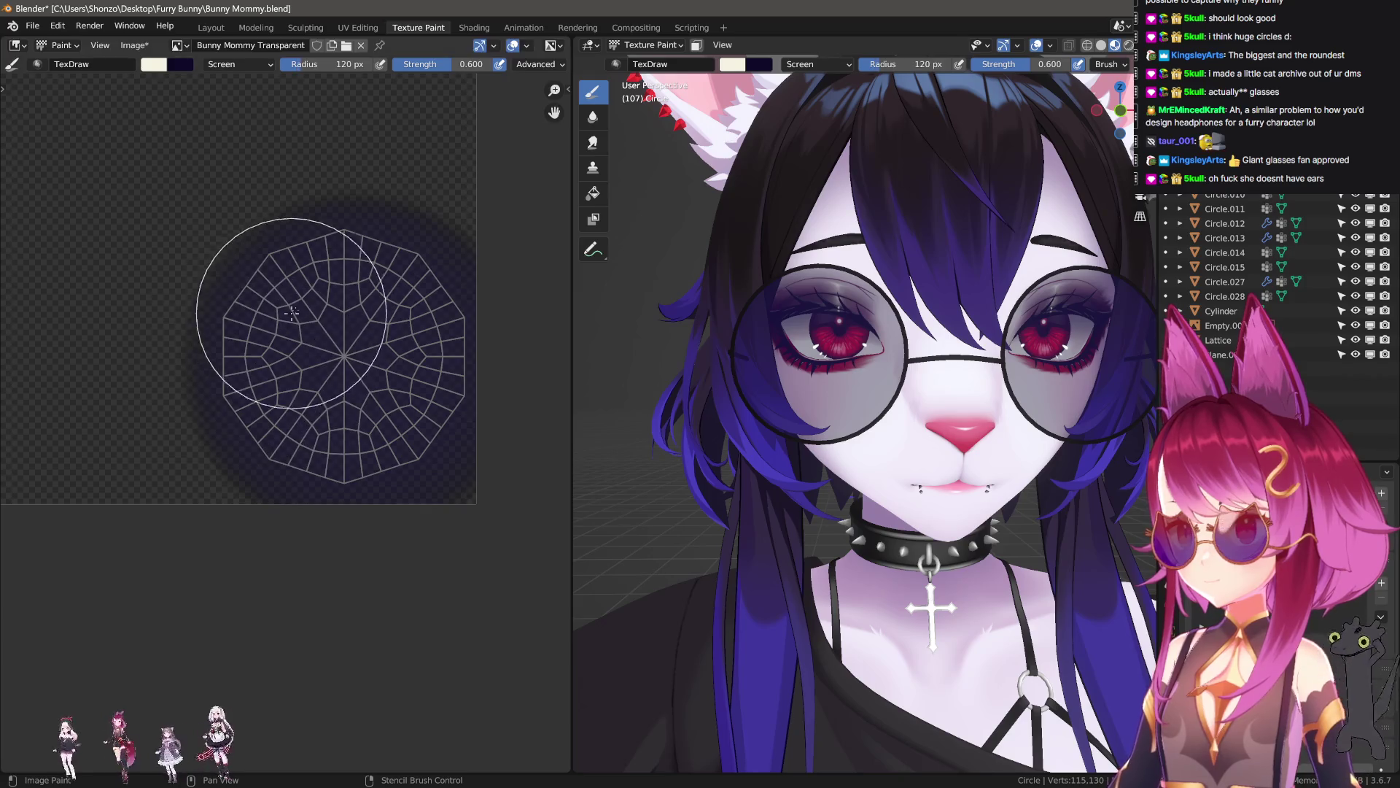
drag(394, 211, 153, 459)
drag(474, 255, 303, 556)
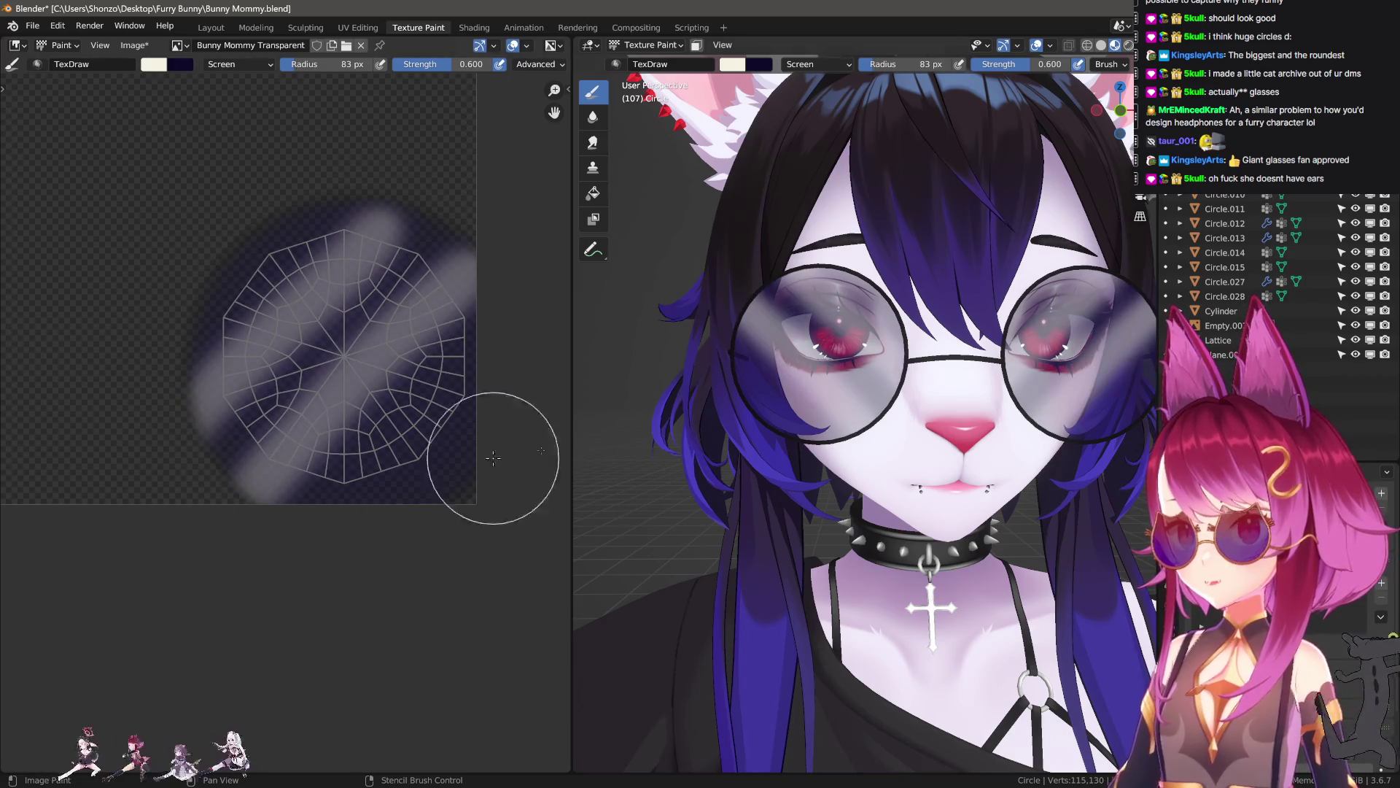
middle_drag(875, 408, 901, 474)
key(ctrl+z)
key(ctrl+z)
drag(497, 282, 332, 479)
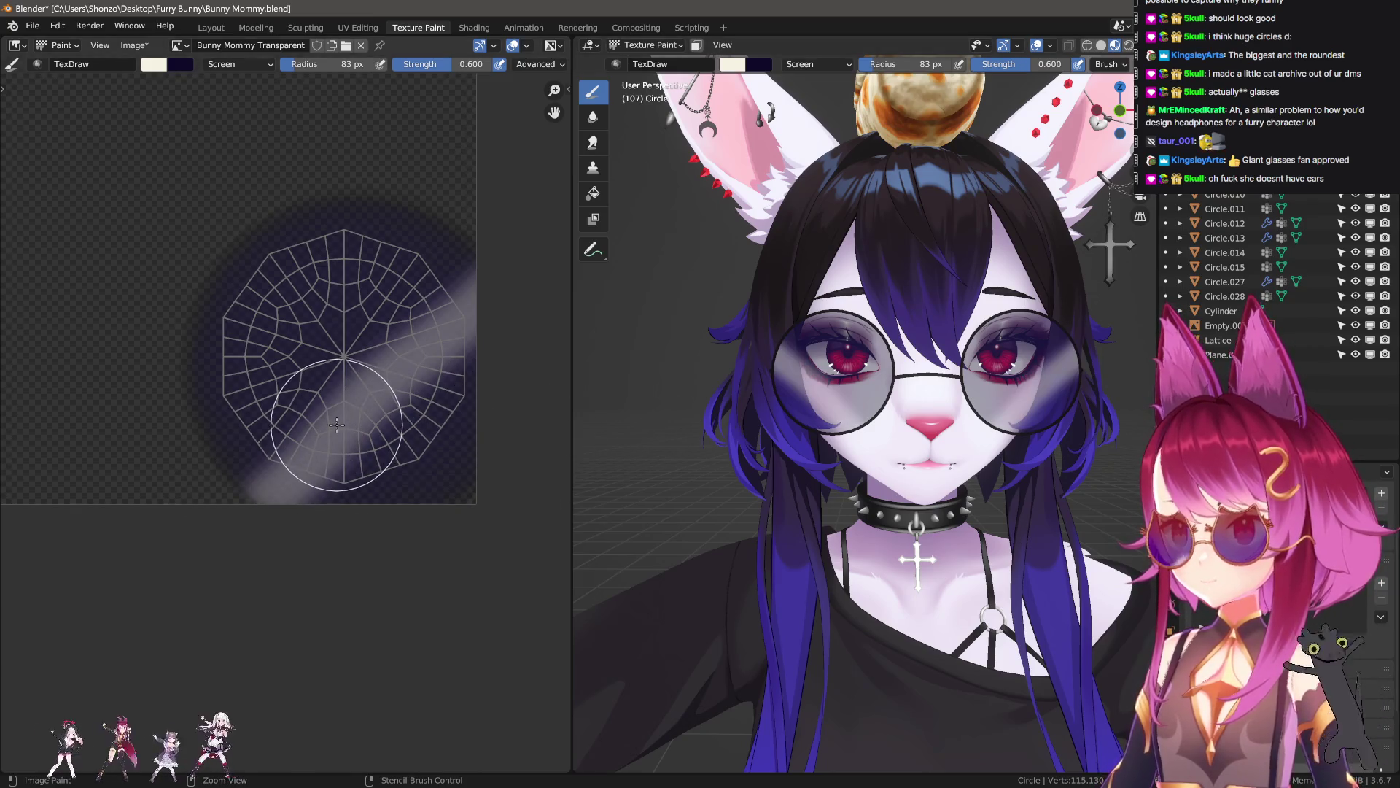
mouse_move(674, 409)
middle_down()
mouse_move(912, 445)
mouse_move(641, 406)
mouse_move(1062, 282)
mouse_move(802, 467)
mouse_move(688, 497)
mouse_move(865, 459)
mouse_move(854, 462)
middle_up()
- Save all edited images and switch to the Layout workspace
click(134, 46)
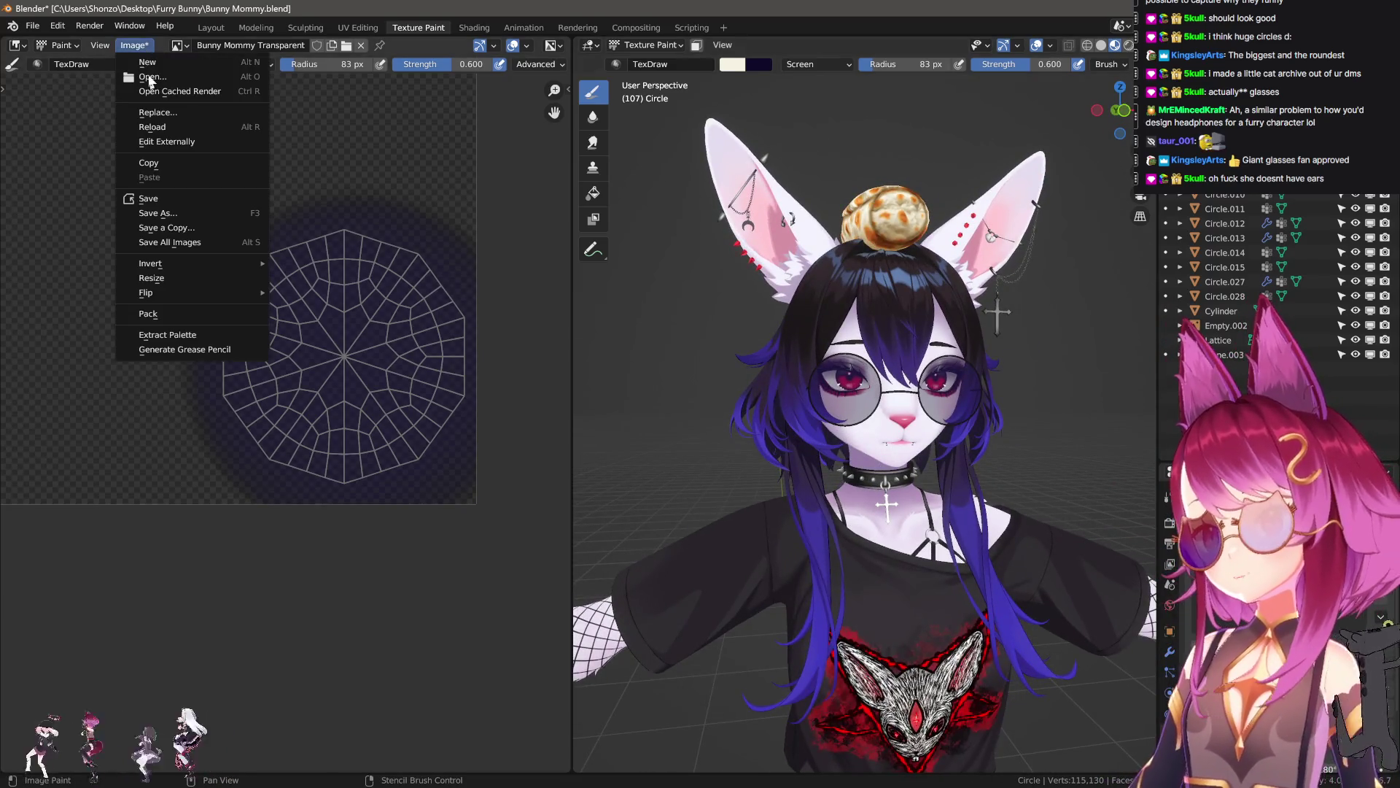
click(181, 244)
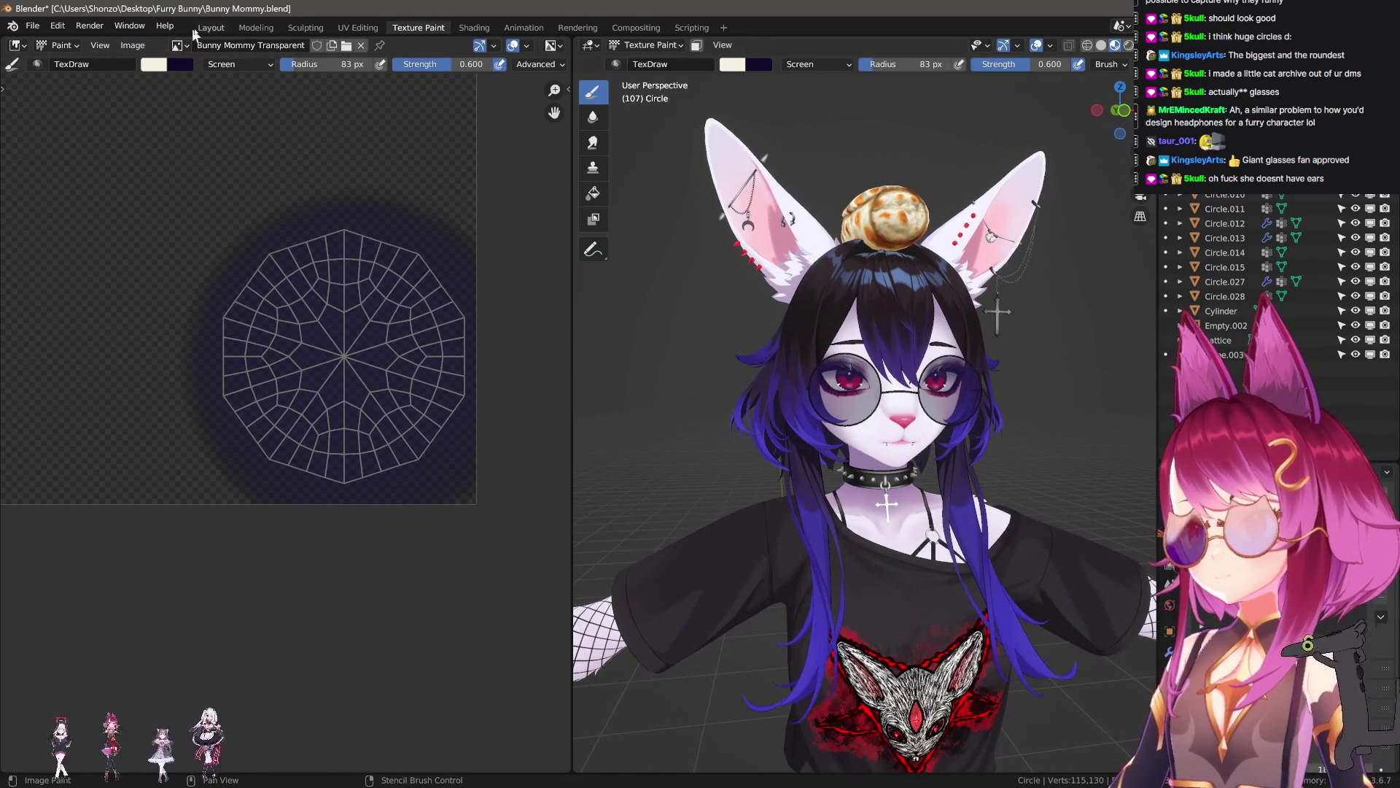
click(209, 29)
- Hide the sidebar and orbit and zoom onto the bunny's face, then return to texture painting
mouse_move(690, 248)
middle_down()
mouse_move(771, 349)
mouse_move(794, 447)
mouse_move(826, 456)
mouse_move(834, 487)
mouse_move(780, 430)
mouse_move(780, 466)
middle_up()
key(n)
scroll(787, 510, up, 4)
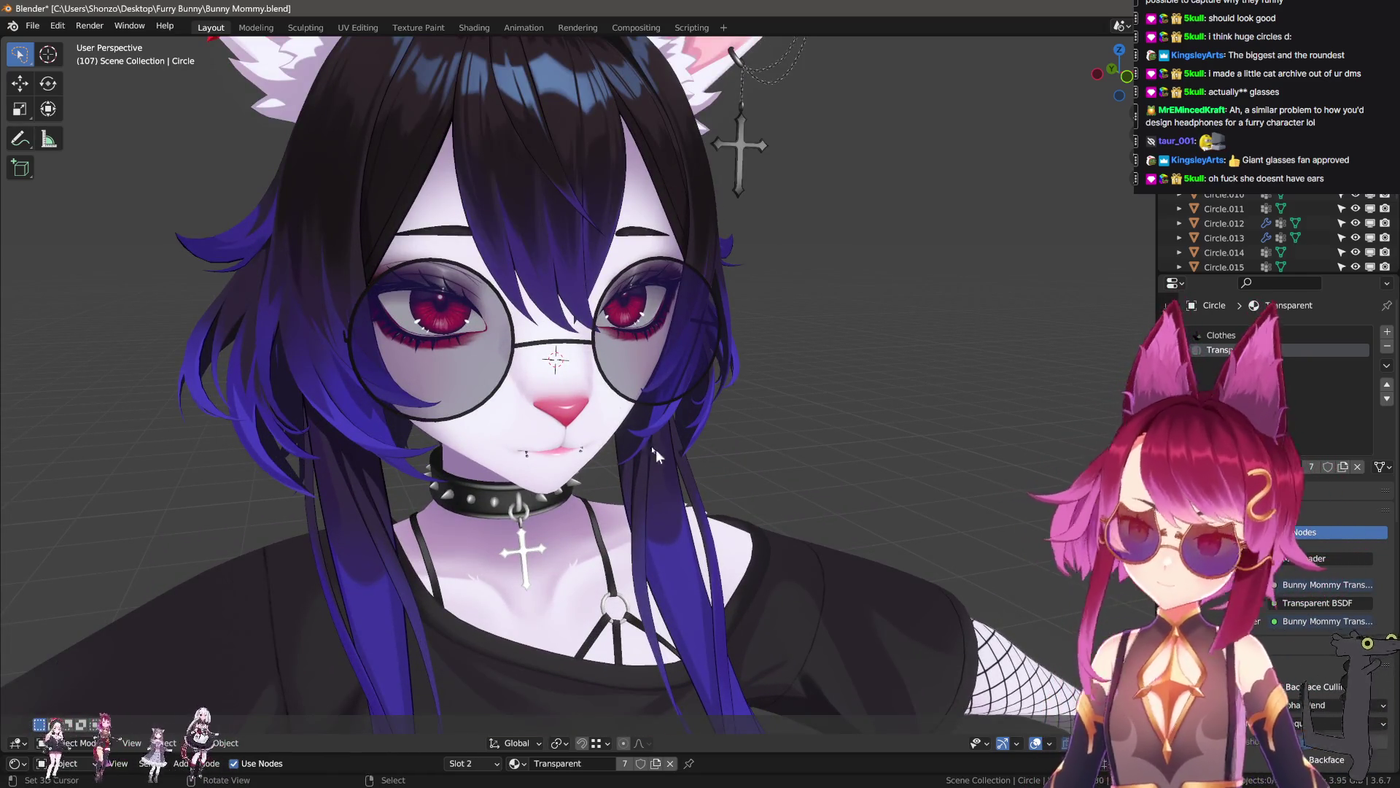
middle_drag(591, 350, 516, 363)
mouse_move(398, 361)
middle_down()
mouse_move(630, 384)
mouse_move(741, 434)
mouse_move(799, 419)
mouse_move(819, 481)
mouse_move(803, 487)
middle_up()
scroll(601, 440, up, 8)
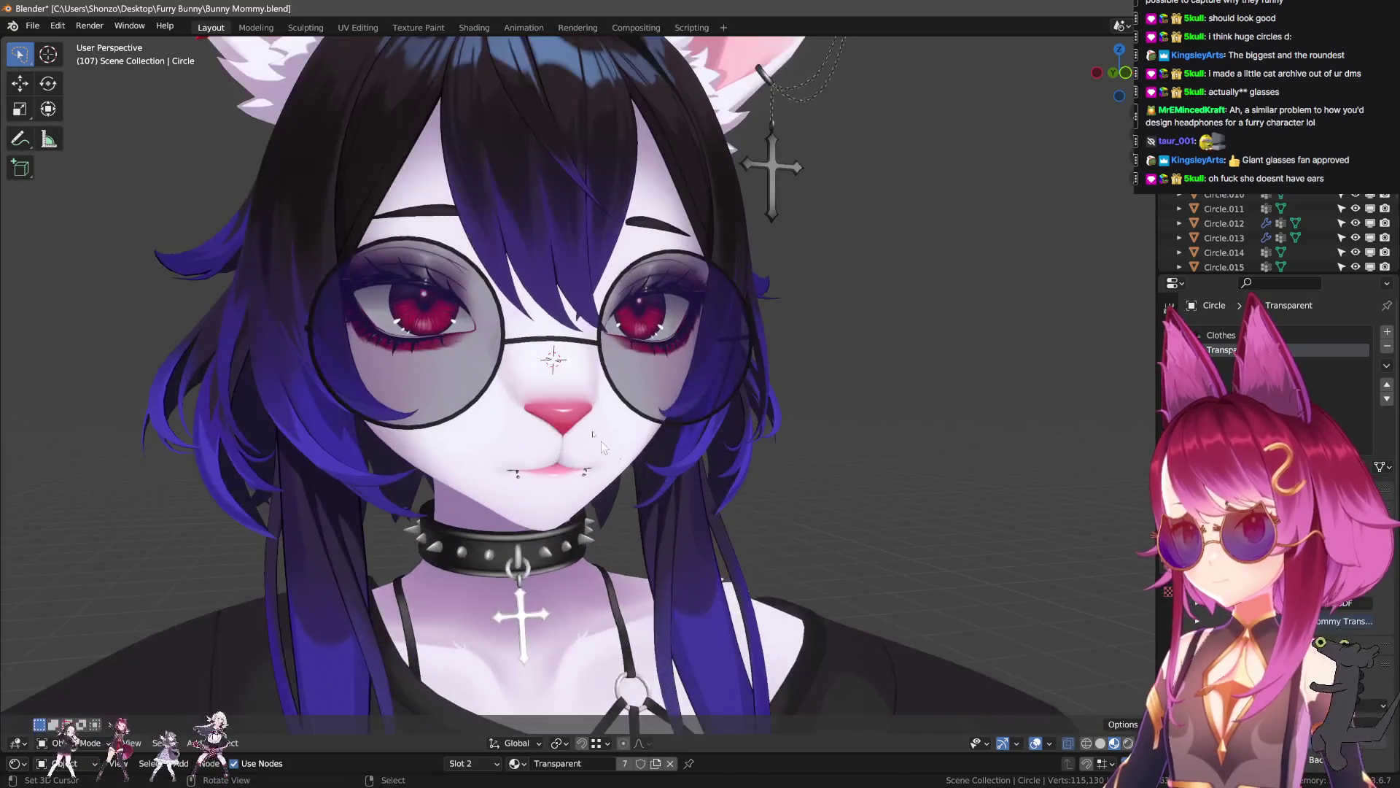
click(428, 26)
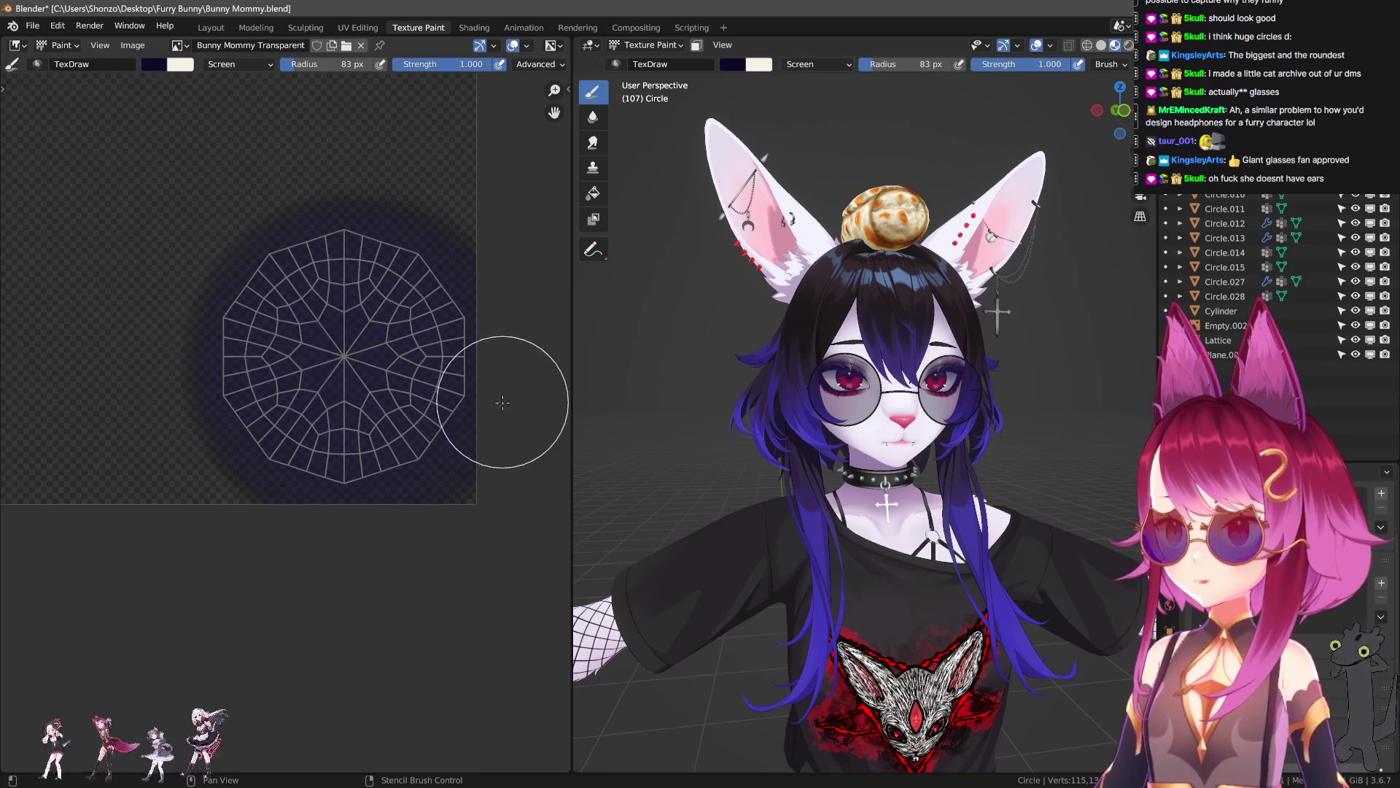
- Raise brush strength to full, set radius to 121 px and test a white lens stroke, then undo it
key(shift+f)
click(346, 337)
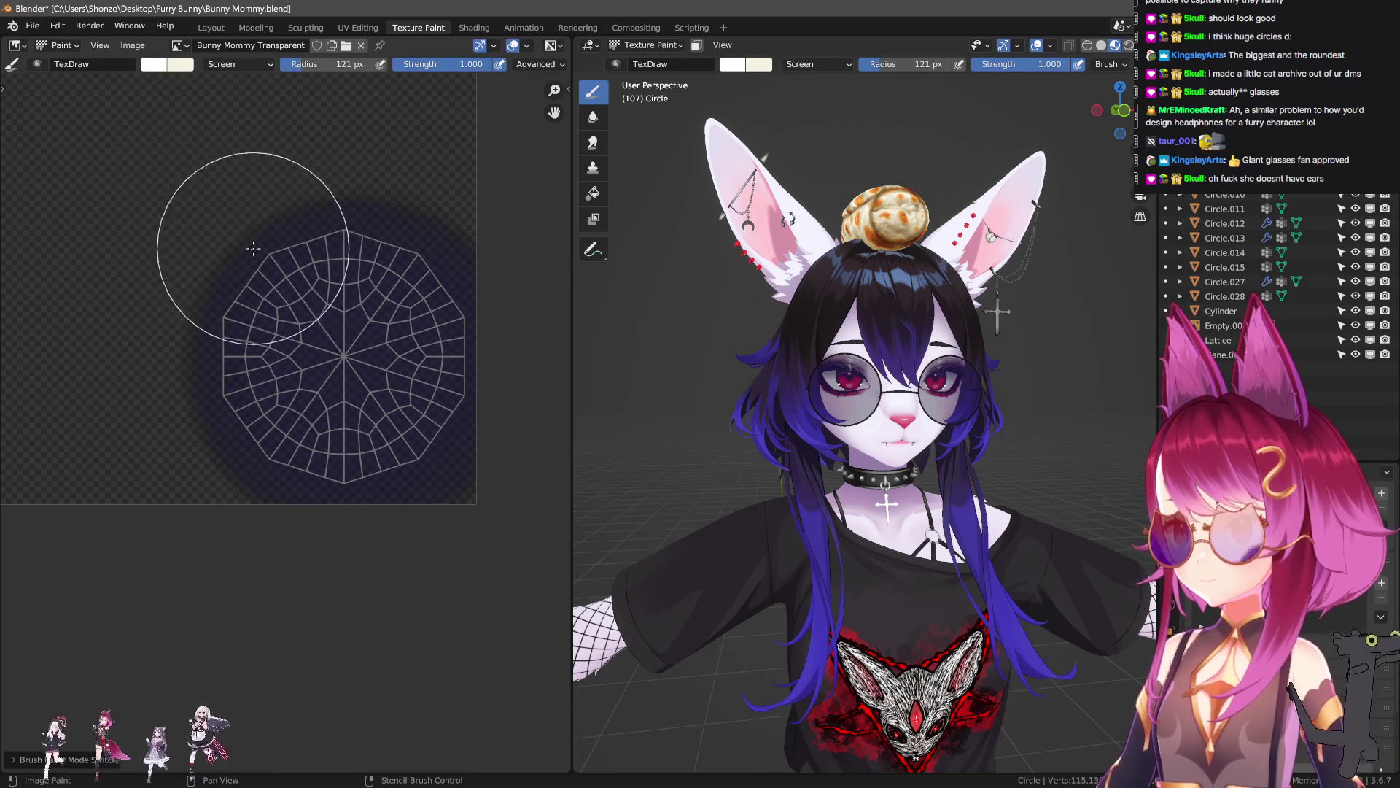
right_click(173, 212)
click(175, 212)
mouse_move(284, 408)
mouse_down()
mouse_move(295, 419)
mouse_move(515, 344)
mouse_up()
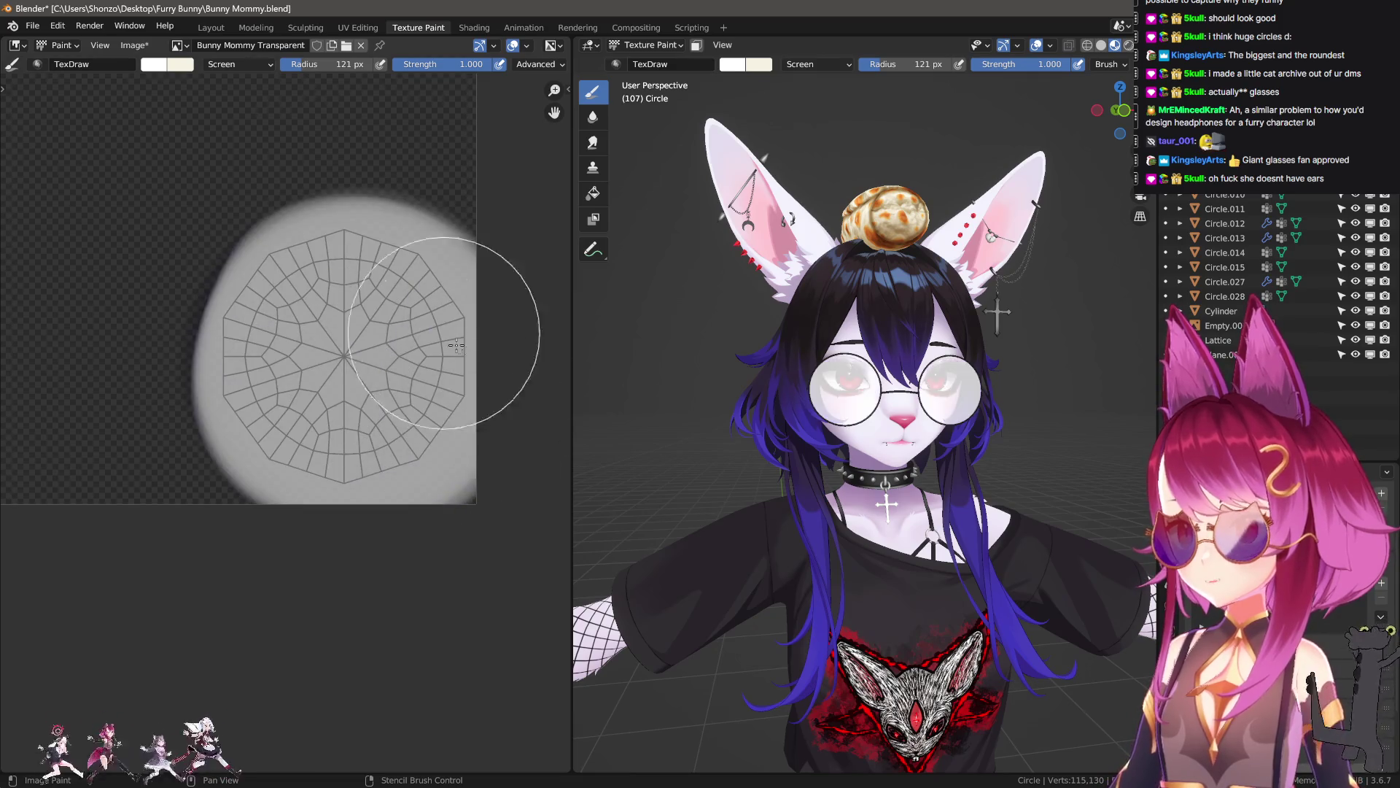
scroll(875, 365, up, 3)
key(ctrl+z)
- Set the brush blend mode to Erase Alpha and the radius to 162 px
right_click(178, 221)
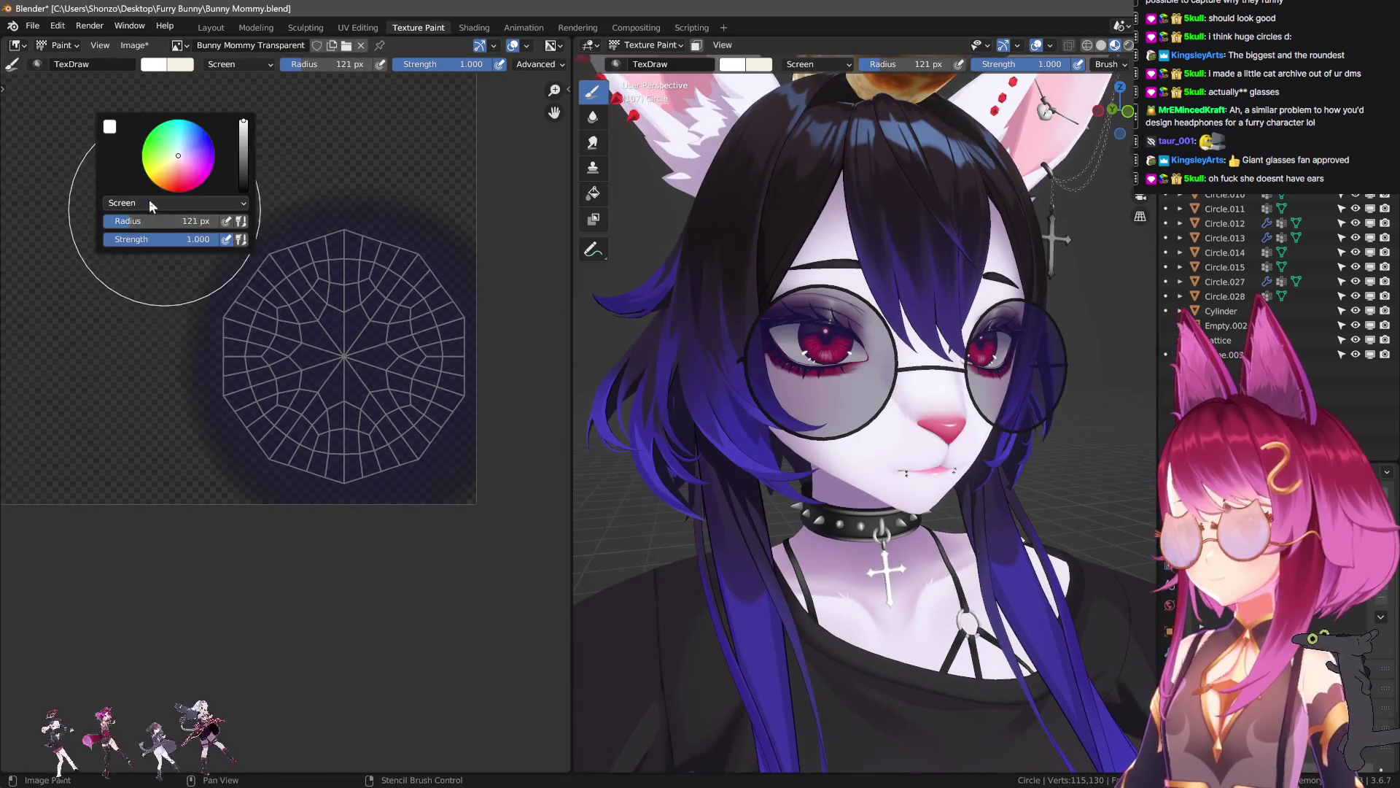
click(175, 203)
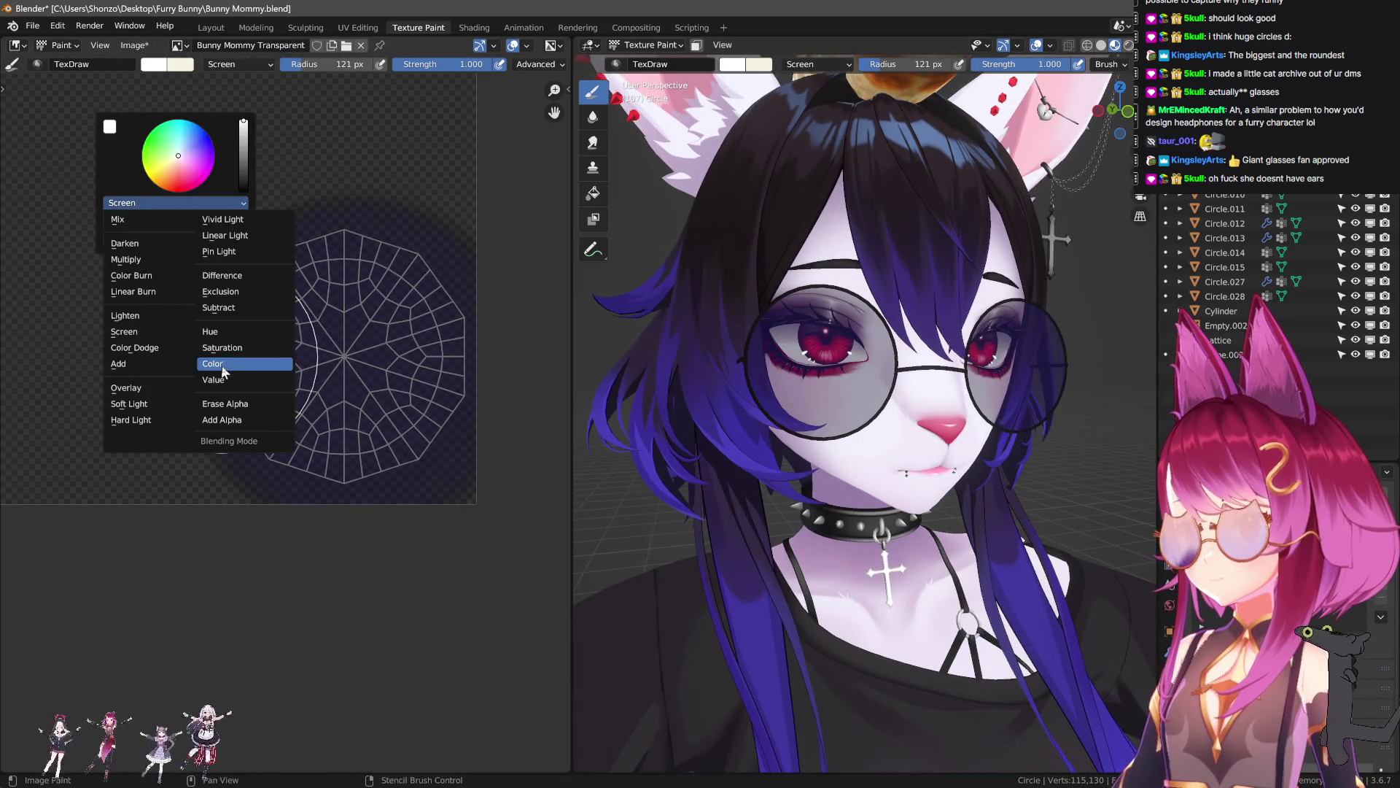
click(226, 403)
key(f)
click(460, 416)
middle_drag(722, 466, 758, 512)
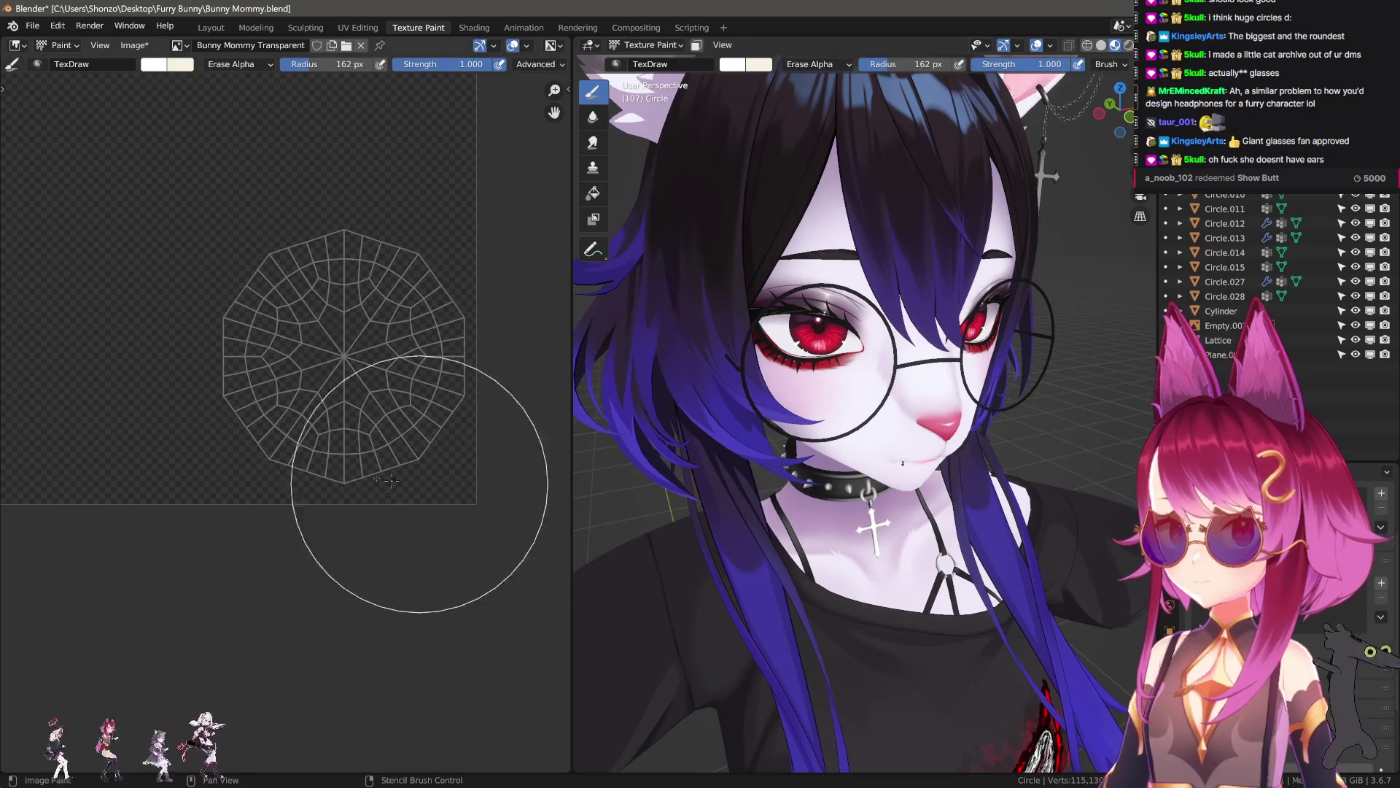
- Darken the brush colour to black and switch the blend mode to Mix
right_click(292, 372)
click(321, 362)
key(n)
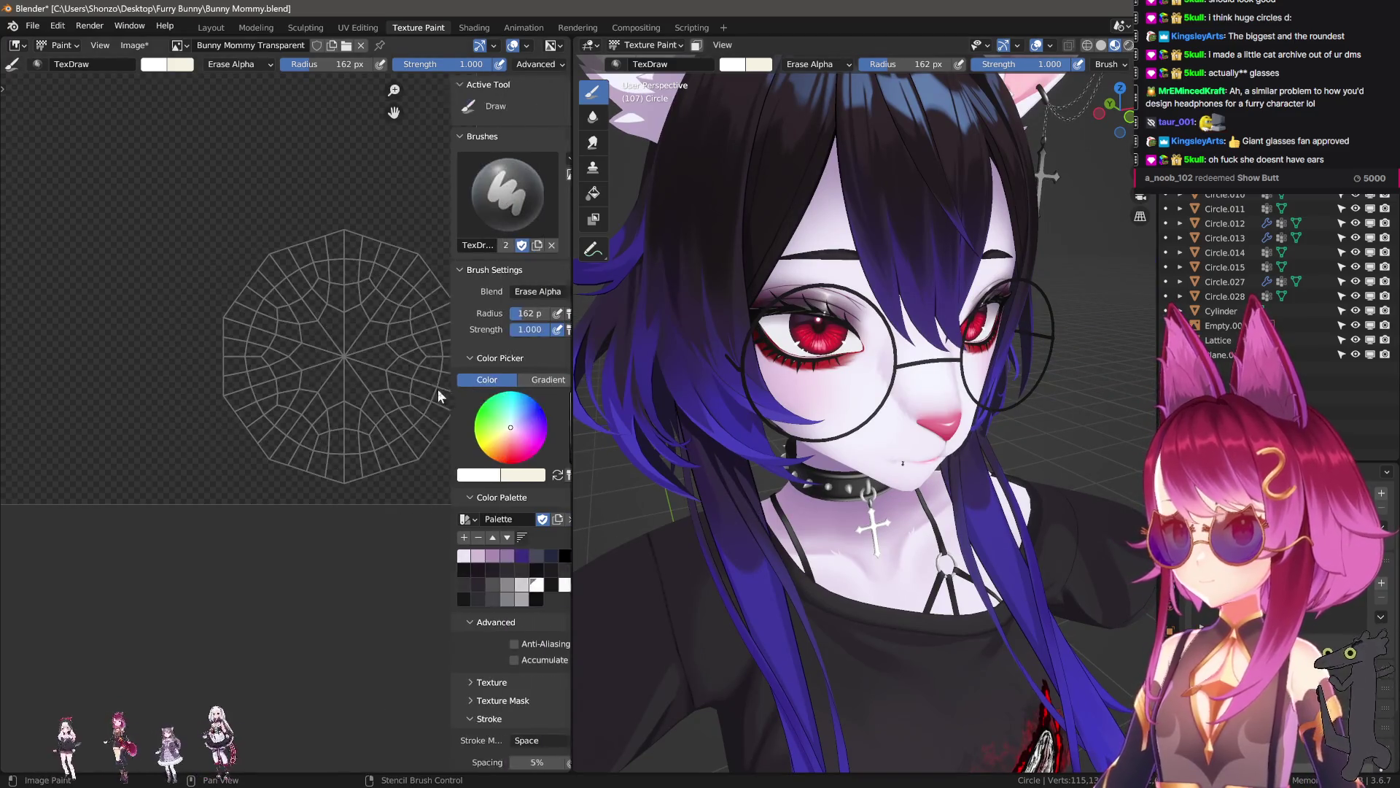
drag(542, 436, 540, 463)
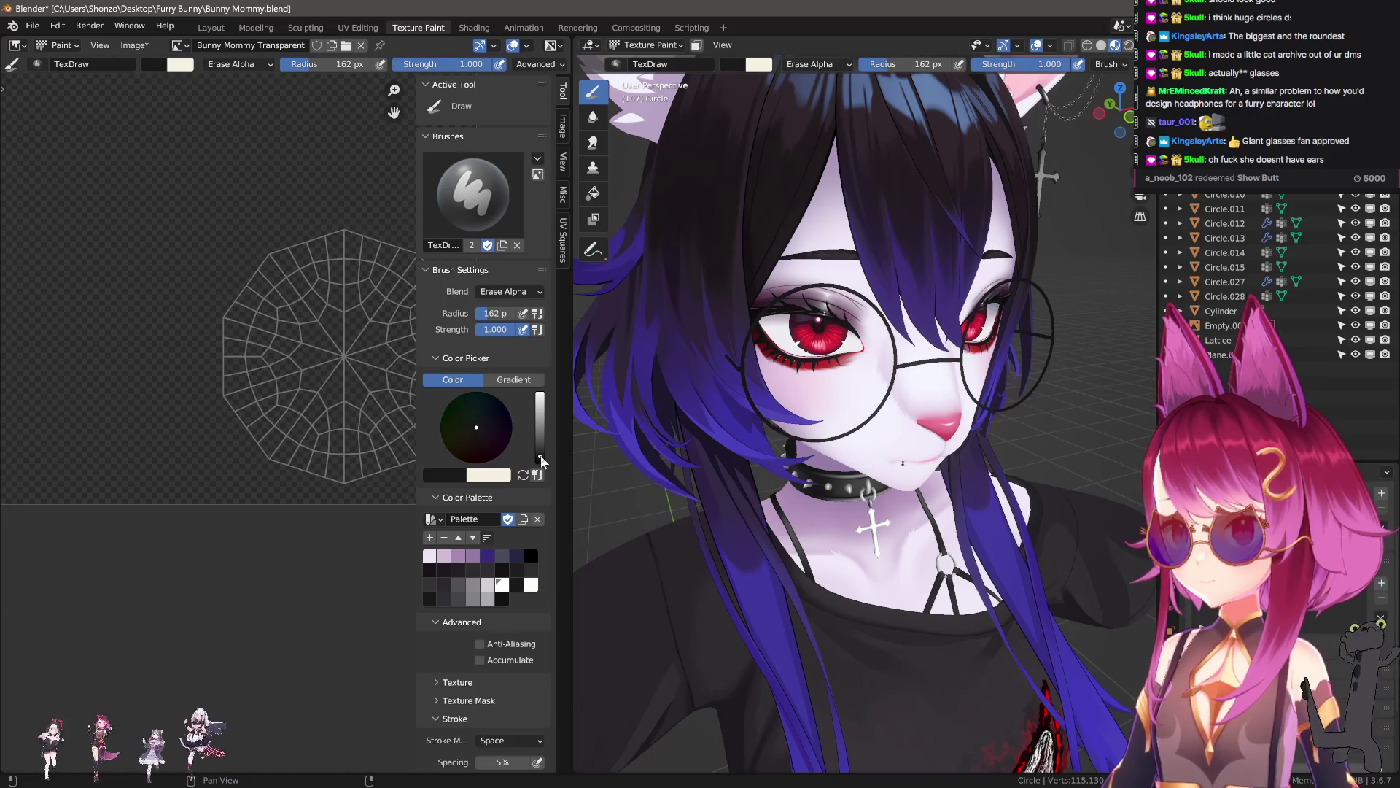
key(n)
right_click(252, 353)
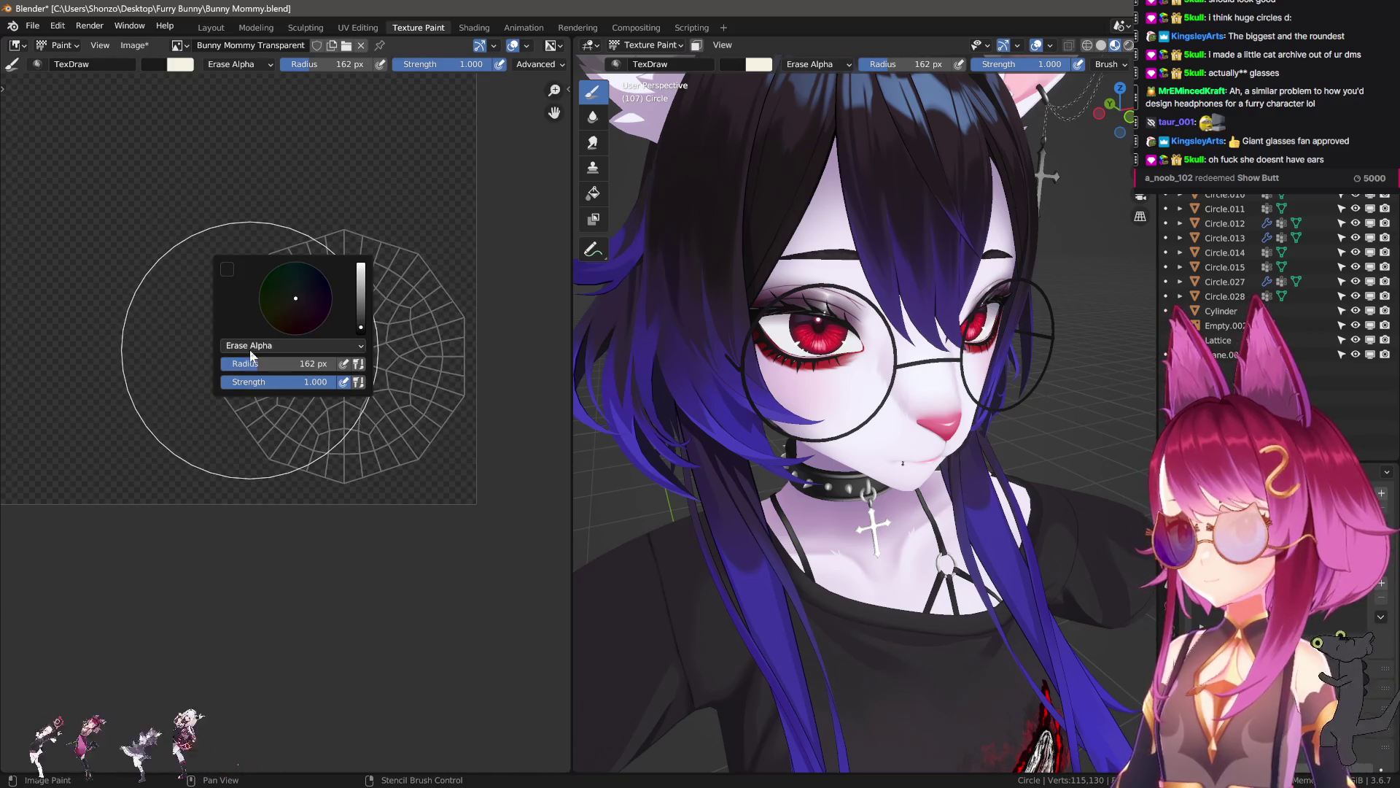
click(252, 348)
click(248, 363)
- Replace a solid black lens stroke with a softer dark tint at 0.700 strength
mouse_move(277, 343)
mouse_down()
mouse_move(343, 408)
mouse_move(343, 346)
mouse_up()
key(ctrl+z)
key(shift+f)
click(363, 401)
middle_drag(792, 398, 780, 409)
- Darken the lens tint further and compare it against the untinted lenses with undo and redo
mouse_move(328, 364)
mouse_down()
mouse_move(338, 375)
mouse_move(364, 357)
mouse_up()
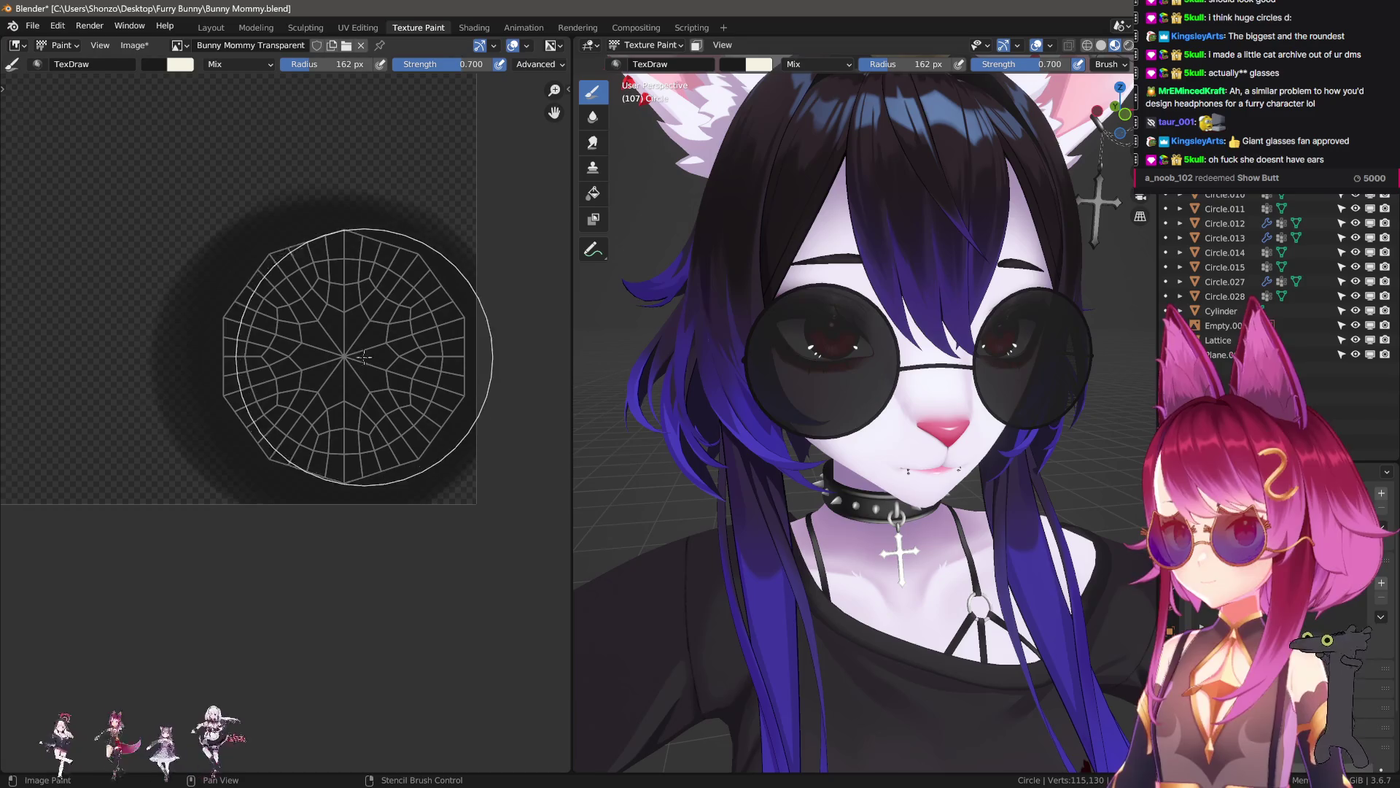
scroll(875, 364, down, 3)
middle_drag(875, 365, 911, 357)
scroll(984, 397, down, 4)
mouse_move(984, 397)
middle_down()
mouse_move(998, 439)
mouse_move(970, 467)
mouse_move(986, 479)
middle_up()
scroll(1035, 412, up, 6)
key(ctrl+z)
key(ctrl+shift+z)
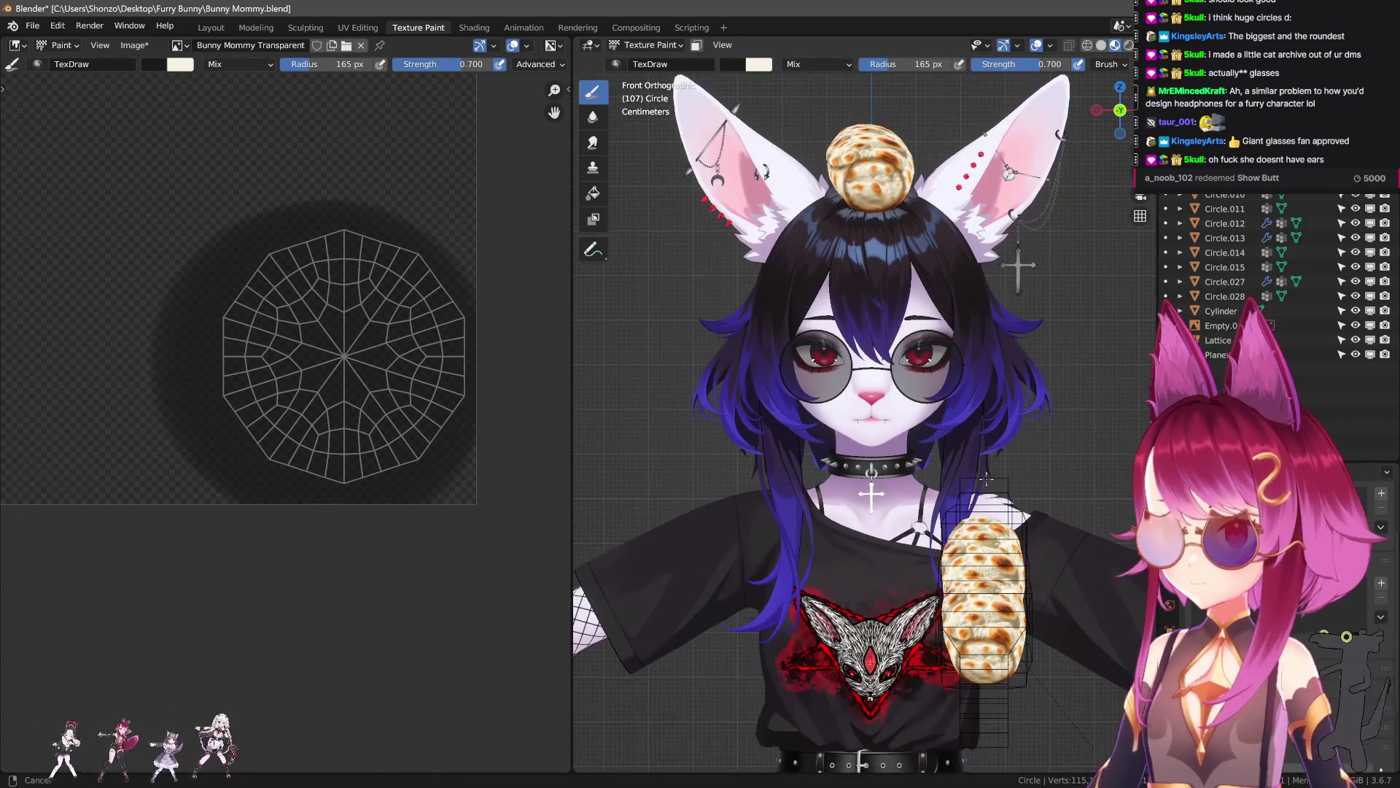
key(ctrl+z)
key(ctrl+shift+z)
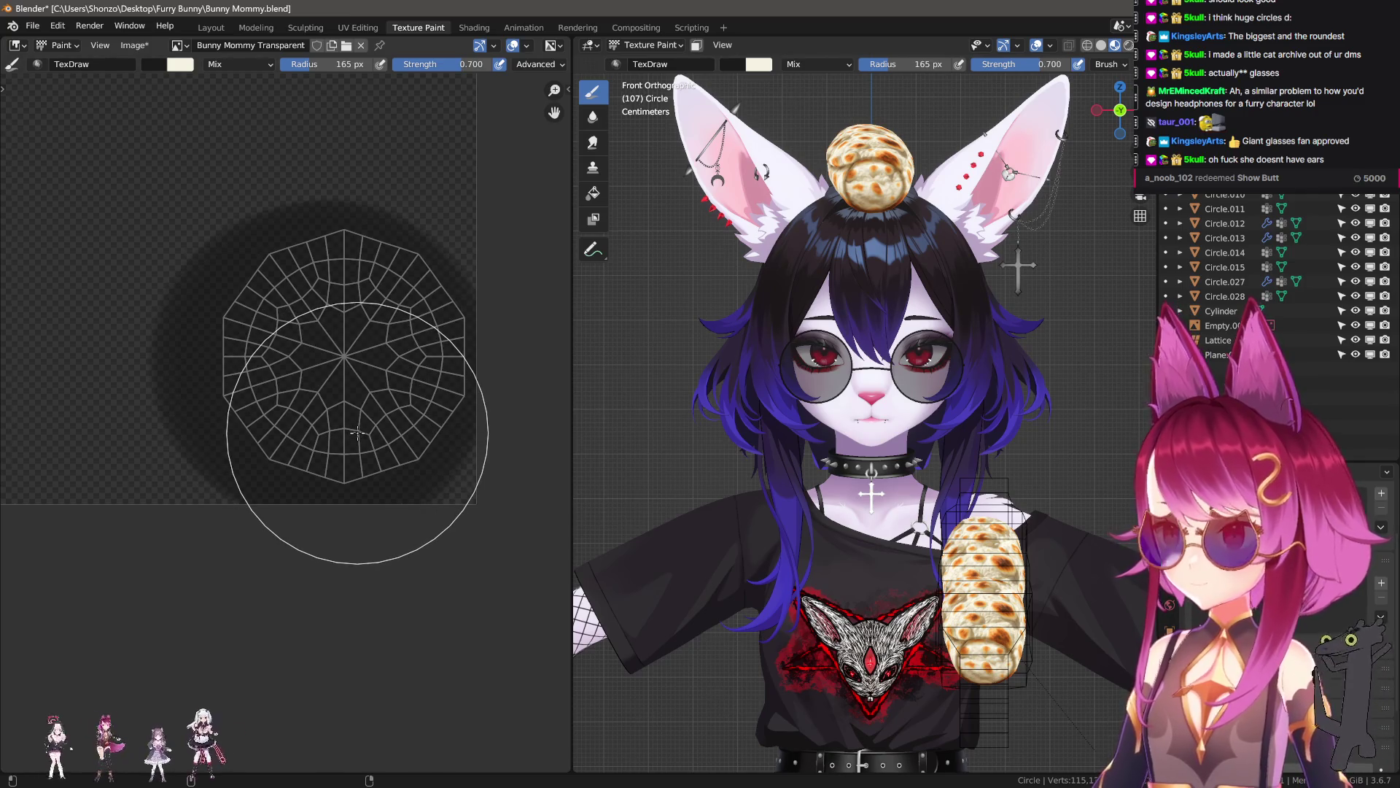
- Undo the dark lens paint, then try a magenta lens tint and undo it
drag(358, 432, 359, 429)
key(ctrl+z)
key(n)
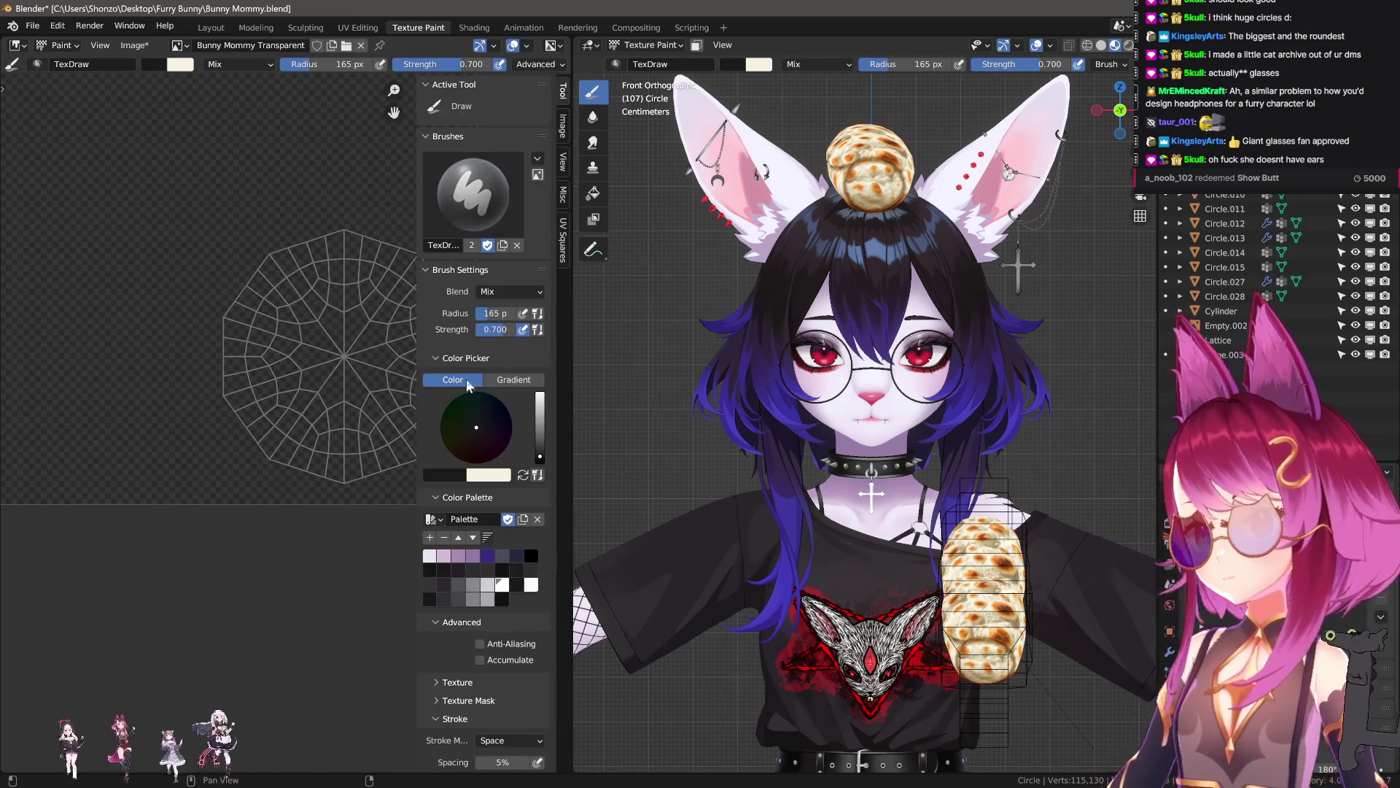
drag(537, 418, 544, 415)
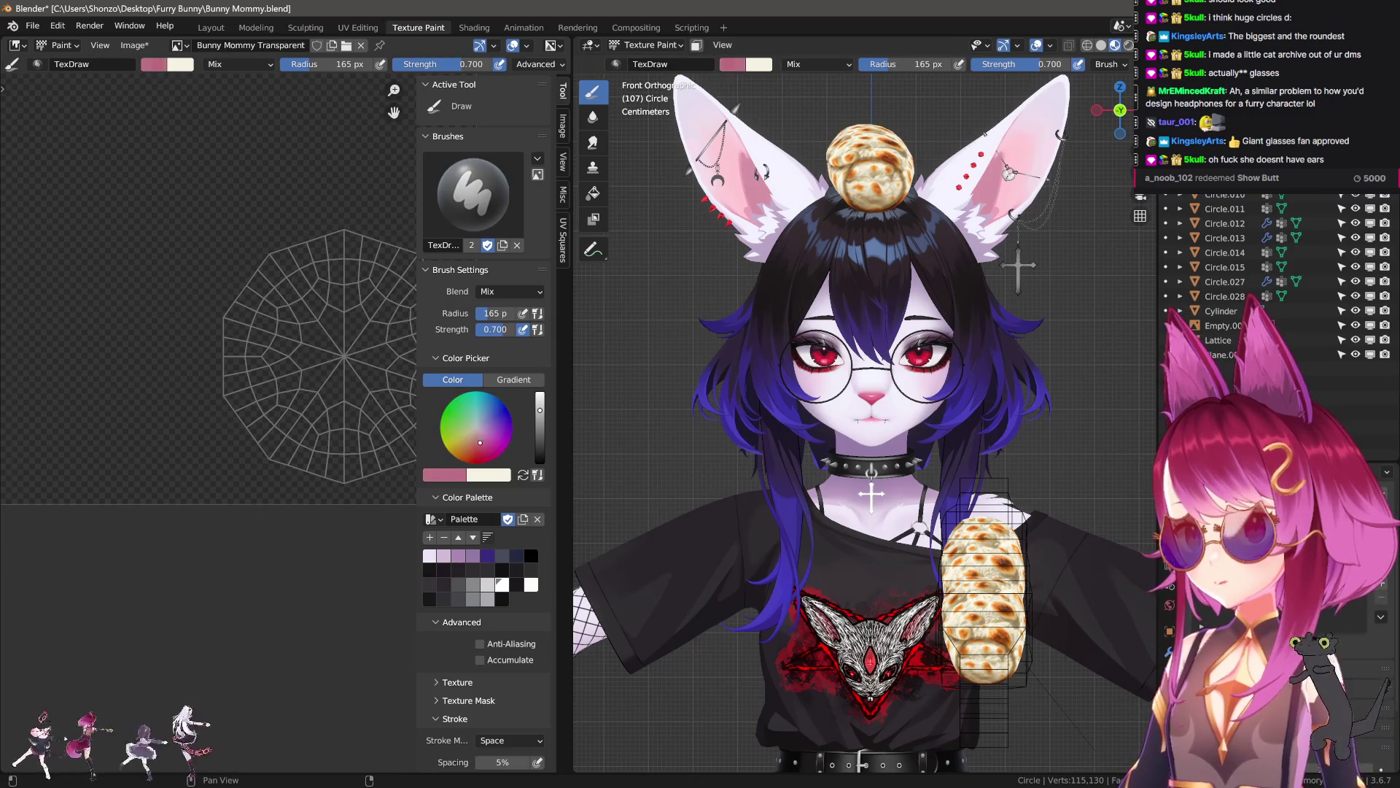
mouse_move(343, 431)
mouse_down()
mouse_move(314, 409)
mouse_move(319, 374)
mouse_up()
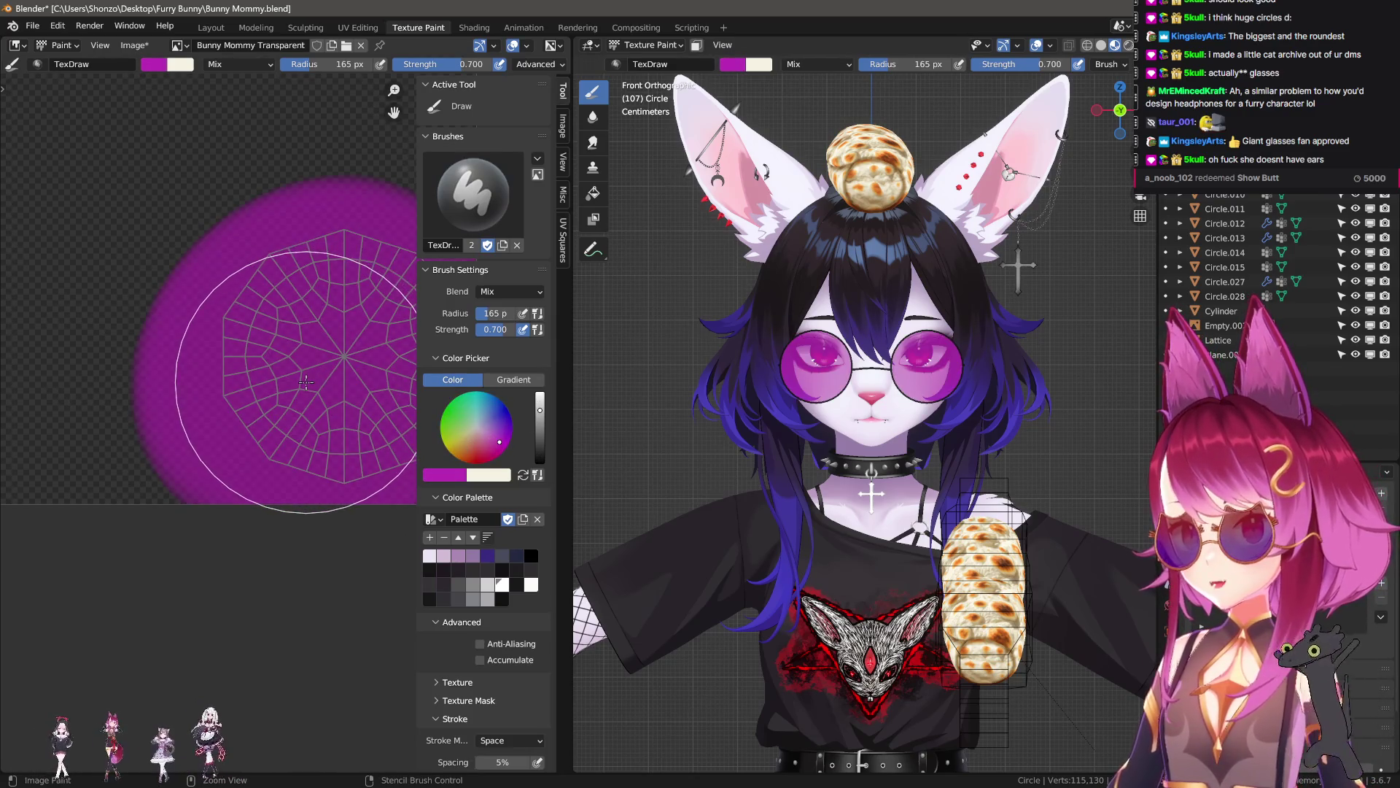
key(ctrl+z)
- Try an indigo lens tint sampled from the hair, undo it, and set the brush colour to grey
key(s)
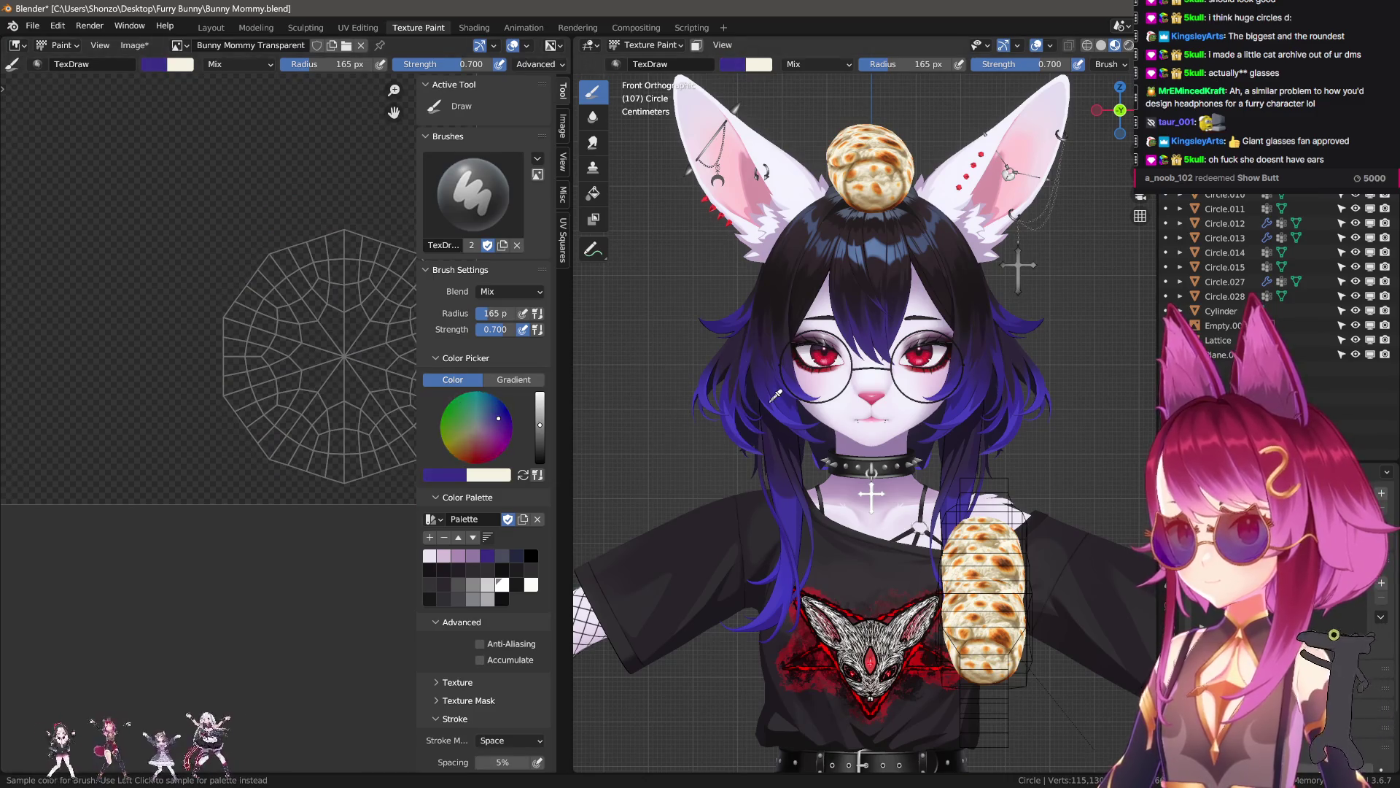
mouse_move(366, 406)
mouse_down()
mouse_move(337, 368)
mouse_move(313, 372)
mouse_up()
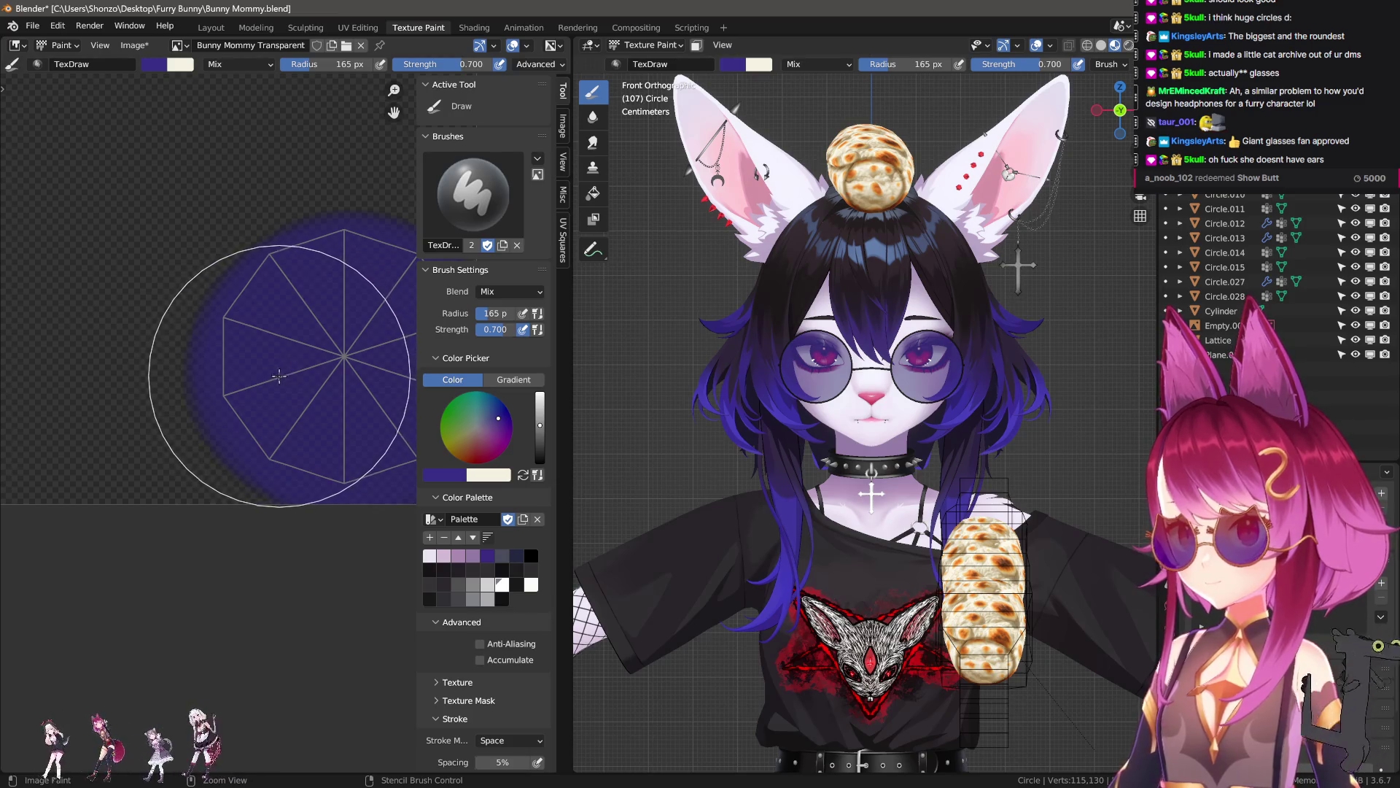
key(ctrl+z)
key(s)
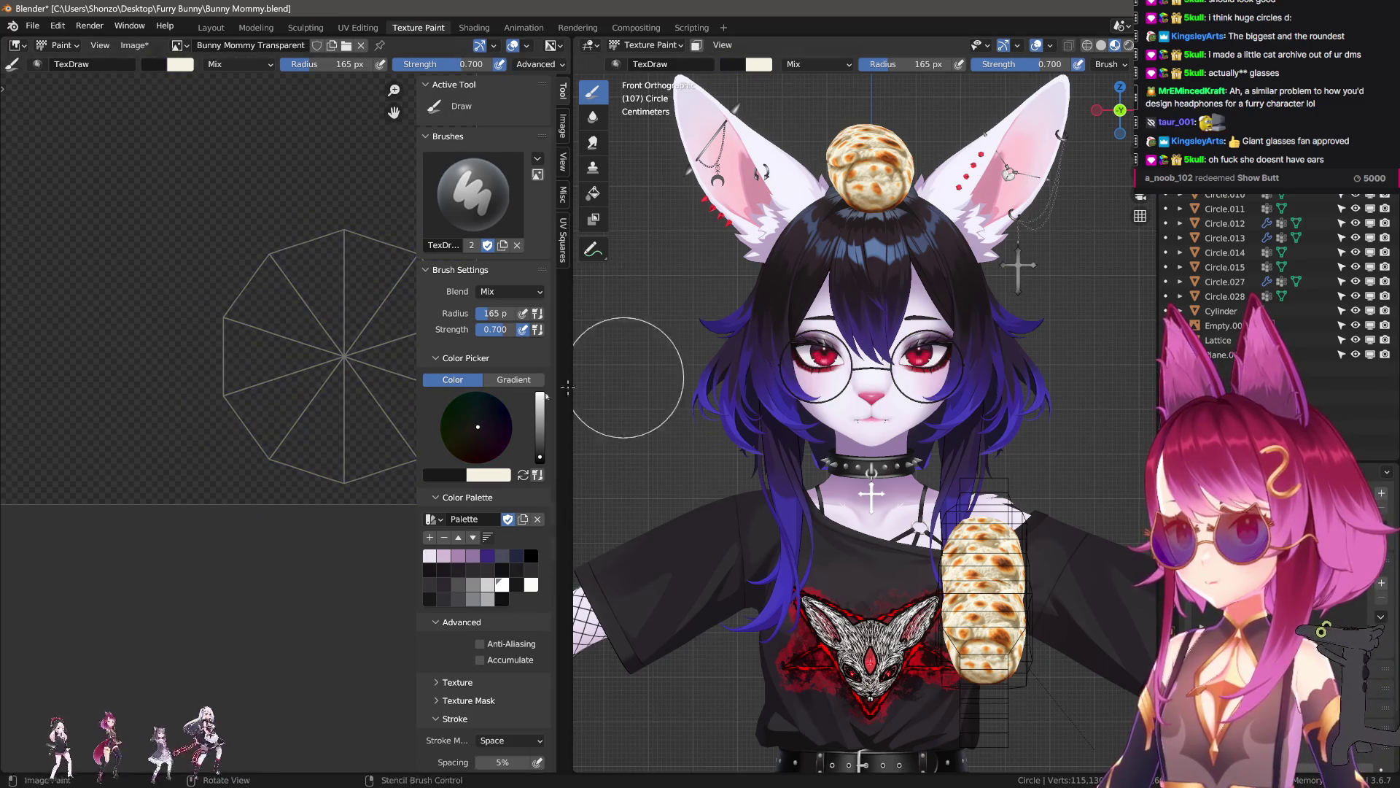
drag(540, 457, 539, 417)
scroll(873, 314, up, 5)
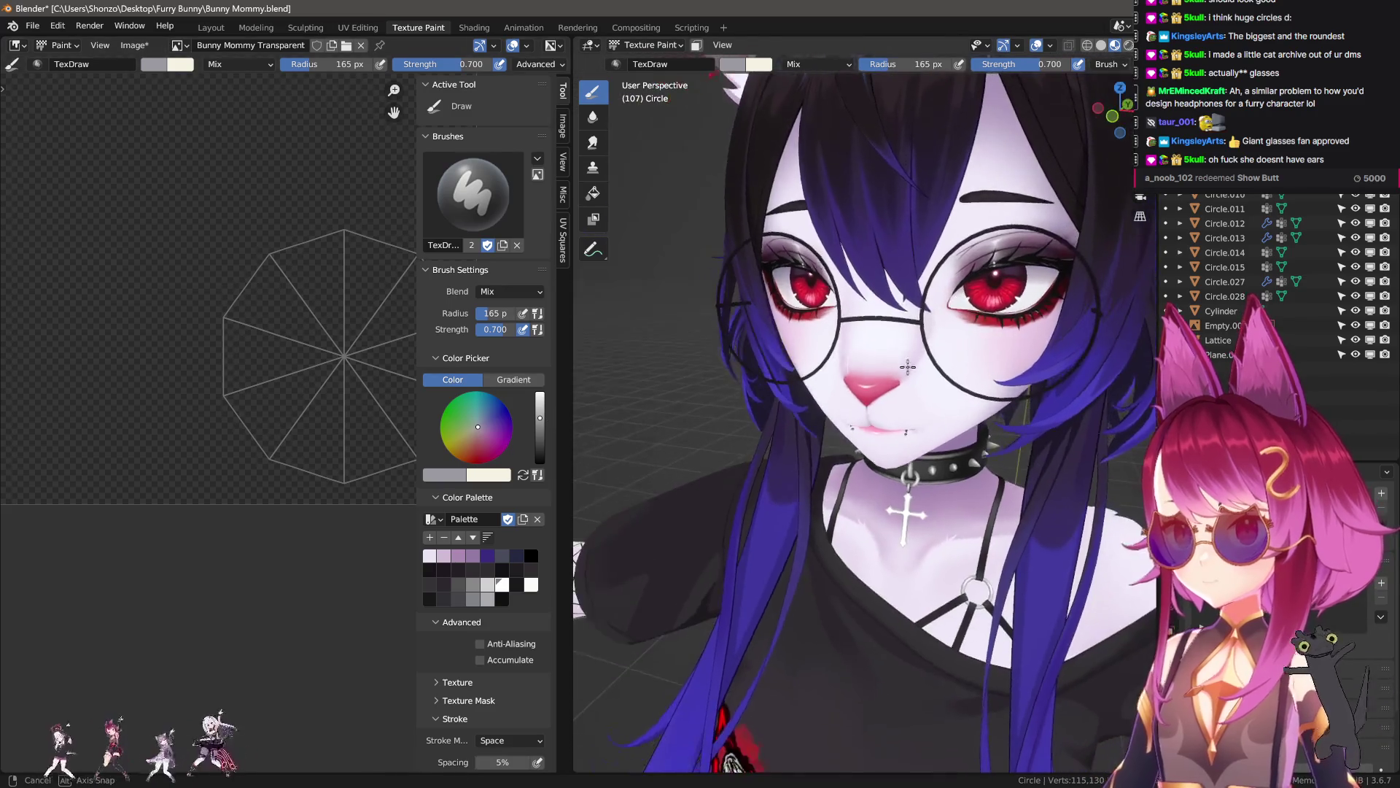
- Sample the ear's pink as the brush colour and paint the lenses pink
middle_drag(873, 314, 802, 298)
key(s)
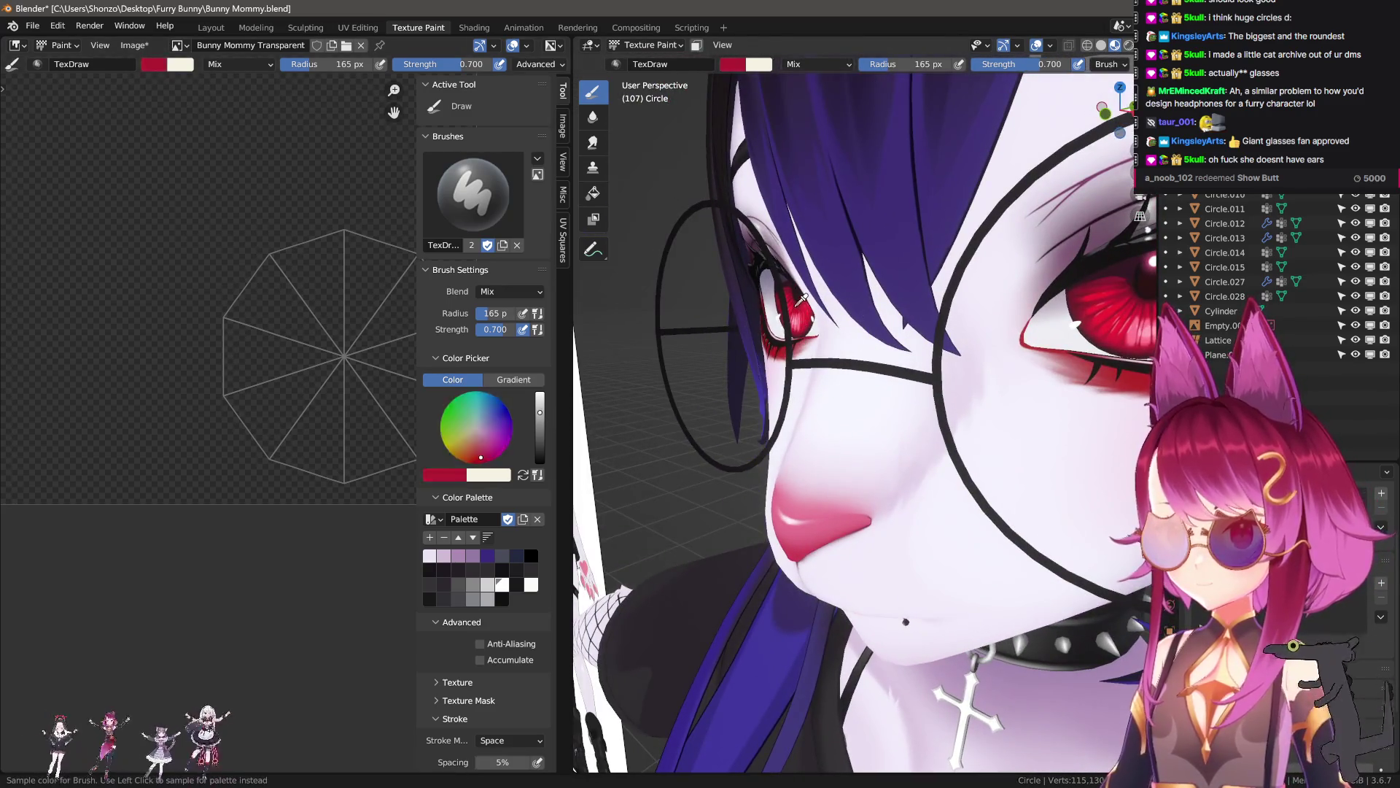
click(775, 321)
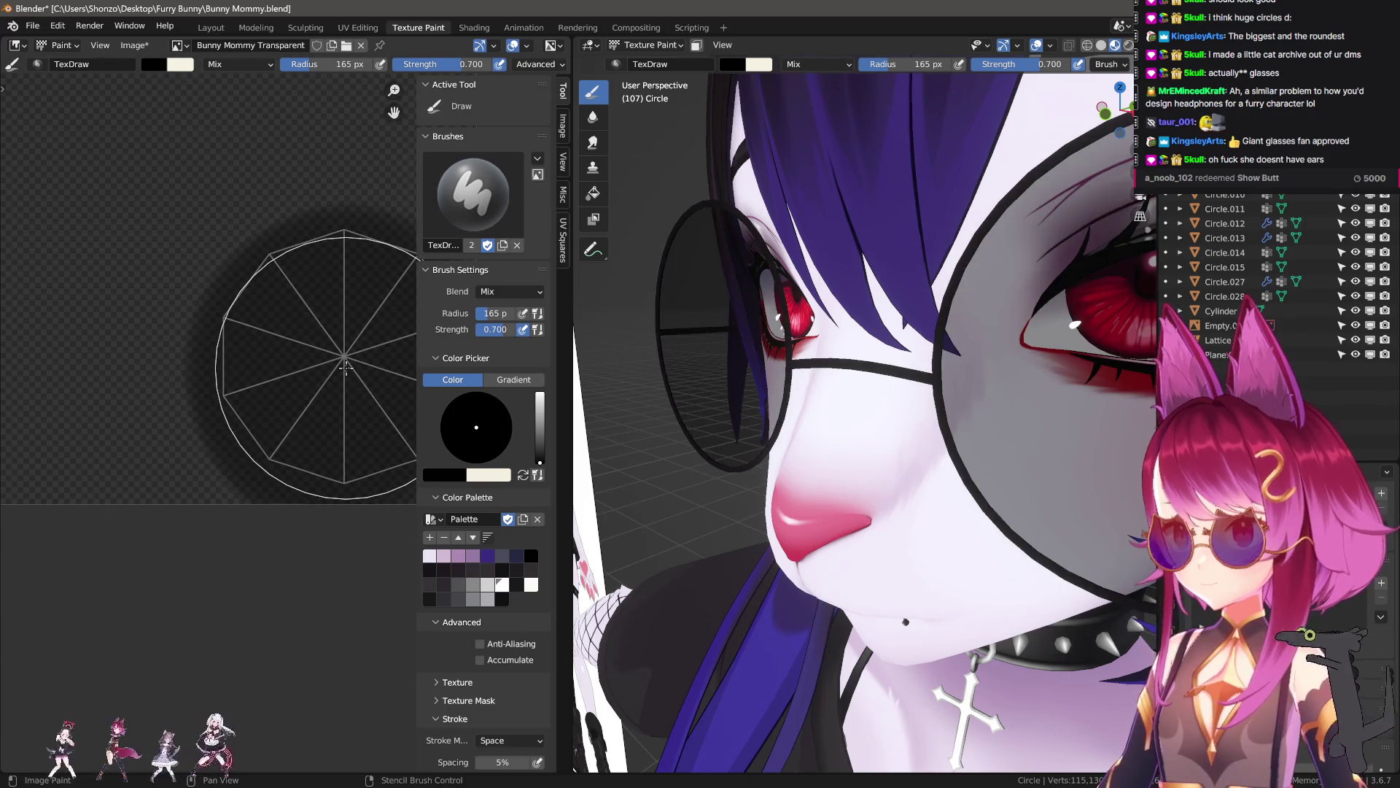
key(s)
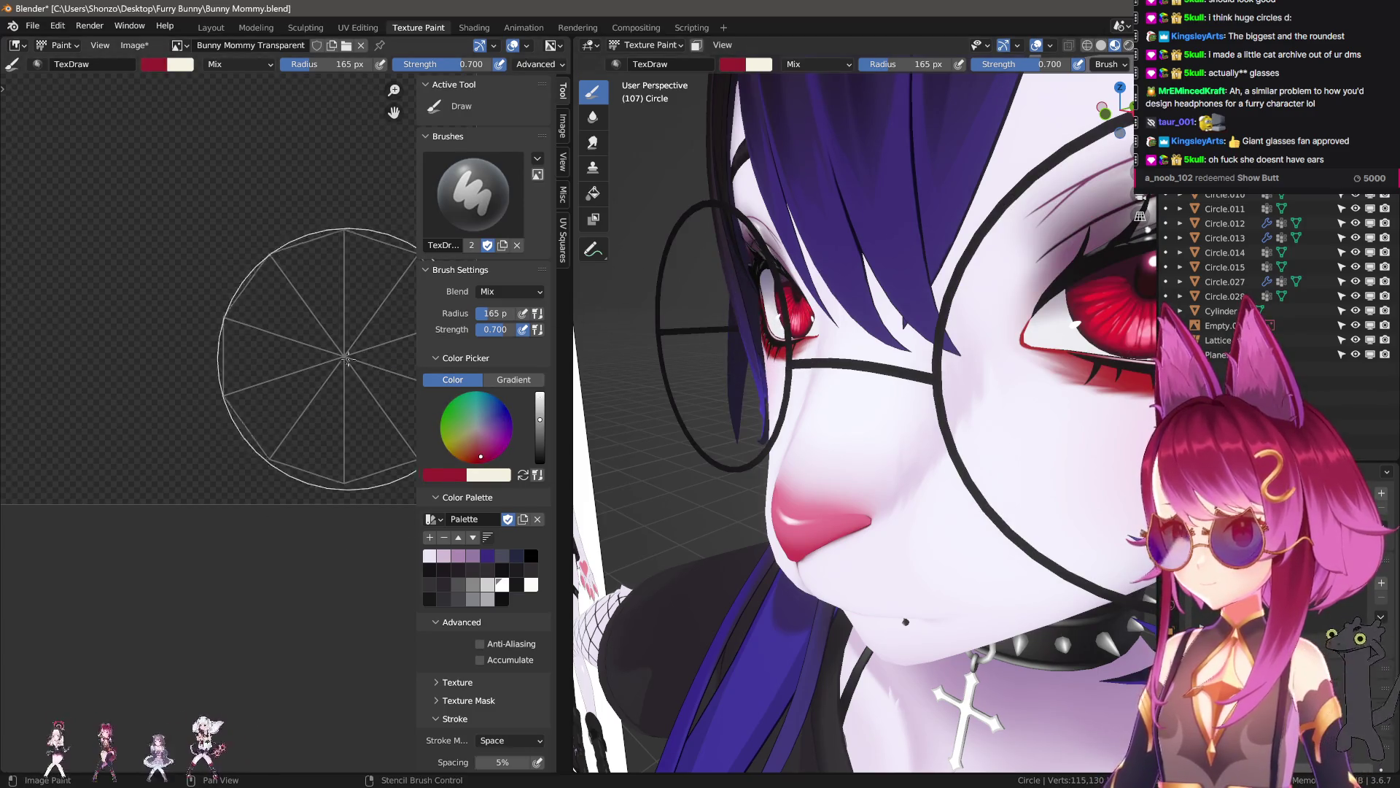
scroll(839, 394, down, 5)
middle_drag(838, 393, 862, 401)
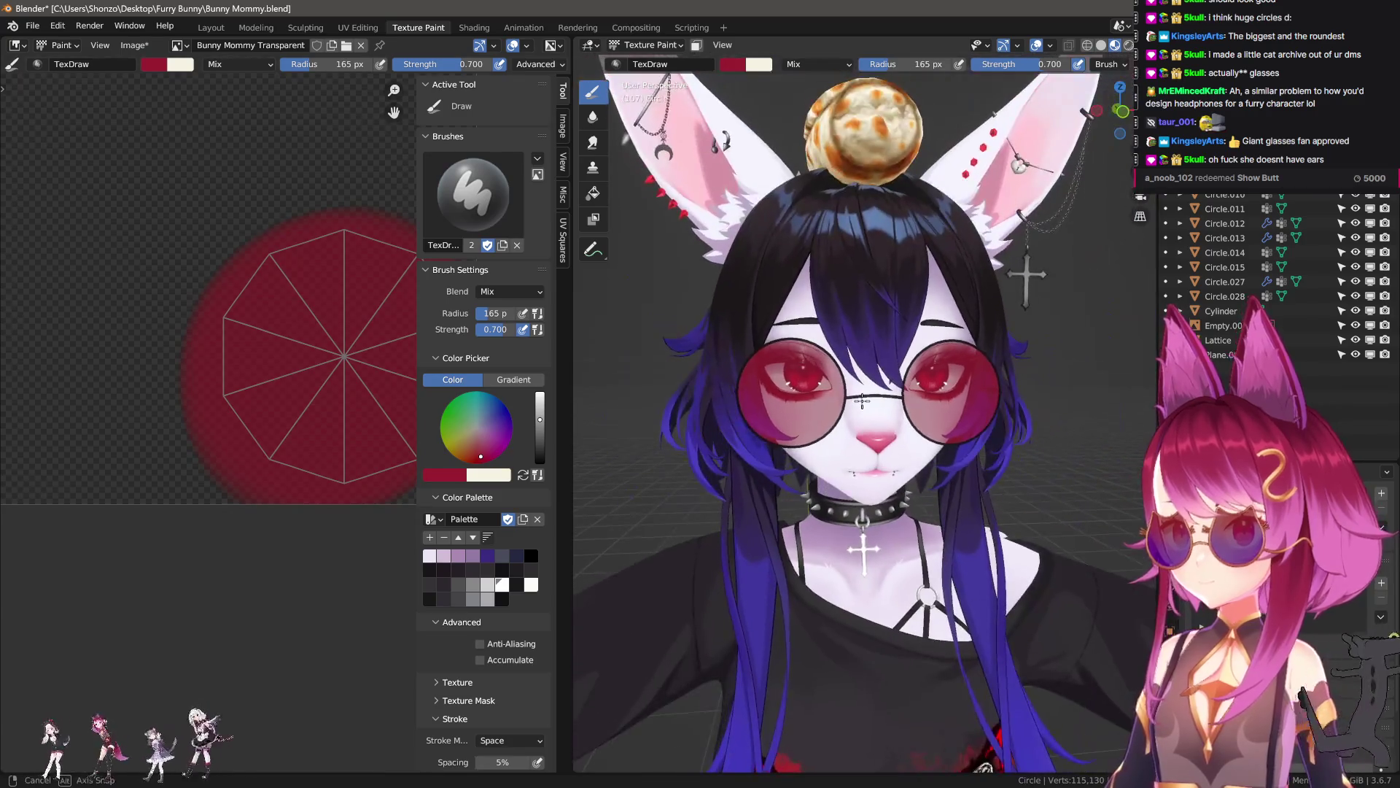
alt+middle_drag(775, 412, 981, 428)
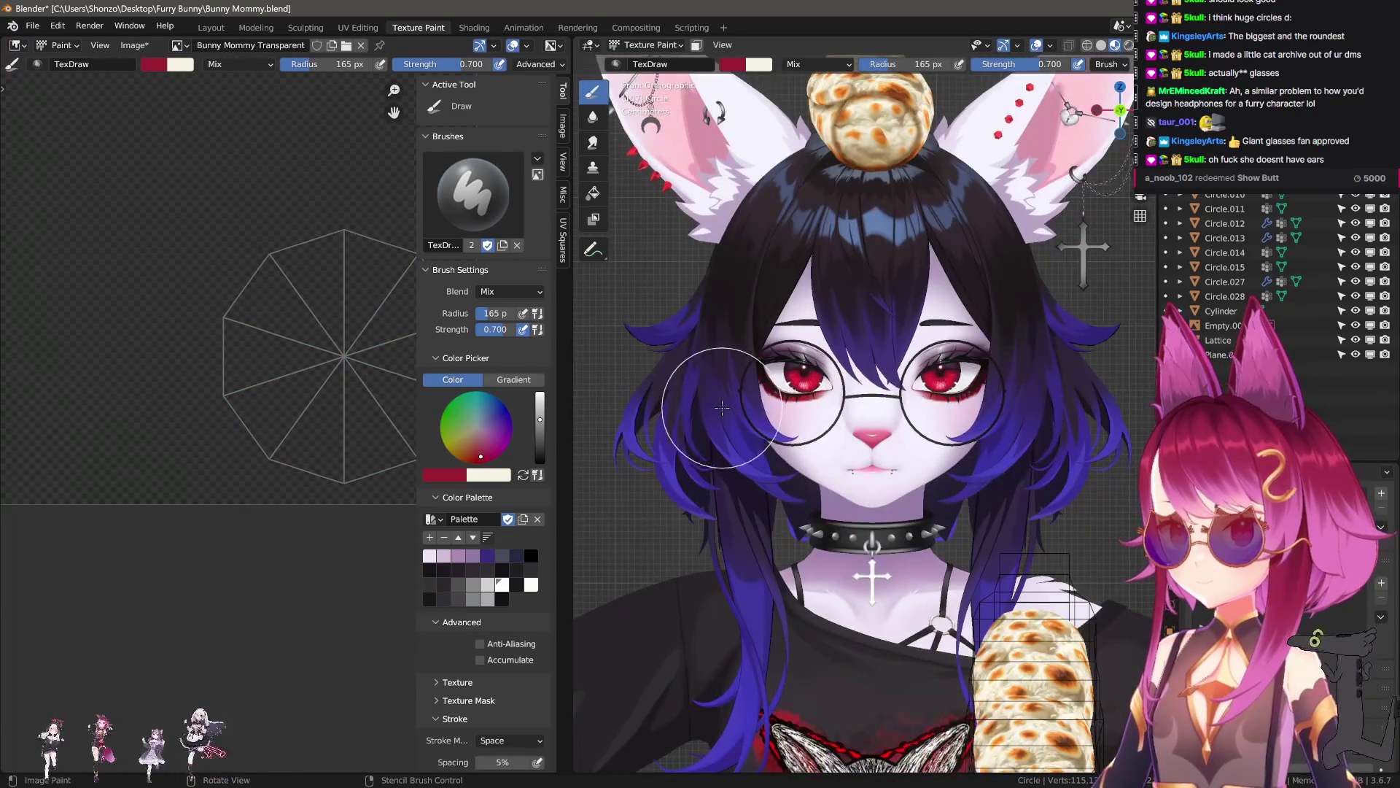
key(s)
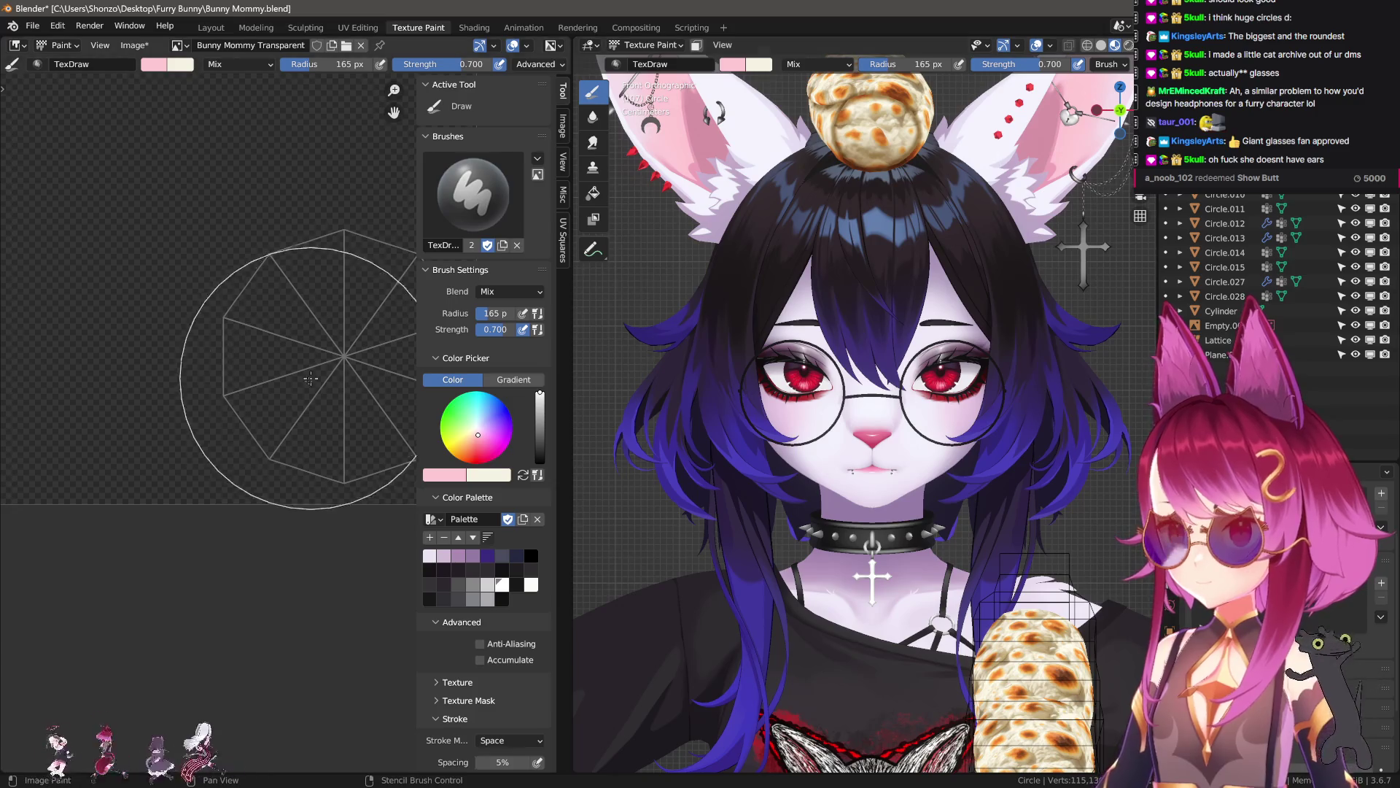
drag(311, 379, 347, 369)
mouse_move(1013, 510)
middle_down()
mouse_move(1036, 503)
mouse_move(1006, 522)
middle_up()
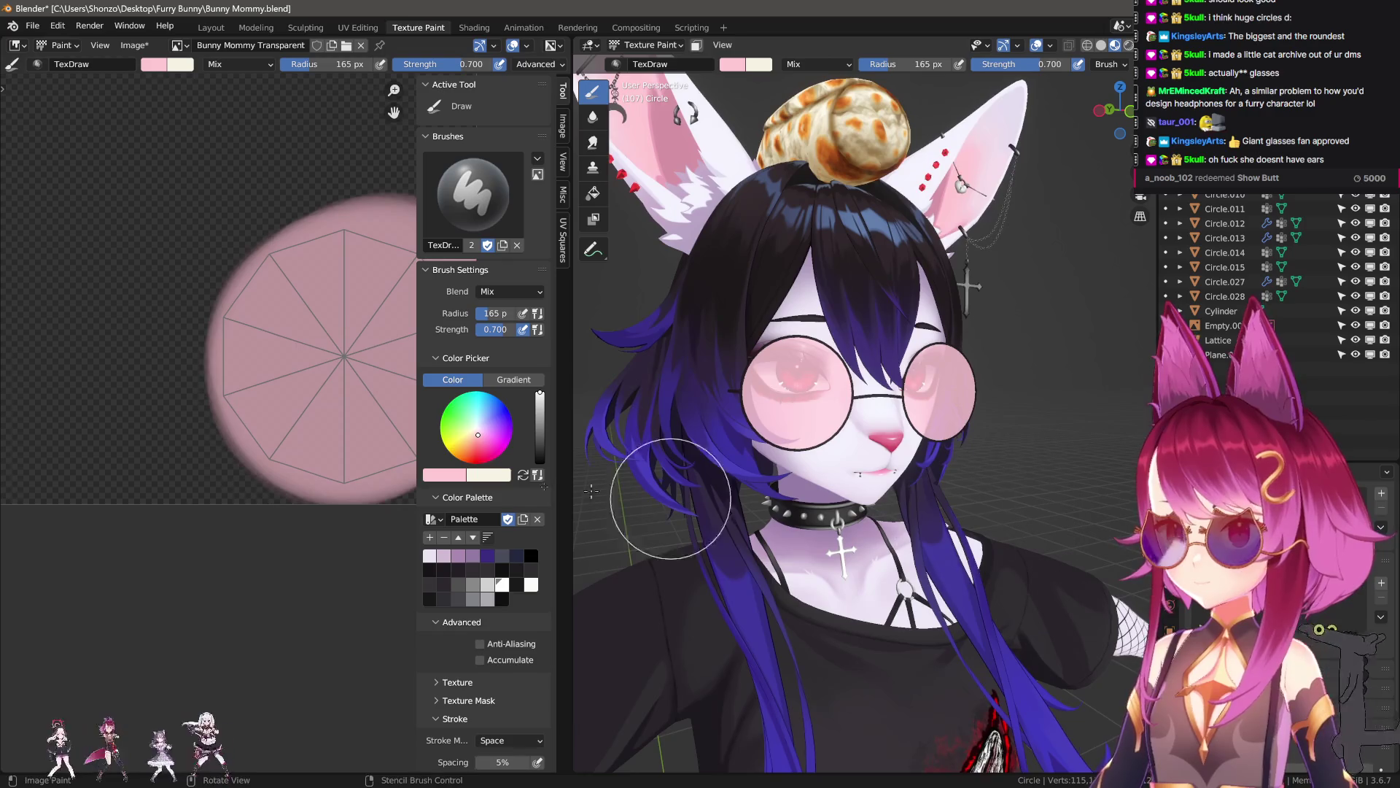
- Undo the pink tint, then try pink and purple lens dabs, undoing each
key(ctrl+z)
key(n)
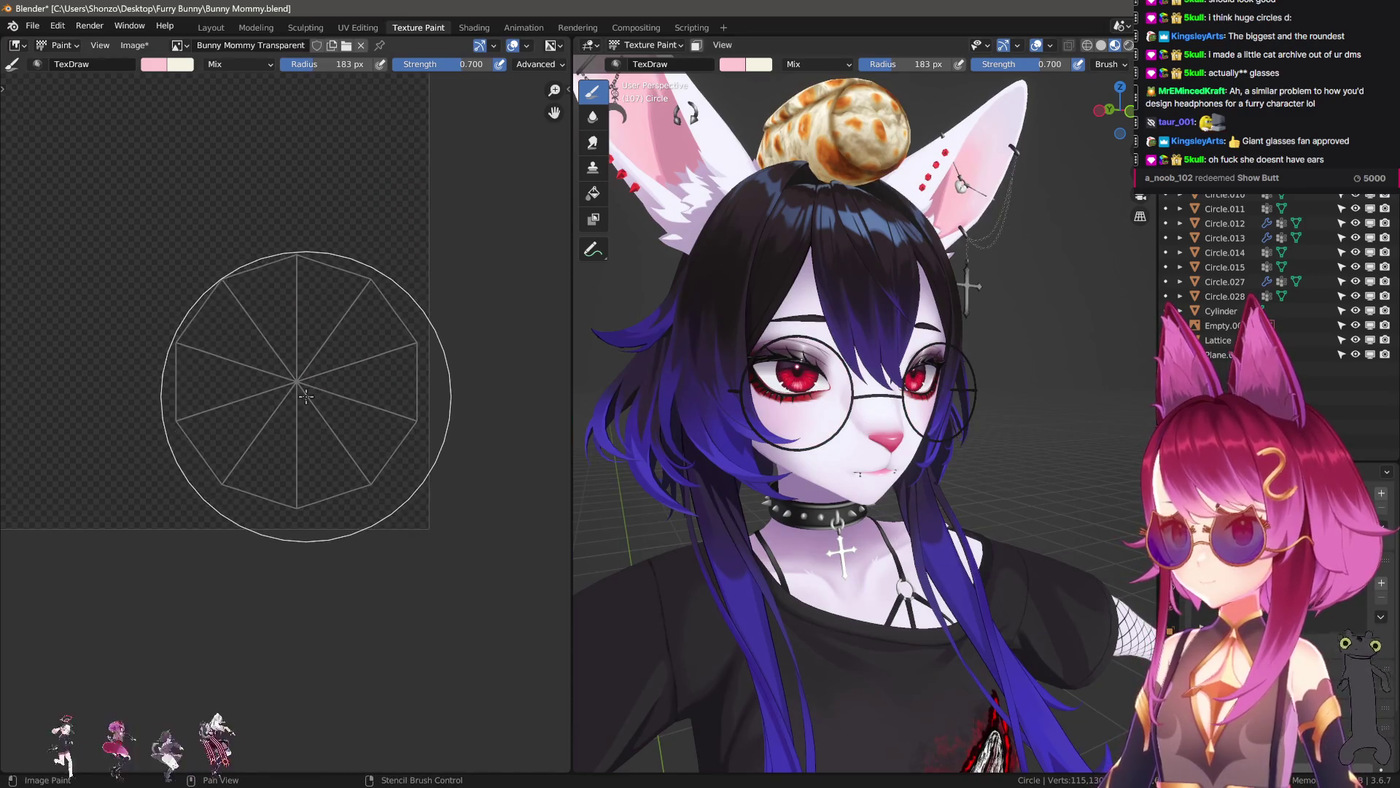
click(297, 400)
key(ctrl+z)
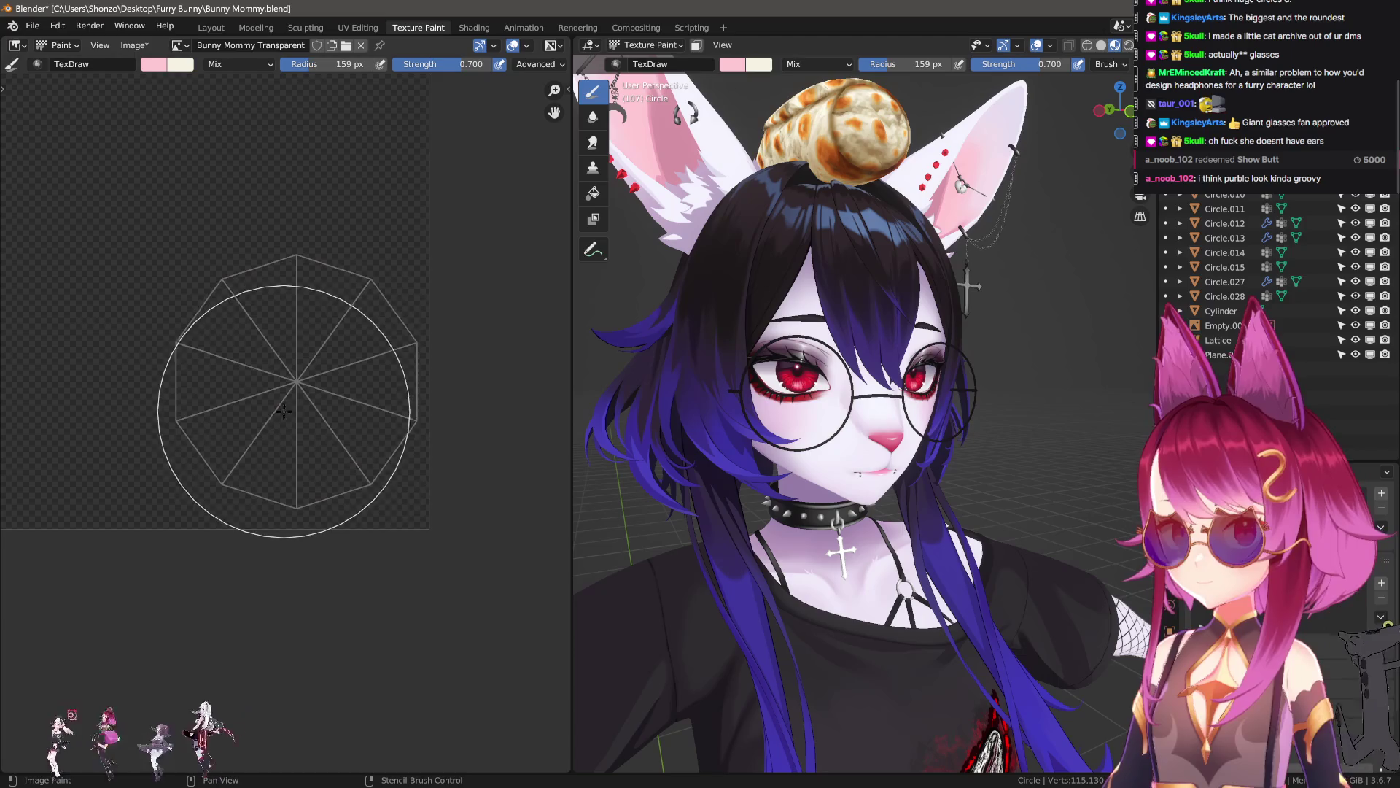
key(n)
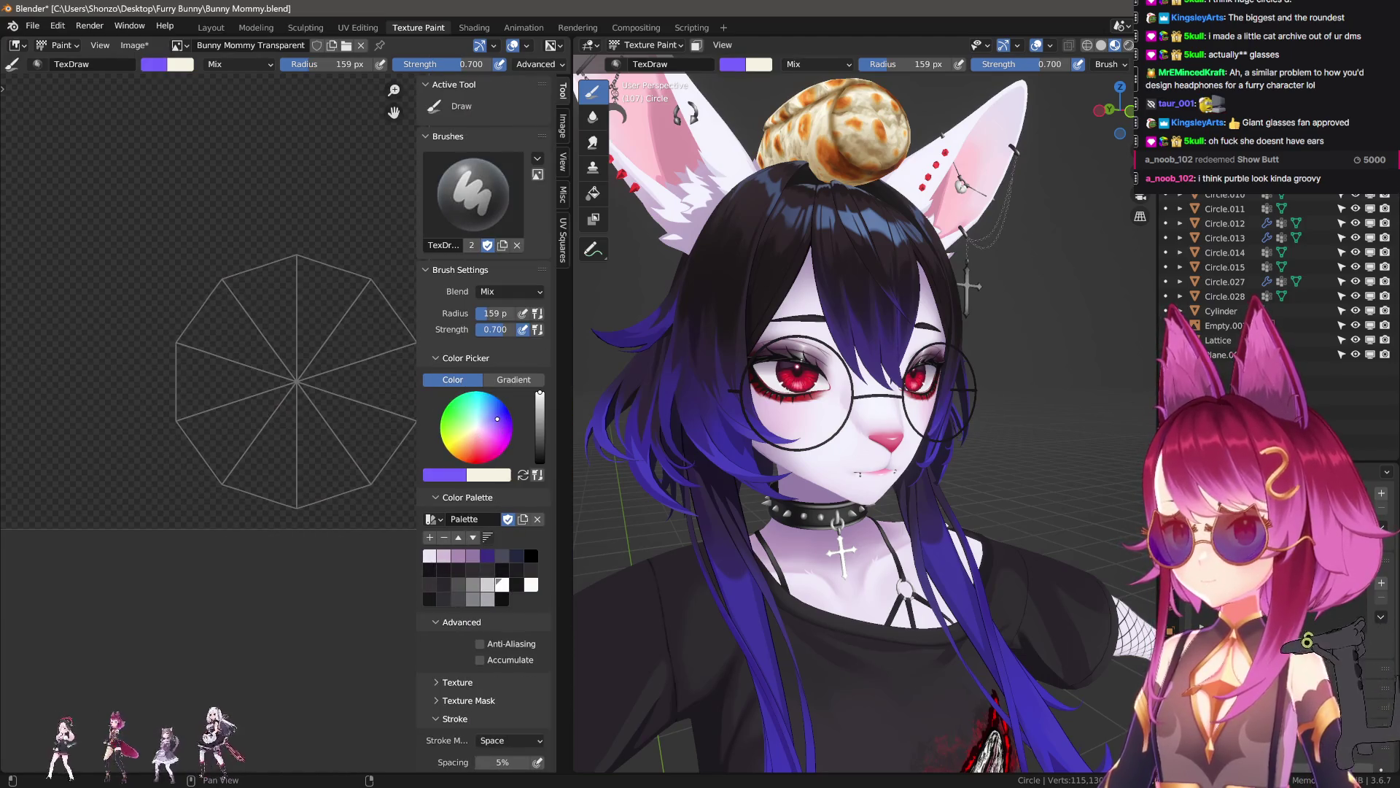
key(n)
click(311, 394)
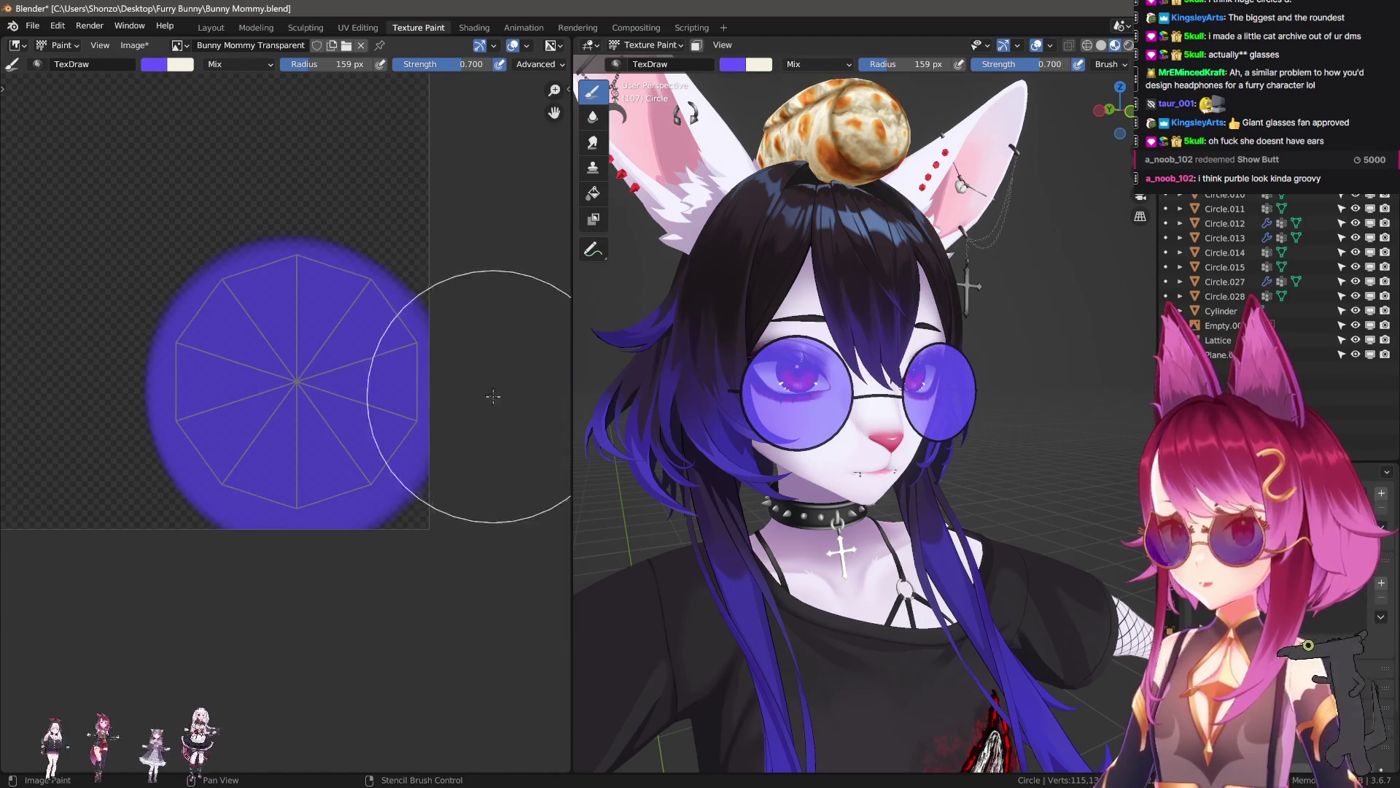
key(ctrl+z)
- Darken the brush colour to near-black navy and paint the lens UV circle
key(n)
drag(539, 395, 540, 454)
click(316, 375)
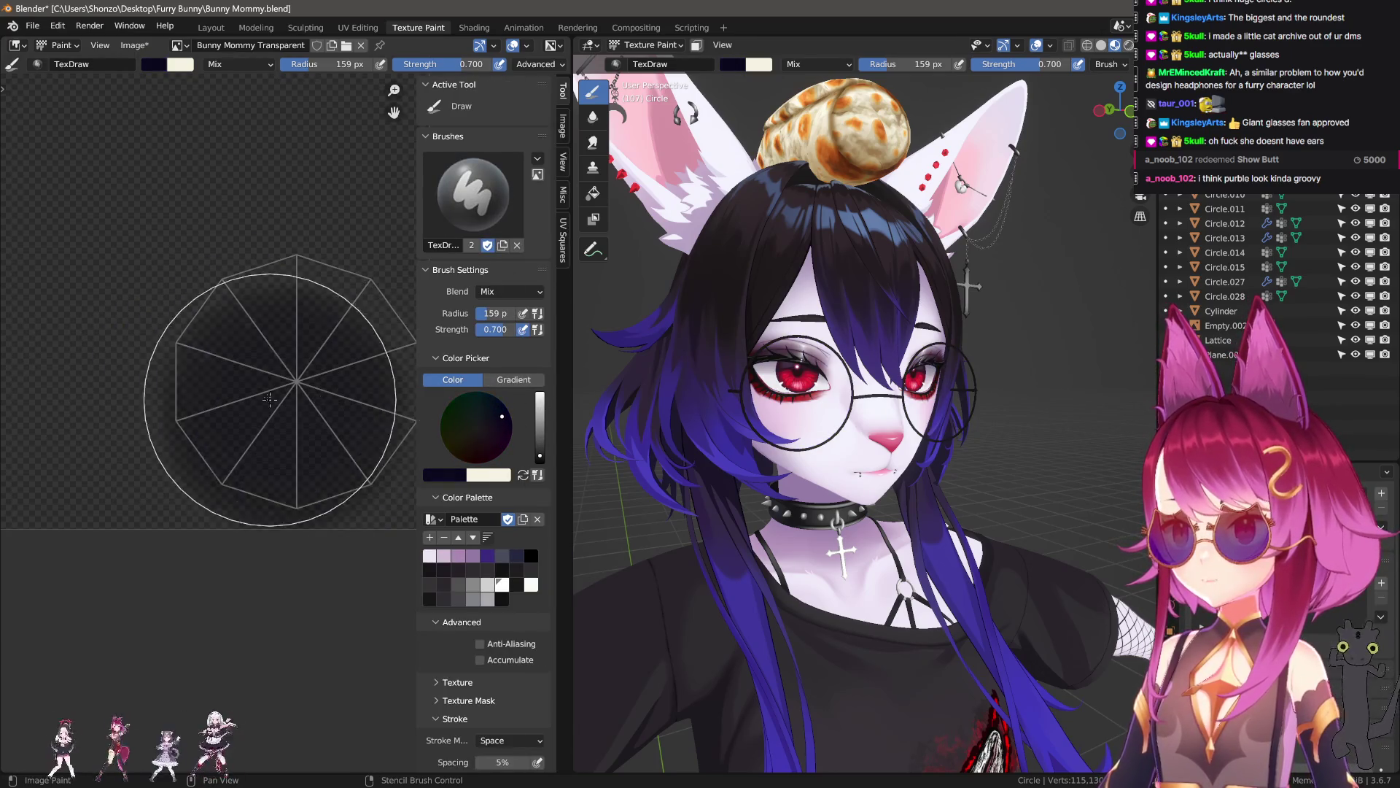
mouse_move(633, 400)
middle_down()
mouse_move(665, 446)
mouse_move(924, 426)
mouse_move(831, 443)
mouse_move(910, 408)
middle_up()
scroll(831, 444, down, 5)
scroll(825, 446, up, 8)
- In Edit Mode, select the glasses frame ring, inner lens disc and lens edge loop
key(Tab)
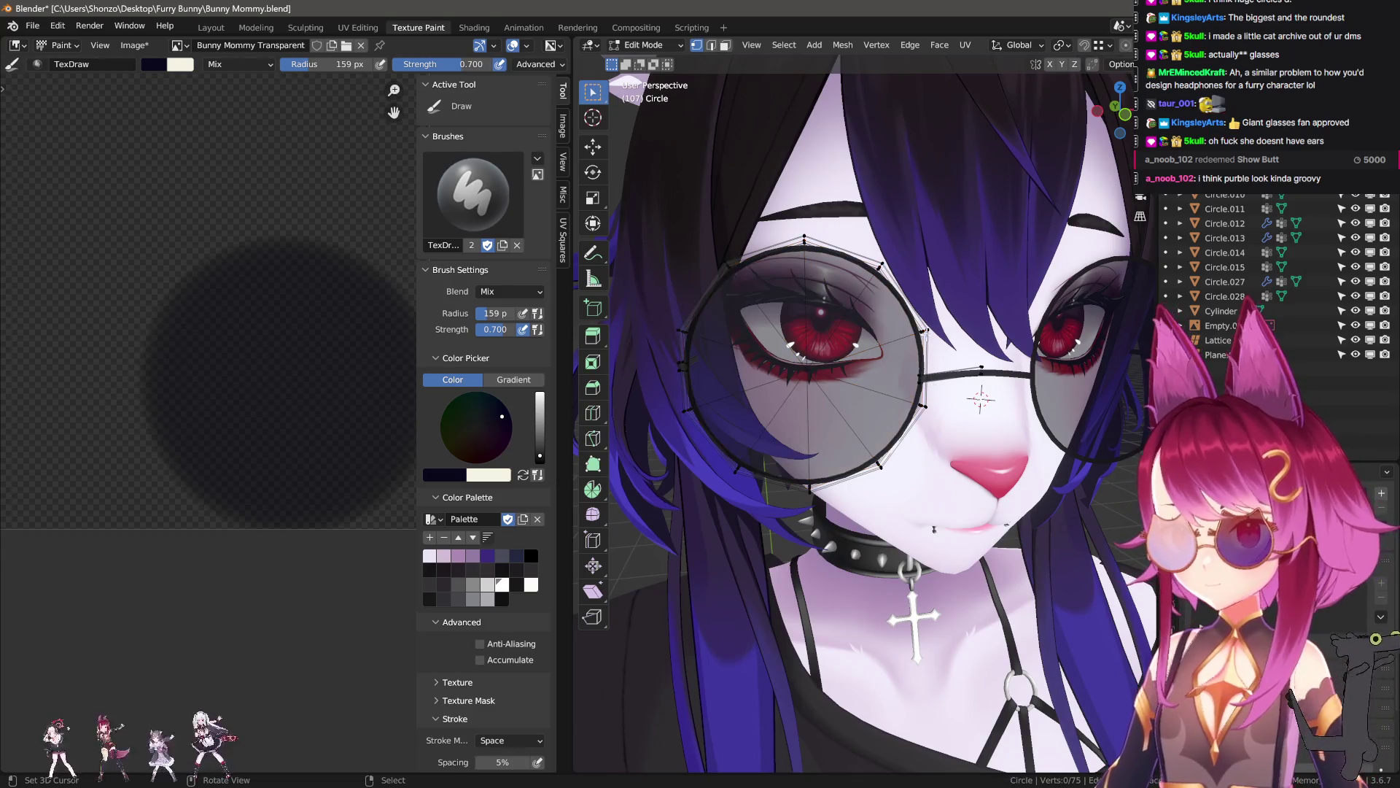
key(l)
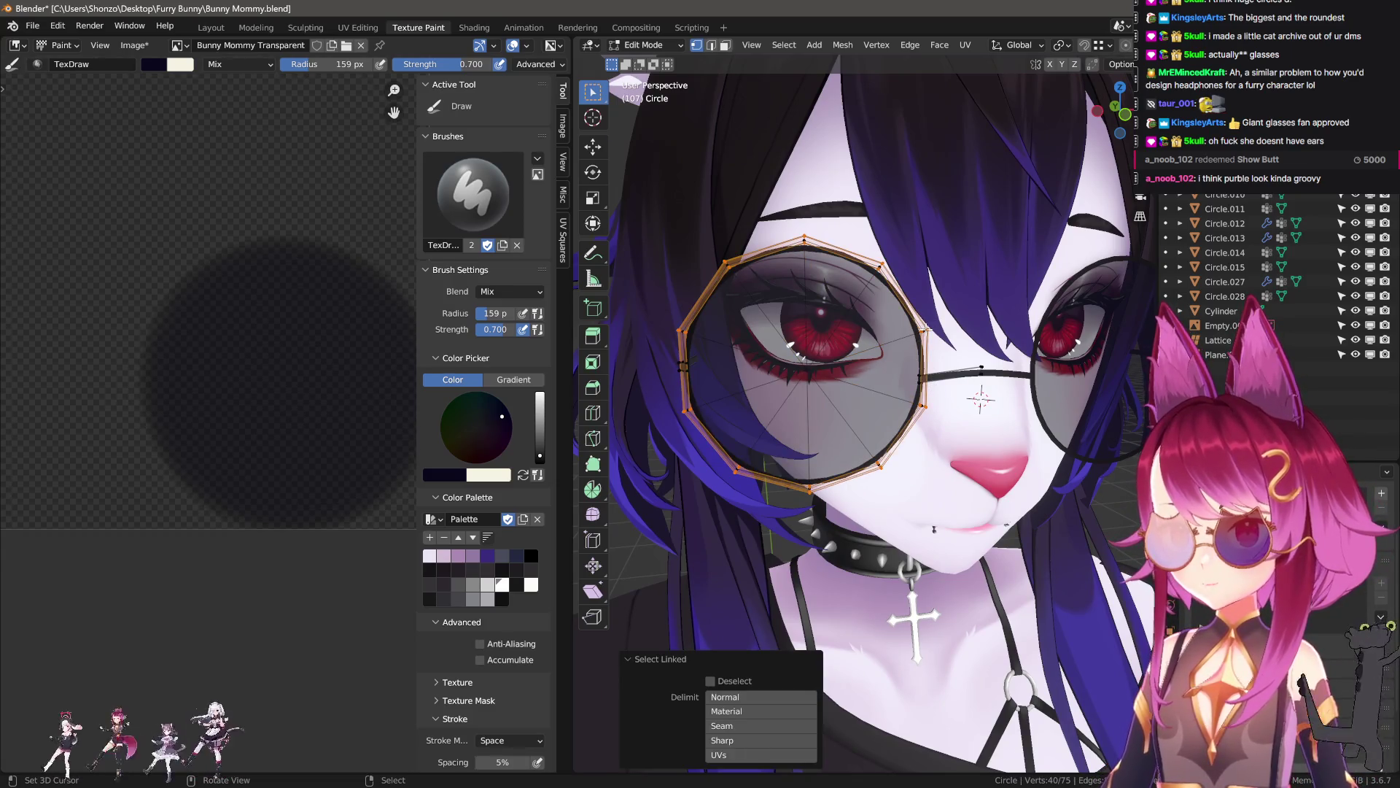
scroll(878, 268, up, 6)
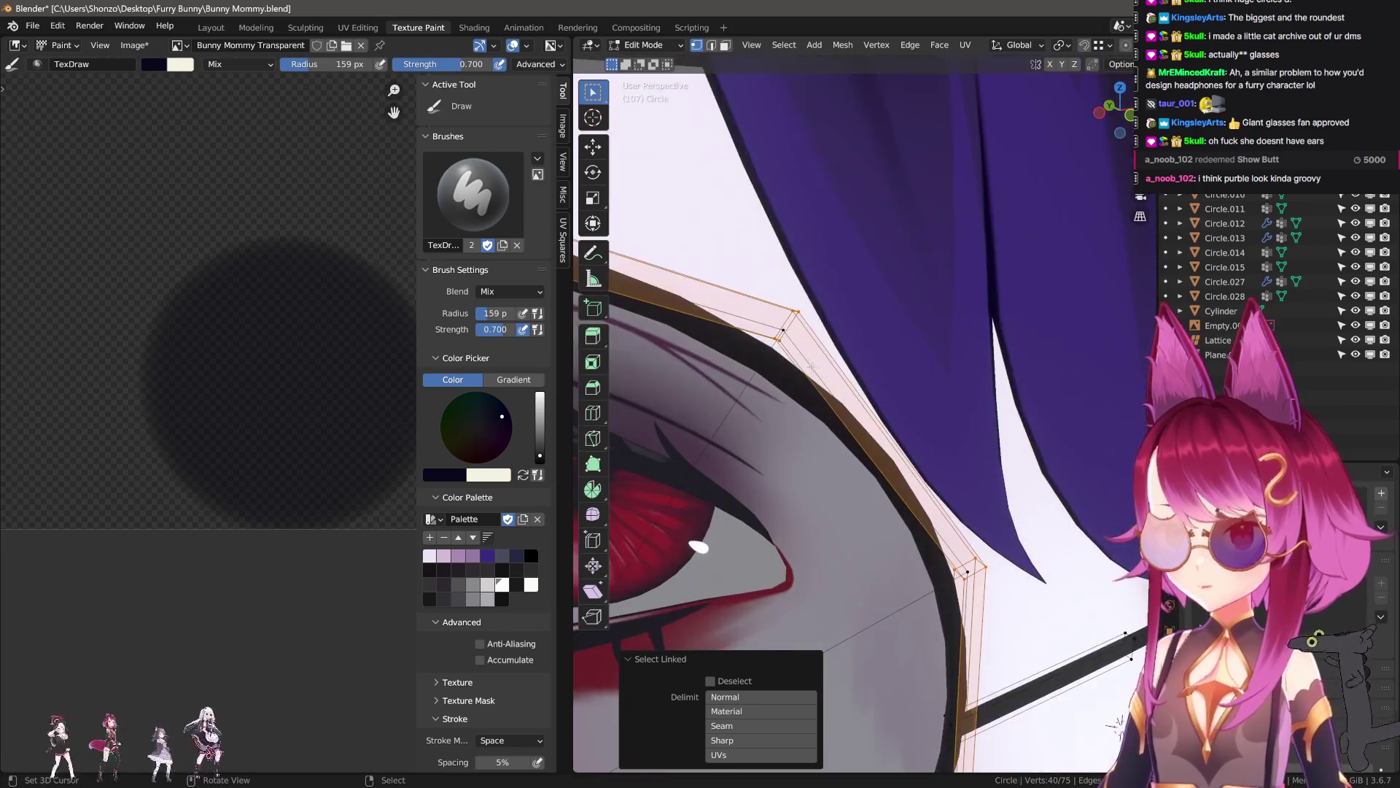
middle_drag(784, 331, 917, 553)
key(l)
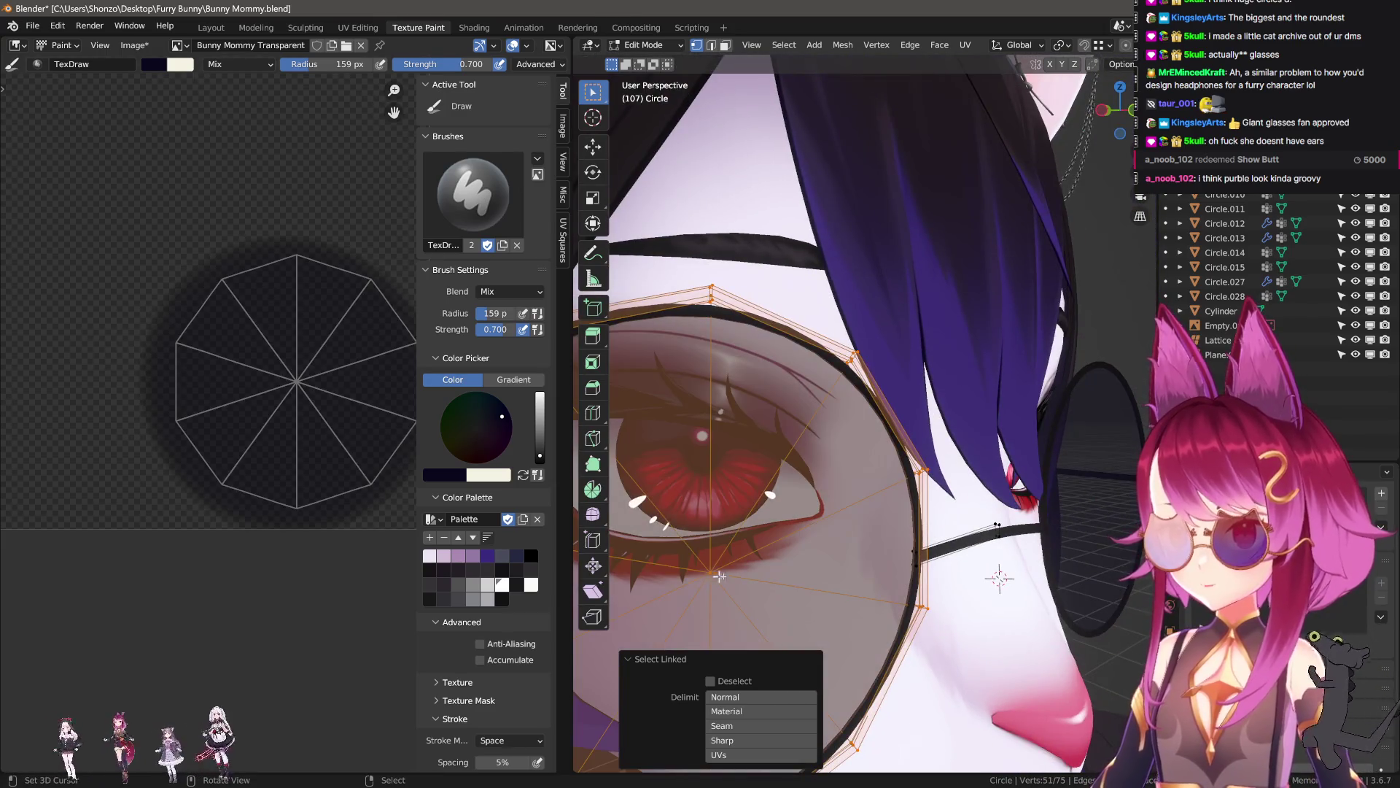
alt+shift+click(918, 553)
scroll(917, 553, down, 6)
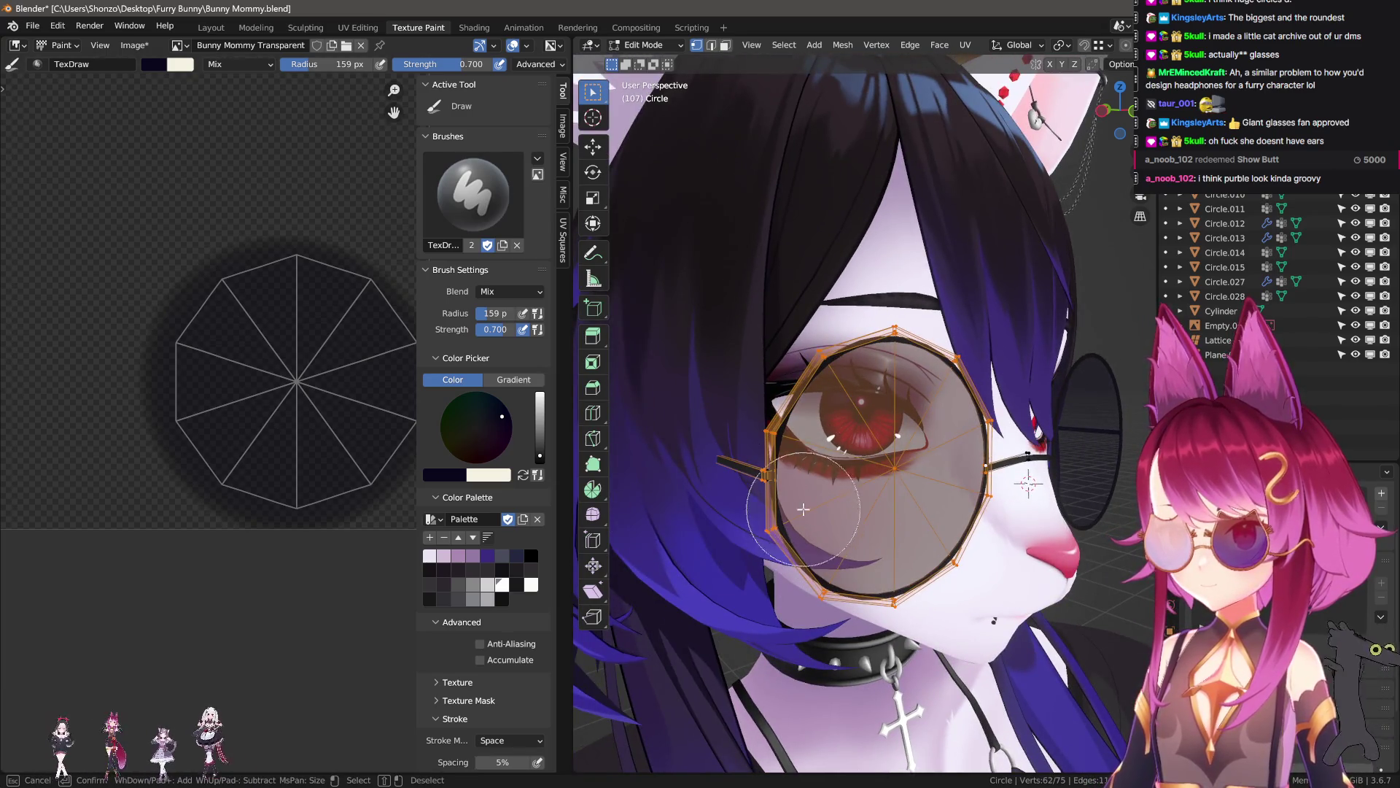
key(shift+z)
key(c)
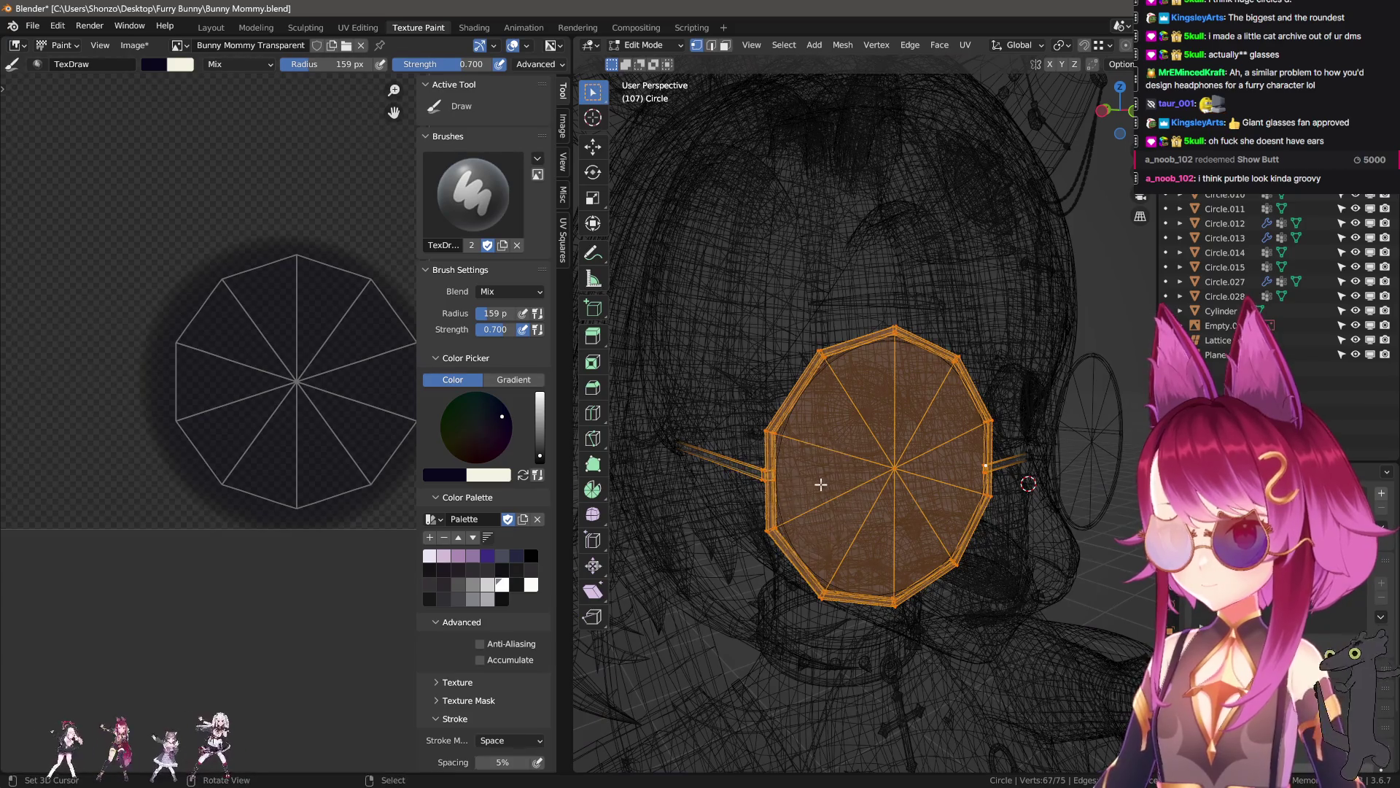
key(shift+z)
- Shift the lens slightly sideways along the X axis in two small moves
key(g)
key(x)
click(832, 484)
middle_drag(831, 484, 1001, 561)
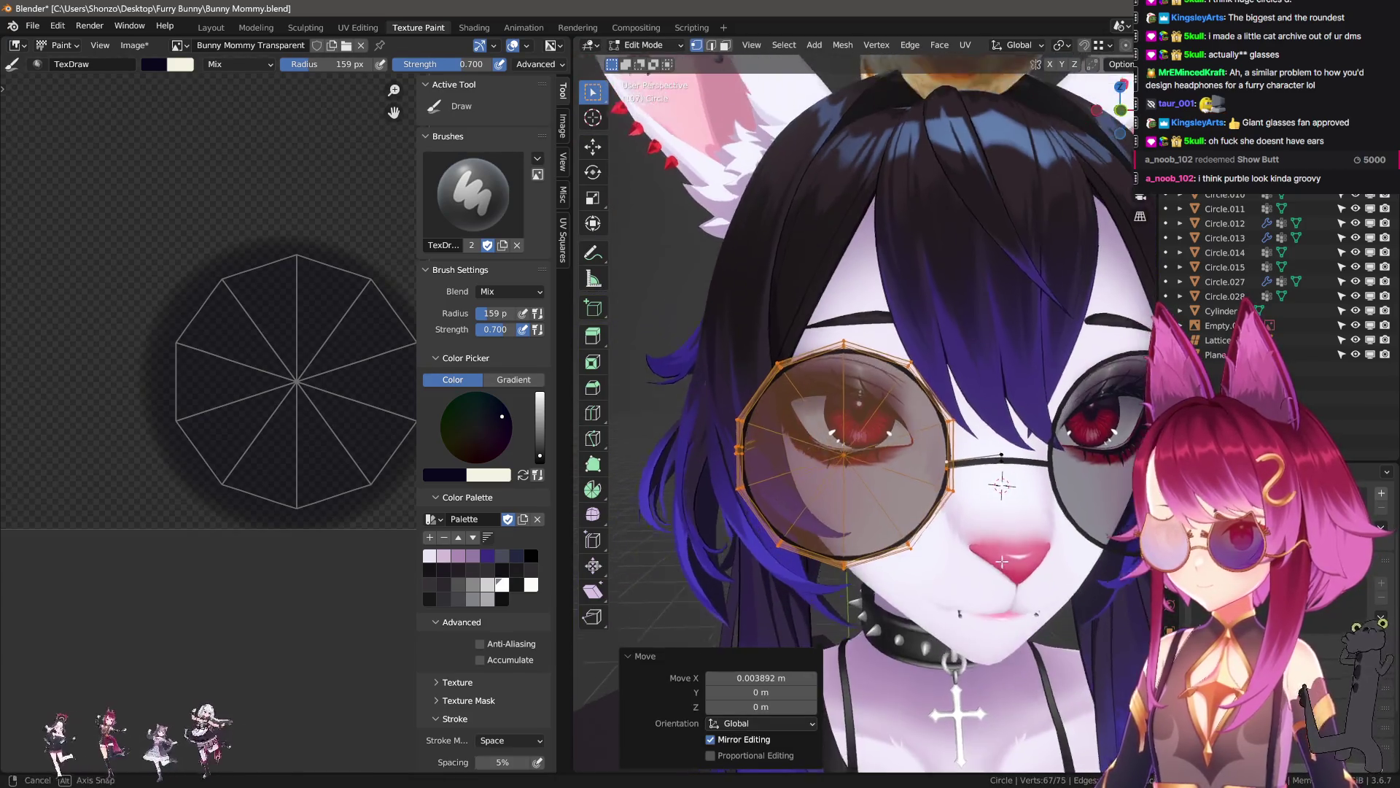
key(g)
key(x)
click(957, 533)
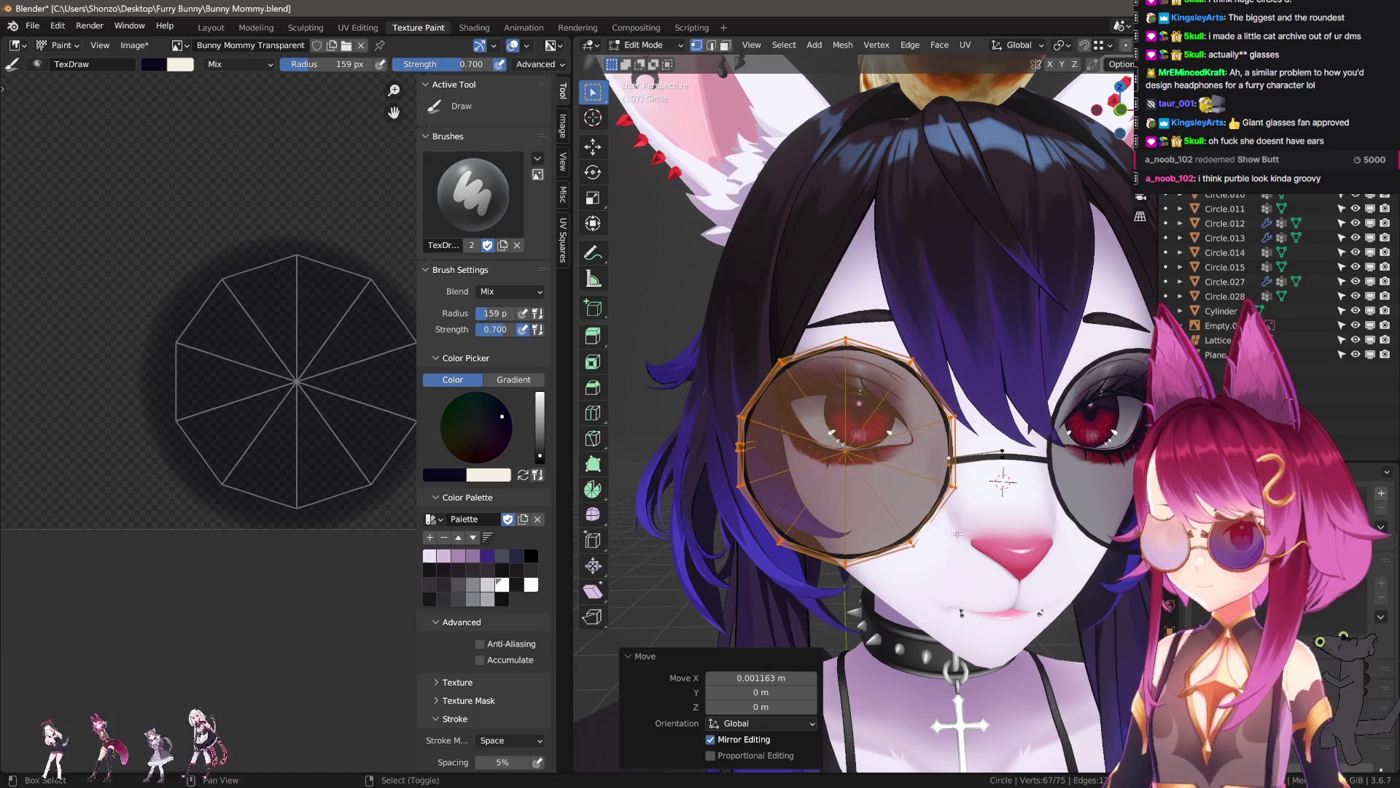
- Add the bridge, raise lens and bridge along Z, adjust along X, and return to Texture Paint
key(l)
key(g)
key(z)
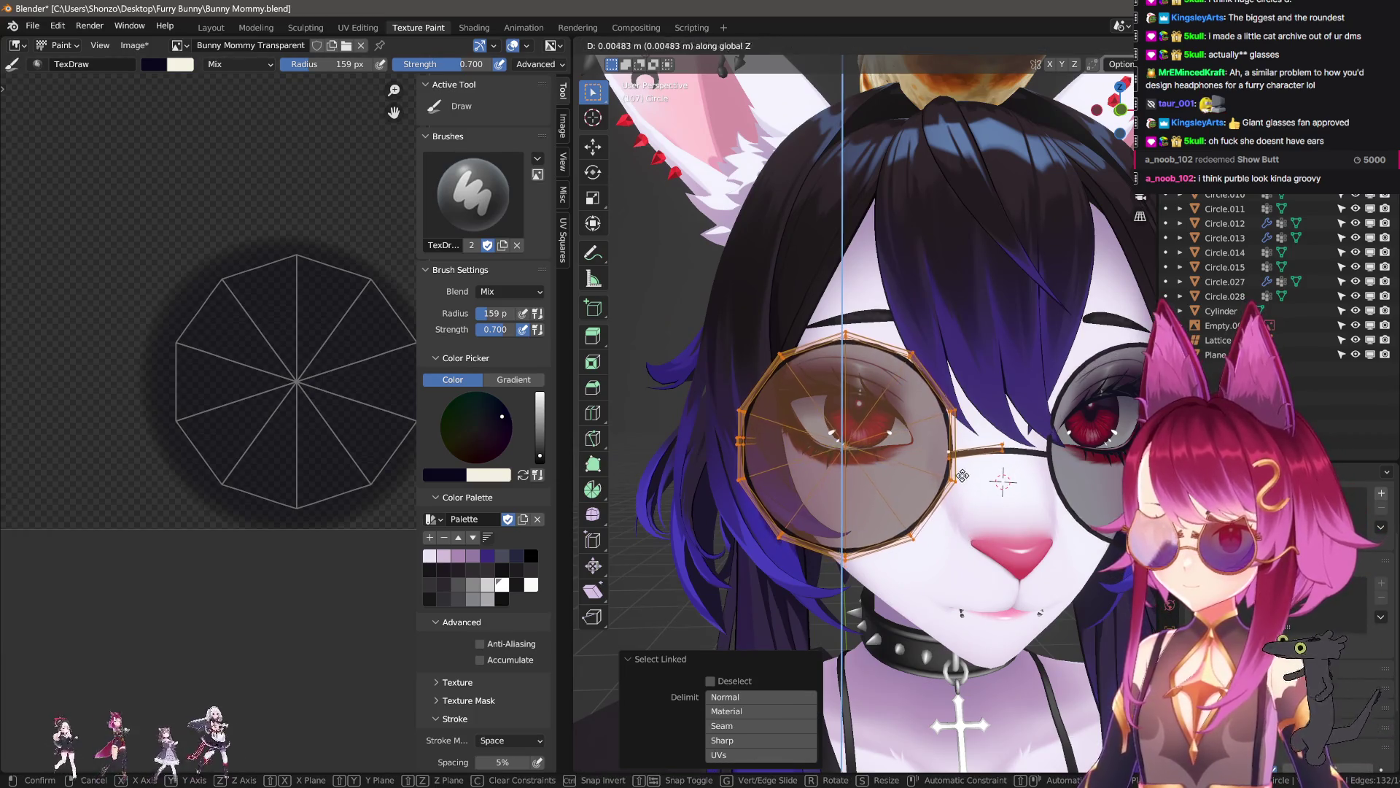
click(960, 486)
key(KP_1)
key(g)
key(z)
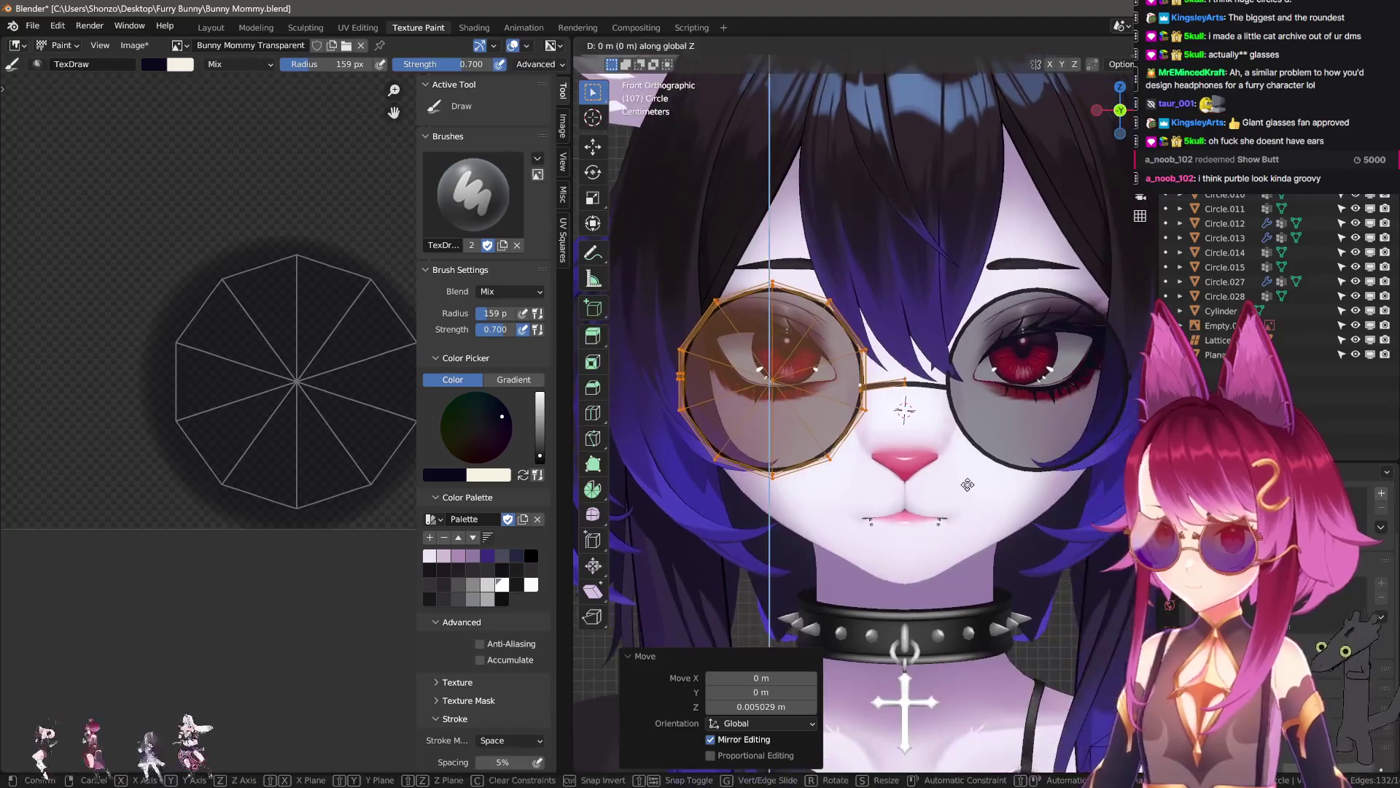
key(x)
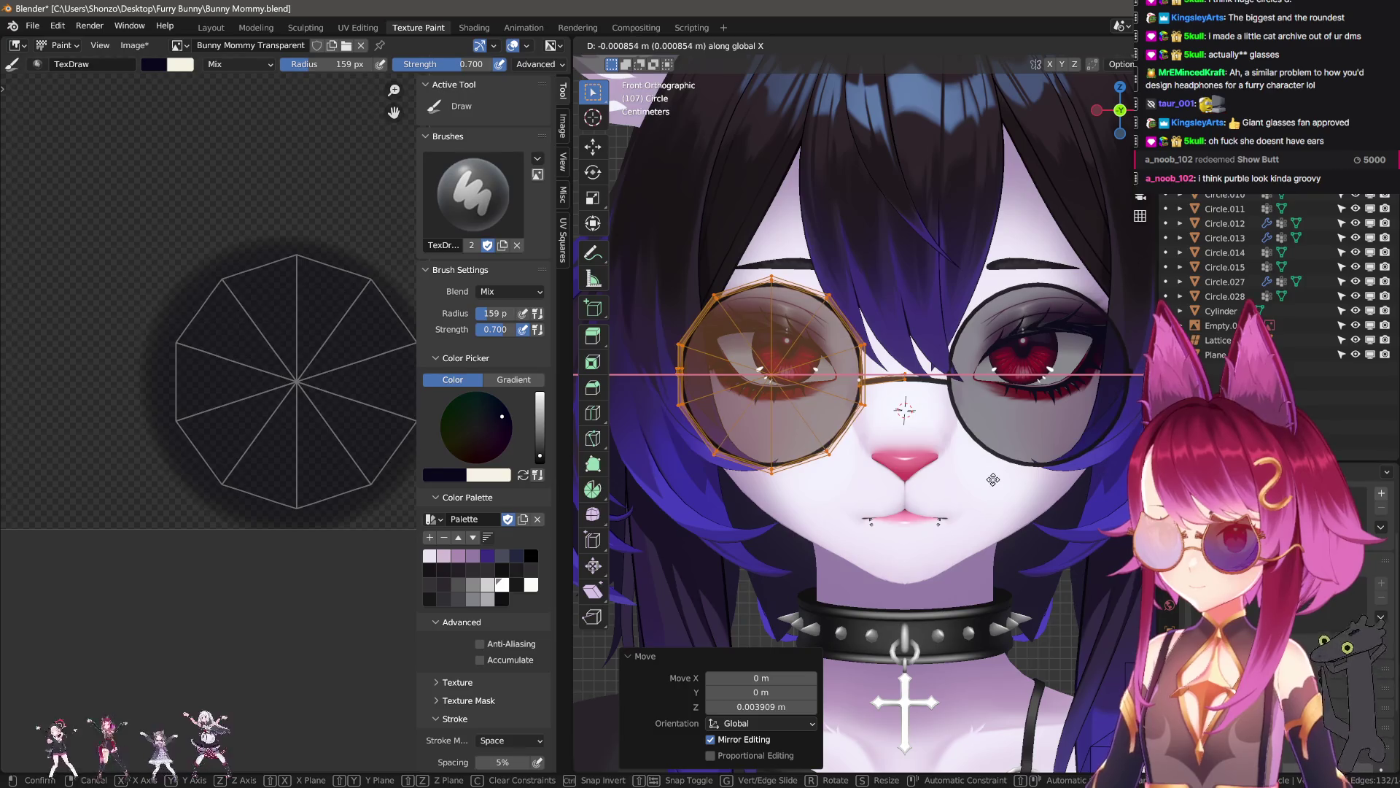
click(1000, 478)
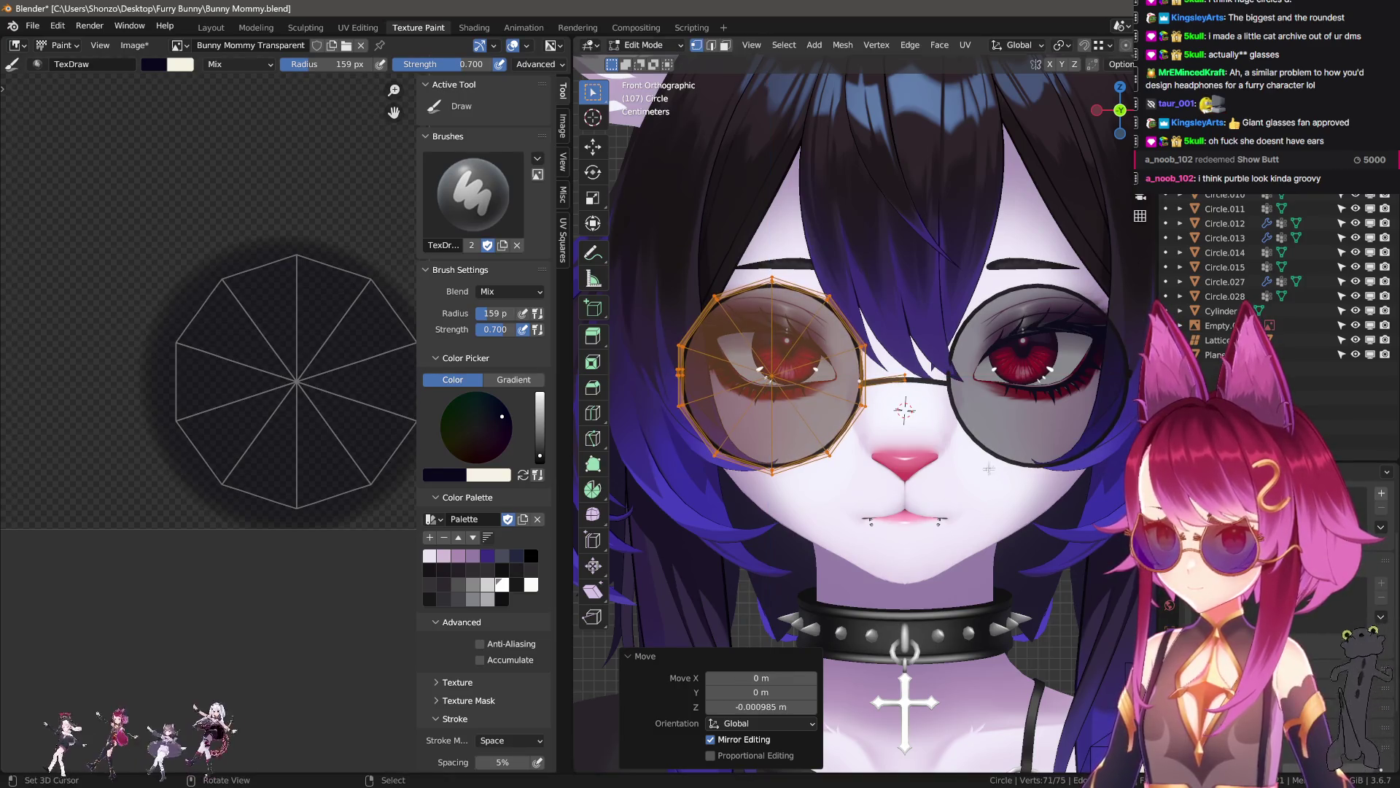
key(Tab)
mouse_move(999, 479)
middle_down()
mouse_move(975, 524)
mouse_move(1007, 474)
mouse_move(948, 365)
mouse_move(812, 418)
mouse_move(791, 555)
mouse_move(982, 538)
middle_up()
scroll(1006, 511, down, 3)
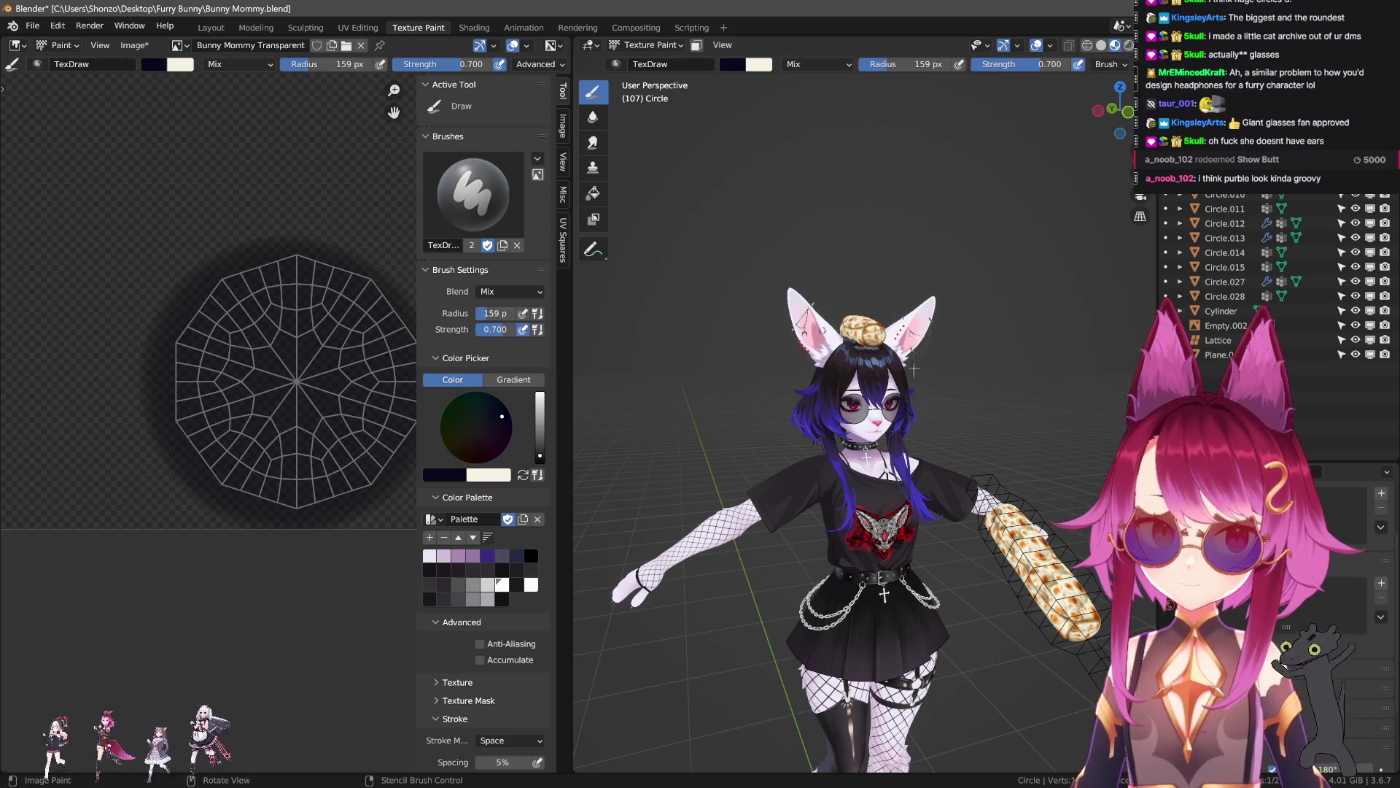
- Brighten the brush to purple with Smooth falloff and test a purple wash, then undo it
scroll(1023, 433, up, 6)
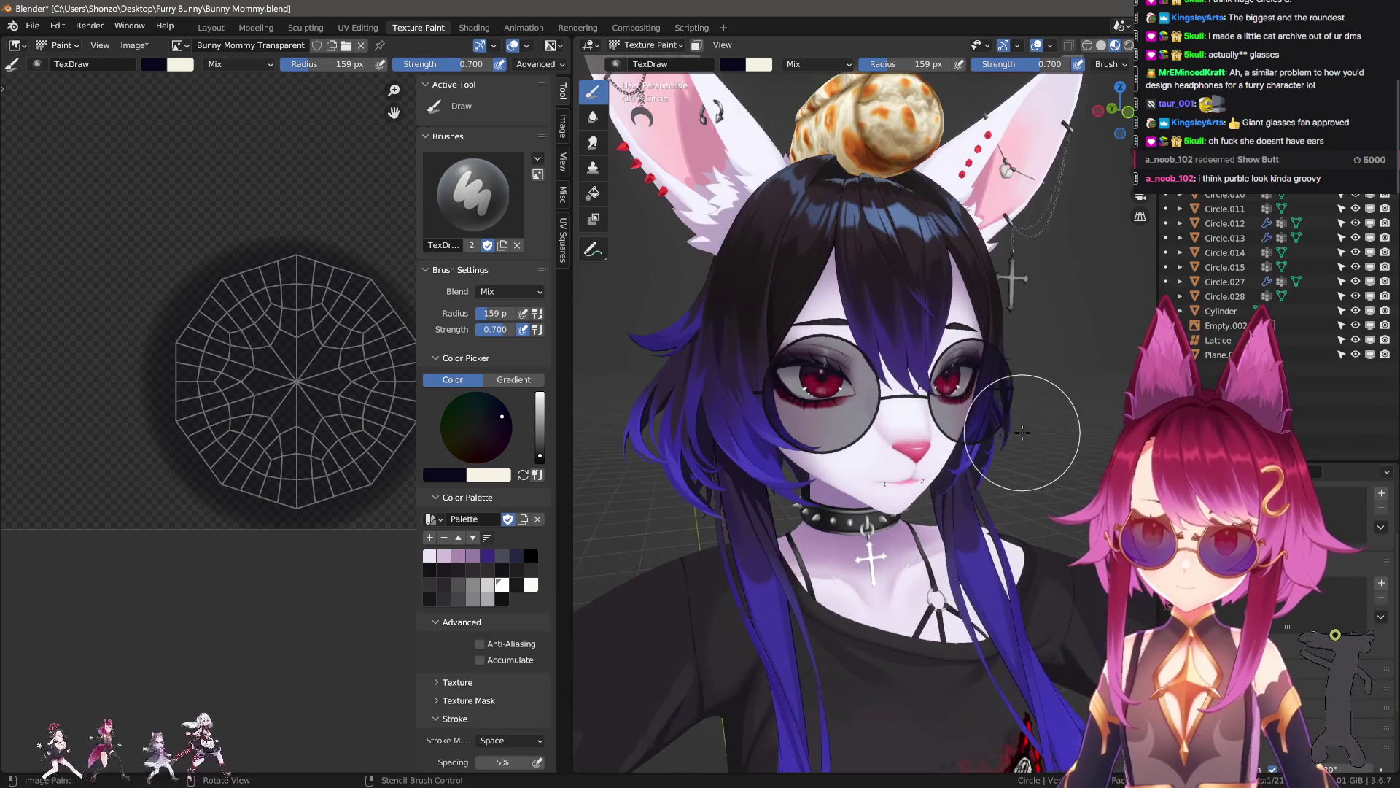
scroll(865, 435, up, 2)
middle_drag(311, 398, 226, 414)
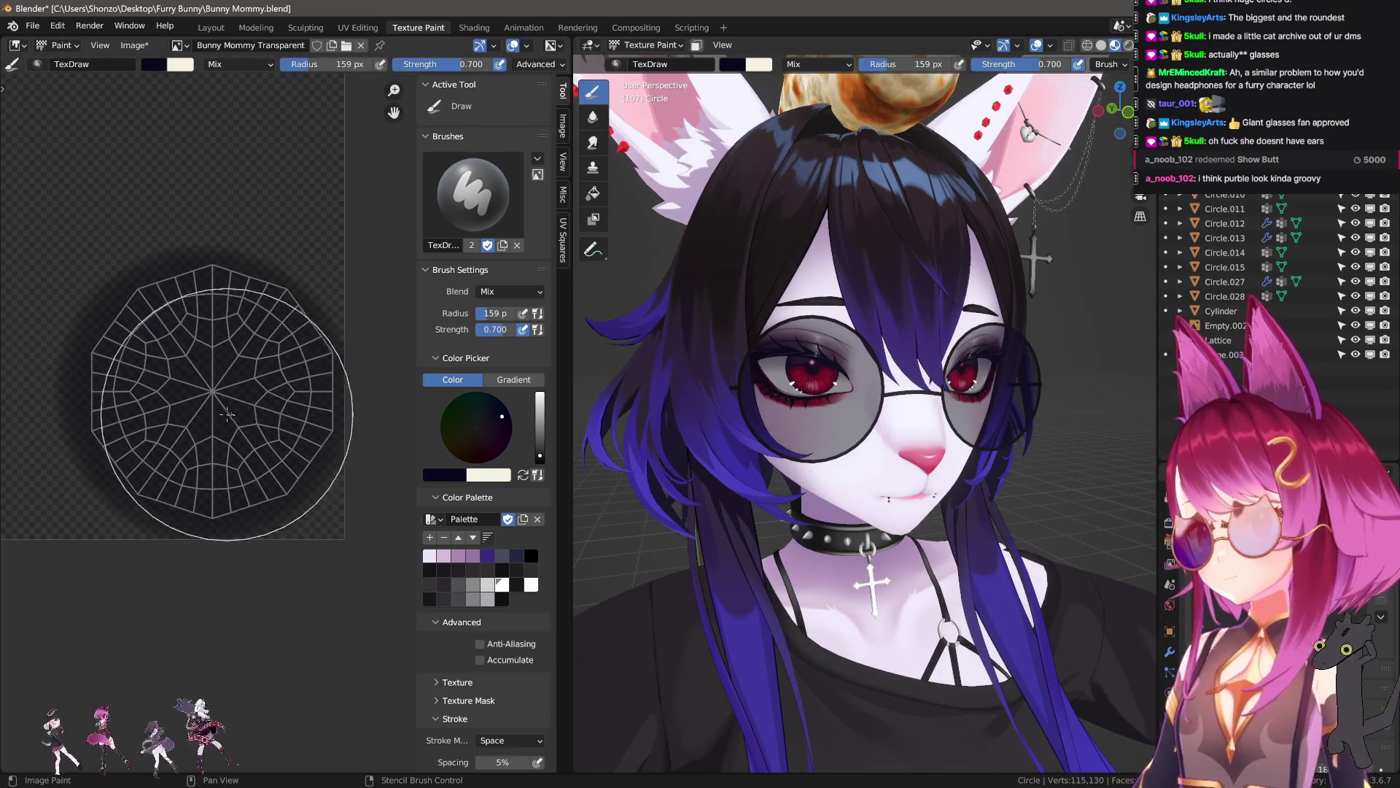
drag(539, 455, 540, 421)
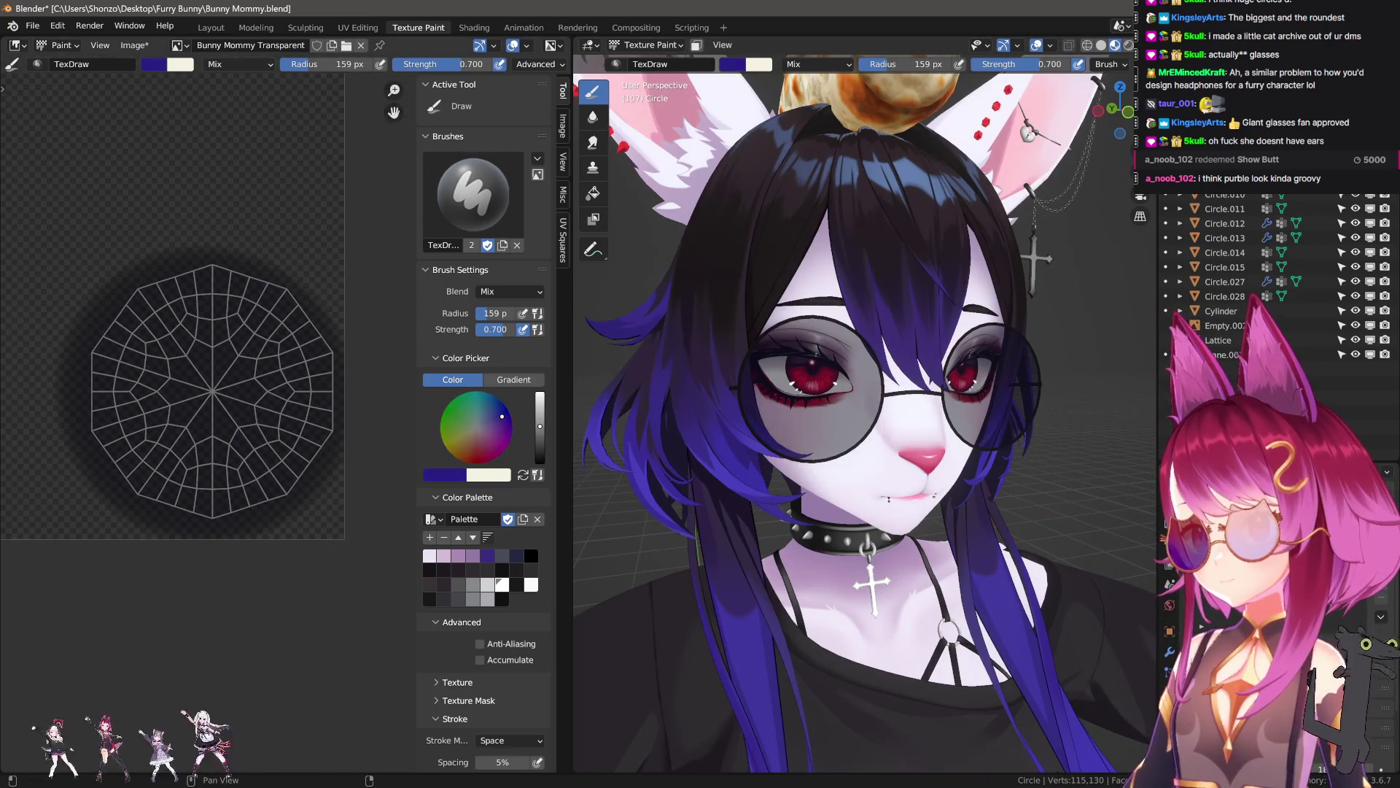
key(shift+f)
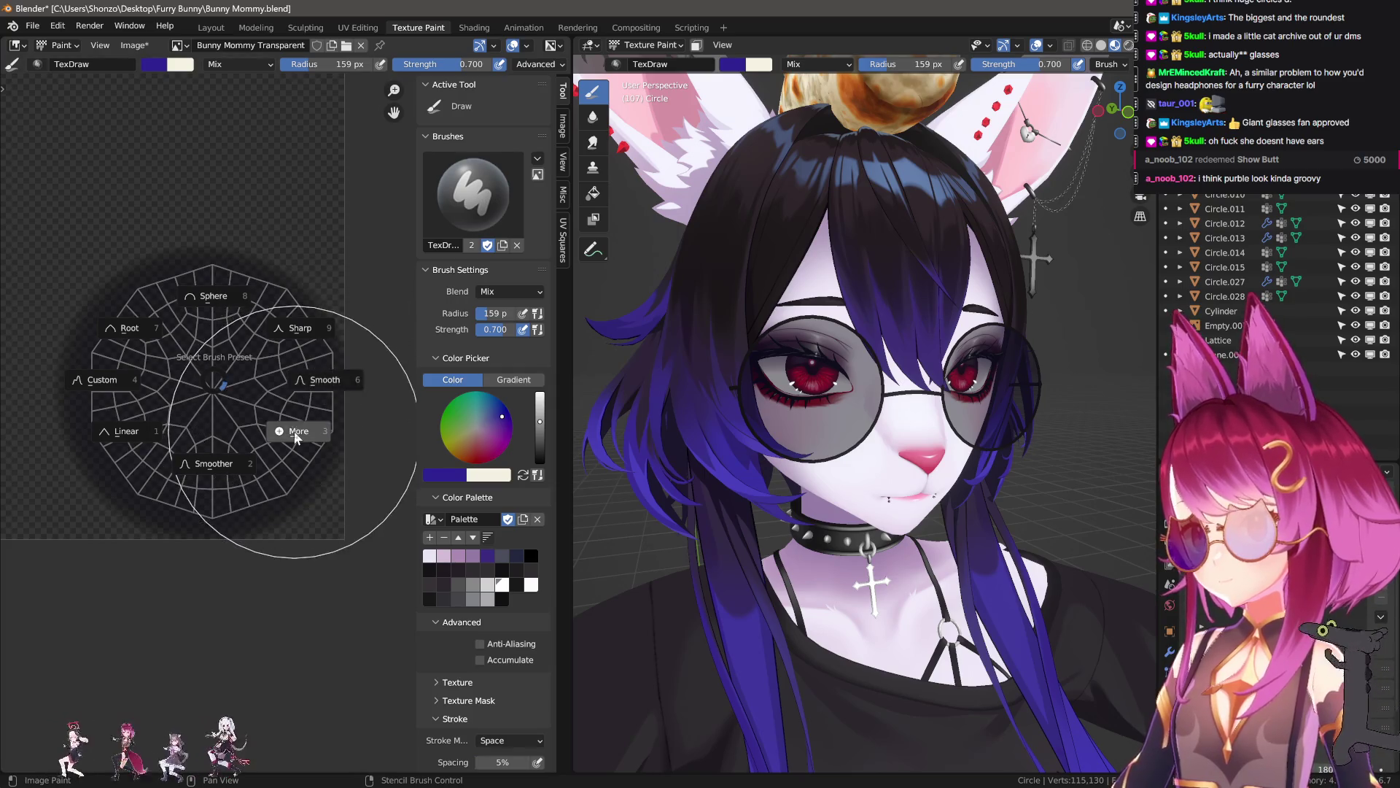
click(318, 396)
key(f)
click(194, 486)
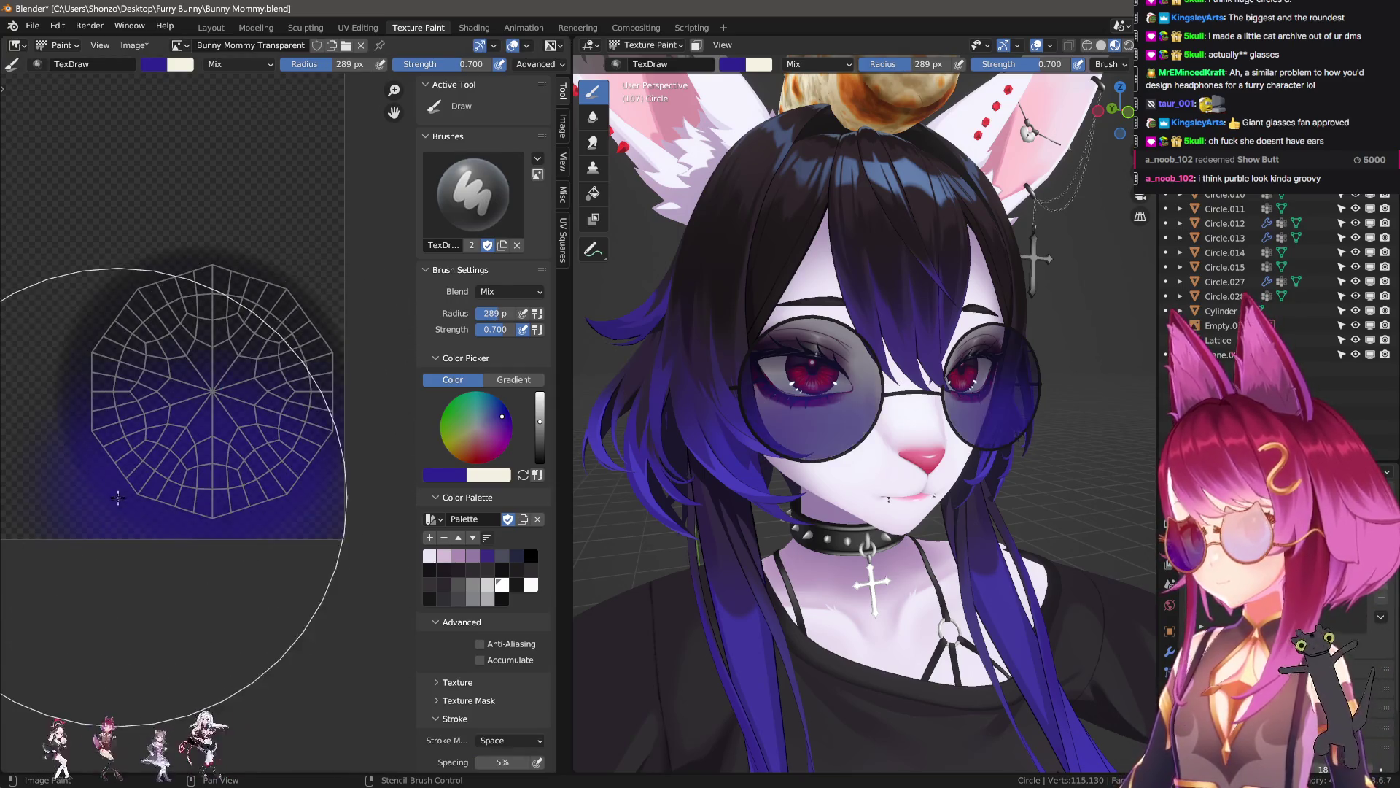
key(ctrl+z)
- Try Screen and Multiply blending and sample the dark purple from the lens texture
right_click(198, 460)
click(199, 457)
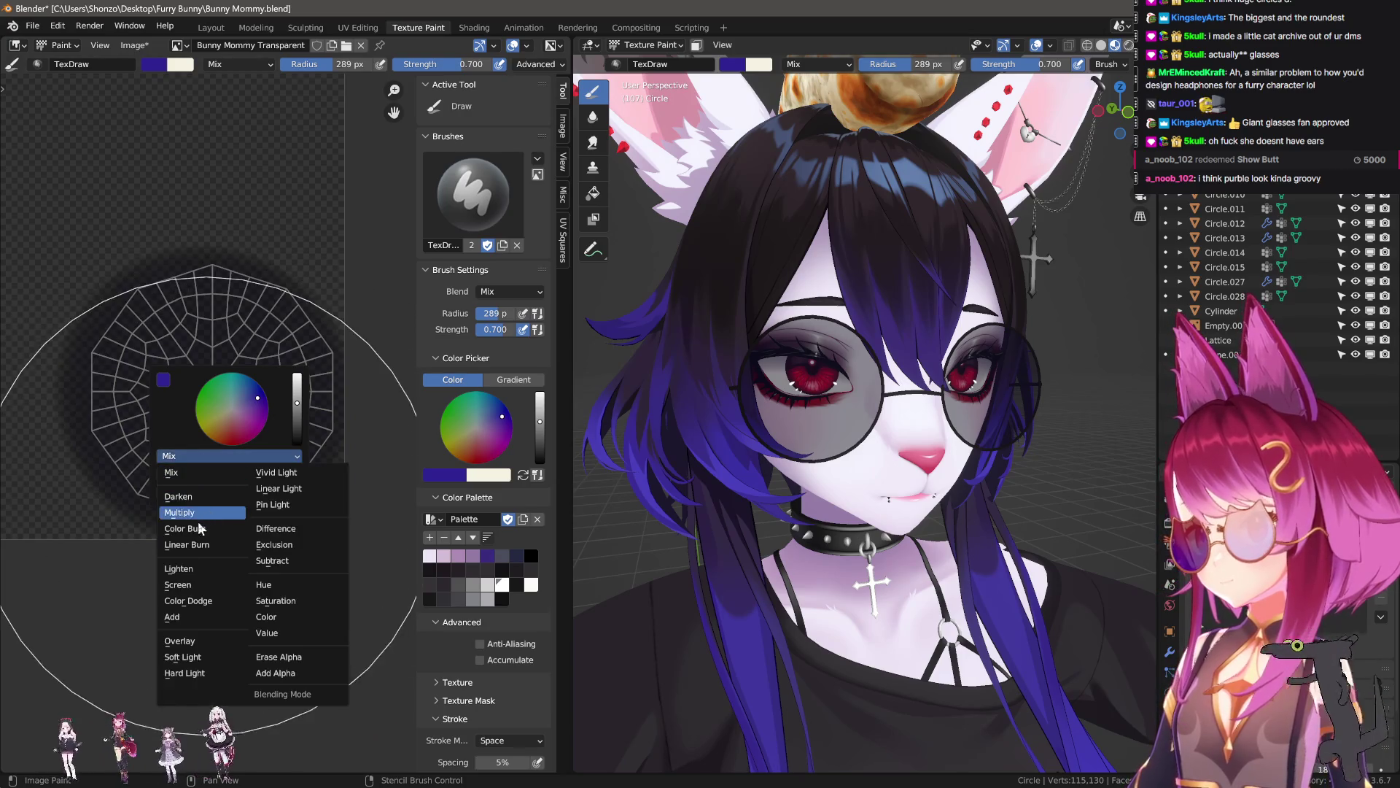
click(188, 584)
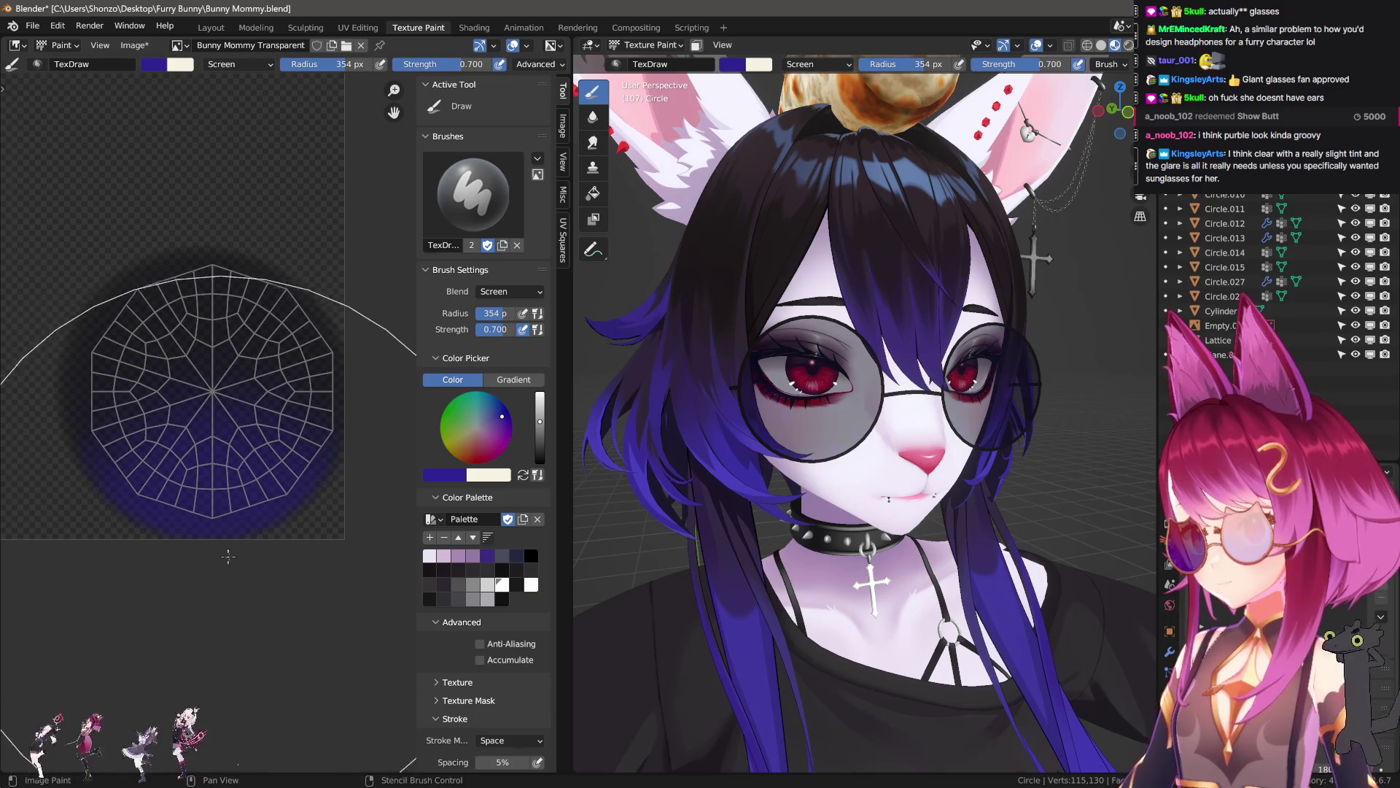
drag(540, 421, 539, 463)
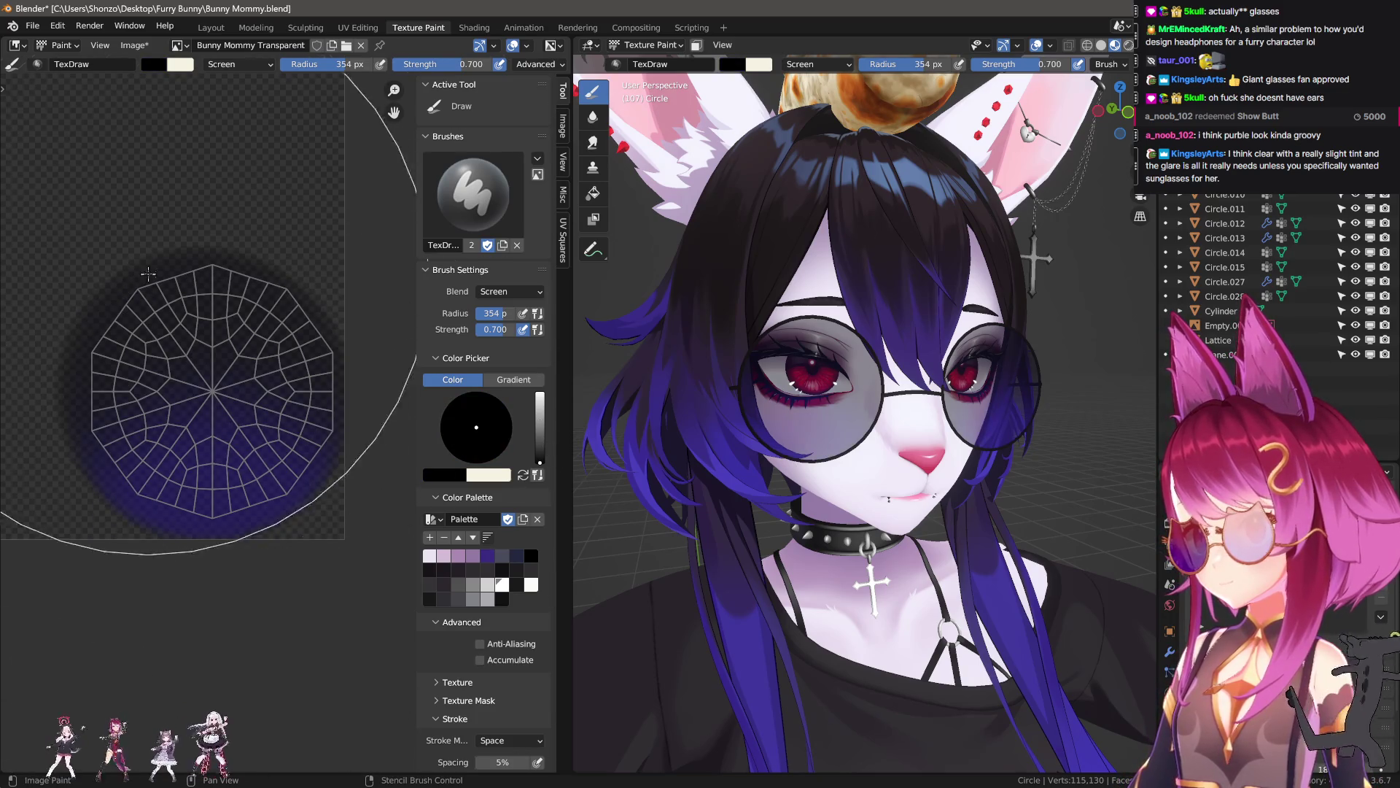
right_click(297, 324)
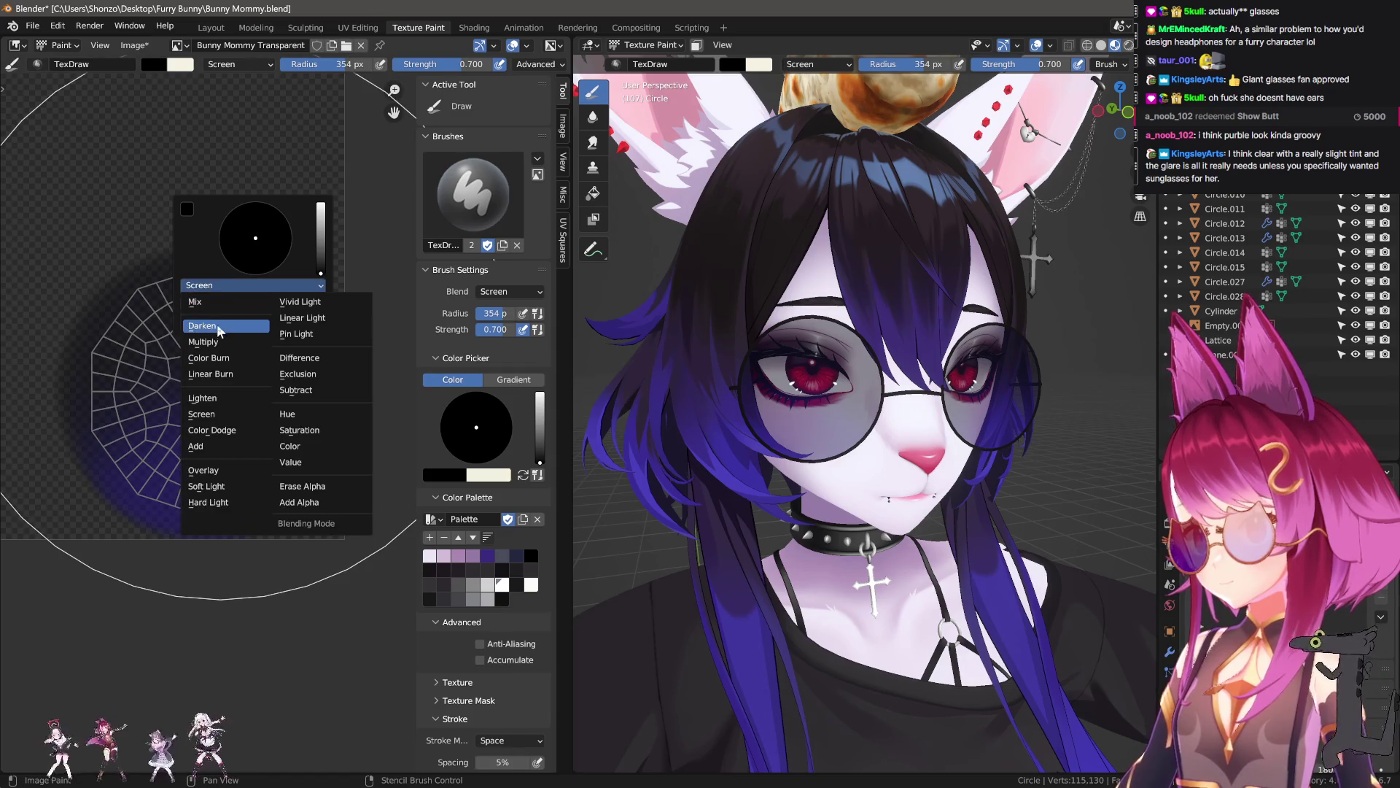
click(202, 341)
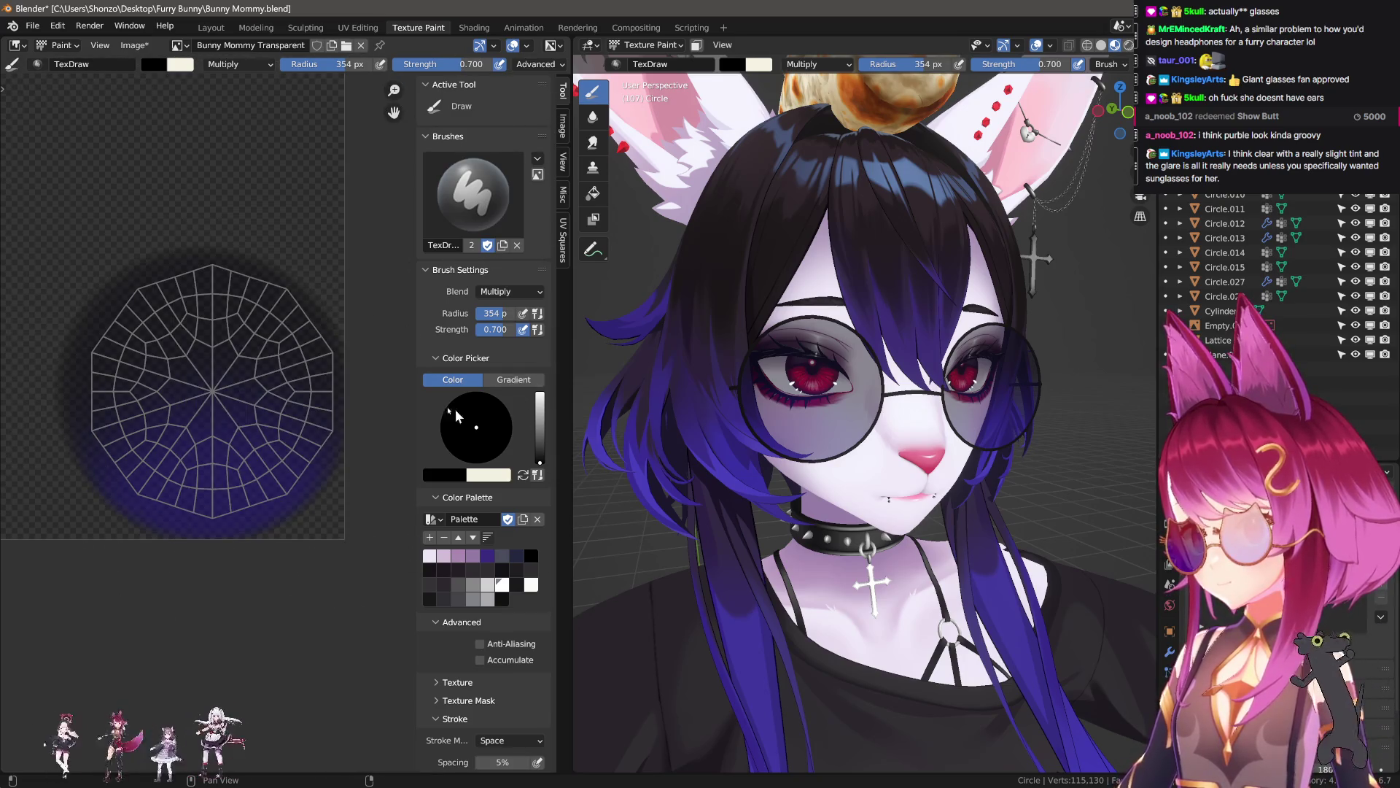
key(f)
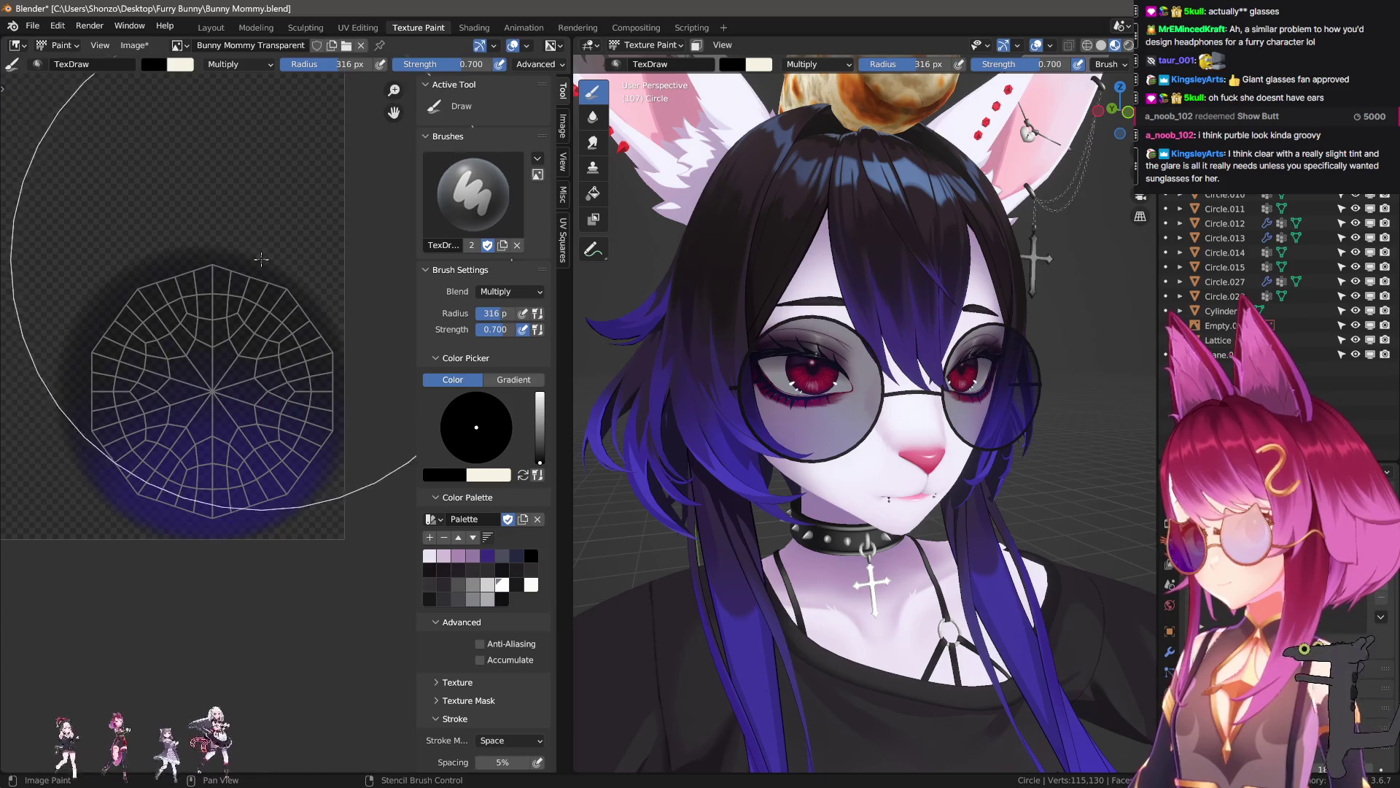
click(245, 506)
key(s)
click(245, 507)
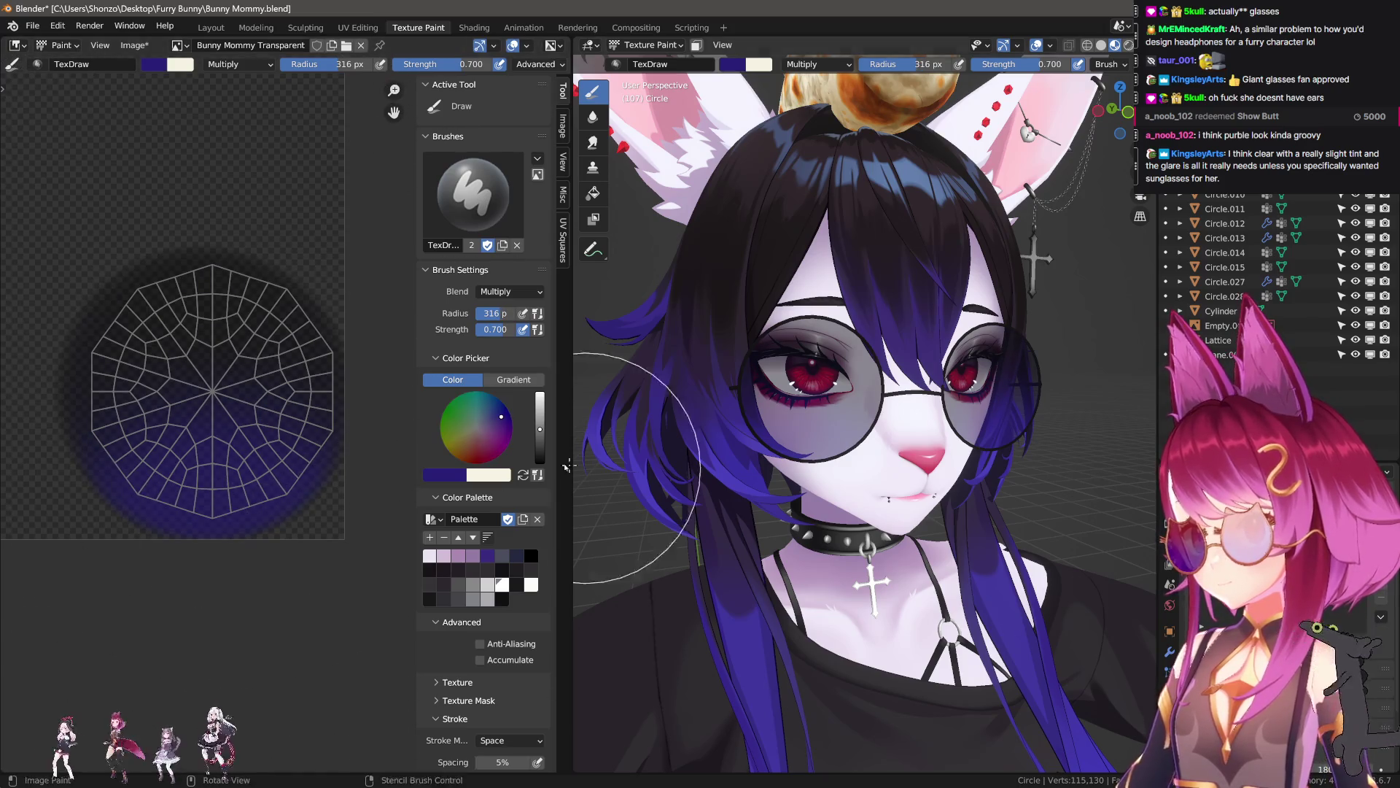
key(f)
click(247, 539)
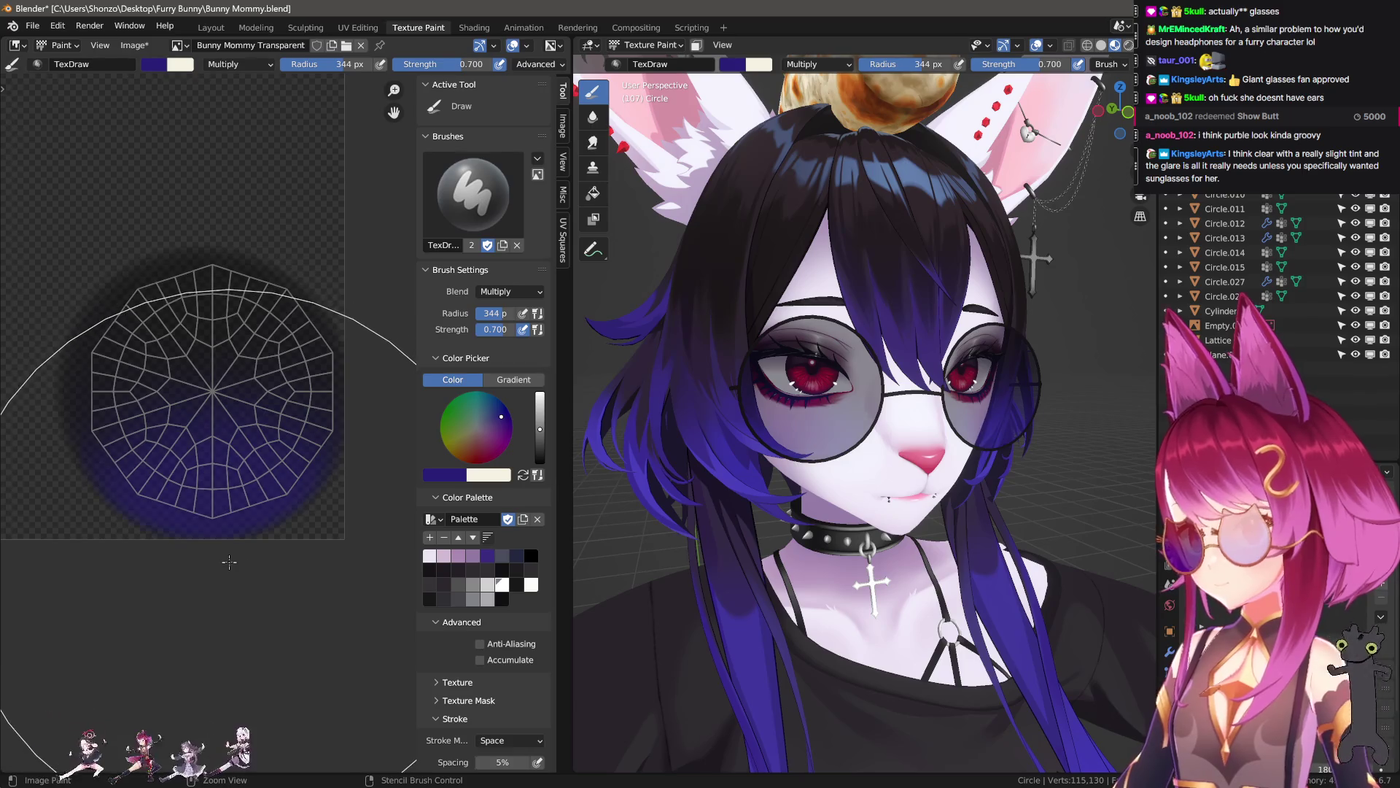
- Set the brush blend to Screen and its radius to 500 px, then orbit to check the glasses
right_click(204, 493)
click(202, 491)
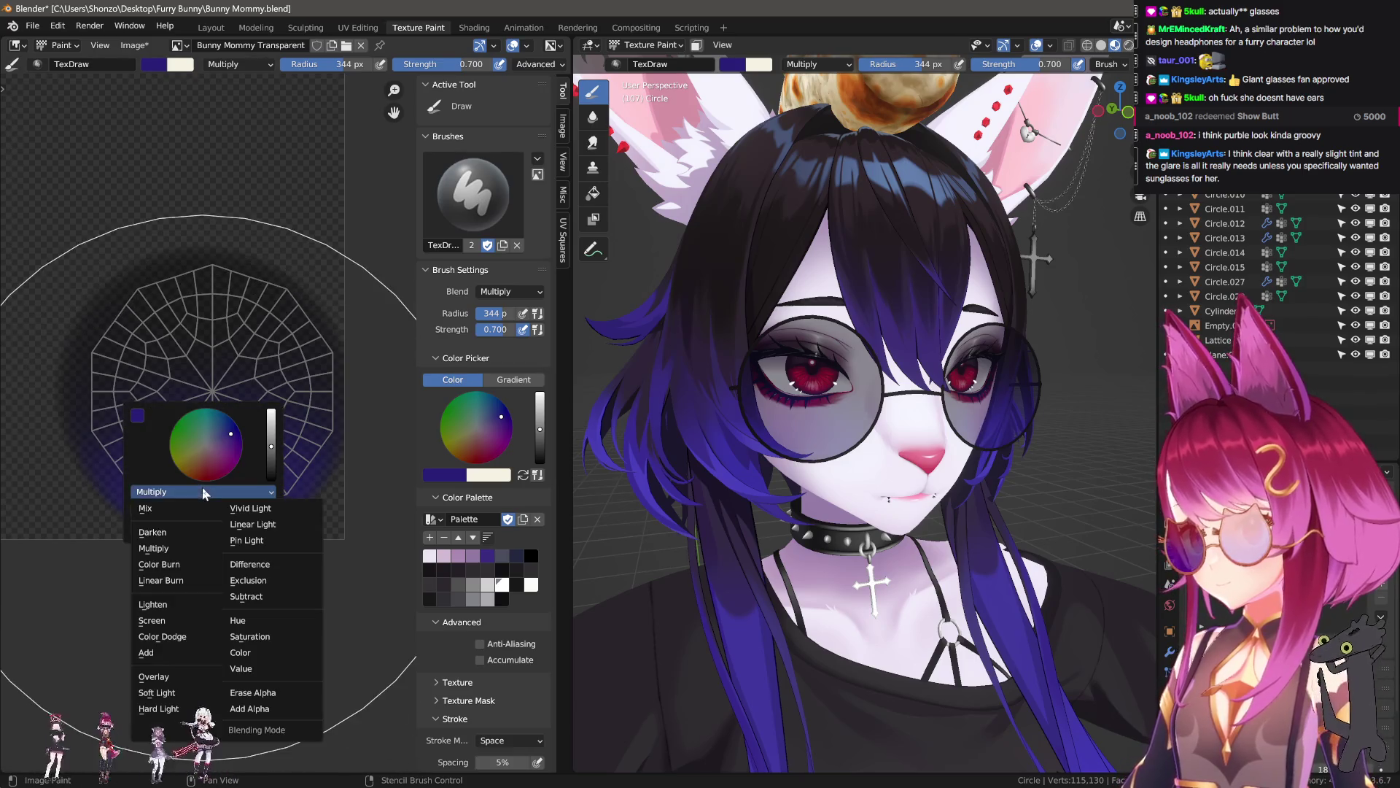
click(155, 620)
key(f)
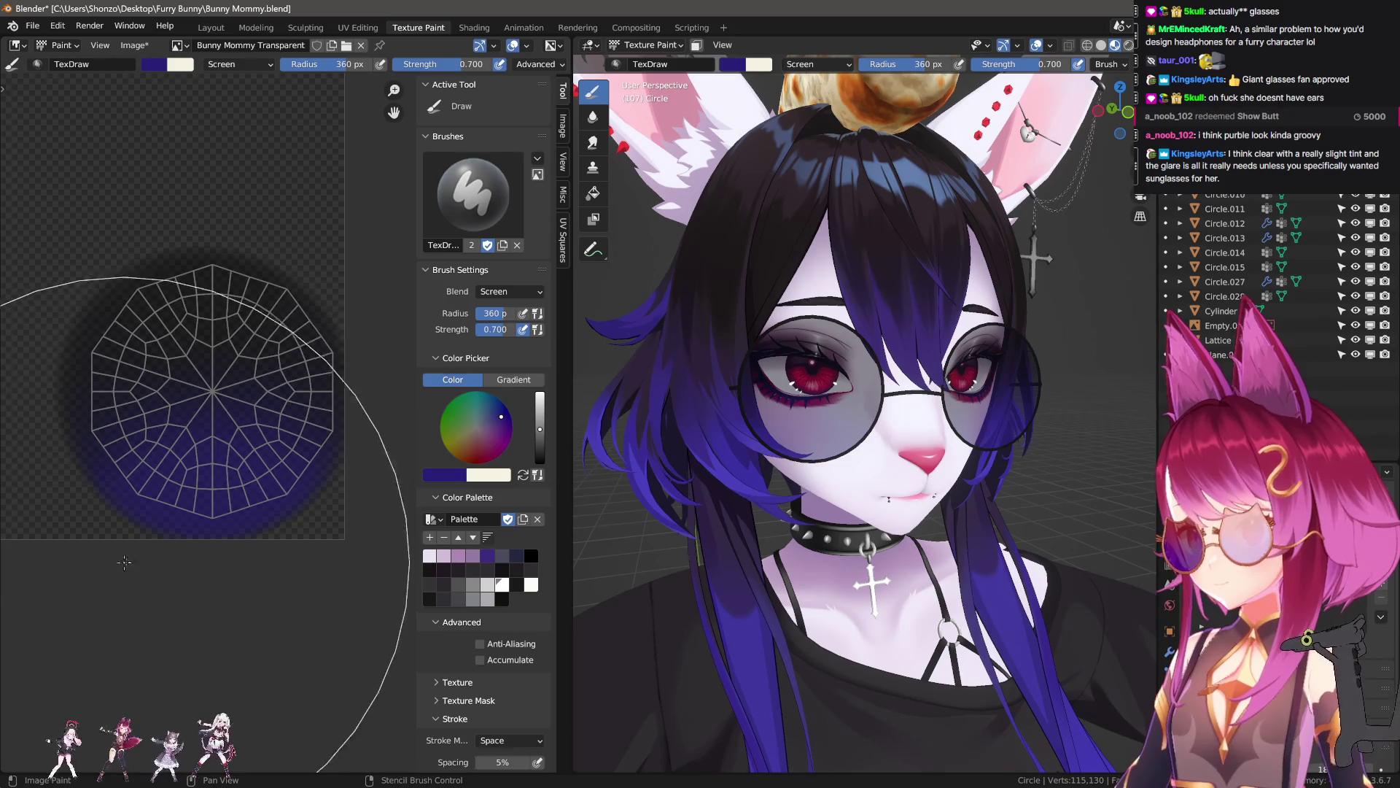
click(207, 584)
mouse_move(853, 606)
middle_down()
mouse_move(864, 611)
mouse_move(795, 642)
middle_up()
key(f)
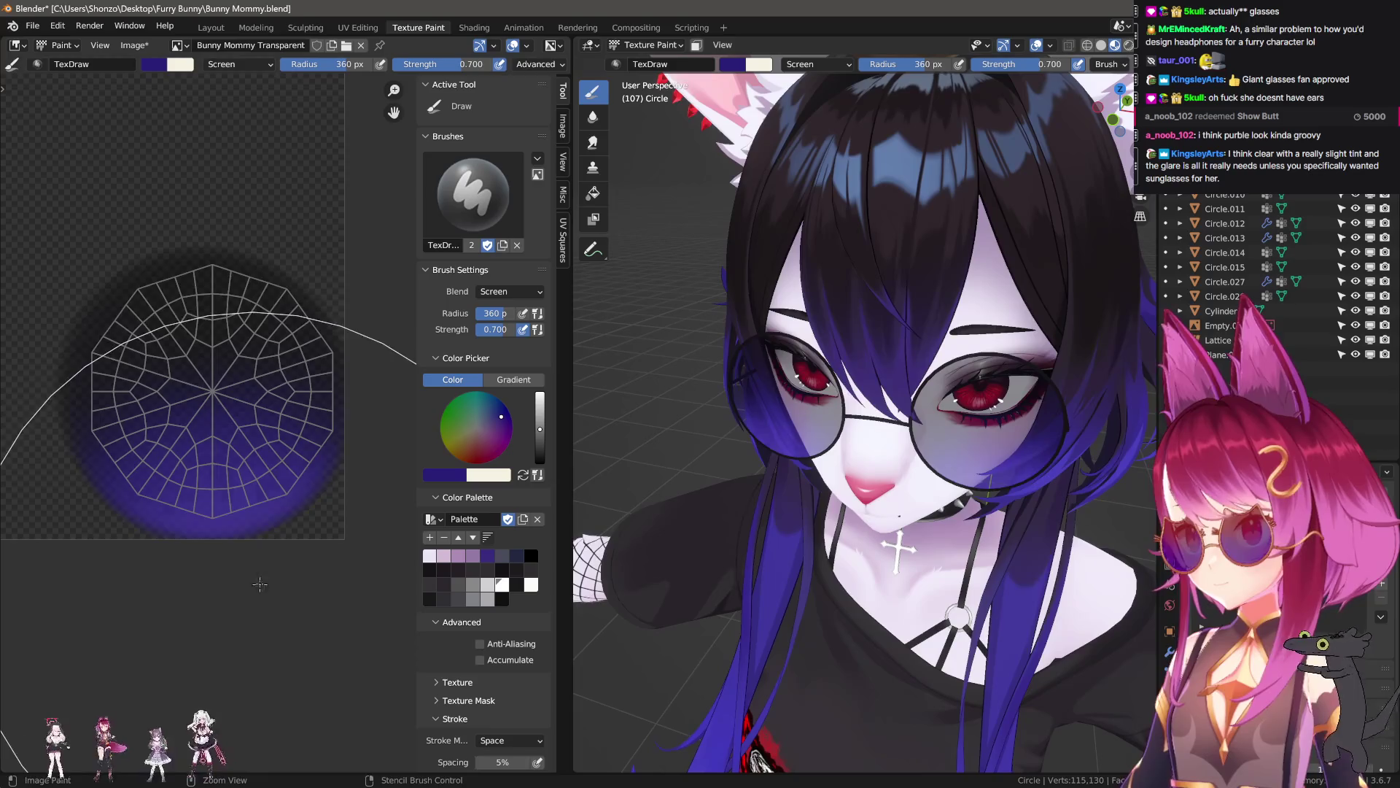
click(116, 525)
scroll(159, 525, down, 3)
key(f)
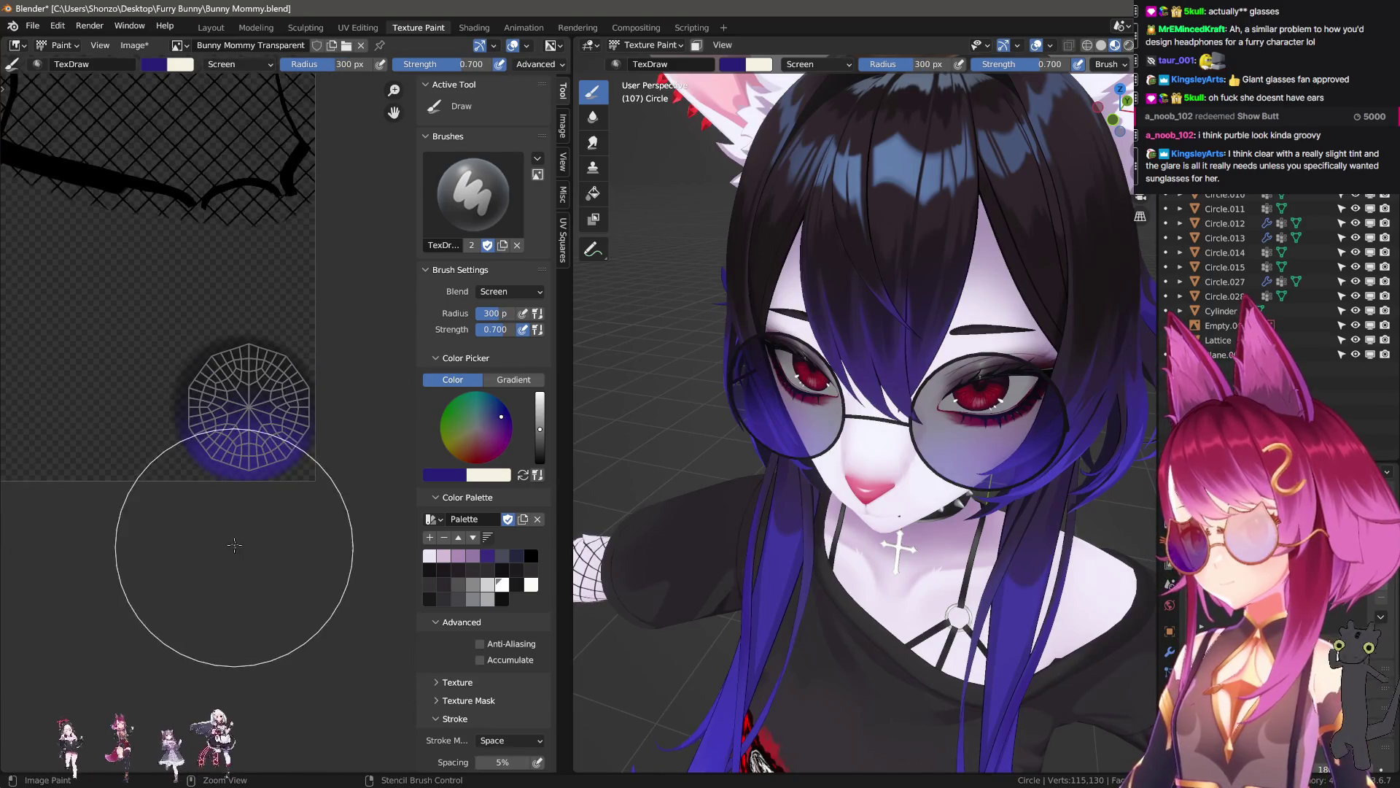
click(225, 519)
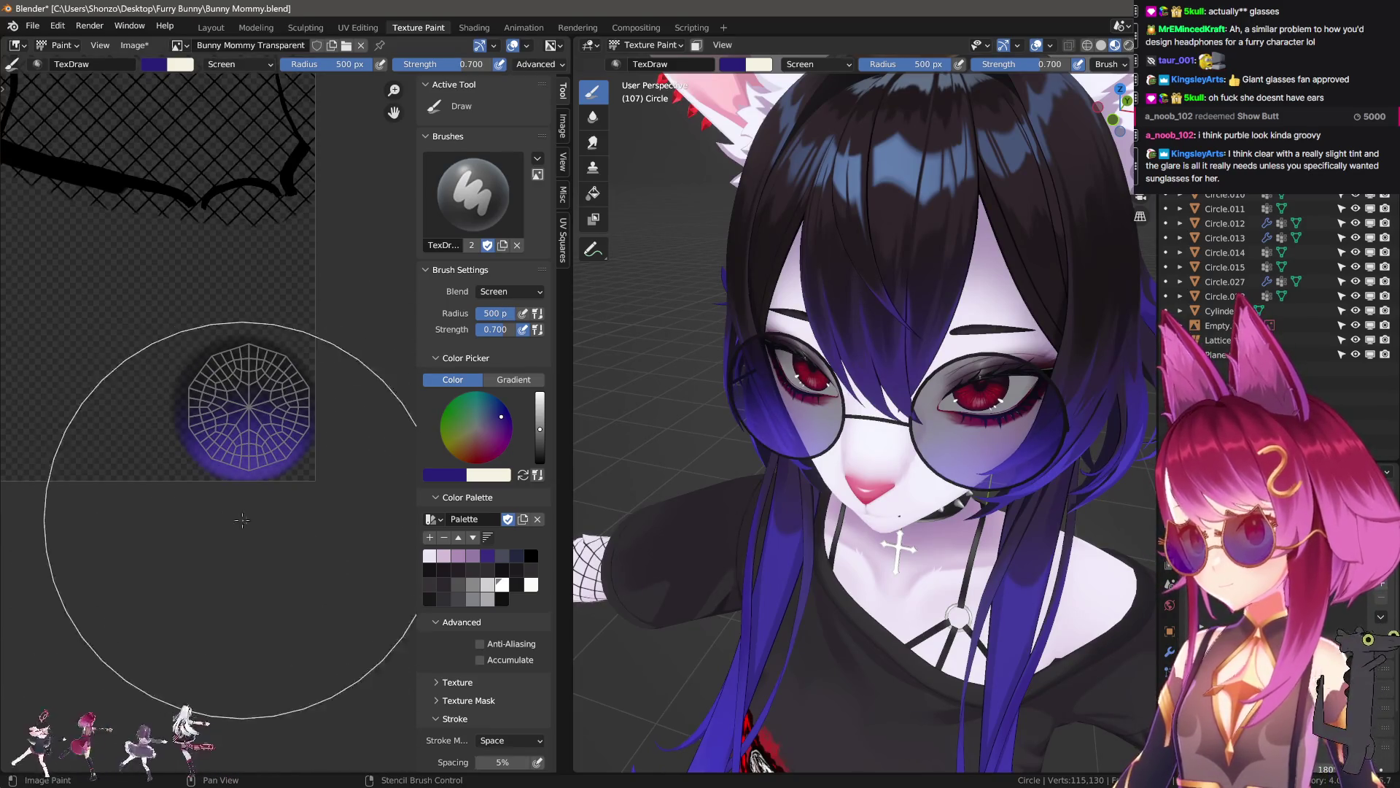
middle_drag(860, 547, 875, 479)
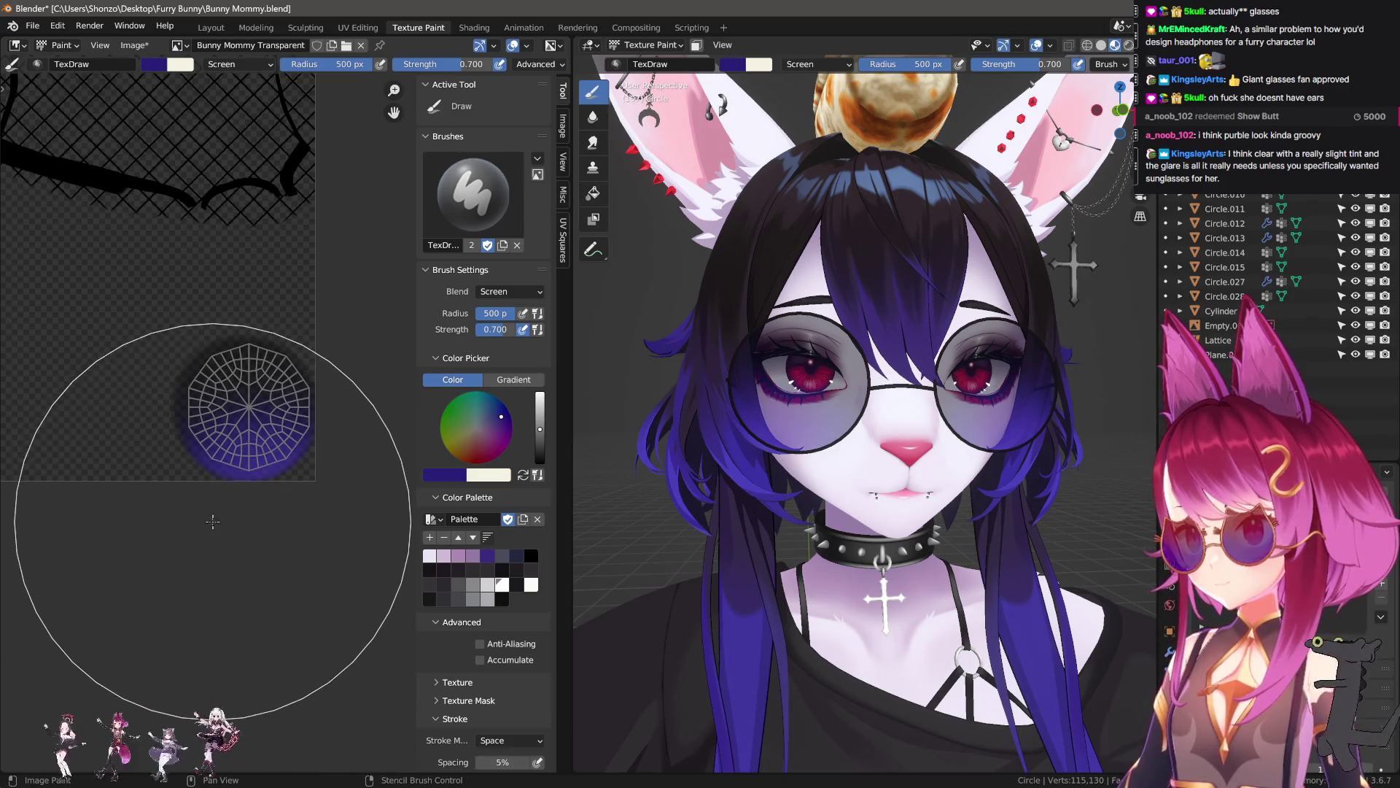
mouse_move(725, 544)
middle_down()
mouse_move(670, 570)
mouse_move(797, 593)
middle_up()
- Switch to Object Mode and isolate the glasses in local view to inspect both lenses
key(ctrl+Tab)
click(798, 510)
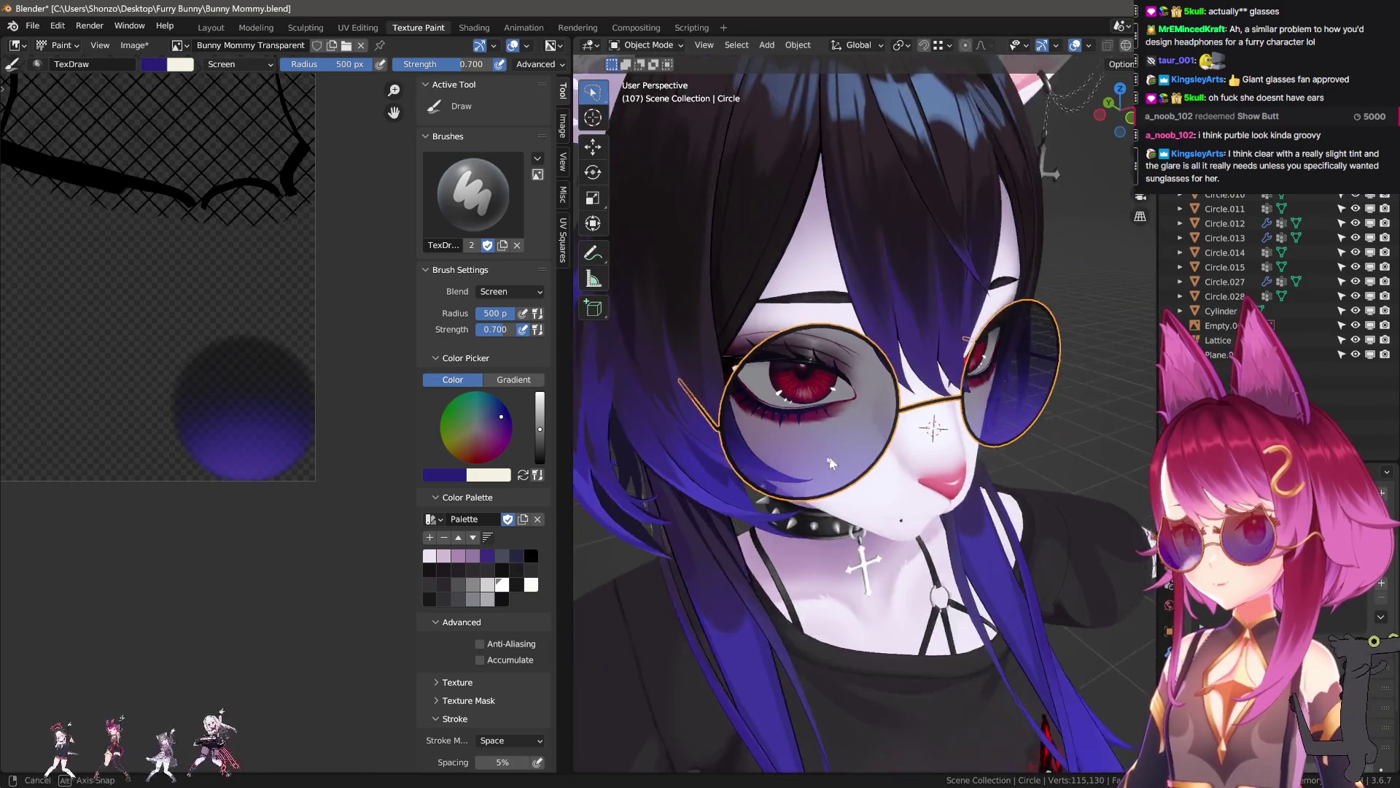
key(KP_Divide)
click(843, 498)
scroll(876, 468, up, 5)
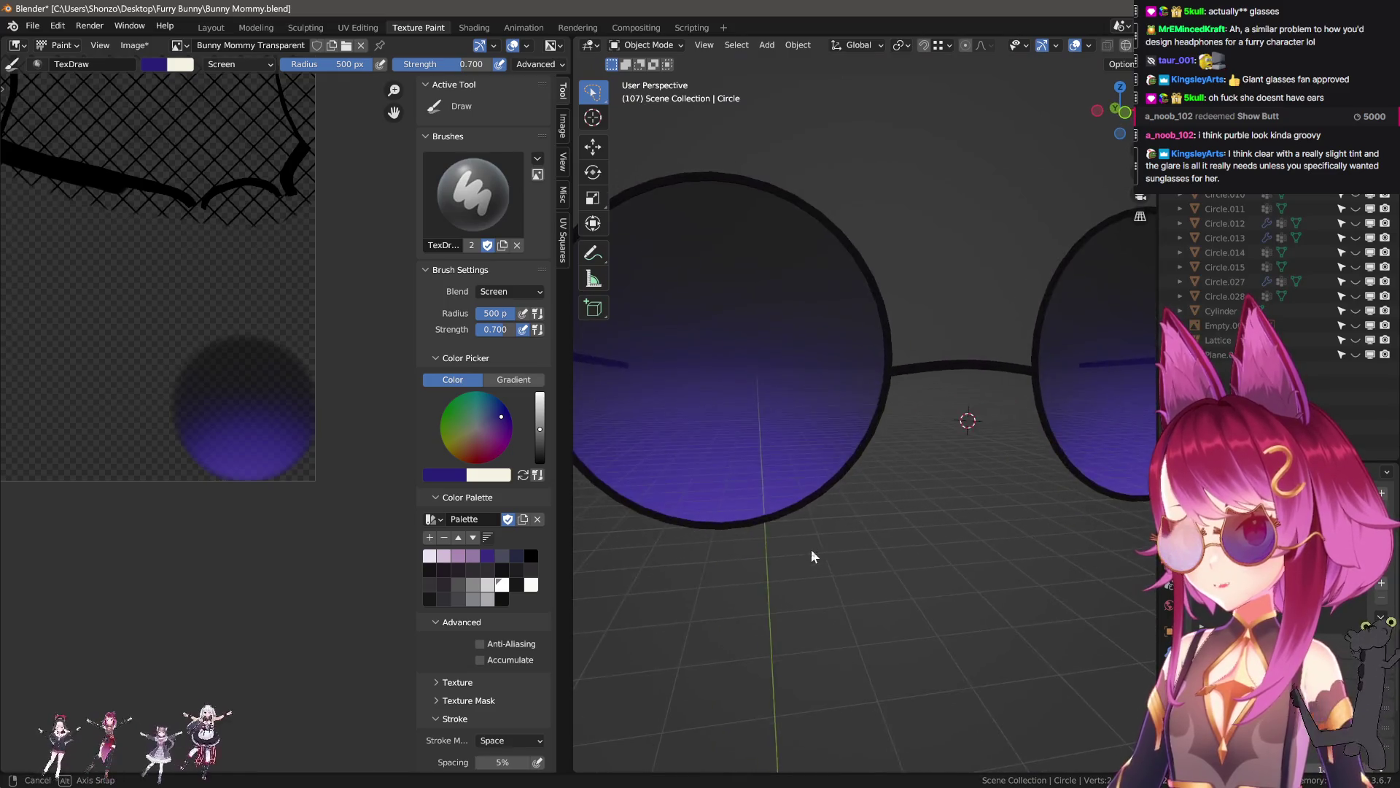
middle_drag(814, 557, 813, 562)
scroll(807, 436, down, 3)
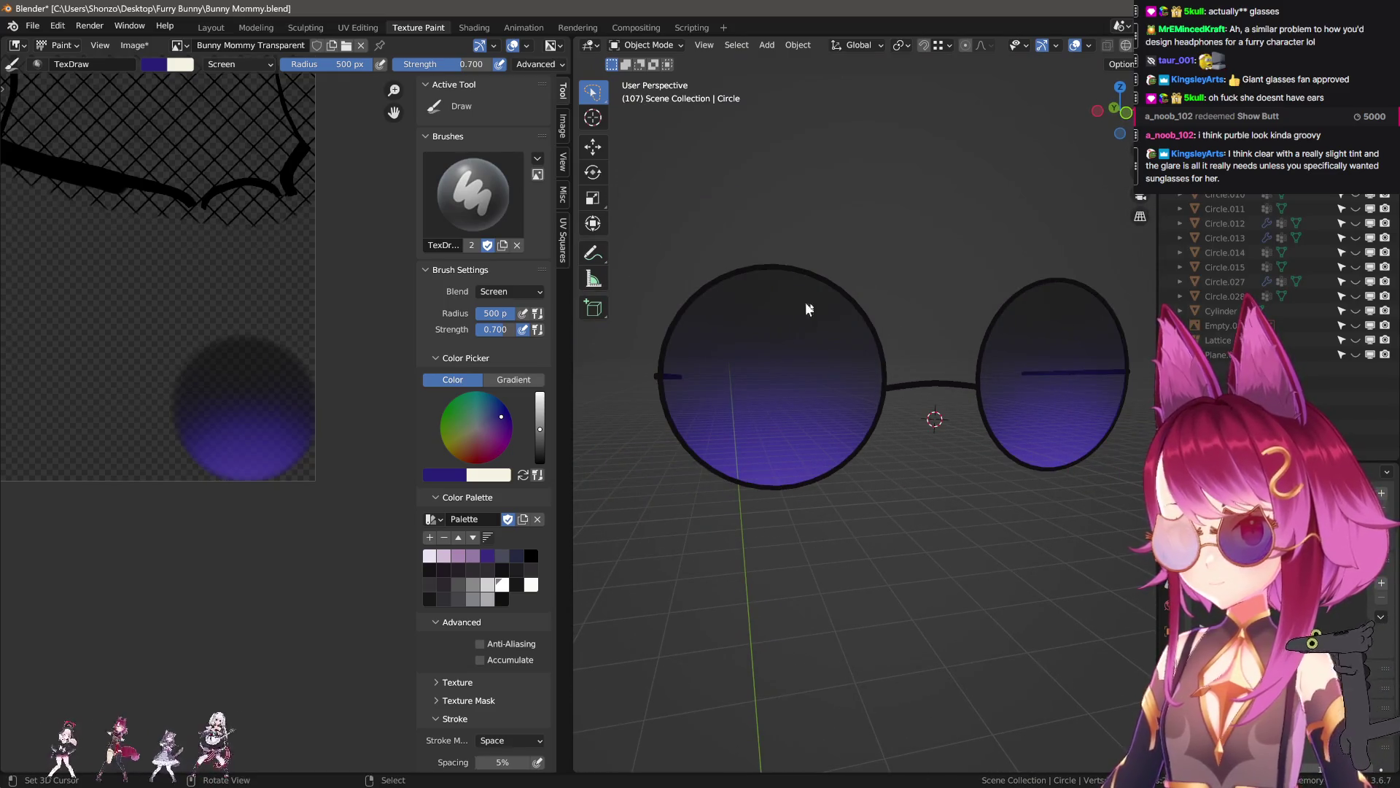
mouse_move(807, 303)
middle_down()
mouse_move(861, 333)
mouse_move(601, 343)
mouse_move(912, 343)
mouse_move(848, 349)
mouse_move(888, 354)
mouse_move(825, 397)
mouse_move(797, 335)
middle_up()
- Select the lens object and unhide the rest so the whole character shows again
click(794, 337)
key(Tab)
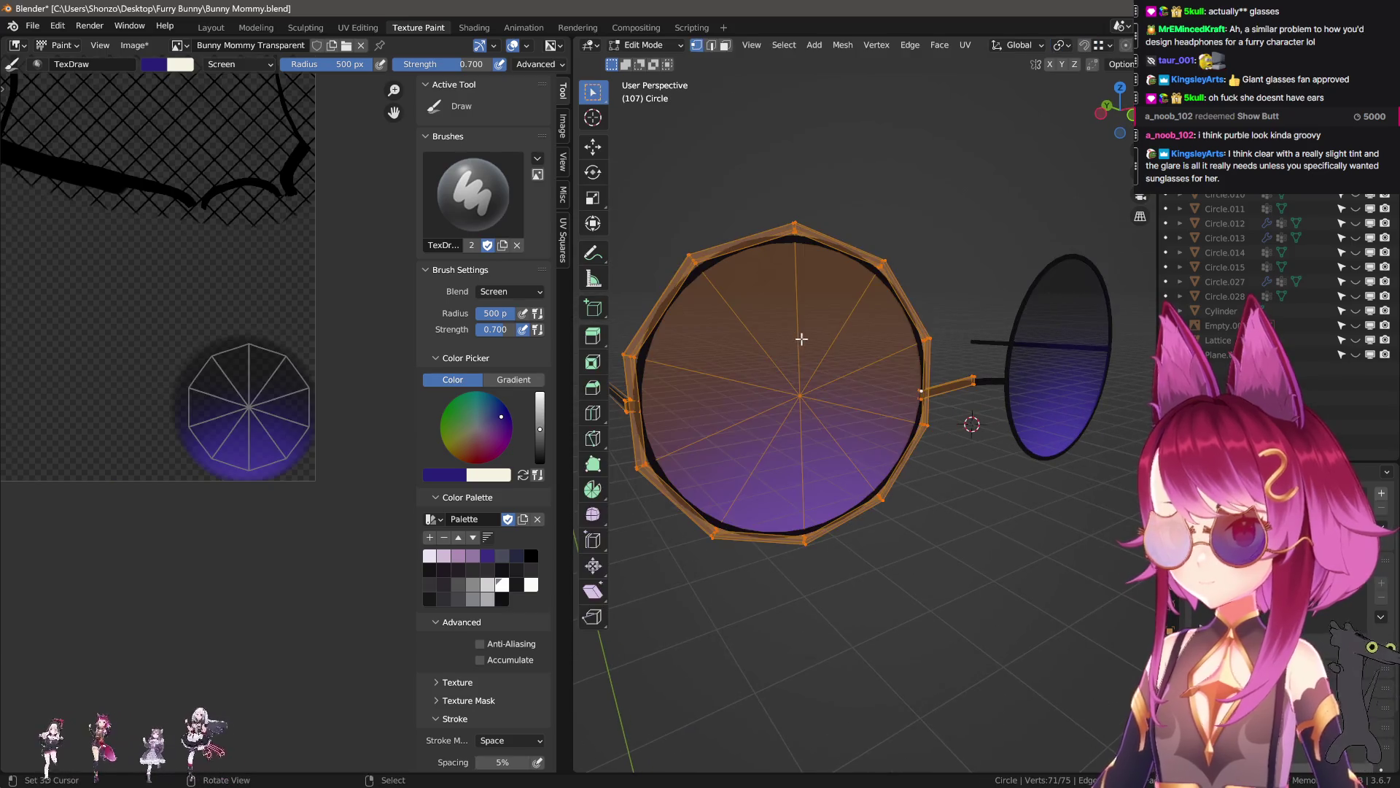
key(Tab)
key(alt+h)
scroll(973, 470, down, 6)
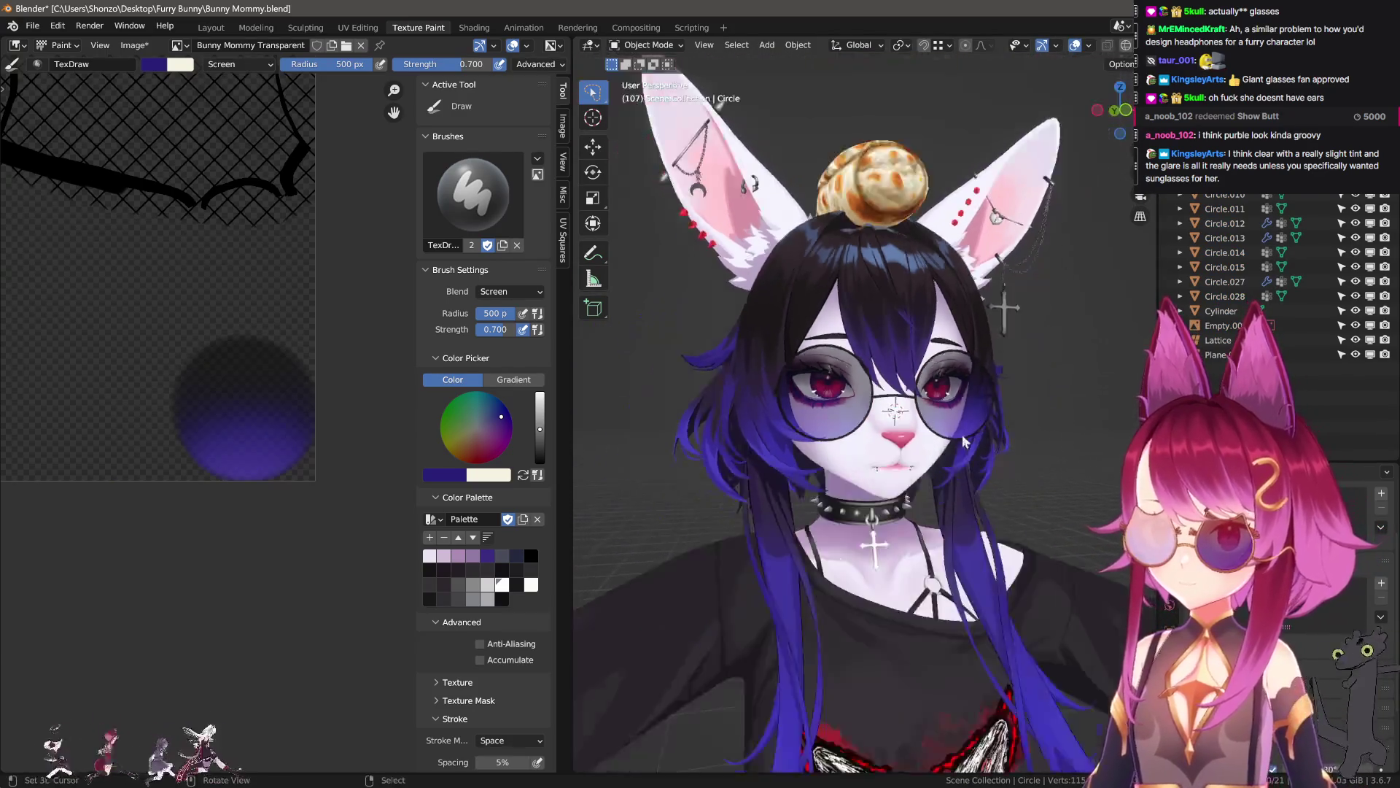
click(134, 45)
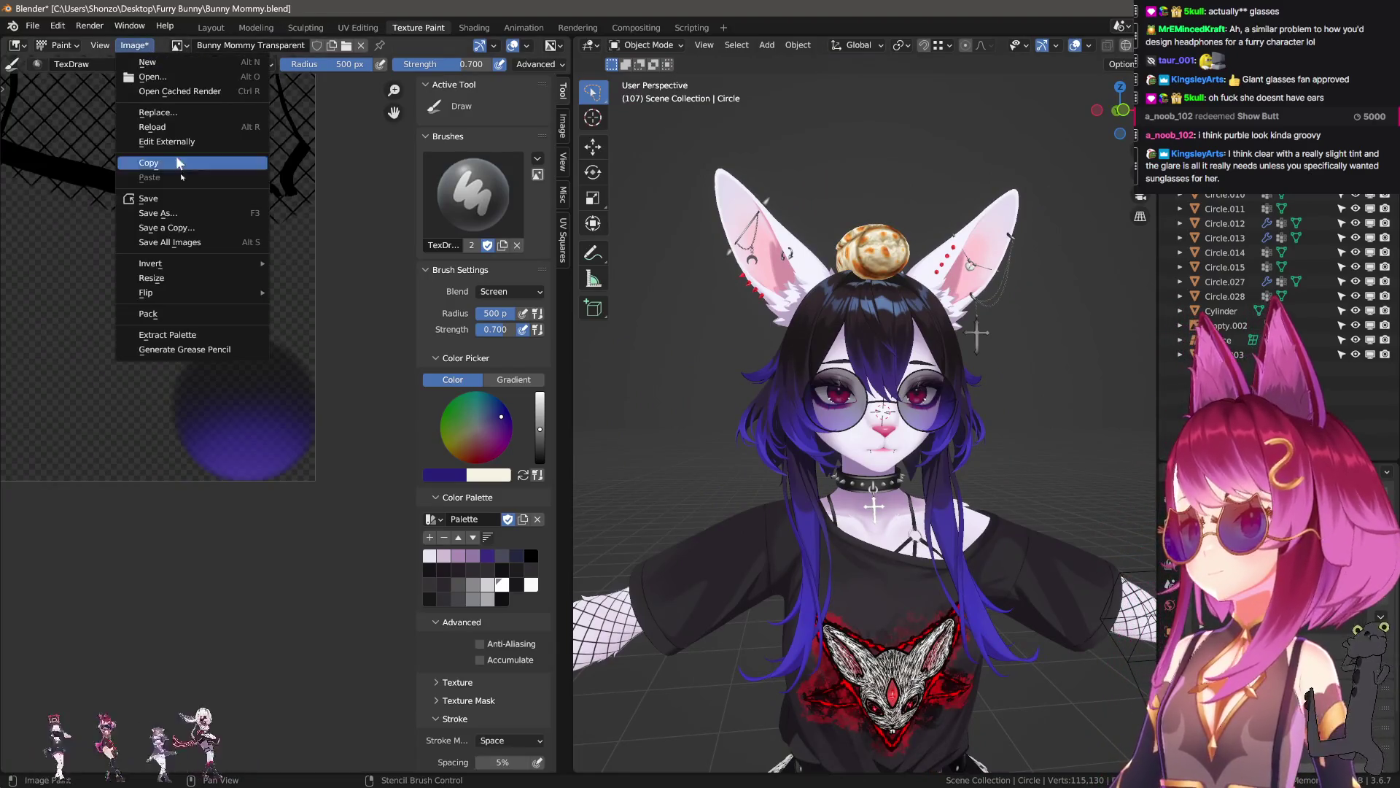
scroll(875, 434, up, 12)
key(Tab)
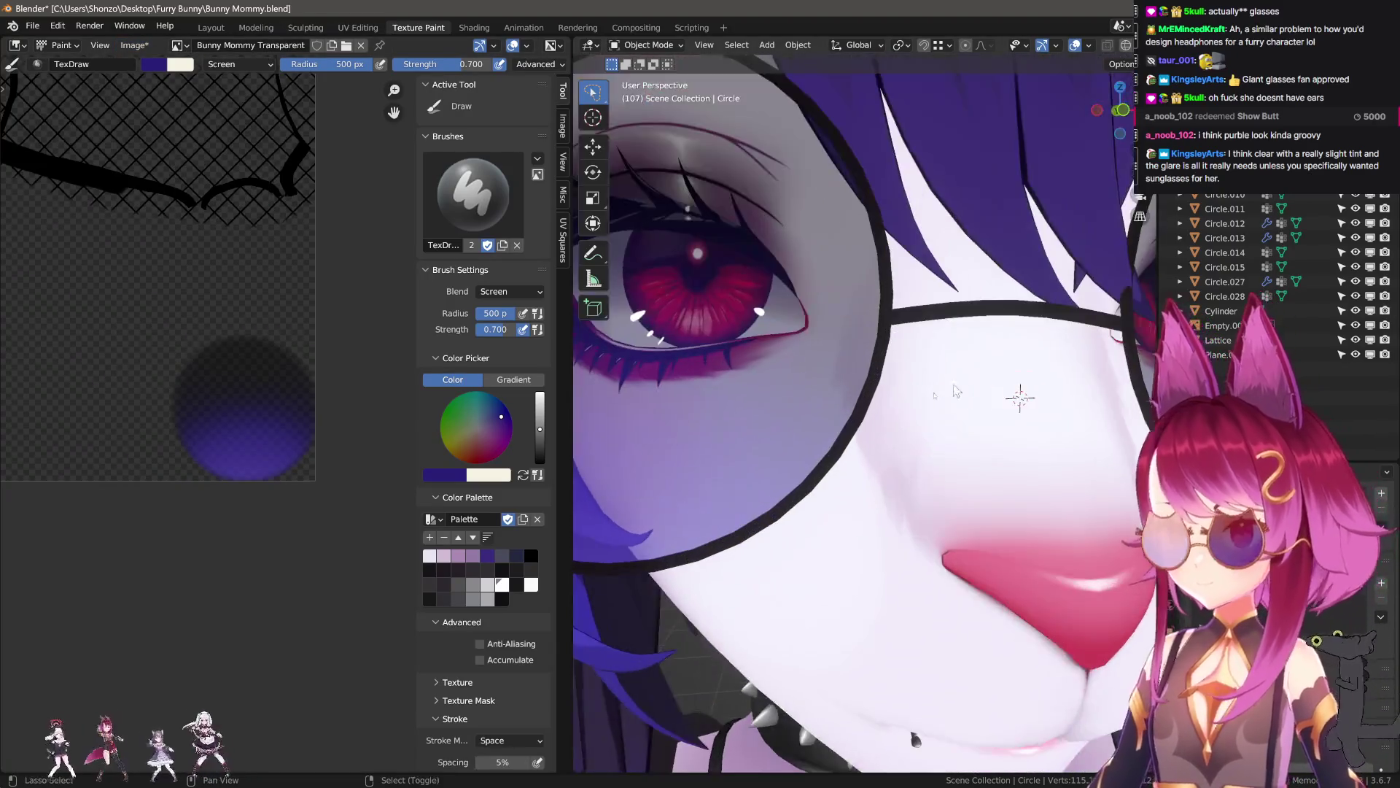
- Duplicate the bridge, move the copy up along Z, and raise a bridge edge vertically
middle_drag(875, 434, 865, 411)
key(l)
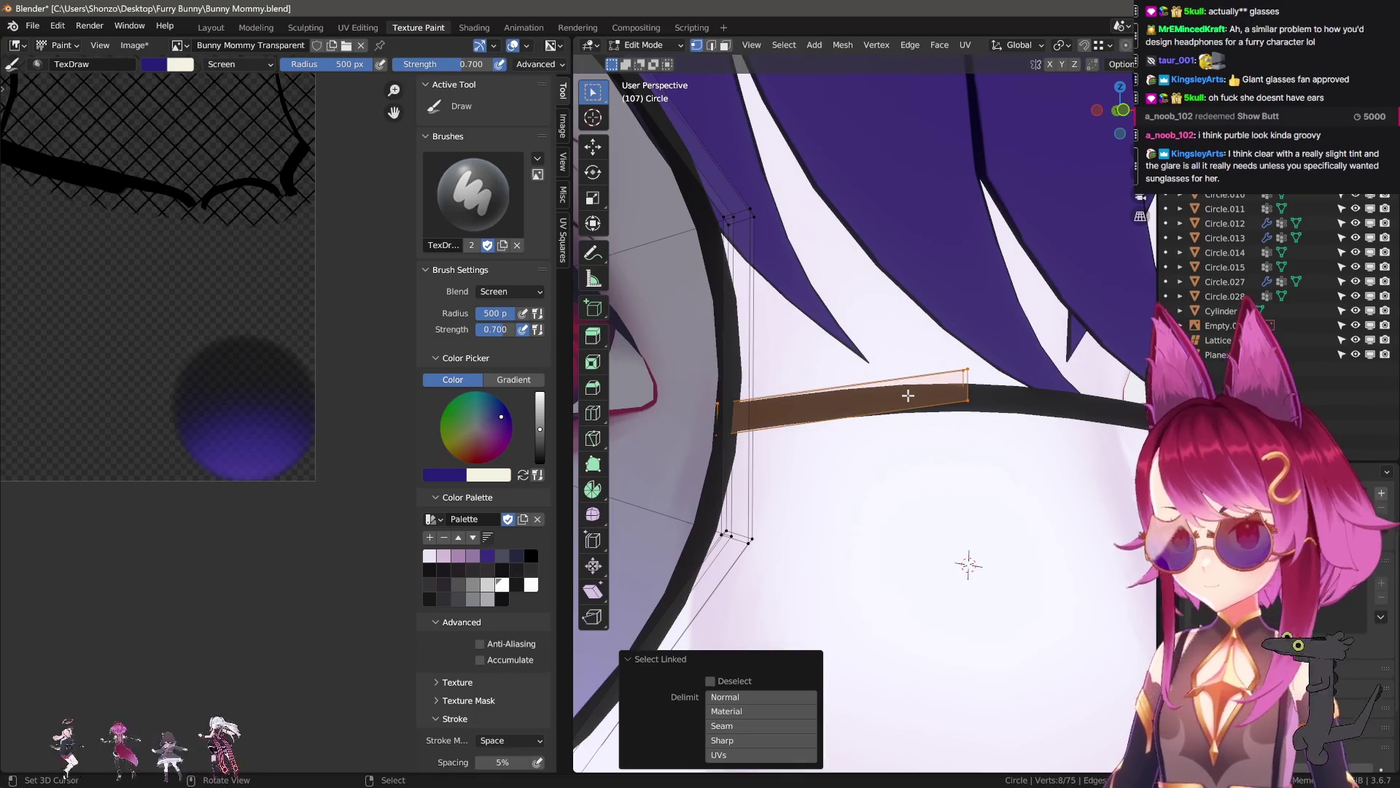
key(shift+d)
key(z)
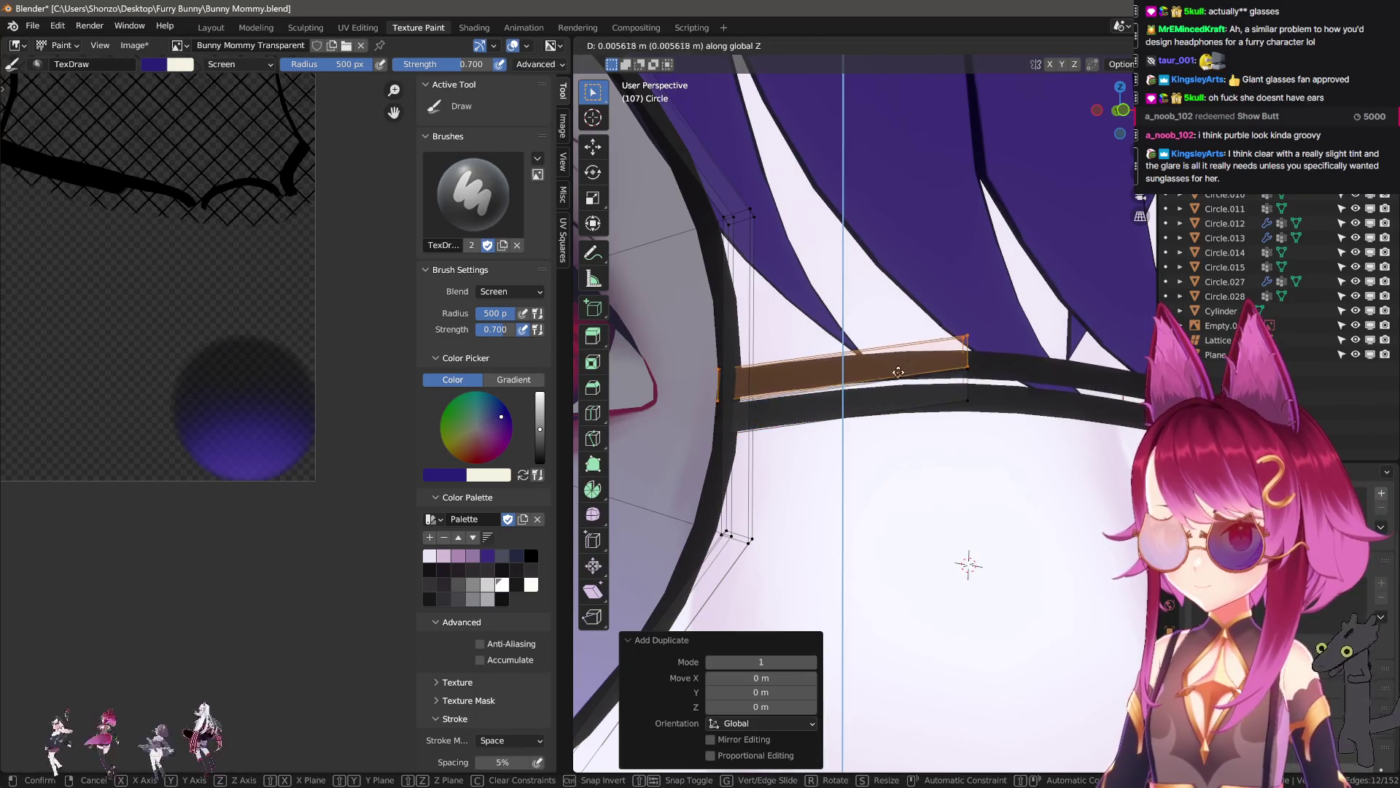
click(812, 406)
key(alt+a)
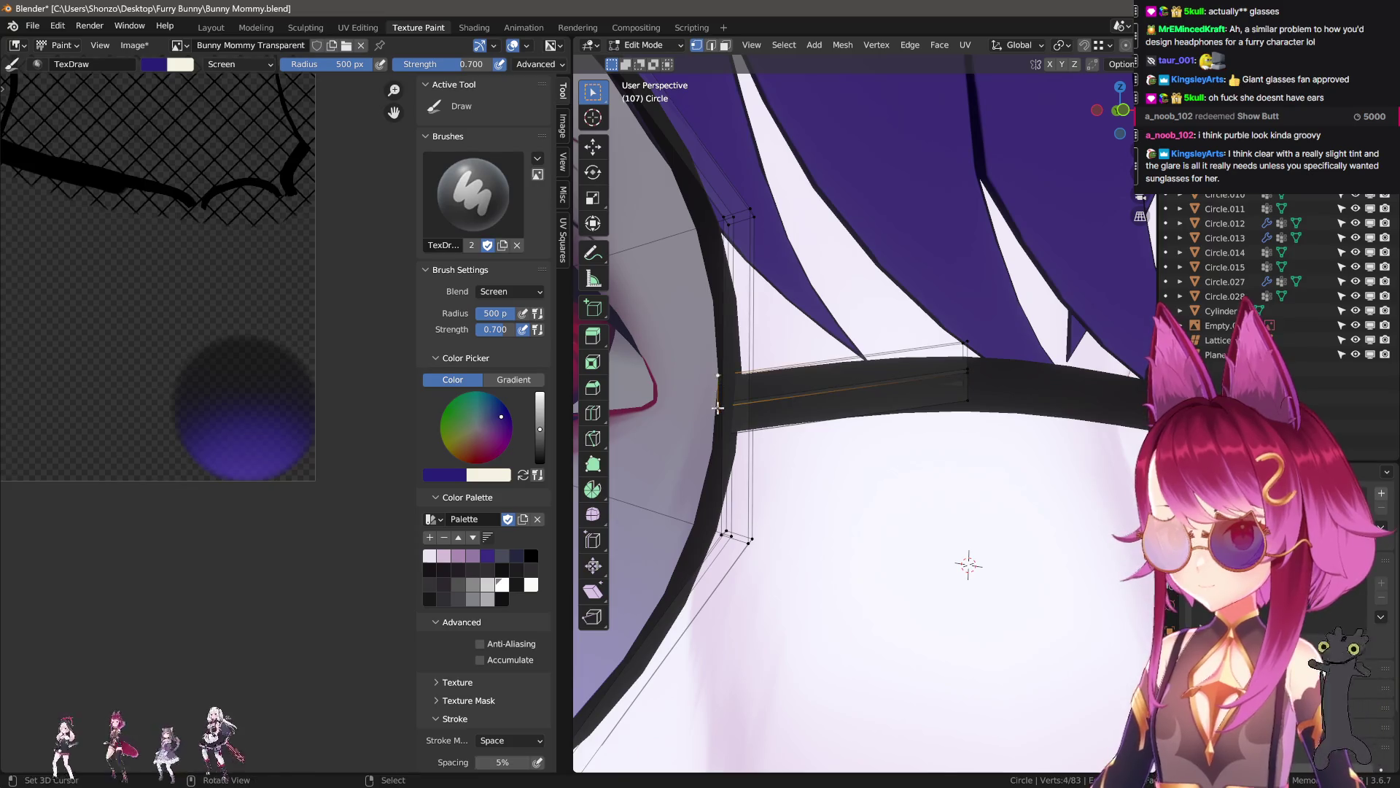
key(g)
key(z)
click(718, 343)
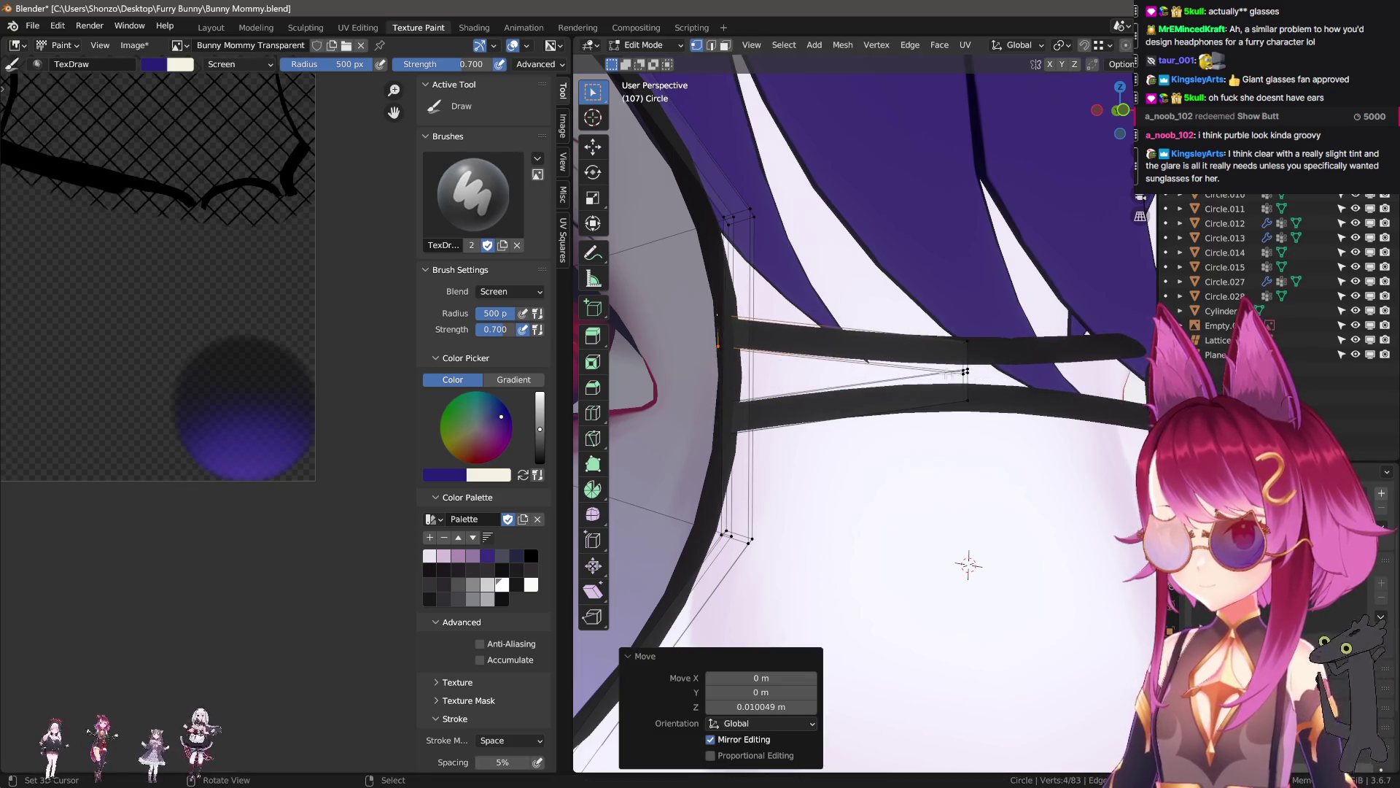
- Review the glasses in Object Mode, then undo the last bridge edit in Edit Mode
key(Tab)
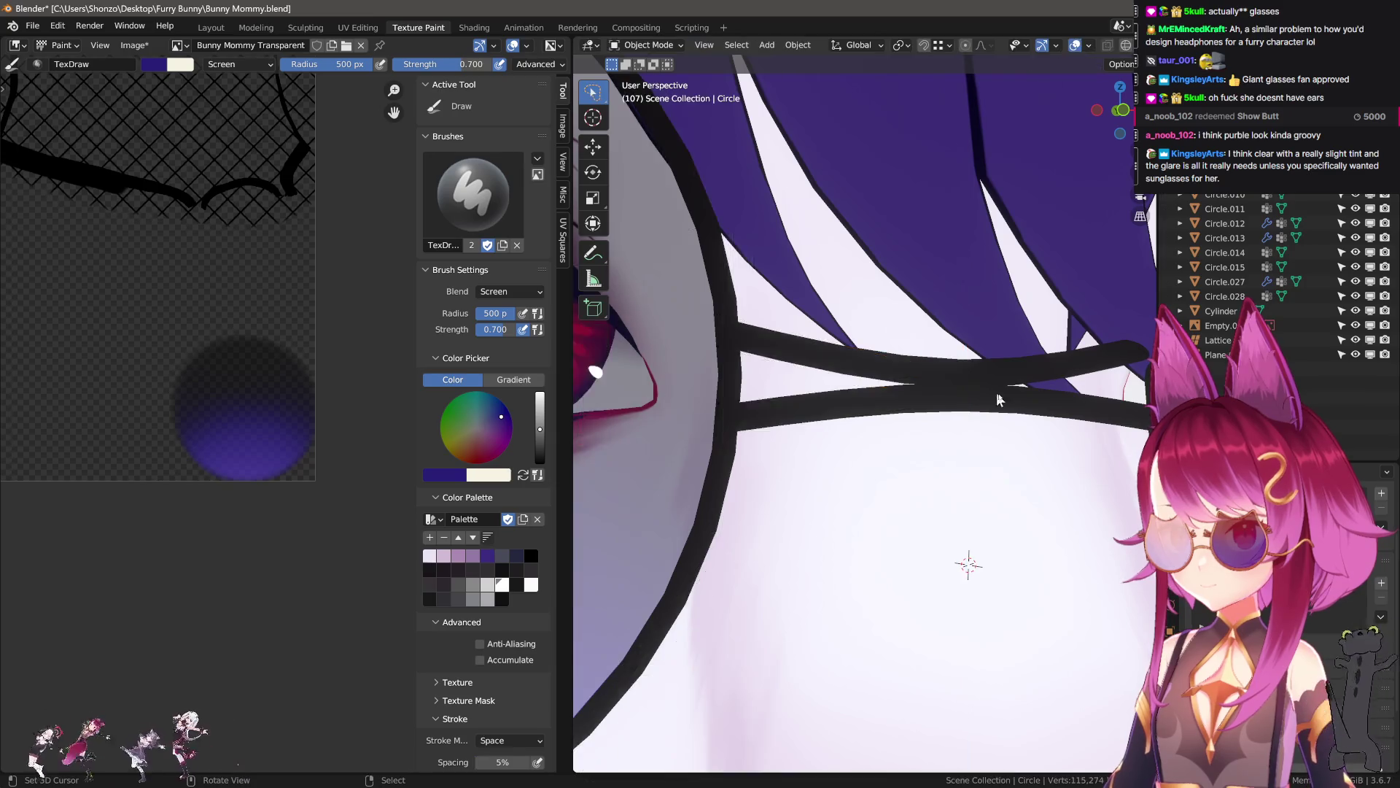
scroll(995, 469, down, 5)
key(Tab)
scroll(904, 394, up, 5)
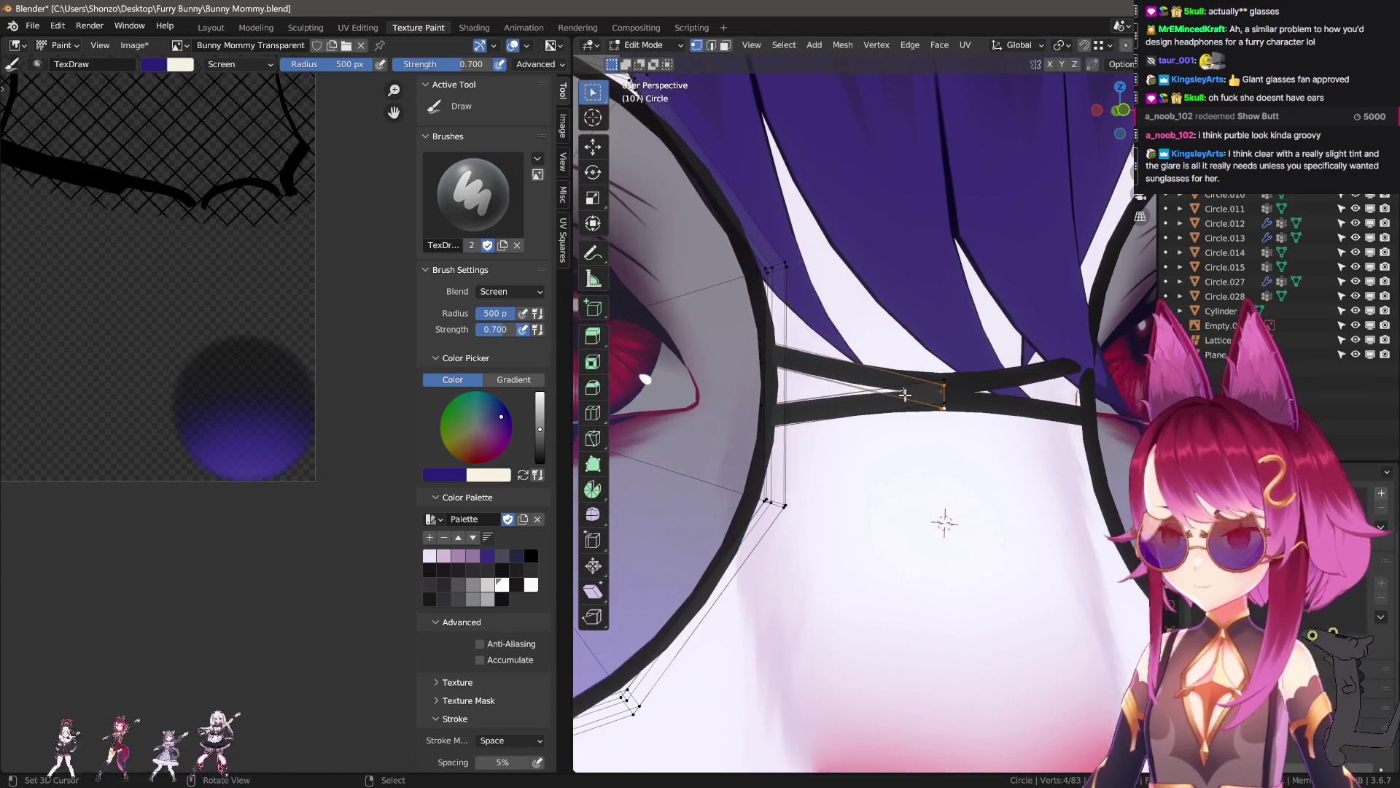
right_click(905, 393)
key(Escape)
key(ctrl+z)
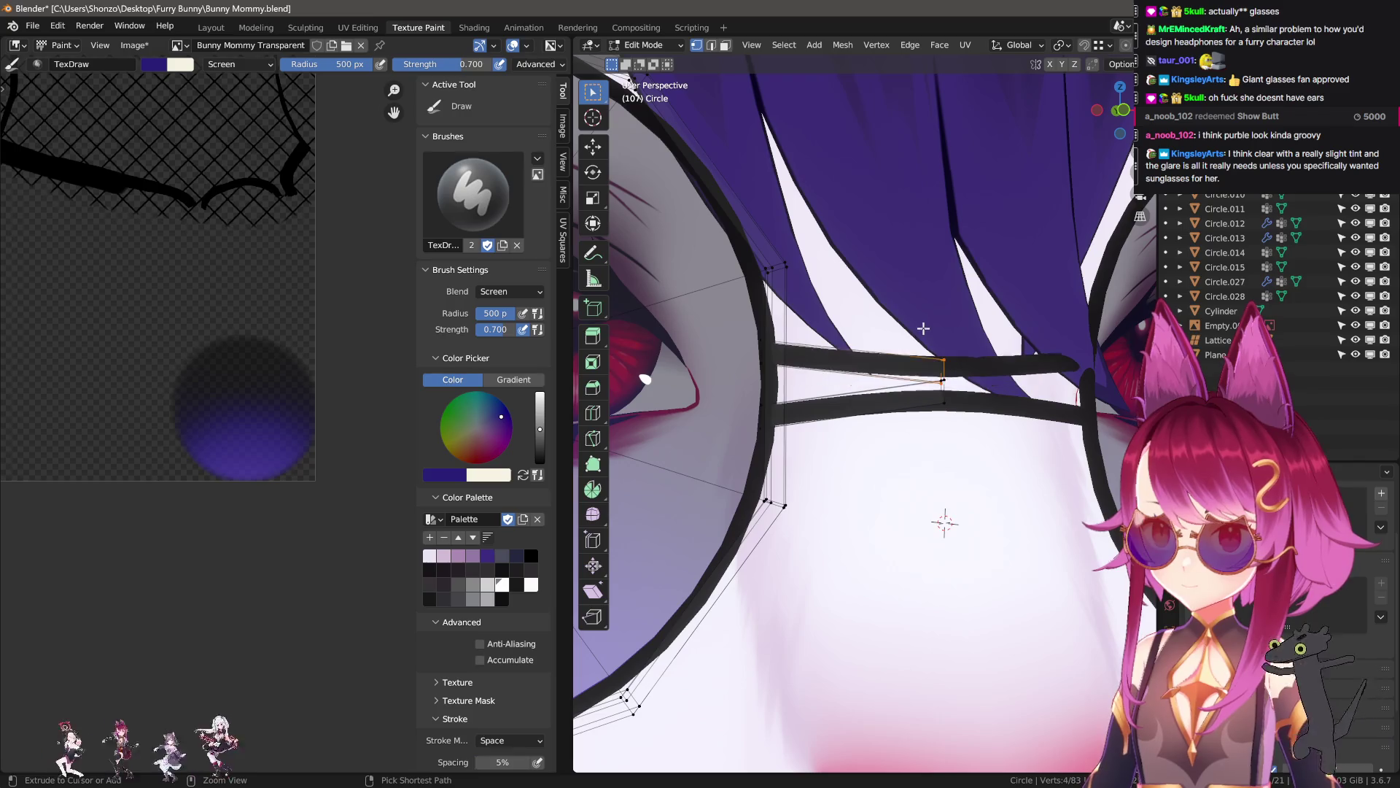
scroll(948, 359, down, 5)
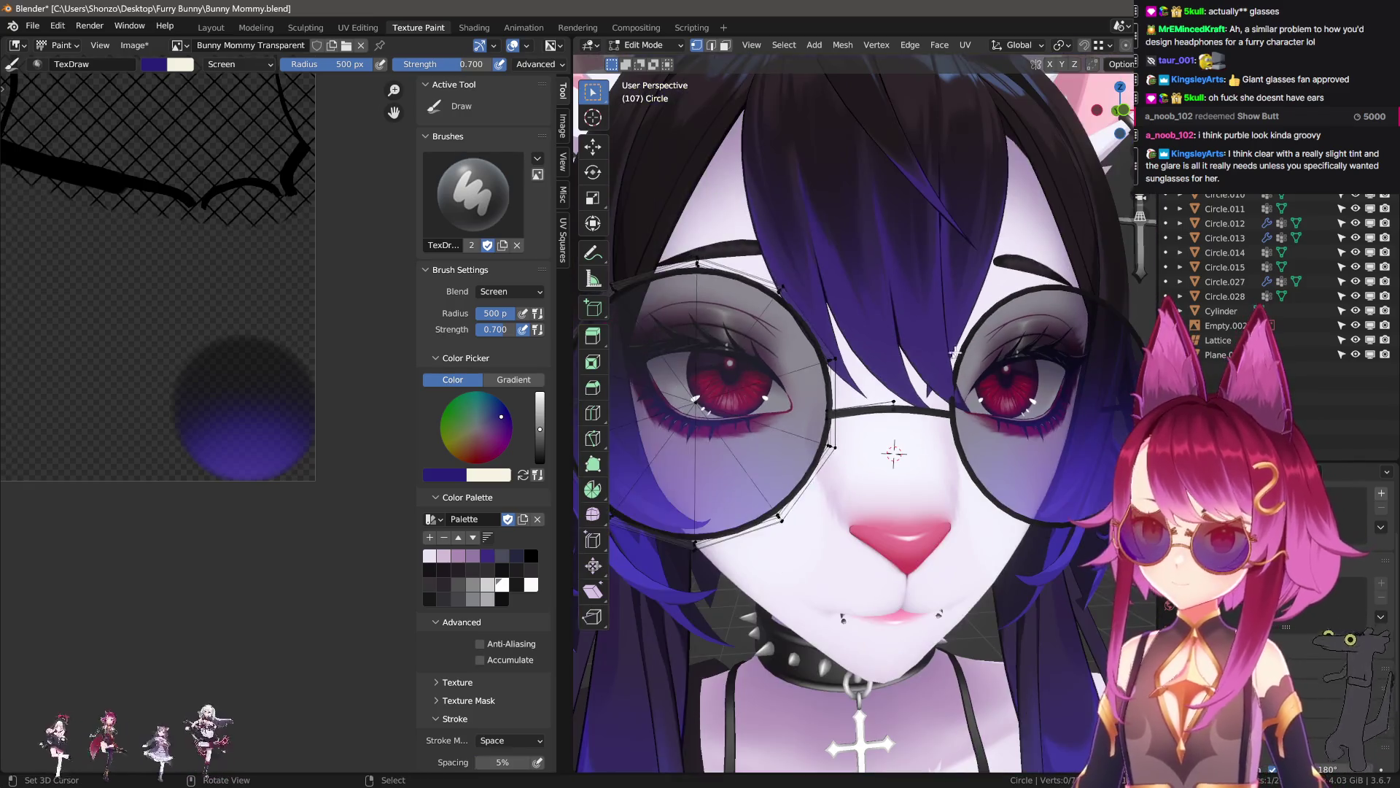
- Reselect the bridge geometry and compare Edit and Object Mode views, ending in Object Mode
key(Tab)
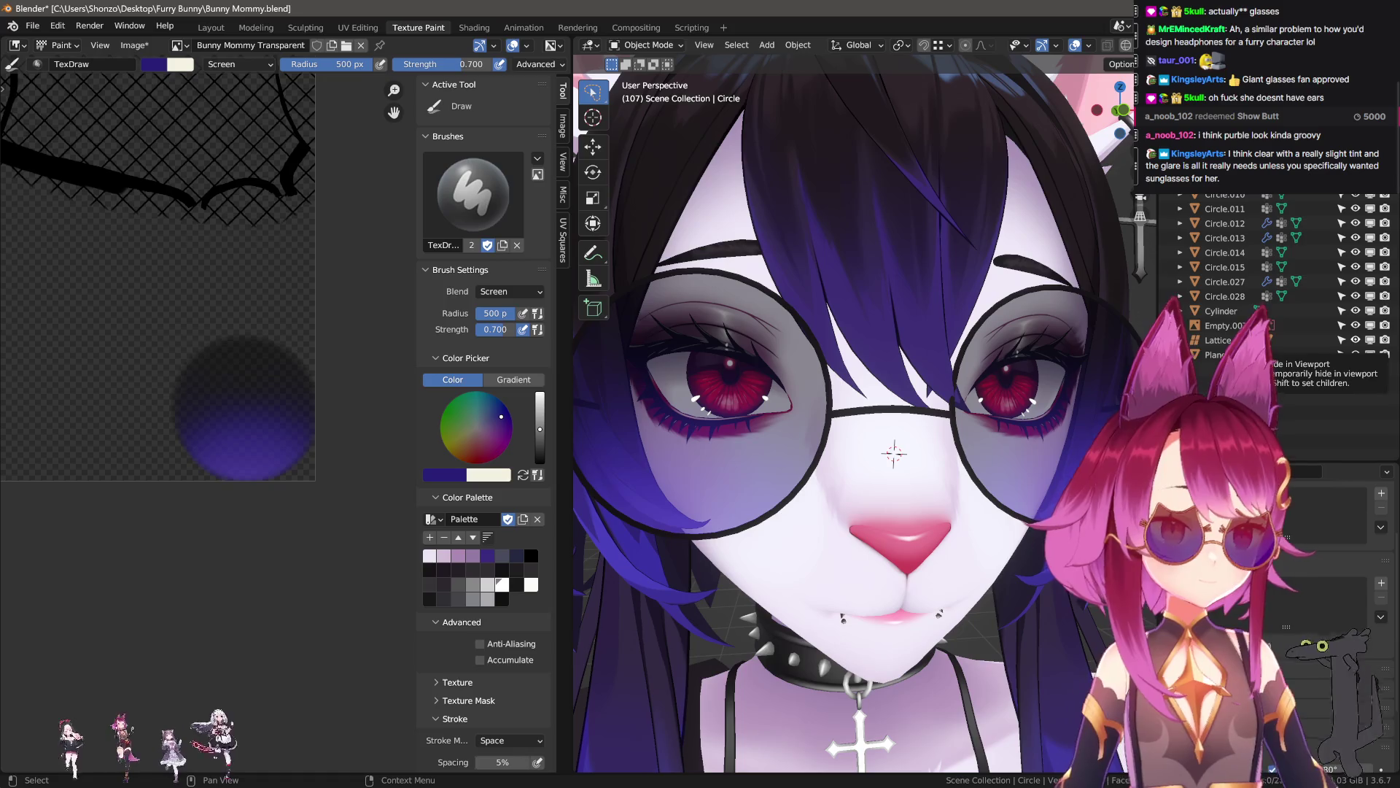
scroll(904, 431, up, 4)
key(Tab)
scroll(919, 420, up, 2)
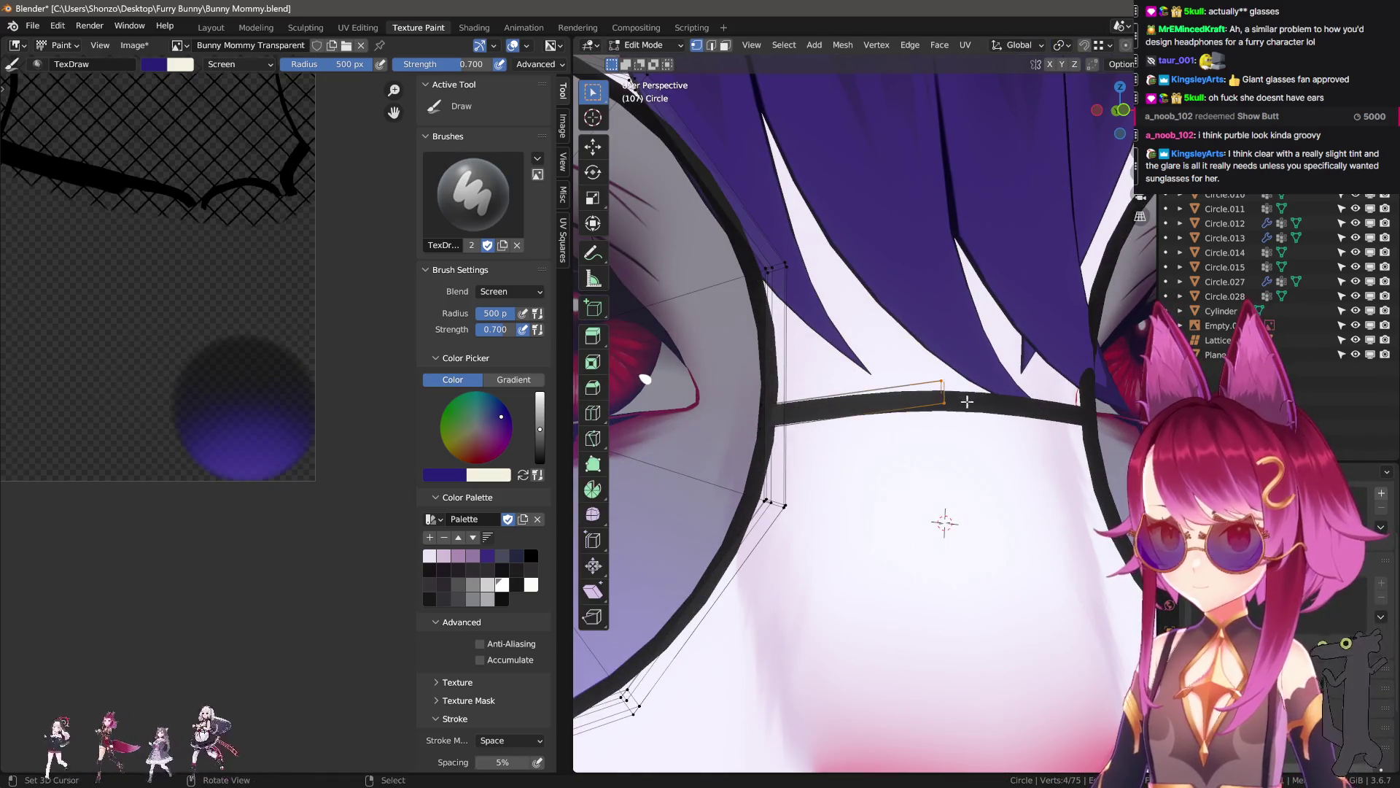
key(l)
key(Tab)
scroll(988, 523, down, 5)
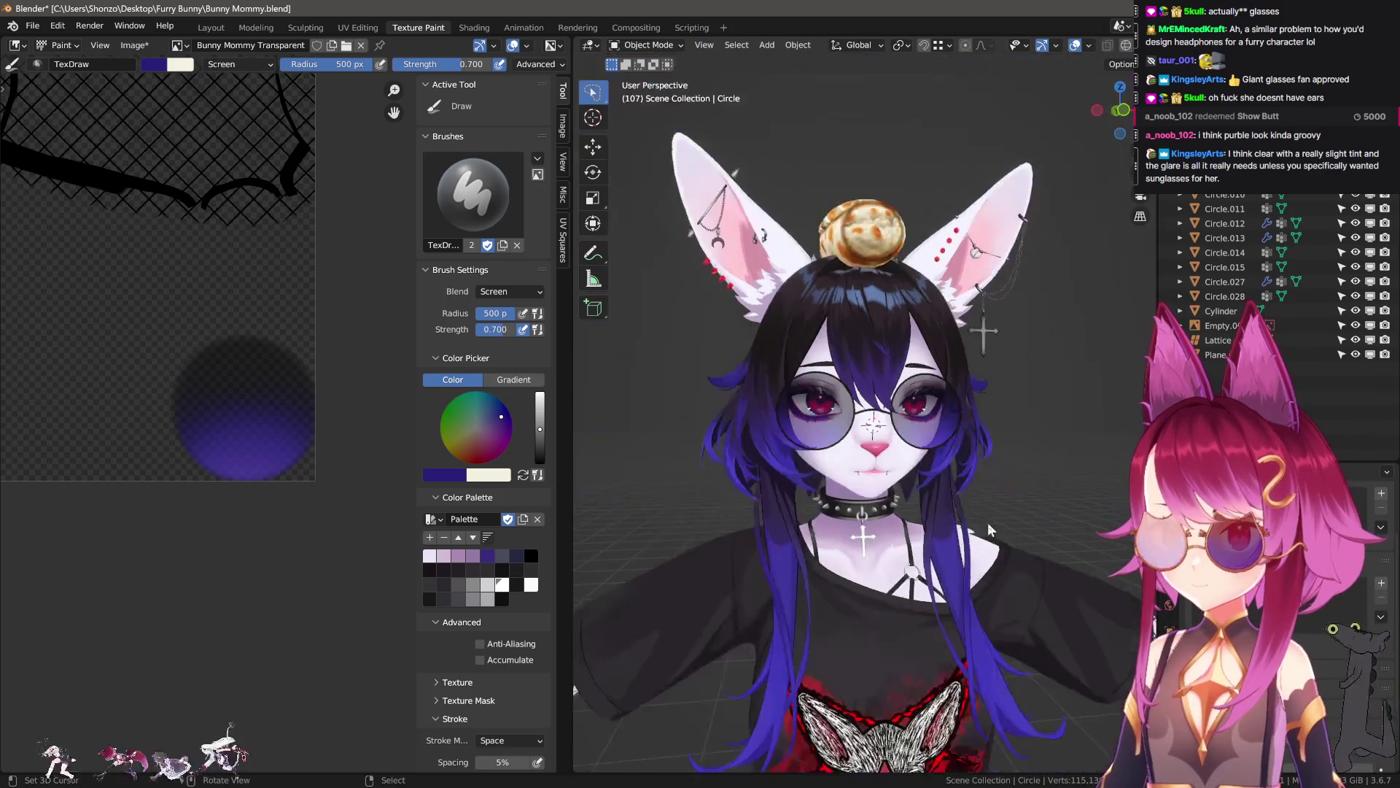
key(Tab)
scroll(987, 522, up, 5)
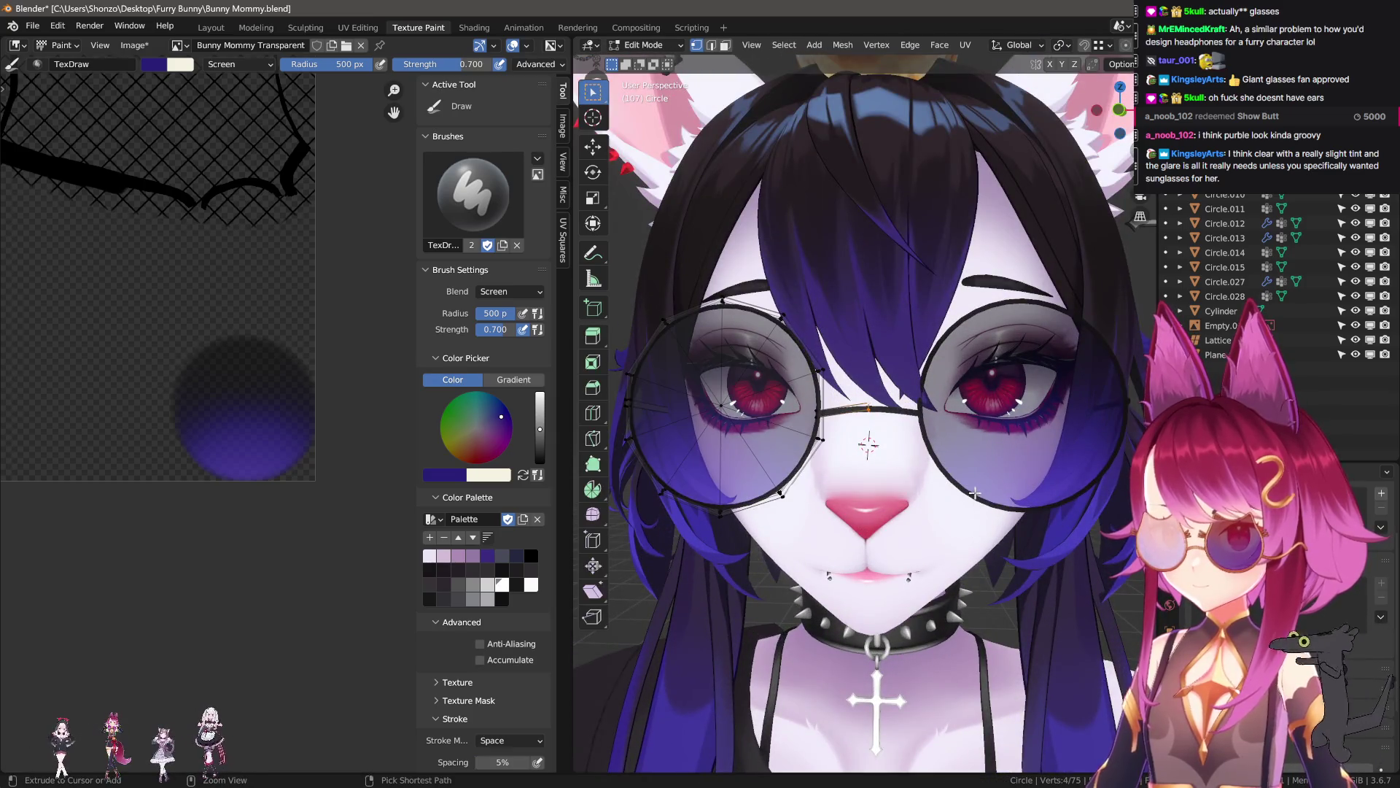
key(Tab)
scroll(977, 492, down, 5)
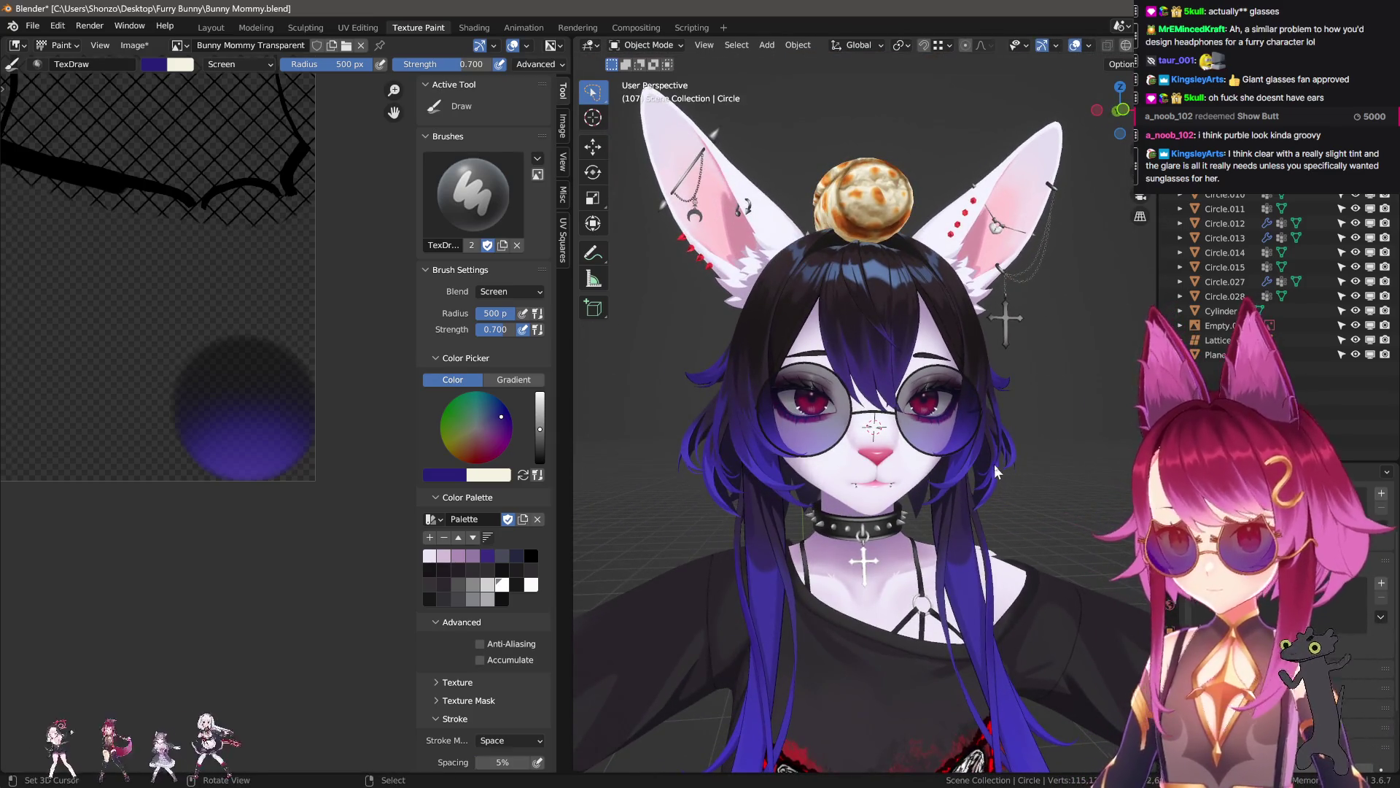
- Save the Bunny Mommy Transparent lens texture, then view the character's glasses in the Layout workspace
click(146, 45)
click(164, 235)
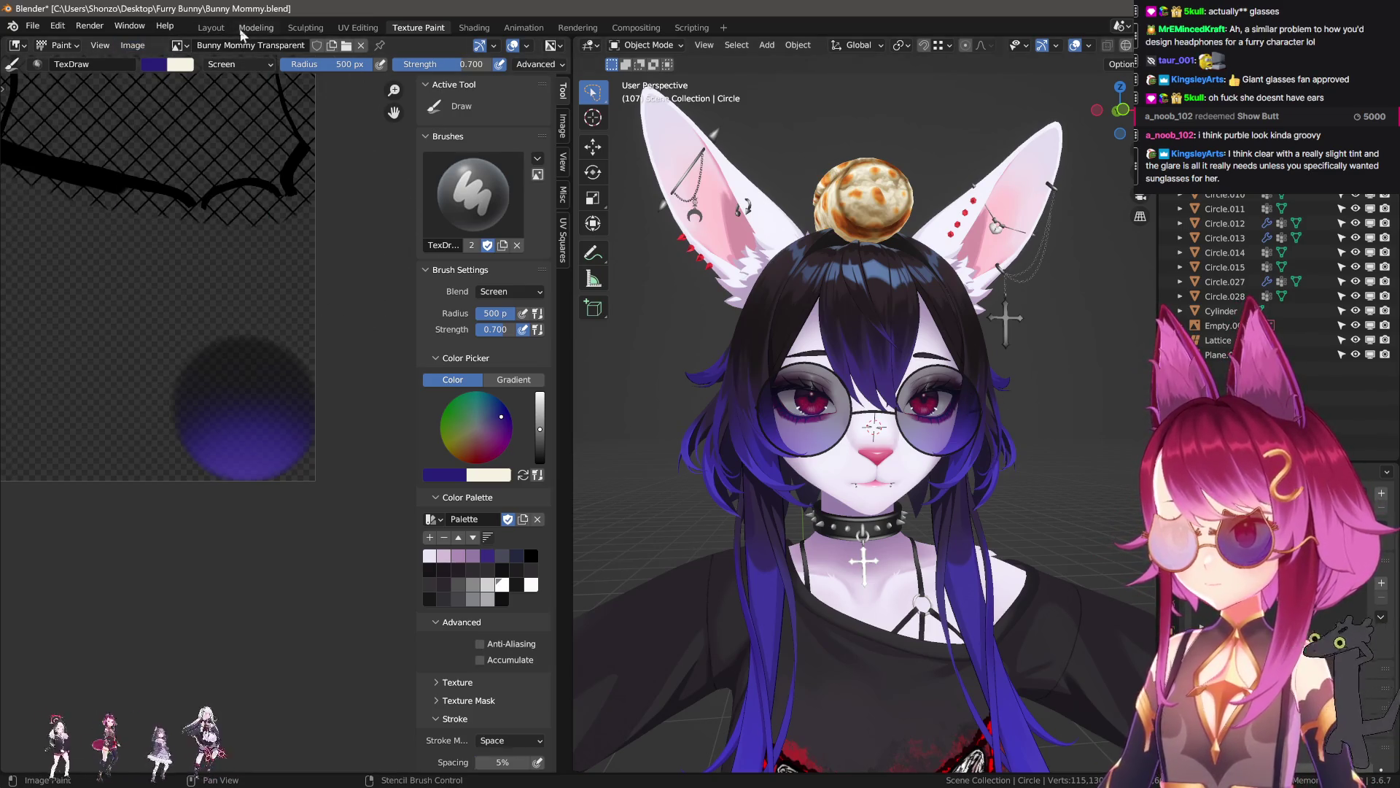
click(211, 28)
scroll(798, 362, down, 2)
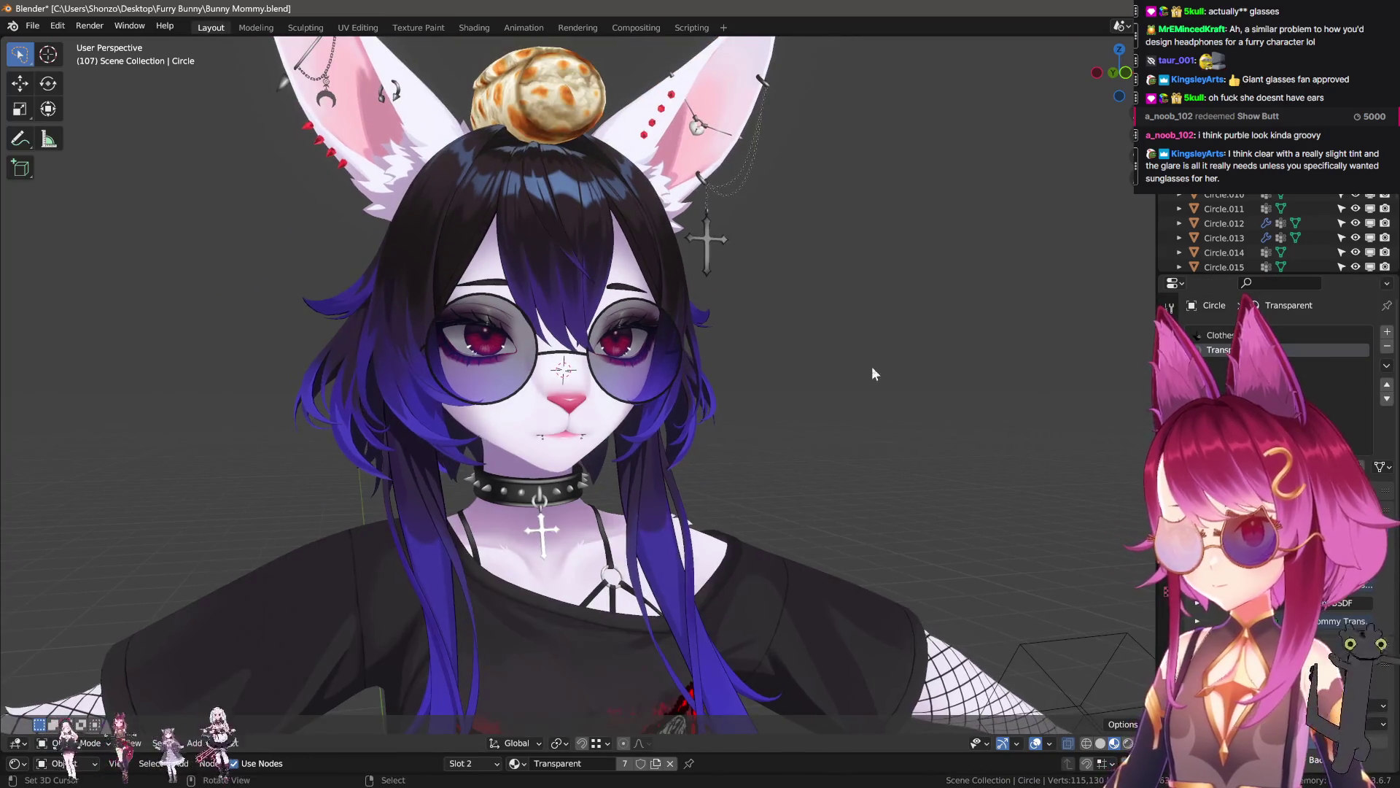
scroll(947, 382, down, 2)
mouse_move(947, 382)
middle_down()
mouse_move(769, 387)
mouse_move(917, 412)
middle_up()
scroll(916, 412, up, 2)
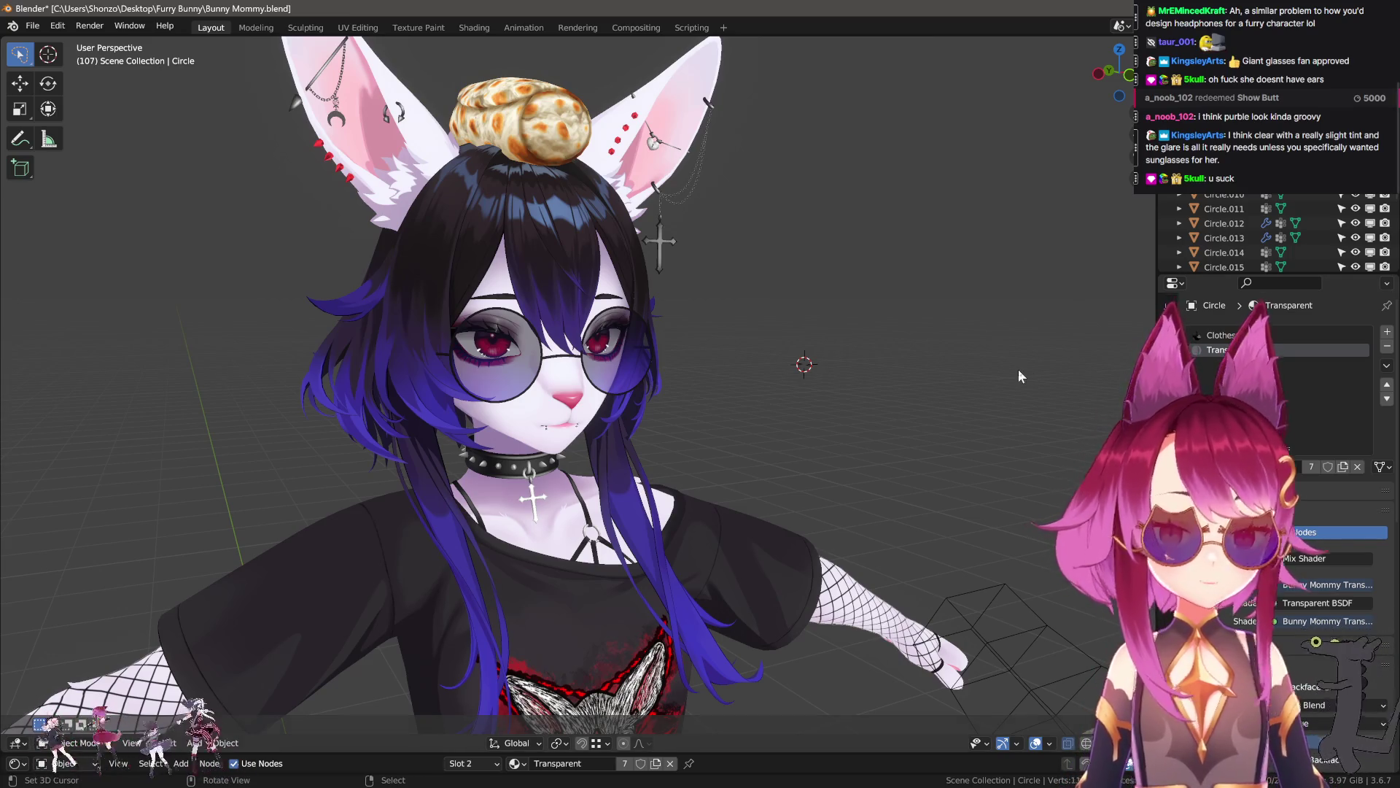
scroll(494, 297, up, 5)
click(494, 297)
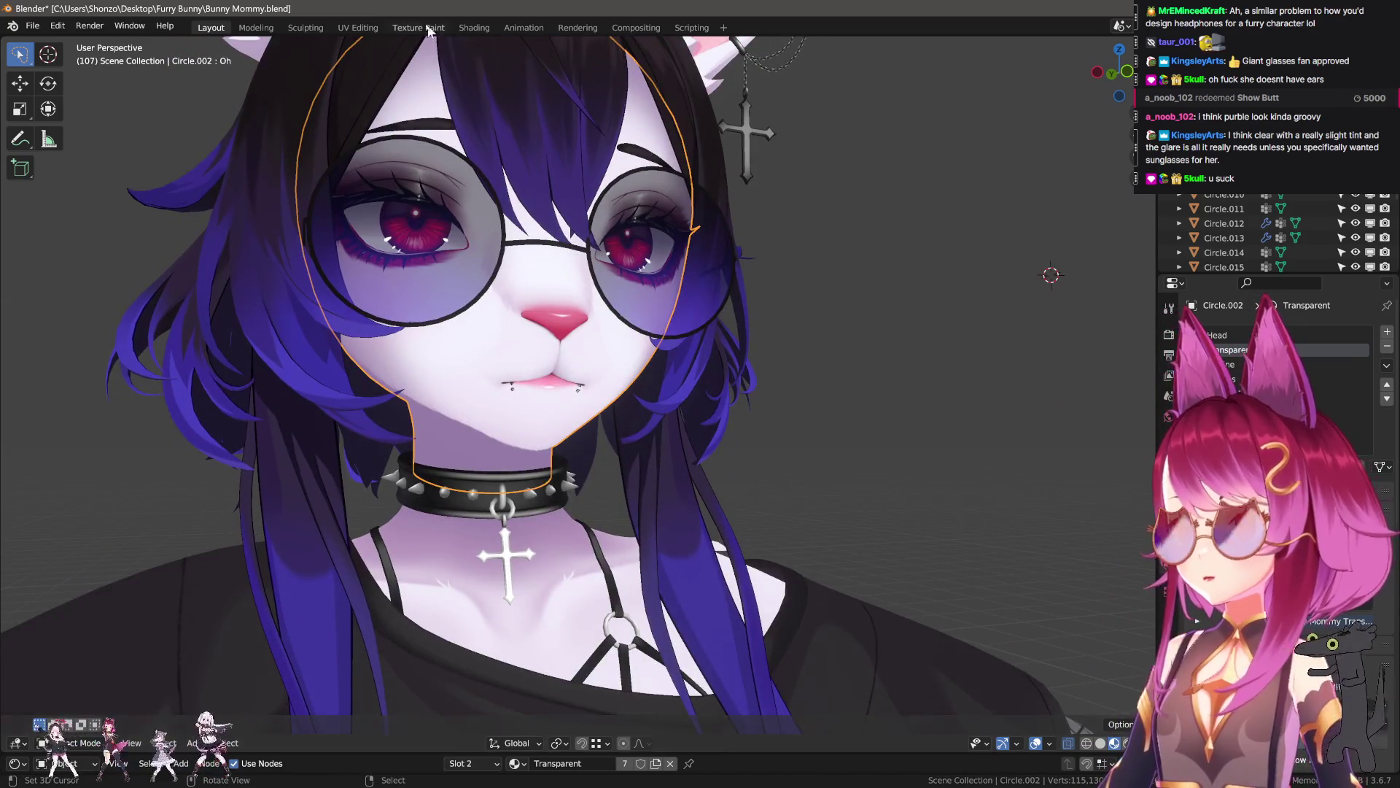
- Switch to Texture Paint and show the Head material's Bunny Mommy Head texture
click(429, 32)
key(n)
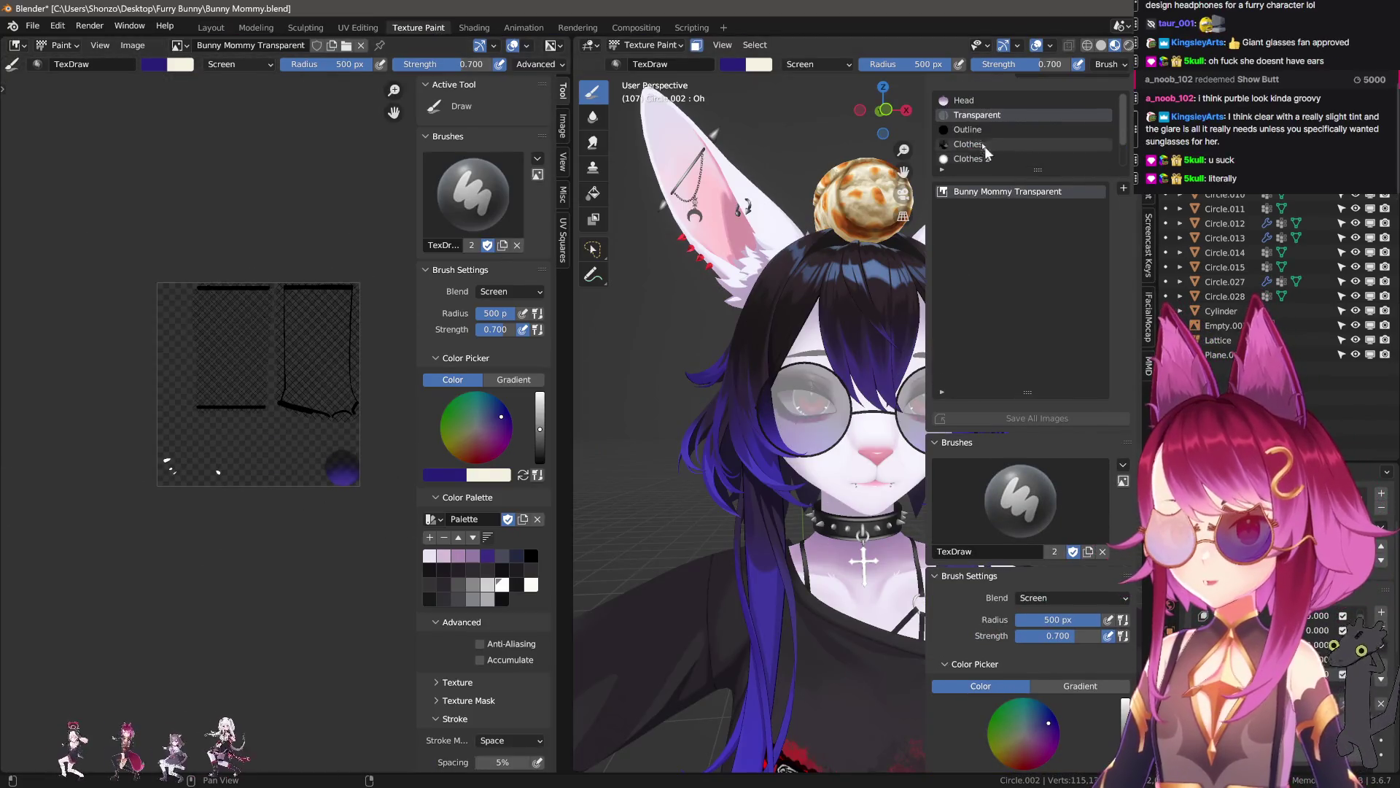
click(983, 102)
click(1008, 231)
- Select the whole head mesh in Edit Mode to display its UV layout, then return to painting
key(n)
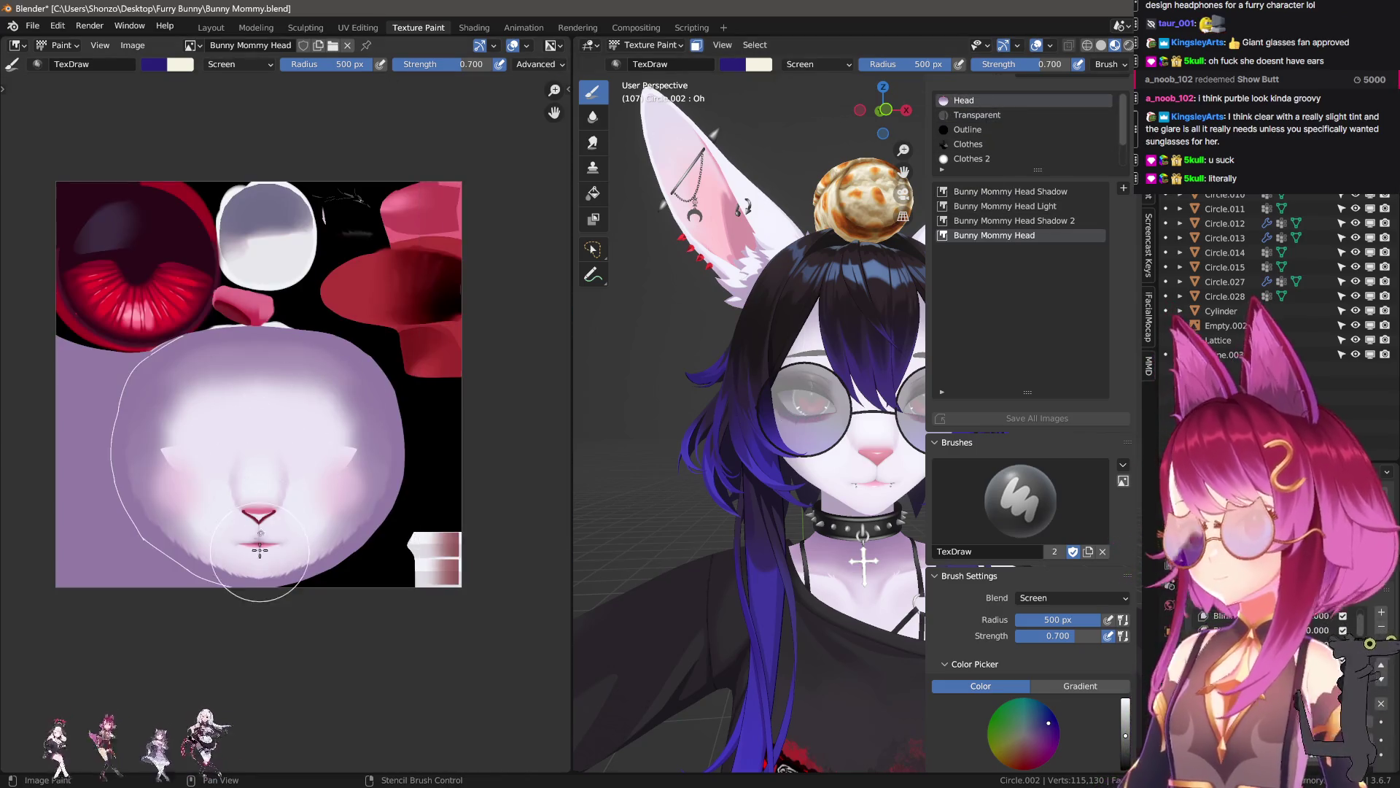
scroll(291, 364, up, 5)
key(Tab)
key(a)
scroll(904, 149, up, 8)
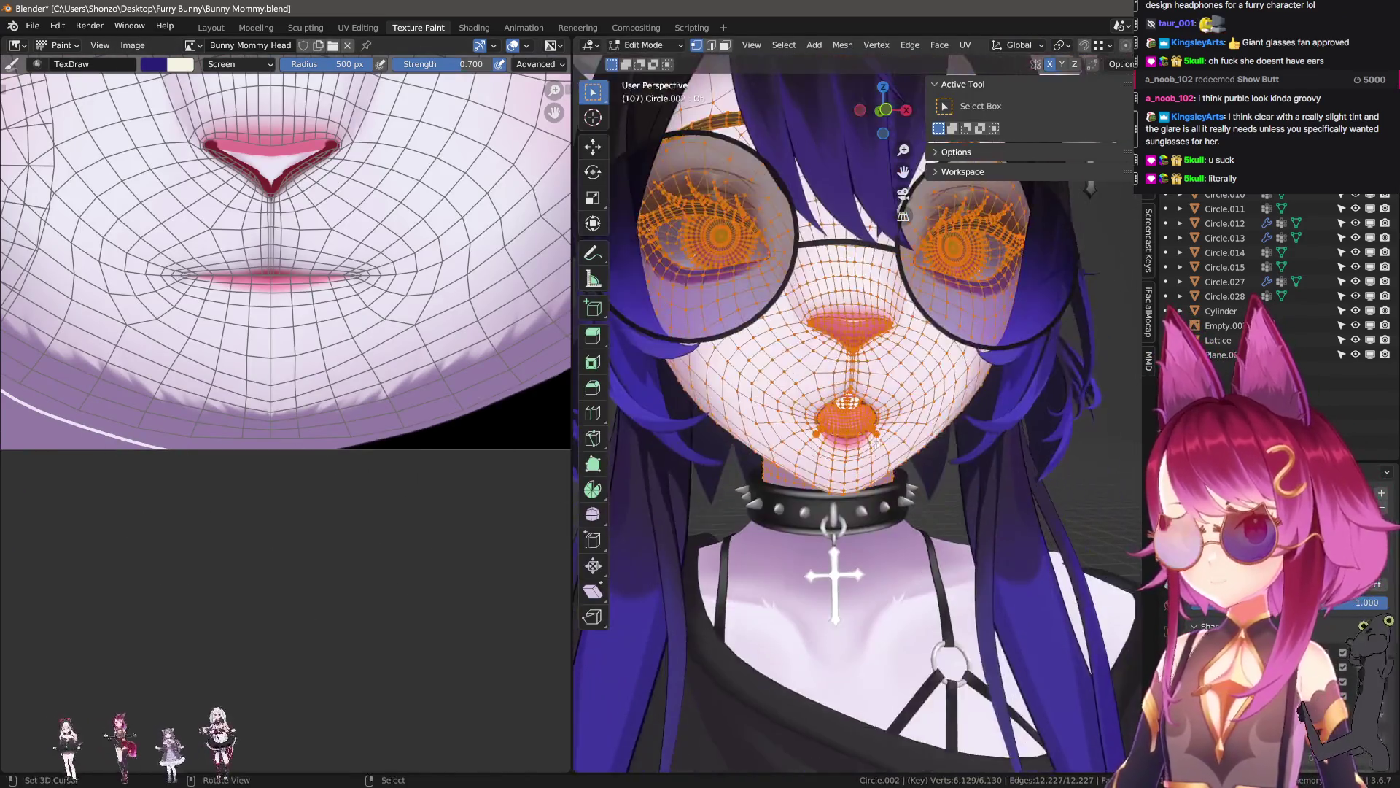
key(Tab)
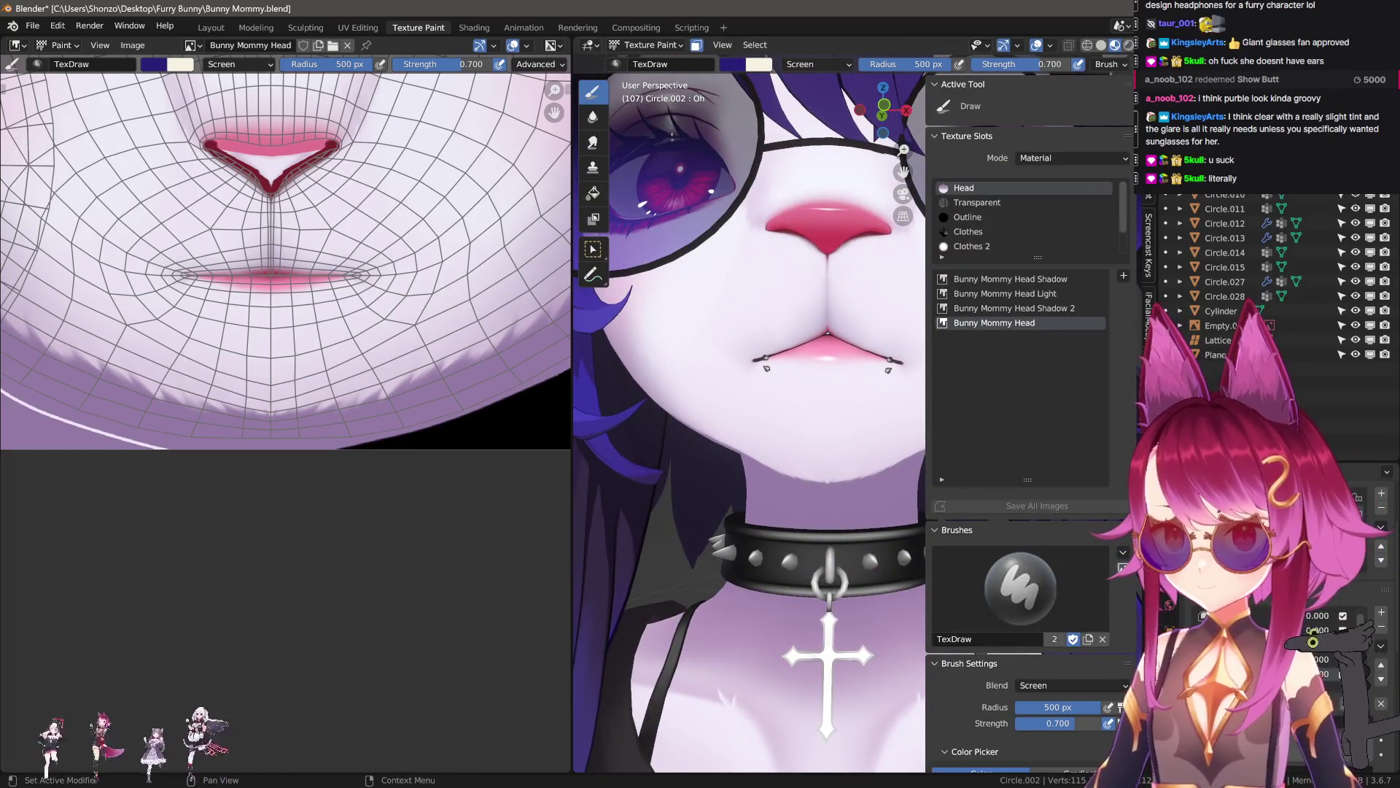
- Set the brush radius to 152 px and darken the paint colour to near-black
key(f)
click(418, 362)
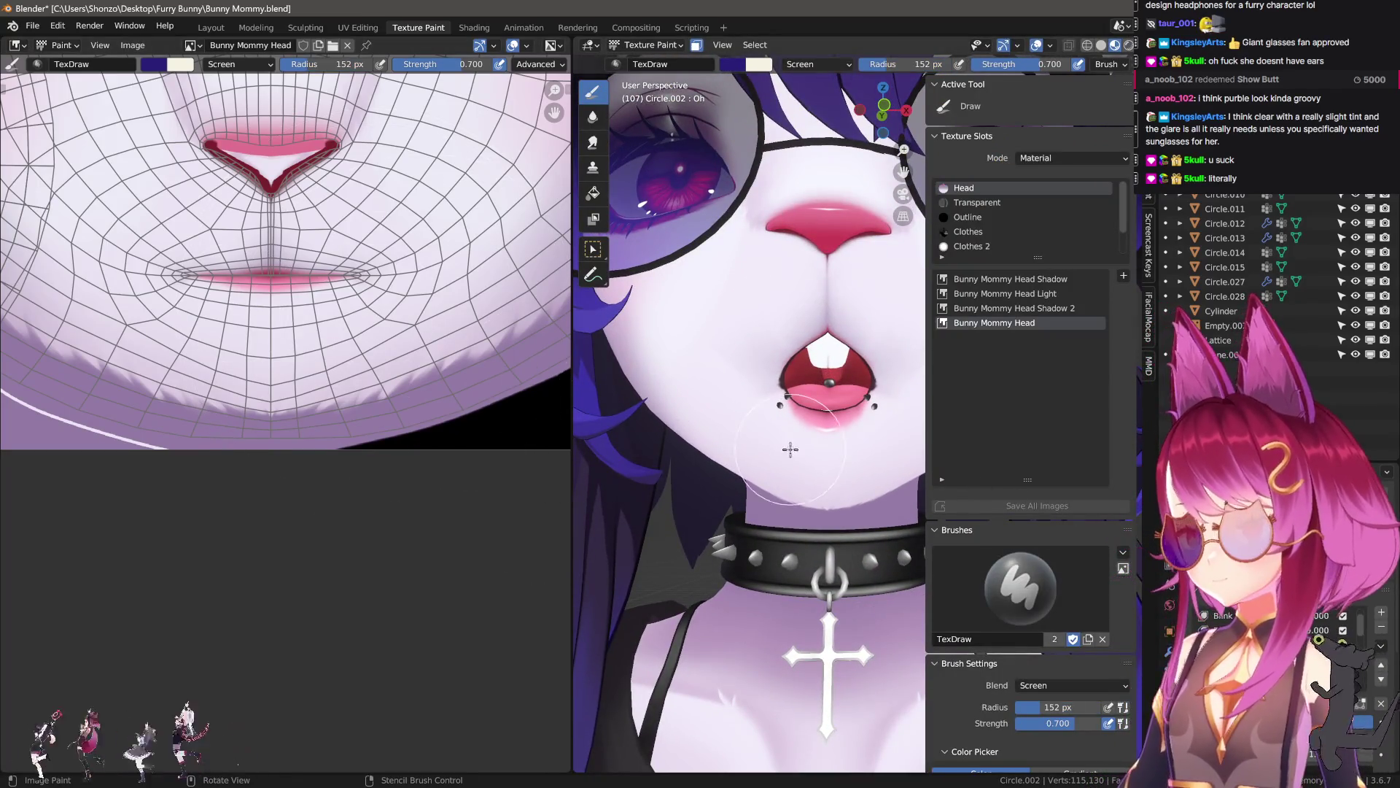
key(n)
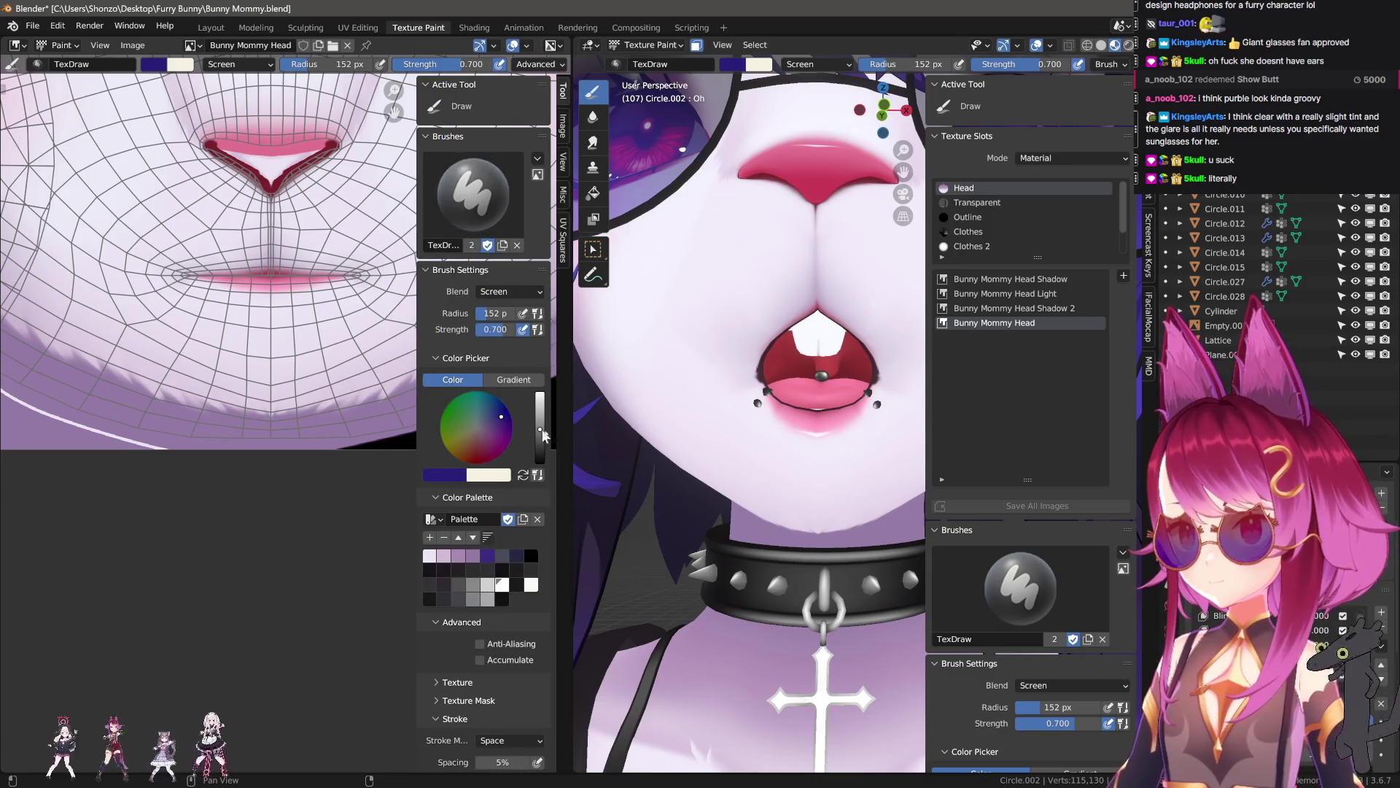
drag(539, 433, 540, 461)
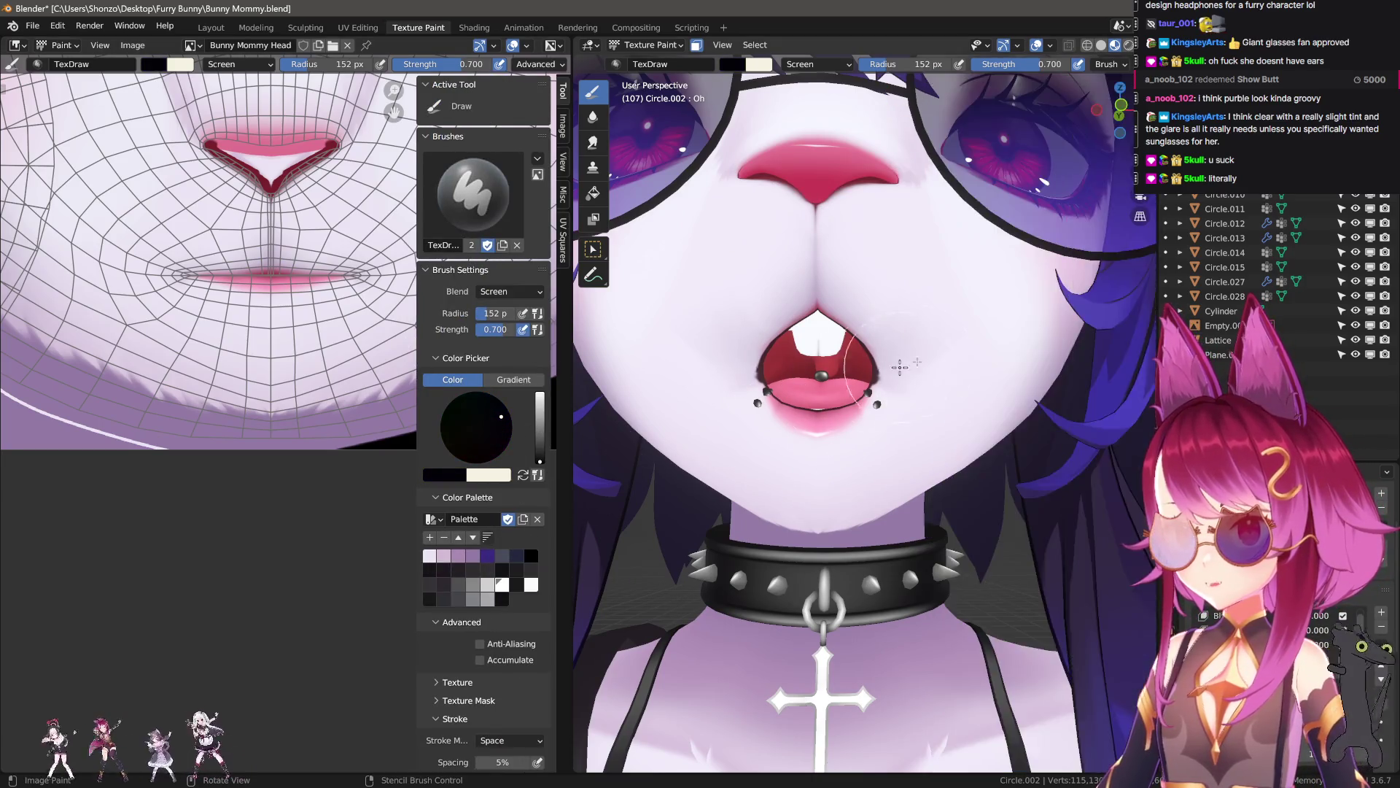
- Make Bunny Mommy Head Shadow 2 the active head texture slot
click(1050, 308)
click(1021, 293)
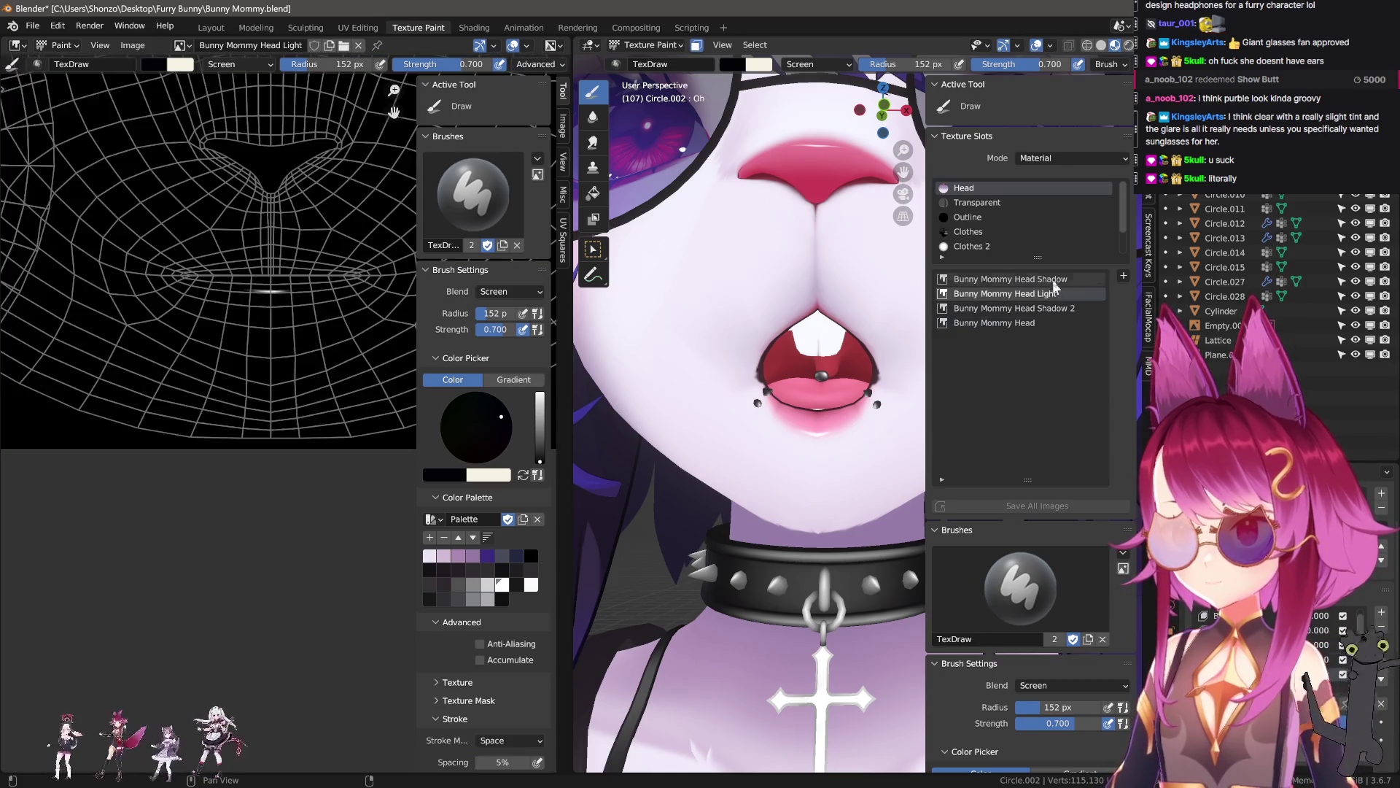
click(1021, 308)
key(n)
scroll(274, 406, up, 3)
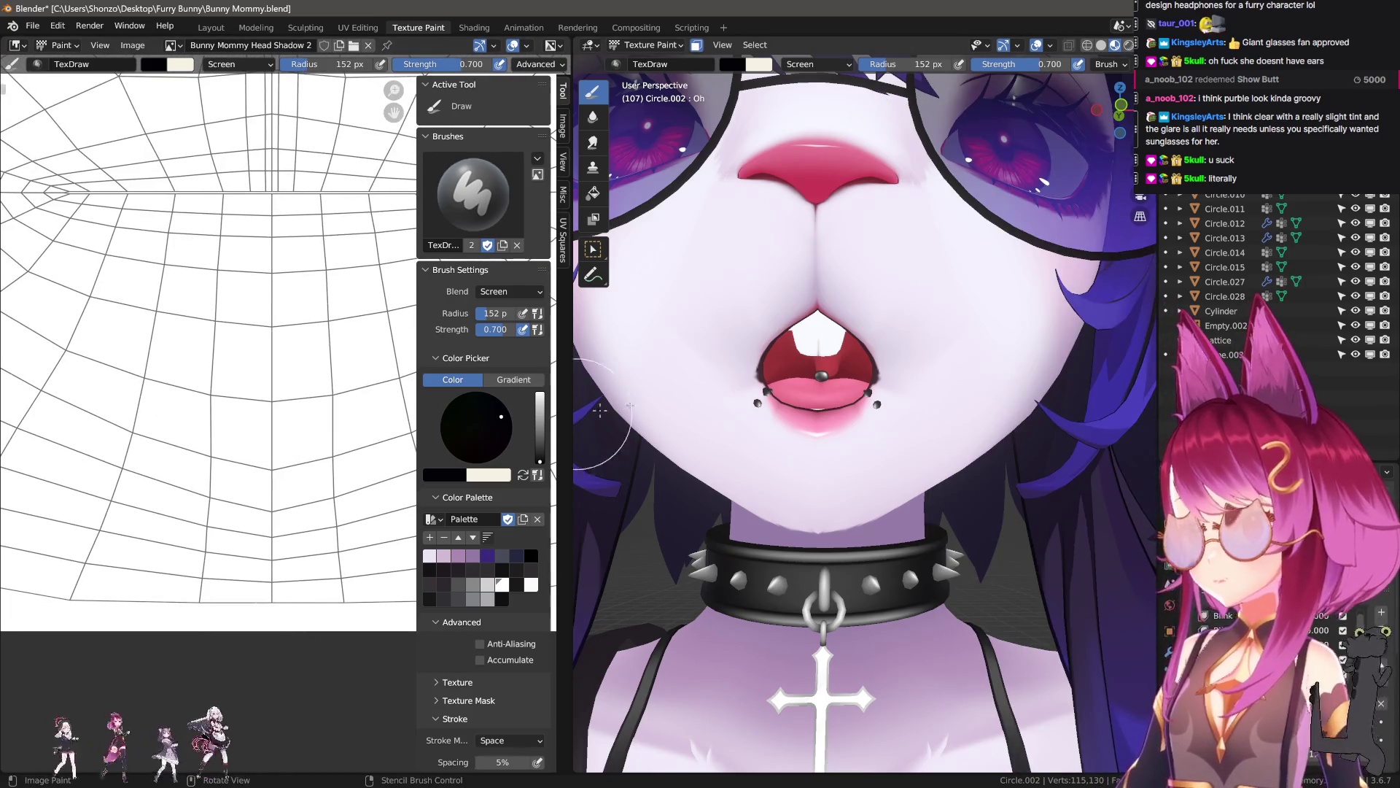
scroll(338, 297, down, 2)
- Shrink the brush radius from 108 px to 54 px and open the blend mode list
key(bracketleft)
key(bracketleft)
key(bracketleft)
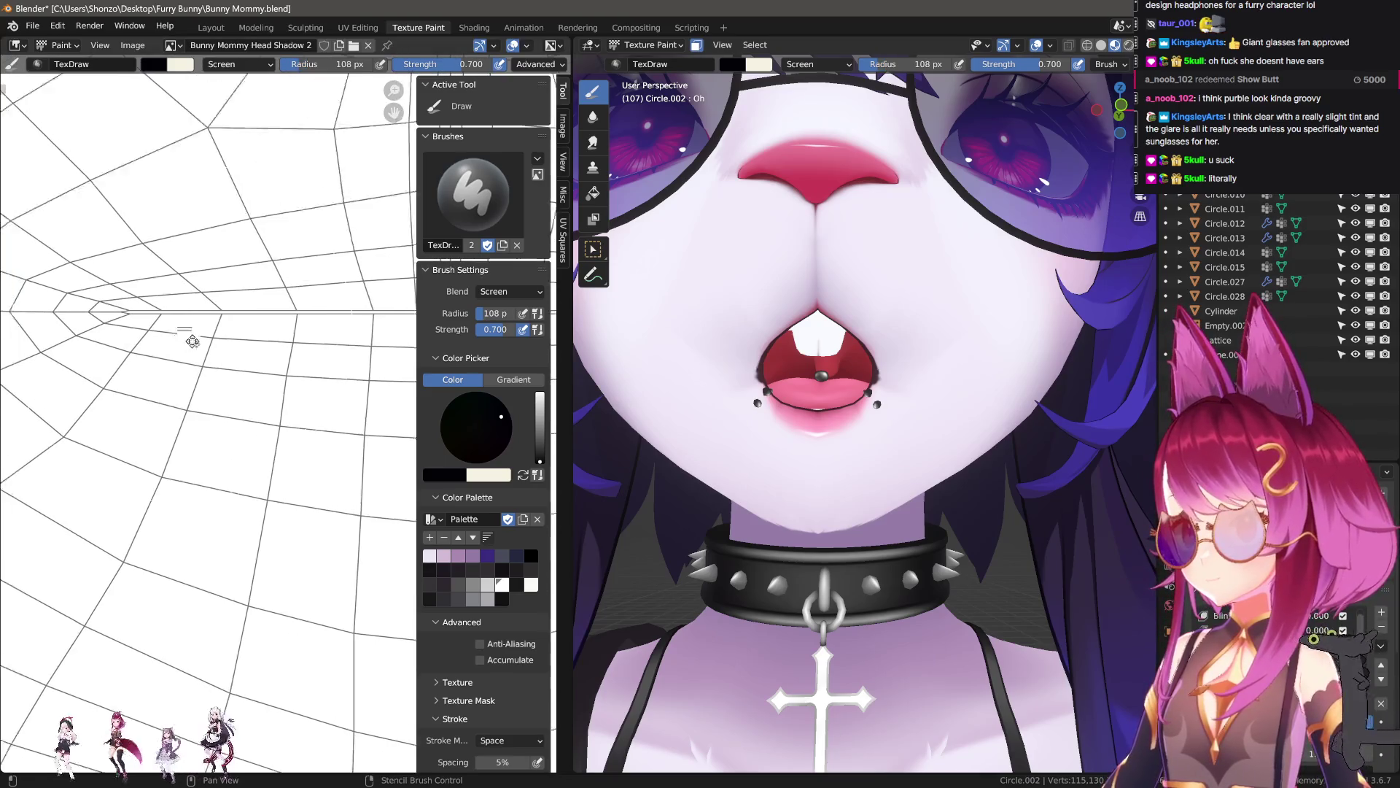
middle_drag(142, 243, 212, 367)
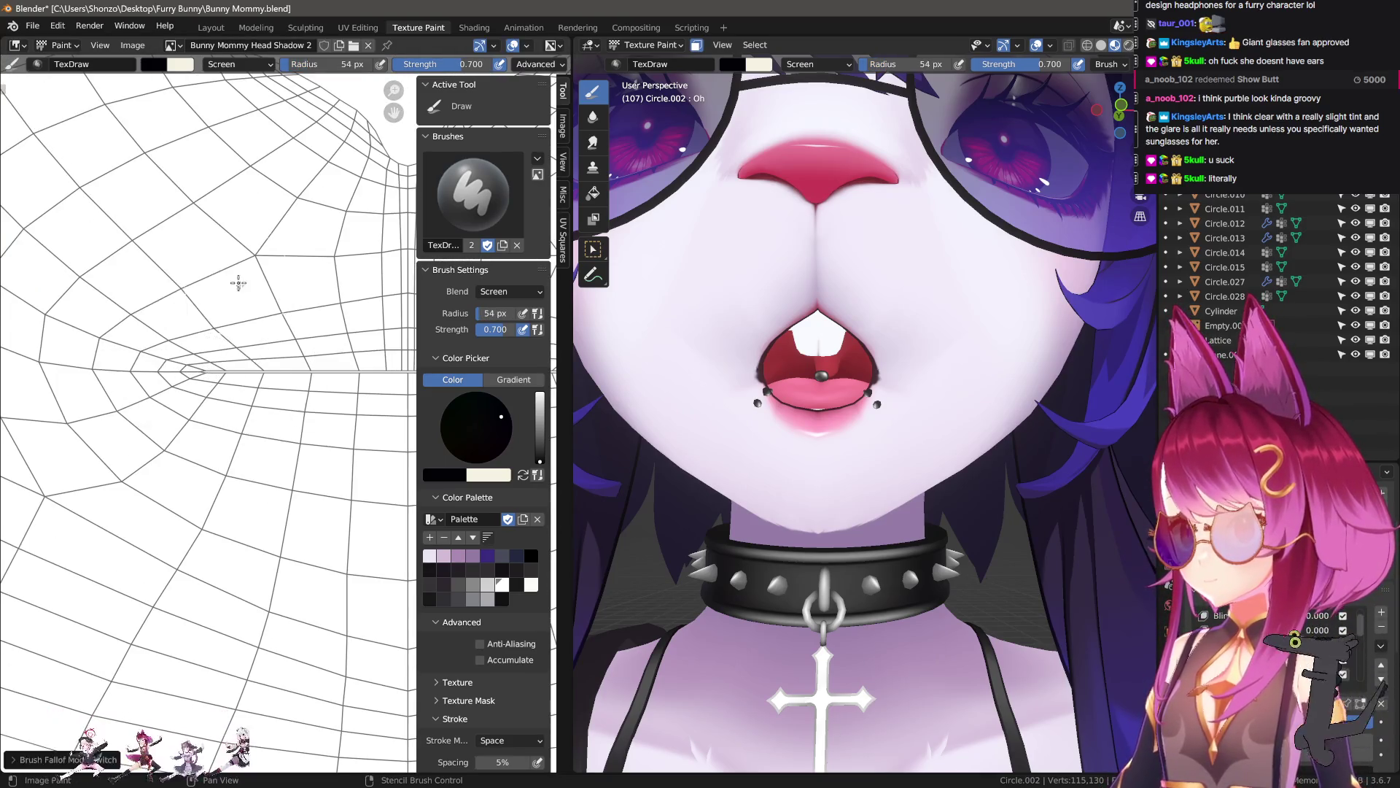
key(f)
click(270, 367)
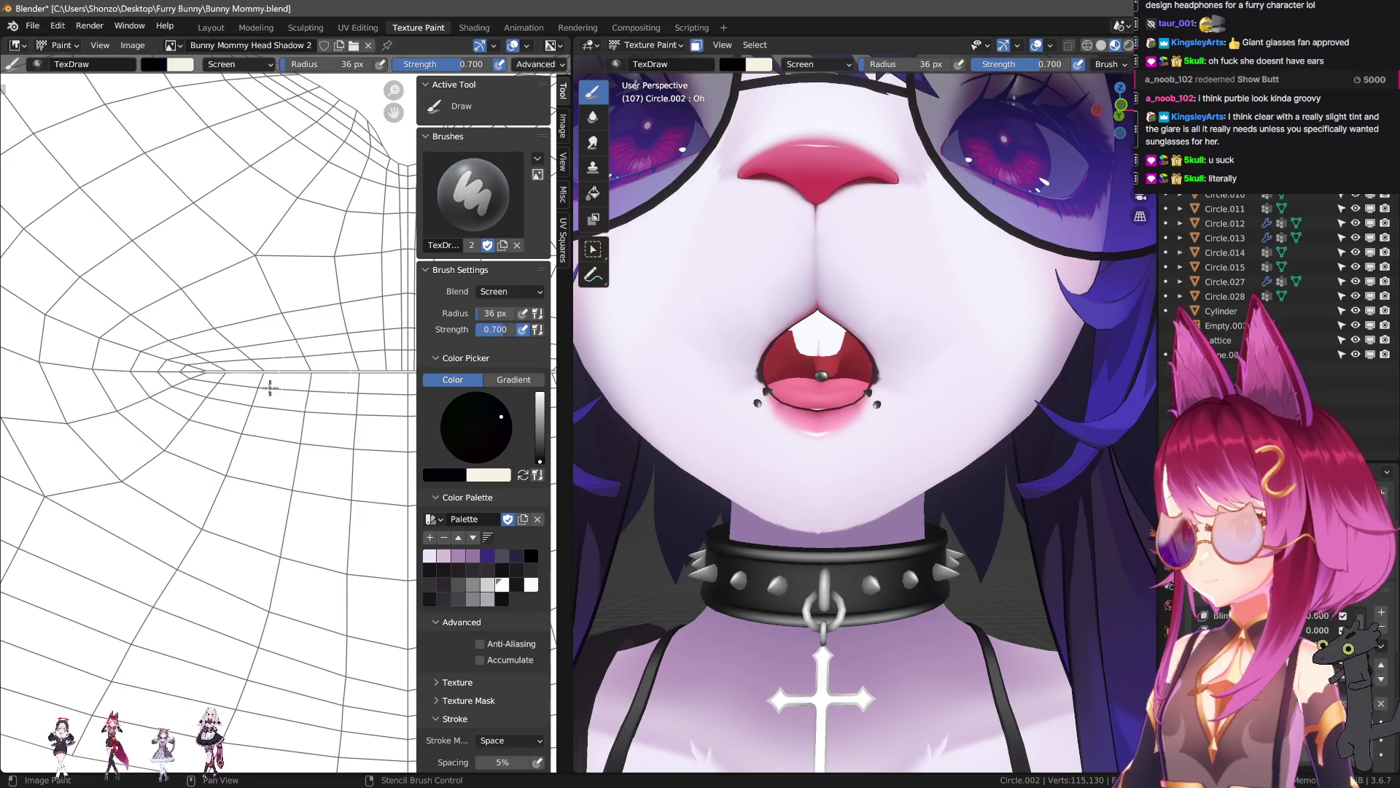
right_click(277, 392)
click(187, 380)
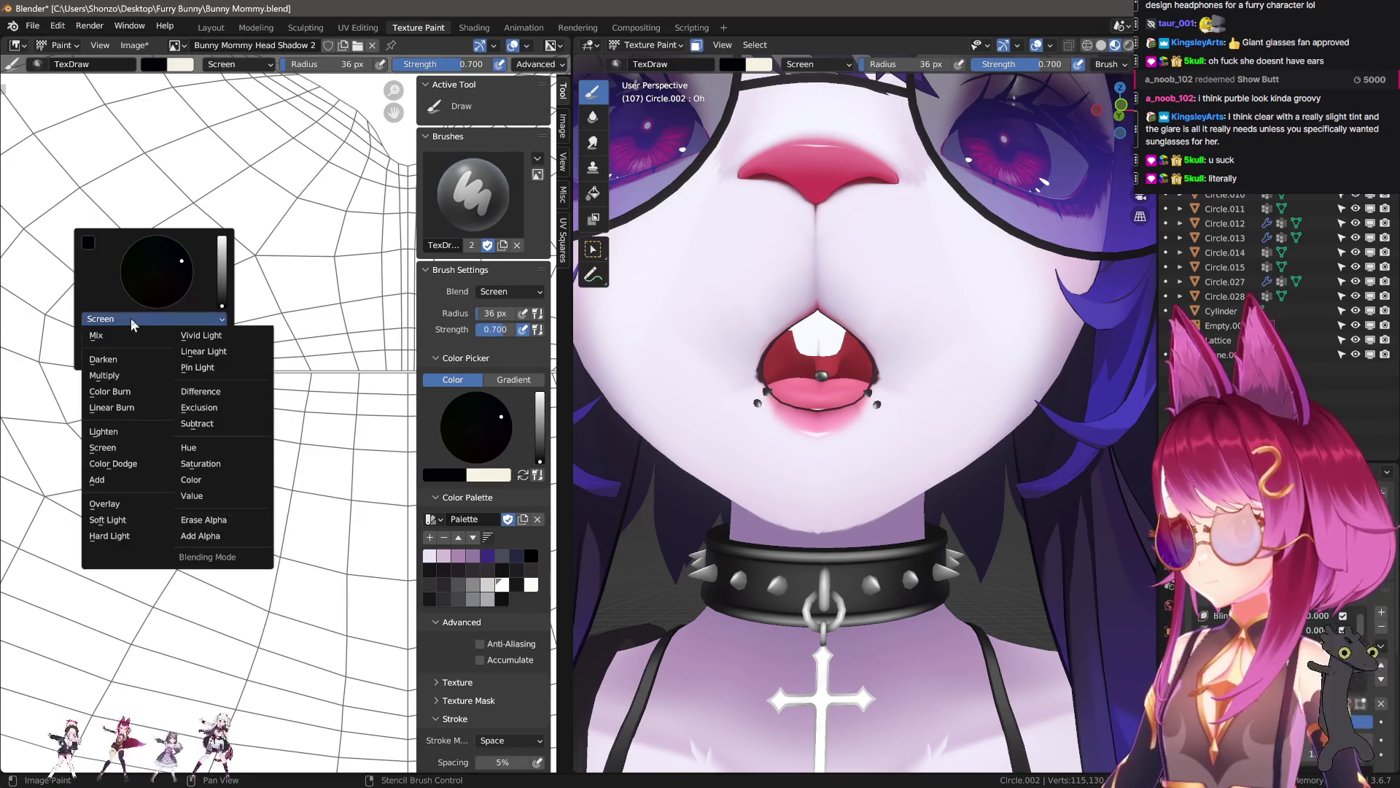
- Set the brush blend to Mix, strength to 1.000 and radius to 12 px
click(109, 330)
key(n)
key(shift+f)
click(187, 372)
mouse_move(179, 370)
mouse_down()
mouse_move(306, 369)
mouse_move(261, 374)
mouse_up()
key(ctrl+z)
key(bracketleft)
key(bracketleft)
key(bracketleft)
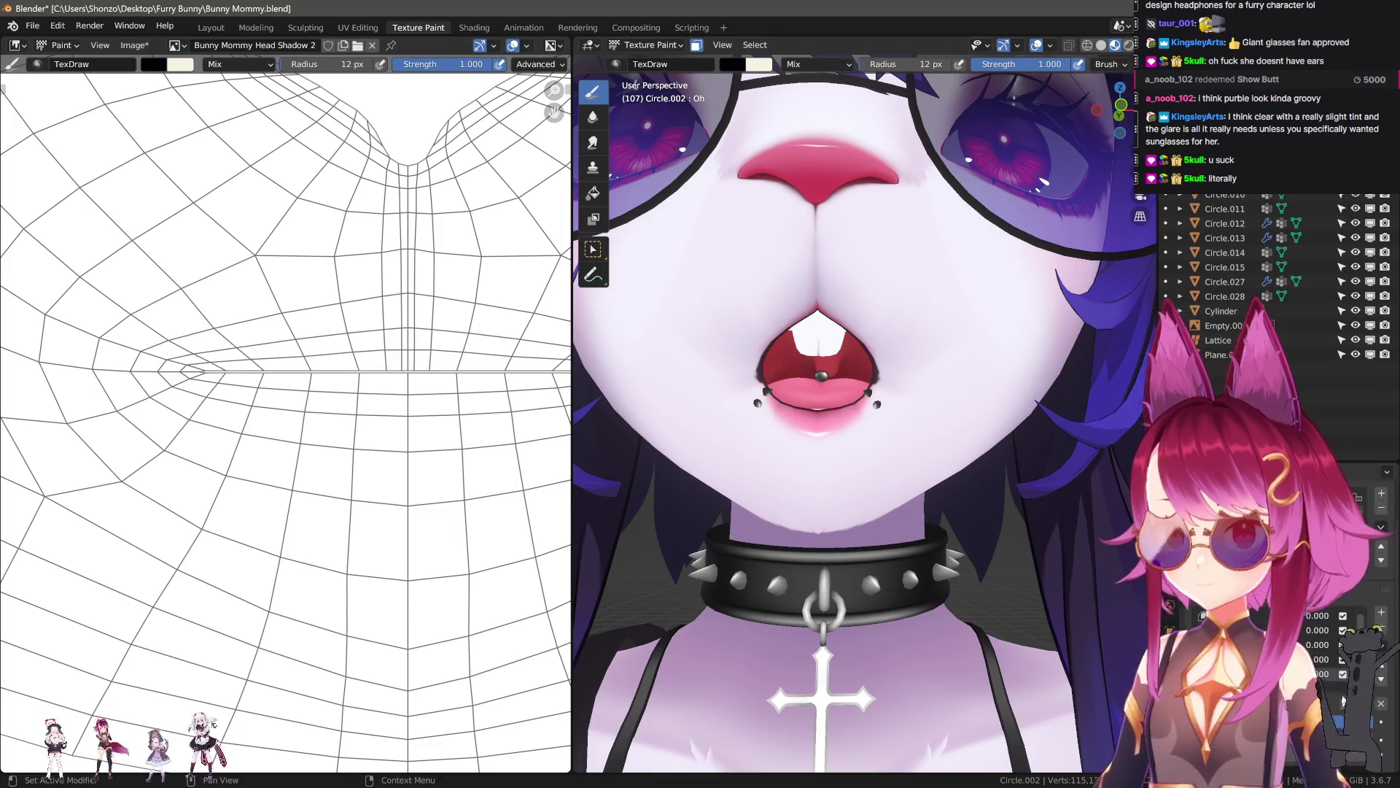
- Close the mouth and paint black lip strokes along the mouth line and lower edge
key(ctrl+z)
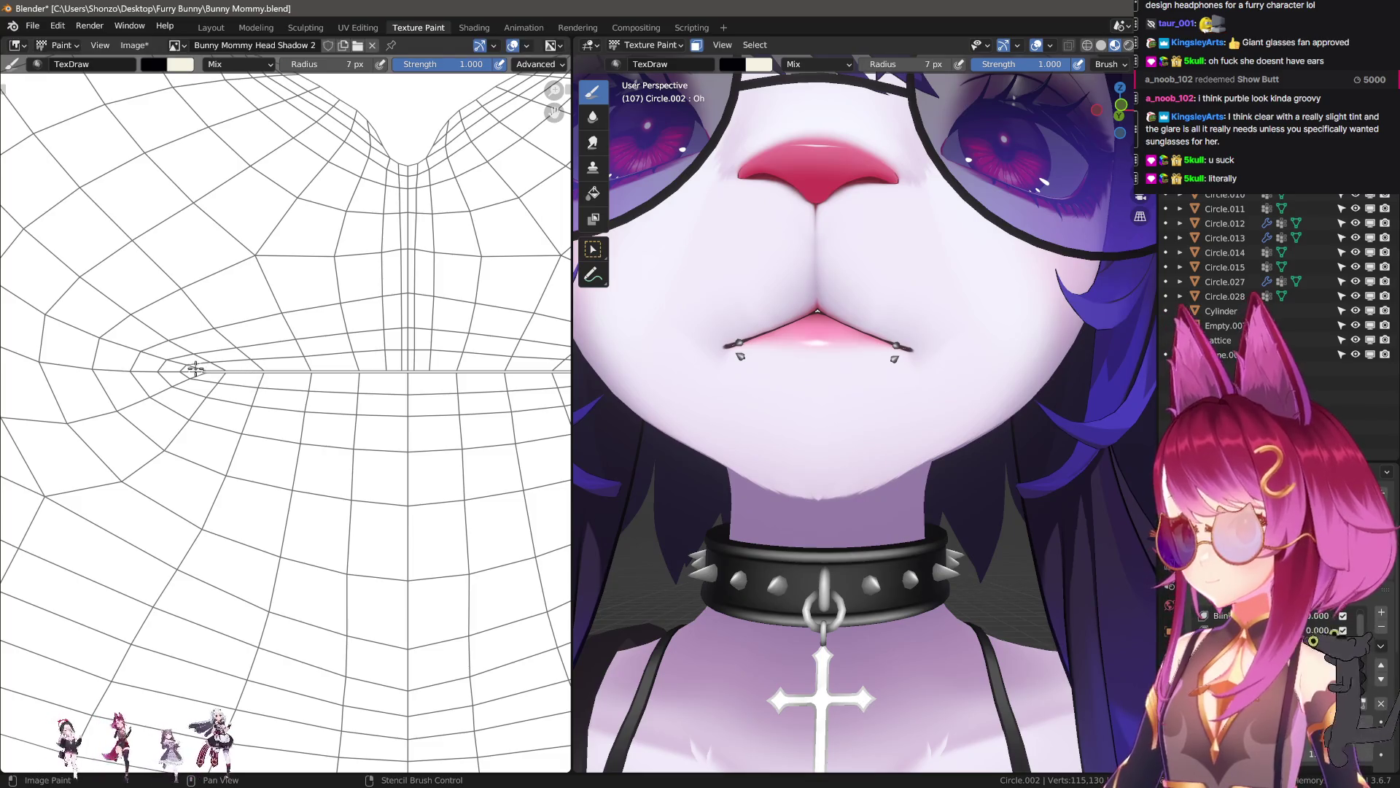
drag(207, 372, 421, 397)
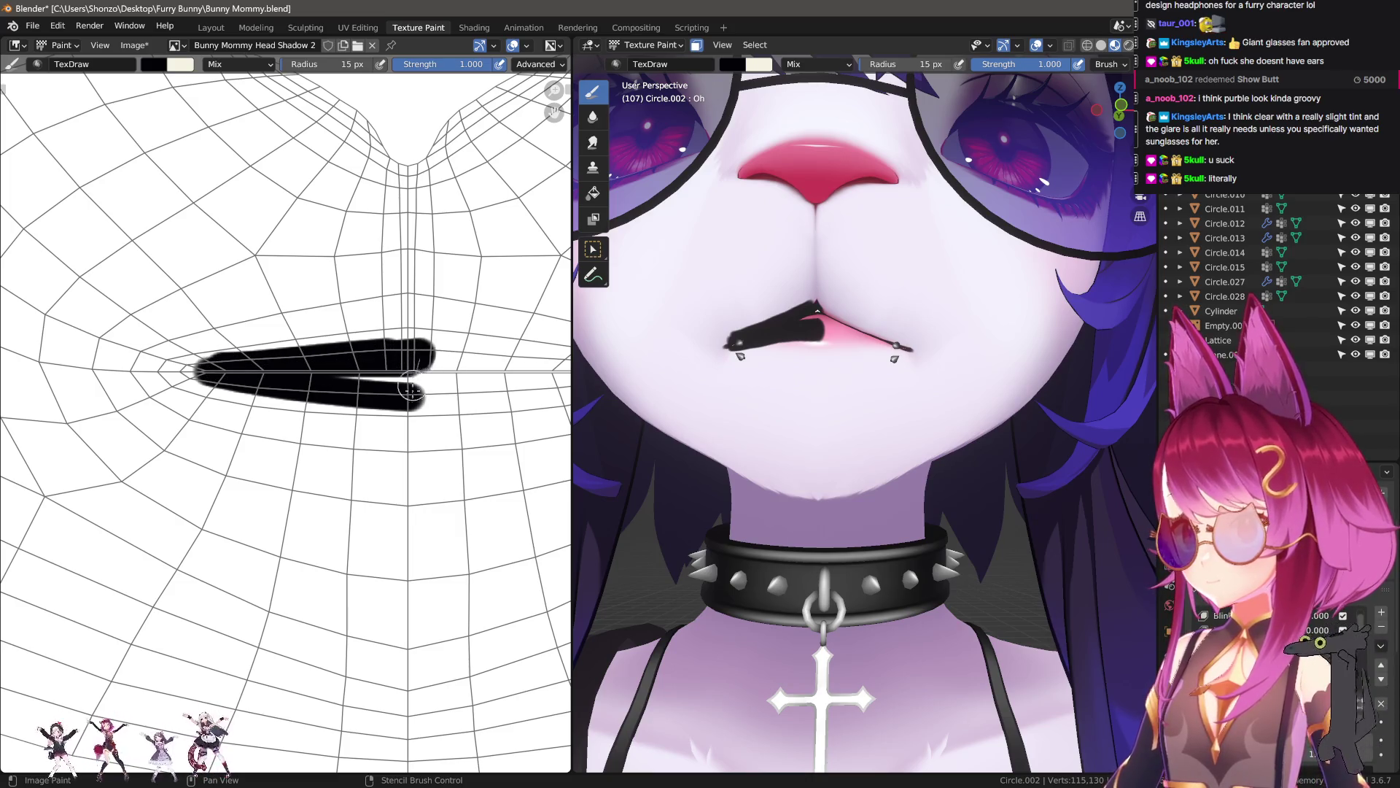
middle_drag(405, 382, 390, 382)
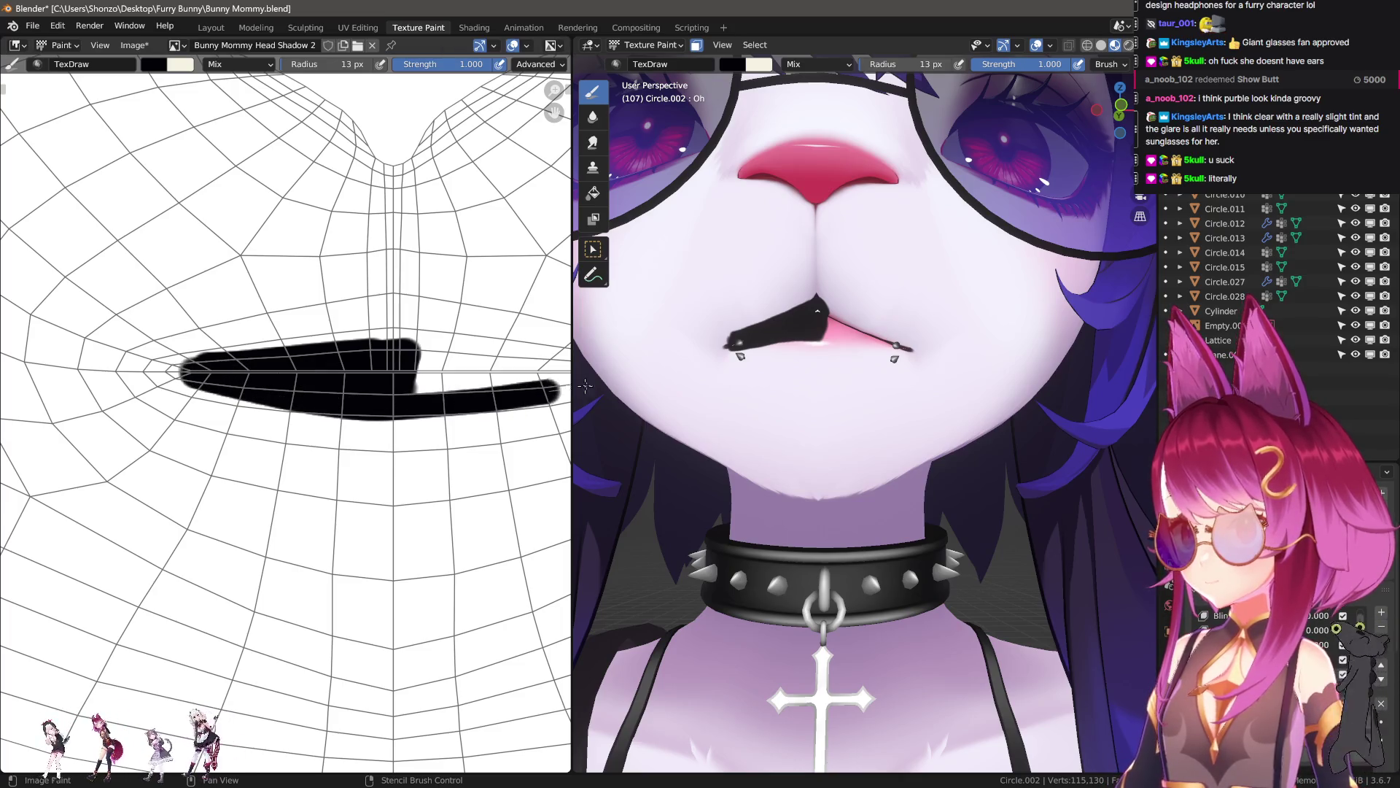
drag(586, 385, 590, 386)
middle_drag(591, 386, 797, 342)
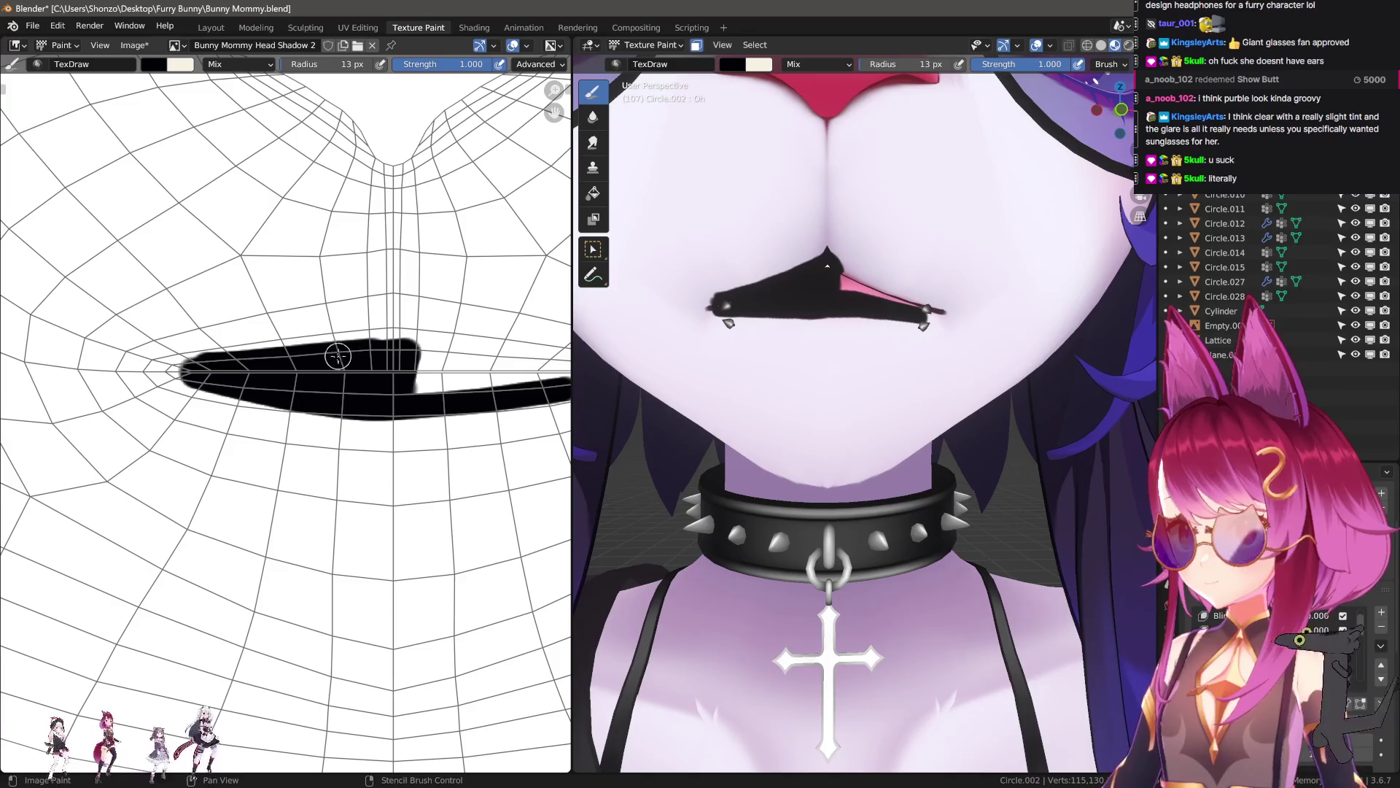
key(ctrl+z)
drag(203, 380, 384, 402)
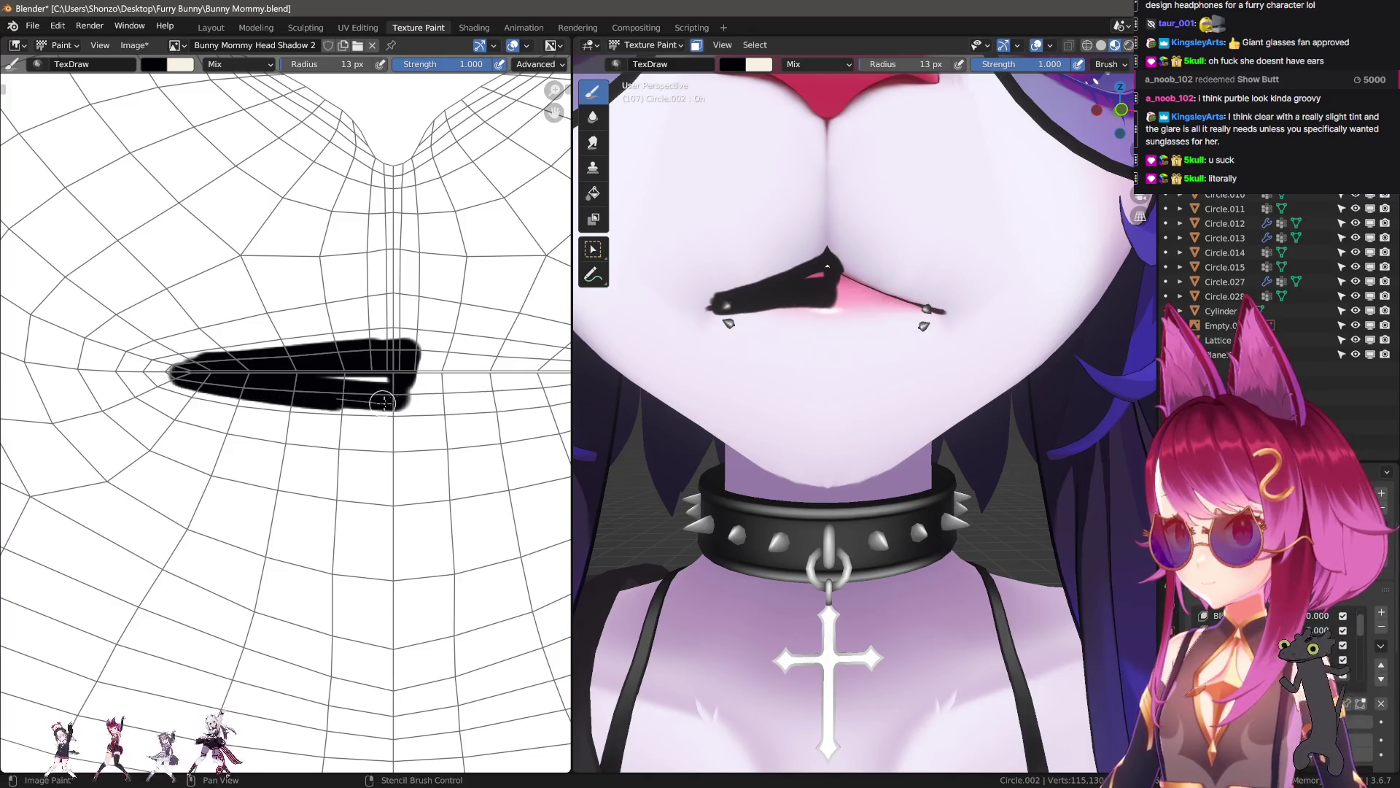
mouse_move(498, 394)
mouse_down()
mouse_move(562, 374)
mouse_move(409, 359)
mouse_move(335, 375)
mouse_up()
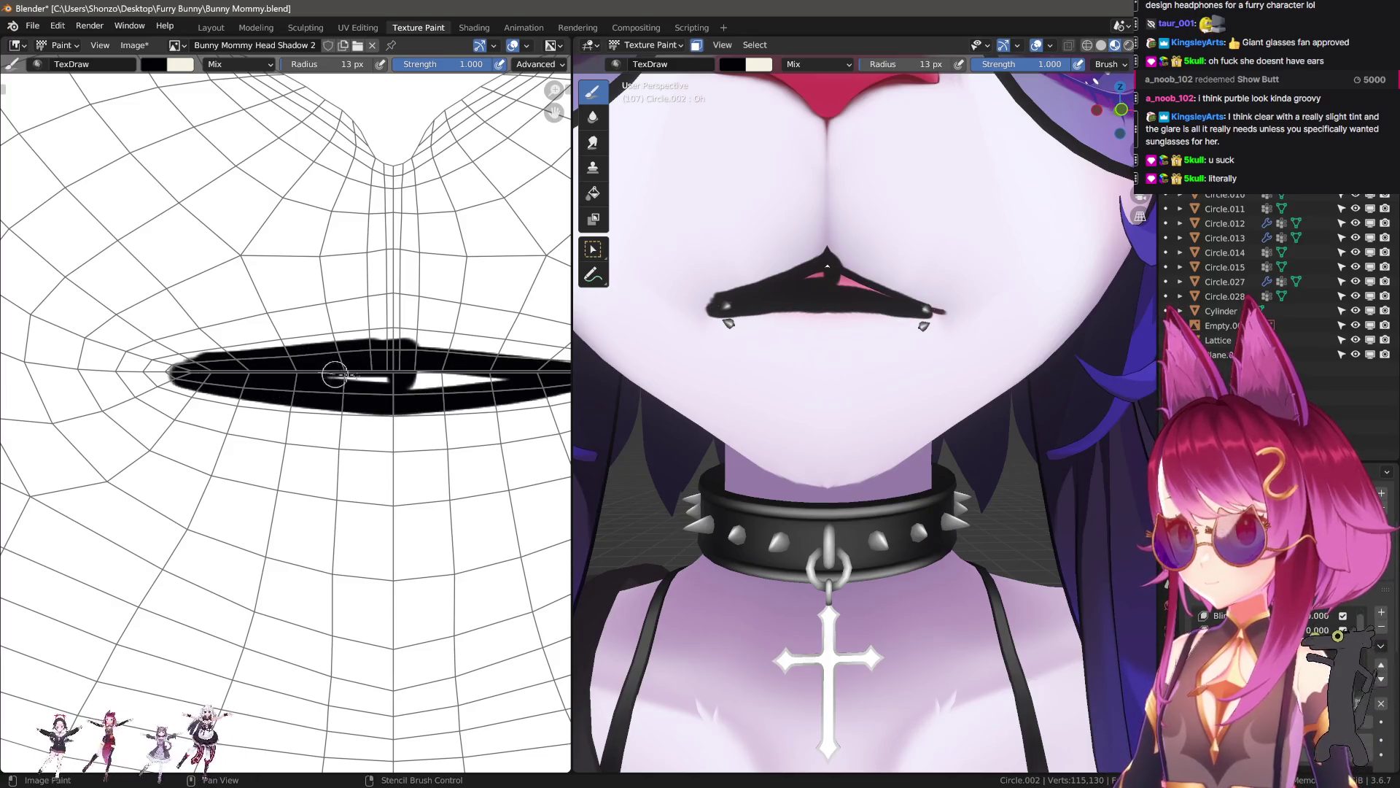
- Set the brush radius to 35 px and enter Edit Mode to check the open mouth
scroll(772, 306, up, 3)
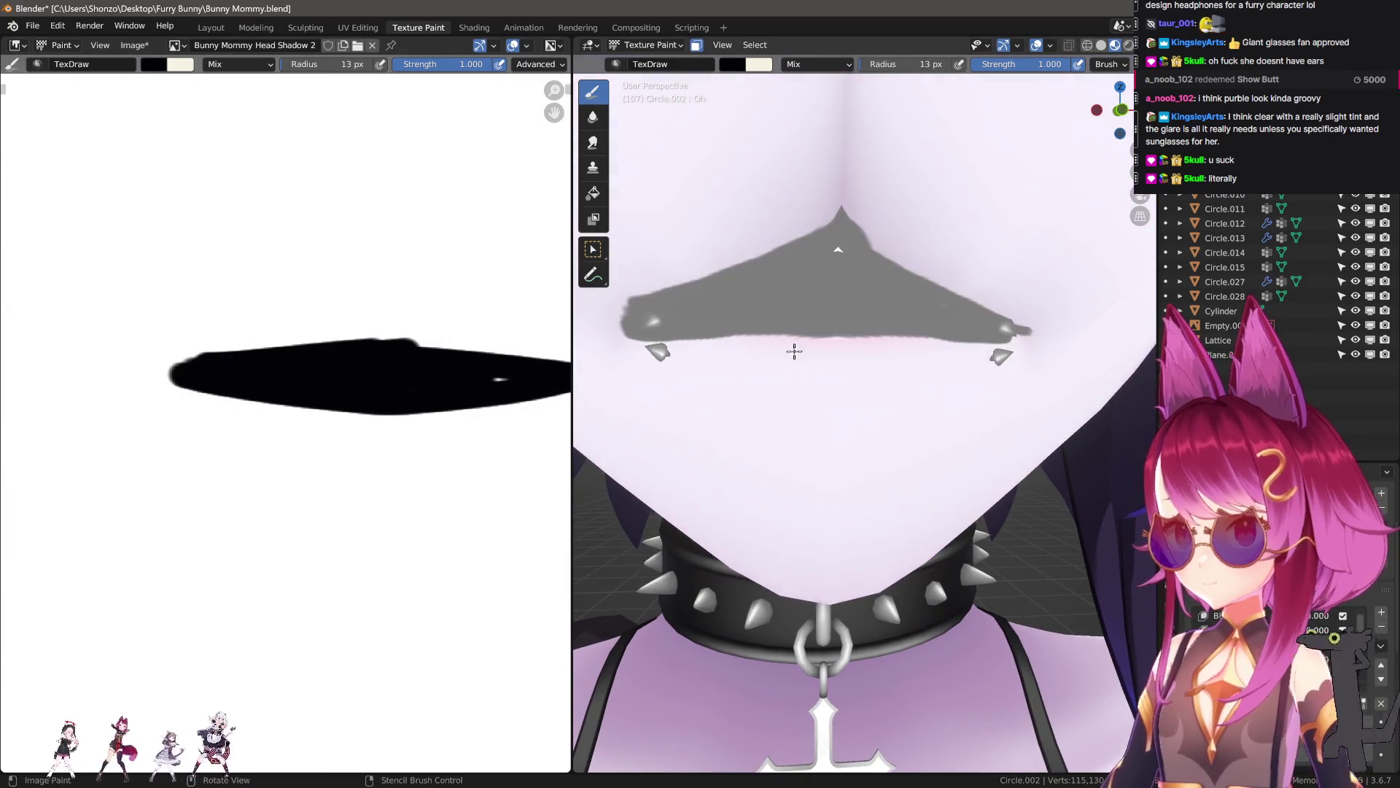
scroll(1058, 66, down, 10)
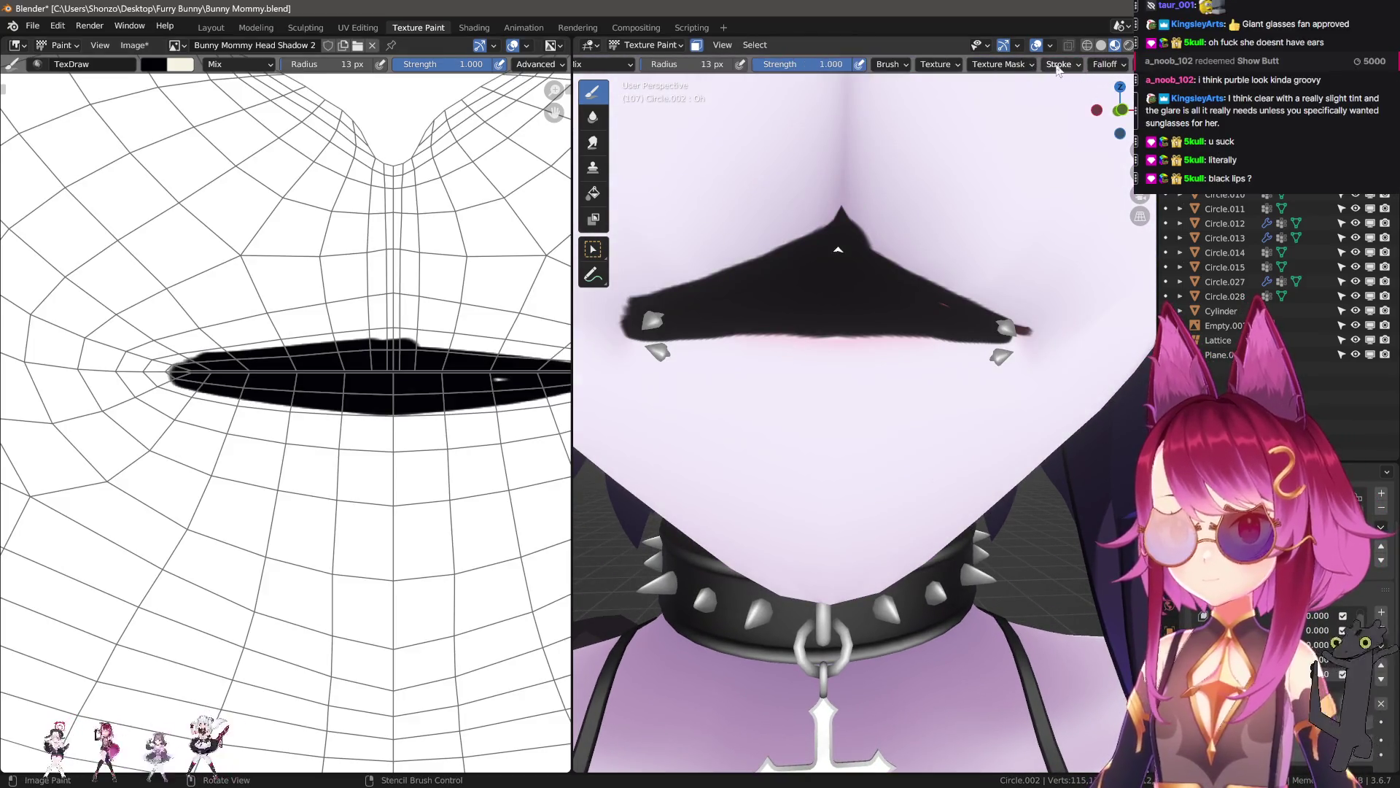
middle_drag(665, 337, 729, 304)
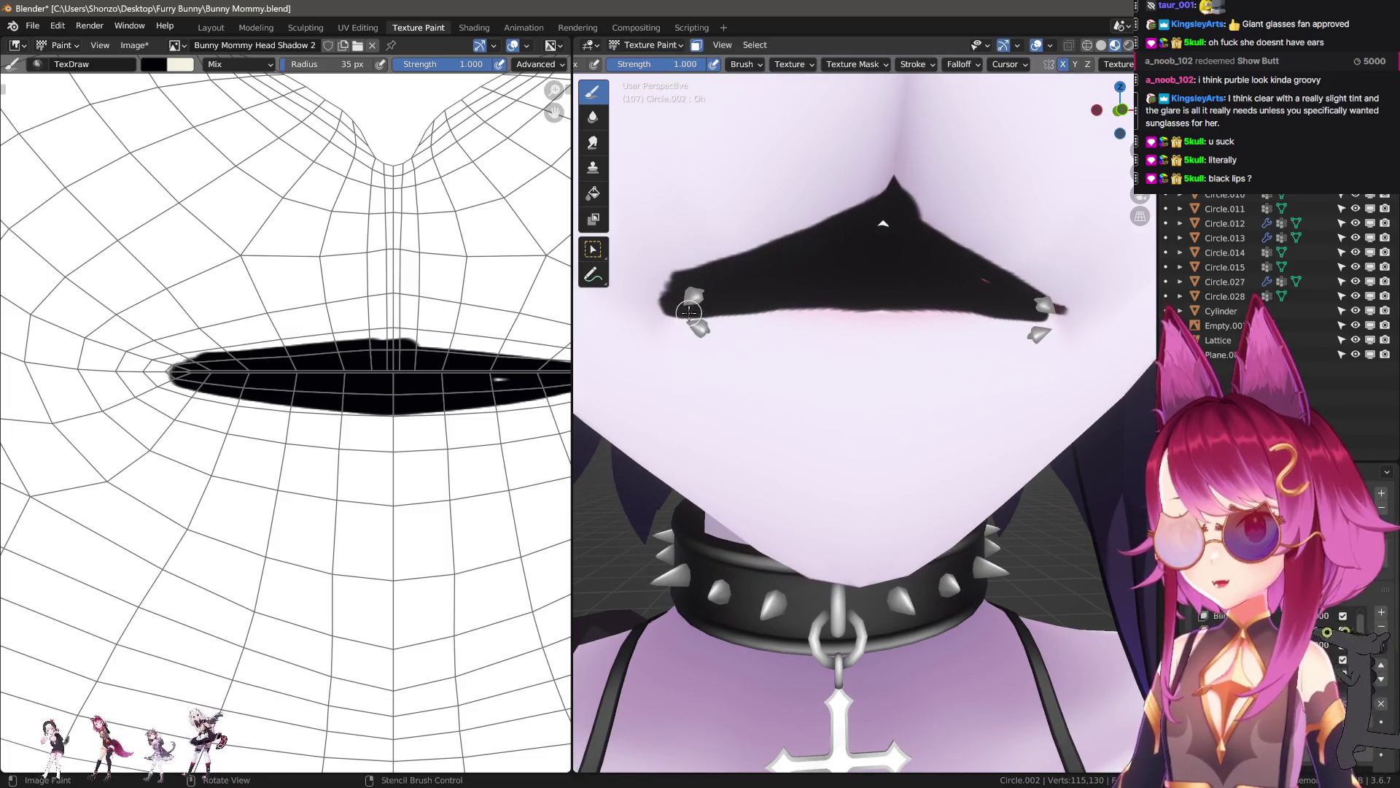
key(f)
click(729, 303)
key(Tab)
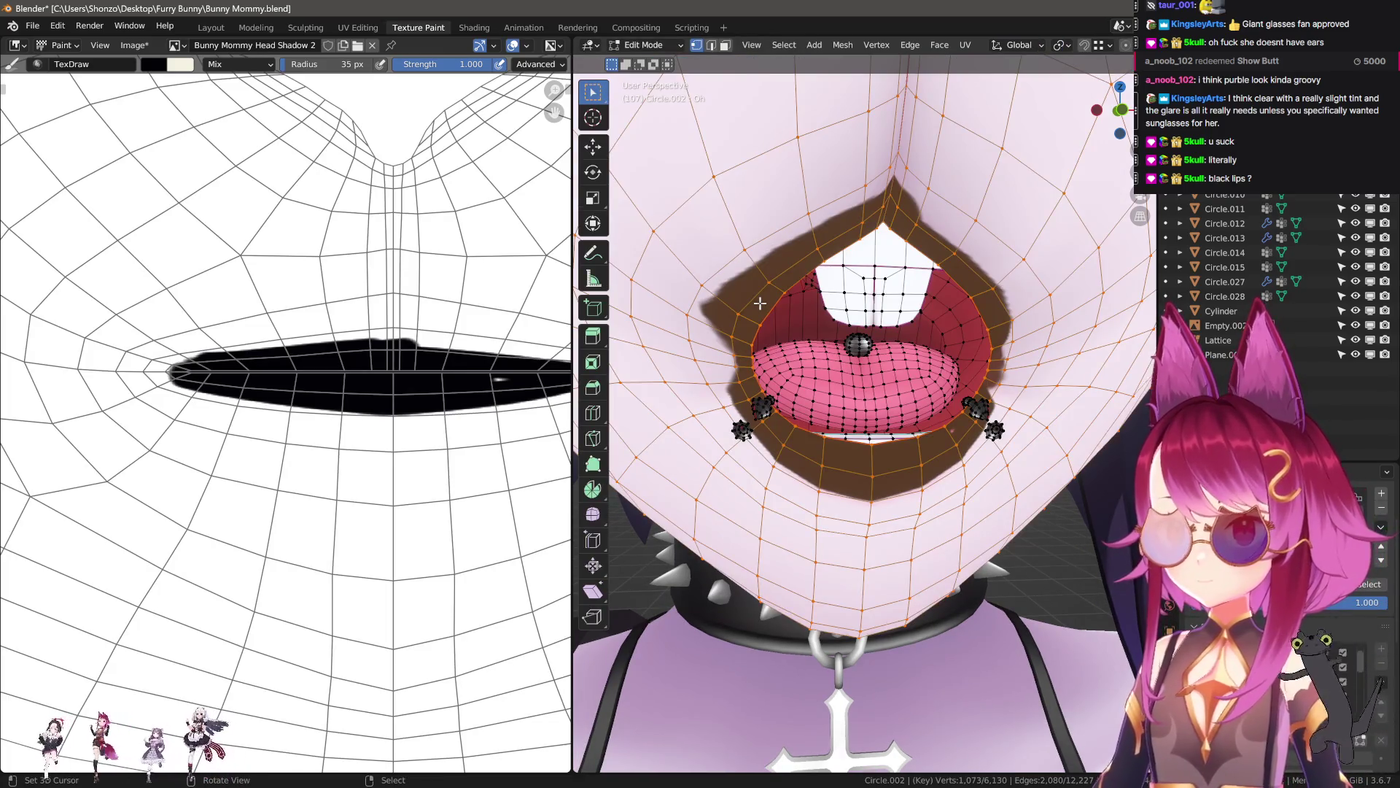
- Back in Texture Paint, add black paint along the lower lip edge
key(Tab)
mouse_move(693, 305)
mouse_down()
mouse_move(1043, 314)
mouse_move(743, 315)
mouse_up()
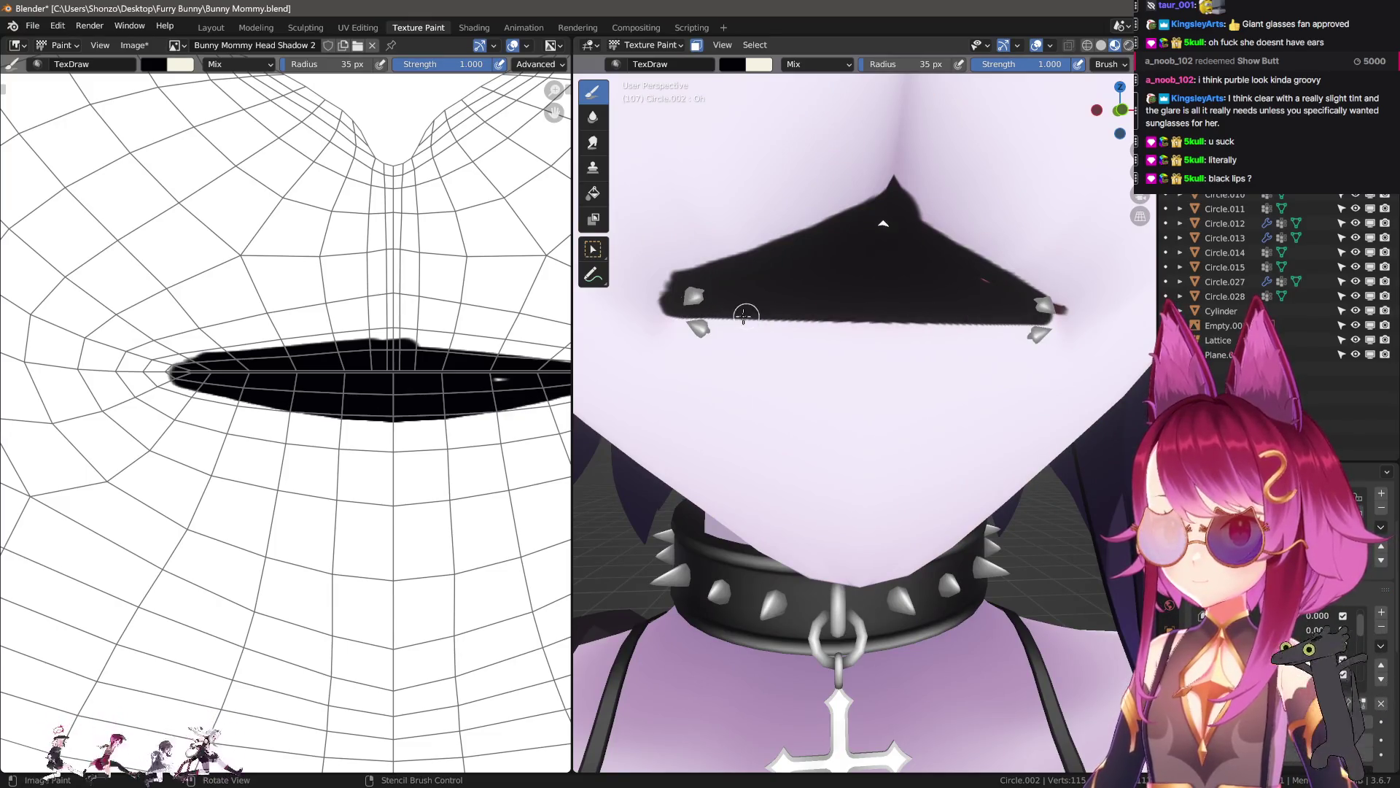
key(n)
scroll(1074, 526, down, 10)
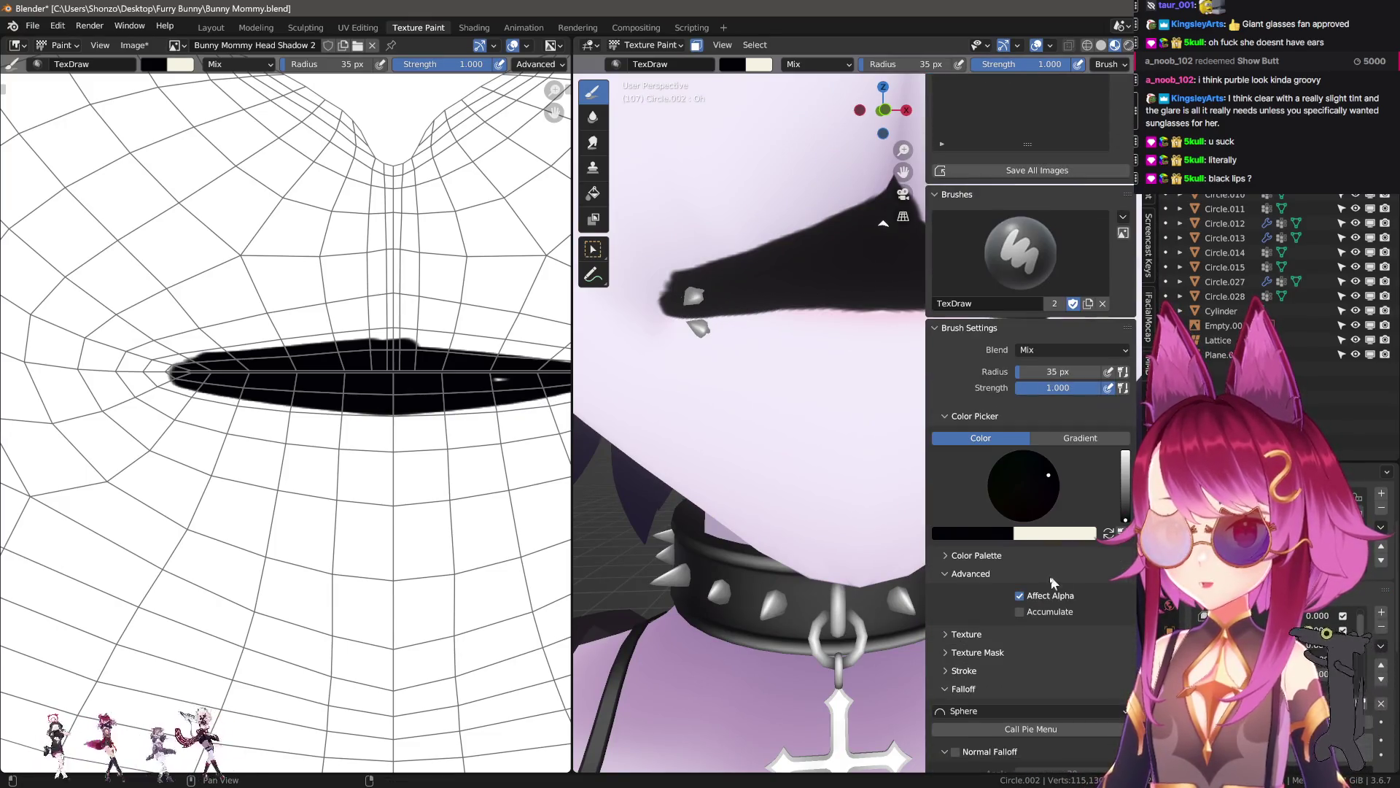
scroll(1034, 627, down, 5)
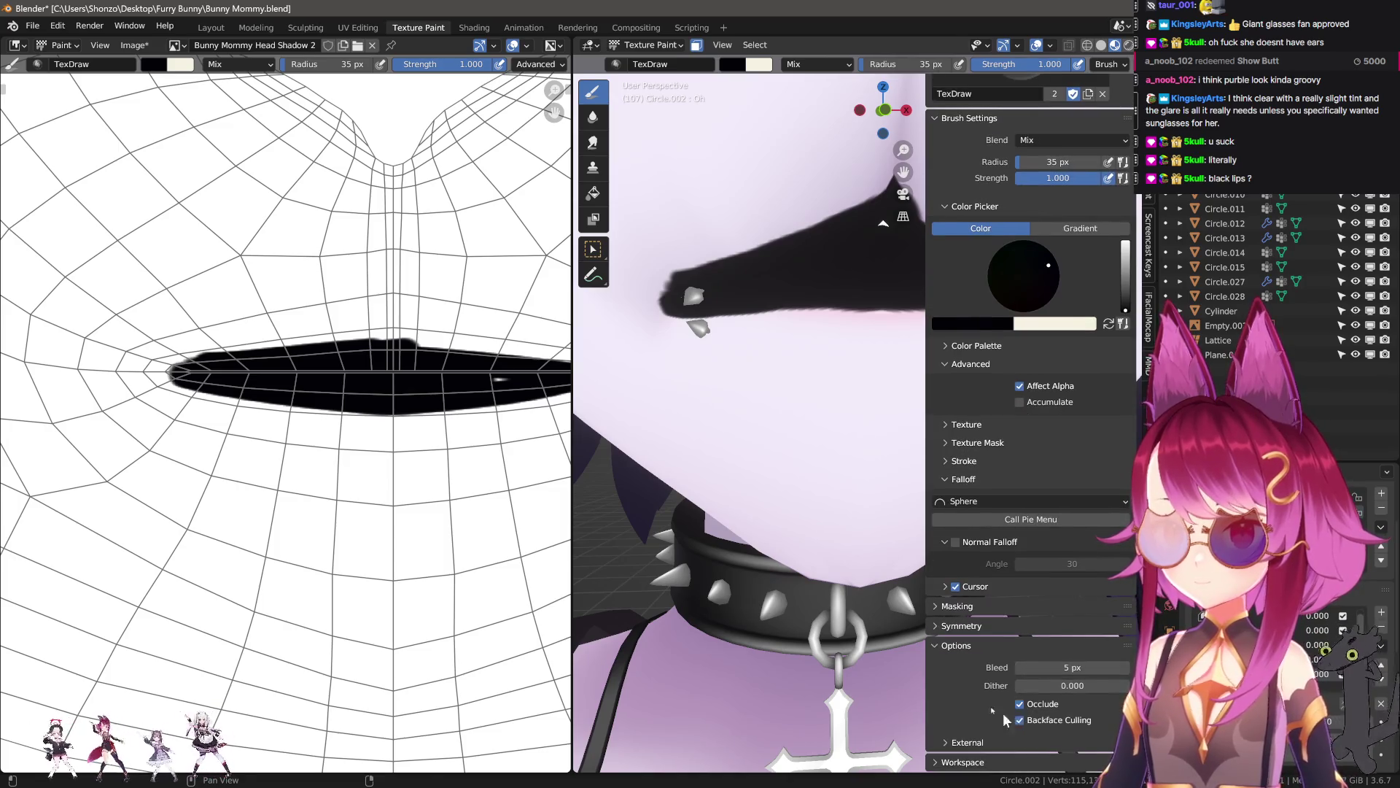
key(n)
drag(766, 307, 880, 307)
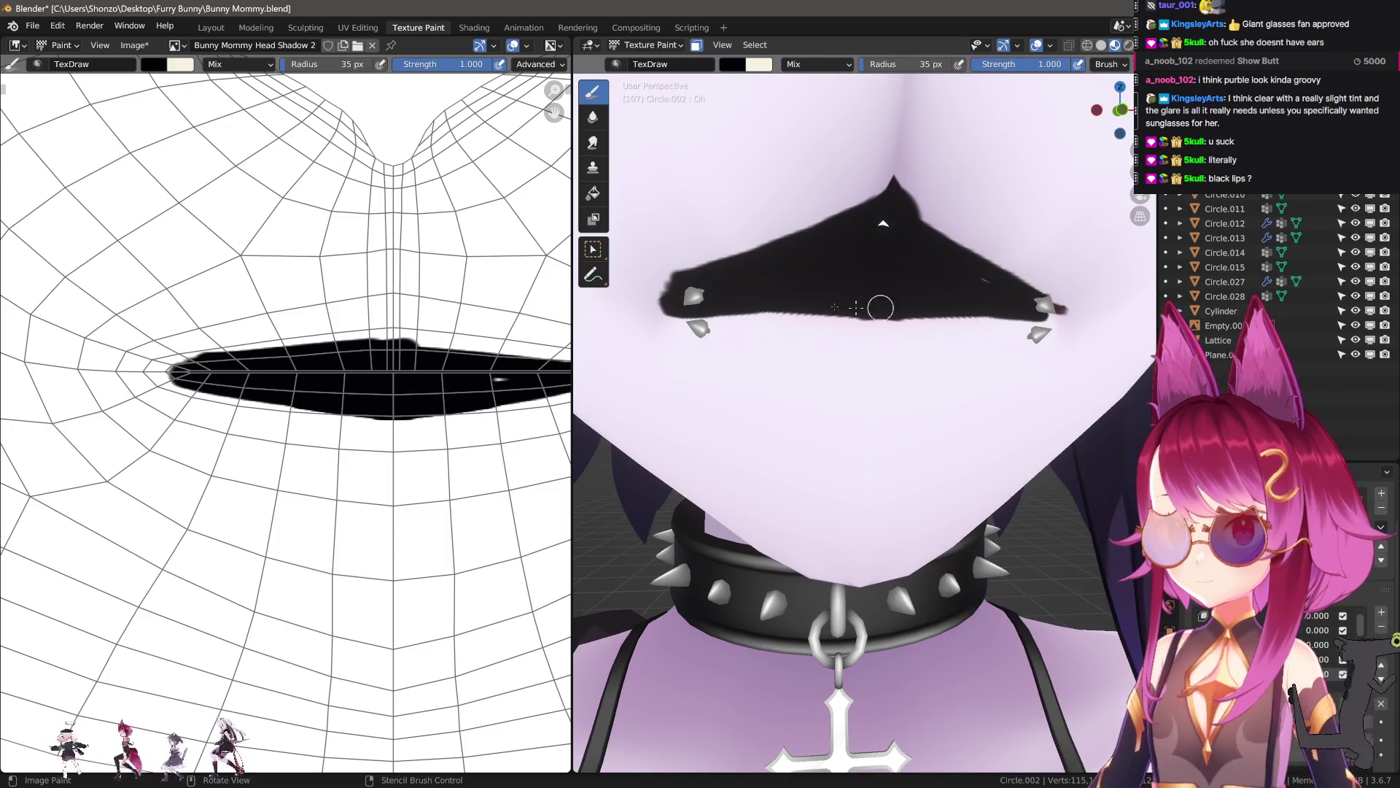
- Switch to white paint and carve a dip into the top centre of the upper lip
middle_drag(894, 219, 725, 182)
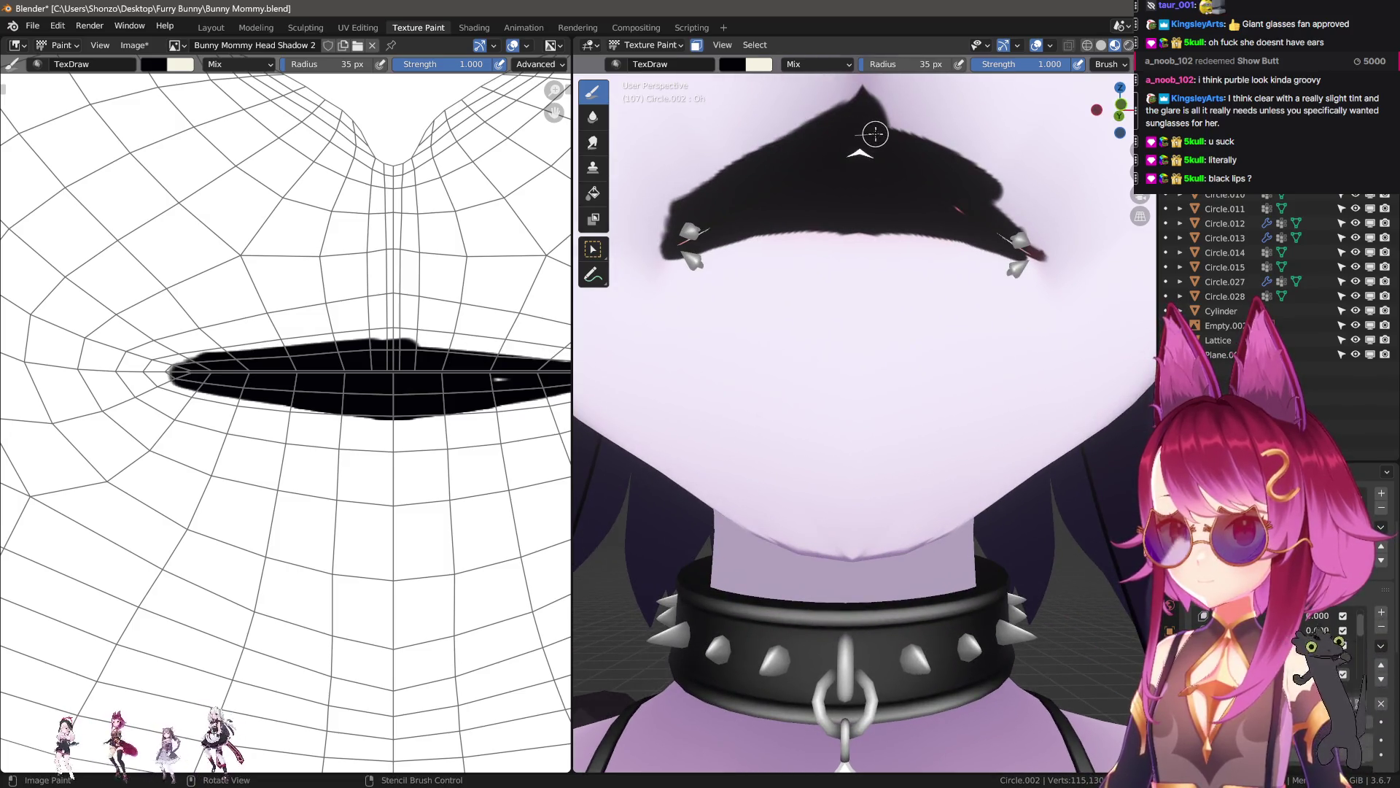
middle_drag(848, 164, 904, 350)
key(x)
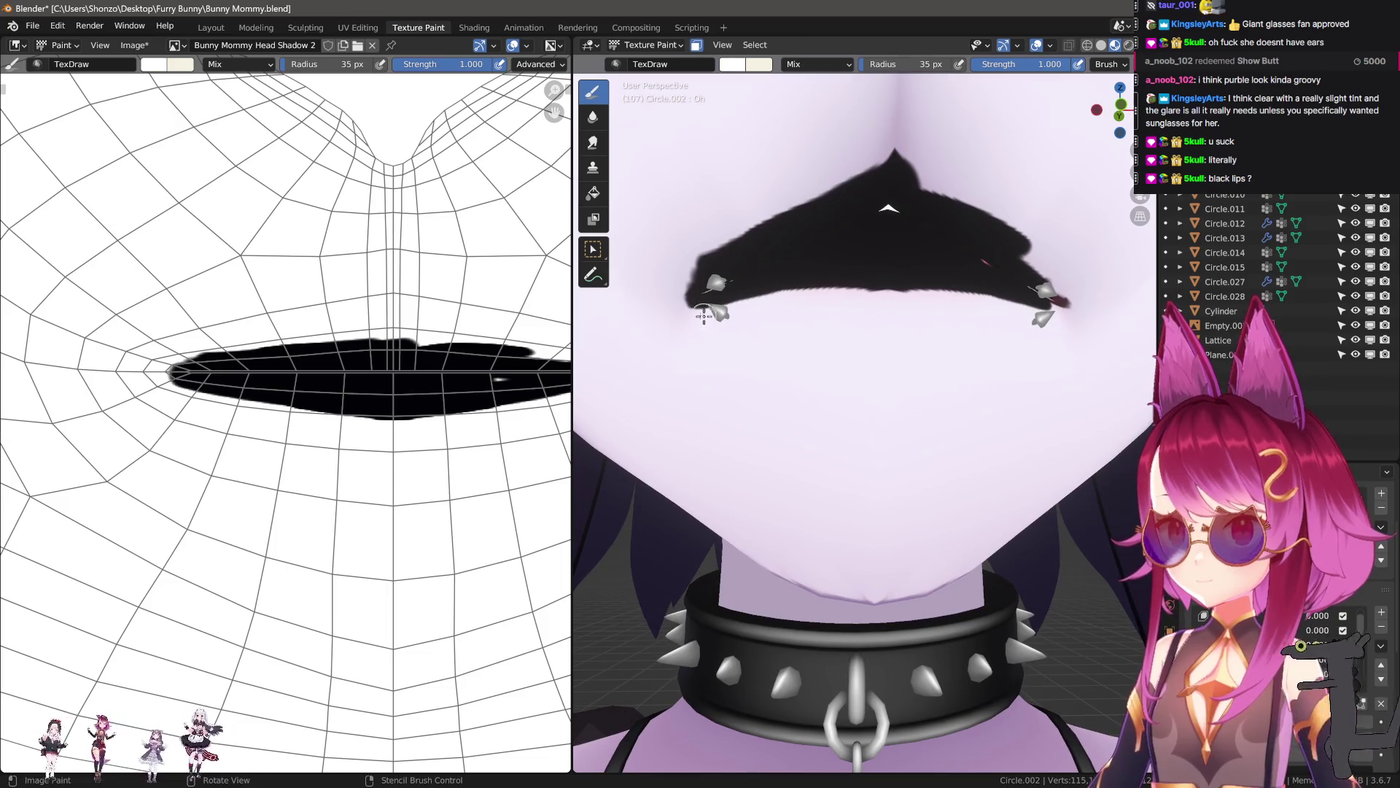
drag(737, 321, 707, 314)
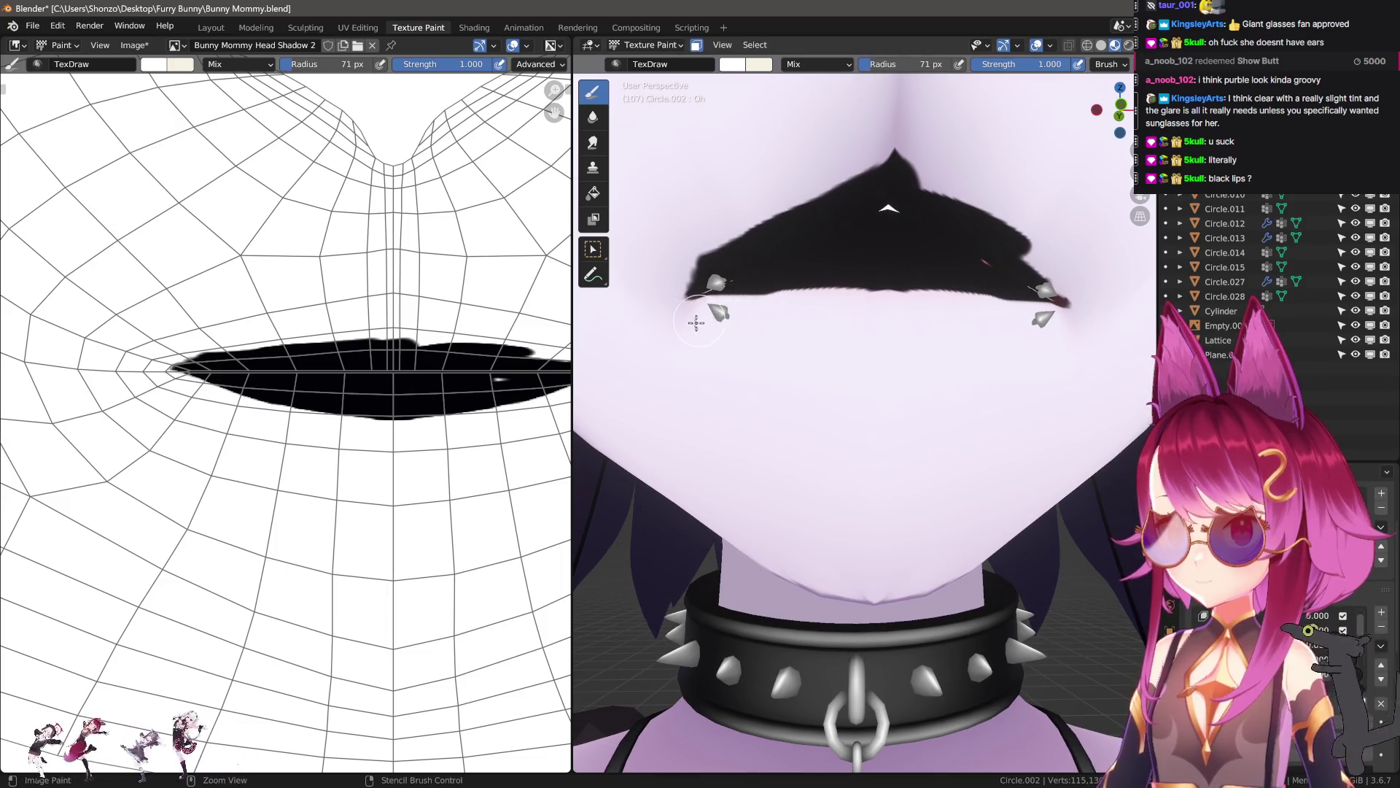
key(ctrl+z)
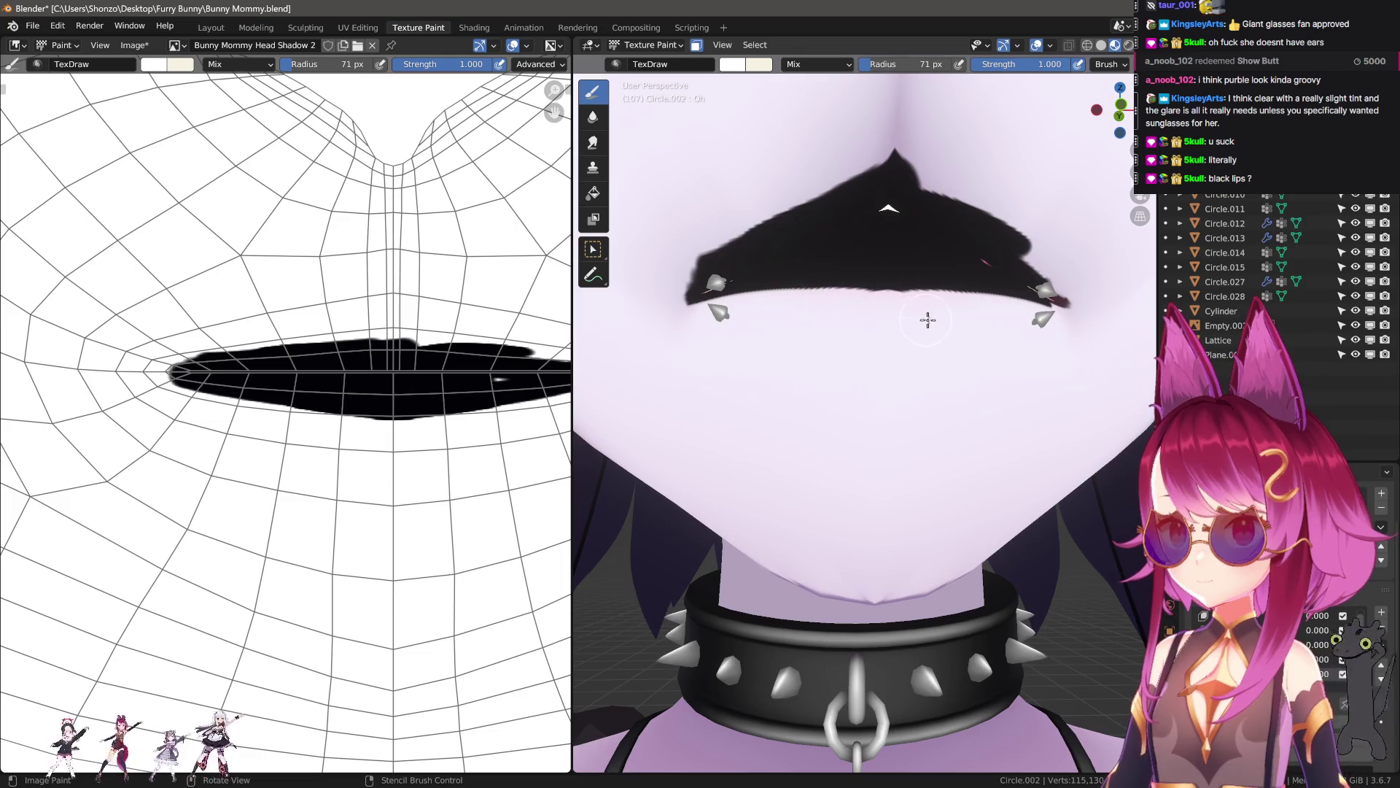
middle_drag(927, 320, 871, 316)
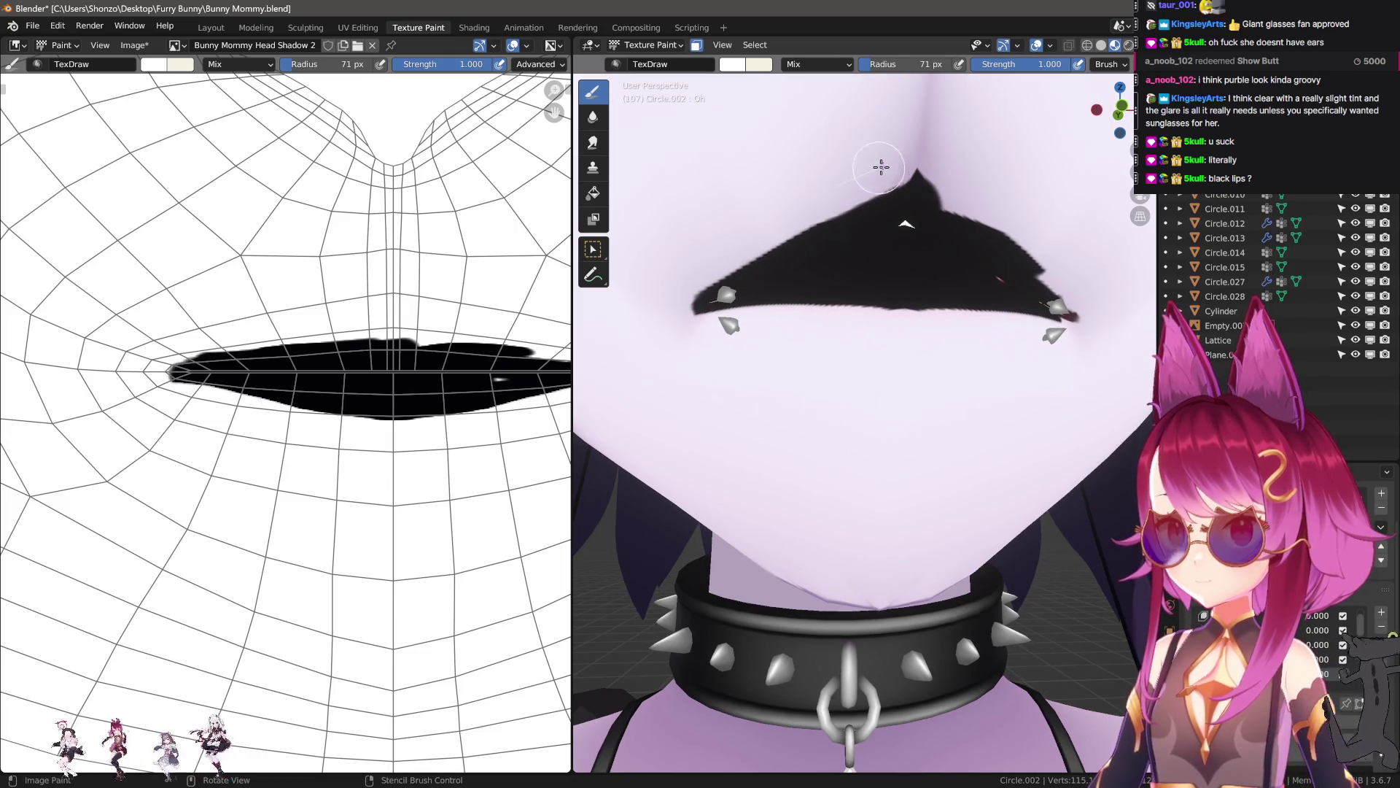
drag(934, 172, 919, 182)
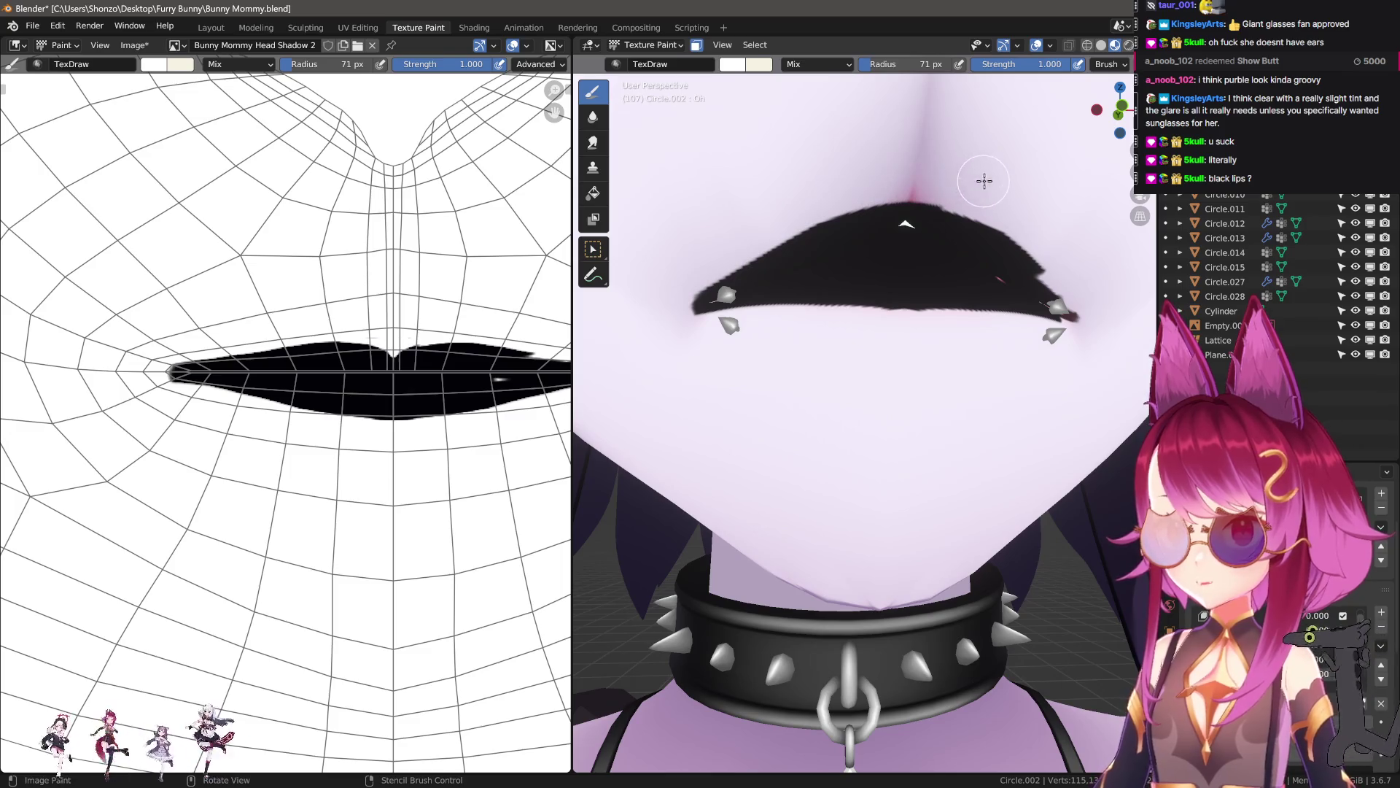
middle_drag(919, 183, 906, 203)
- Shrink the brush to about 11 px and draw a black line along the lower lip
key(f)
click(822, 234)
key(s)
middle_drag(732, 298, 729, 343)
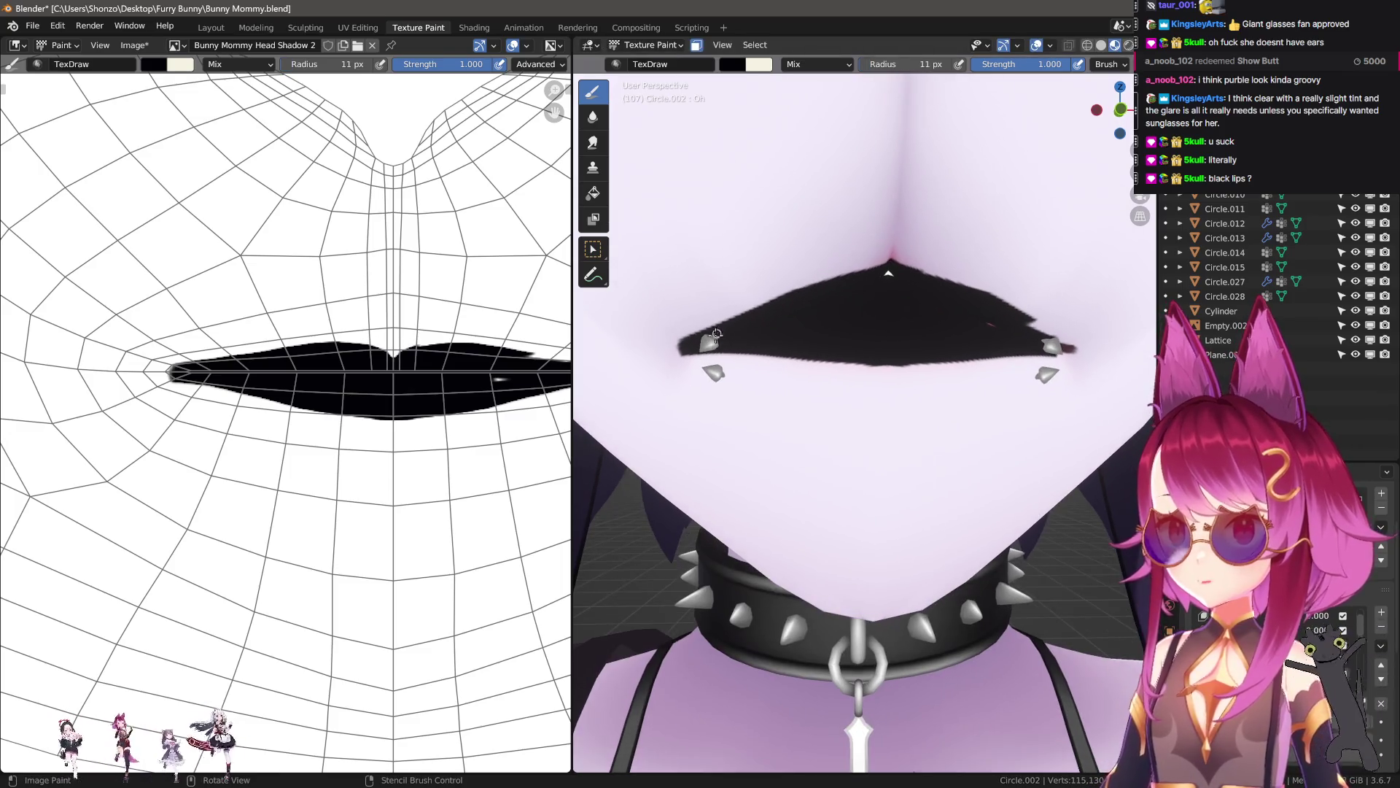
- With a larger brush, fill the white gap along the lower lip in black
mouse_move(868, 376)
mouse_down()
mouse_move(722, 356)
mouse_move(897, 375)
mouse_up()
key(ctrl+z)
key(f)
click(814, 362)
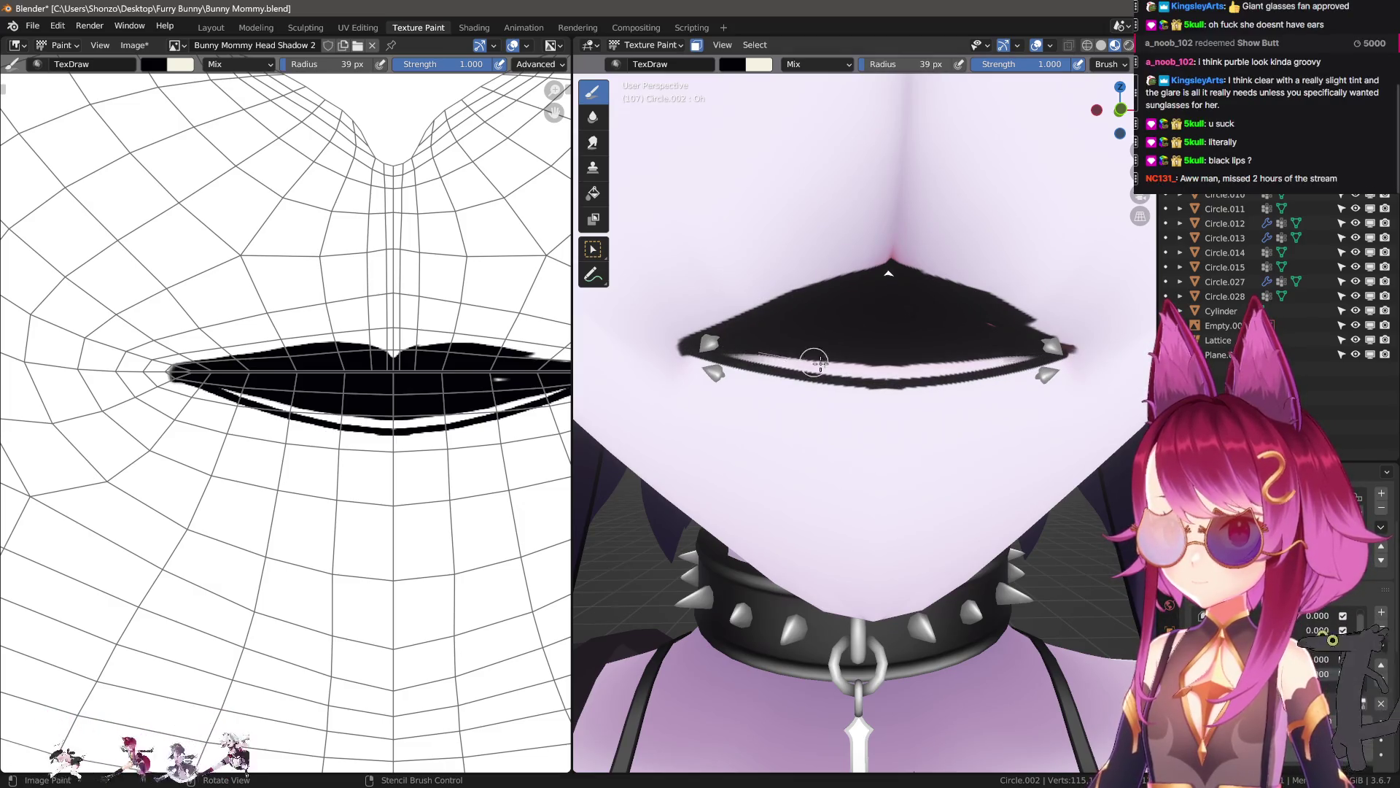
mouse_move(815, 361)
mouse_down()
mouse_move(912, 368)
mouse_move(865, 304)
mouse_up()
- Extend the right lip corner in black and trim the lower-left corner with white
mouse_move(887, 278)
middle_down()
mouse_move(822, 243)
mouse_move(744, 229)
middle_up()
key(x)
mouse_move(694, 282)
mouse_down()
mouse_move(900, 194)
mouse_move(947, 187)
mouse_move(978, 206)
mouse_up()
key(ctrl+z)
key(ctrl+z)
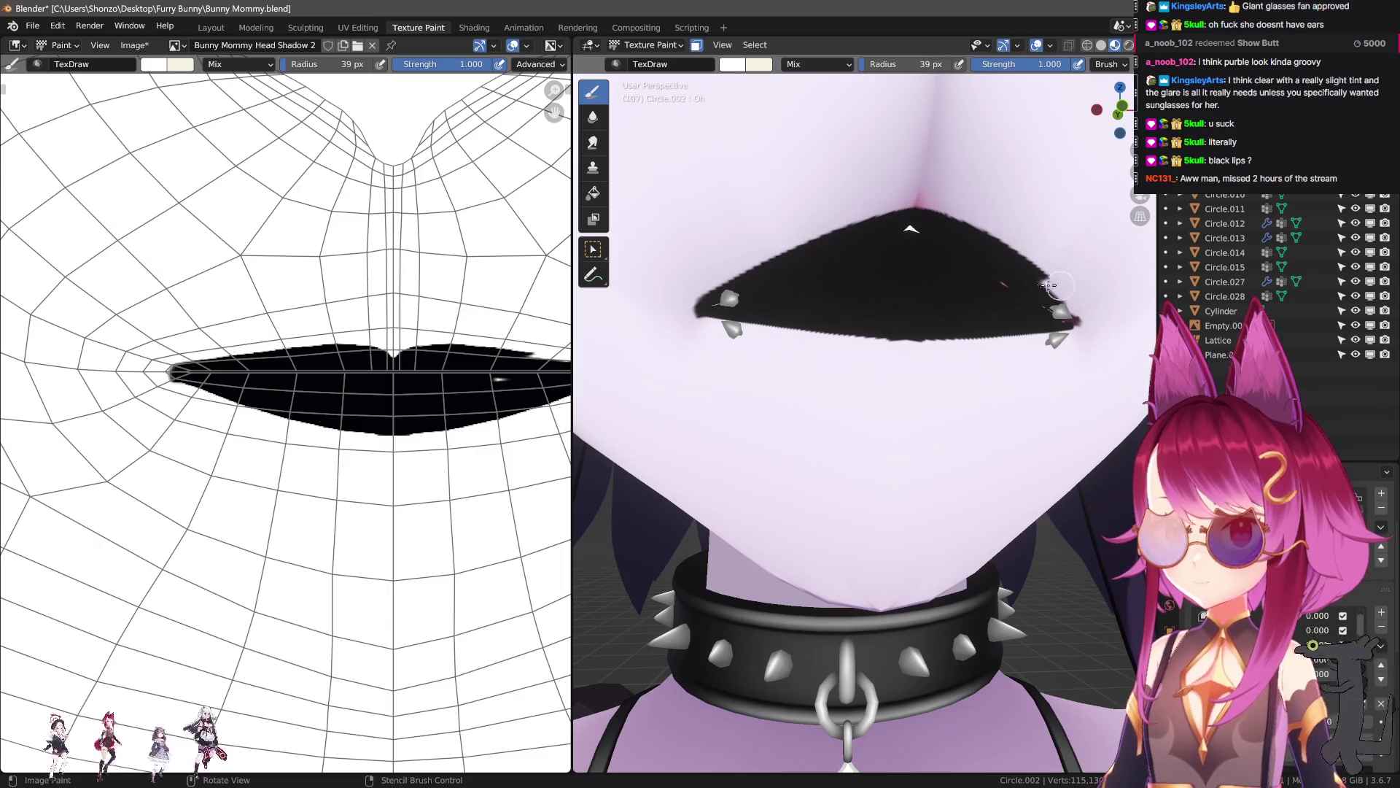
middle_drag(1050, 285, 938, 269)
key(x)
mouse_move(994, 272)
mouse_down()
mouse_move(1040, 314)
mouse_move(1015, 279)
mouse_move(1066, 309)
mouse_move(984, 315)
mouse_up()
key(x)
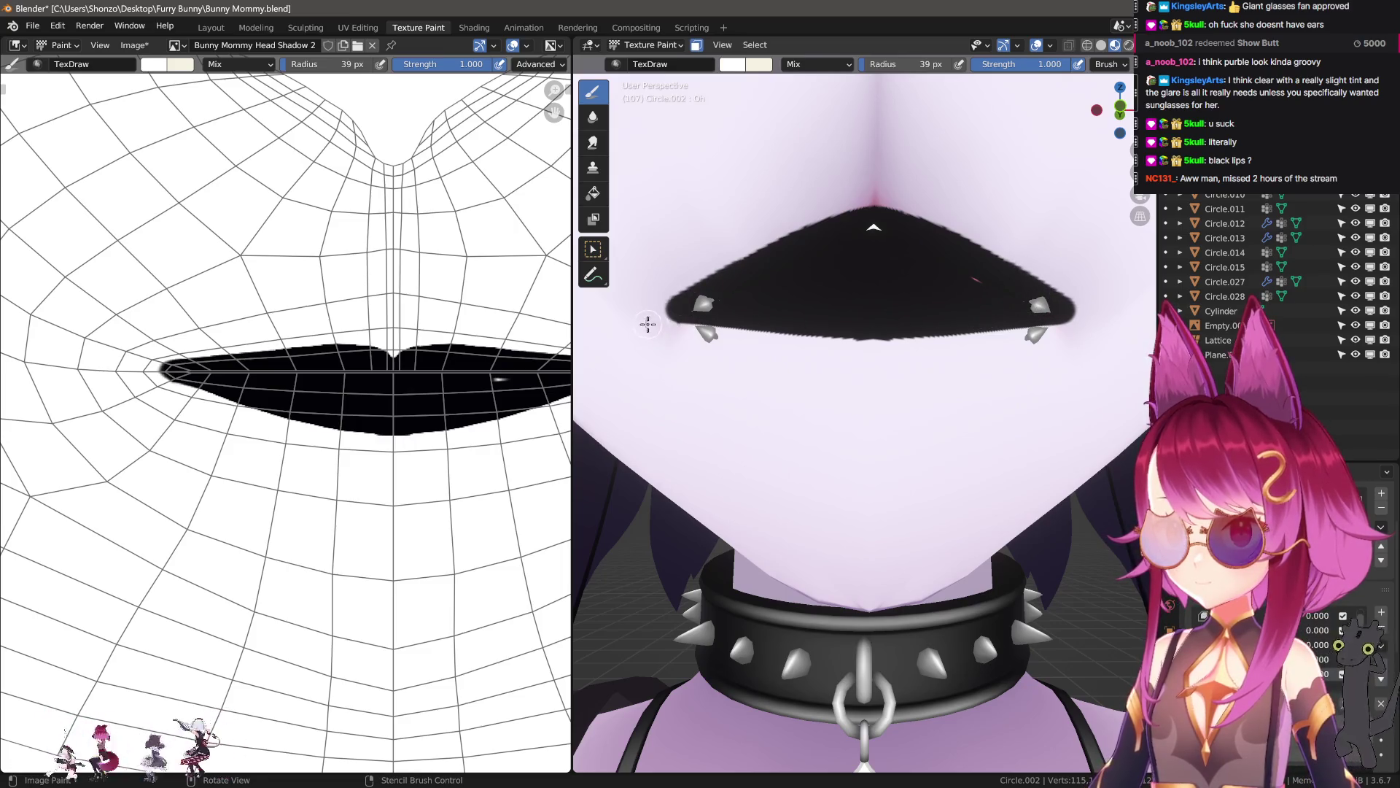
drag(659, 323, 764, 352)
- Set black paint with a 10 px brush, then select the Soften brush
scroll(848, 357, down, 6)
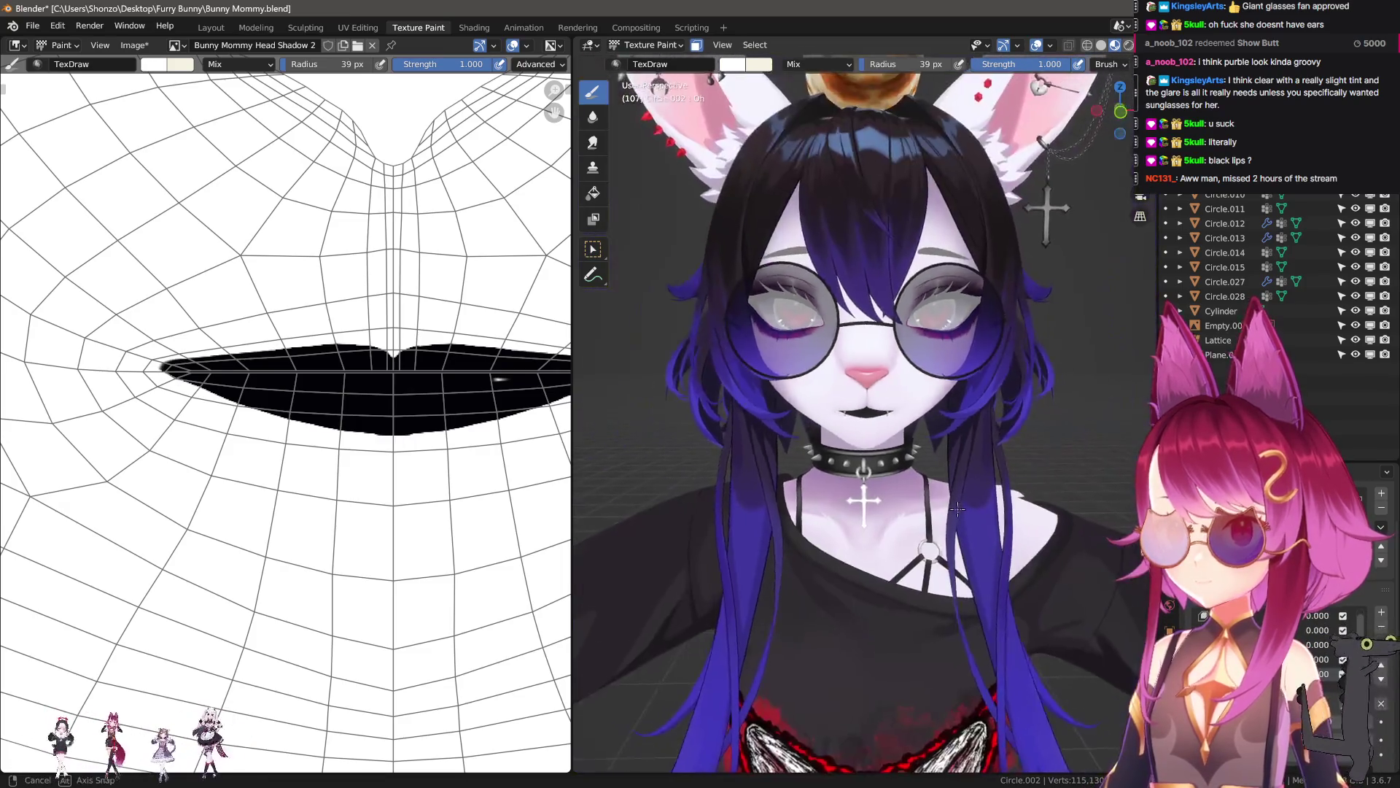
scroll(929, 506, up, 3)
scroll(930, 506, up, 3)
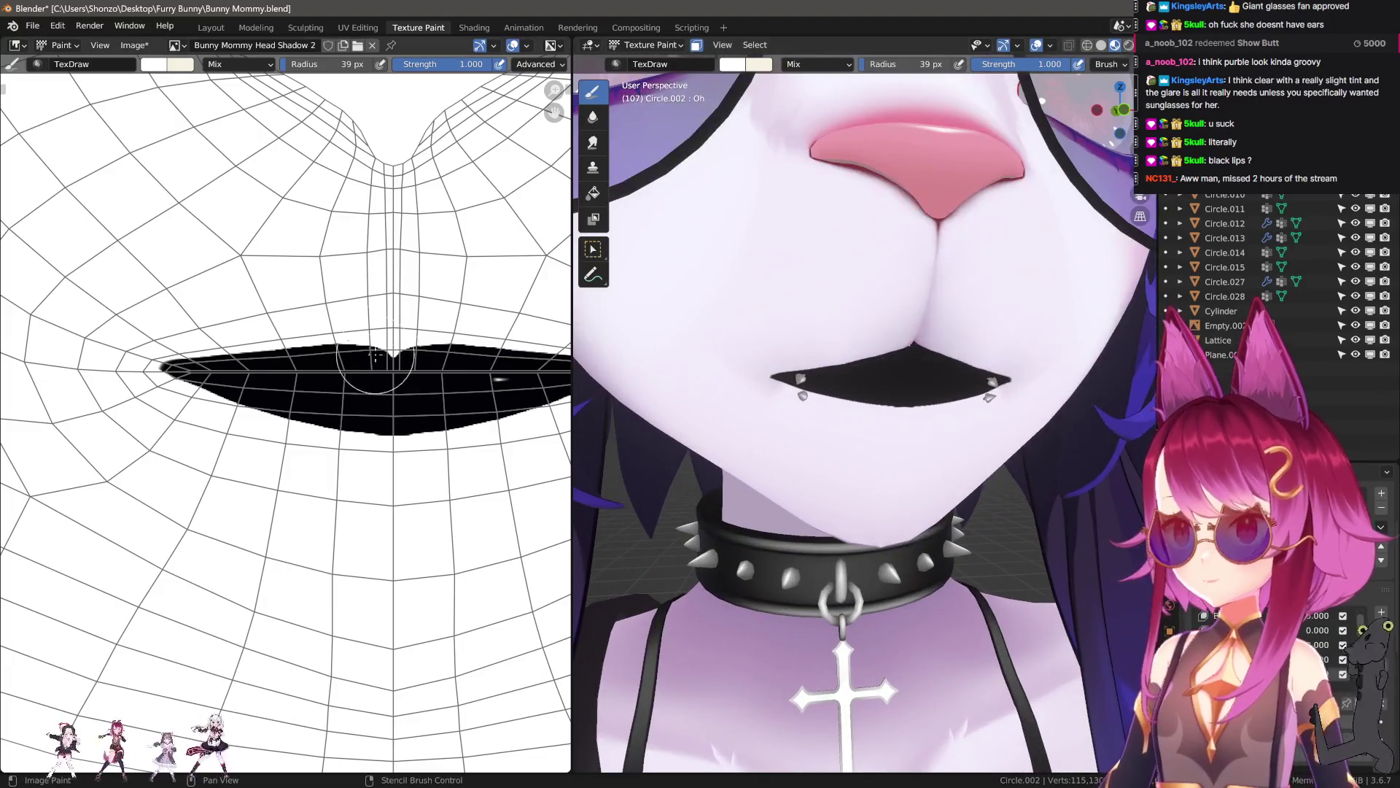
middle_drag(428, 384, 383, 390)
key(x)
key(f)
click(391, 391)
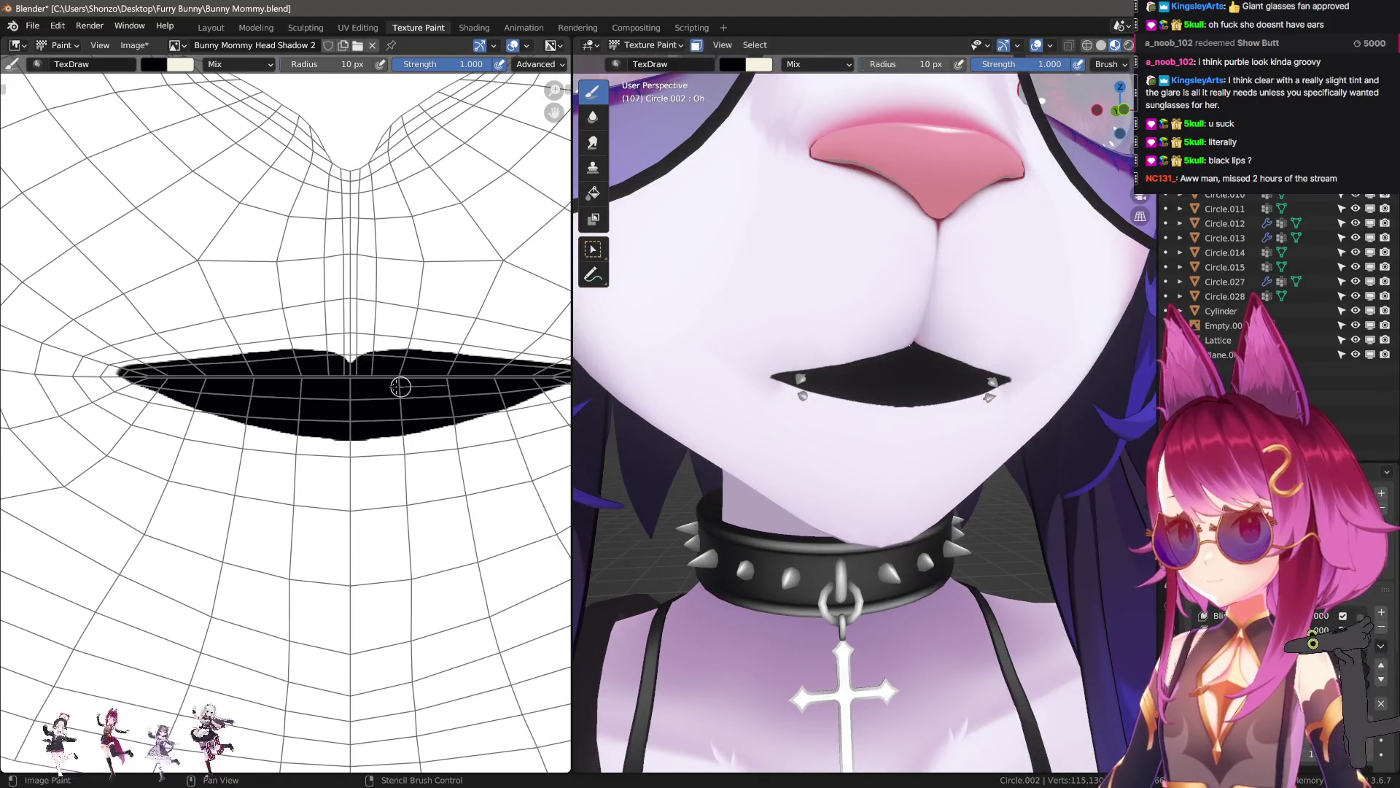
scroll(899, 399, up, 3)
click(593, 117)
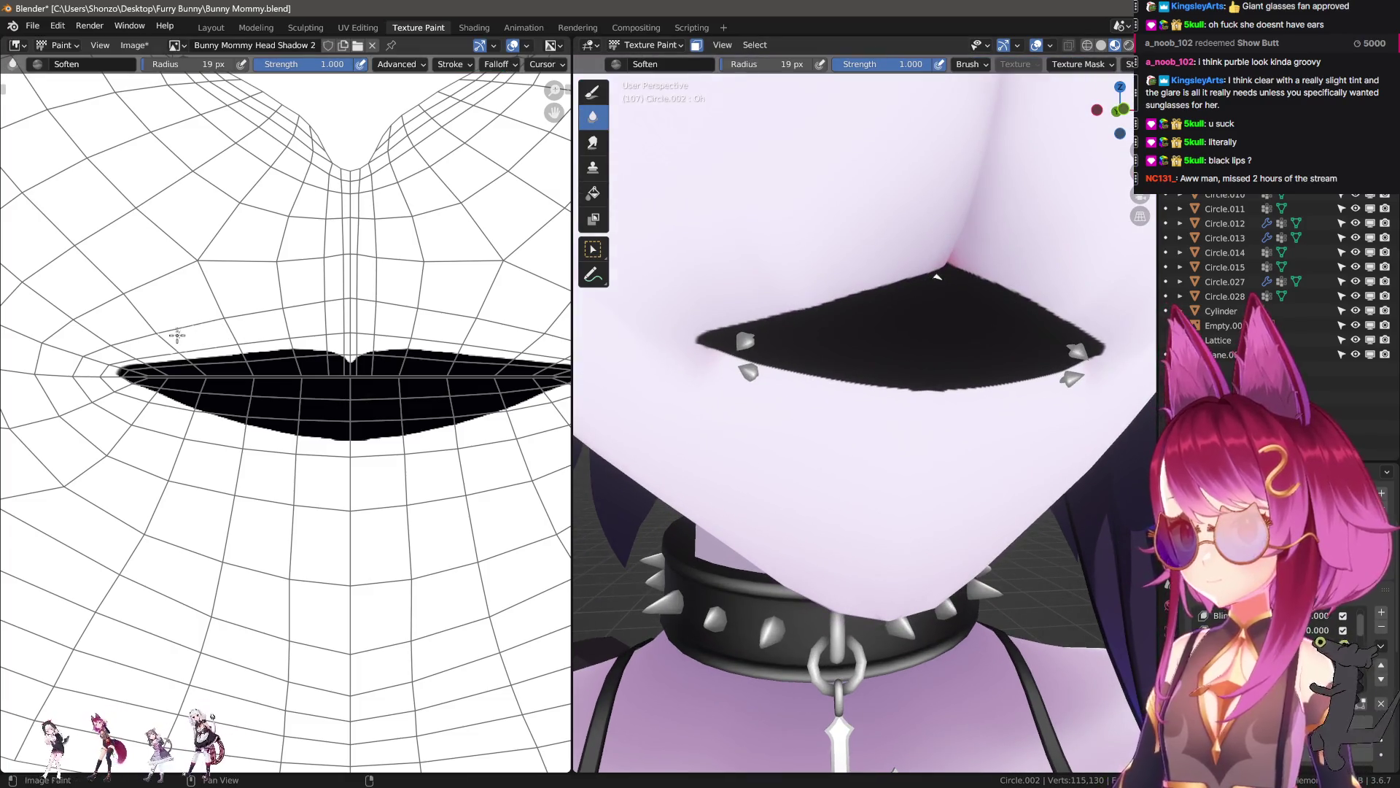
- Enlarge the Soften brush to 26 px for blurring the lip edges
scroll(330, 337, down, 2)
key(n)
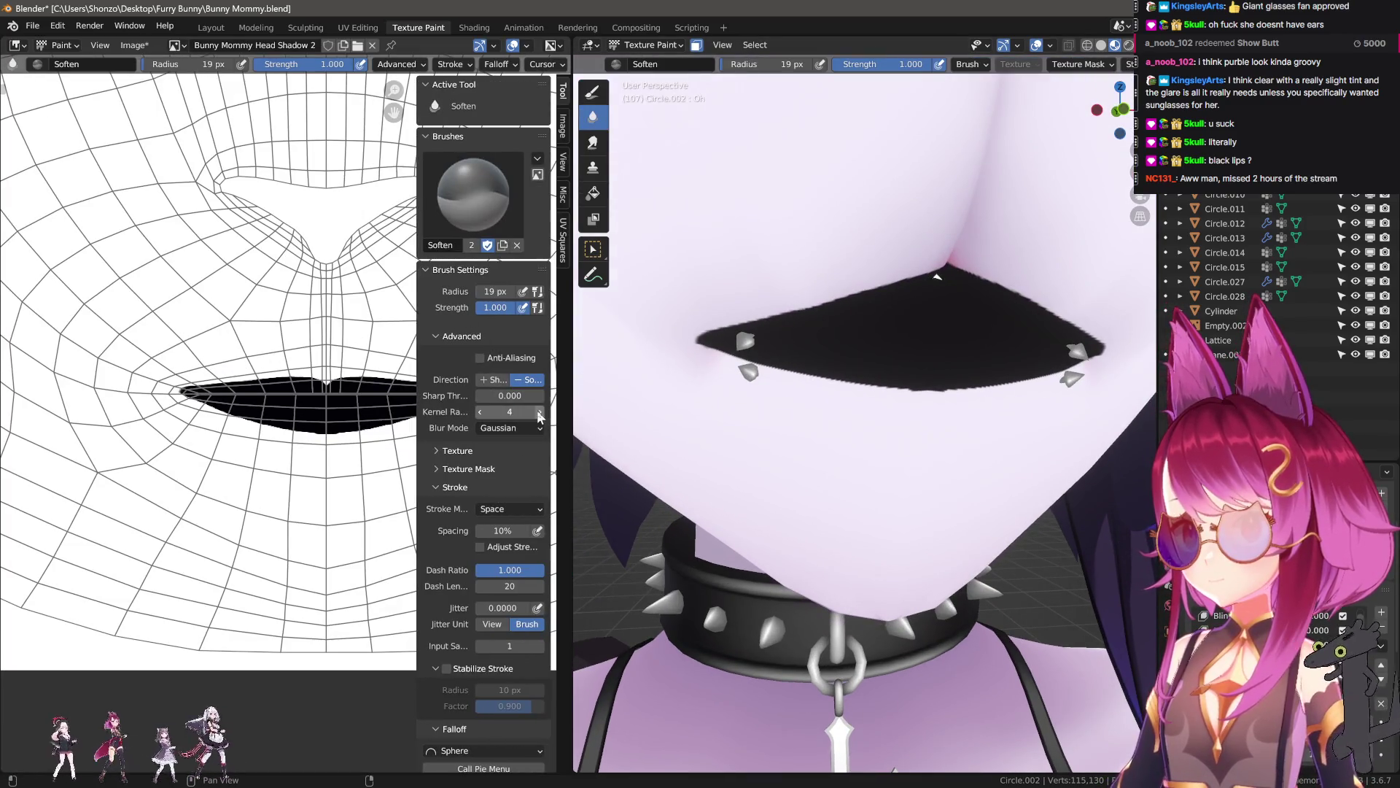
key(n)
scroll(274, 399, up, 1)
scroll(274, 399, up, 3)
key(bracketright)
key(bracketright)
key(bracketright)
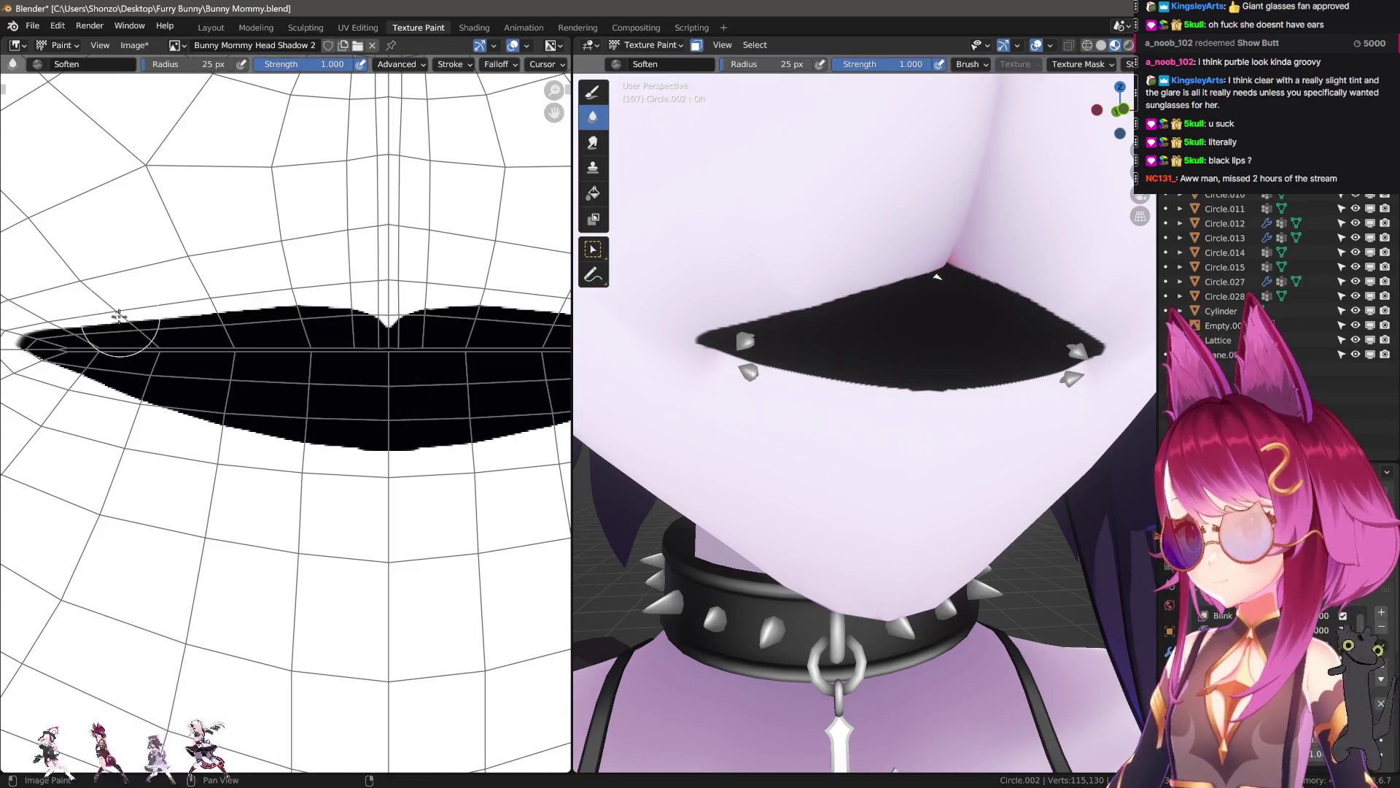
drag(24, 305, 343, 306)
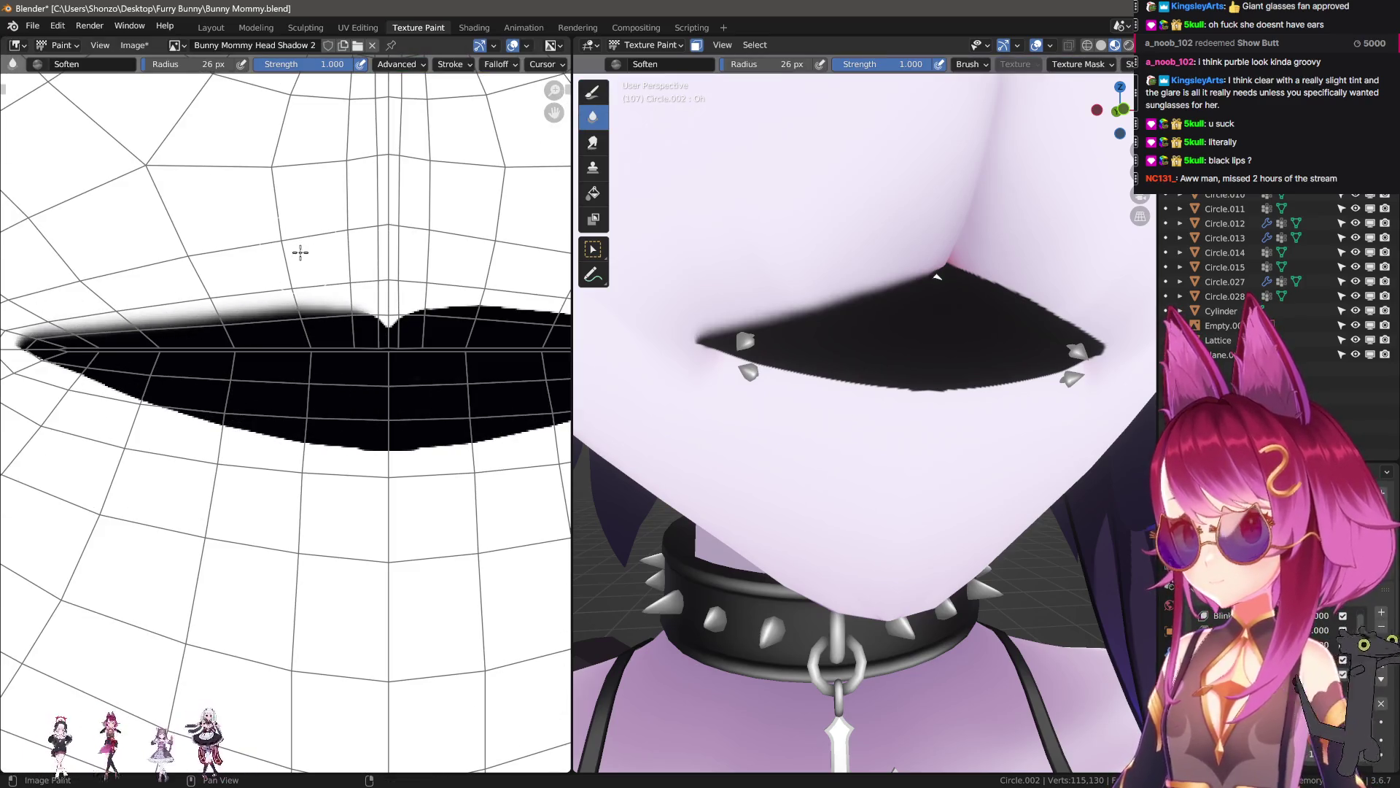
key(ctrl+z)
- Blur the upper lip edge and the right end of the lips
key(n)
key(n)
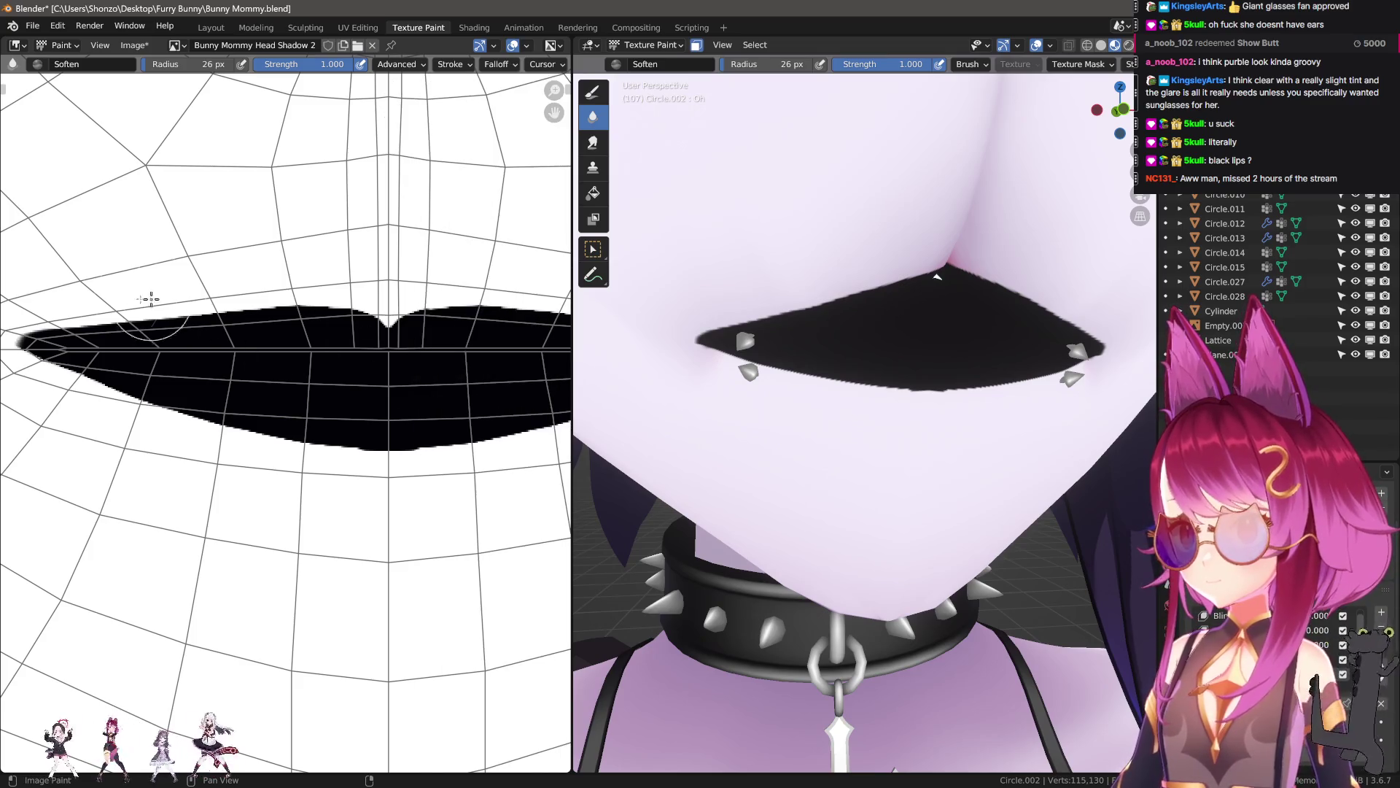
mouse_move(26, 303)
mouse_down()
mouse_move(223, 291)
mouse_move(568, 304)
mouse_up()
middle_drag(568, 304, 338, 275)
mouse_move(252, 270)
mouse_down()
mouse_move(319, 257)
mouse_move(532, 284)
mouse_move(360, 406)
mouse_move(168, 398)
mouse_up()
mouse_move(167, 398)
middle_down()
mouse_move(316, 416)
mouse_move(504, 321)
middle_up()
- Blur the lower lip edge from the left corner and check the result on the model
mouse_move(503, 321)
mouse_down()
mouse_move(415, 369)
mouse_move(160, 416)
mouse_up()
middle_drag(161, 415, 393, 442)
mouse_move(40, 306)
mouse_down()
mouse_move(178, 384)
mouse_move(391, 438)
mouse_move(61, 352)
mouse_up()
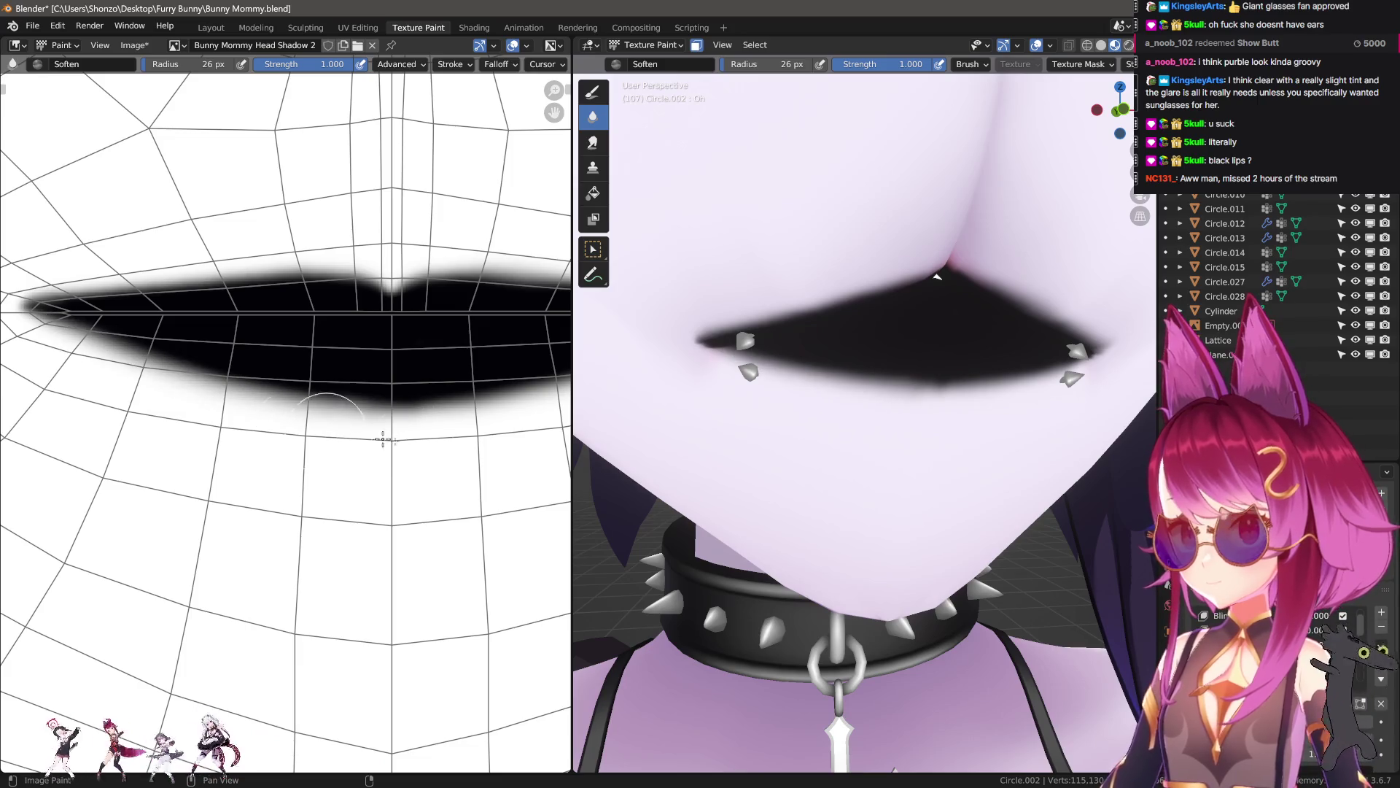
scroll(878, 460, down, 10)
mouse_move(887, 466)
middle_down()
mouse_move(914, 495)
mouse_move(743, 495)
middle_up()
scroll(744, 495, up, 8)
- Return to the draw brush and pick a dark red paint colour in the sidebar picker
key(1)
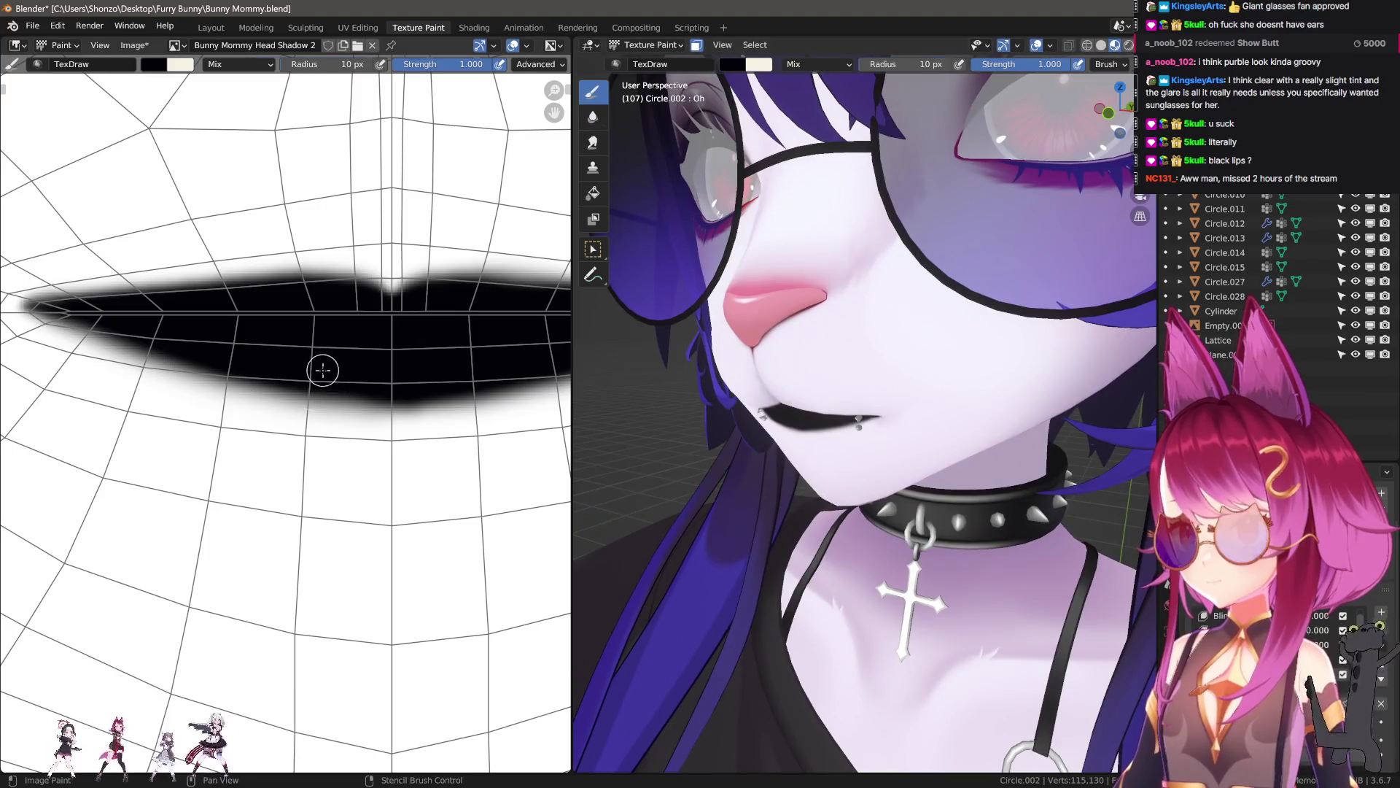
key(n)
mouse_move(537, 456)
mouse_down()
mouse_move(540, 398)
mouse_move(540, 461)
mouse_move(543, 432)
mouse_up()
click(475, 461)
key(n)
- Paint red strokes across the lips, undoing the misplaced tries
mouse_move(175, 320)
mouse_down()
mouse_move(291, 318)
mouse_move(249, 318)
mouse_up()
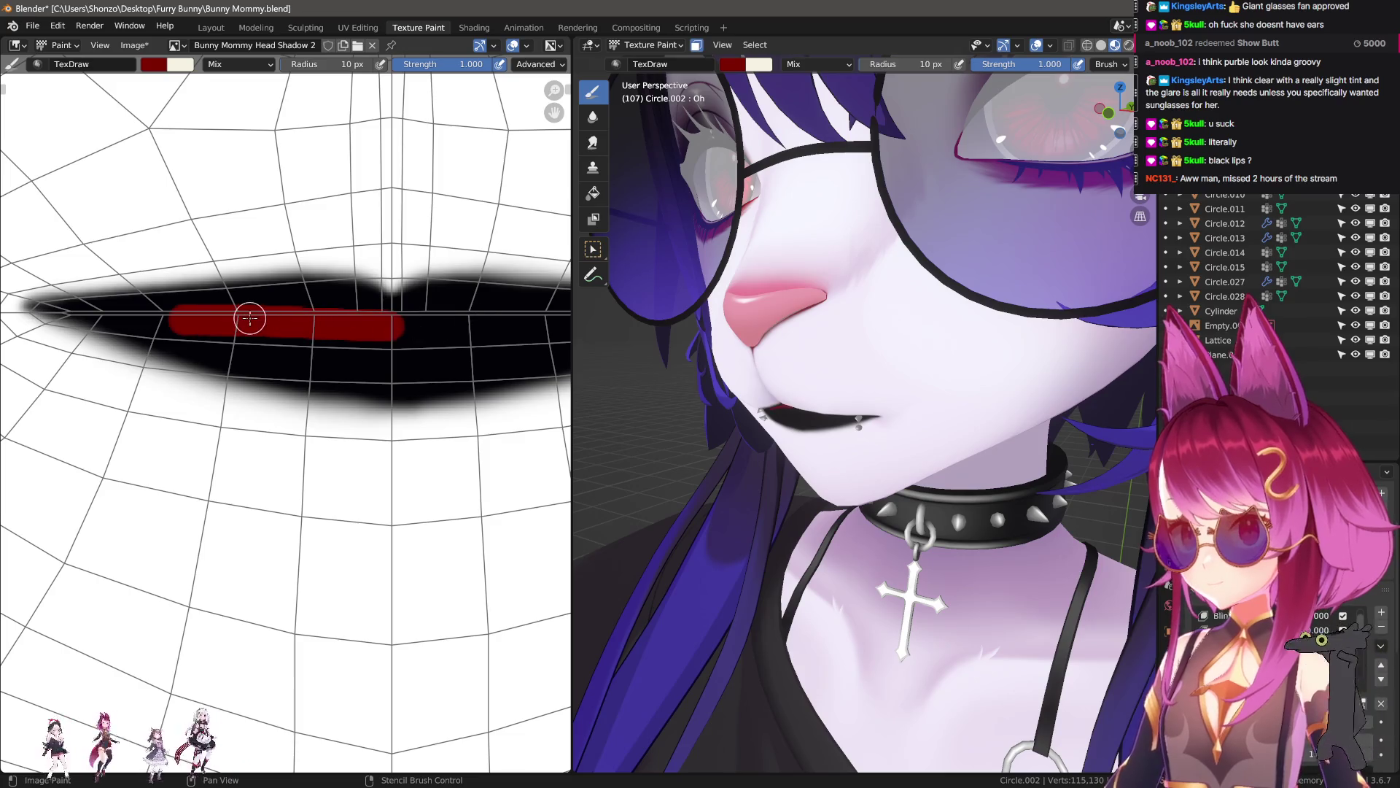
middle_drag(714, 365, 760, 353)
key(ctrl+z)
drag(143, 315, 212, 316)
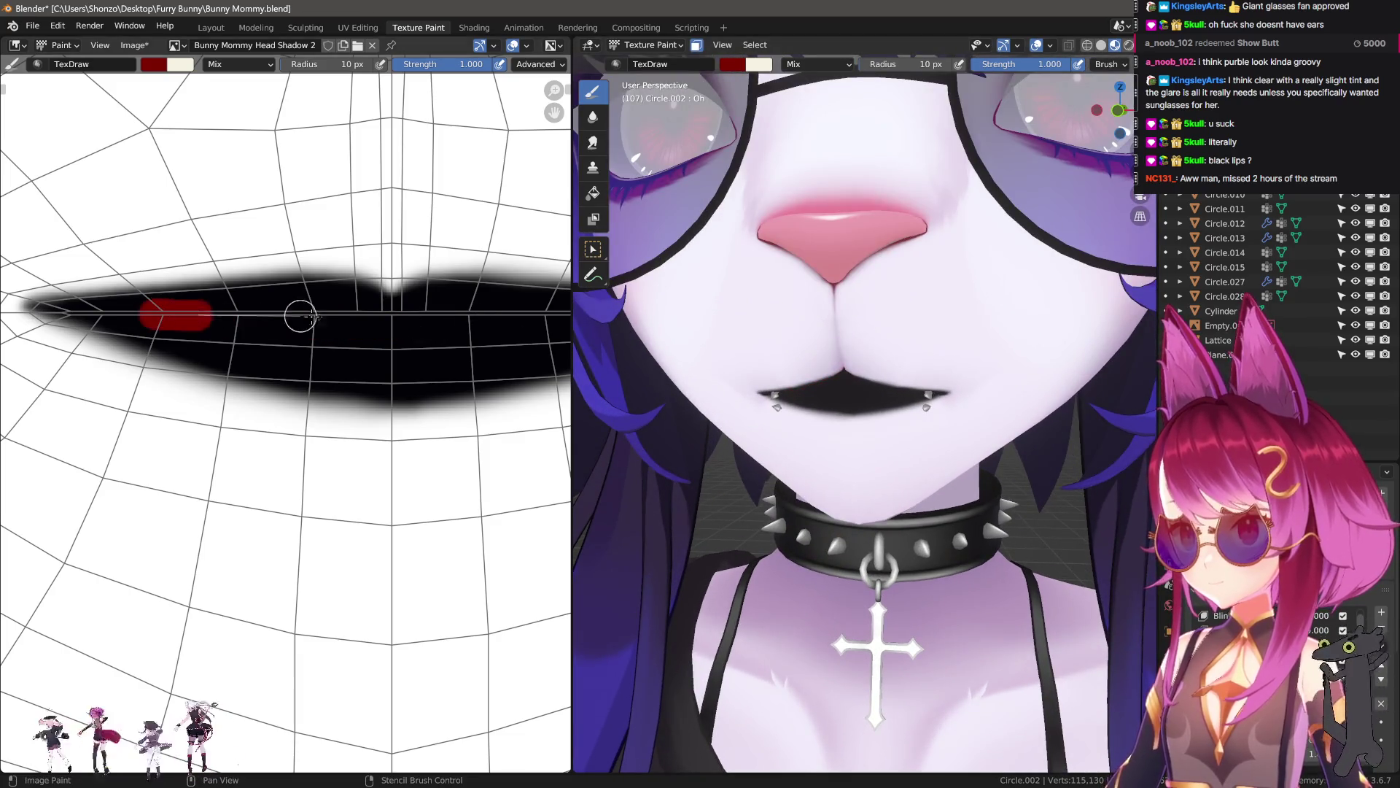
drag(300, 315, 566, 320)
key(ctrl+z)
drag(156, 321, 569, 326)
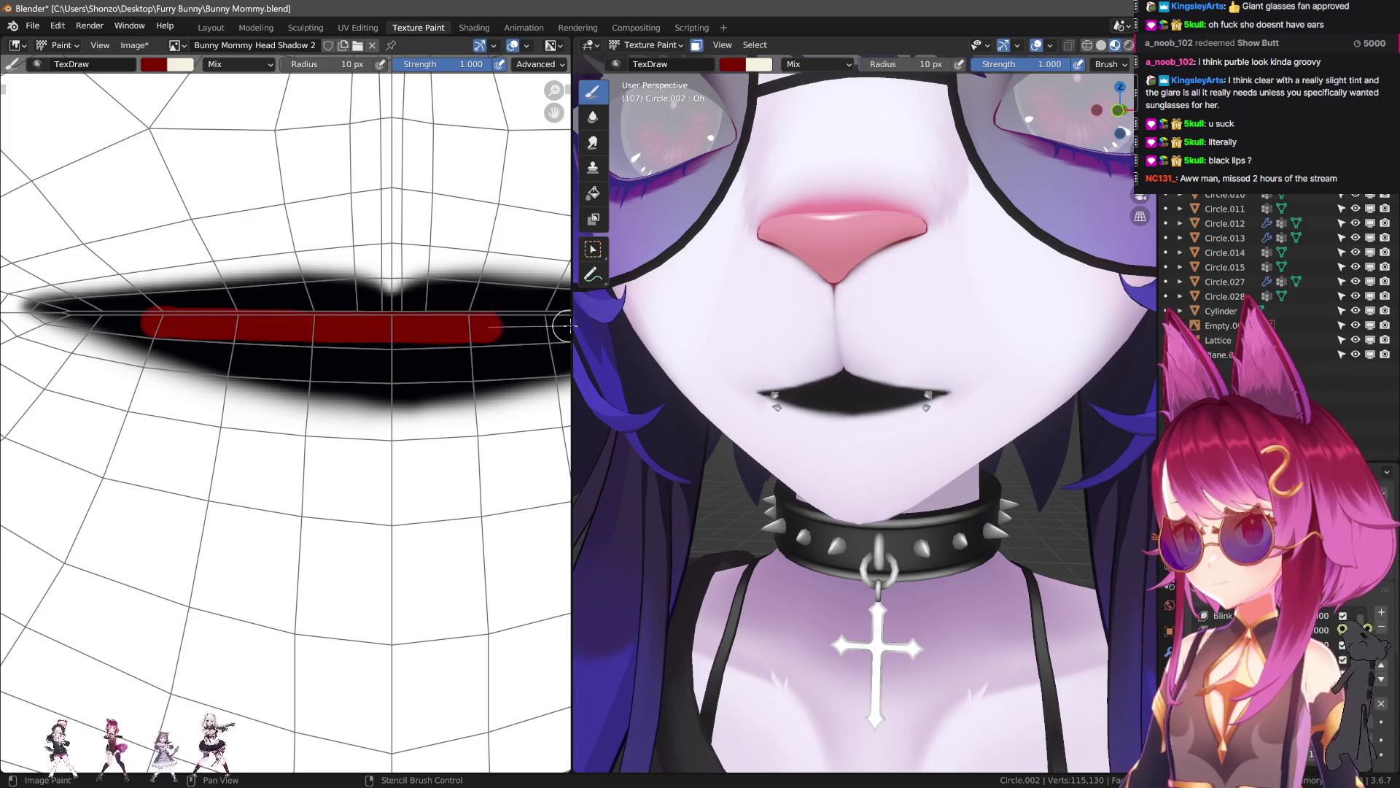
scroll(817, 398, up, 5)
key(ctrl+z)
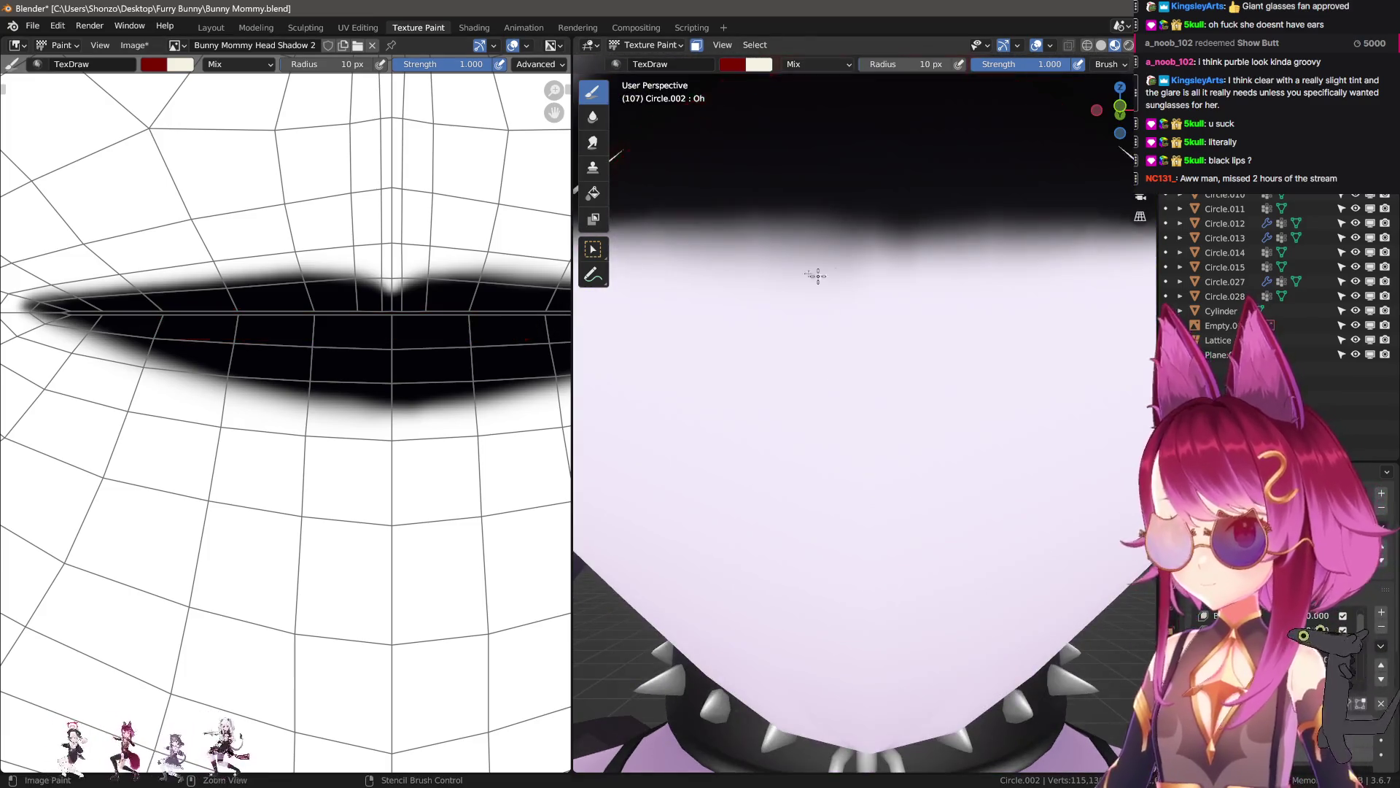
drag(687, 239, 1028, 237)
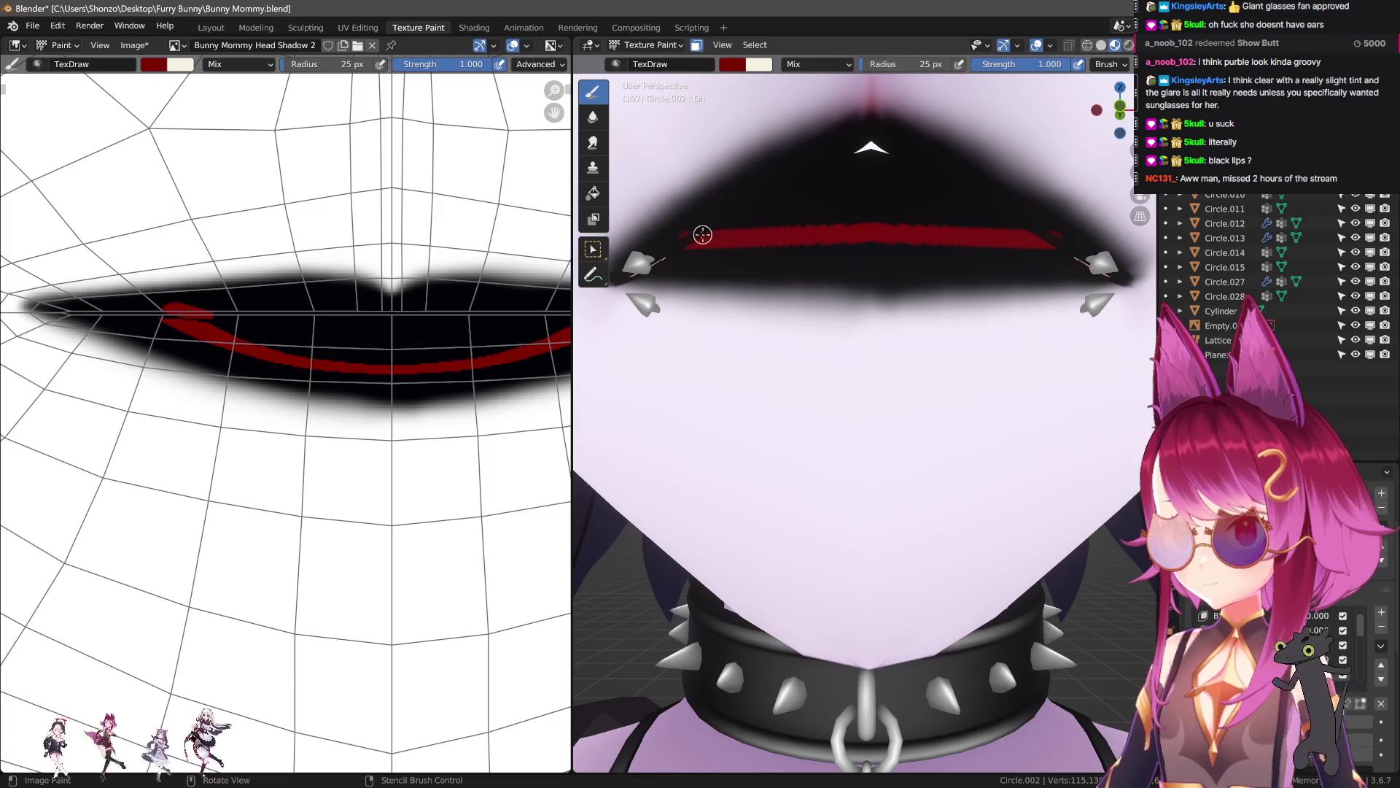
mouse_move(707, 234)
mouse_down()
mouse_move(831, 197)
mouse_move(1017, 222)
mouse_up()
- Fill more of the upper lip red, covering its black stripe with an 8 px brush
key(f)
click(728, 225)
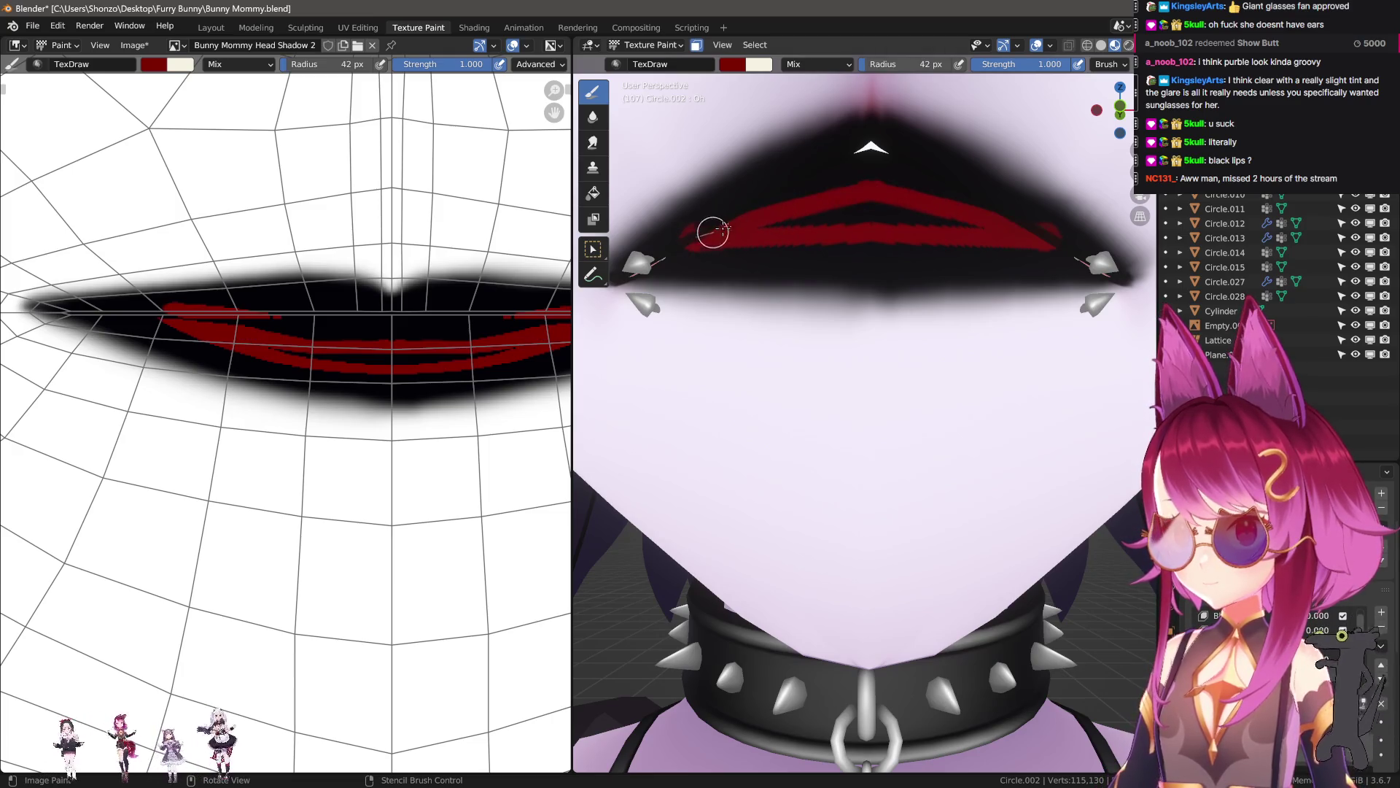
mouse_move(713, 228)
mouse_down()
mouse_move(877, 162)
mouse_move(864, 199)
mouse_move(906, 219)
mouse_move(709, 219)
mouse_up()
key(f)
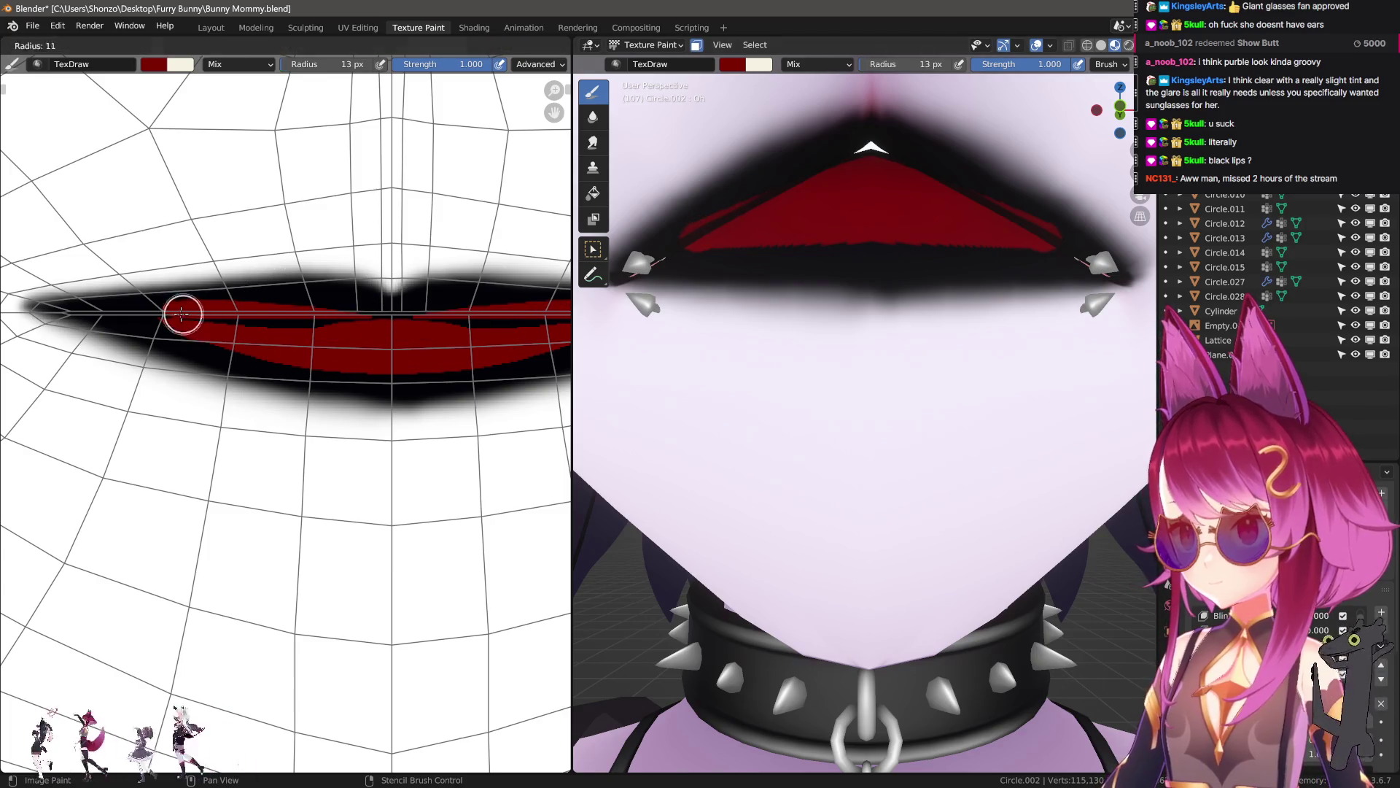
click(185, 312)
middle_drag(448, 328, 346, 331)
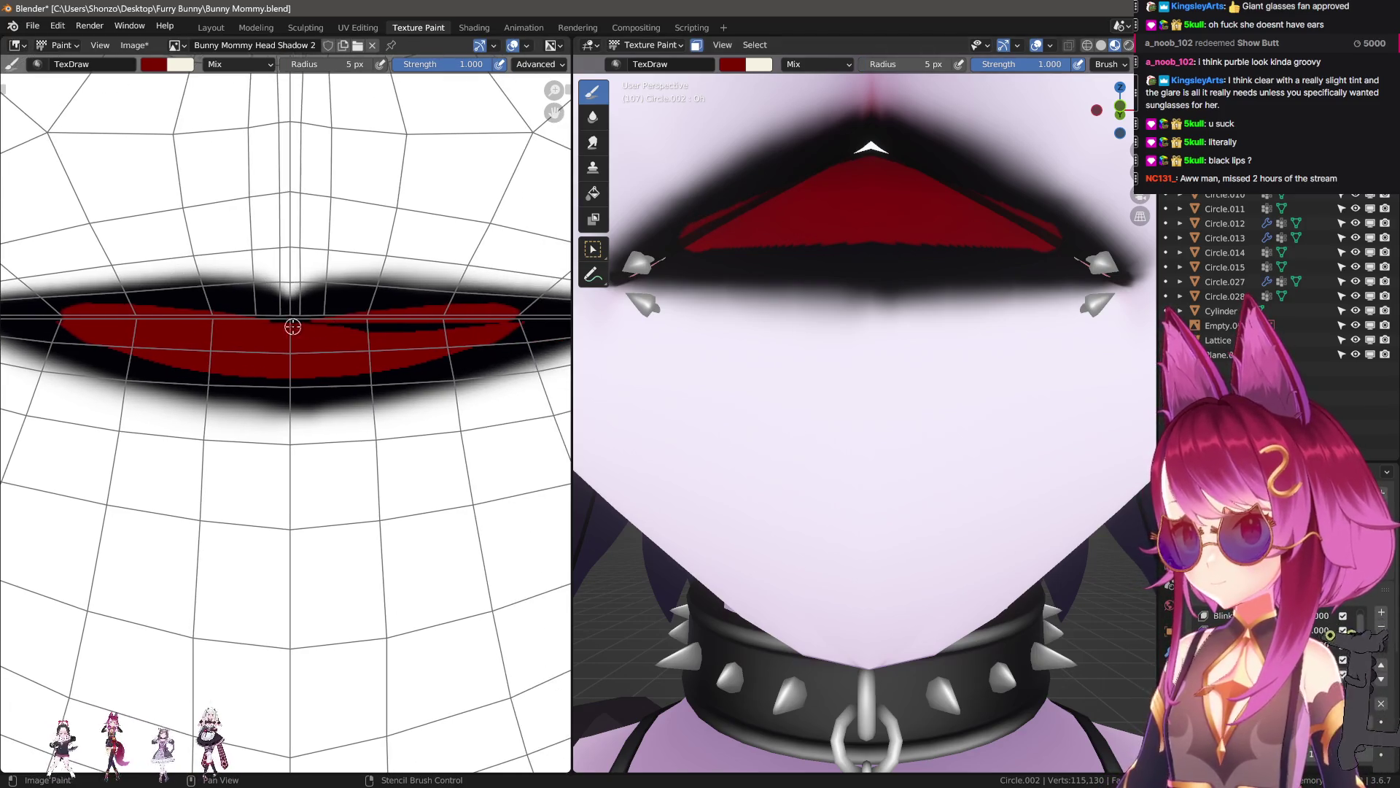
key(f)
click(318, 328)
click(376, 332)
drag(364, 328, 501, 321)
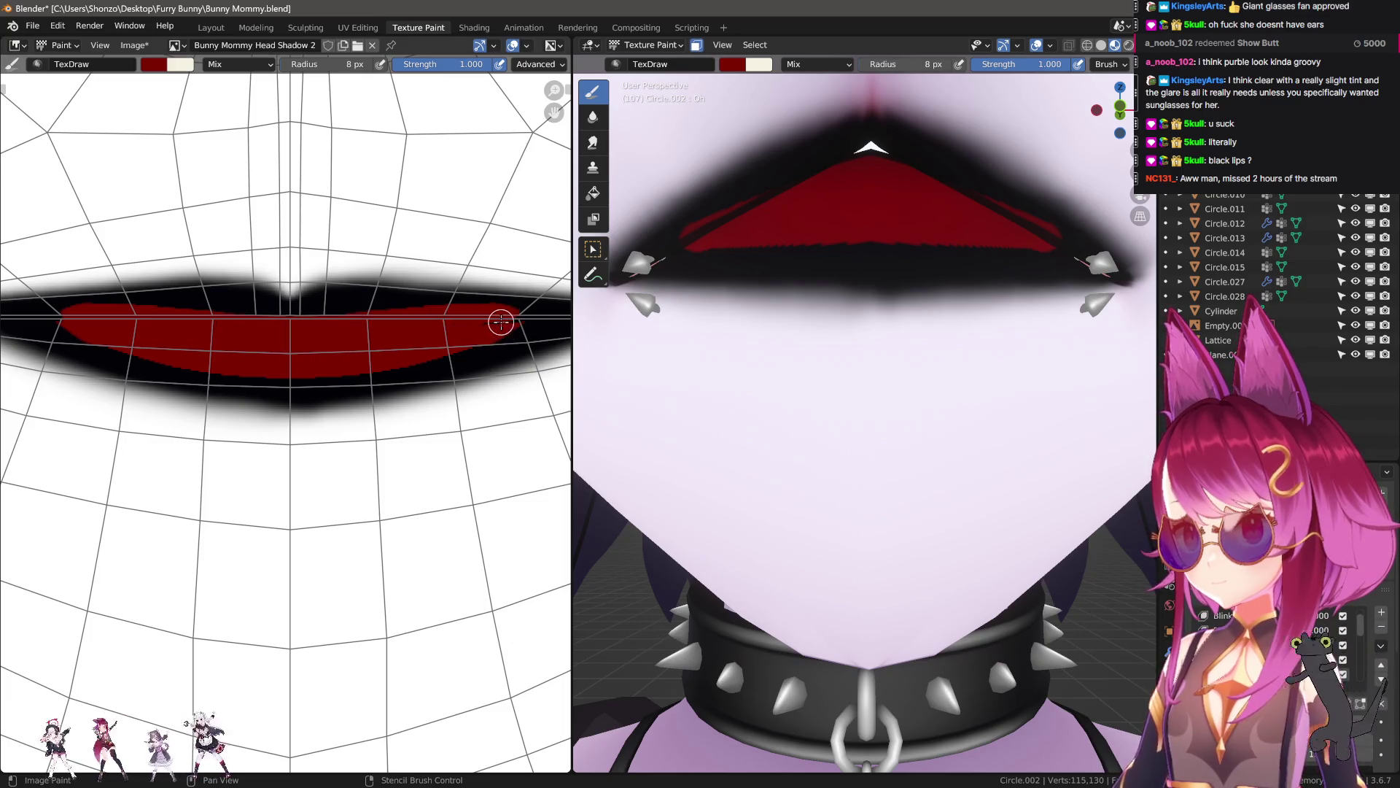
- Outline the lower lip's bottom edge in black with a slightly smaller brush
ctrl+scroll(156, 335, left, 3)
key(f)
click(110, 322)
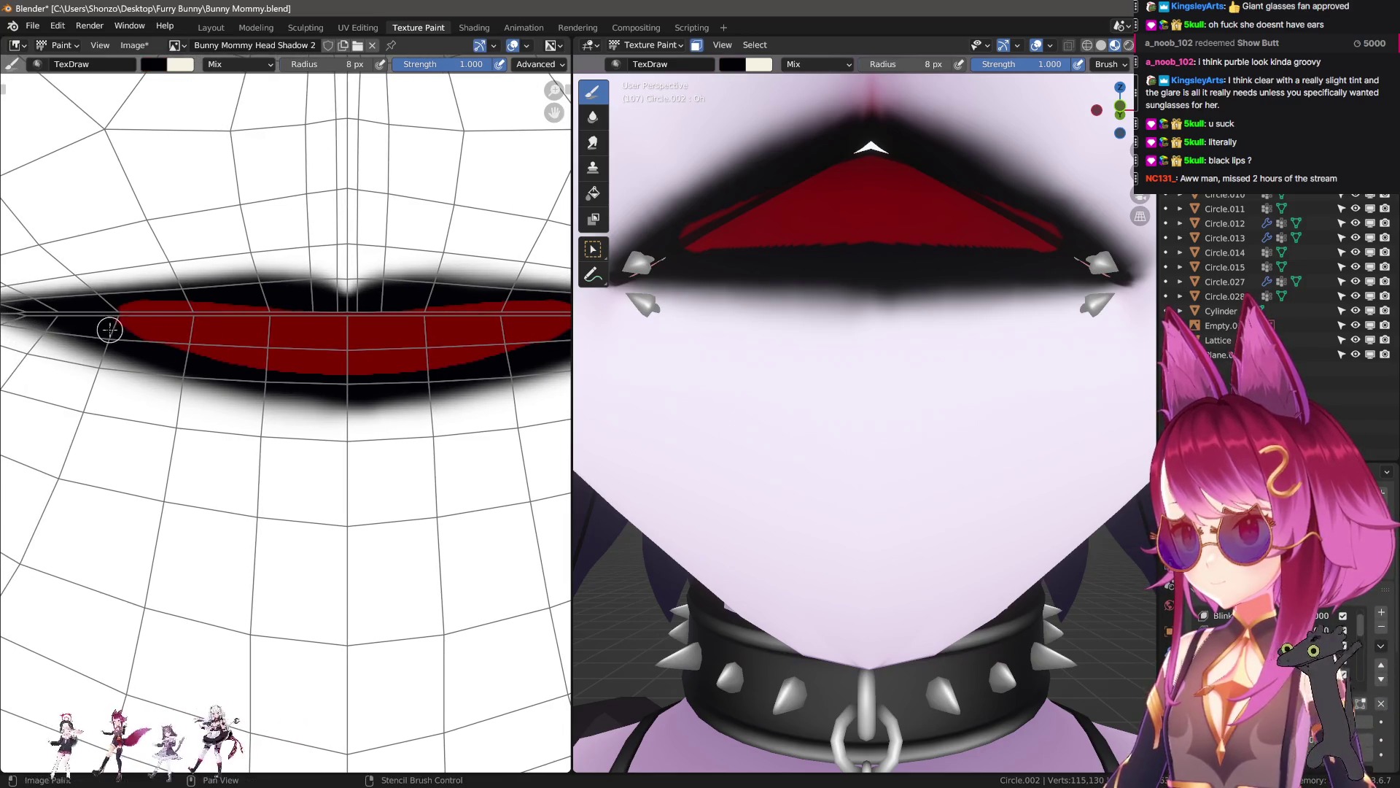
key(s)
mouse_move(107, 322)
mouse_down()
mouse_move(250, 371)
mouse_move(406, 371)
mouse_move(580, 323)
mouse_up()
middle_drag(672, 296, 710, 290)
click(593, 116)
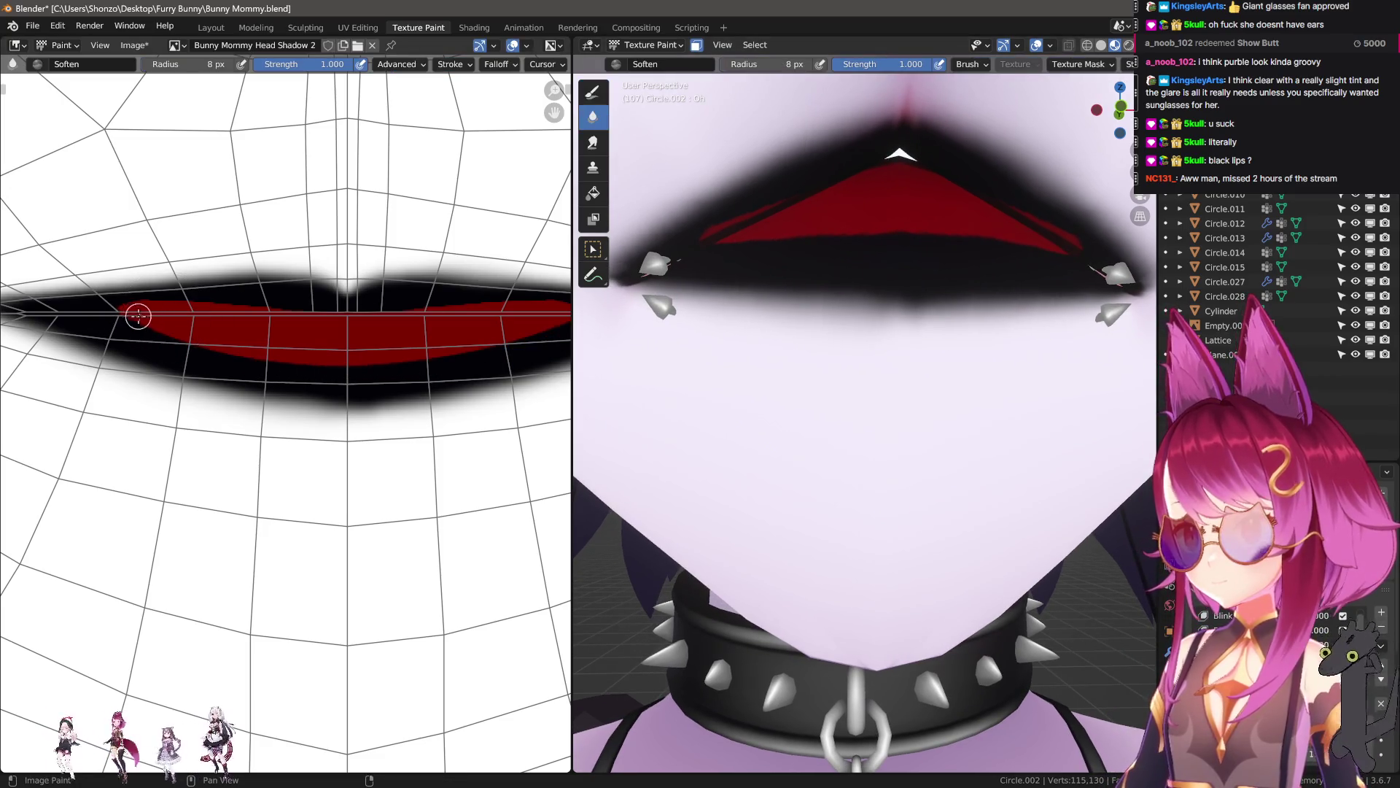
- Soften the red and black lip edges with a slightly larger brush, then reframe the face
mouse_move(121, 316)
mouse_down()
mouse_move(348, 324)
mouse_move(583, 306)
mouse_move(373, 359)
mouse_move(138, 306)
mouse_move(275, 362)
mouse_move(347, 364)
mouse_move(172, 320)
mouse_move(349, 323)
mouse_move(207, 333)
mouse_up()
key(bracketright)
key(bracketright)
scroll(885, 421, down, 6)
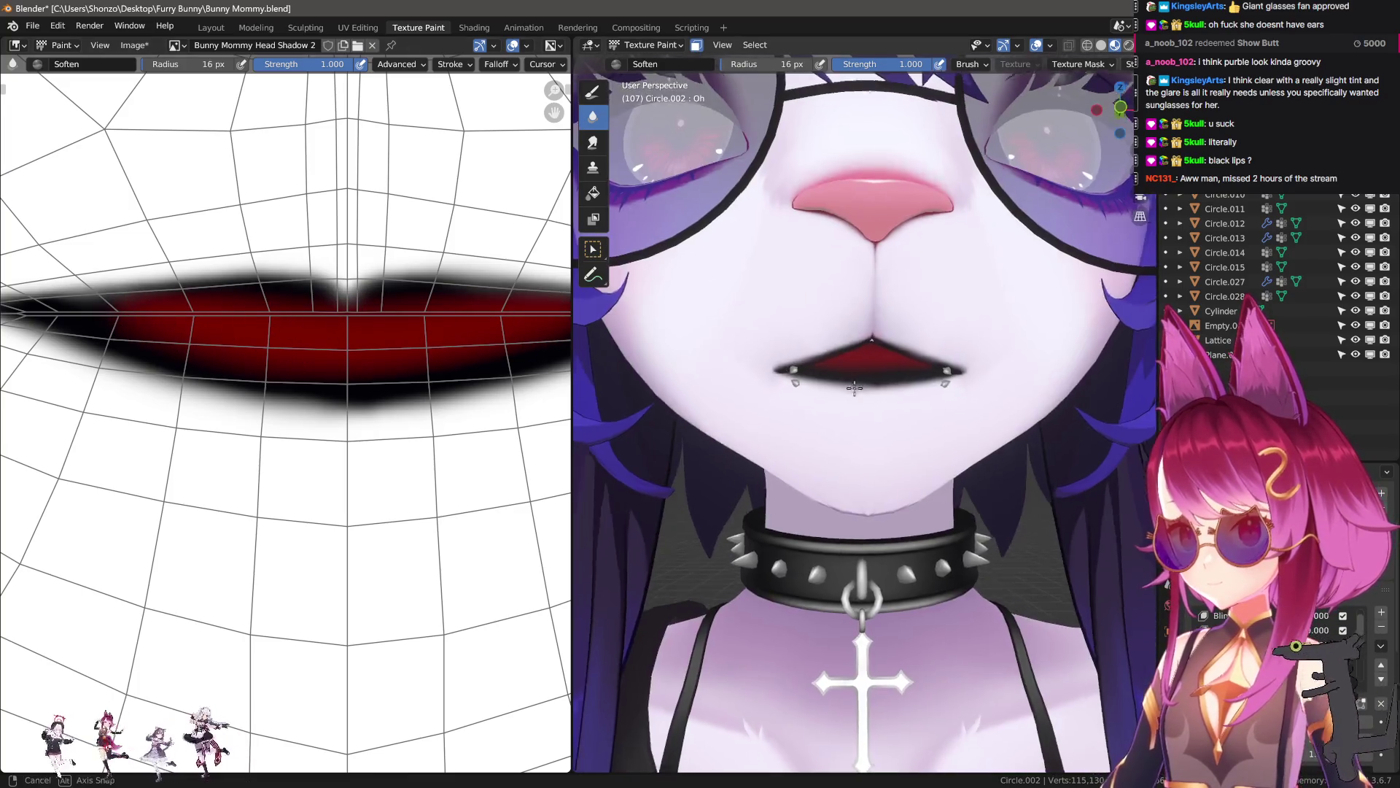
scroll(885, 421, down, 5)
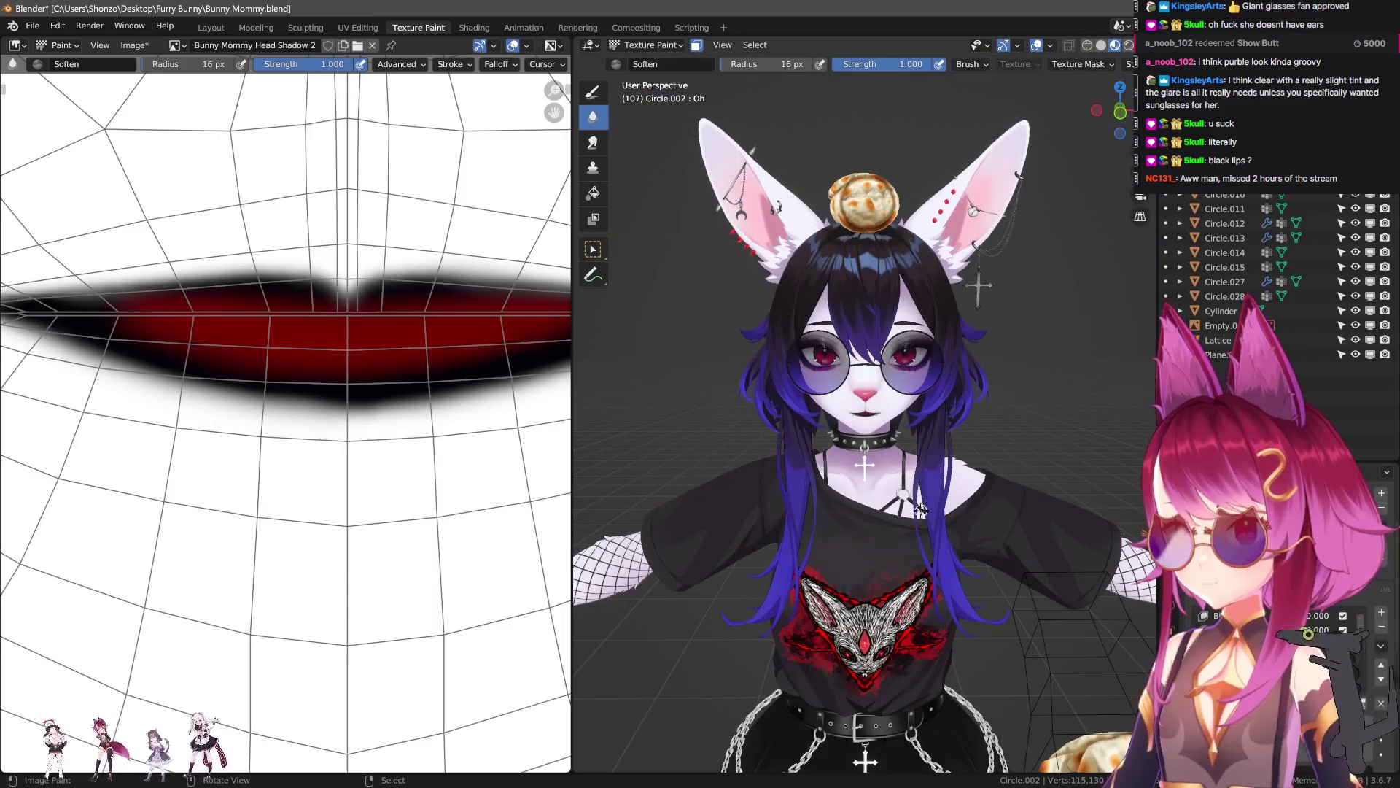
scroll(915, 511, up, 5)
middle_drag(919, 511, 929, 511)
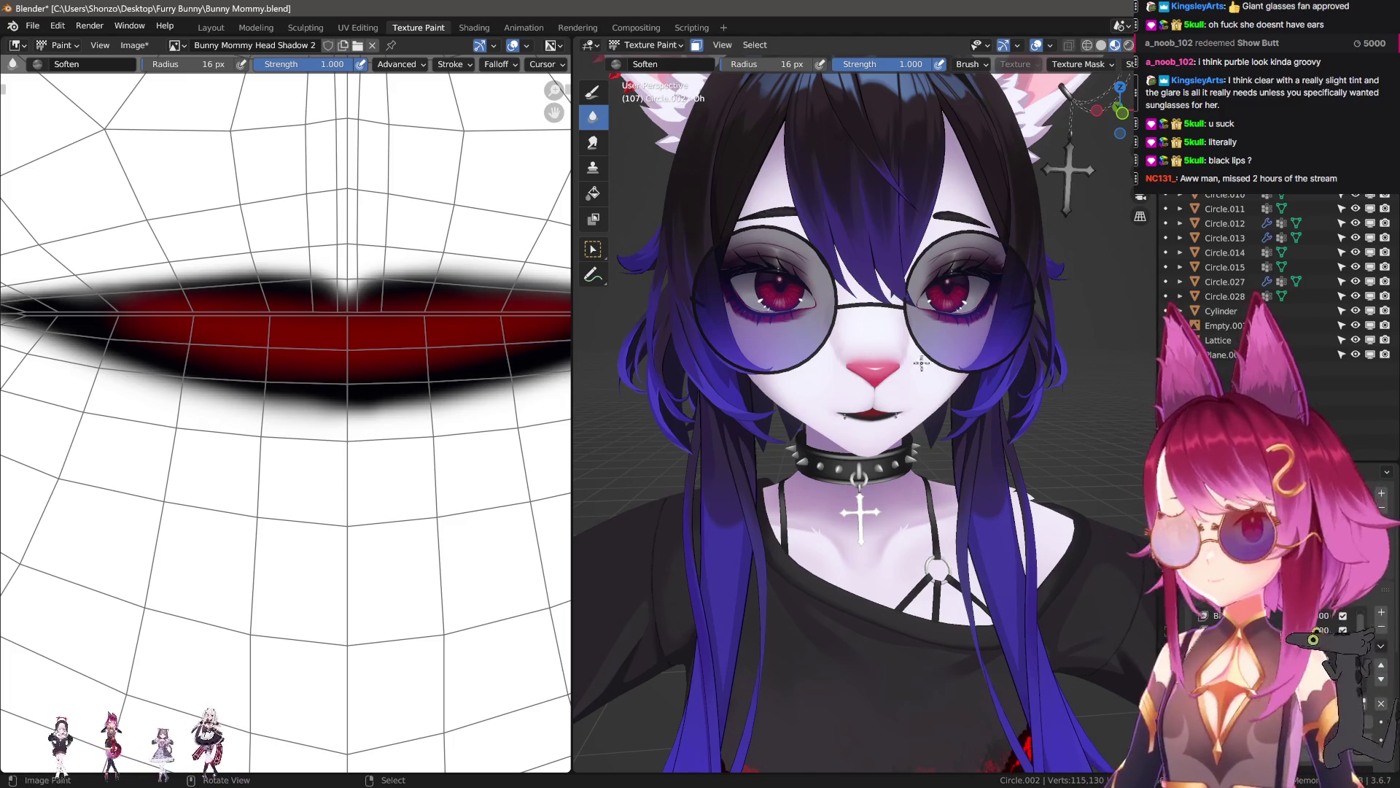
scroll(921, 363, up, 3)
scroll(326, 345, up, 2)
- Switch to the Smear brush with a 5 px radius and 0.400 strength
key(3)
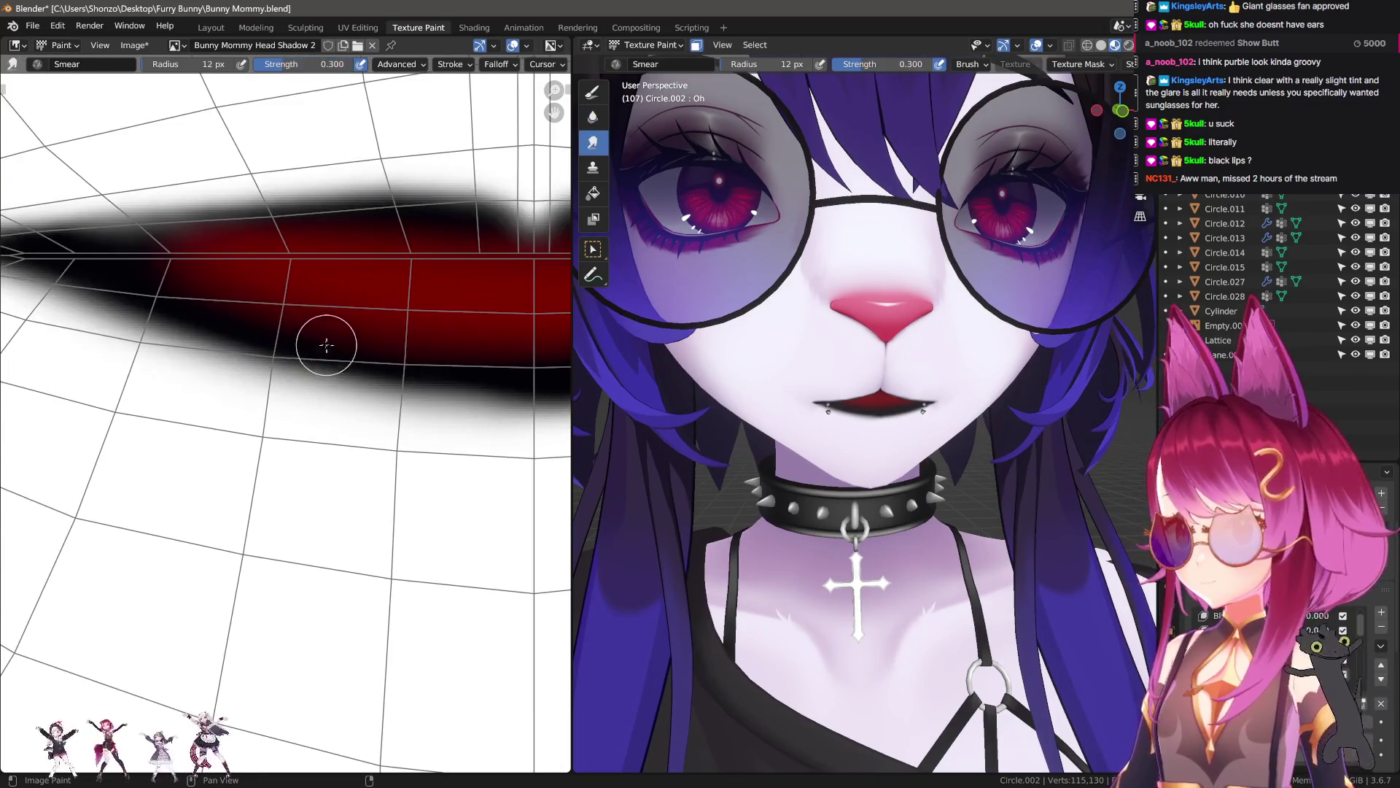
key(f)
click(313, 338)
key(shift+f)
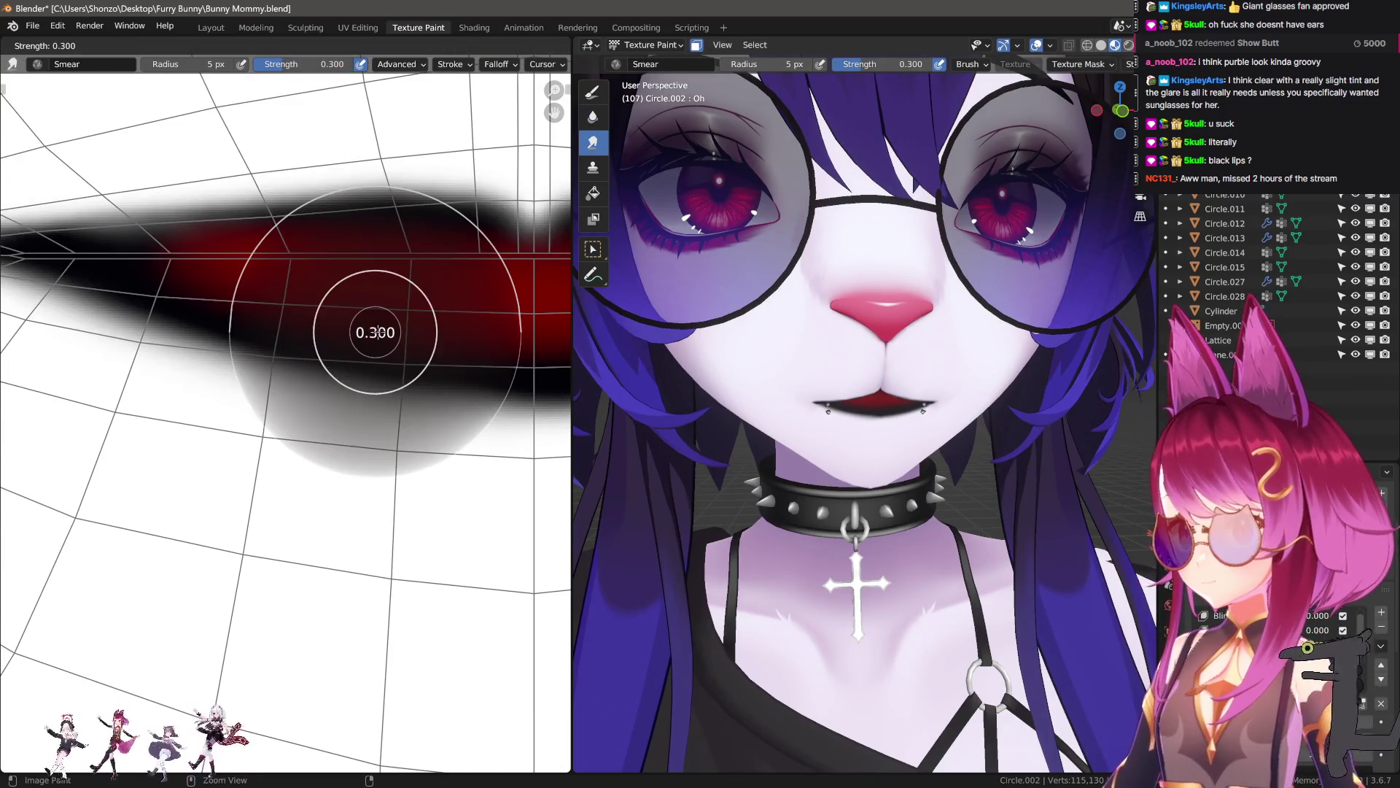
click(419, 324)
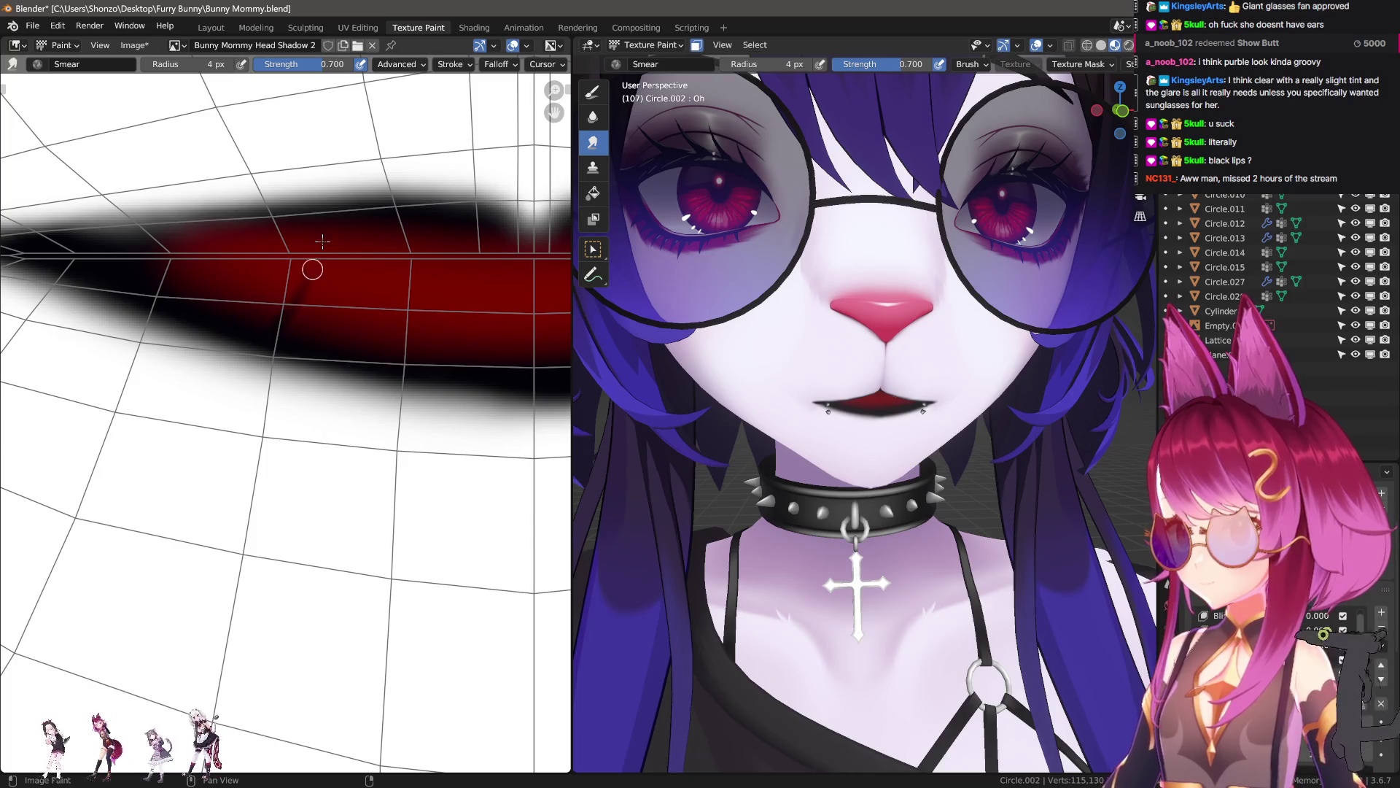
key(shift+f)
click(282, 326)
scroll(791, 422, up, 5)
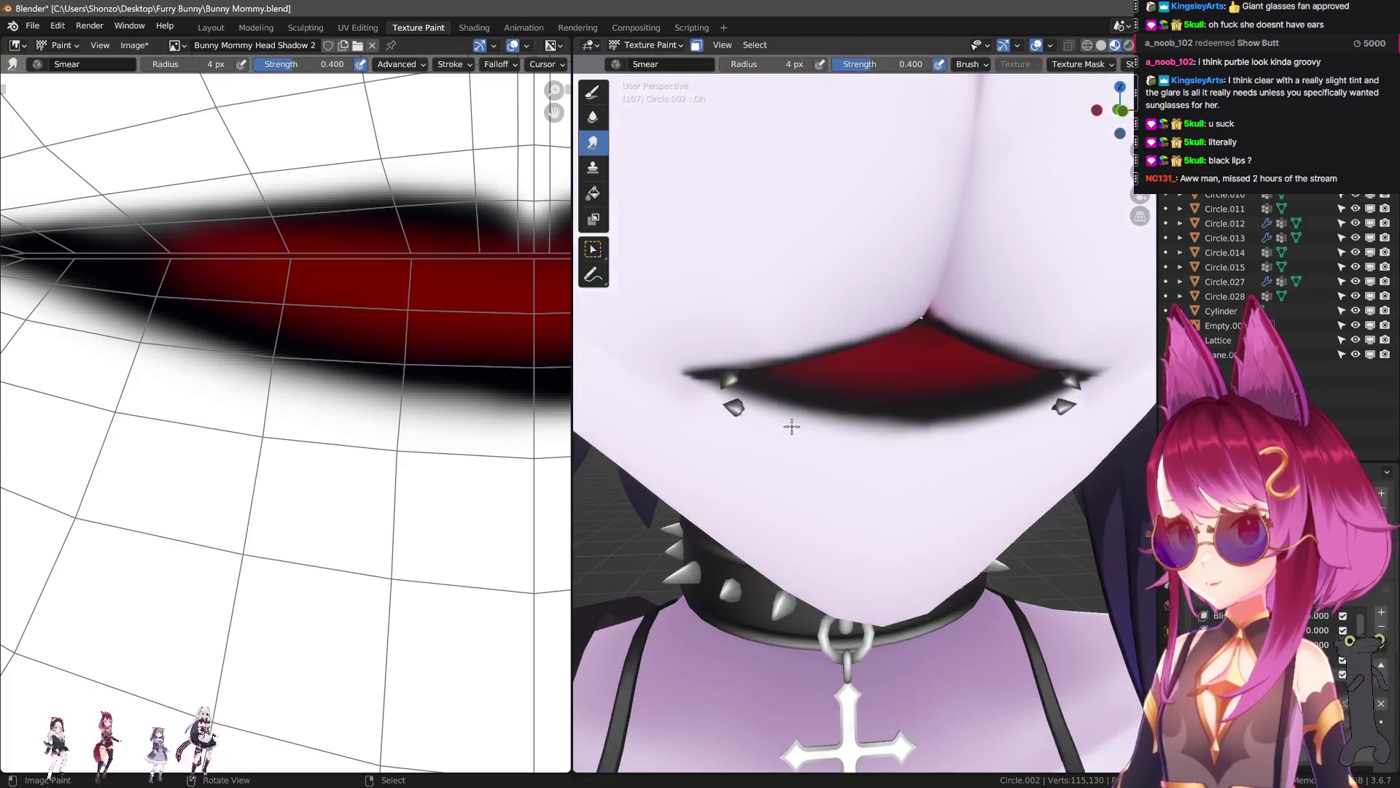
- Try a 10 px smear radius, return to 5 px, and bring the lips into frontal view
key(f)
click(718, 374)
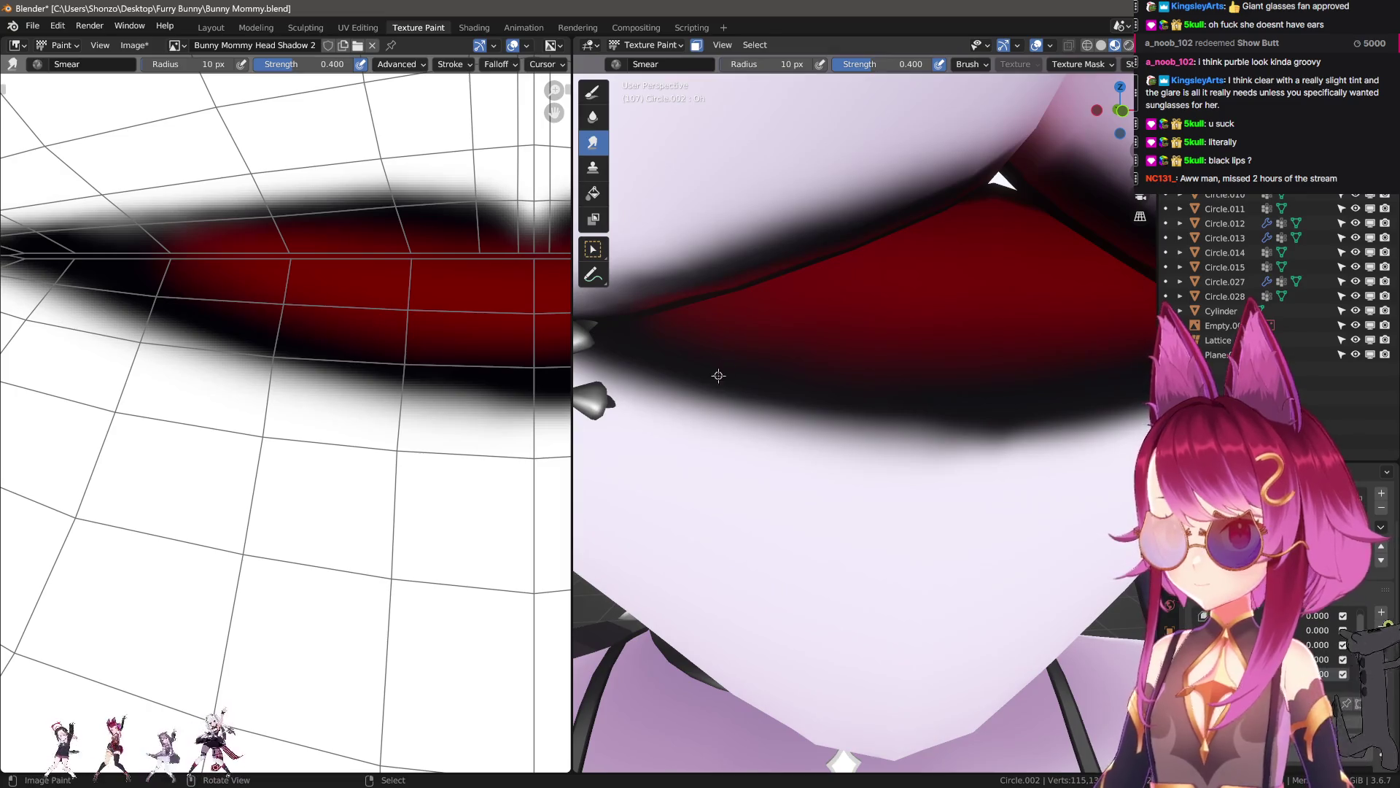
key(f)
click(250, 261)
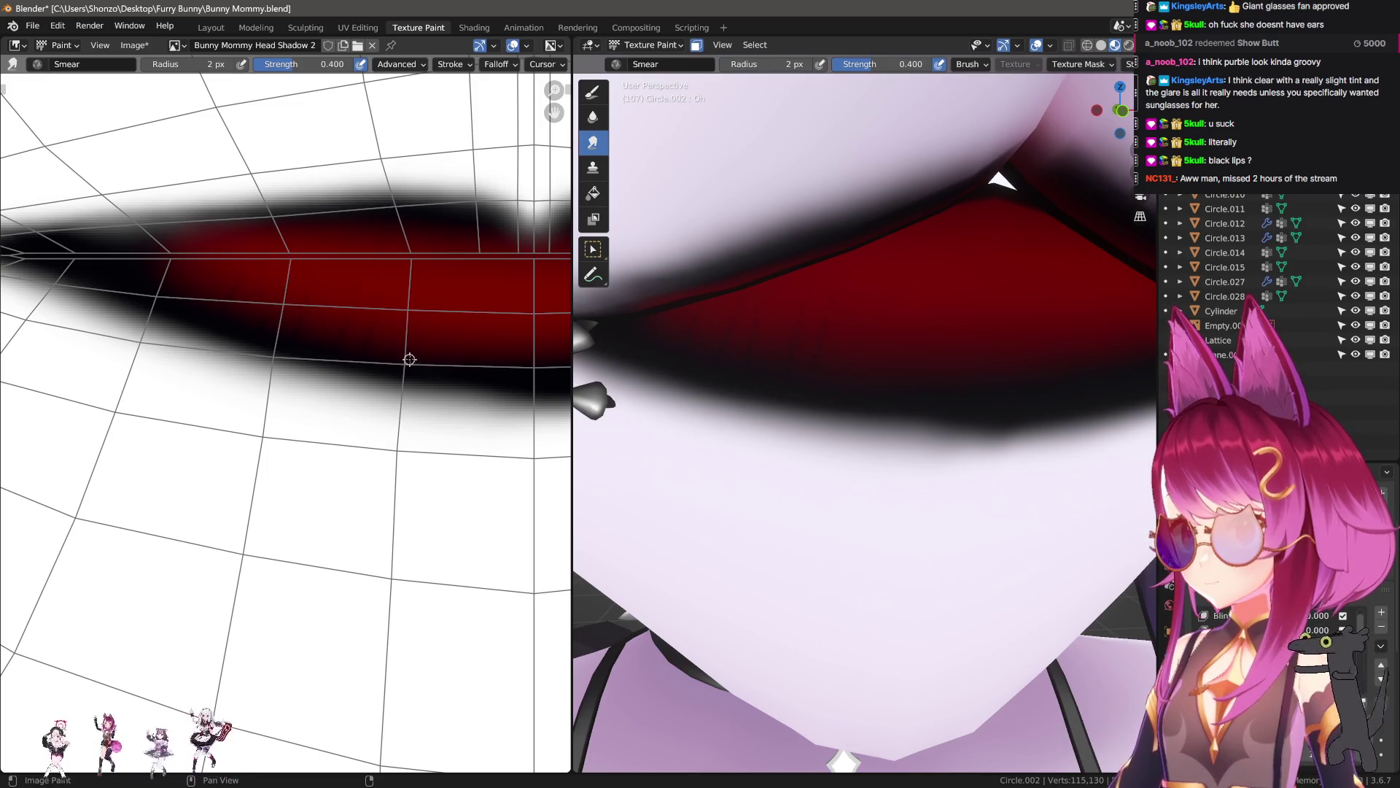
mouse_move(409, 360)
middle_down()
mouse_move(369, 292)
mouse_move(317, 334)
mouse_move(353, 341)
middle_up()
scroll(391, 295, down, 1)
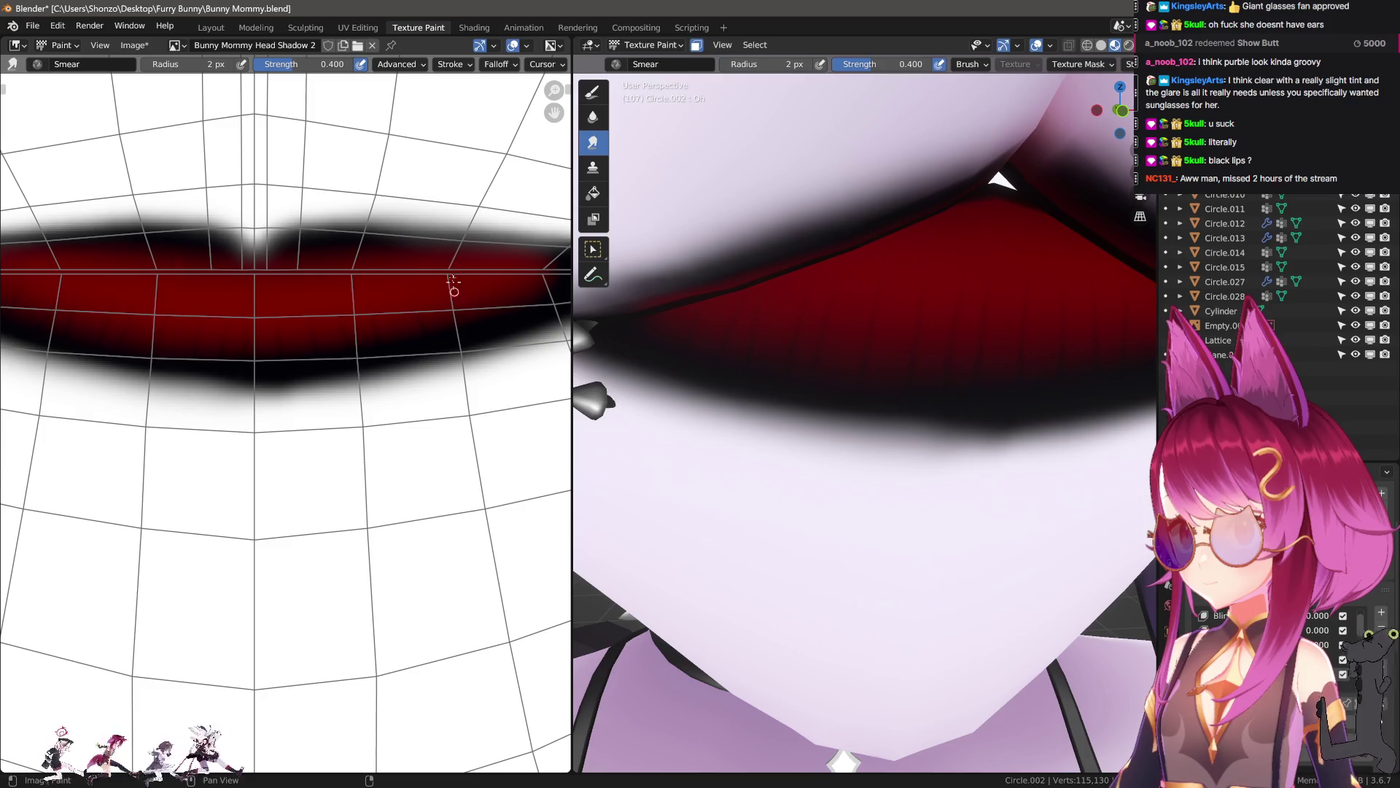
scroll(856, 325, down, 6)
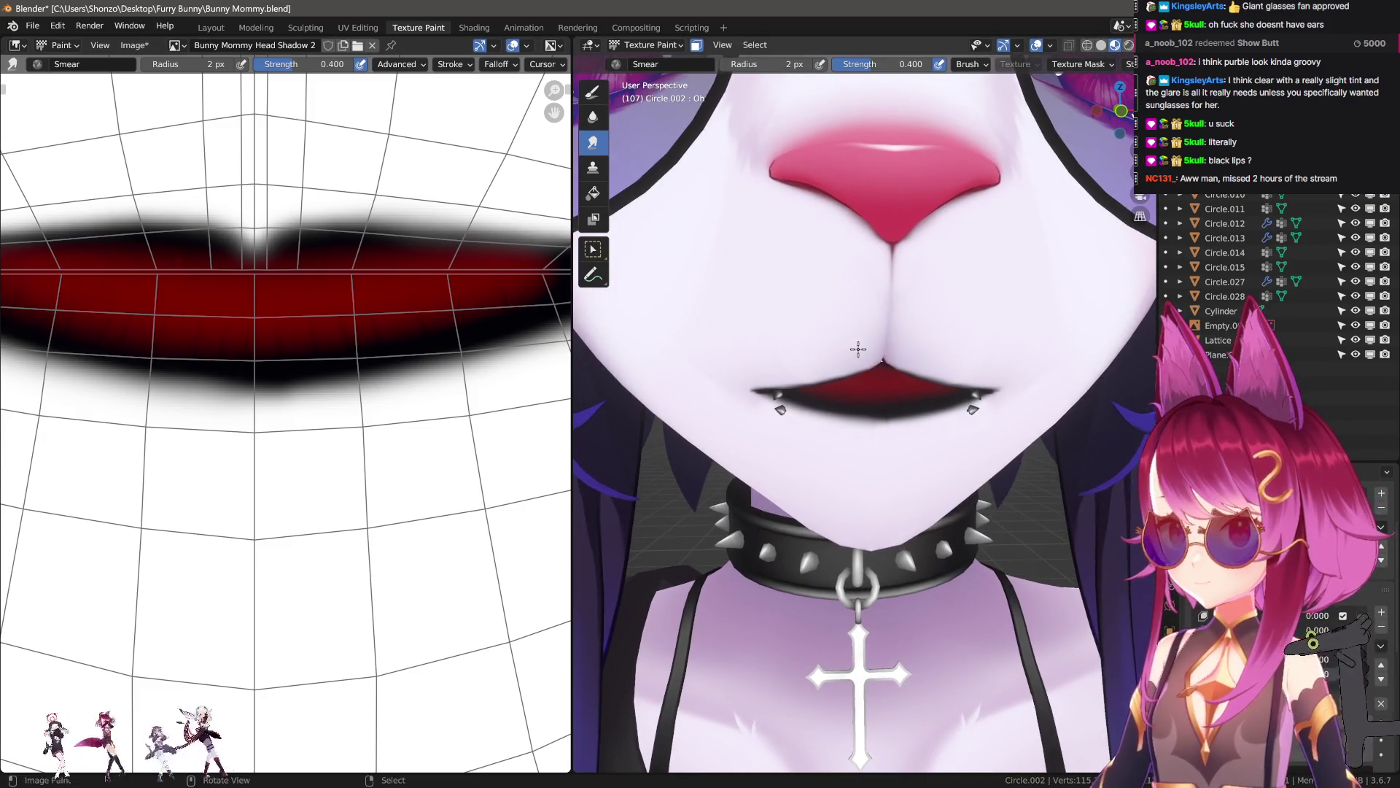
scroll(856, 350, up, 6)
middle_drag(867, 353, 894, 366)
scroll(150, 435, down, 2)
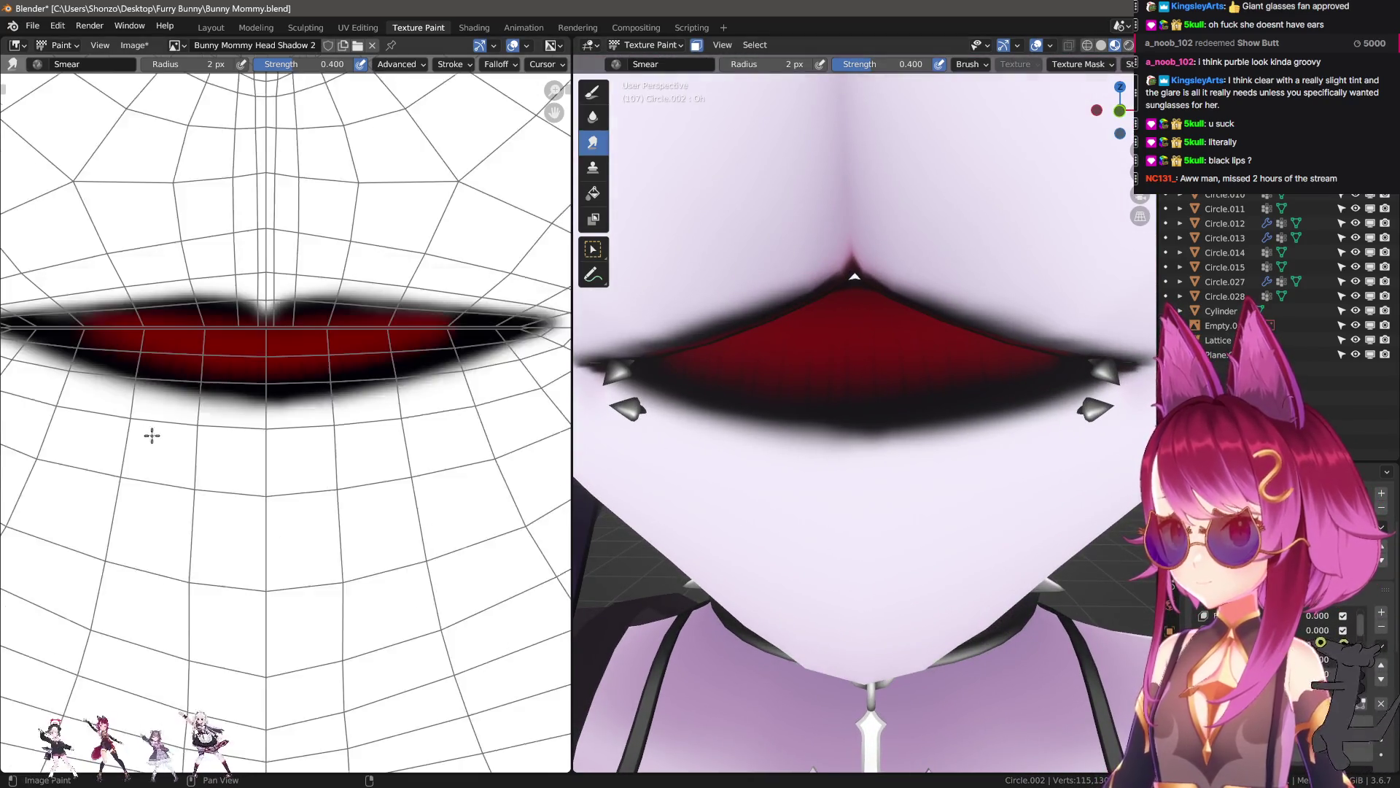
- Sharpen the lower lip edge with white paint from the left corner, undoing failed strokes
middle_drag(150, 435, 187, 401)
key(shift+space)
mouse_move(47, 333)
mouse_down()
mouse_move(237, 394)
mouse_move(401, 398)
mouse_move(569, 334)
mouse_up()
key(ctrl+z)
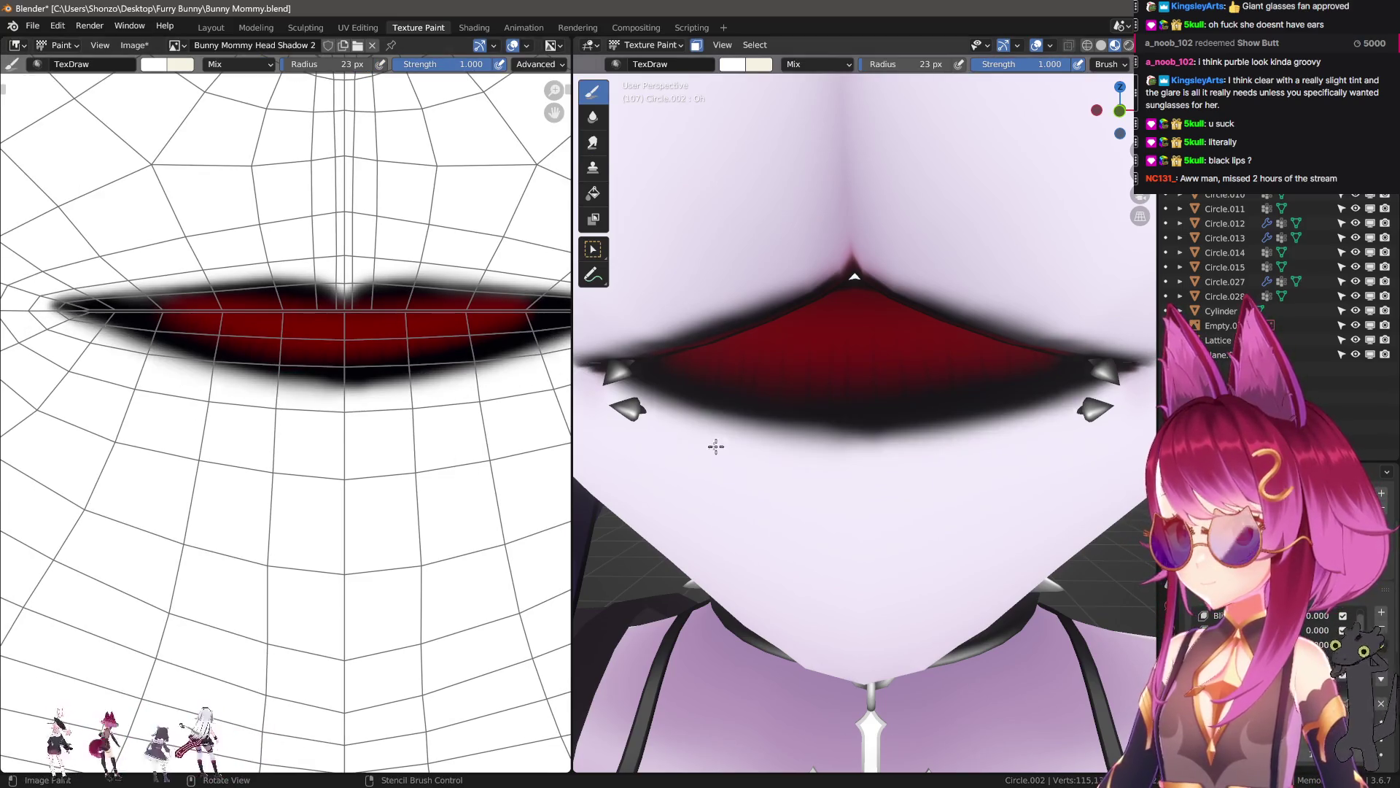
scroll(719, 438, up, 3)
mouse_move(702, 390)
mouse_down()
mouse_move(903, 444)
mouse_move(897, 469)
mouse_up()
key(ctrl+z)
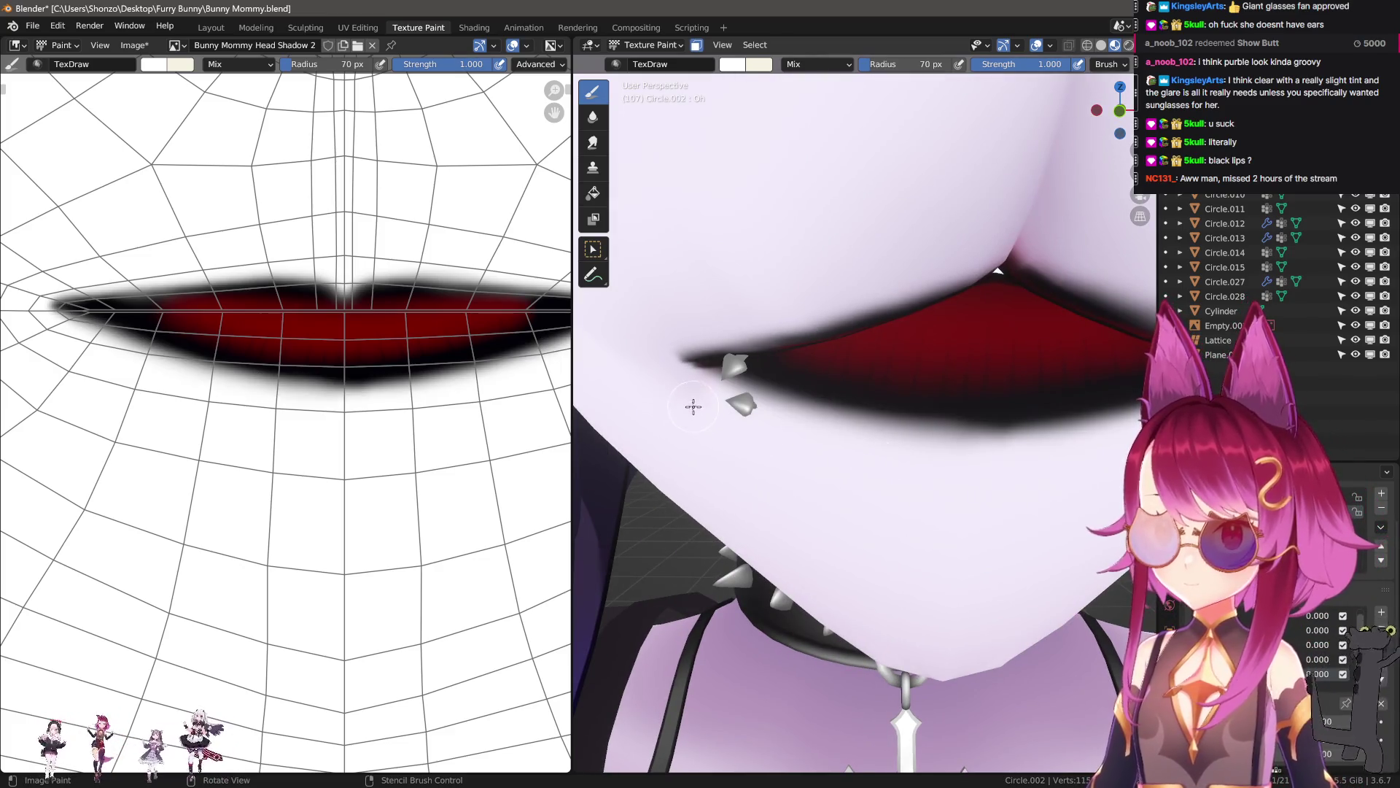
mouse_move(749, 404)
mouse_down()
mouse_move(882, 438)
mouse_move(1050, 452)
mouse_up()
scroll(977, 502, down, 4)
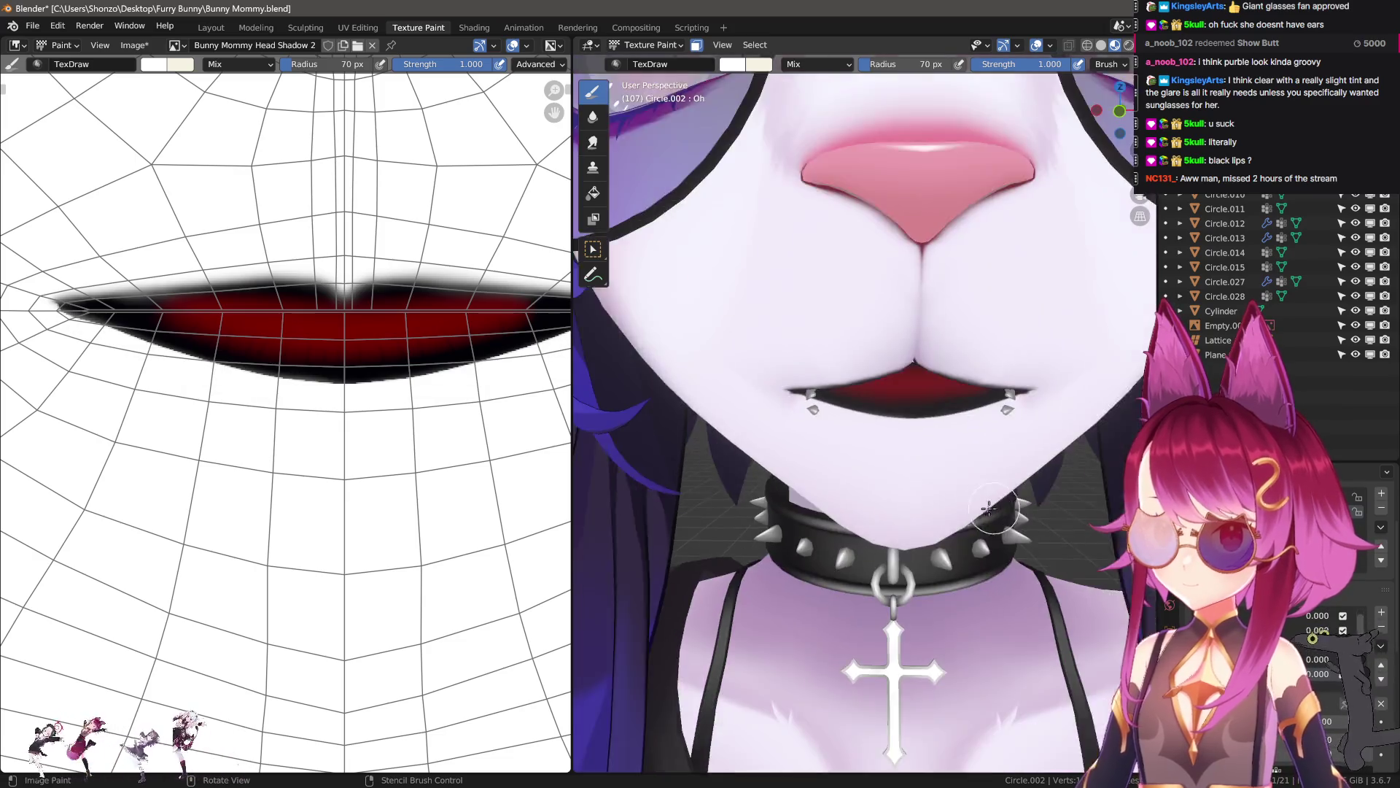
scroll(948, 489, up, 4)
- Blur the lower lip edge with the Soften brush at 37 px, then check the lips from below
key(shift+space)
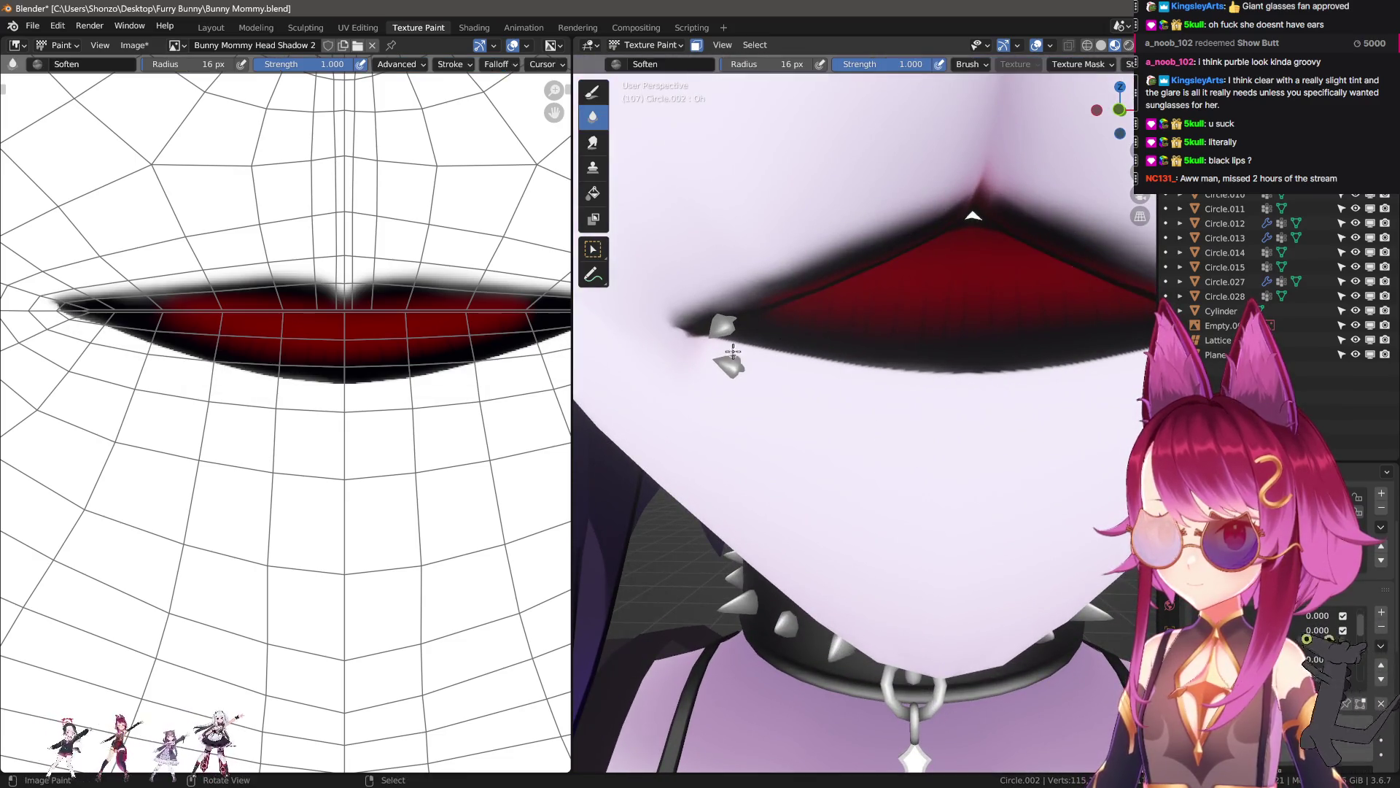
mouse_move(108, 343)
mouse_down()
mouse_move(275, 393)
mouse_move(396, 406)
mouse_up()
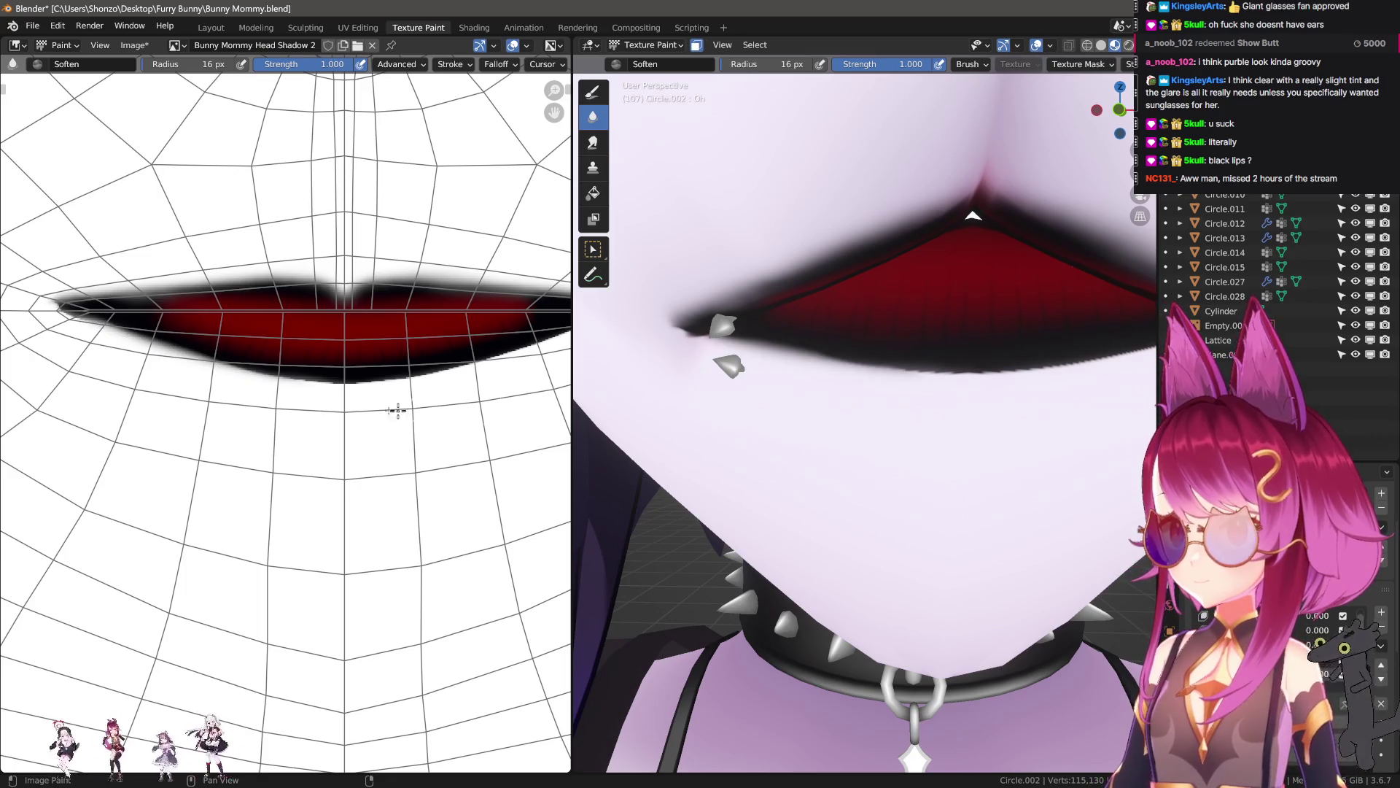
key(f)
click(88, 364)
mouse_move(88, 363)
mouse_down()
mouse_move(353, 415)
mouse_move(510, 372)
mouse_up()
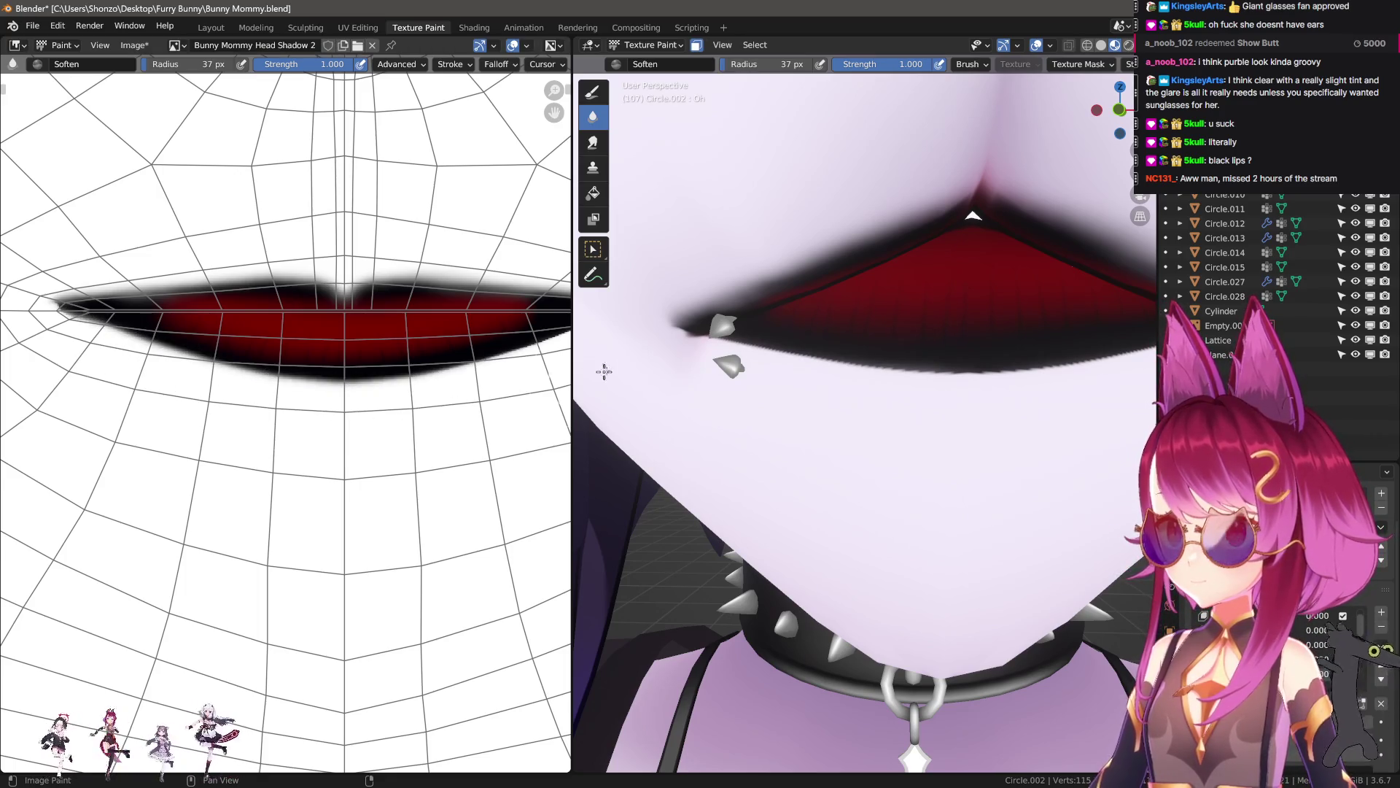
ctrl+scroll(518, 386, right, 2)
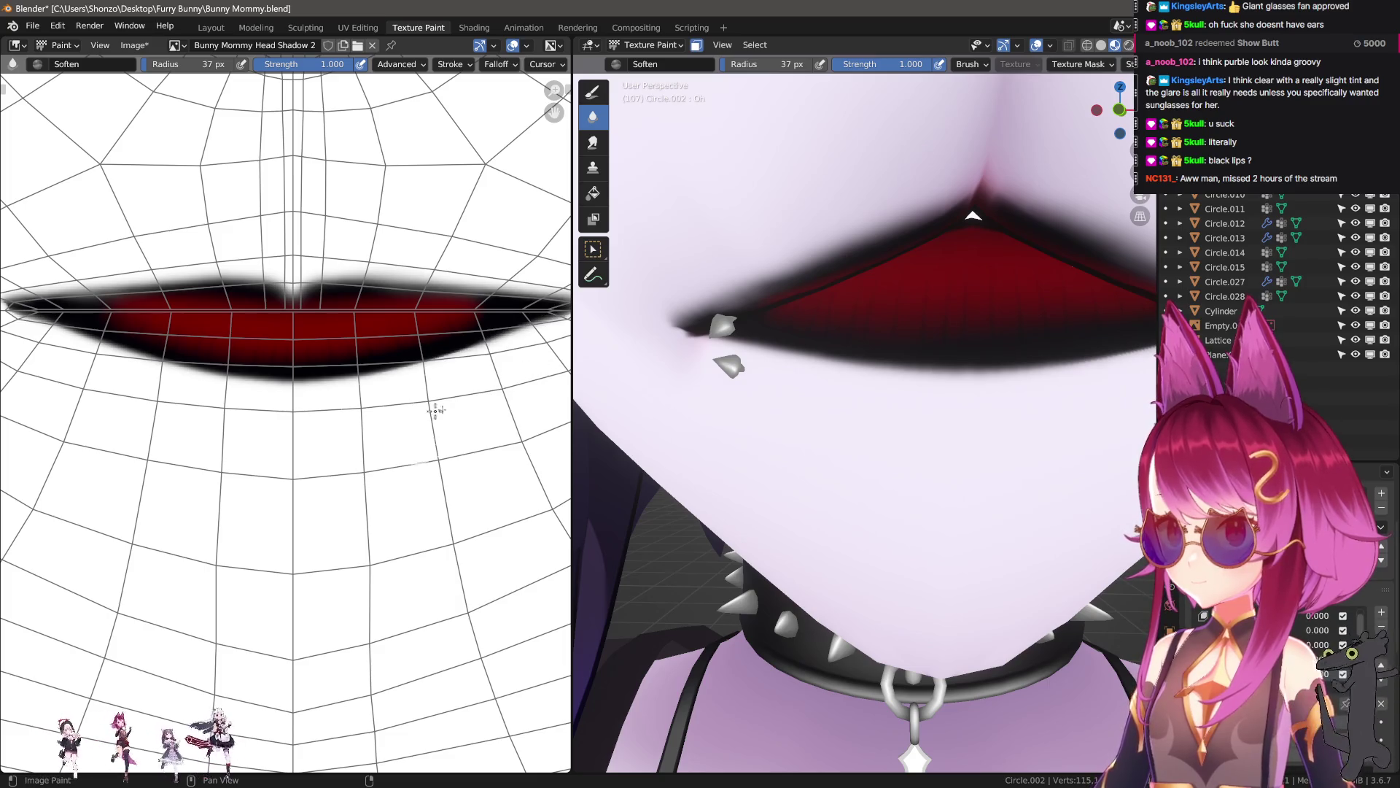
scroll(875, 449, down, 10)
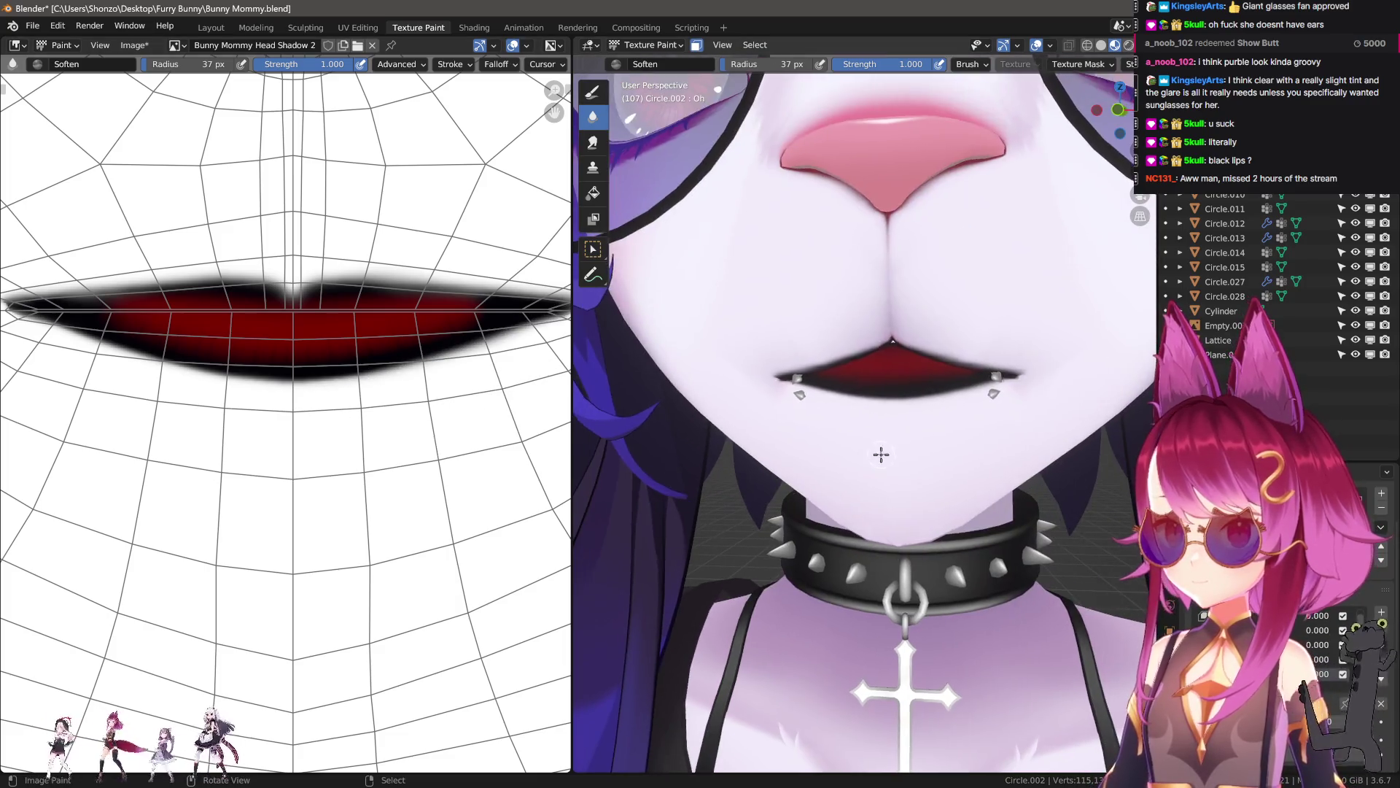
scroll(938, 549, up, 2)
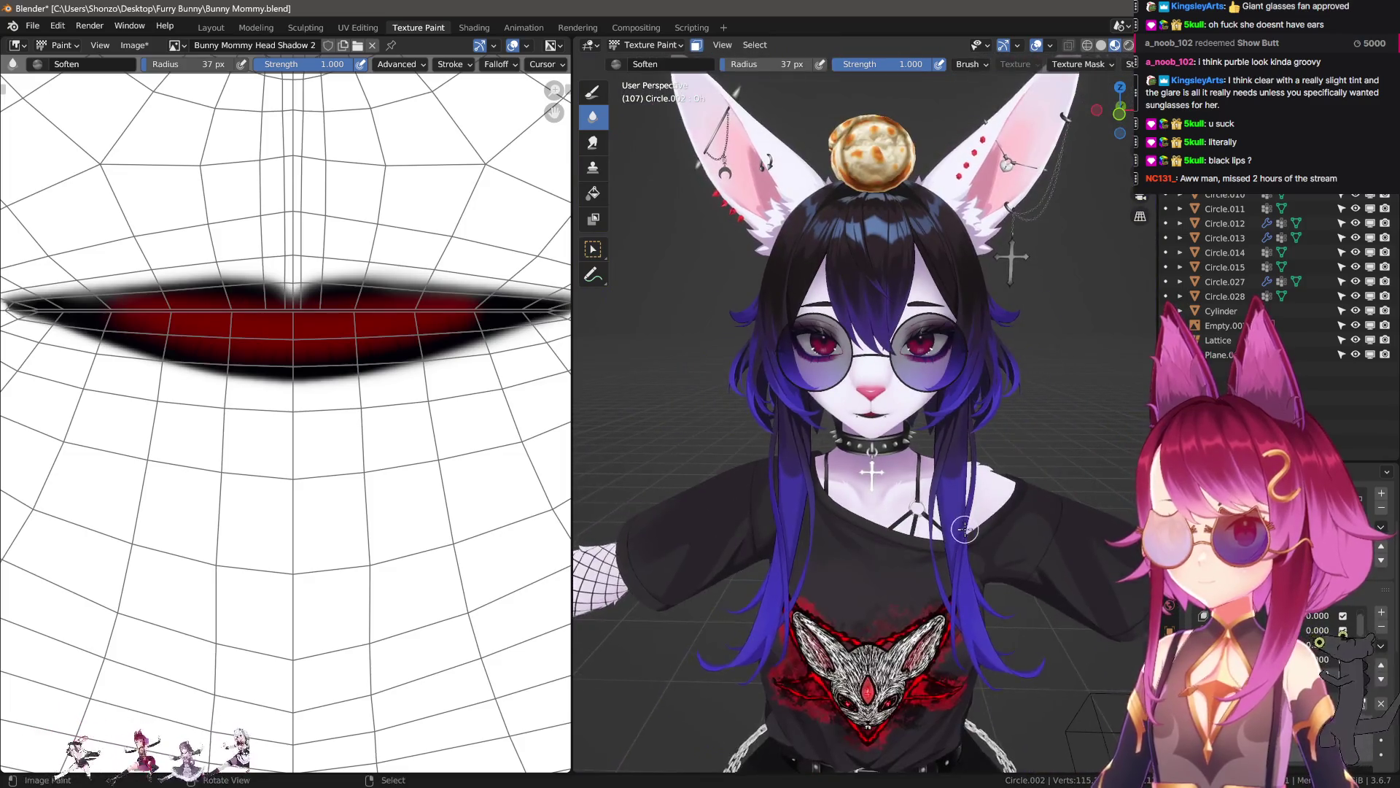
scroll(959, 520, up, 1)
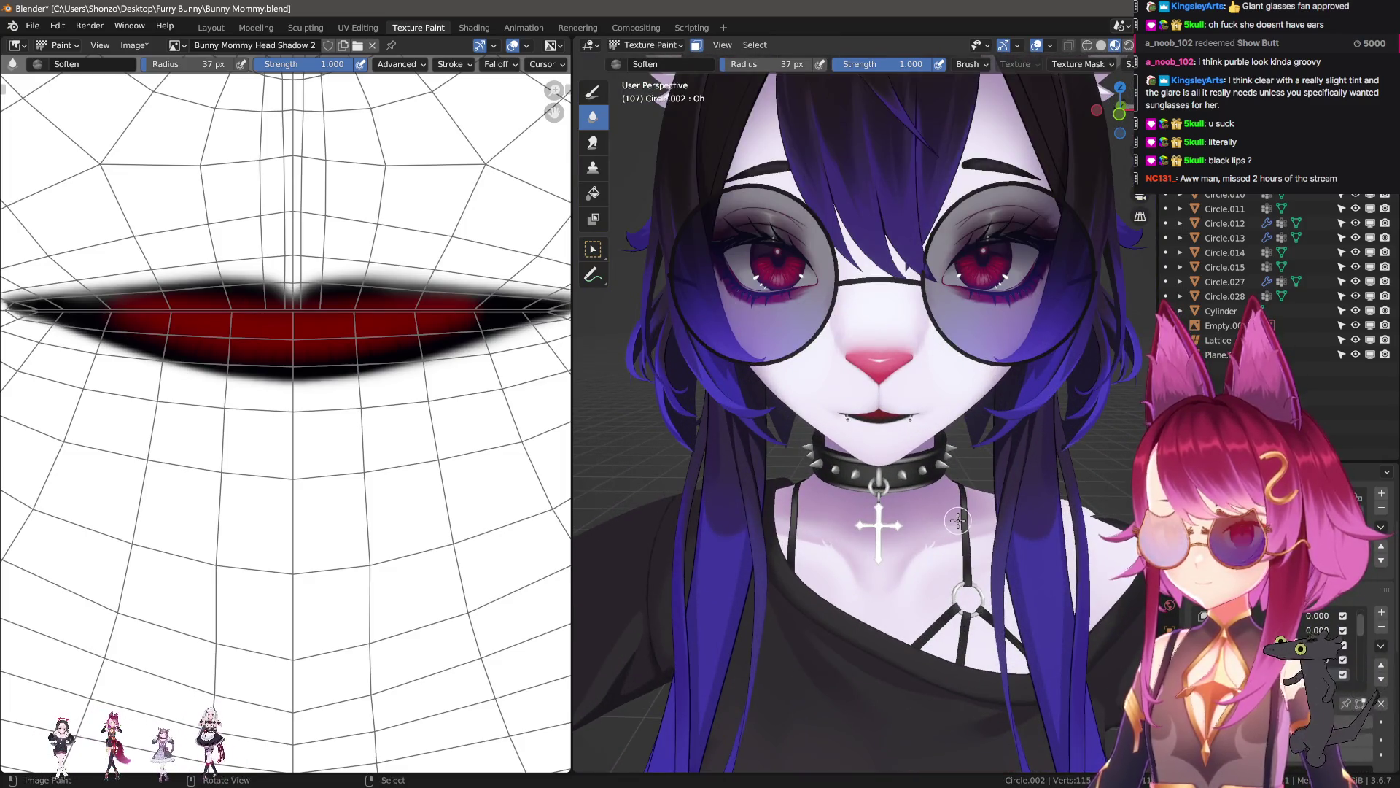
scroll(951, 518, up, 2)
mouse_move(952, 518)
middle_down()
mouse_move(943, 403)
mouse_move(951, 510)
middle_up()
scroll(329, 412, down, 3)
- Paint white over the lips on the Head Shadow 2 texture with the draw brush
key(d)
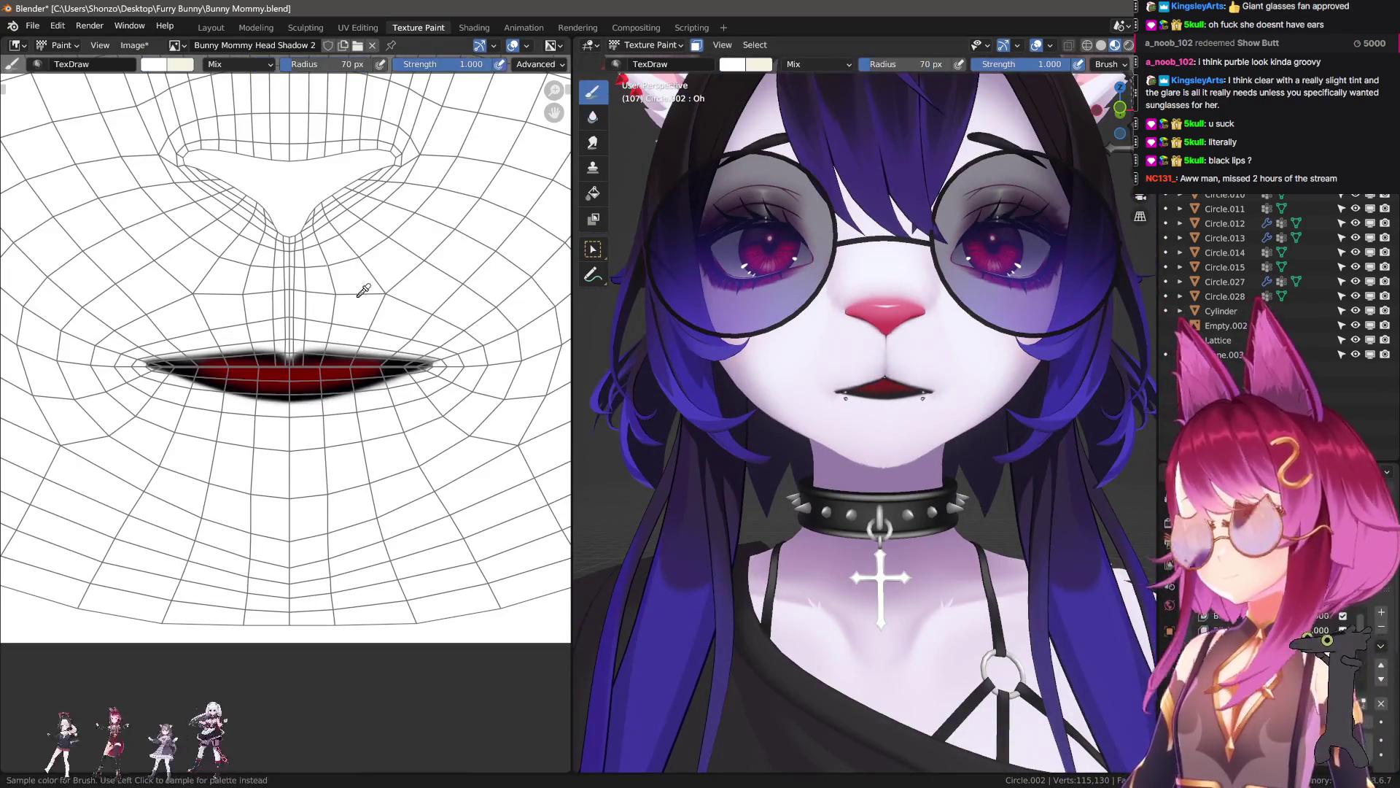
drag(146, 360, 445, 365)
scroll(859, 406, down, 4)
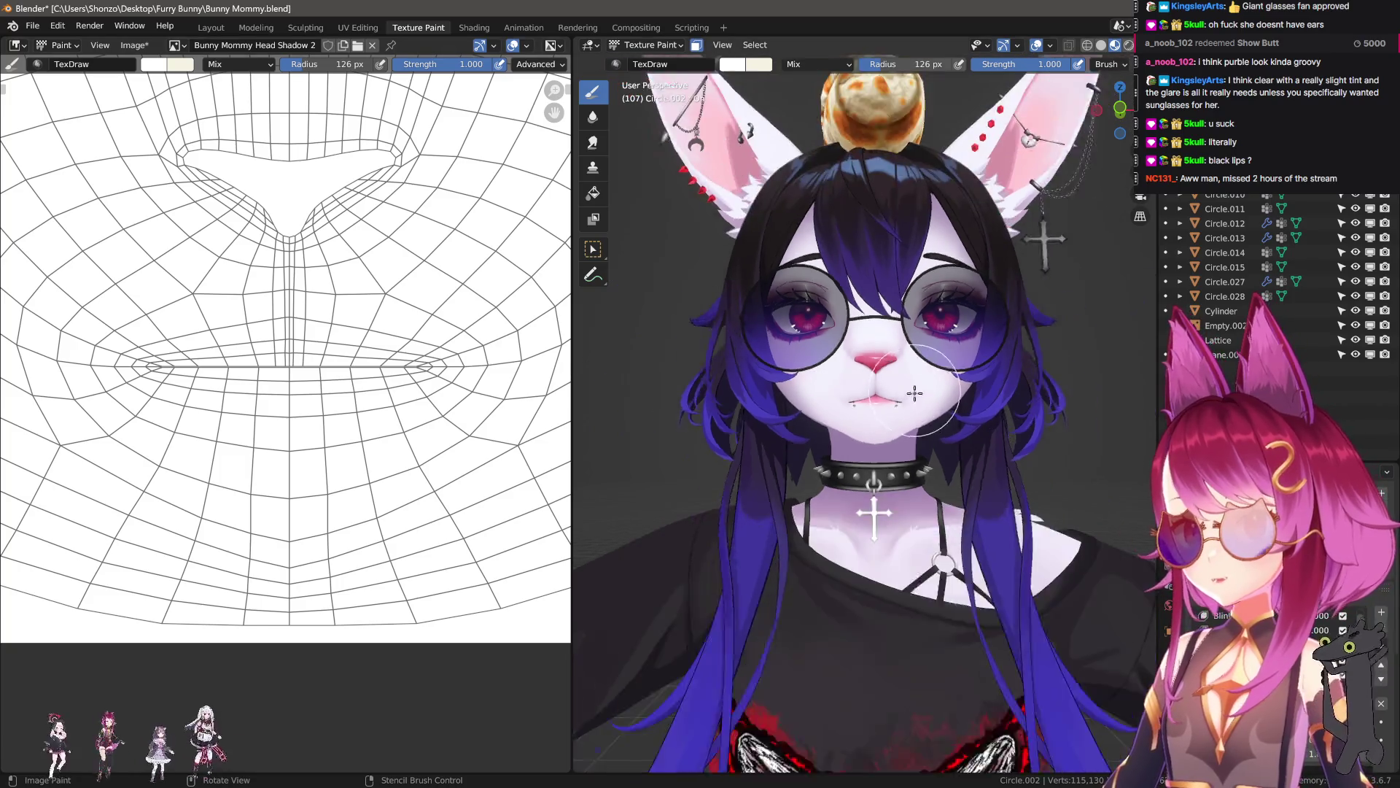
scroll(859, 405, up, 3)
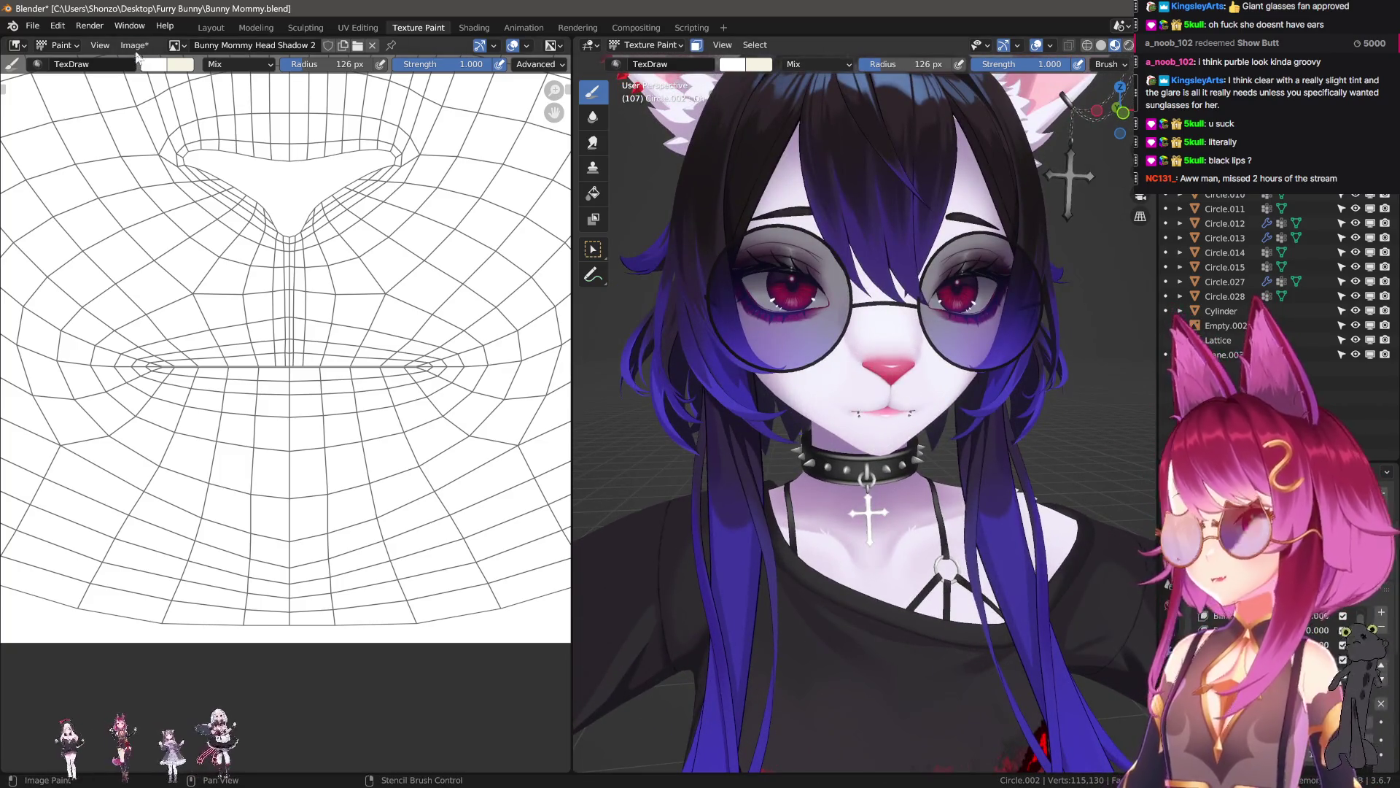
- Save all modified texture images and view the full bunny in the Layout workspace
click(134, 47)
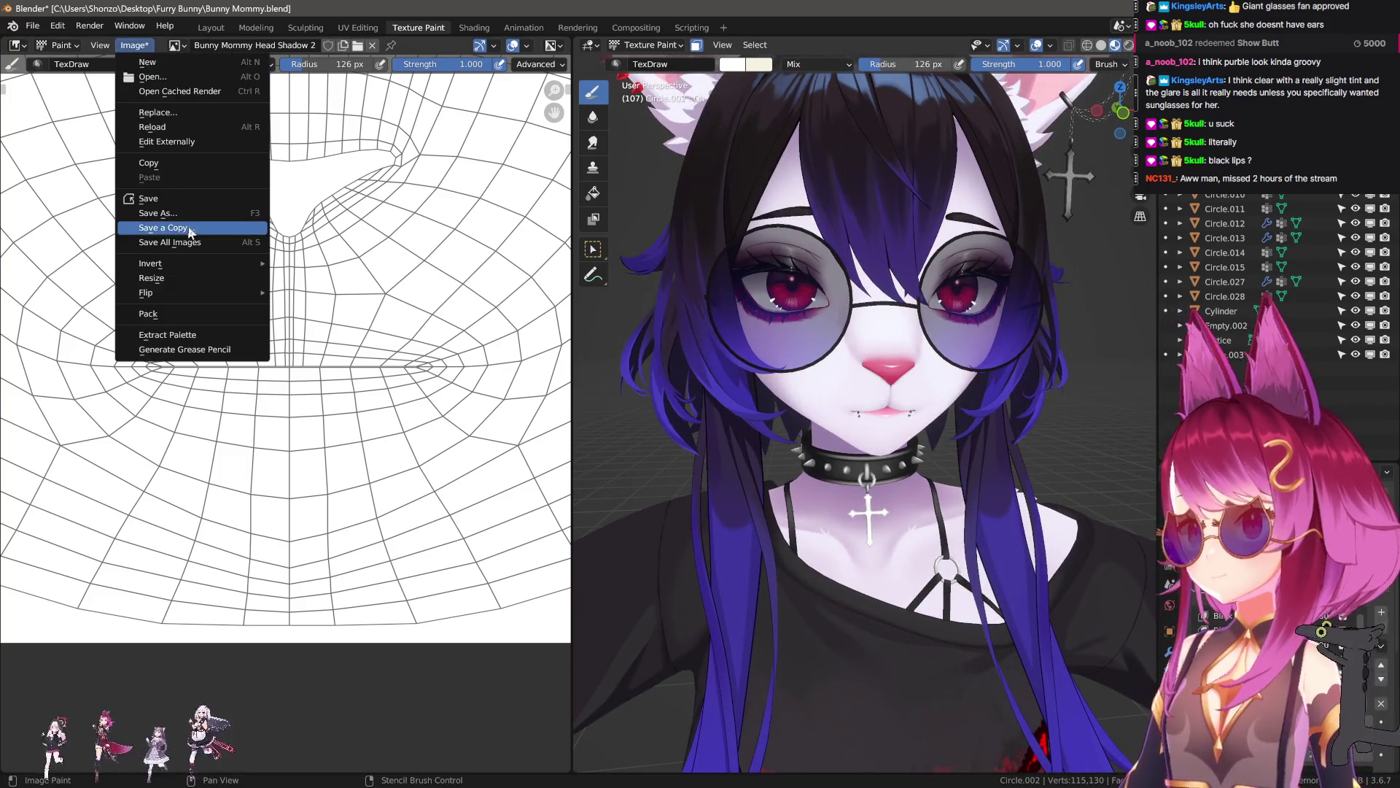
click(221, 28)
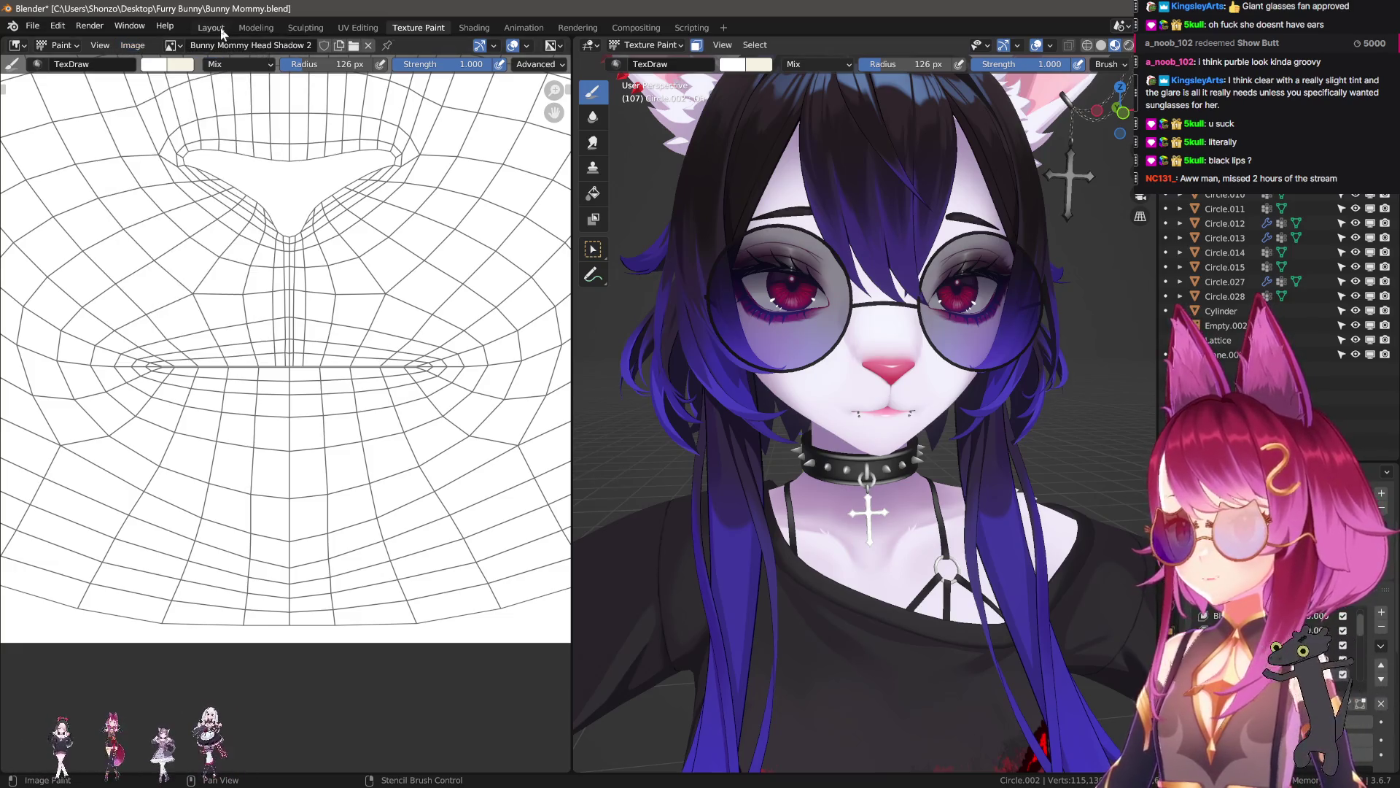
click(220, 27)
scroll(816, 323, down, 5)
middle_drag(755, 454, 782, 404)
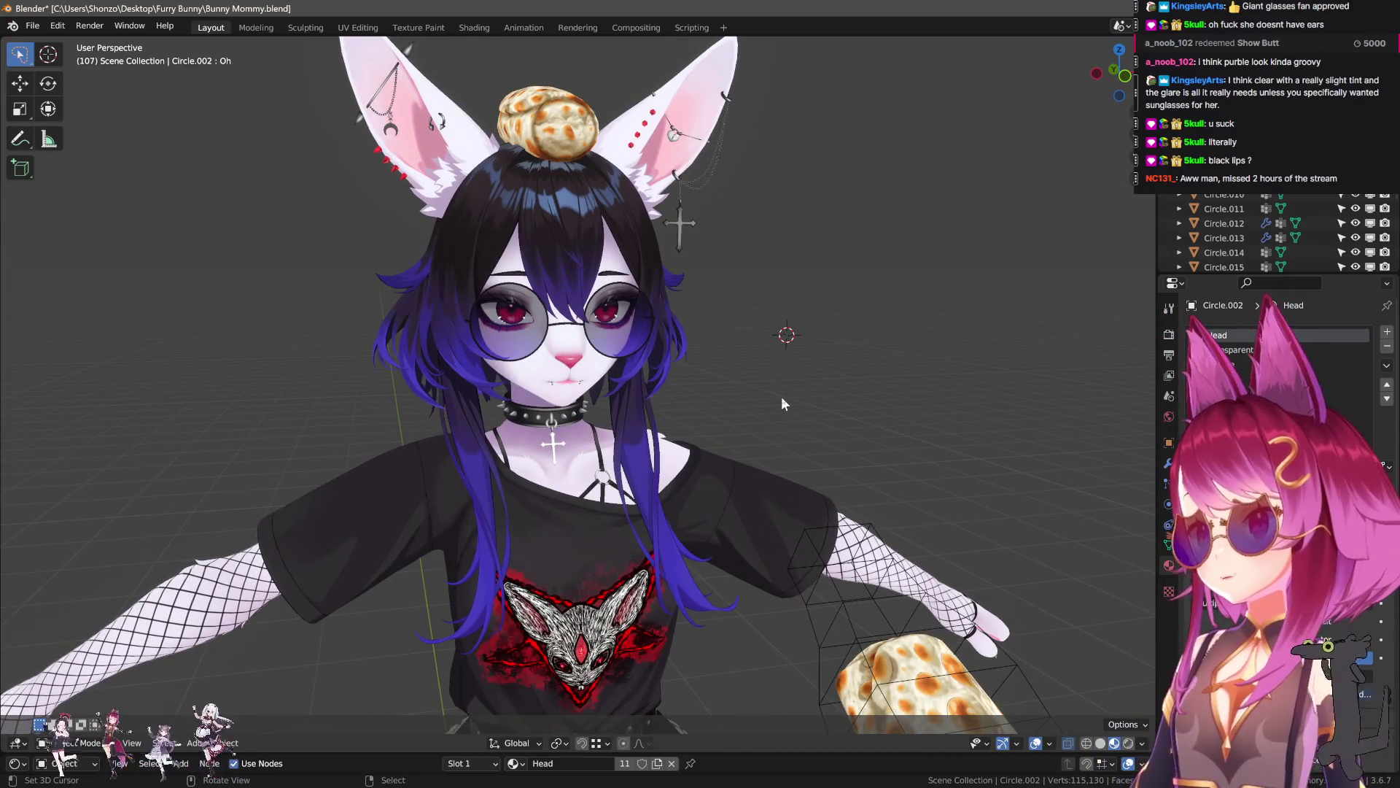
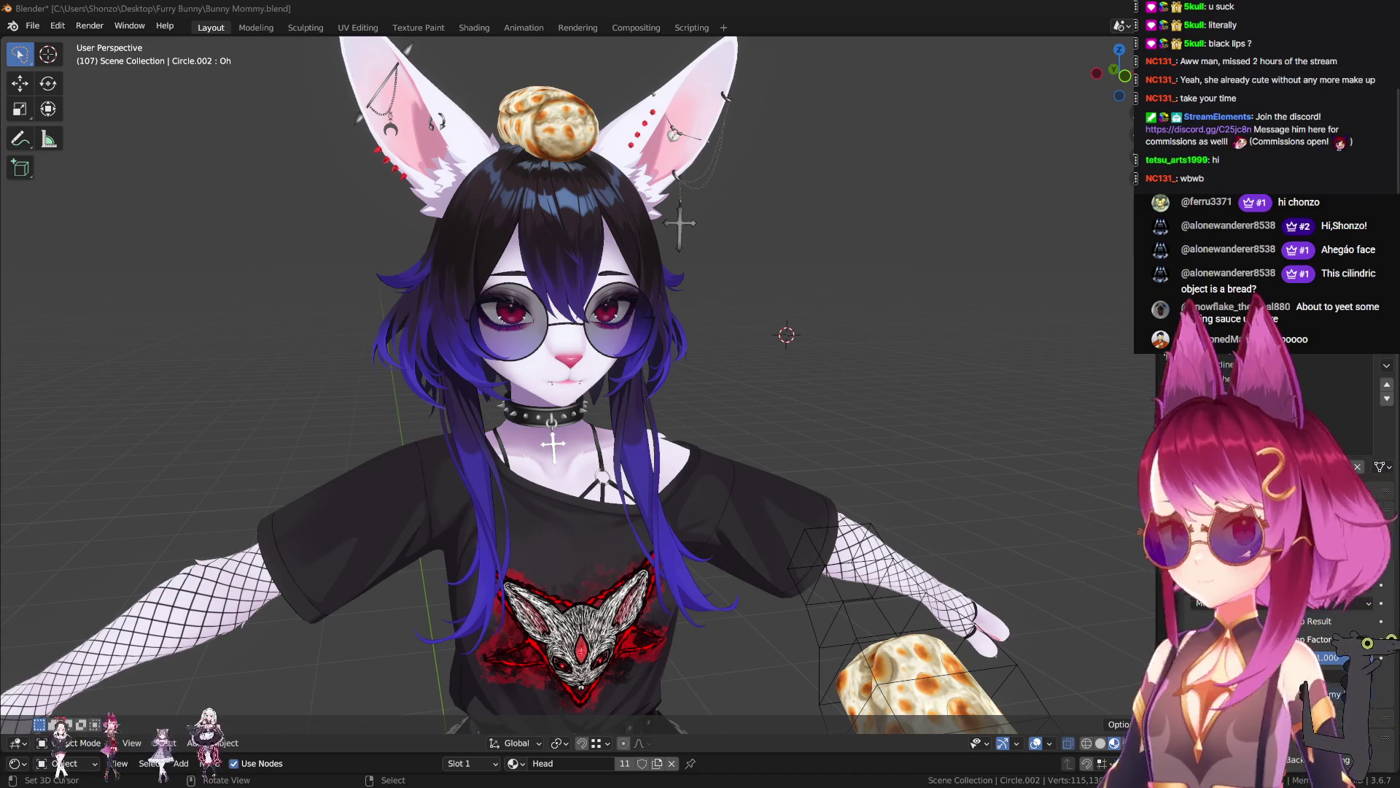
- Zoom in on the character's face, select the glasses and apply their Mirror modifier
mouse_move(554, 394)
middle_down()
mouse_move(512, 408)
mouse_move(541, 413)
middle_up()
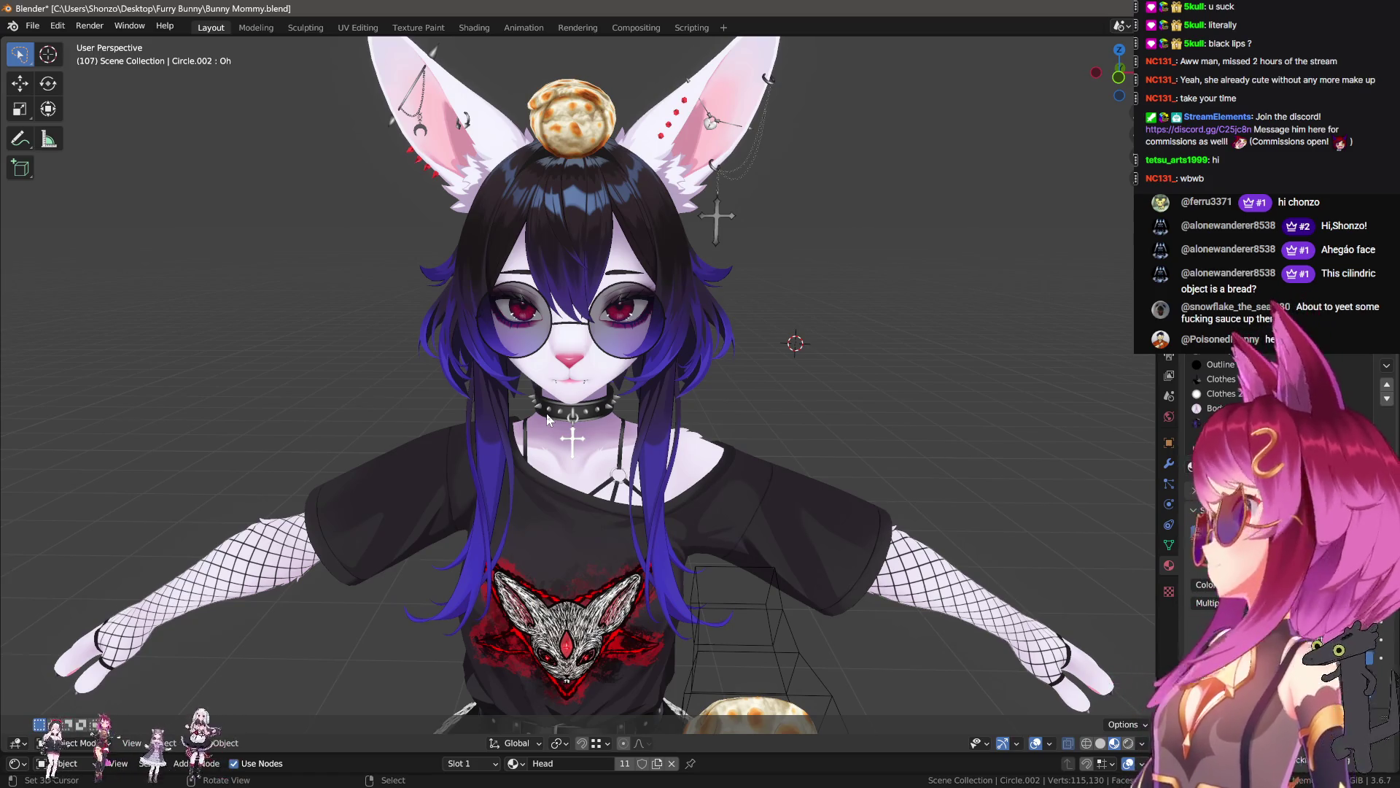
scroll(838, 335, down, 5)
mouse_move(838, 335)
middle_down()
mouse_move(912, 383)
mouse_move(828, 429)
middle_up()
scroll(828, 429, up, 1)
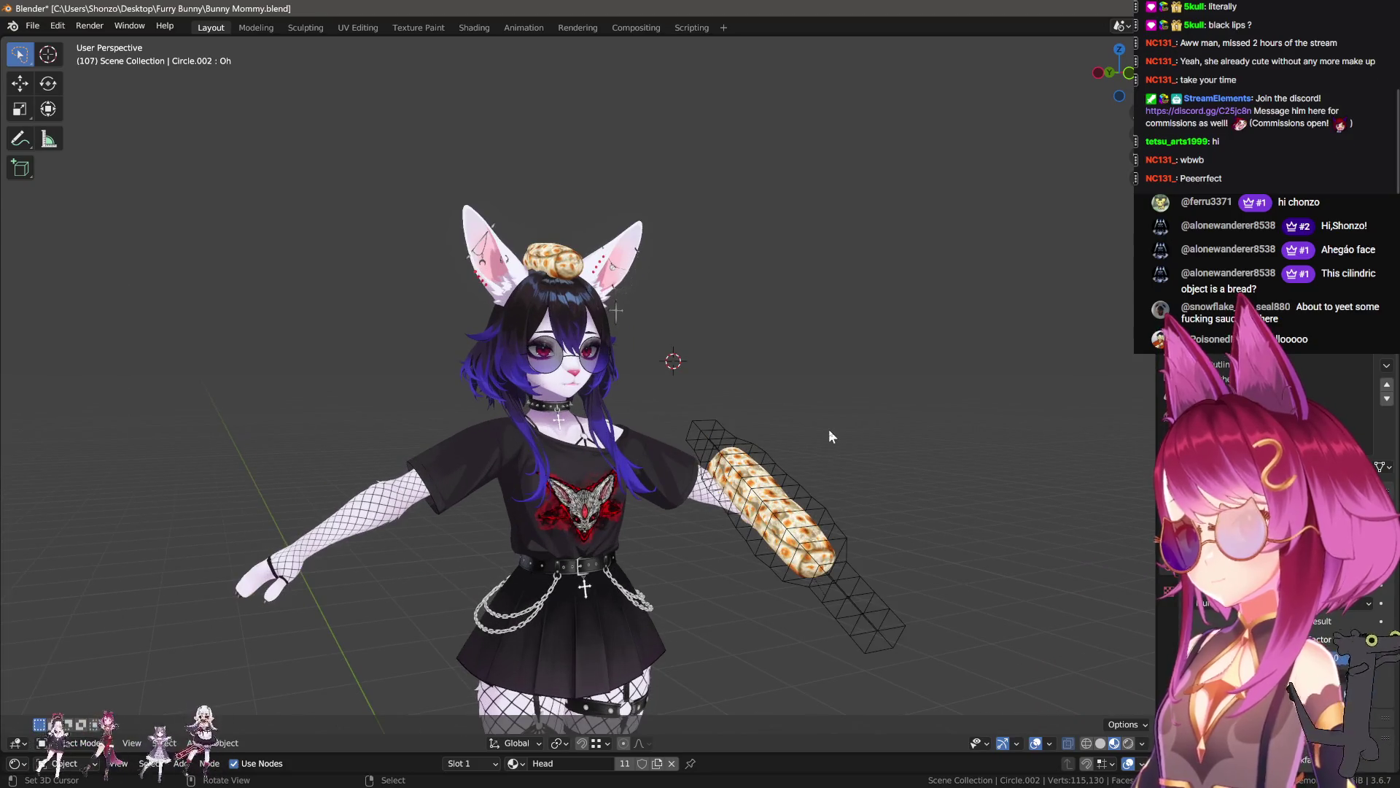
scroll(829, 428, up, 3)
scroll(829, 430, up, 2)
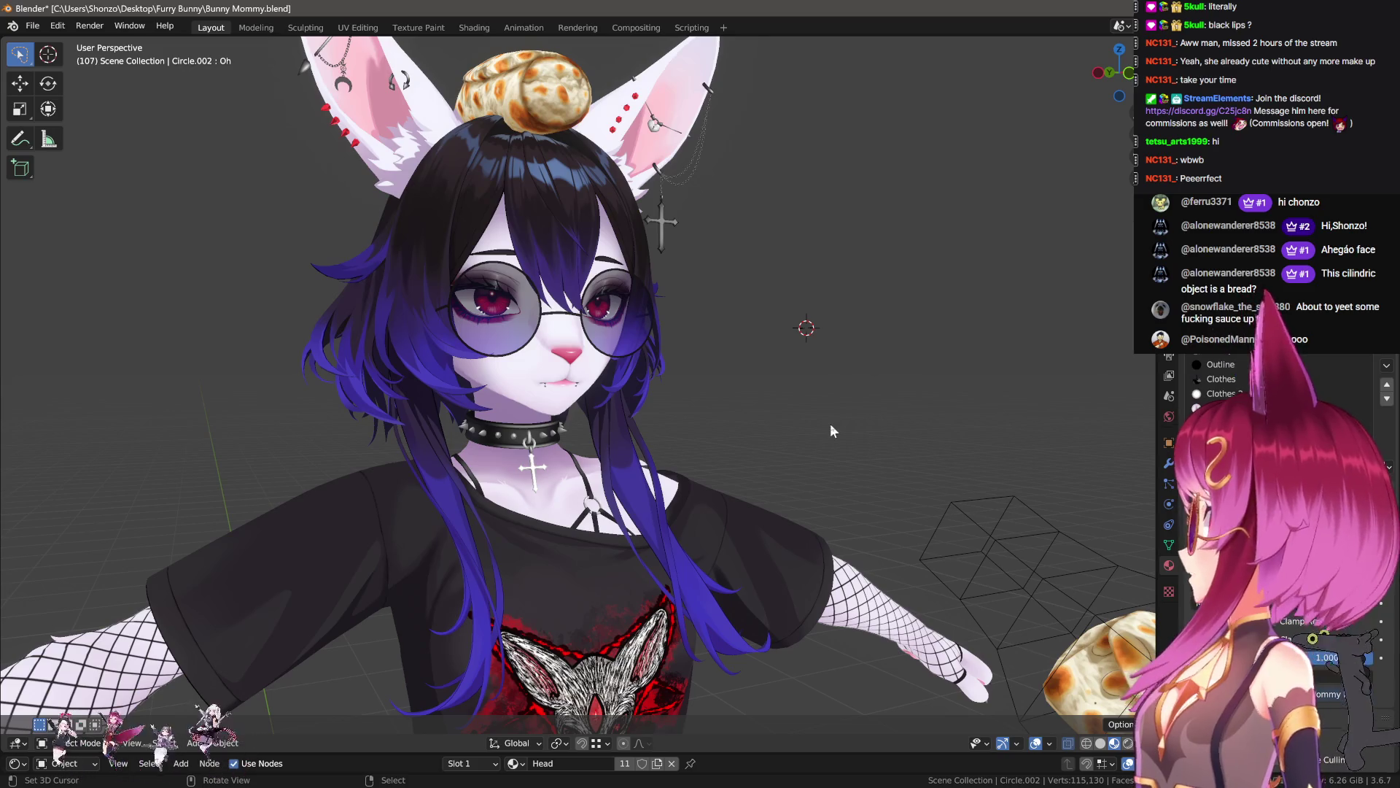
scroll(831, 426, down, 2)
scroll(723, 372, up, 3)
mouse_move(723, 371)
middle_down()
mouse_move(659, 387)
mouse_move(781, 404)
mouse_move(760, 425)
mouse_move(773, 425)
middle_up()
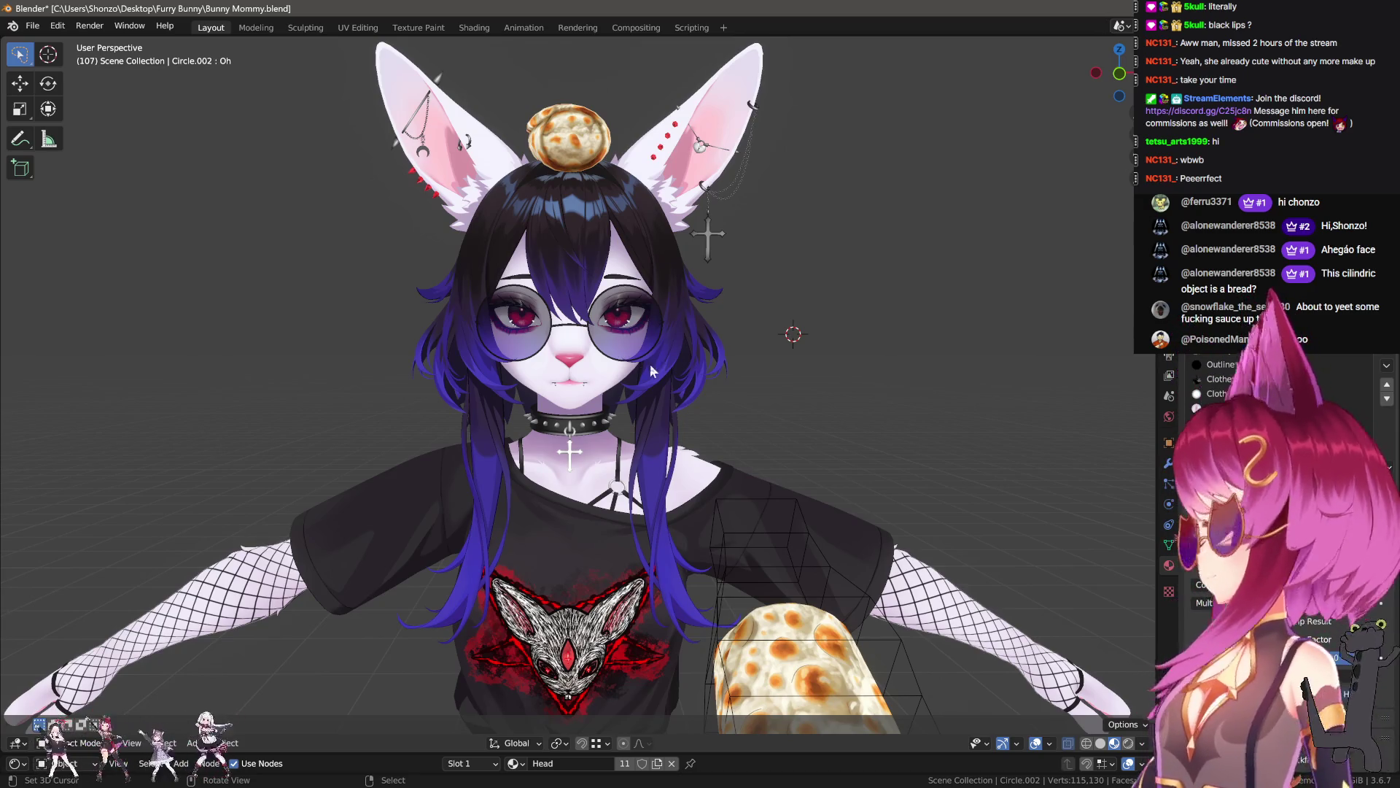
mouse_move(559, 420)
middle_down()
mouse_move(786, 448)
mouse_move(702, 448)
middle_up()
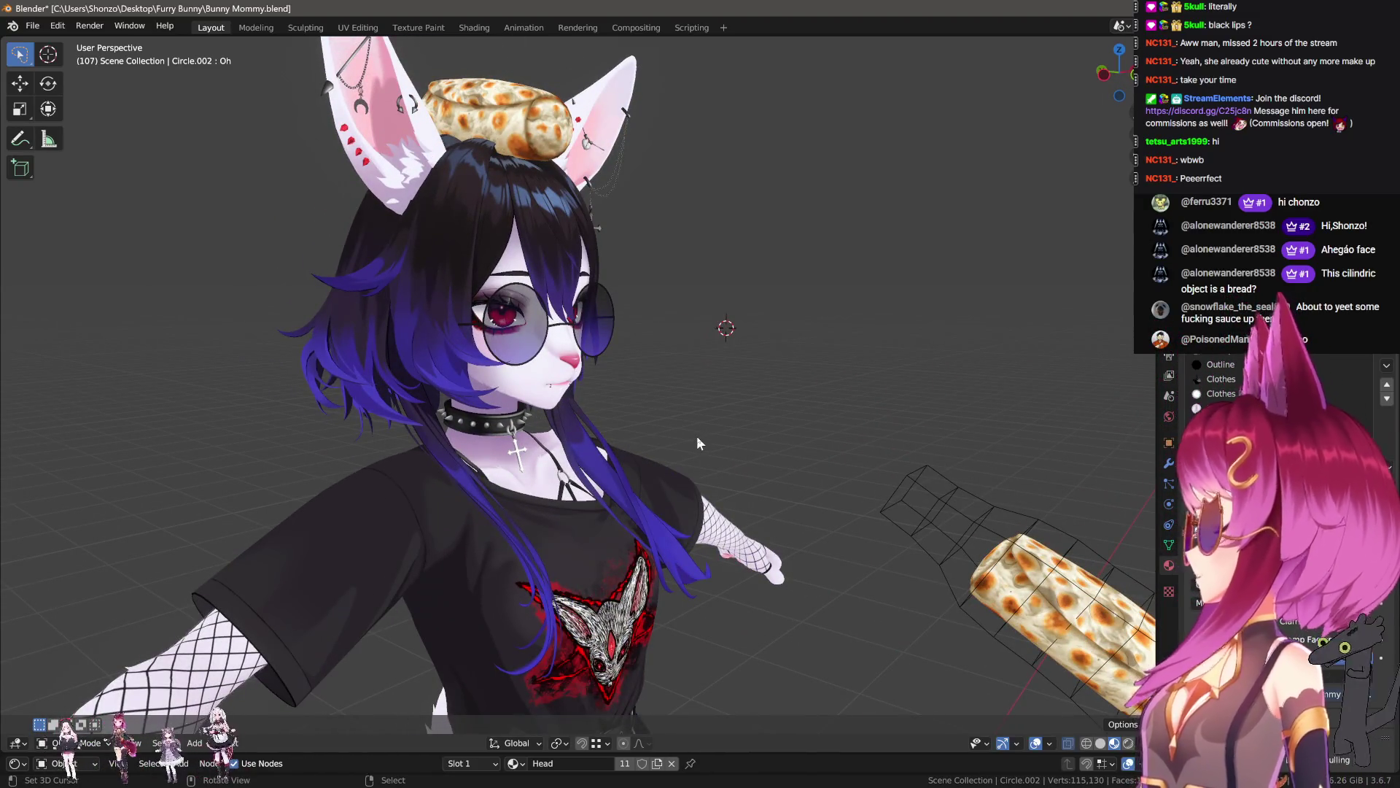
mouse_move(671, 416)
middle_down()
mouse_move(668, 429)
mouse_move(684, 415)
mouse_move(720, 436)
middle_up()
click(711, 380)
key(Tab)
scroll(644, 399, up, 5)
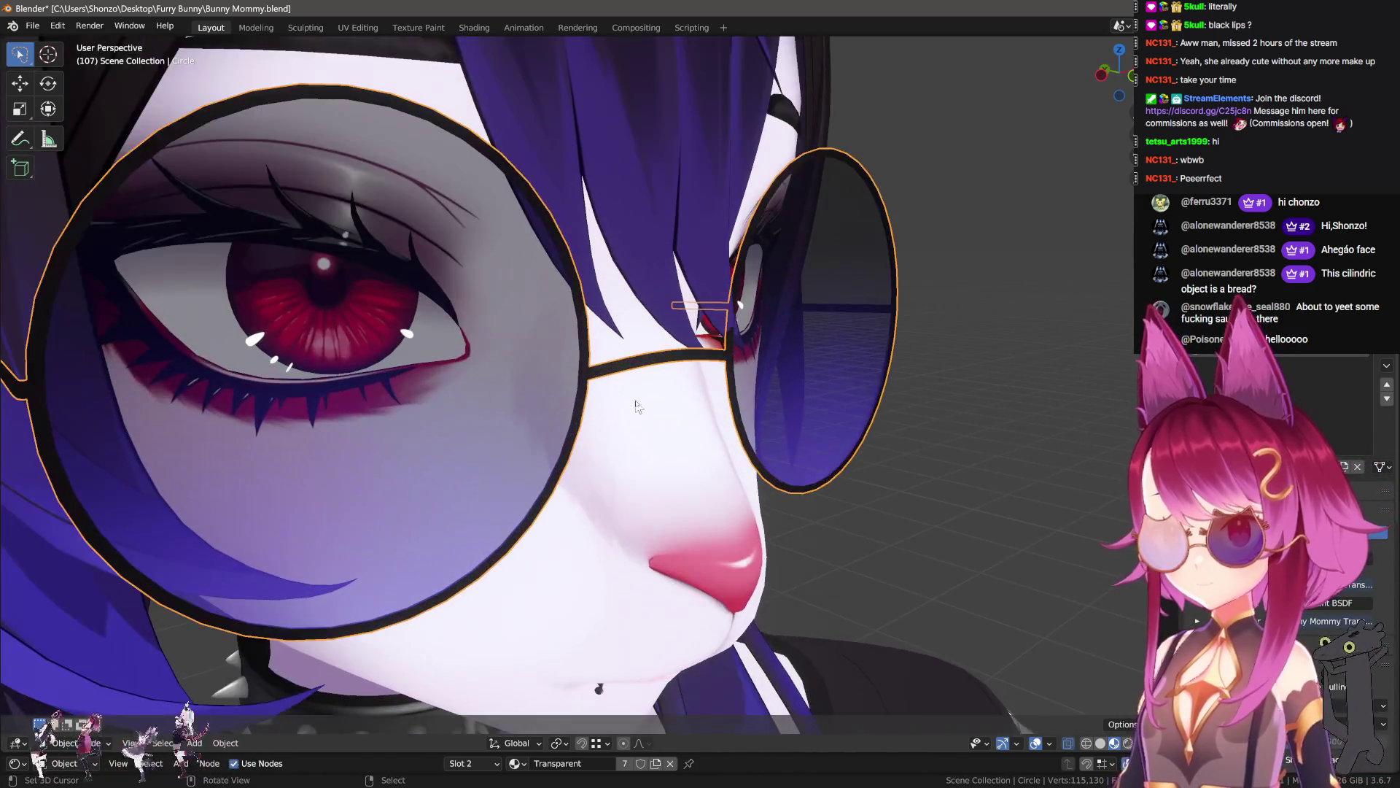
scroll(644, 400, down, 2)
key(Tab)
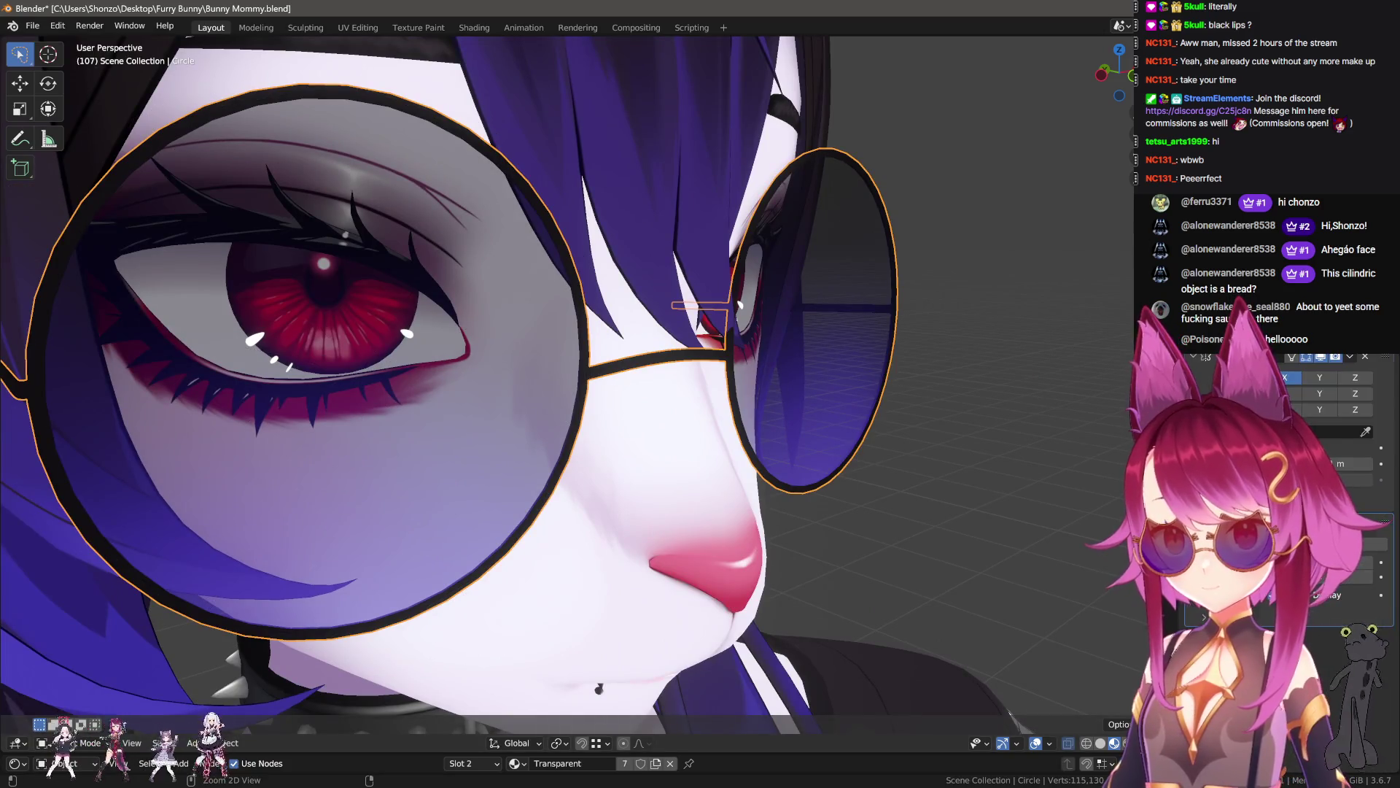
key(ctrl+a)
key(ctrl+a)
- Bevel the vertex at the centre of the lens with a vertex bevel
key(Tab)
middle_drag(685, 408, 737, 392)
key(Tab)
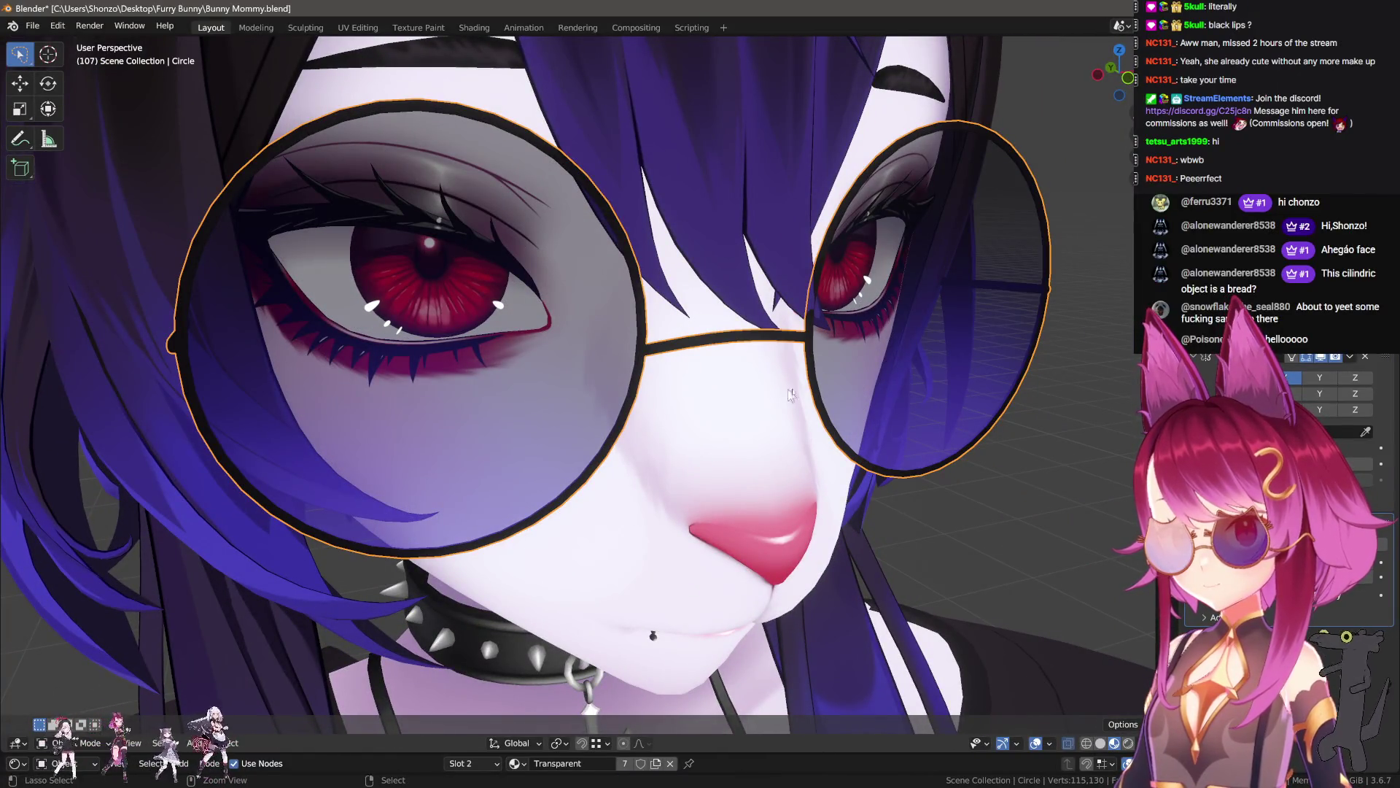
key(Tab)
key(ctrl+b)
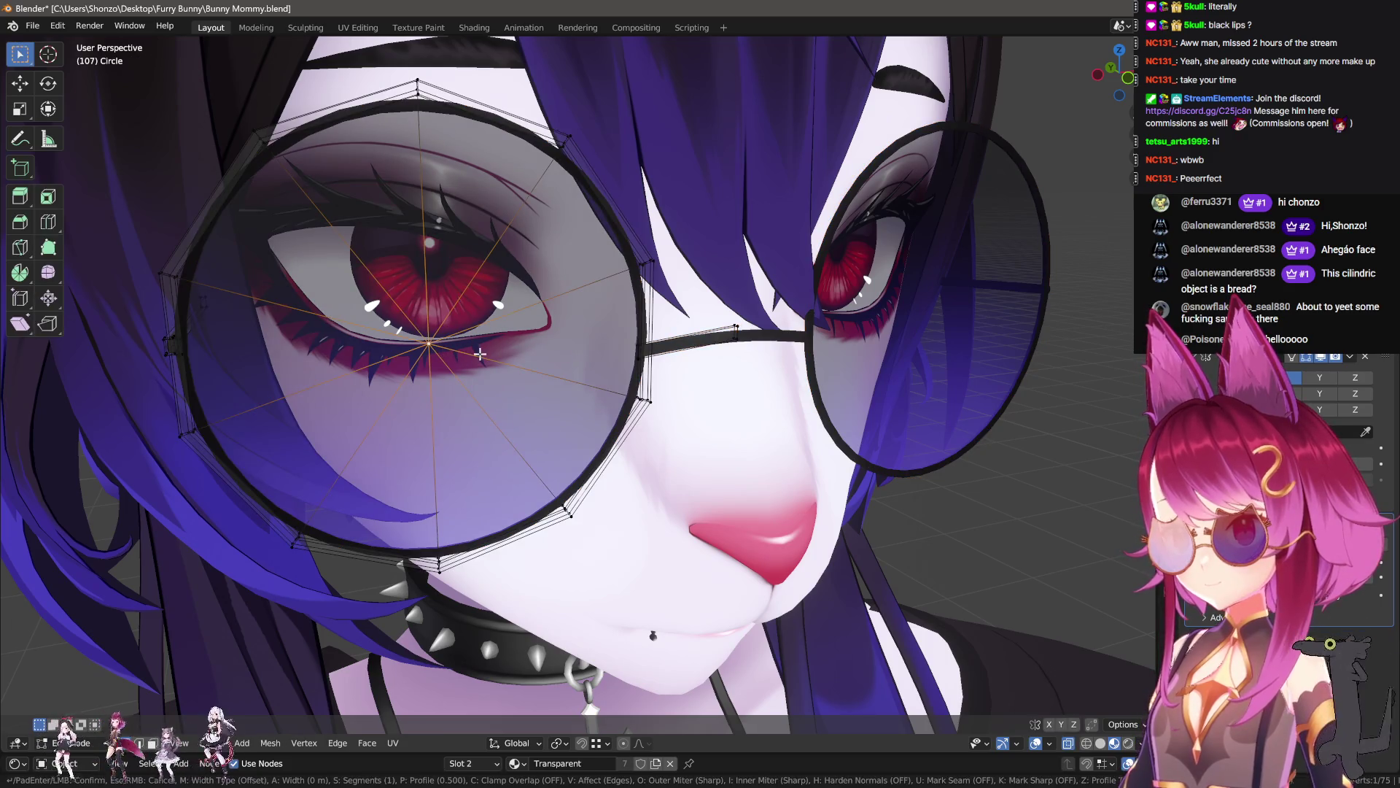
key(v)
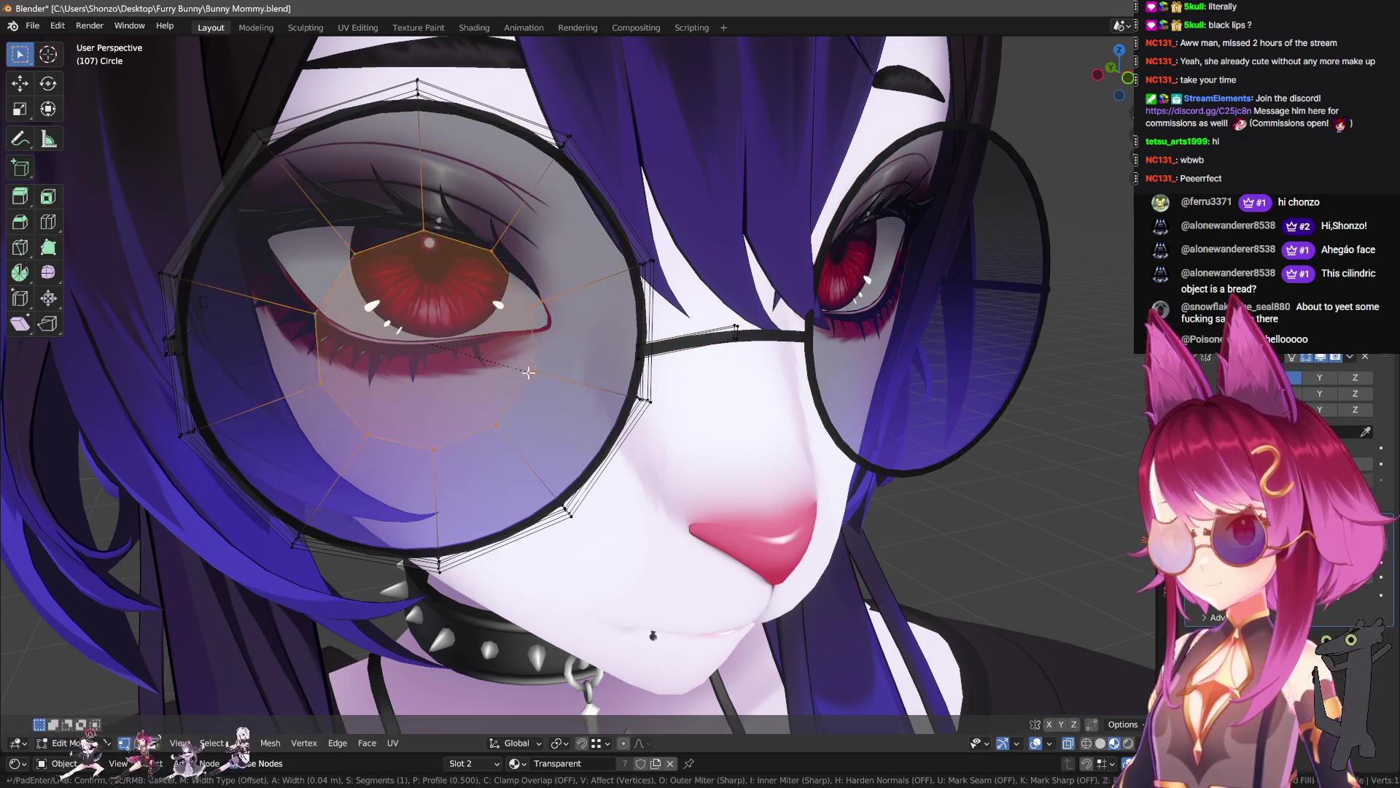
click(483, 355)
right_click(483, 355)
click(788, 412)
key(Tab)
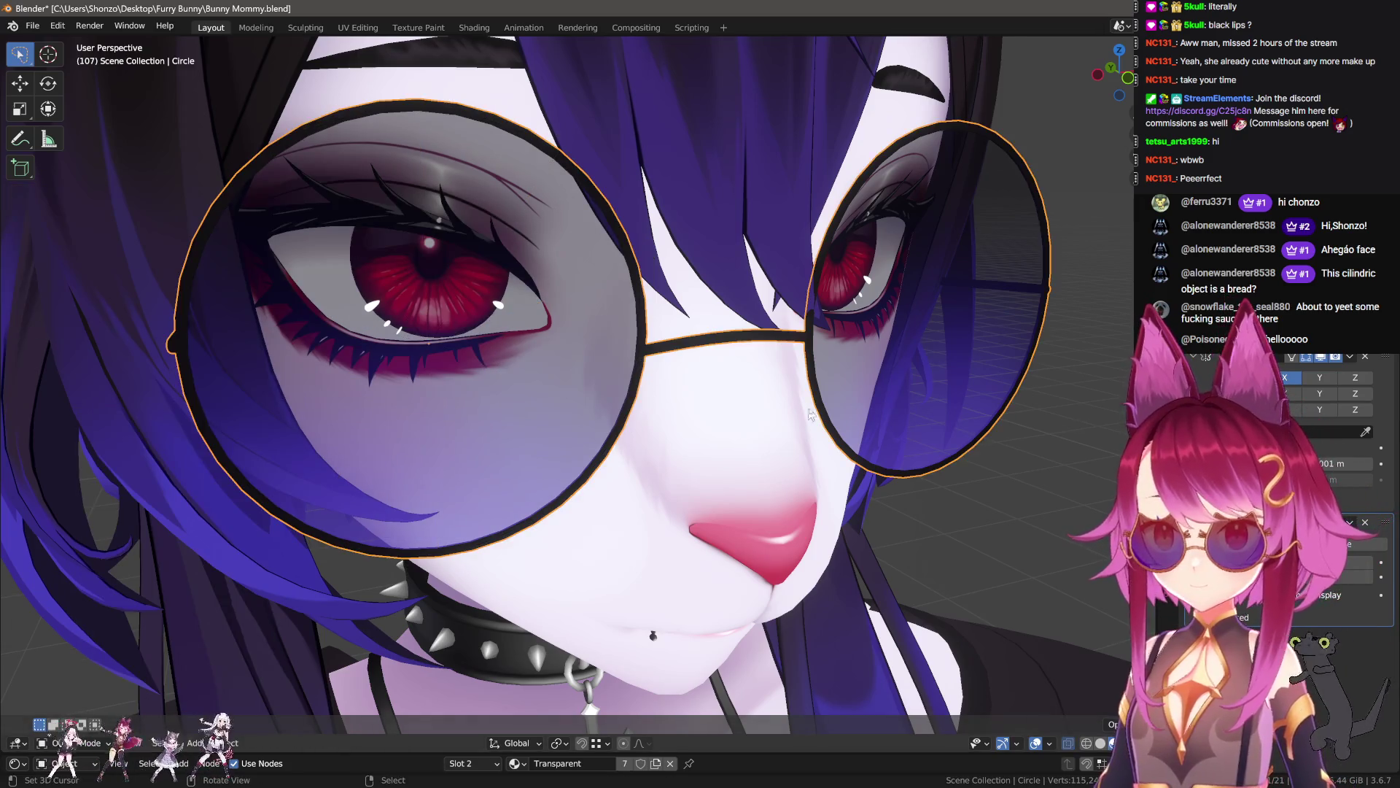
- Apply the Subdivision modifier and delete the right lens
key(ctrl+a)
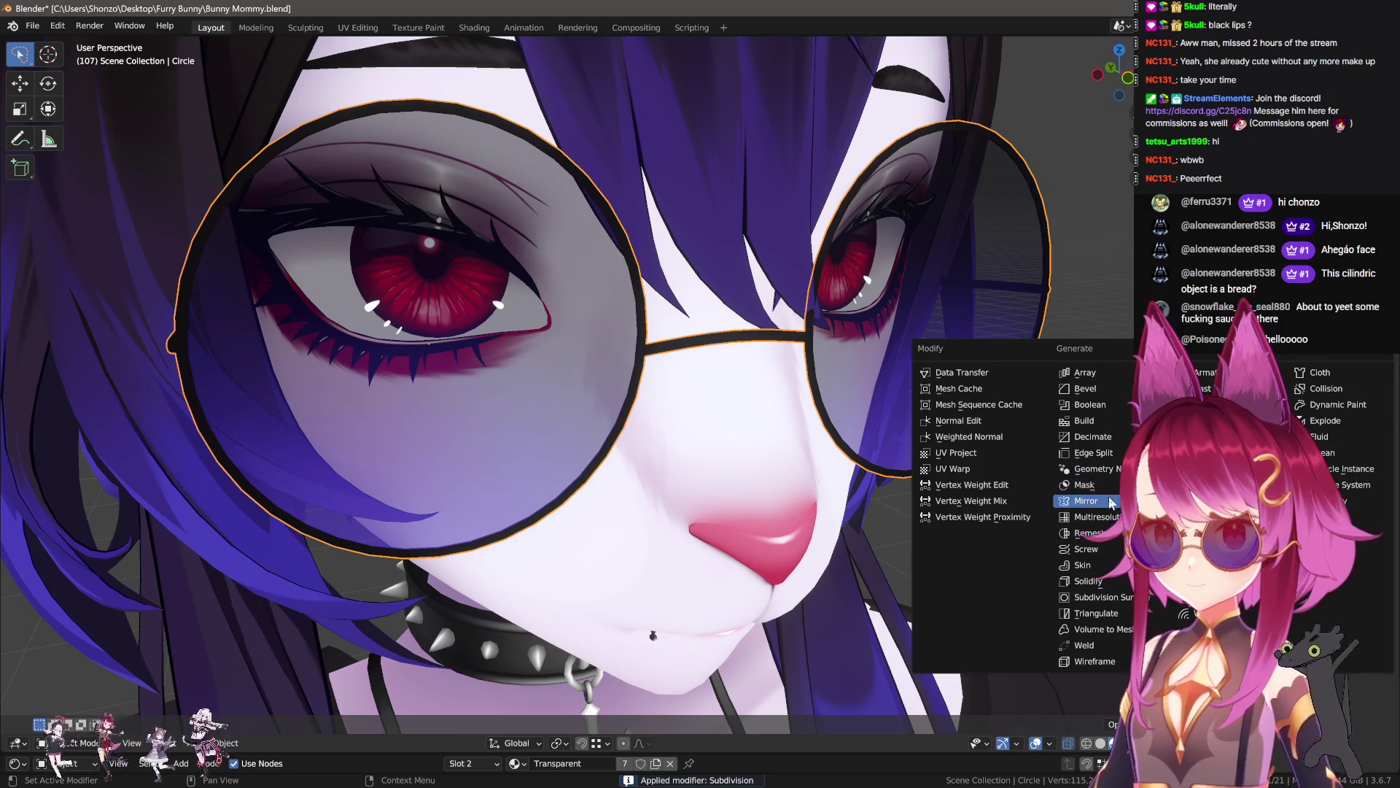
key(Tab)
middle_drag(700, 365, 736, 345)
alt+middle_click(736, 345)
key(l)
key(l)
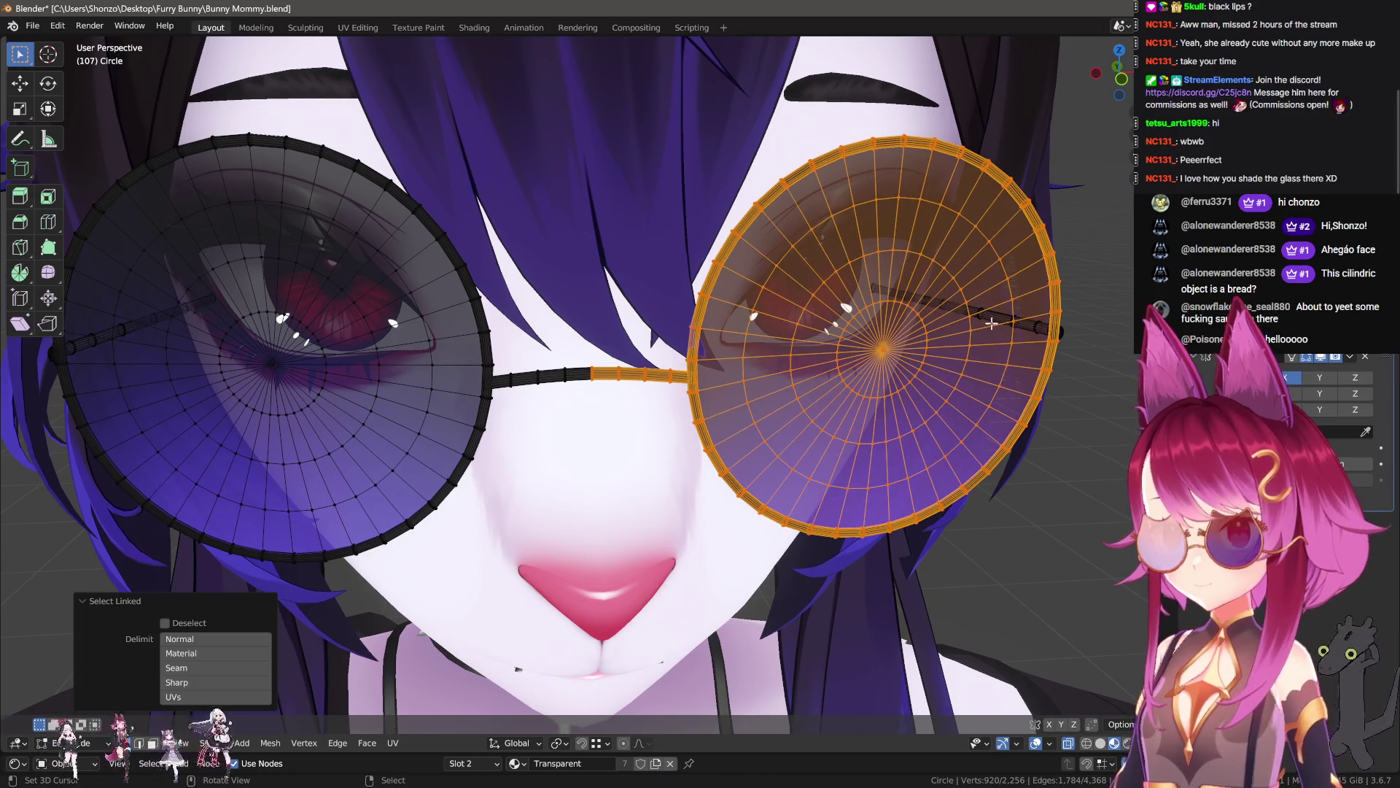
key(x)
click(940, 300)
scroll(690, 463, up, 8)
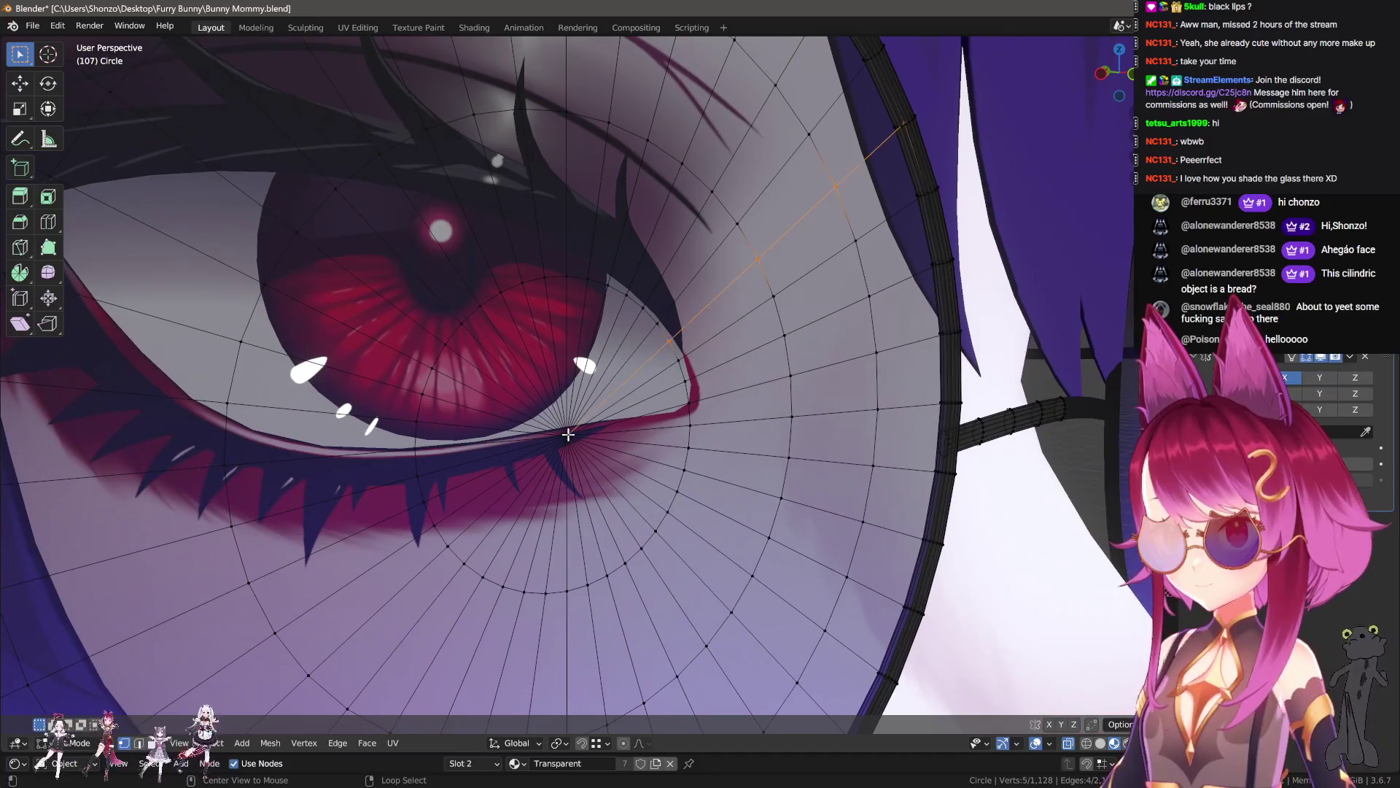
- Merge the left lens's centre vertices At Center, then select the whole lens mesh
alt+click(551, 554)
key(ctrl+Tab)
key(Escape)
key(shift+z)
key(c)
click(580, 436)
key(m)
click(581, 431)
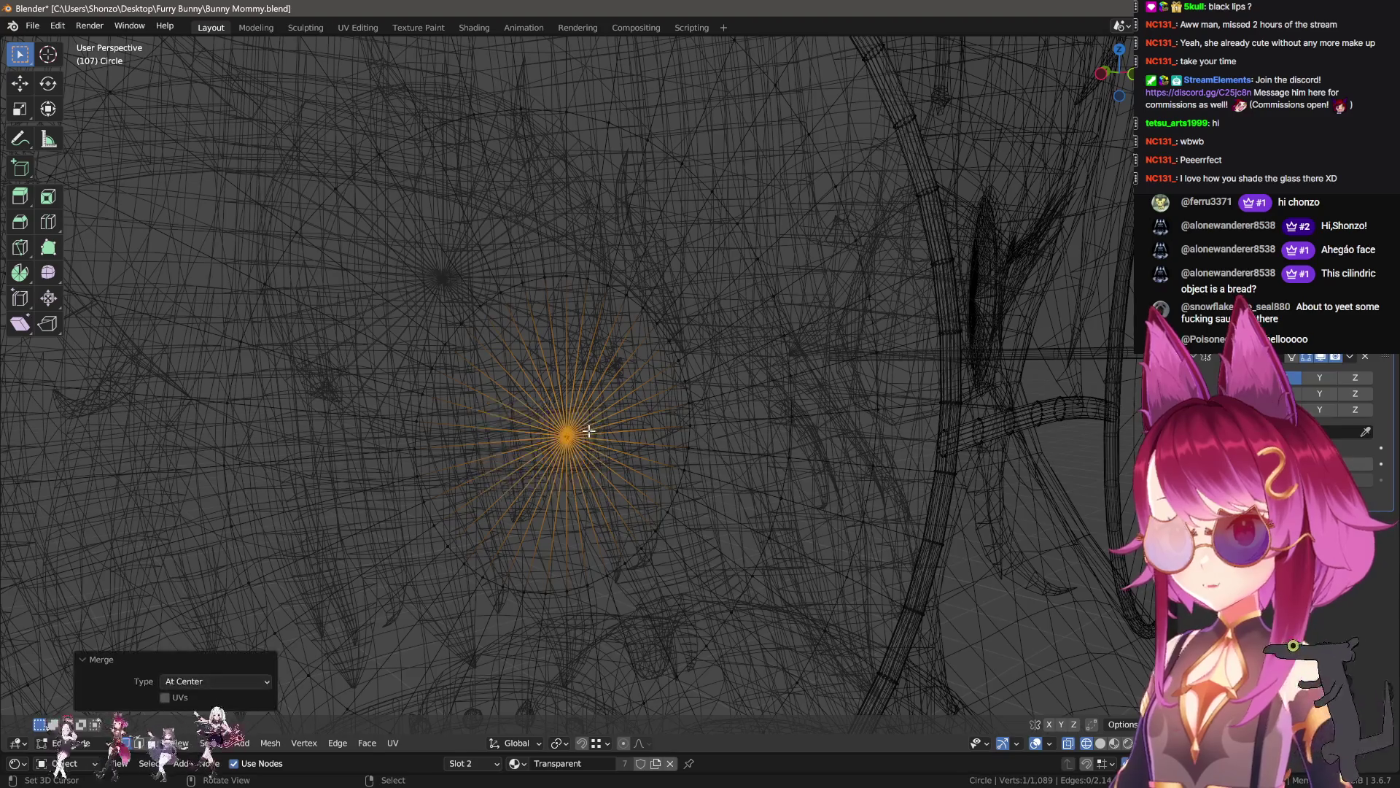
key(shift+z)
key(ctrl+l)
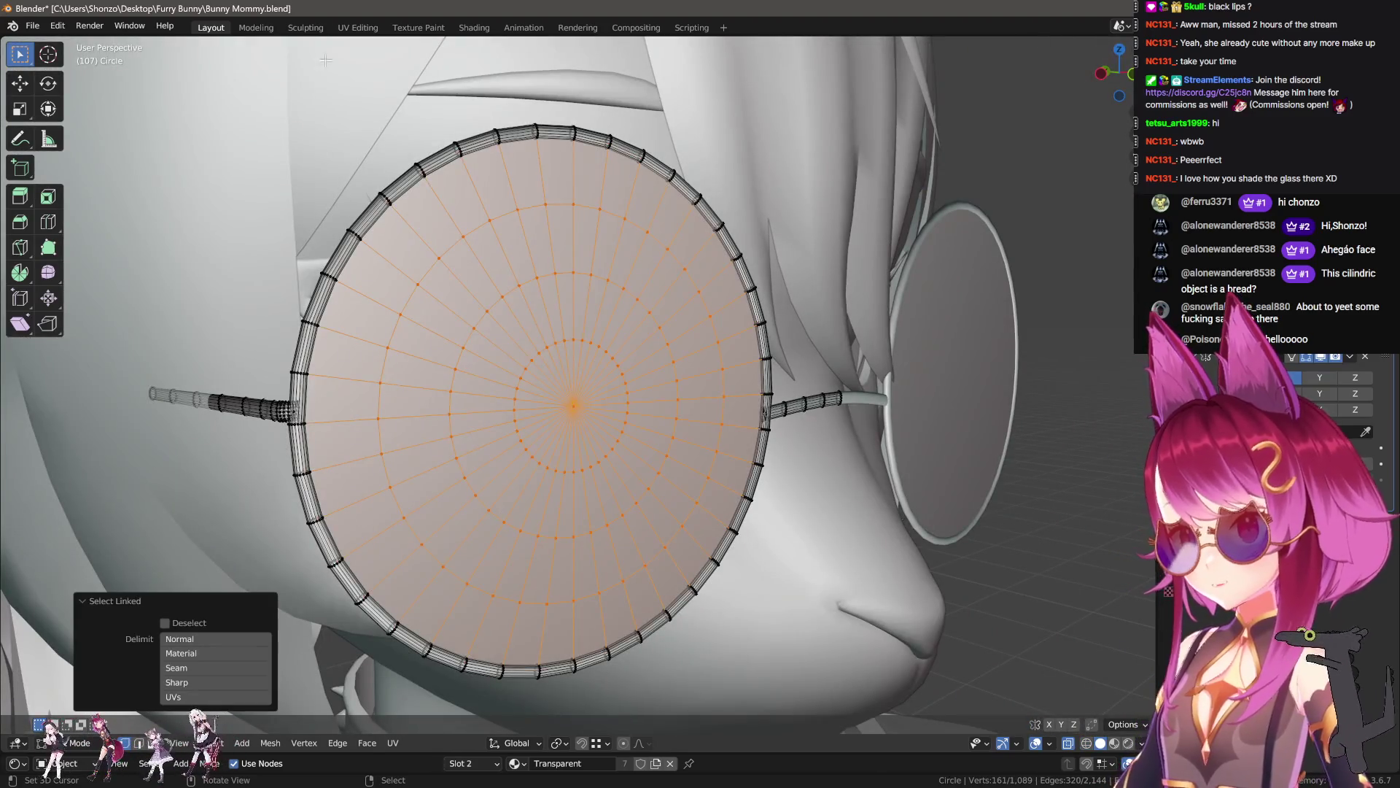
click(358, 27)
- Unwrap the left lens into a round UV island
key(KP_Decimal)
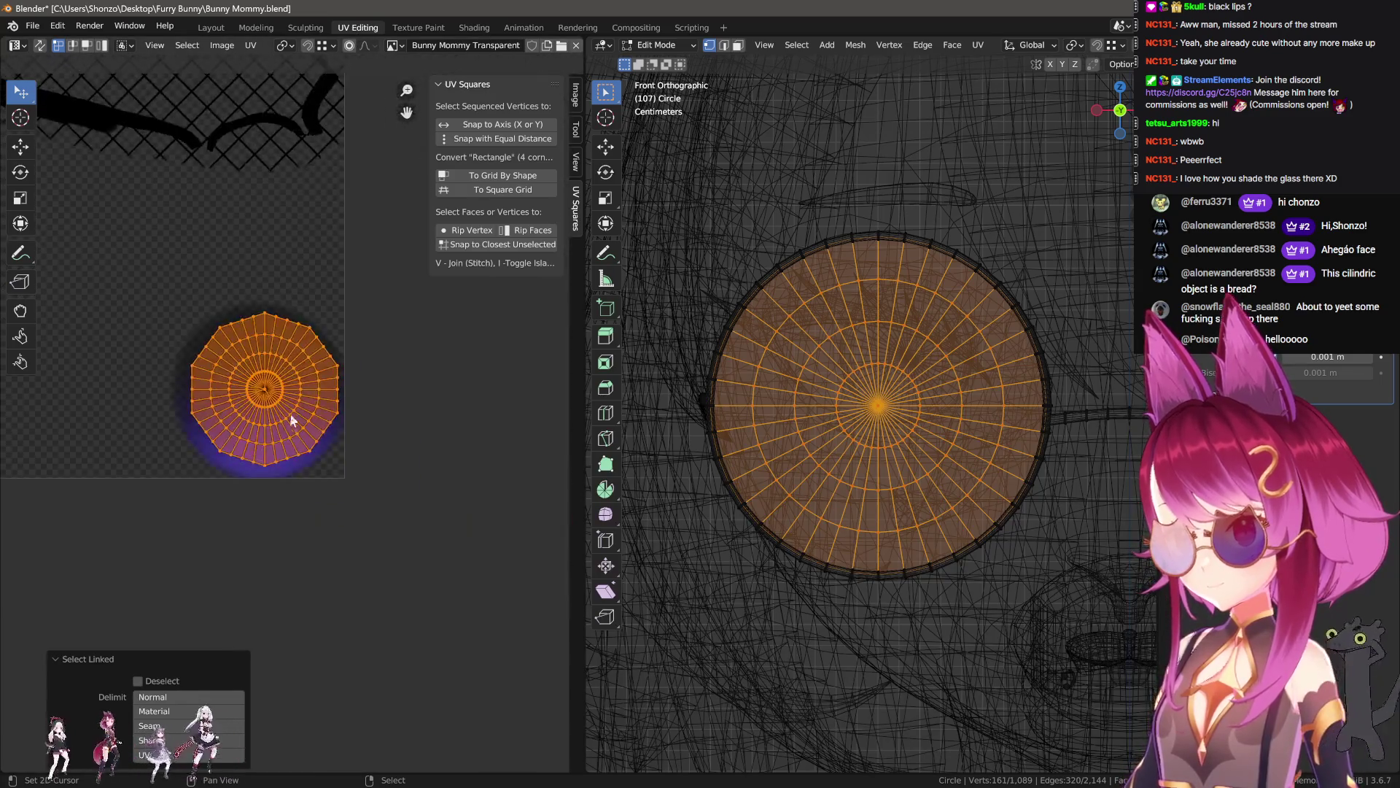
click(287, 411)
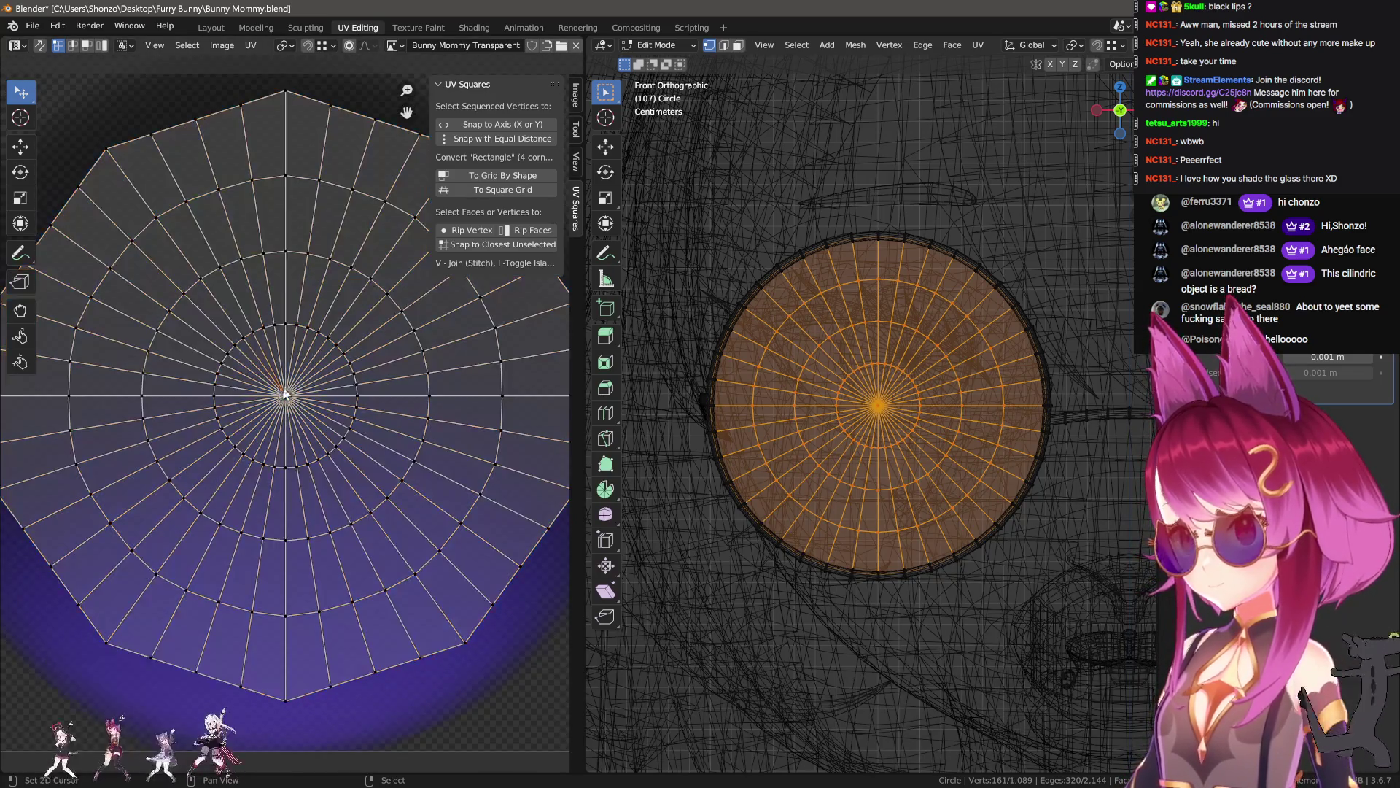
scroll(307, 419, up, 5)
key(ctrl+Tab)
click(315, 353)
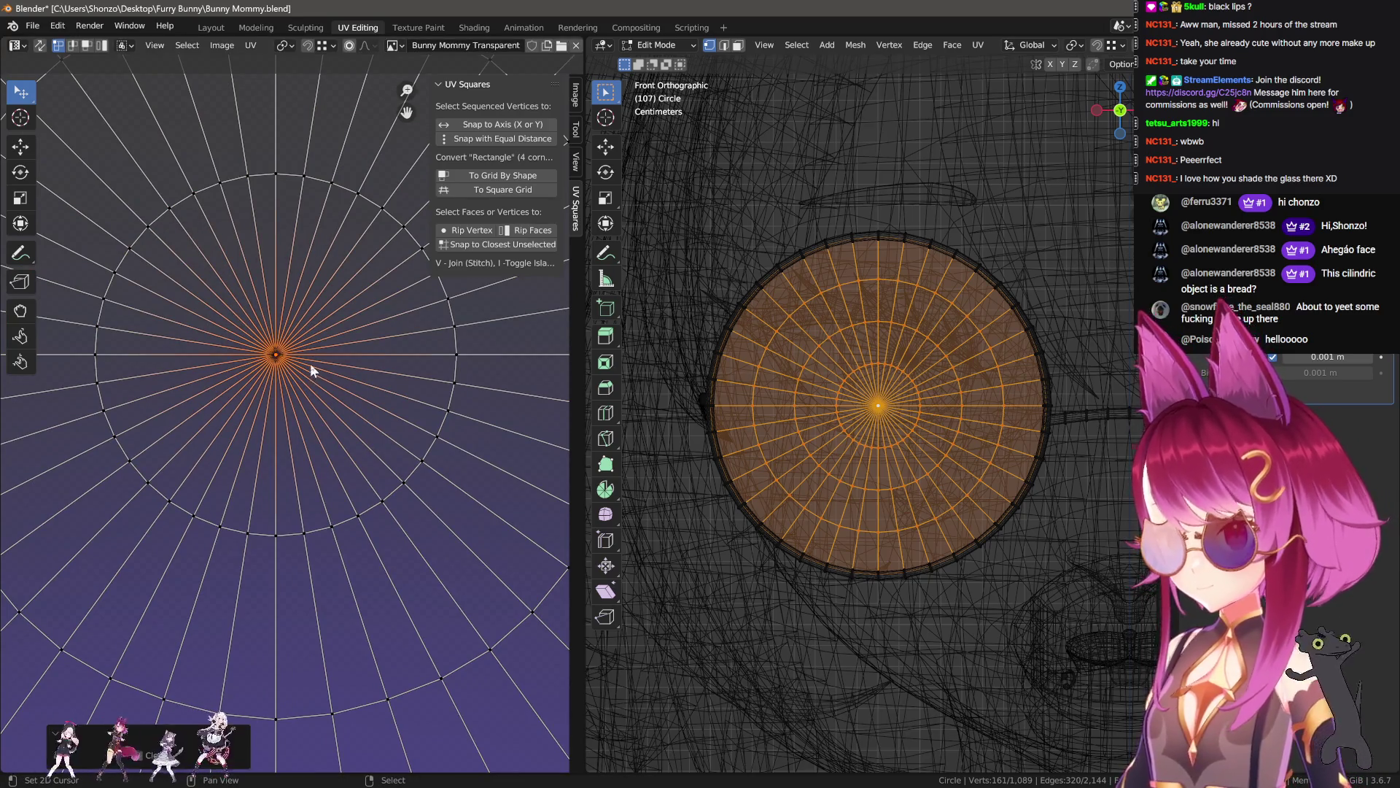
key(u)
click(323, 383)
scroll(325, 384, down, 3)
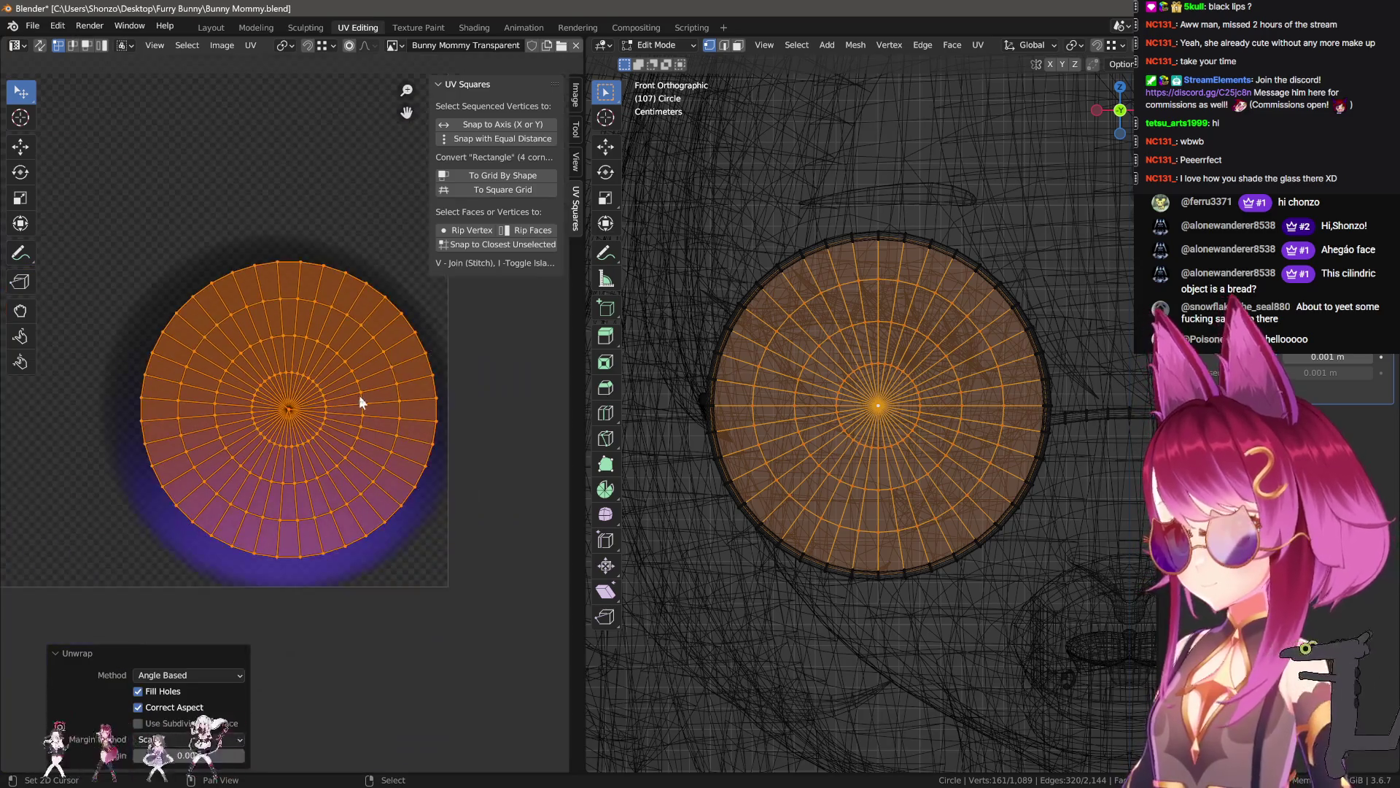
- Rotate the lens UV island 6.31° over the purple gradient texture
key(Tab)
mouse_move(839, 392)
middle_down()
mouse_move(951, 423)
mouse_move(919, 418)
mouse_move(926, 356)
mouse_move(874, 396)
middle_up()
key(shift+z)
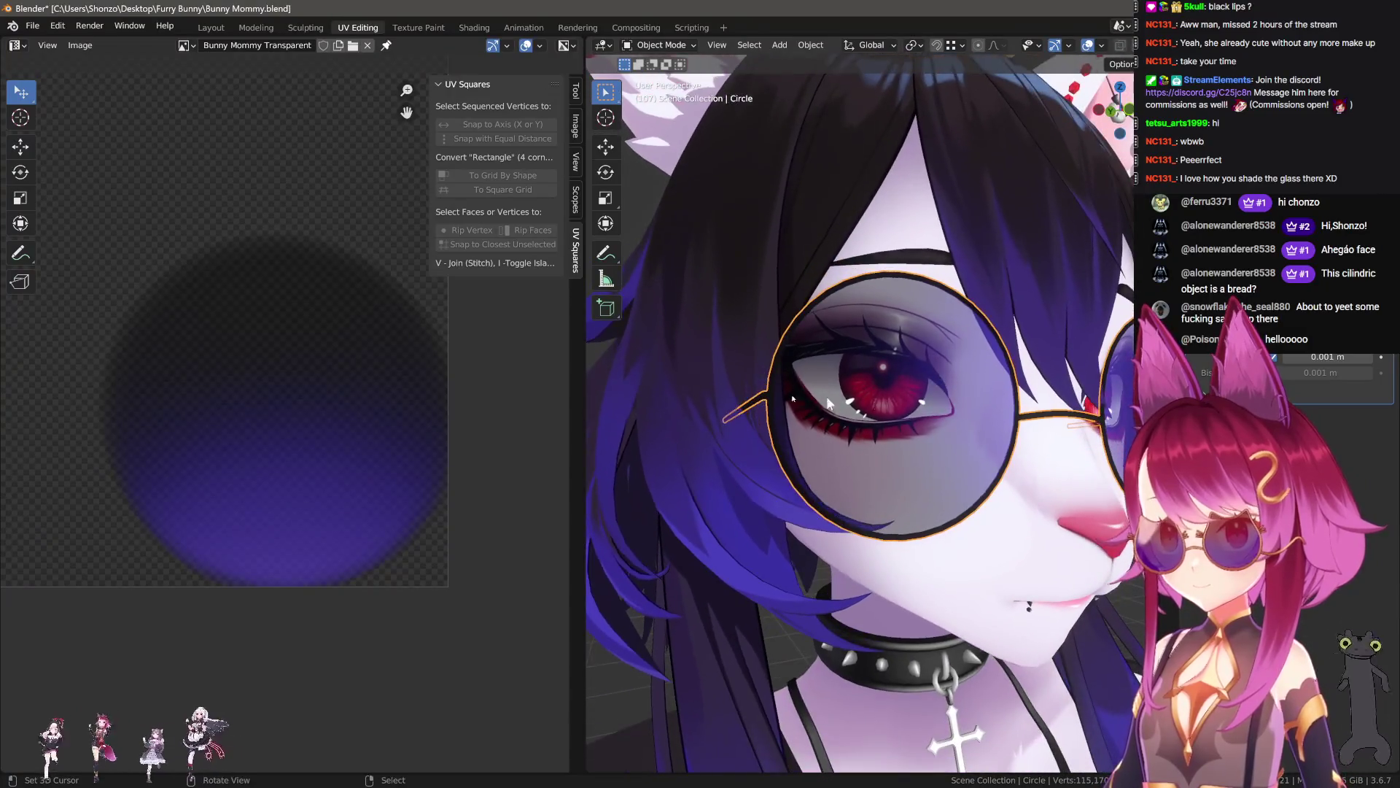
key(Tab)
key(r)
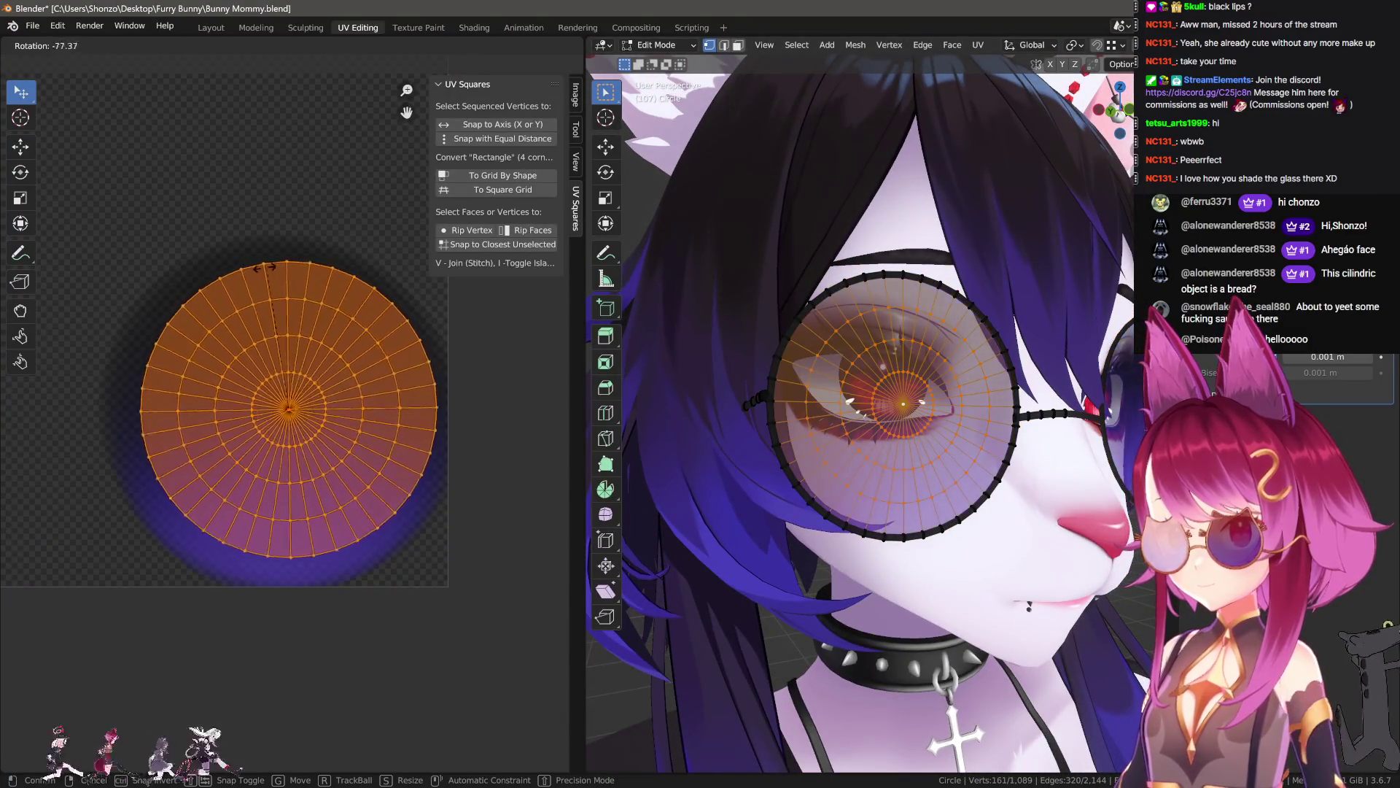
click(226, 291)
key(ctrl+Tab)
click(839, 452)
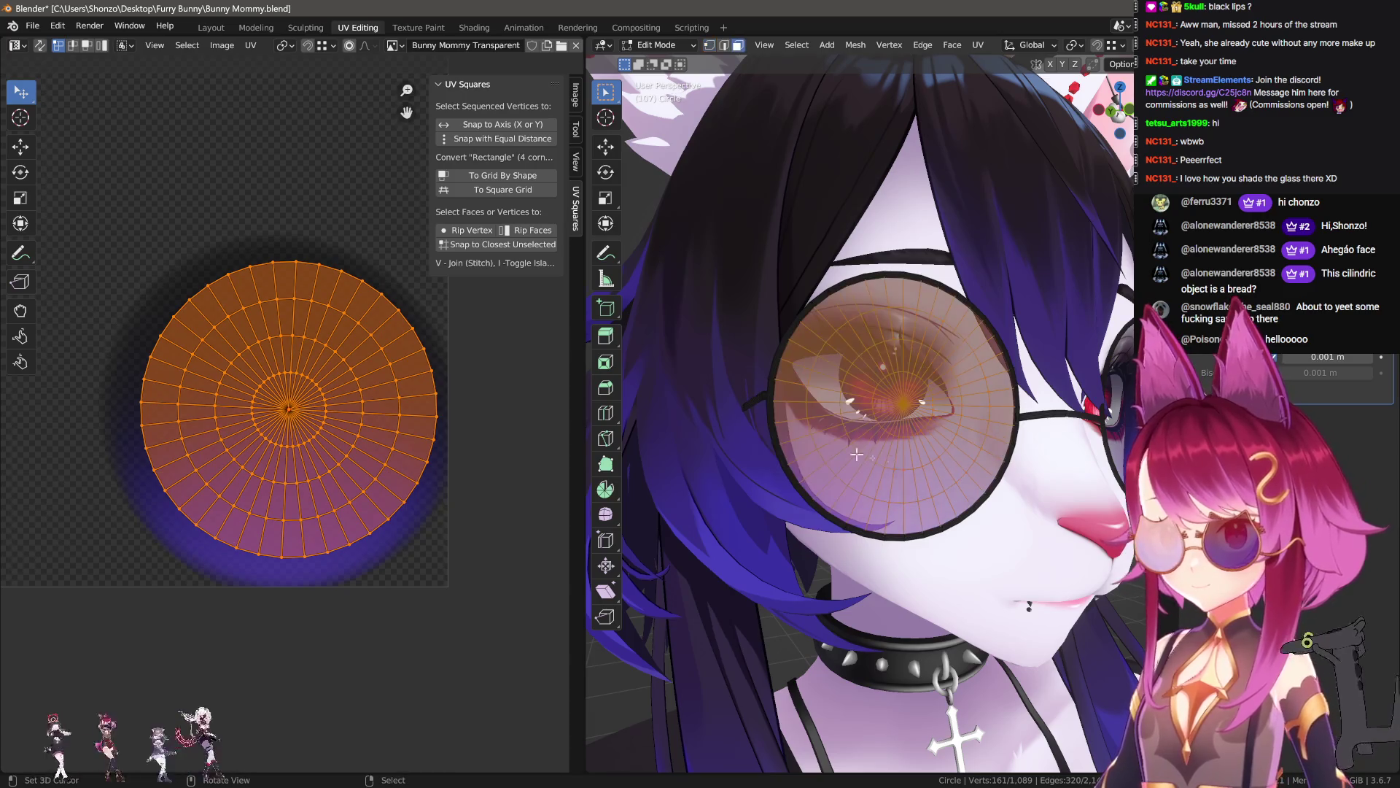
click(901, 516)
key(r)
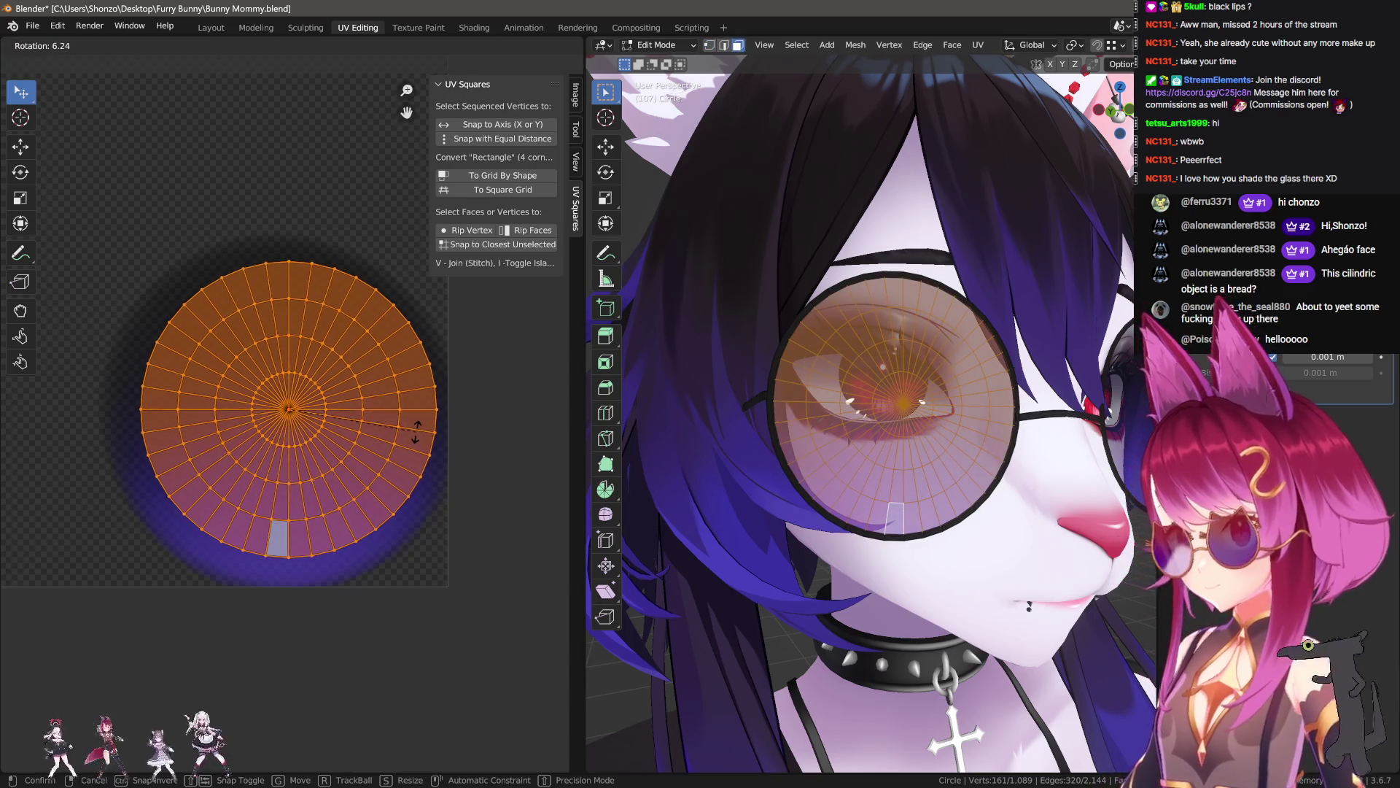
click(474, 447)
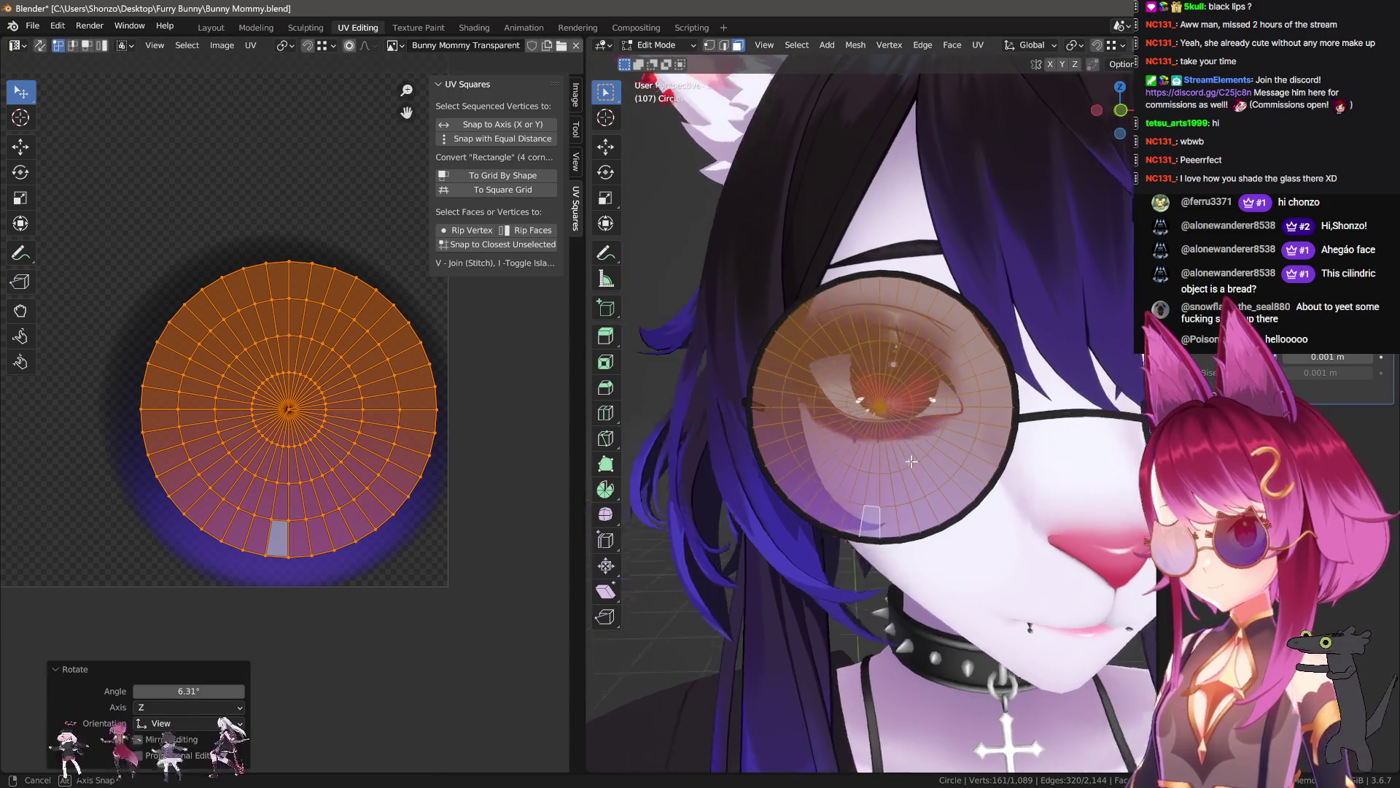
- Isolate the glasses in local view and edit the temple arm in edge select mode
key(Tab)
mouse_move(925, 470)
middle_down()
mouse_move(991, 470)
mouse_move(944, 481)
mouse_move(1012, 493)
mouse_move(925, 475)
middle_up()
key(KP_Divide)
key(z)
key(z)
key(Tab)
scroll(953, 475, up, 3)
key(alt+a)
key(ctrl+Tab)
click(897, 430)
mouse_move(896, 430)
middle_down()
mouse_move(756, 497)
mouse_move(880, 492)
mouse_move(916, 506)
mouse_move(853, 400)
mouse_move(897, 419)
middle_up()
- Mark two edge loops along the temple arm as seams
alt+click(860, 414)
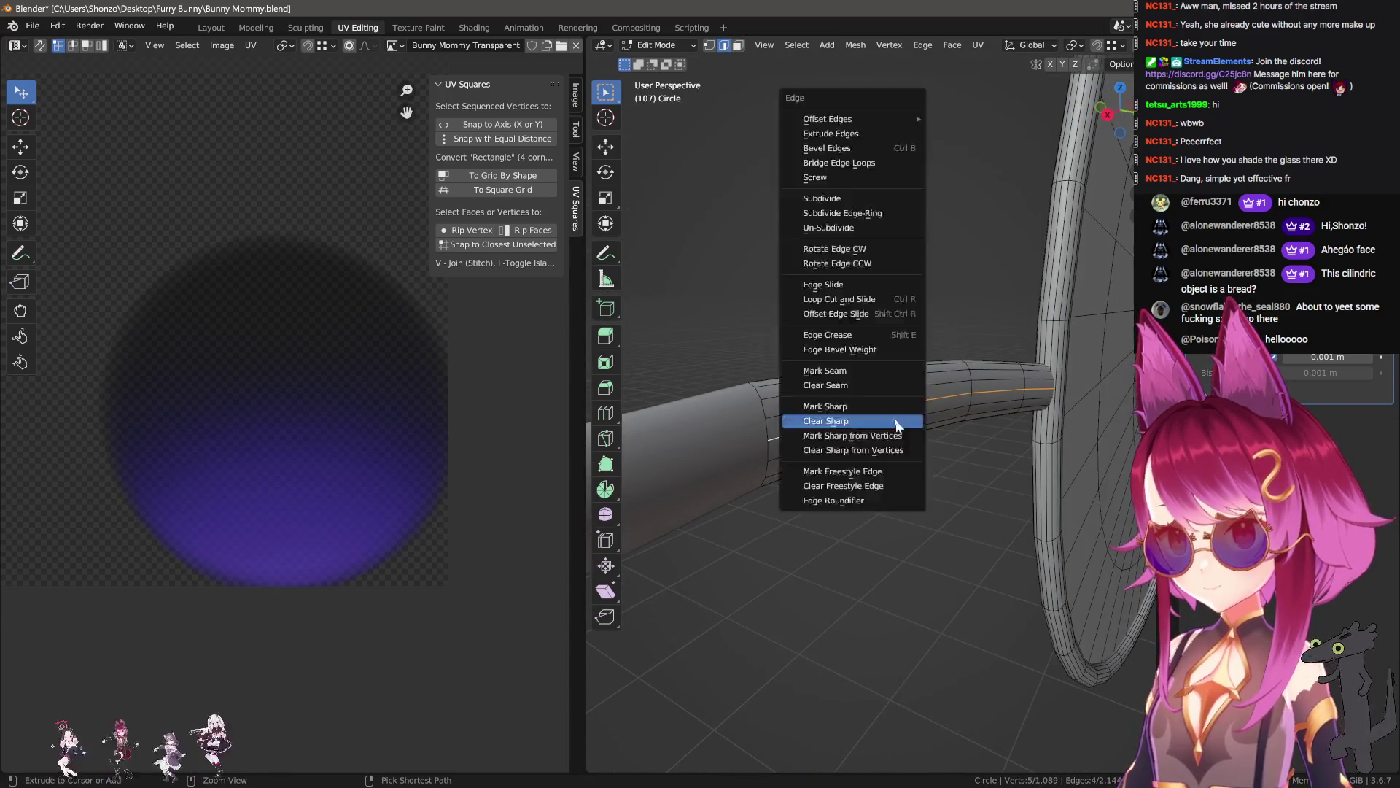
key(ctrl+e)
click(853, 402)
key(alt+a)
key(ctrl+e)
click(839, 366)
key(alt+a)
- Dissolve the selected lengthwise loops on the temple arm tube
mouse_move(824, 385)
middle_down()
mouse_move(920, 412)
mouse_move(809, 496)
mouse_move(896, 397)
mouse_move(850, 394)
mouse_move(919, 347)
mouse_move(851, 380)
mouse_move(850, 447)
mouse_move(712, 469)
mouse_move(953, 453)
mouse_move(960, 439)
mouse_move(910, 405)
mouse_move(908, 417)
middle_up()
alt+shift+click(899, 398)
alt+shift+click(810, 496)
alt+shift+click(866, 379)
key(ctrl+x)
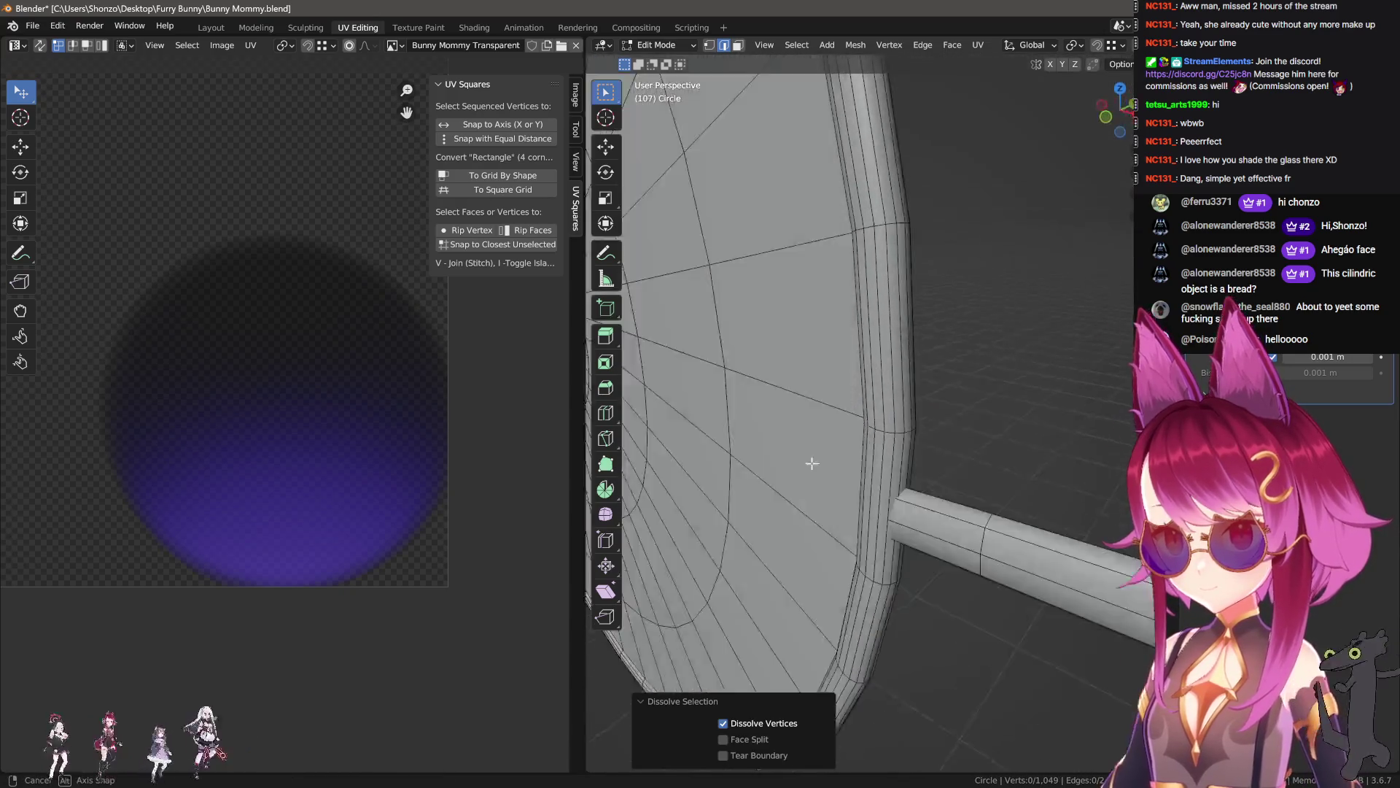
scroll(811, 463, down, 3)
key(shift+z)
key(shift+z)
scroll(960, 438, up, 3)
- Grow a selection of vertical edge loops along the tube and dissolve them
alt+click(912, 392)
key(ctrl+e)
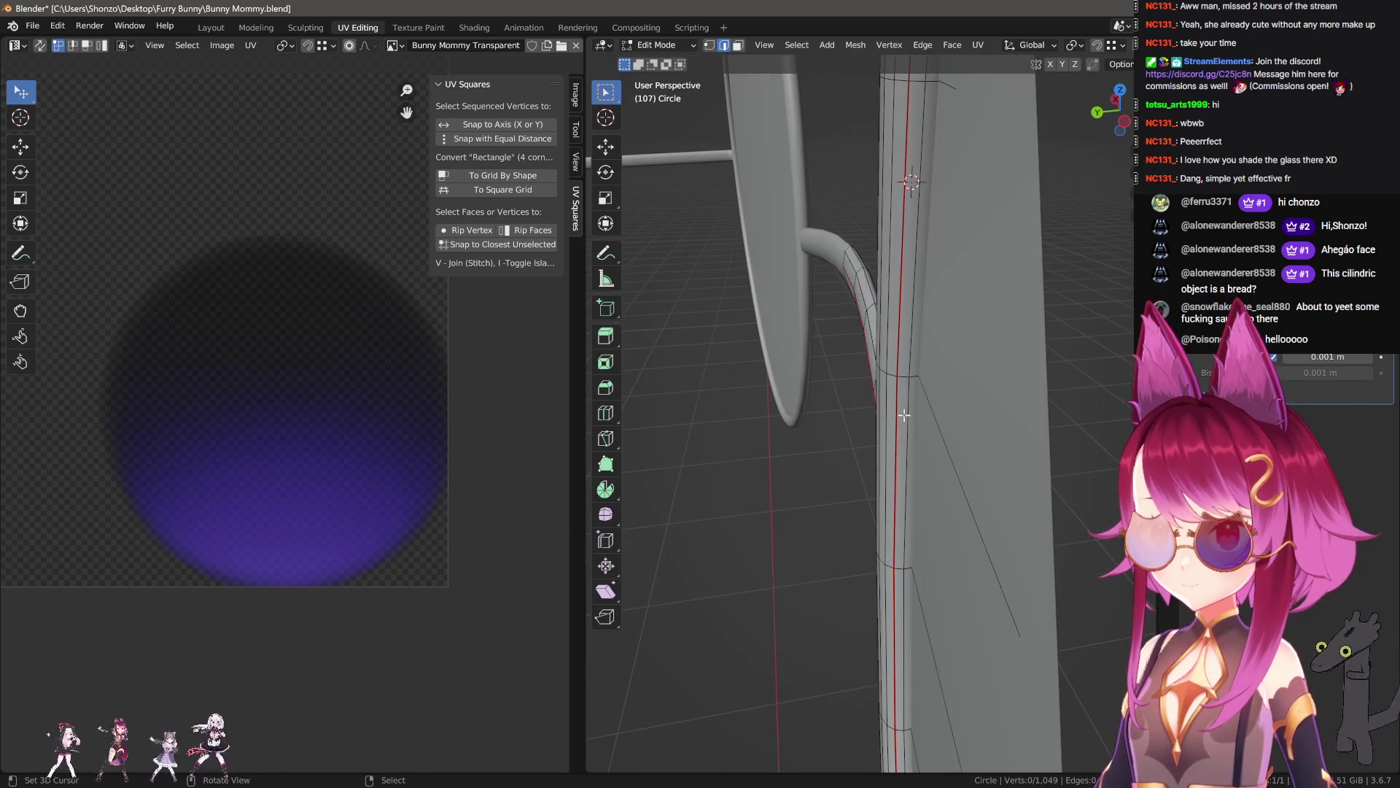
alt+click(904, 415)
scroll(904, 415, down, 2)
key(shift+z)
mouse_move(904, 415)
middle_down()
mouse_move(872, 420)
mouse_move(857, 328)
middle_up()
key(shift+z)
scroll(844, 406, up, 3)
key(ctrl+KP_Add)
mouse_move(897, 411)
middle_down()
mouse_move(834, 401)
mouse_move(919, 369)
mouse_move(781, 381)
mouse_move(838, 460)
mouse_move(806, 424)
mouse_move(950, 409)
mouse_move(856, 476)
mouse_move(832, 462)
mouse_move(887, 484)
mouse_move(944, 476)
mouse_move(872, 417)
mouse_move(891, 397)
mouse_move(858, 336)
mouse_move(743, 322)
mouse_move(700, 338)
mouse_move(861, 438)
mouse_move(842, 369)
mouse_move(847, 391)
mouse_move(885, 365)
mouse_move(929, 363)
middle_up()
key(ctrl+KP_Add)
key(ctrl+KP_Add)
key(ctrl+KP_Add)
key(ctrl+x)
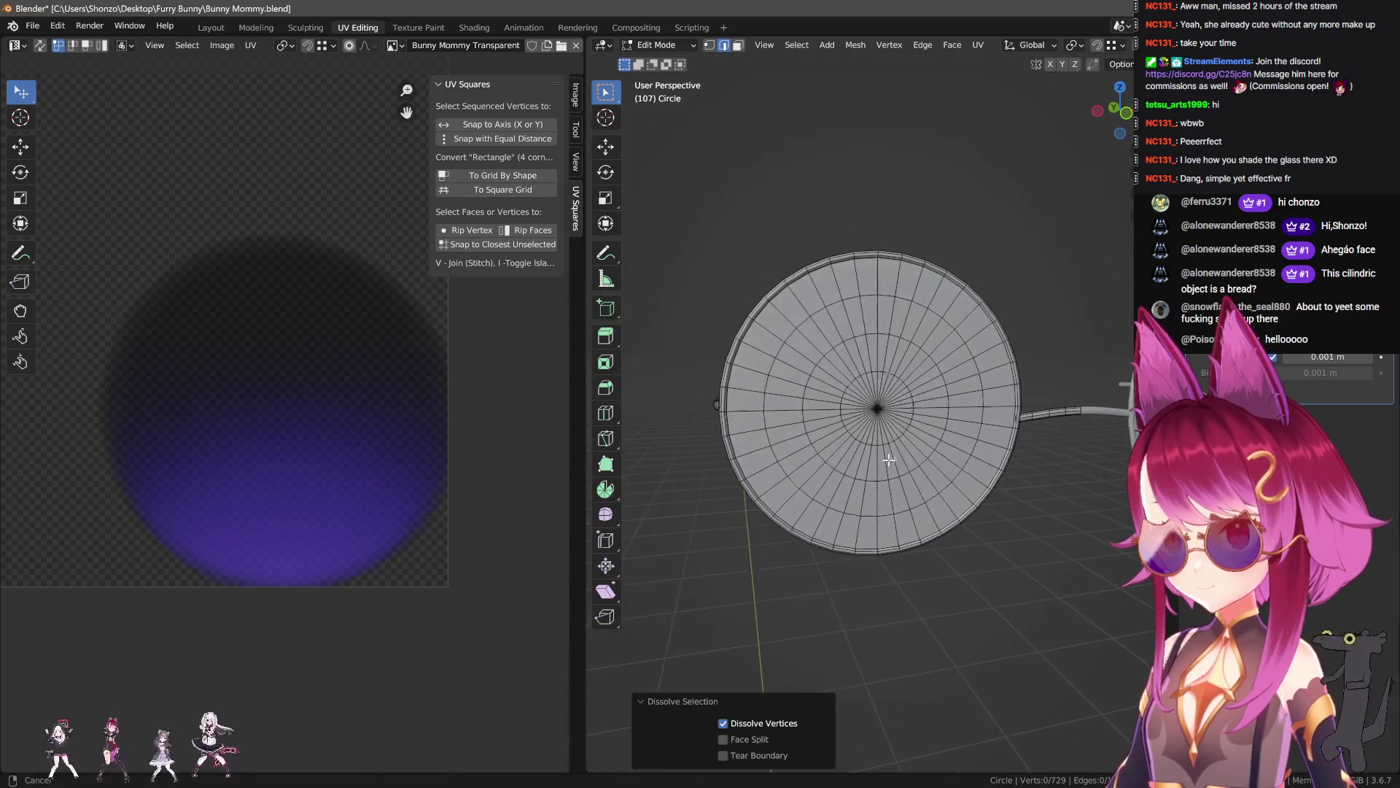
scroll(856, 476, up, 5)
scroll(856, 476, down, 4)
- Mark a lengthwise edge loop on the rod as a seam
alt+click(875, 421)
key(ctrl+e)
click(875, 407)
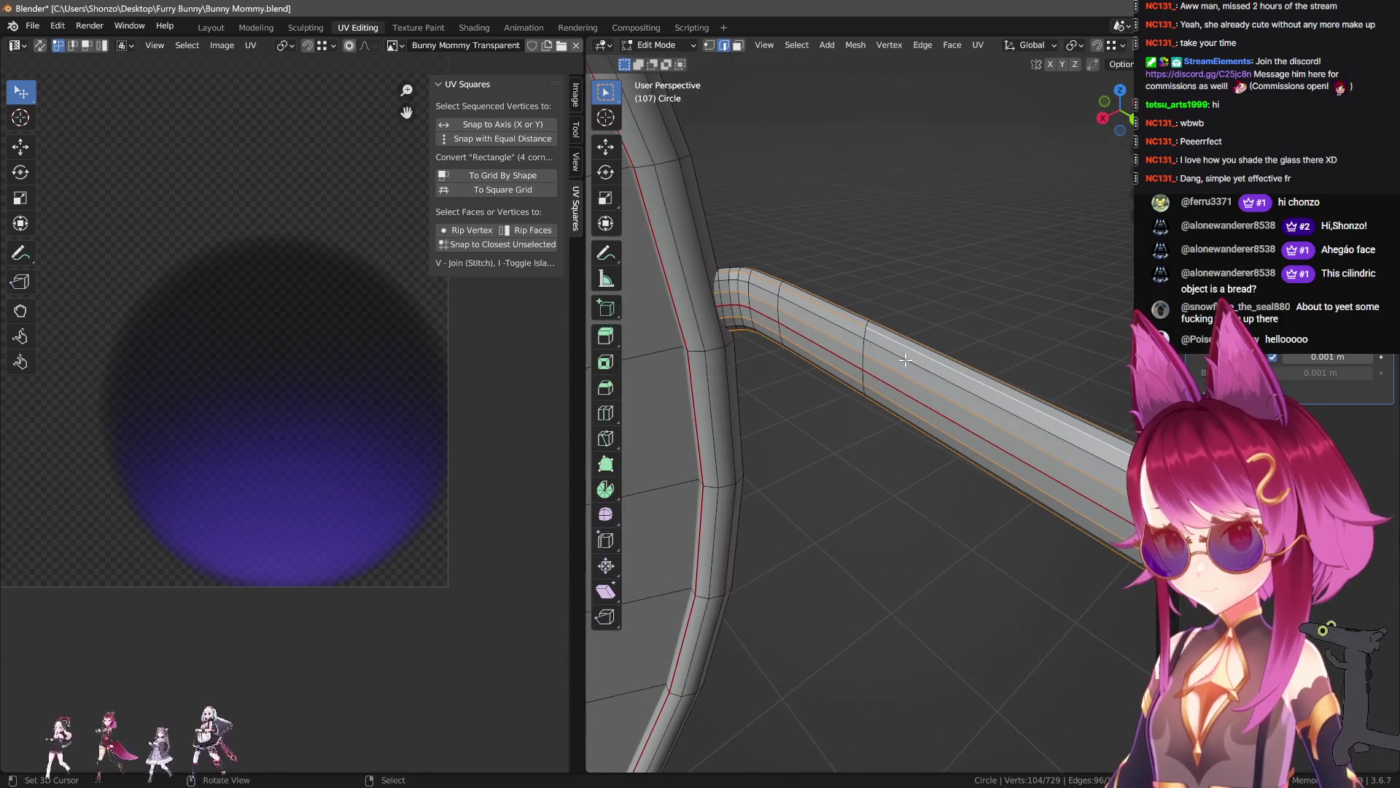
- Shade the frame smooth, then select the linked rod geometry in see-through vertex mode
key(Tab)
middle_drag(939, 392, 863, 400)
right_click(755, 379)
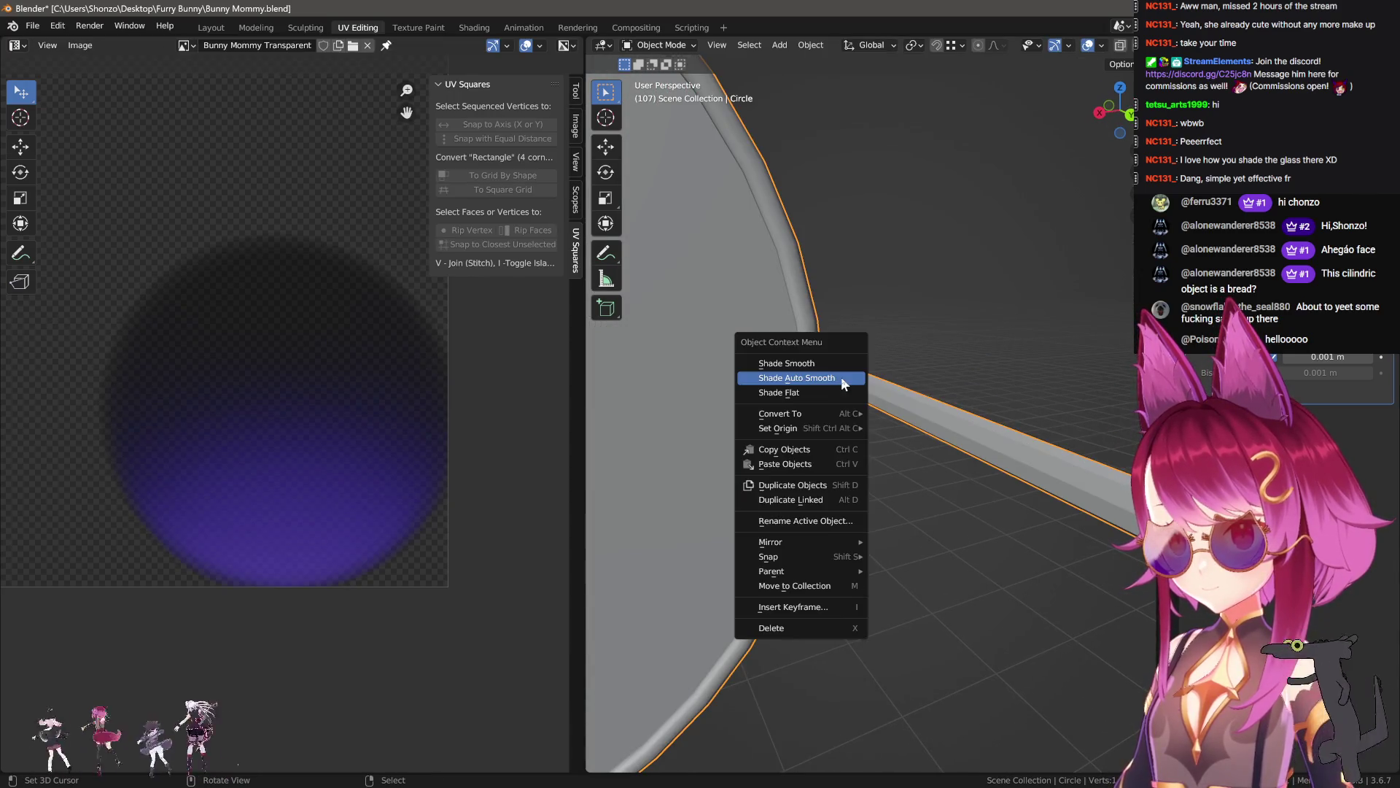
click(755, 378)
mouse_move(755, 378)
middle_down()
mouse_move(826, 415)
mouse_move(916, 416)
mouse_move(846, 428)
mouse_move(977, 433)
mouse_move(1004, 405)
mouse_move(901, 364)
middle_up()
key(Tab)
key(l)
click(873, 351)
key(shift+z)
- Orbit to face the lens disc, cancelling a stray edge slide and returning to solid shading
alt+click(853, 347)
mouse_move(850, 340)
middle_down()
mouse_move(888, 358)
mouse_move(875, 370)
middle_up()
right_click(894, 358)
key(shift+z)
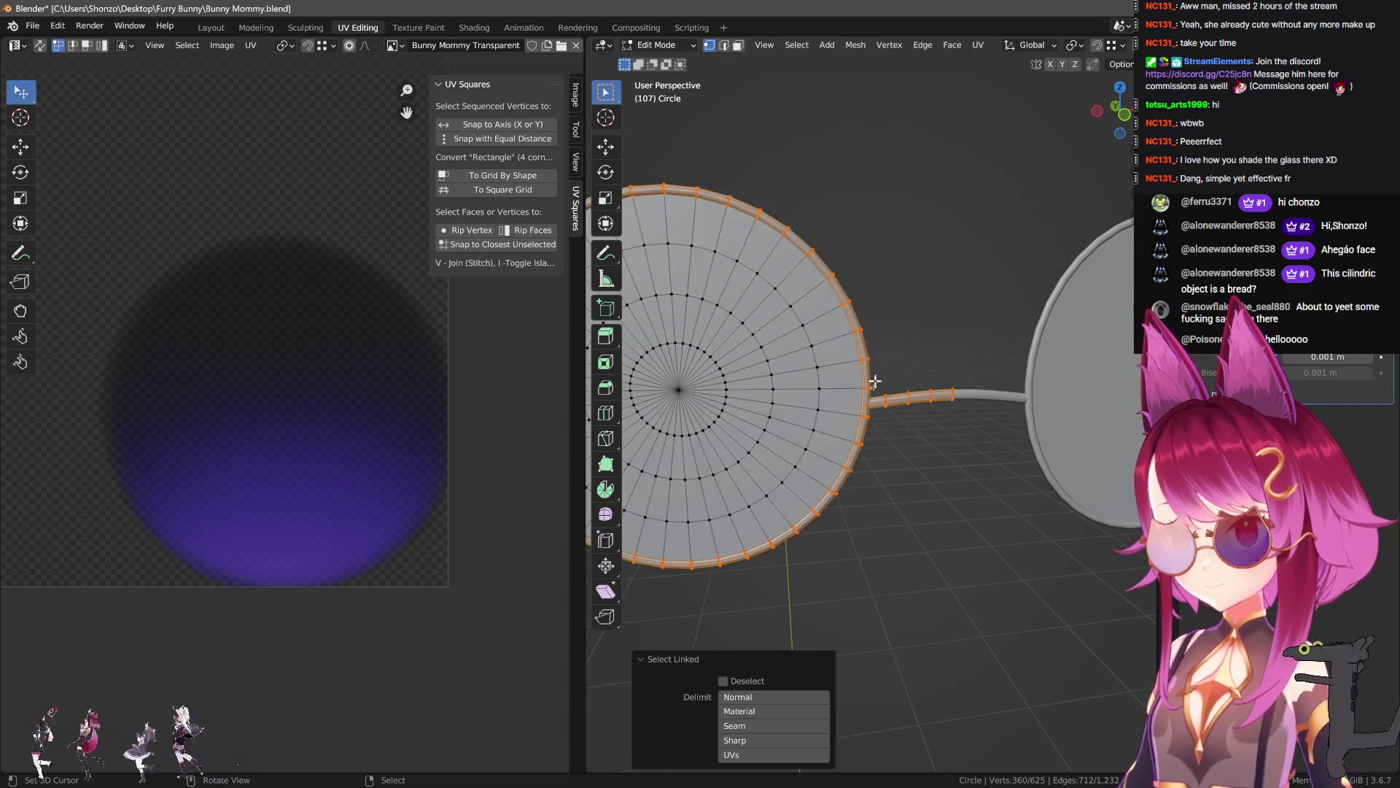
scroll(875, 371, up, 5)
mouse_move(868, 358)
middle_down()
mouse_move(901, 414)
mouse_move(773, 423)
middle_up()
- Select the temple rod and connected lens rim with L and unwrap them
click(738, 423)
key(ctrl+e)
key(Escape)
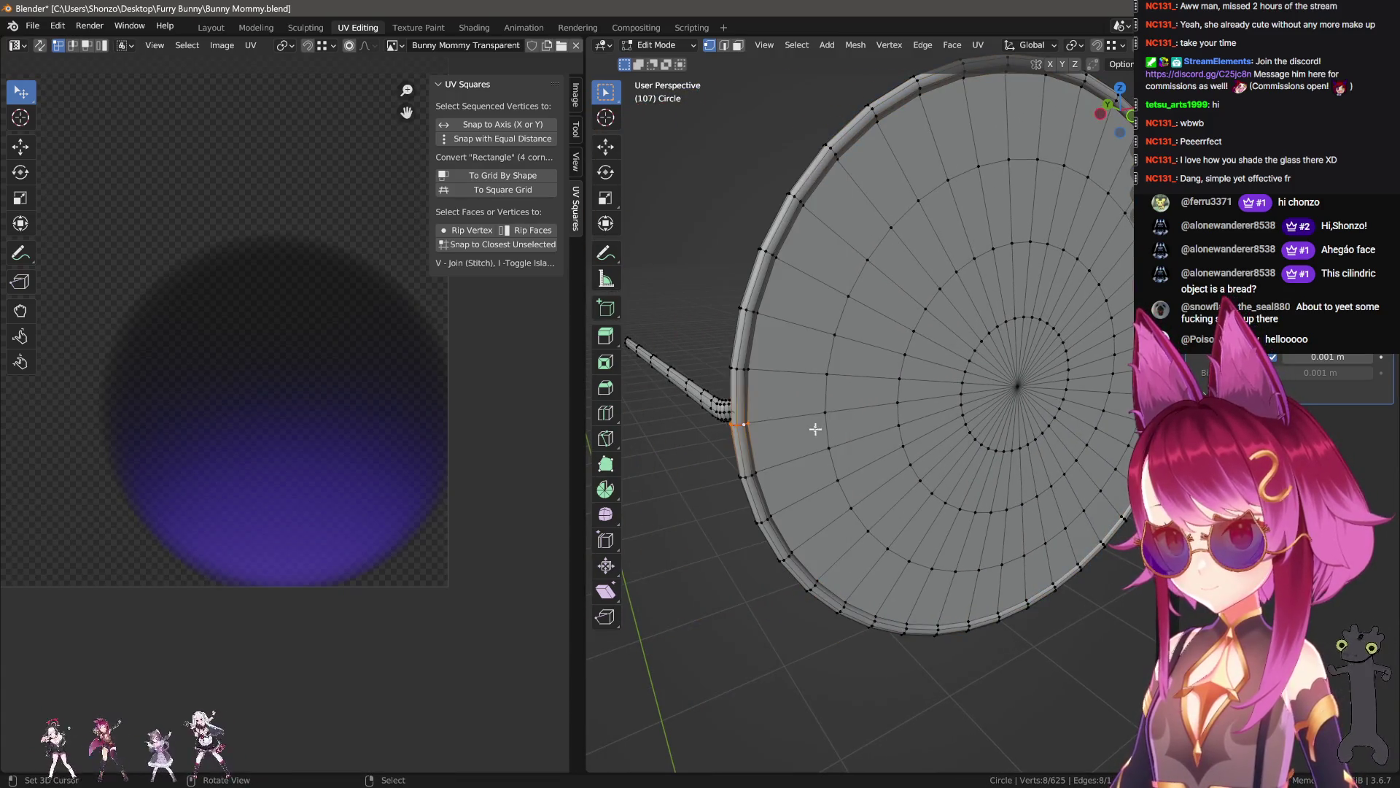
key(l)
key(l)
key(KP_Decimal)
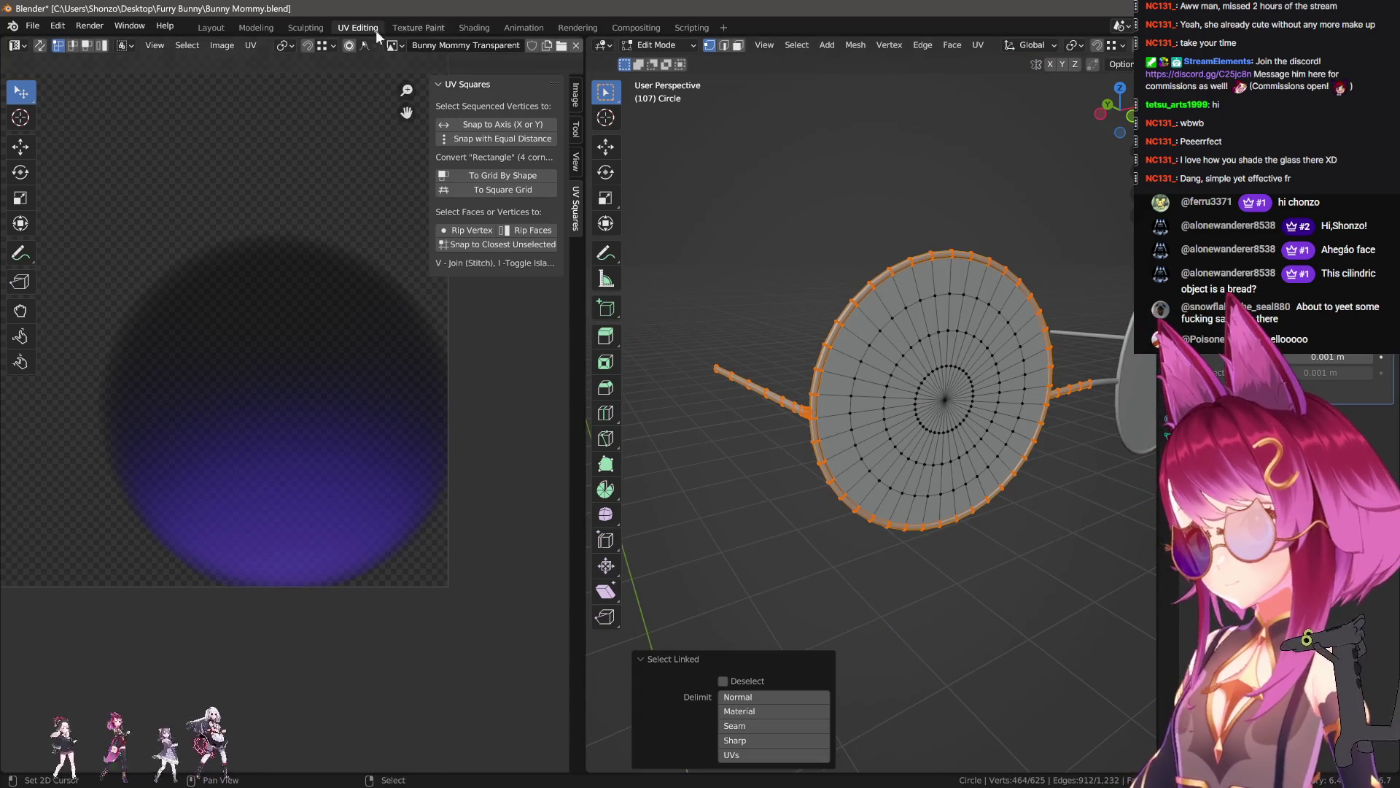
scroll(326, 430, down, 3)
key(u)
- Shrink the new frame UV islands to about a third of their size
click(326, 430)
middle_drag(333, 432, 361, 490)
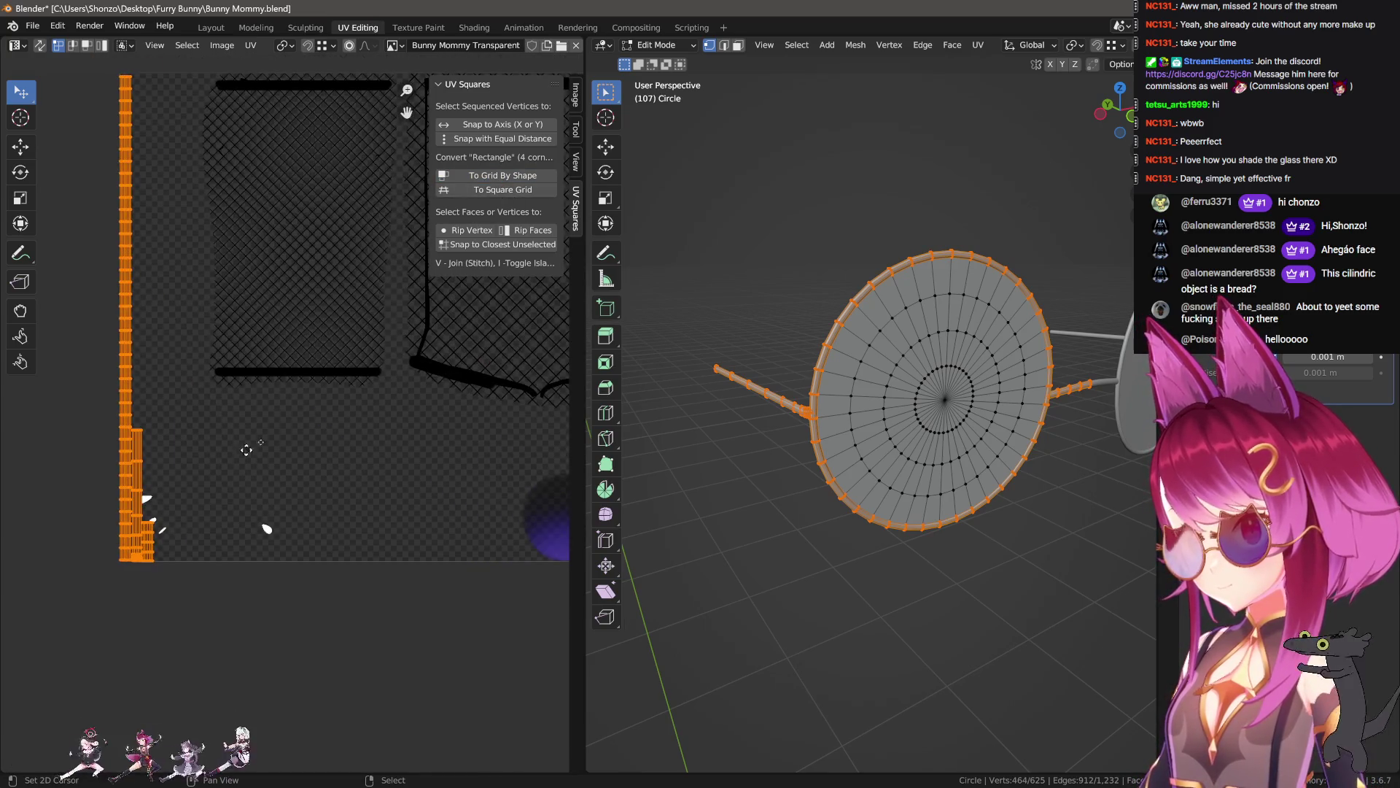
middle_drag(237, 457, 328, 406)
key(s)
click(442, 414)
key(g)
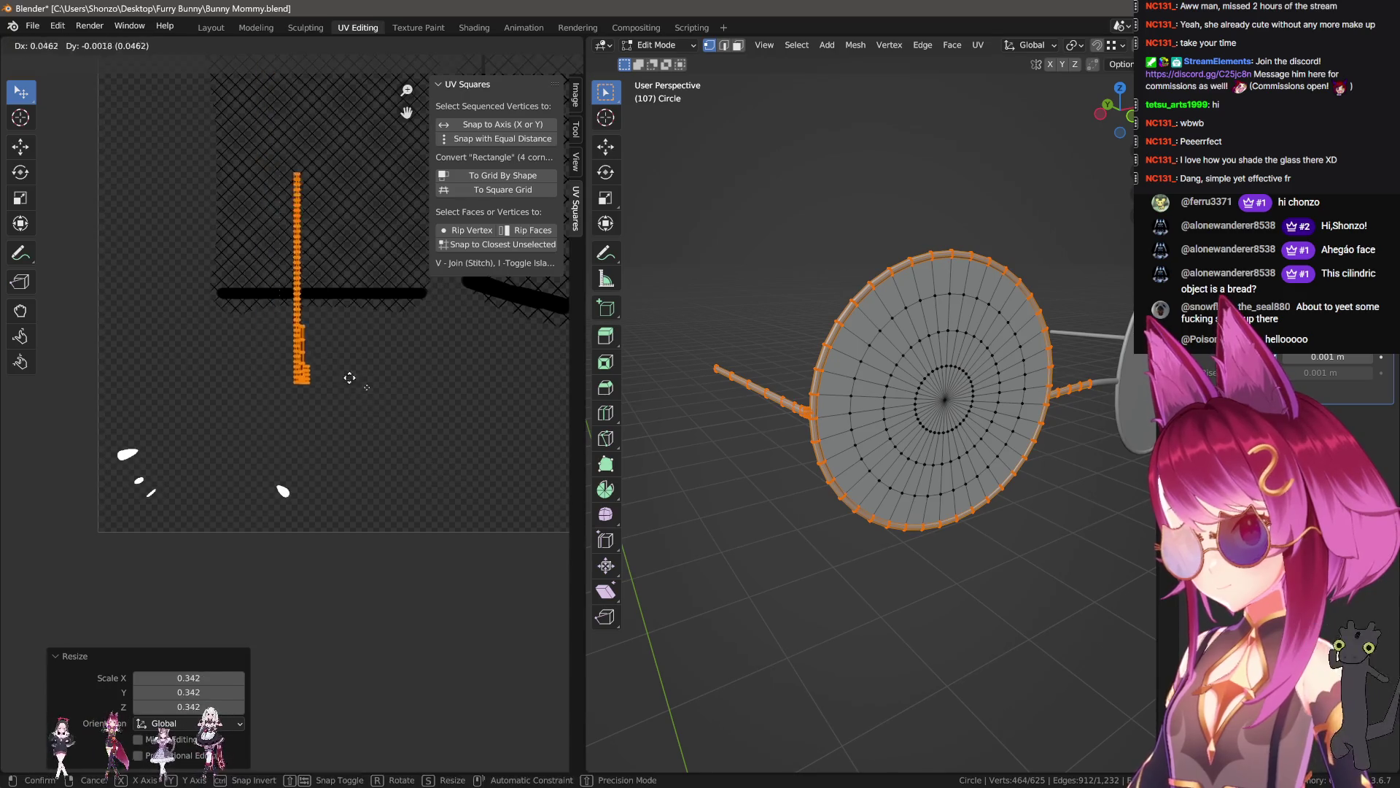
scroll(330, 370, up, 2)
- Display the Bunny Mommy Clothes texture behind the UVs in the UV editor
click(395, 45)
text(c)
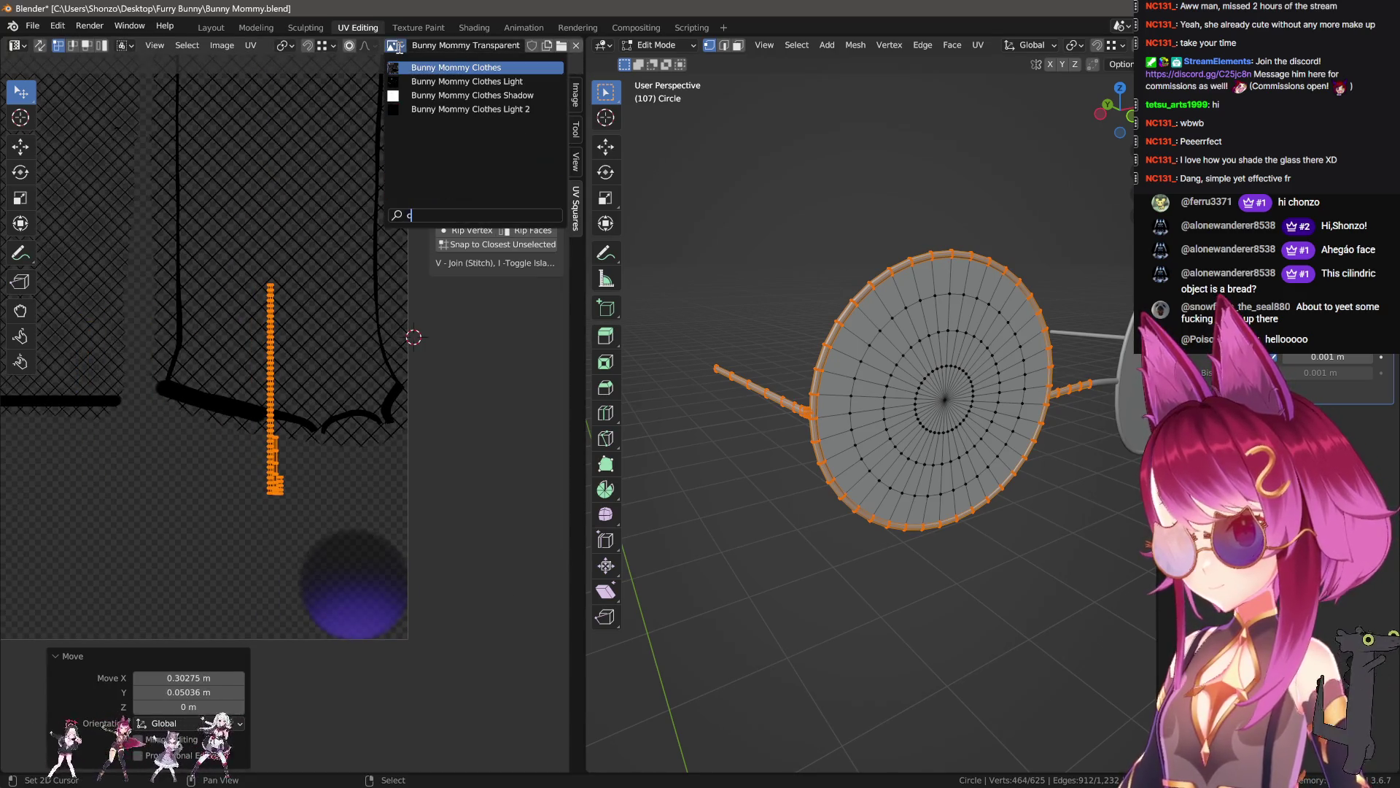
click(458, 67)
scroll(356, 396, up, 2)
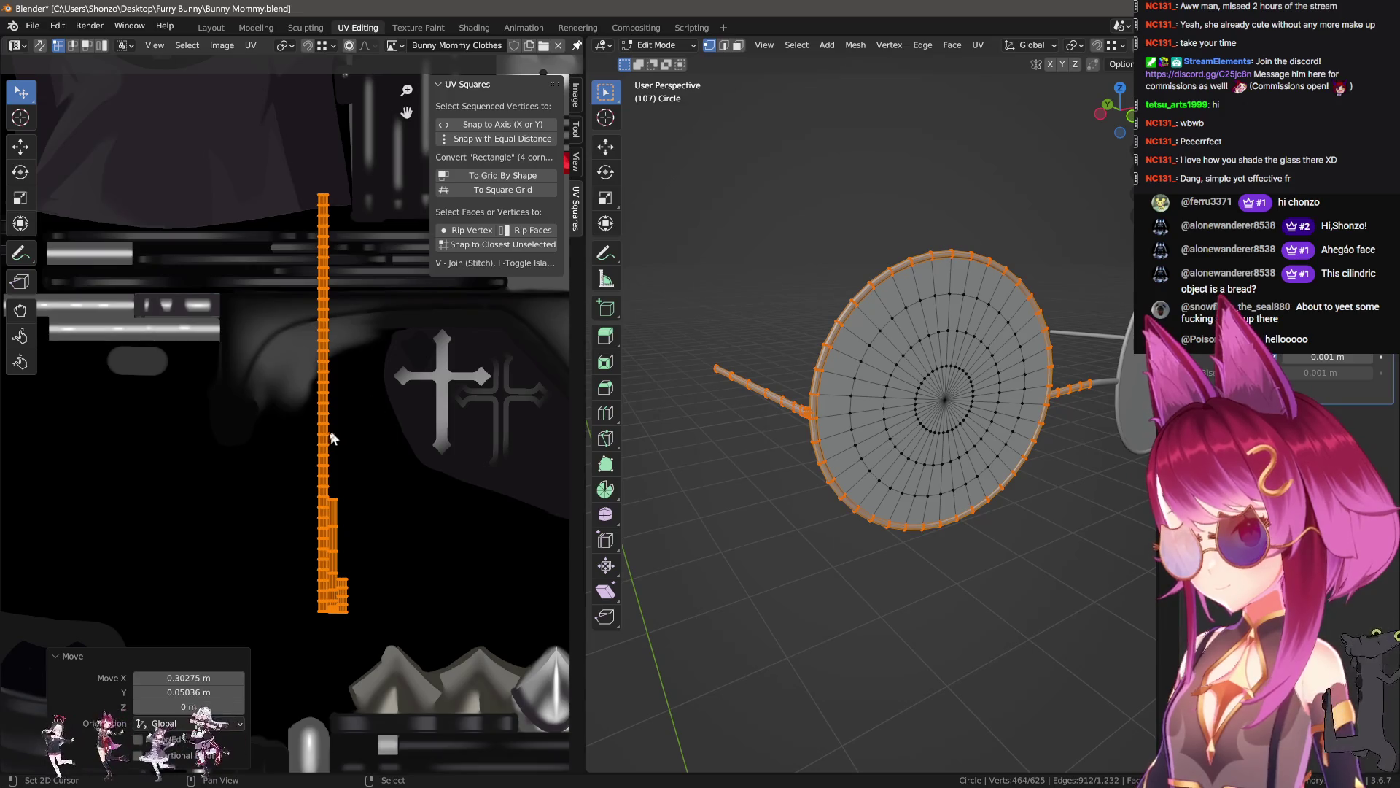
scroll(333, 416, down, 4)
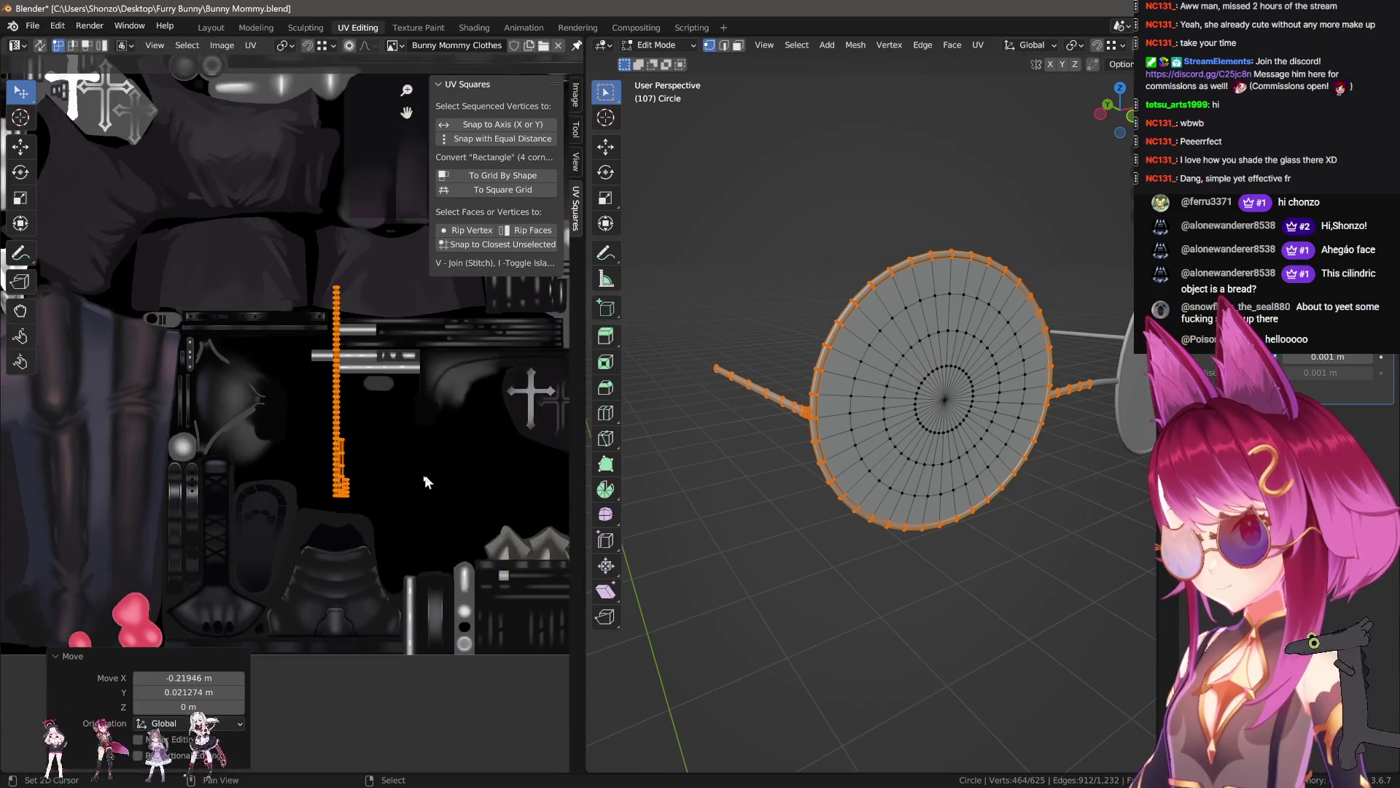
scroll(438, 531, down, 1)
mouse_move(487, 532)
middle_down()
mouse_move(396, 531)
mouse_move(404, 504)
mouse_move(481, 536)
middle_up()
scroll(406, 503, up, 3)
scroll(437, 510, up, 3)
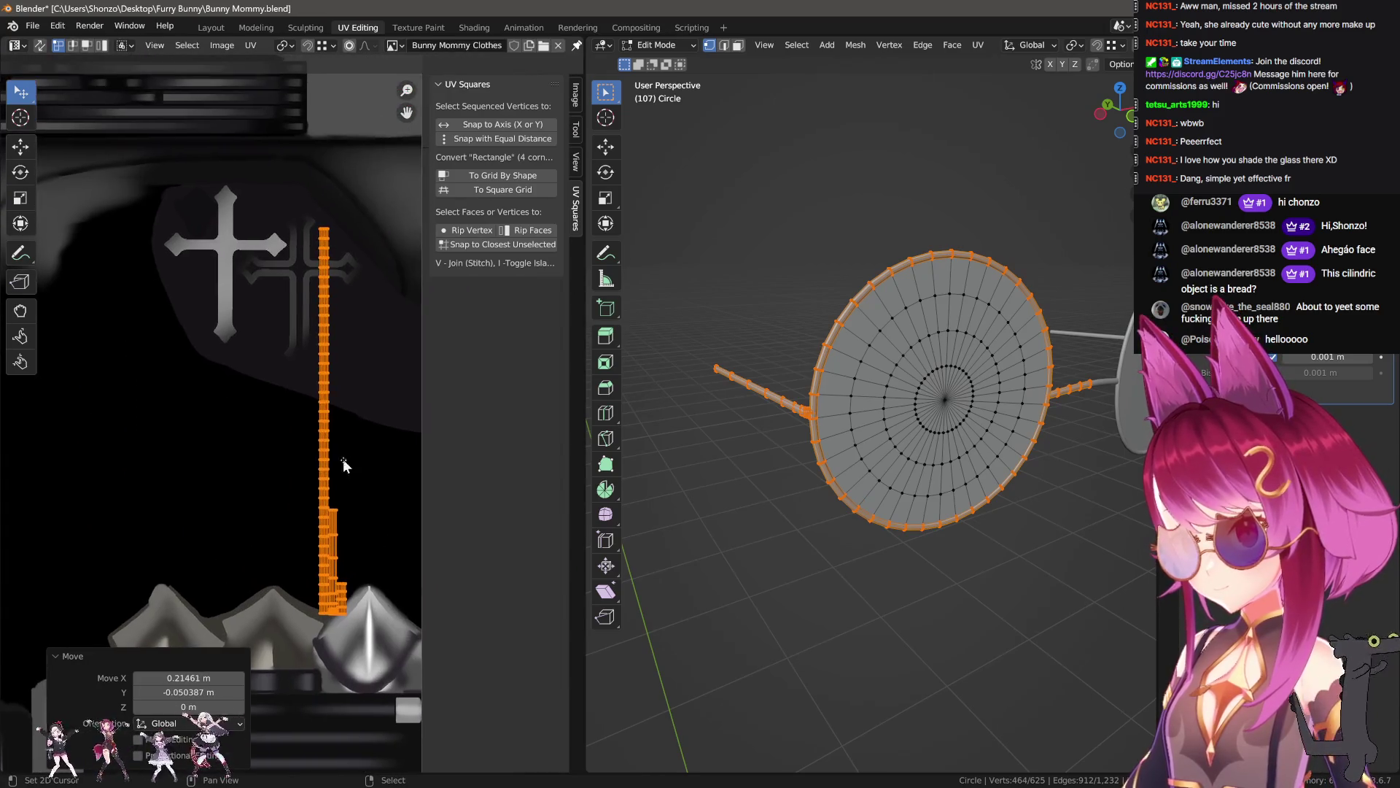
scroll(347, 466, down, 3)
- Rotate the long UV strip horizontal and move it onto the texture's grey bar
mouse_move(474, 503)
mouse_down()
mouse_move(295, 504)
mouse_move(268, 376)
mouse_move(418, 439)
mouse_up()
scroll(387, 444, up, 3)
scroll(387, 444, down, 2)
scroll(412, 481, down, 2)
scroll(405, 522, up, 2)
scroll(471, 565, up, 1)
key(r)
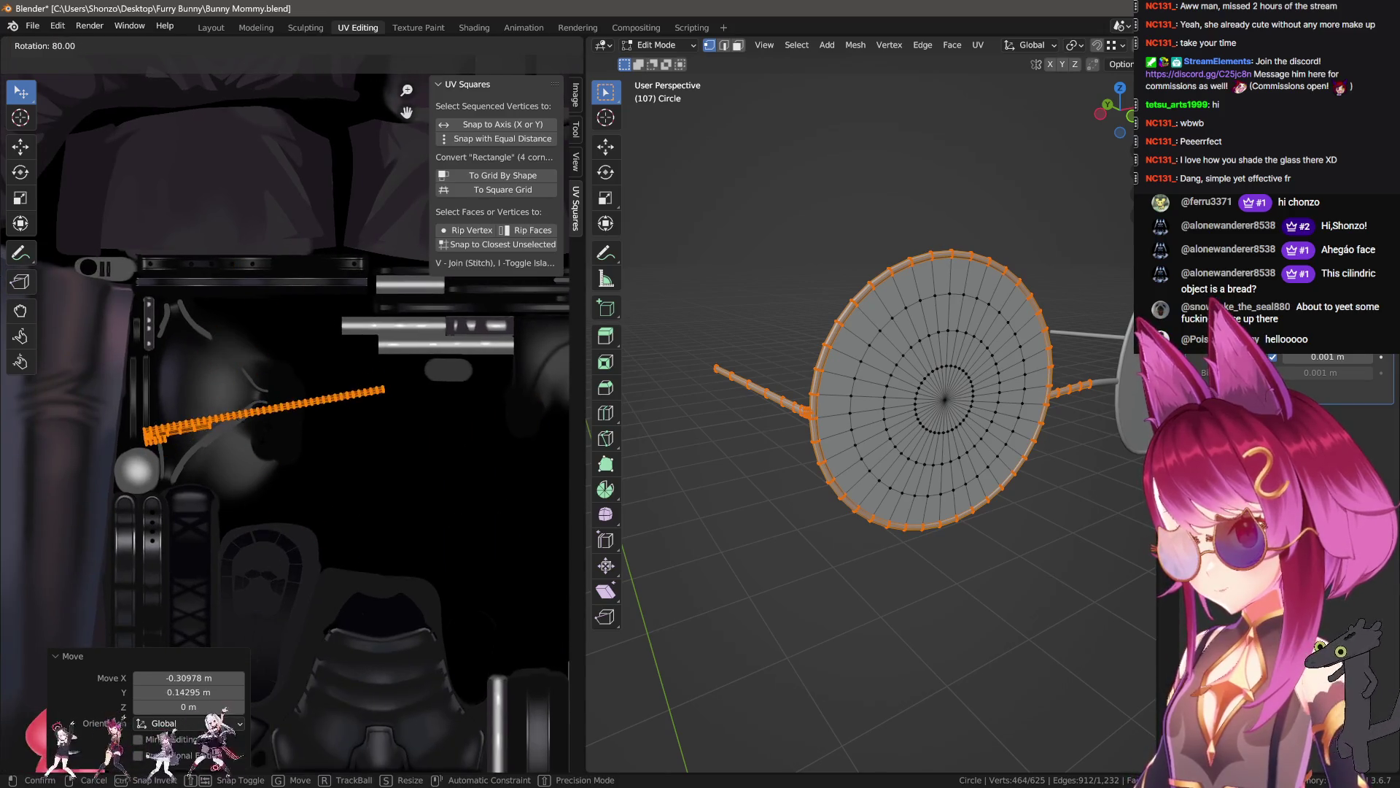
scroll(309, 336, up, 2)
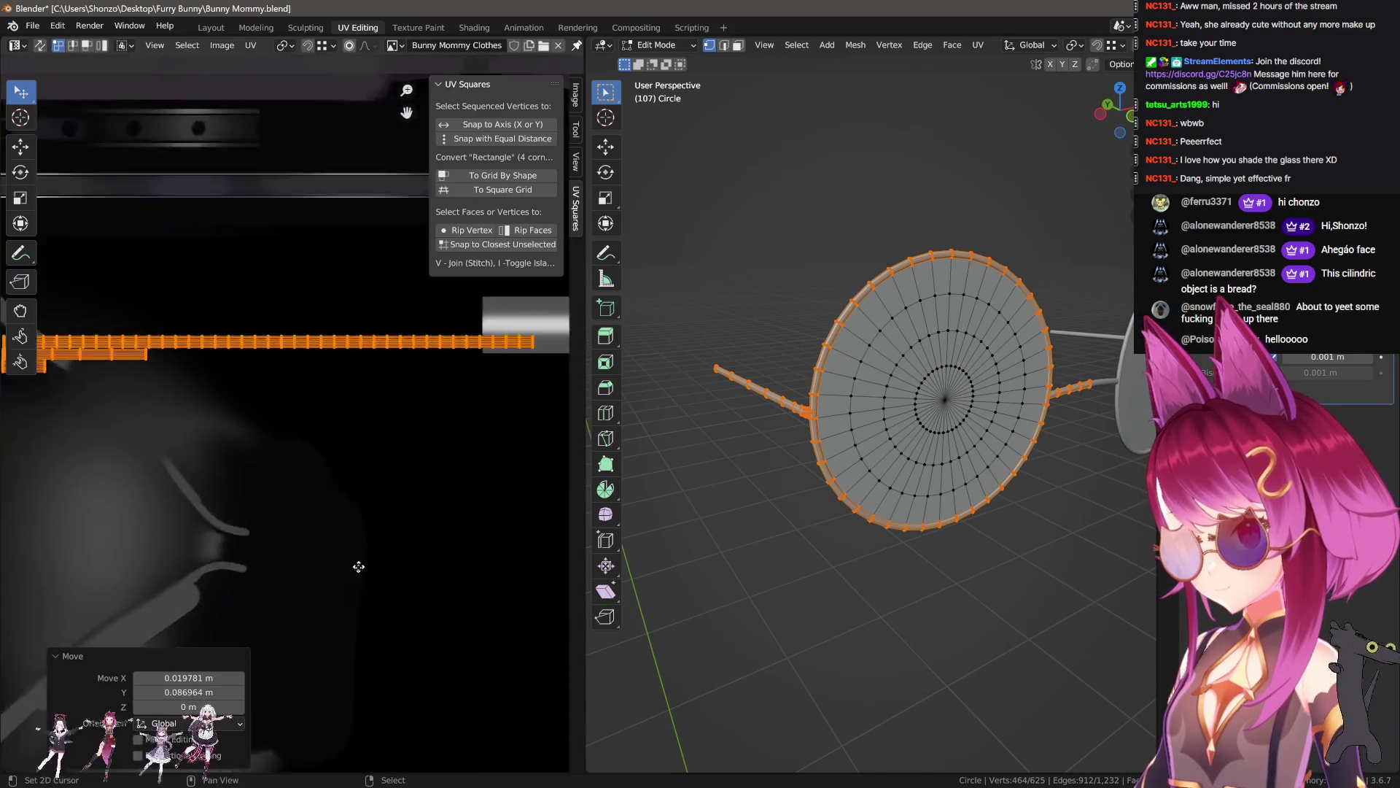
scroll(287, 462, up, 1)
key(g)
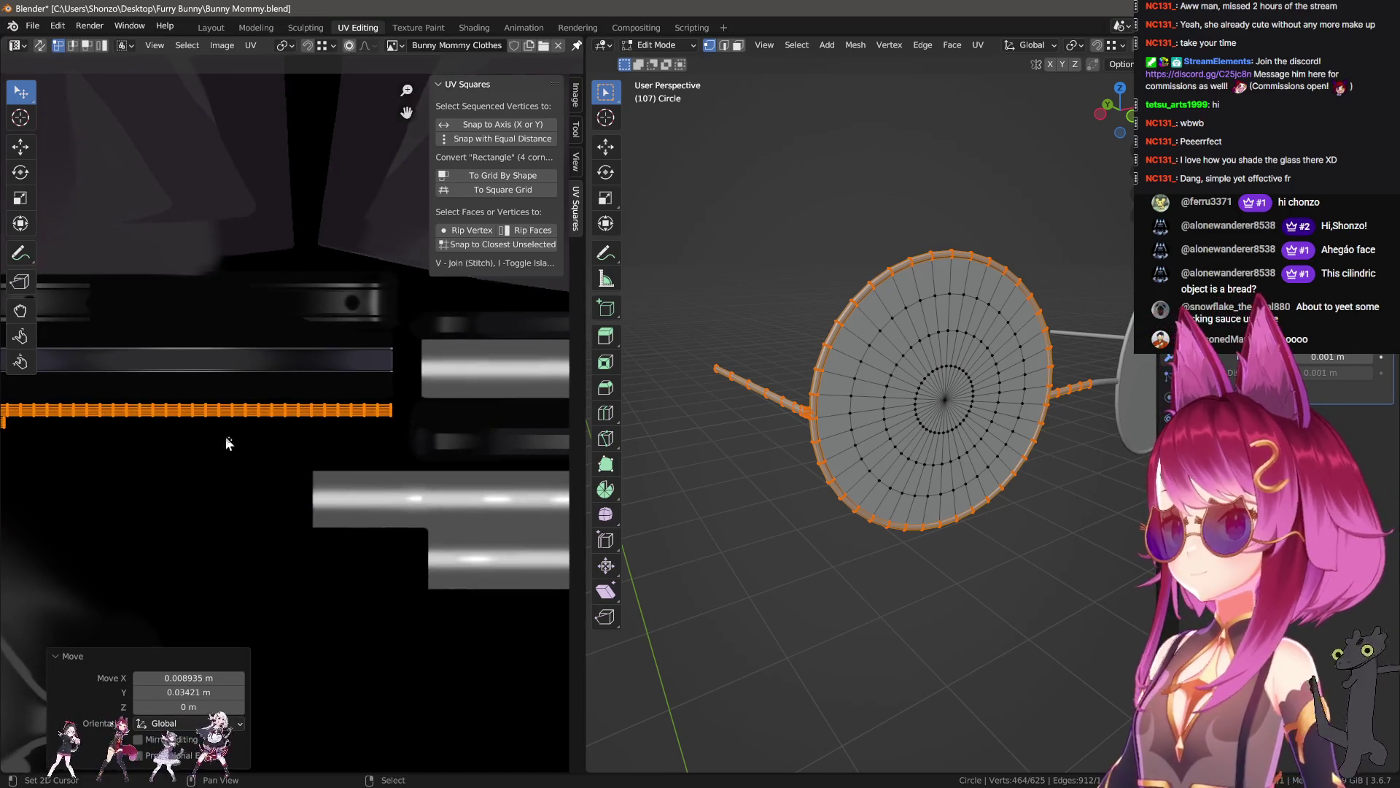
middle_drag(226, 442, 409, 472)
key(g)
click(297, 460)
- Reselect the connected UV strips and reposition them on the grey bar
key(g)
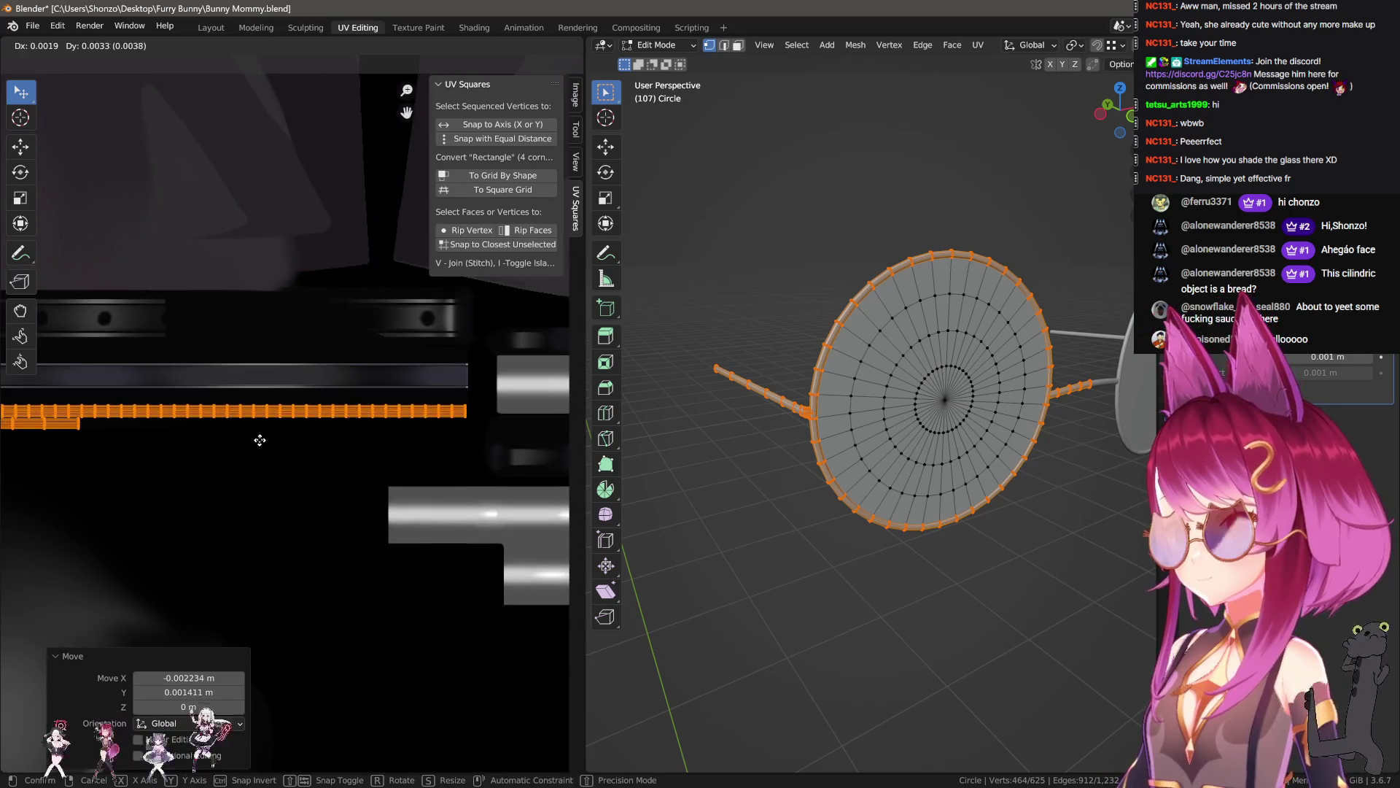
scroll(251, 445, down, 3)
key(alt+a)
key(l)
key(l)
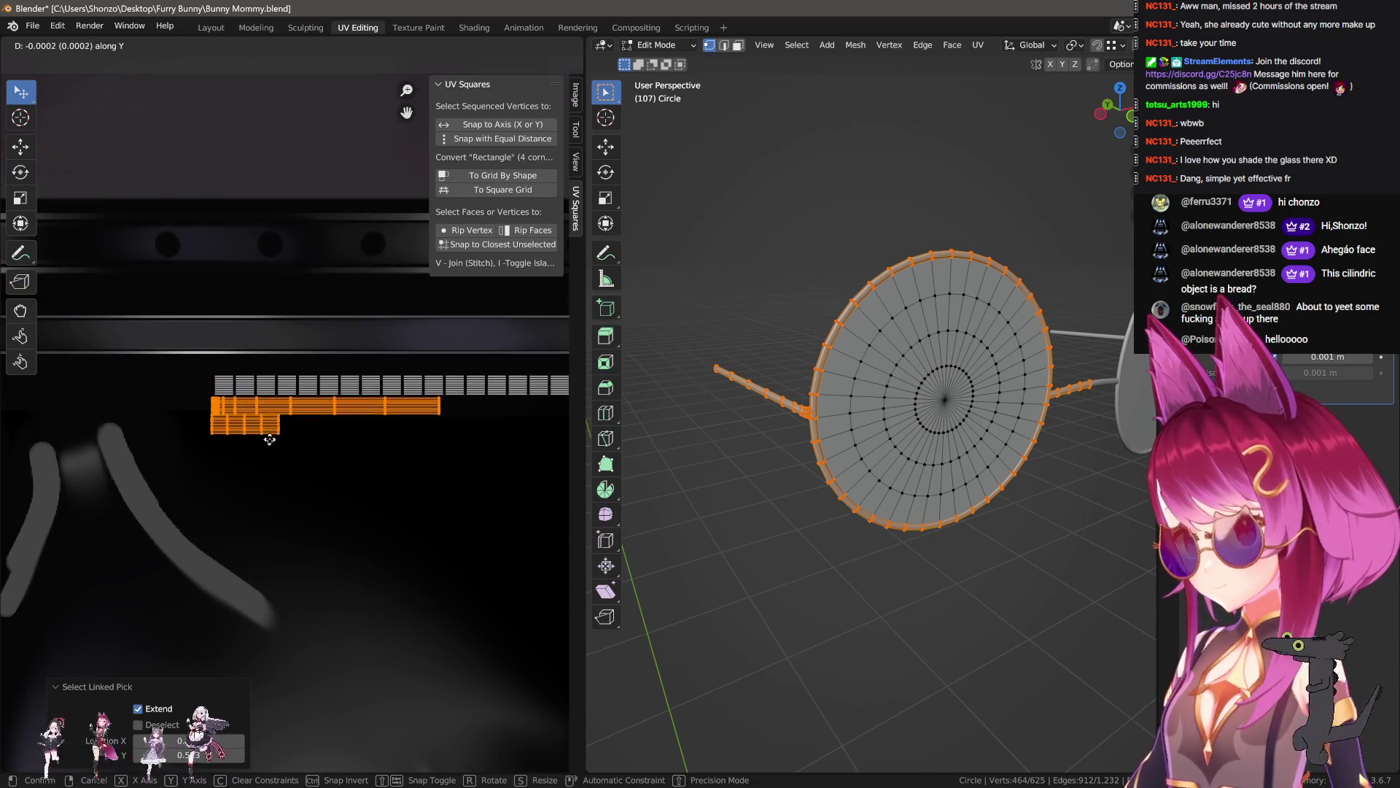
click(270, 437)
key(g)
click(304, 469)
scroll(292, 481, up, 3)
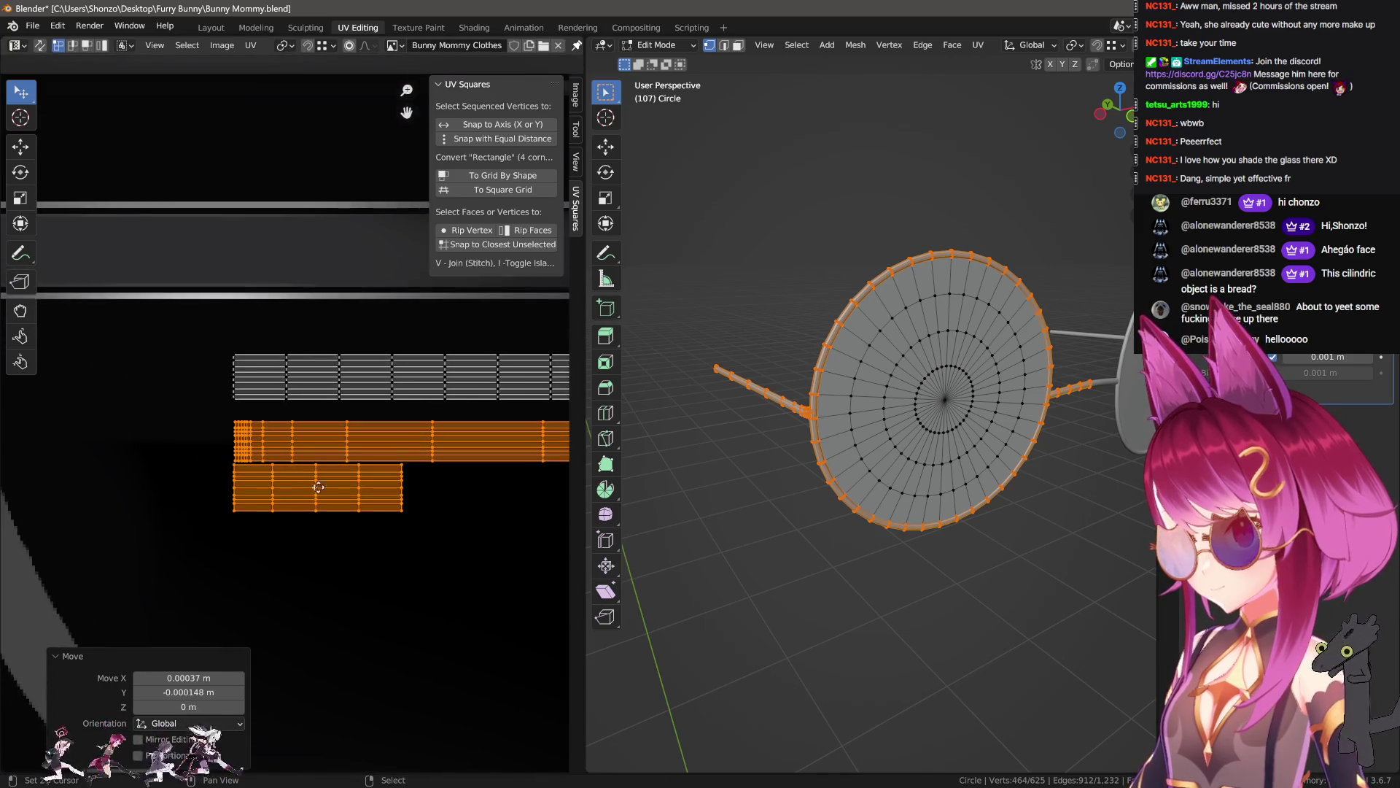
scroll(322, 493, down, 2)
- Move the short UV island to the right and nudge it up along Y
click(110, 491)
key(l)
key(g)
click(514, 478)
key(g)
key(y)
click(356, 402)
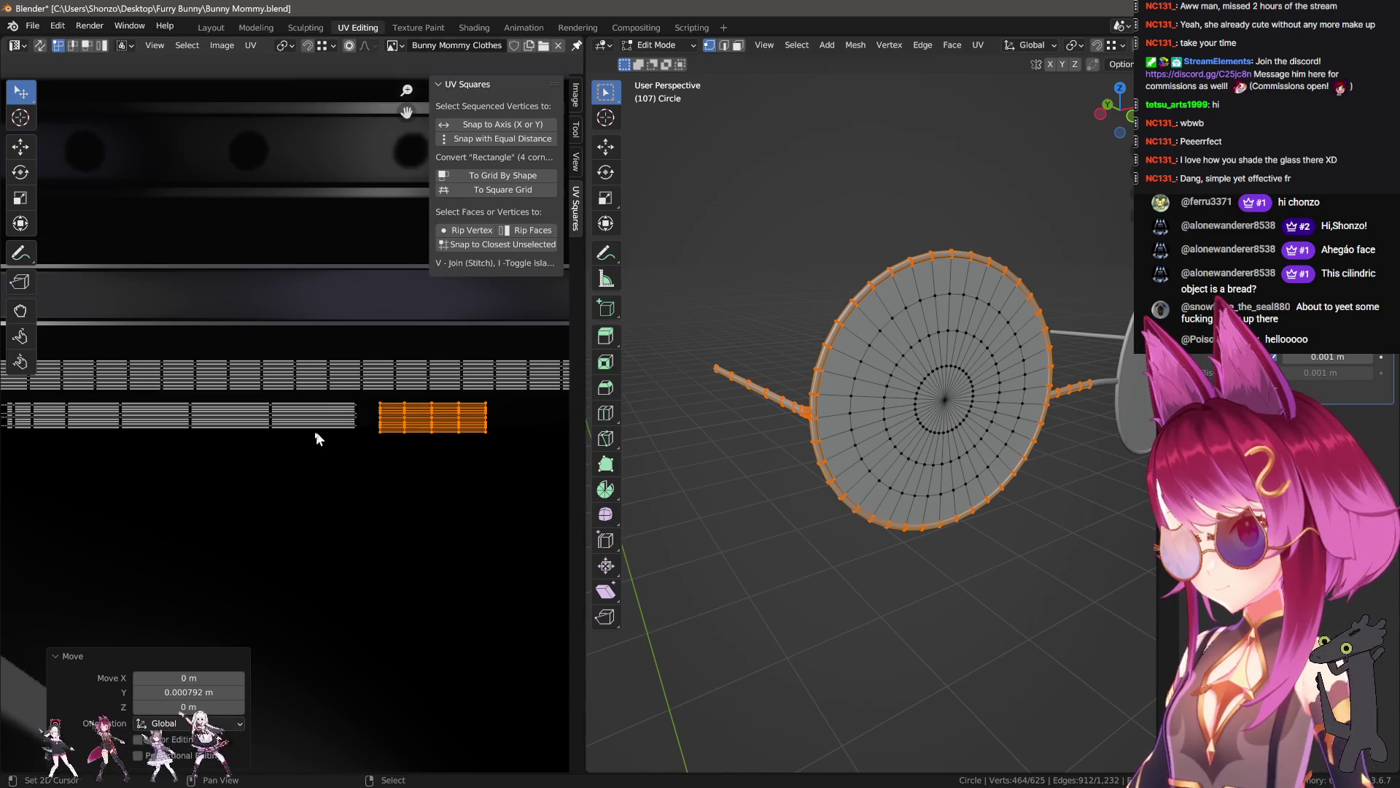
- Add the long strip to the selection and stretch the strips vertically
key(l)
key(g)
key(Escape)
click(361, 238)
scroll(318, 339, down, 2)
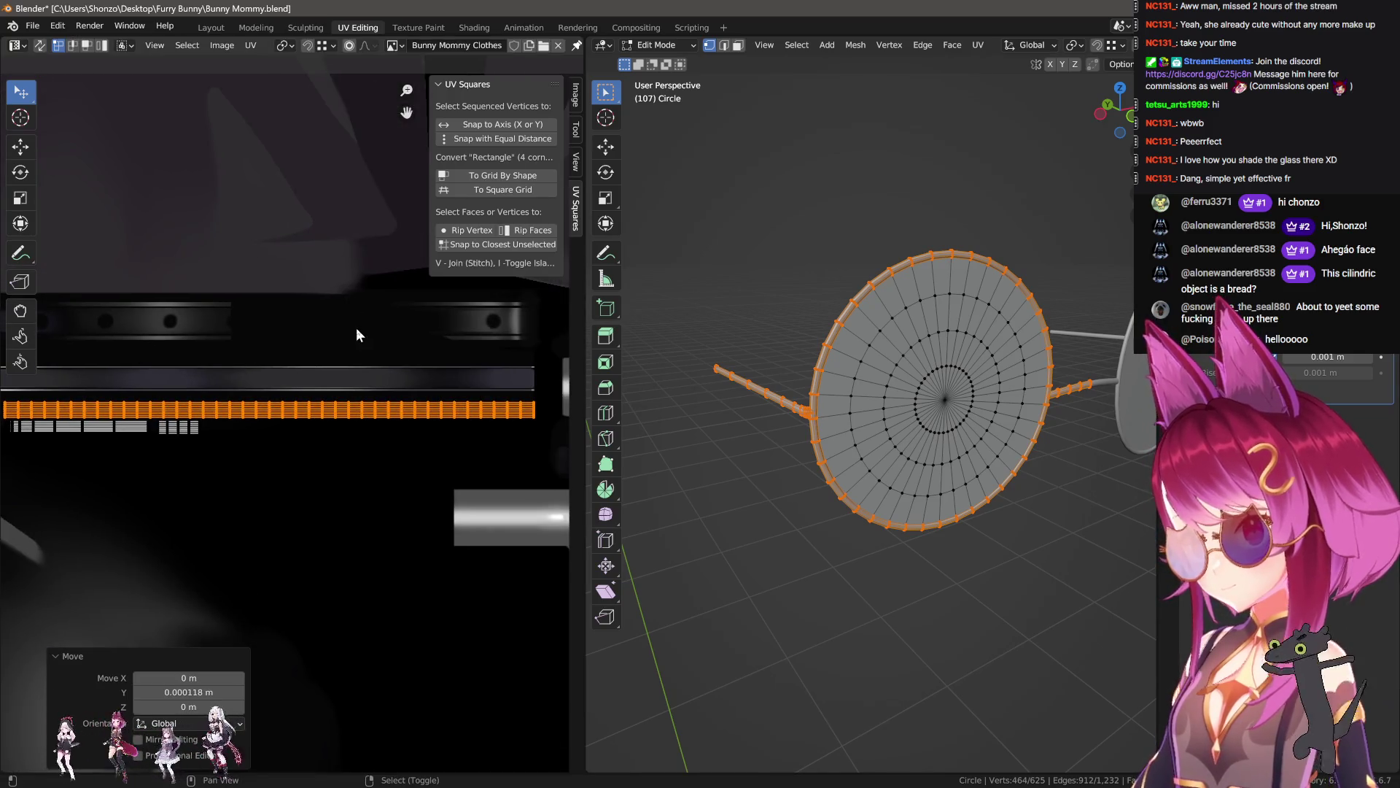
scroll(282, 450, up, 4)
click(241, 425)
- Move the left strip up and scale it along Y to the grey bar's height
click(397, 447)
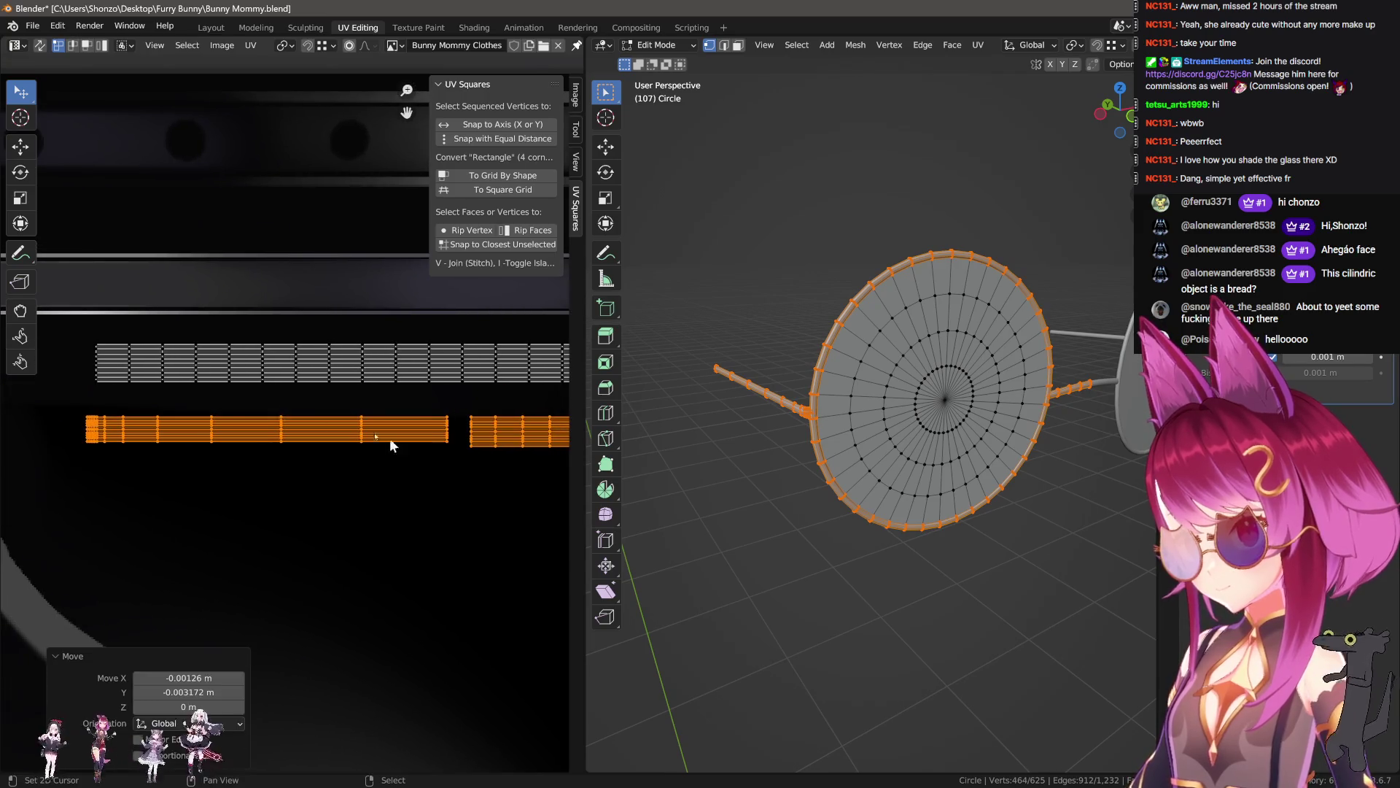
click(88, 343)
key(shift+s)
click(62, 365)
key(l)
key(g)
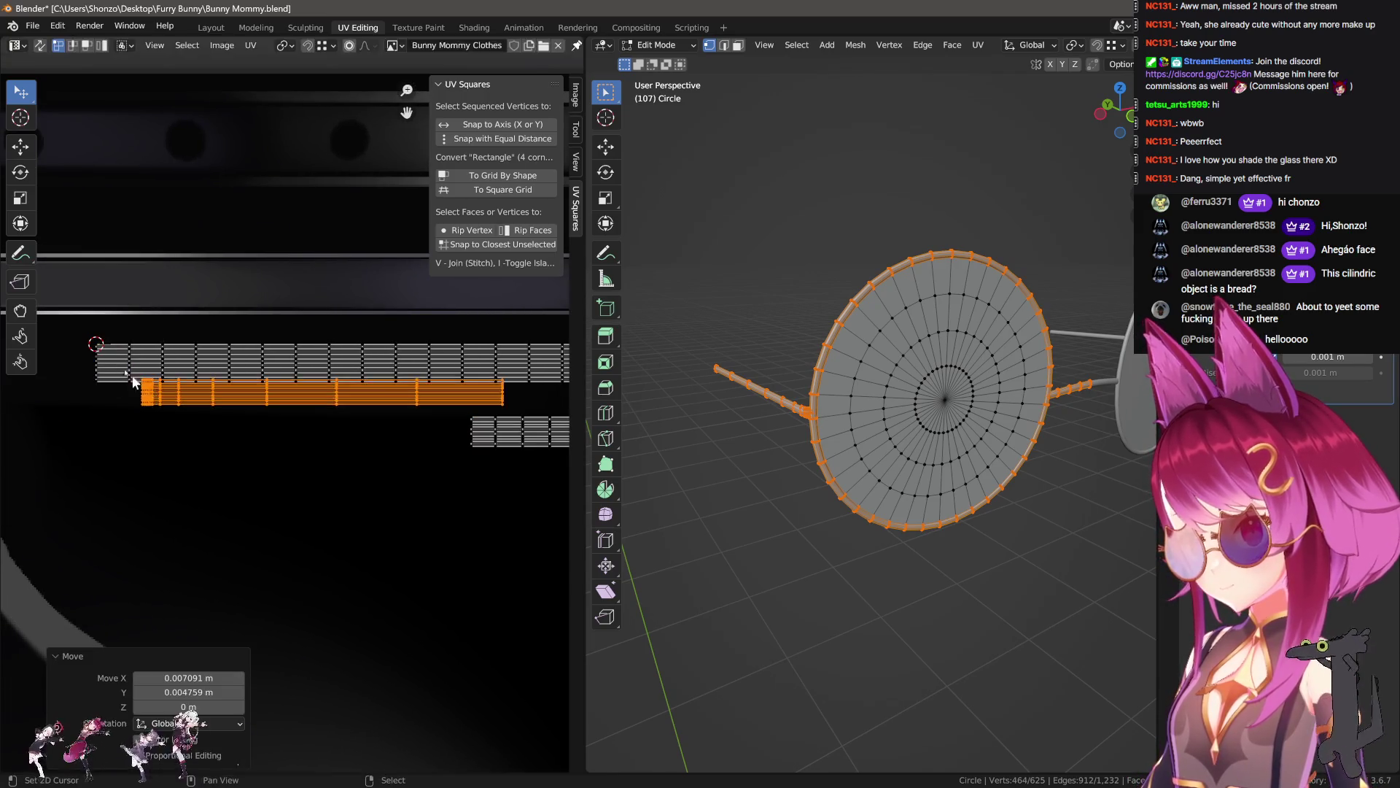
click(86, 340)
key(s)
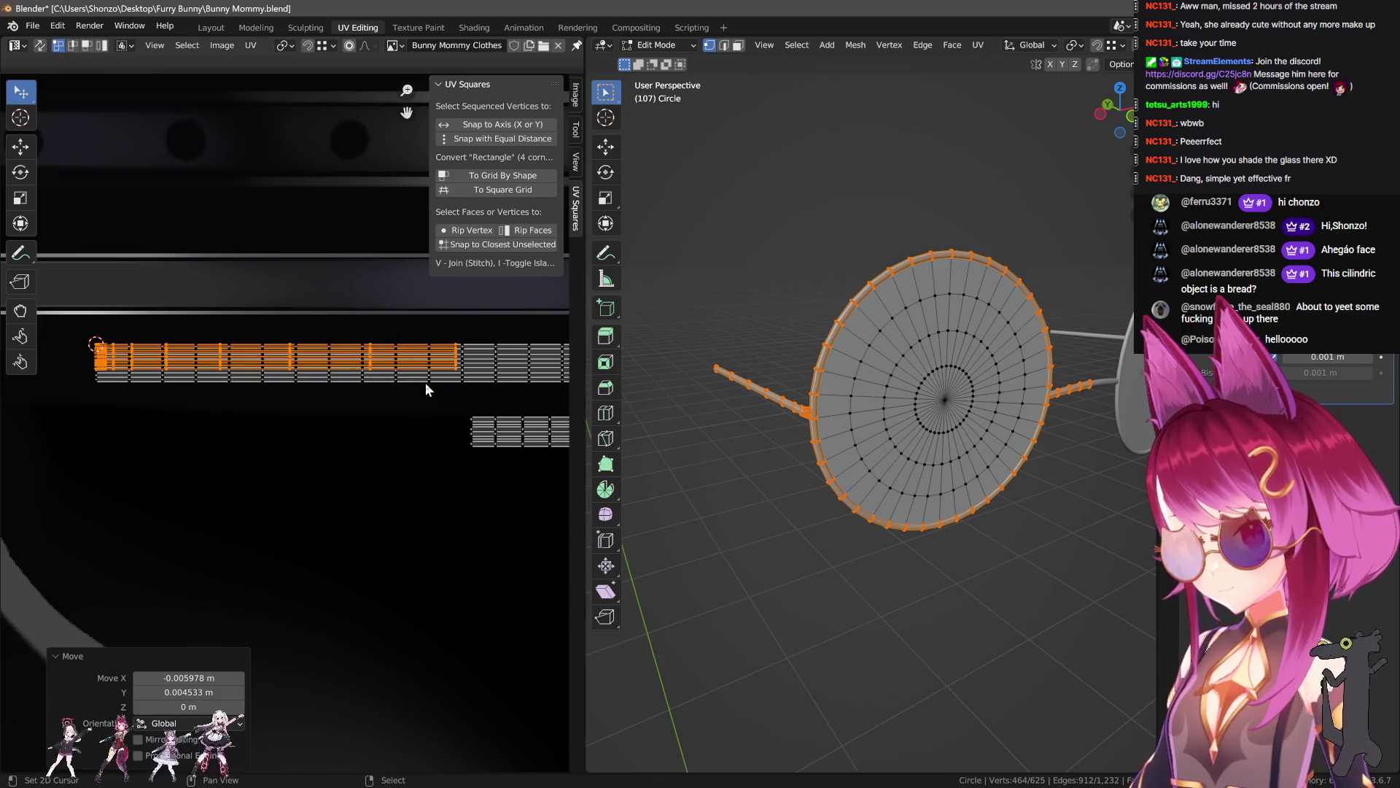
key(y)
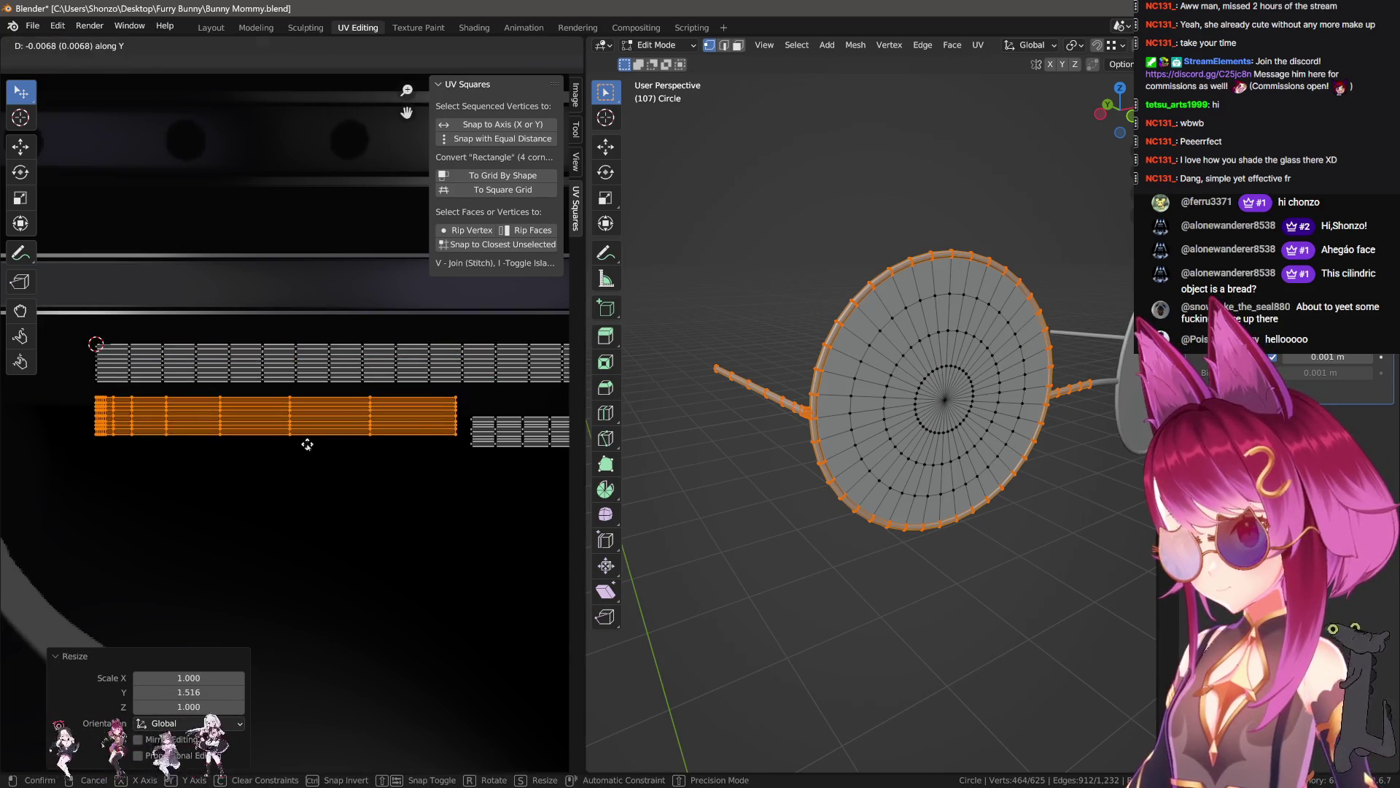
click(307, 440)
- Place the right-hand island beside the long strip, then switch to the Texture Paint workspace
key(alt+a)
key(l)
key(g)
click(95, 343)
key(g)
click(505, 438)
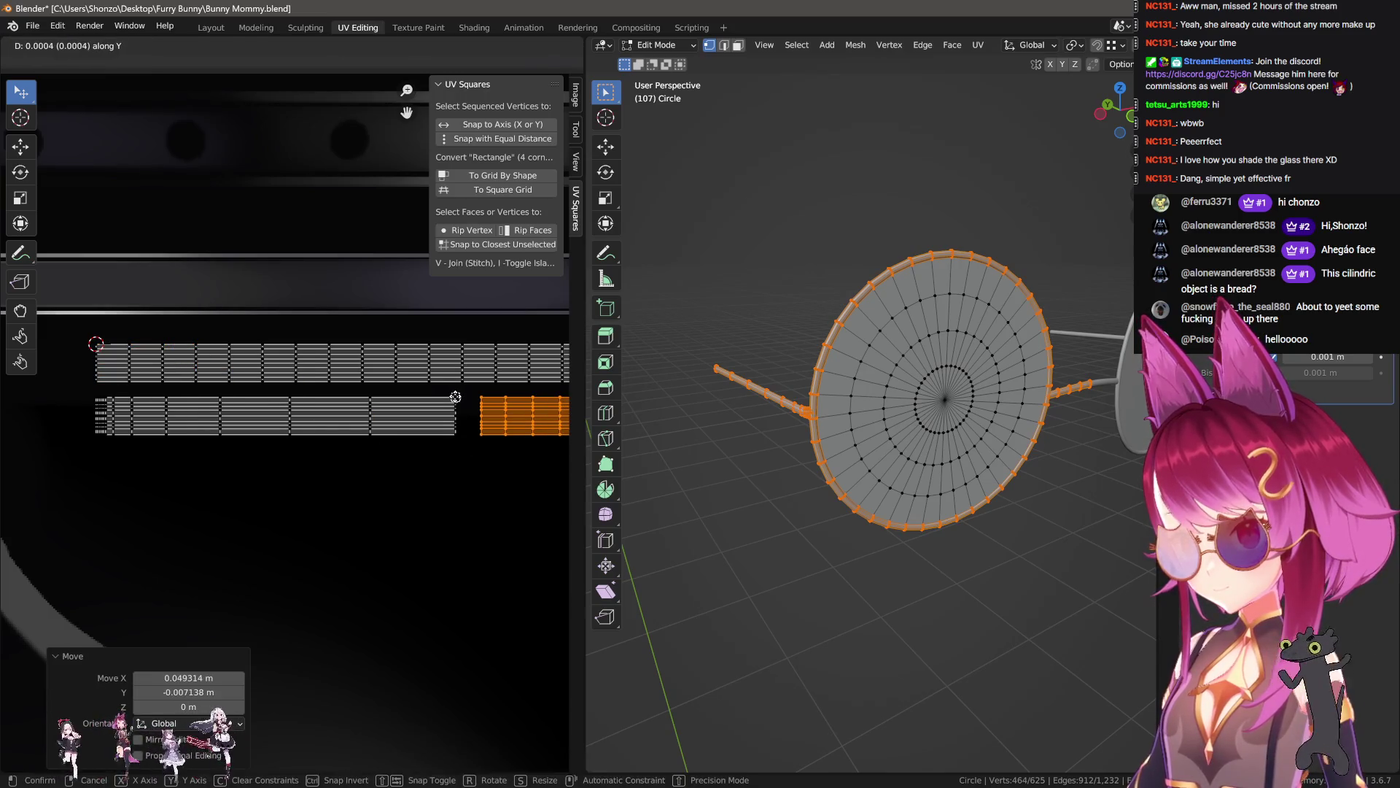
click(418, 27)
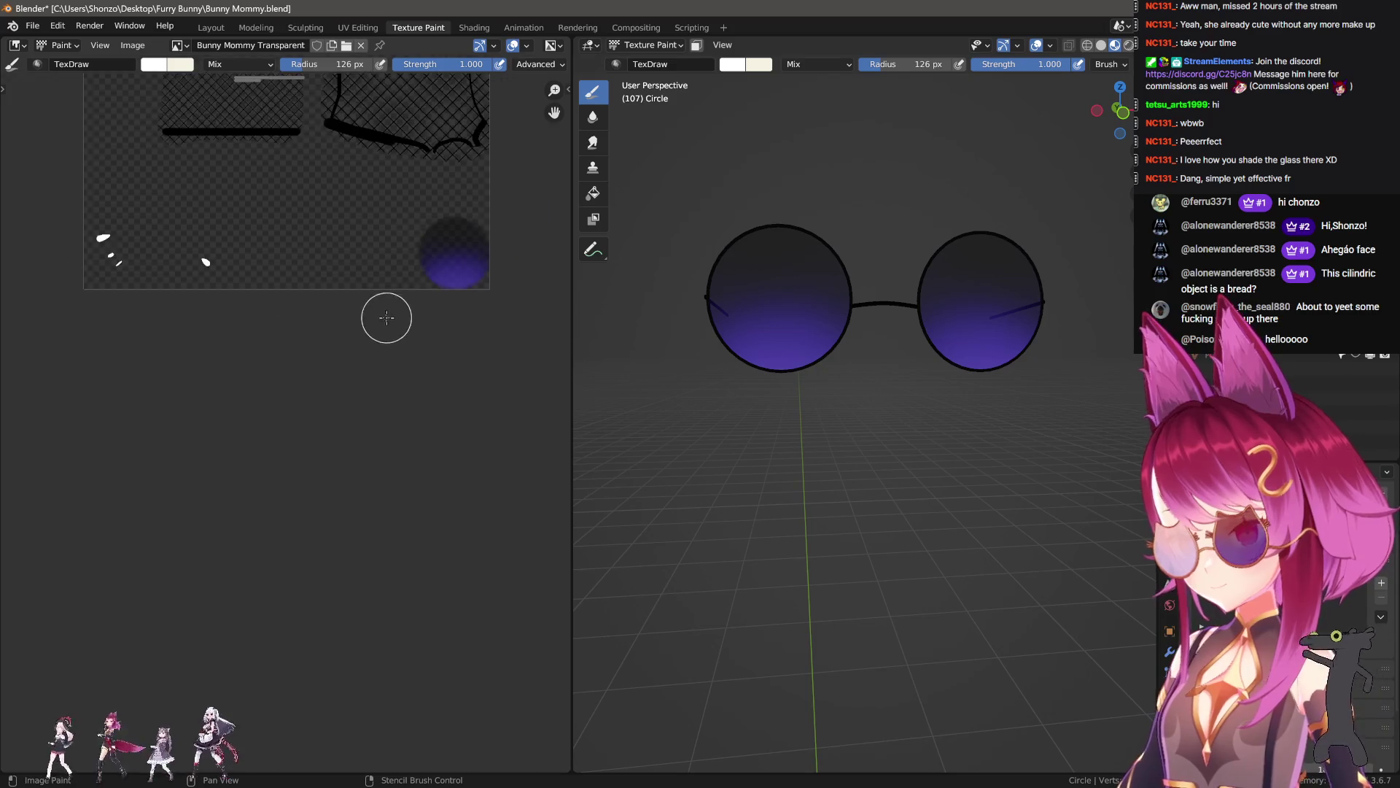
- Orbit to face the glasses head-on in solid shading
middle_drag(877, 468, 839, 445)
scroll(454, 372, up, 2)
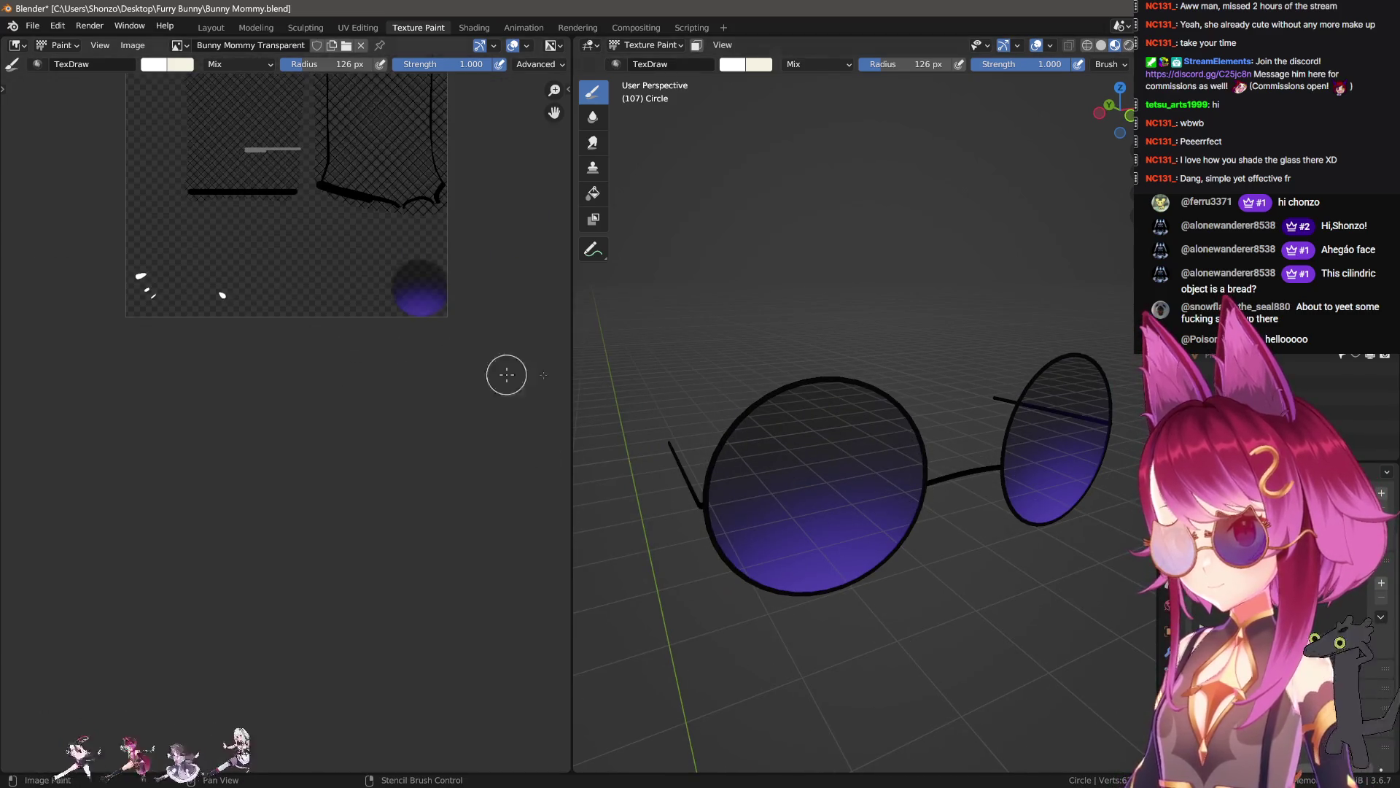
key(z)
middle_drag(933, 368, 911, 346)
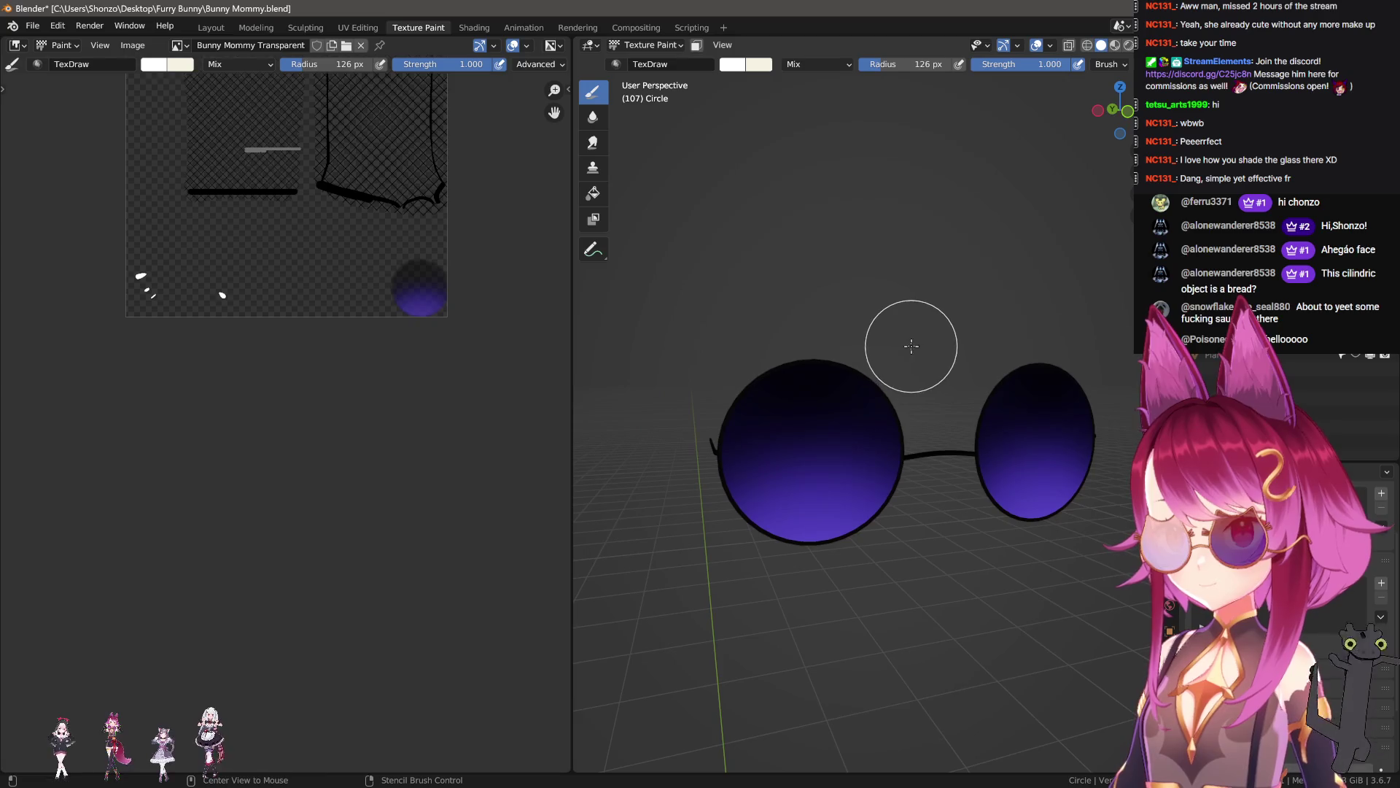
scroll(924, 333, up, 5)
scroll(956, 362, down, 8)
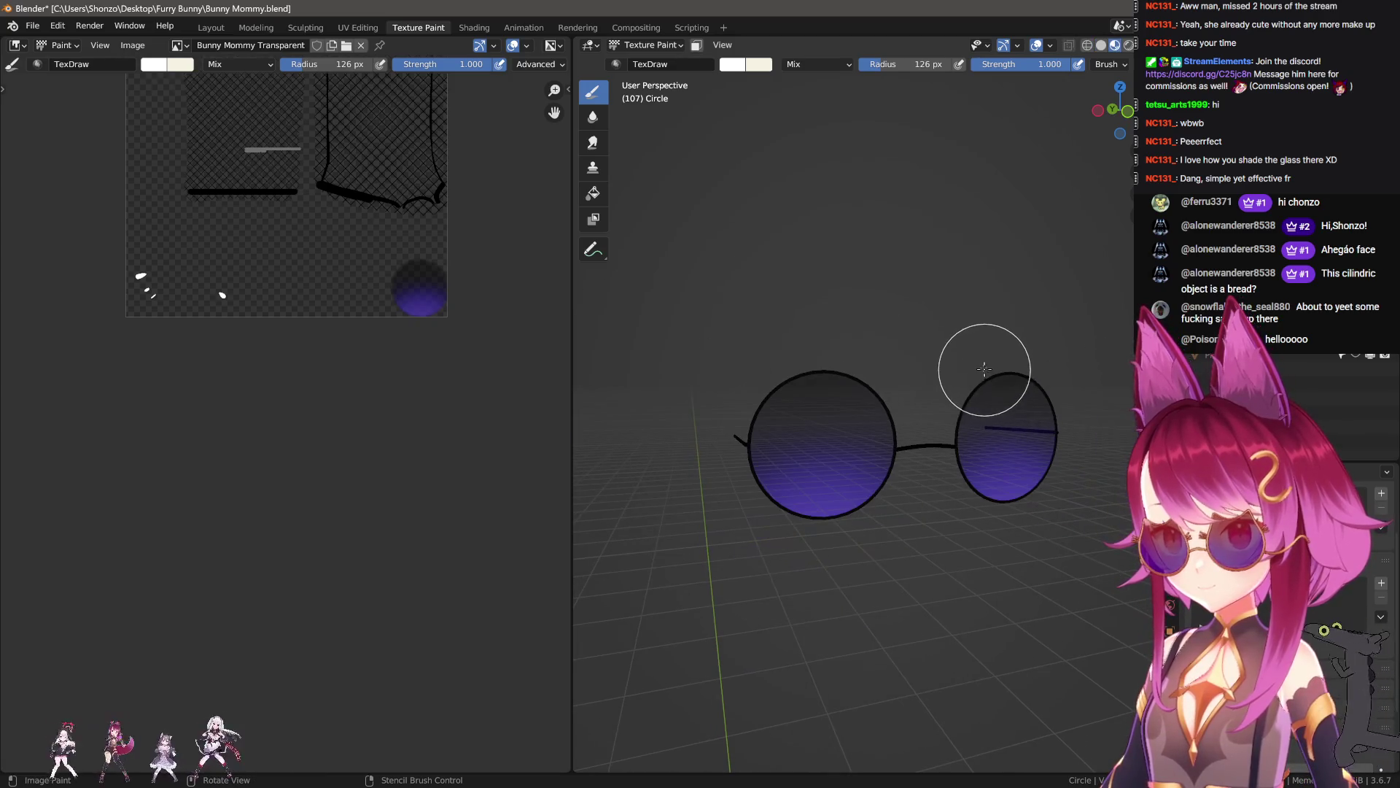
alt+middle_drag(990, 366, 978, 328)
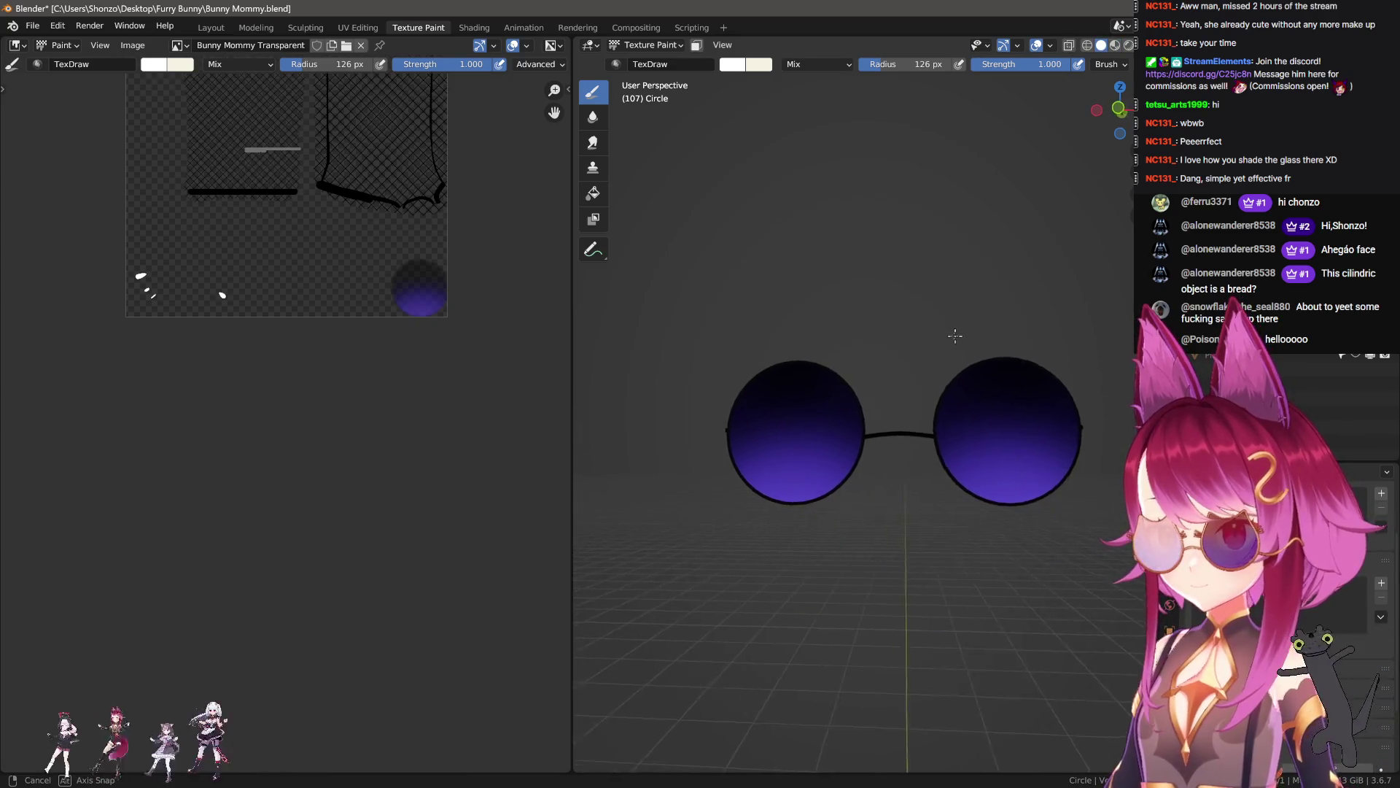
- Unhide all objects, return to Texture Paint mode and enable face-selection masking
click(654, 45)
click(653, 61)
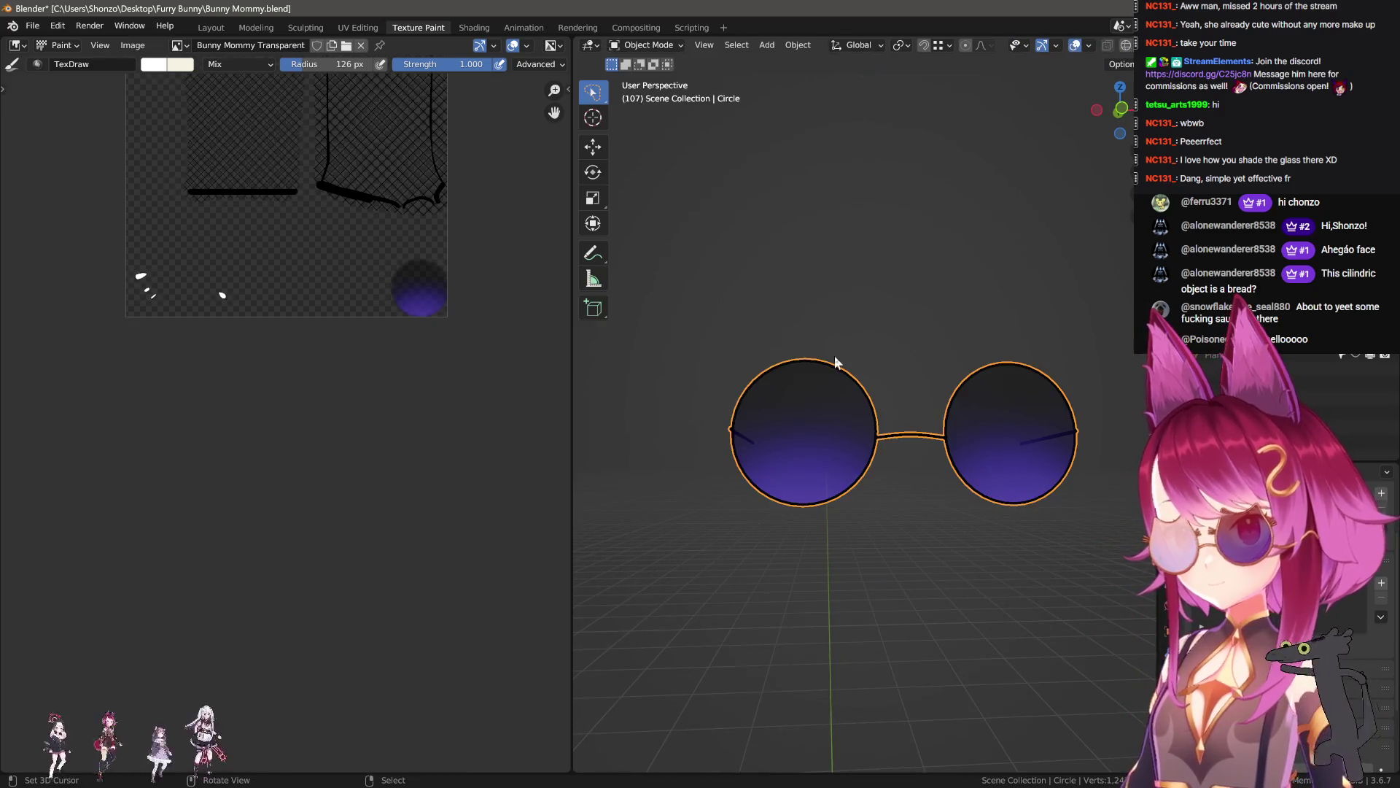
key(alt+h)
click(654, 45)
click(654, 142)
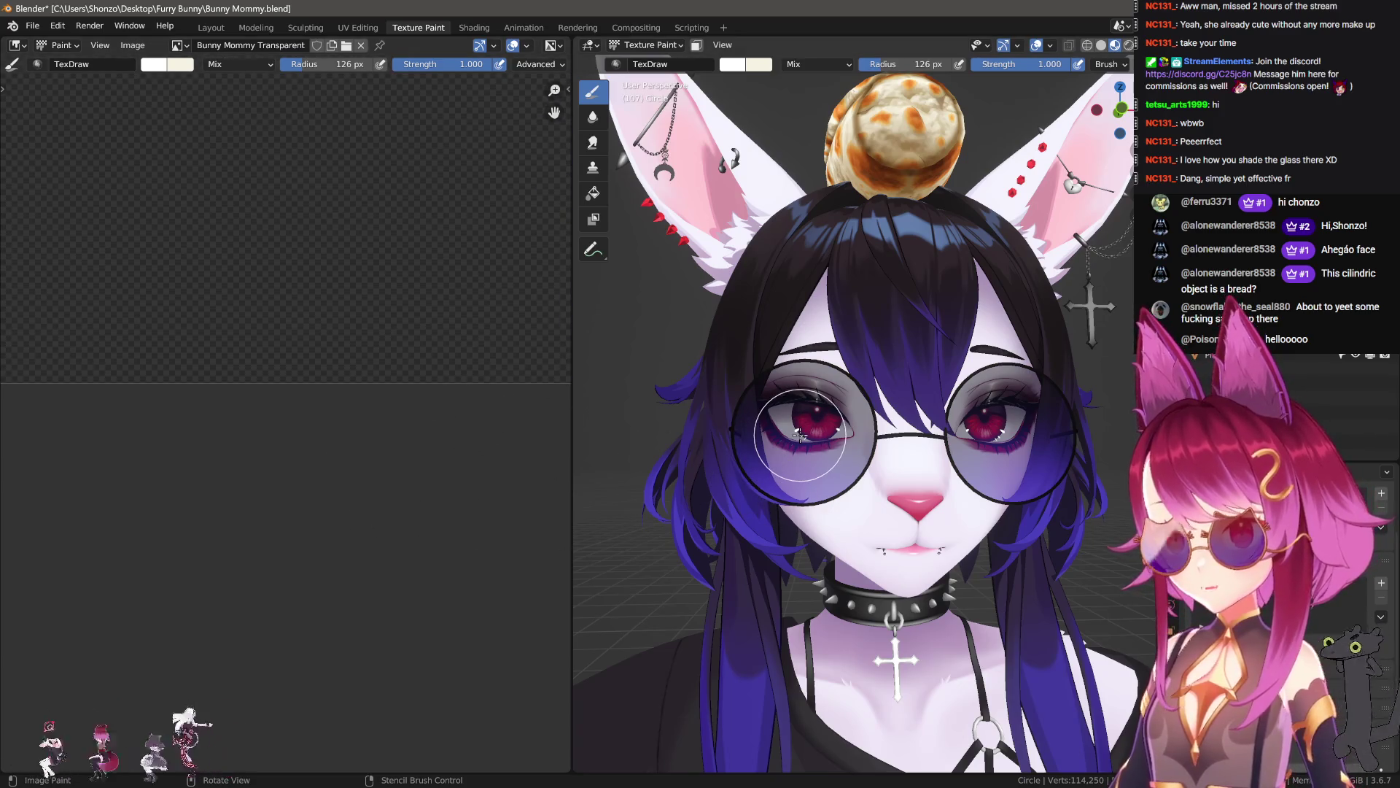
click(697, 46)
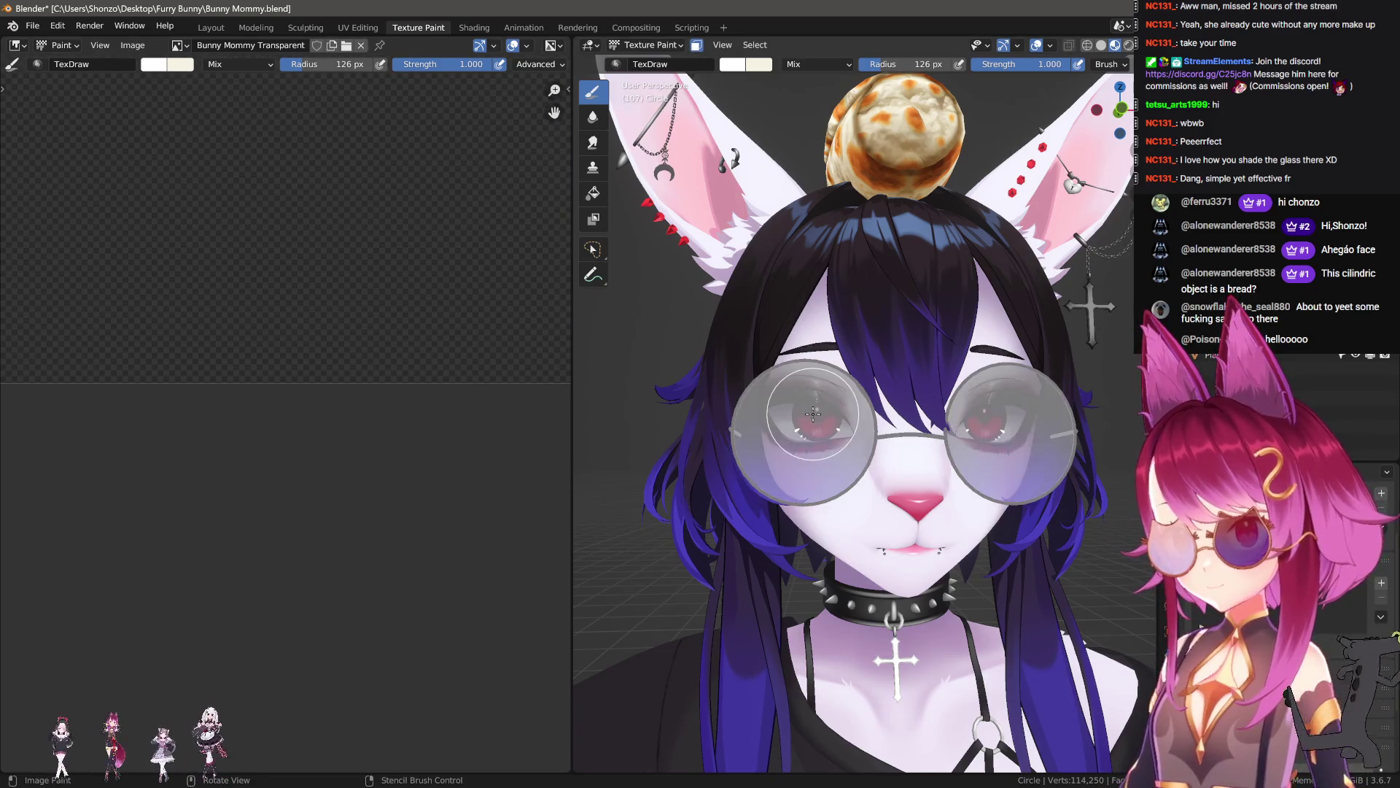
- Set the black brush radius to 500 px and strength to 0.4
key(n)
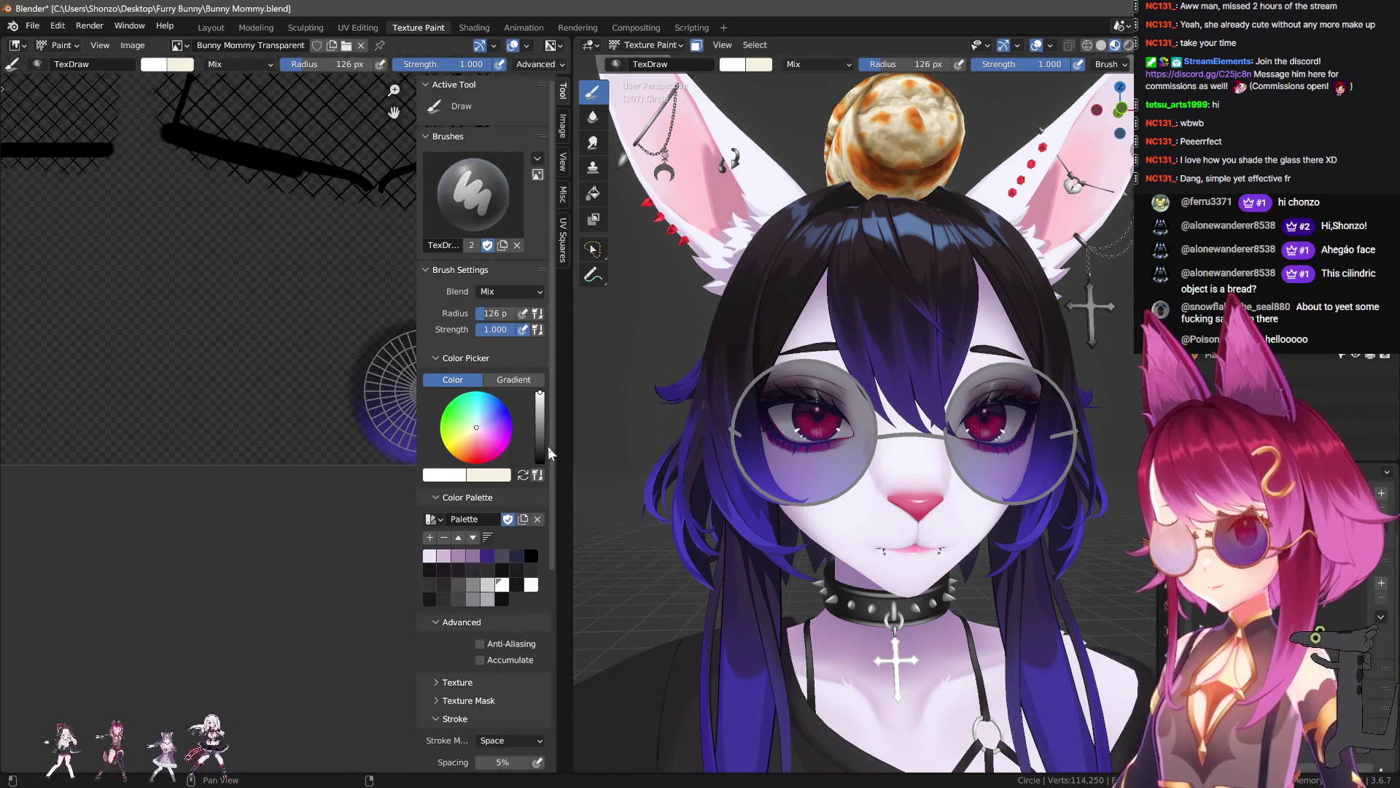
key(n)
key(shift+e)
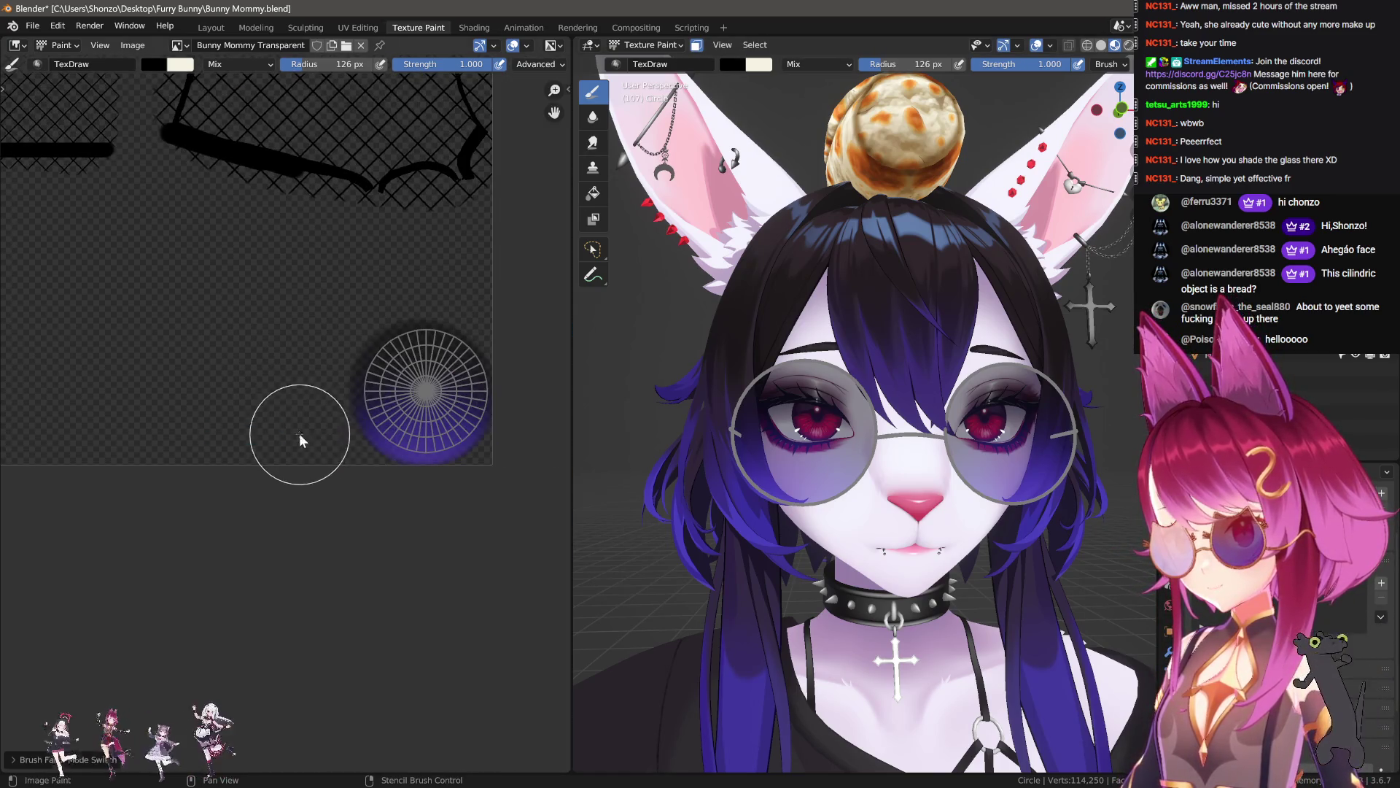
click(778, 340)
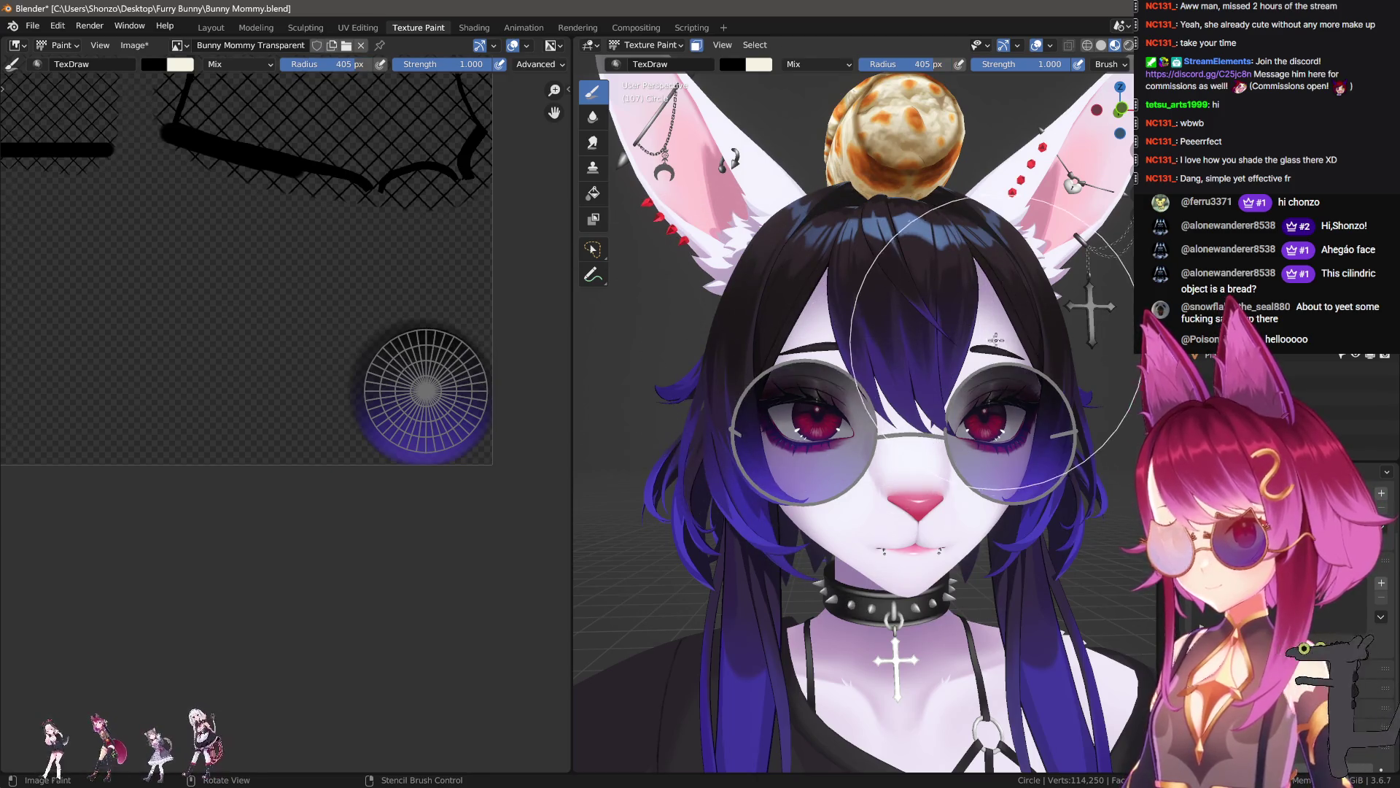
key(shift+e)
click(807, 315)
scroll(807, 316, down, 2)
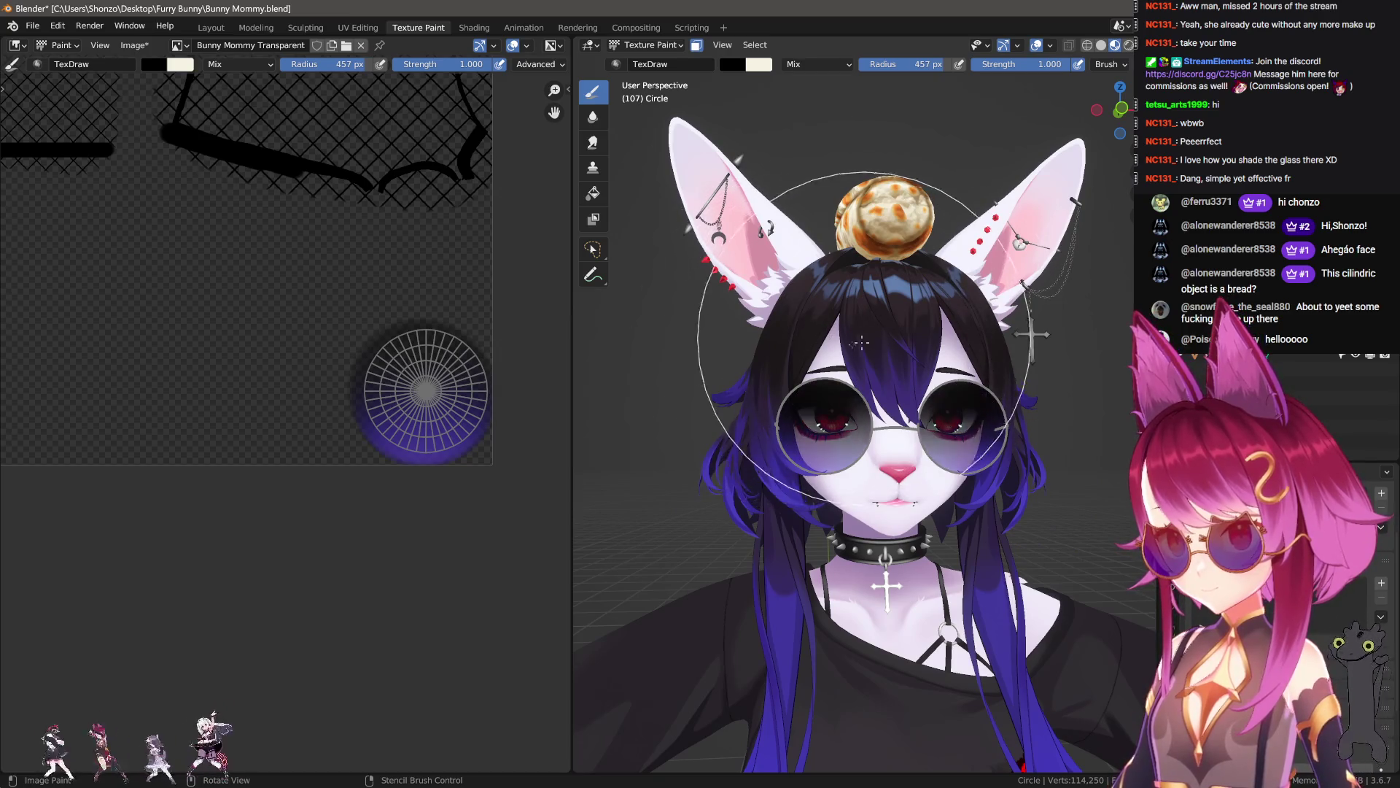
scroll(837, 337, up, 2)
key(shift+f)
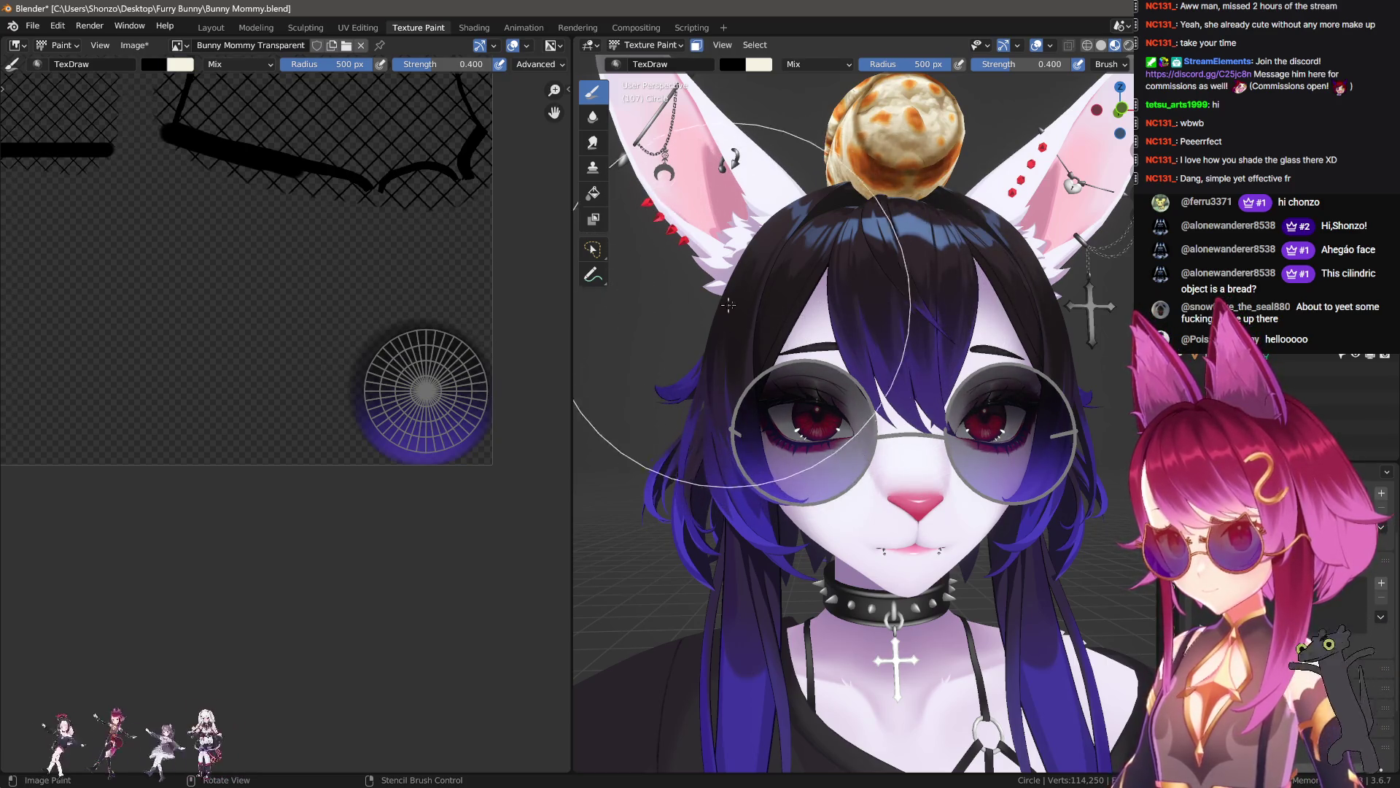
- Bring the view back to face the model head-on and open the Image menu
mouse_move(814, 305)
middle_down()
mouse_move(899, 407)
mouse_move(1089, 437)
mouse_move(958, 463)
middle_up()
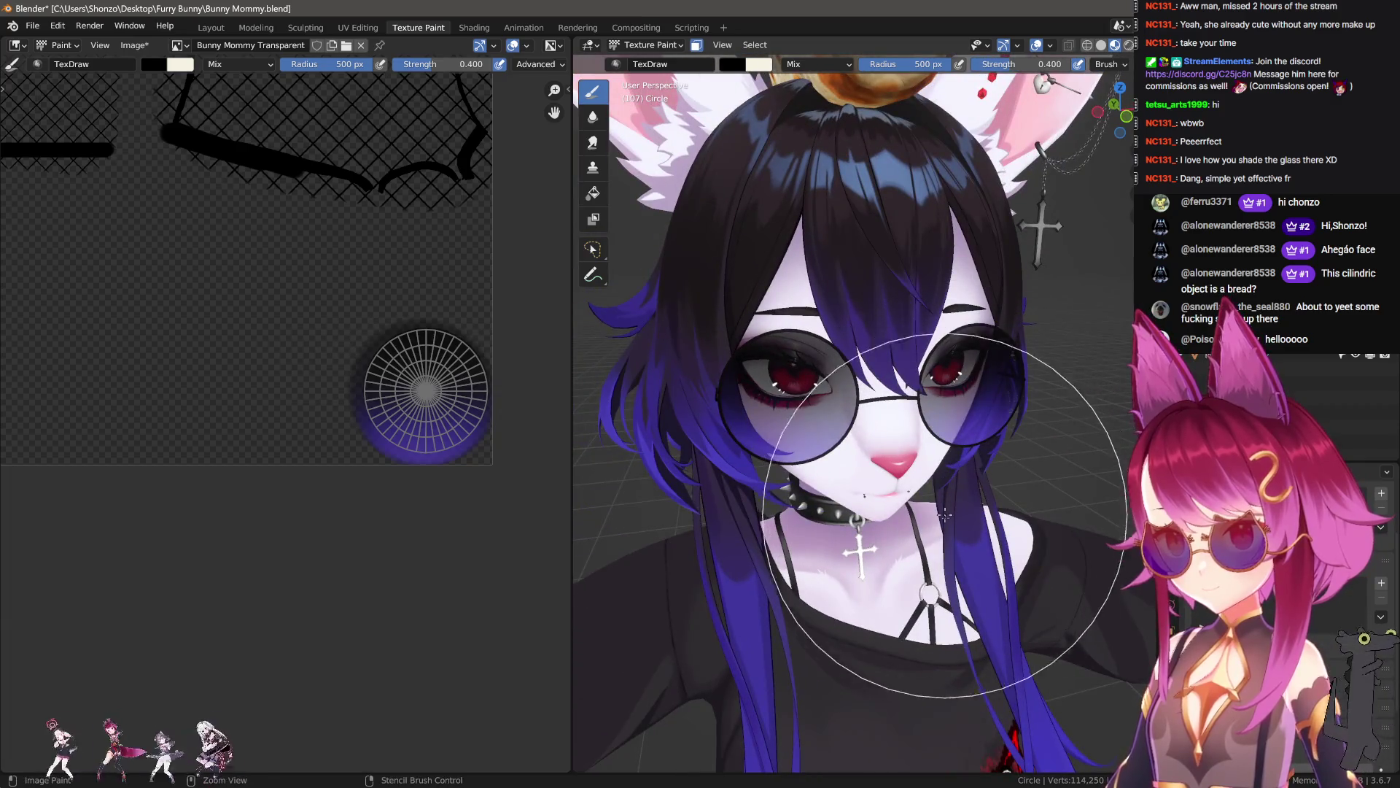
mouse_move(946, 568)
middle_down()
mouse_move(916, 522)
mouse_move(1021, 526)
mouse_move(881, 511)
middle_up()
scroll(882, 525, down, 5)
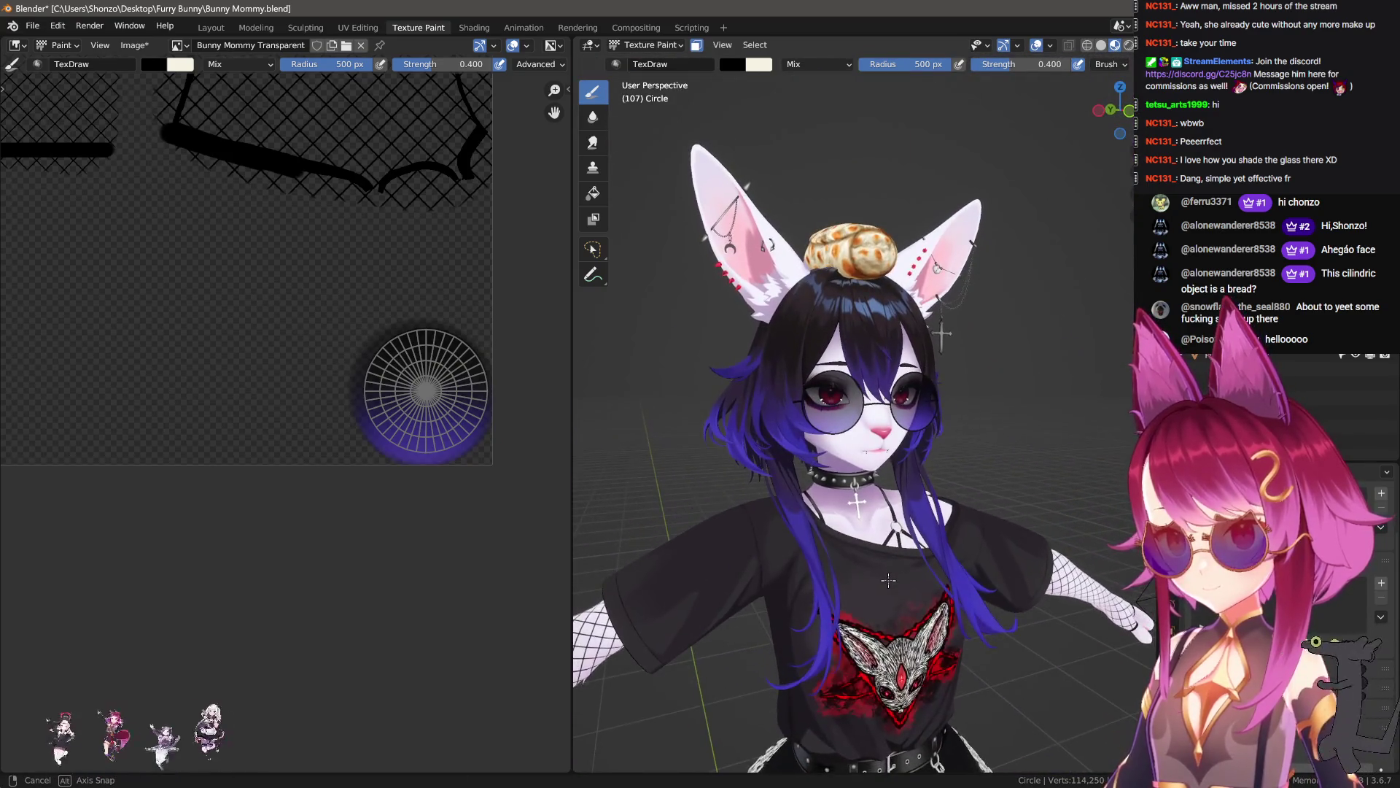
scroll(888, 580, up, 3)
scroll(342, 407, up, 5)
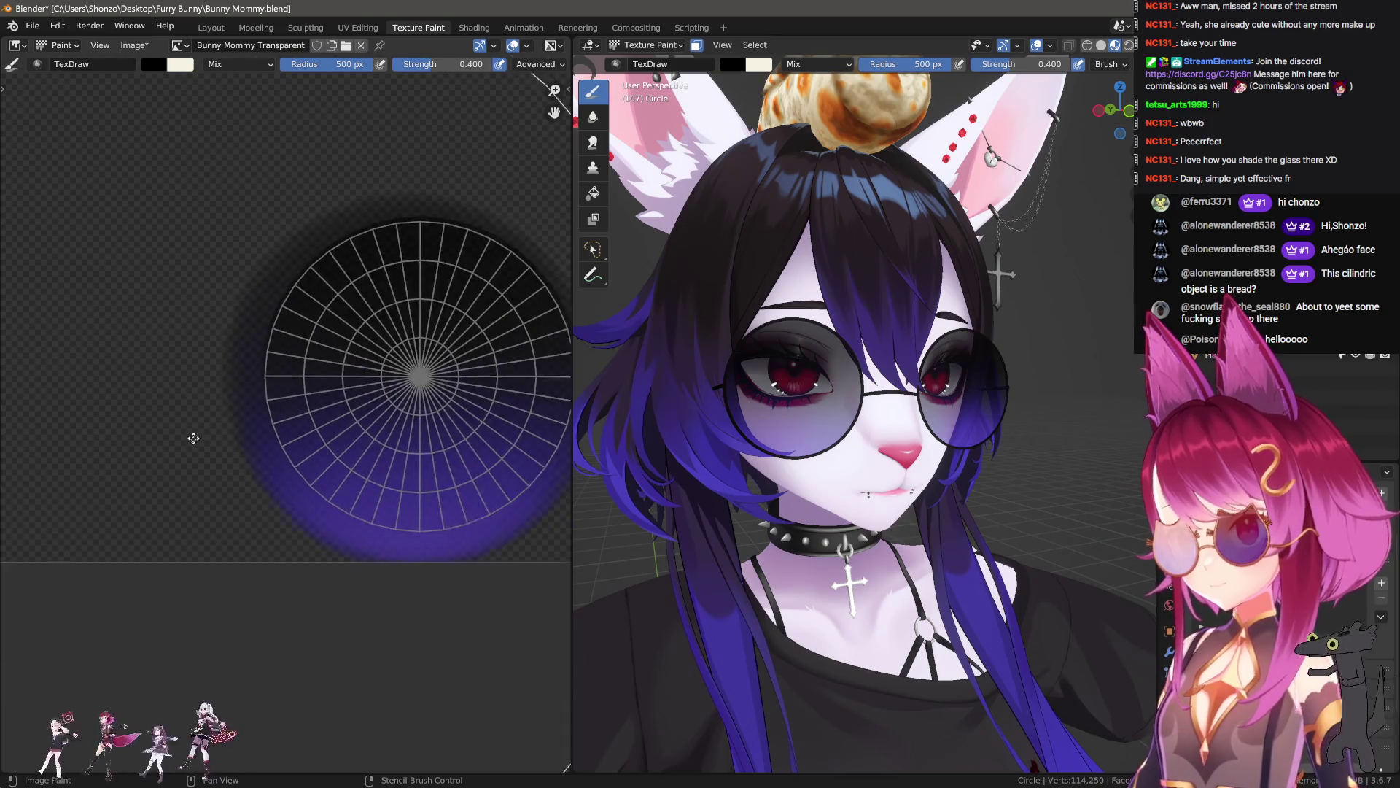
click(134, 46)
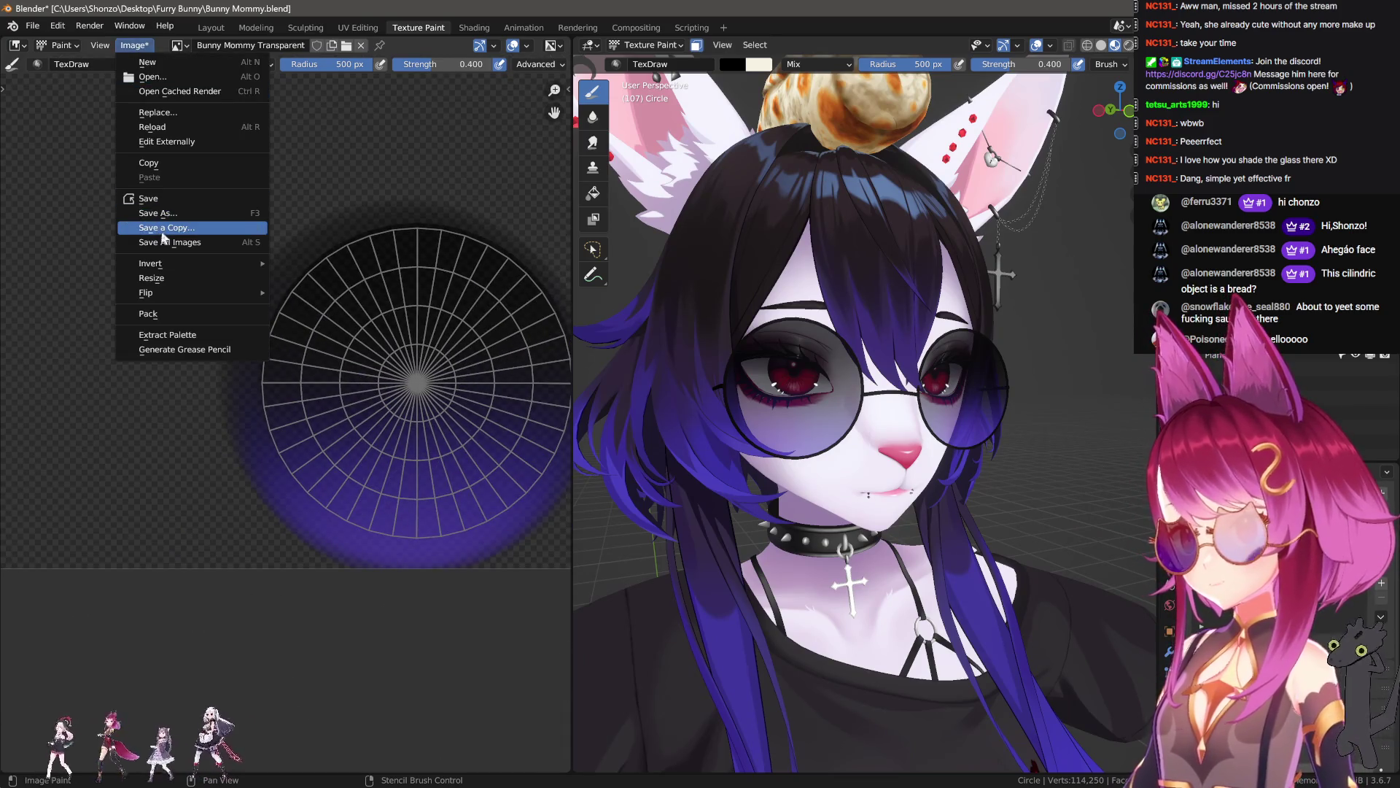
- Cancel Save a Copy of the texture and reposition the image view
click(163, 229)
click(1146, 134)
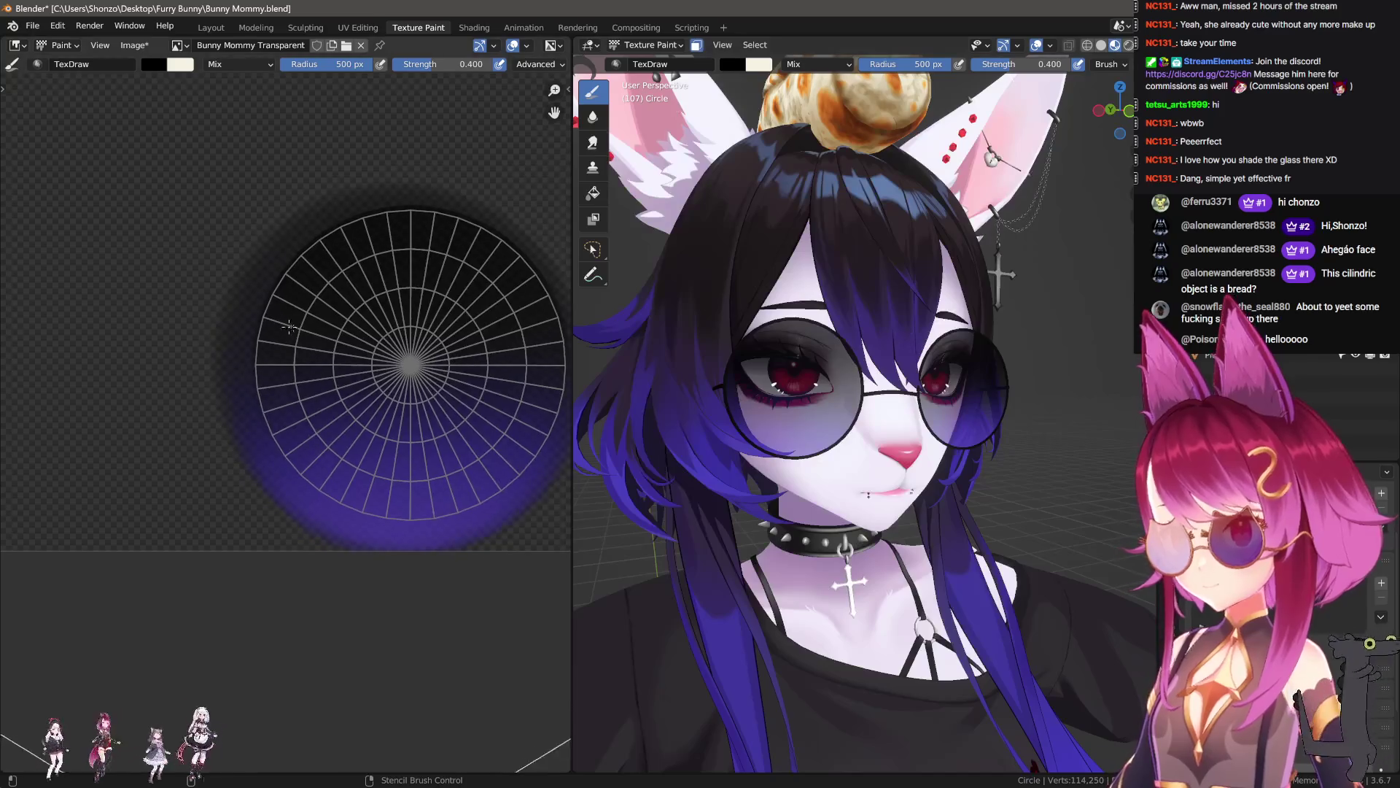
scroll(219, 365, down, 4)
scroll(219, 365, up, 2)
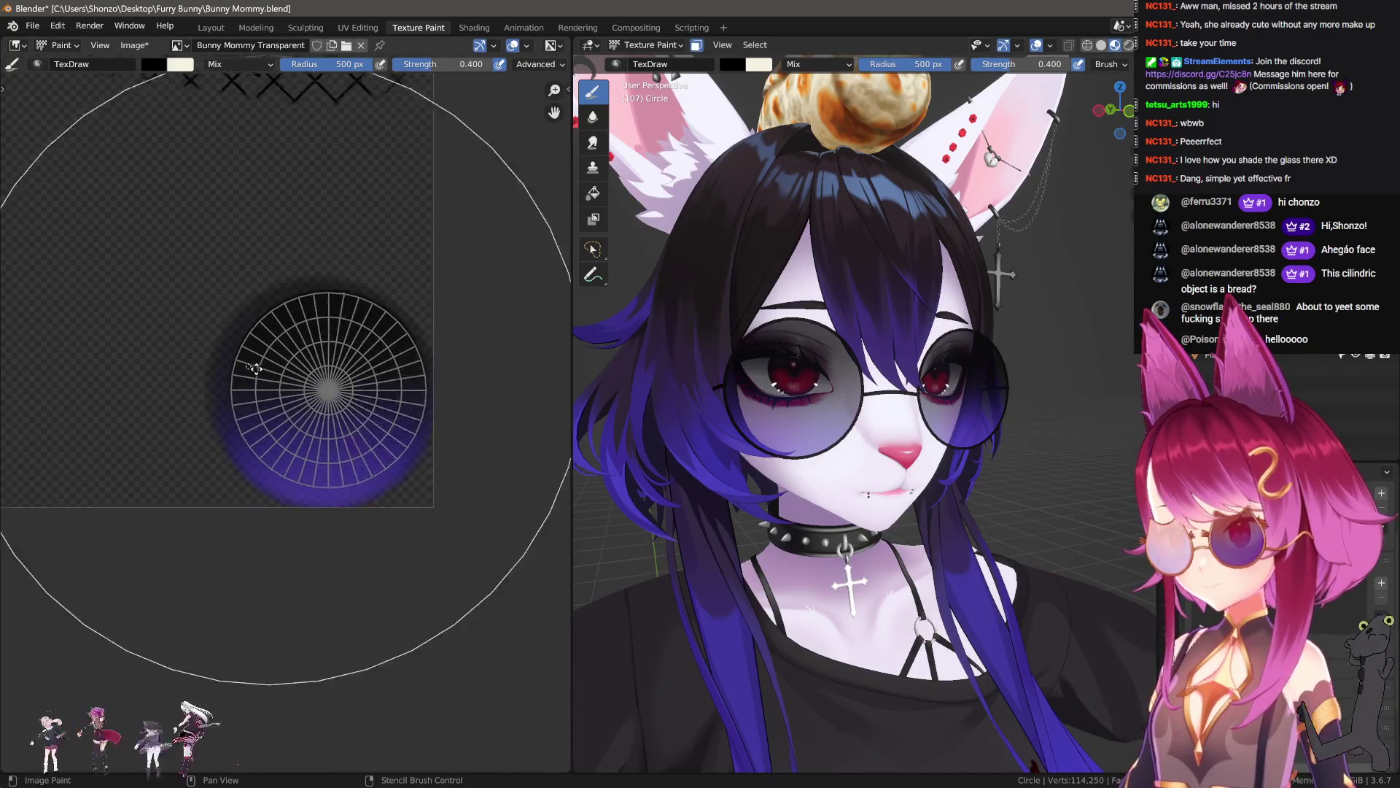
middle_drag(766, 321, 790, 316)
- Paint darker shading across the lenses with a 500 px brush, setting strength to 0.6
key(shift+f)
click(864, 297)
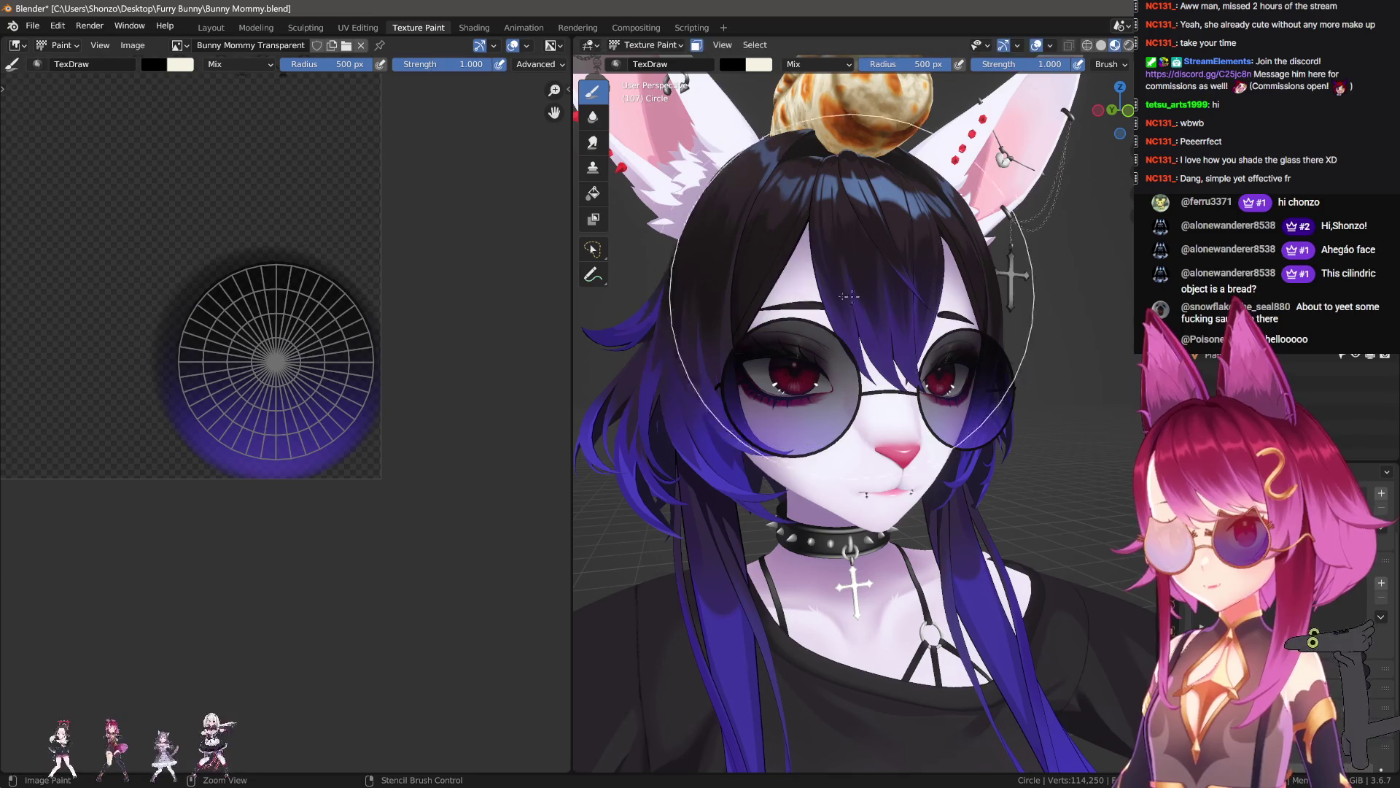
key(shift+f)
click(767, 292)
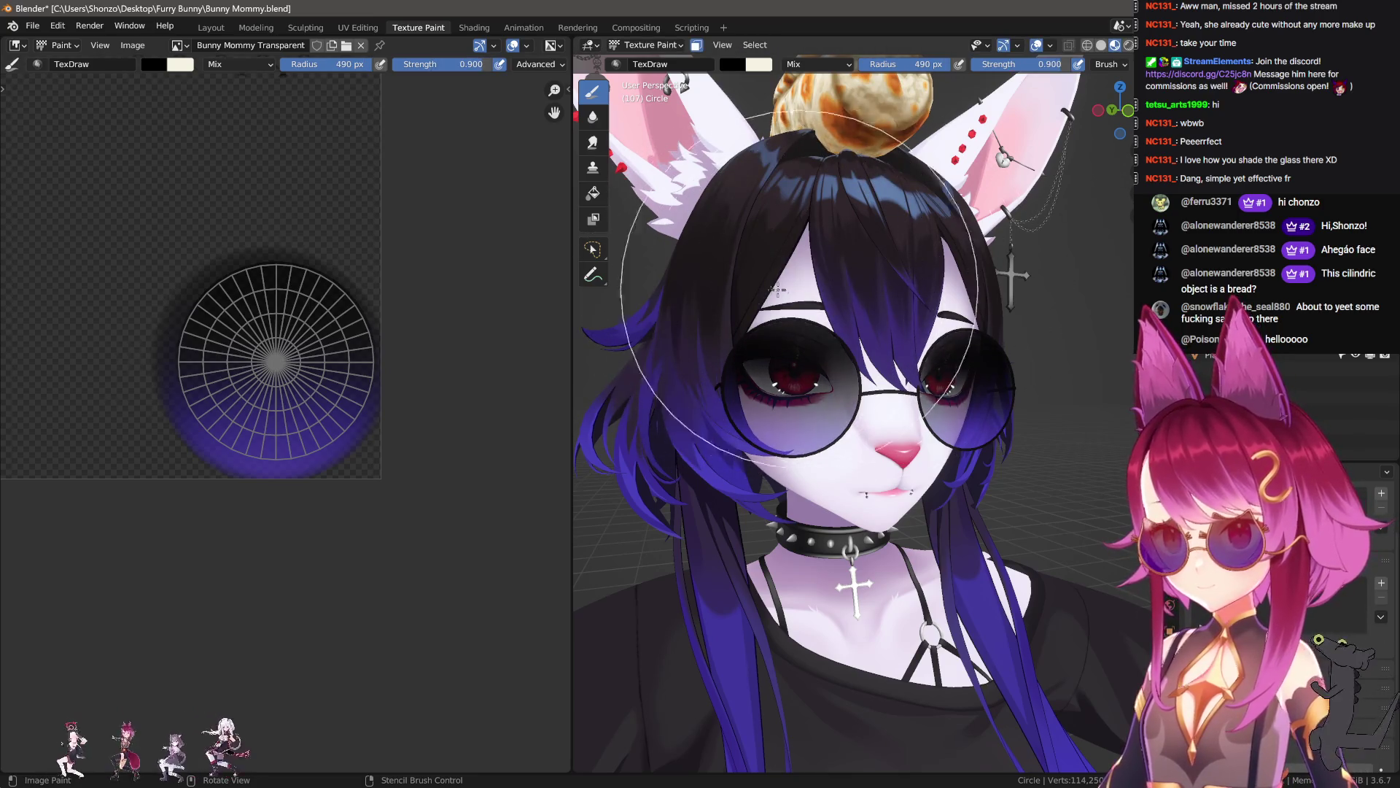
middle_drag(824, 283, 802, 281)
key(f)
click(799, 280)
drag(799, 280, 823, 286)
click(798, 291)
- Inspect the shaded lenses from a frontal view with material preview
middle_drag(799, 292, 940, 306)
scroll(941, 306, up, 4)
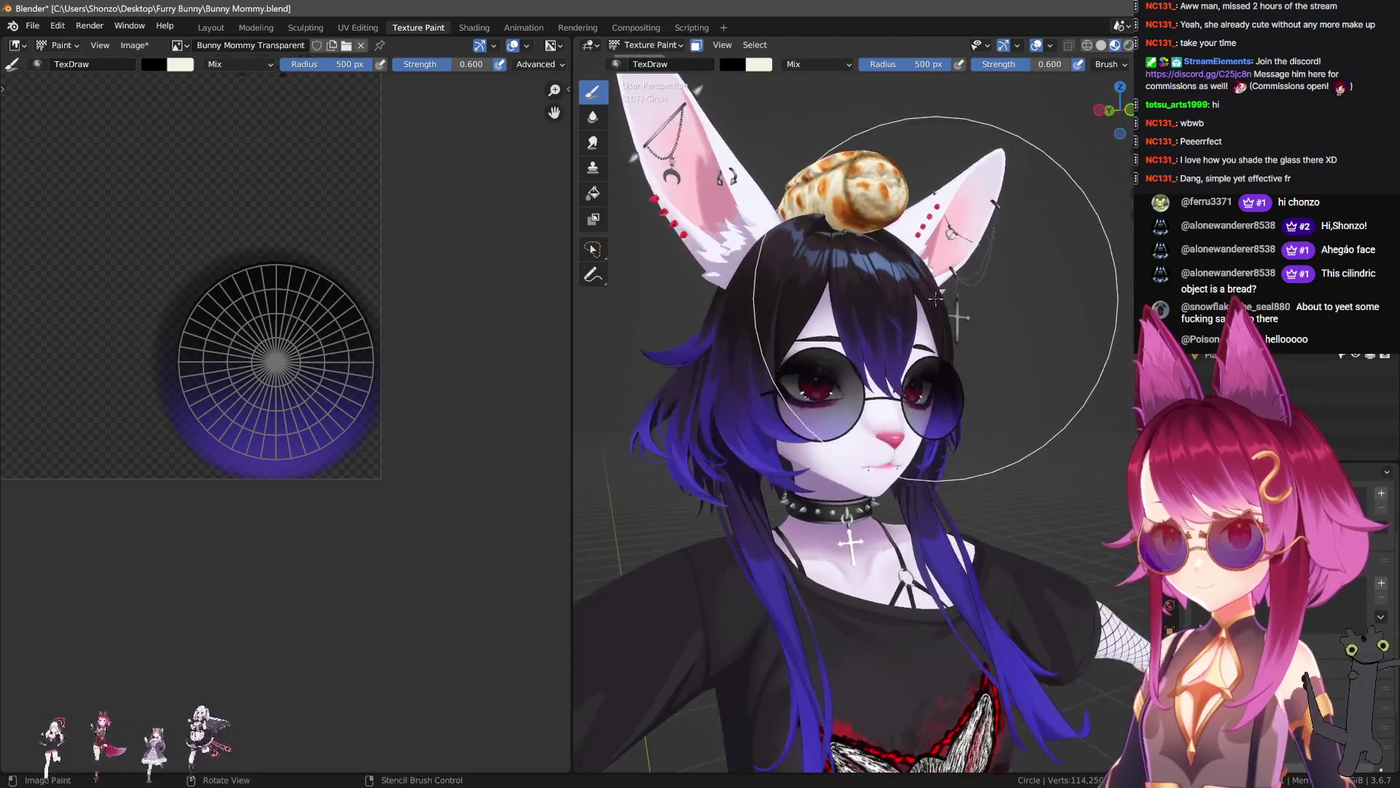
middle_drag(819, 344, 815, 349)
scroll(816, 348, up, 6)
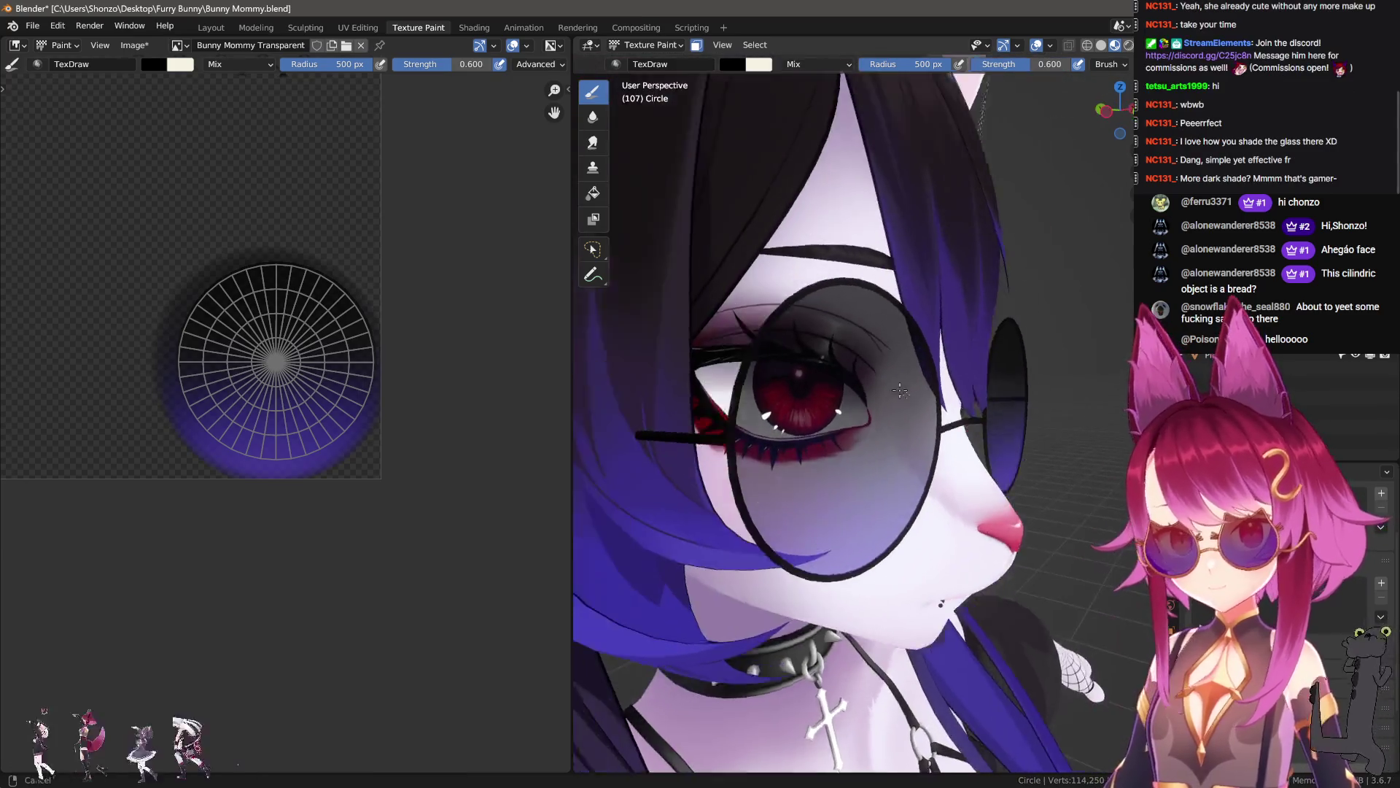
scroll(915, 377, down, 2)
mouse_move(907, 369)
alt+middle_down()
mouse_move(912, 393)
mouse_move(875, 394)
alt+middle_up()
scroll(912, 402, up, 2)
key(z)
scroll(913, 401, up, 4)
scroll(350, 263, down, 5)
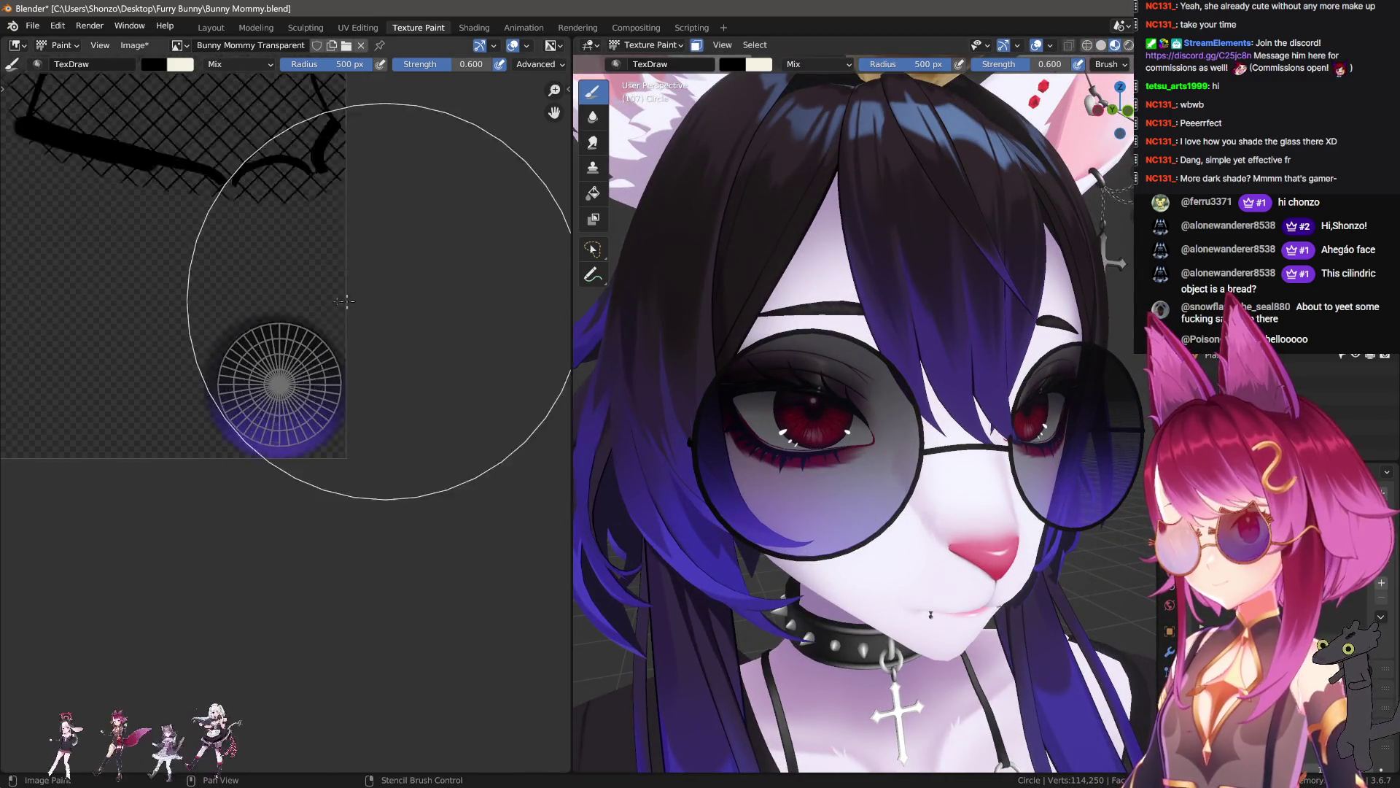
middle_drag(344, 312, 394, 316)
- Switch the interaction mode from Texture Paint to Object Mode
click(646, 44)
click(649, 61)
click(646, 45)
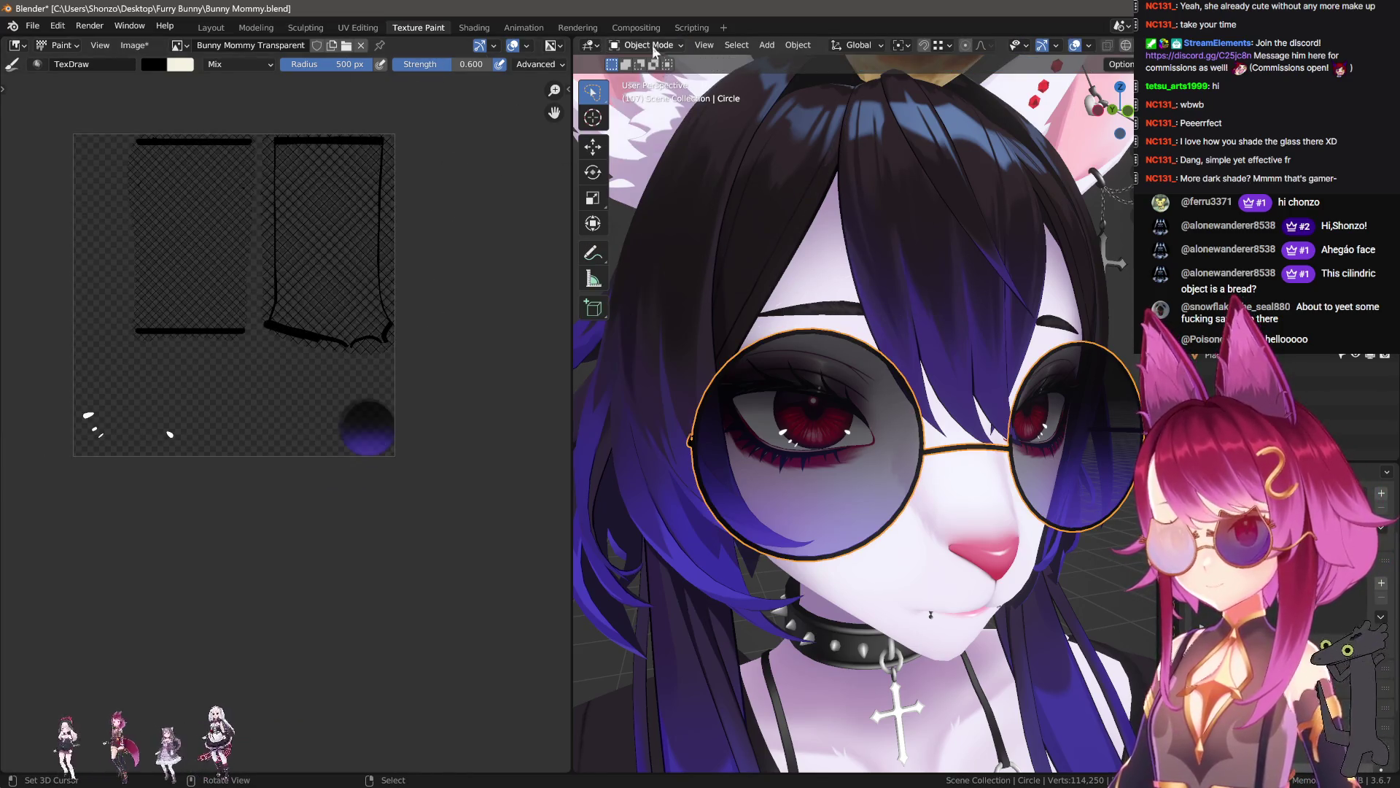
- Resume texture painting on the Clothes material texture with a 55 px brush
click(646, 141)
key(n)
scroll(1046, 168, up, 2)
scroll(1046, 169, up, 10)
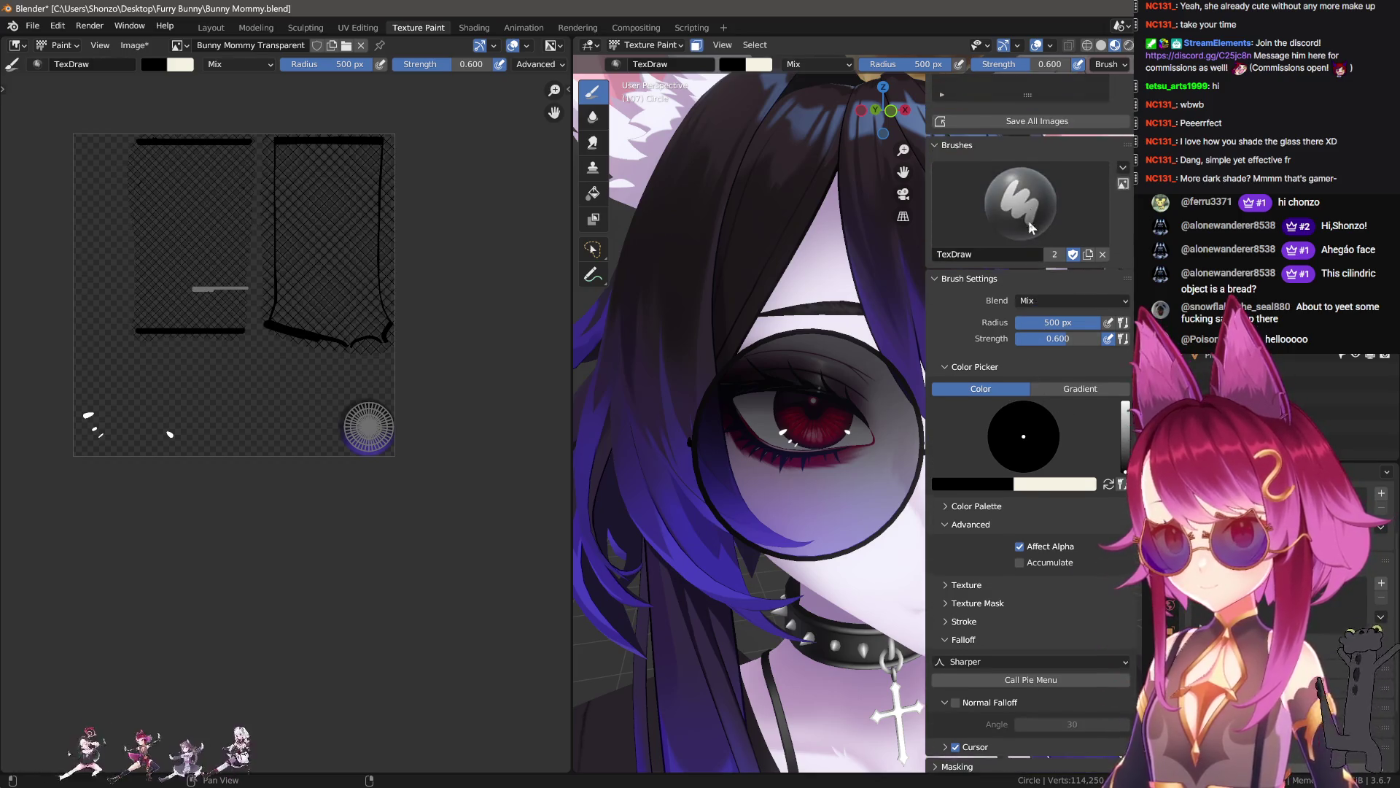
click(970, 124)
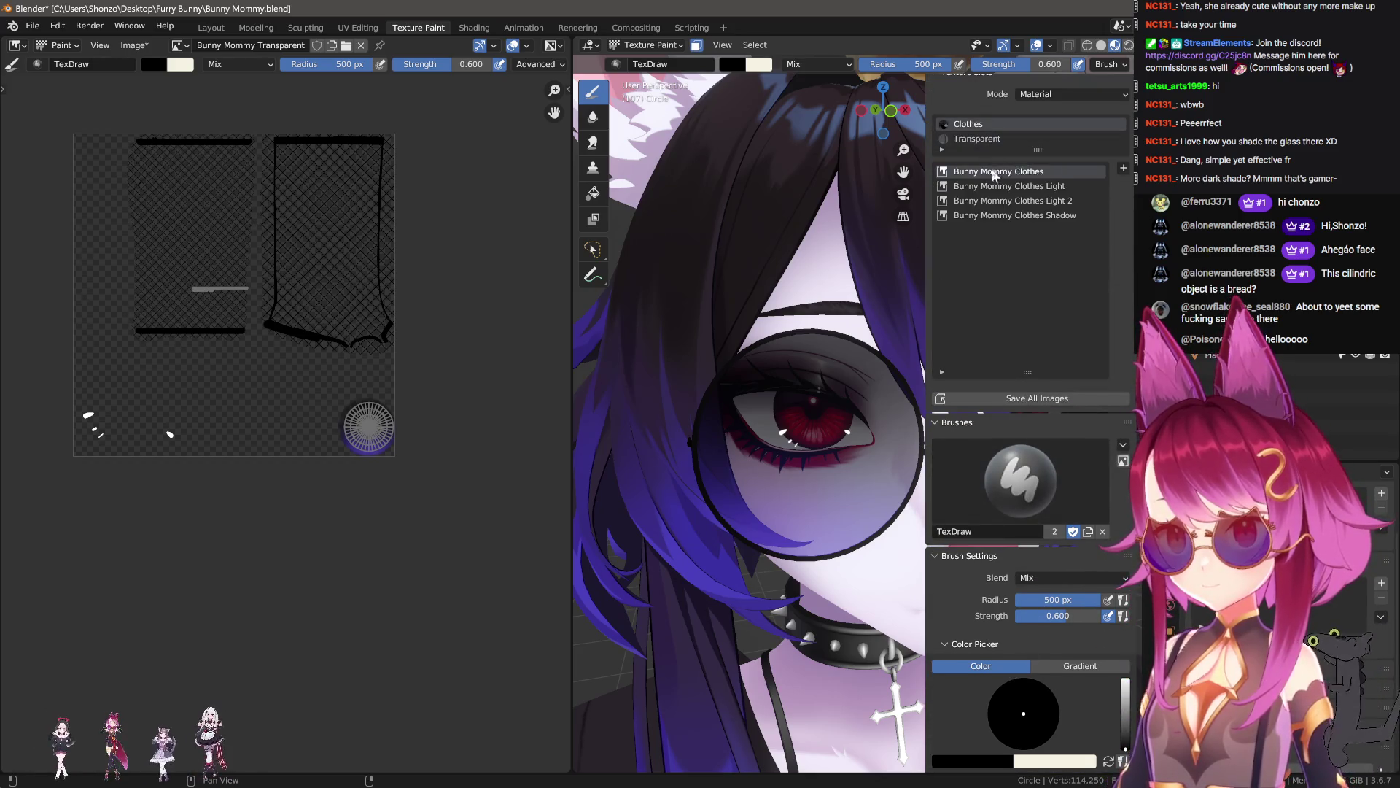
scroll(282, 473, up, 5)
scroll(282, 473, down, 5)
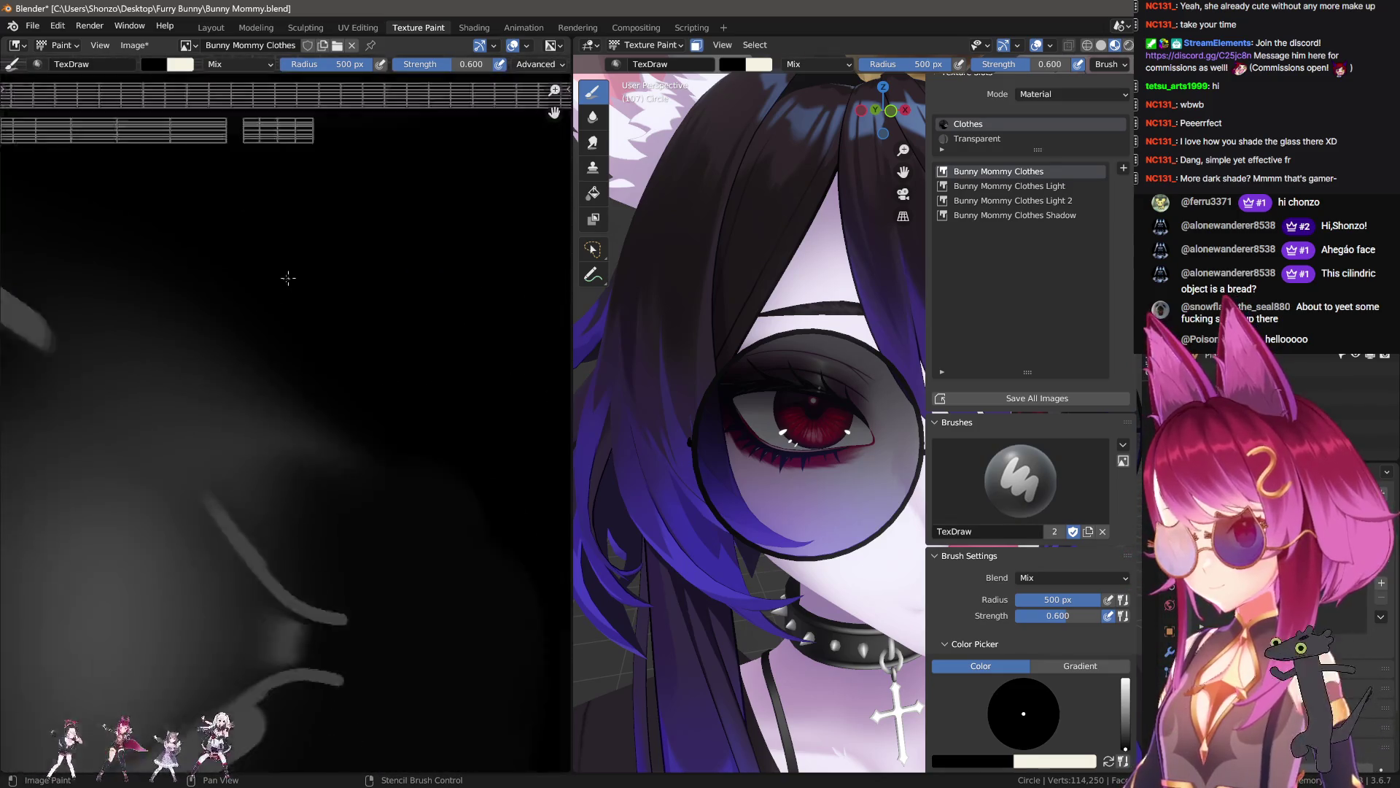
key(bracketleft)
key(bracketleft)
key(bracketleft)
- Apply a brush falloff preset, shrink the brush to 20 px and frame the grid strap strip
mouse_move(350, 531)
middle_down()
mouse_move(246, 438)
mouse_move(362, 405)
middle_up()
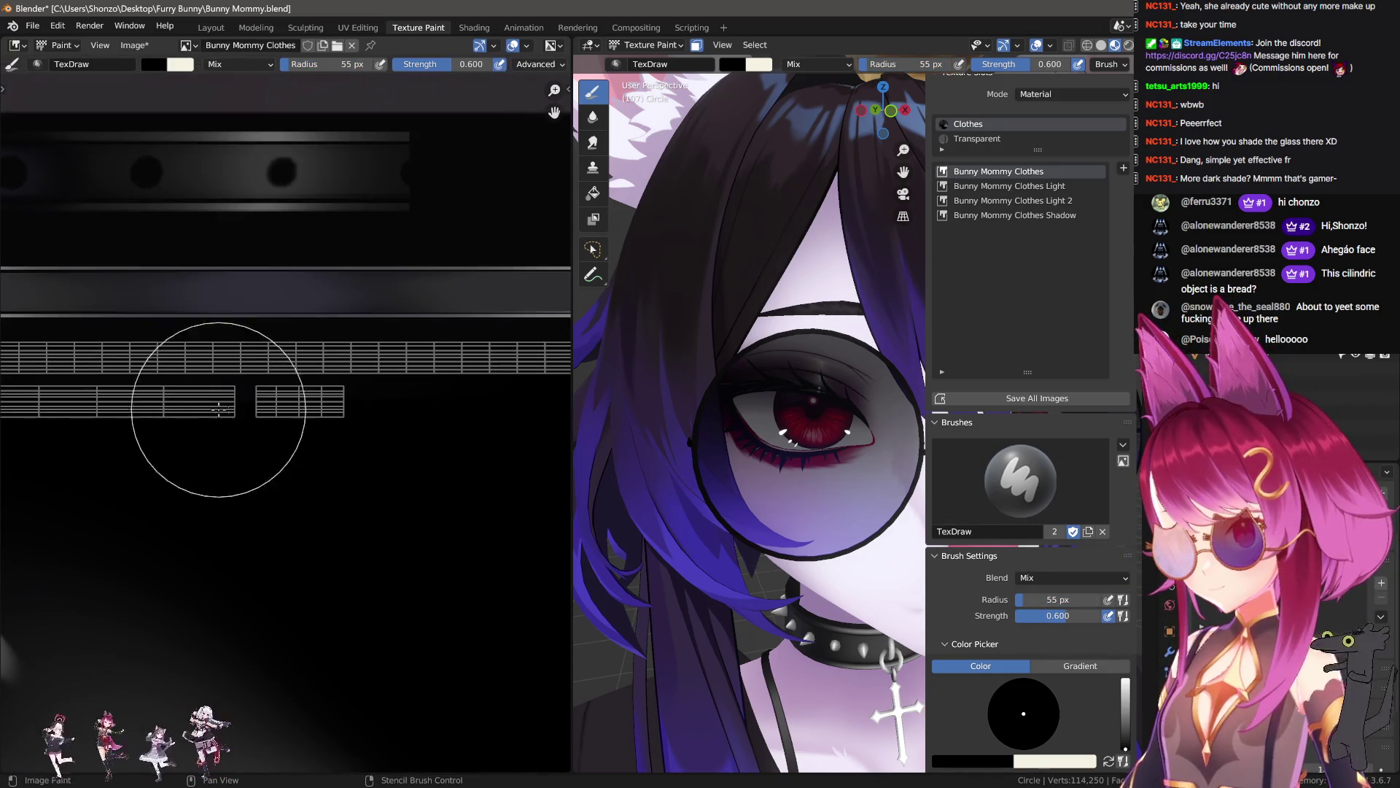
key(shift+o)
click(290, 375)
key(shift+o)
click(254, 401)
scroll(178, 478, down, 1)
mouse_move(283, 394)
middle_down()
mouse_move(206, 412)
mouse_move(98, 392)
middle_up()
key(bracketleft)
key(bracketleft)
key(bracketleft)
scroll(182, 425, down, 1)
middle_drag(507, 376, 359, 368)
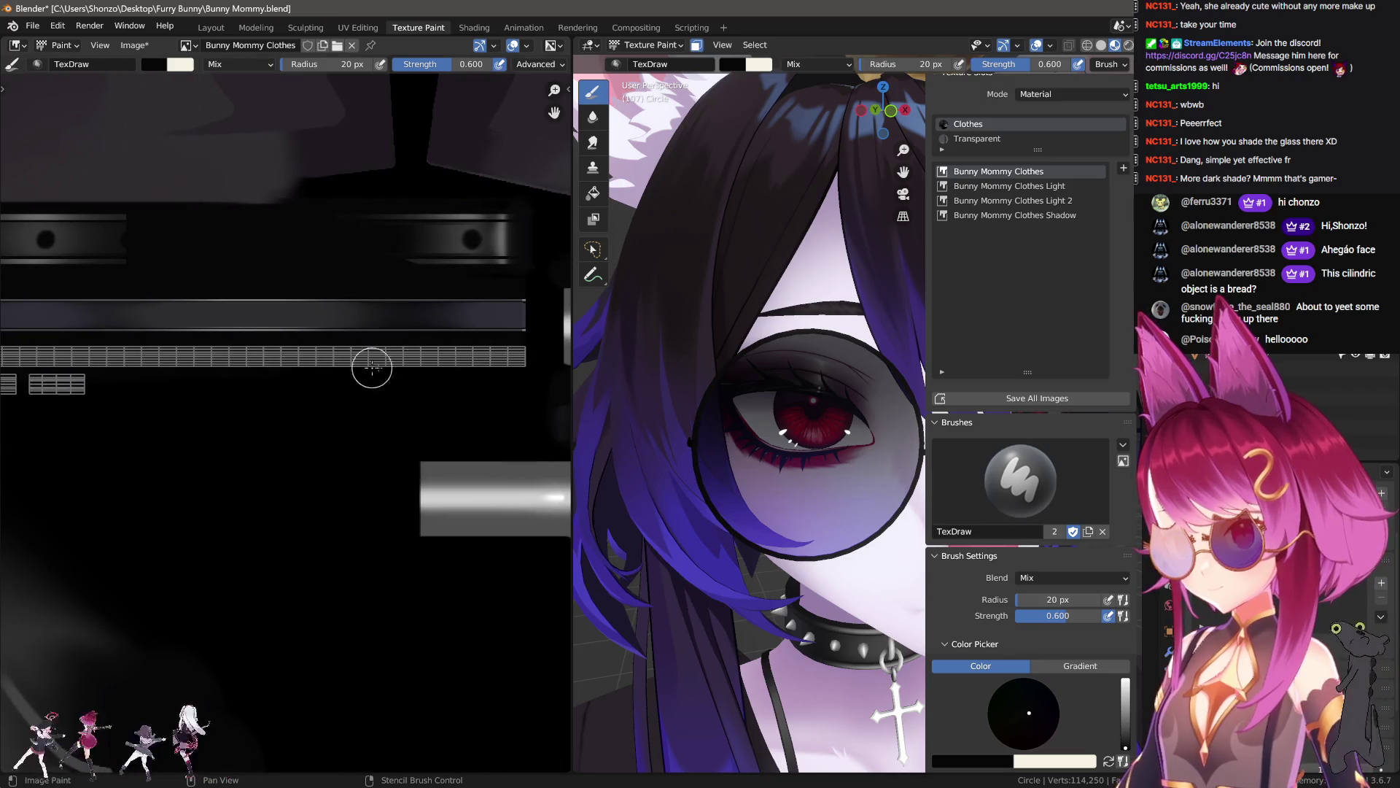
middle_drag(115, 369, 314, 423)
scroll(135, 425, up, 3)
middle_drag(459, 410, 163, 431)
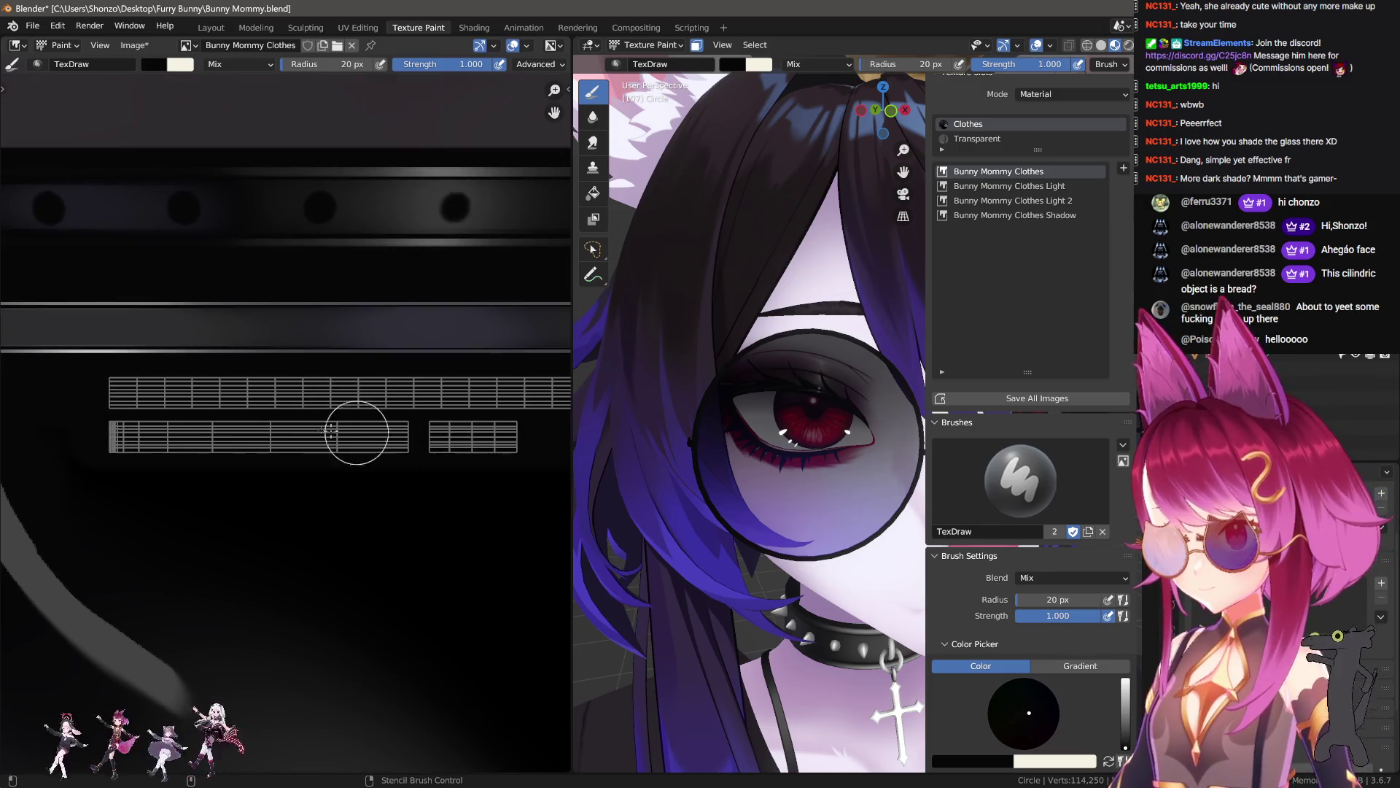
scroll(484, 420, down, 3)
middle_drag(484, 419, 98, 424)
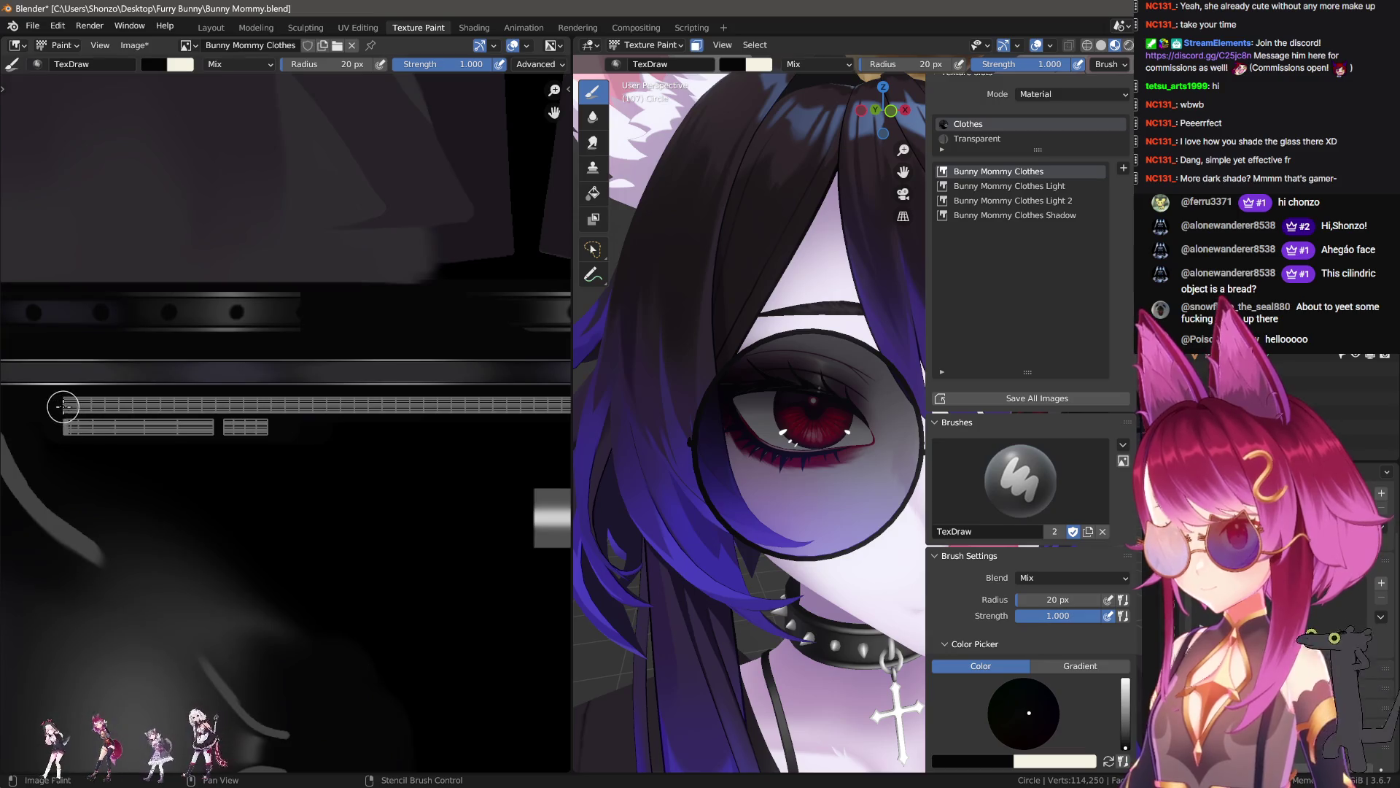
middle_drag(435, 418, 321, 417)
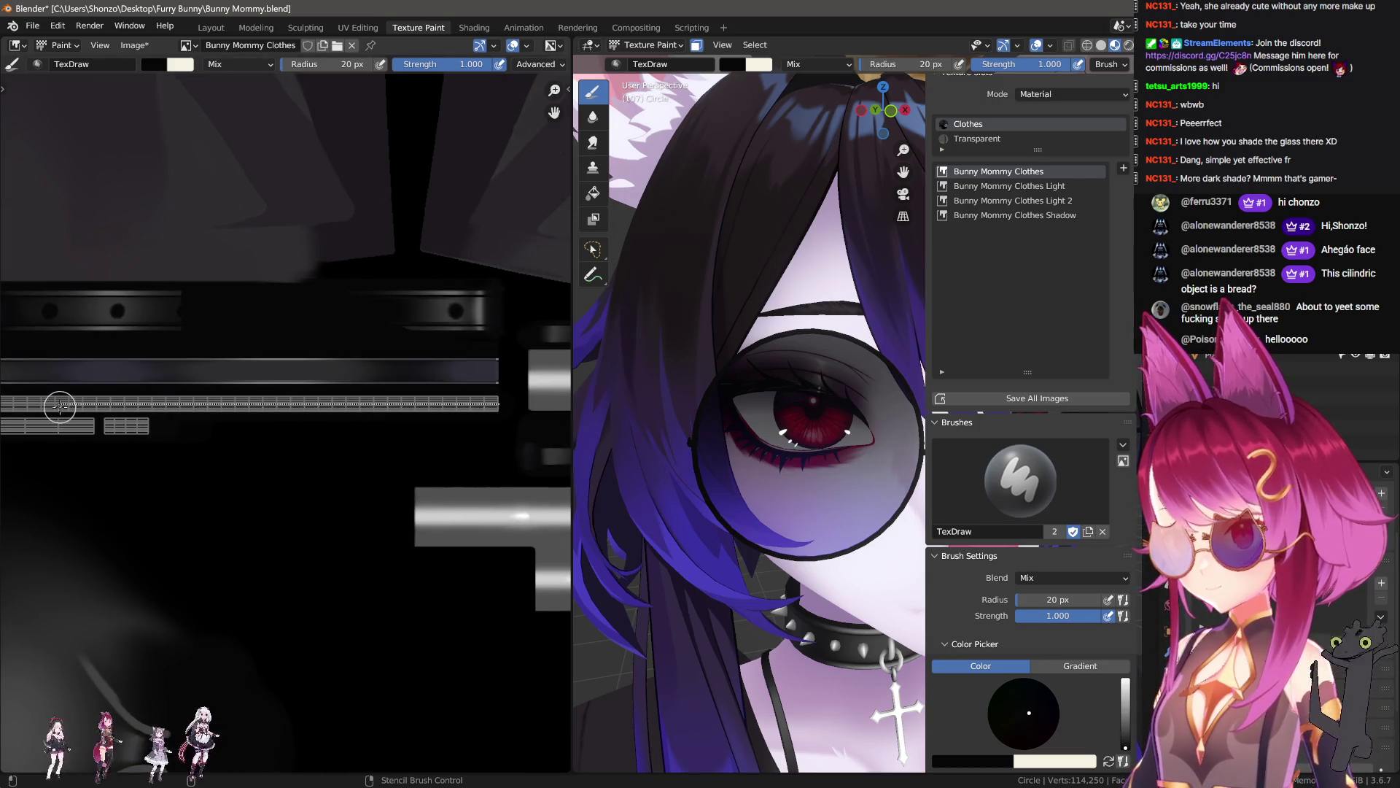
- Sample the colour from the texture and paint a 4 px straight highlight line across the lens strip
key(n)
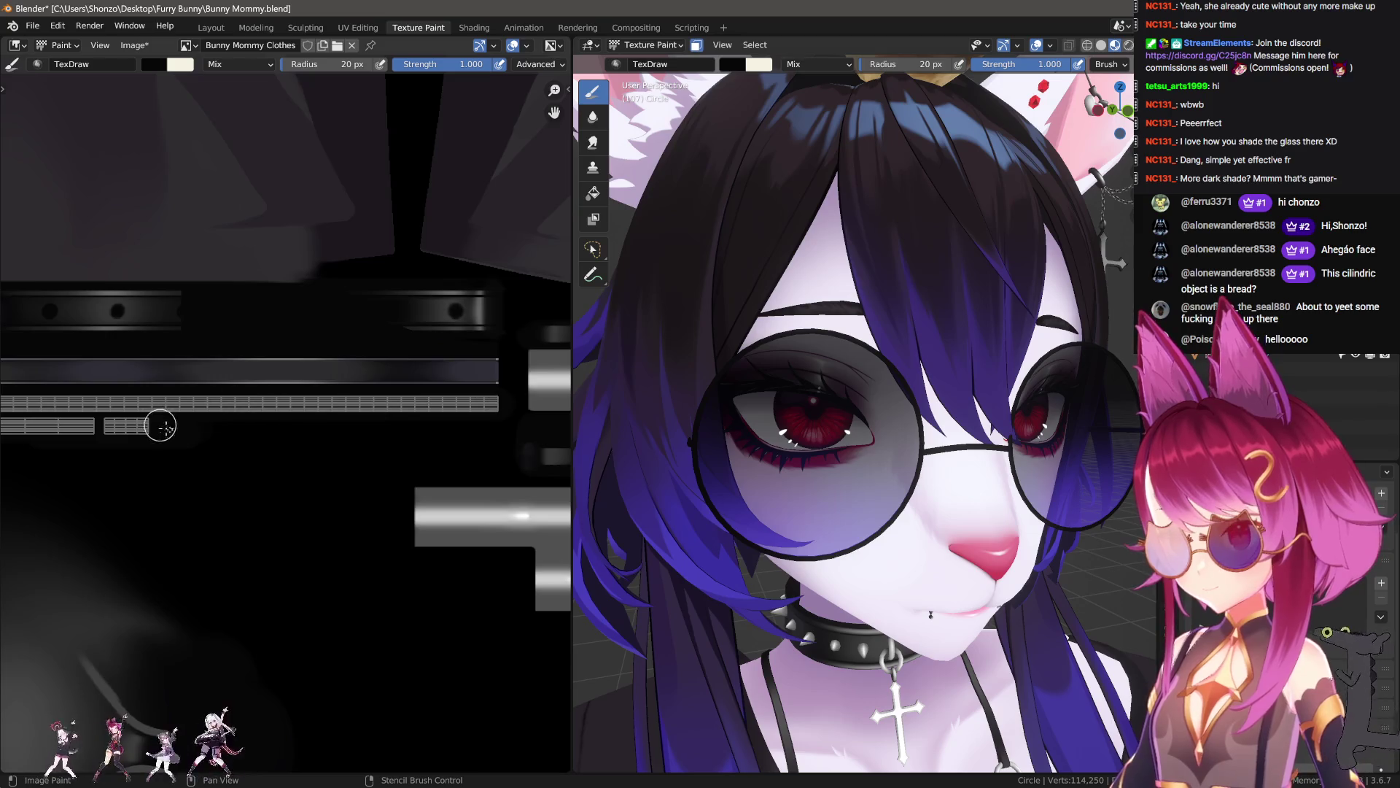
scroll(160, 425, up, 1)
middle_drag(160, 425, 225, 460)
scroll(369, 415, up, 2)
key(s)
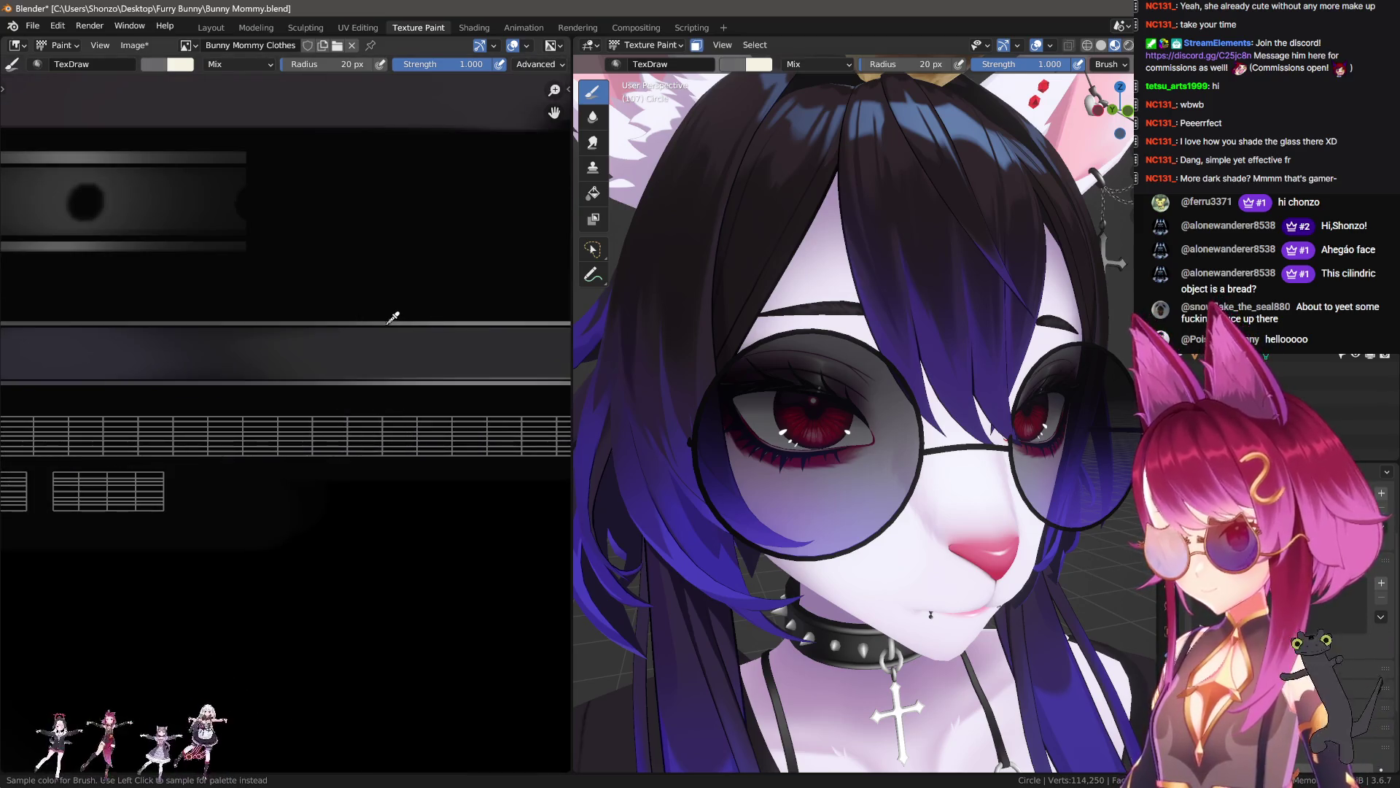
scroll(288, 323, down, 6)
key(e)
click(166, 400)
key(bracketleft)
key(bracketleft)
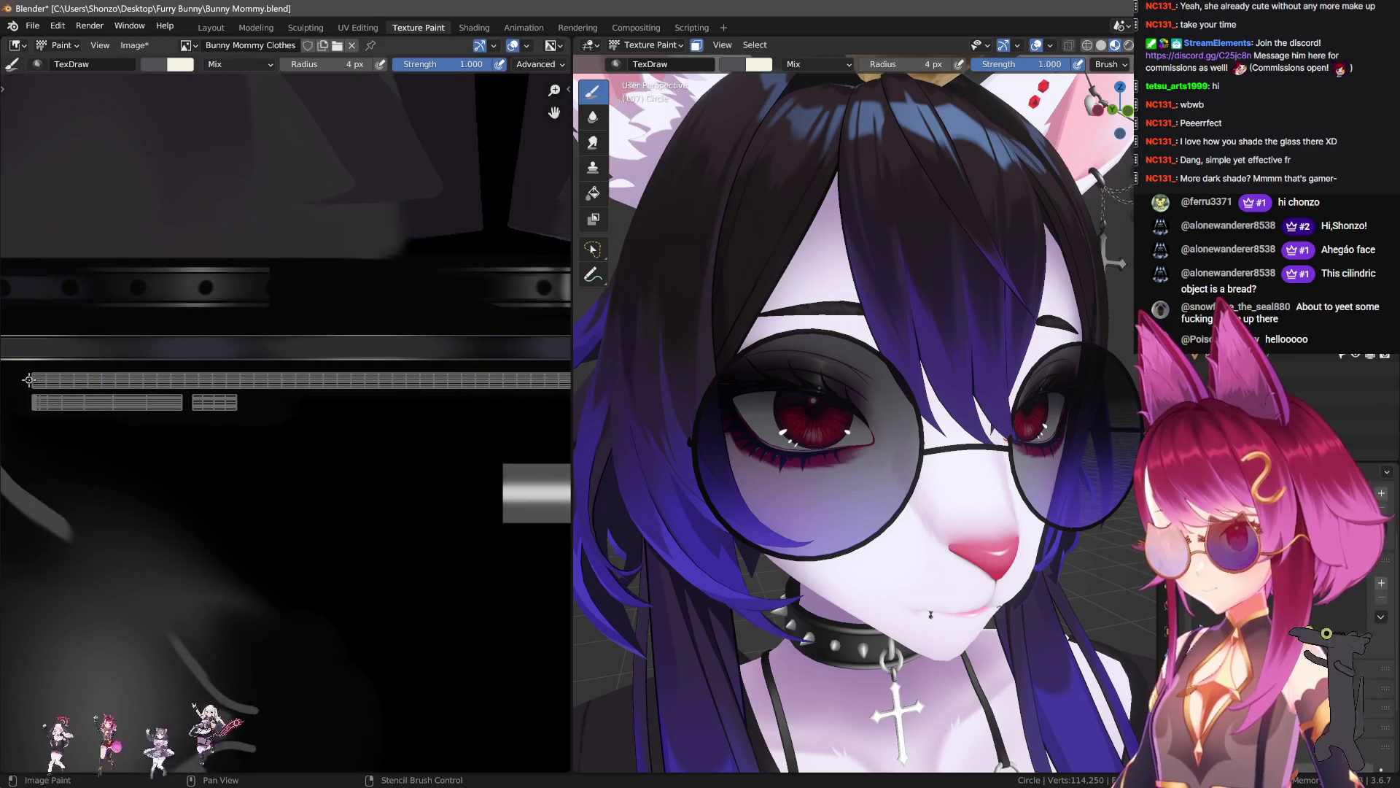
drag(544, 380, 519, 384)
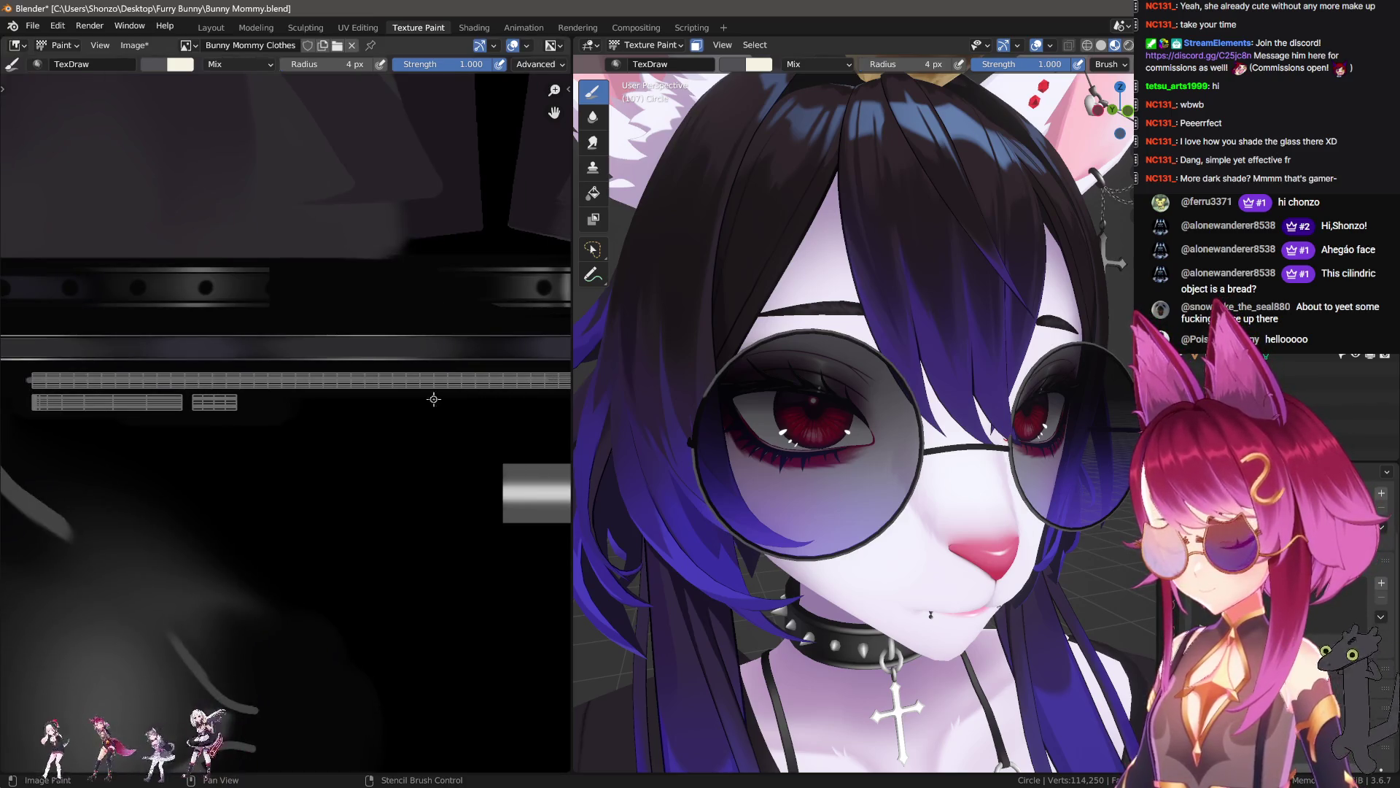
- Enlarge the brush to 21 px and recalculate the normals of the whole lens mesh
scroll(356, 400, up, 4)
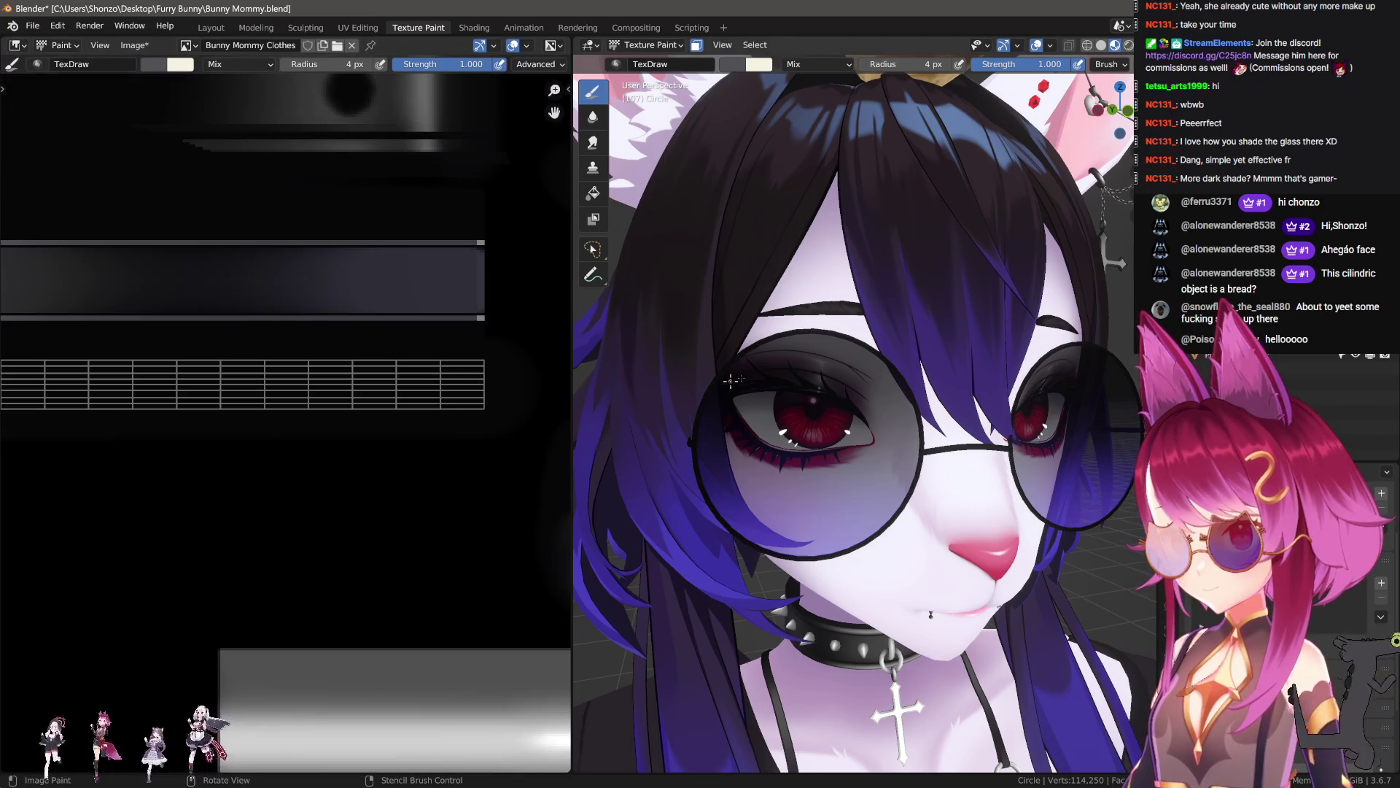
scroll(801, 335, up, 4)
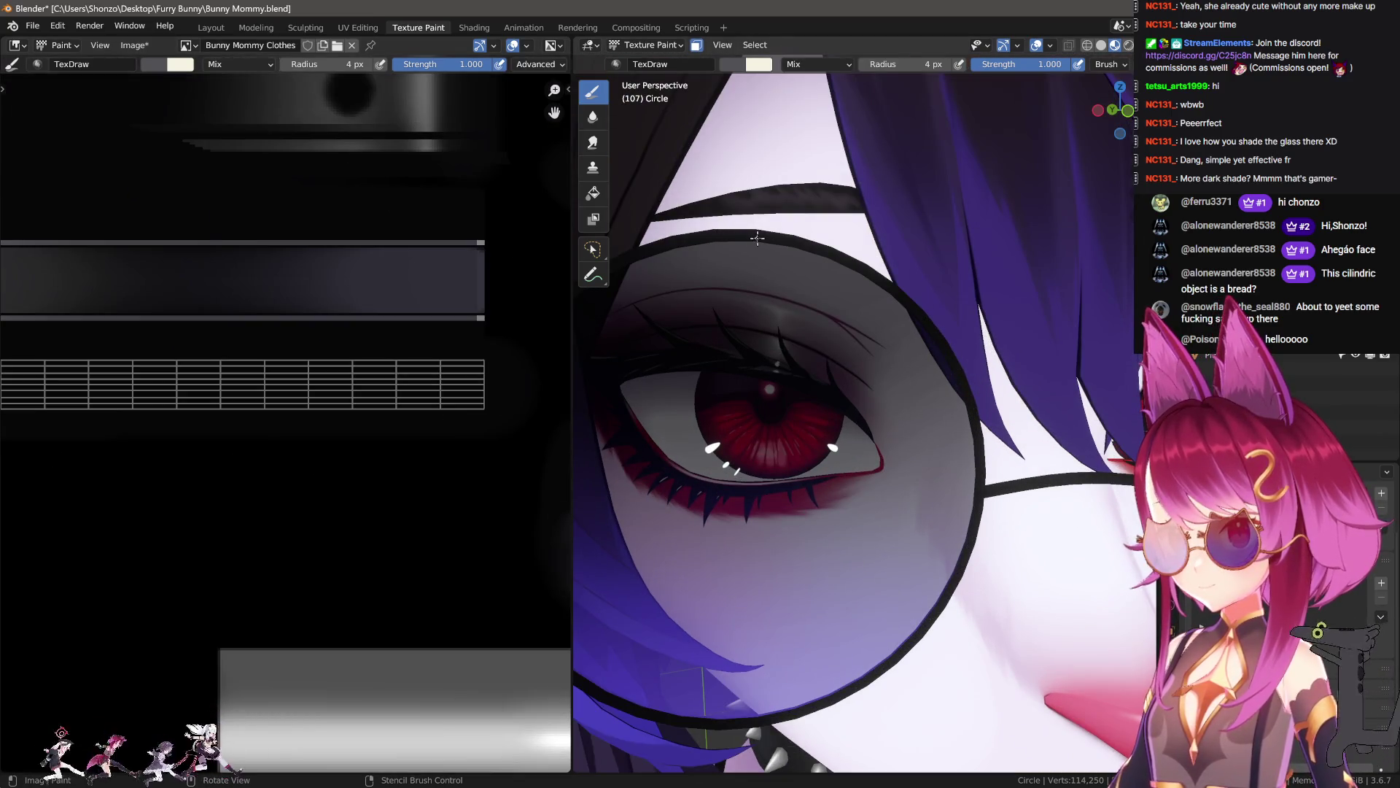
scroll(900, 250, up, 3)
key(f)
click(897, 183)
scroll(951, 233, down, 6)
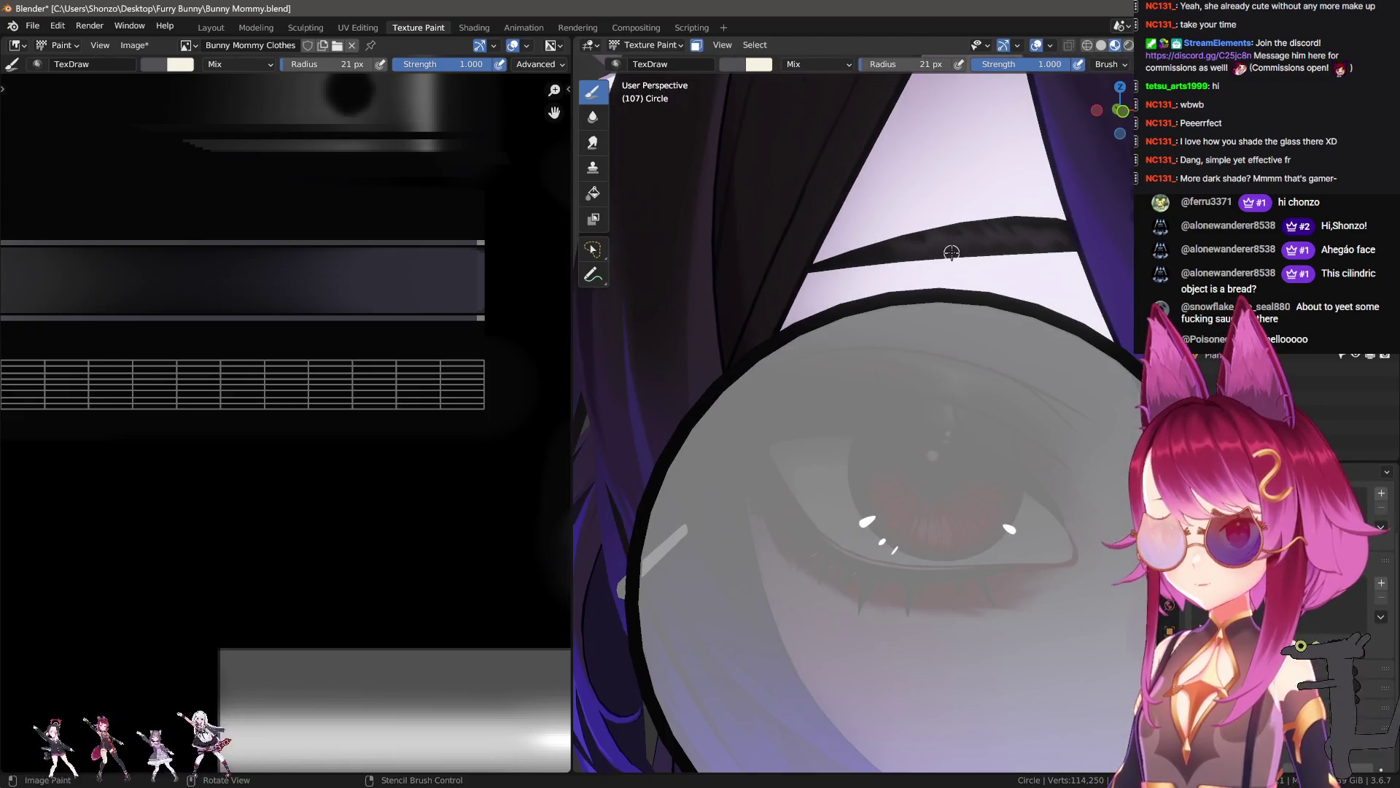
key(Tab)
key(a)
key(shift+n)
scroll(850, 248, up, 5)
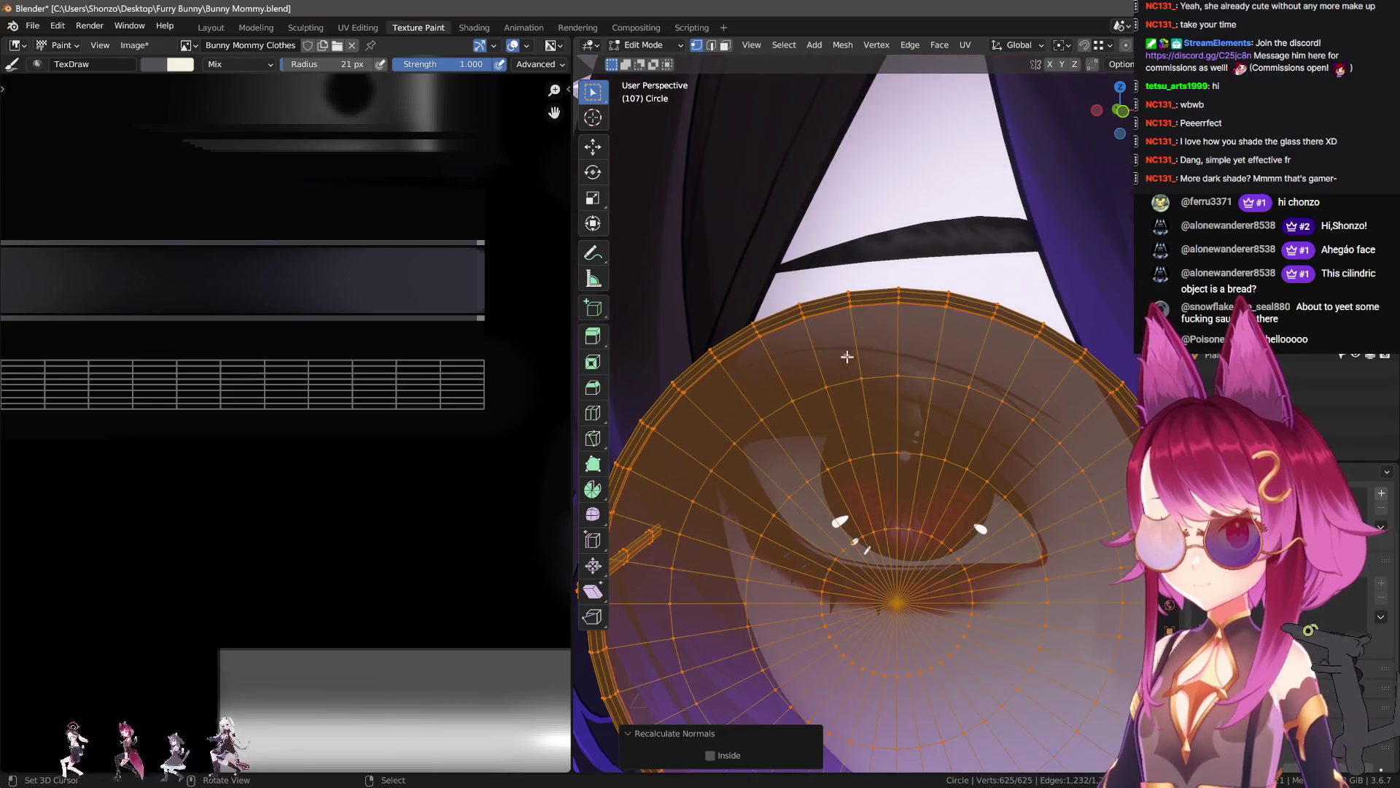
key(Tab)
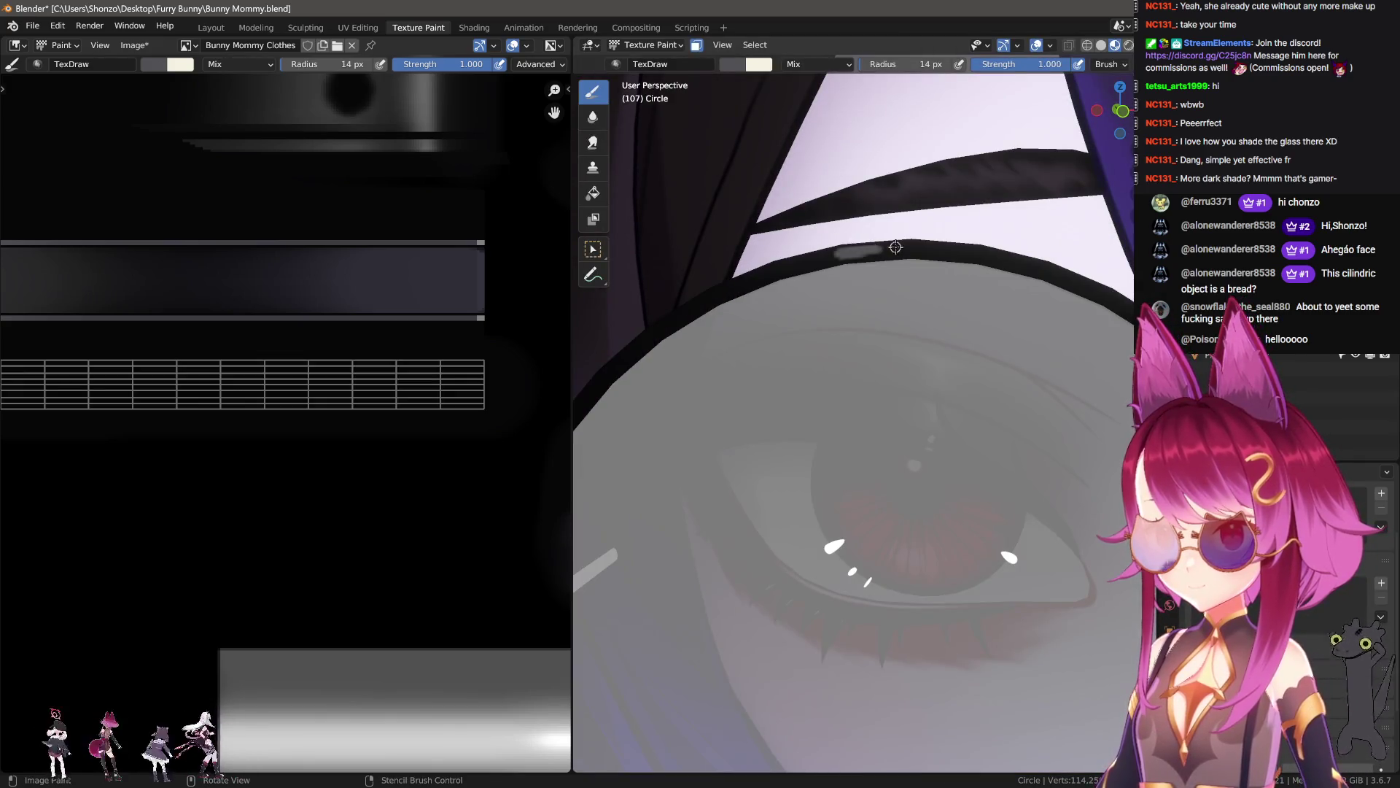
- Shrink the brush, recalculate lens normals again, and paint a grey highlight stroke along the rim
scroll(203, 391, up, 3)
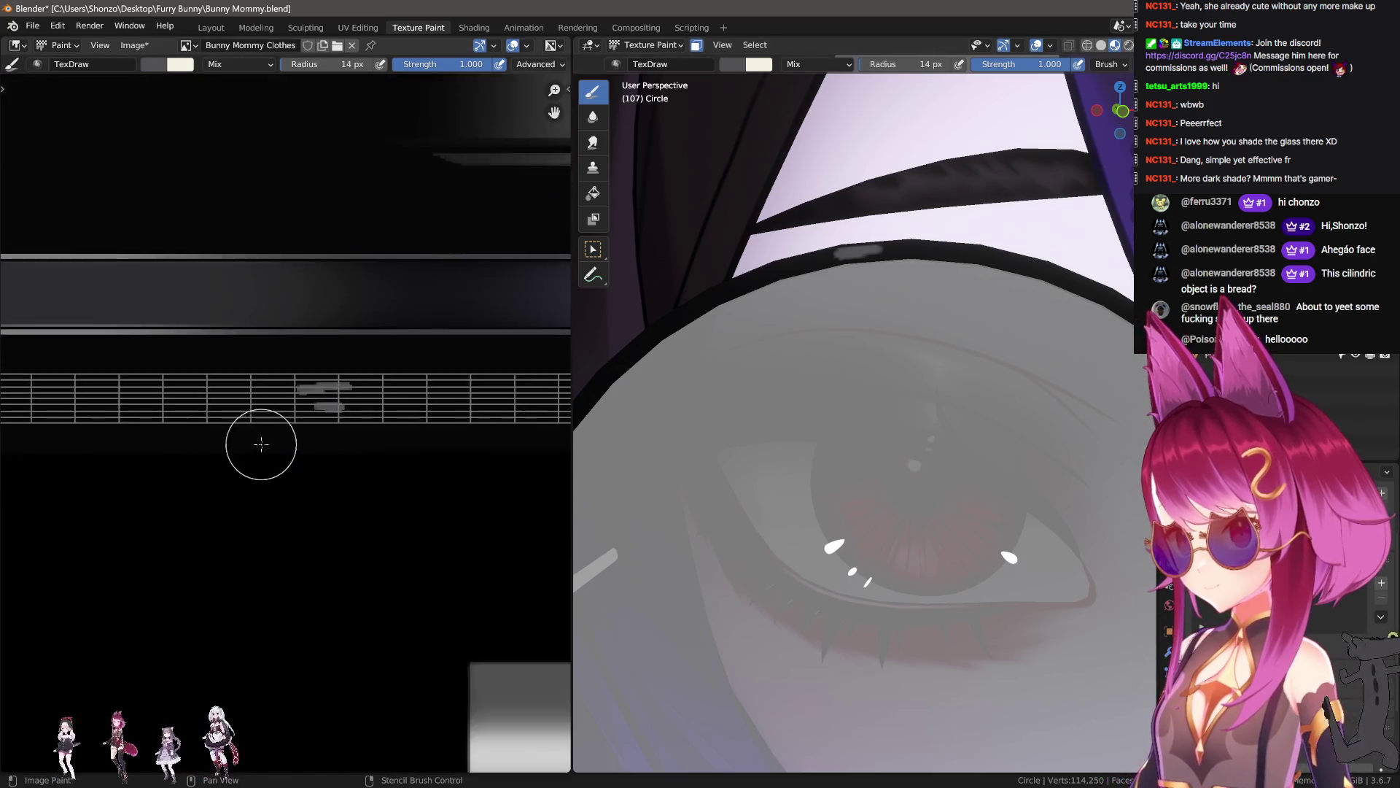
key(bracketleft)
key(bracketleft)
key(bracketleft)
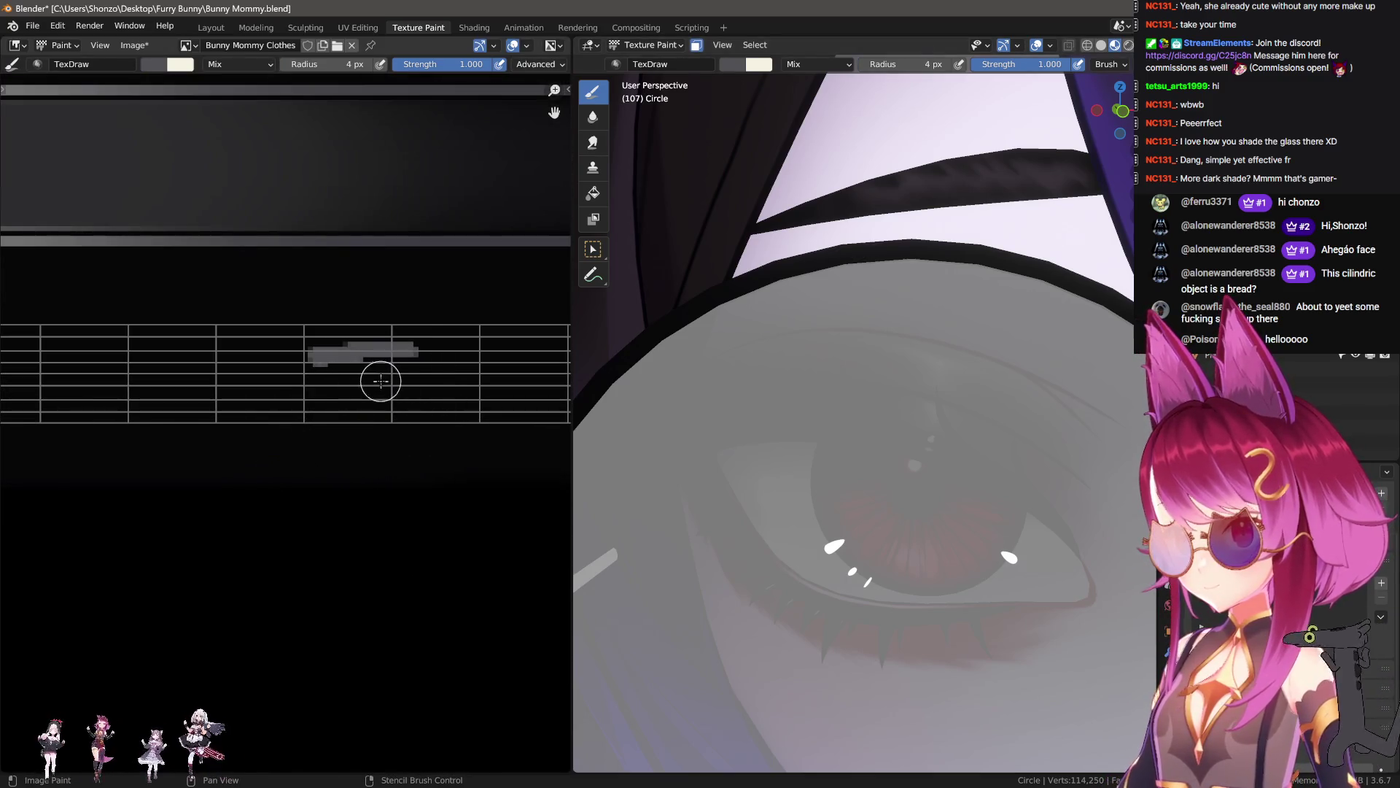
key(Tab)
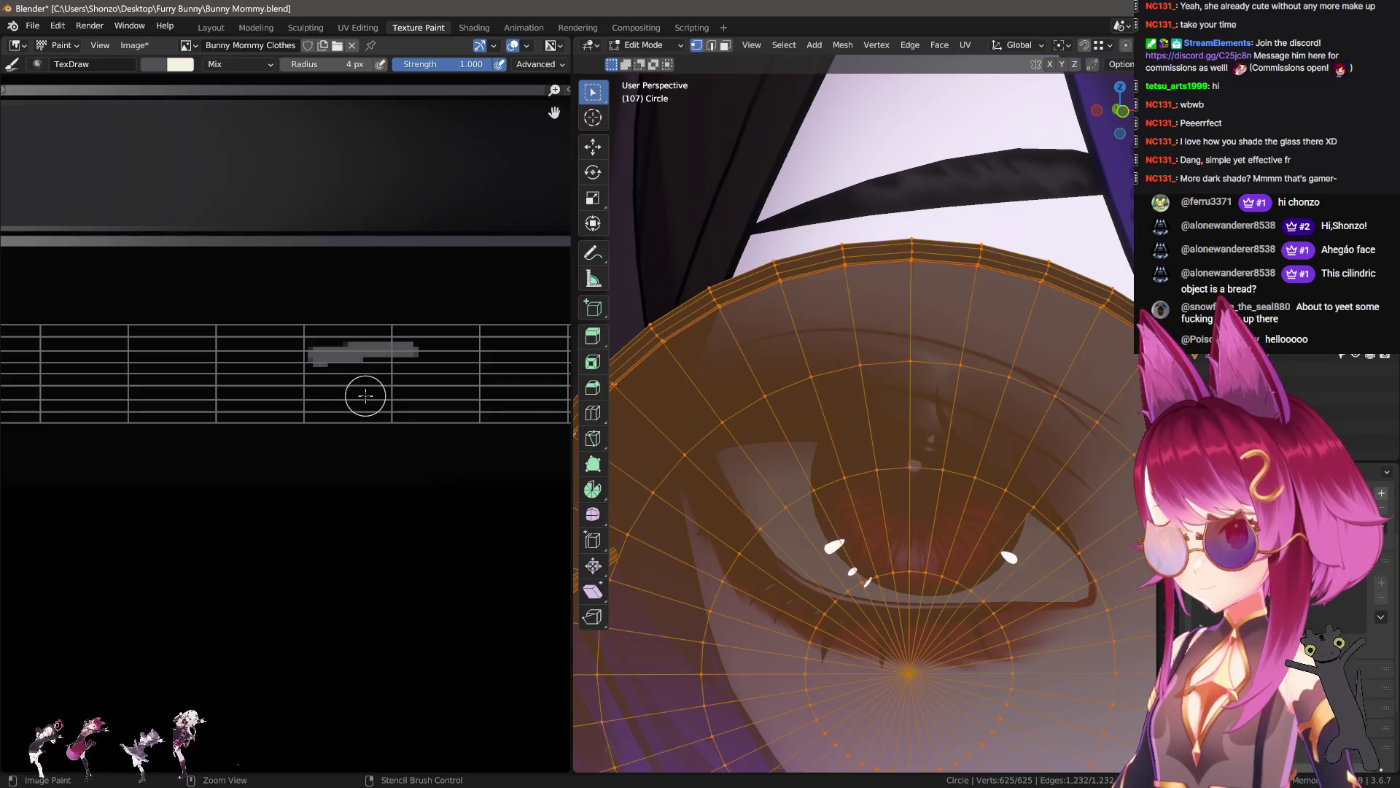
key(shift+n)
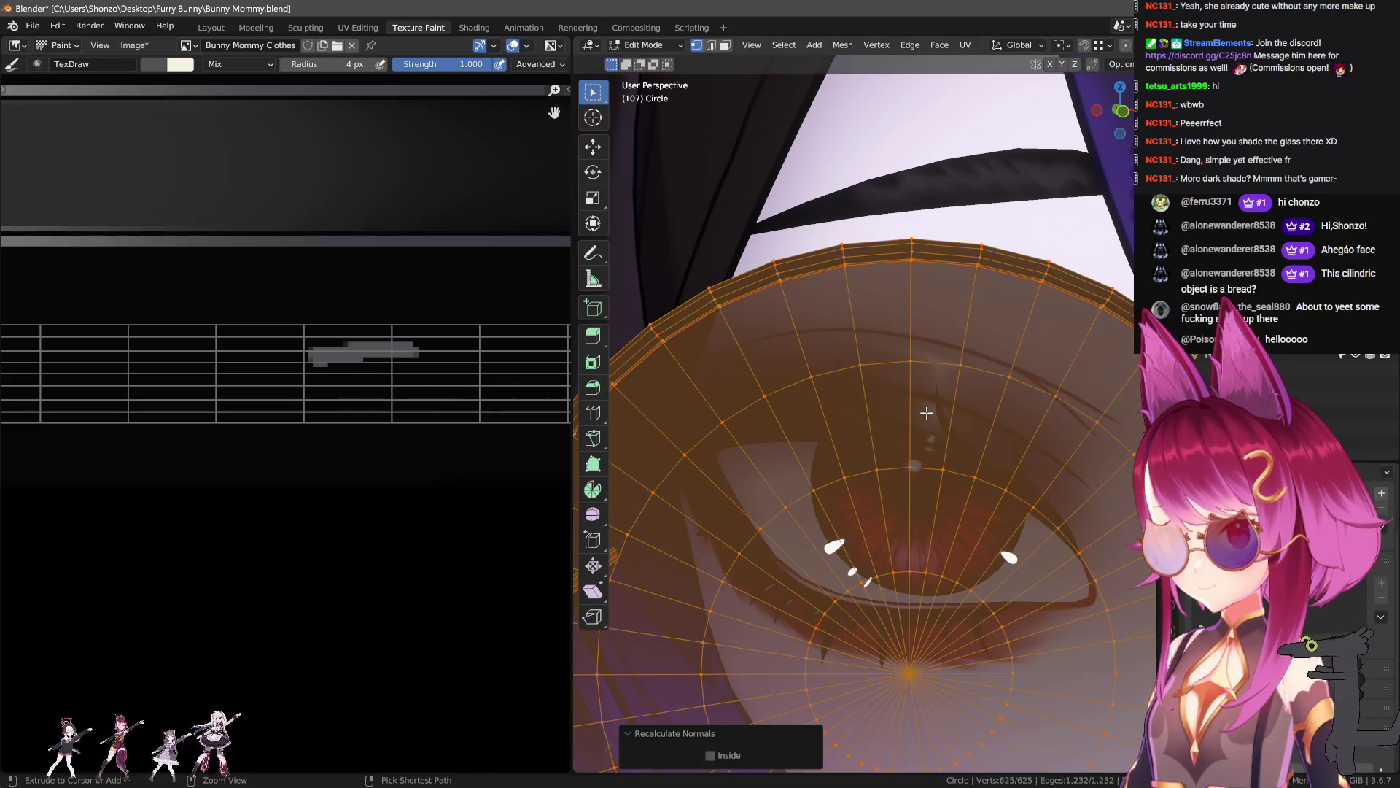
key(Tab)
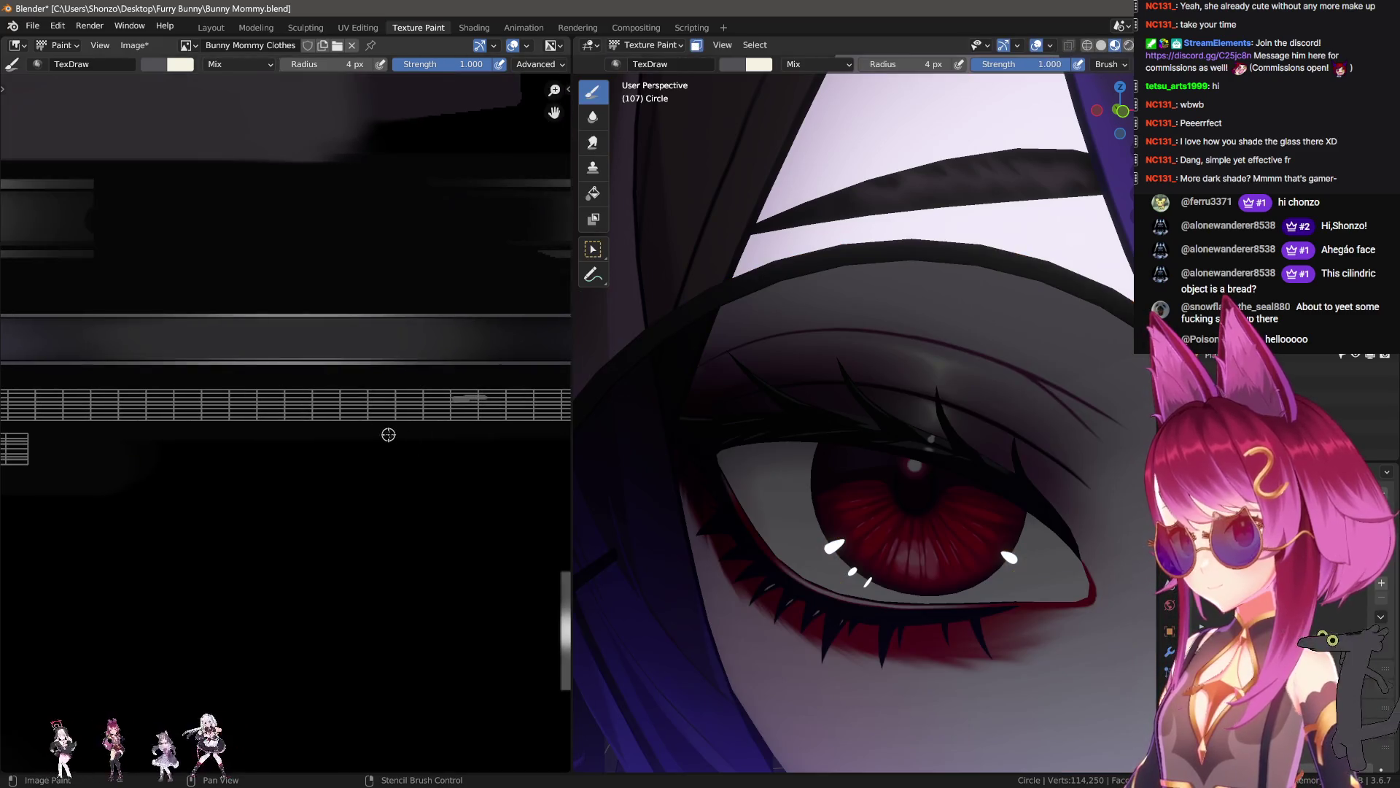
scroll(388, 435, up, 3)
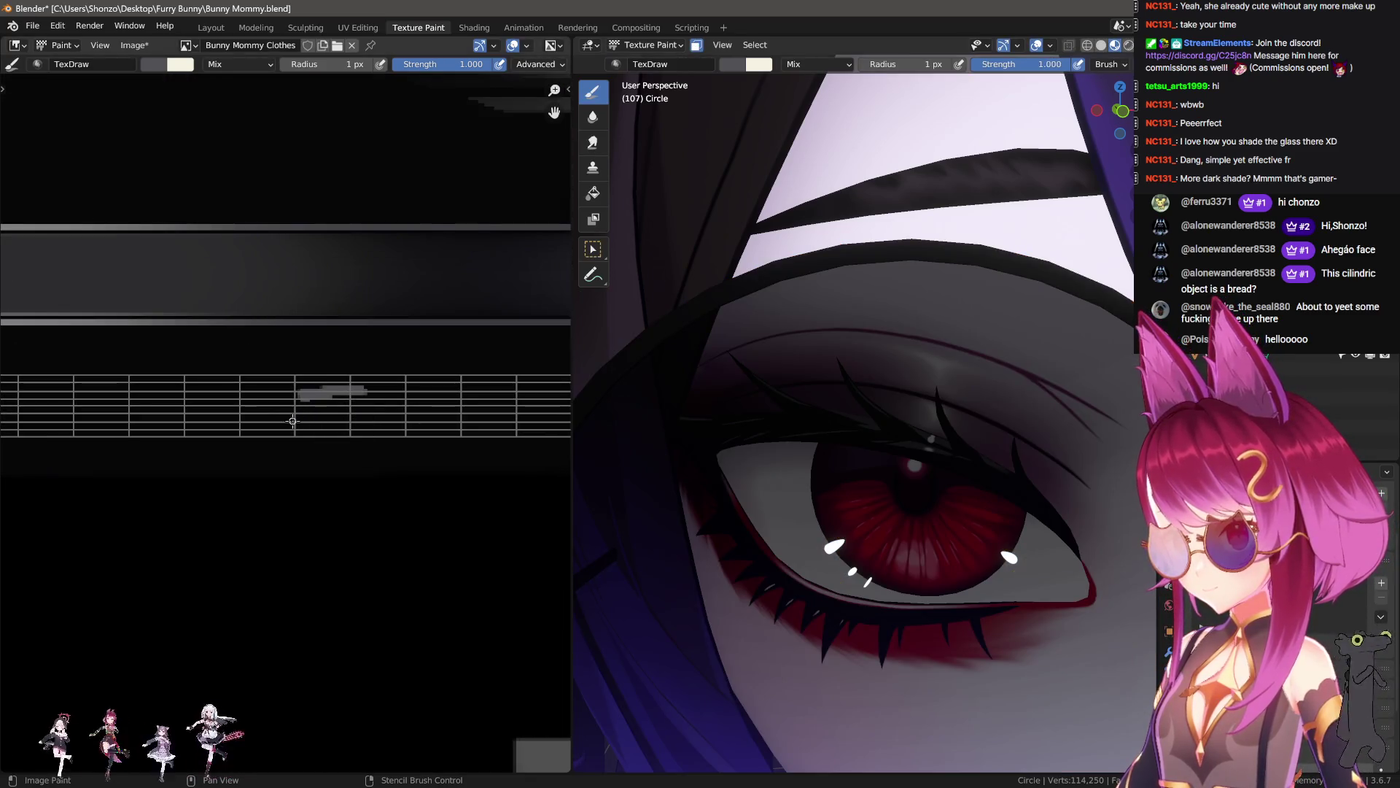
drag(291, 421, 423, 429)
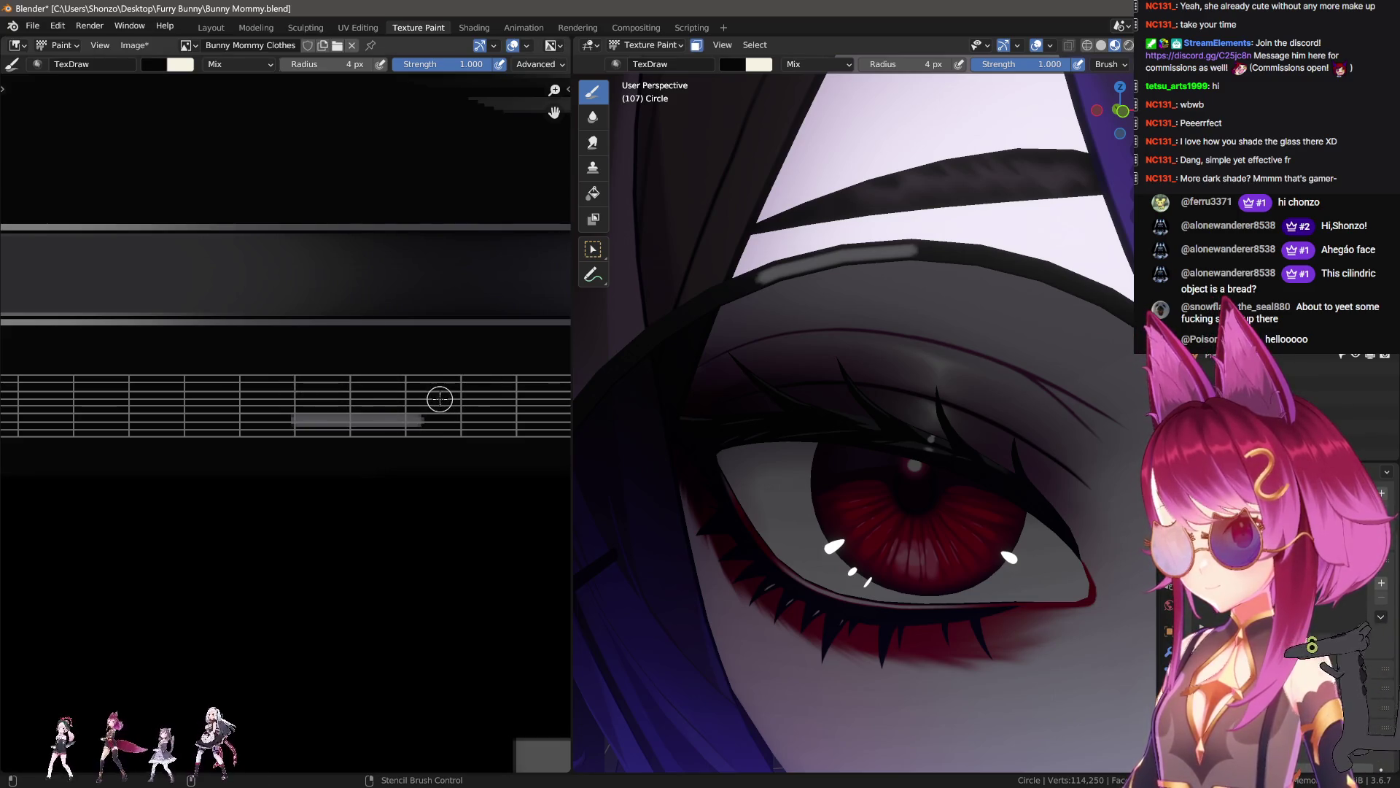
scroll(225, 459, up, 2)
key(shift+space)
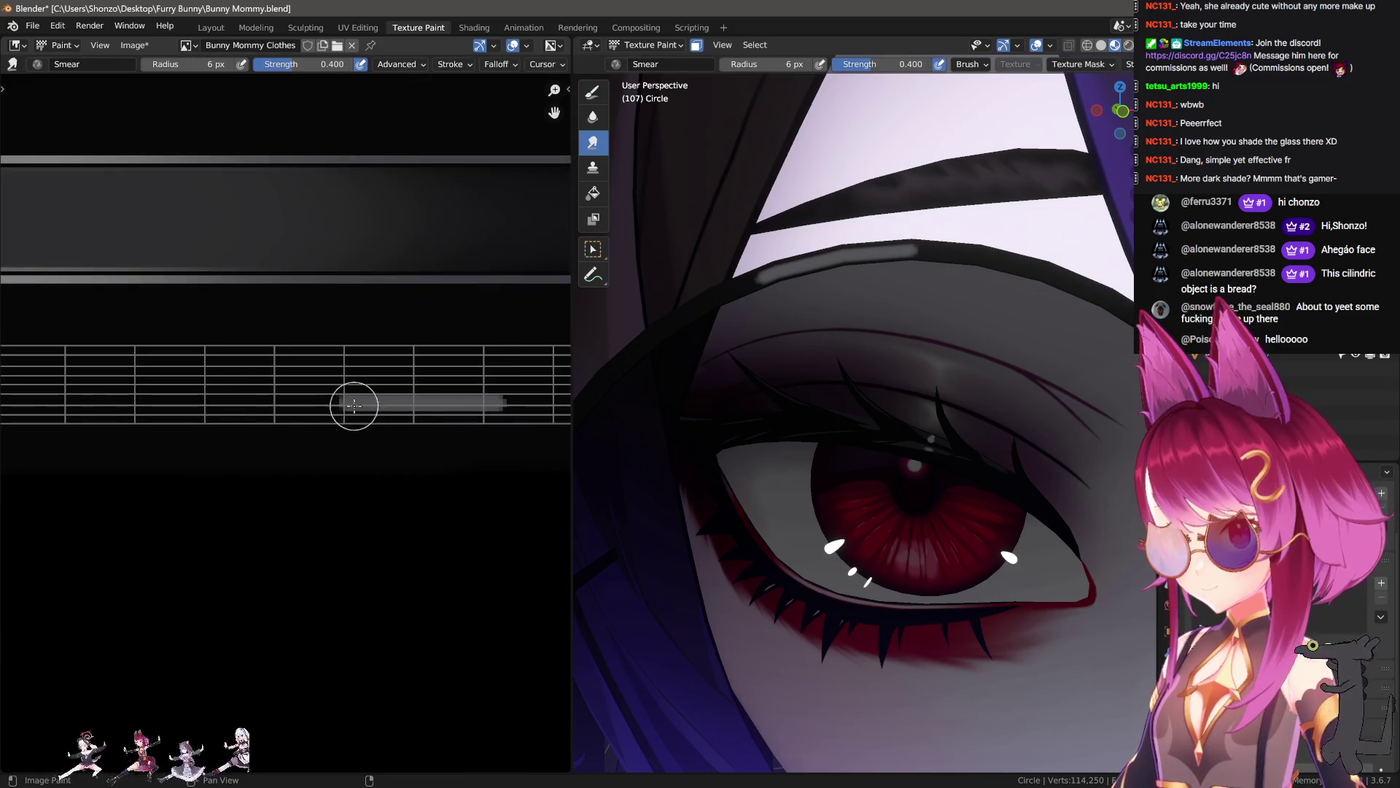
- Set the Smear brush strength to 0.500
scroll(300, 406, down, 3)
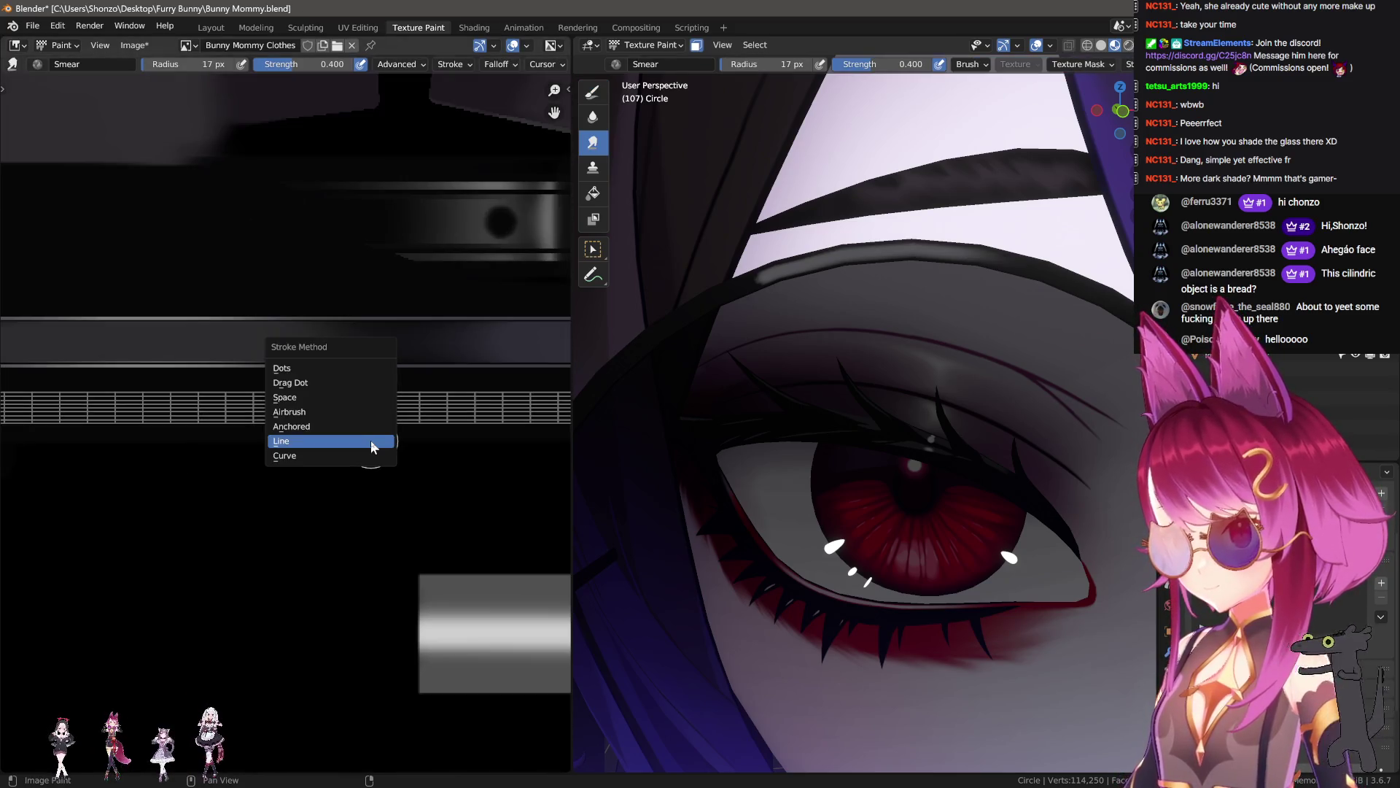
scroll(325, 438, up, 2)
scroll(320, 425, down, 1)
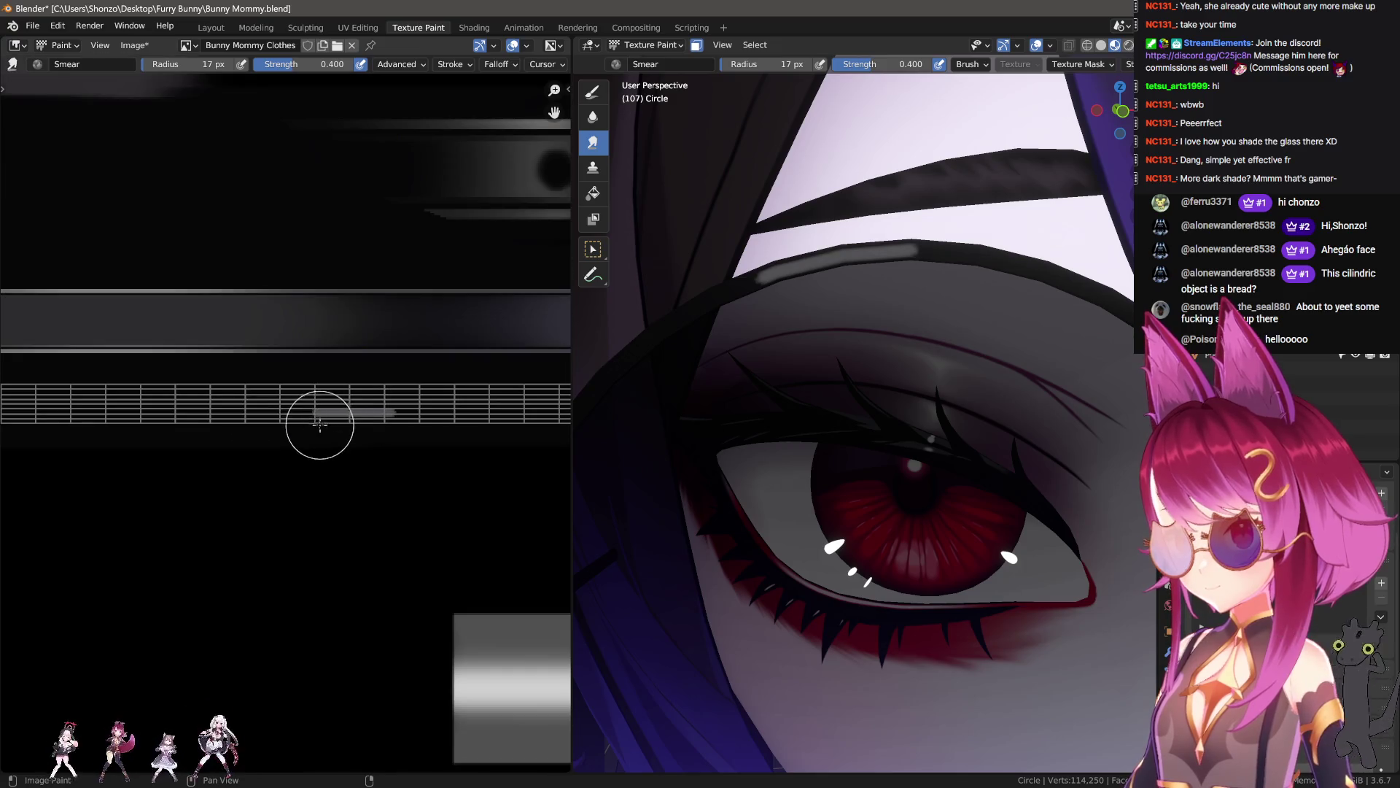
key(shift+f)
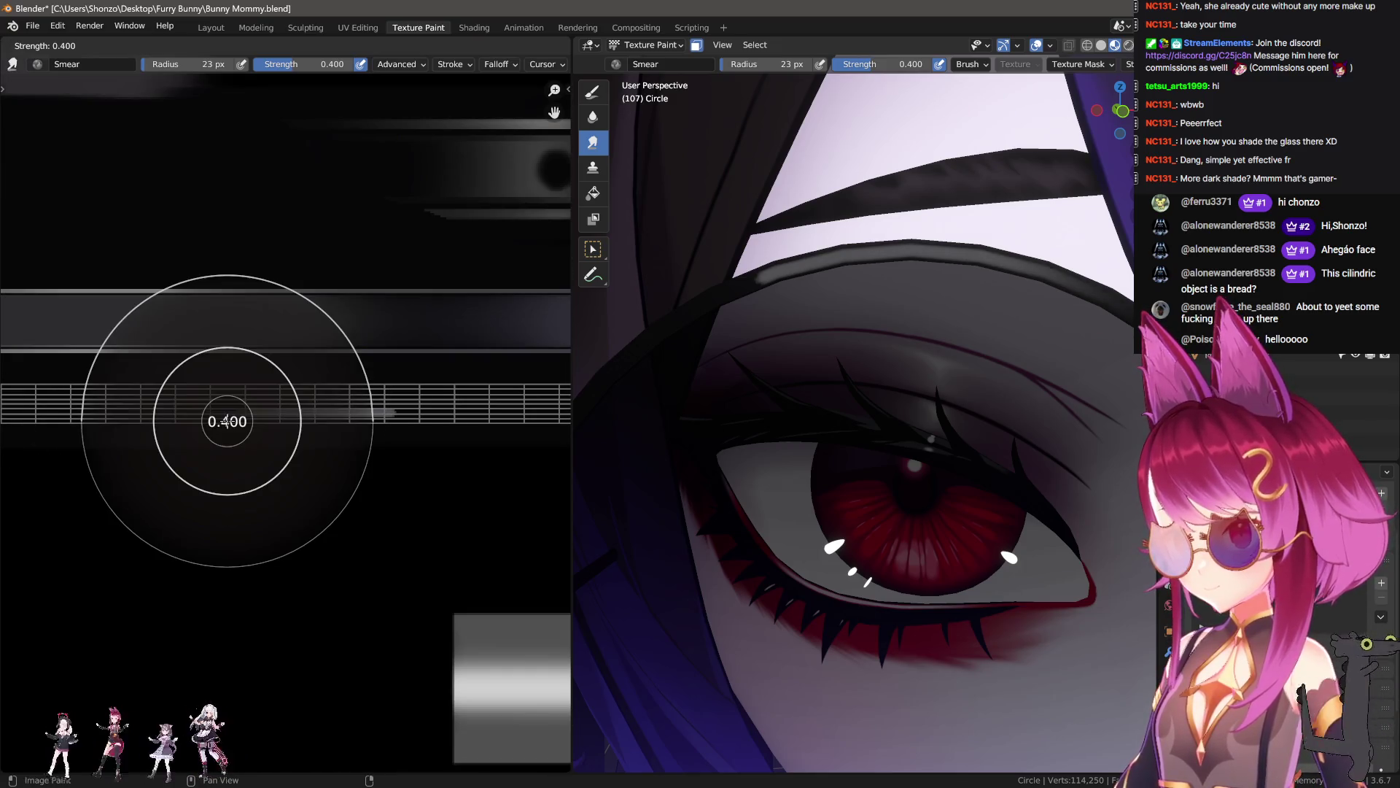
click(242, 421)
key(n)
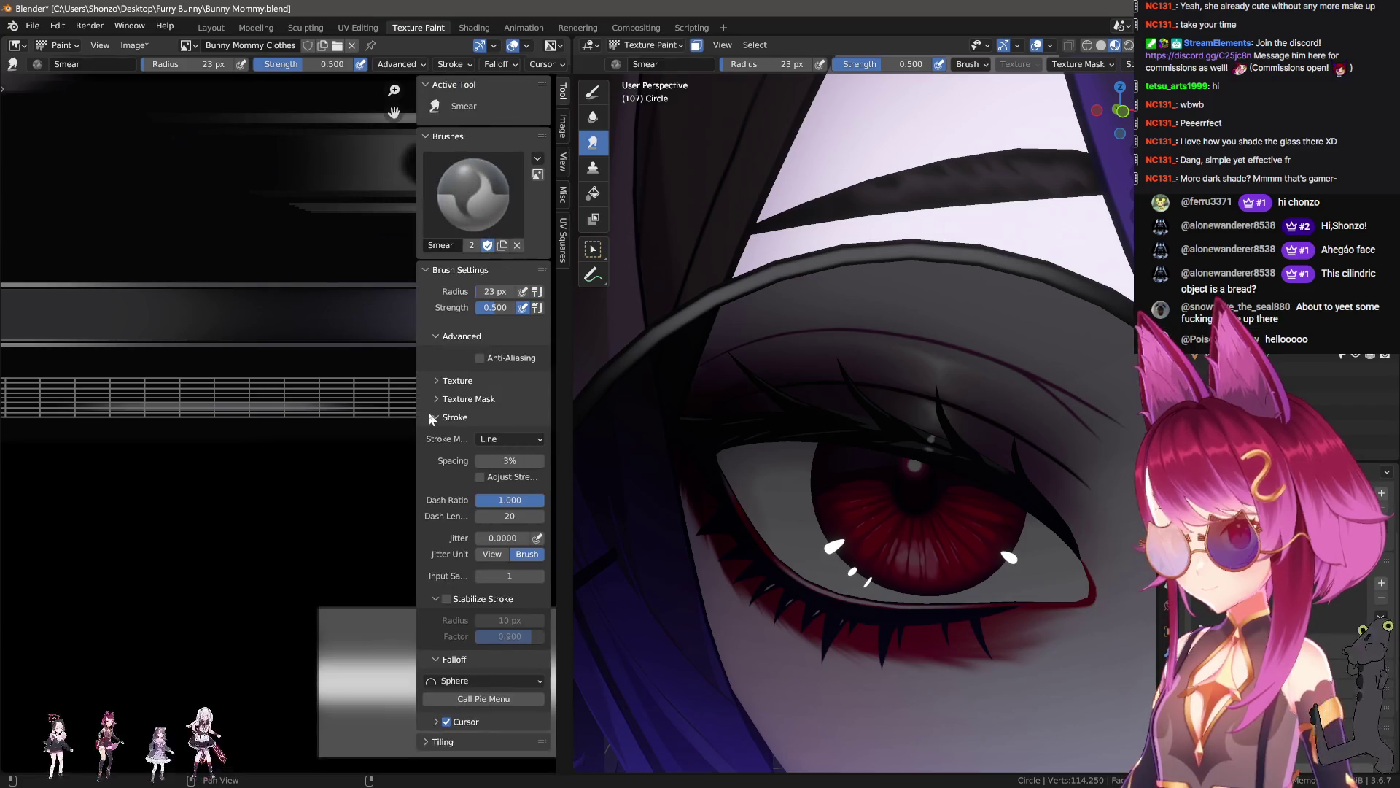
key(n)
- Smear the grey highlight stroke along the lens strip into a softer streak
scroll(270, 427, up, 1)
scroll(763, 394, down, 3)
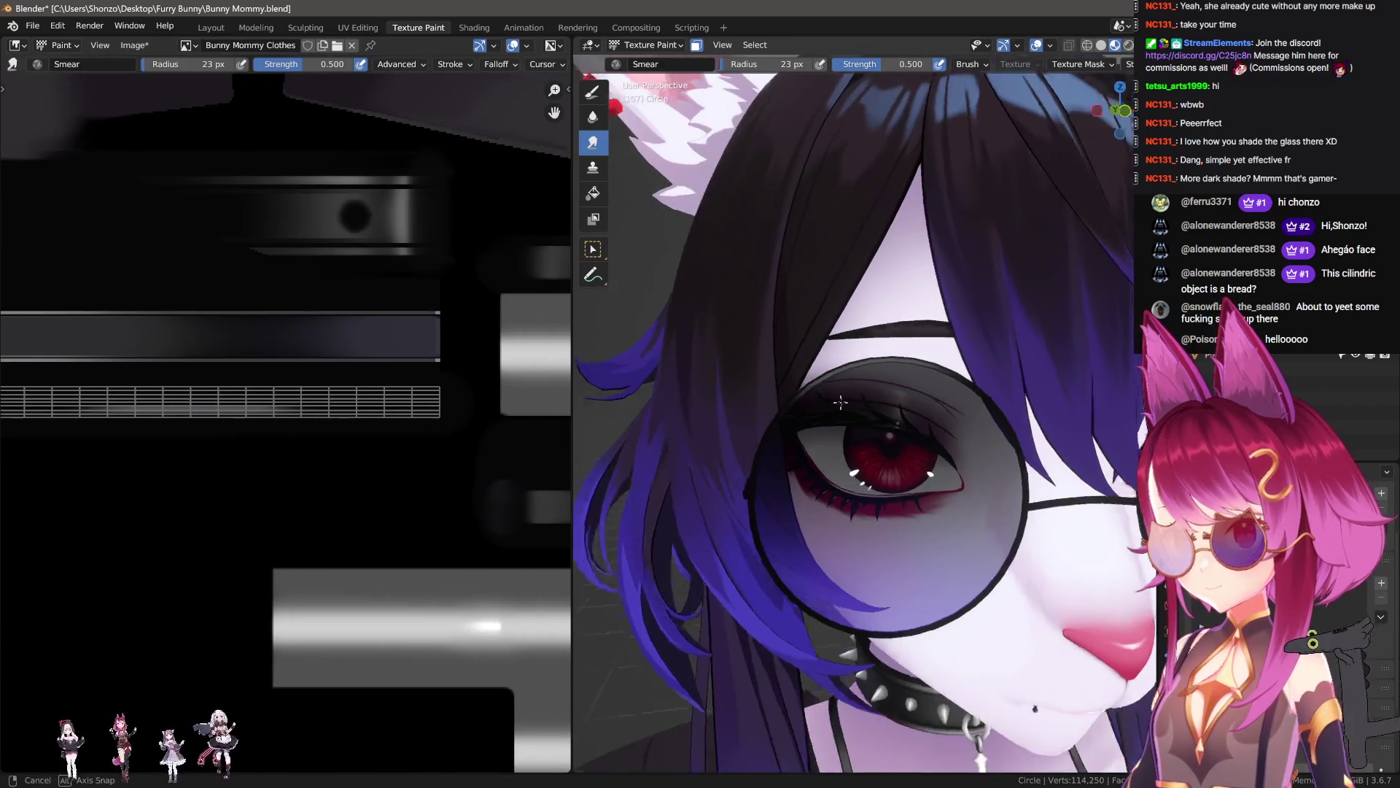
key(n)
scroll(763, 394, up, 3)
key(n)
middle_drag(99, 409, 238, 406)
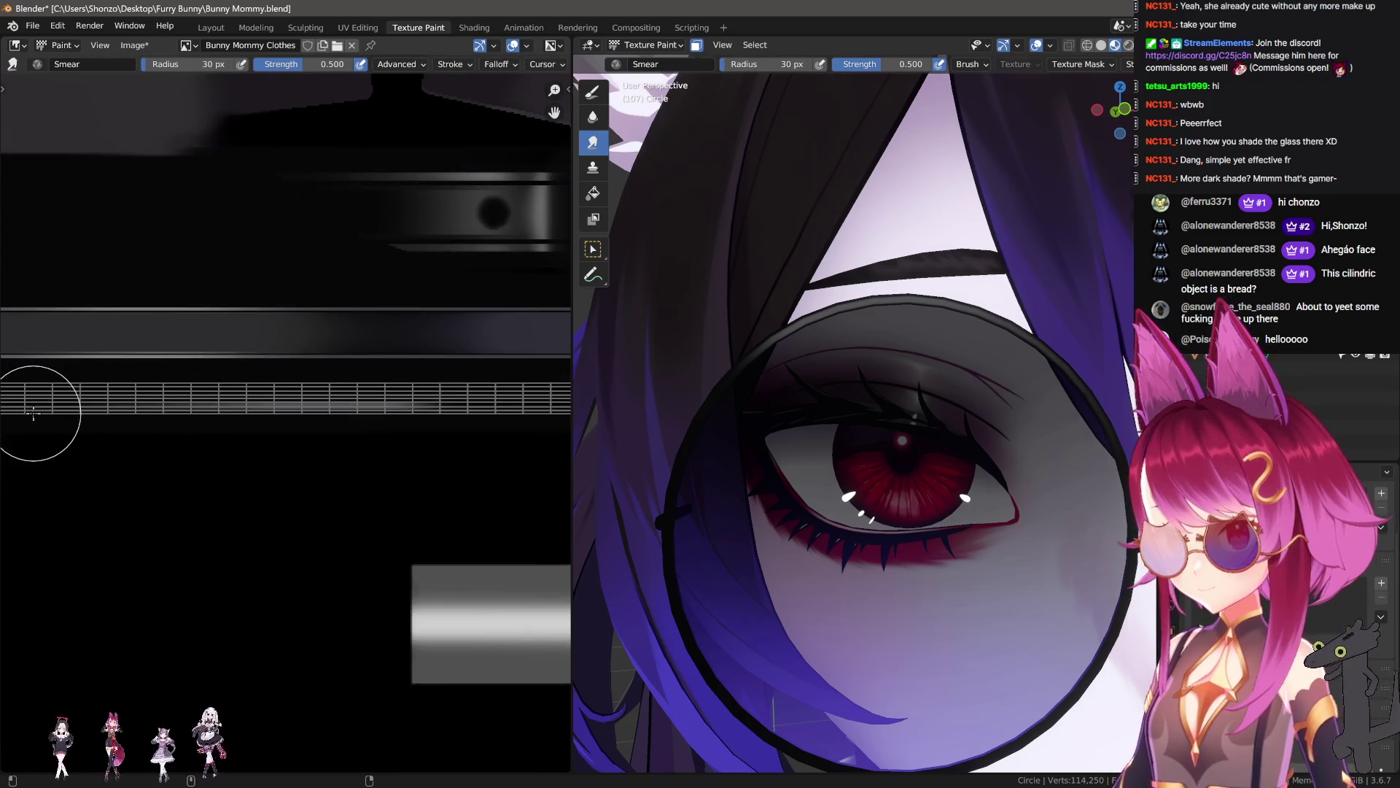
drag(529, 409, 534, 410)
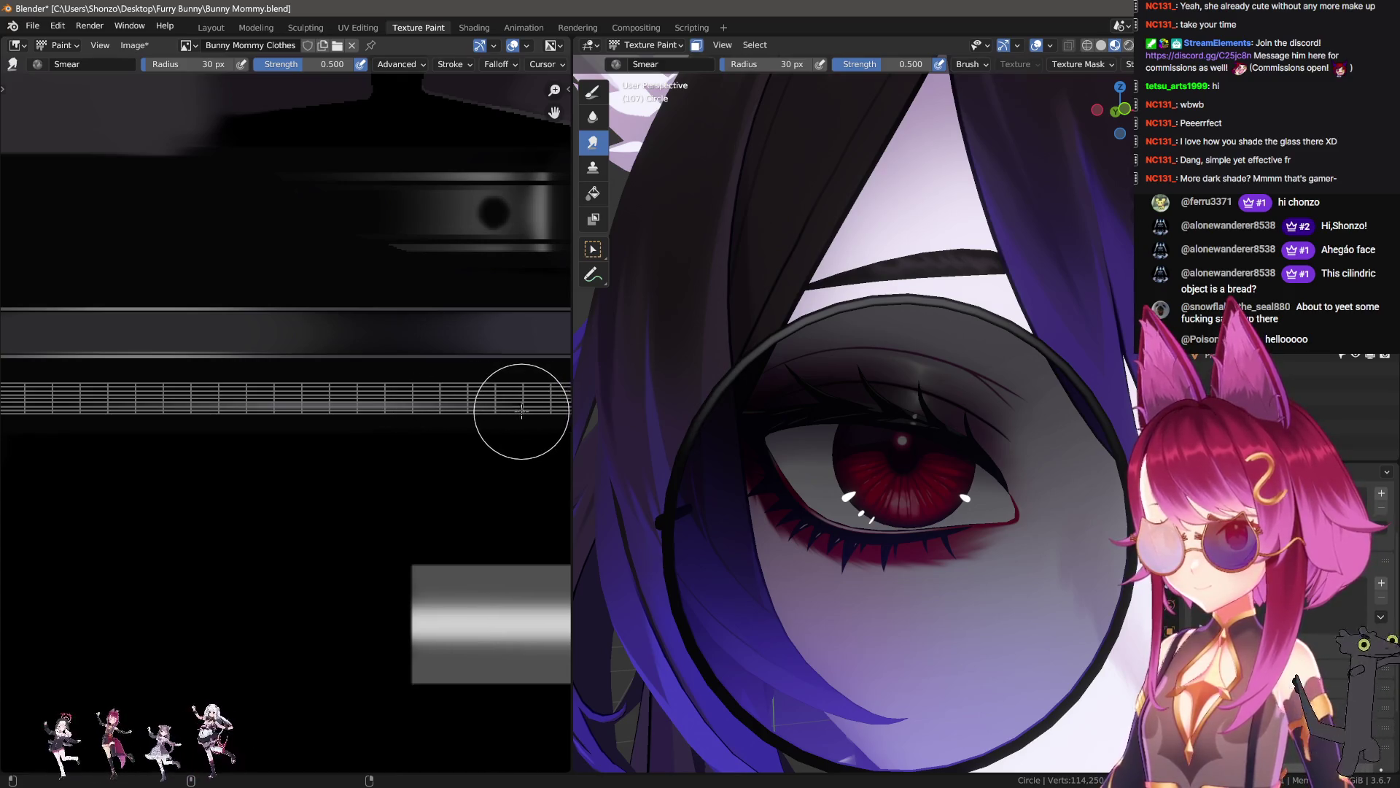
scroll(435, 414, down, 2)
click(592, 91)
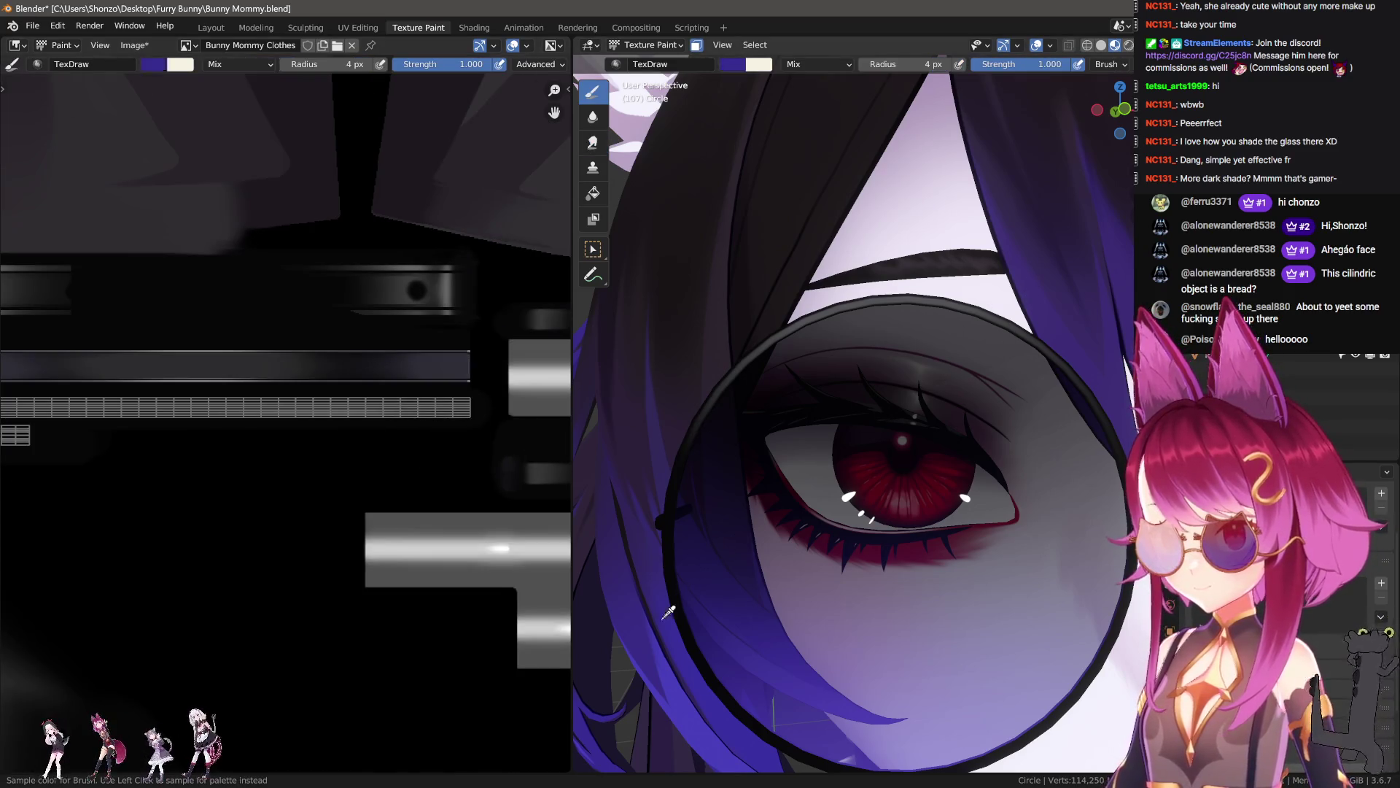
- Paint a straight purple line along the frame strip with a 3 px brush
scroll(312, 459, up, 3)
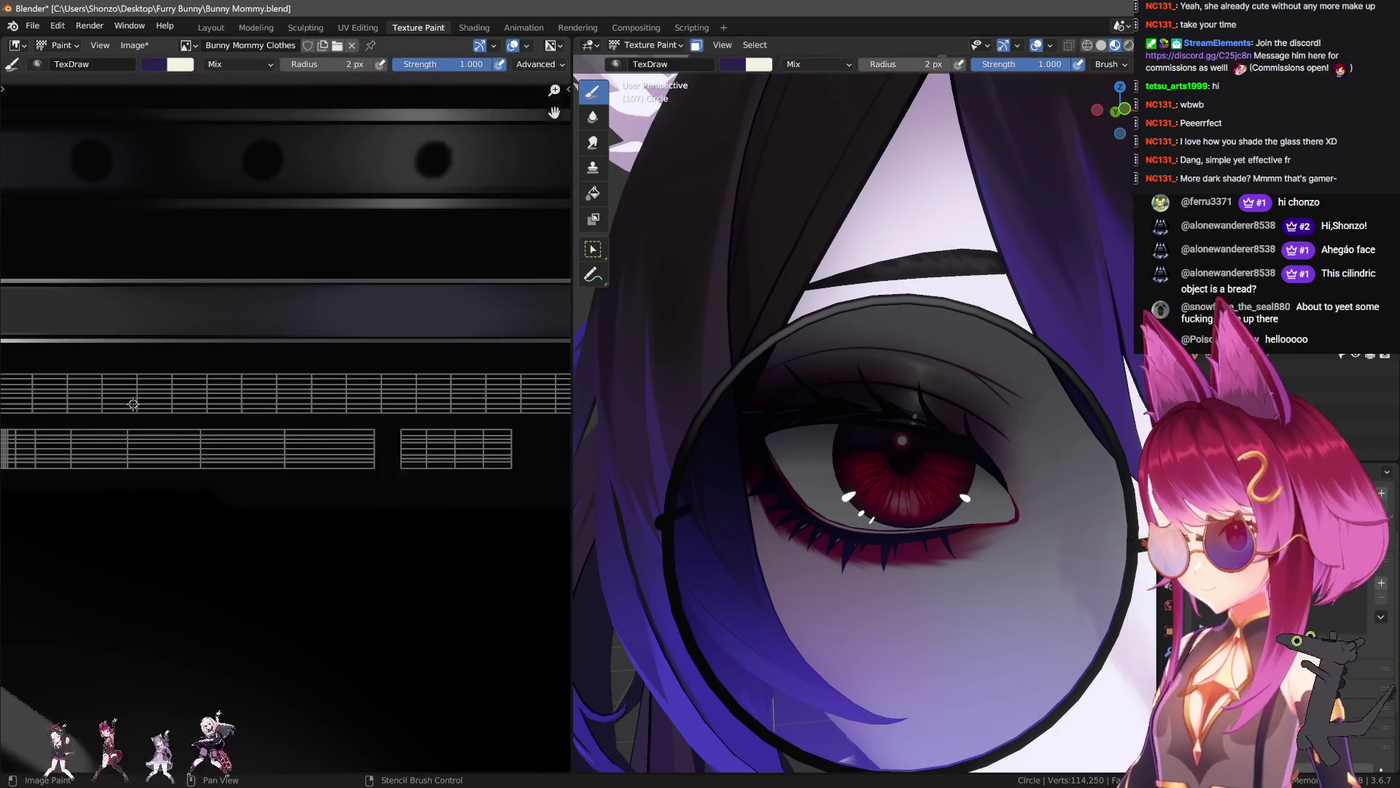
drag(252, 404, 254, 403)
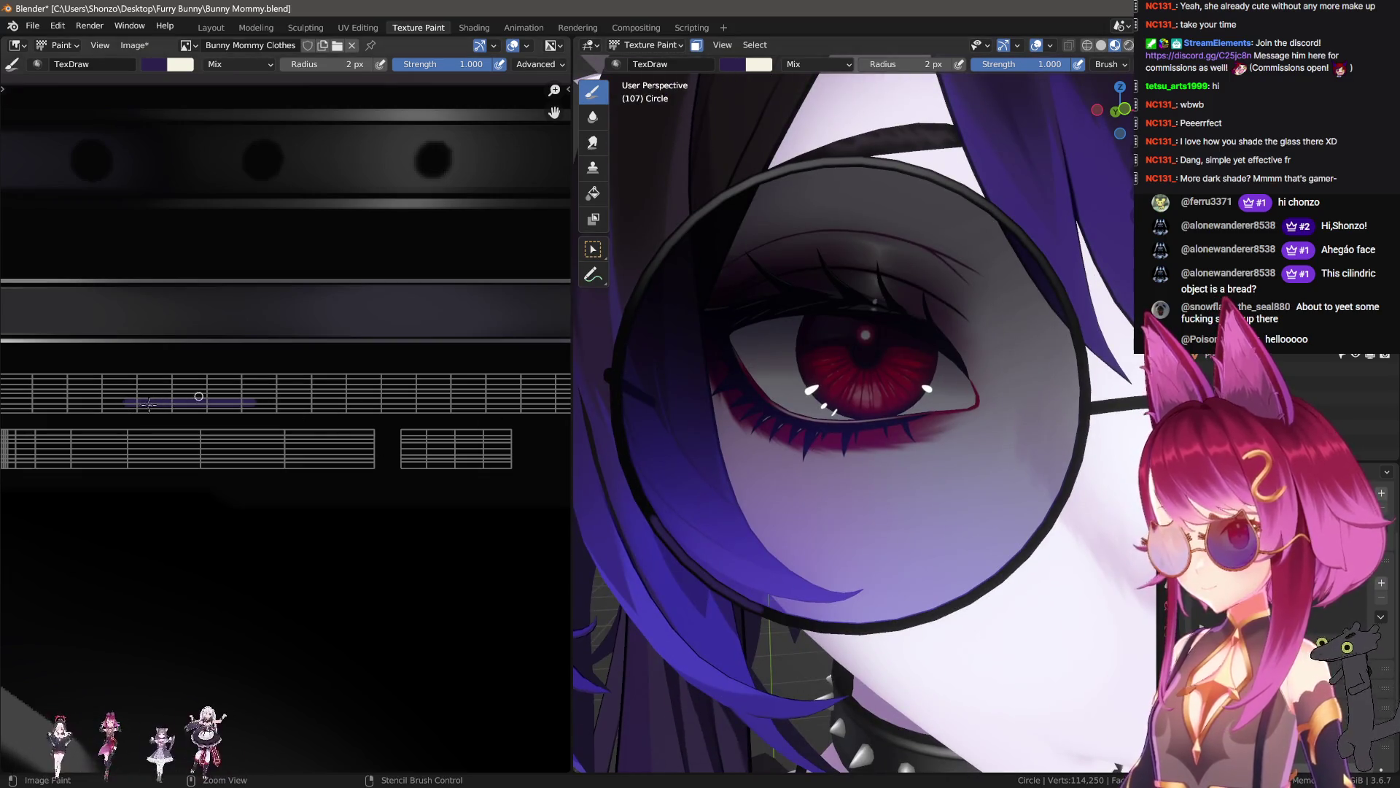
drag(112, 404, 314, 410)
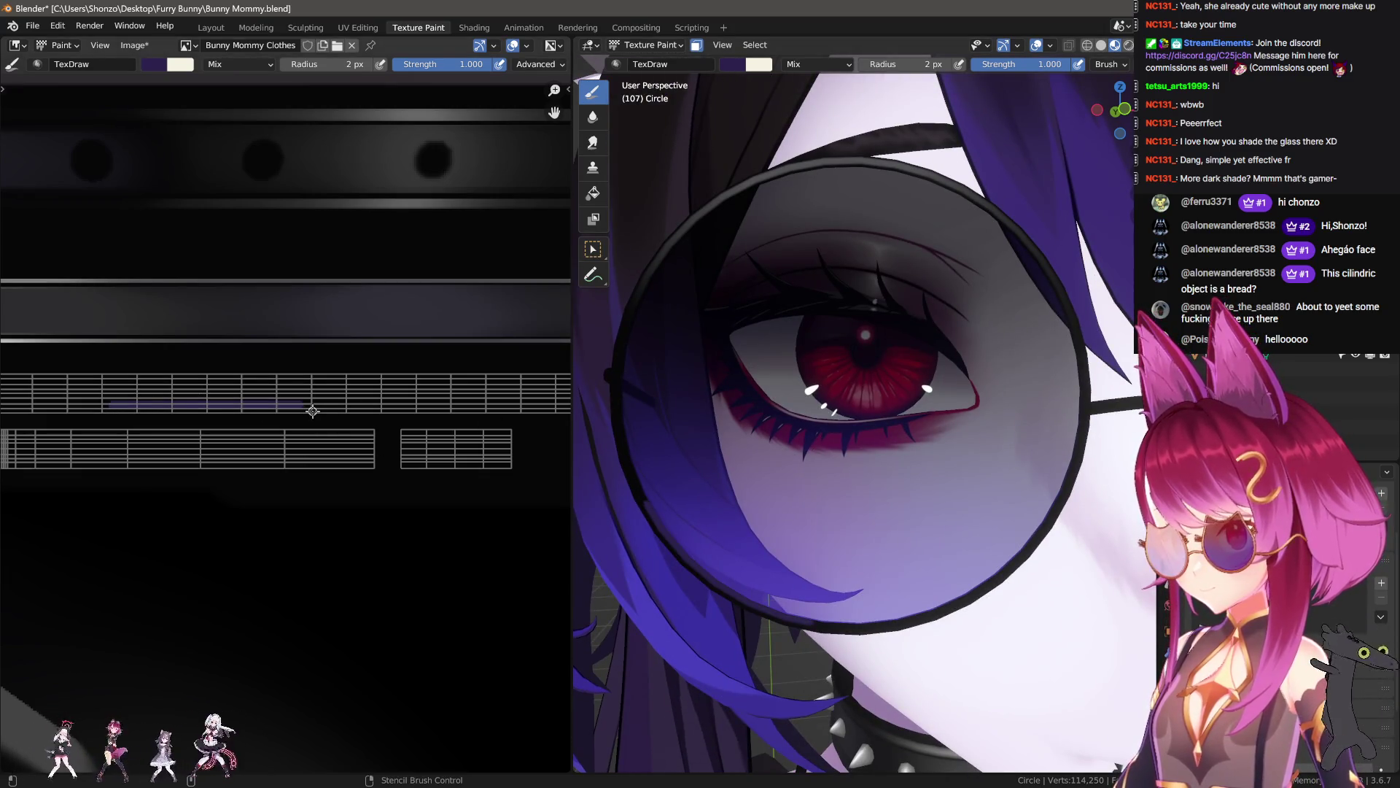
key(ctrl+z)
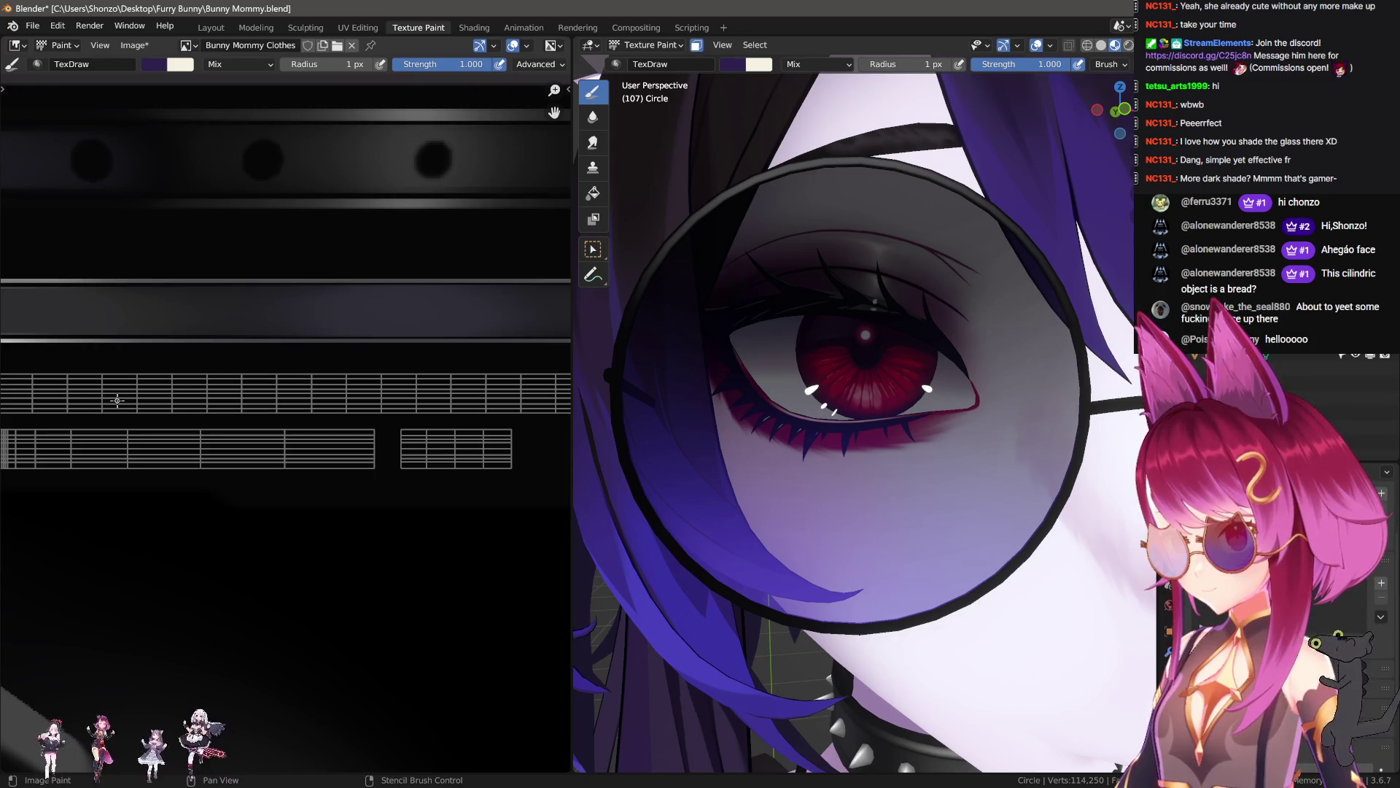
key(bracketright)
key(bracketright)
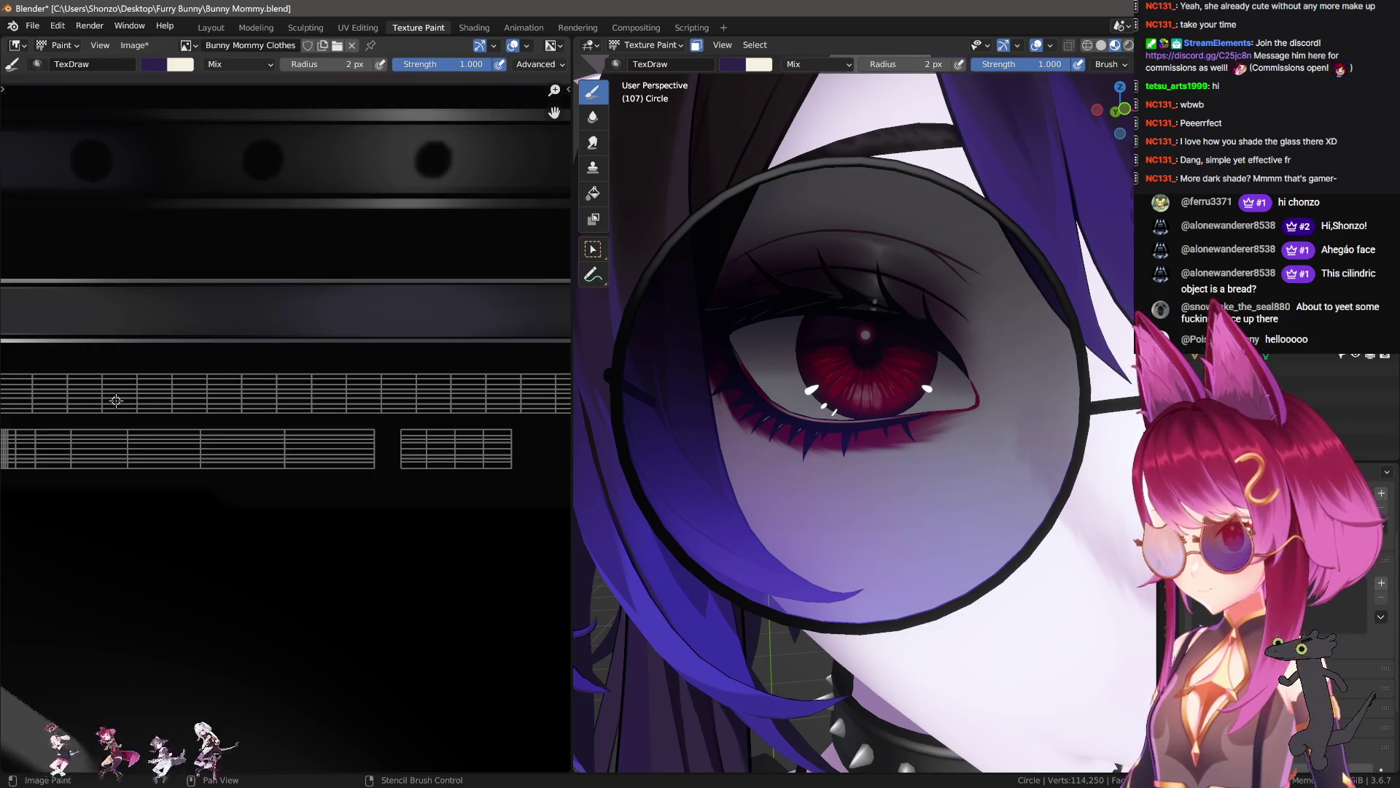
drag(116, 400, 319, 402)
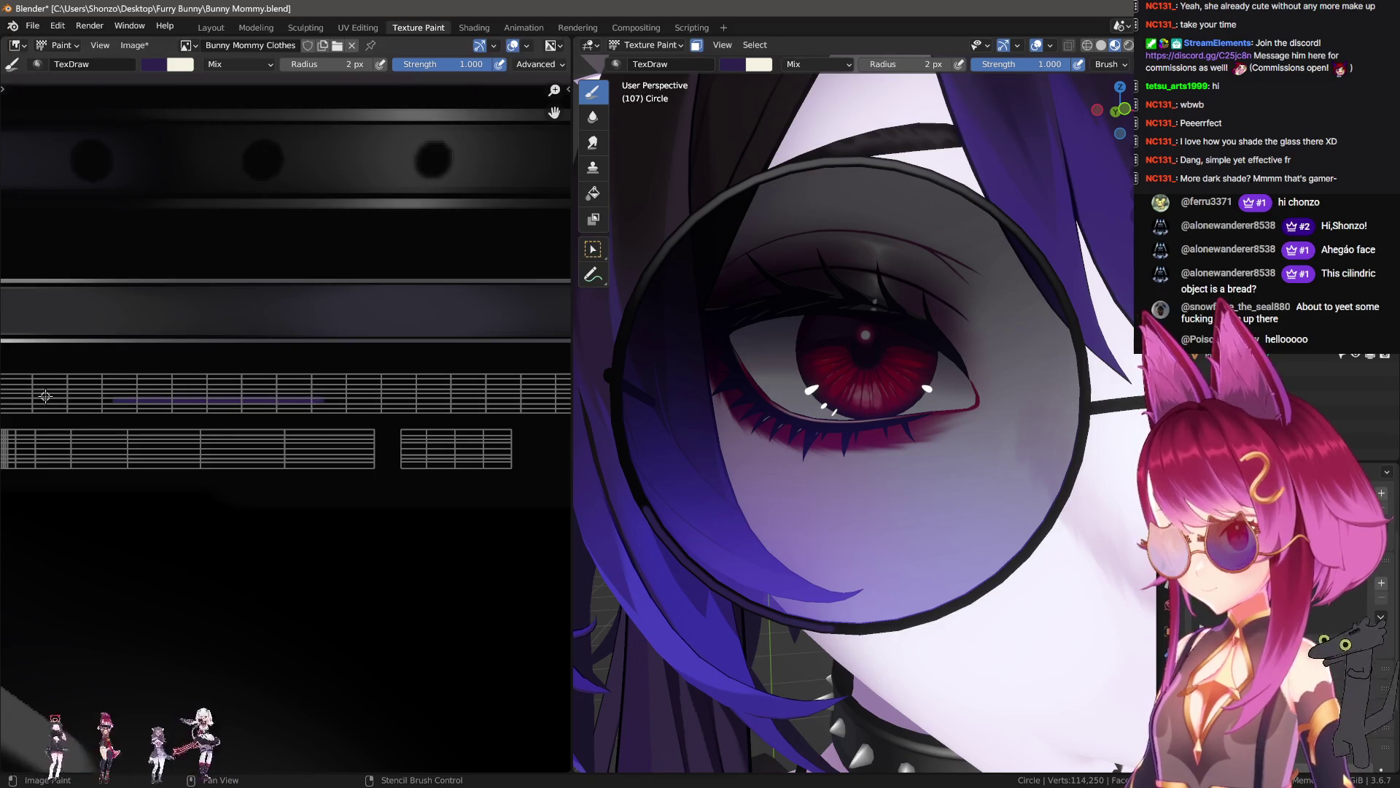
- Smear the purple line right and left along the strip, then orbit to face the character
key(s)
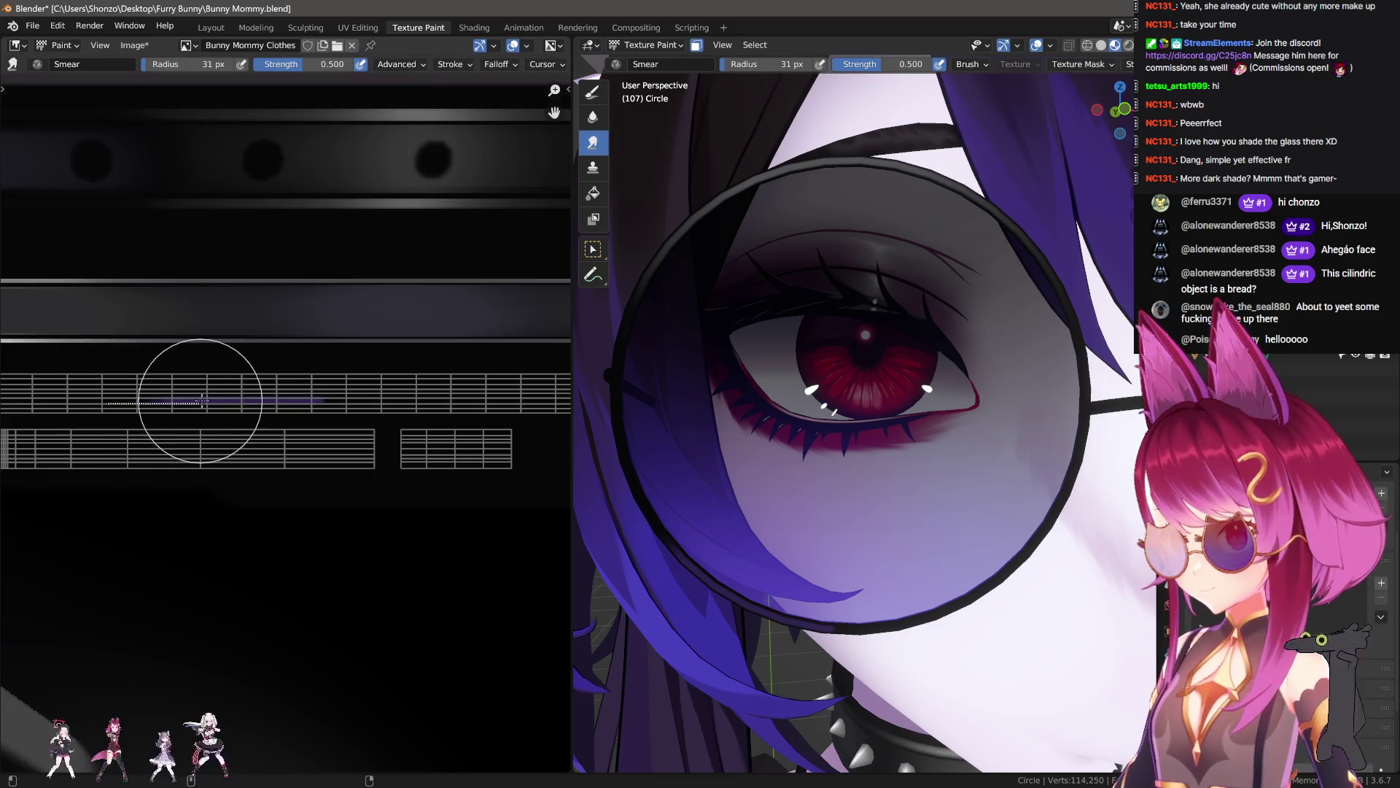
key(ctrl+z)
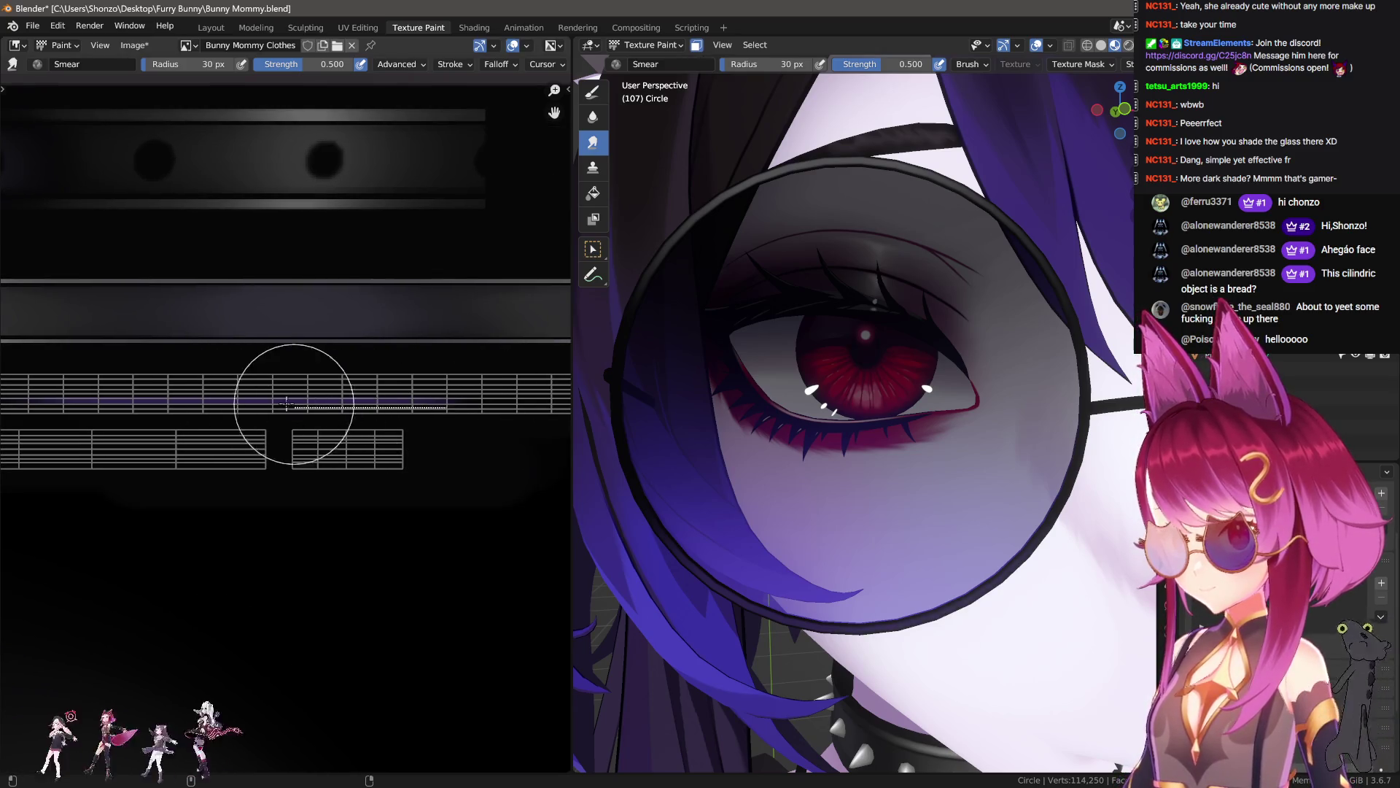
middle_drag(369, 397, 375, 417)
mouse_move(374, 417)
mouse_down()
mouse_move(333, 417)
mouse_move(496, 428)
mouse_up()
key(ctrl+z)
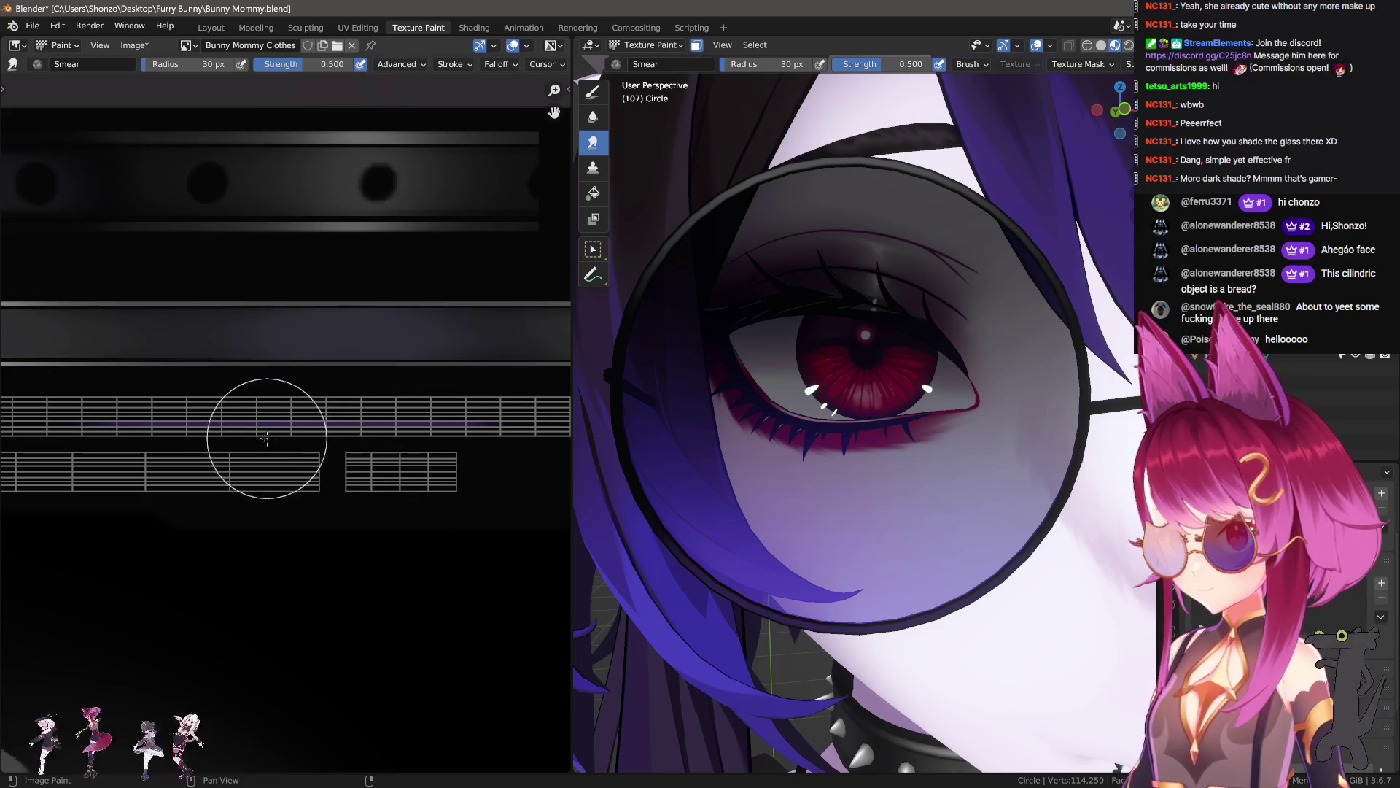
drag(281, 438, 384, 437)
drag(238, 439, 167, 440)
scroll(884, 457, down, 5)
mouse_move(885, 457)
middle_down()
mouse_move(903, 516)
mouse_move(886, 467)
middle_up()
key(shift+space)
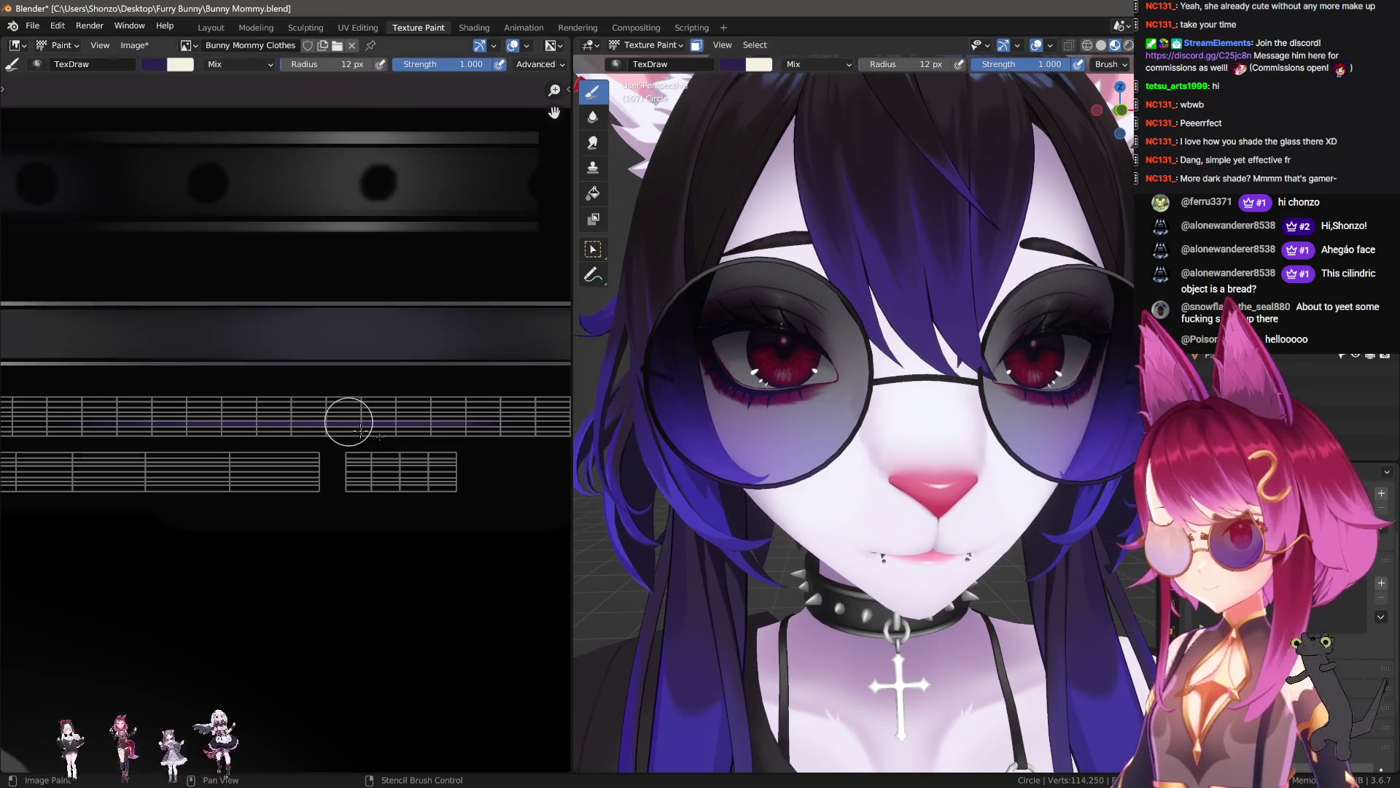
- Pick white from the palette and paint a 2 px straight white line along the strip
scroll(307, 497, down, 3)
key(n)
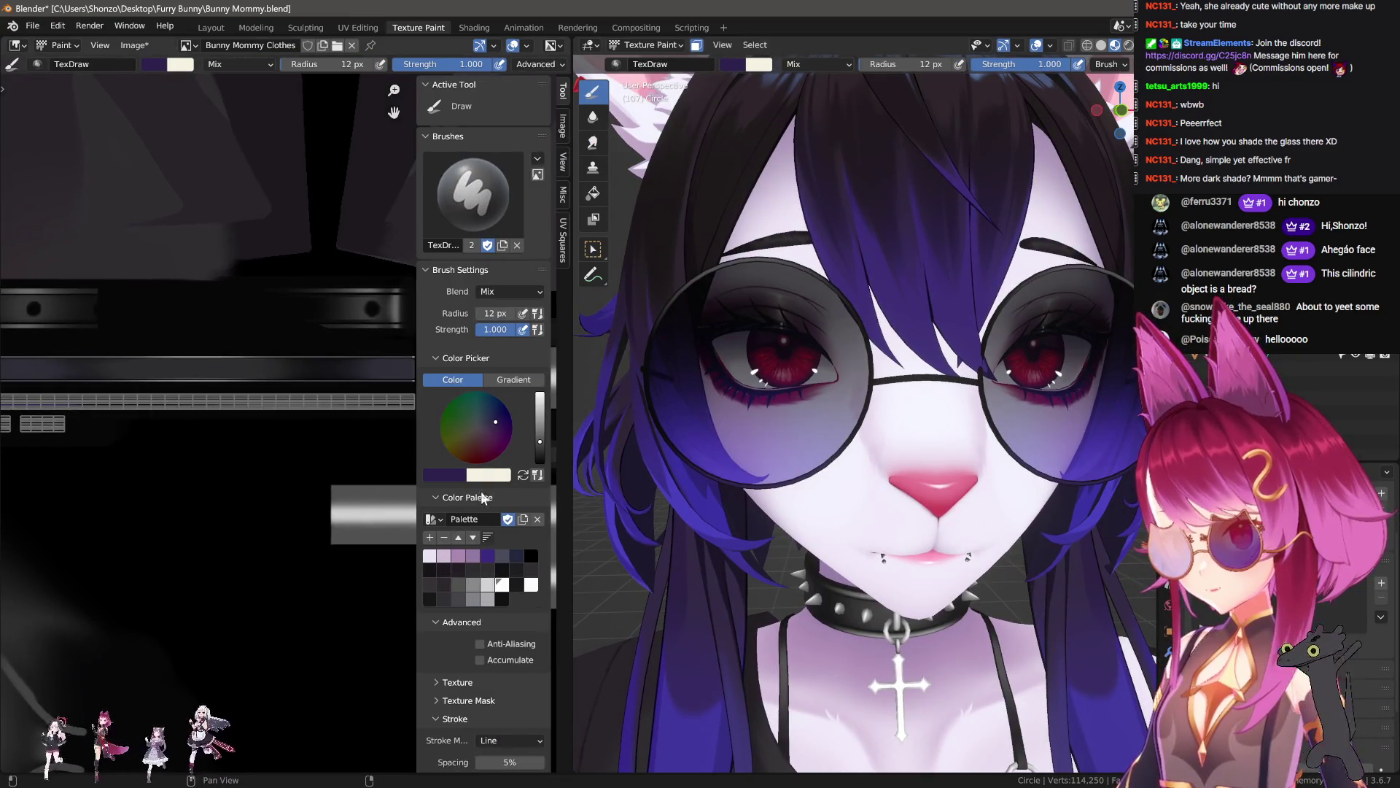
click(502, 587)
key(n)
scroll(266, 416, up, 4)
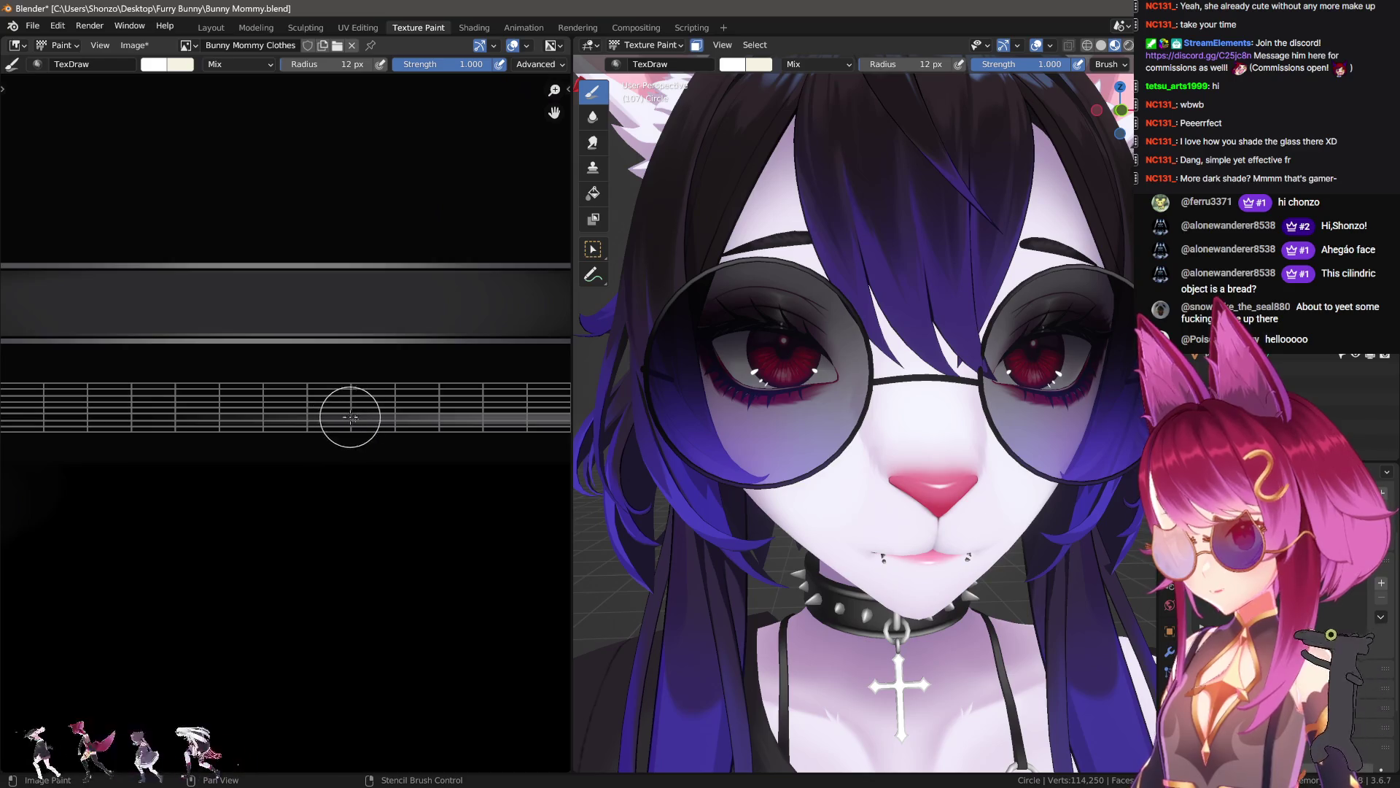
key(f)
click(298, 395)
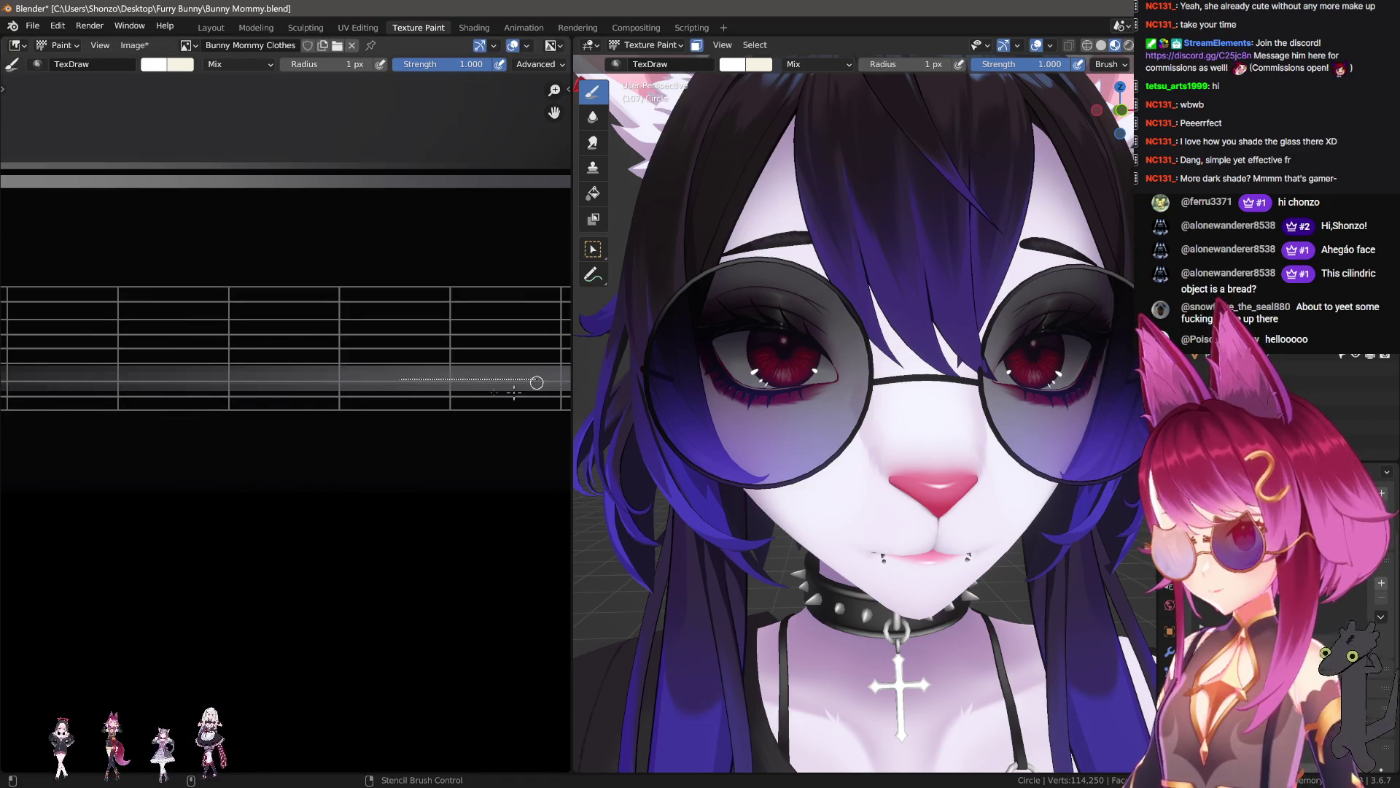
drag(514, 392, 531, 393)
middle_drag(486, 390, 312, 392)
key(ctrl+z)
key(f)
click(313, 384)
mouse_move(306, 382)
mouse_down()
mouse_move(379, 382)
mouse_move(196, 425)
mouse_up()
- Smear the white line into a bright band along the strip with a 22–27 px Smear brush
key(shift+space)
key(f)
scroll(196, 425, down, 1)
key(f)
click(321, 430)
drag(321, 430, 516, 422)
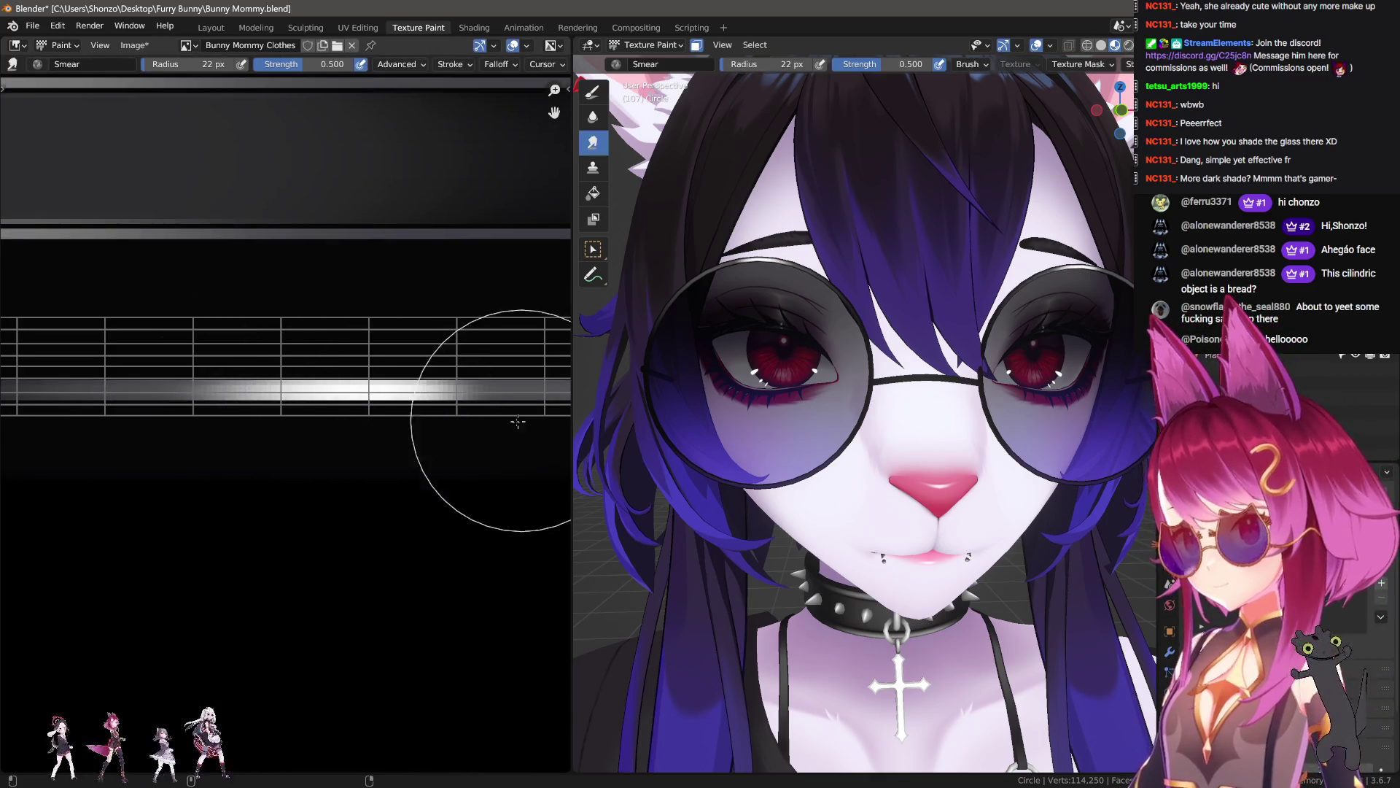
scroll(416, 428, down, 2)
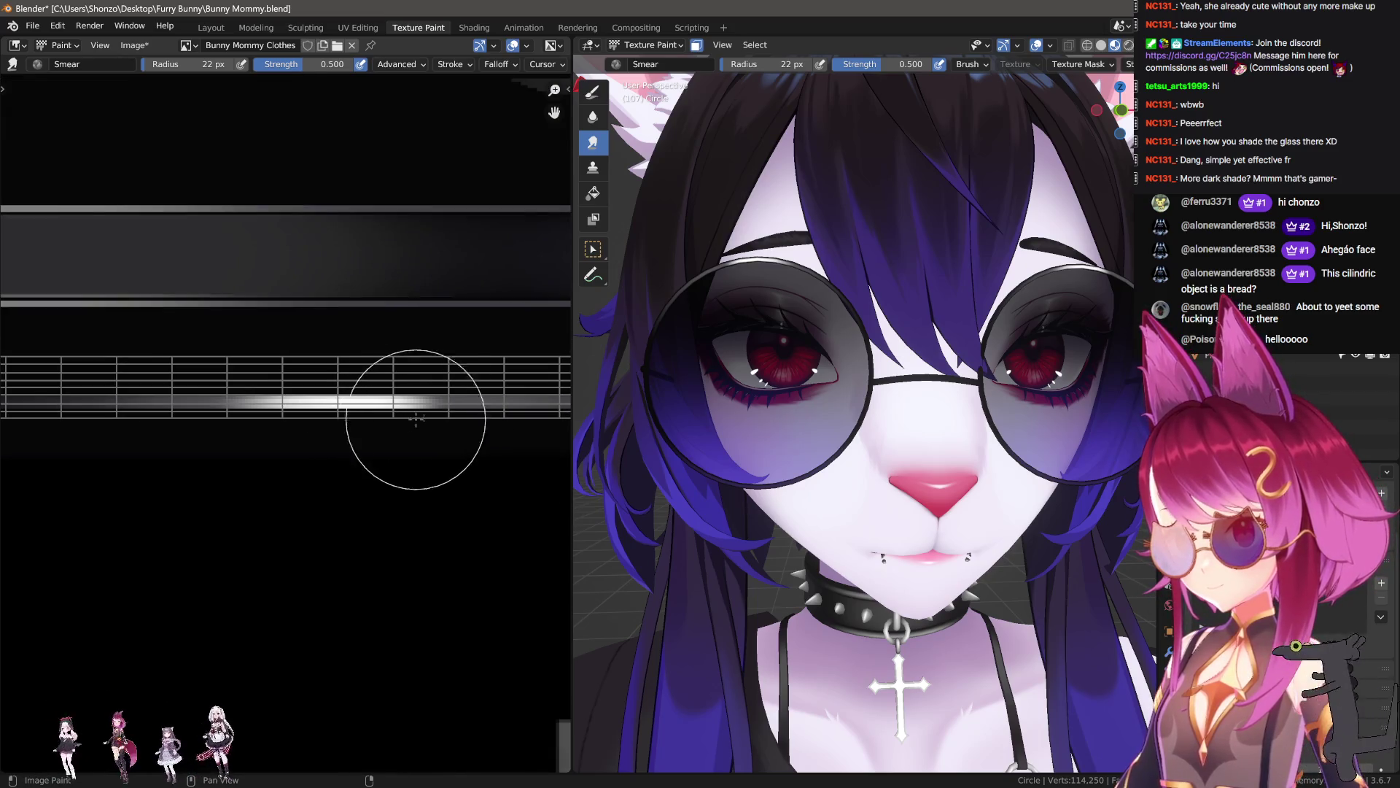
drag(404, 411, 445, 418)
drag(90, 415, 92, 417)
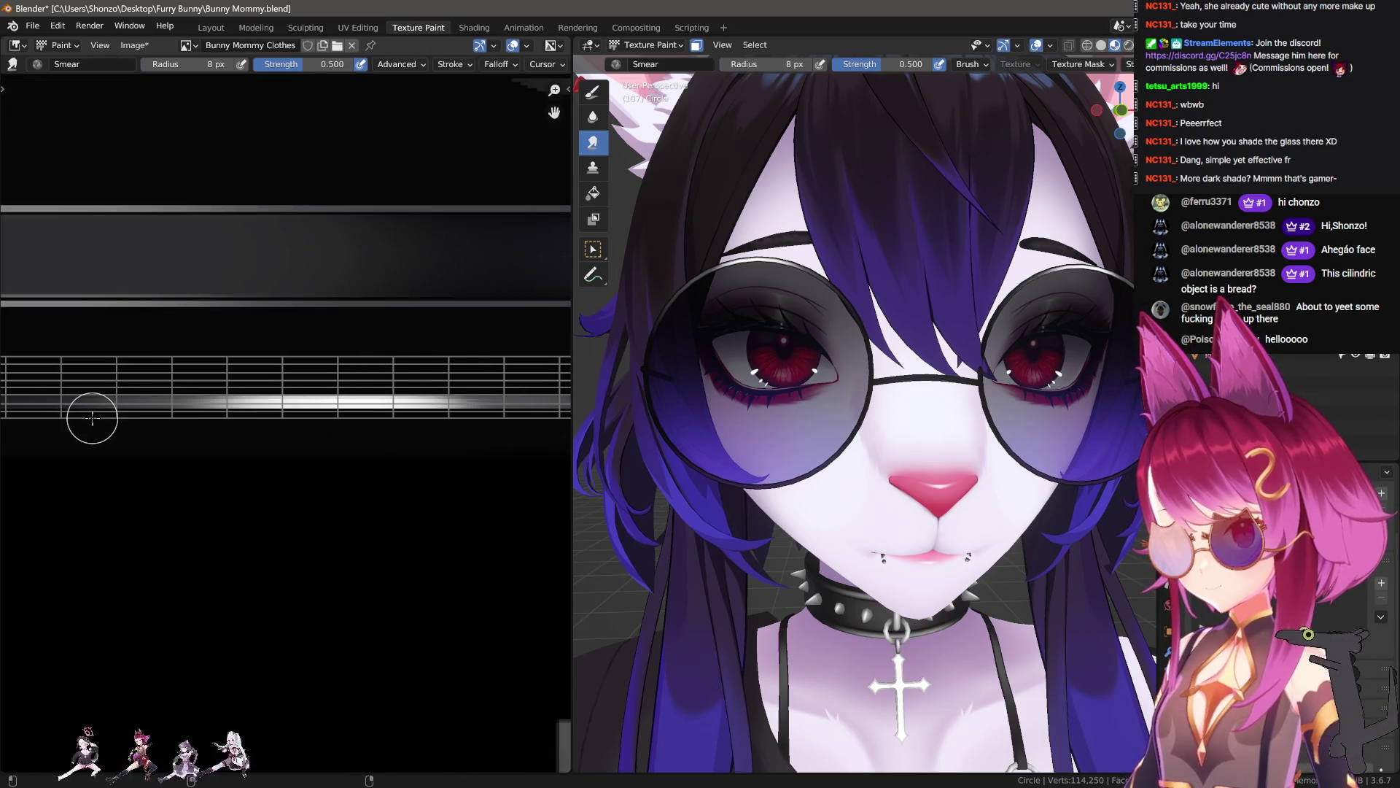
scroll(688, 380, down, 5)
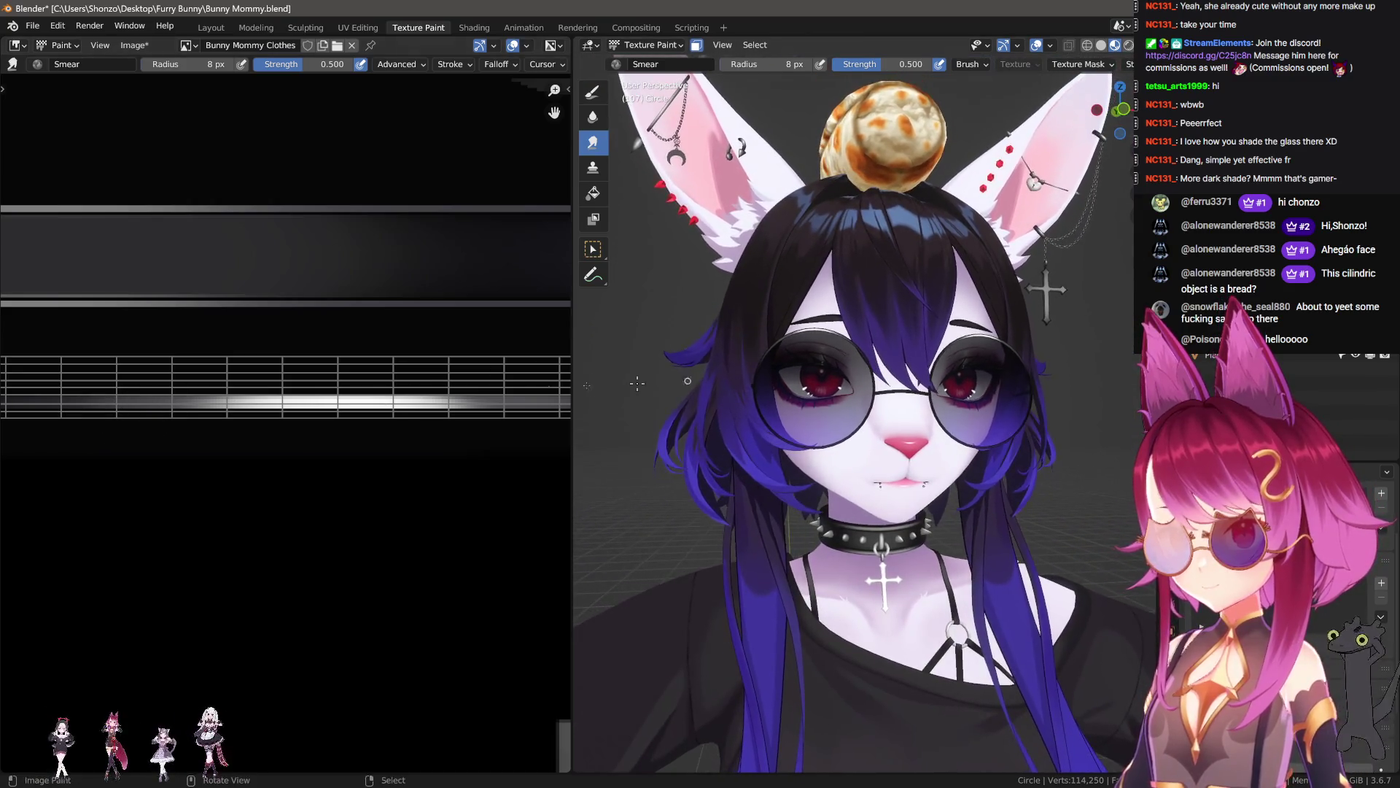
key(ctrl+z)
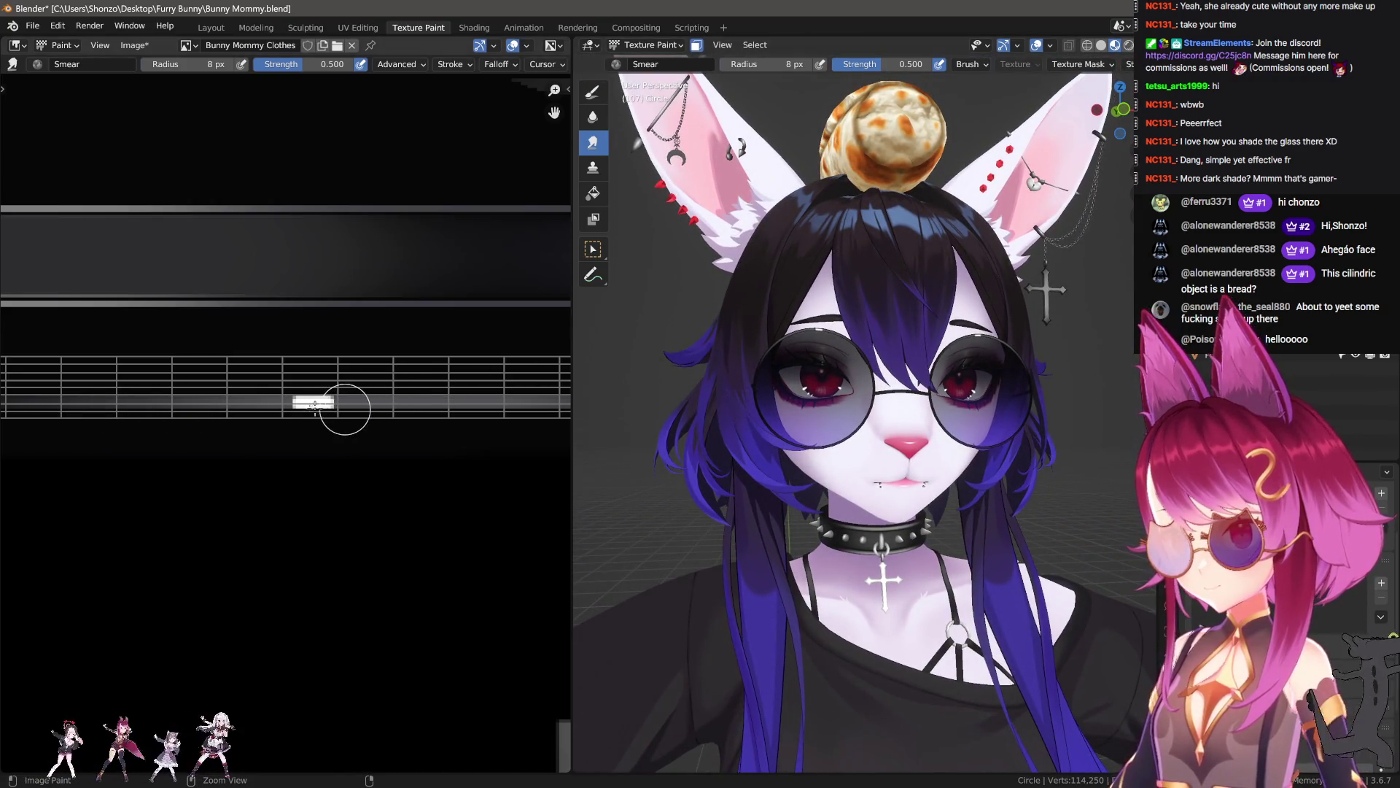
key(ctrl+z)
key(ctrl+shift+z)
key(ctrl+shift+z)
scroll(283, 416, up, 1)
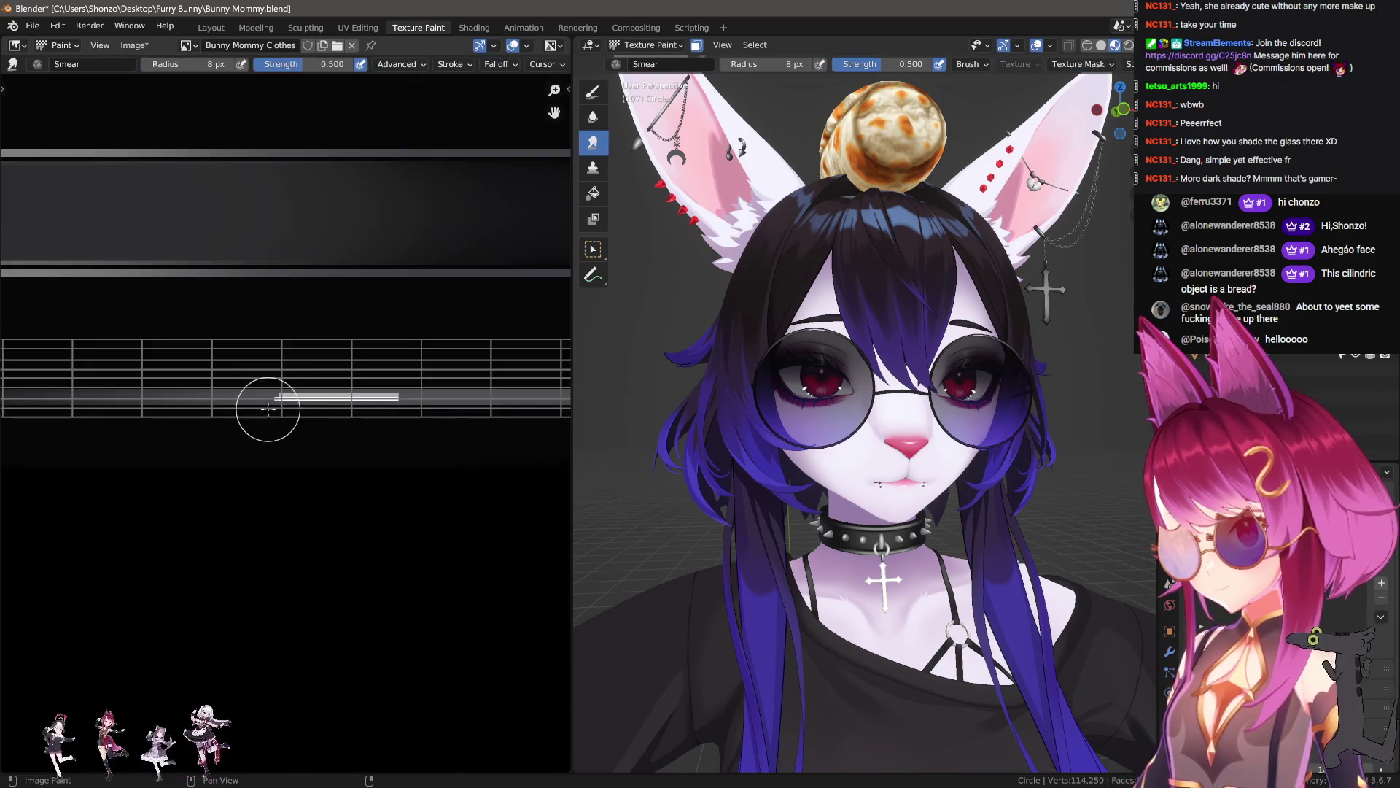
key(f)
mouse_move(182, 441)
mouse_down()
mouse_move(494, 437)
mouse_move(168, 446)
mouse_move(501, 446)
mouse_up()
- Undo the bright smear back to the purple stripe and halve the brush strength to 0.500
scroll(905, 437, up, 6)
middle_drag(904, 503, 907, 503)
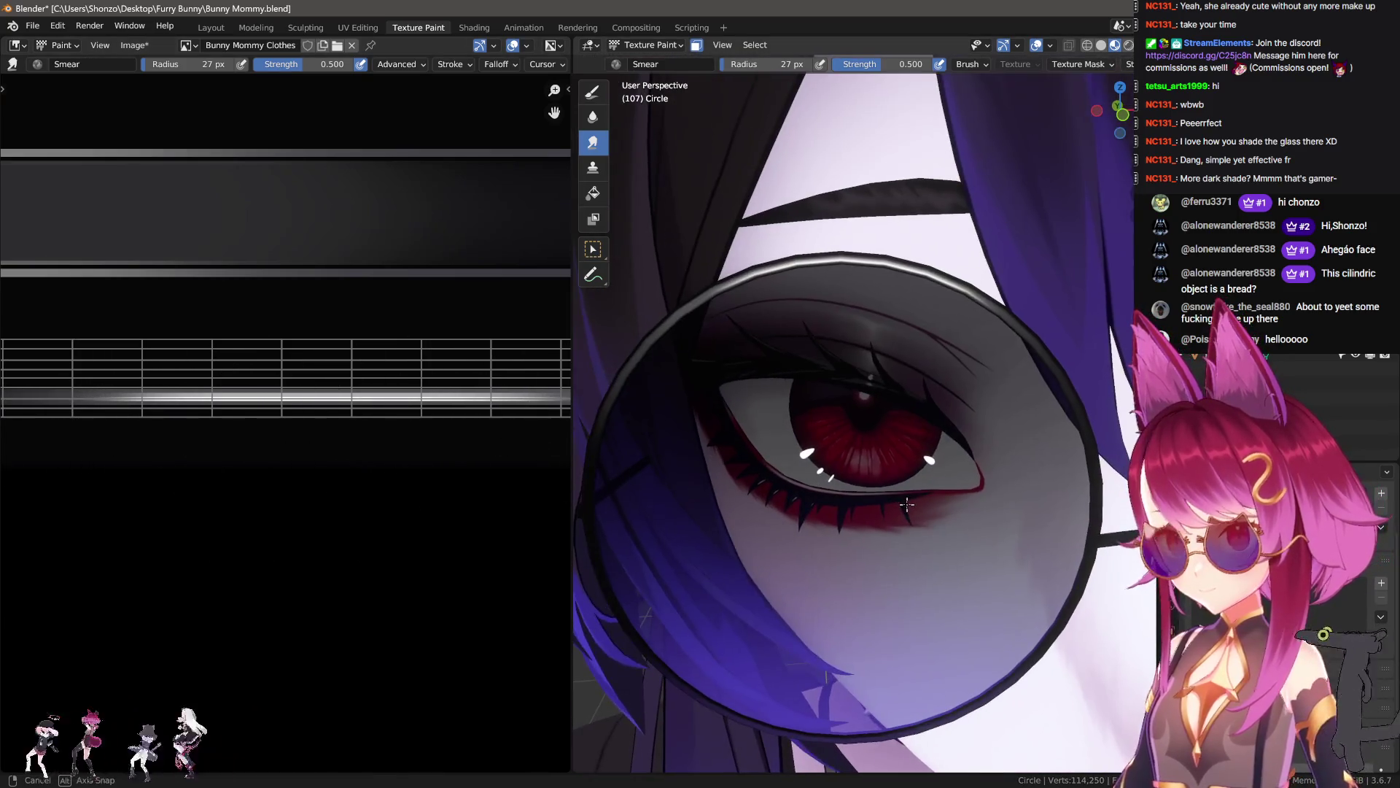
scroll(788, 532, down, 2)
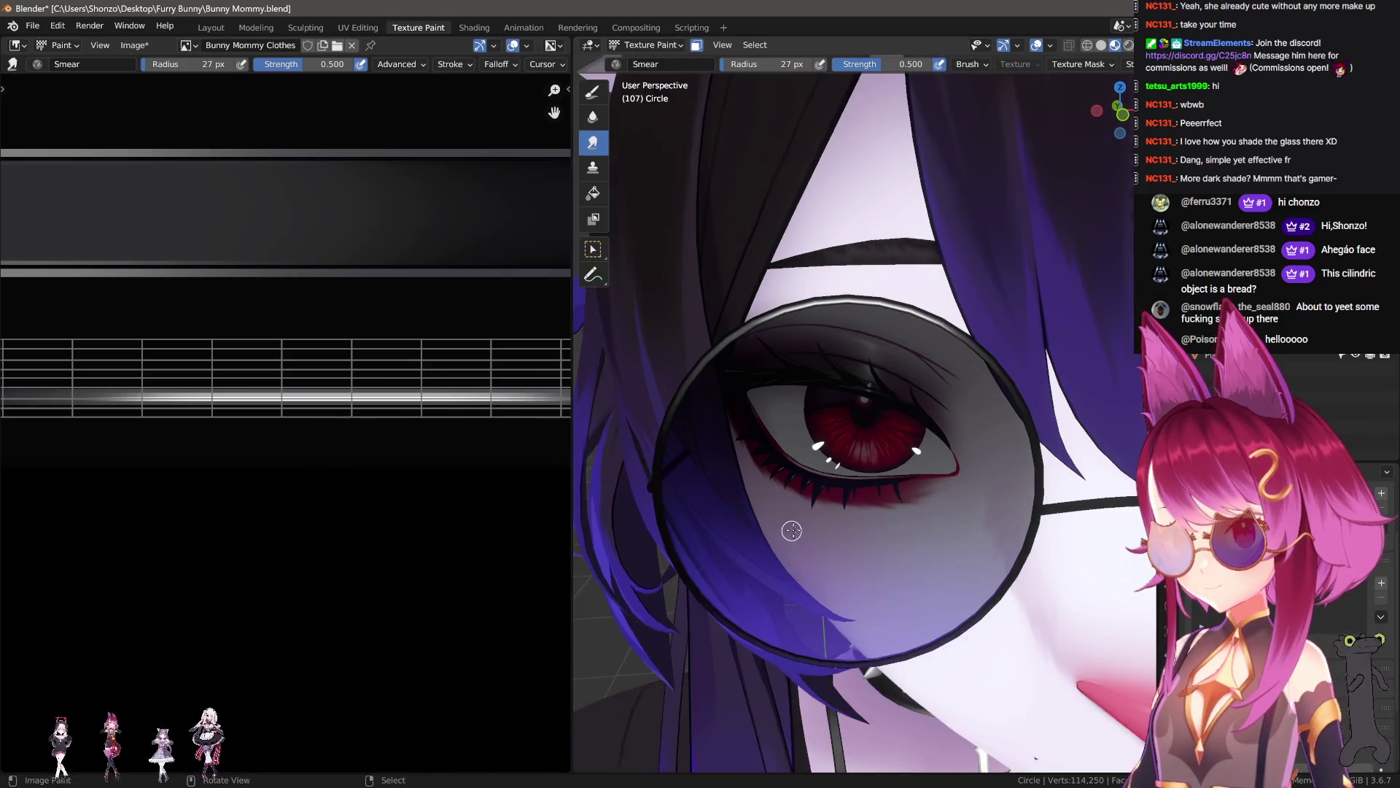
scroll(255, 496, down, 3)
key(ctrl+z)
key(ctrl+z)
scroll(291, 437, up, 3)
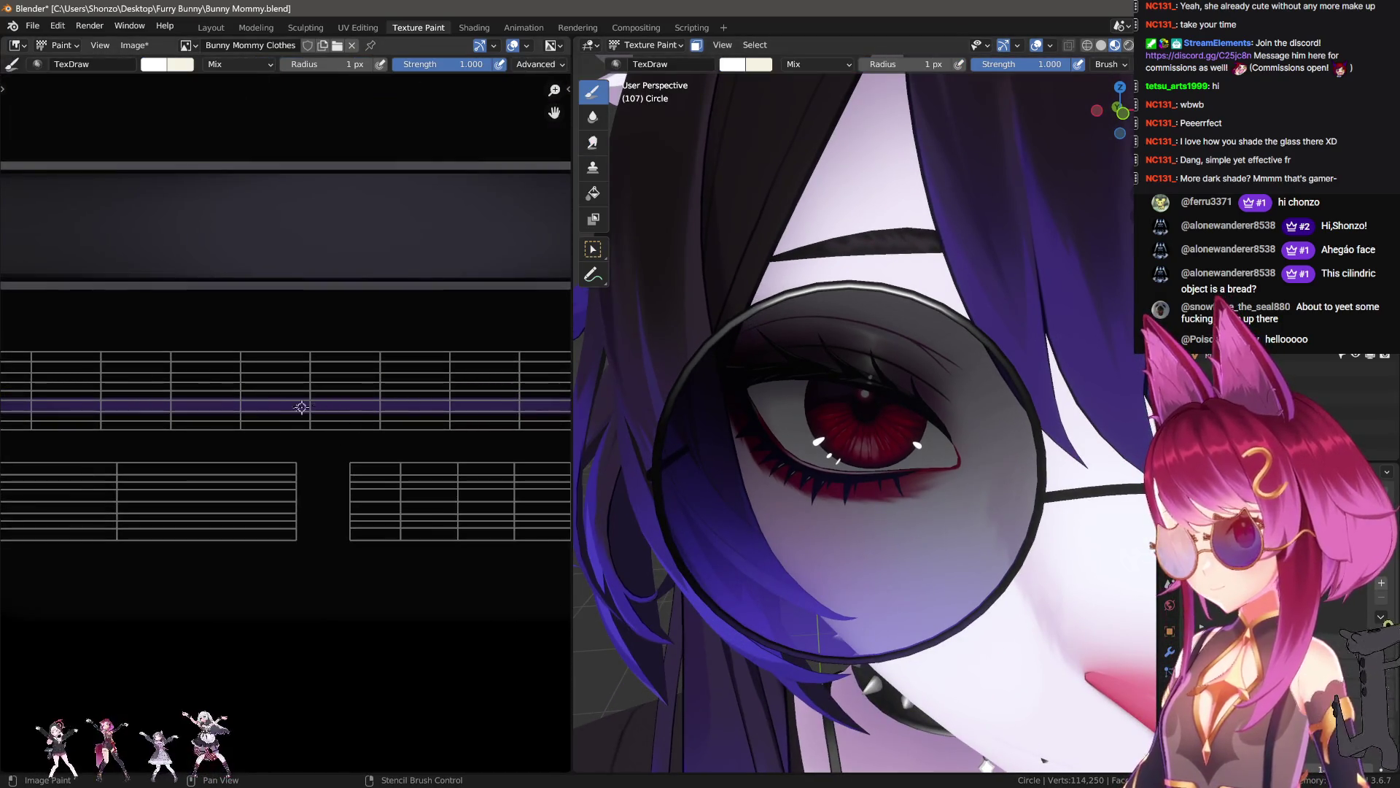
key(shift+f)
click(195, 410)
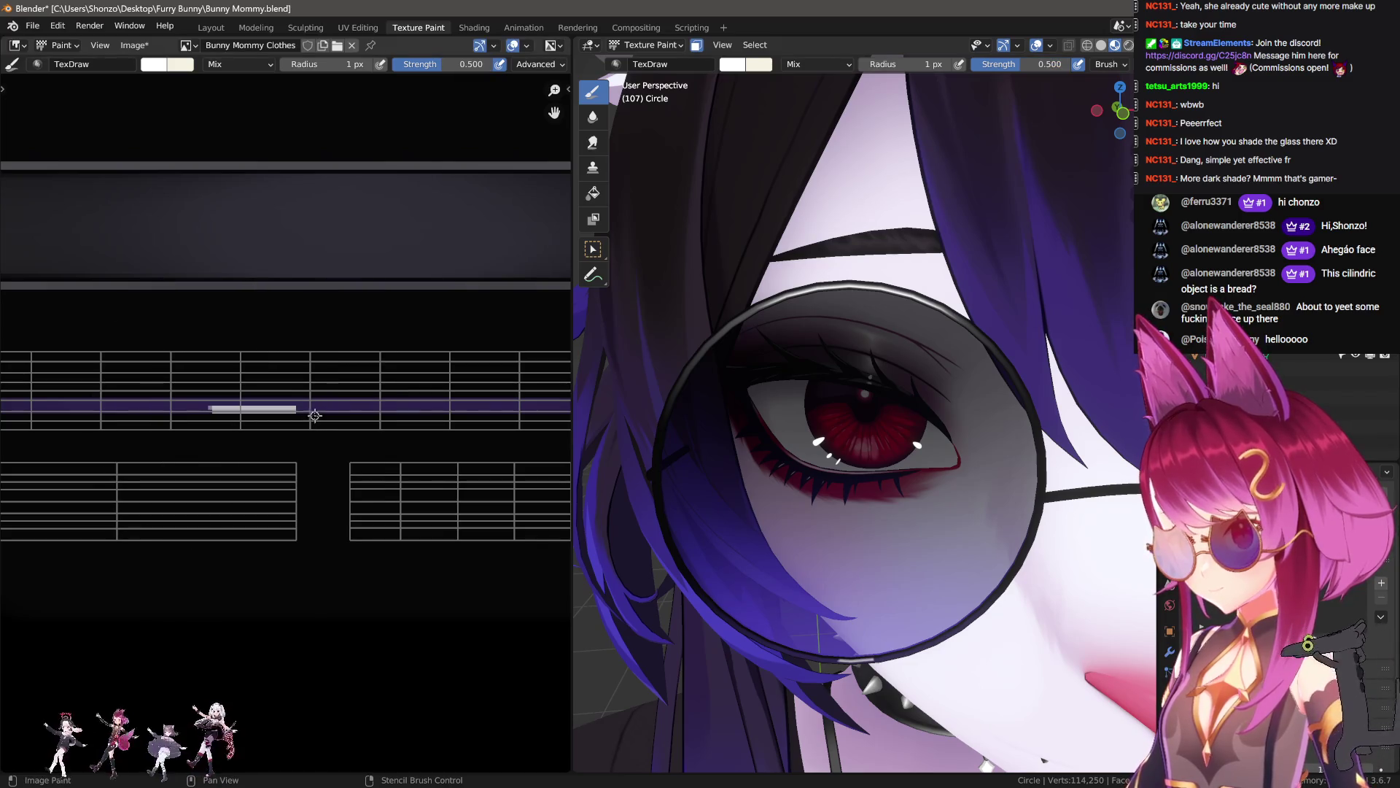
- Set the paint blend mode to Screen and the brush strength back to 1.000
right_click(258, 409)
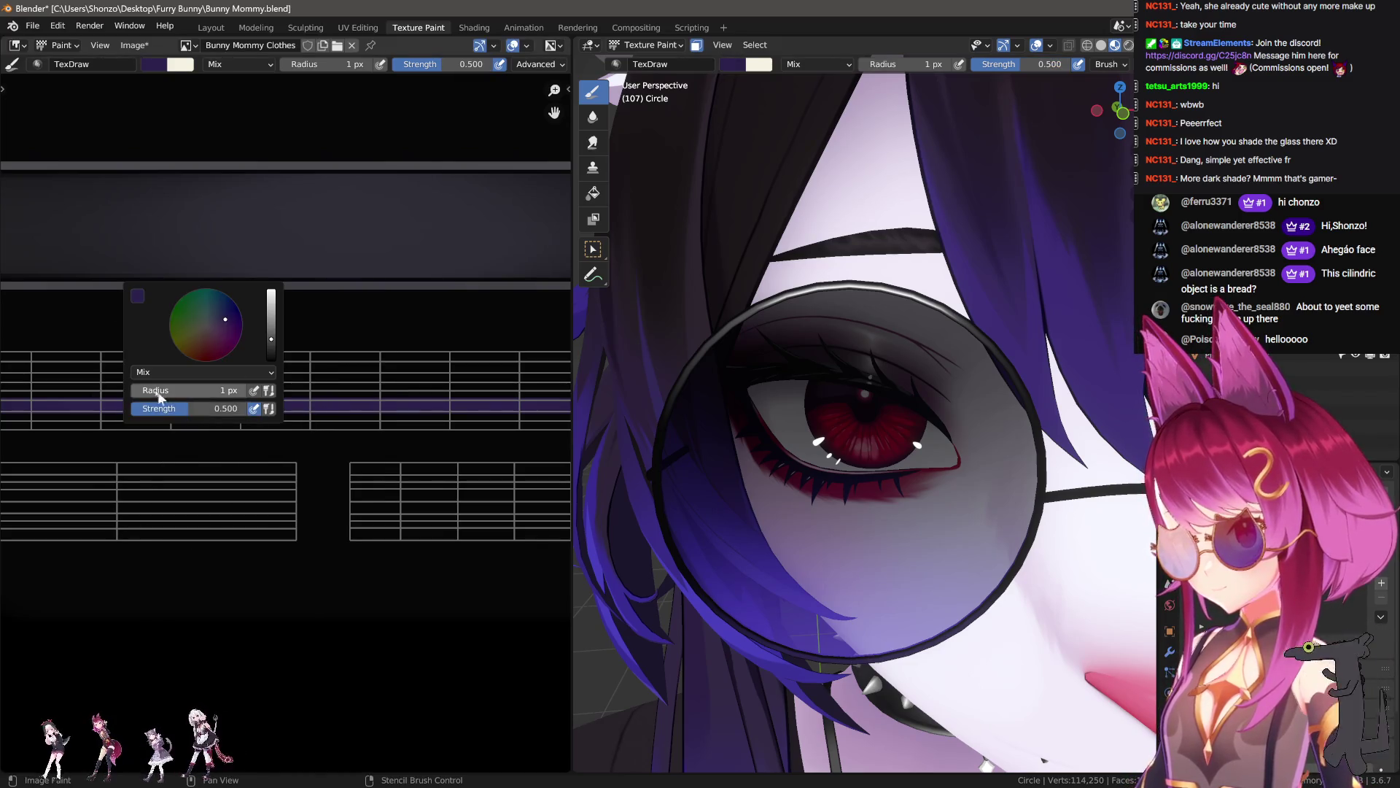
click(154, 372)
click(155, 501)
click(164, 376)
click(165, 497)
key(shift+f)
click(419, 464)
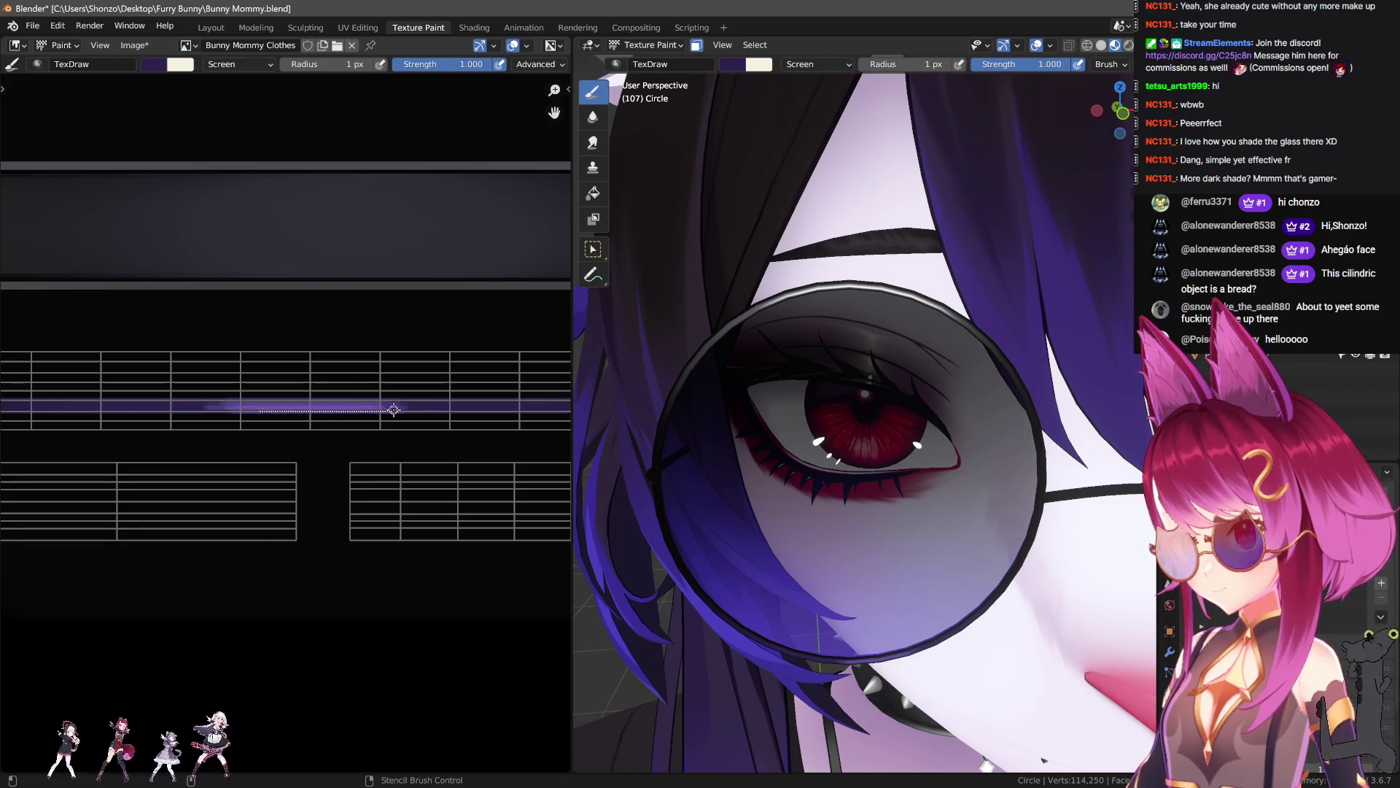
- Enlarge the Smear brush to 42 px and orbit to a frontal view of the head
key(shift+space)
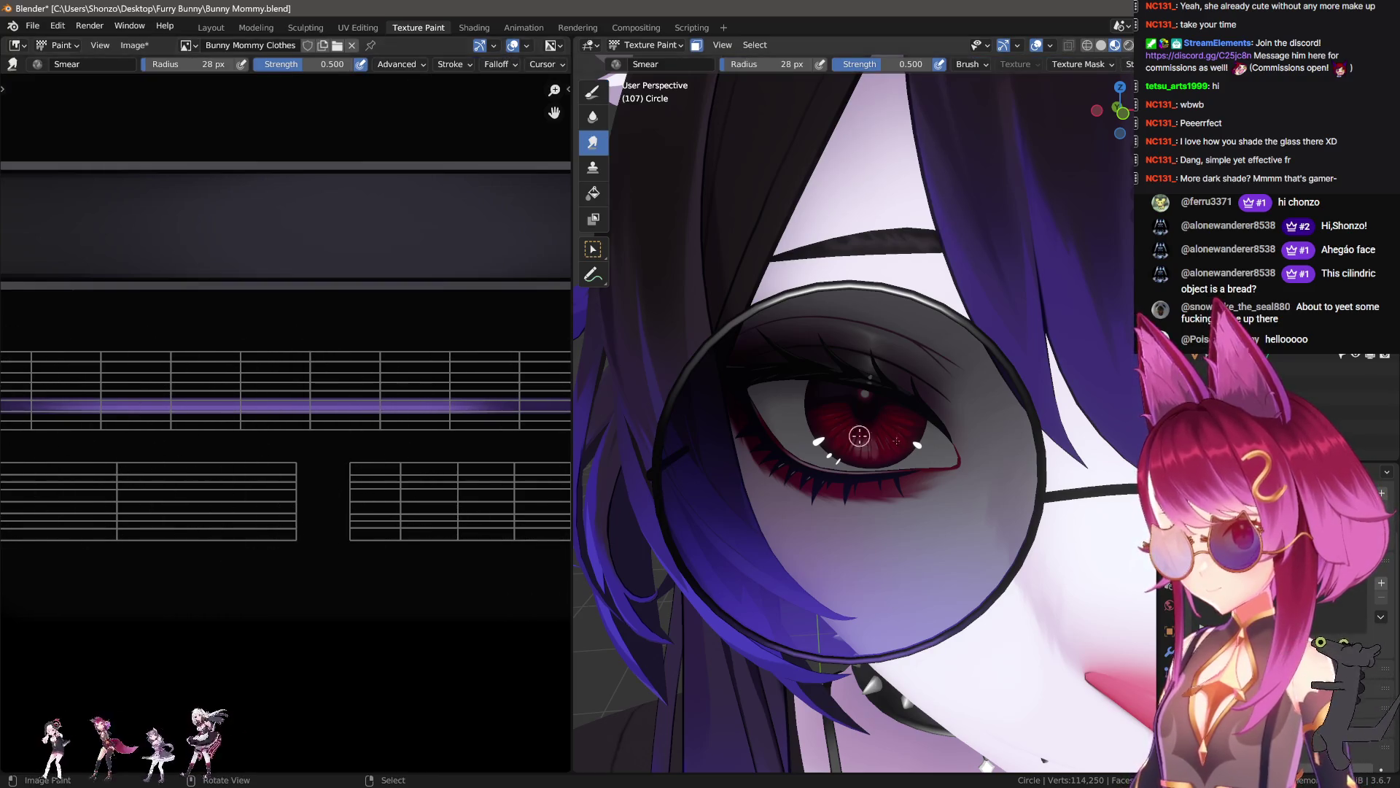
scroll(940, 432, down, 5)
scroll(244, 438, down, 2)
key(f)
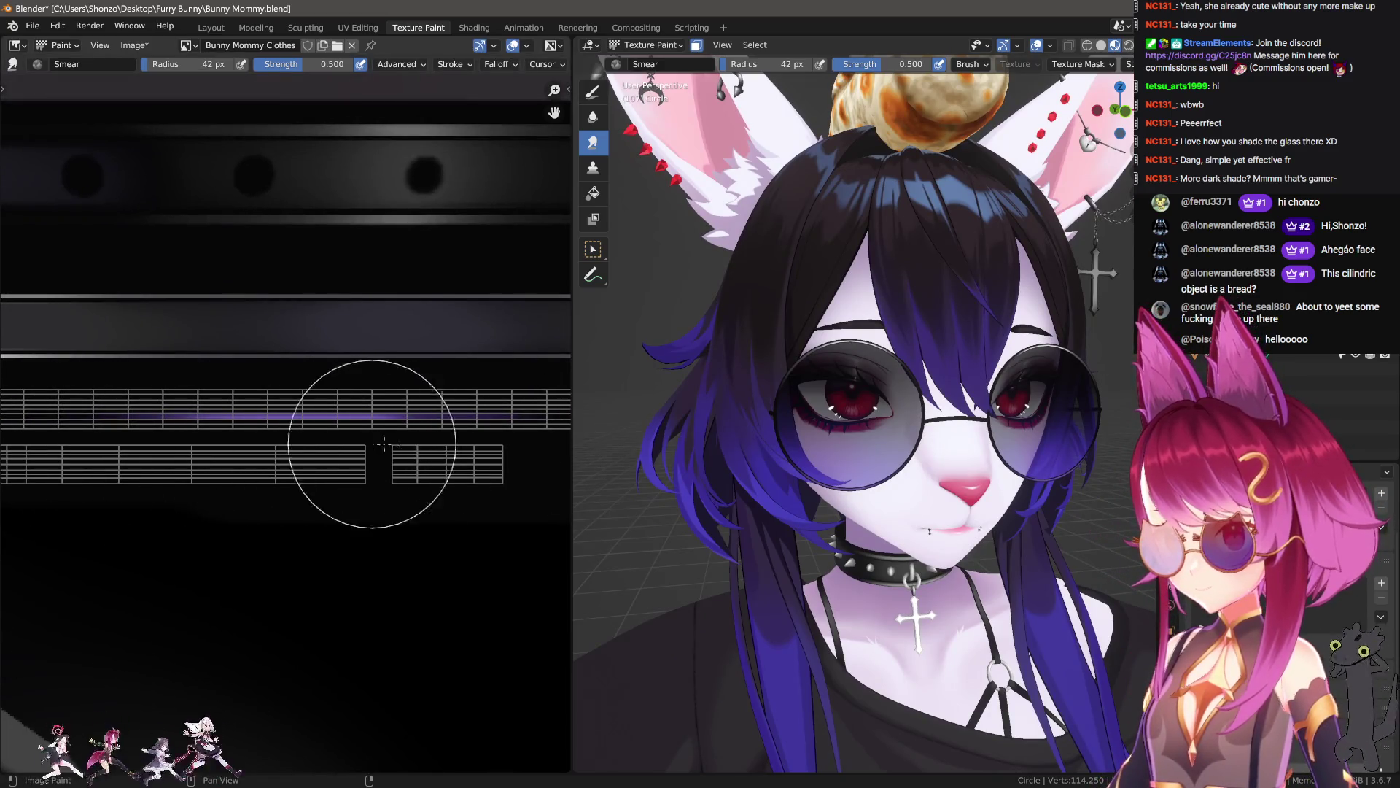
mouse_move(829, 500)
middle_down()
mouse_move(885, 501)
mouse_move(853, 509)
mouse_move(771, 476)
mouse_move(839, 496)
middle_up()
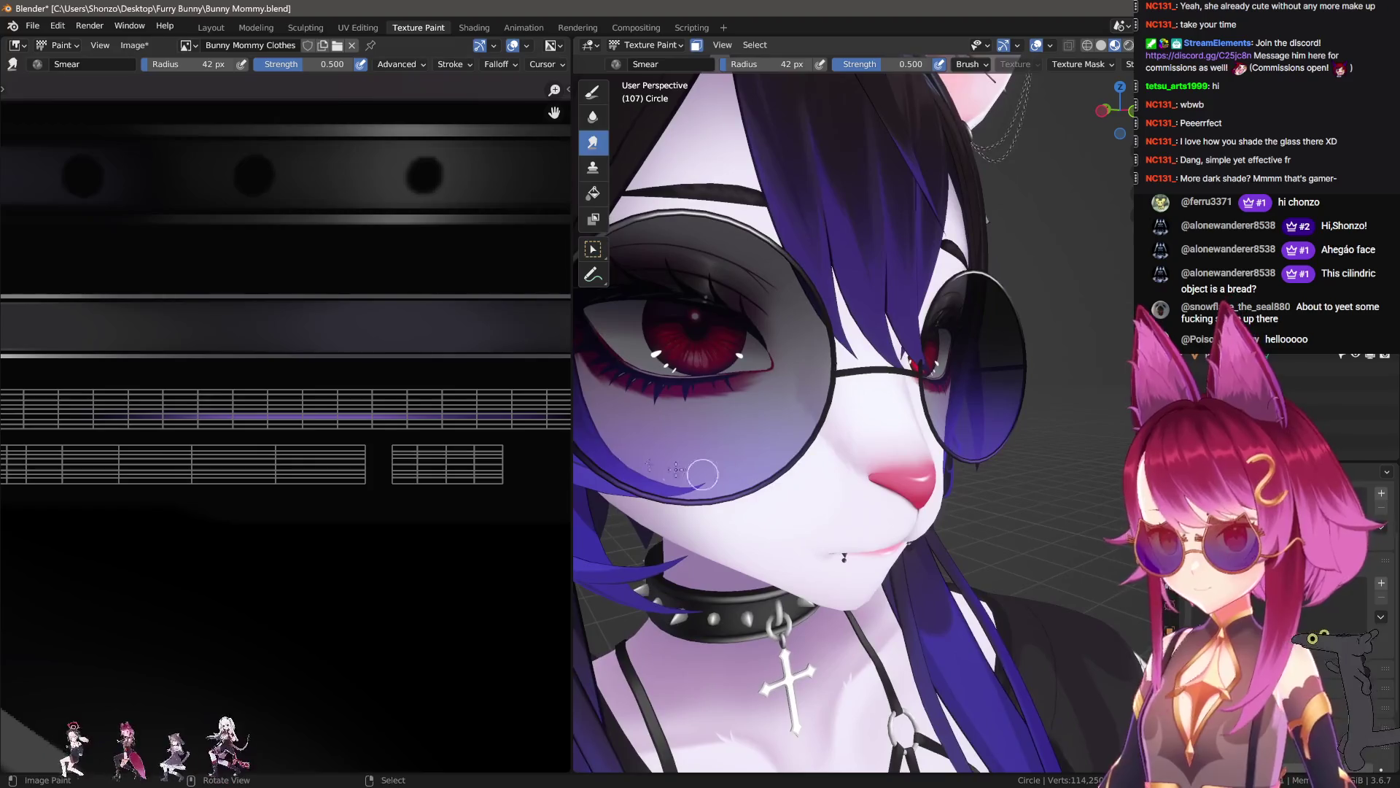
click(592, 91)
scroll(314, 439, up, 3)
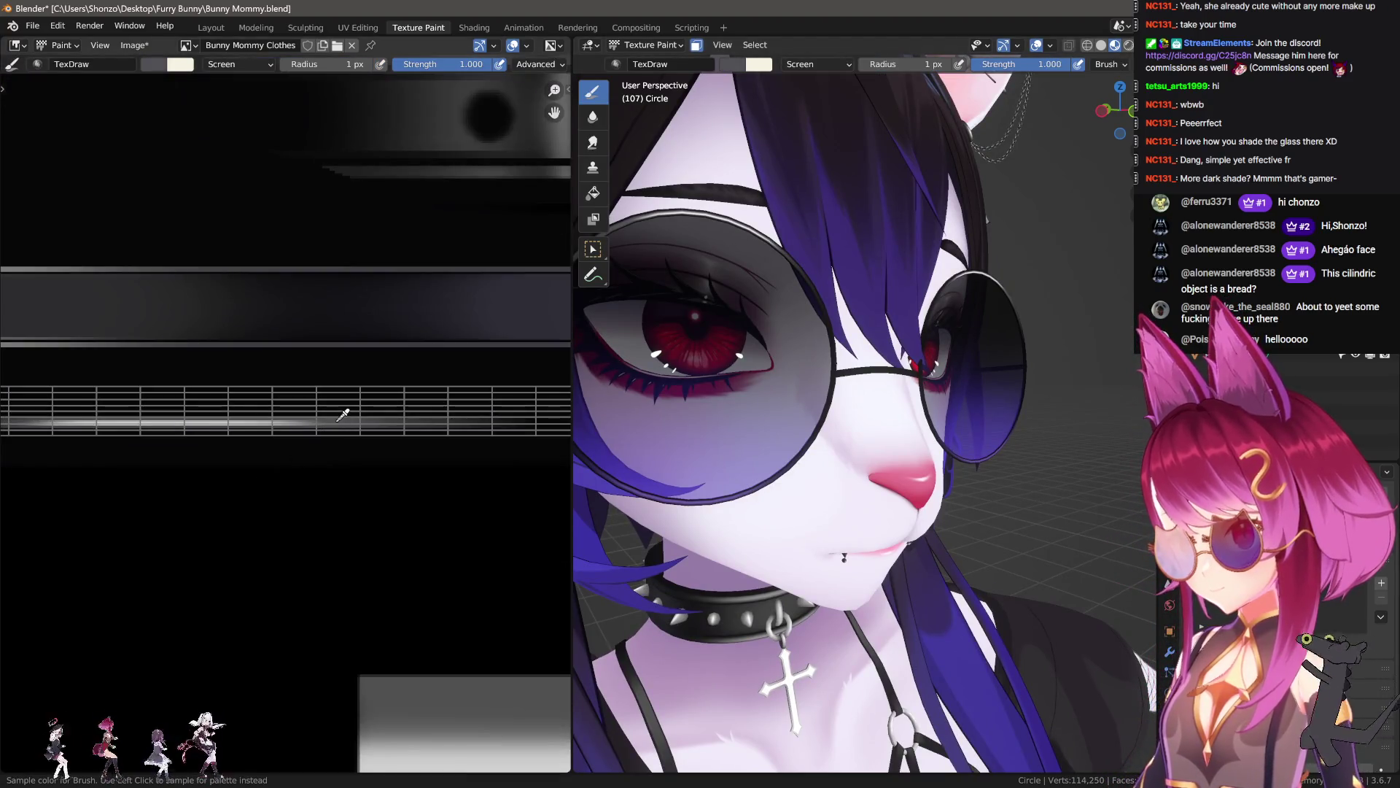
- With the brush at 2 px, smear the grey bar further to the right
scroll(343, 414, down, 3)
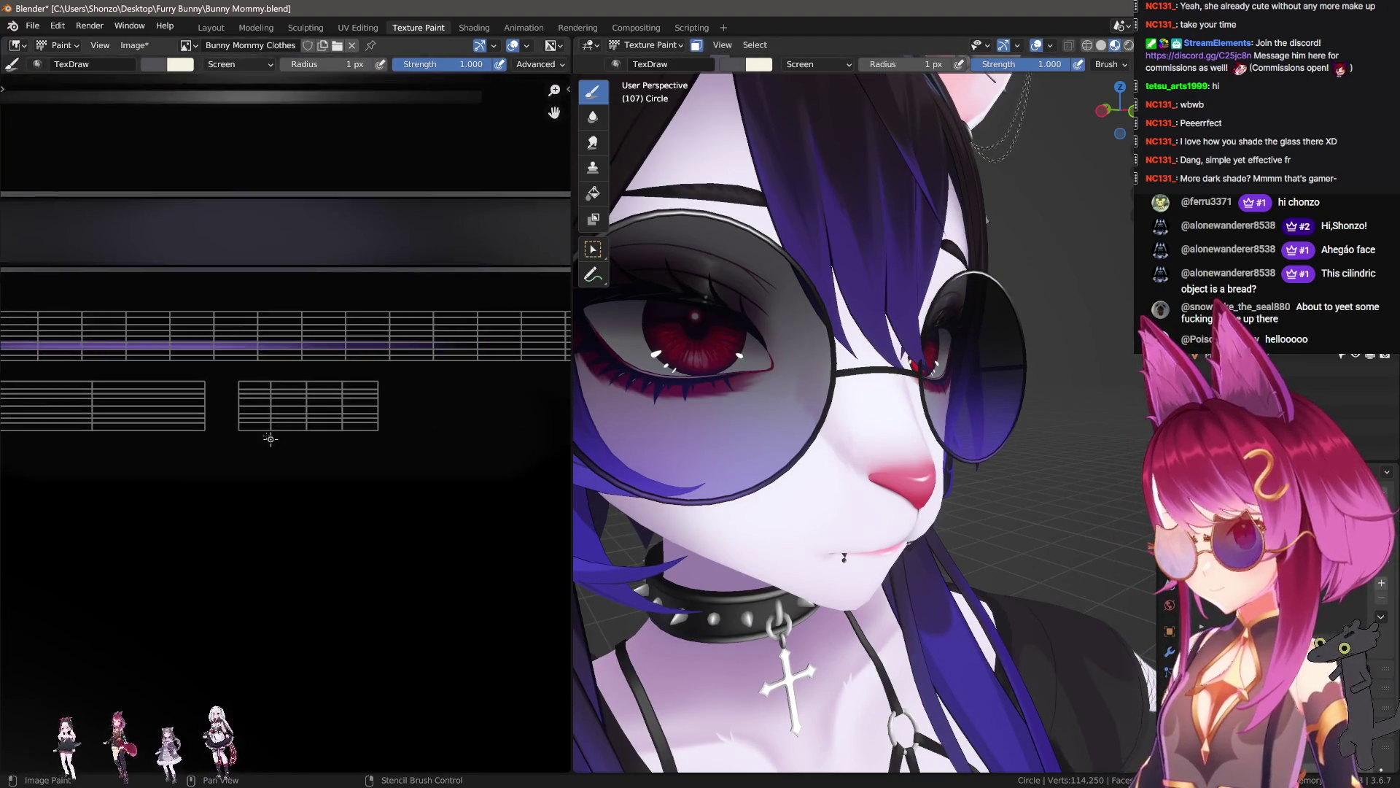
scroll(276, 442, up, 2)
mouse_move(693, 400)
middle_down()
mouse_move(821, 400)
mouse_move(299, 407)
middle_up()
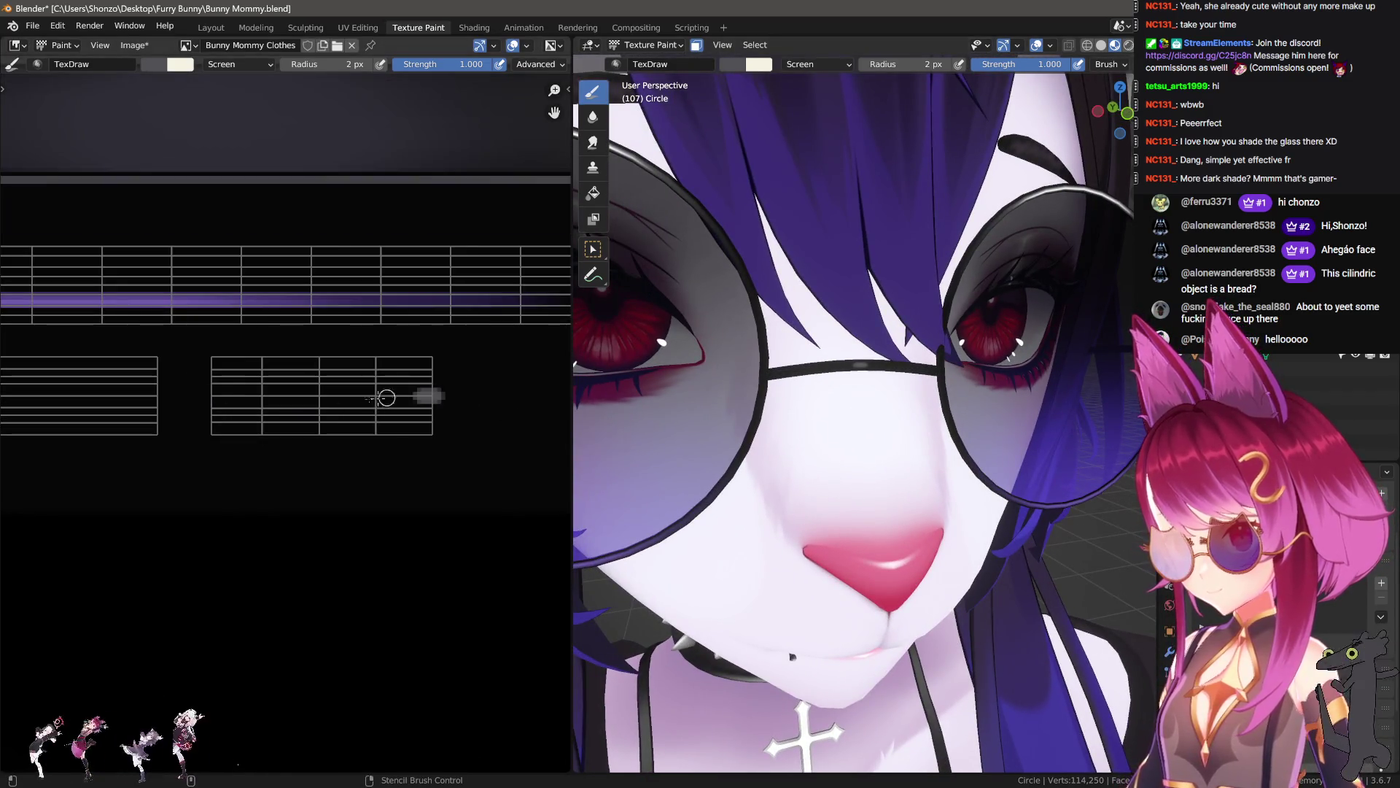
key(f)
key(Escape)
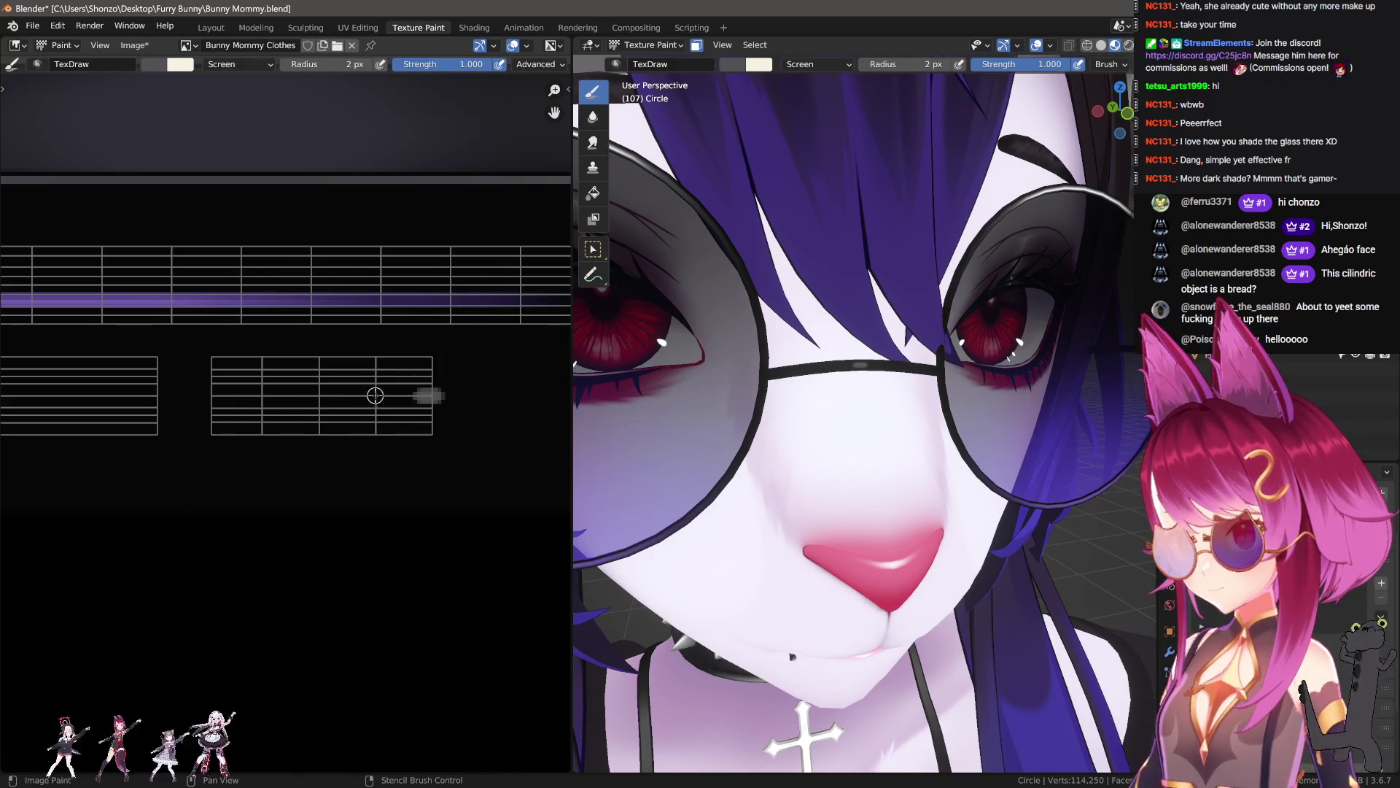
key(s)
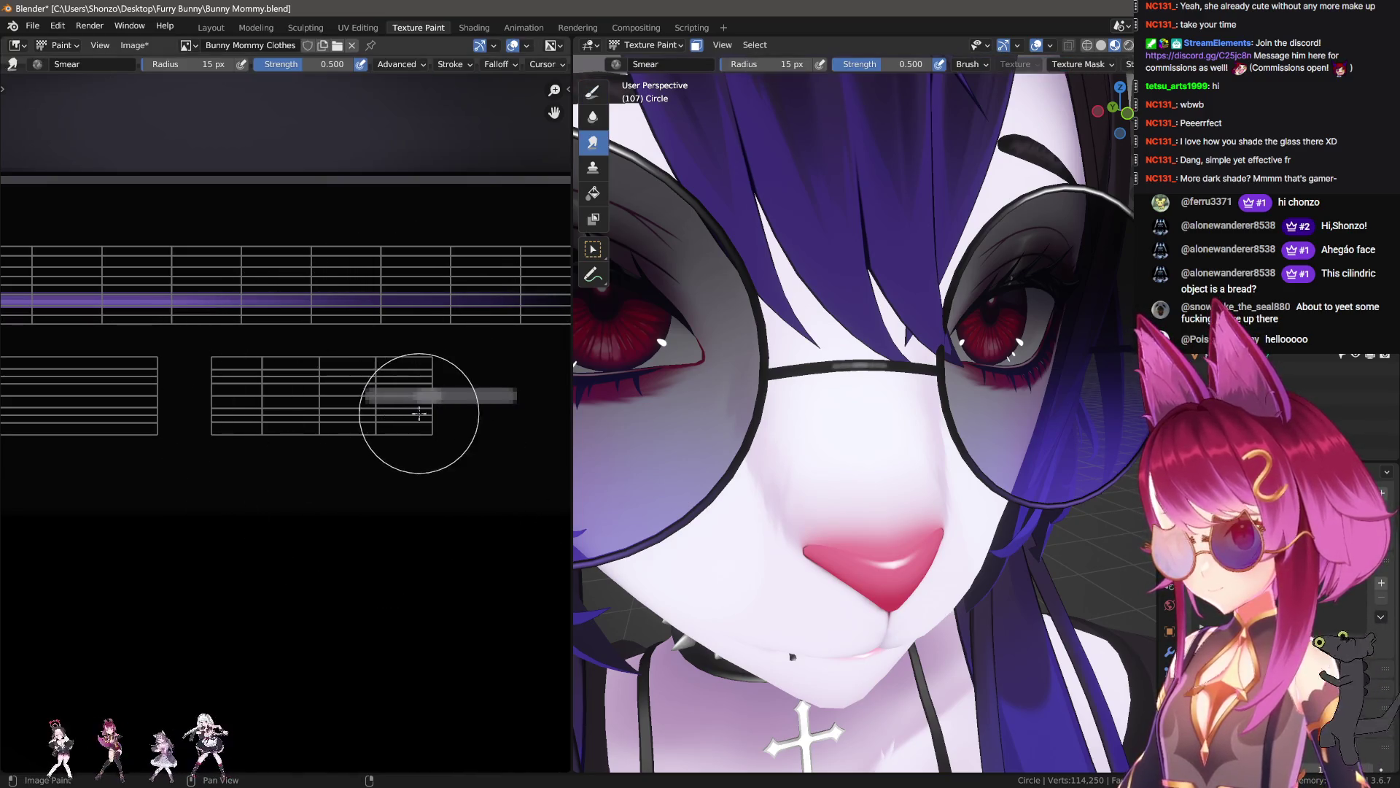
mouse_move(247, 411)
mouse_down()
mouse_move(416, 401)
mouse_move(270, 414)
mouse_up()
- Paint grey streaks along the lower frame and bar strips, then smear them along the strip
scroll(206, 430, down, 3)
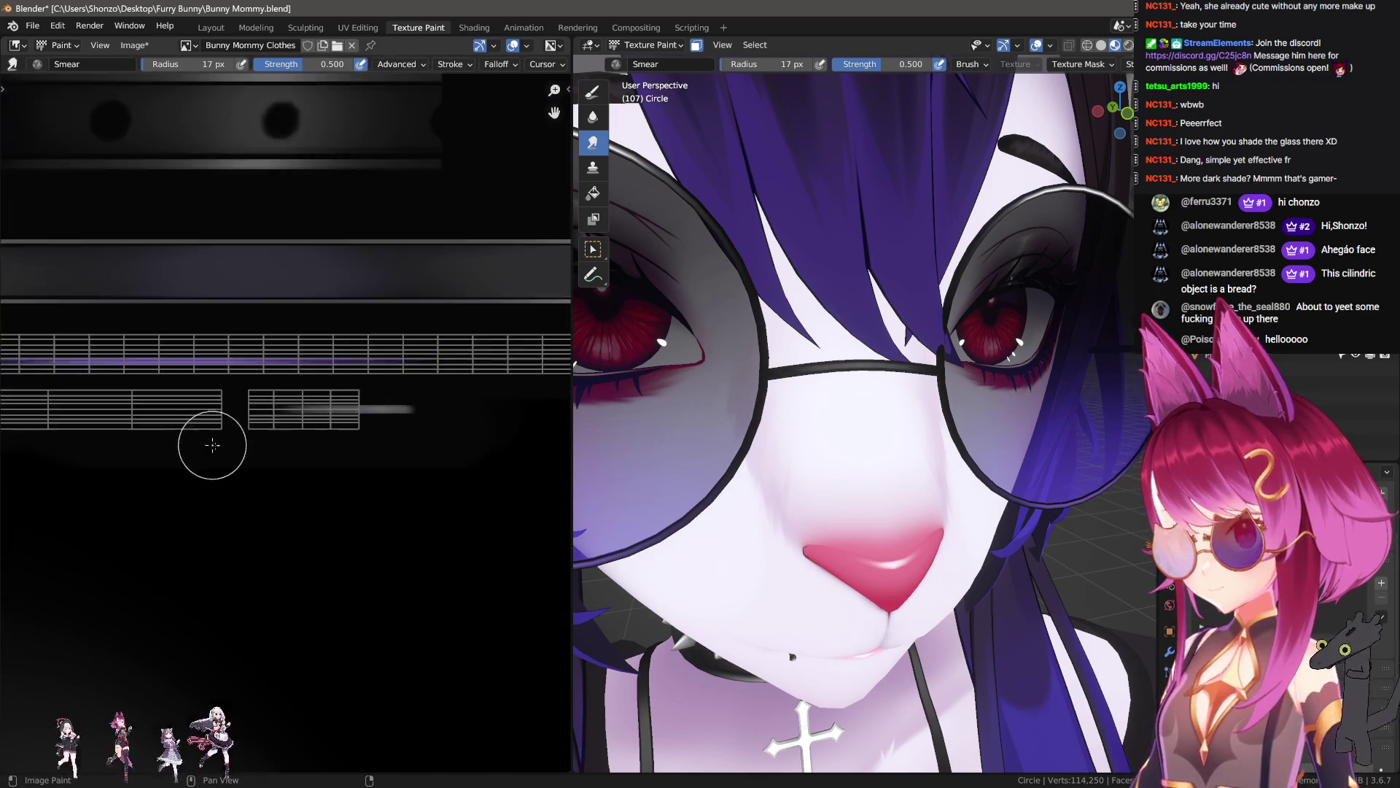
middle_drag(209, 437, 308, 445)
key(d)
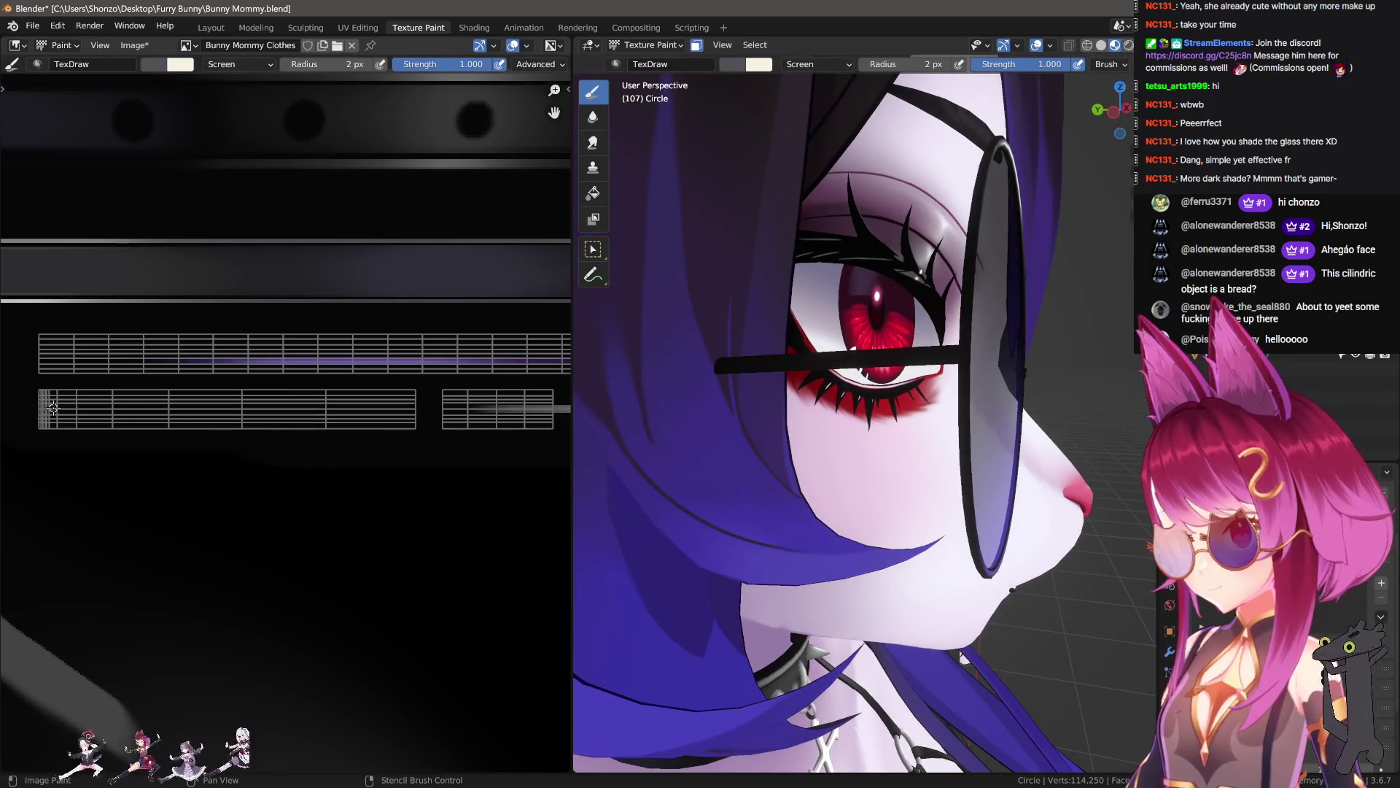
drag(52, 408, 178, 407)
middle_drag(35, 420, 148, 428)
key(s)
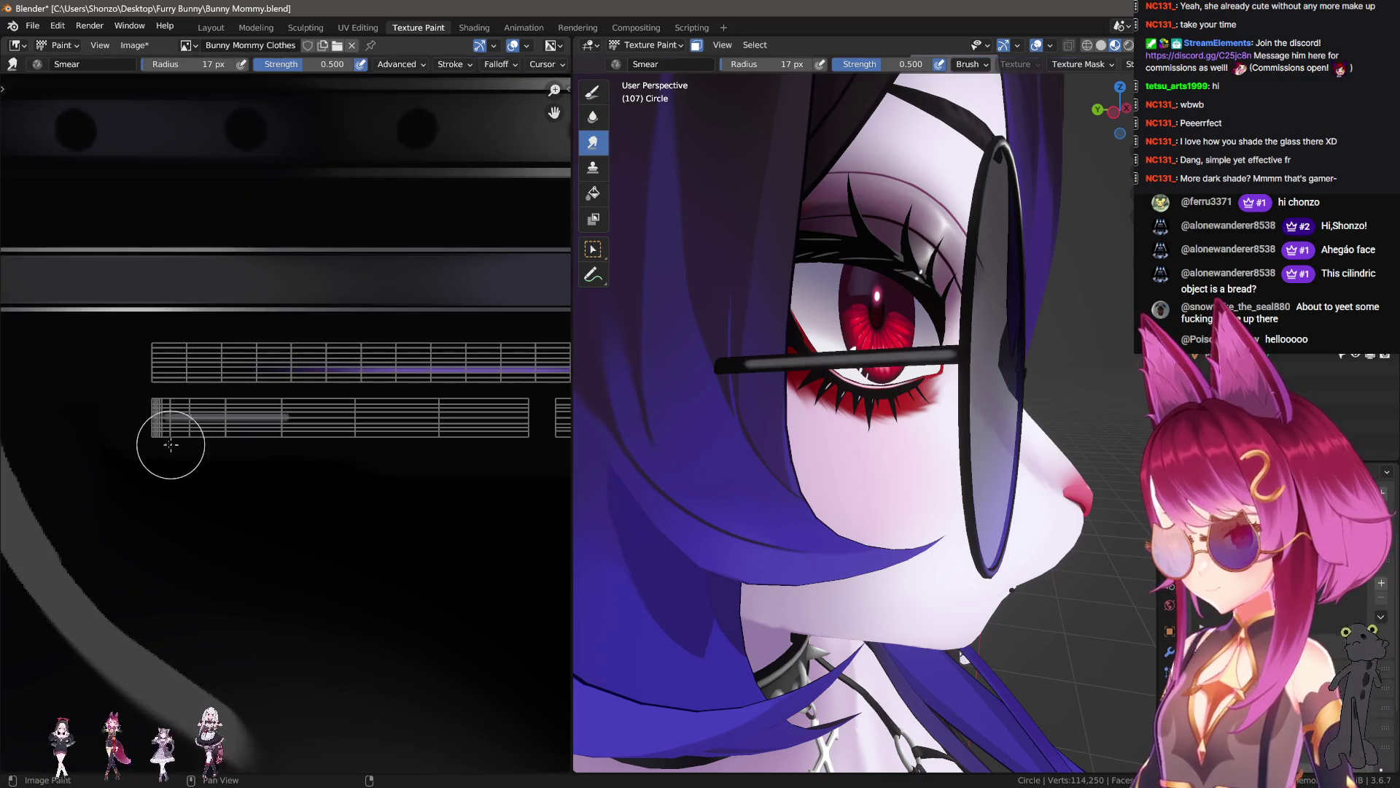
drag(148, 429, 438, 416)
- Set the brush radius to 10 px and dab a bright highlight onto the strip
key(f)
click(158, 423)
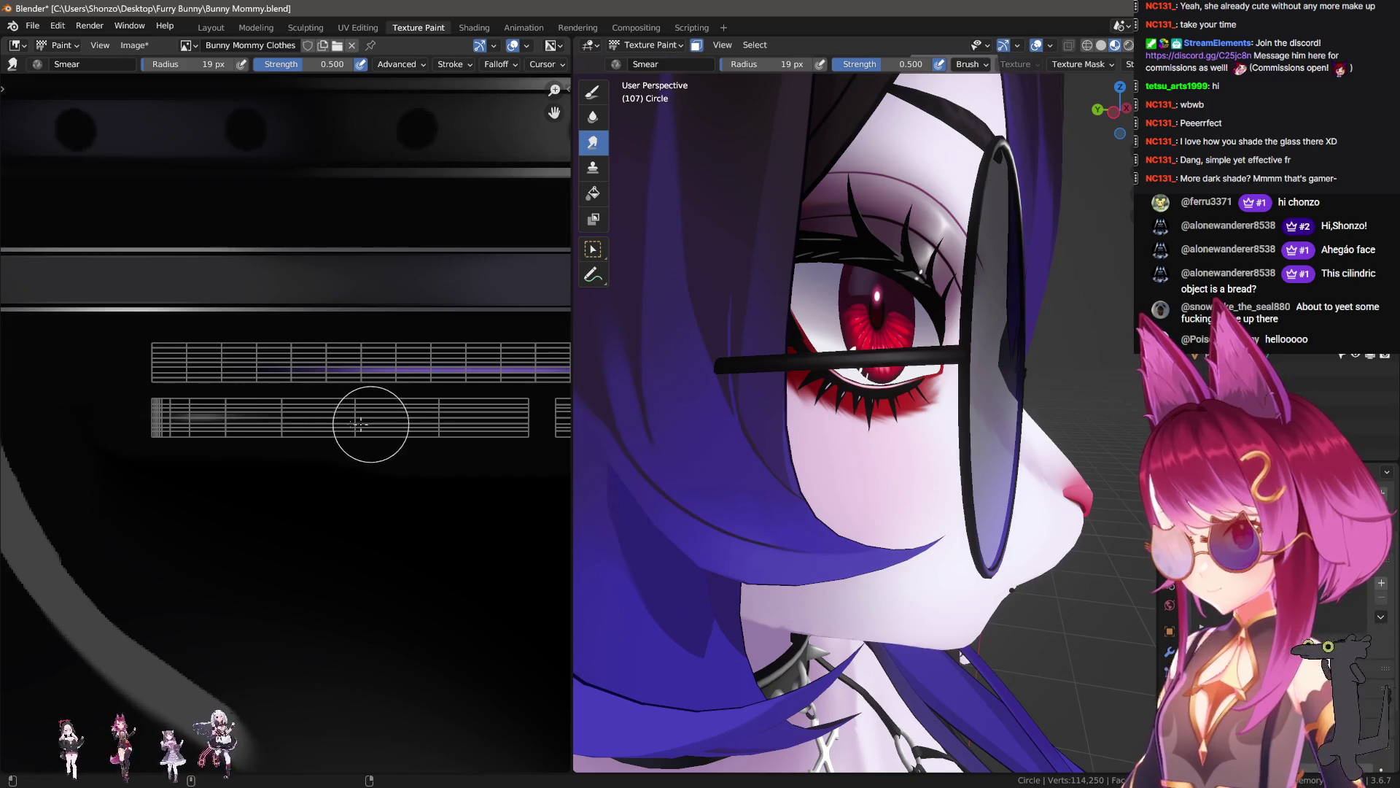
scroll(173, 423, up, 7)
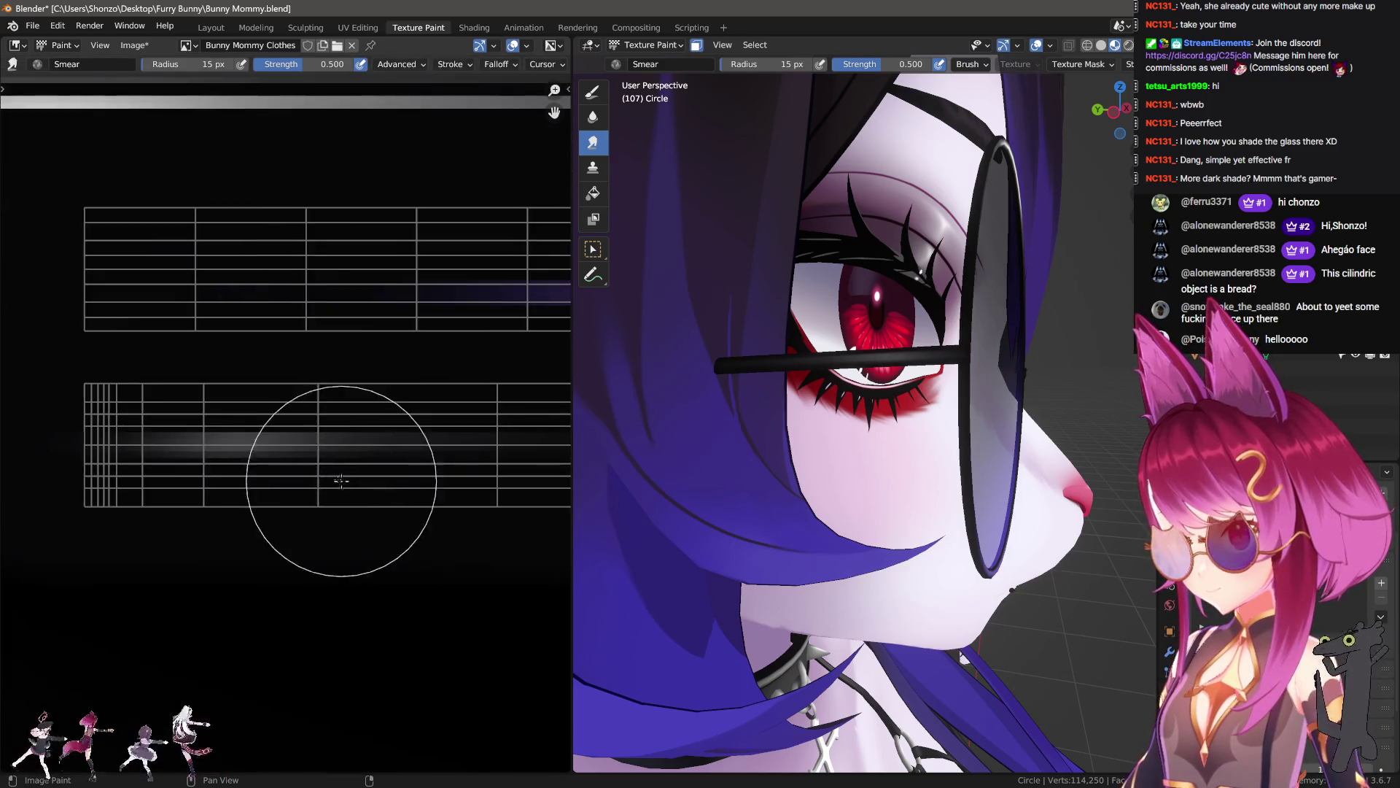
key(shift+space)
click(148, 456)
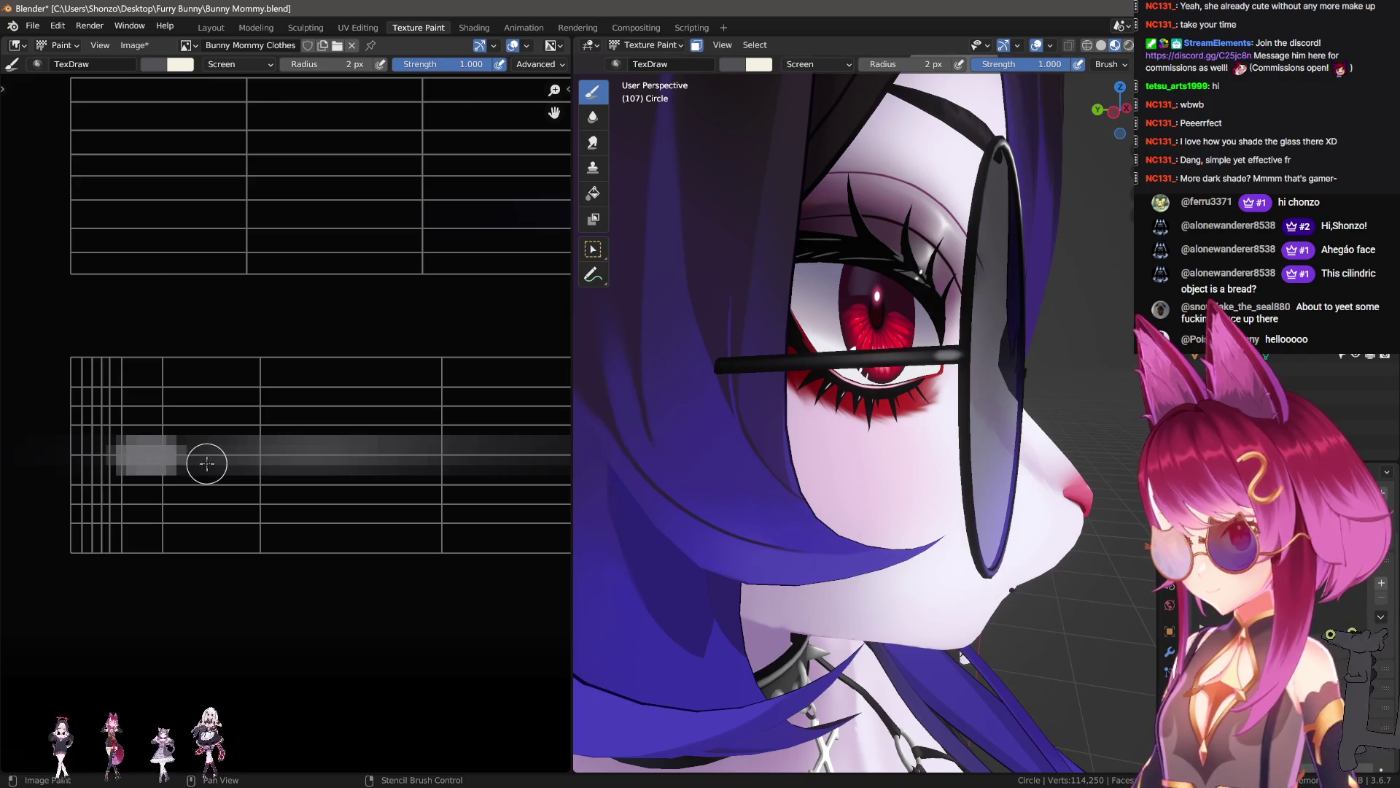
- Smear the grey streak further along the bar strip
middle_drag(719, 427, 656, 431)
key(shift+space)
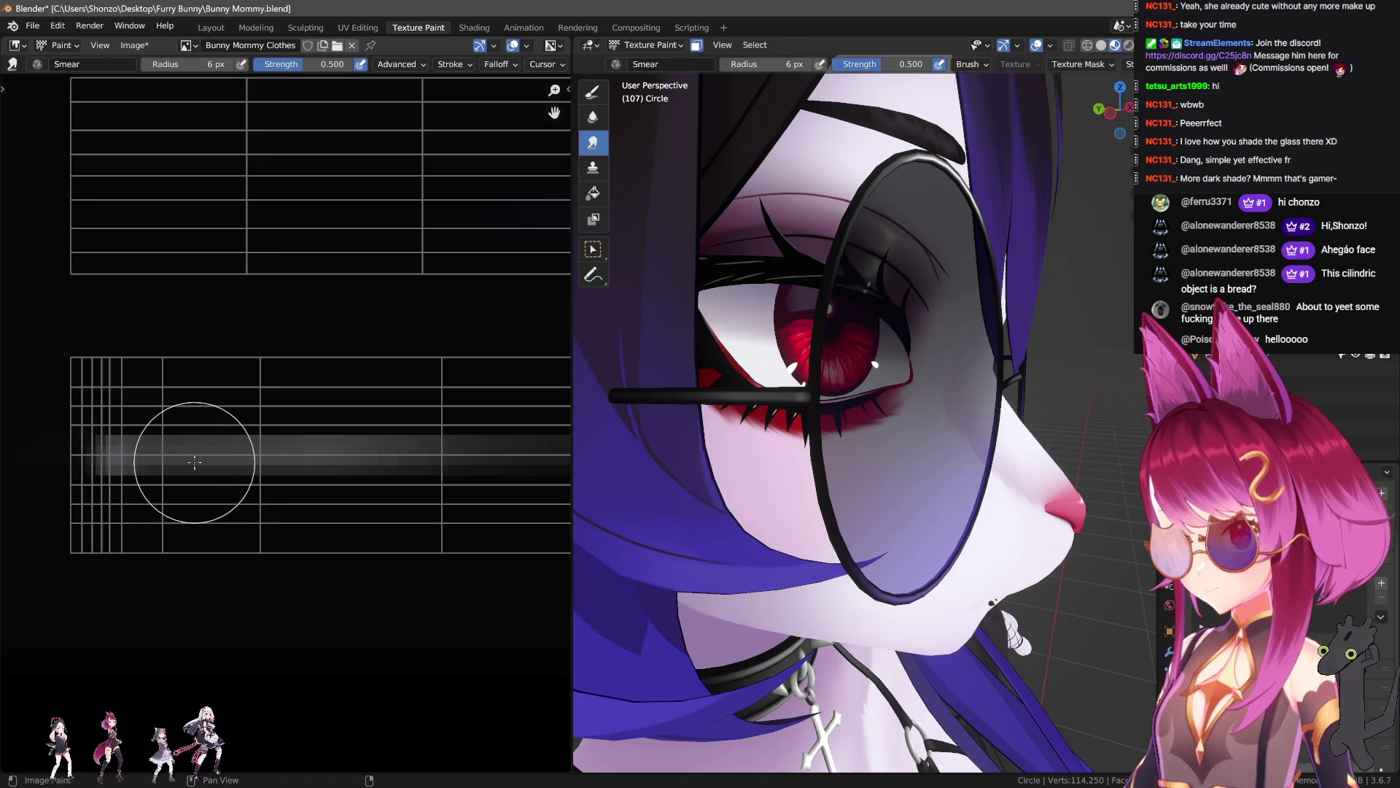
drag(200, 462, 459, 462)
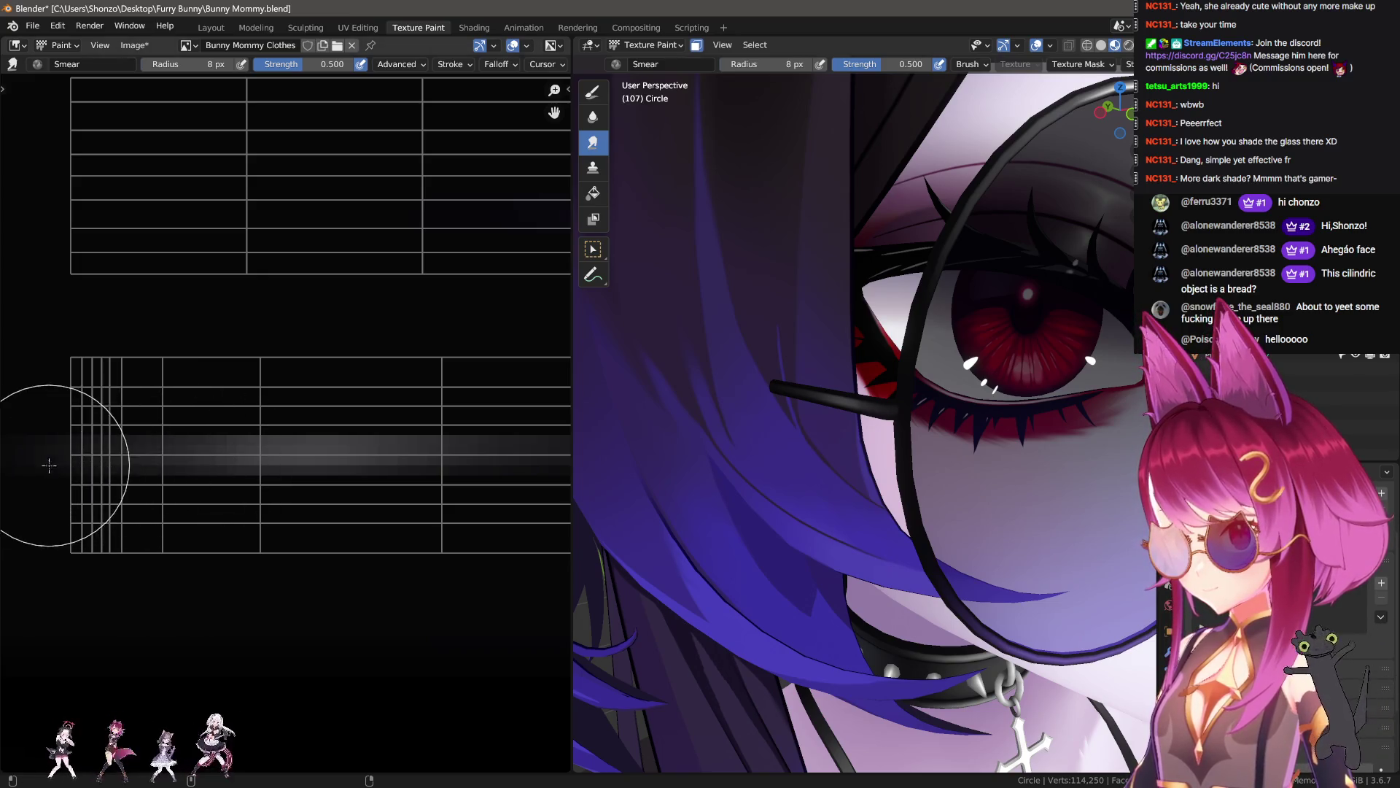
- Set the draw brush's blending mode to Mix
key(d)
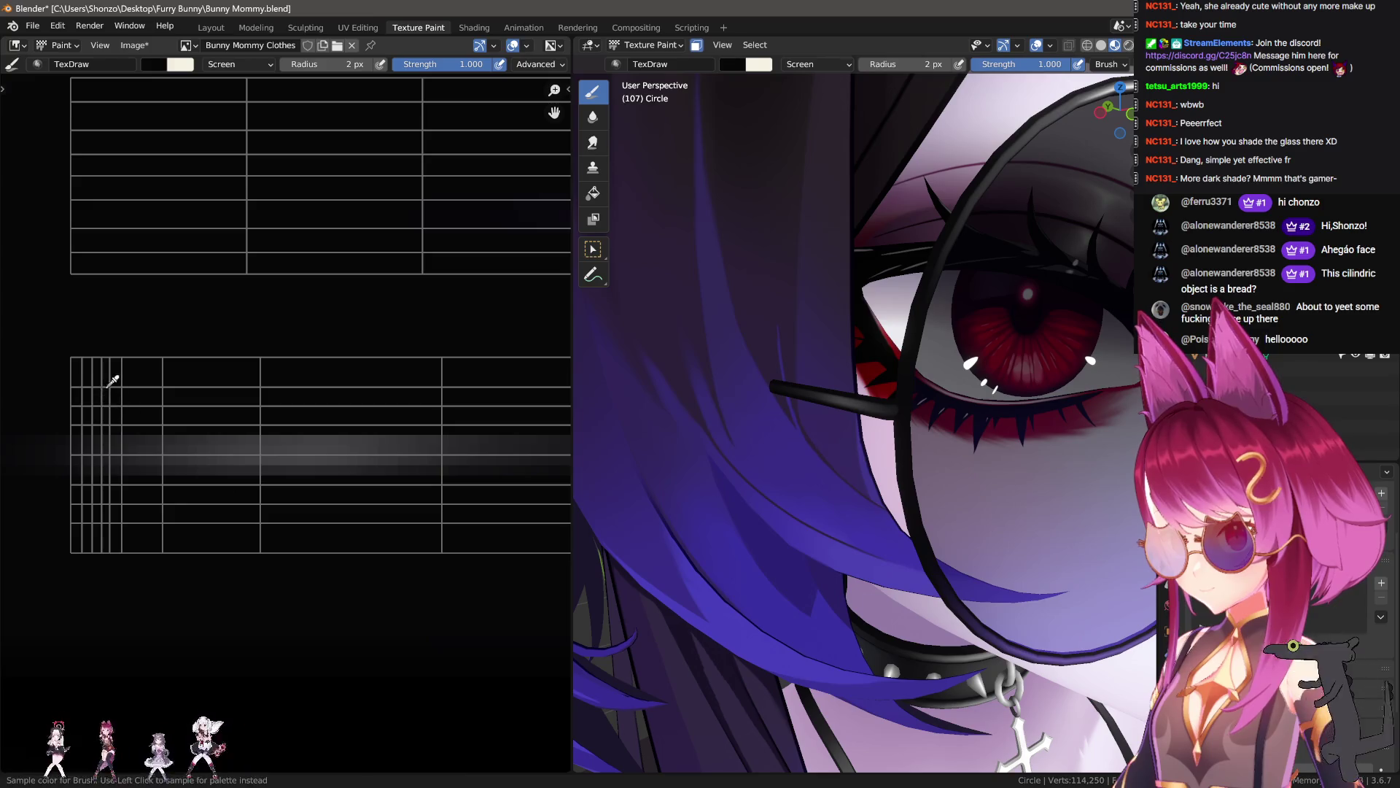
right_click(152, 537)
click(88, 493)
click(65, 519)
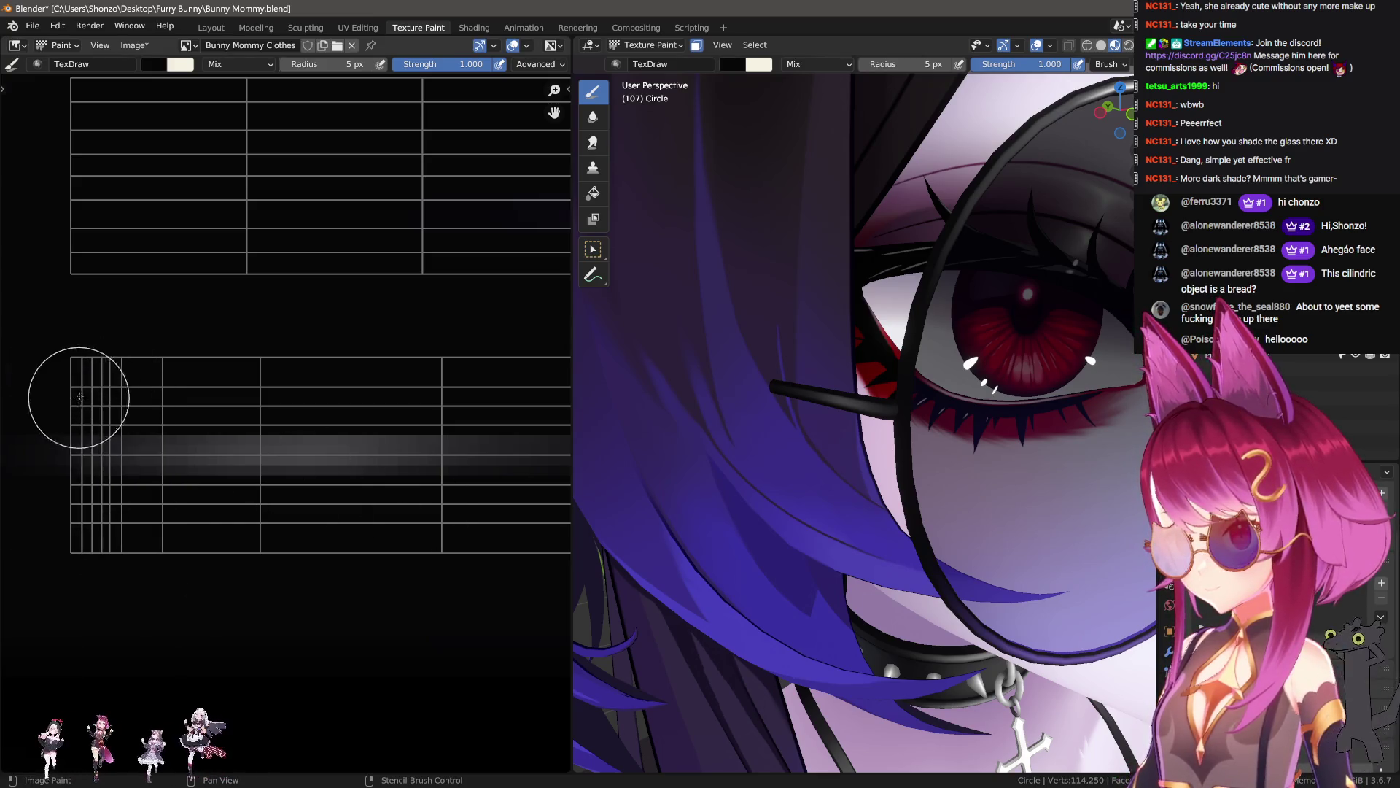
- Enlarge the smear brush to 11 px, then settle its radius at 8 px
key(s)
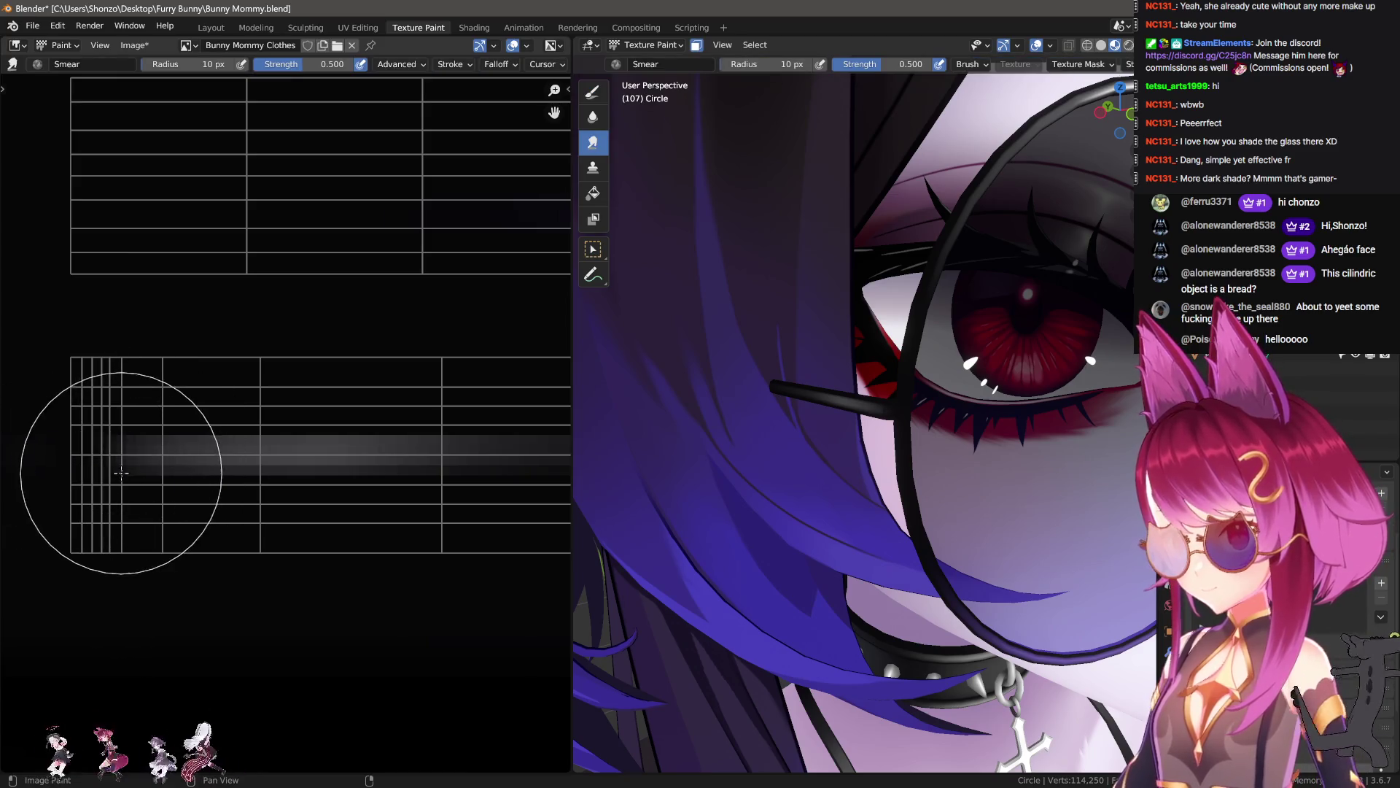
scroll(110, 467, down, 1)
key(bracketright)
key(bracketright)
key(bracketright)
scroll(203, 437, down, 1)
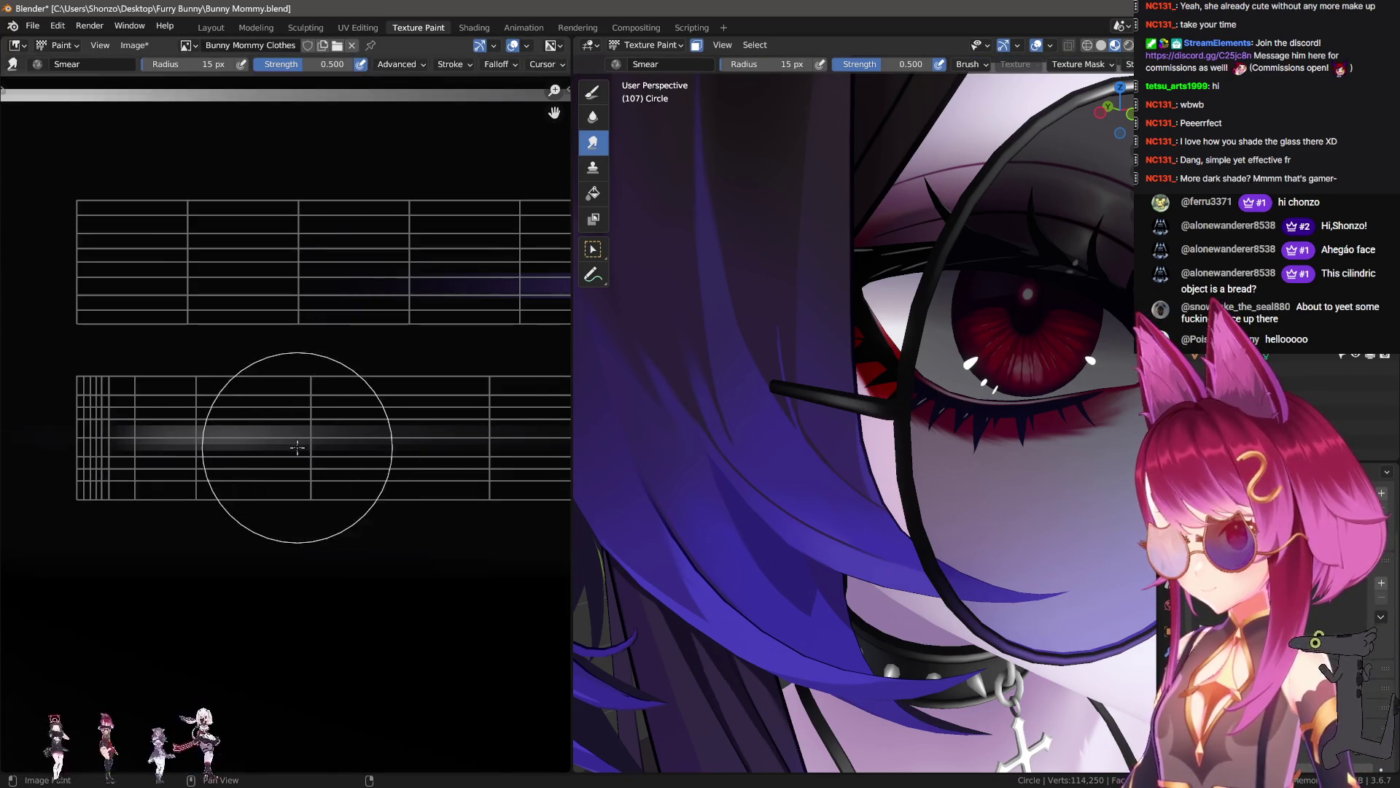
key(bracketright)
key(bracketright)
key(f)
click(326, 446)
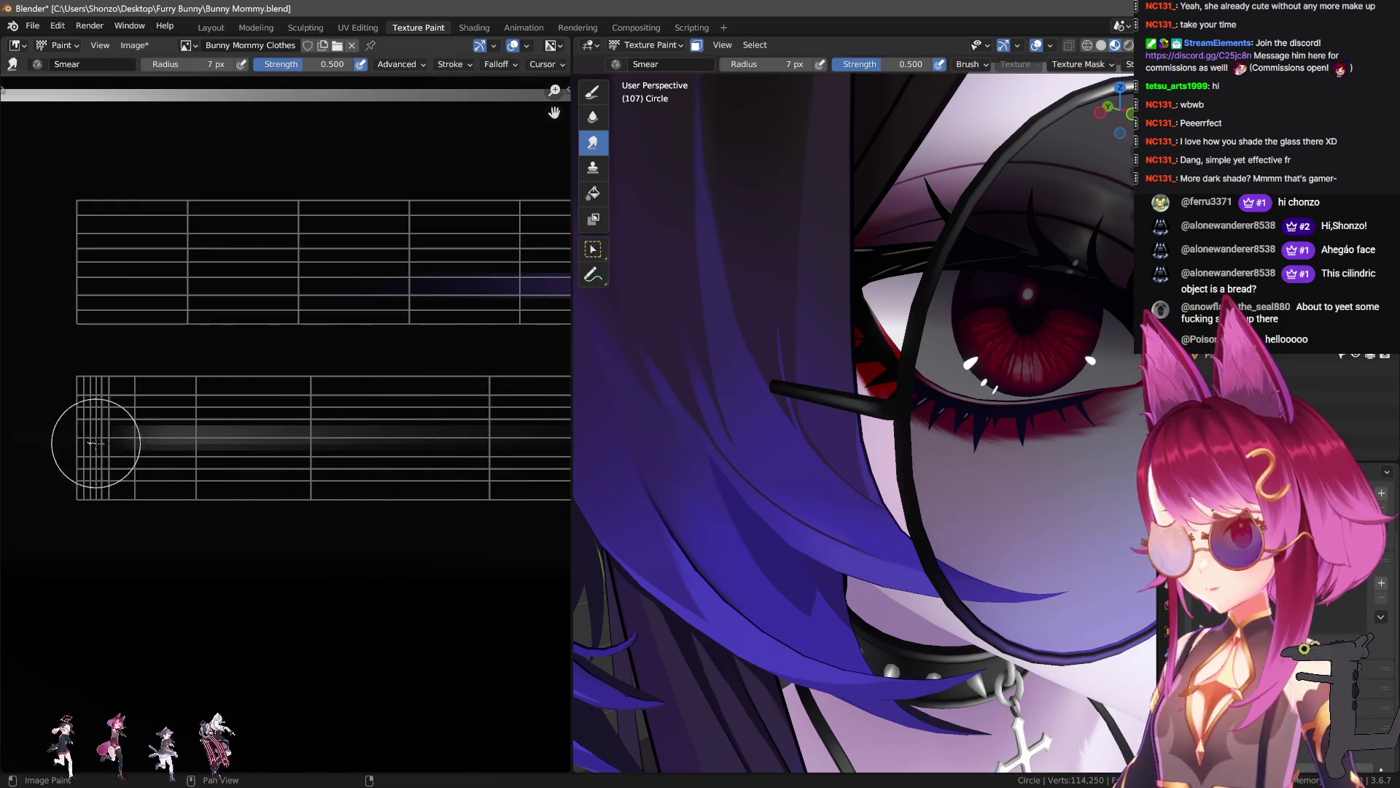
scroll(858, 472, down, 4)
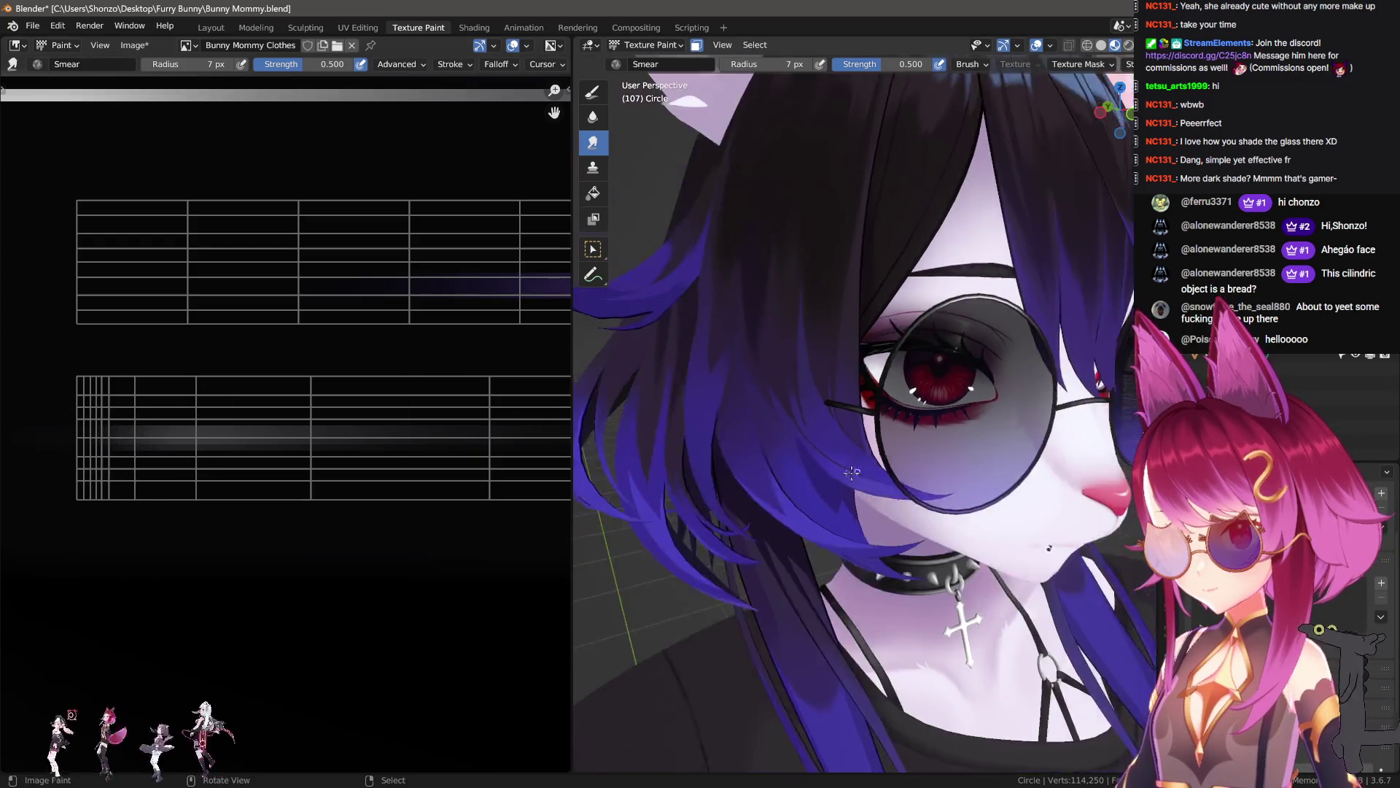
scroll(858, 472, down, 2)
scroll(857, 472, up, 5)
key(f)
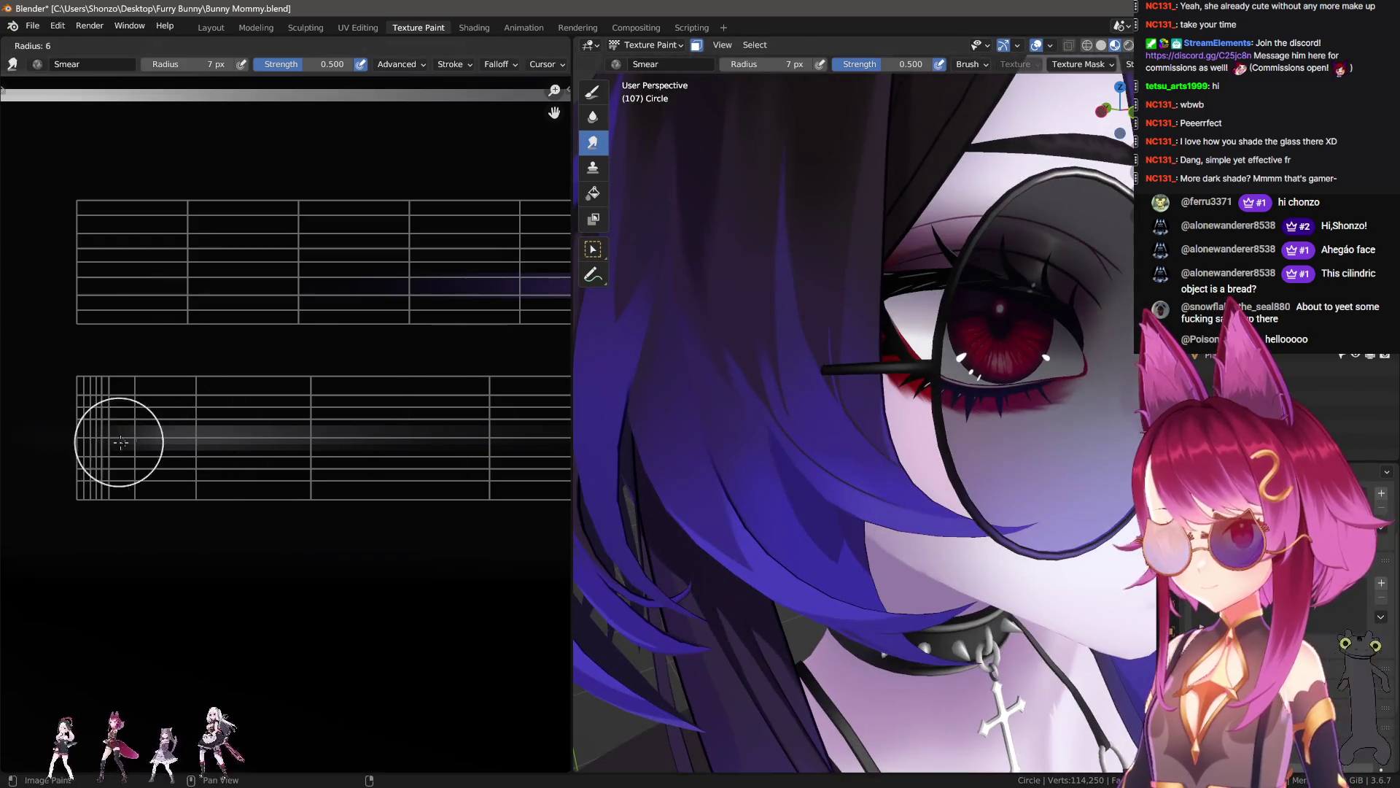
click(146, 442)
- Smear the left end of the grey streak to soften it
middle_drag(948, 438, 972, 448)
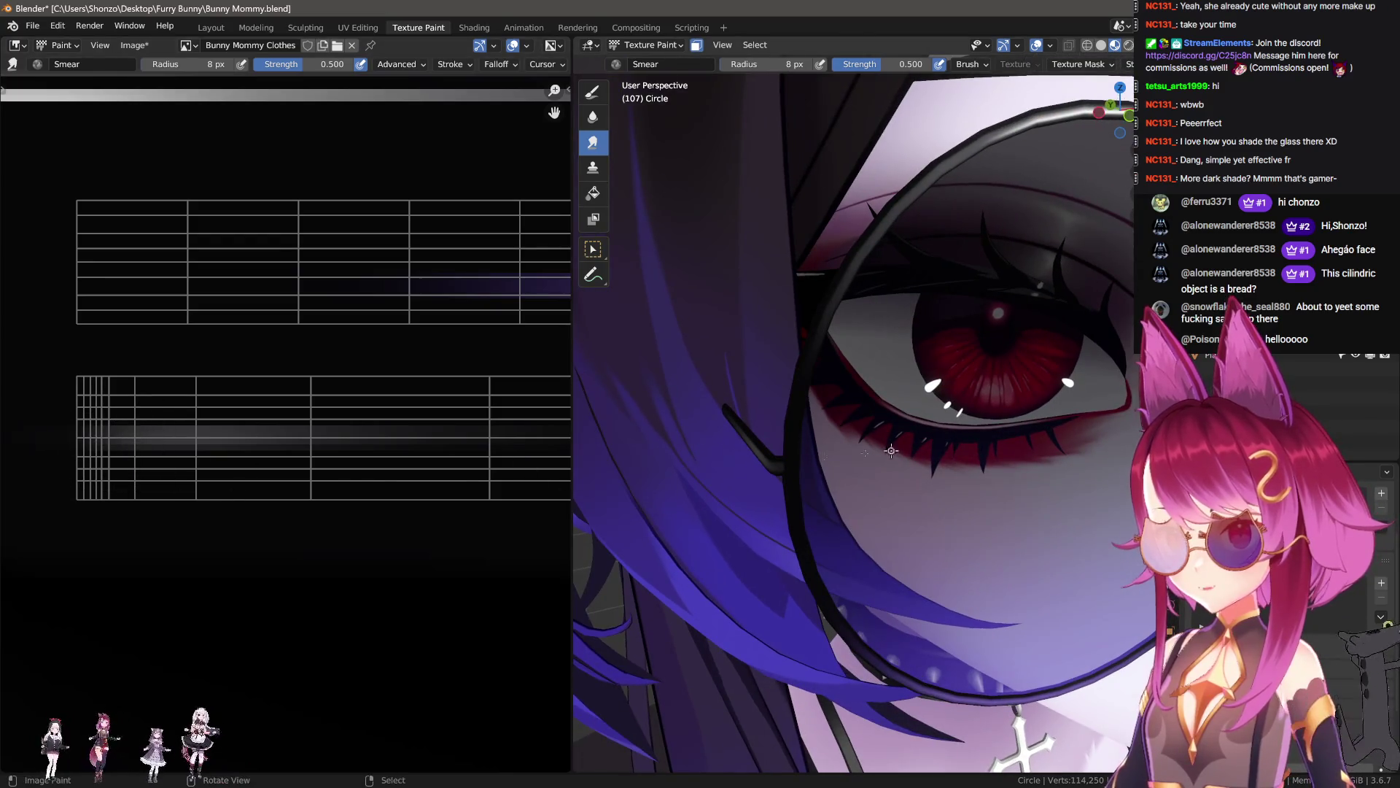
middle_drag(97, 444, 221, 459)
key(shift+space)
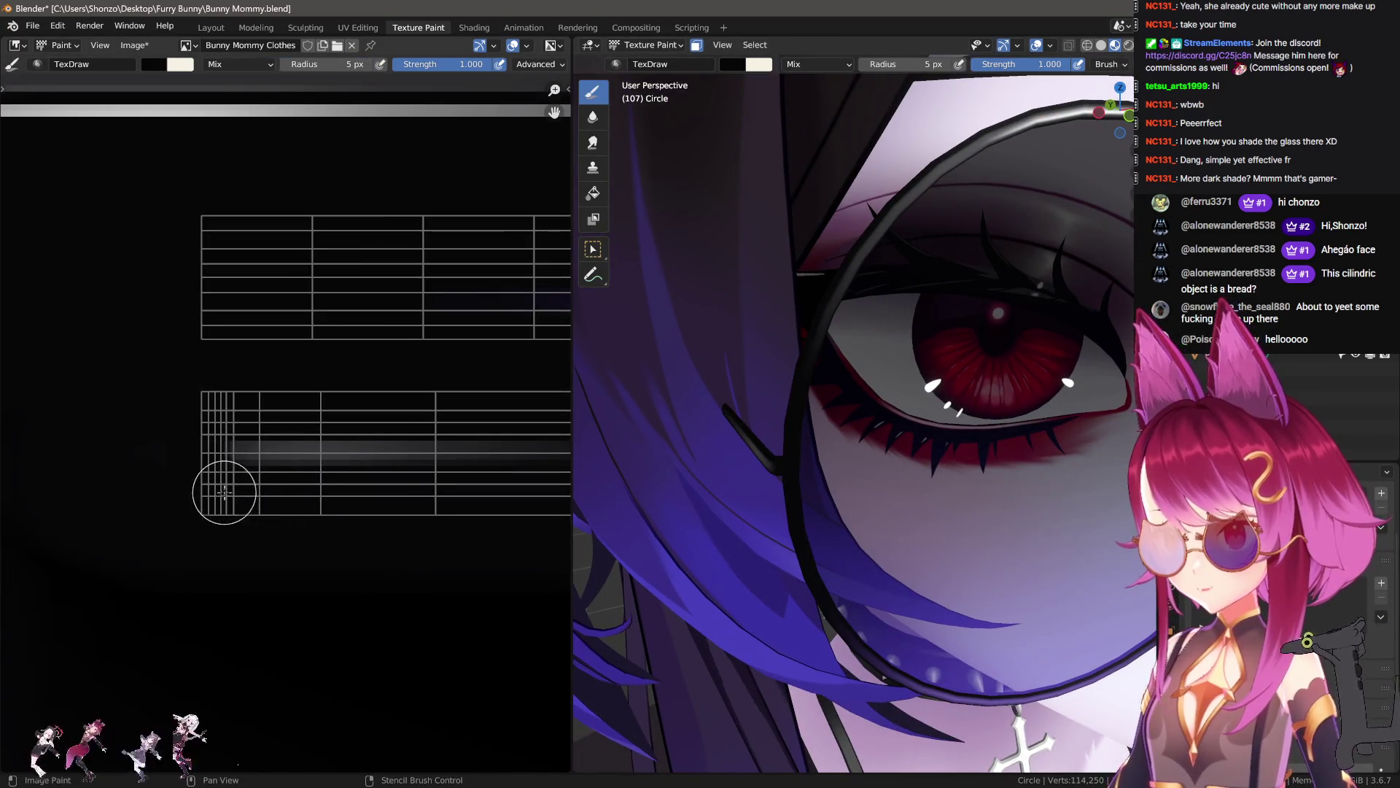
key(shift+space)
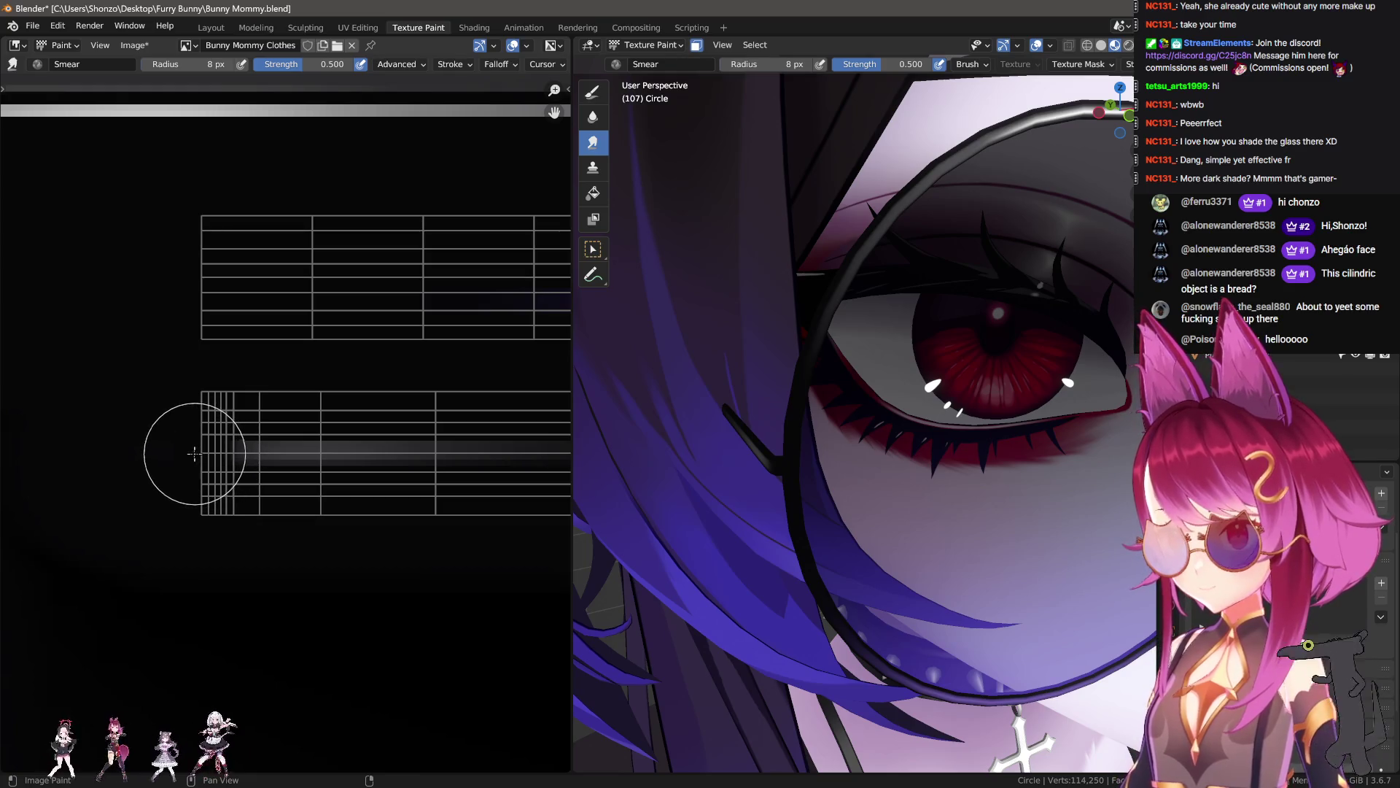
drag(220, 456, 204, 457)
scroll(885, 464, down, 10)
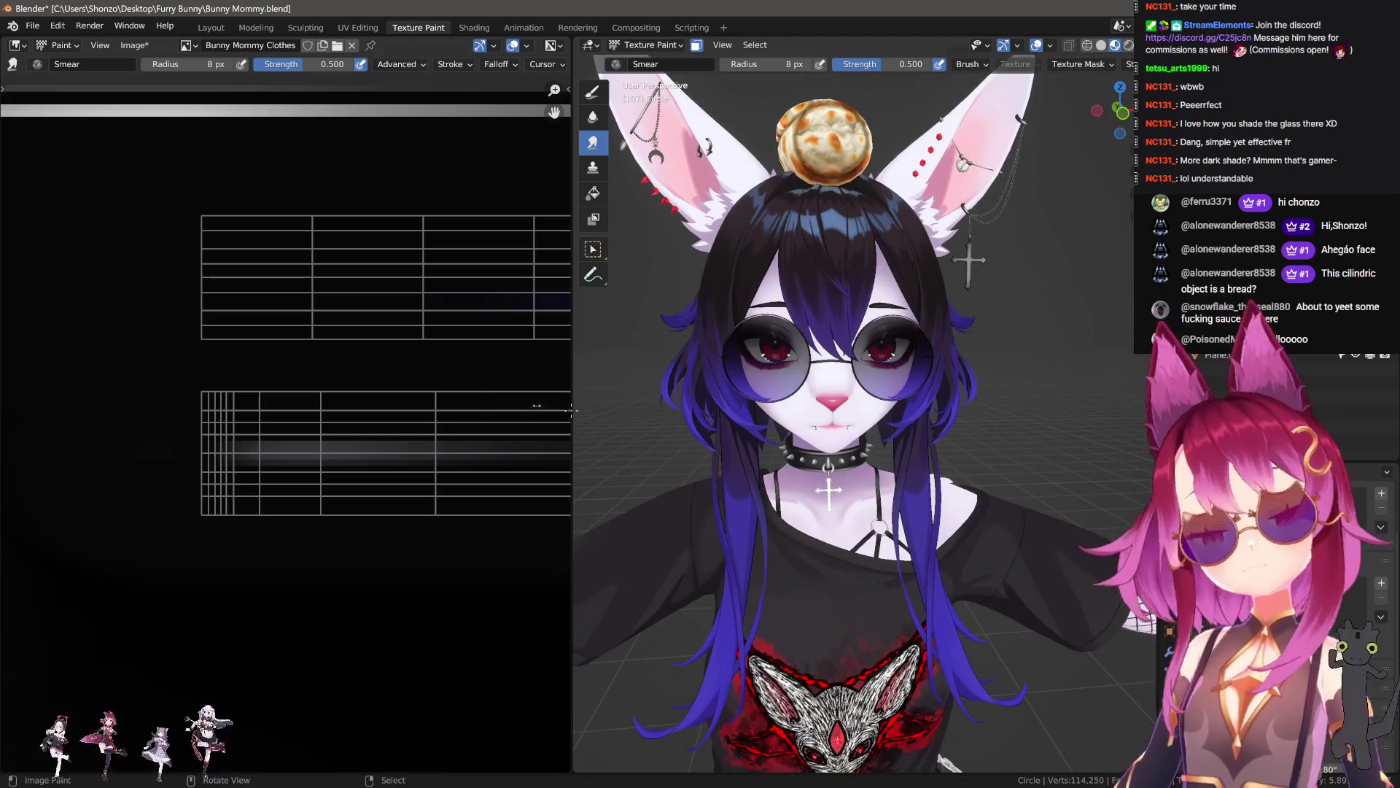
- Save all painted images and return to the Layout workspace
click(133, 45)
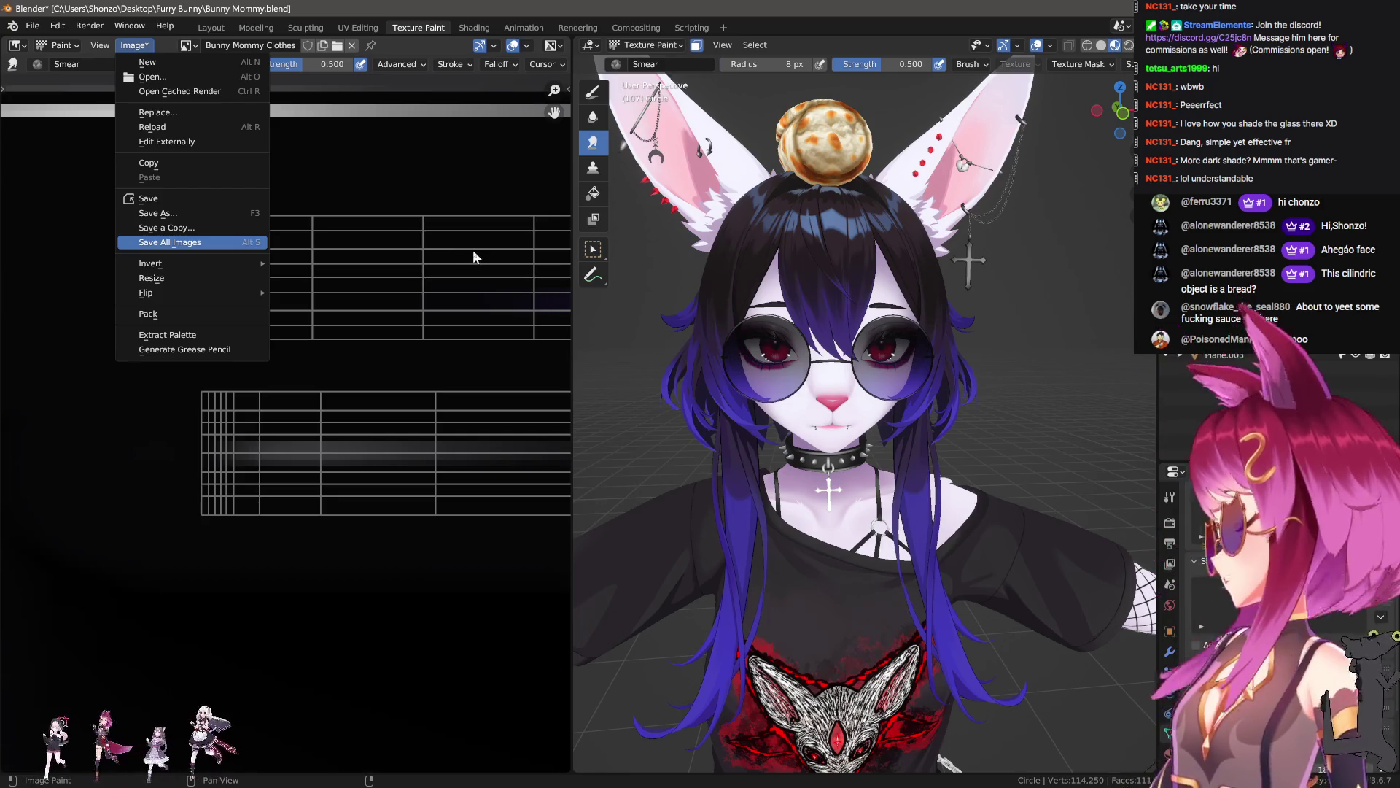
key(Return)
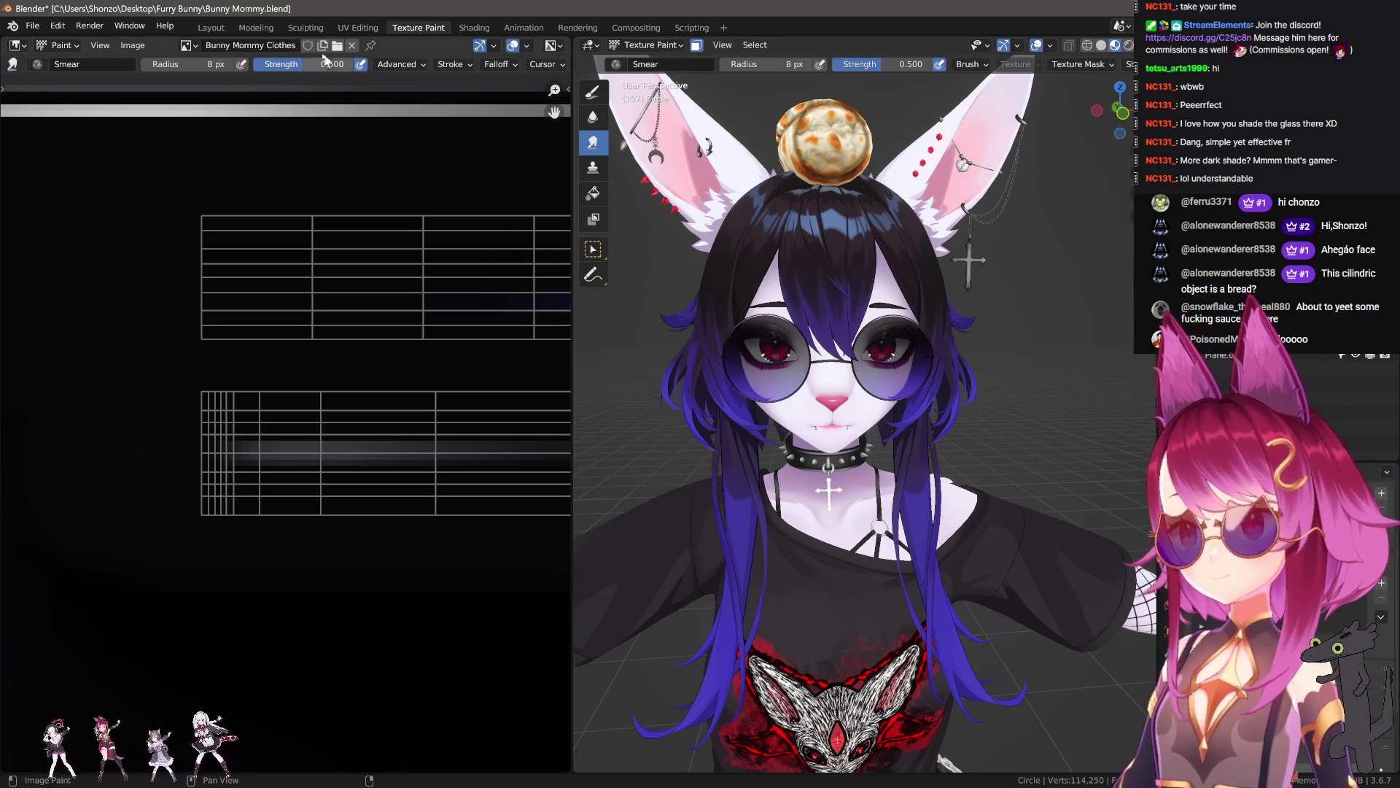
click(211, 28)
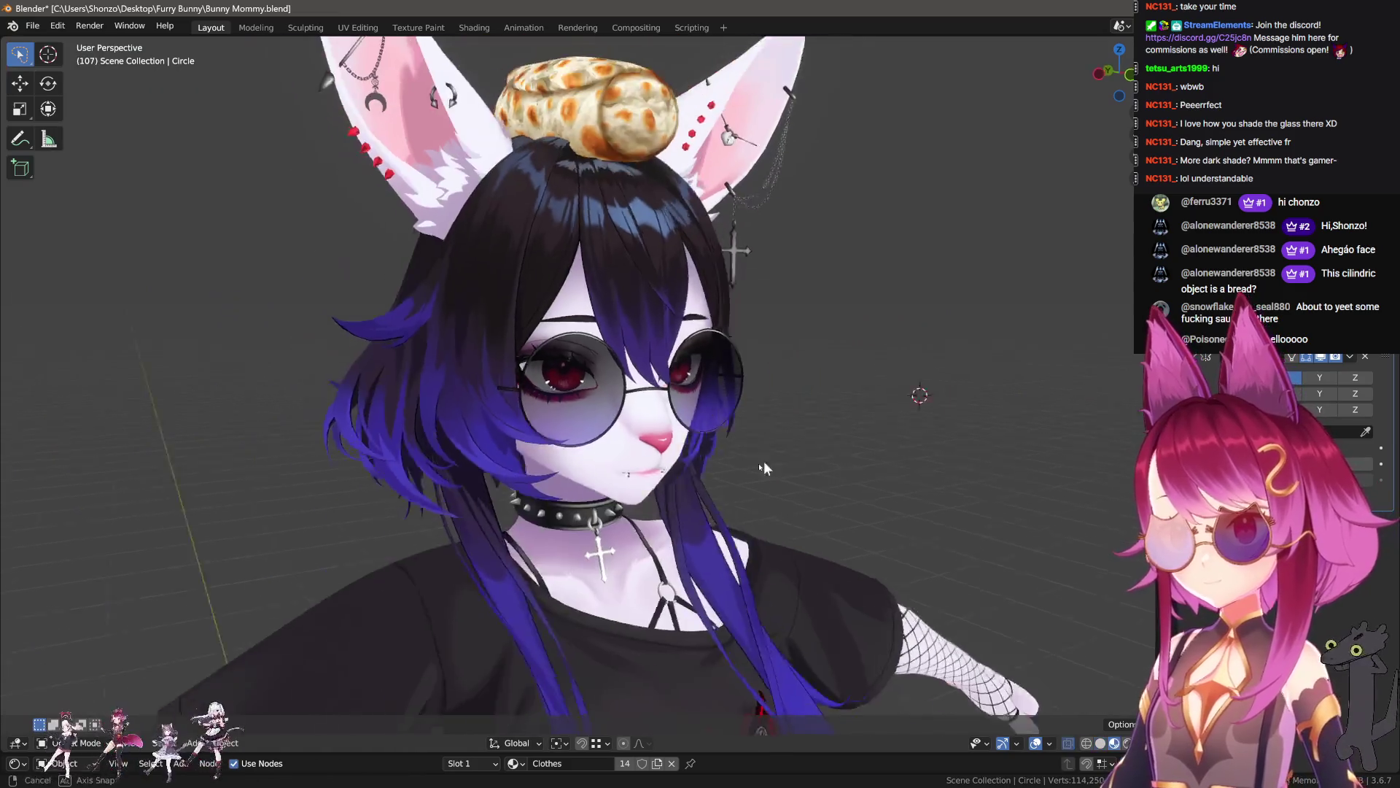
- View the glasses from the front and enter Edit Mode on the circle mesh
scroll(760, 376, down, 3)
scroll(760, 377, up, 8)
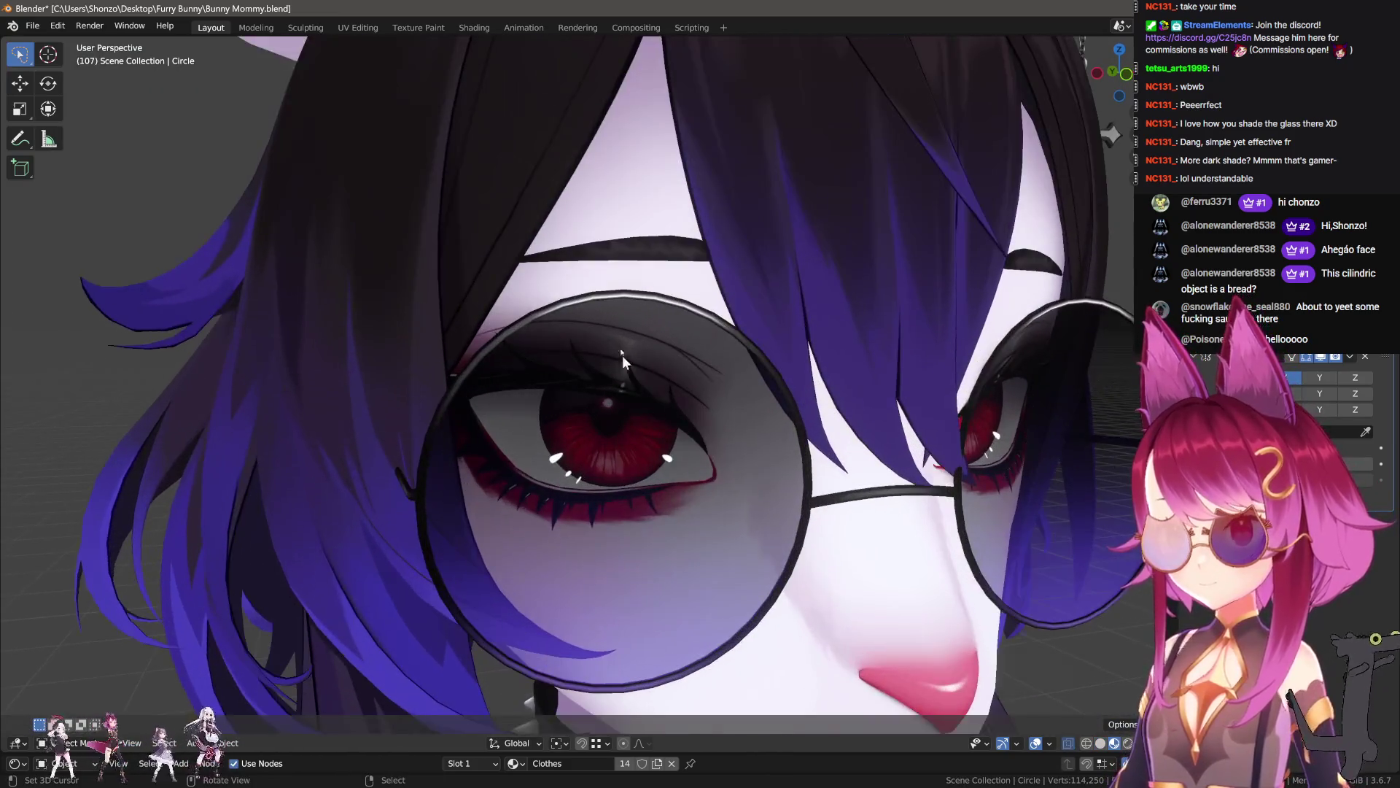
alt+middle_drag(627, 365, 490, 323)
key(KP_1)
key(Tab)
scroll(645, 333, up, 5)
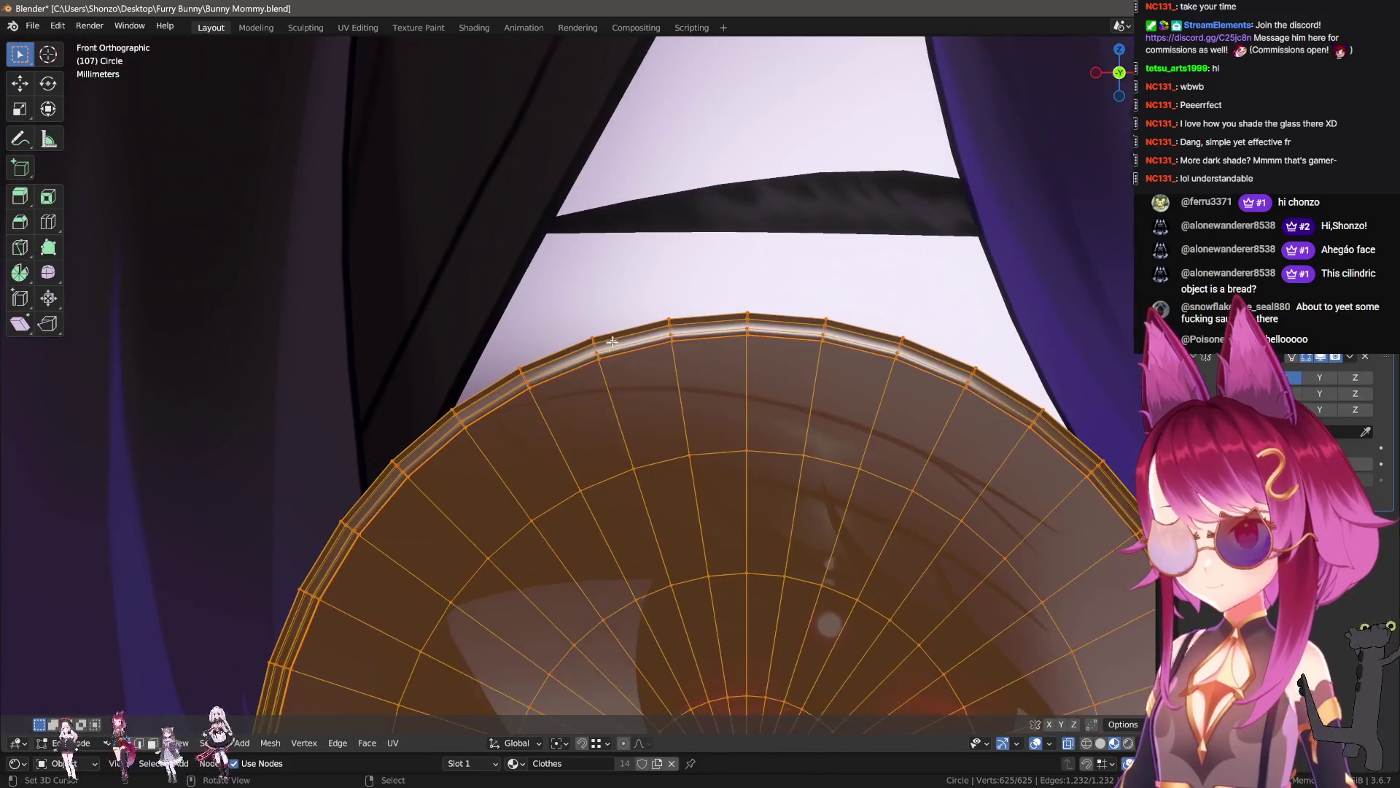
scroll(604, 333, down, 3)
scroll(656, 401, up, 2)
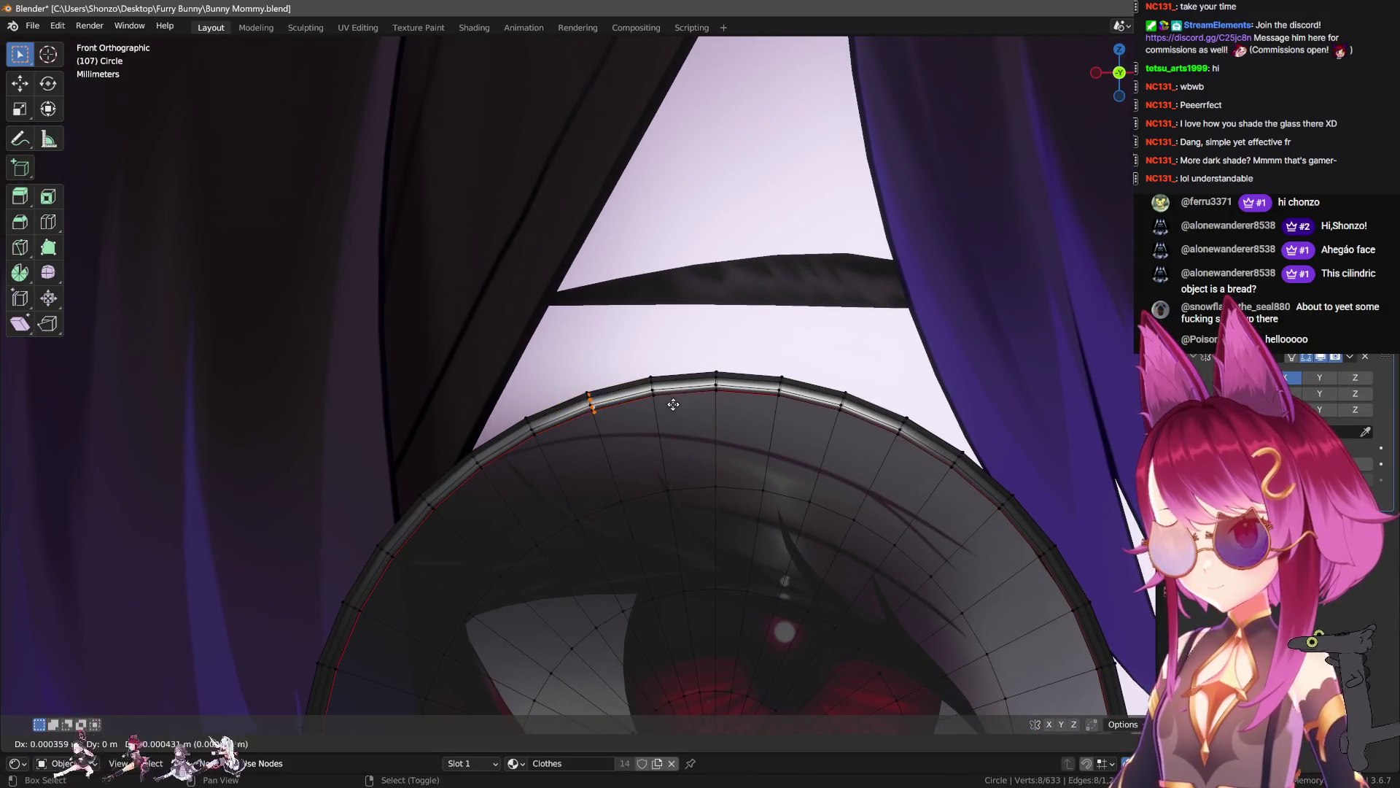
- Select the top rim vertices and adjust their rotation and position slightly
key(r)
click(617, 449)
key(g)
click(665, 463)
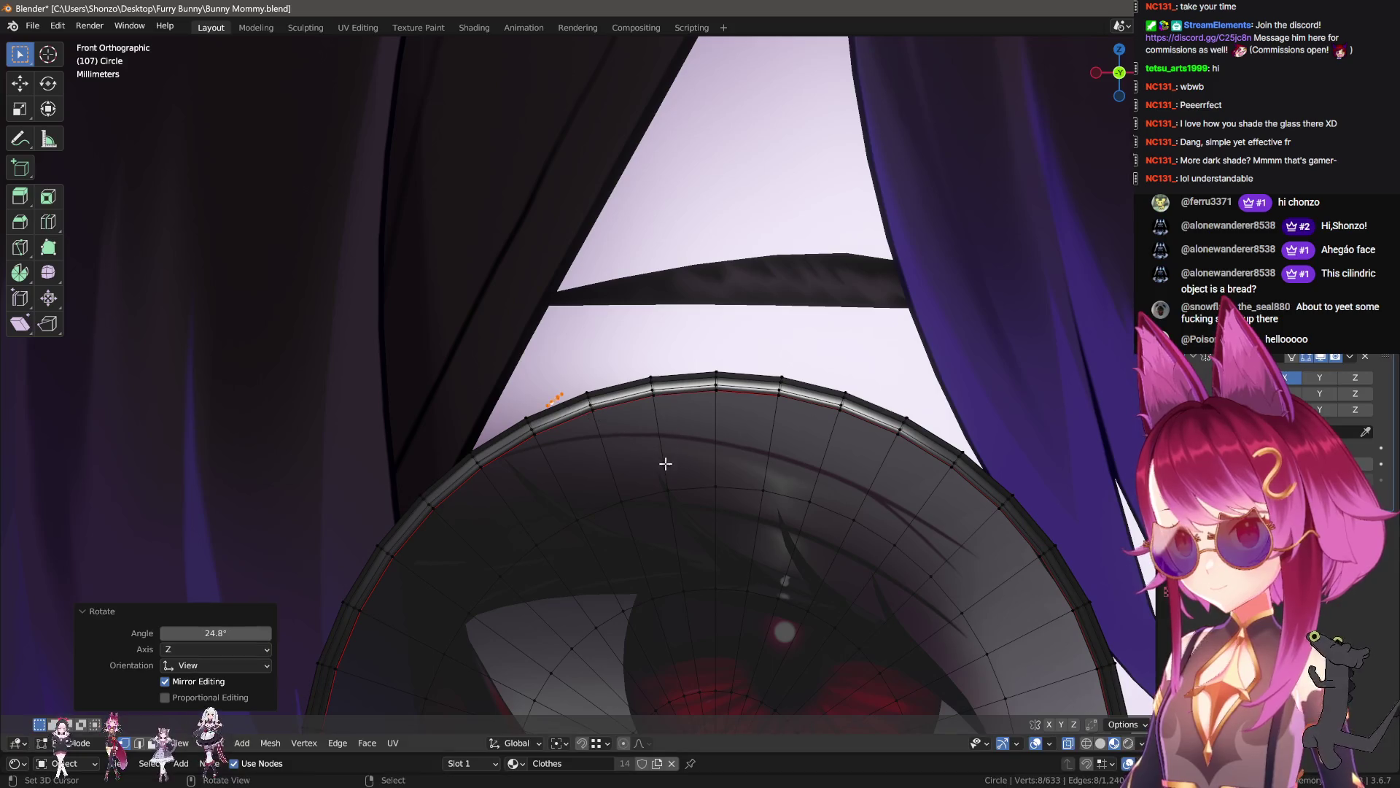
scroll(668, 438, down, 2)
- Extrude the rim vertices upward into a stick angled up and left
key(e)
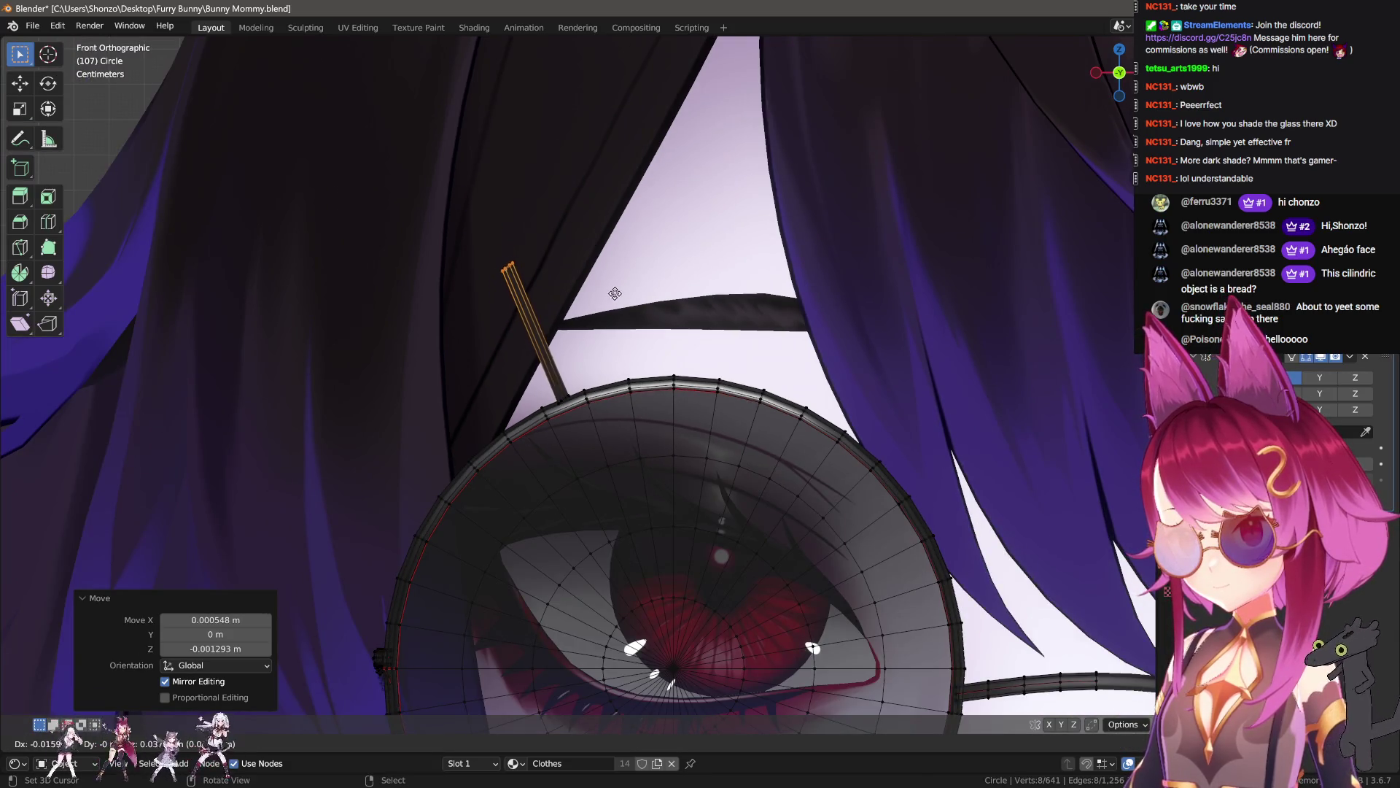
click(611, 299)
key(r)
click(598, 302)
key(r)
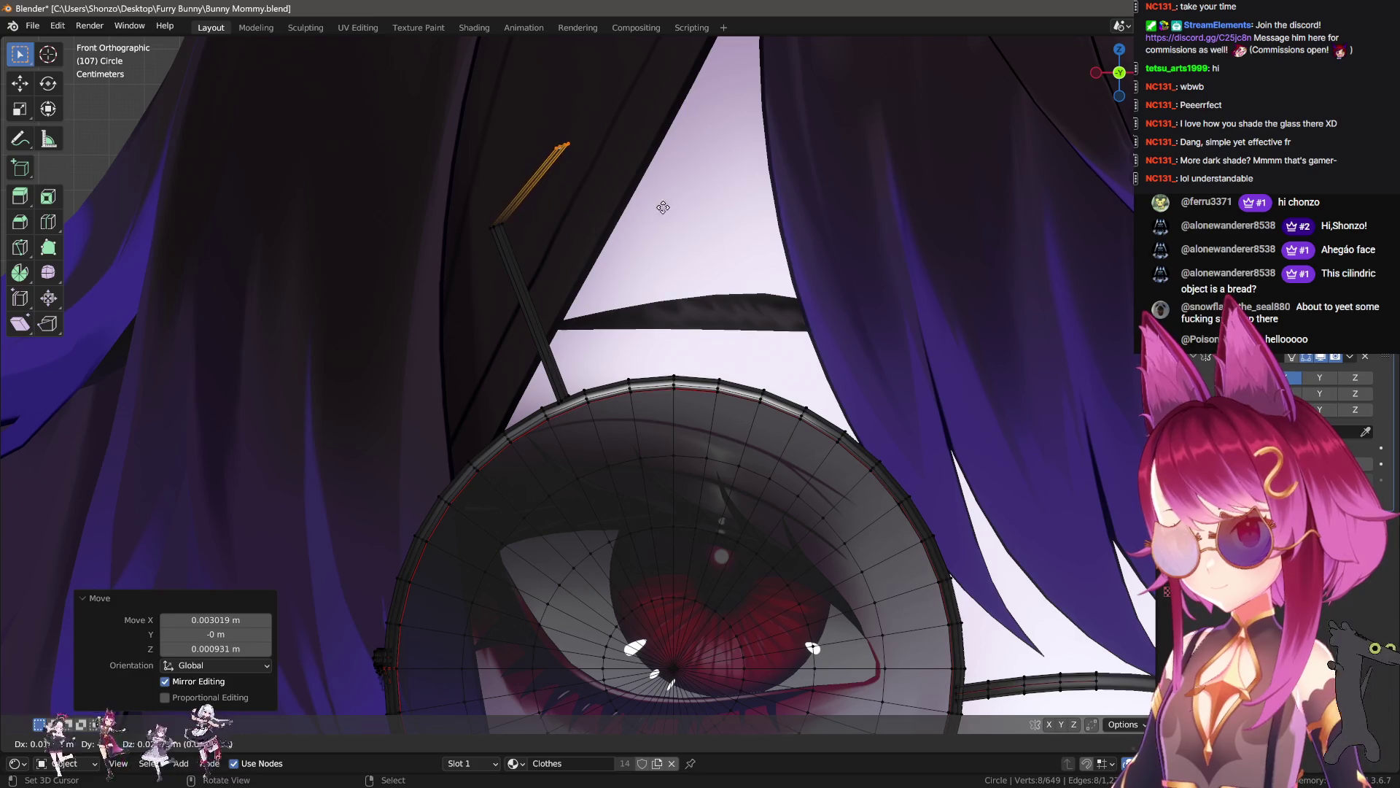
click(627, 248)
key(e)
key(Escape)
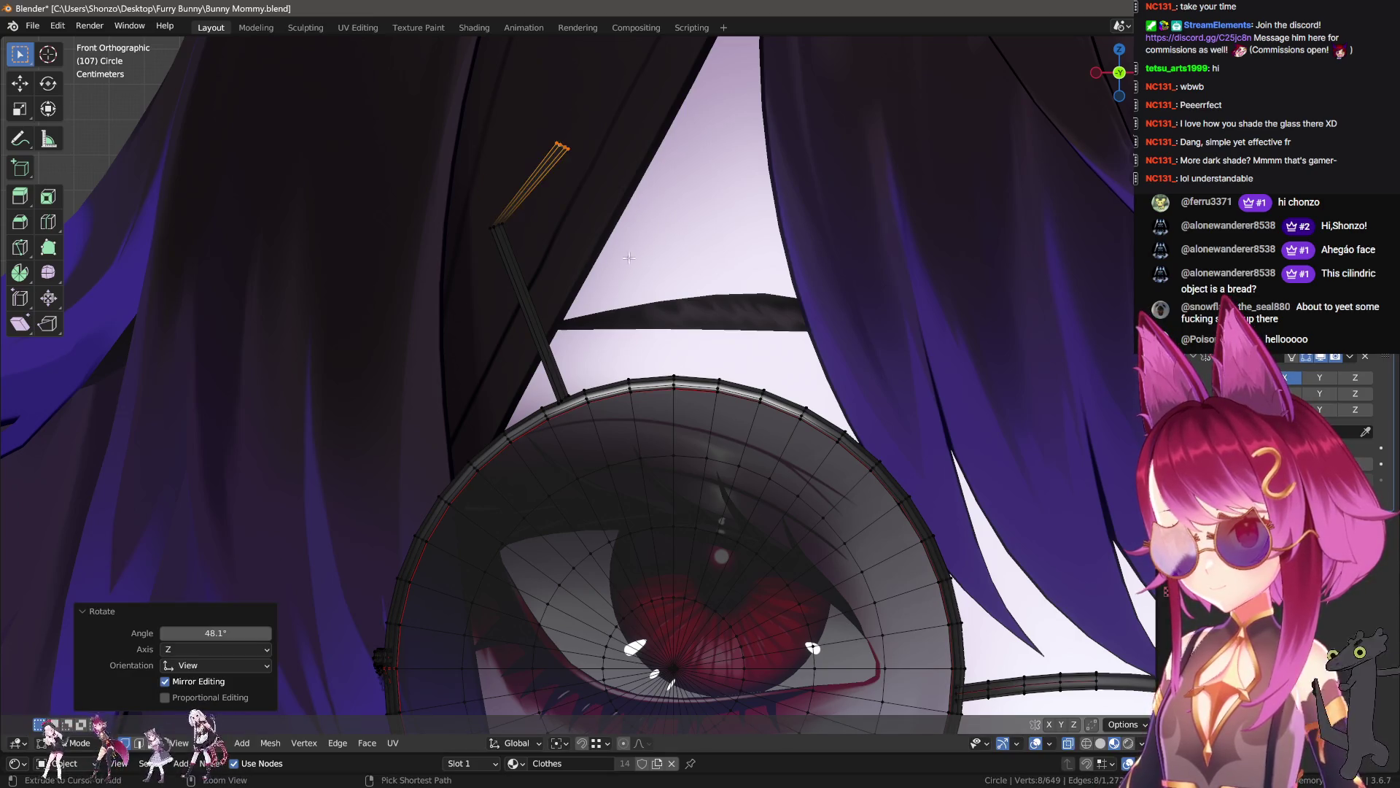
key(ctrl+z)
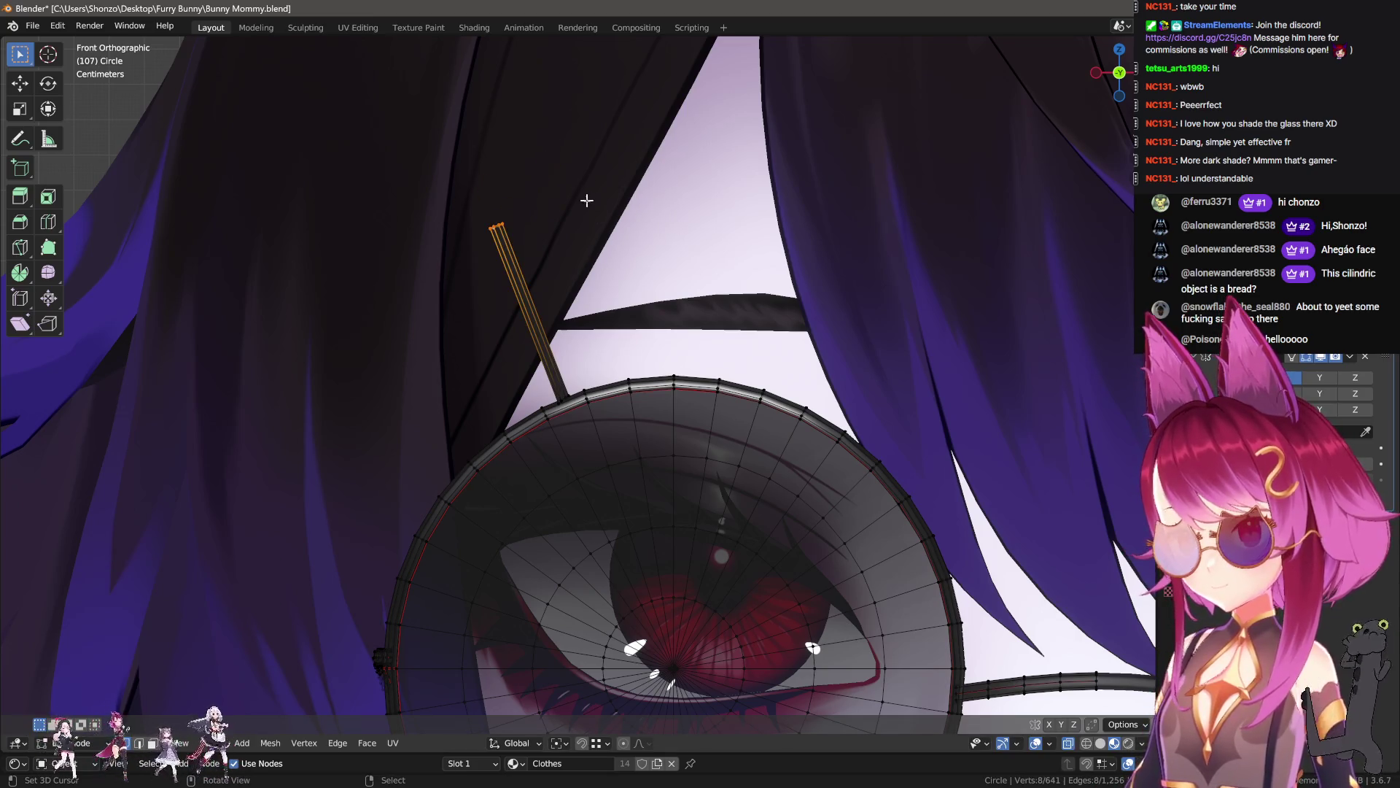
- Duplicate the stick to the right and angle both sticks
key(l)
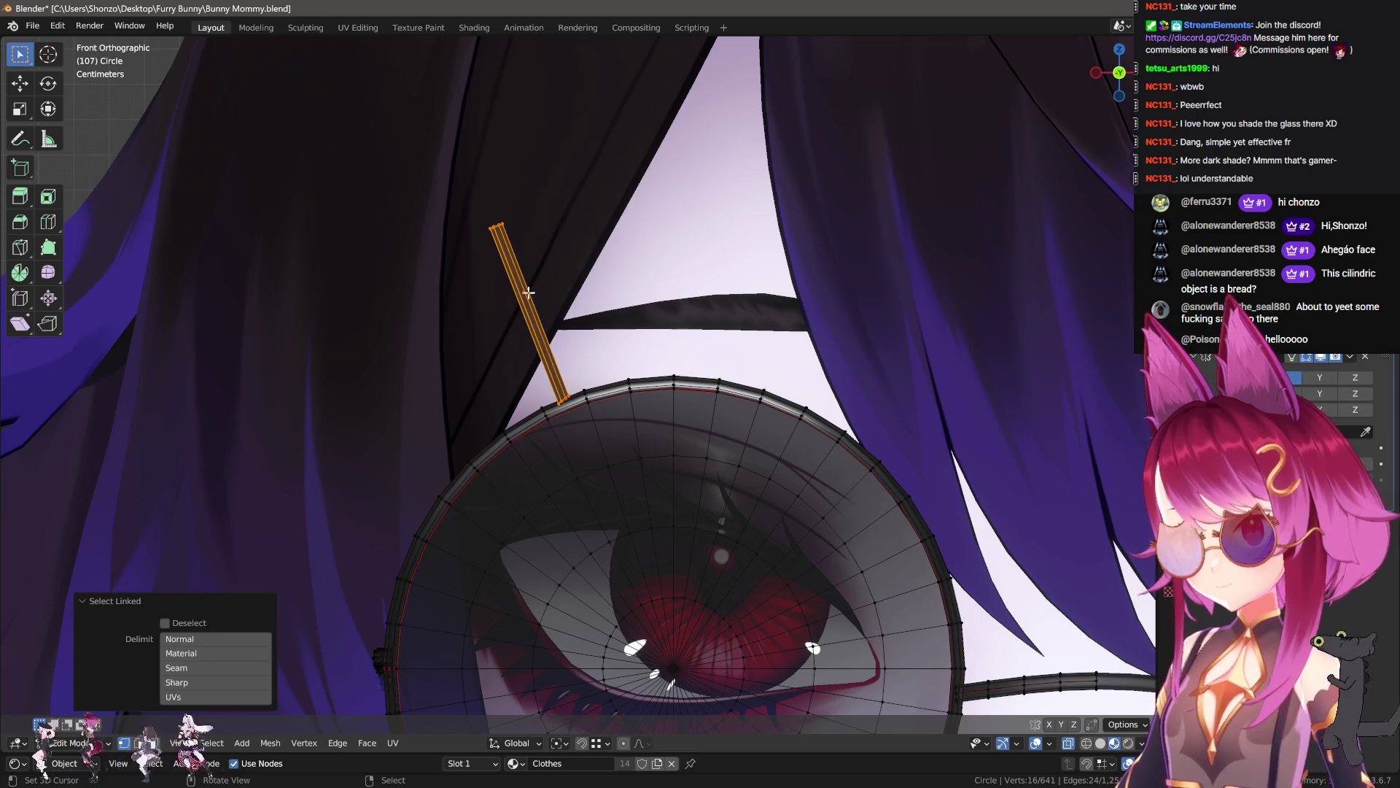
key(shift+d)
click(642, 267)
key(r)
click(678, 288)
key(r)
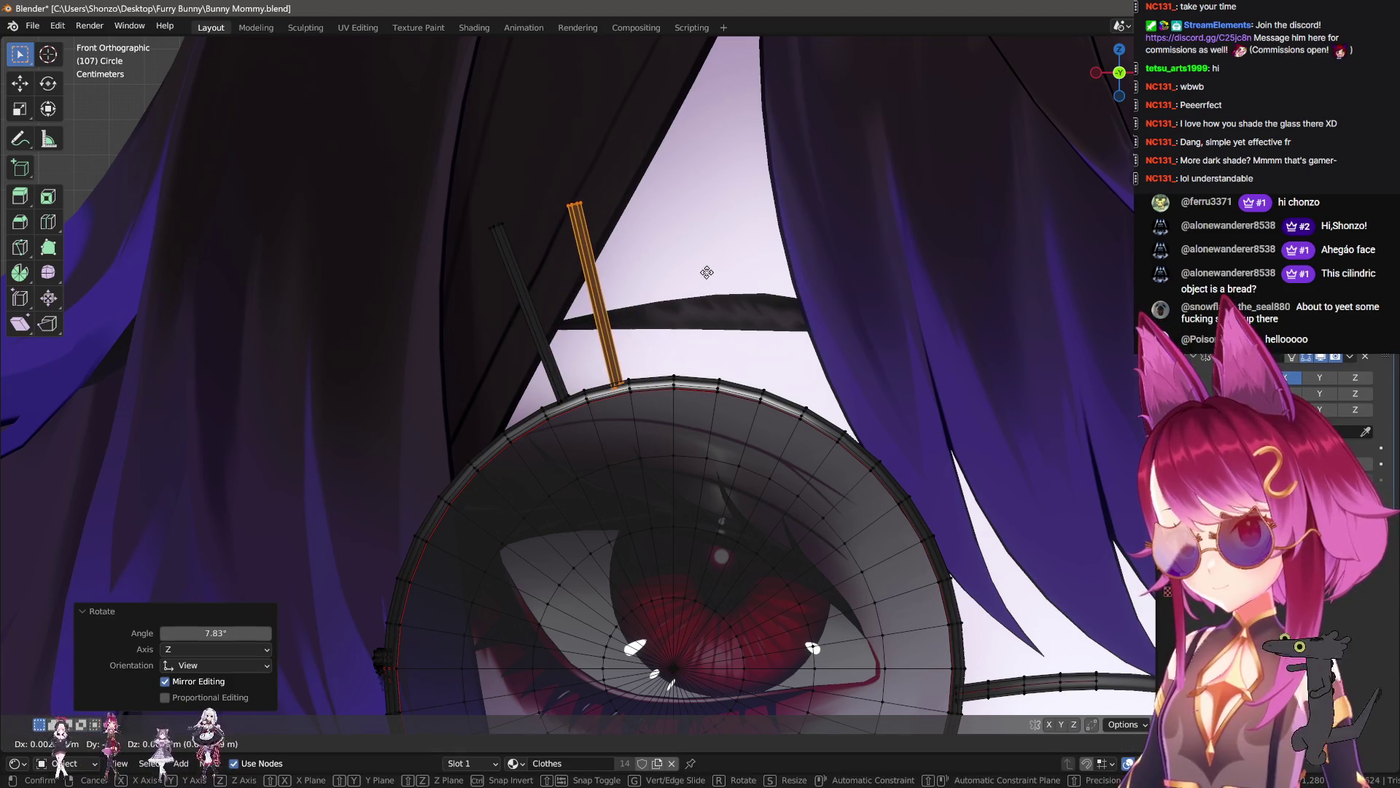
click(716, 263)
- Select only the left stick's tip vertices
shift+middle_drag(597, 231, 595, 334)
click(594, 334)
key(c)
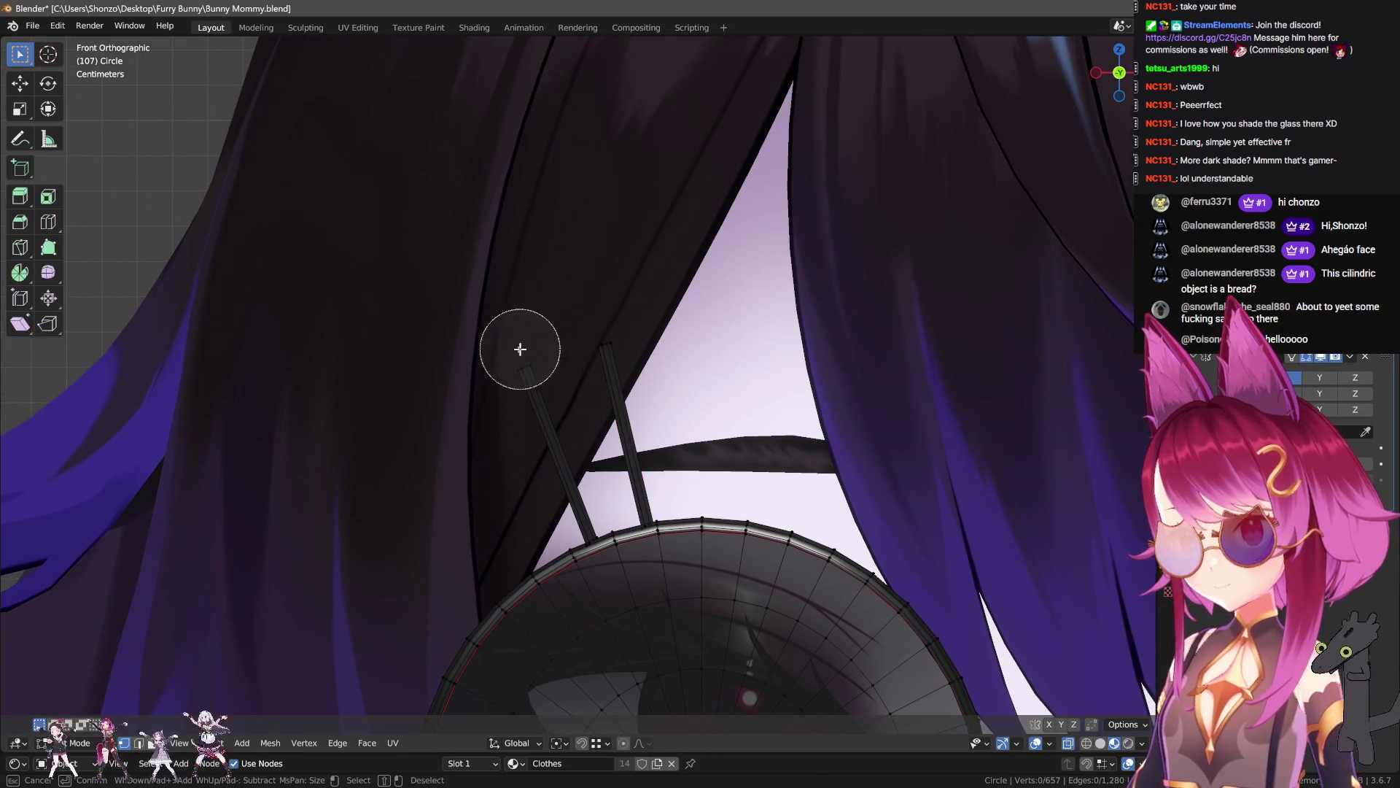
click(526, 349)
key(Escape)
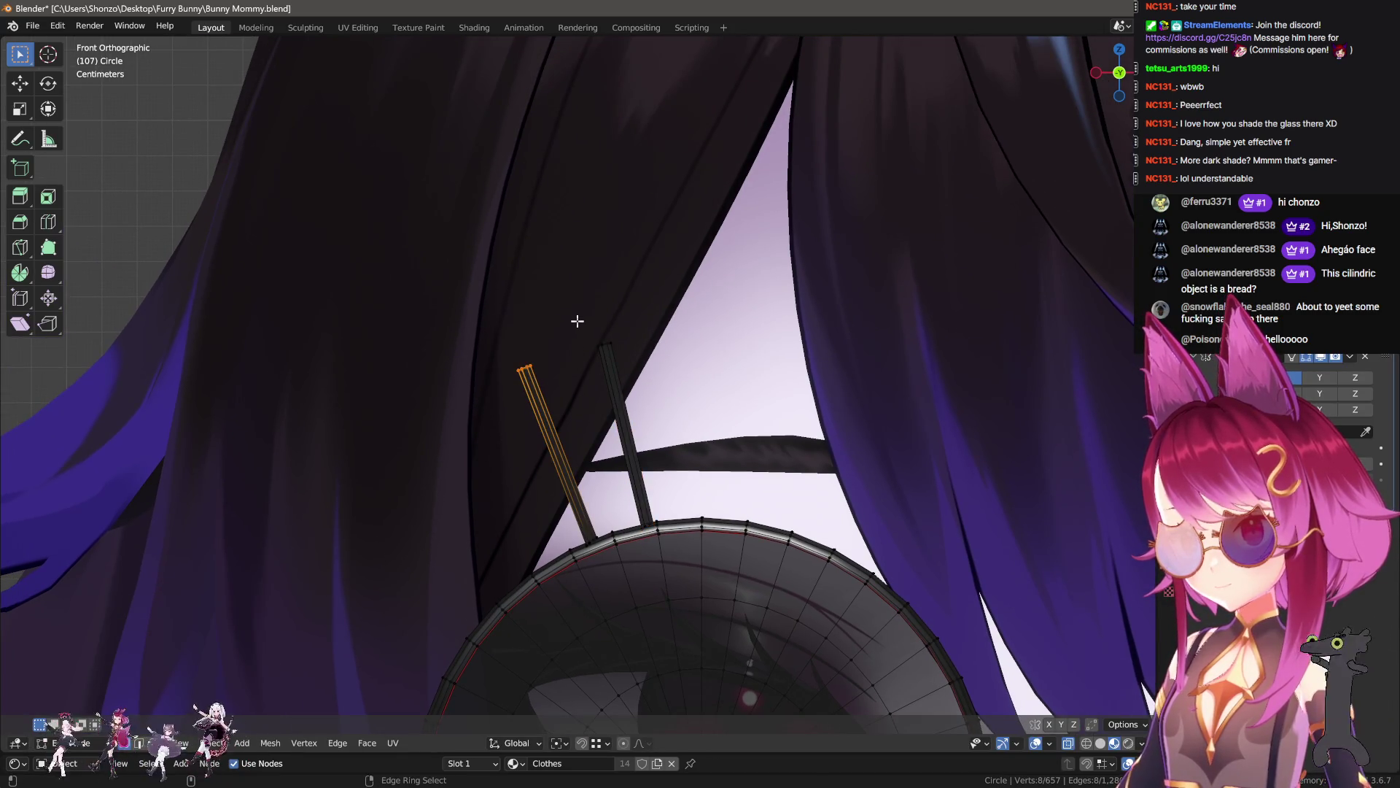
key(ctrl+alt+shift+s)
key(Escape)
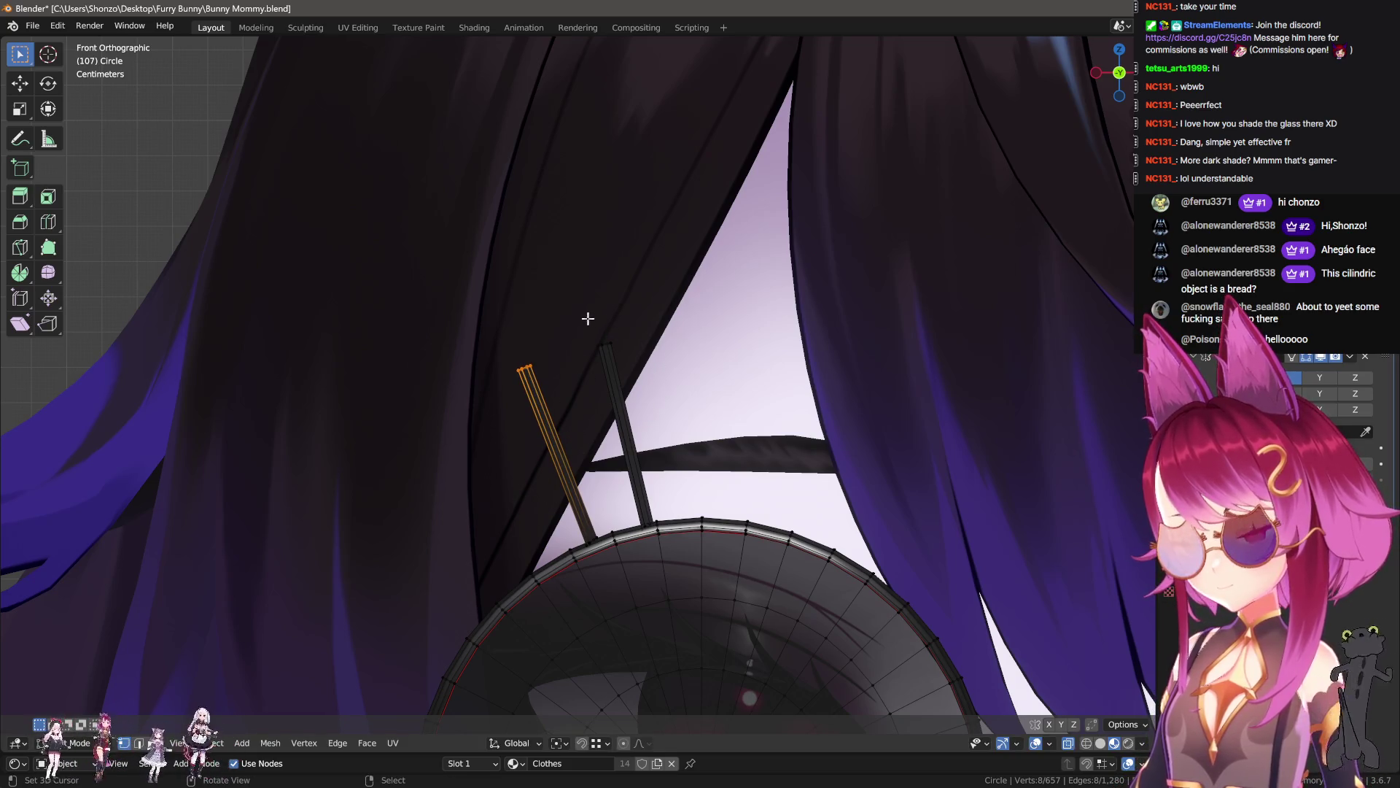
- Extend the left stick's tip upward and tilt the new segment
ctrl+right_click(556, 265)
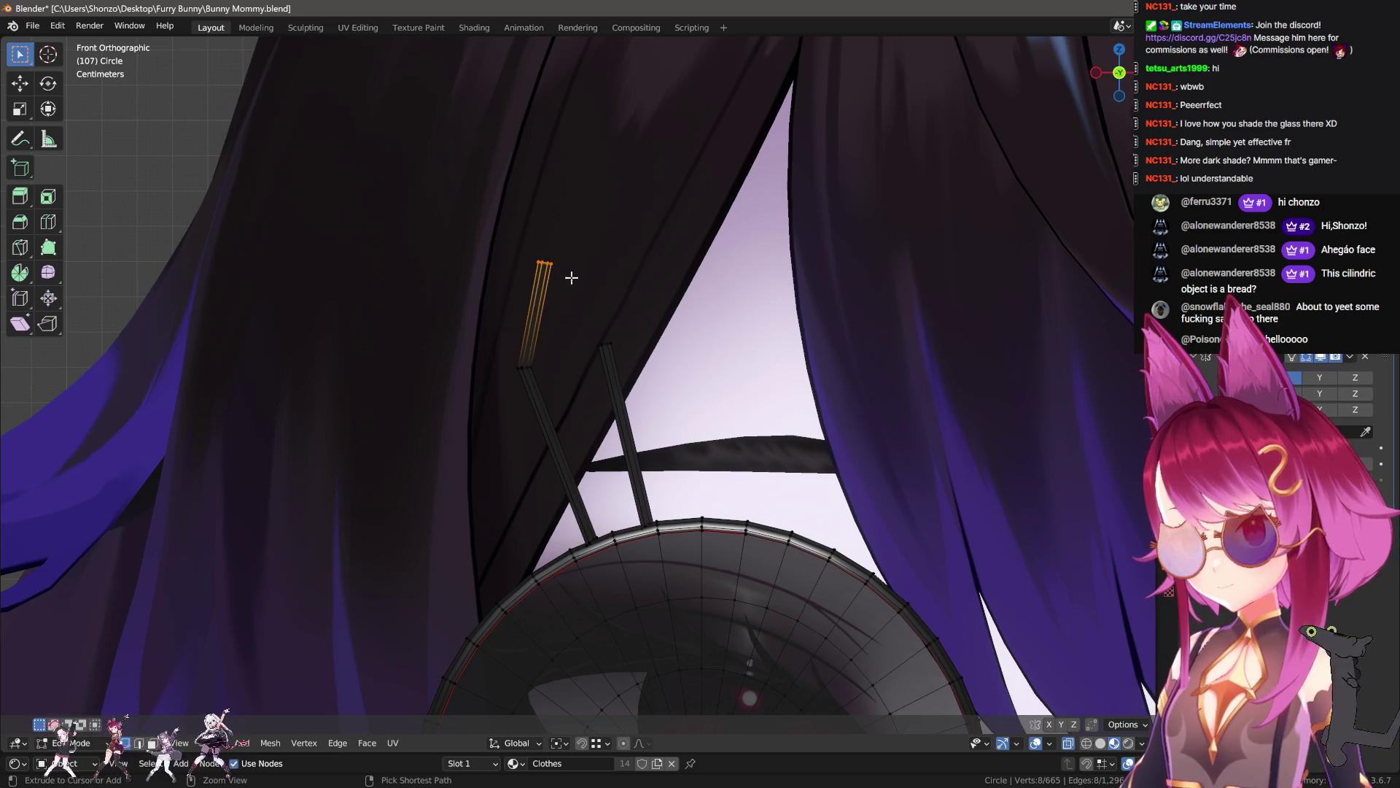
ctrl+right_click(601, 340)
scroll(601, 341, up, 5)
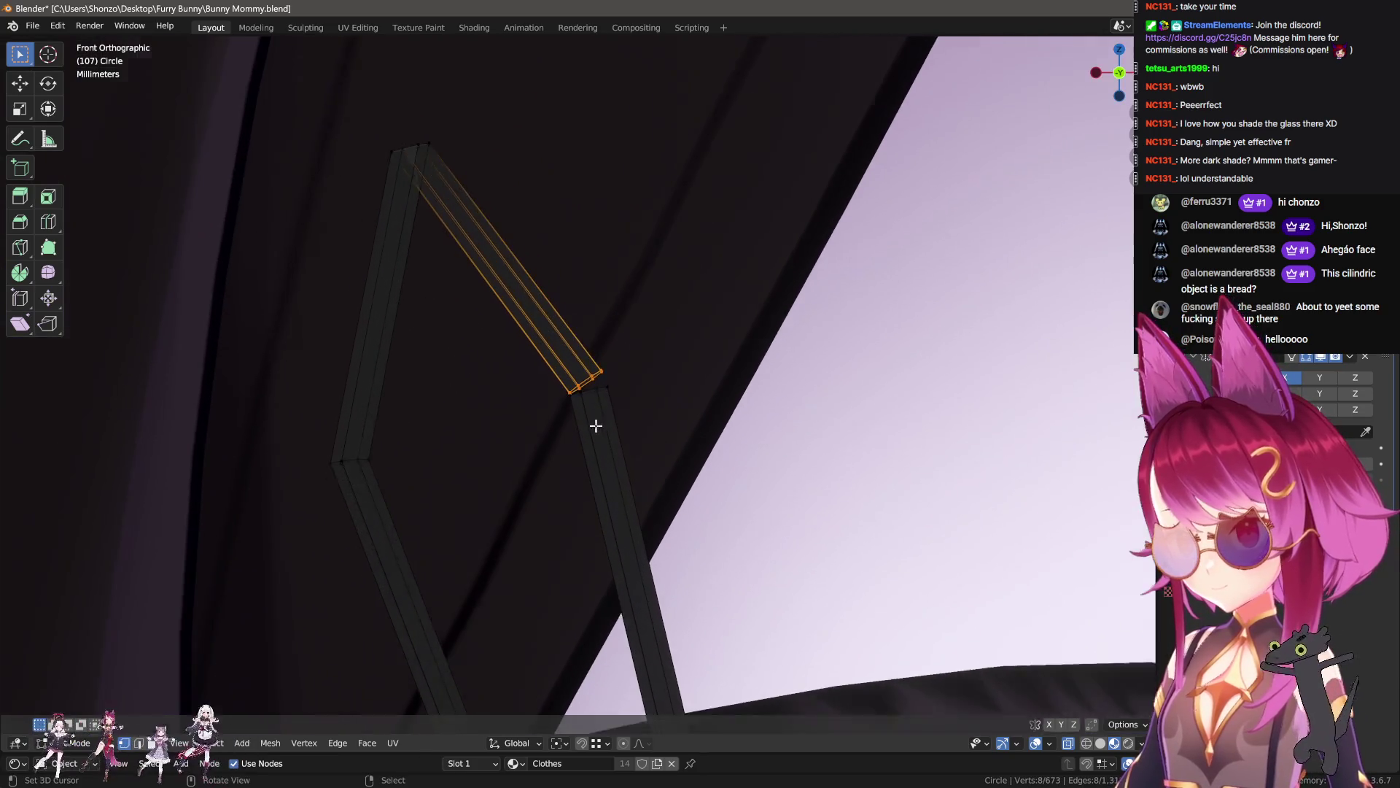
key(ctrl+z)
key(ctrl+z)
key(r)
click(479, 272)
key(r)
click(521, 288)
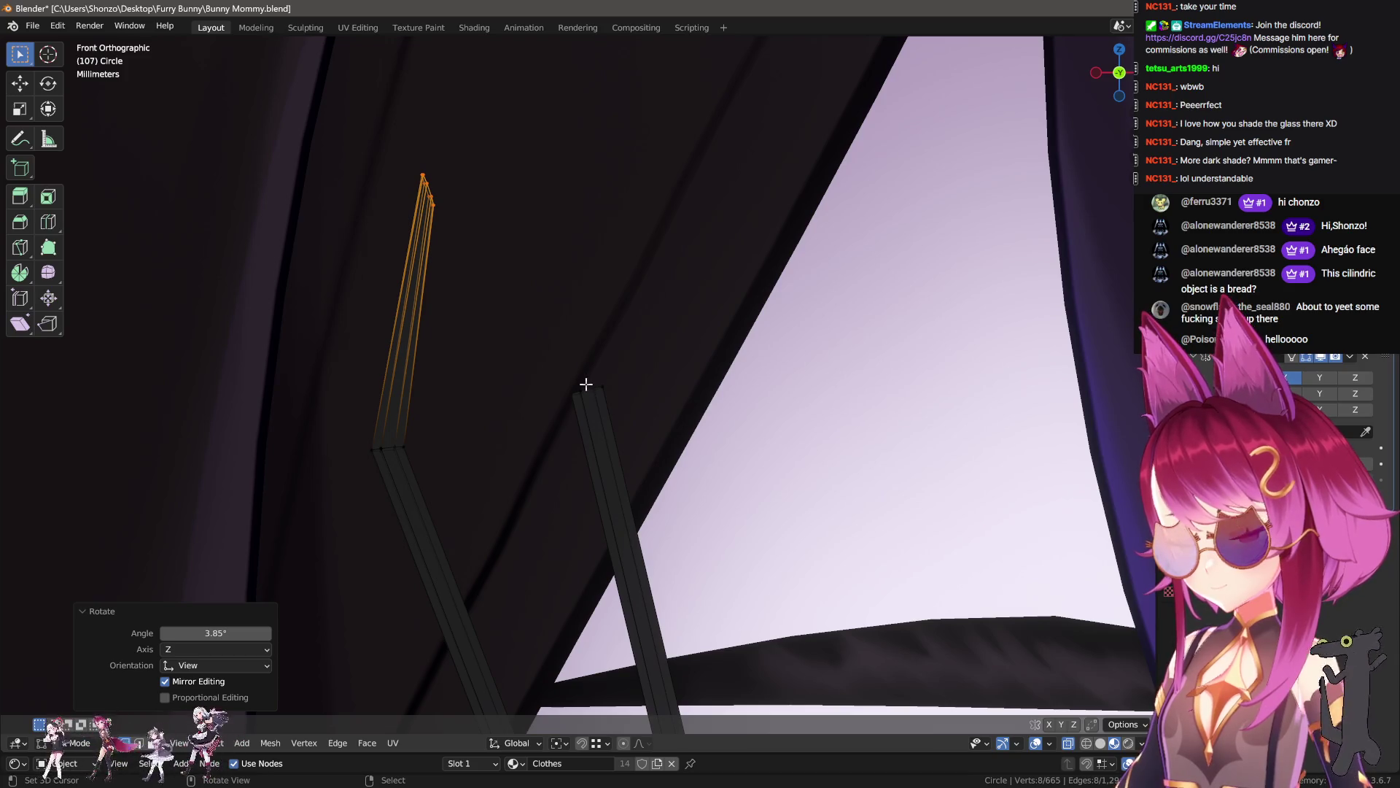
- Extrude a further segment from the strip top, angled down toward the right stick
key(e)
shift+middle_drag(597, 332, 562, 512)
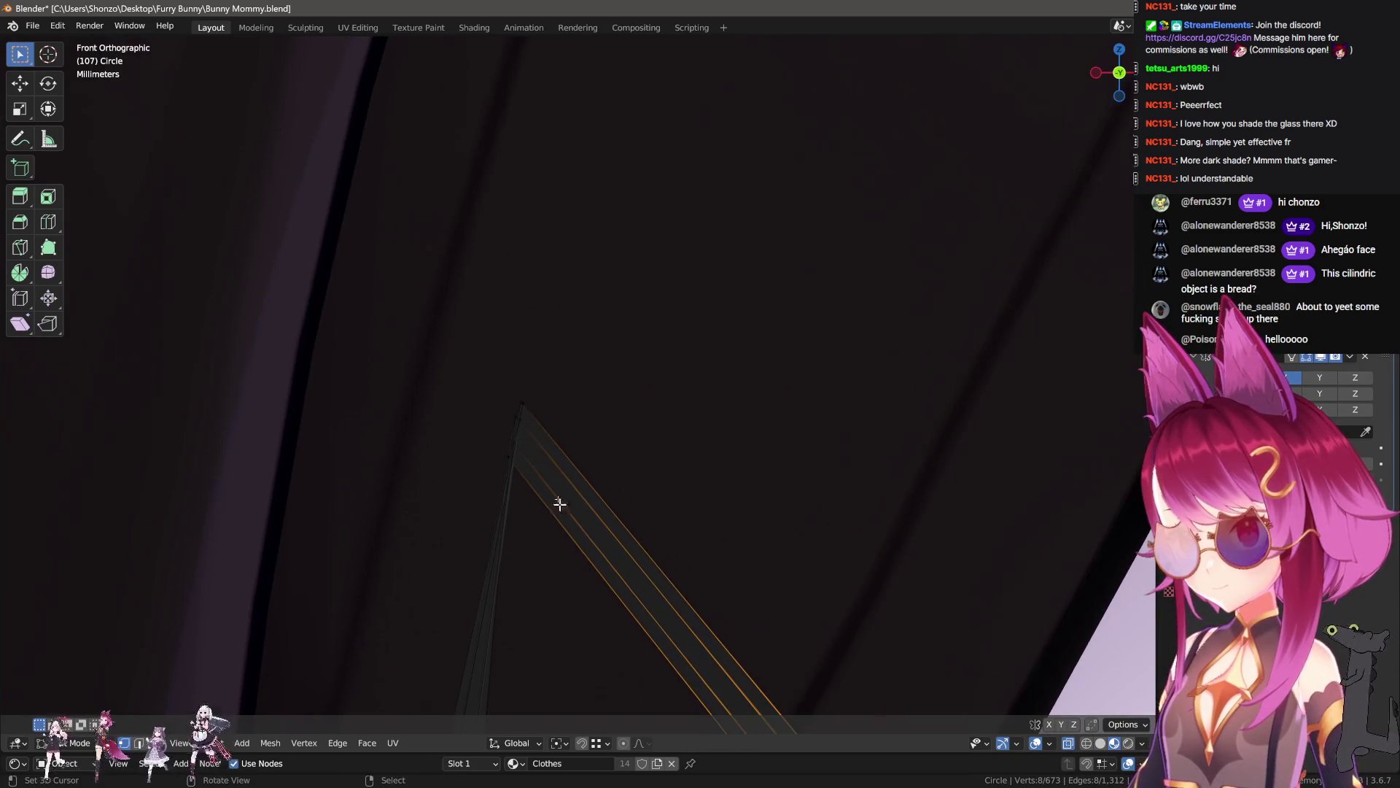
key(ctrl+z)
shift+middle_drag(550, 458, 622, 306)
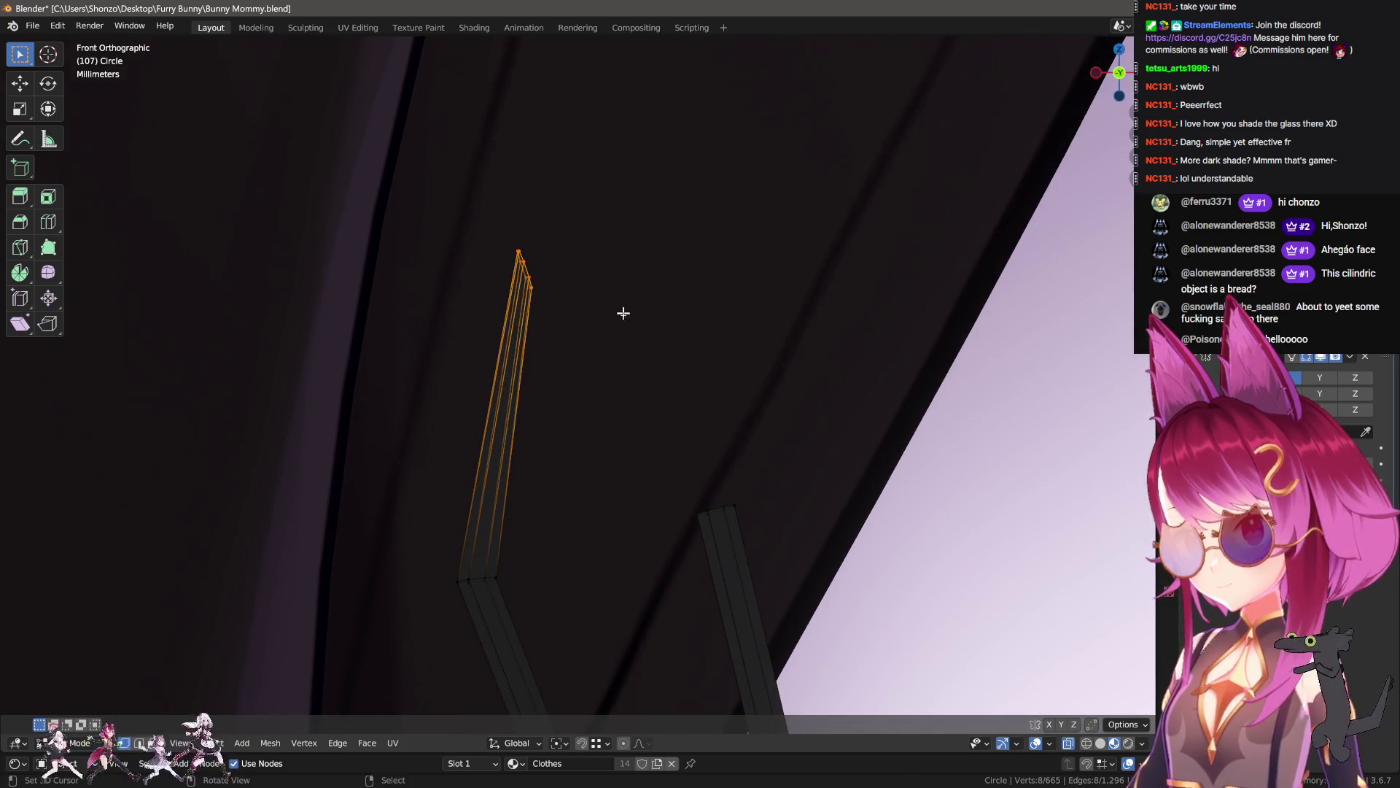
key(r)
click(616, 336)
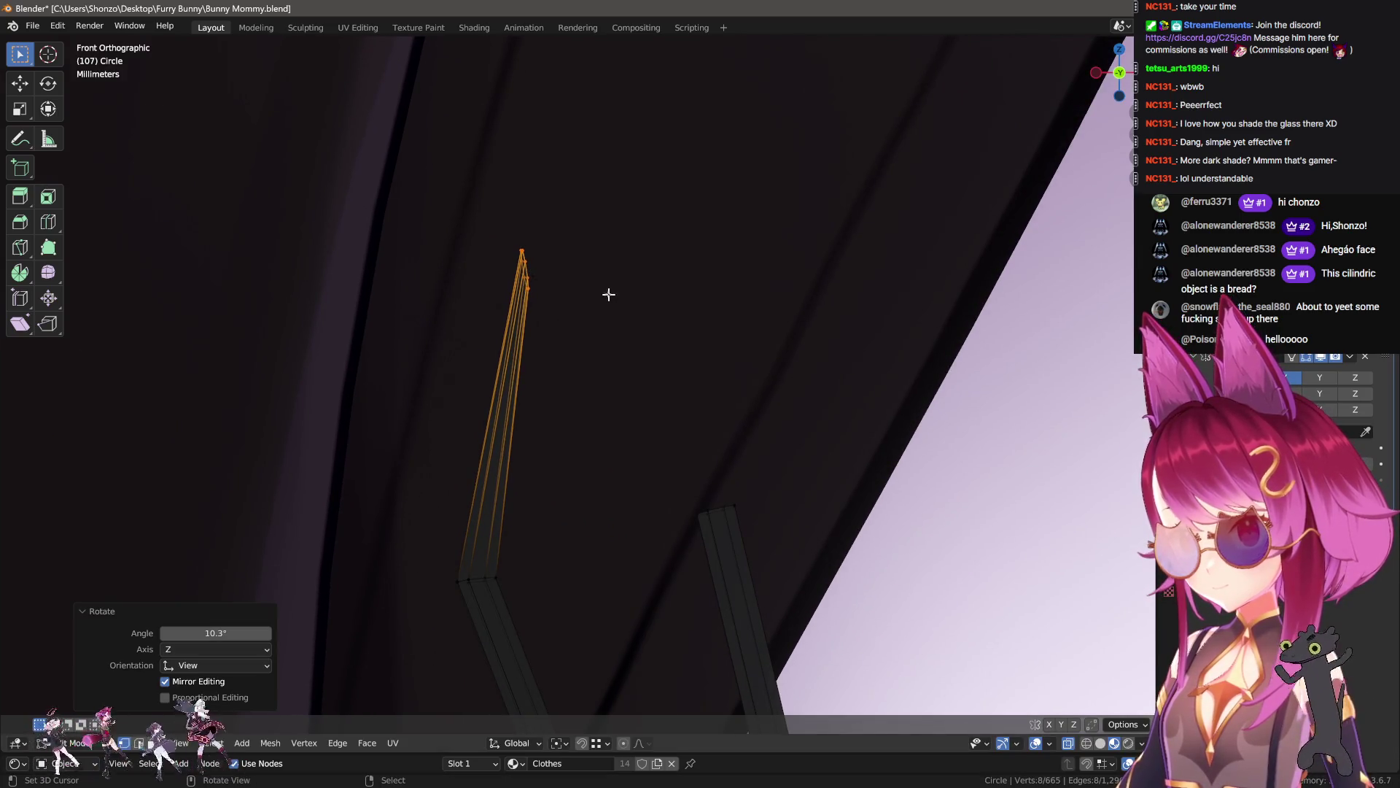
key(e)
click(756, 456)
key(r)
click(713, 484)
- Move the strip end beside the right stick's top and bridge the two ends
key(g)
click(744, 507)
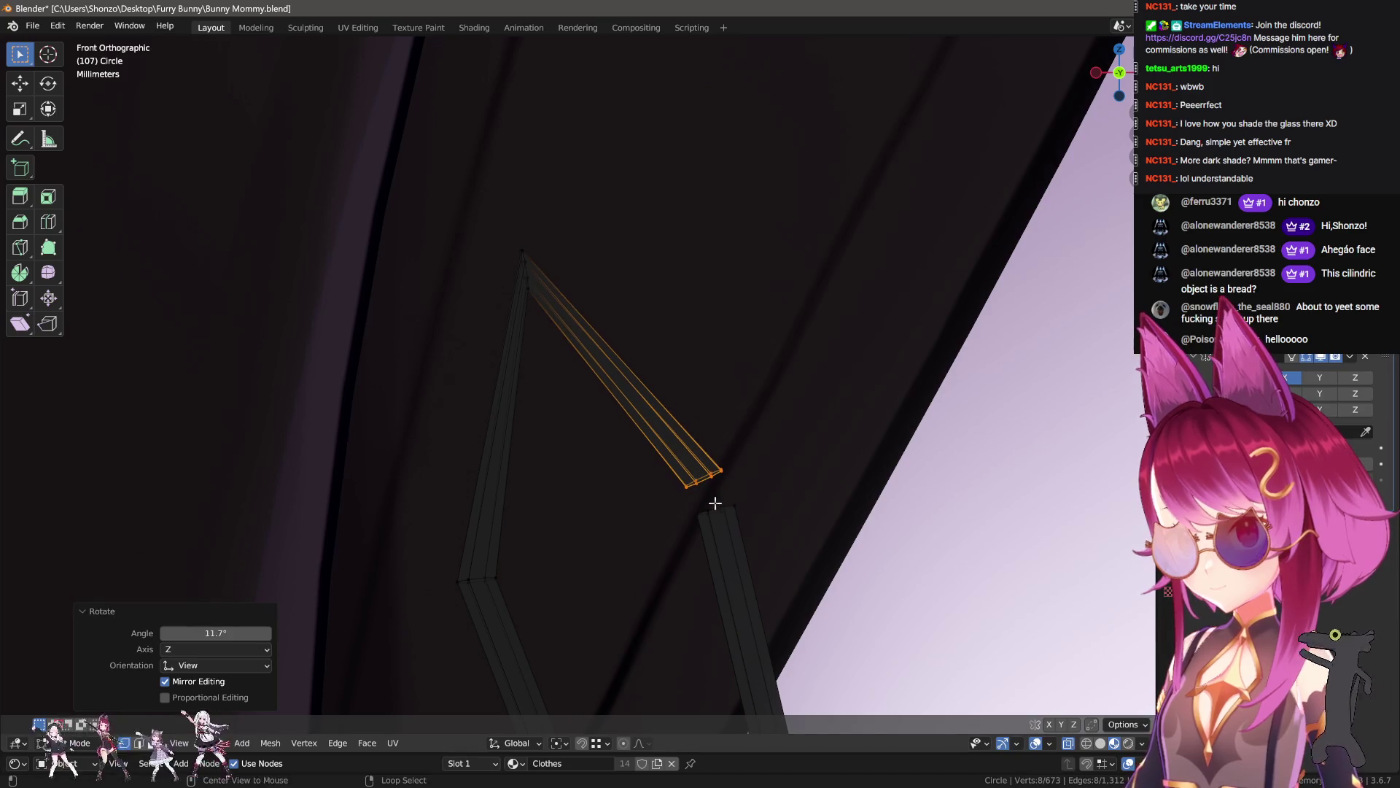
alt+shift+click(713, 500)
key(q)
click(741, 535)
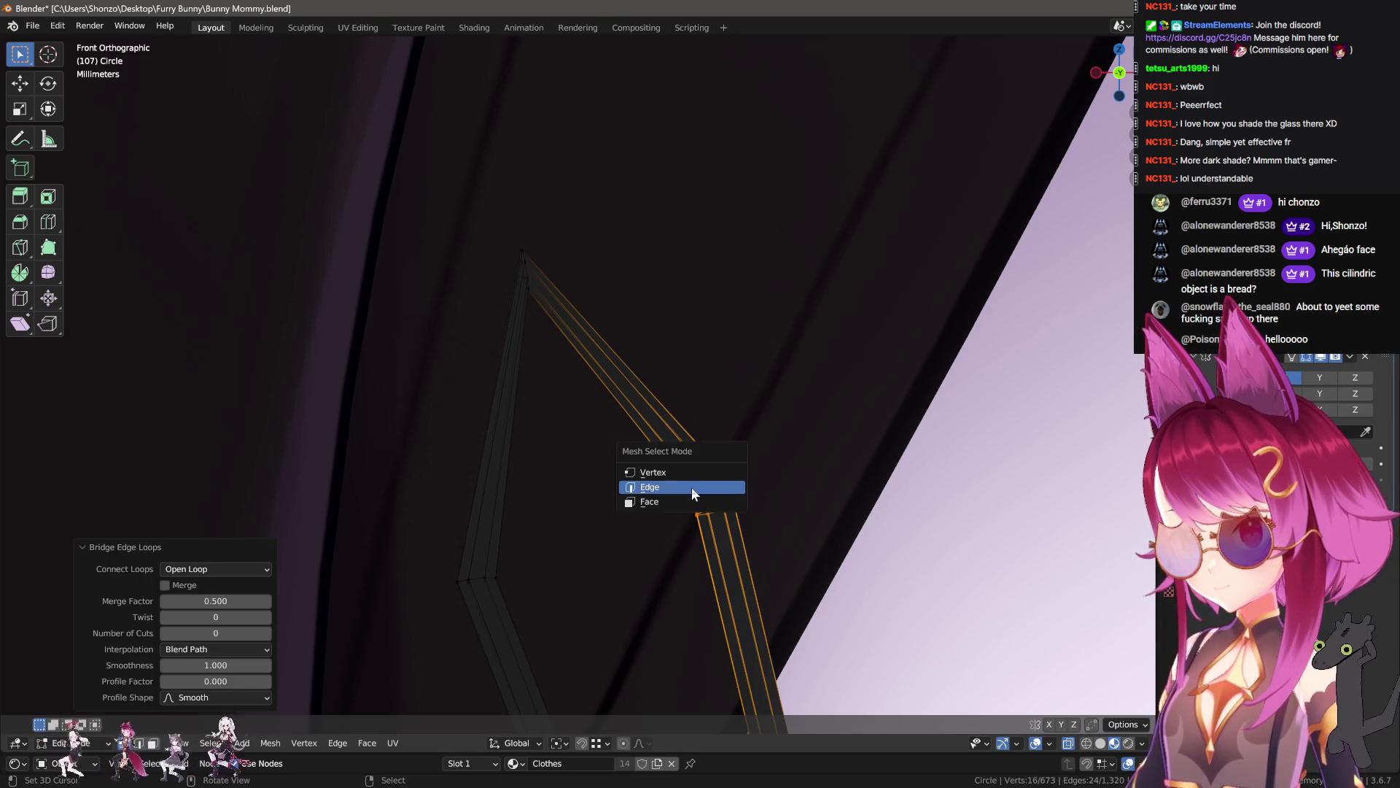
- Select the strip's upper corner loops and try bevelling them
click(691, 487)
alt+click(698, 474)
click(530, 281)
alt+click(525, 269)
click(560, 294)
key(ctrl+b)
key(Escape)
alt+click(571, 342)
mouse_move(572, 342)
middle_down()
mouse_move(756, 459)
mouse_move(662, 430)
middle_up()
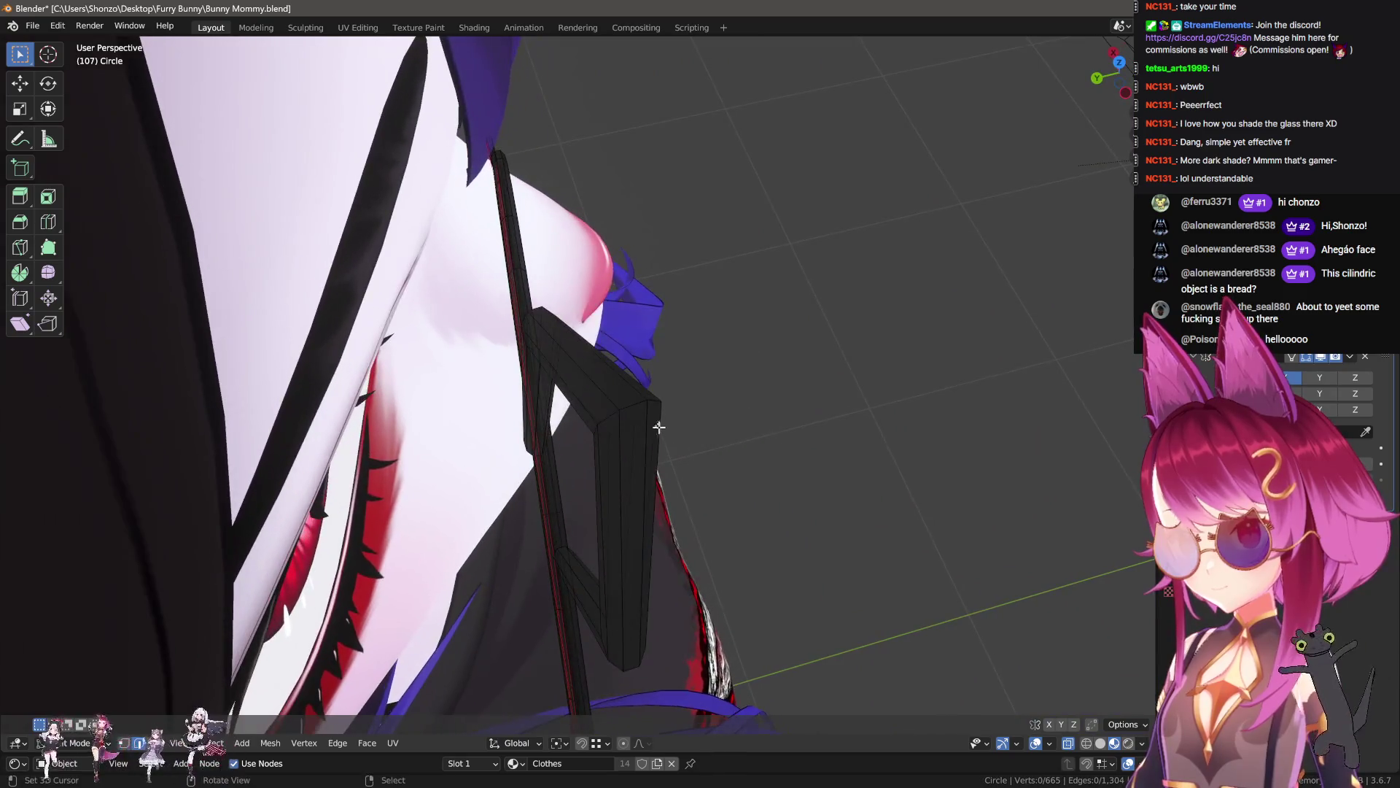
key(ctrl+b)
key(Escape)
- Tilt the peak's end loop and bevel the peak into a rounded corner
mouse_move(731, 443)
middle_down()
mouse_move(713, 431)
mouse_move(716, 391)
mouse_move(687, 332)
mouse_move(676, 365)
mouse_move(566, 365)
mouse_move(726, 374)
mouse_move(413, 381)
mouse_move(537, 303)
mouse_move(563, 344)
middle_up()
key(l)
key(alt+a)
alt+click(676, 365)
key(ctrl+z)
key(r)
key(r)
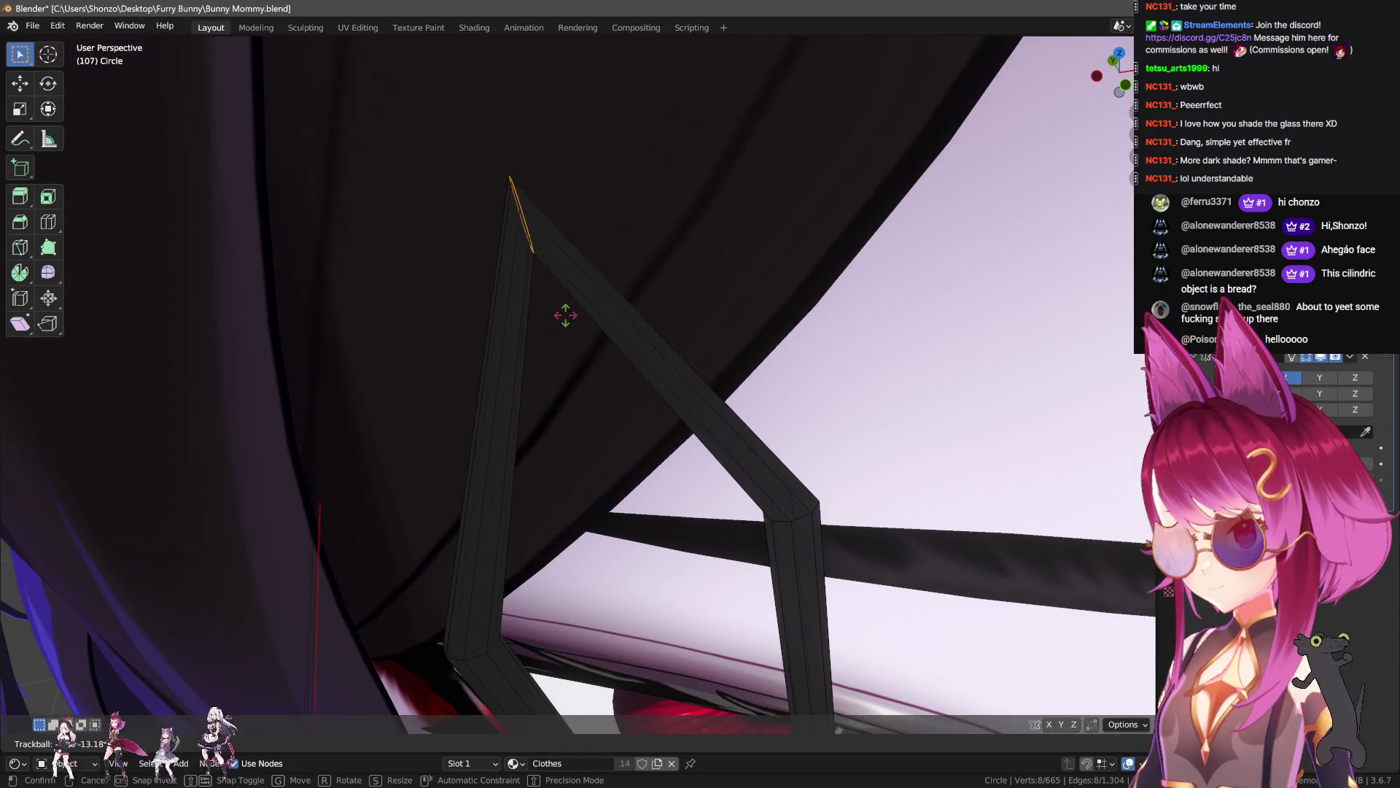
click(562, 311)
key(ctrl+b)
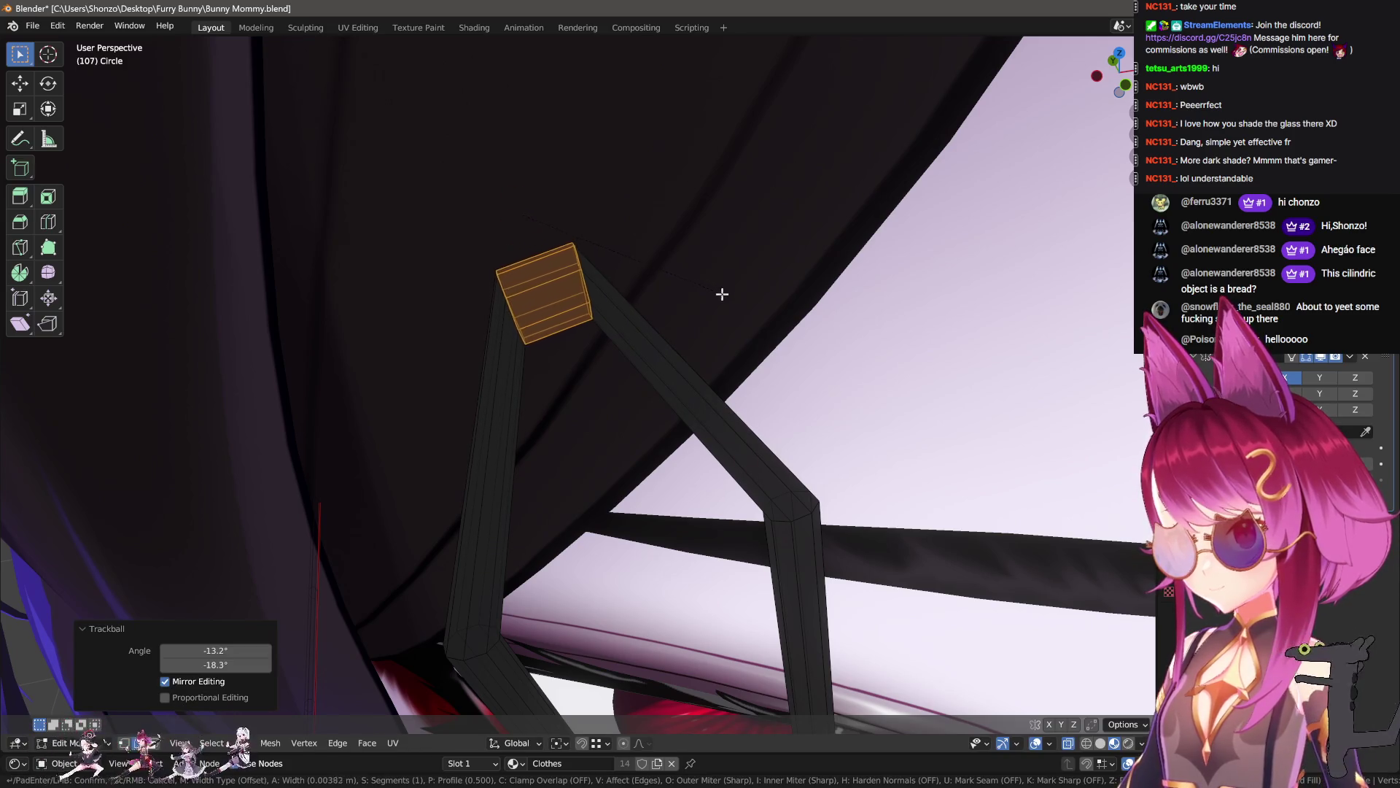
click(747, 322)
- Check the result from a frontal view, then re-enter Edit Mode on the glasses
key(Tab)
scroll(813, 408, down, 8)
middle_drag(784, 379, 696, 356)
key(Tab)
scroll(693, 351, up, 8)
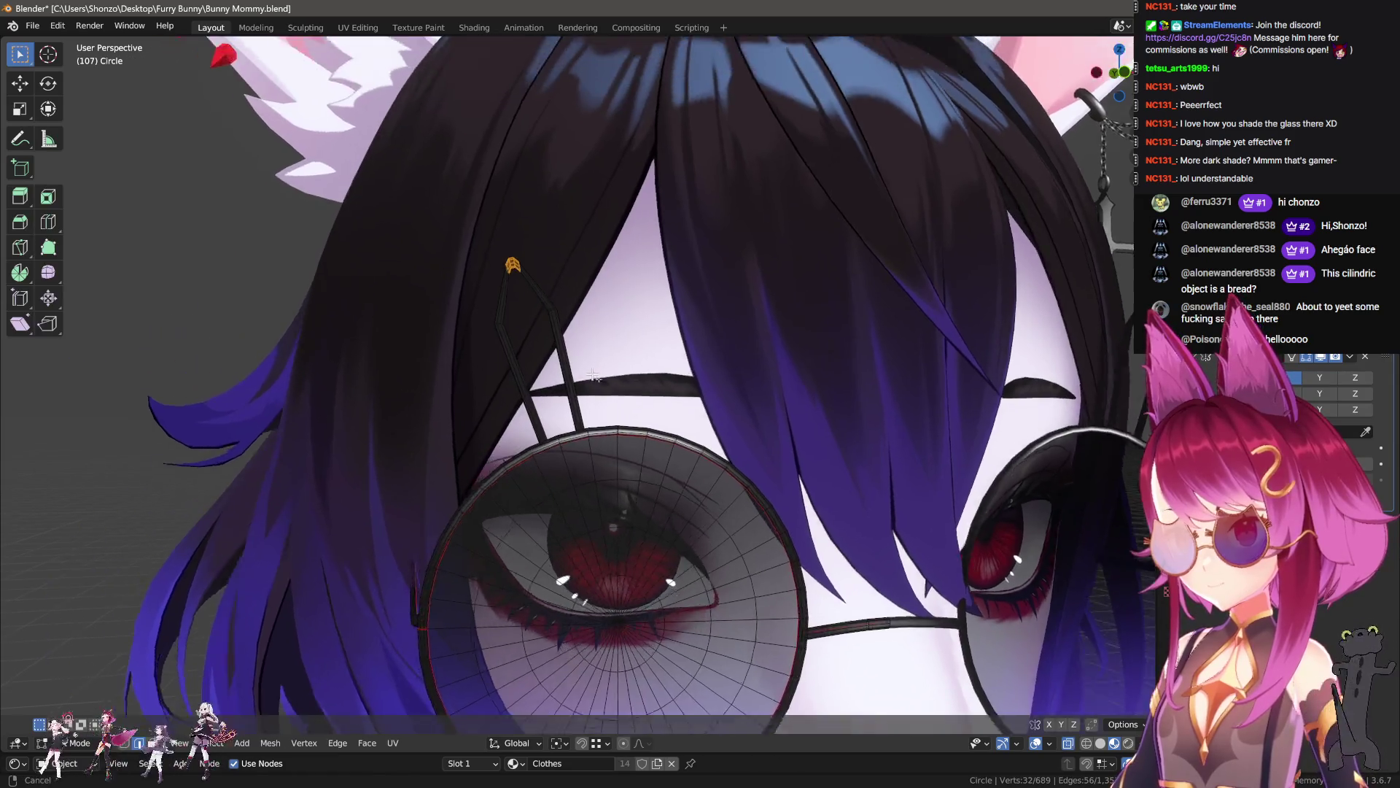
- Bevel the two loops on the bunny-ear wire from a straight front view
alt+middle_drag(593, 374, 500, 387)
scroll(527, 341, up, 5)
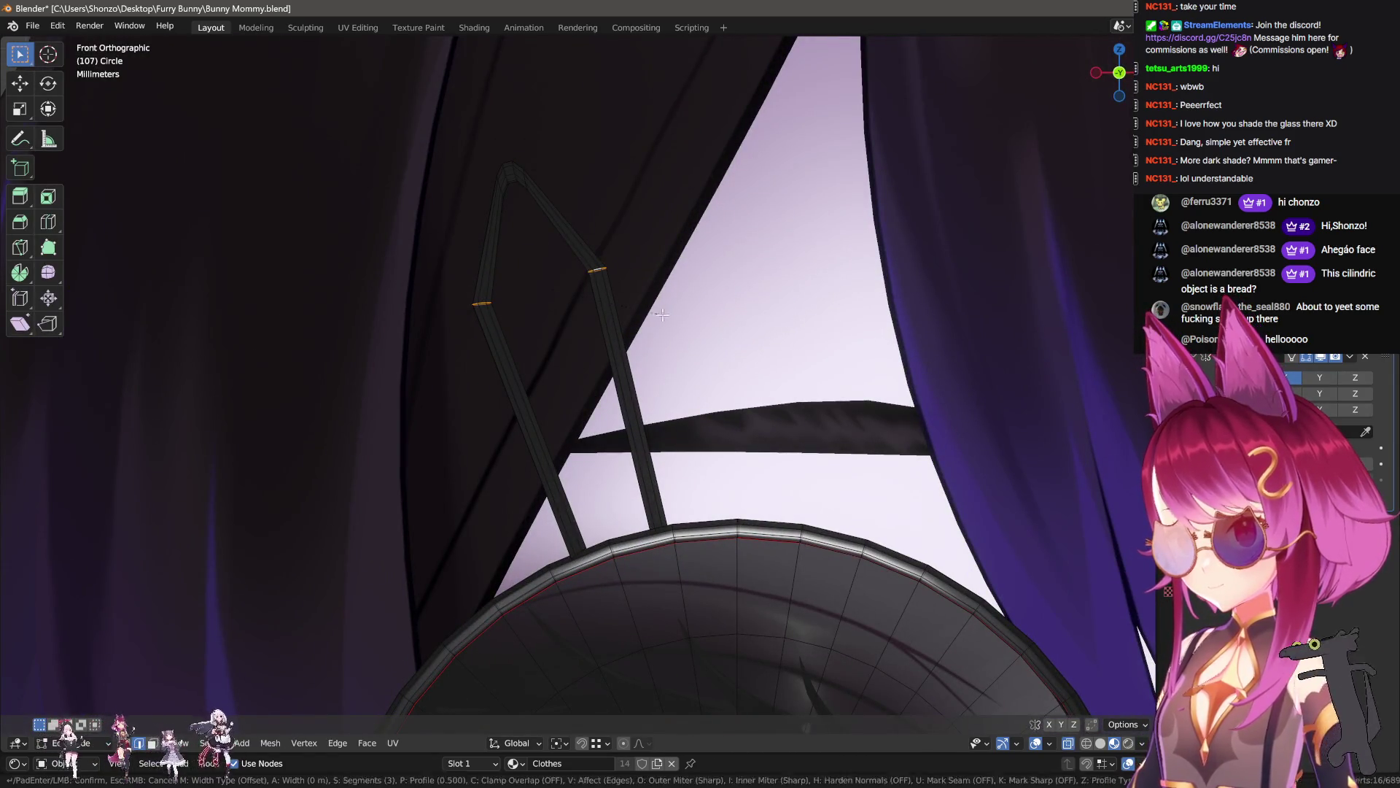
key(ctrl+b)
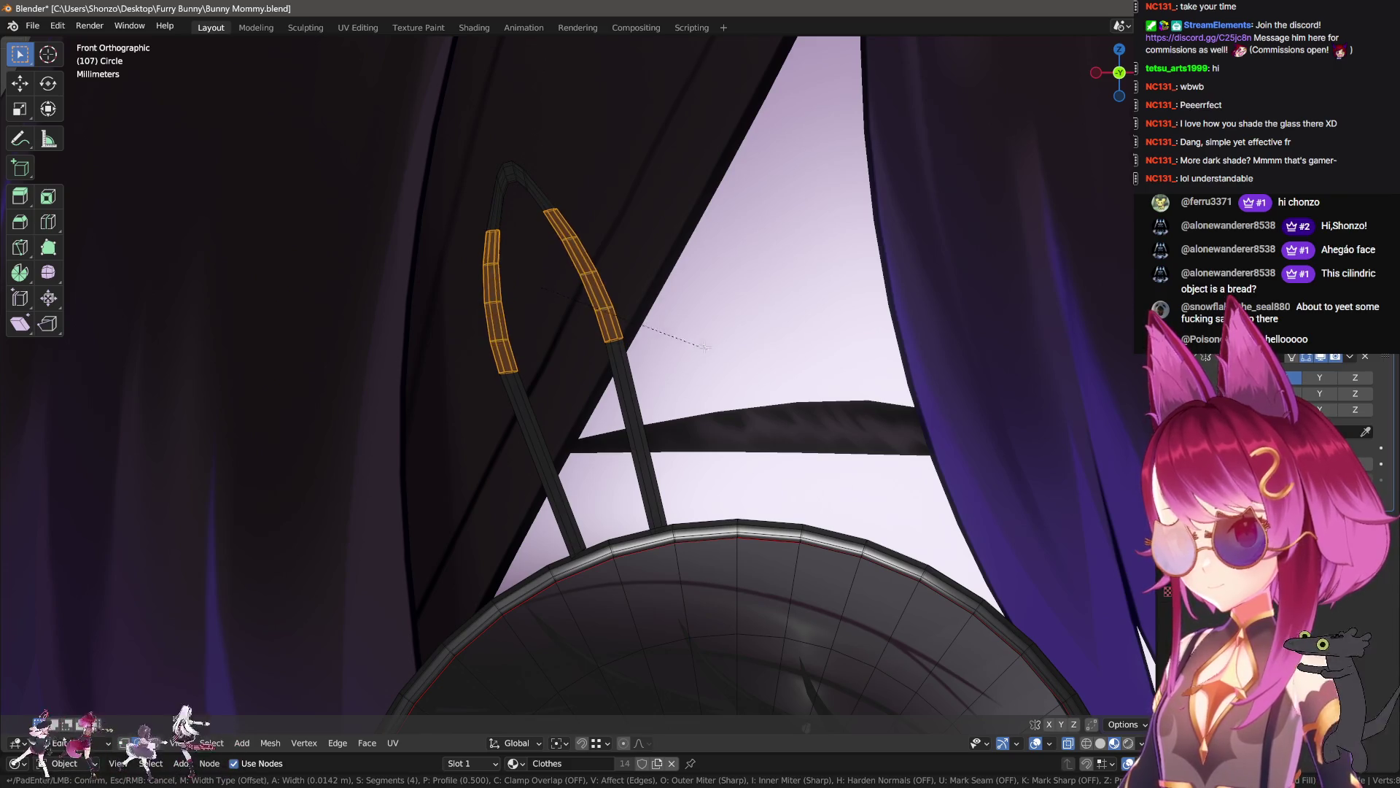
click(693, 343)
- Clear the selection and choose a selection mode on the ear wire mesh
click(650, 413)
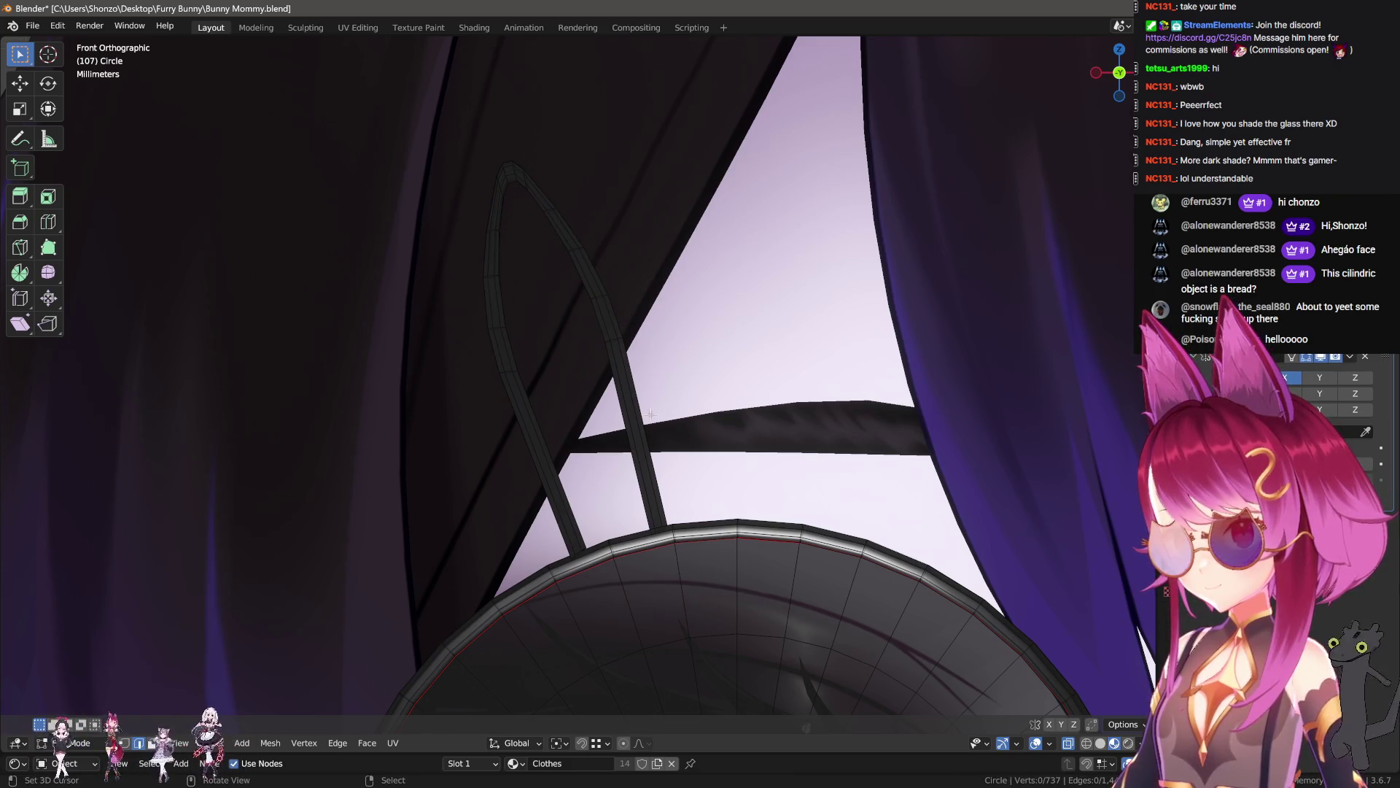
scroll(617, 427, up, 2)
scroll(583, 393, up, 2)
key(ctrl+Tab)
click(570, 373)
key(a)
key(alt+a)
key(l)
- Select the left strut, then move and rotate it to stand upright
key(g)
click(679, 442)
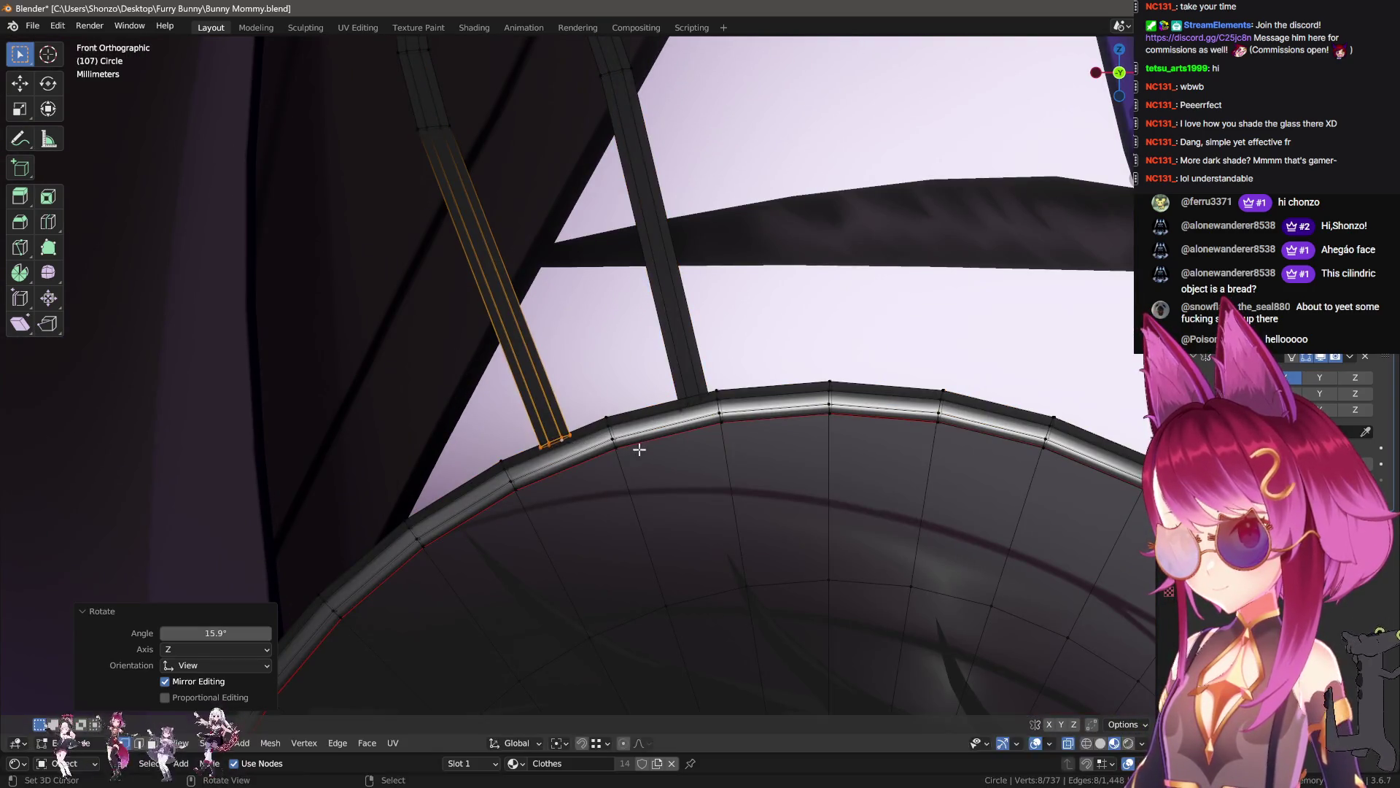
key(g)
click(686, 434)
key(r)
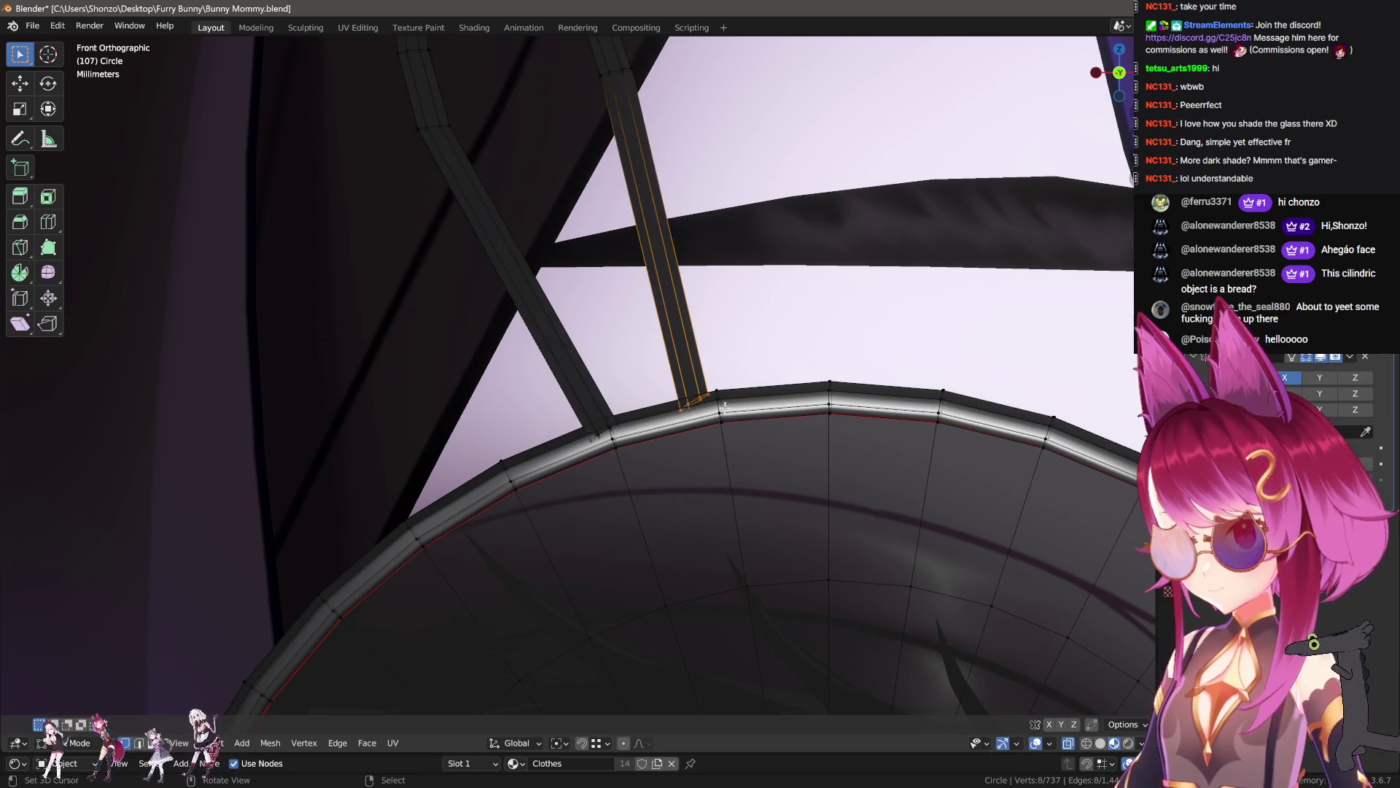
click(745, 446)
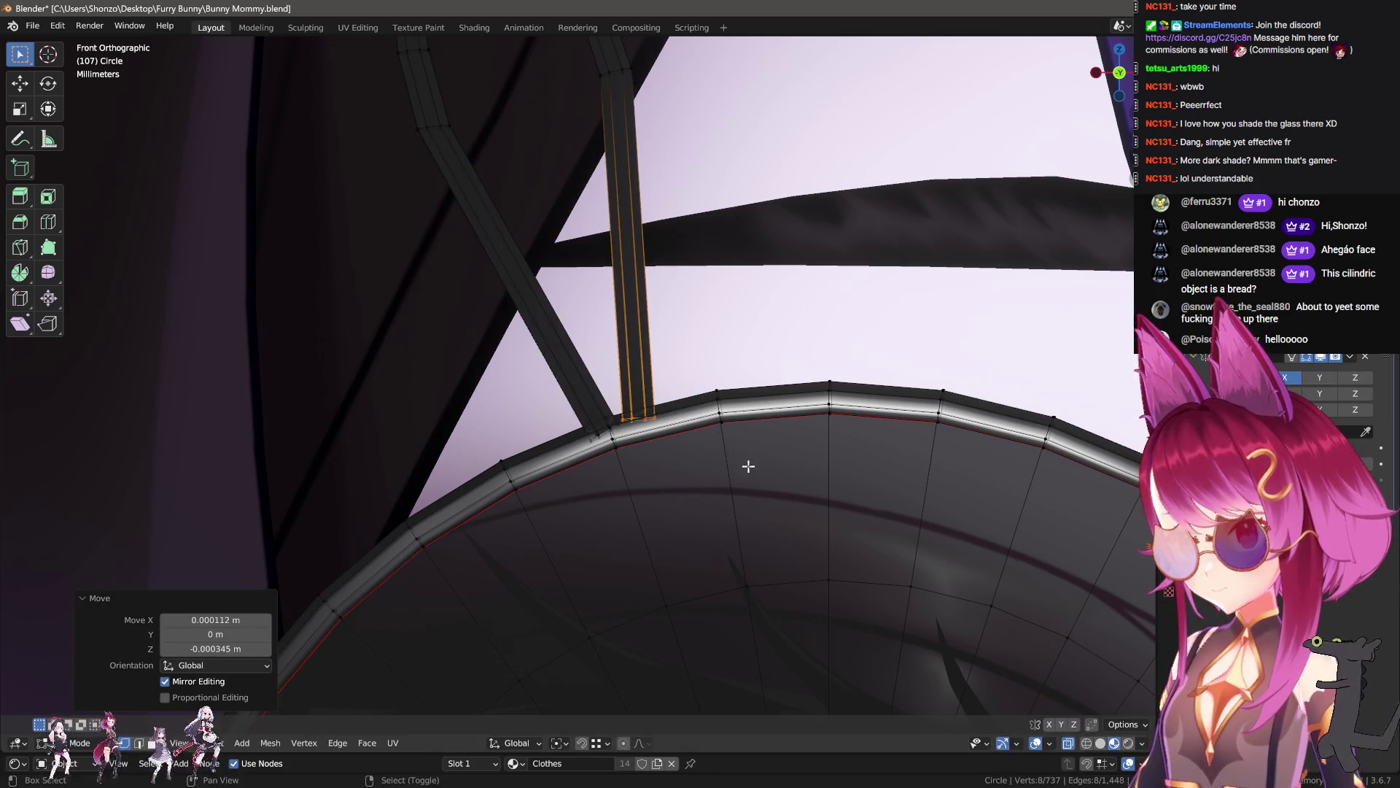
- Select the left strut's bottom loop and shift it along the Y axis
middle_drag(661, 436, 665, 458)
mouse_move(530, 443)
middle_down()
mouse_move(656, 394)
mouse_move(615, 416)
middle_up()
scroll(674, 402, up, 3)
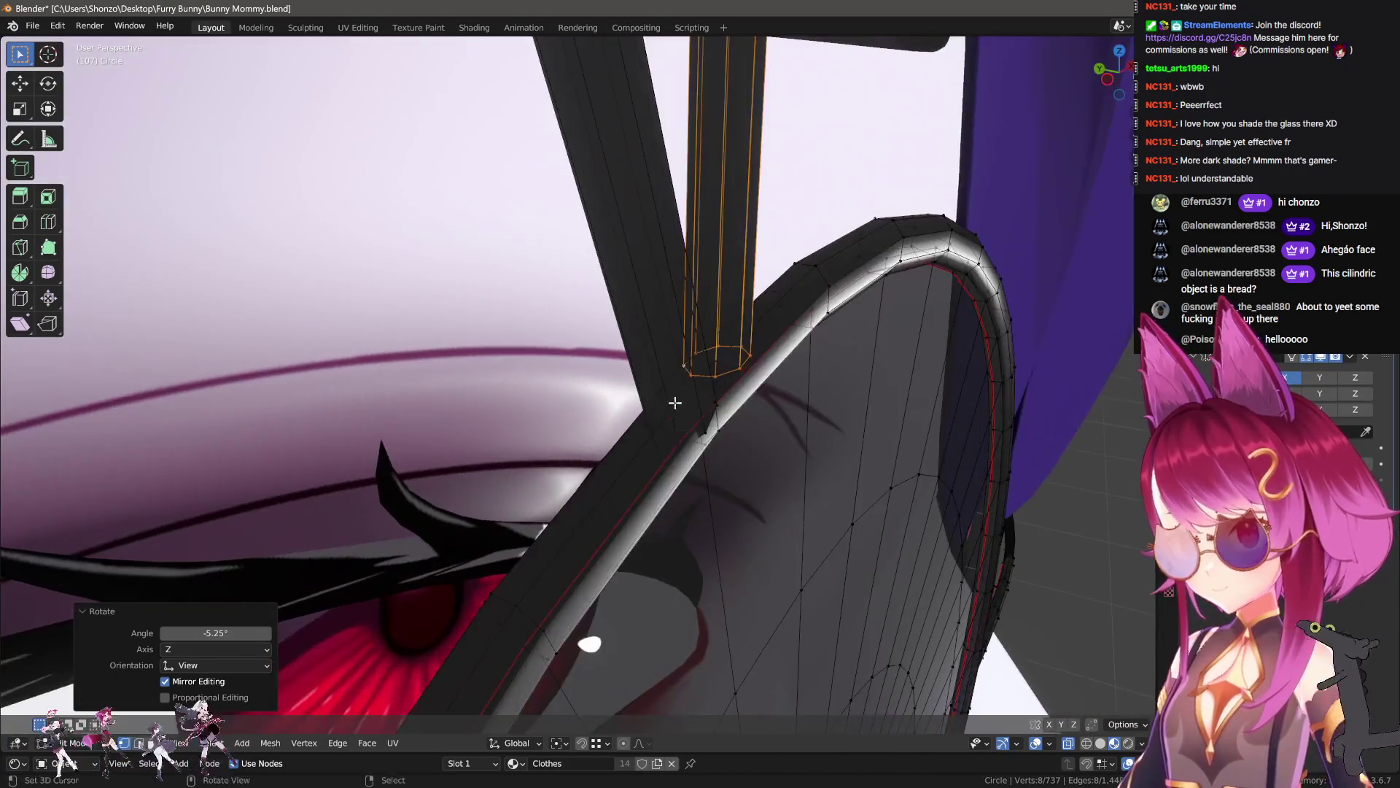
click(698, 444)
key(l)
alt+click(714, 431)
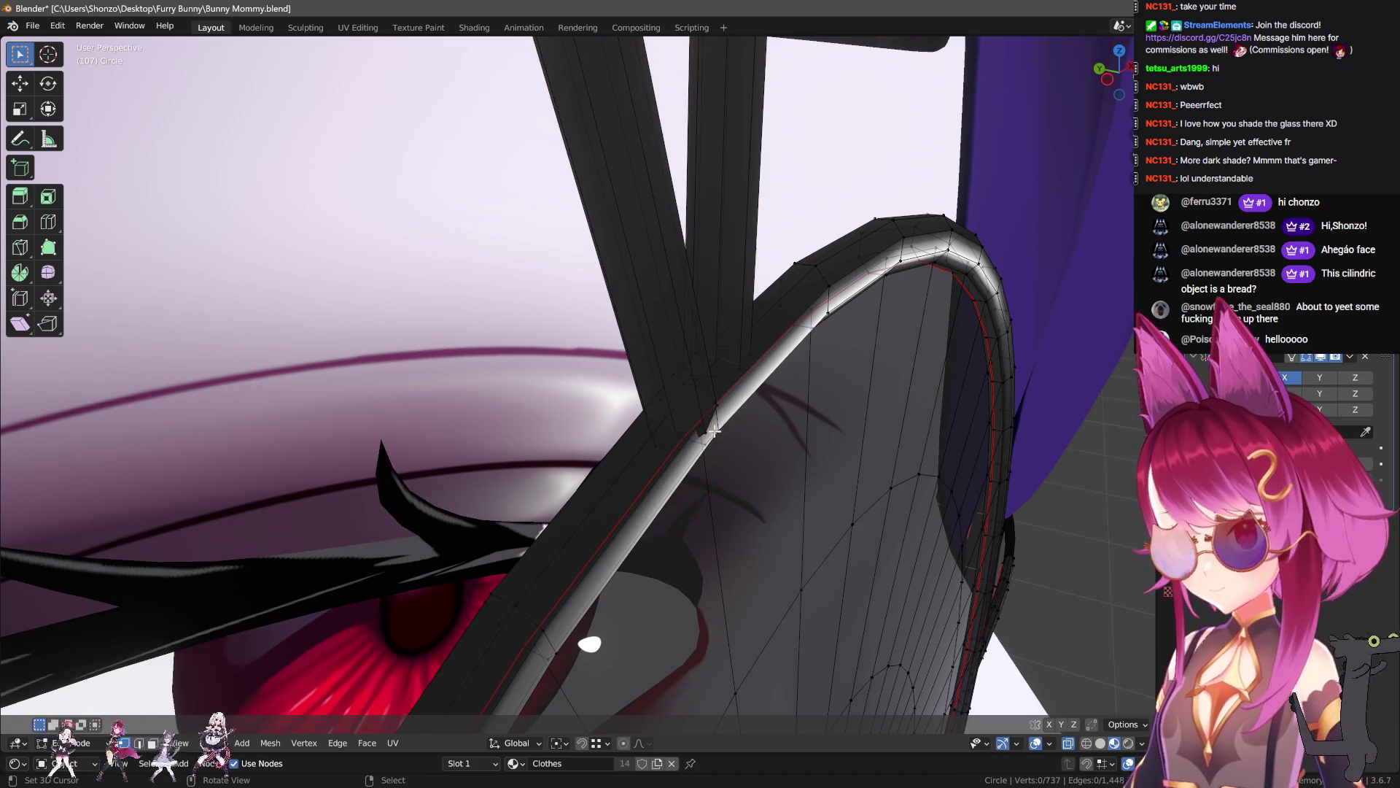
alt+click(707, 427)
key(g)
key(y)
click(733, 386)
- Shift the right strut's loop along Y, then flatten two strut loops by scaling on Y
alt+click(724, 375)
key(g)
key(y)
click(732, 375)
alt+click(700, 407)
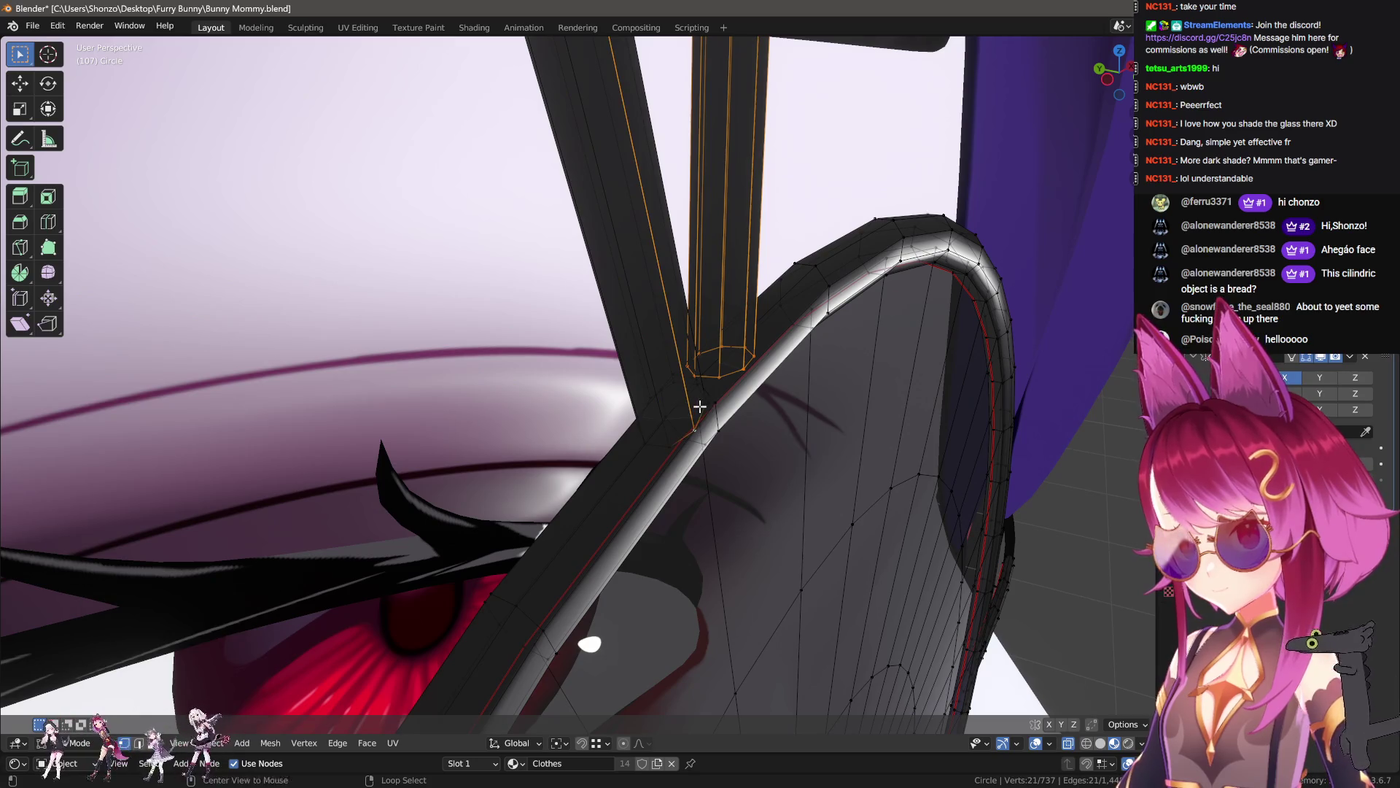
alt+shift+click(672, 438)
middle_drag(672, 438, 751, 423)
key(s)
key(y)
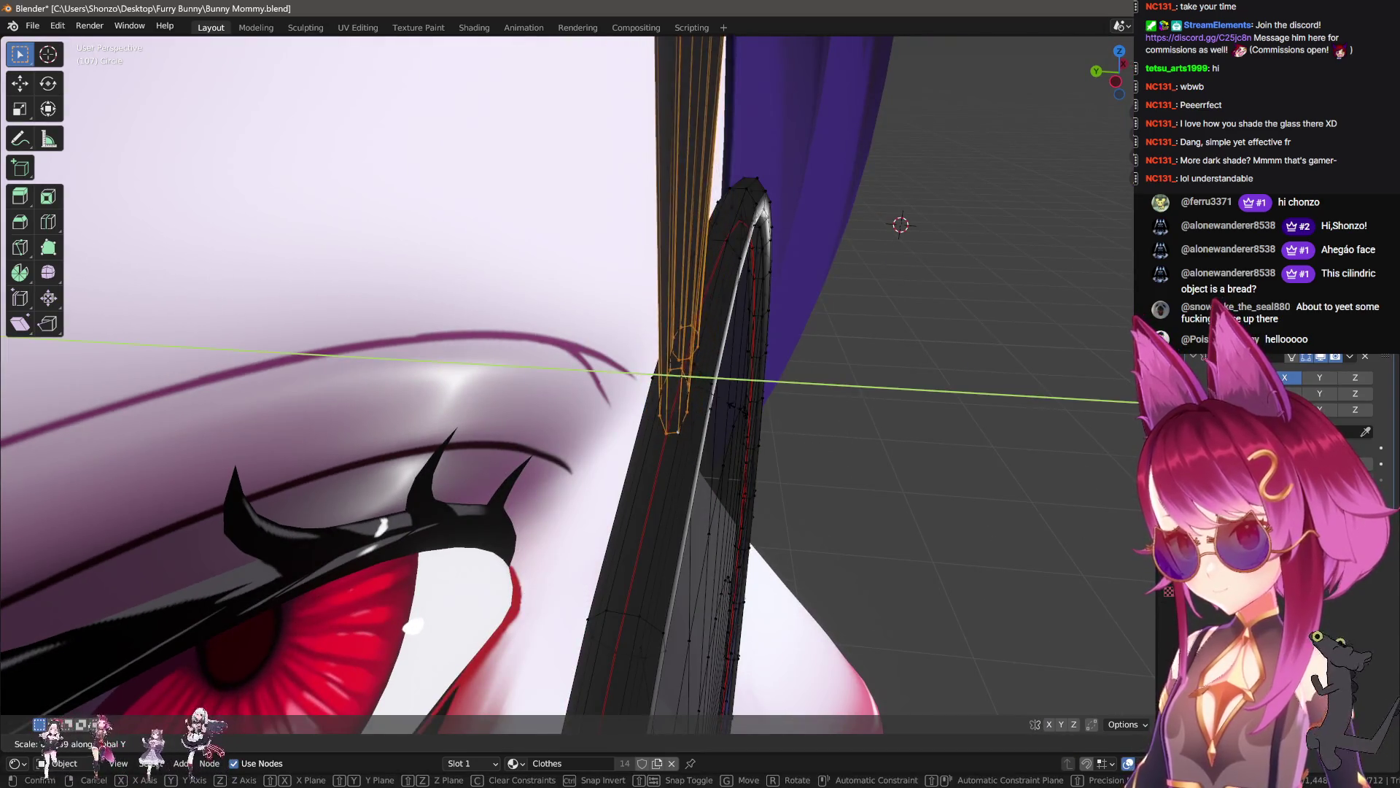
click(759, 414)
- In front view, rotate a tube loop 3.43° and tilt it so the strut stands upright
key(KP_Decimal)
middle_drag(641, 393, 657, 413)
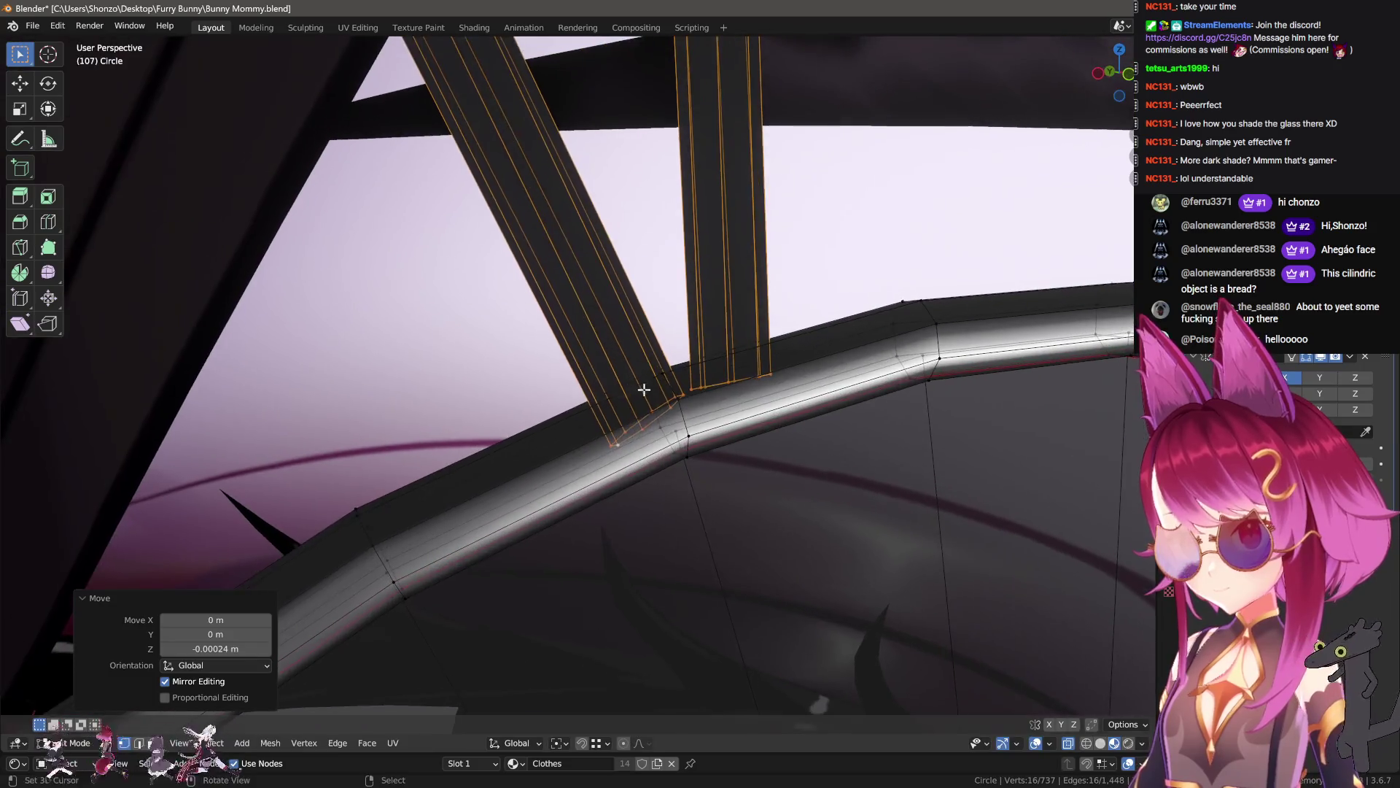
alt+click(656, 412)
key(KP_1)
key(r)
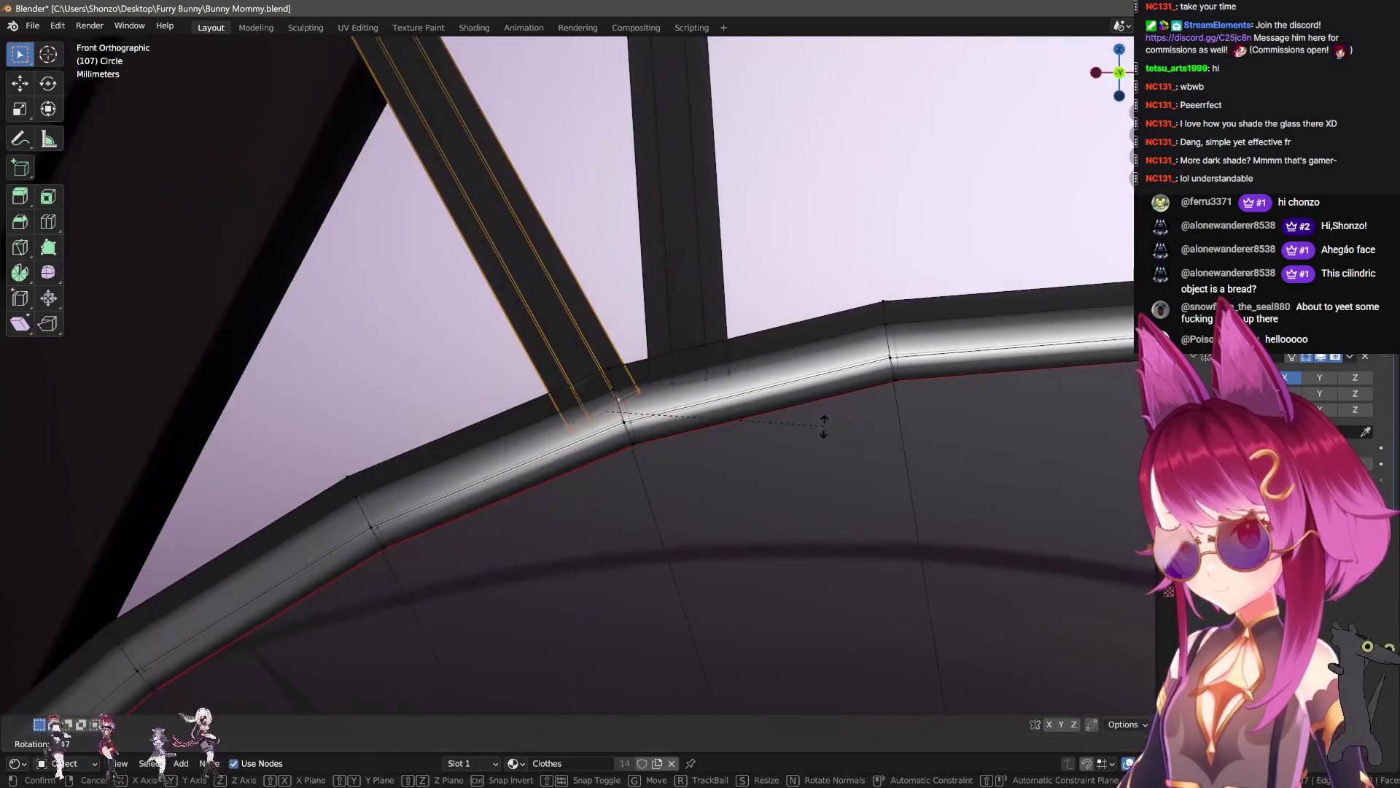
click(816, 434)
key(g)
key(r)
key(r)
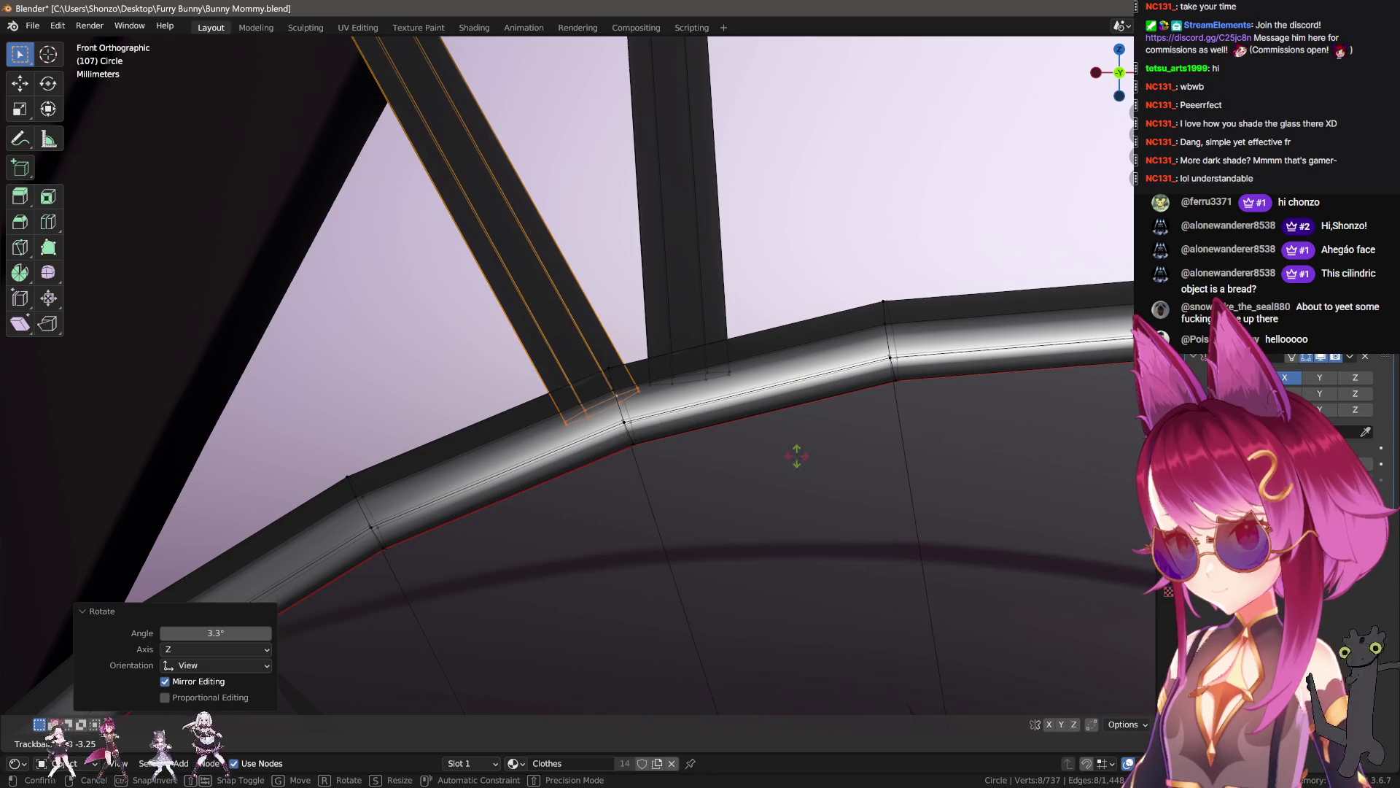
mouse_move(710, 389)
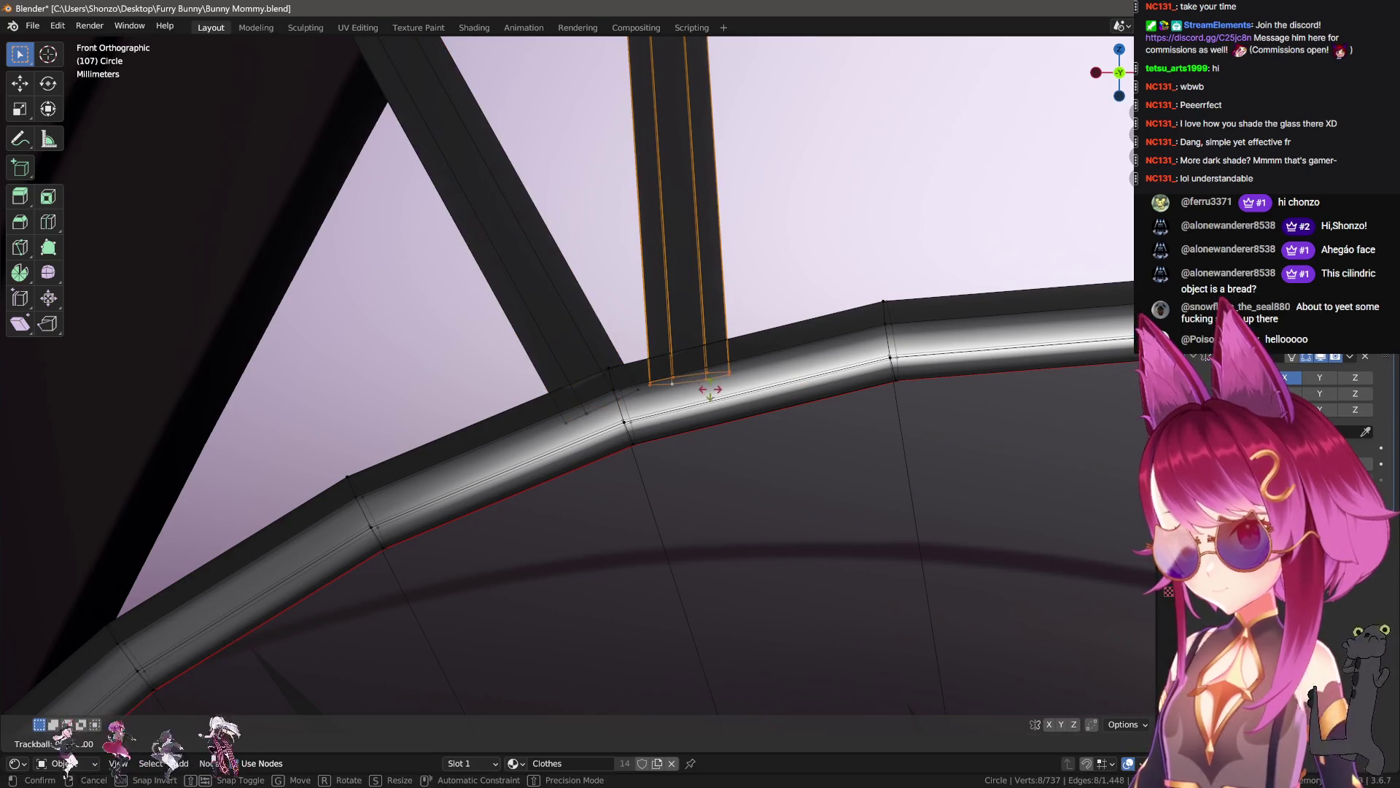
click(669, 559)
scroll(729, 391, down, 5)
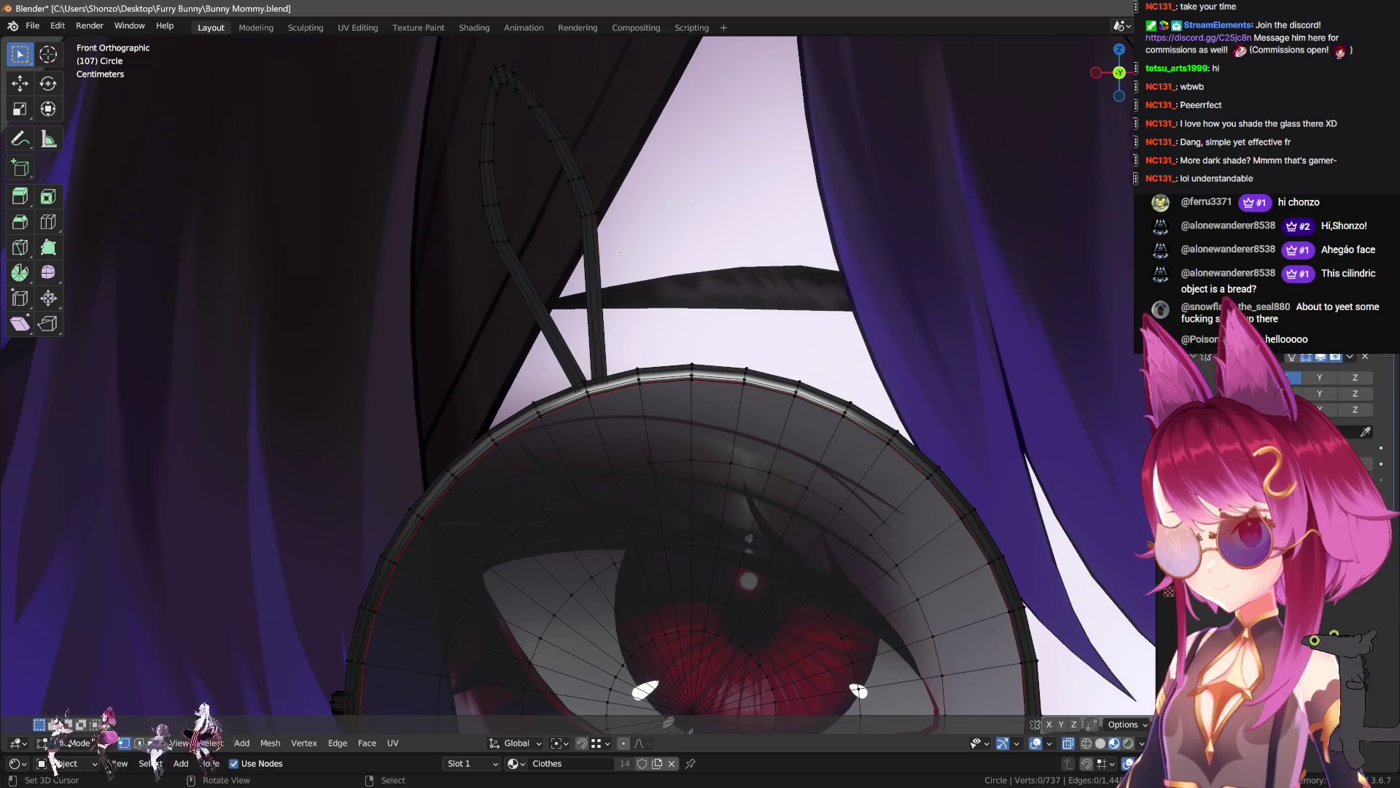
- Select the connected ear loop, then rotate and move it into place
key(ctrl+l)
key(r)
click(806, 290)
key(g)
click(890, 288)
- Check the ear on the head in profile in Object Mode
key(Tab)
scroll(797, 379, down, 6)
scroll(838, 413, down, 5)
mouse_move(839, 413)
middle_down()
mouse_move(776, 402)
mouse_move(1034, 407)
mouse_move(712, 403)
mouse_move(794, 405)
middle_up()
scroll(802, 405, up, 5)
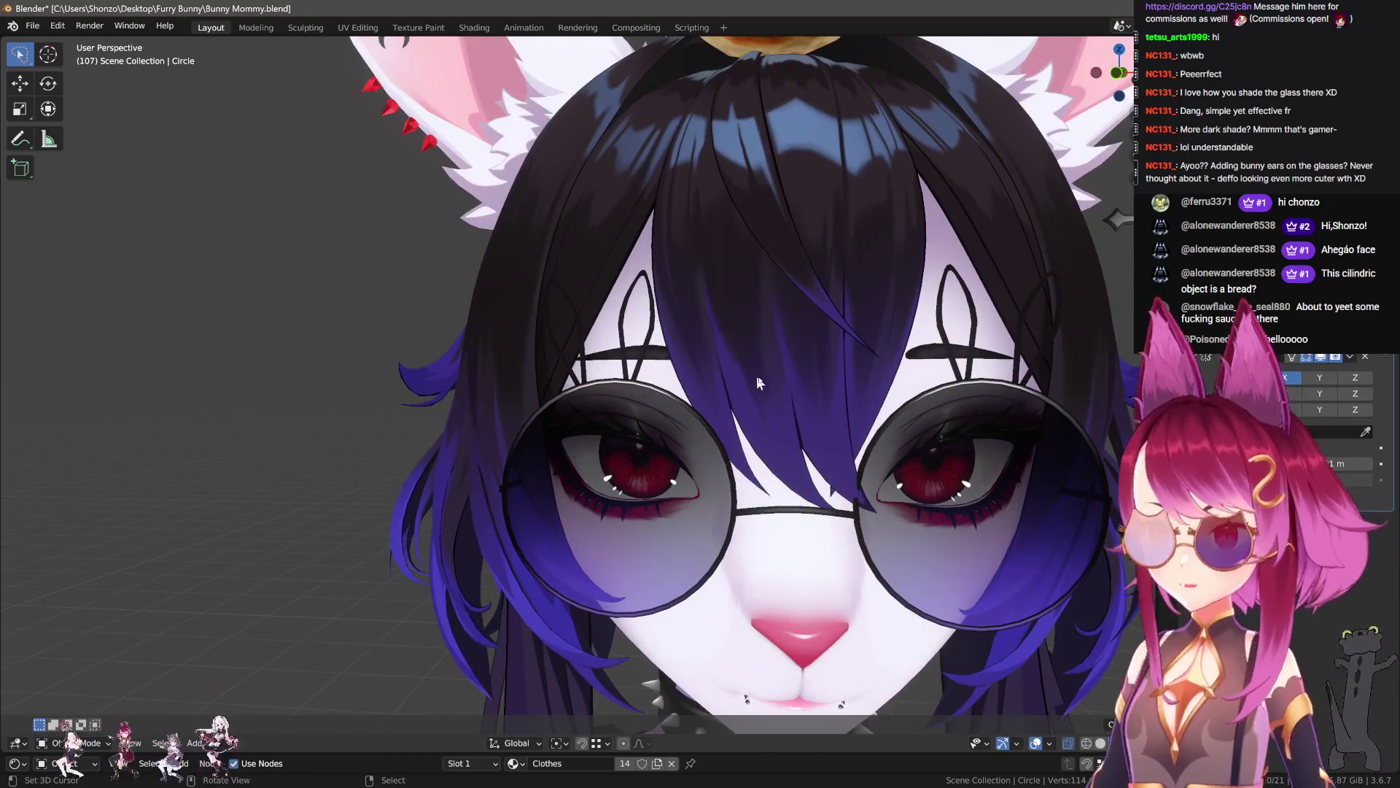
- Select the extra bunny-ear loops on the glasses and delete them
key(Tab)
scroll(837, 328, up, 5)
key(l)
key(Delete)
scroll(797, 323, down, 4)
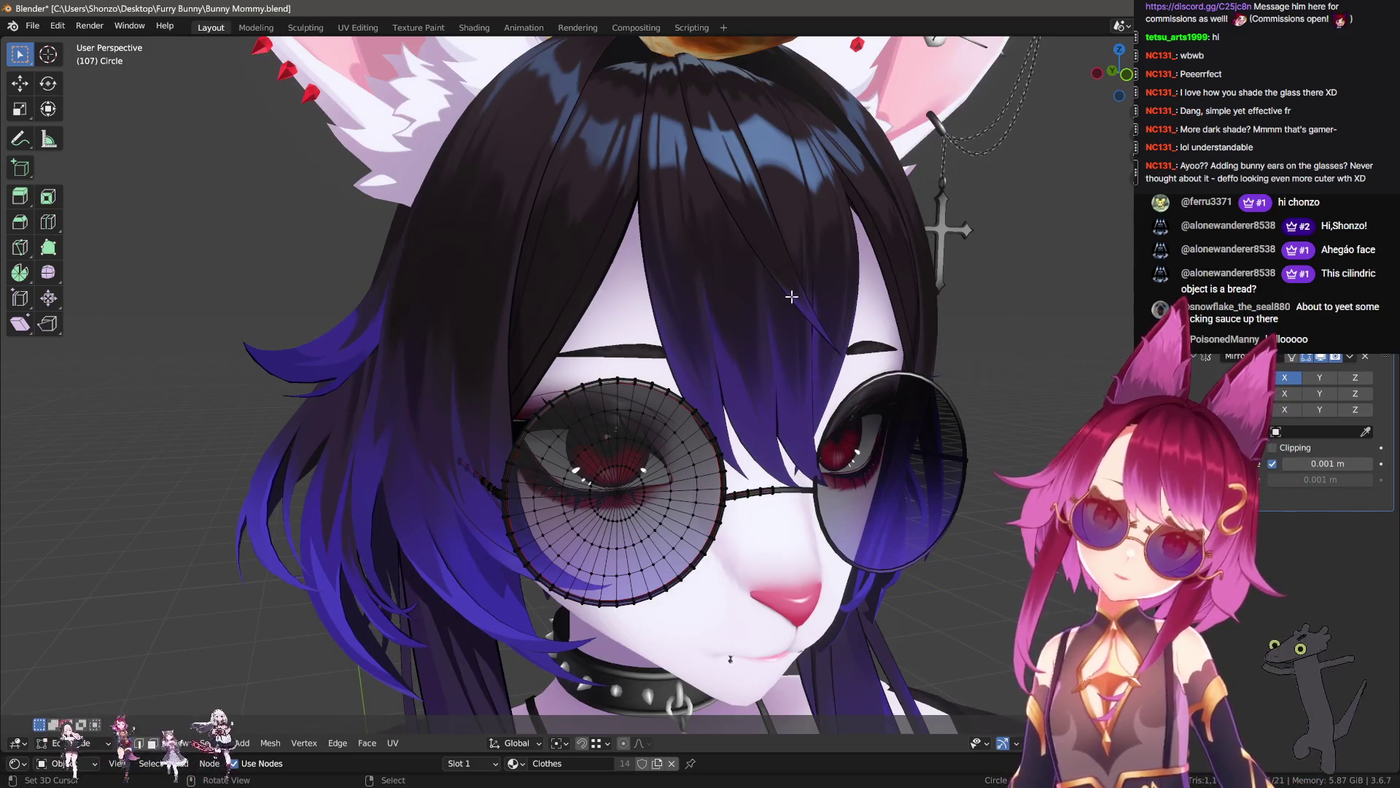
ctrl+middle_drag(790, 282, 734, 305)
scroll(736, 303, down, 3)
key(Delete)
- Toggle to Object Mode and back, viewing the glasses from the side and front
key(Tab)
scroll(831, 354, down, 3)
scroll(780, 385, up, 2)
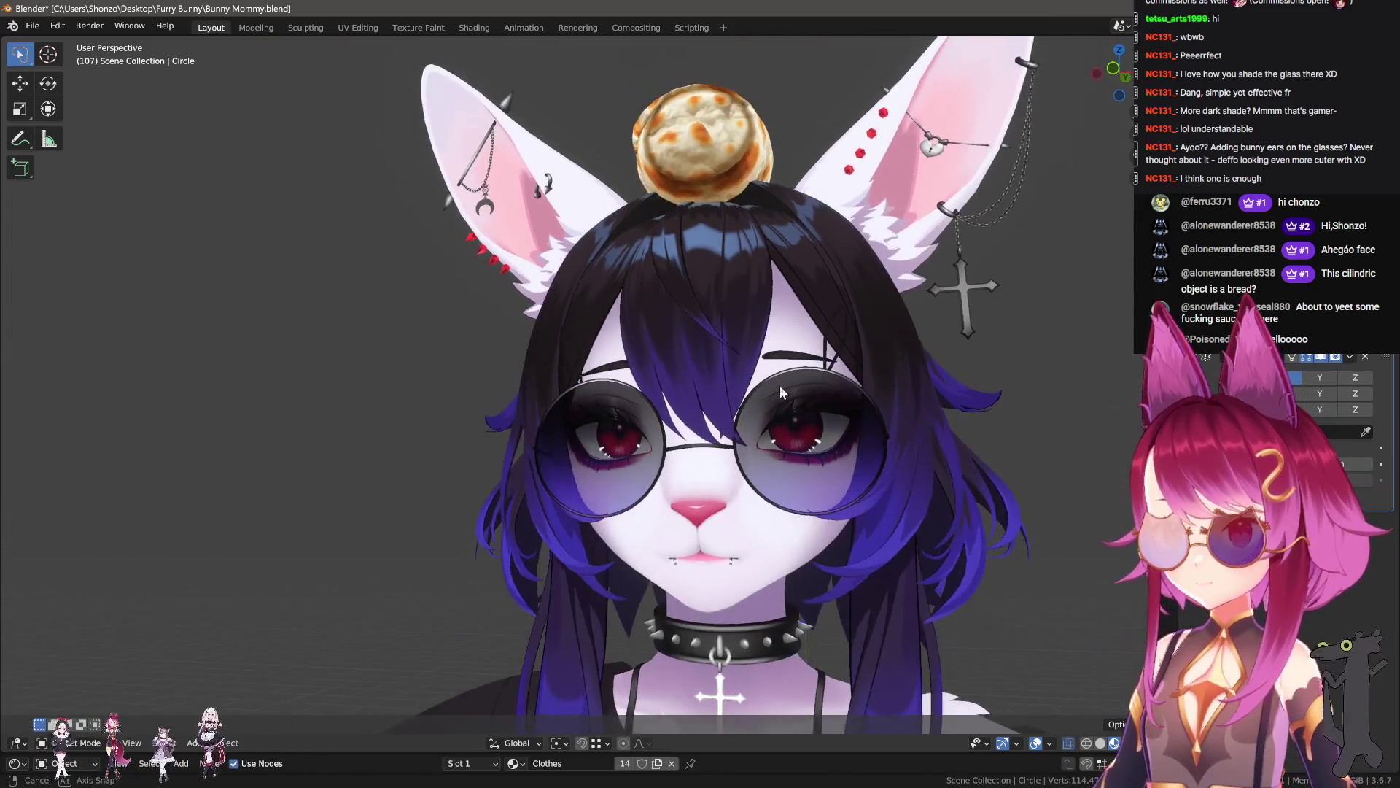
key(Tab)
scroll(810, 398, up, 3)
key(KP_3)
key(KP_1)
- Rotate the ear loop to lean toward the lens and adjust its depth along Y
key(g)
key(r)
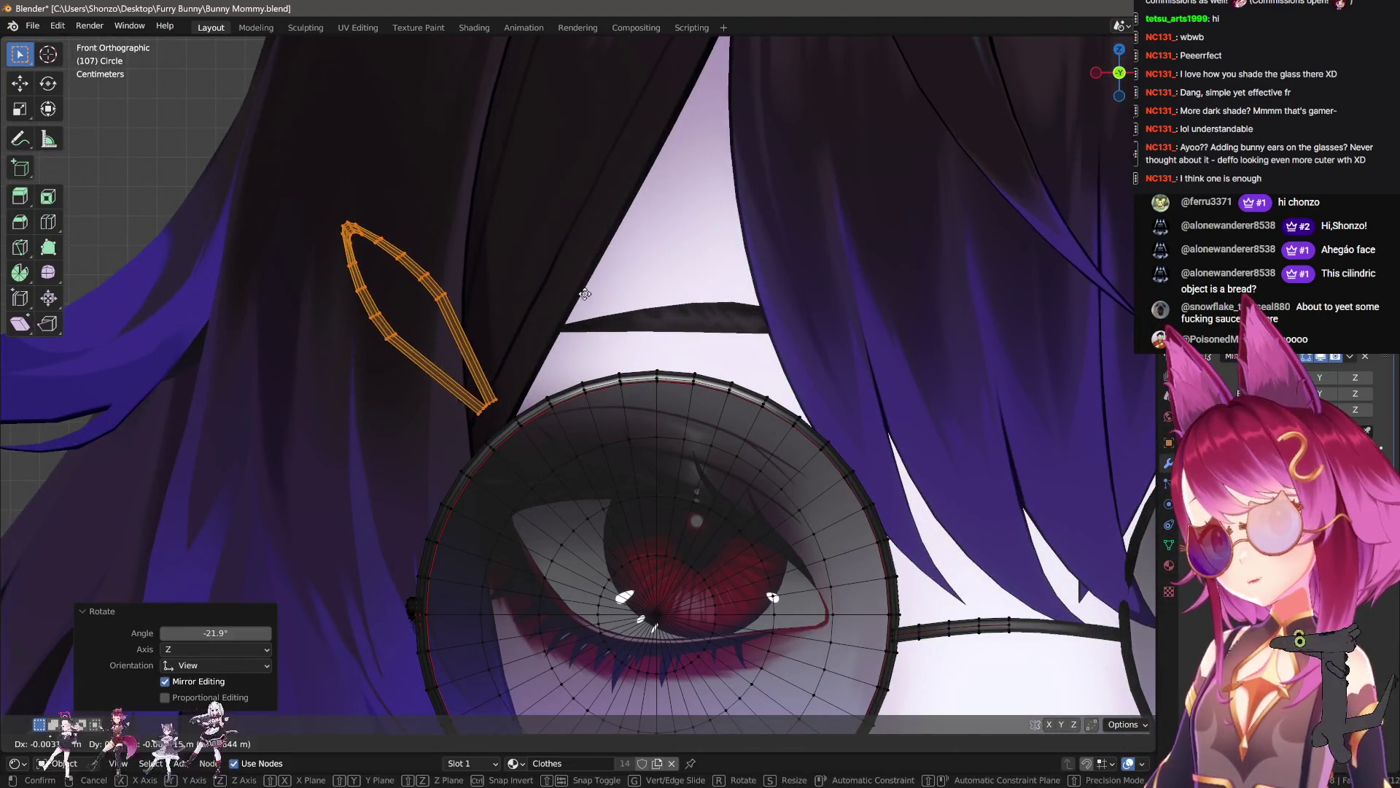
click(648, 317)
key(g)
click(648, 316)
mouse_move(648, 317)
middle_down()
mouse_move(745, 322)
mouse_move(656, 321)
mouse_move(670, 500)
middle_up()
key(g)
key(y)
click(680, 315)
- In side view, slide the ear loop along Y until it sits flush with the frame
key(ctrl+KP_3)
scroll(679, 313, up, 2)
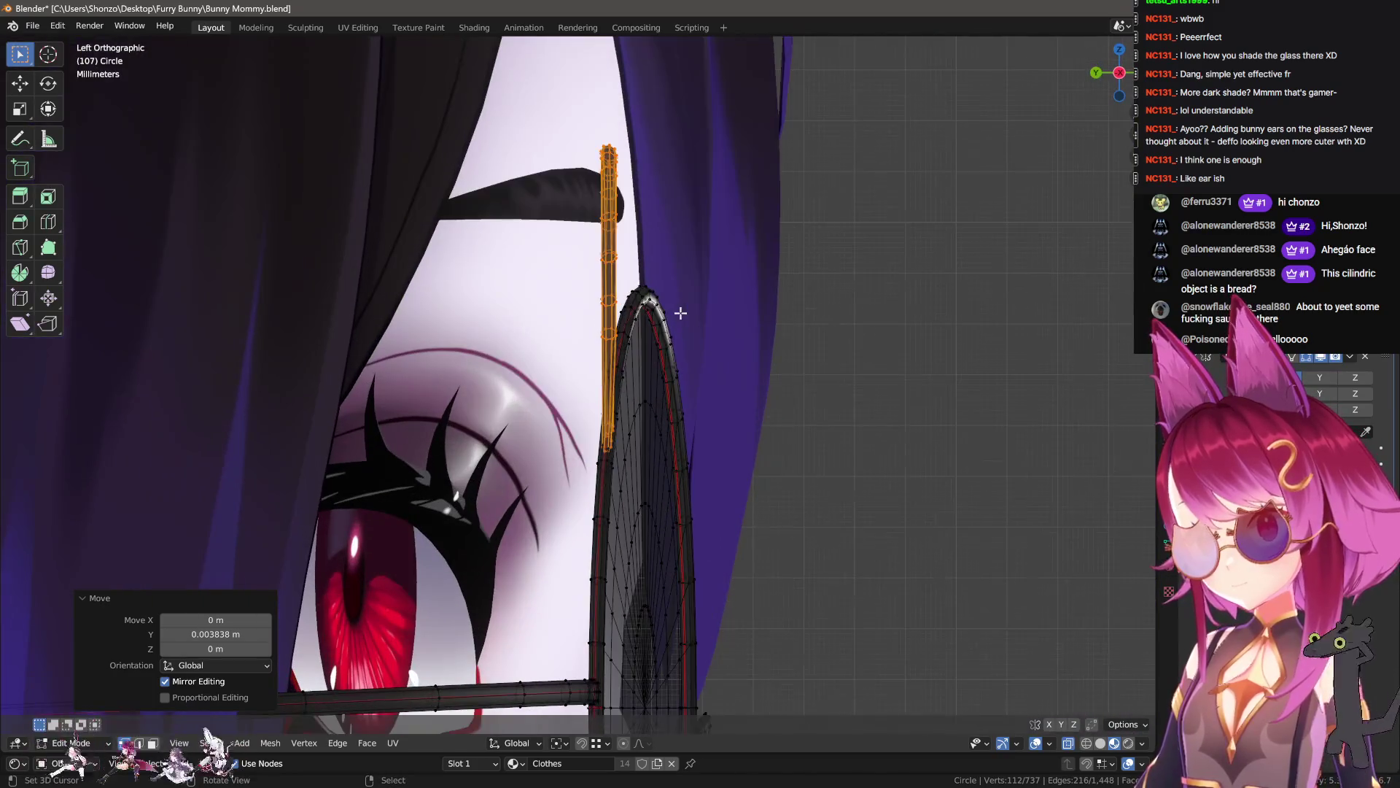
key(g)
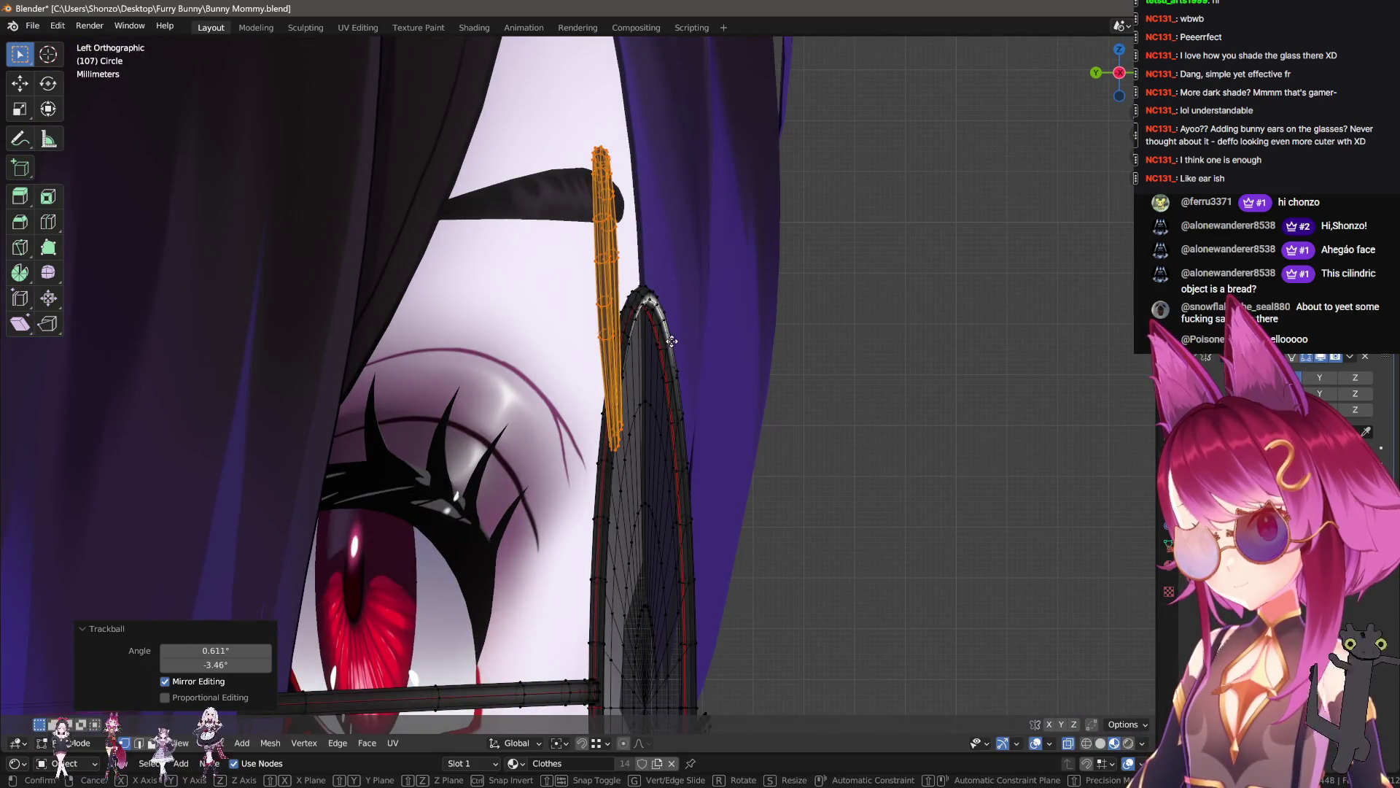
key(y)
click(665, 337)
mouse_move(665, 337)
middle_down()
mouse_move(588, 362)
mouse_move(741, 307)
mouse_move(861, 341)
middle_up()
- Check the ear on the face from the front in Object Mode, then return to Edit Mode
key(Tab)
key(KP_1)
scroll(884, 368, down, 4)
scroll(884, 369, down, 5)
mouse_move(945, 400)
shift+middle_down()
mouse_move(883, 385)
mouse_move(986, 373)
mouse_move(961, 399)
shift+middle_up()
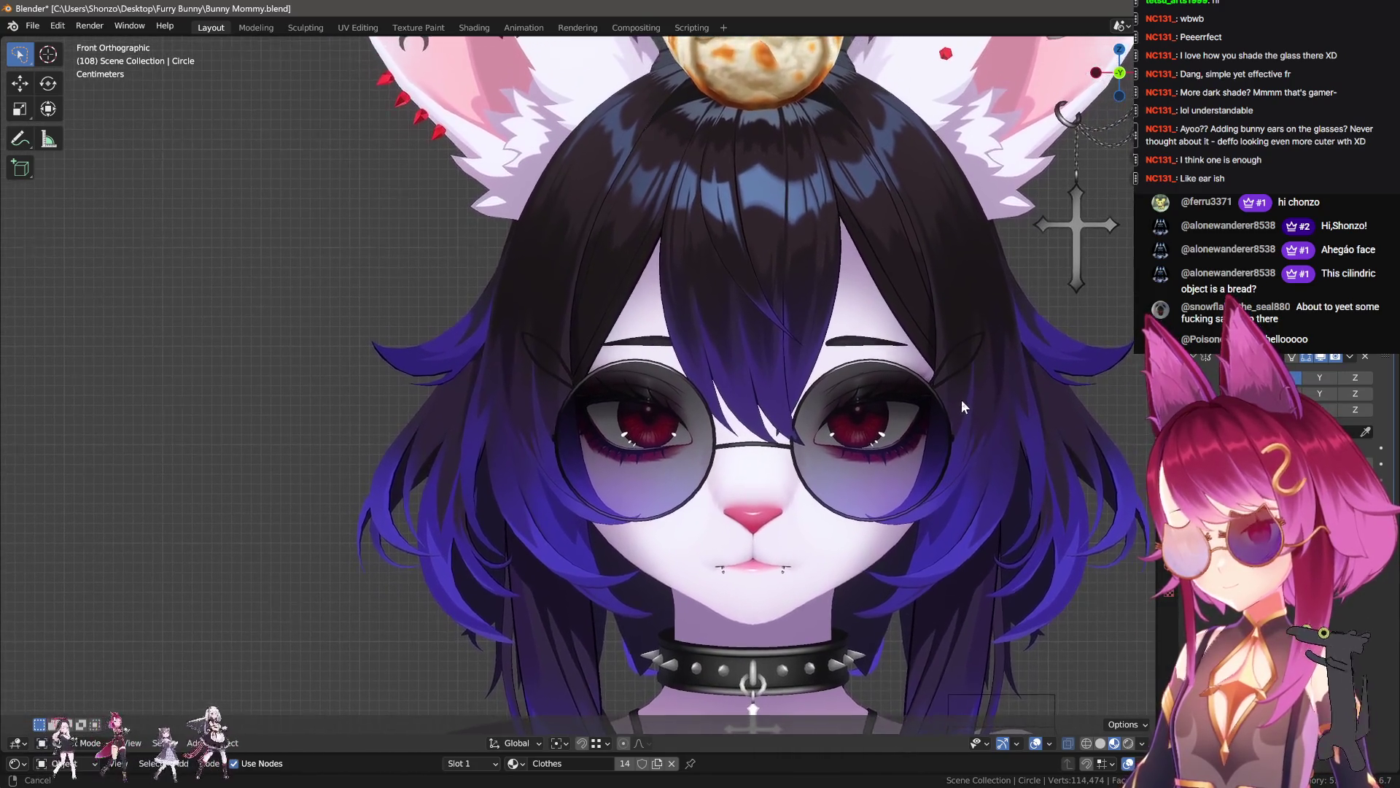
key(Tab)
scroll(961, 400, up, 3)
scroll(797, 318, up, 3)
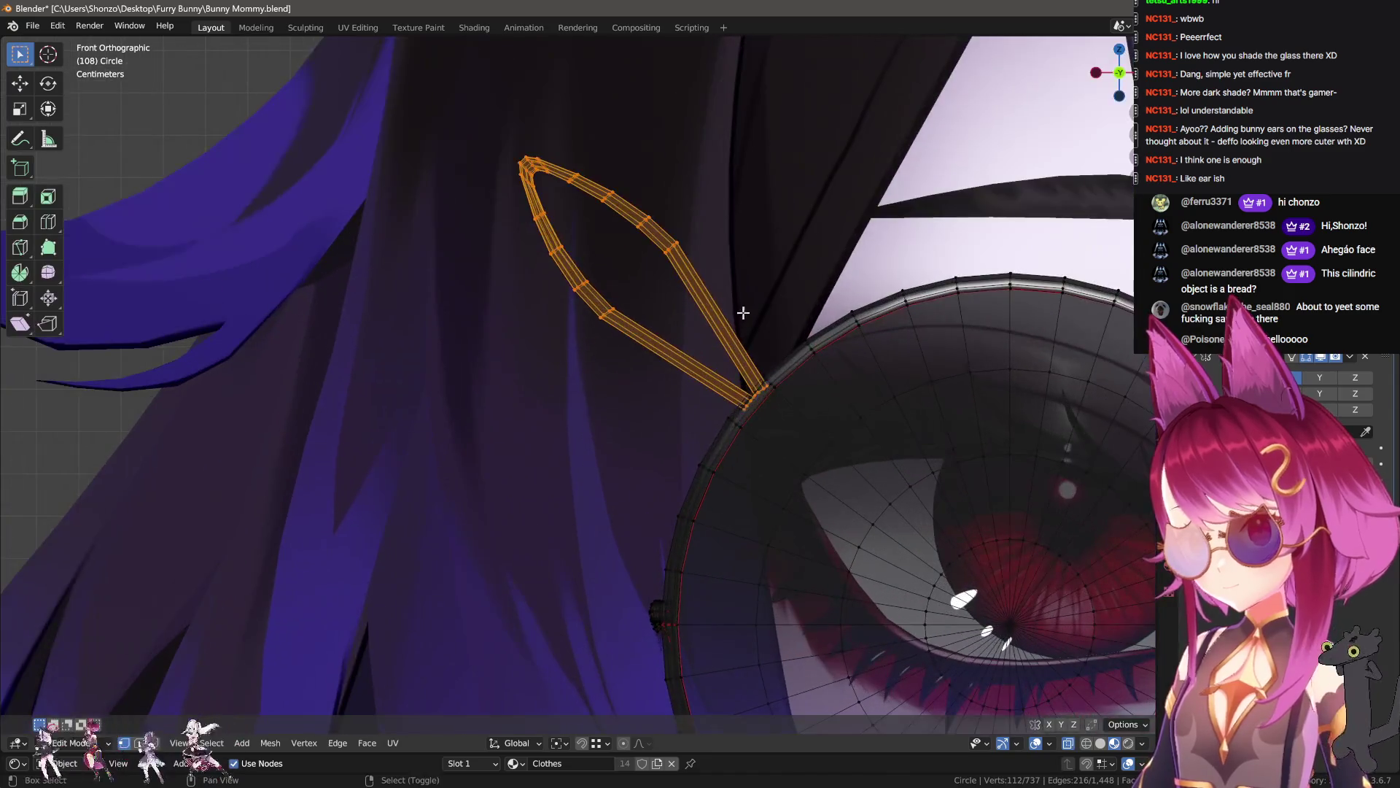
- Duplicate the ear loop and position the copy beside it, adjusting its depth along Y
key(shift+d)
key(g)
click(748, 377)
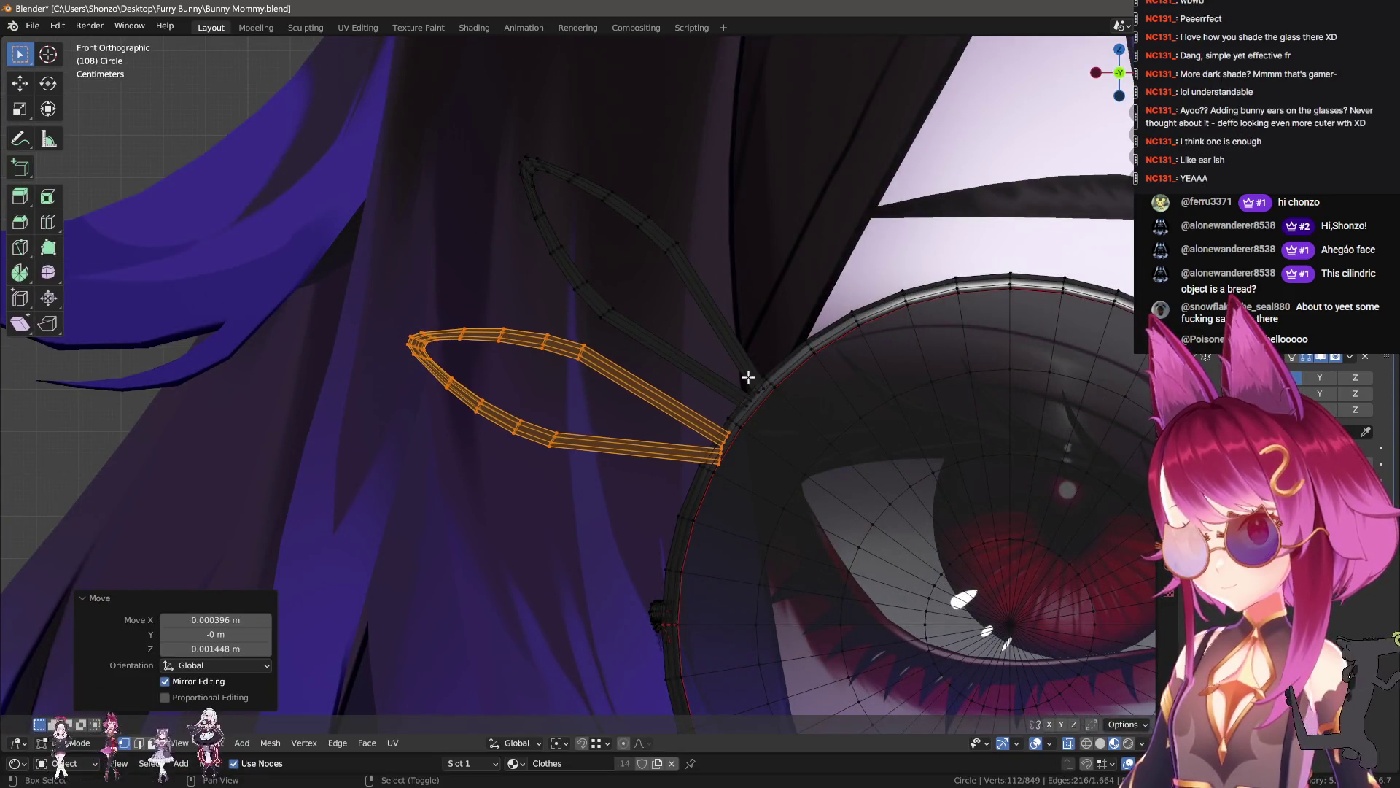
key(g)
click(745, 379)
mouse_move(745, 379)
middle_down()
mouse_move(821, 428)
mouse_move(871, 394)
middle_up()
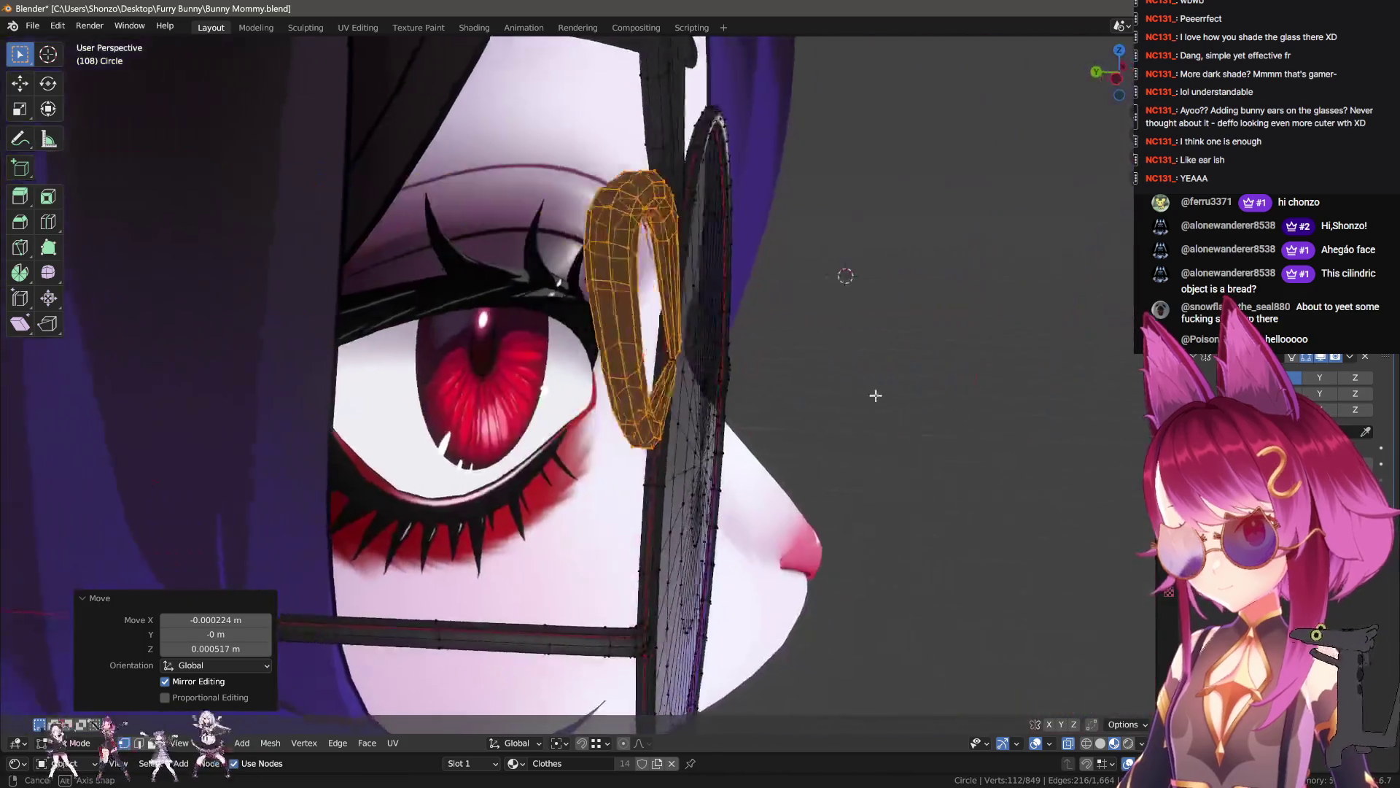
key(g)
key(y)
click(931, 371)
- Nudge the loop and its lower strut along Y so their bases sit flush
scroll(813, 365, up, 8)
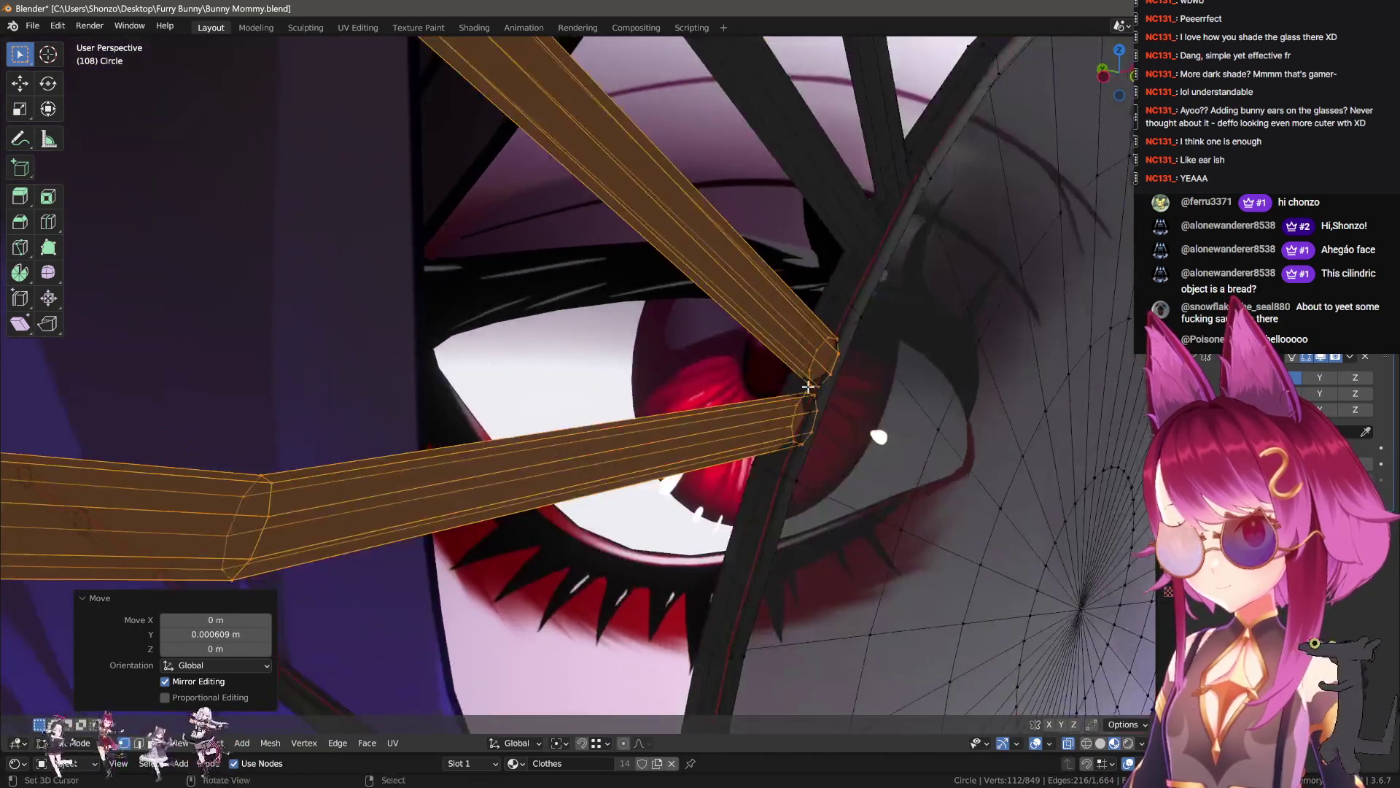
middle_drag(808, 386, 744, 369)
key(g)
key(y)
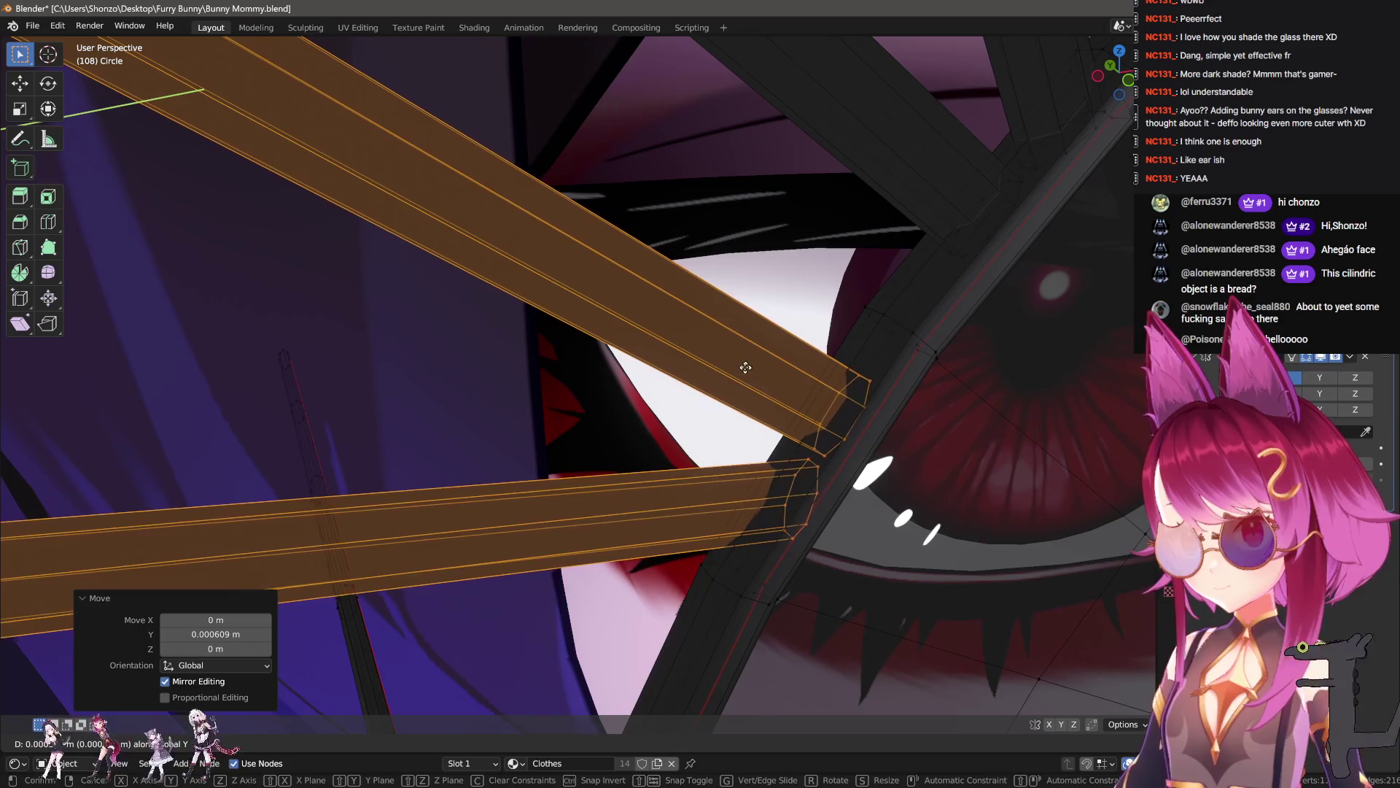
click(813, 394)
key(alt+a)
key(y)
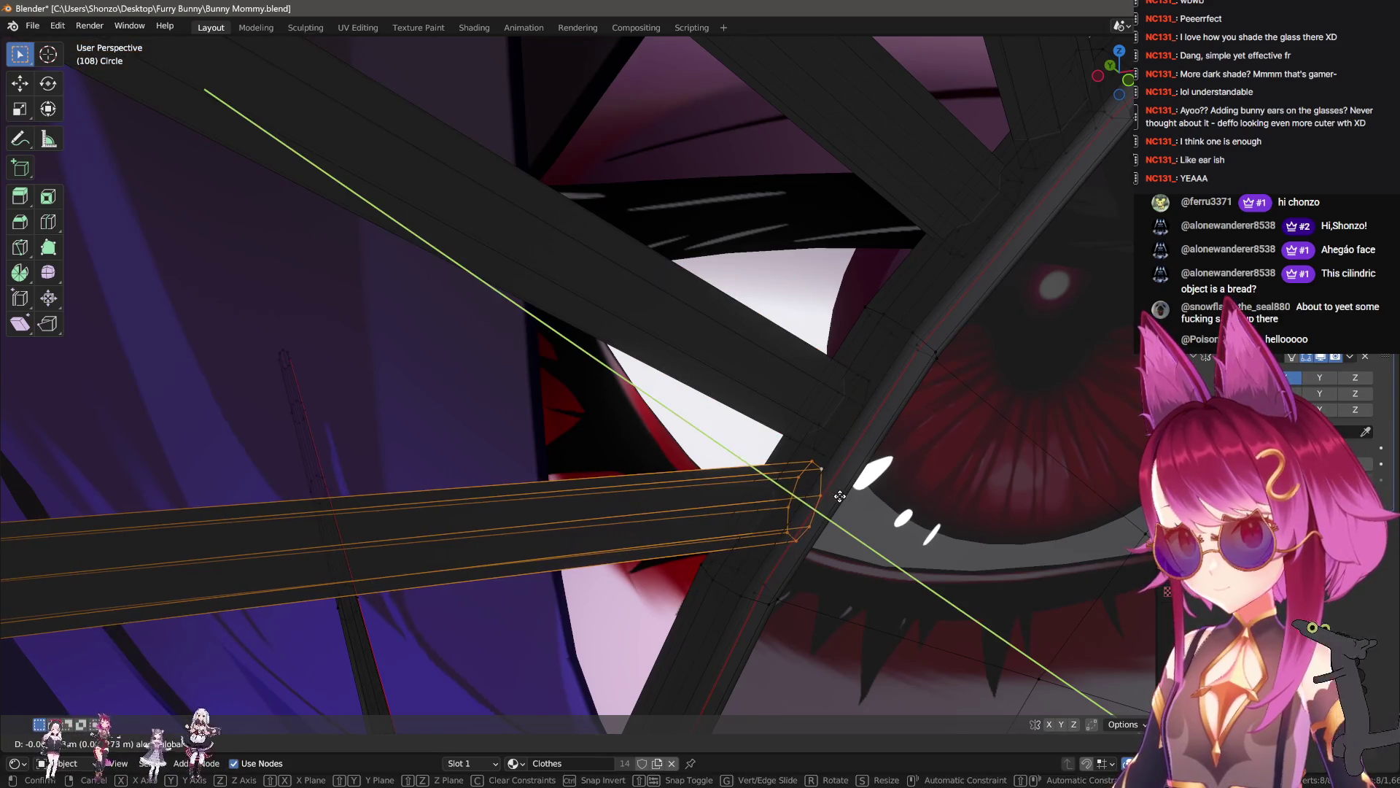
click(860, 415)
- Select both ear loops and return to Object Mode for a three-quarter view of the face
key(alt+a)
key(l)
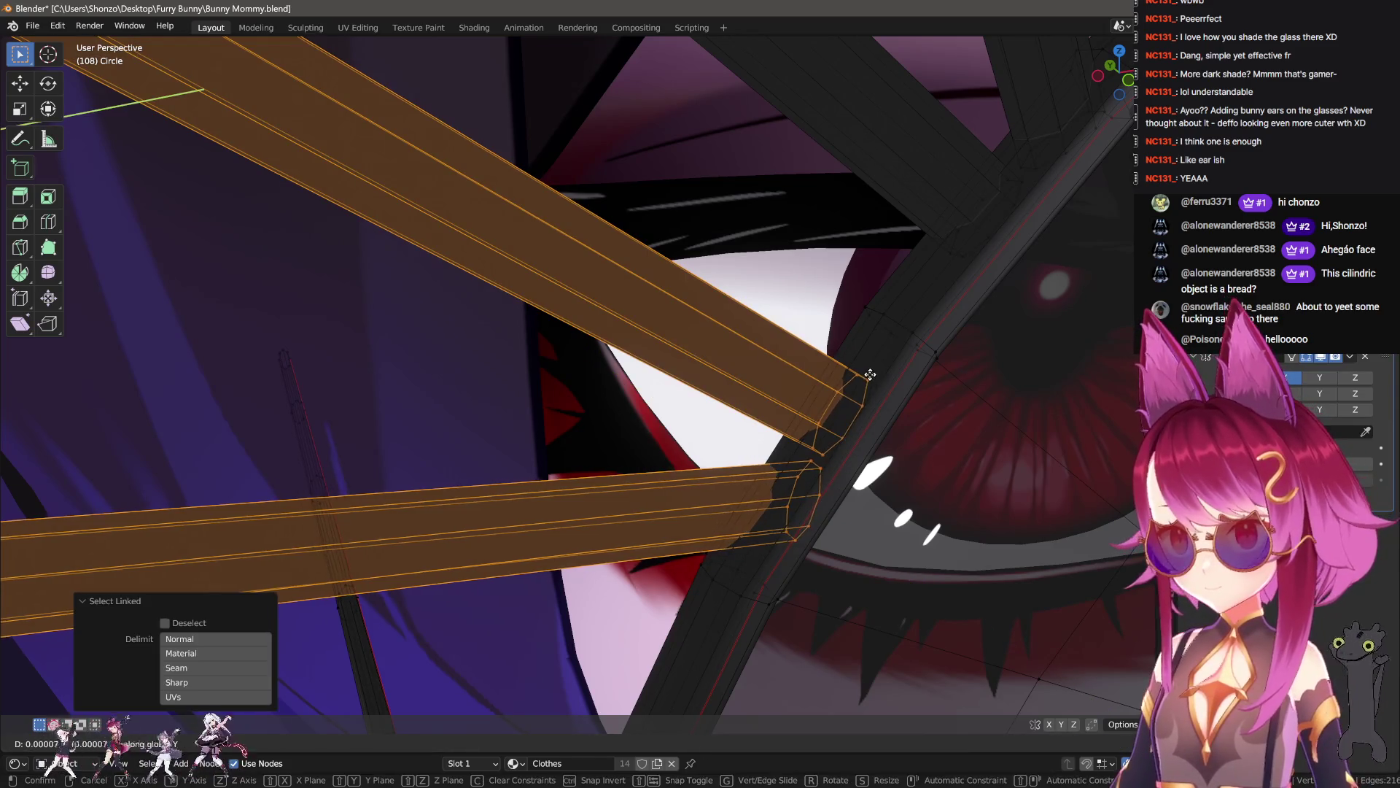
key(Tab)
scroll(1005, 428, down, 10)
scroll(951, 419, down, 5)
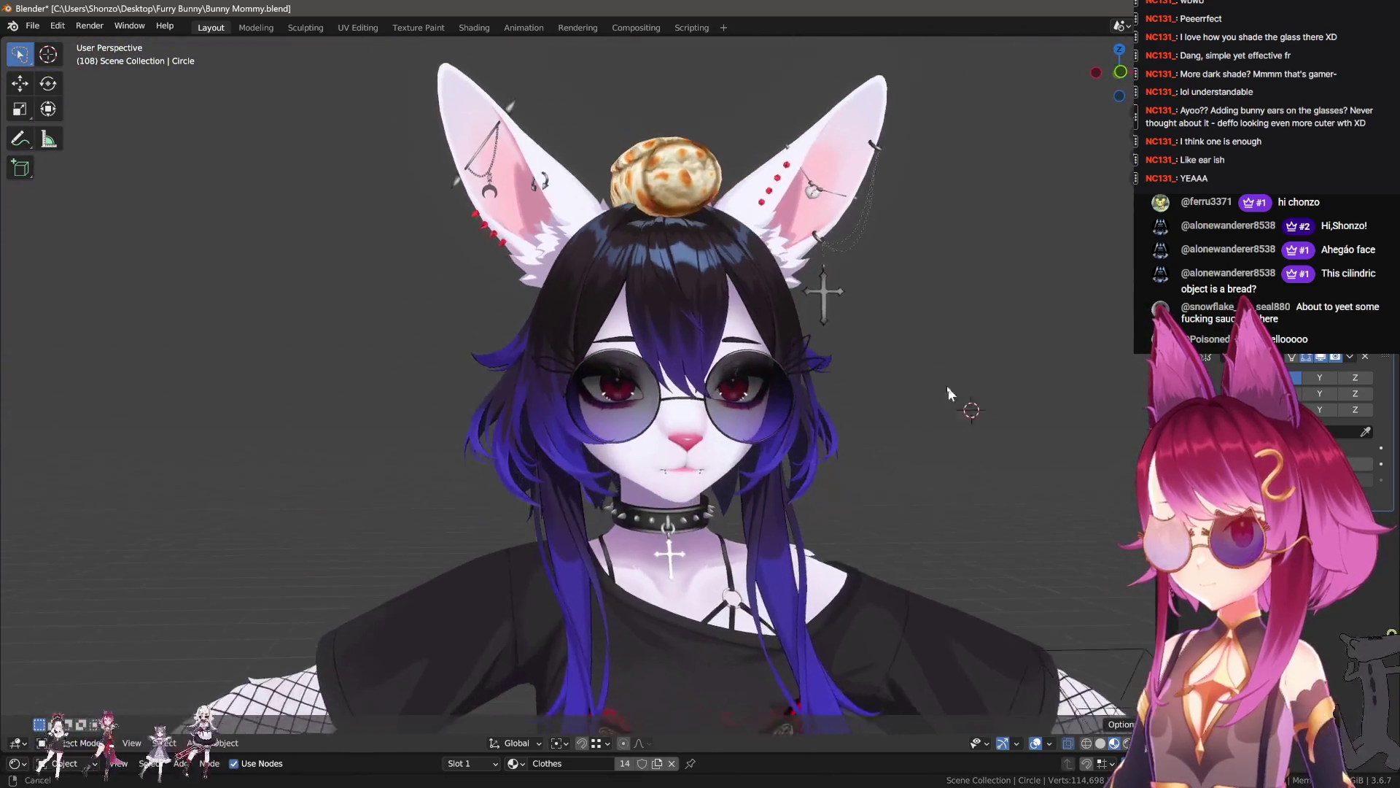
scroll(947, 387, up, 5)
mouse_move(947, 387)
middle_down()
mouse_move(334, 404)
mouse_move(680, 379)
middle_up()
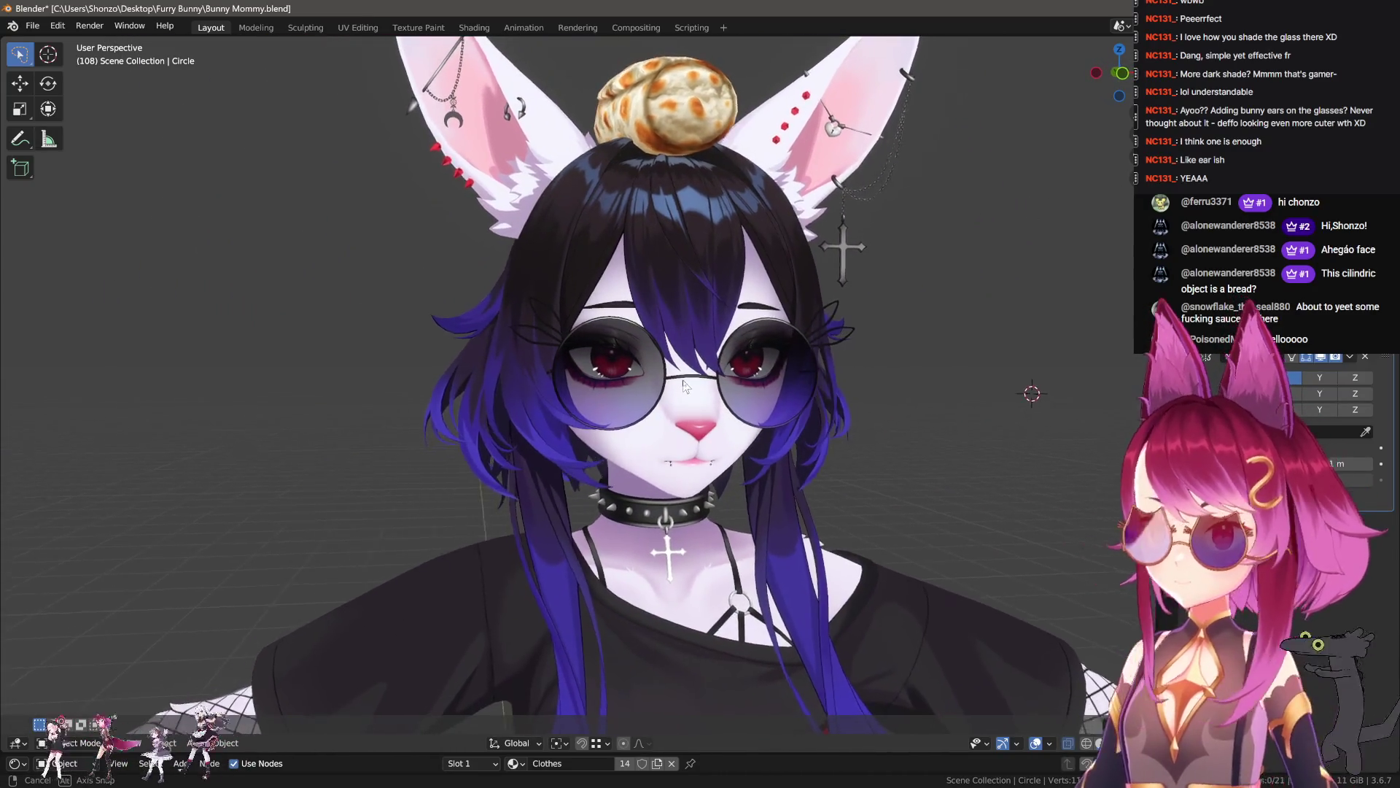
- In Edit Mode, select the glasses' ear-loop pieces and seam an edge loop along the ear strut
scroll(680, 375, up, 3)
key(Tab)
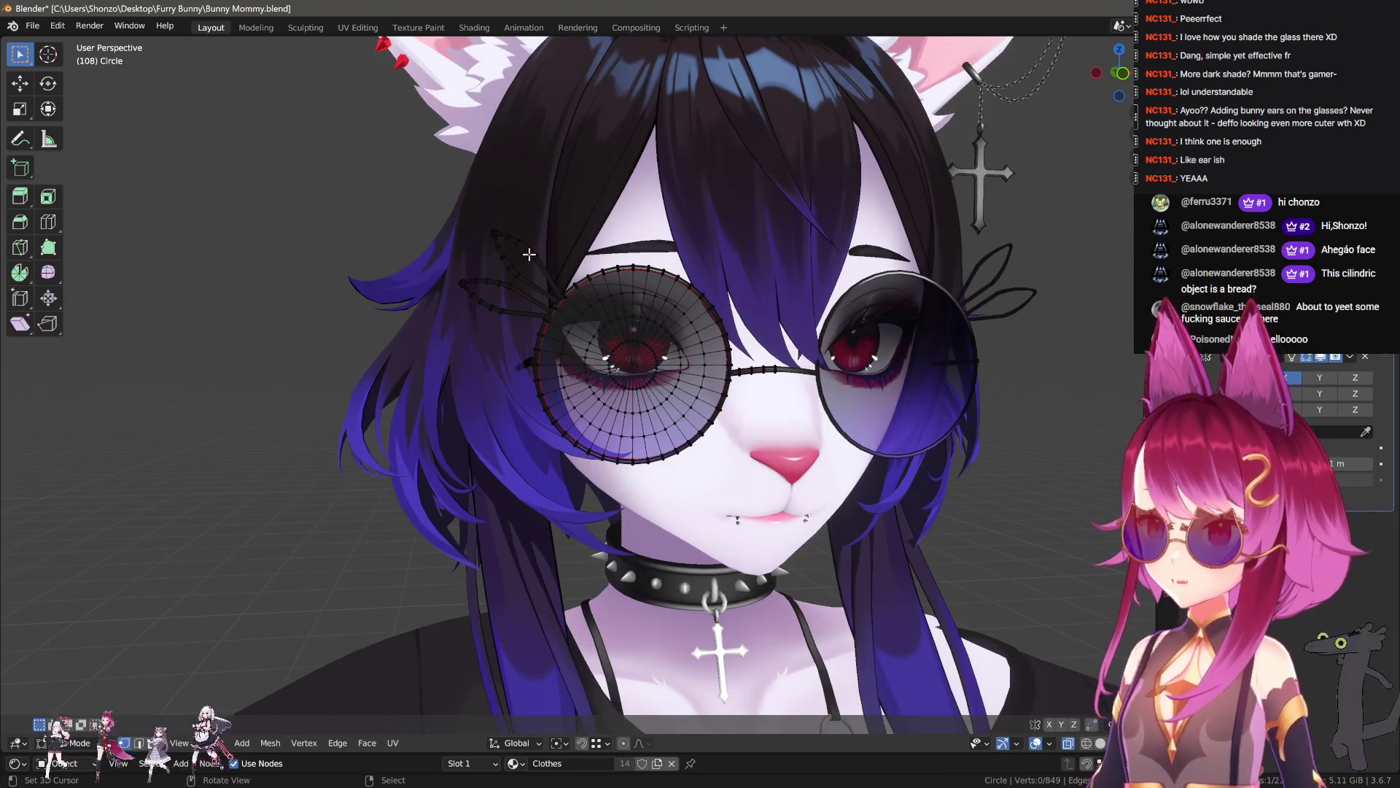
key(l)
mouse_move(529, 254)
middle_down()
mouse_move(635, 410)
mouse_move(515, 475)
mouse_move(547, 421)
middle_up()
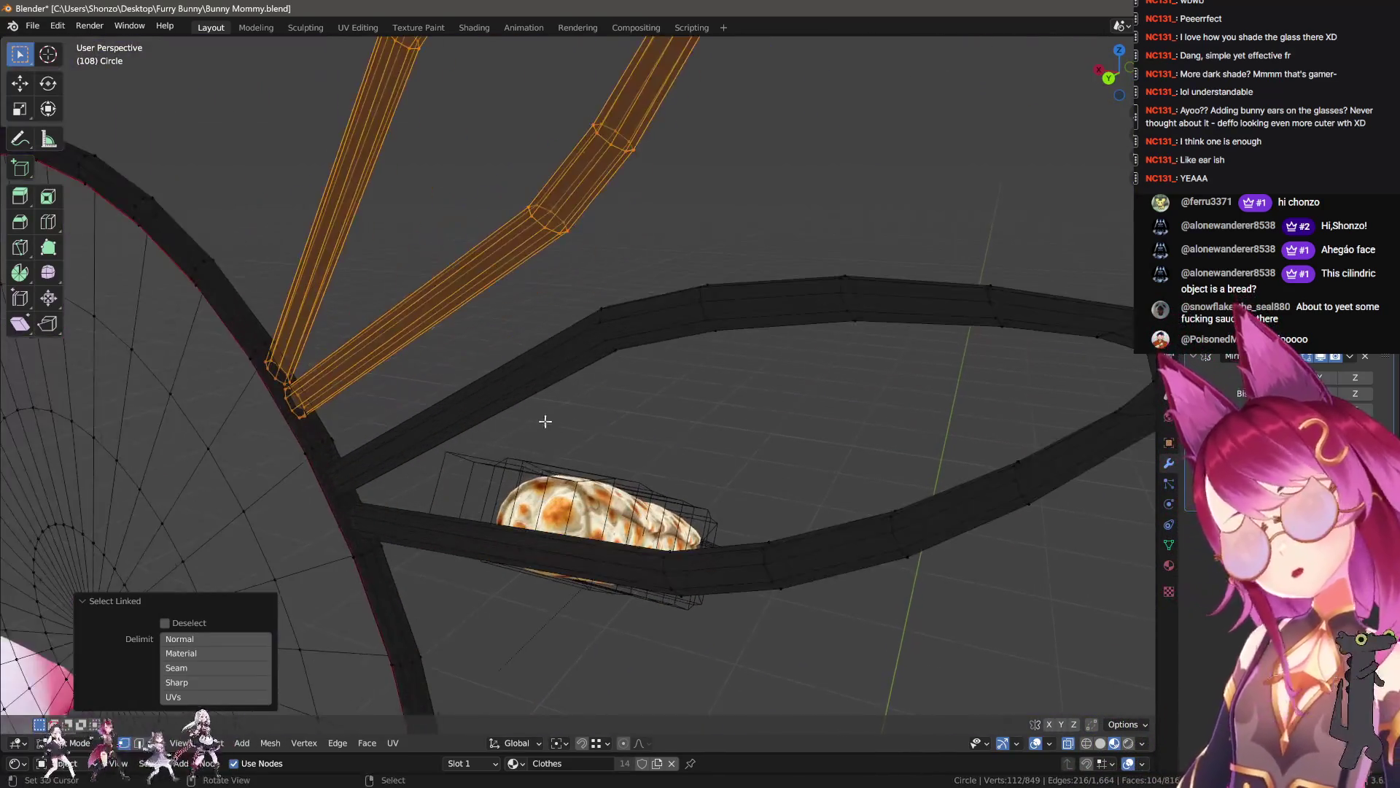
alt+click(557, 351)
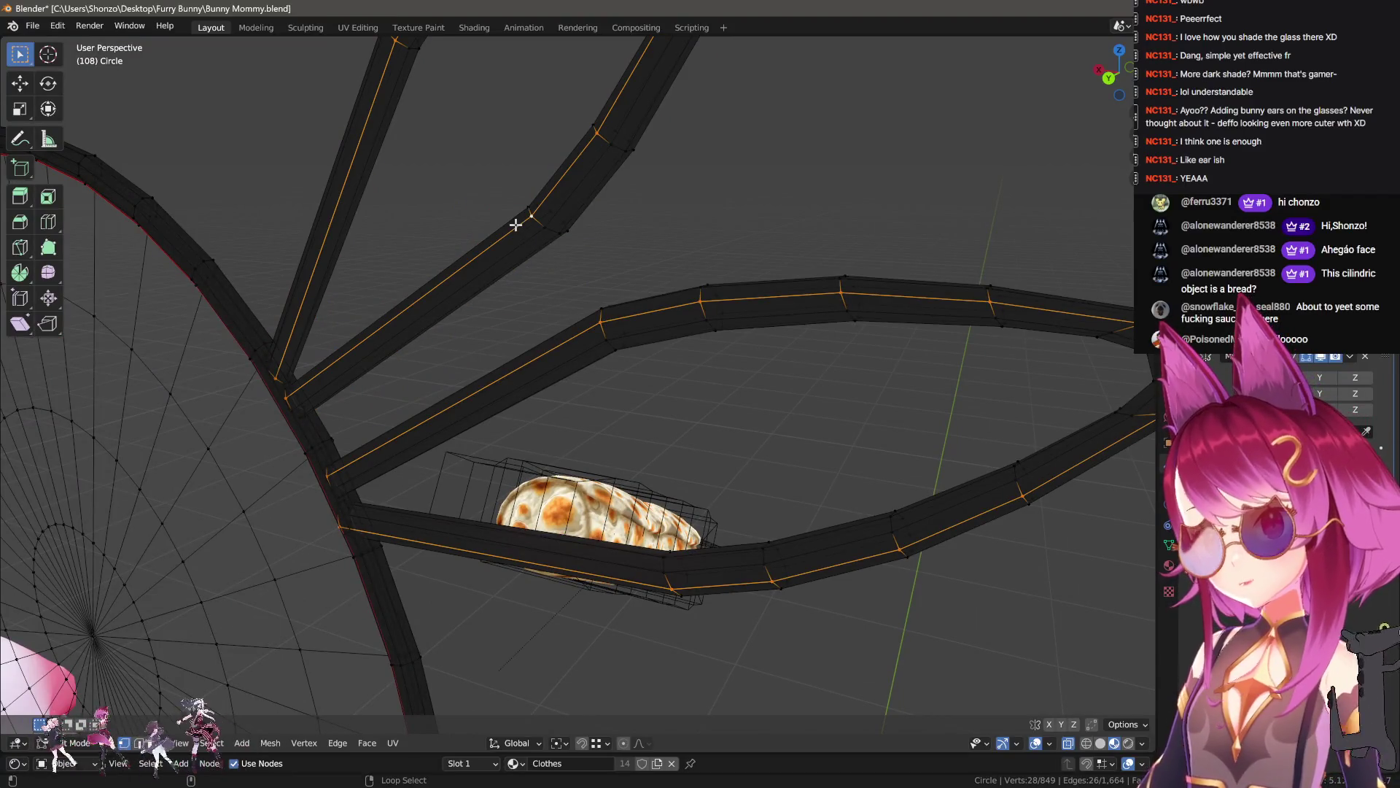
key(l)
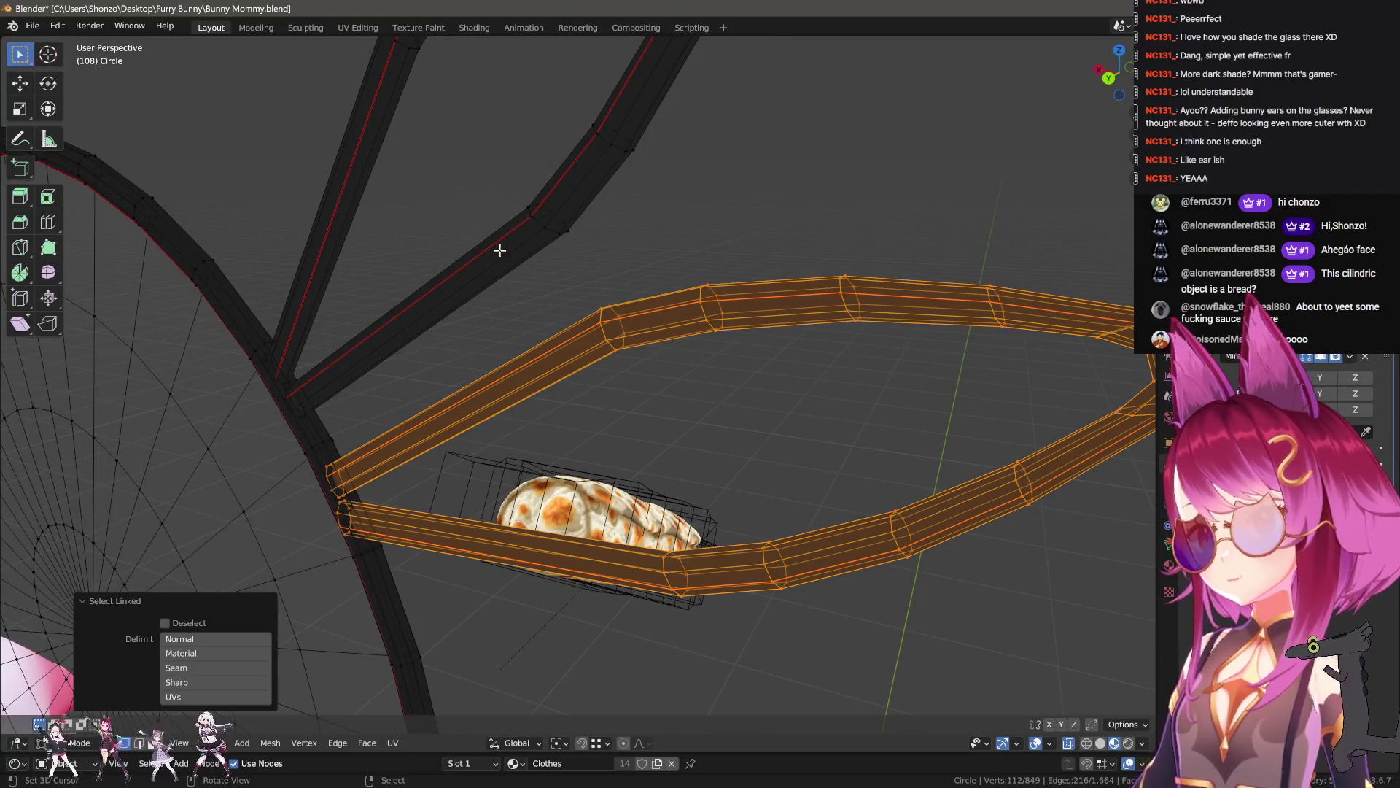
key(l)
- Unwrap the ear pieces in UV Editing and turn the UV strips to lie horizontal
click(362, 27)
scroll(284, 394, down, 5)
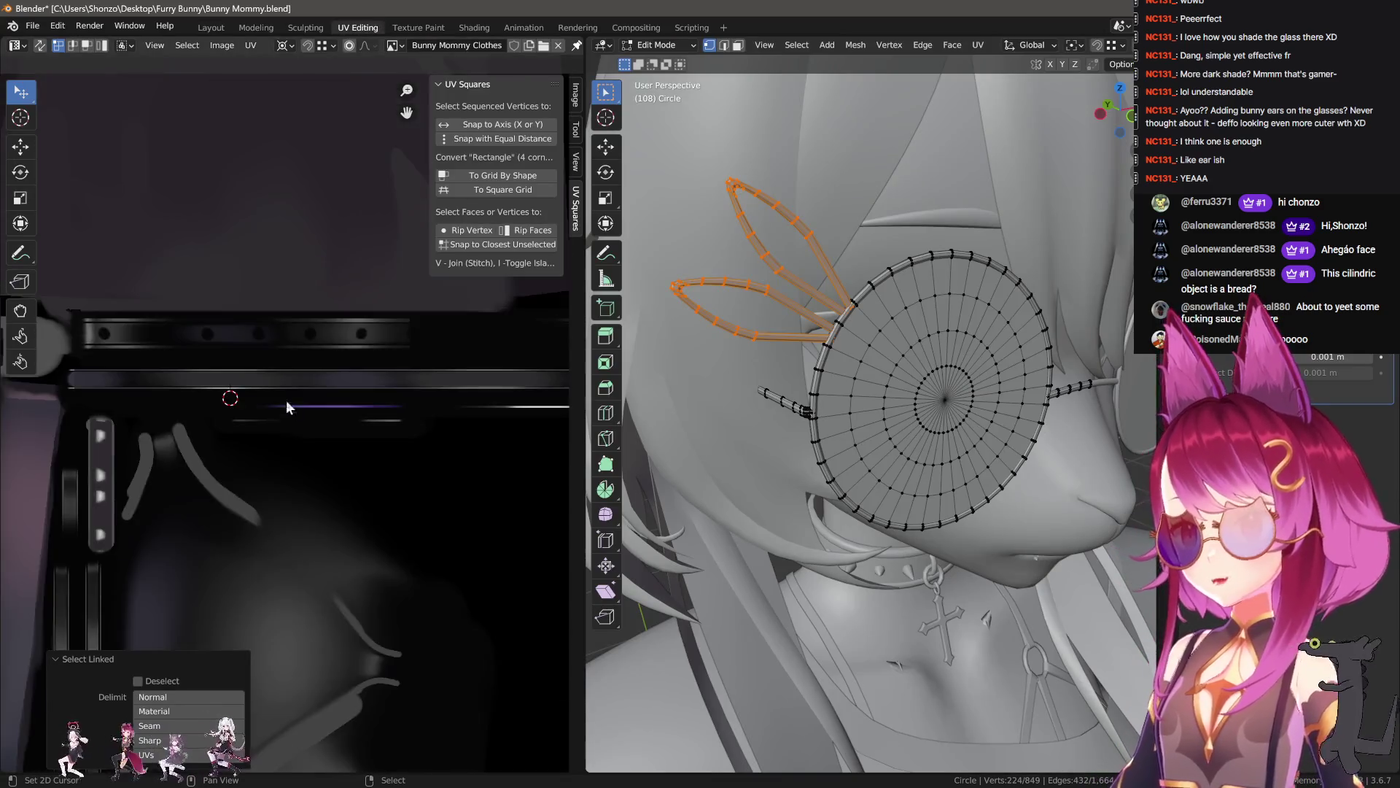
key(u)
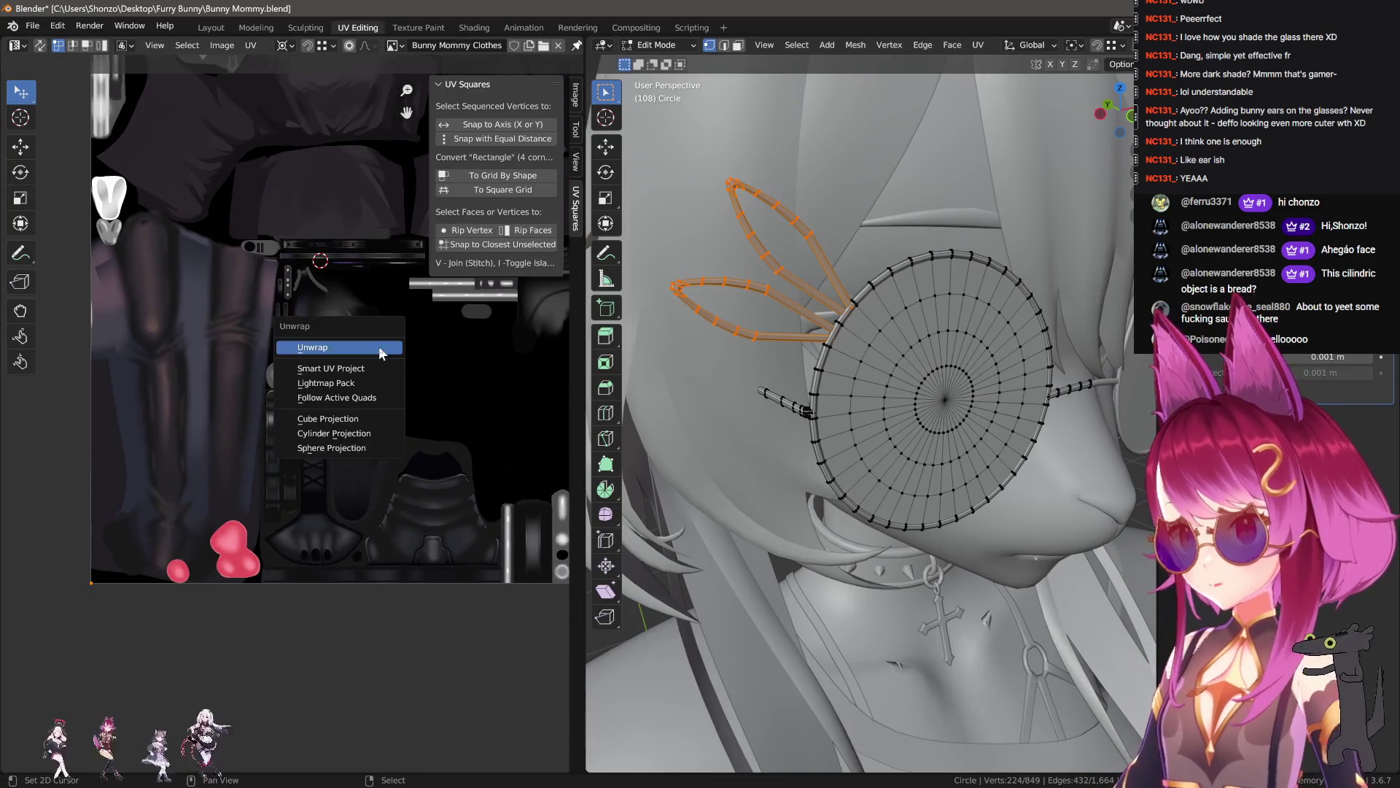
click(382, 353)
key(g)
click(569, 179)
key(g)
click(352, 365)
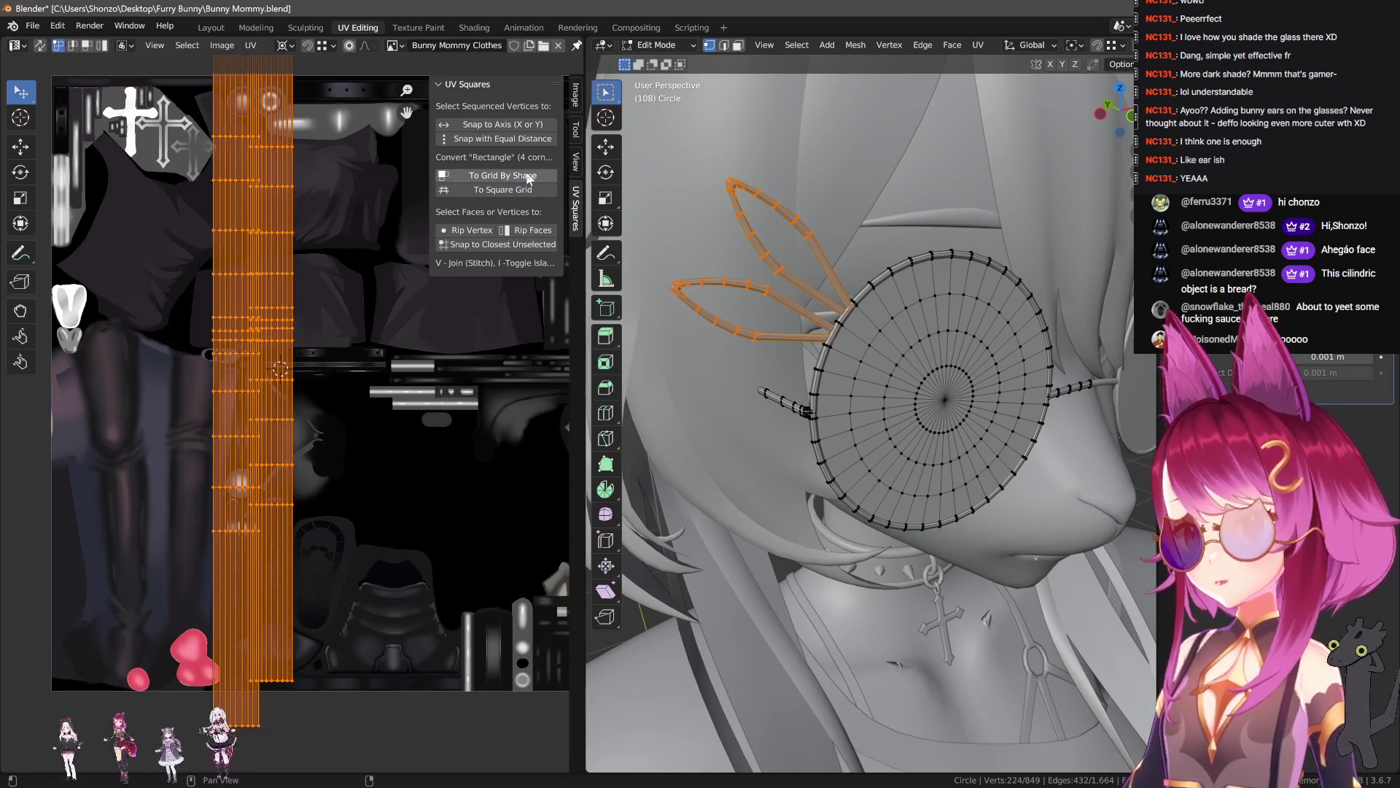
scroll(352, 365, up, 3)
key(r)
- Shrink the ear UV strips and position them on the texture
mouse_move(358, 193)
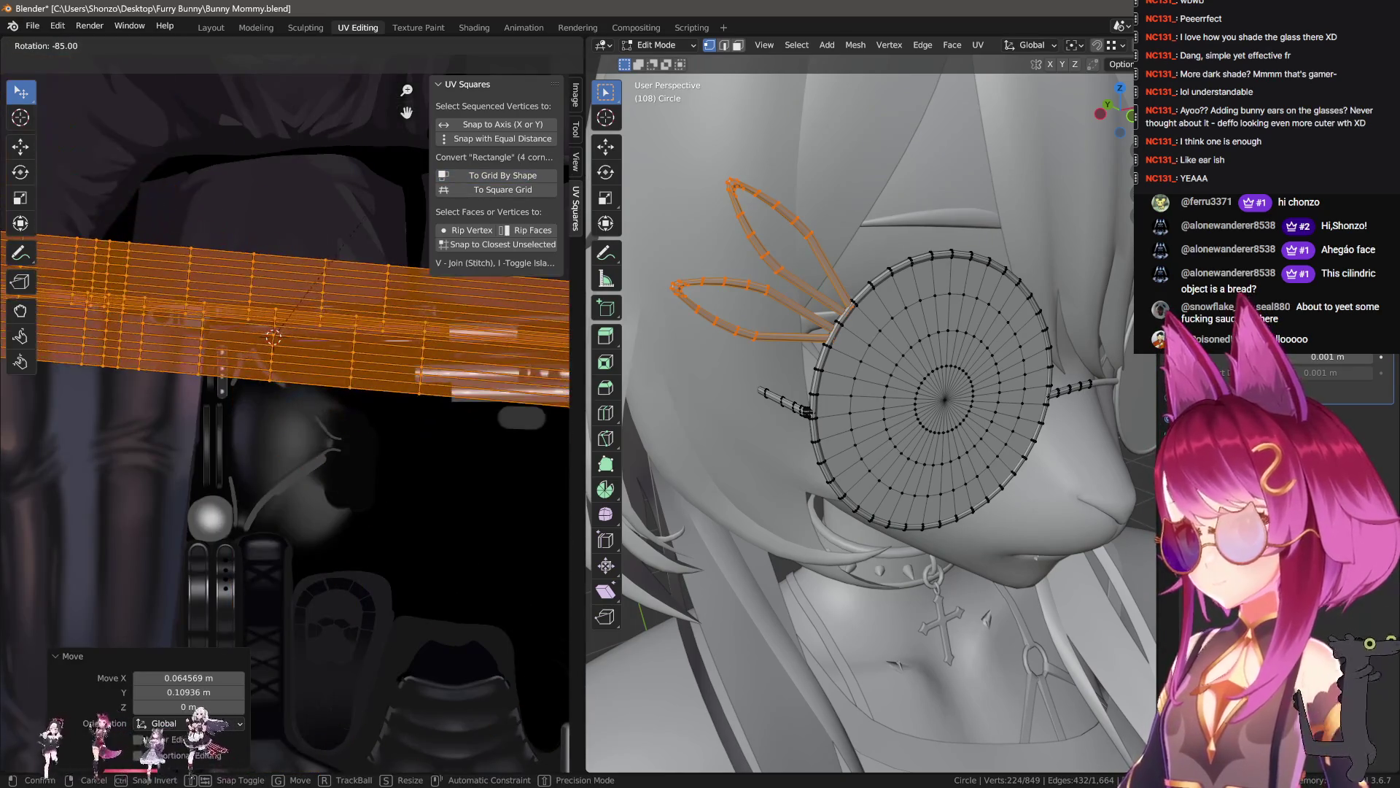
key(s)
scroll(286, 424, up, 3)
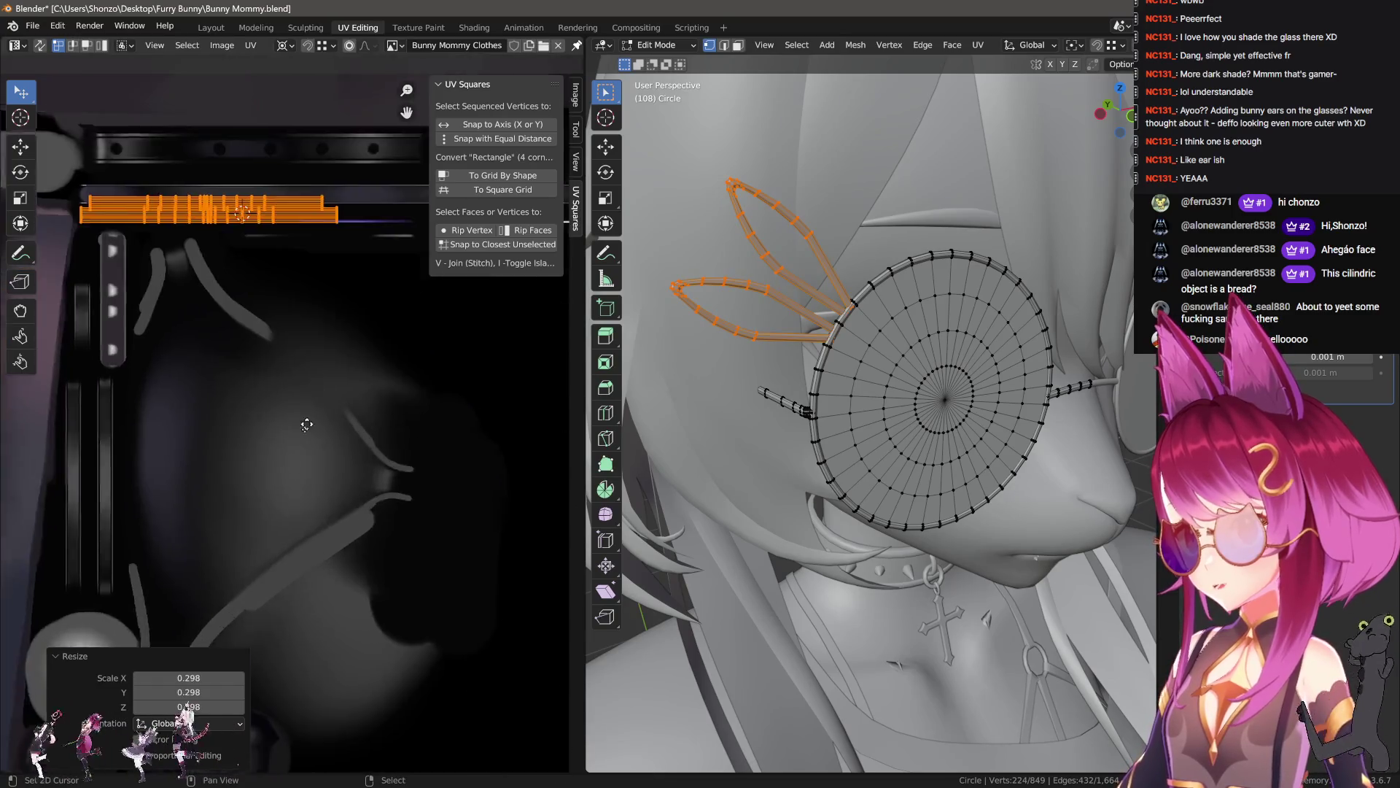
click(286, 425)
key(g)
click(381, 484)
scroll(287, 516, up, 2)
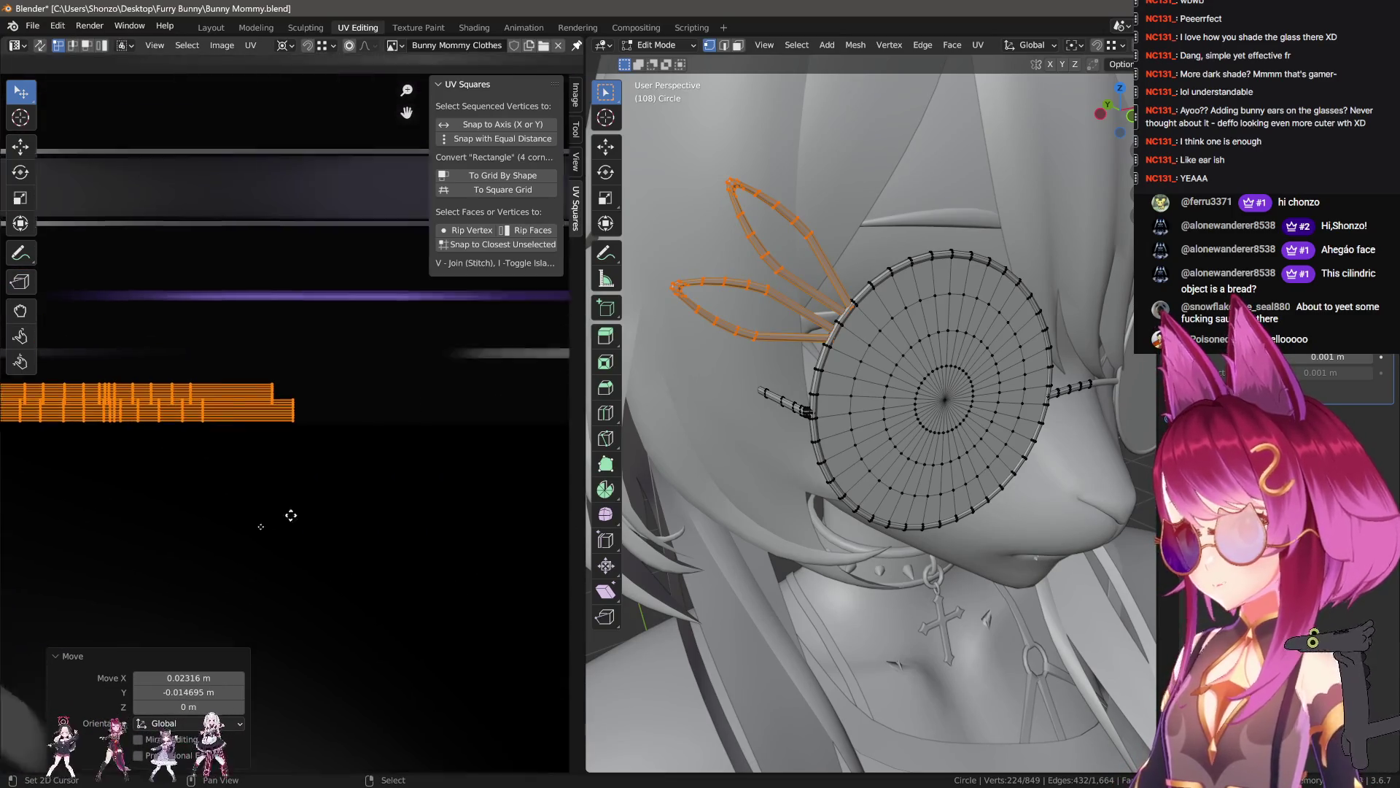
mouse_move(328, 500)
middle_down()
mouse_move(509, 478)
mouse_move(247, 476)
middle_up()
- Move the lens UV strip into place and snap the 2D cursor to its end
key(g)
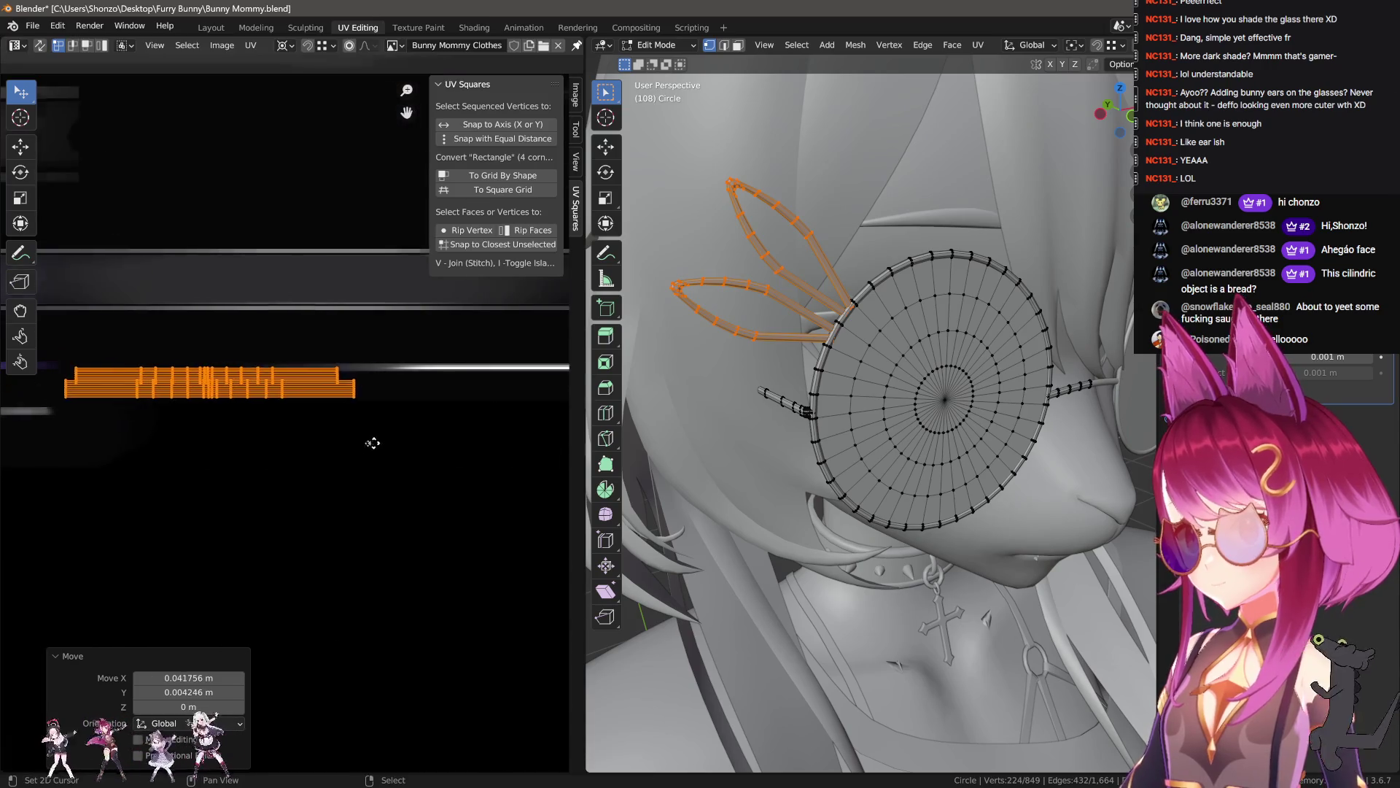
scroll(397, 441, up, 1)
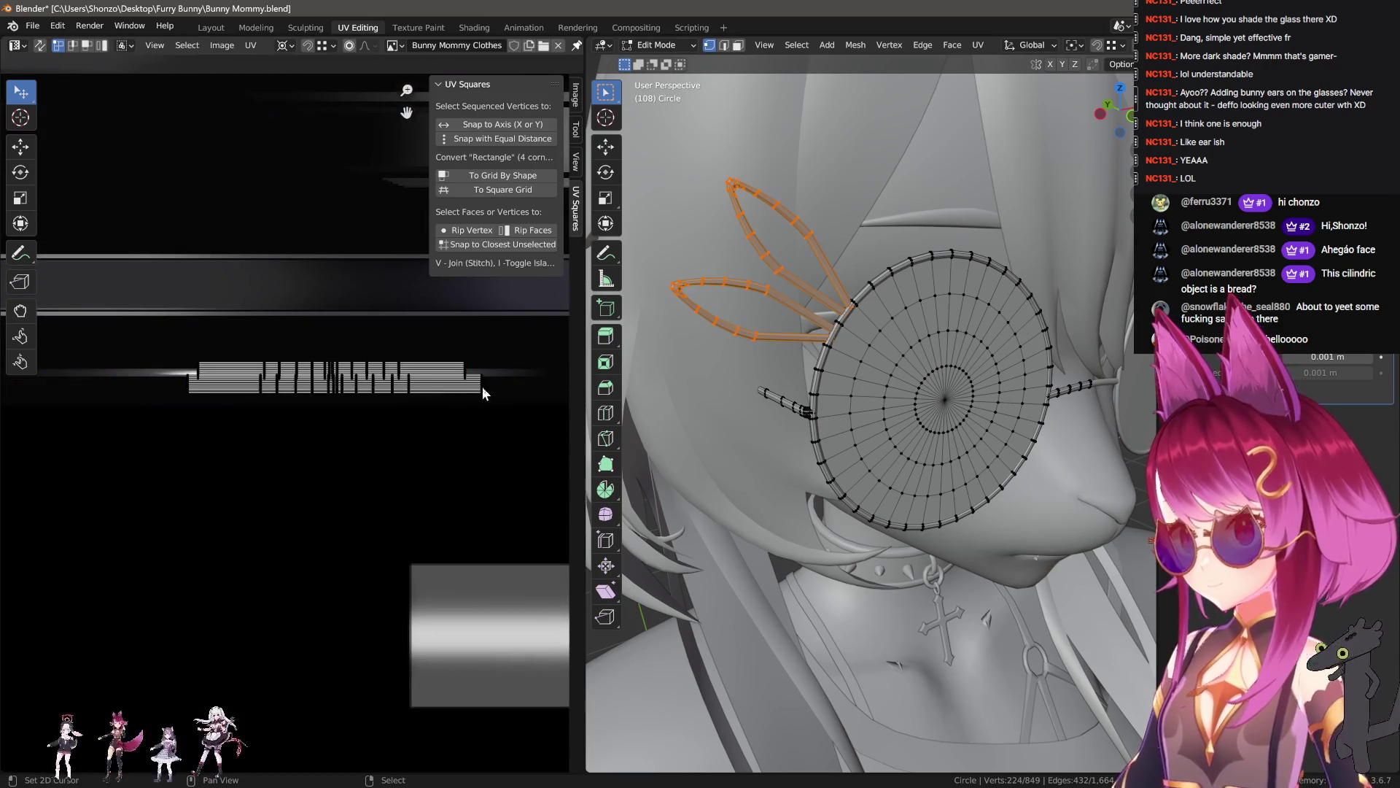
click(481, 388)
scroll(474, 402, up, 1)
middle_drag(531, 324, 441, 349)
key(alt+a)
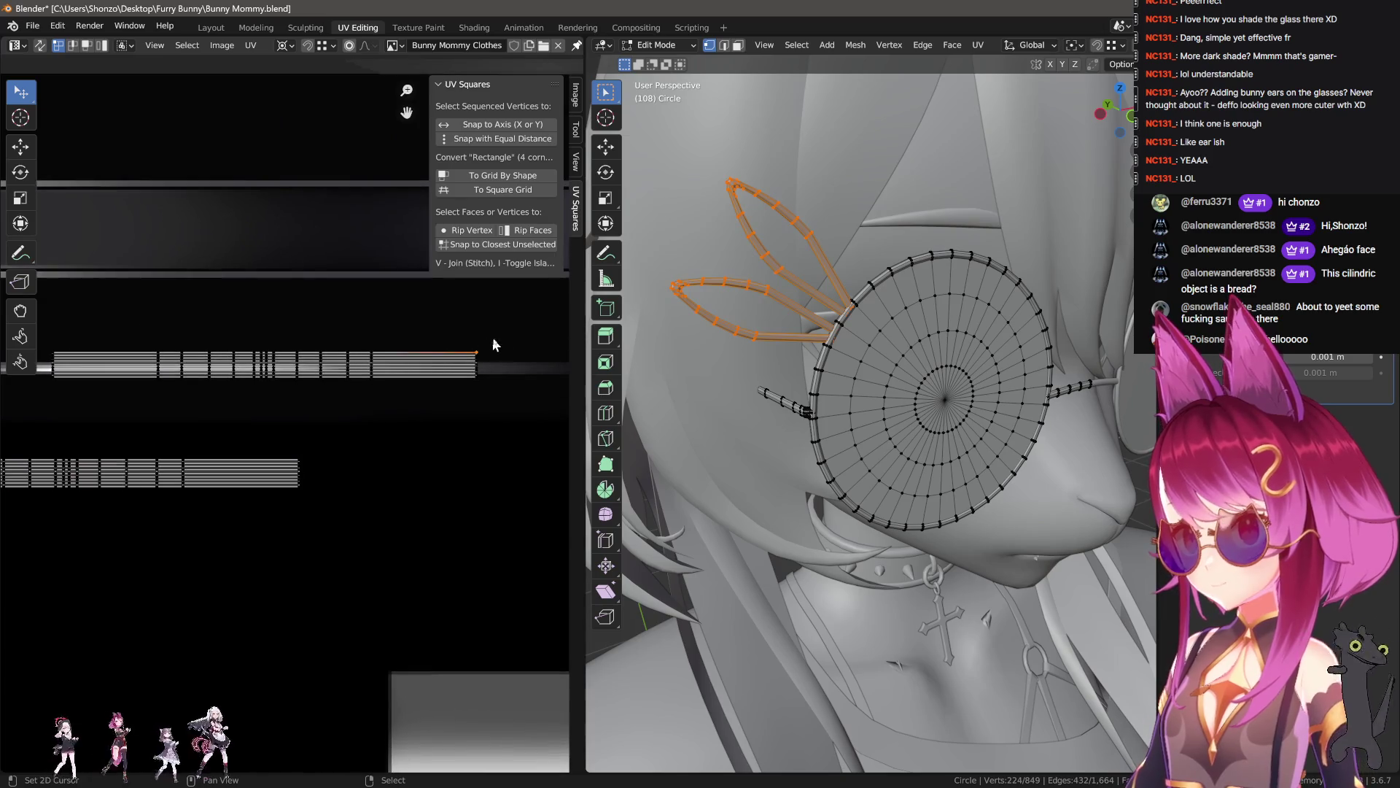
key(shift+s)
click(516, 355)
- Scale the lens UV island to 0.958 in Y, then uniformly 1.338, and return to Object Mode
key(l)
key(g)
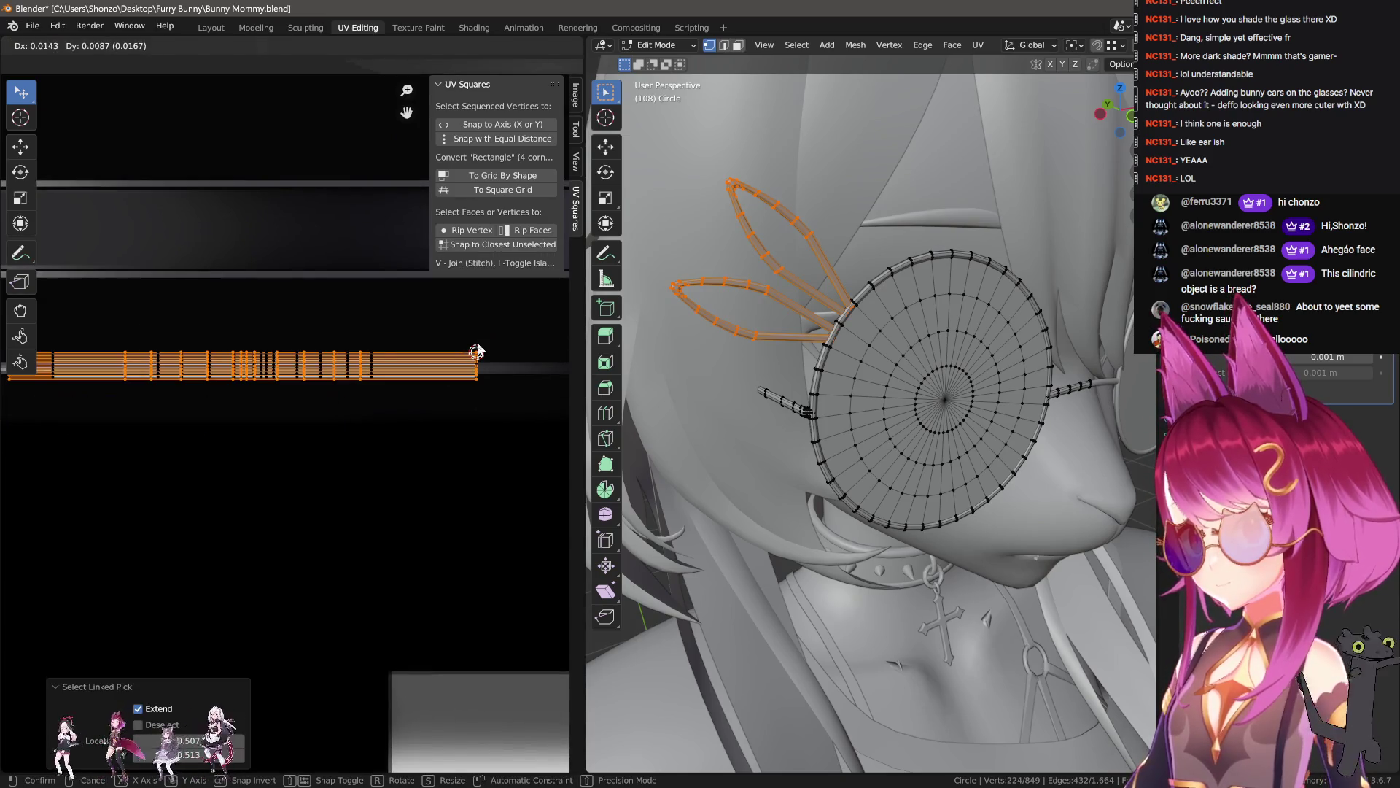
scroll(461, 365, up, 2)
key(s)
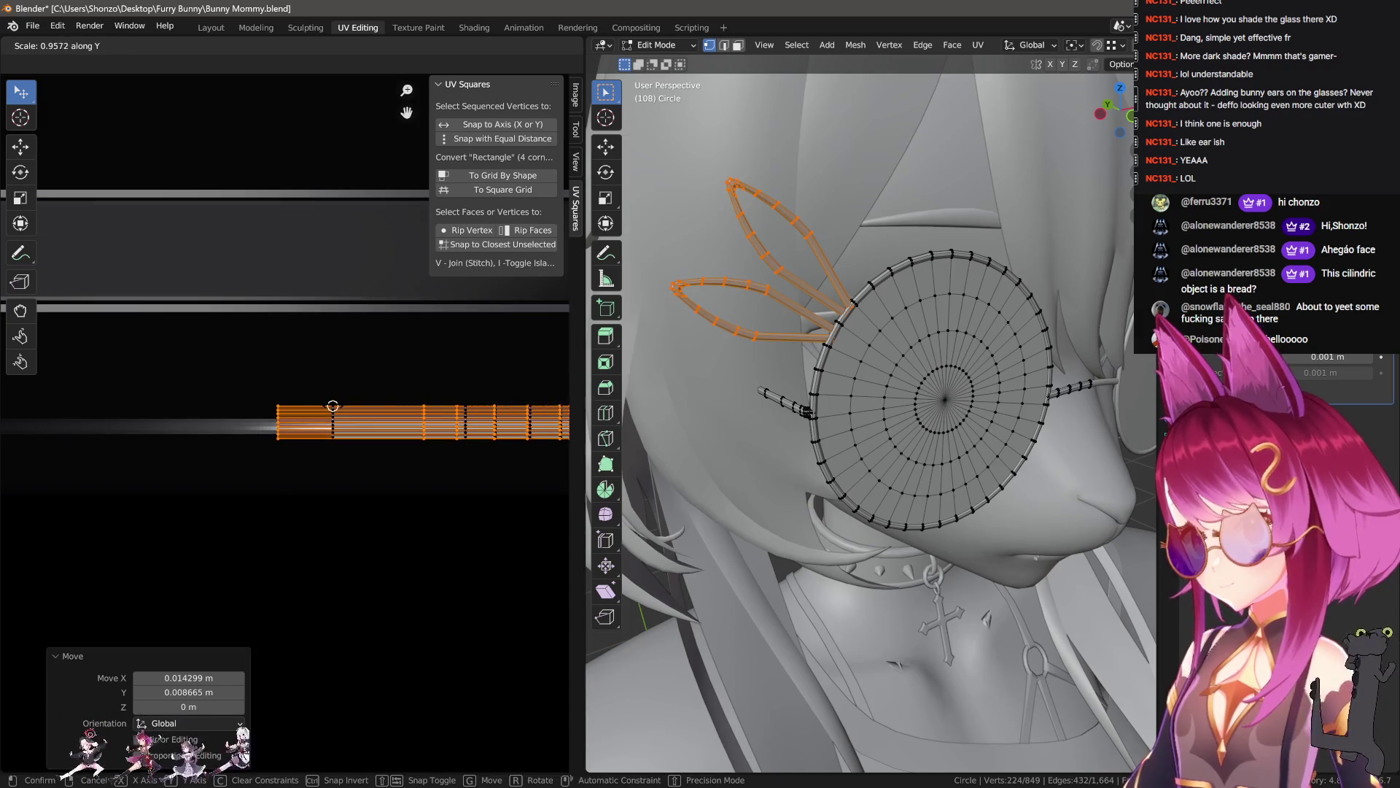
key(Return)
key(s)
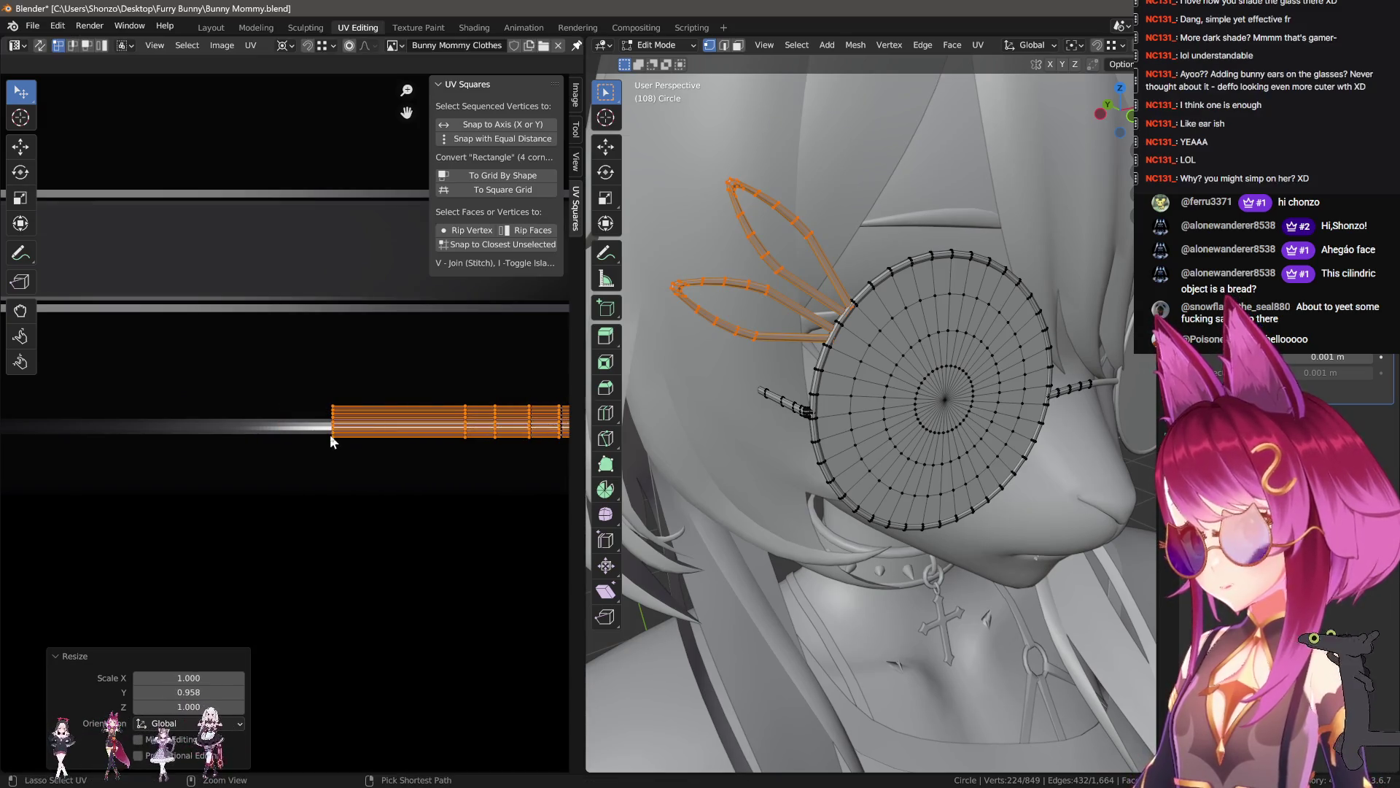
scroll(332, 441, down, 2)
drag(119, 388, 538, 491)
key(s)
click(559, 509)
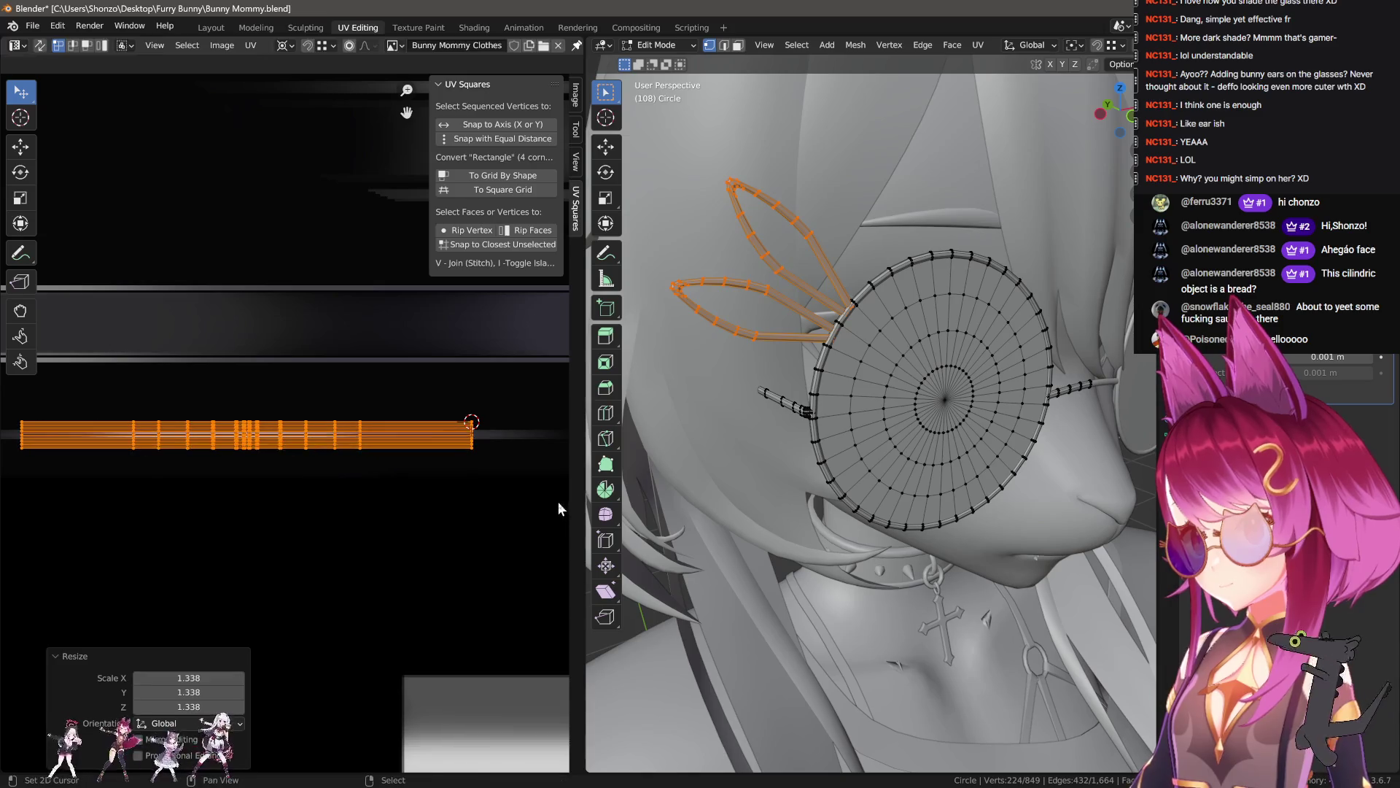
click(546, 496)
key(Tab)
- Show material colours and readjust the lens UV strip's vertical scale
key(z)
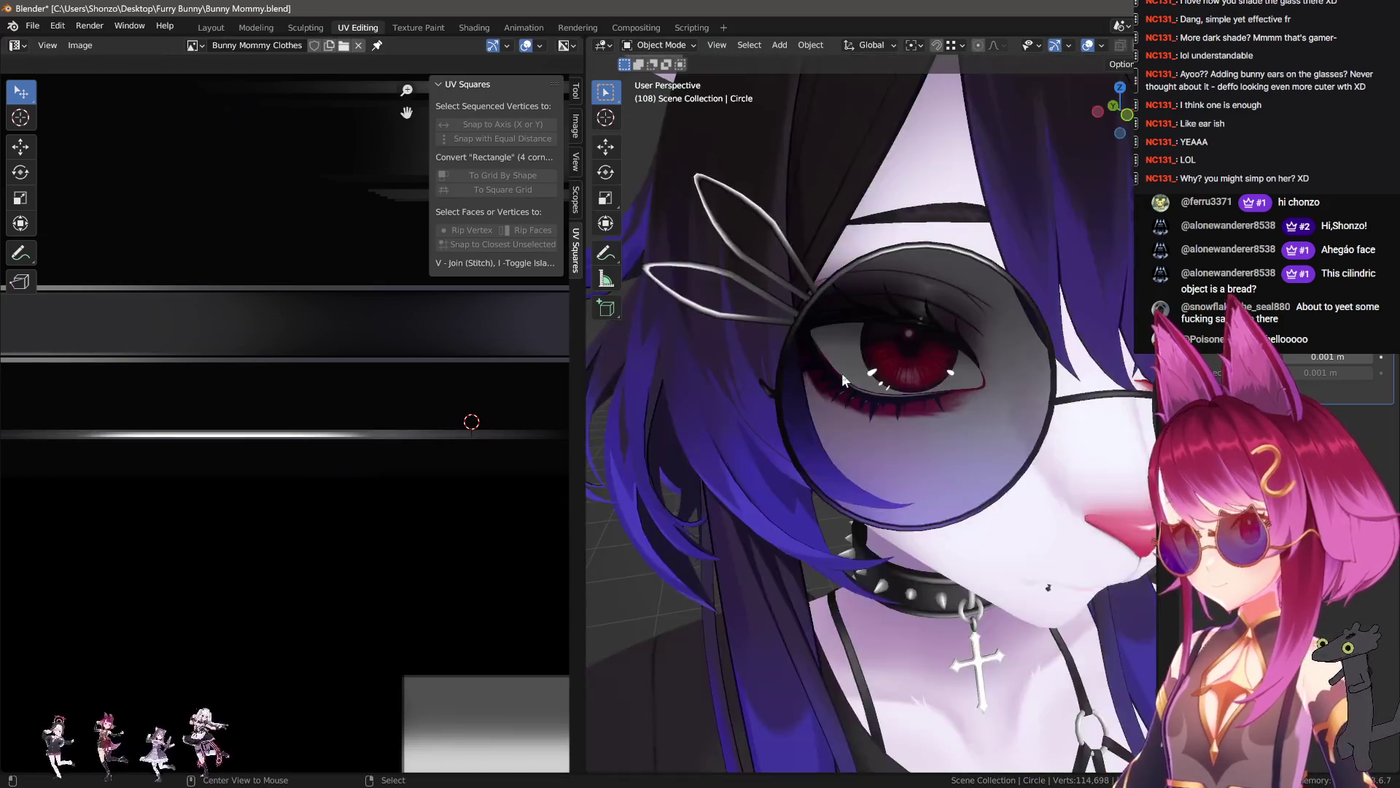
scroll(896, 403, down, 4)
middle_drag(896, 403, 889, 389)
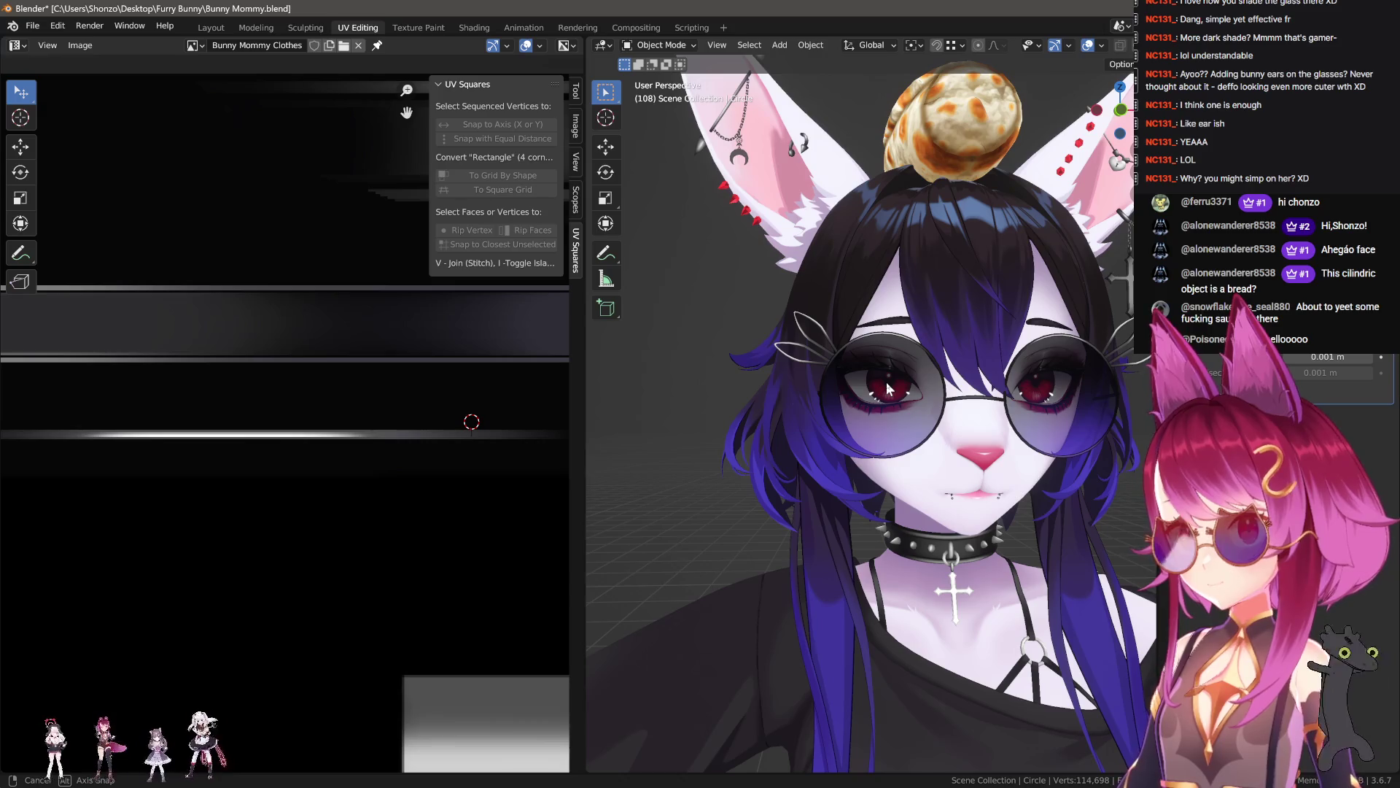
key(Tab)
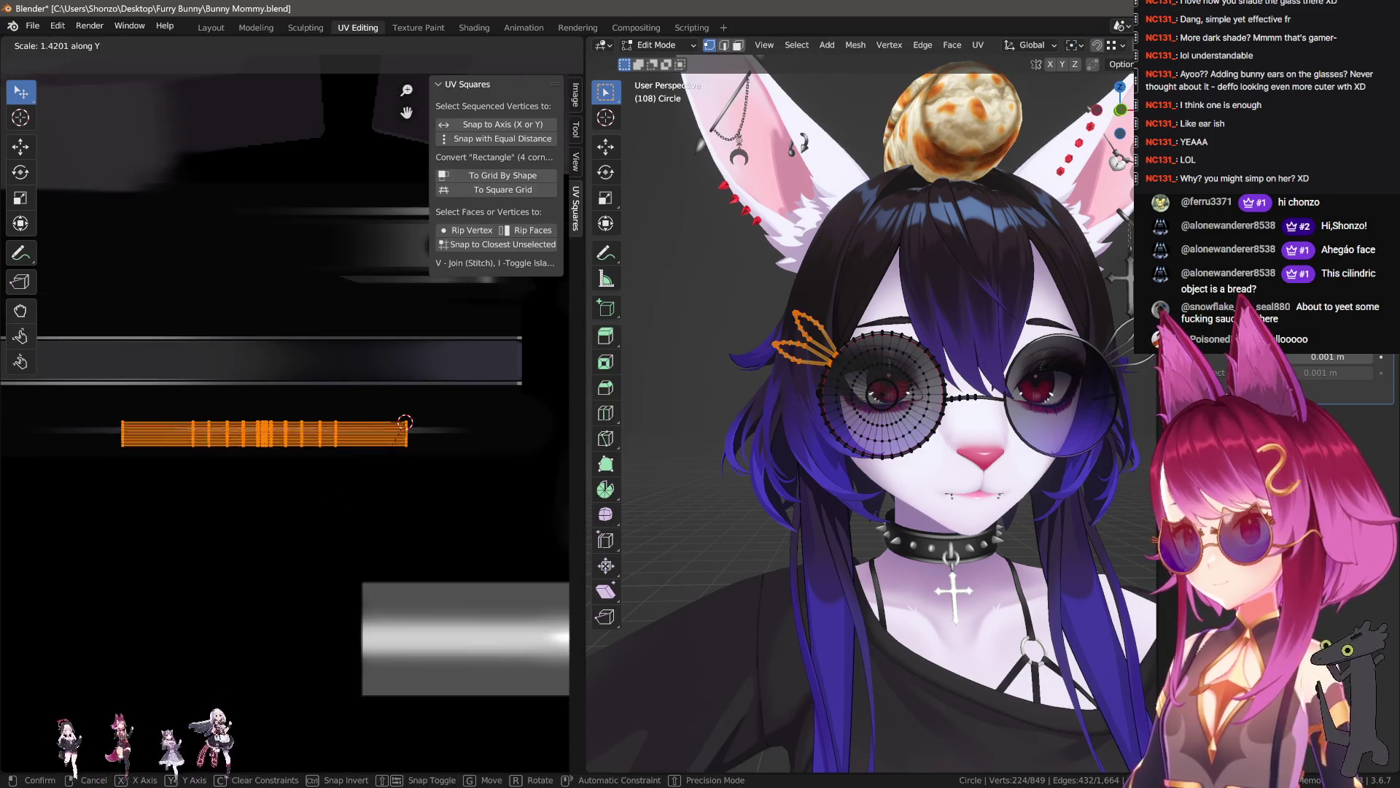
click(322, 595)
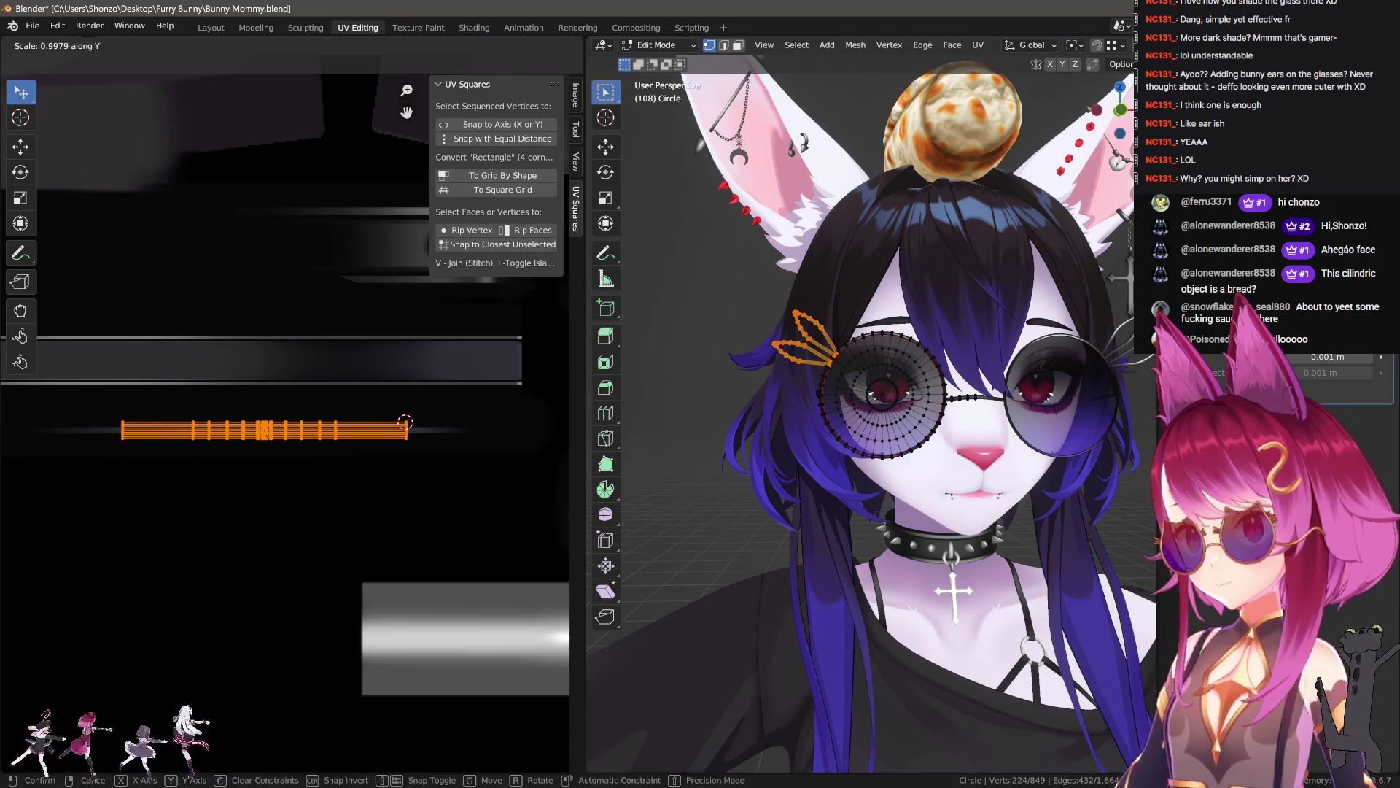
click(326, 613)
key(Tab)
- Switch to the Layout workspace and frame the character's face
mouse_move(863, 423)
middle_down()
mouse_move(874, 391)
mouse_move(932, 436)
middle_up()
middle_drag(1039, 441, 1024, 449)
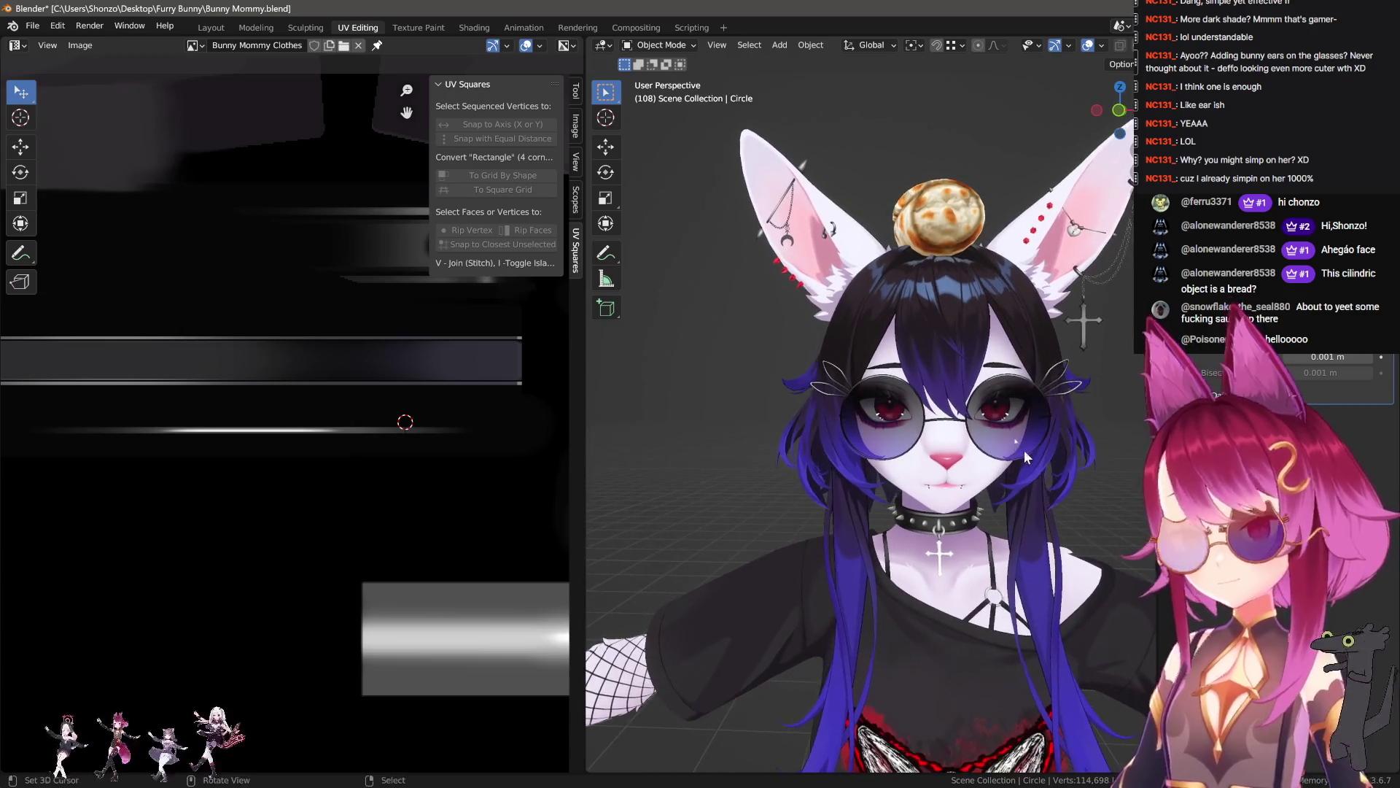
click(210, 28)
mouse_move(631, 392)
middle_down()
mouse_move(443, 374)
mouse_move(710, 392)
middle_up()
scroll(711, 398, down, 10)
mouse_move(855, 458)
middle_down()
mouse_move(807, 390)
mouse_move(845, 396)
mouse_move(572, 333)
middle_up()
scroll(571, 333, up, 3)
- Delete one of the two ear loops' vertices and check the glasses in Object Mode
key(Tab)
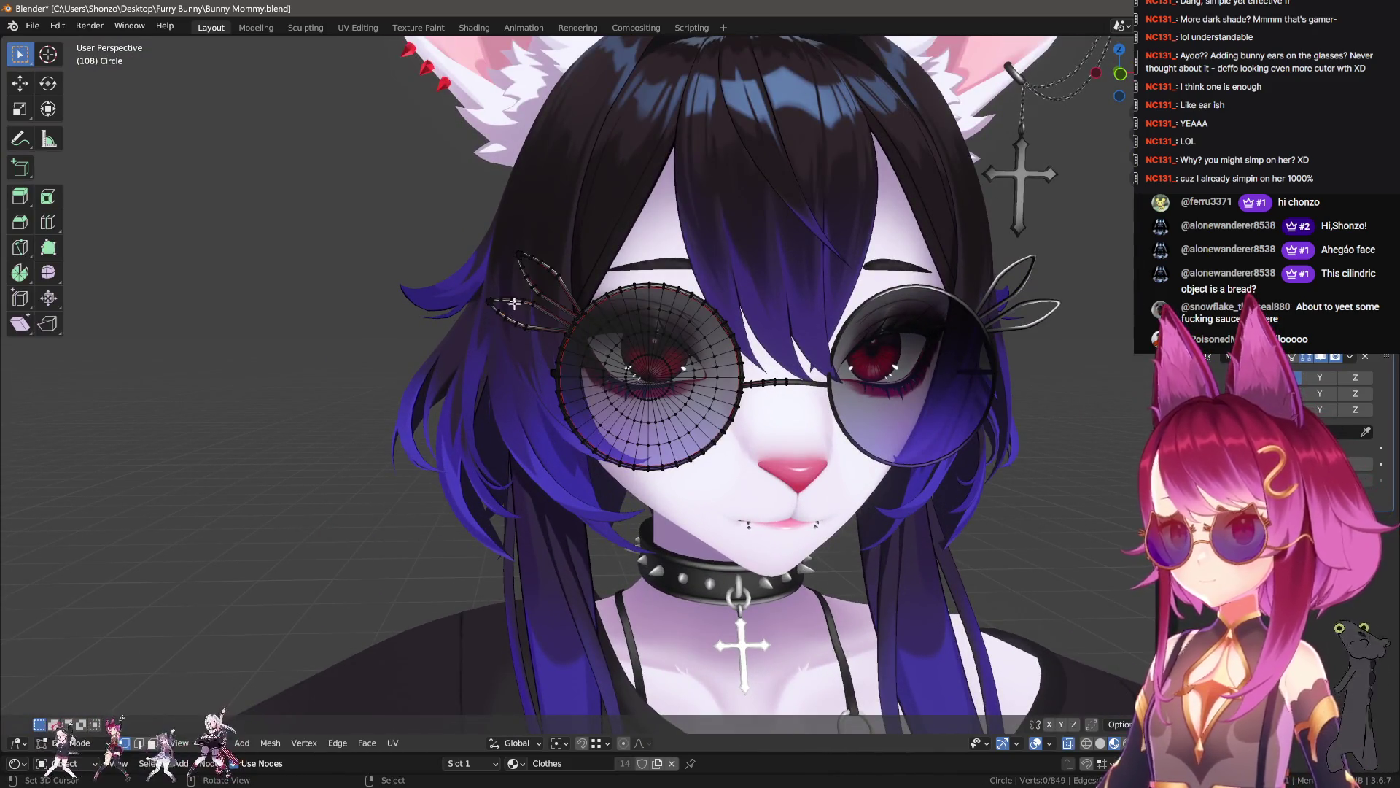
key(l)
key(x)
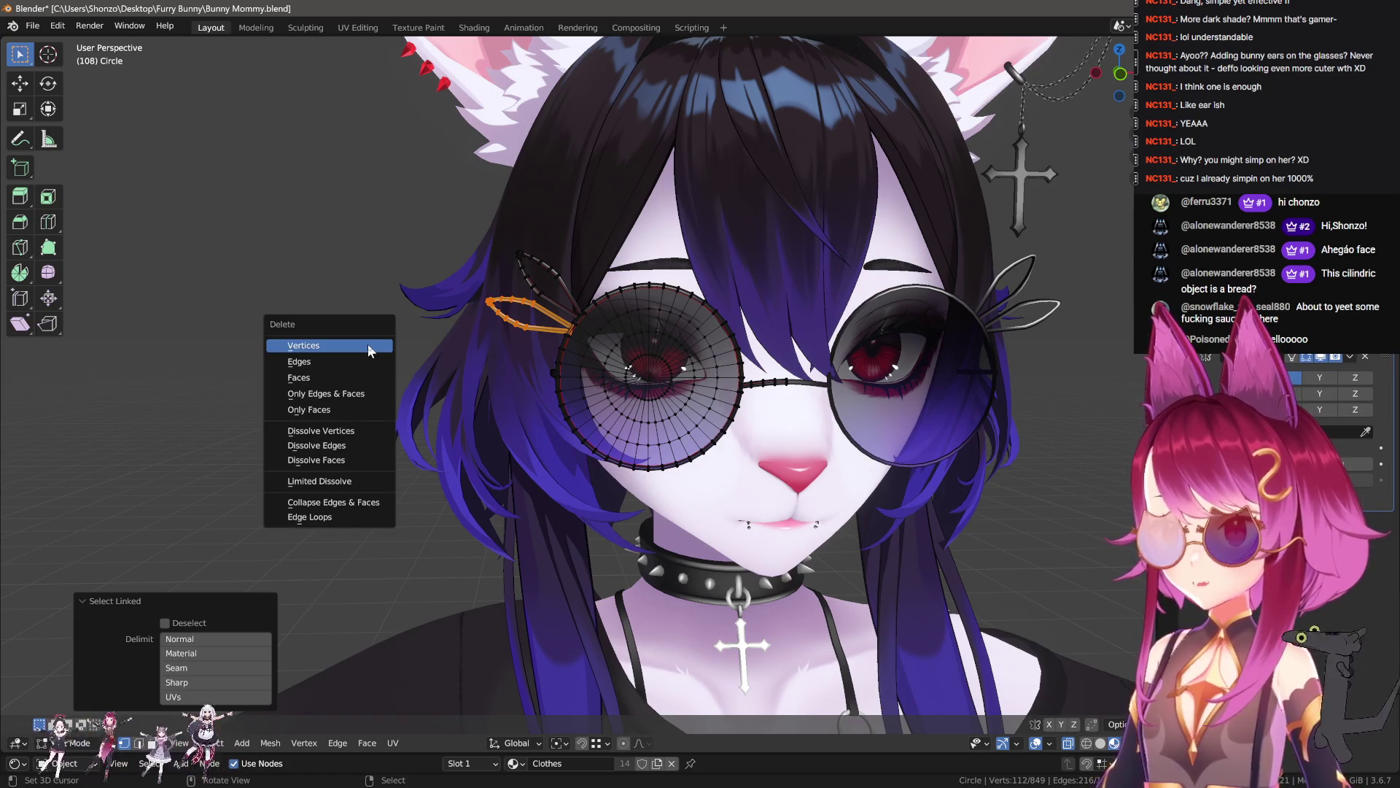
click(369, 345)
scroll(810, 452, down, 3)
key(Tab)
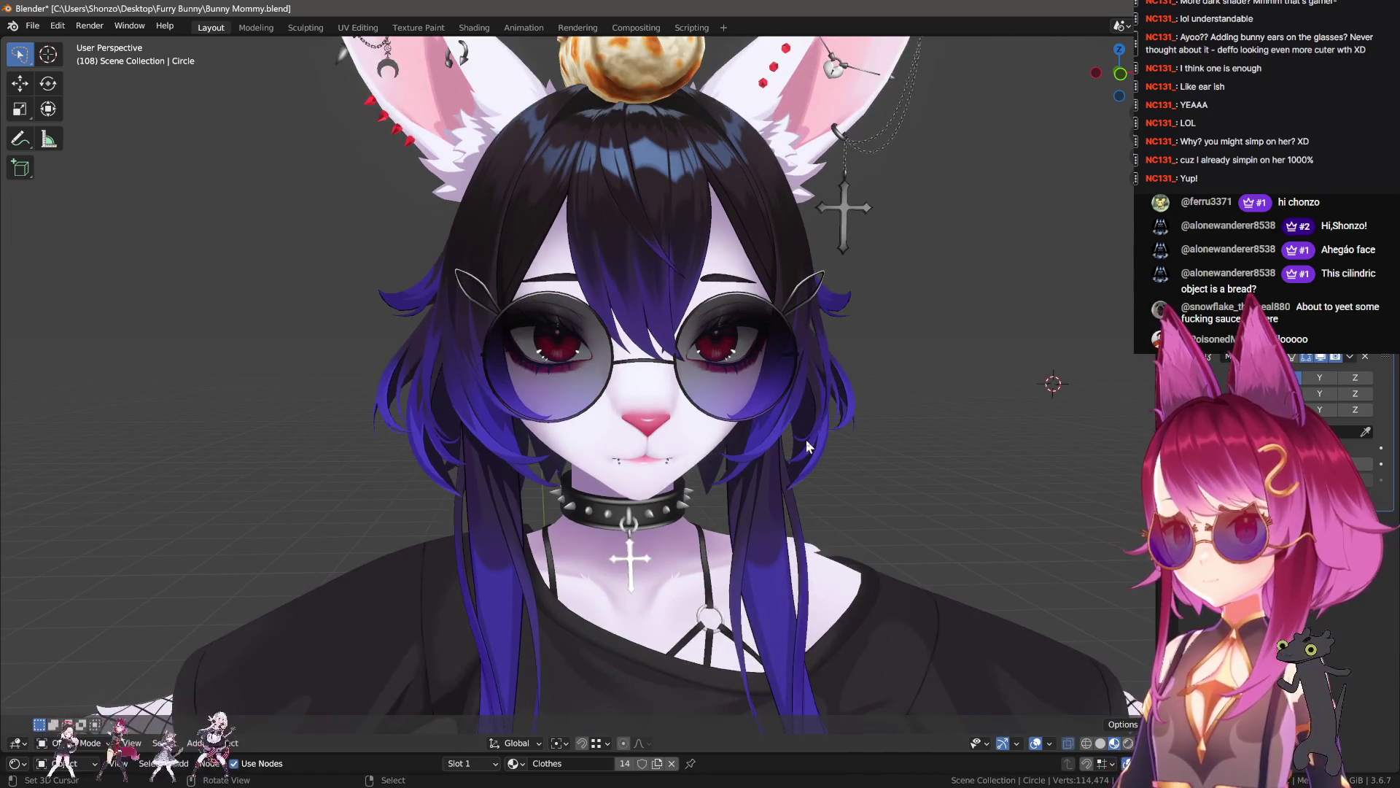
mouse_move(806, 441)
middle_down()
mouse_move(807, 428)
mouse_move(949, 435)
mouse_move(740, 431)
mouse_move(791, 436)
middle_up()
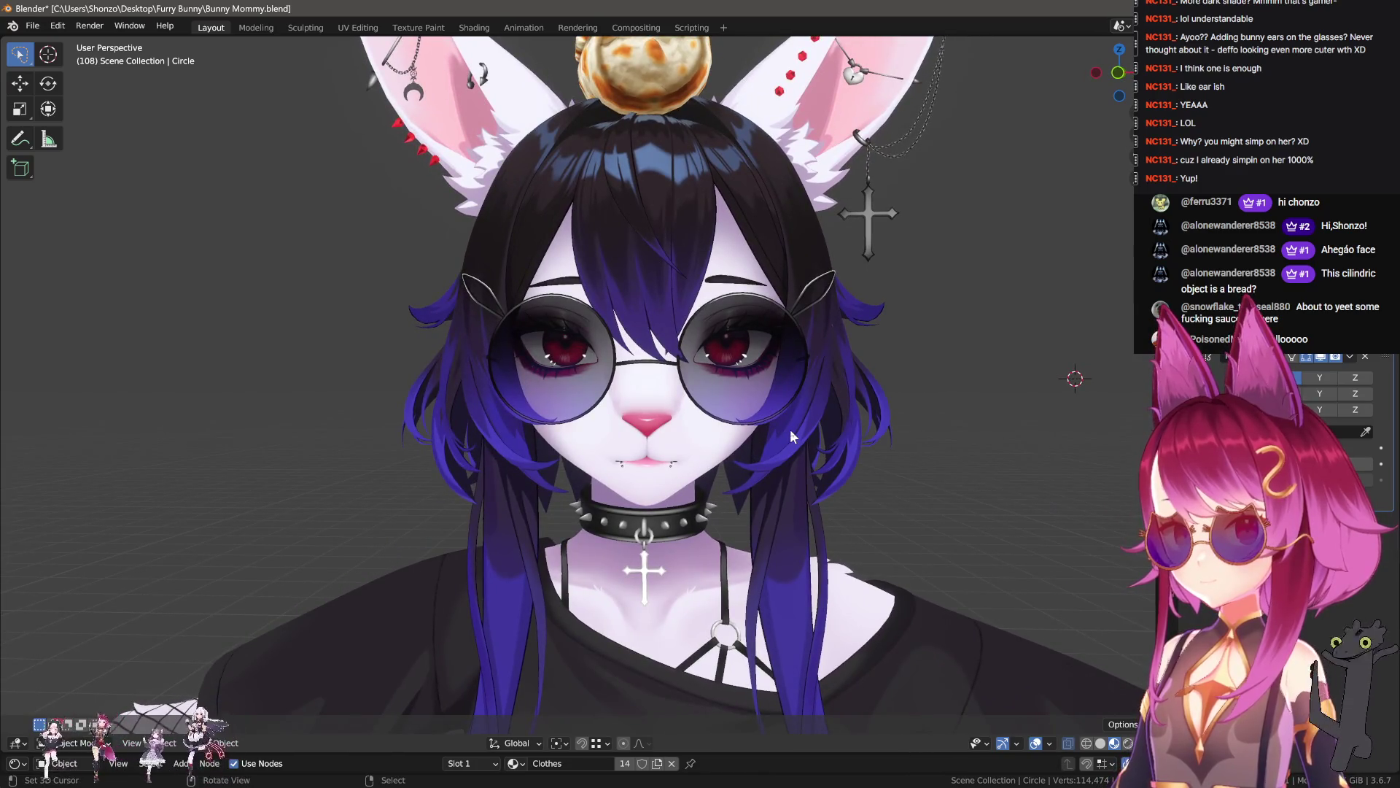
scroll(791, 435, up, 2)
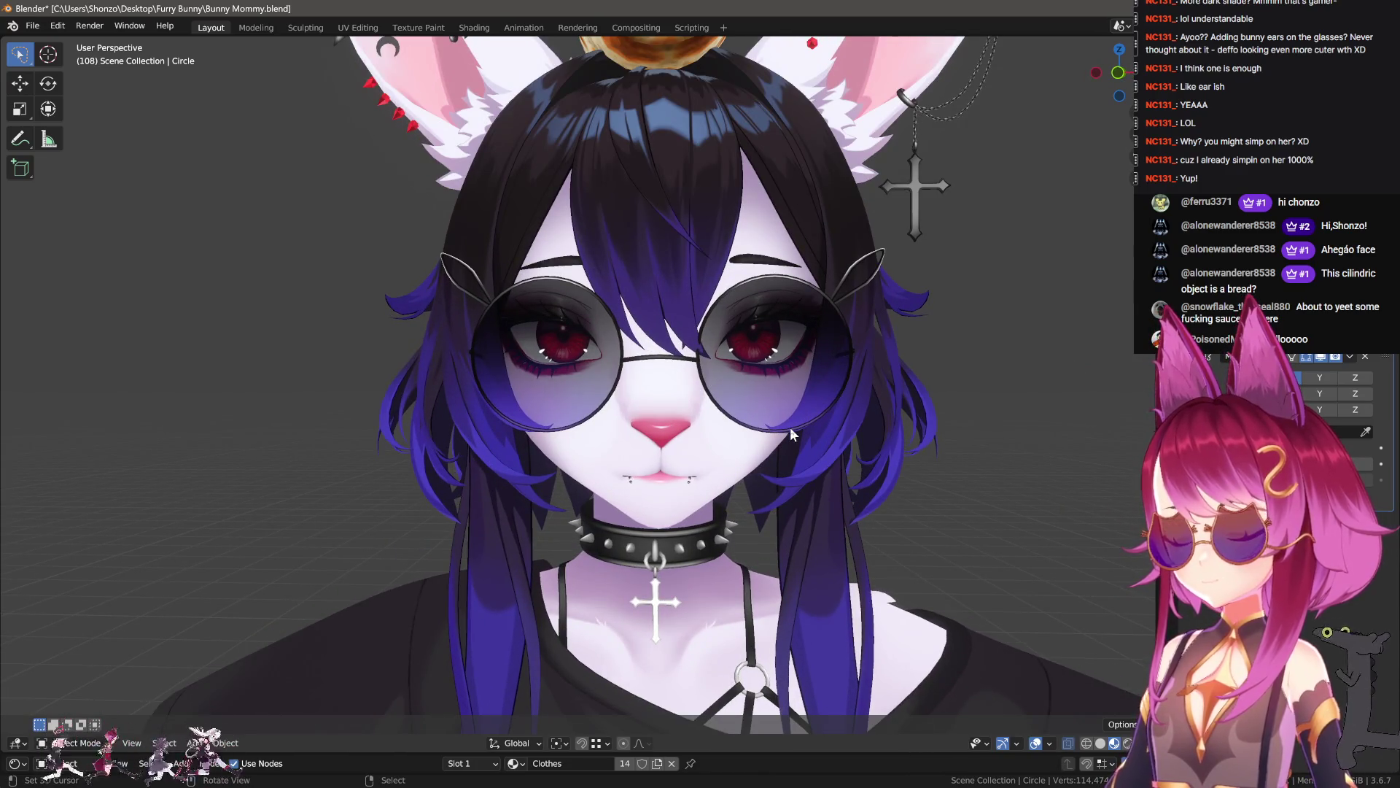
middle_drag(791, 436, 597, 350)
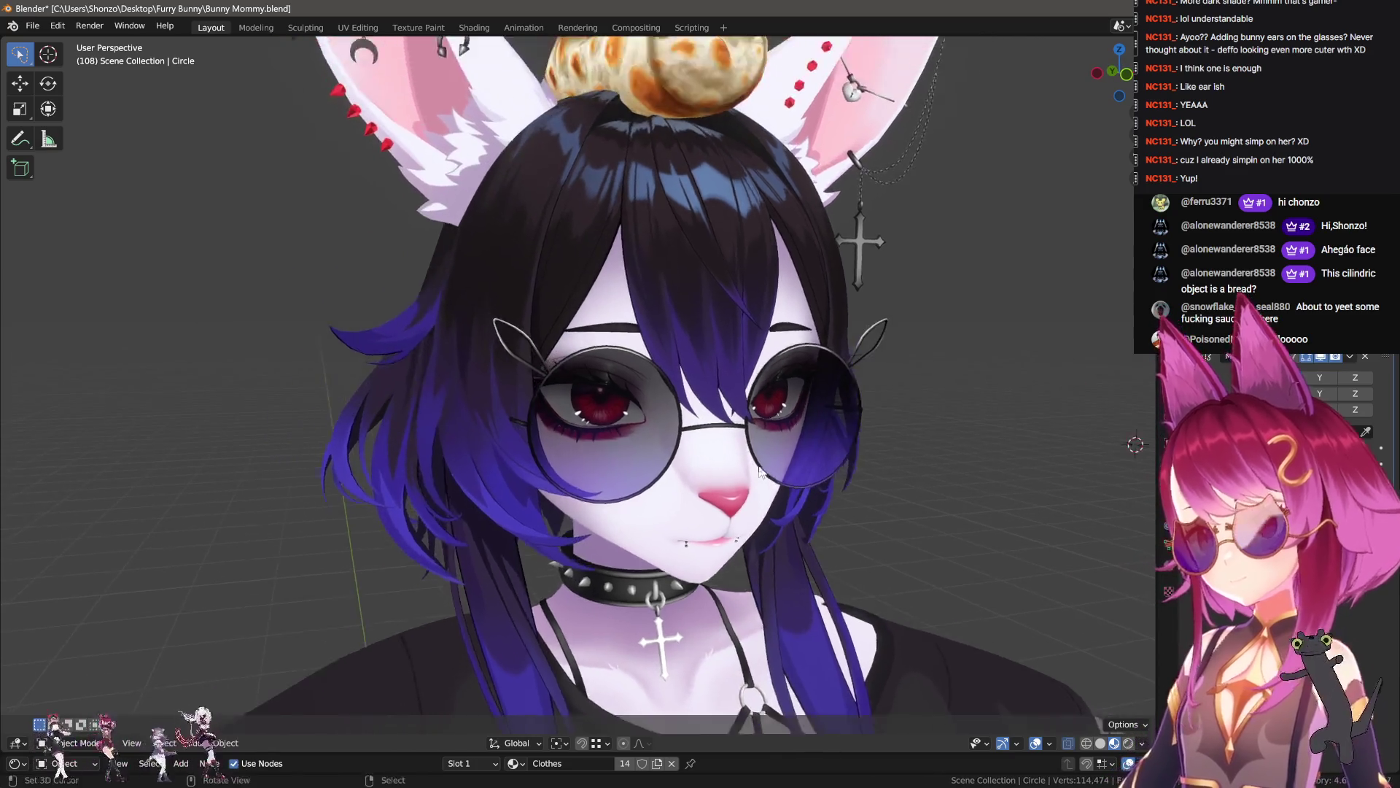
- In front view Edit Mode, select the remaining ear loop on the glasses
key(KP_1)
key(Tab)
key(l)
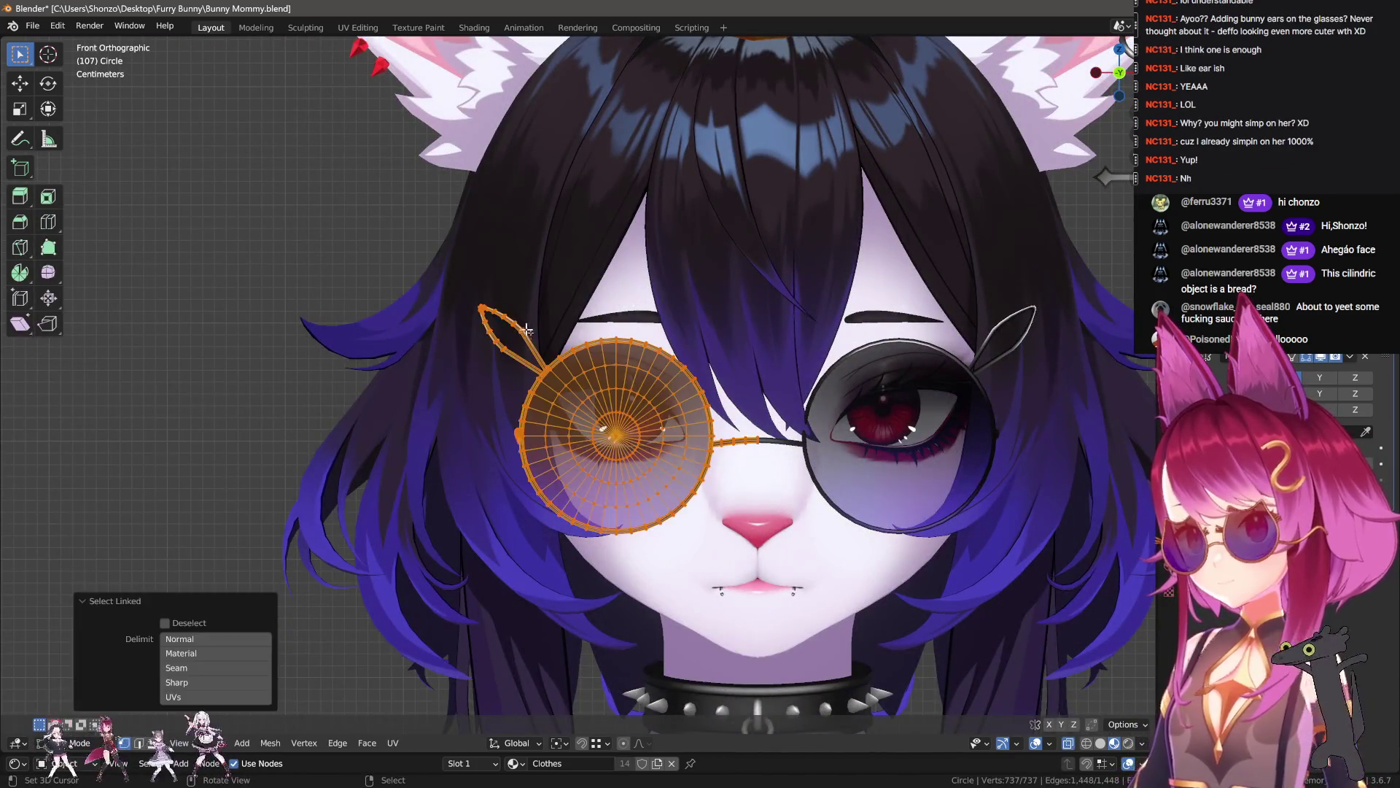
key(ctrl+z)
key(l)
key(g)
click(598, 329)
- Rotate the ear loop upright and place it above the lens rim
key(g)
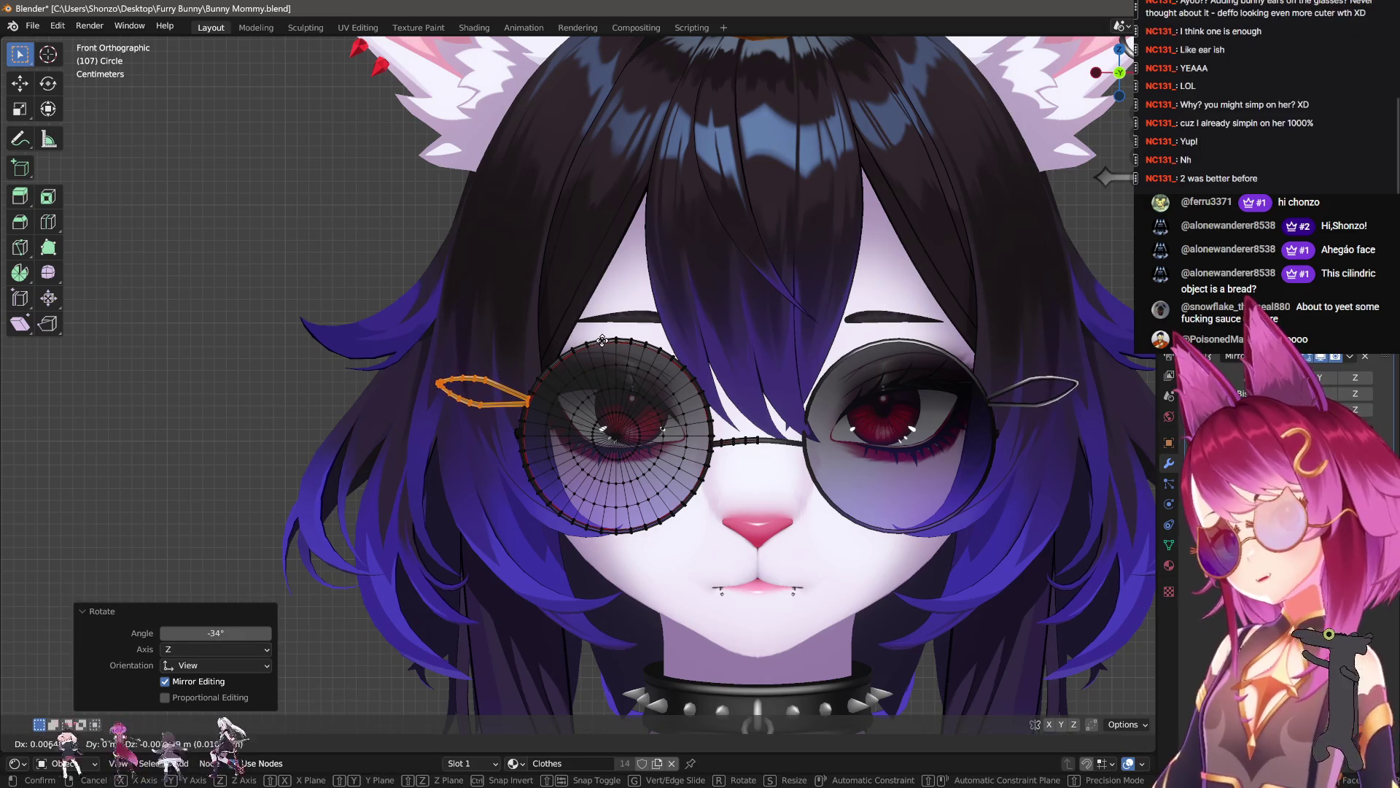
key(r)
click(654, 306)
key(g)
click(646, 349)
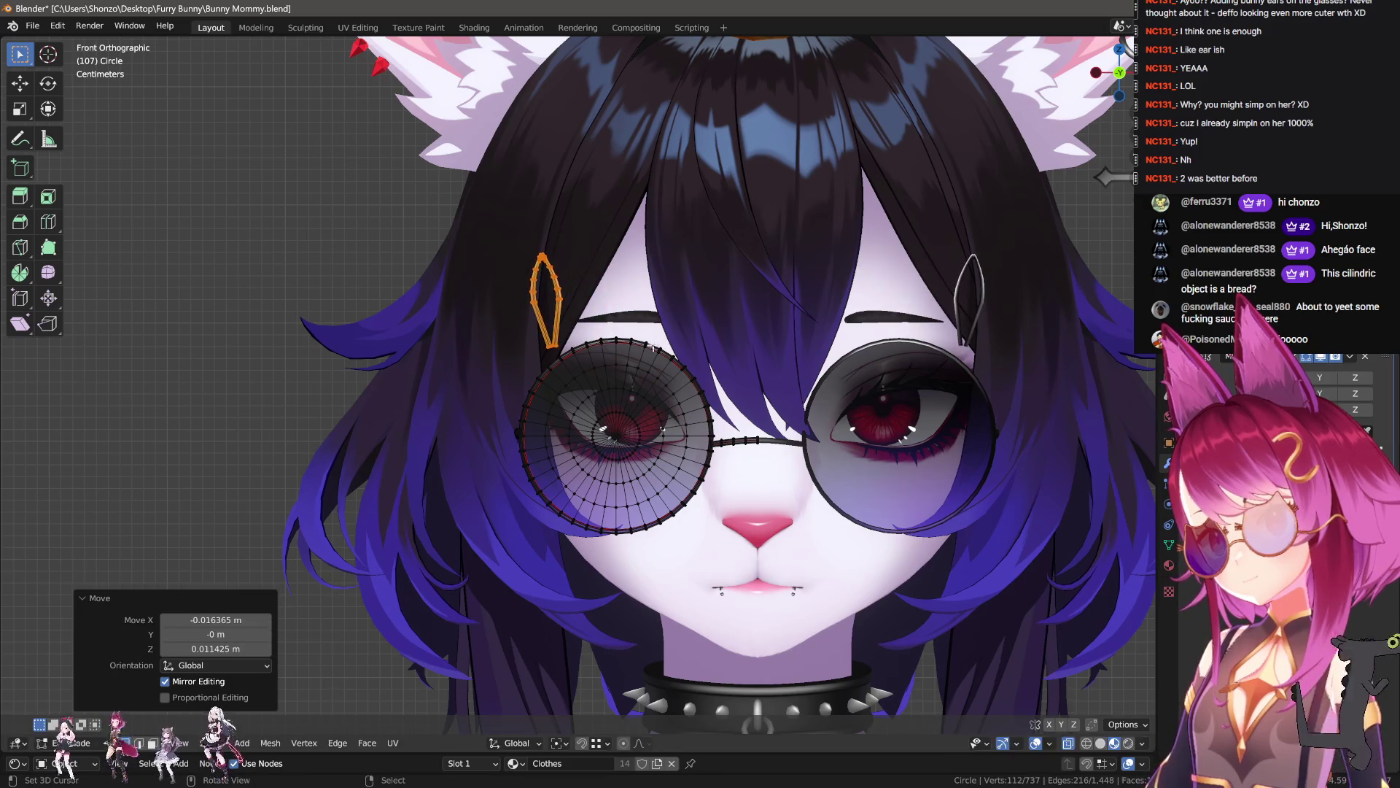
right_click(681, 328)
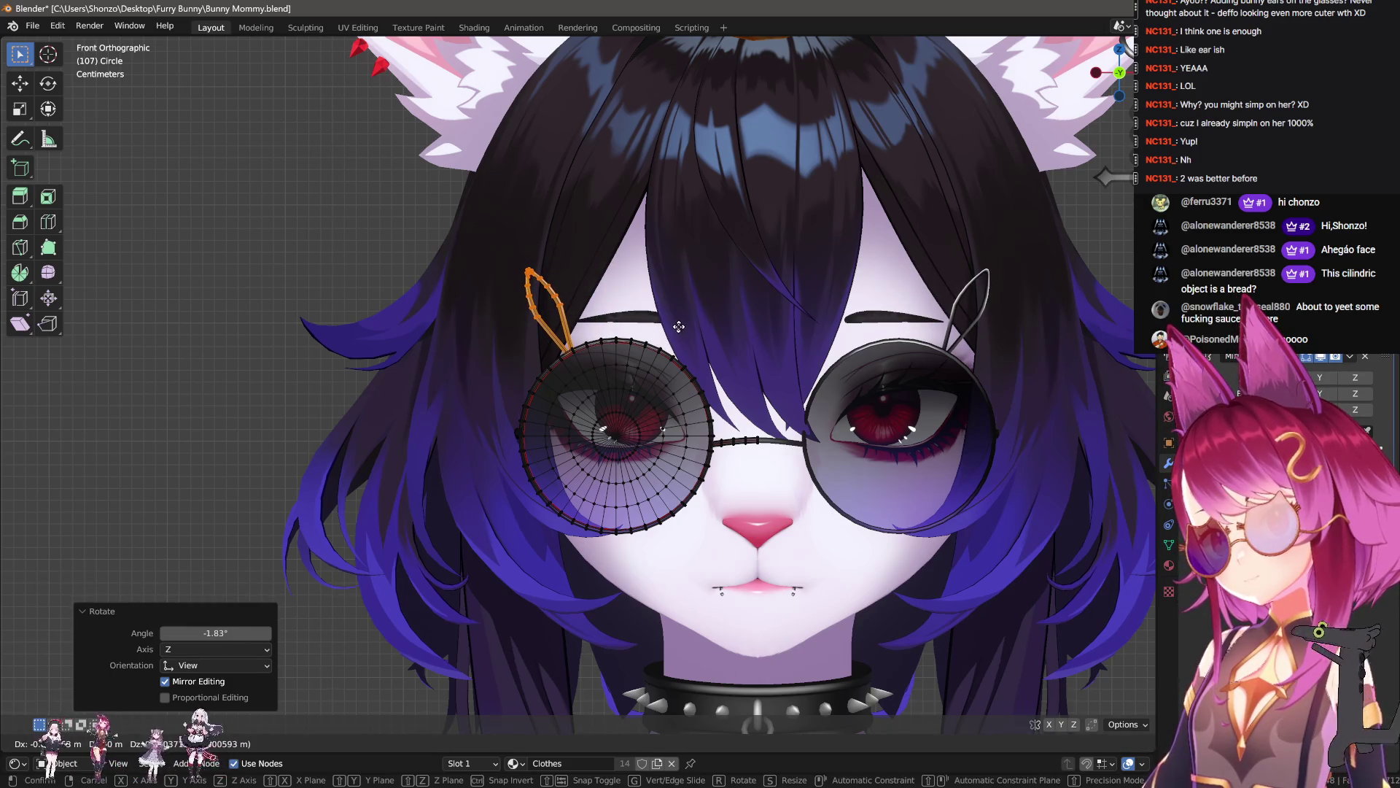
click(679, 327)
shift+middle_drag(678, 327, 619, 372)
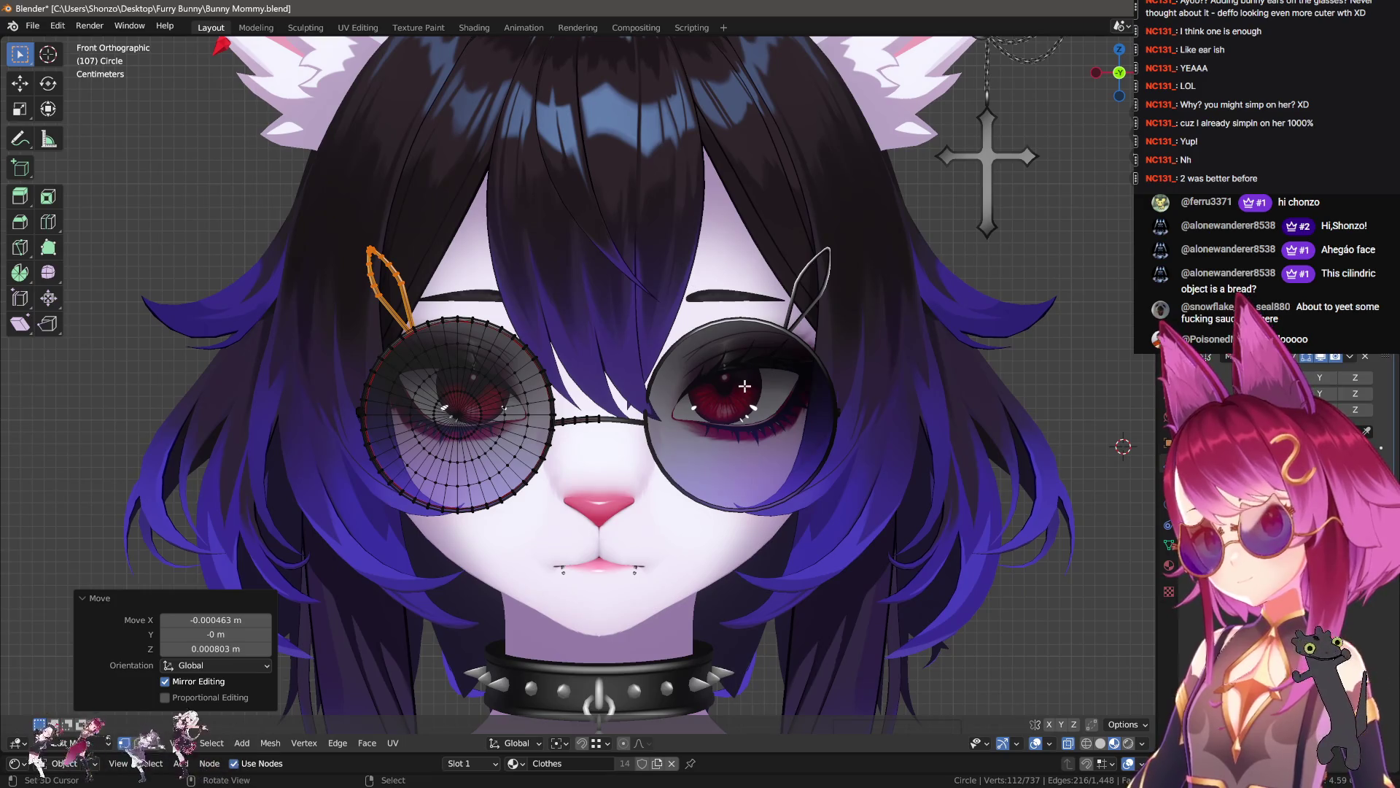
key(ctrl+z)
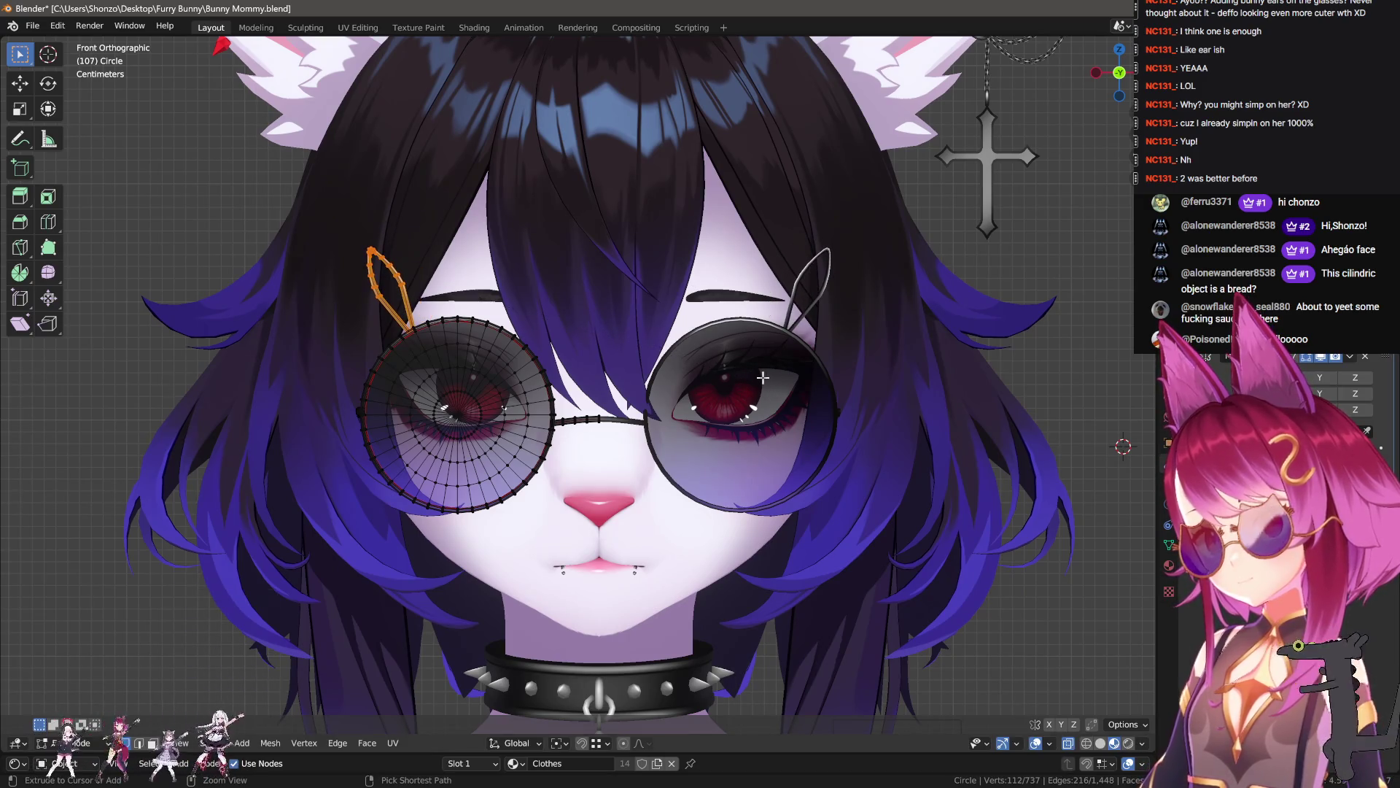
- Nudge the ear loop back along the Y axis from a side view
middle_drag(739, 380, 581, 513)
scroll(759, 206, up, 3)
key(g)
key(y)
click(781, 188)
scroll(781, 187, up, 5)
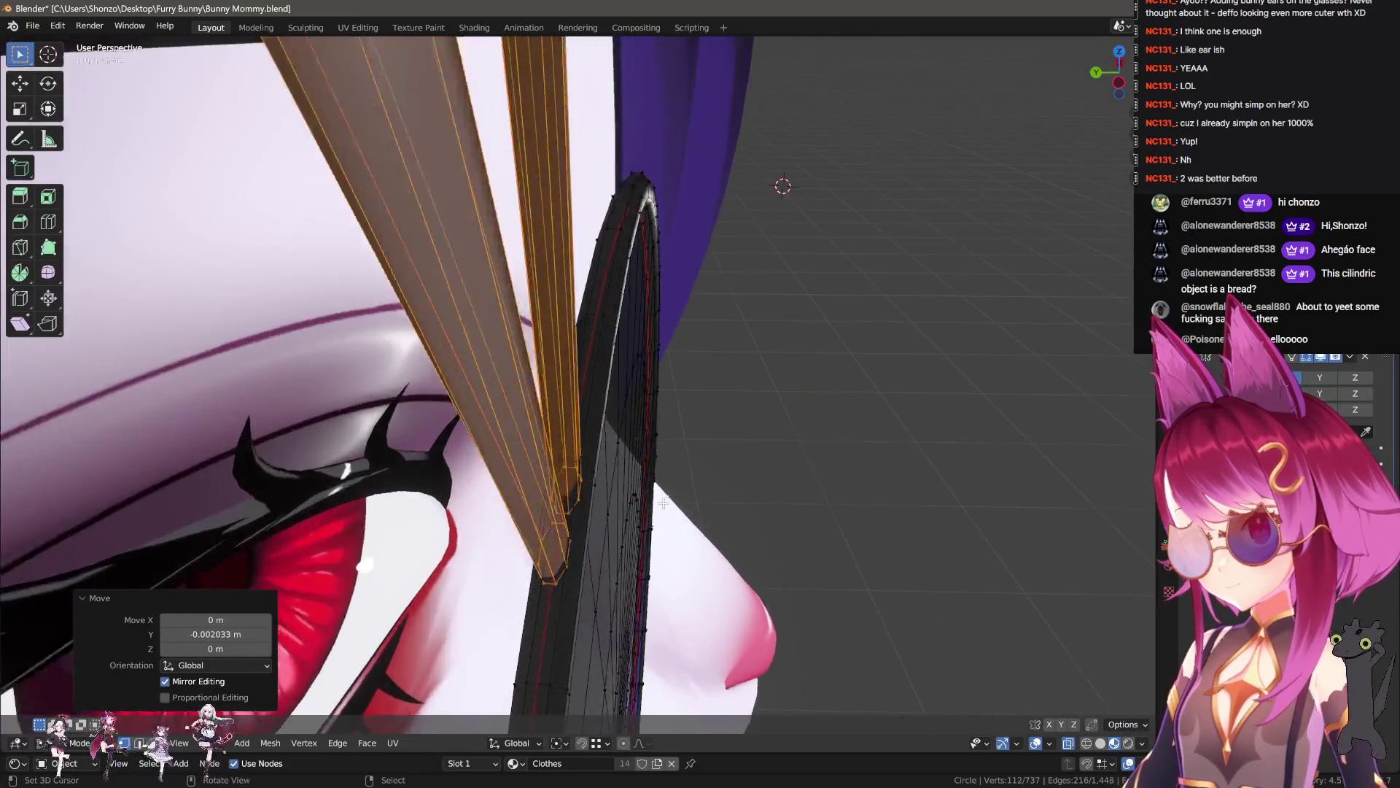
middle_drag(683, 405, 656, 425)
key(g)
key(y)
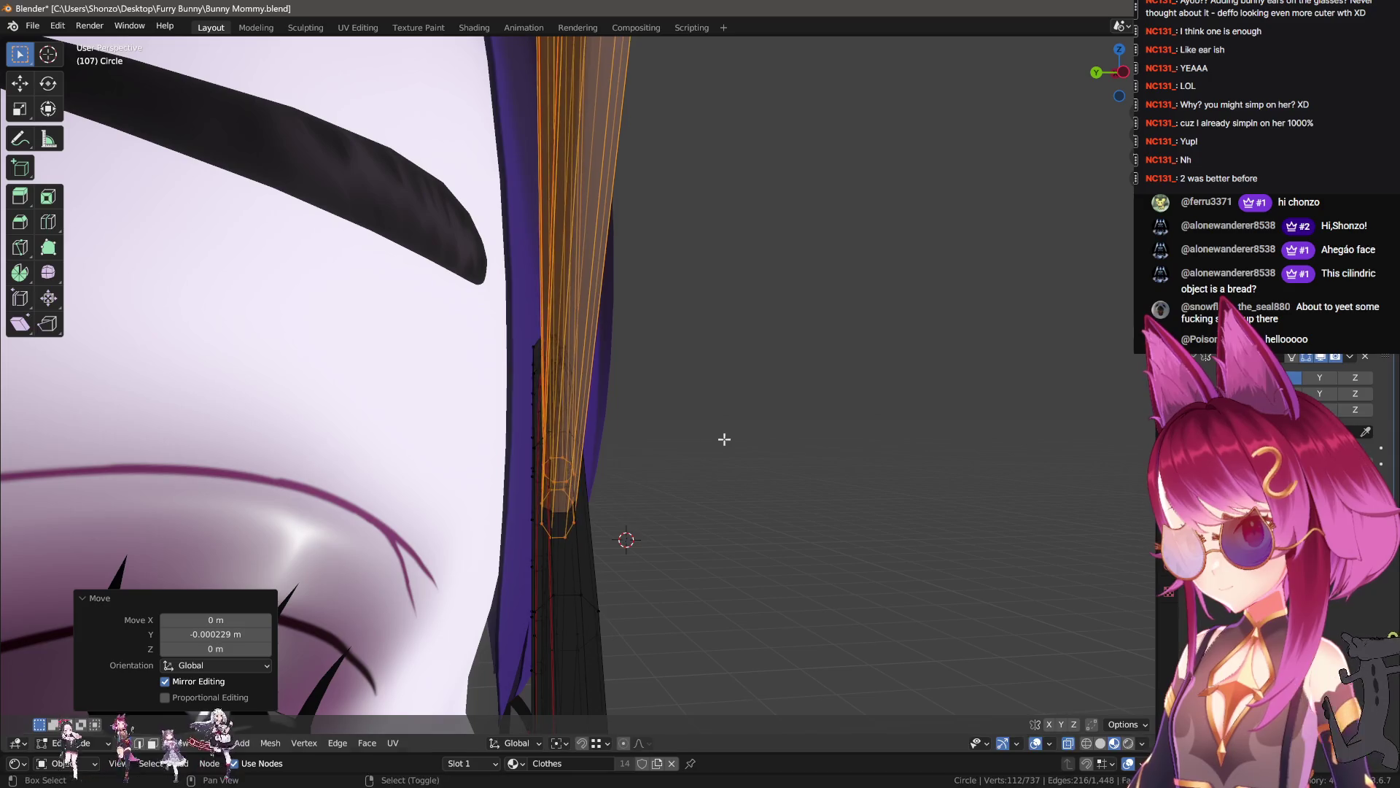
click(725, 438)
- Reselect the whole ear loop and settle its Y offset at 0.000012 m
scroll(566, 518, up, 1)
alt+click(560, 533)
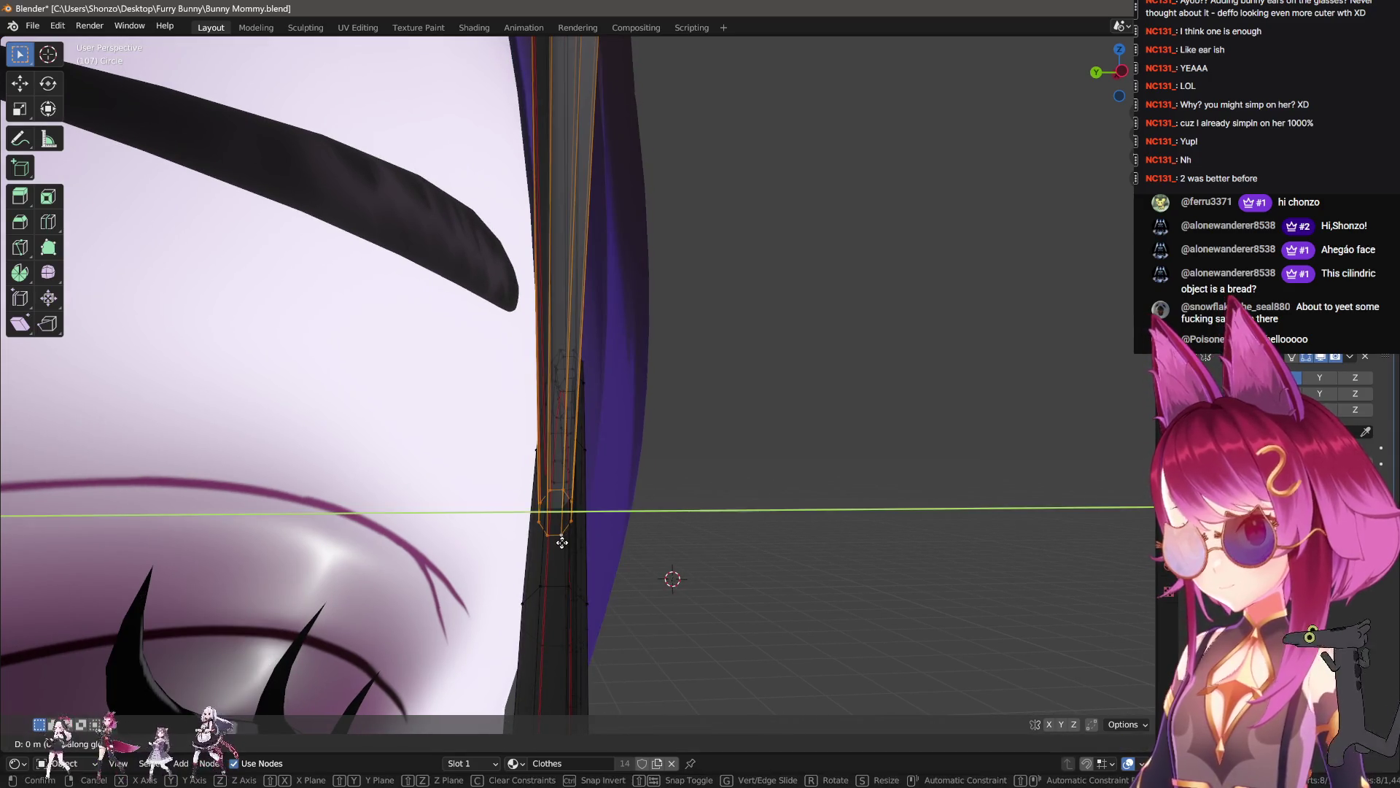
click(589, 549)
mouse_move(590, 548)
middle_down()
mouse_move(594, 532)
mouse_move(568, 537)
middle_up()
key(ctrl+l)
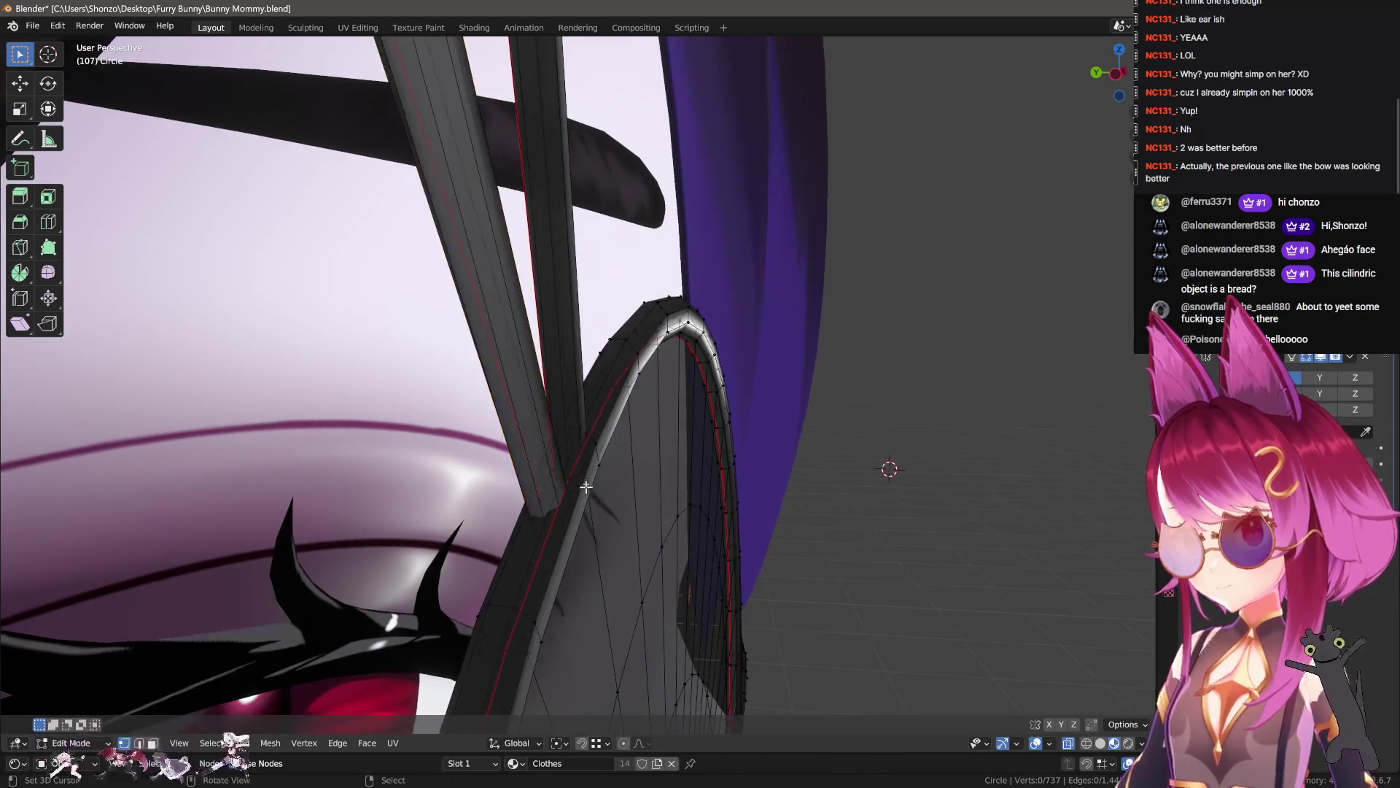
click(627, 479)
mouse_move(627, 479)
middle_down()
mouse_move(625, 619)
mouse_move(594, 525)
mouse_move(672, 514)
mouse_move(511, 467)
mouse_move(621, 453)
mouse_move(462, 245)
middle_up()
- Stretch the lens UV strip to 1.688 in X in UV Editing
key(Tab)
scroll(645, 524, down, 3)
key(Tab)
click(357, 28)
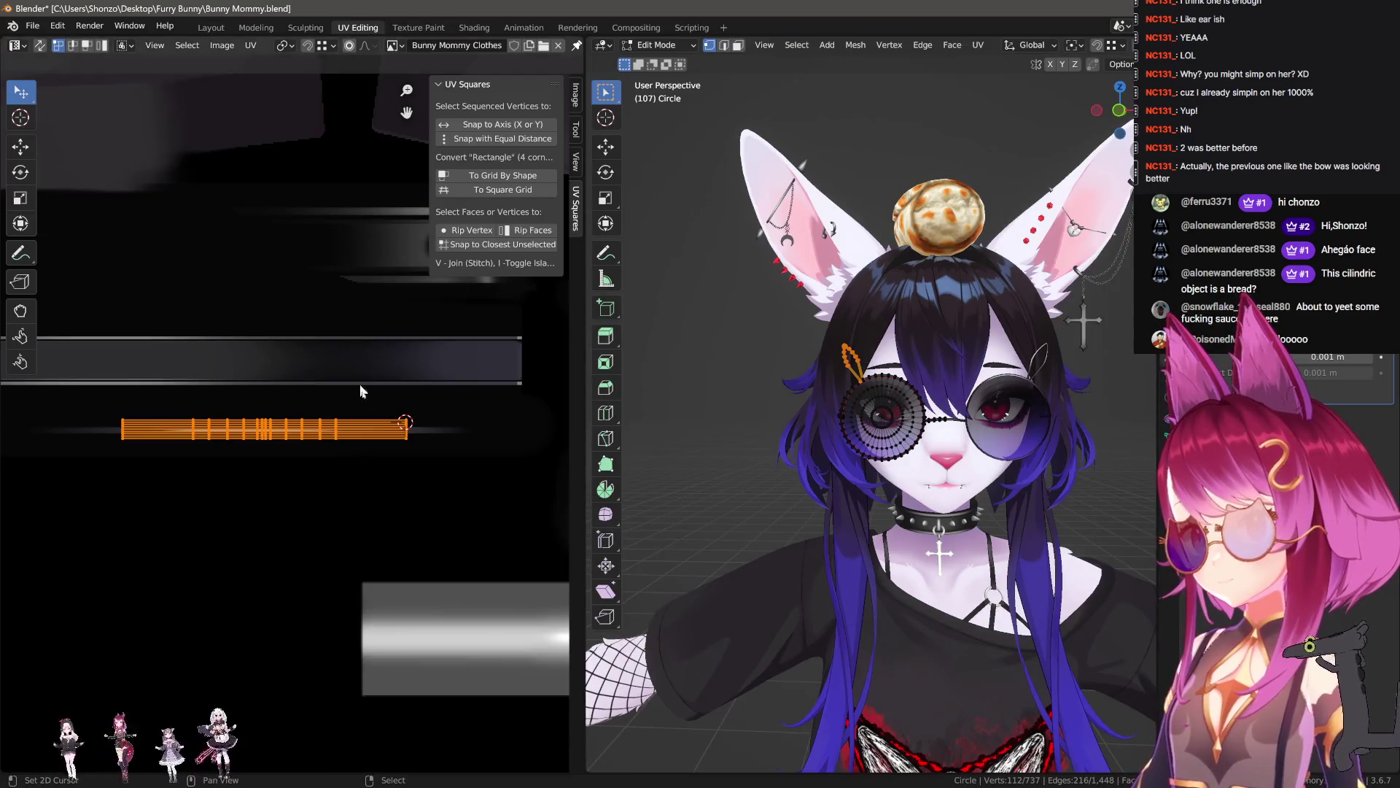
click(552, 503)
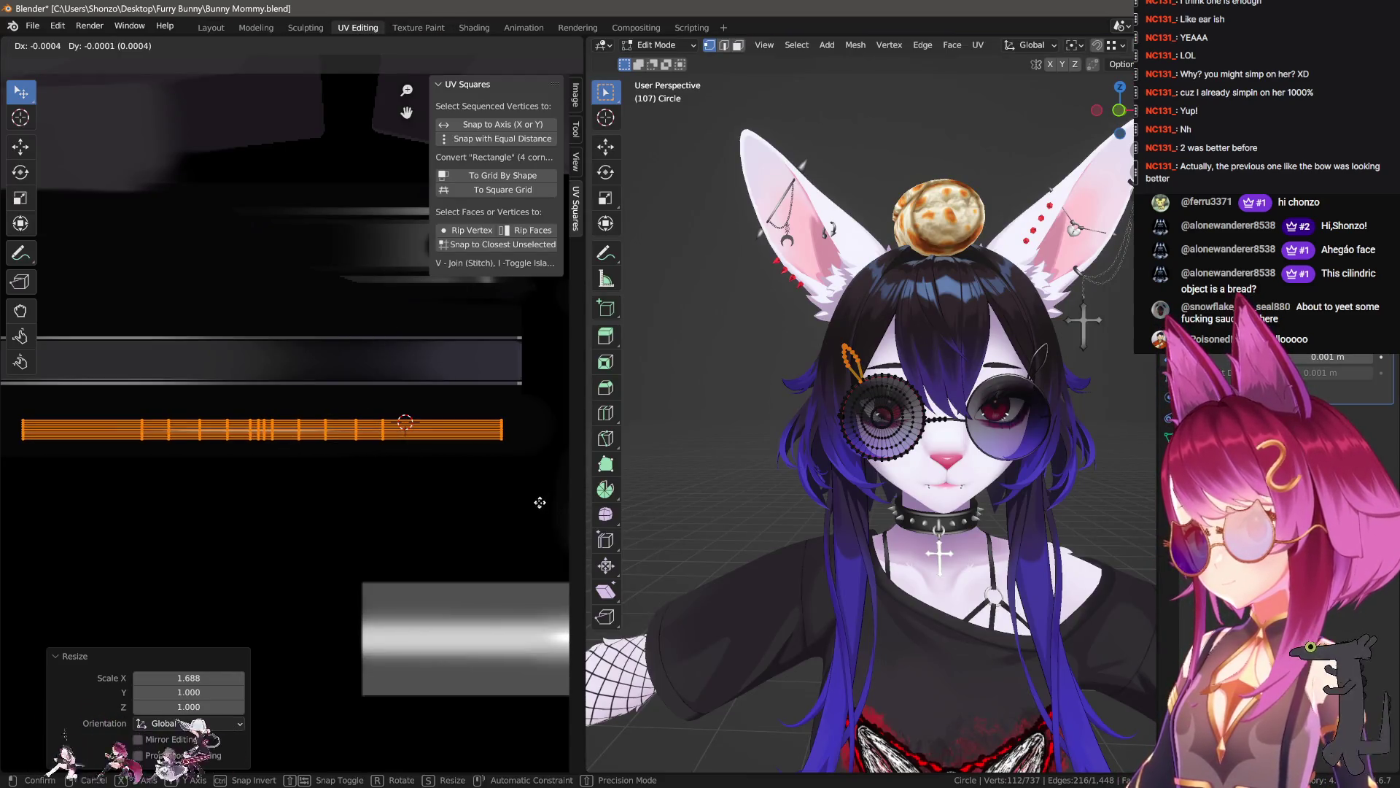
- Cancel the UV move on the glasses and inspect the avatar's head, ears and eye
right_click(364, 514)
key(Tab)
middle_drag(794, 421, 817, 430)
scroll(948, 510, up, 6)
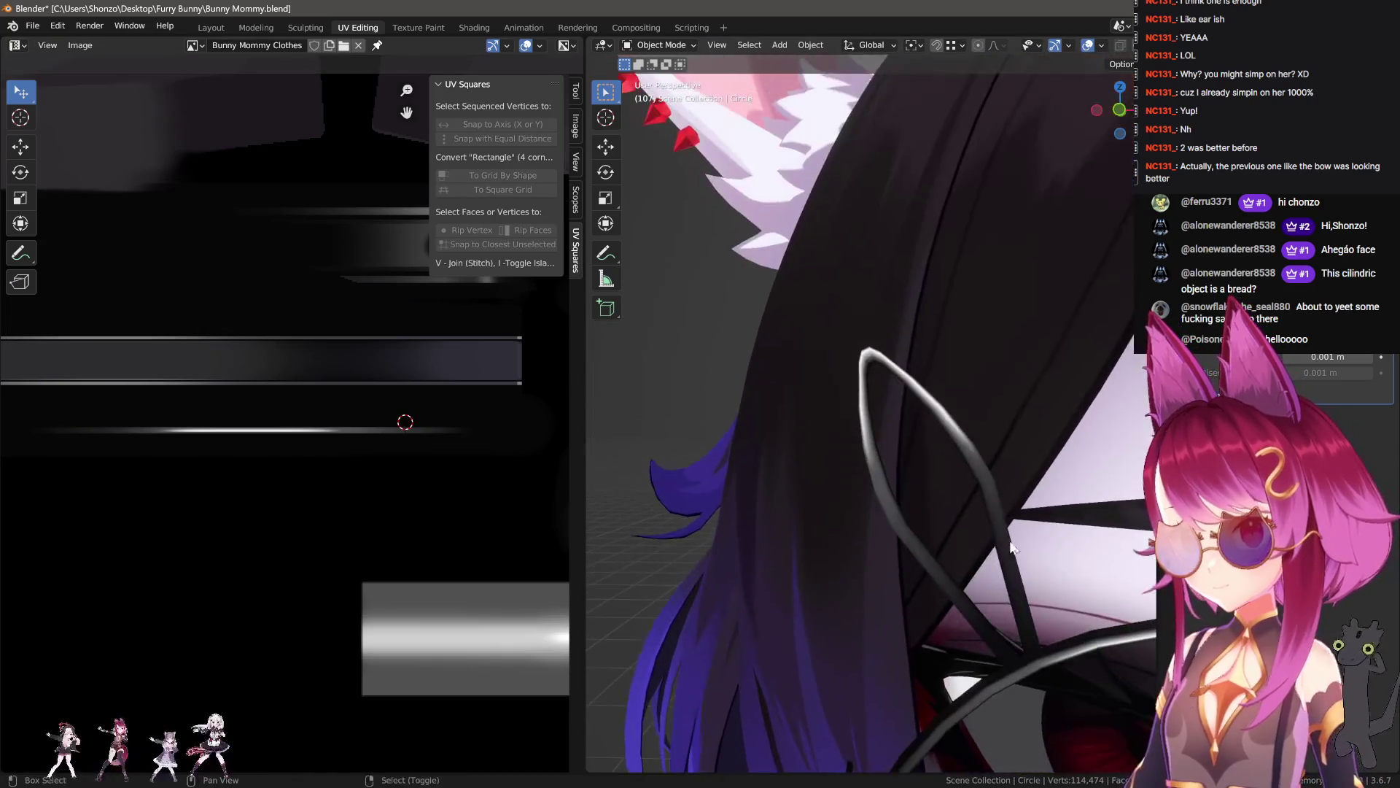
scroll(1002, 540, up, 3)
key(Tab)
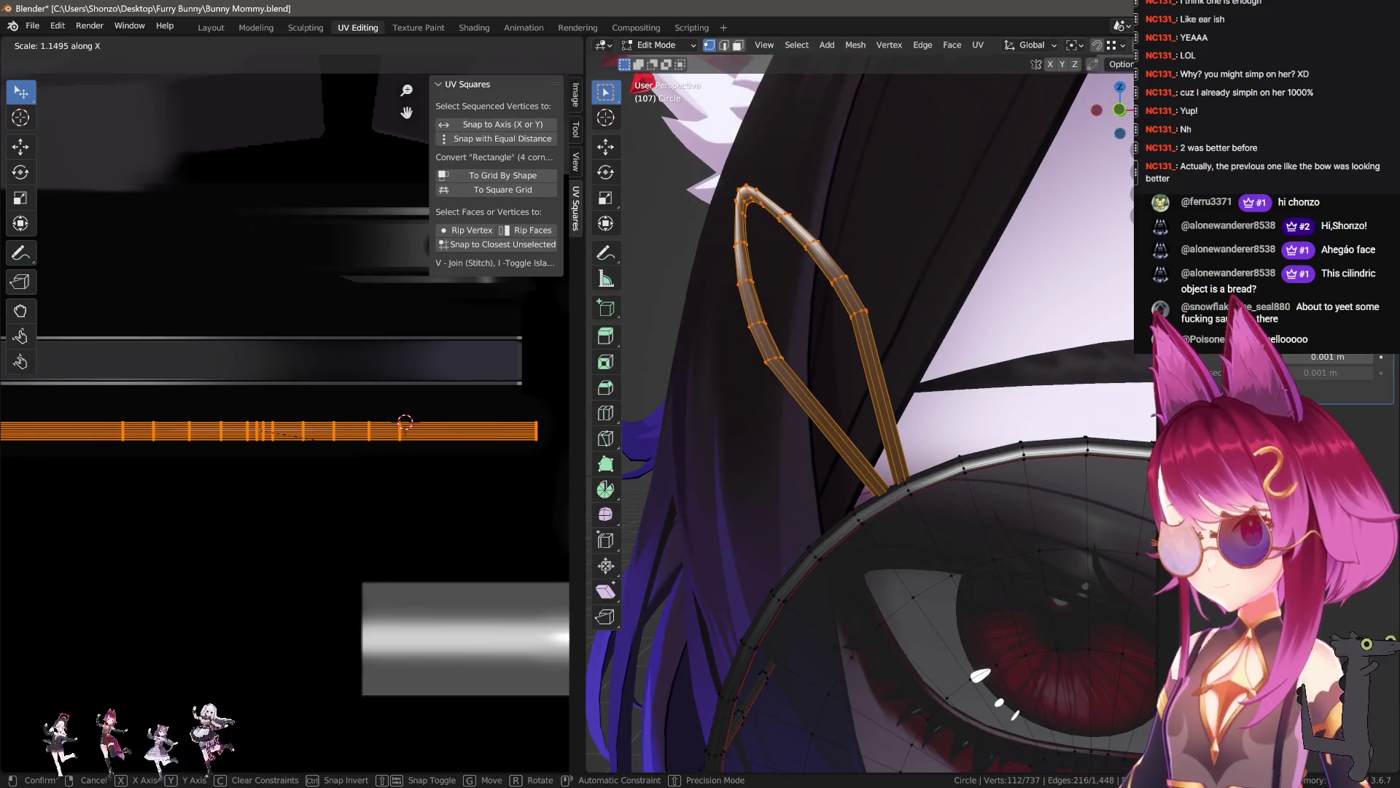
key(Tab)
mouse_move(875, 452)
middle_down()
mouse_move(1053, 474)
mouse_move(859, 471)
middle_up()
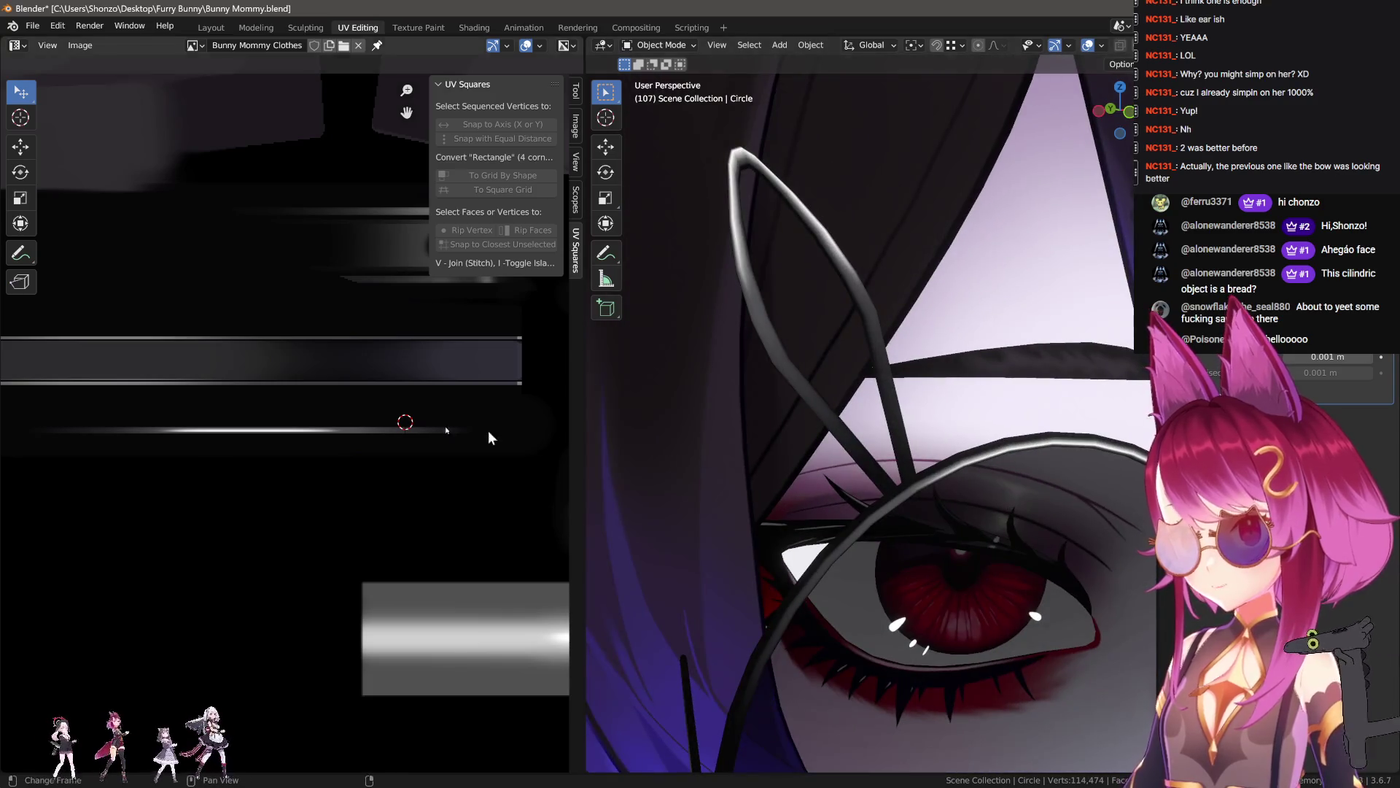
key(Tab)
key(g)
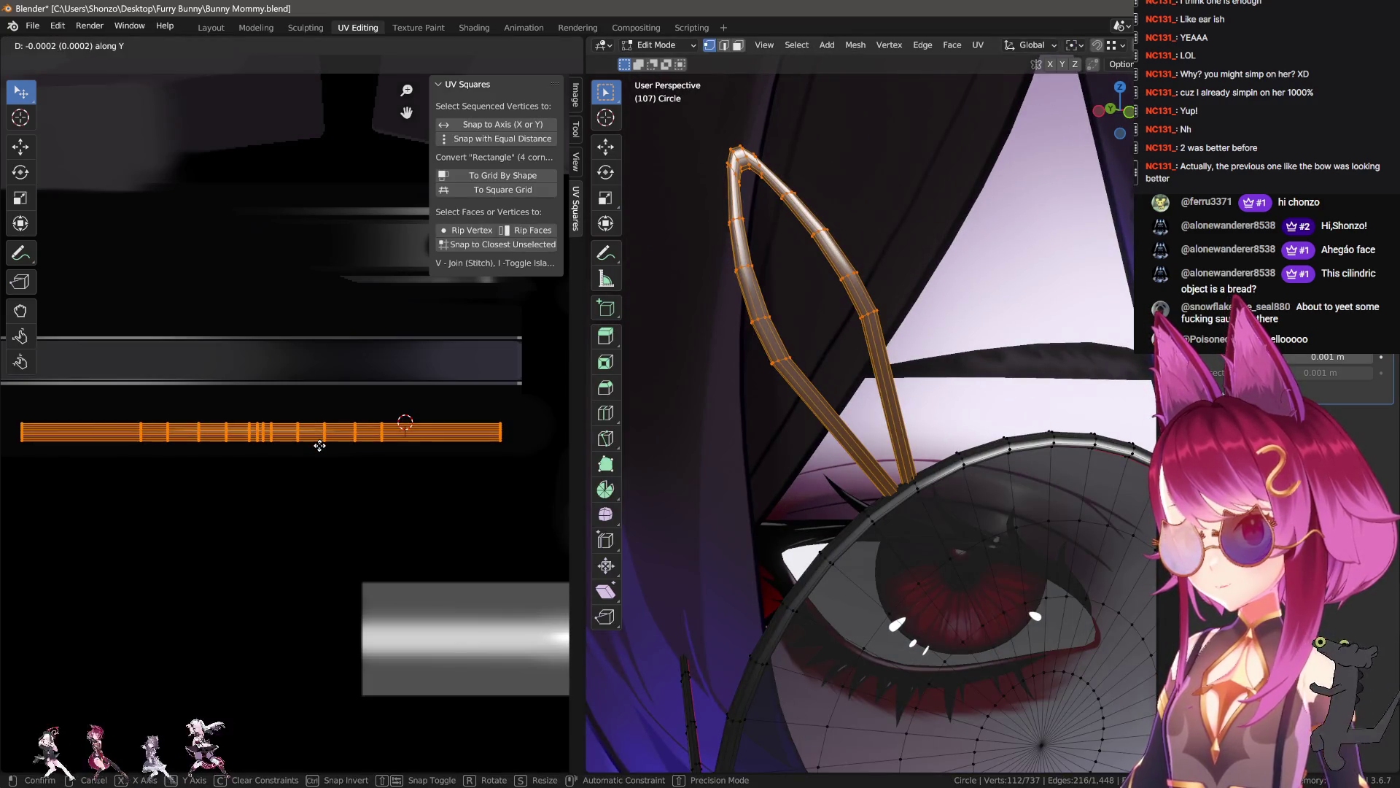
key(Tab)
scroll(899, 441, down, 5)
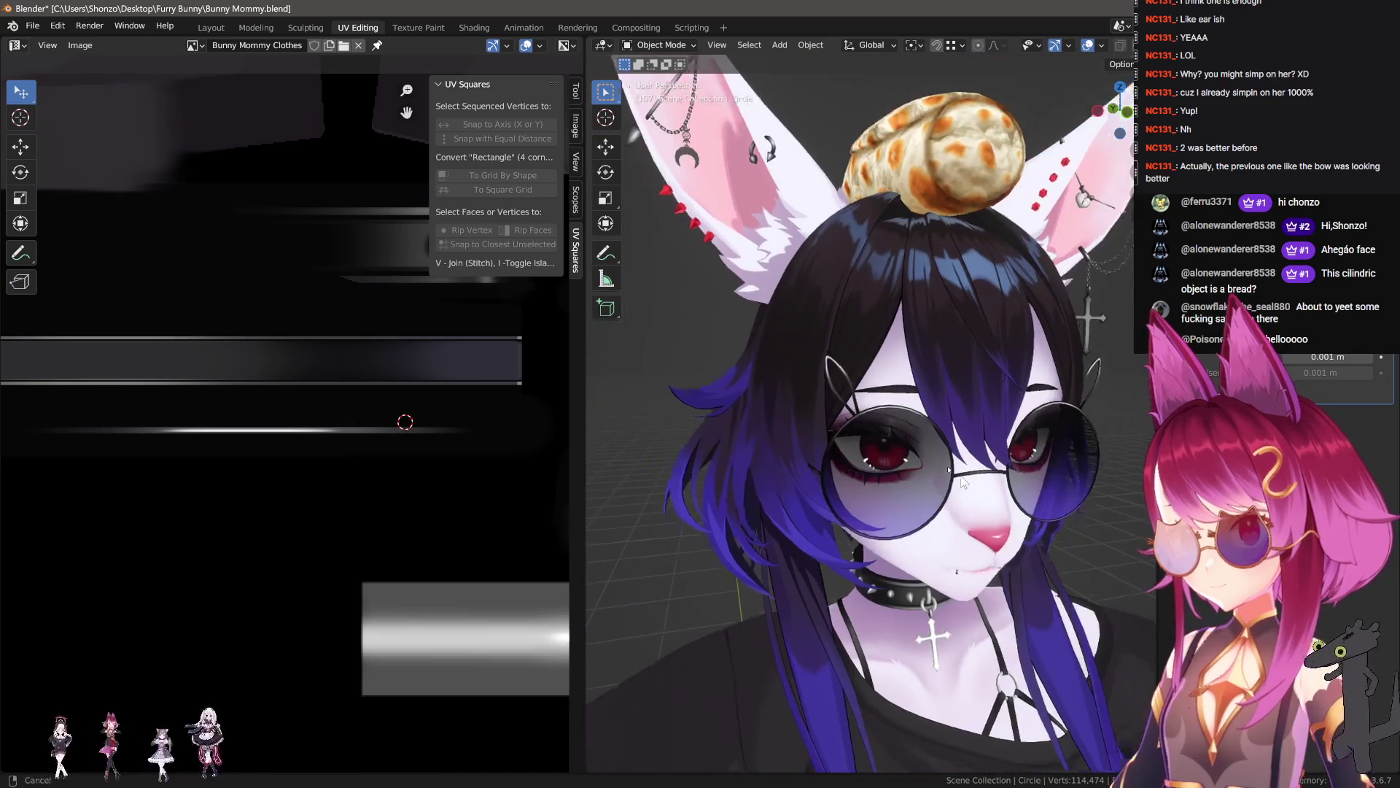
scroll(925, 436, up, 6)
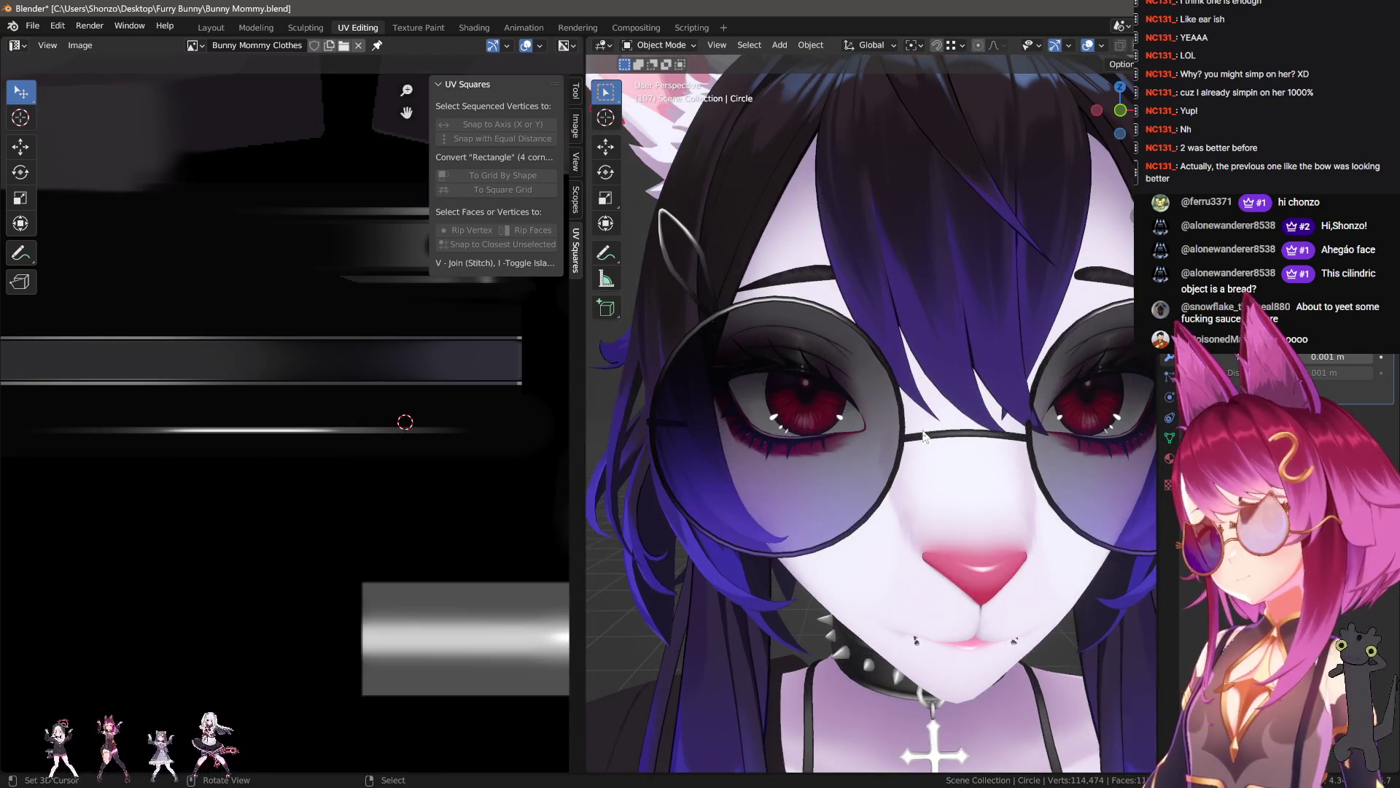
scroll(820, 283, up, 3)
- Duplicate the ear's inner edge loop, enlarge it to 1.015, and hide everything else
key(Tab)
scroll(904, 430, up, 3)
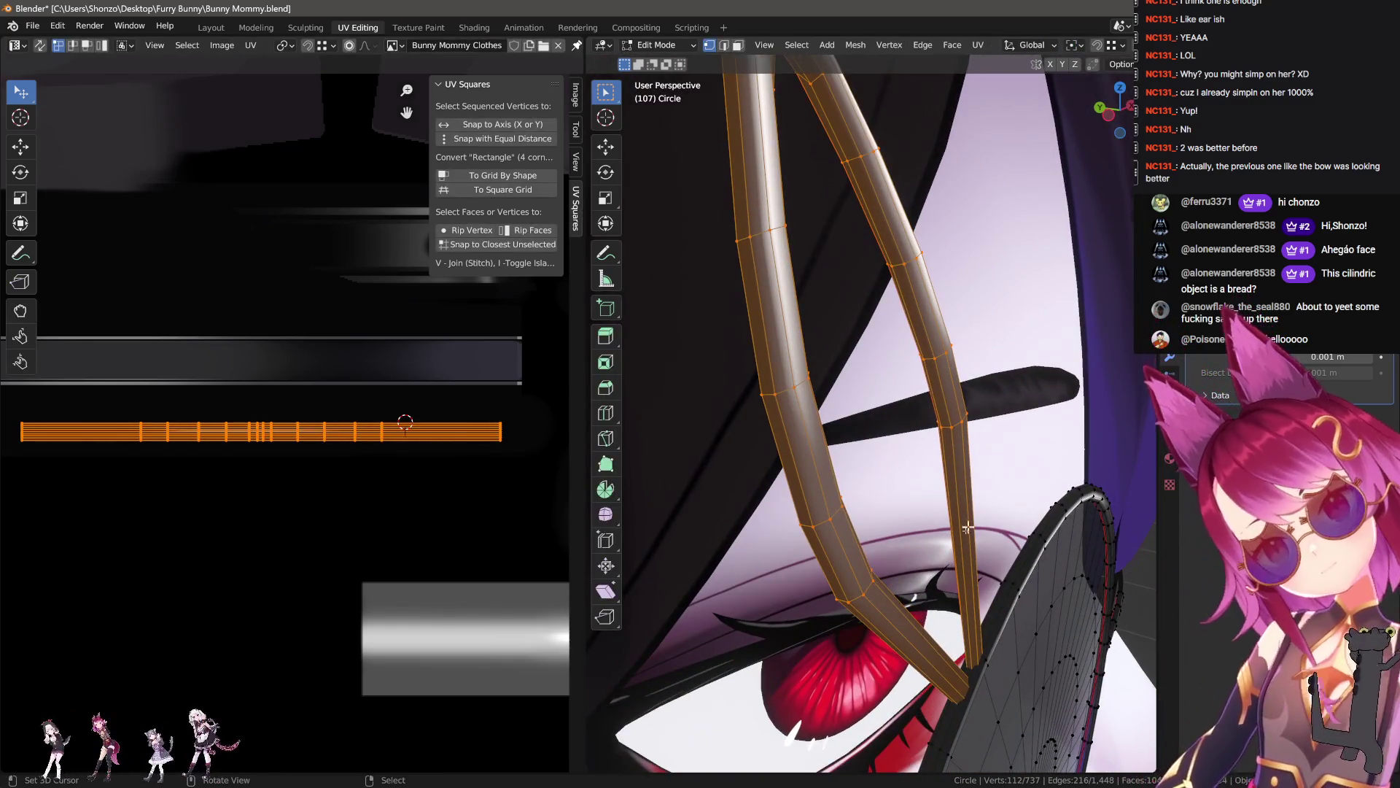
scroll(968, 521, up, 2)
alt+click(962, 510)
middle_drag(963, 510, 943, 484)
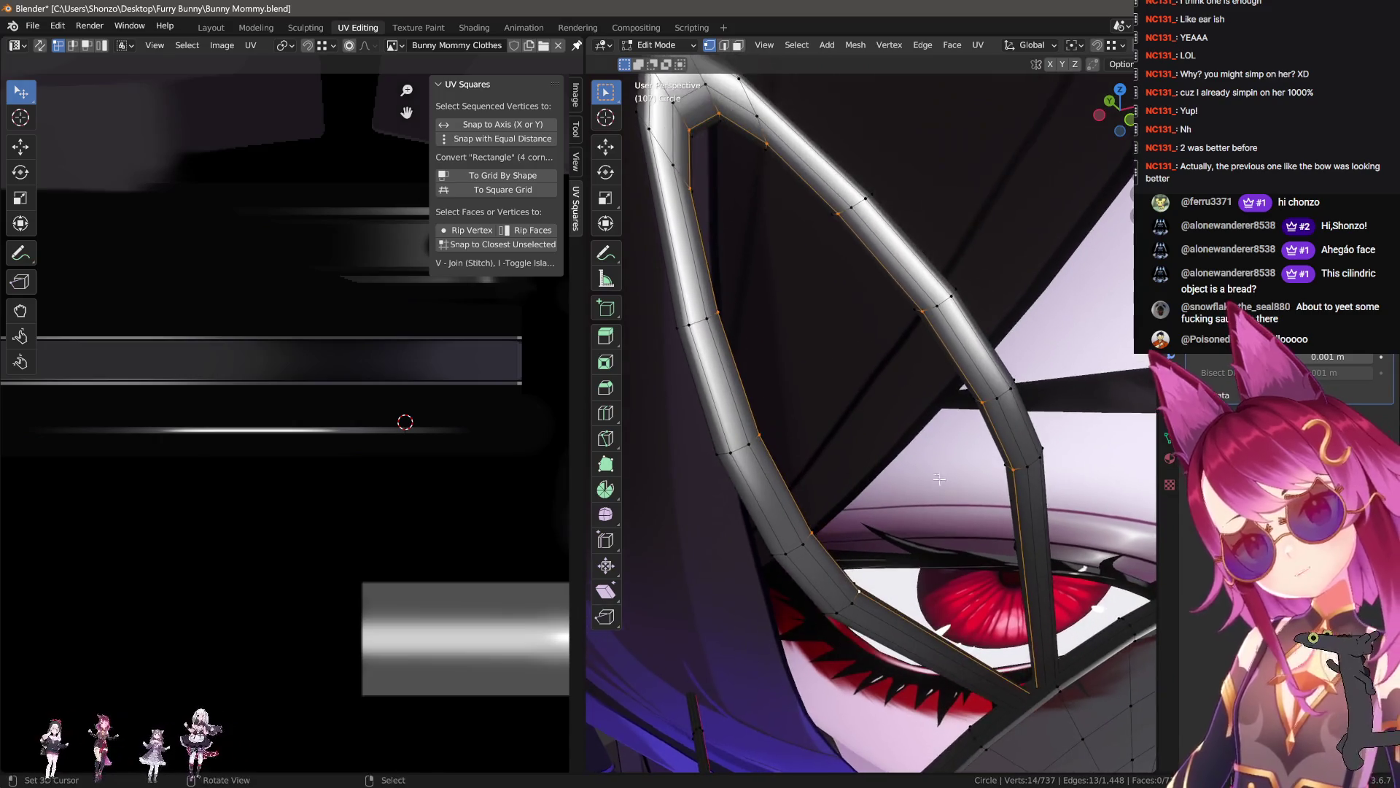
key(Escape)
click(1013, 446)
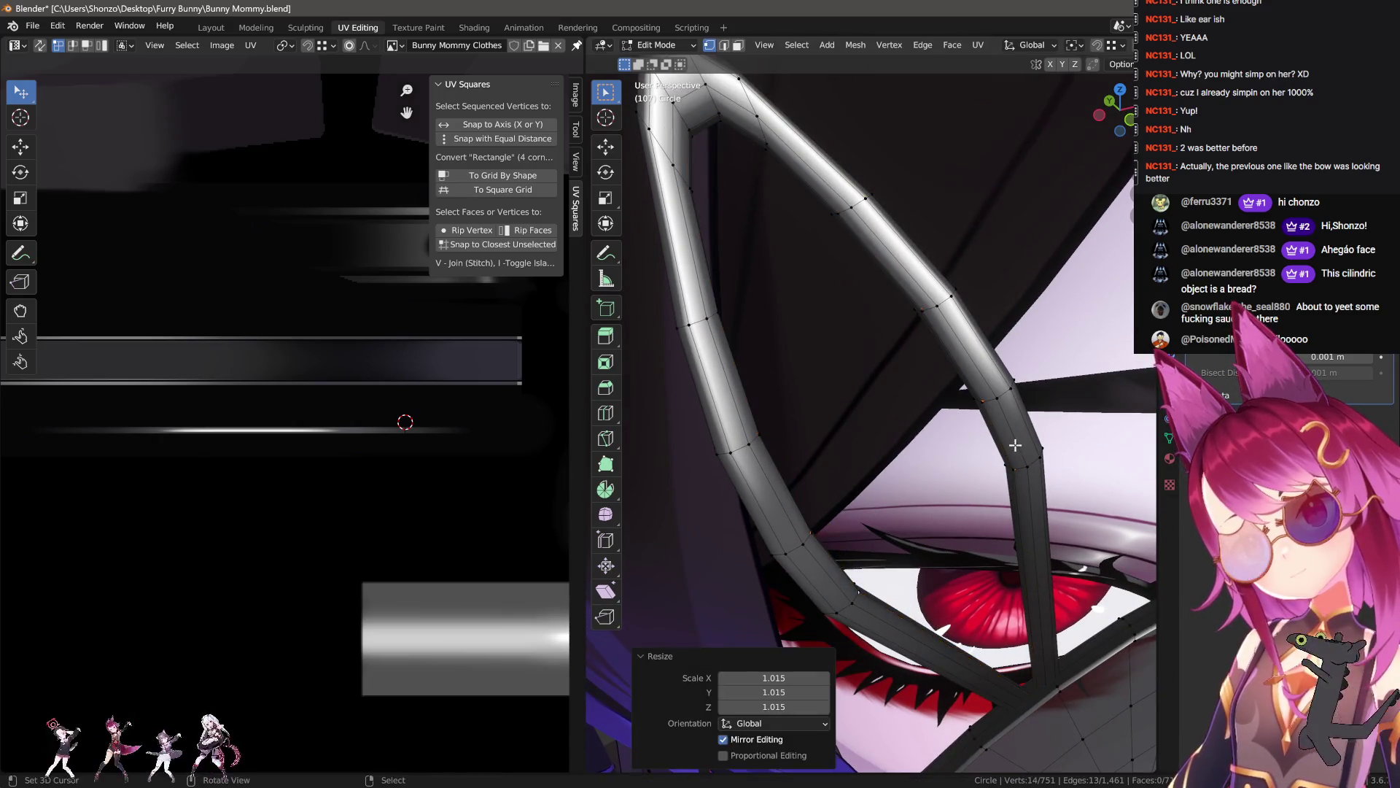
key(shift+h)
click(697, 118)
- Fill the duplicated loop with faces and unwrap the new ear panel from front view
key(f)
key(f)
key(f)
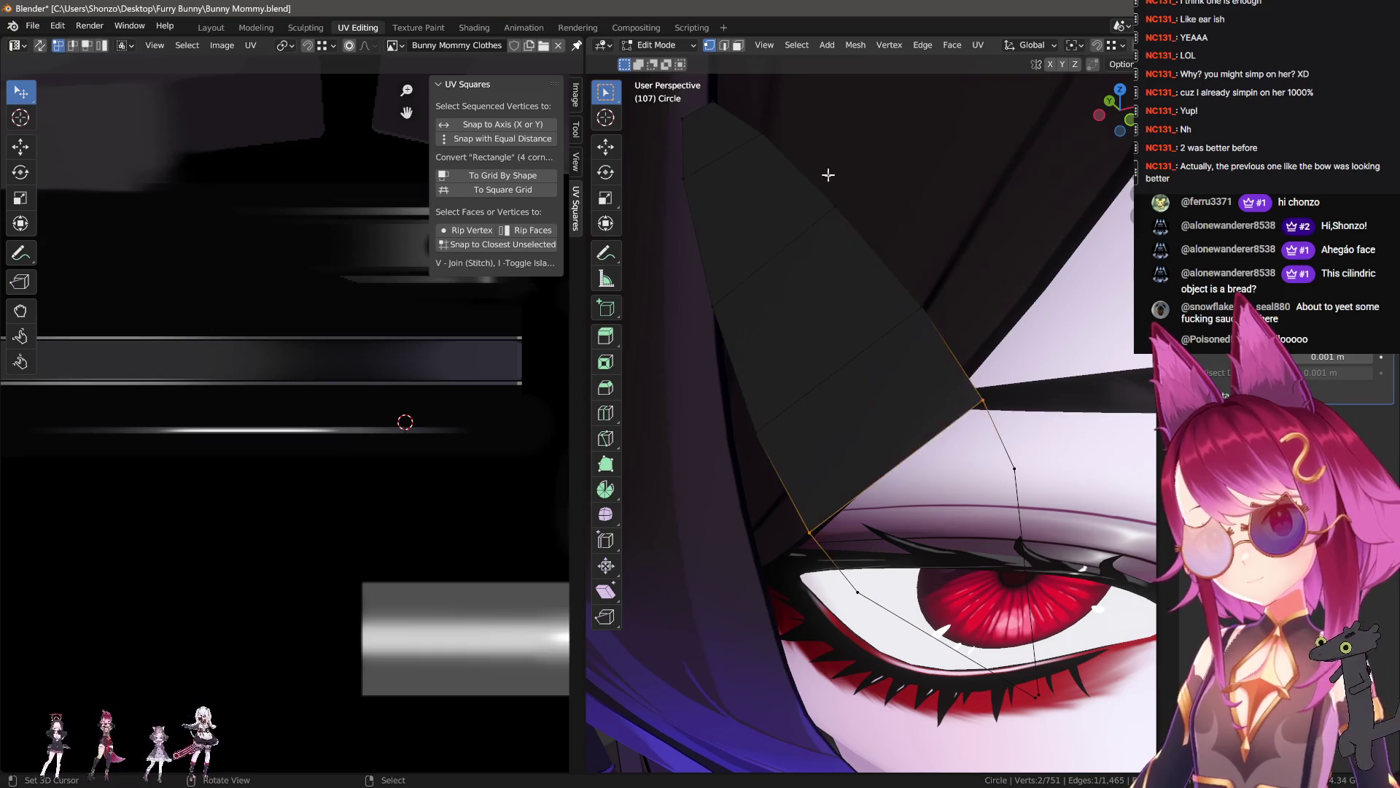
key(l)
key(KP_1)
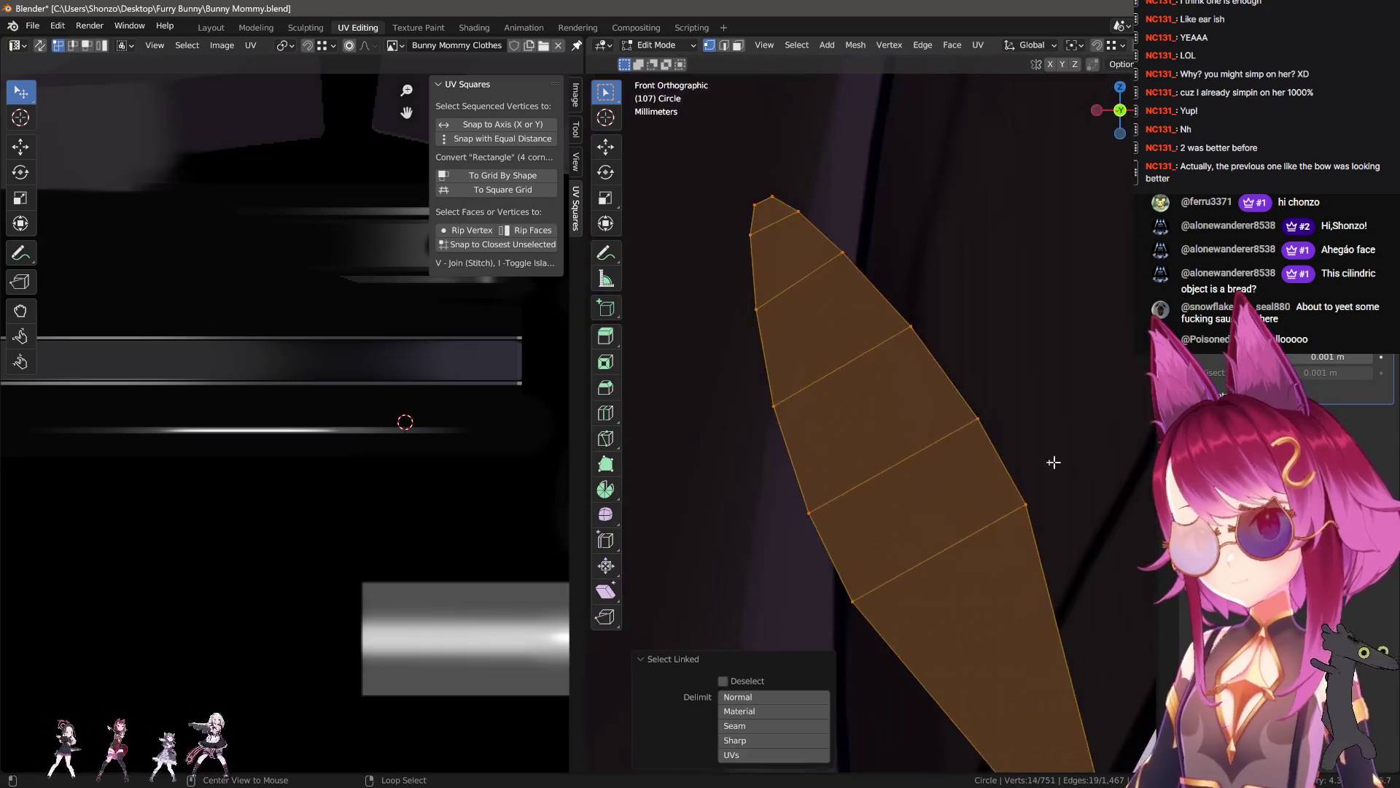
scroll(970, 453, down, 3)
key(u)
click(970, 453)
- Unwrap the ear panel again and turn on X-ray see-through display
scroll(839, 449, down, 3)
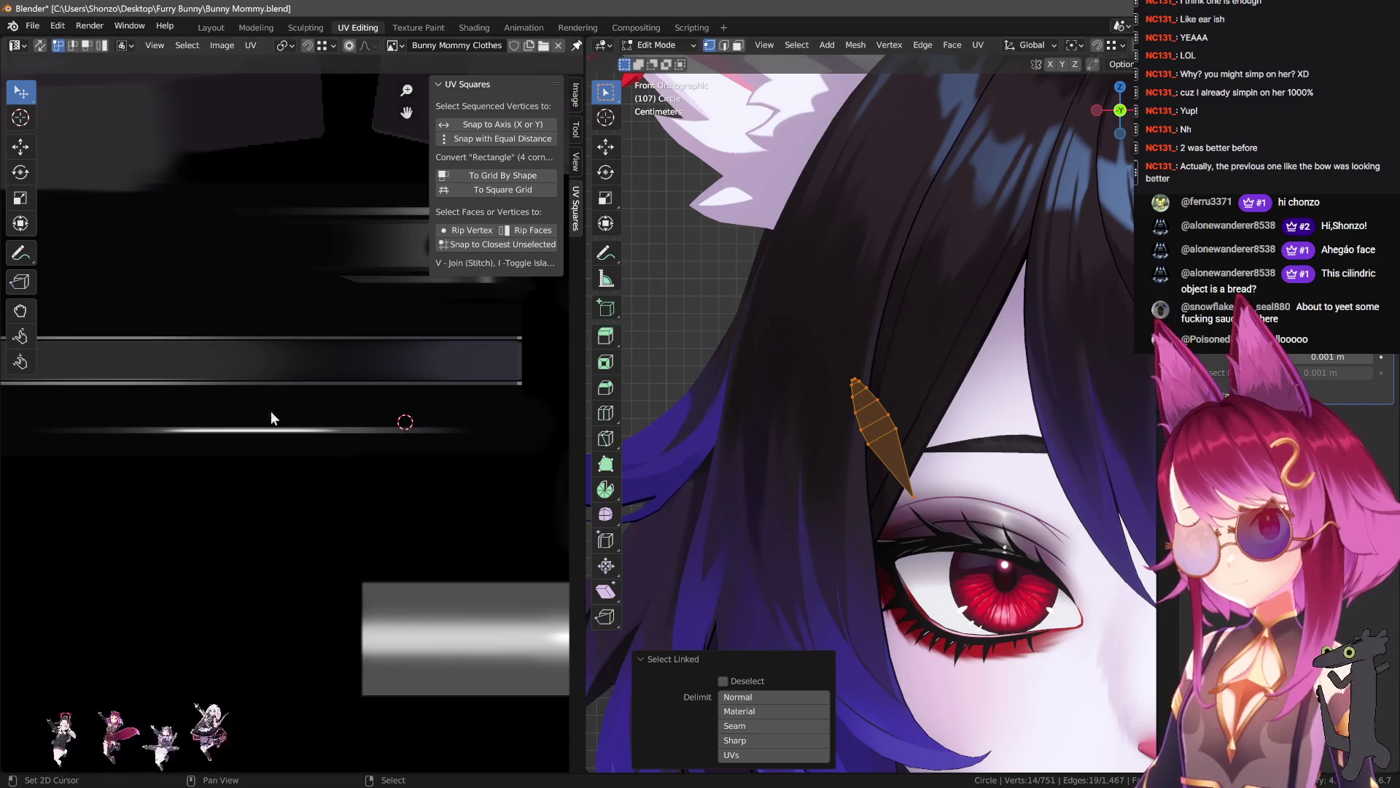
scroll(283, 422, down, 5)
scroll(327, 470, up, 3)
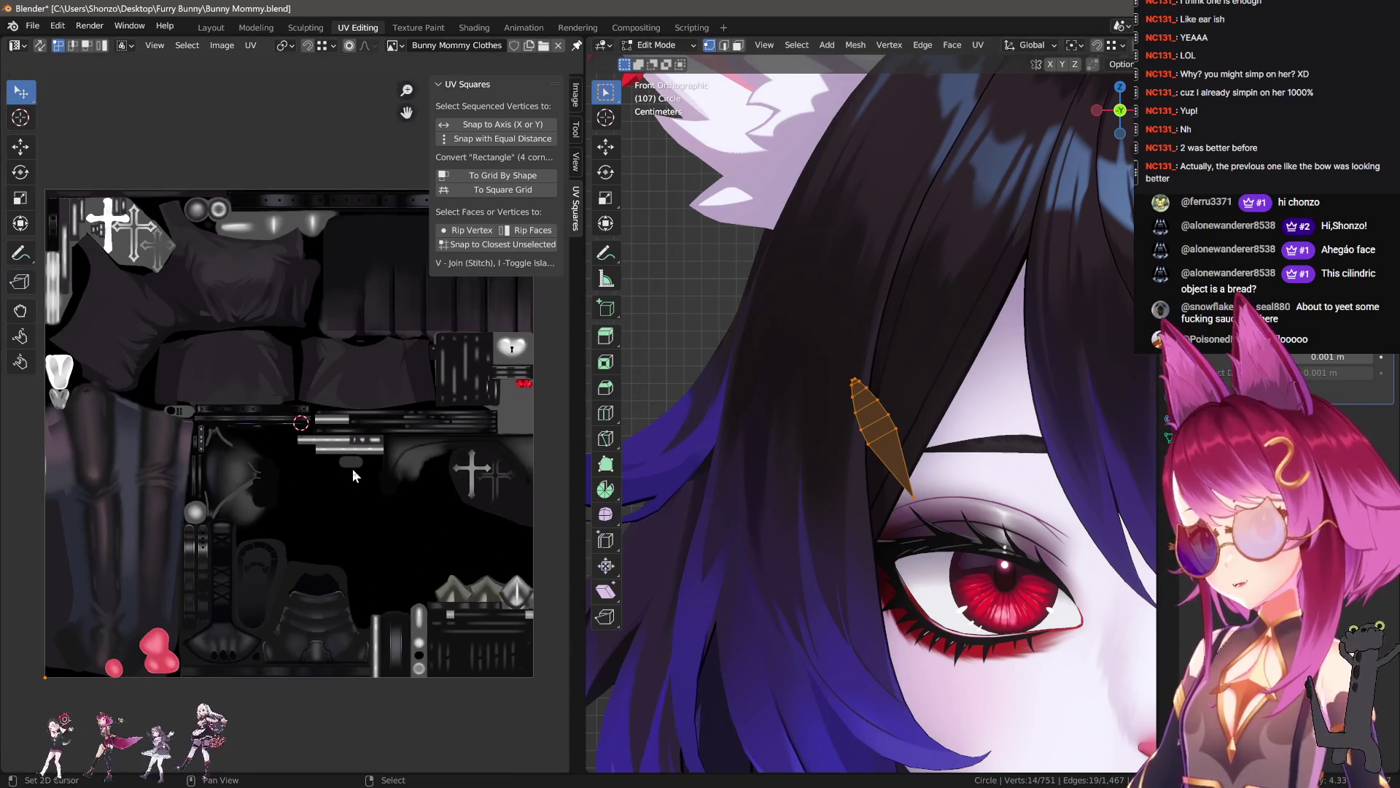
key(u)
click(355, 468)
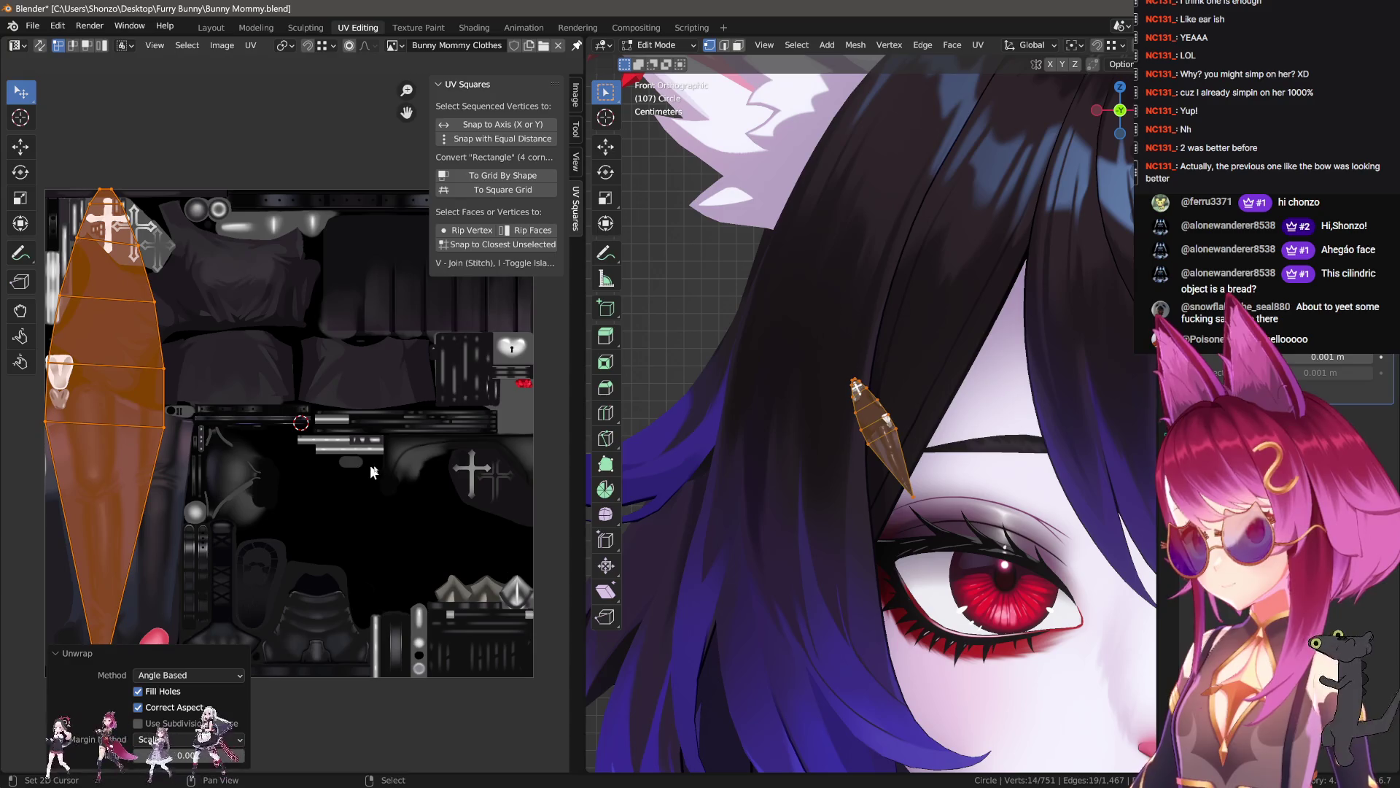
click(981, 462)
key(alt+z)
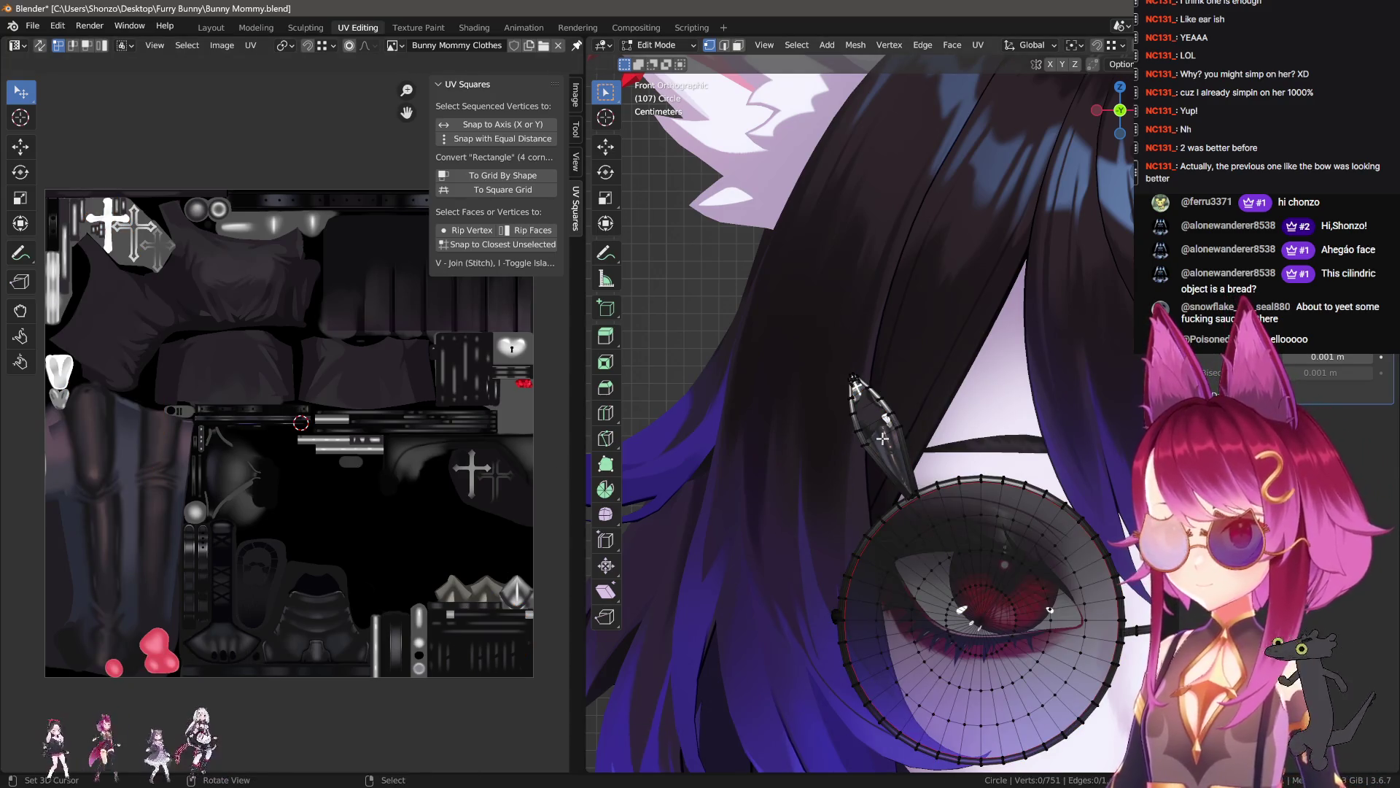
- Assign the ear panel to another material slot and browse the UV editor's image list
key(l)
scroll(882, 438, up, 4)
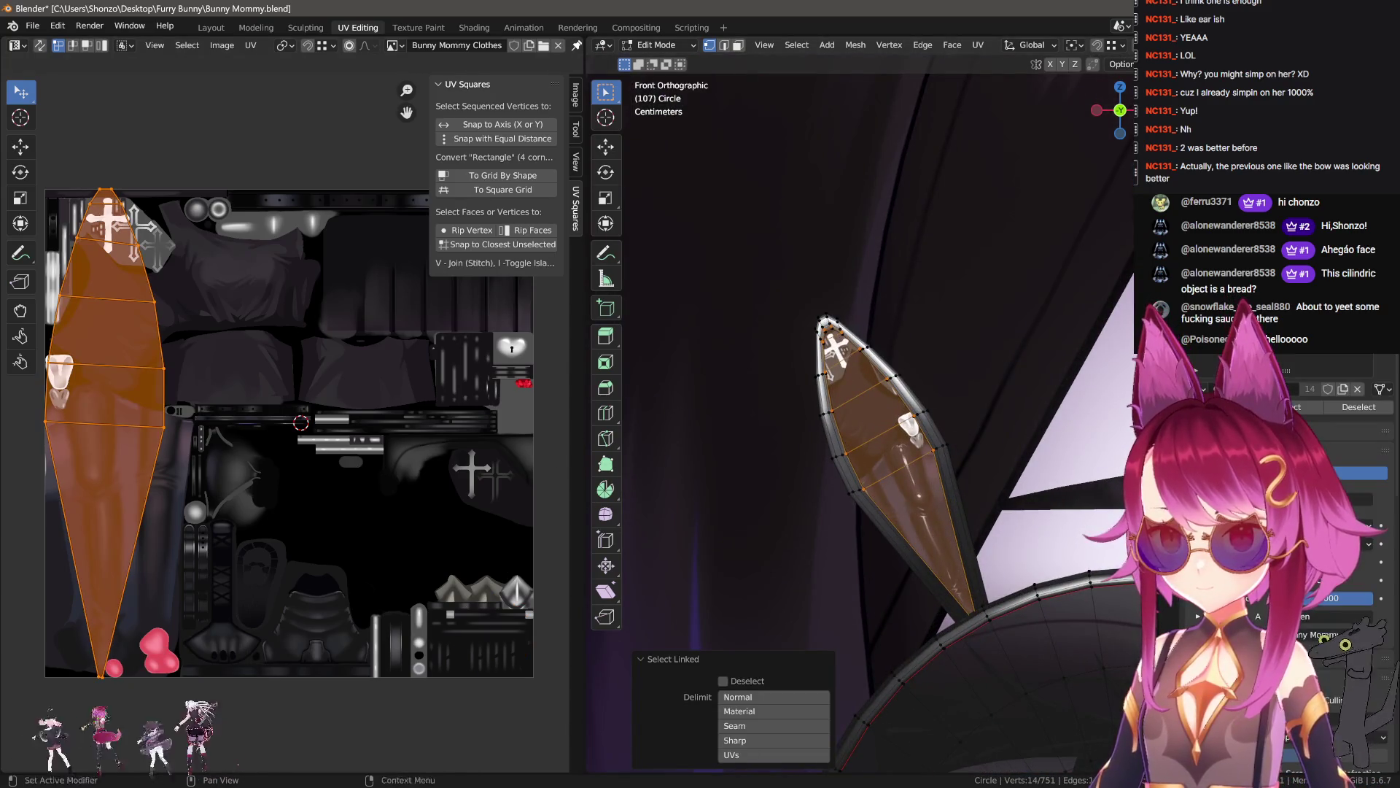
click(1357, 645)
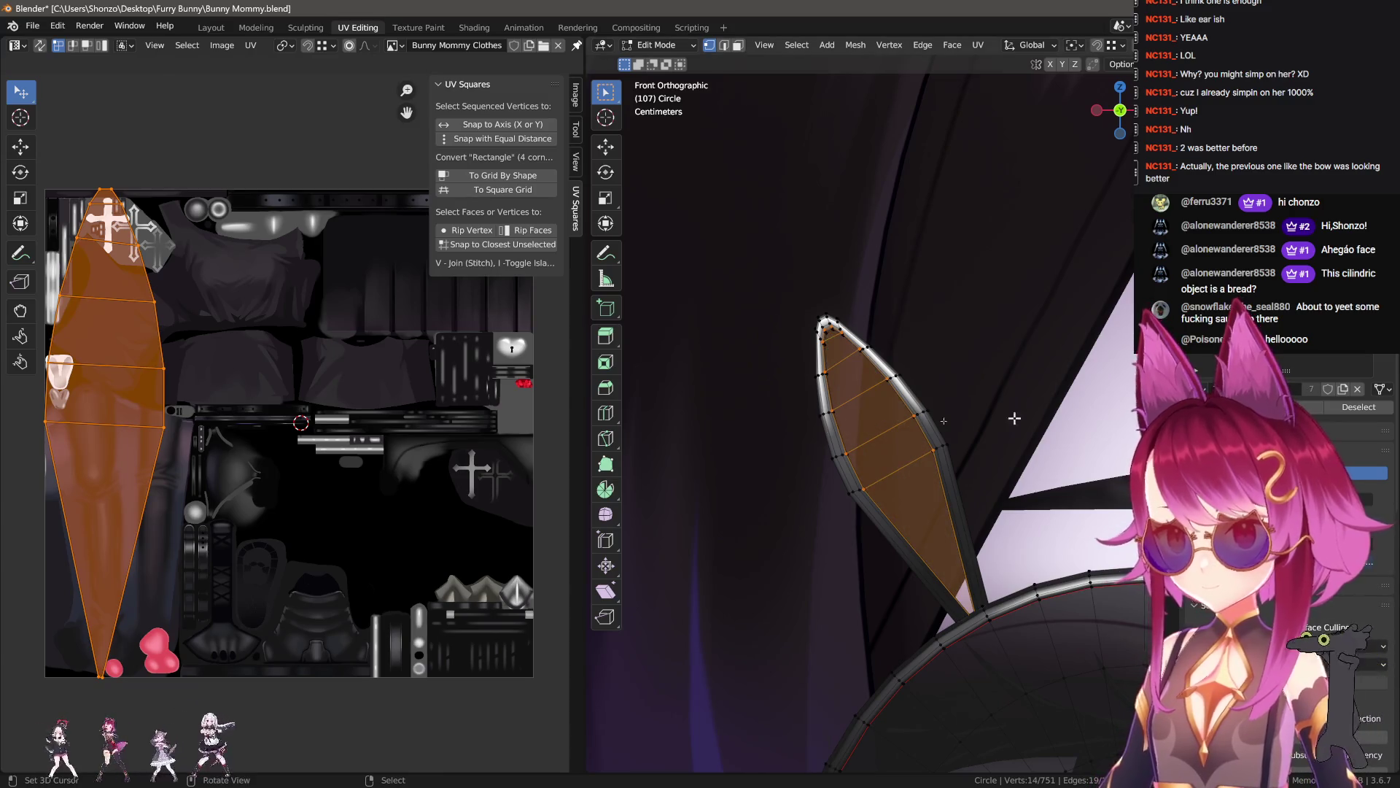
click(392, 46)
text(тра)
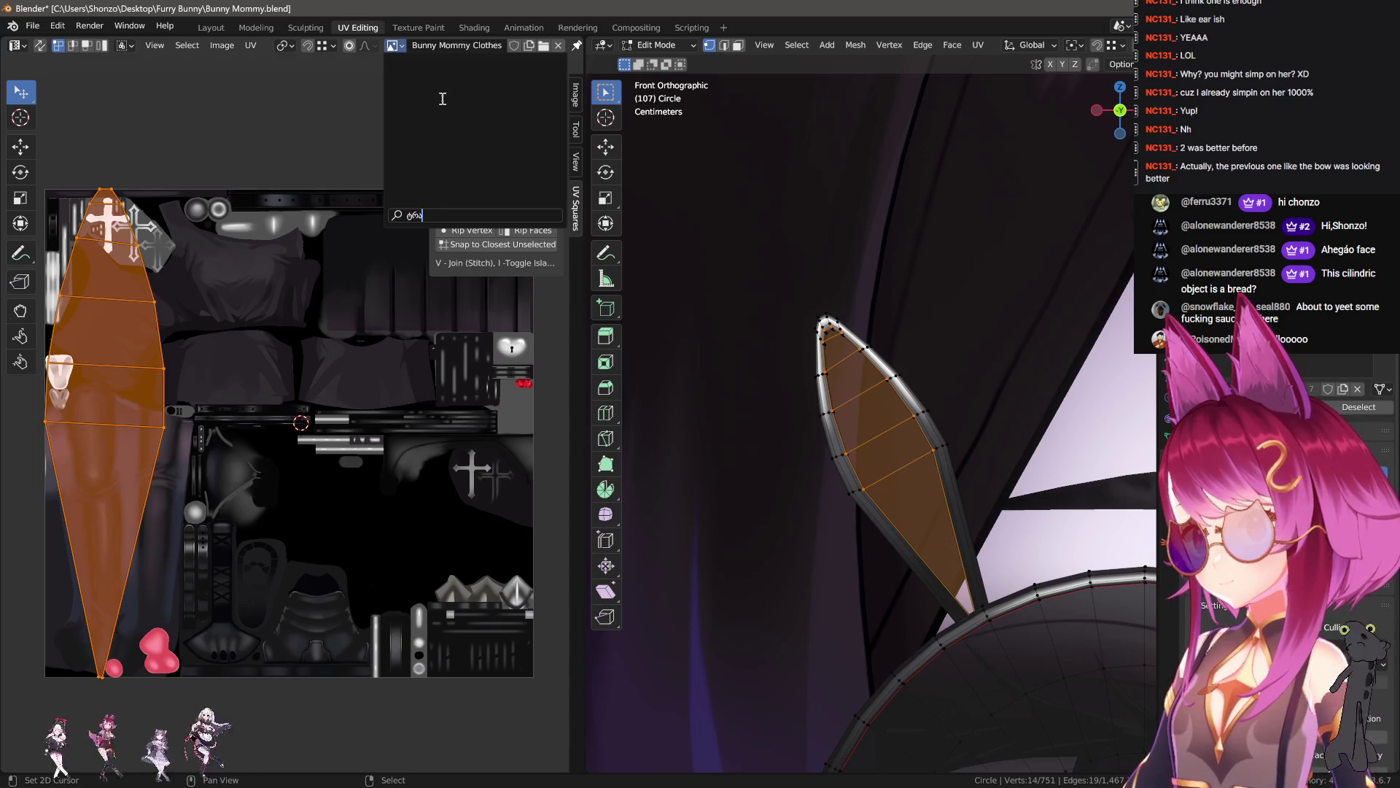
- Show Bunny Mommy Transparent and shrink the ear island, starting at 0.423, onto its purple gradient
key(BackSpace)
key(BackSpace)
key(BackSpace)
click(435, 66)
drag(166, 297, 347, 384)
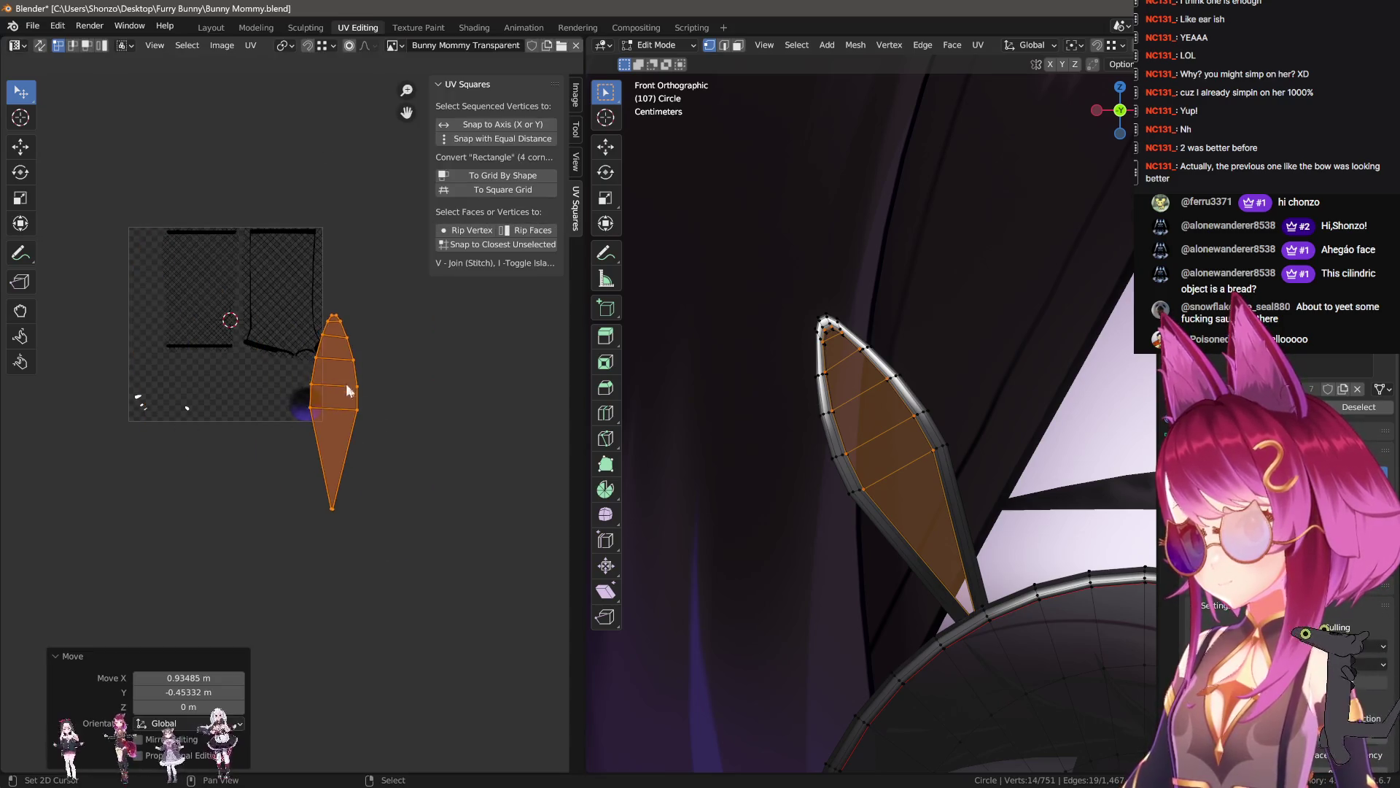
scroll(345, 385, up, 4)
key(s)
click(360, 392)
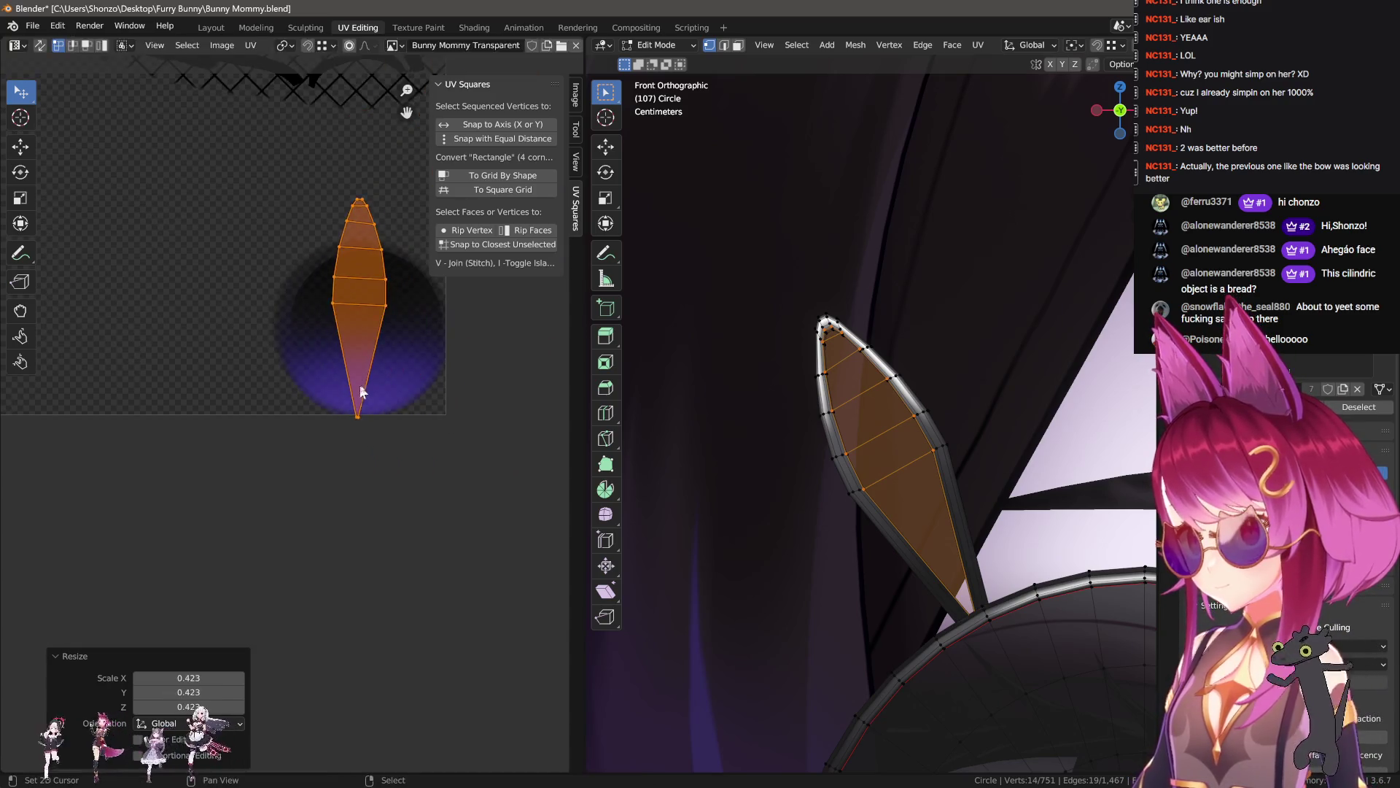
key(s)
click(384, 391)
key(g)
click(413, 403)
key(g)
click(421, 410)
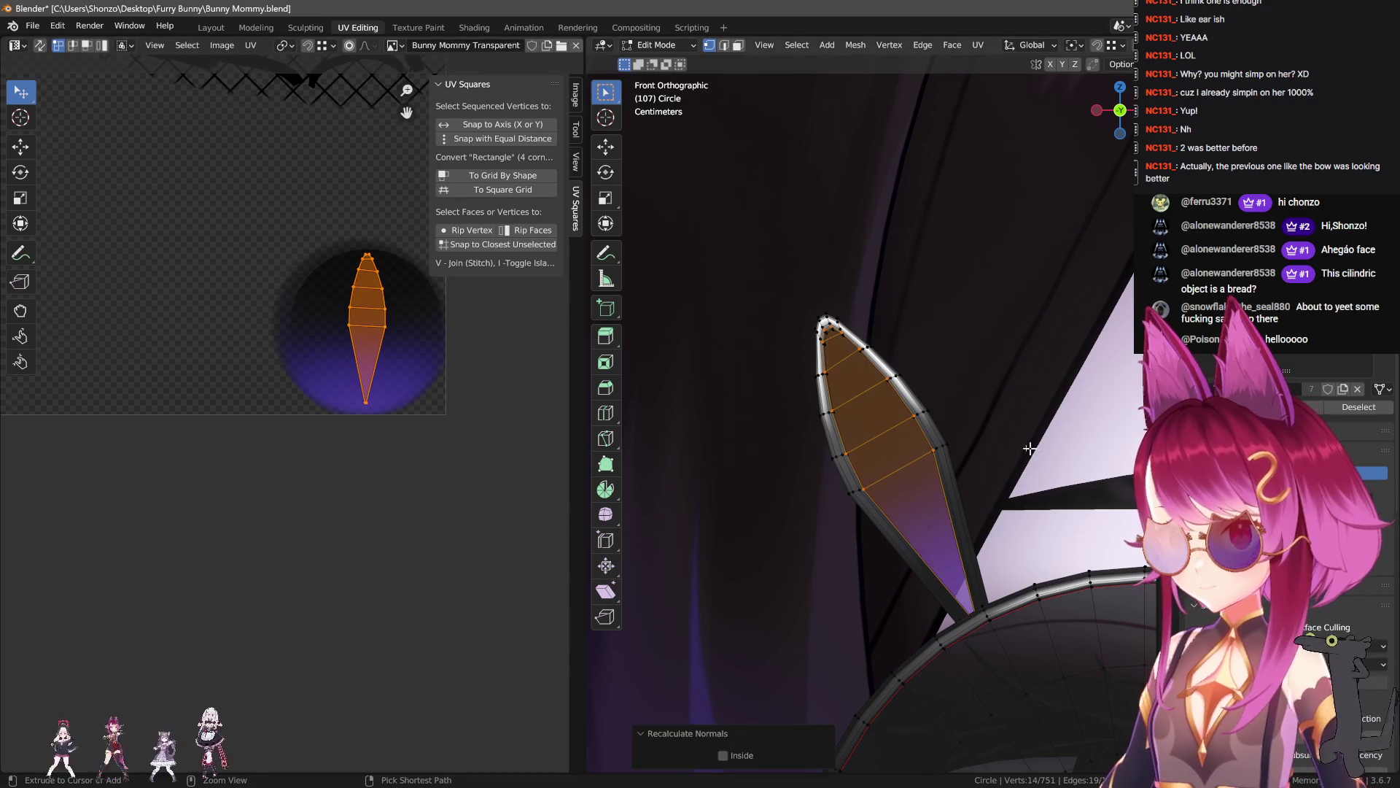
- View the glasses alone in local view with material preview shading
key(Tab)
key(KP_Decimal)
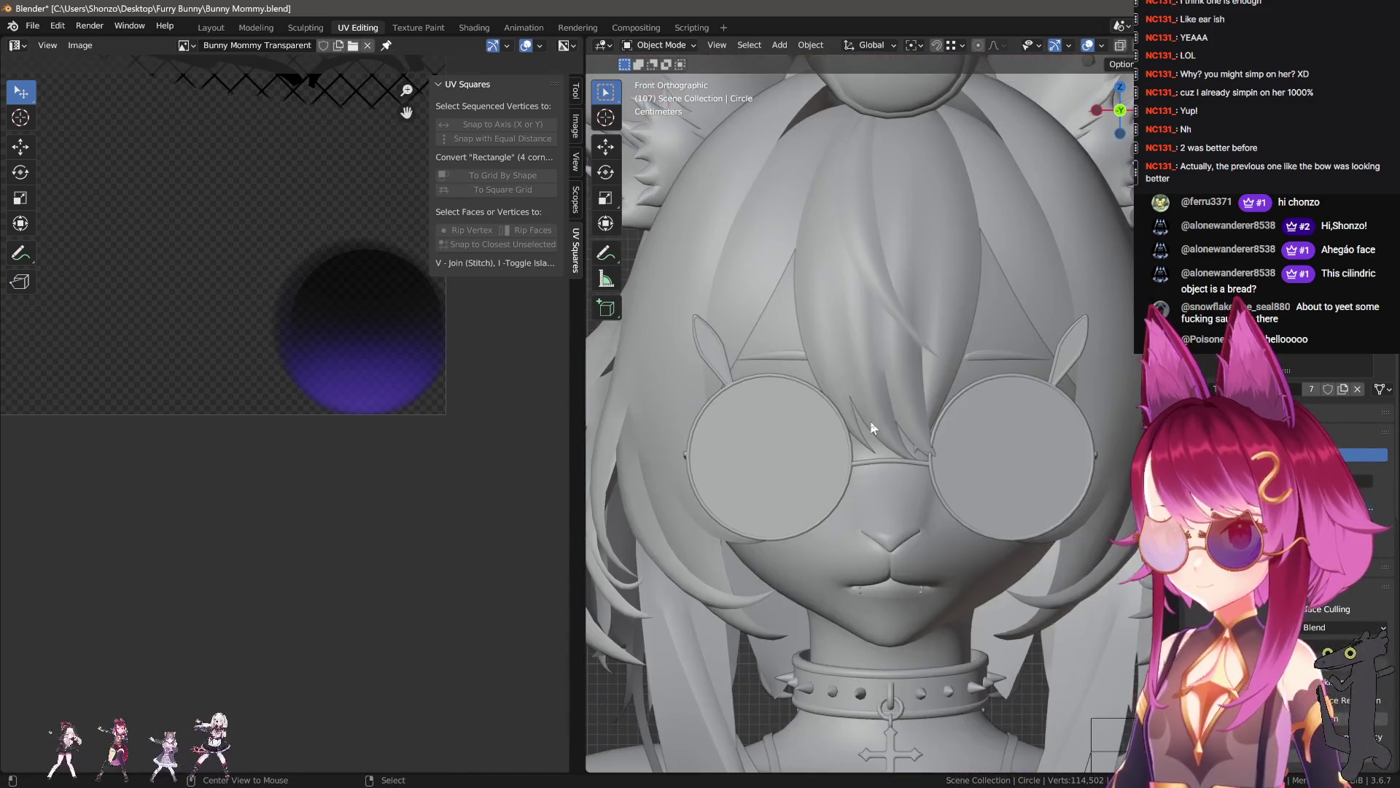
key(z)
mouse_move(872, 427)
middle_down()
mouse_move(836, 448)
mouse_move(790, 384)
middle_up()
click(778, 389)
key(KP_Divide)
click(882, 422)
mouse_move(852, 467)
middle_down()
mouse_move(755, 498)
mouse_move(898, 487)
mouse_move(868, 466)
middle_up()
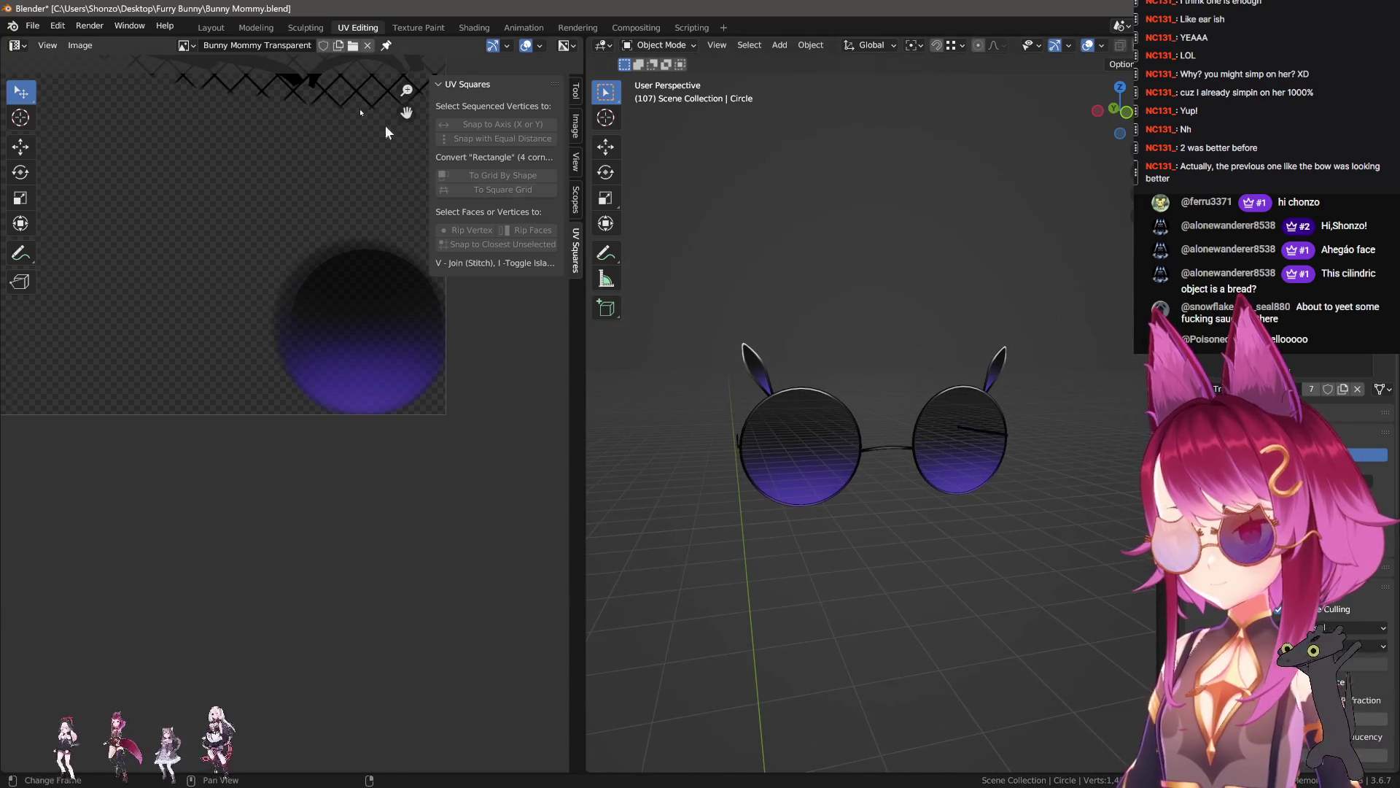
- Return to the Layout workspace and enter Edit Mode on the glasses
click(222, 28)
scroll(723, 348, down, 5)
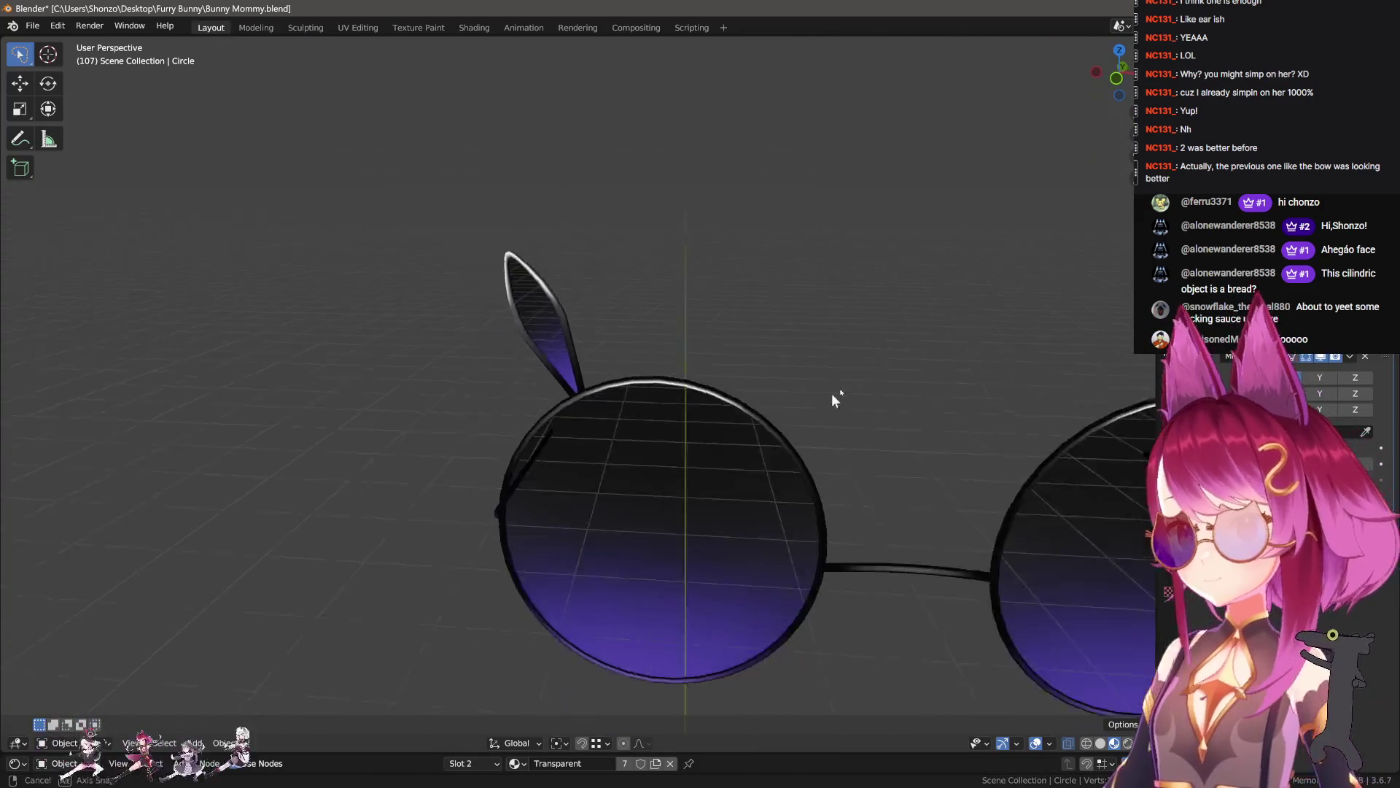
click(834, 435)
mouse_move(803, 492)
middle_down()
mouse_move(759, 503)
mouse_move(759, 524)
middle_up()
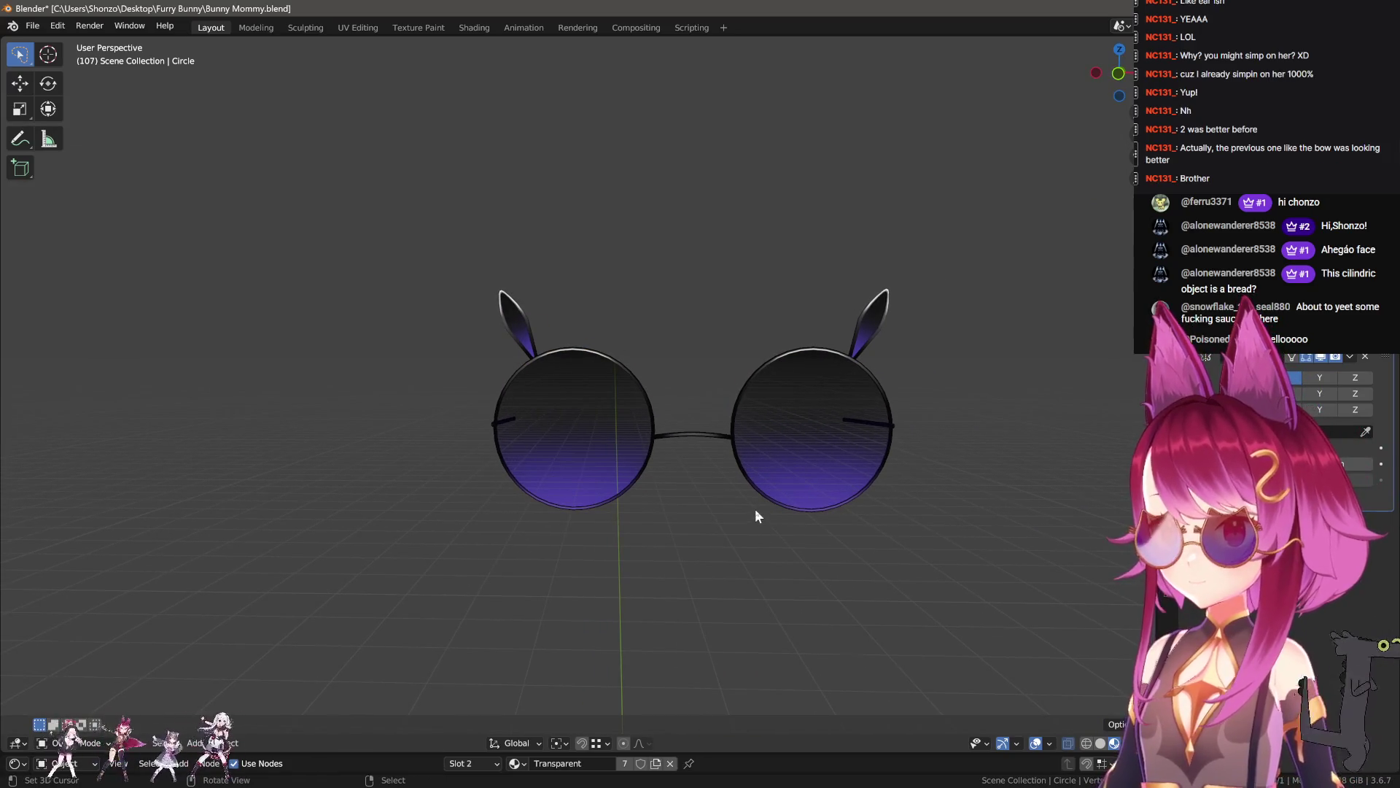
click(755, 509)
key(Tab)
scroll(536, 358, up, 1)
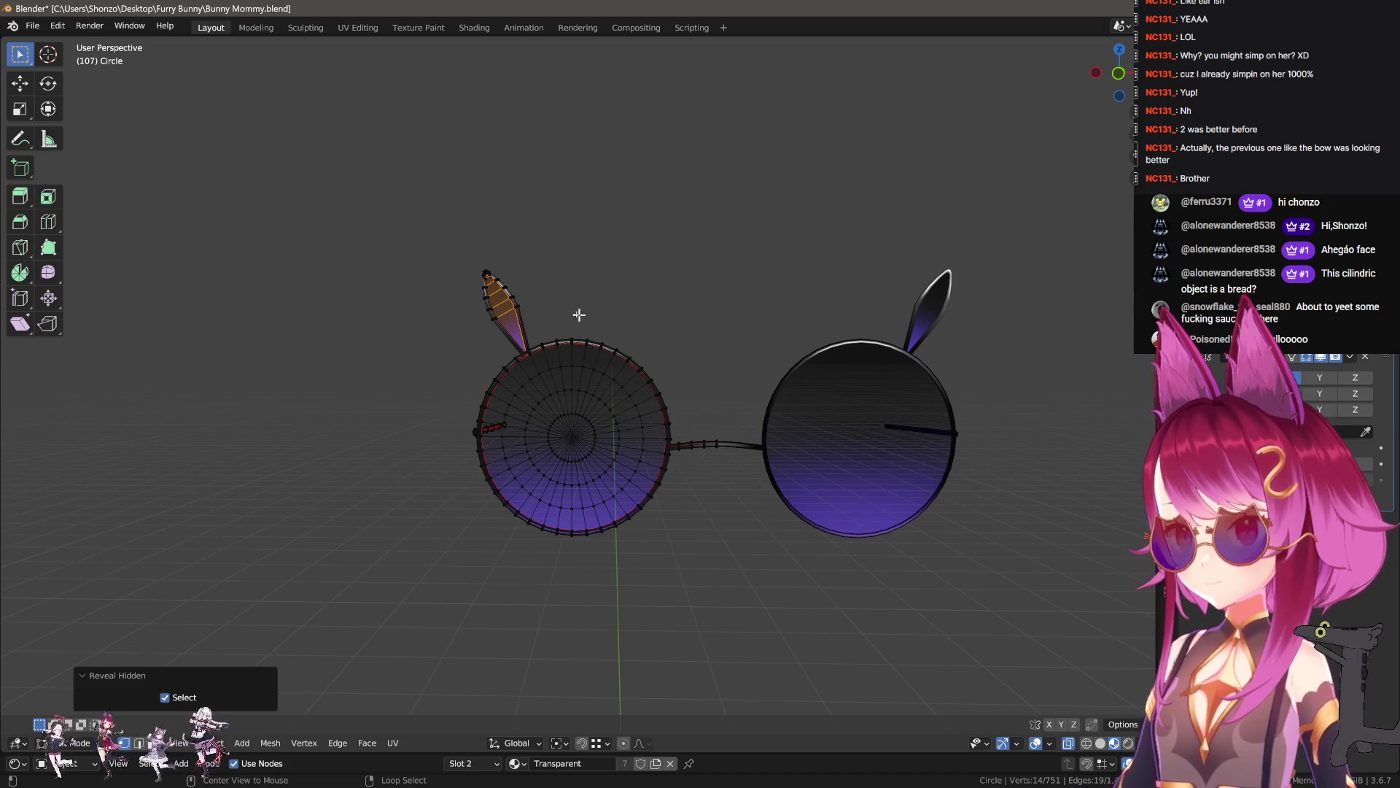
- Snap the 3D cursor to selected vertices at the ear panel's lower corner
key(ctrl+l)
scroll(505, 304, up, 10)
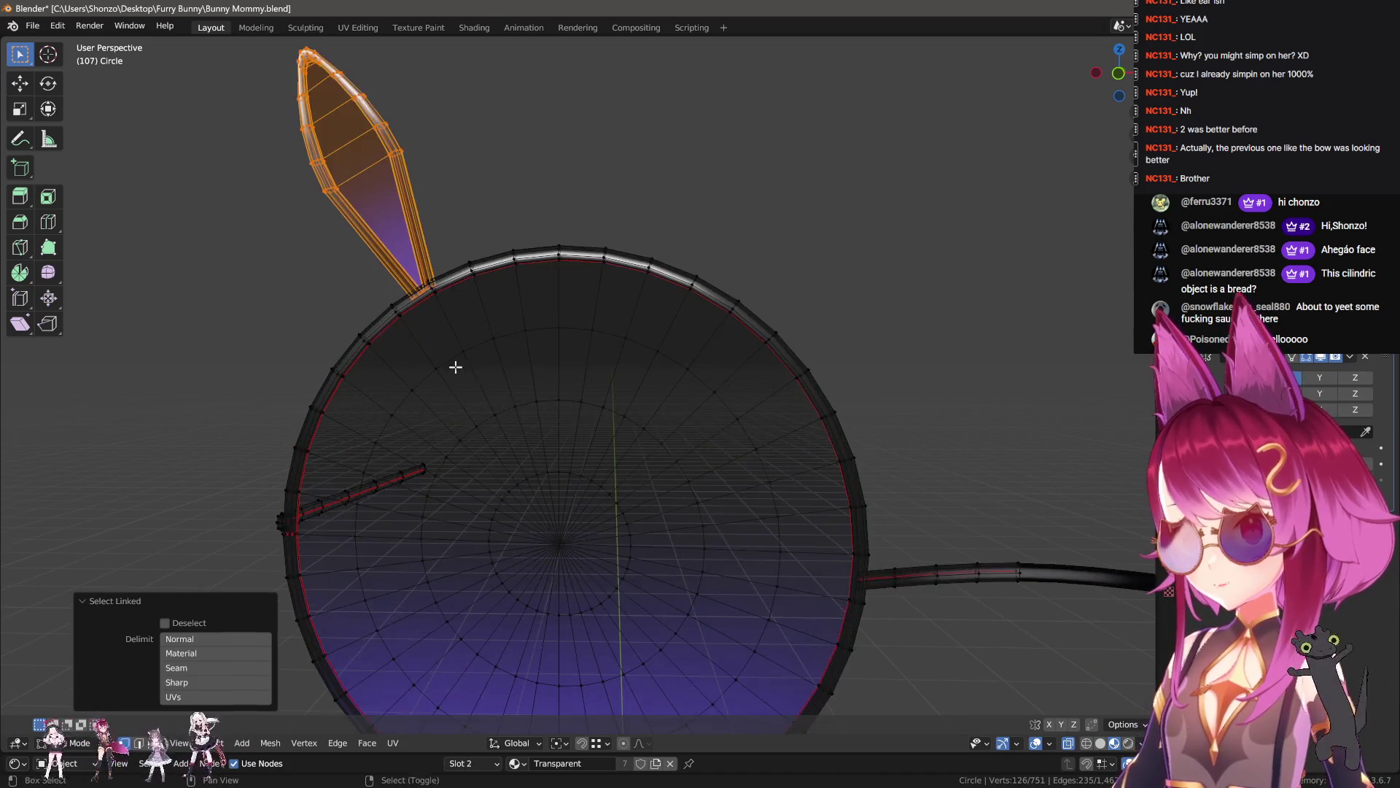
key(alt+a)
scroll(693, 306, up, 3)
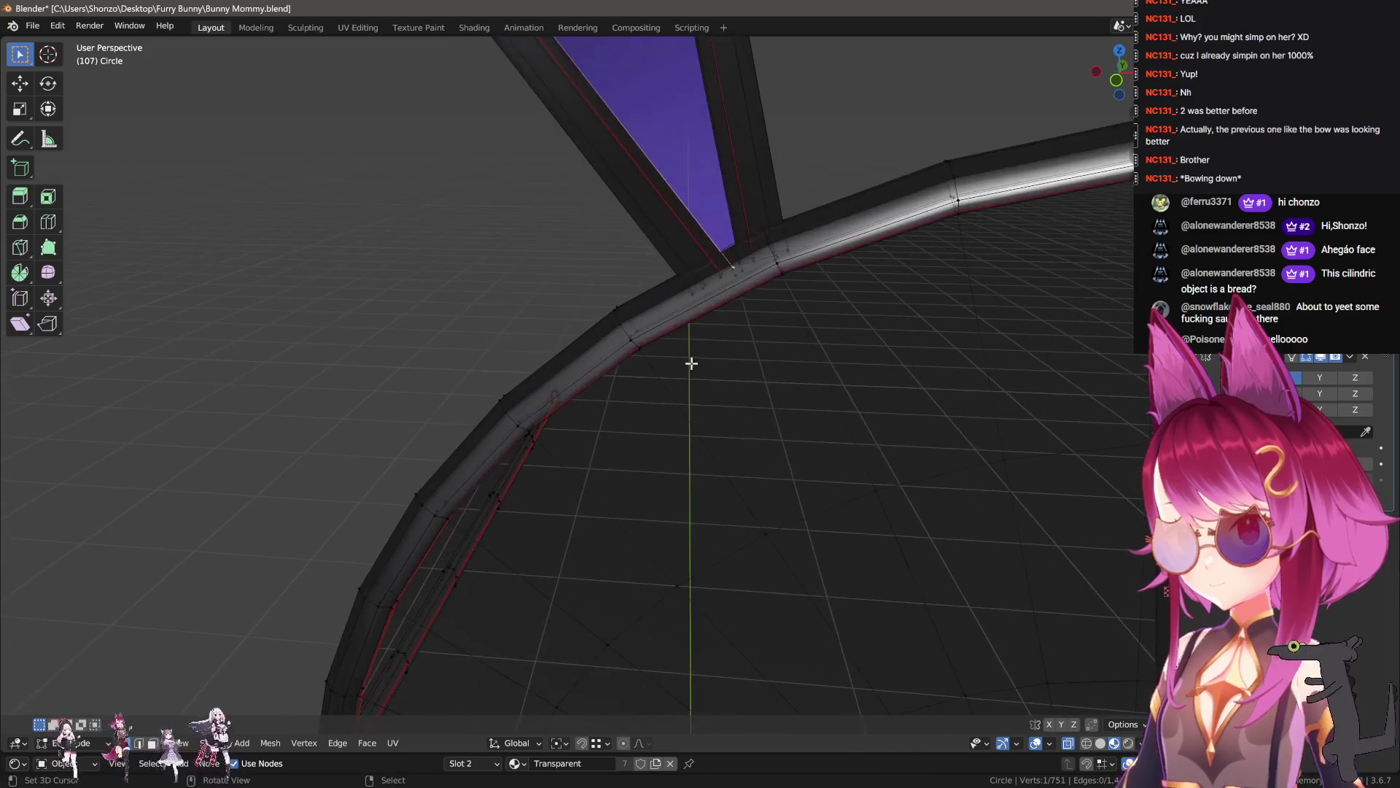
middle_drag(690, 360, 741, 331)
scroll(681, 375, up, 2)
key(shift+s)
click(750, 356)
shift+click(697, 322)
shift+click(686, 323)
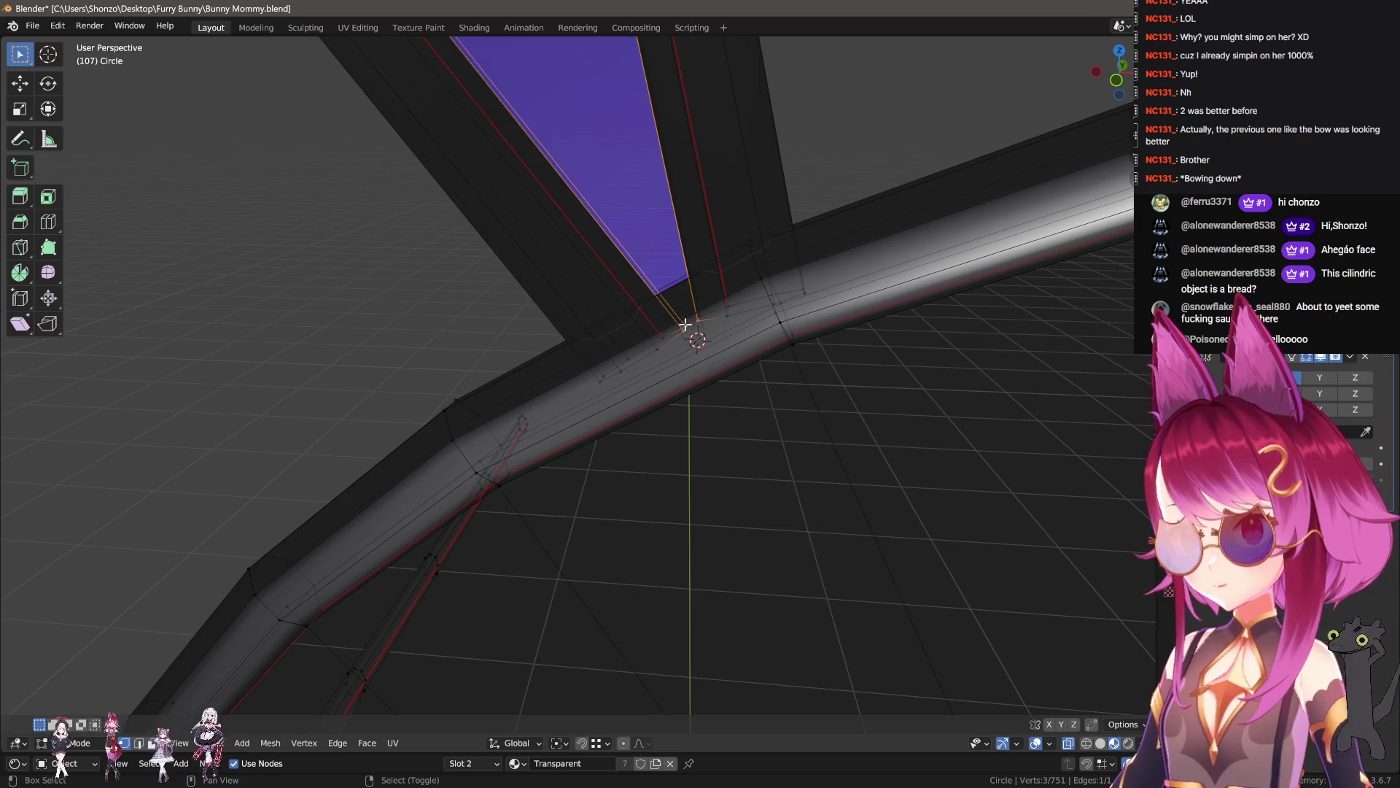
key(shift+s)
click(736, 326)
- Select the connected ear strips and try scaling them, then cancel and leave Edit Mode
key(ctrl+l)
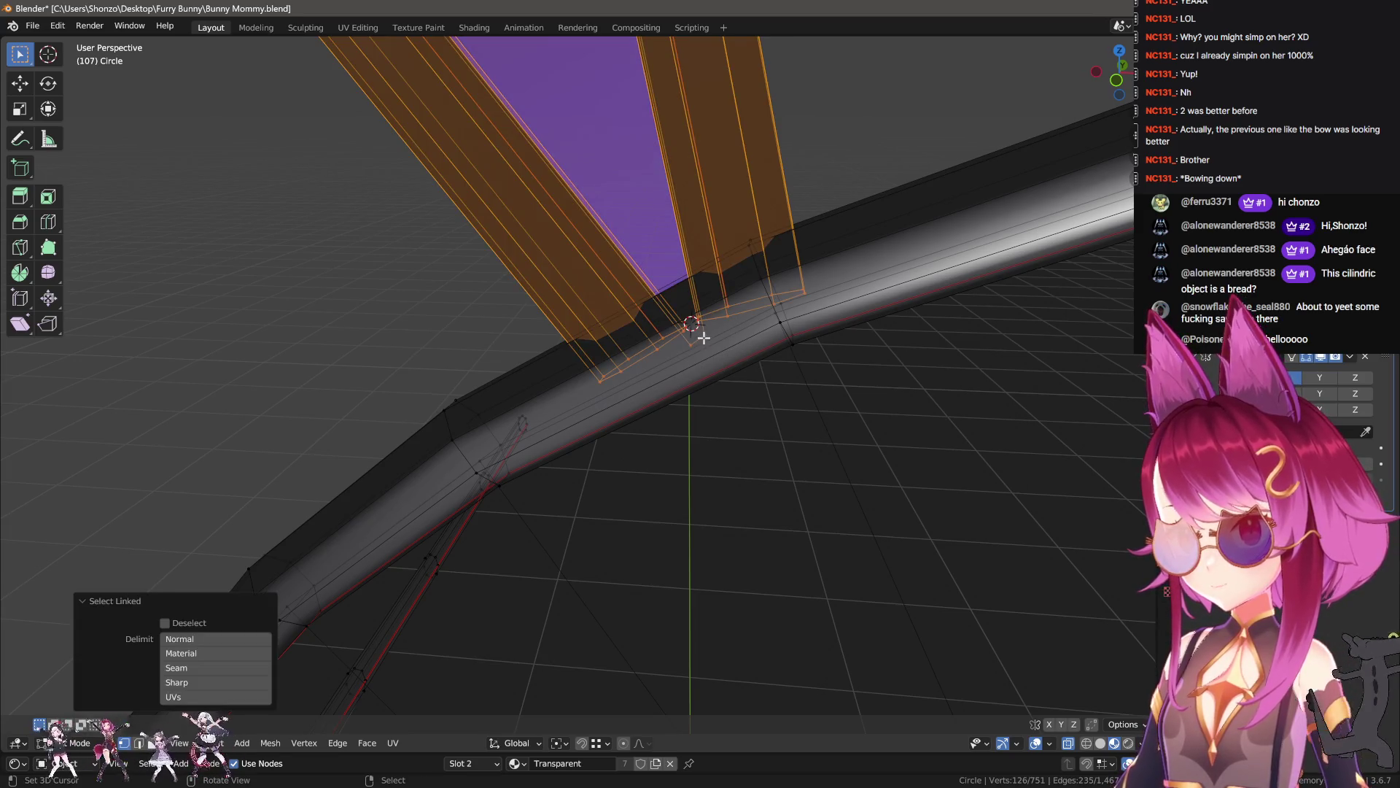
scroll(671, 372, down, 2)
scroll(672, 372, down, 4)
key(s)
scroll(675, 374, up, 1)
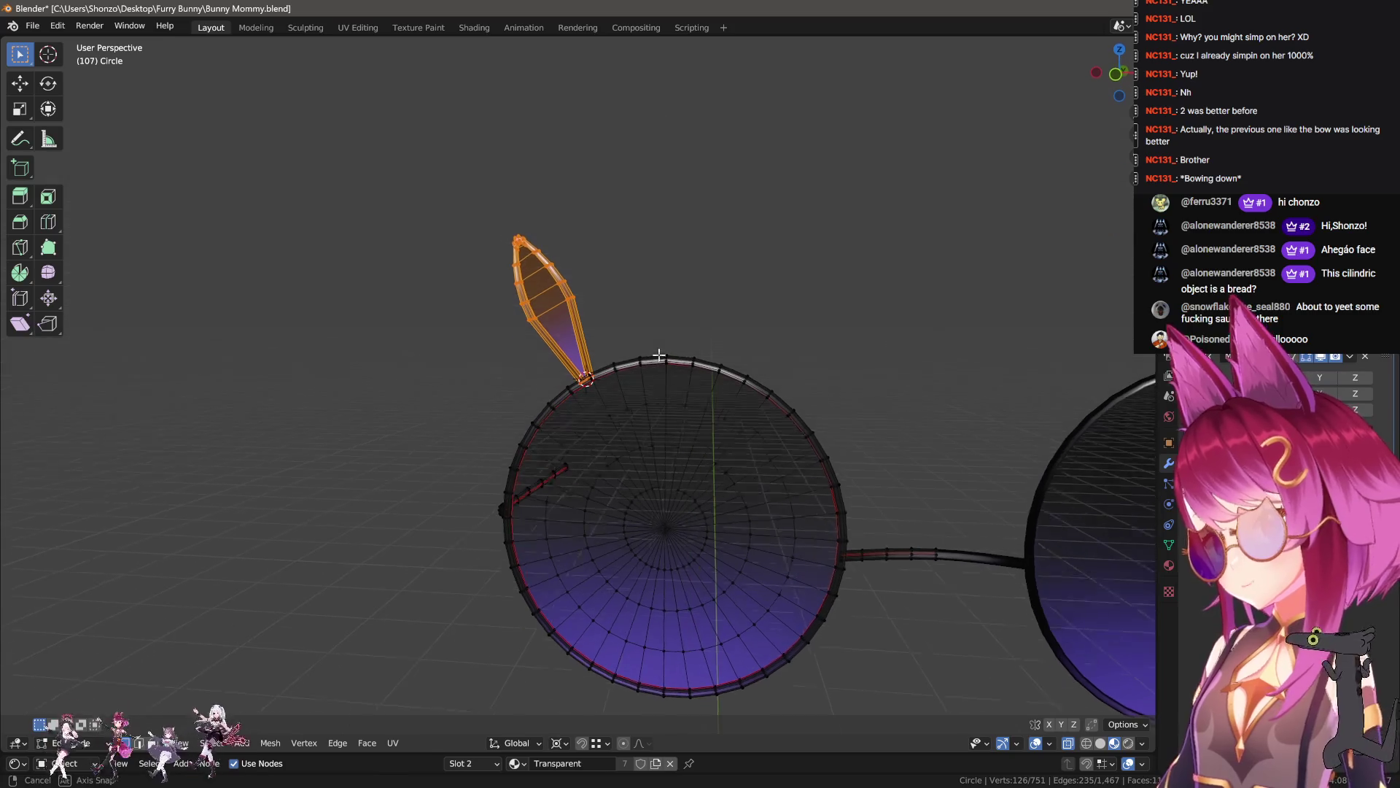
scroll(673, 365, down, 4)
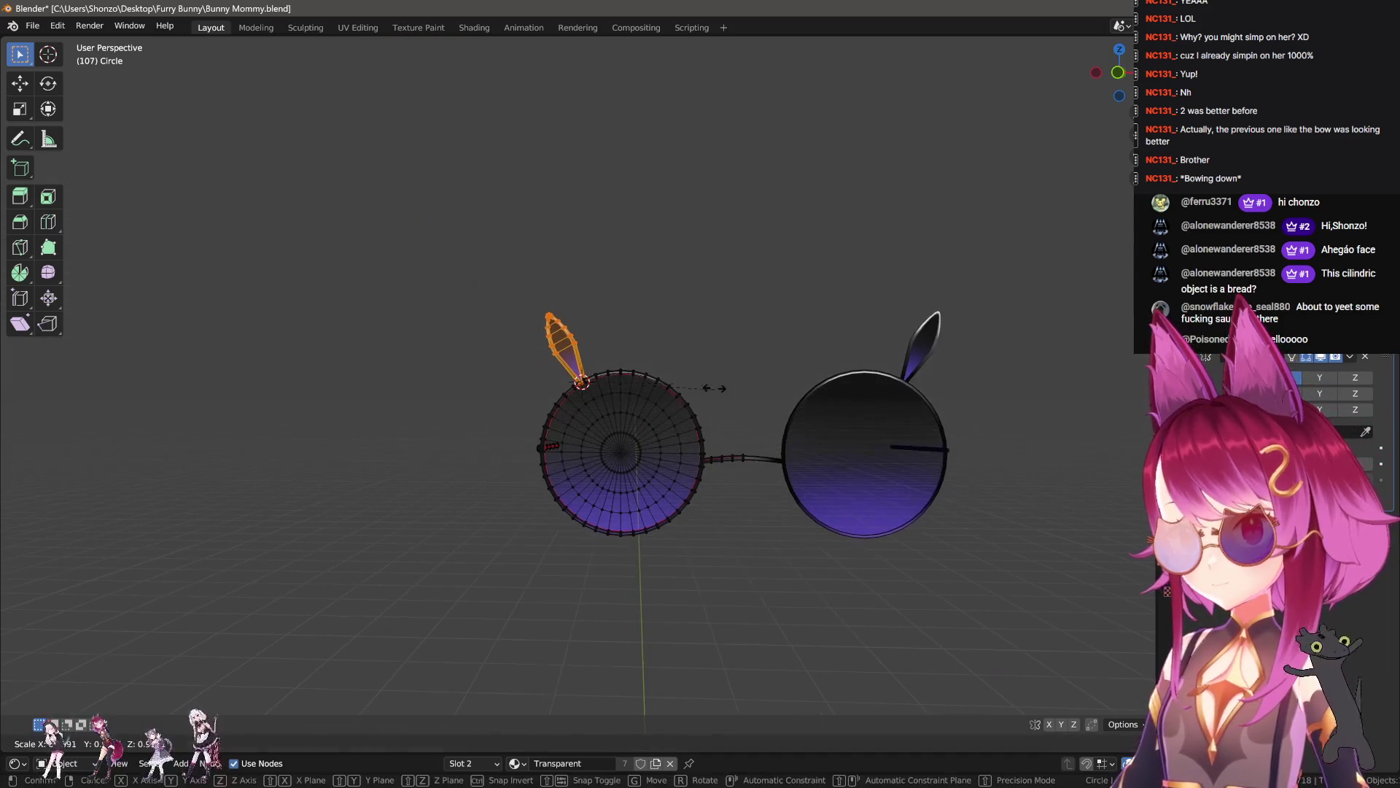
key(s)
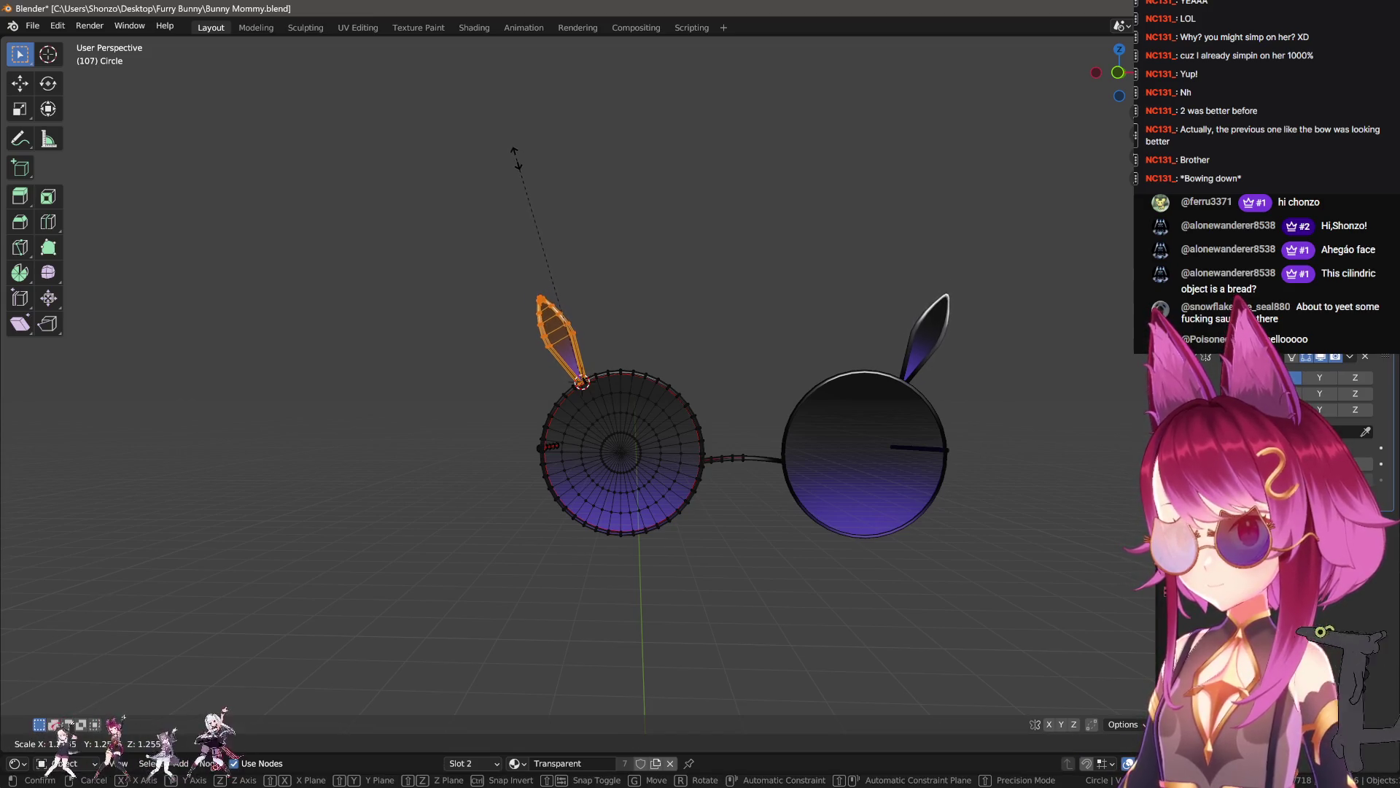
key(Tab)
- Unhide the whole character, then isolate the glasses in local view
key(alt+h)
mouse_move(668, 475)
middle_down()
mouse_move(948, 561)
mouse_move(938, 576)
mouse_move(875, 534)
mouse_move(851, 546)
middle_up()
scroll(964, 566, up, 2)
scroll(875, 533, up, 2)
click(487, 336)
key(KP_Divide)
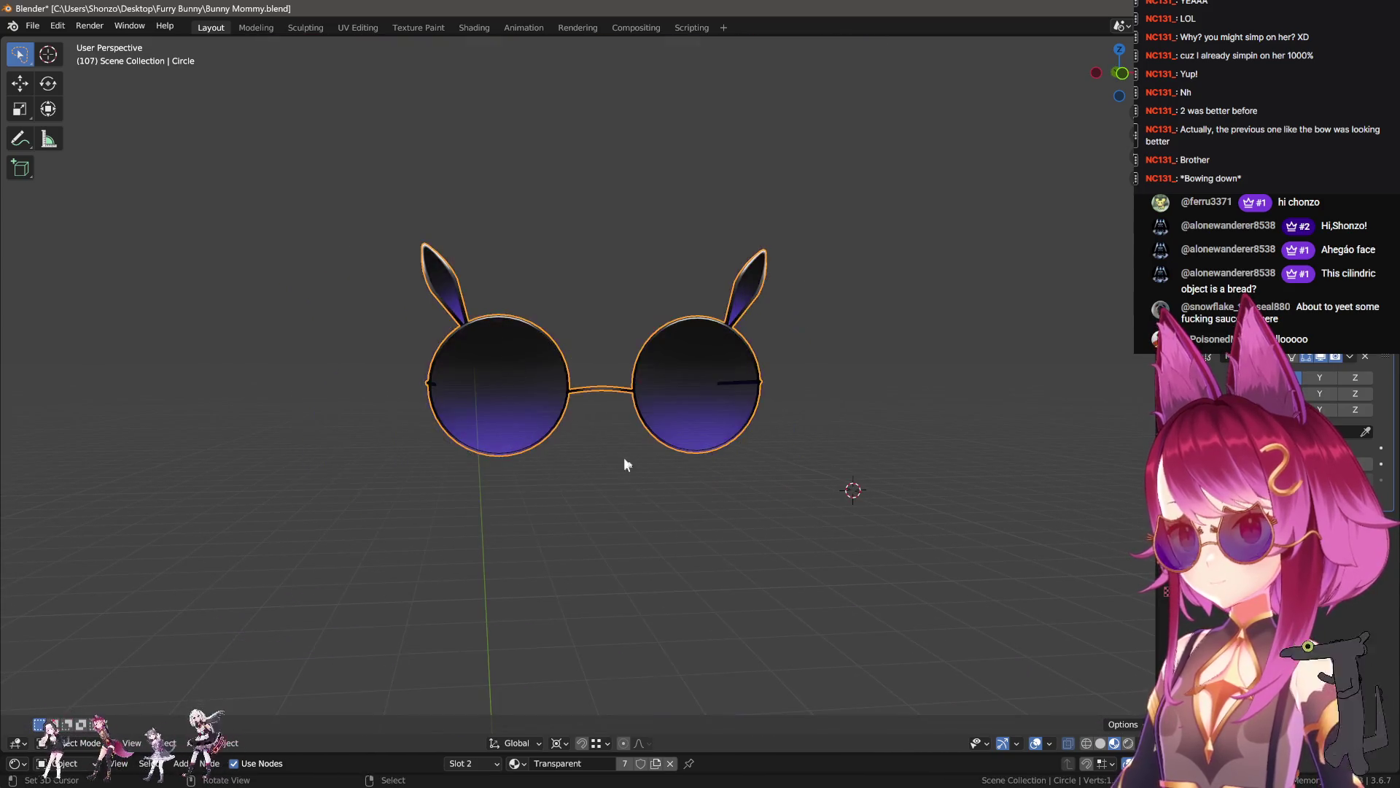
click(767, 537)
scroll(780, 525, up, 3)
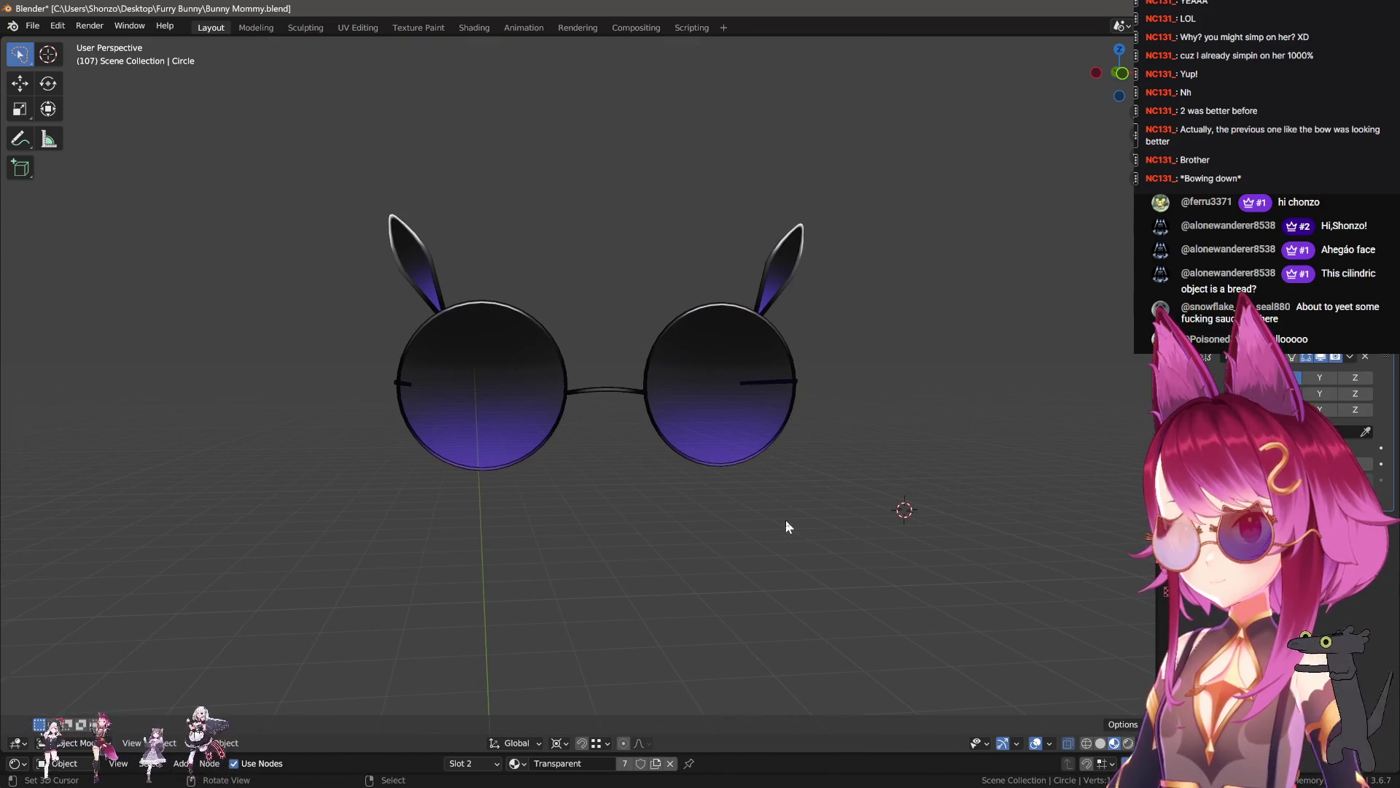
scroll(640, 510, up, 3)
- Enter Edit Mode on the glasses viewed from above and open the UV Editing workspace
key(Tab)
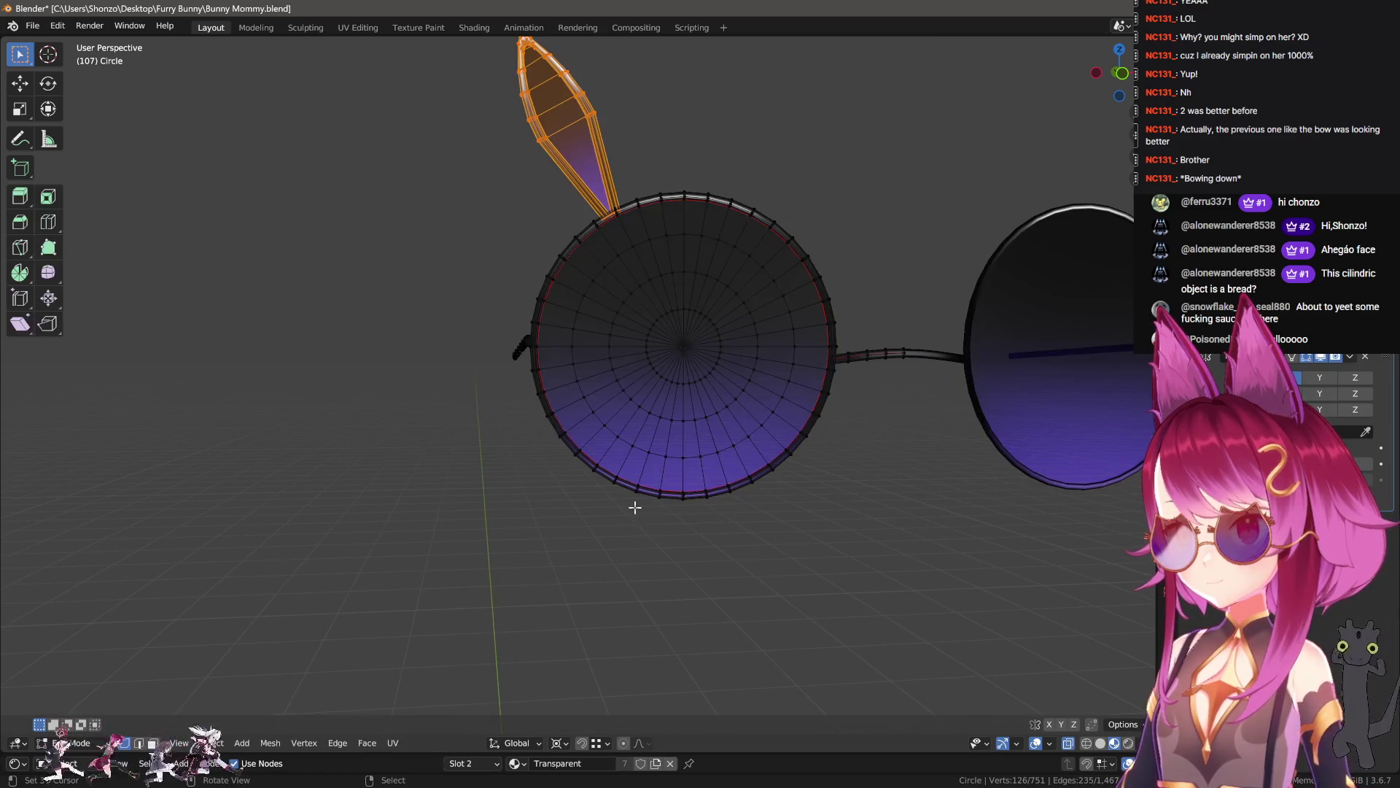
key(Tab)
scroll(715, 518, down, 3)
middle_drag(715, 517, 706, 566)
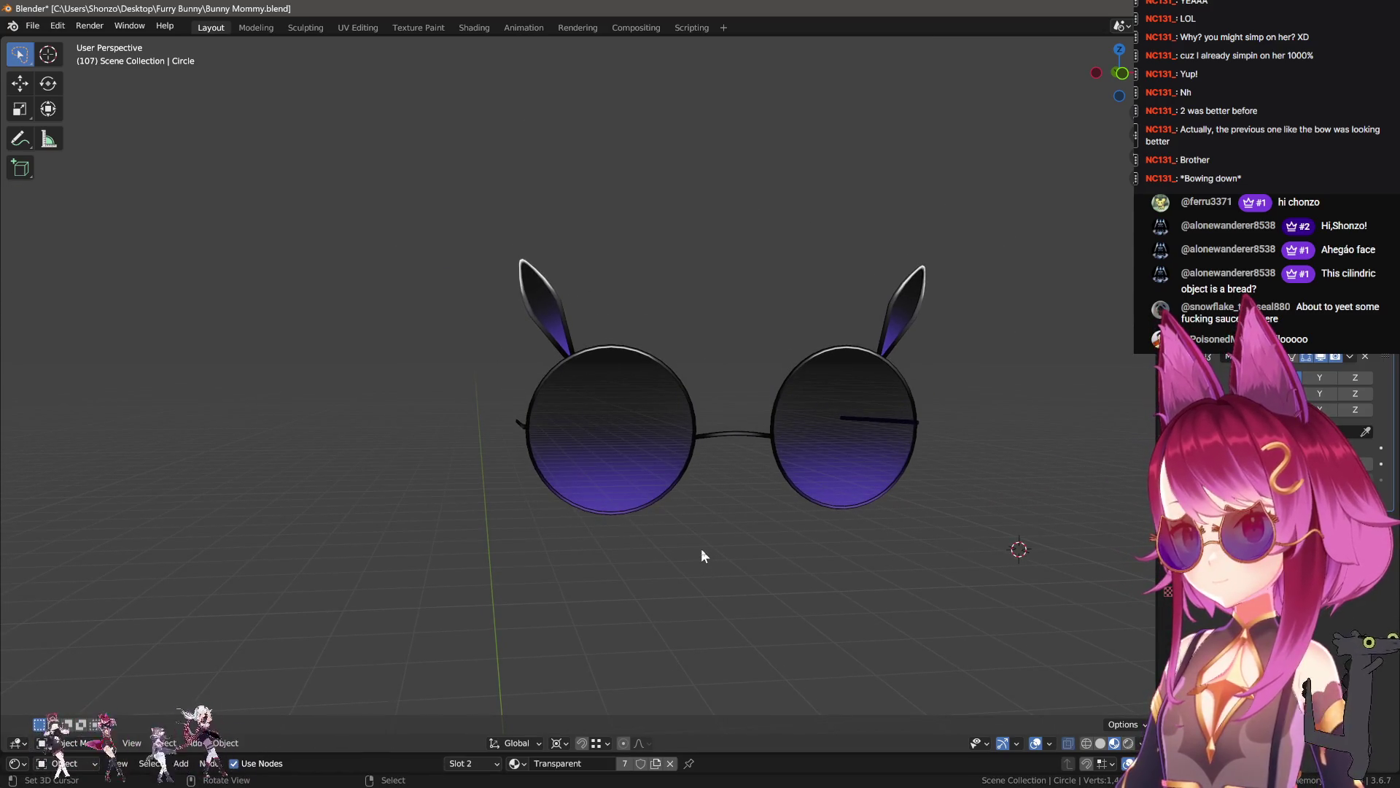
key(Tab)
scroll(547, 385, up, 4)
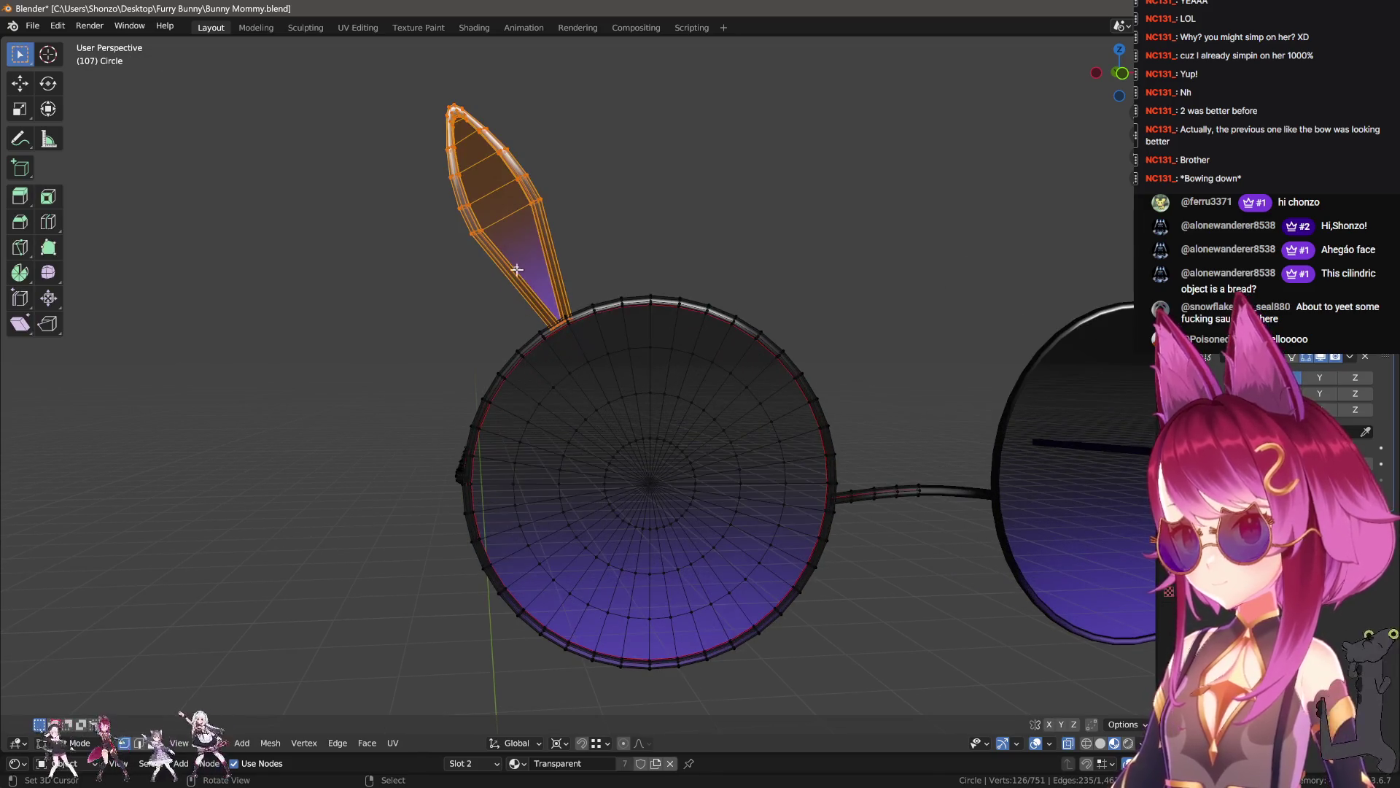
click(361, 30)
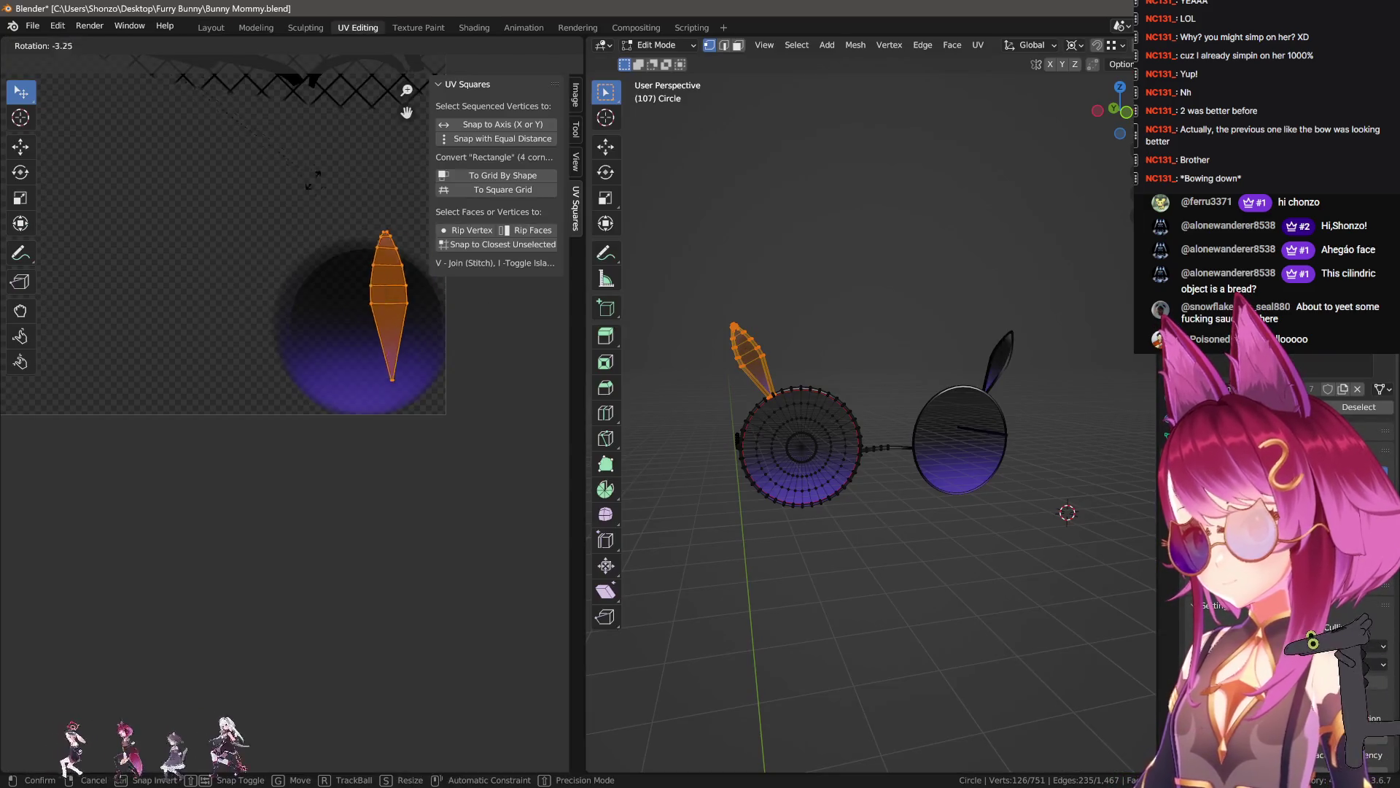
- Select the ear's UV island, then reposition it and rotate it slightly in the UV editor
key(l)
key(r)
key(g)
click(408, 354)
key(r)
key(Escape)
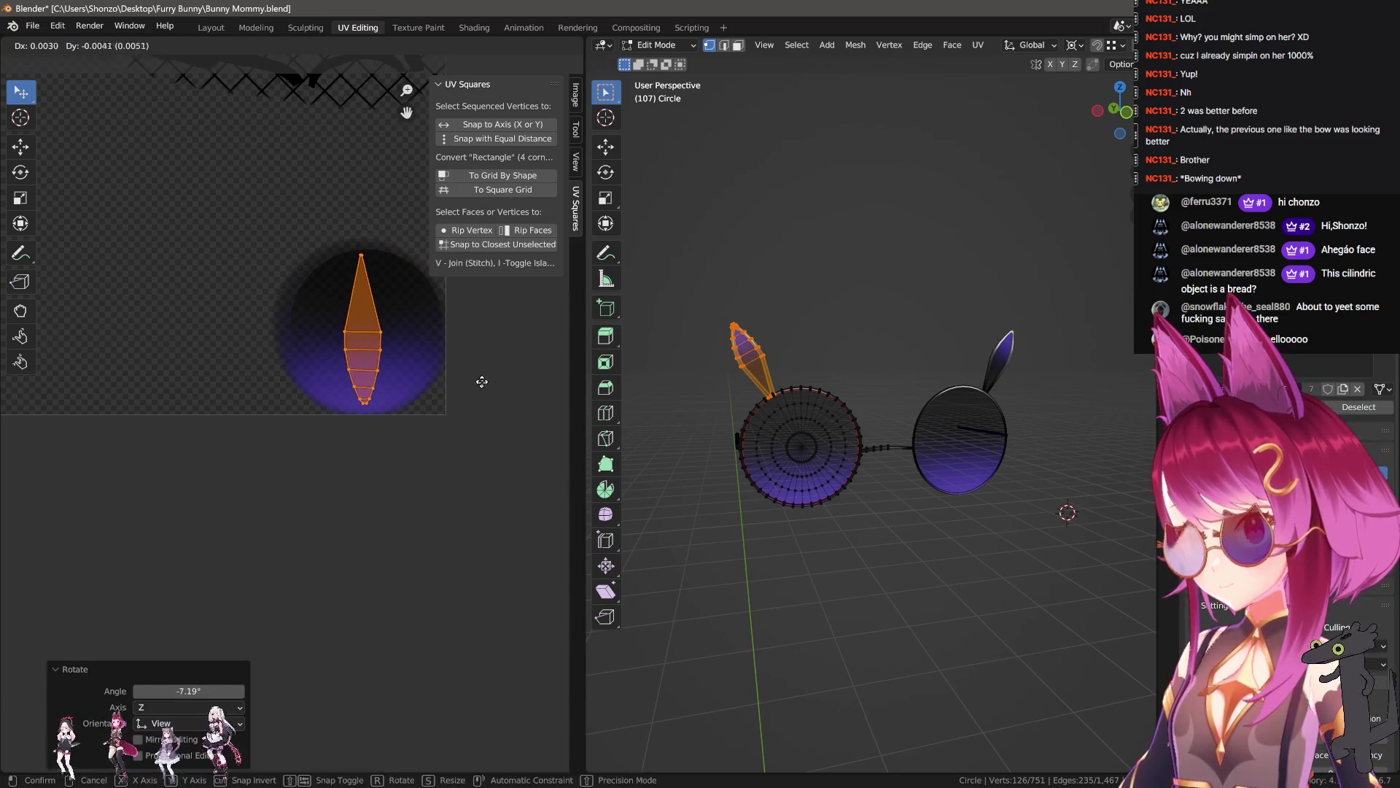
key(g)
click(503, 389)
key(r)
click(510, 371)
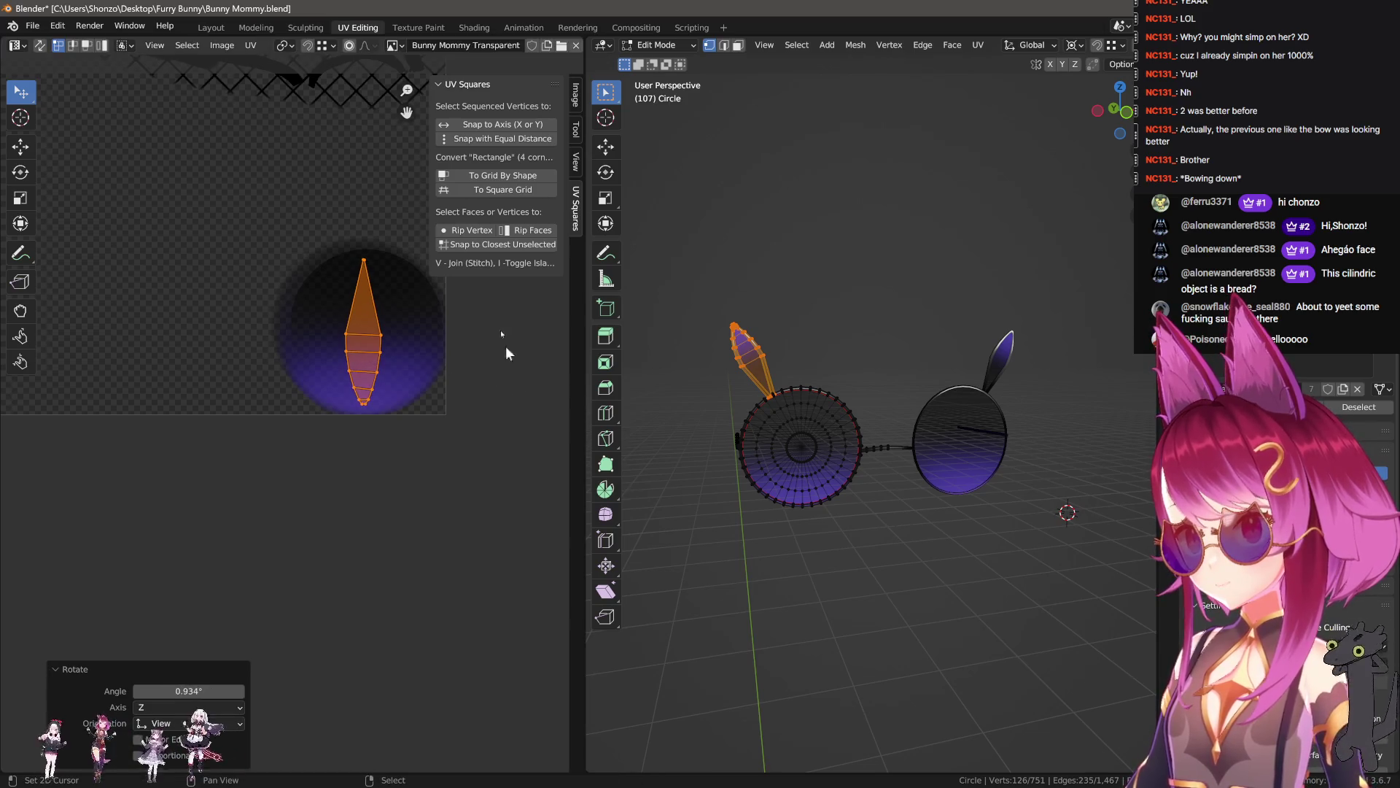
- Back in Layout object mode, unhide the whole character and view the head from the front
click(211, 27)
scroll(802, 415, down, 5)
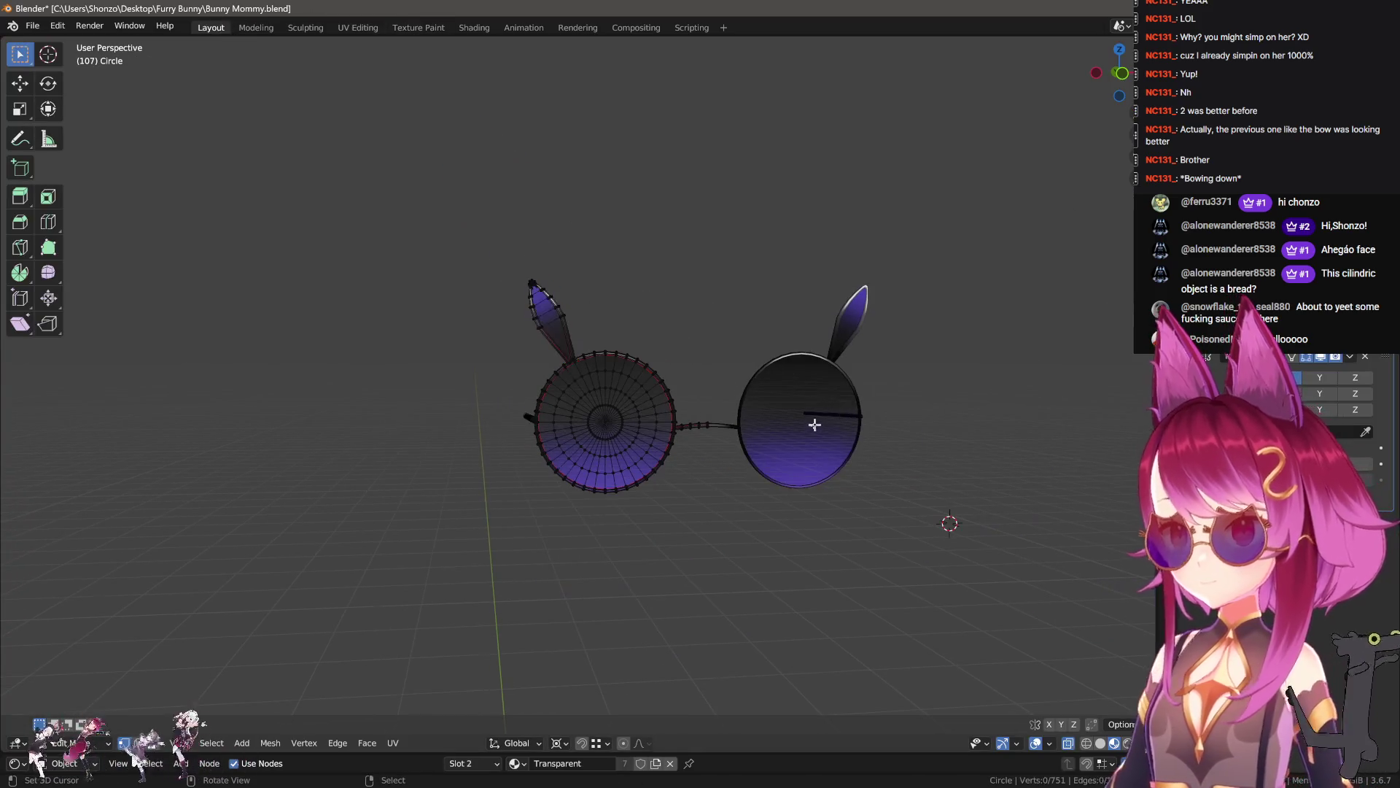
key(Tab)
key(alt+h)
mouse_move(786, 496)
middle_down()
mouse_move(784, 513)
mouse_move(747, 465)
mouse_move(786, 480)
mouse_move(1006, 487)
mouse_move(767, 477)
middle_up()
scroll(767, 477, up, 3)
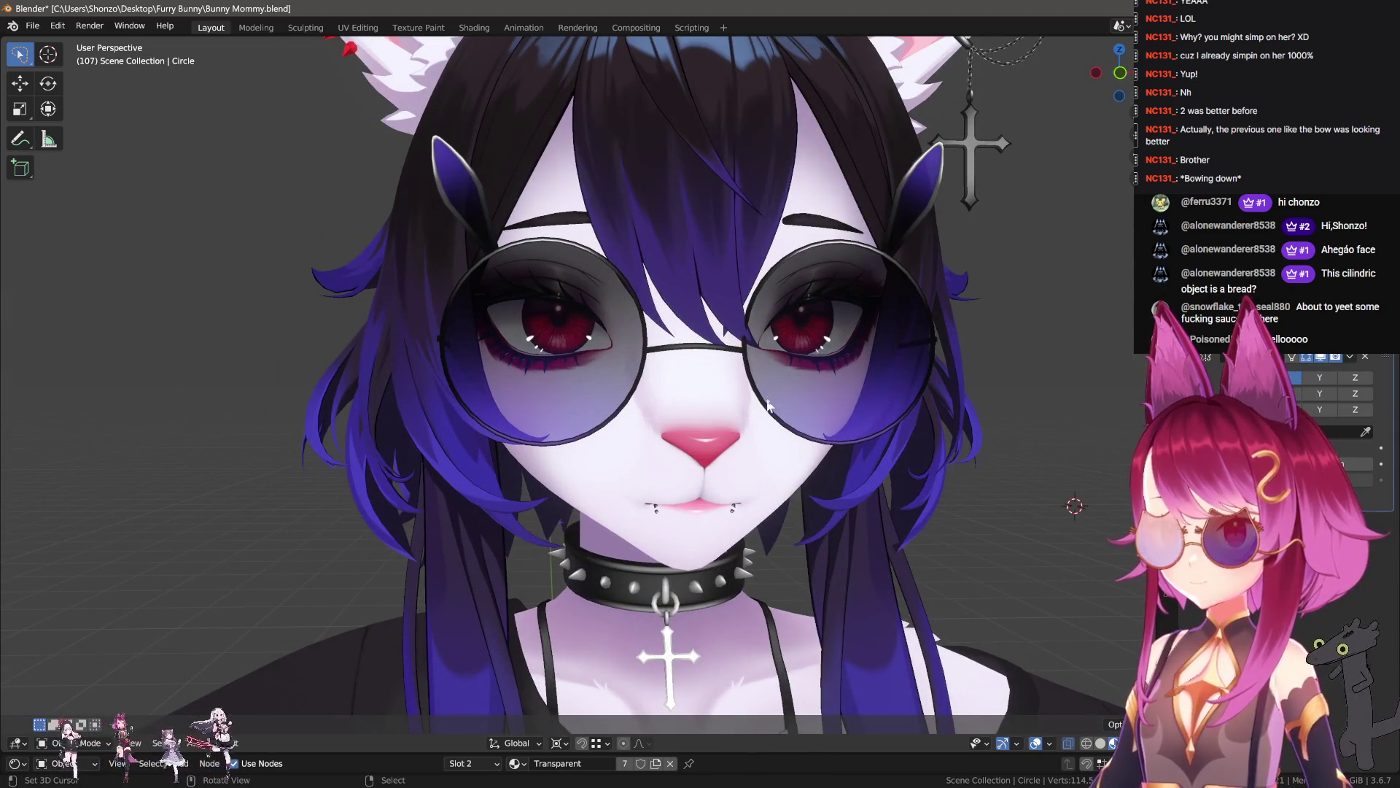
scroll(767, 406, down, 4)
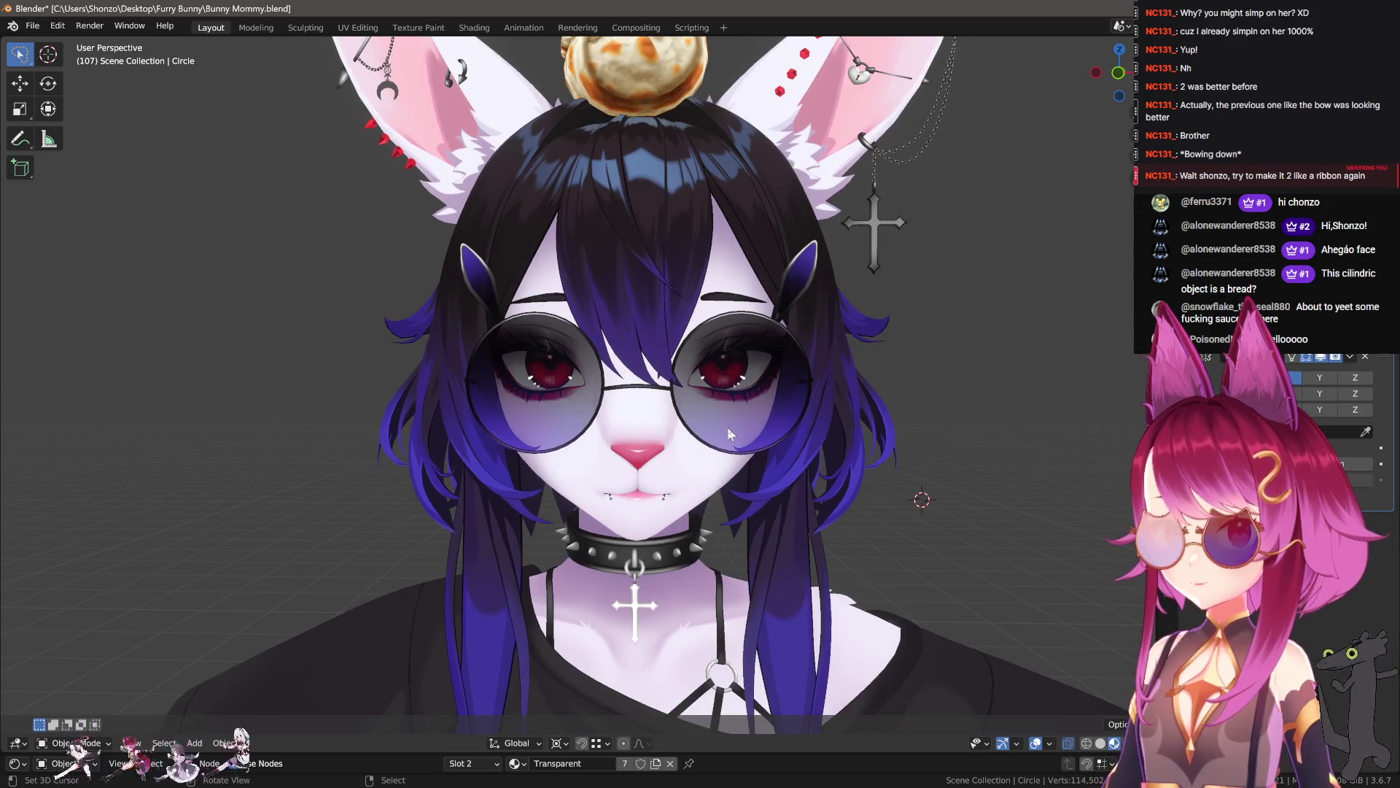
key(KP_3)
key(KP_1)
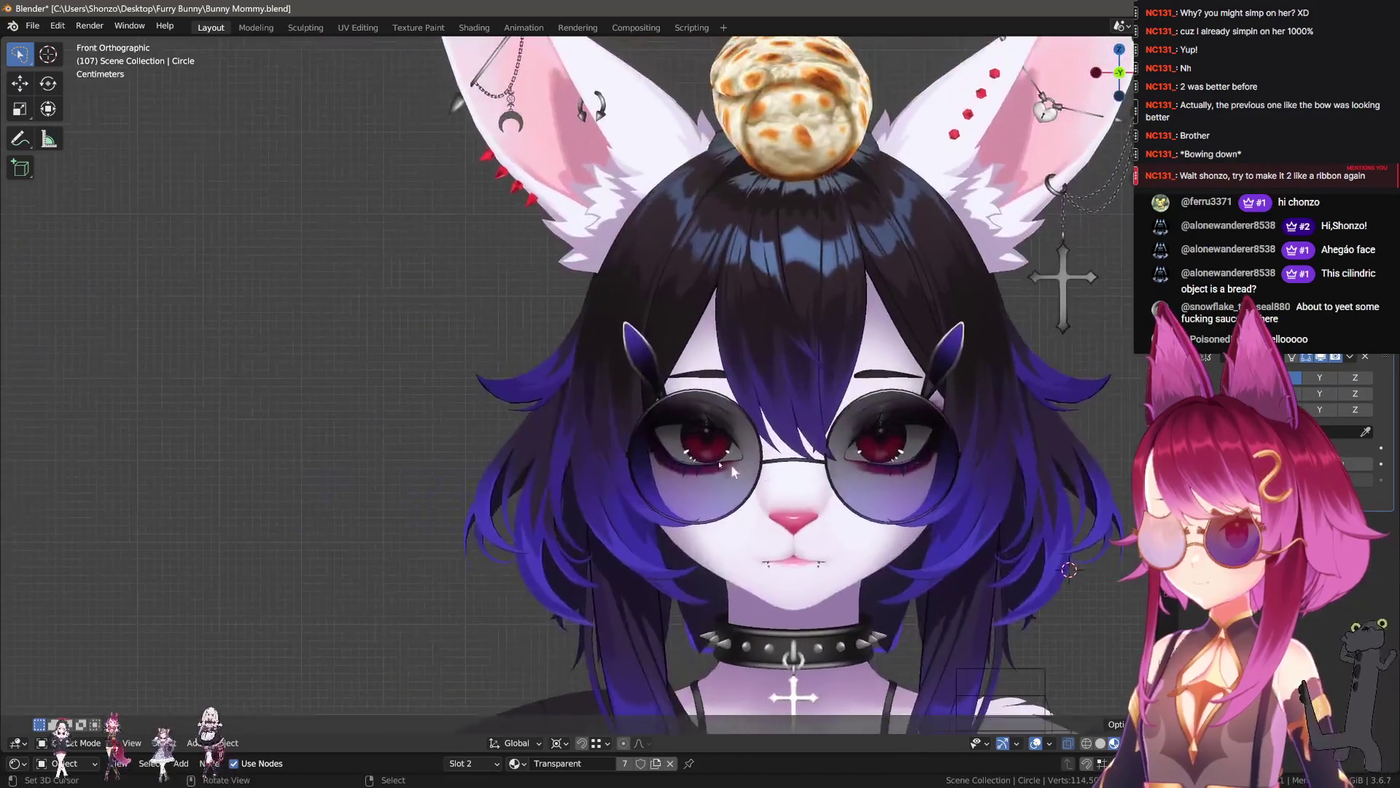
- In the glasses' edit mode, snap the 3D cursor to the left lens centre vertex
key(Tab)
scroll(734, 393, up, 5)
key(ctrl+l)
shift+middle_drag(734, 393, 594, 390)
scroll(594, 391, up, 2)
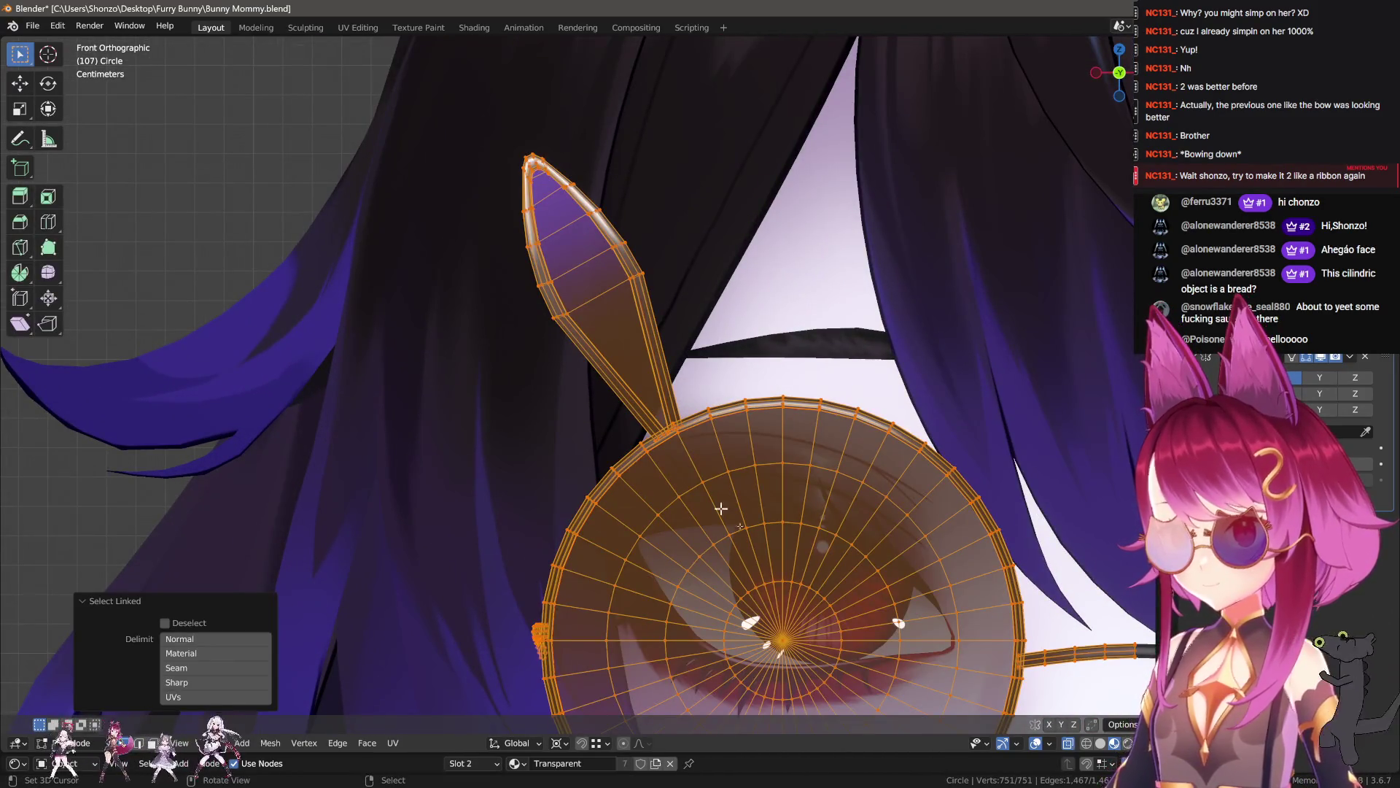
click(782, 640)
key(shift+s)
click(825, 641)
- Duplicate the ear piece and tilt the copy outward
key(l)
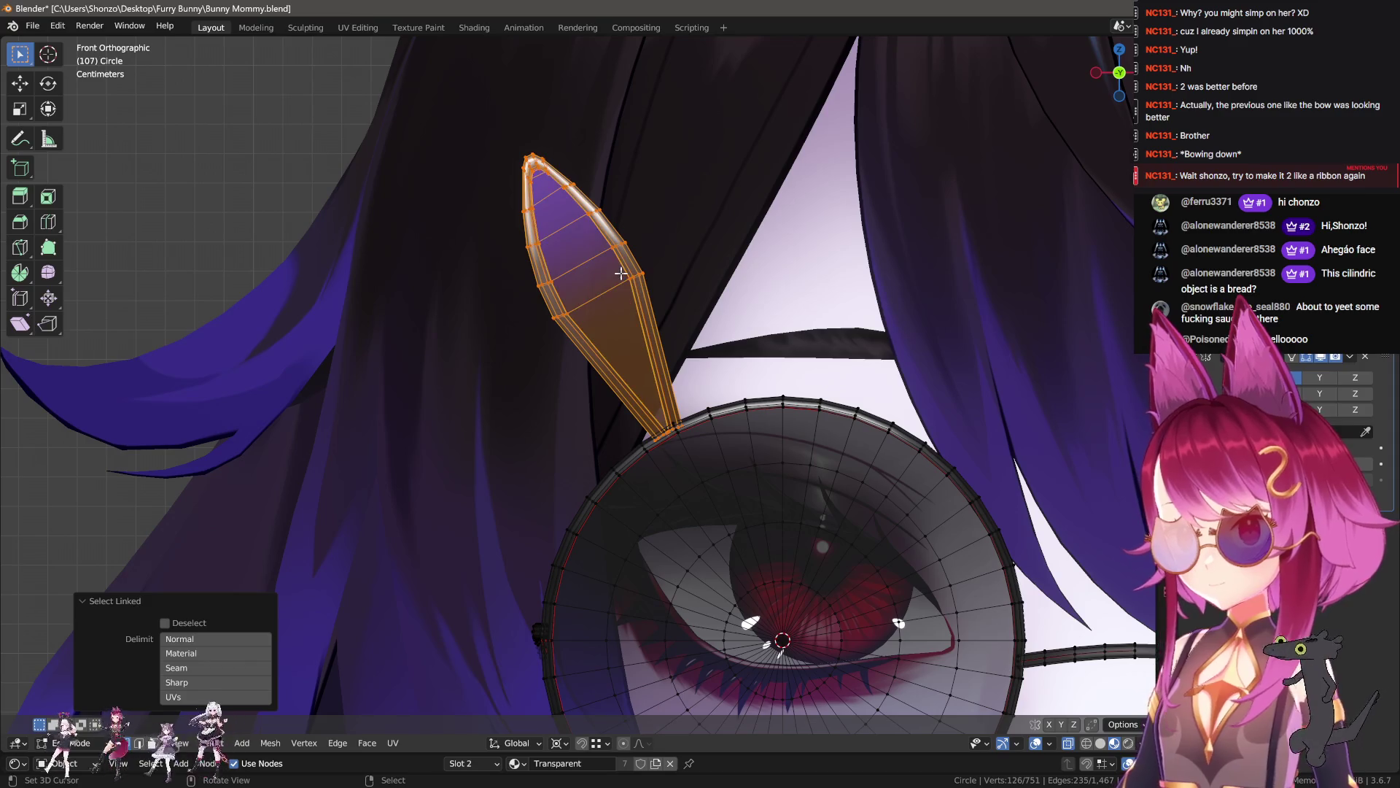
key(shift+d)
key(Escape)
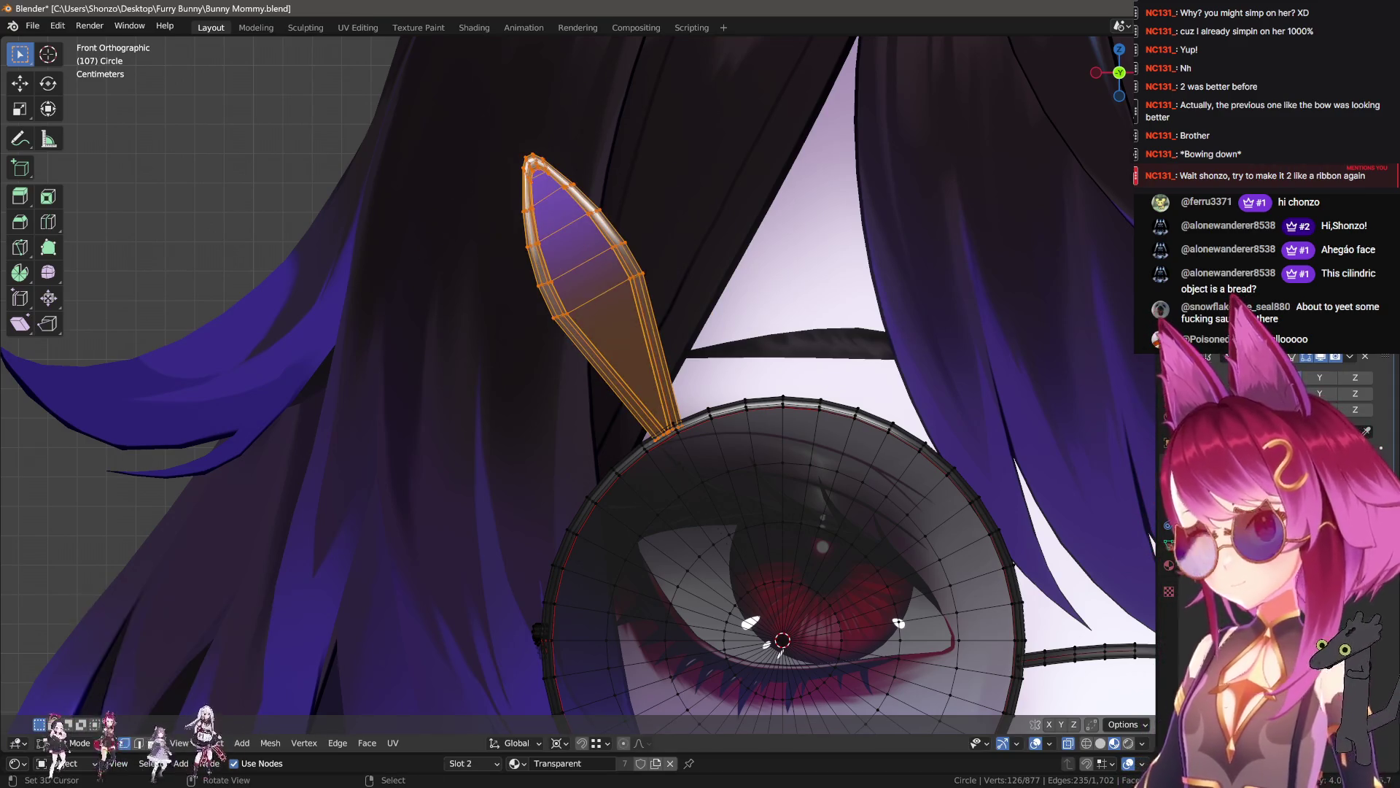
key(r)
click(514, 351)
key(r)
click(540, 365)
- Position the ear copy beside the original, constraining moves along X and then Y
key(g)
click(656, 409)
key(g)
key(x)
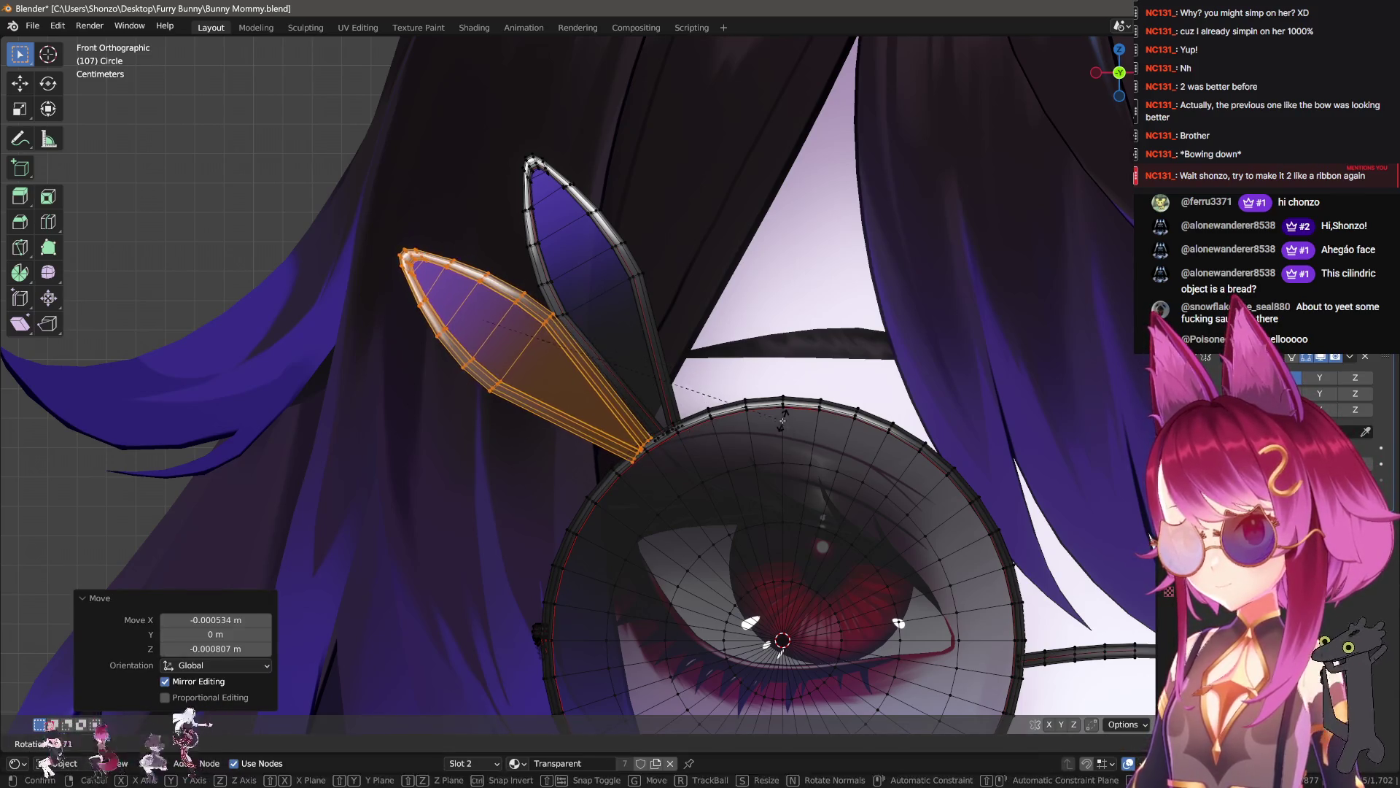
click(594, 470)
middle_drag(595, 470, 656, 482)
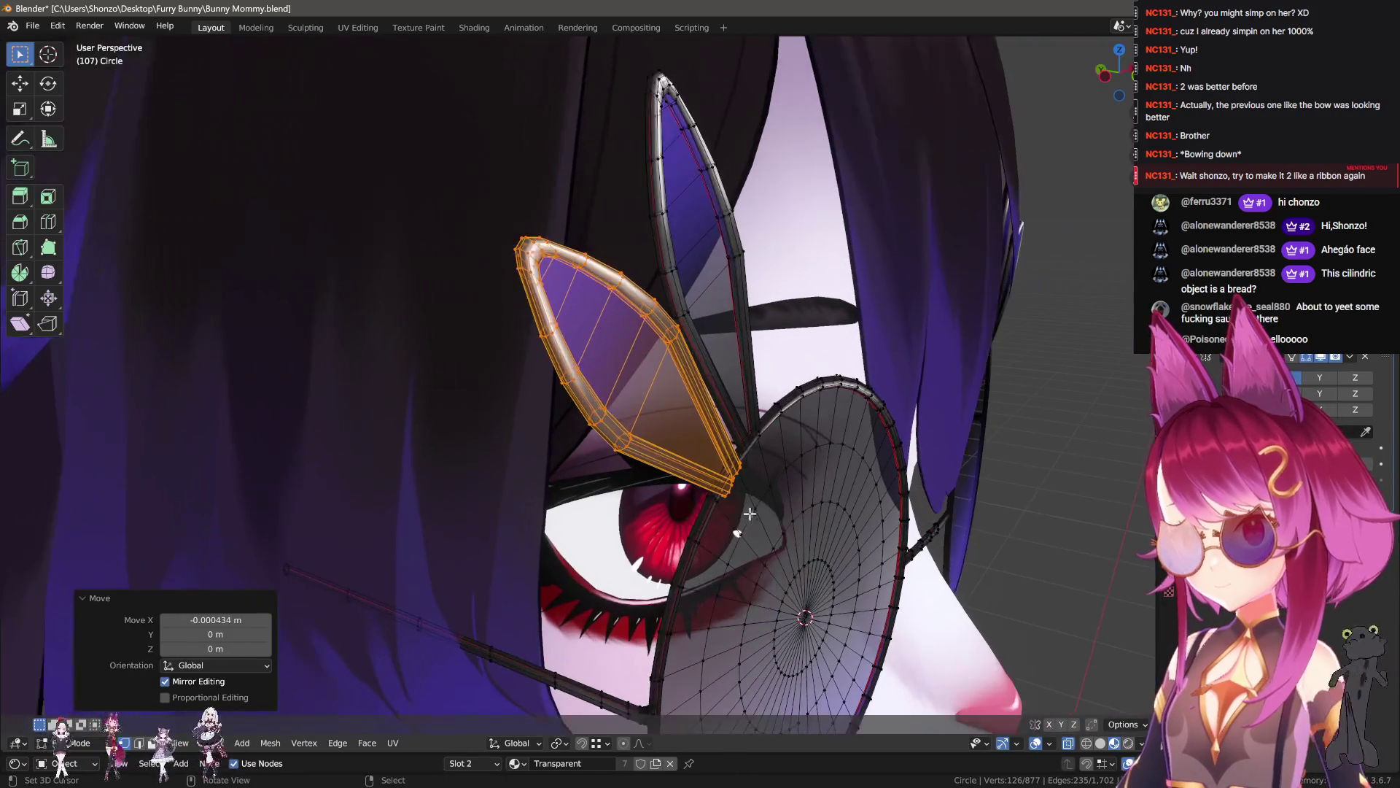
key(g)
key(y)
click(687, 495)
- Return to object mode and isolate the glasses in local view
key(Tab)
scroll(668, 493, down, 8)
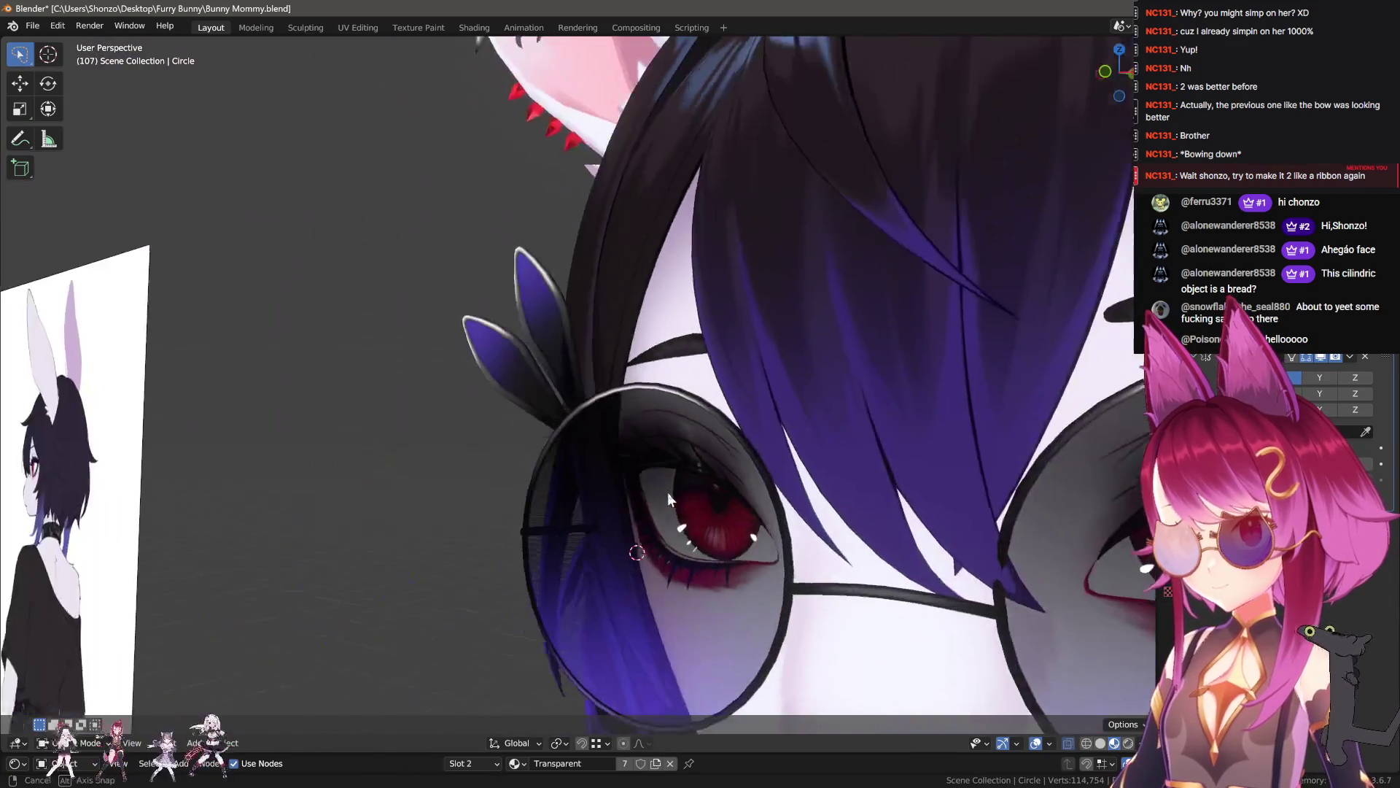
scroll(809, 524, up, 2)
shift+right_click(949, 512)
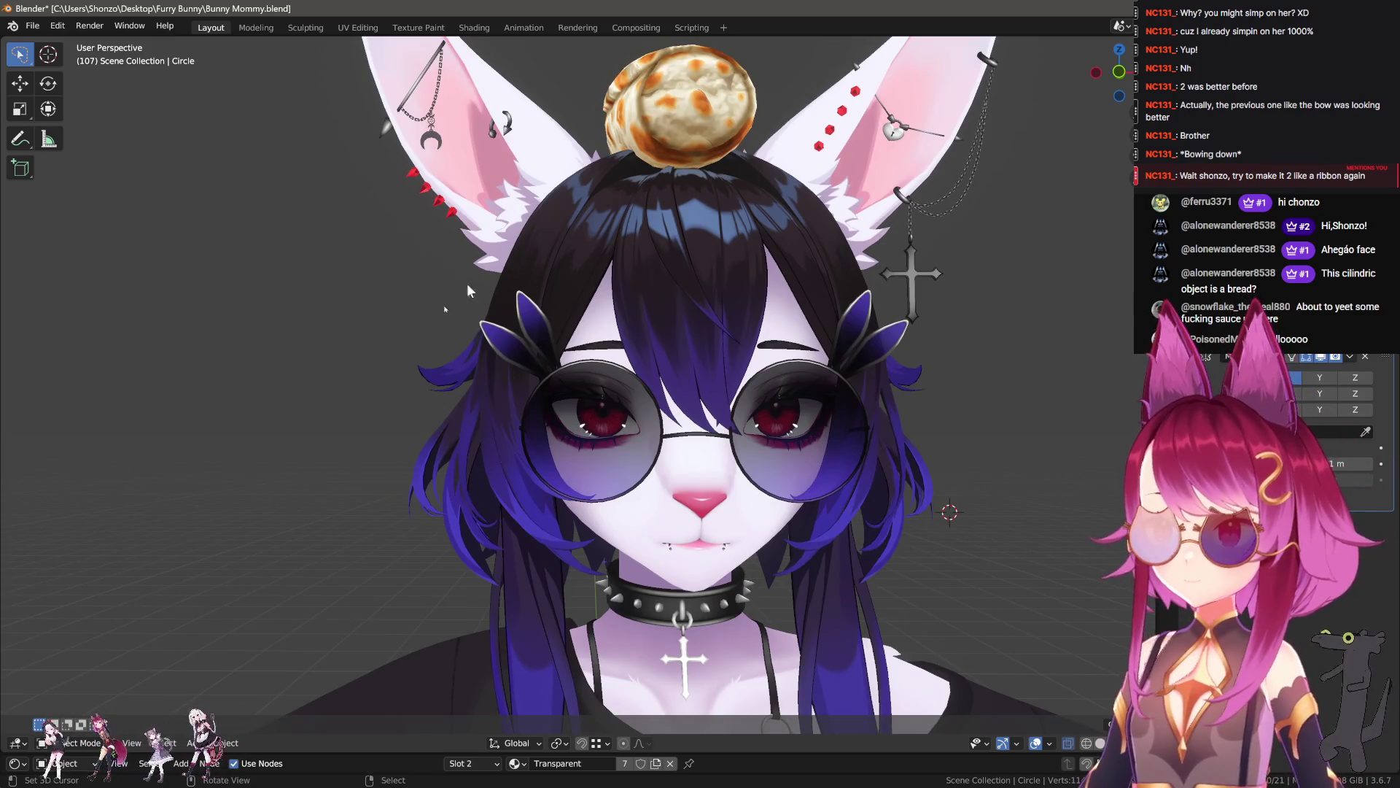
scroll(542, 392, up, 2)
scroll(561, 370, down, 3)
click(561, 370)
key(KP_Divide)
- Centre the isolated glasses in view, select them, and switch to the Texture Paint workspace
middle_drag(587, 429, 579, 462)
scroll(579, 462, up, 1)
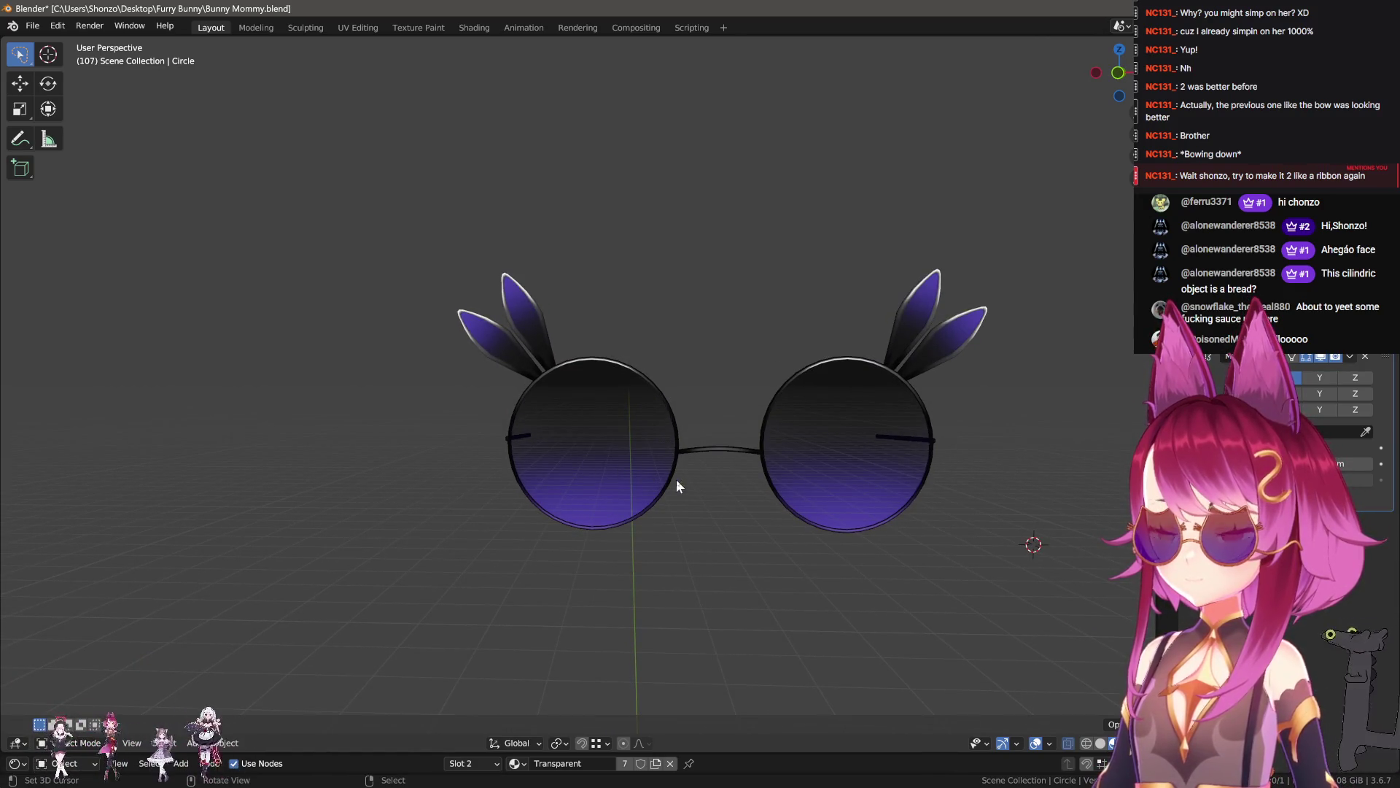
scroll(676, 479, up, 2)
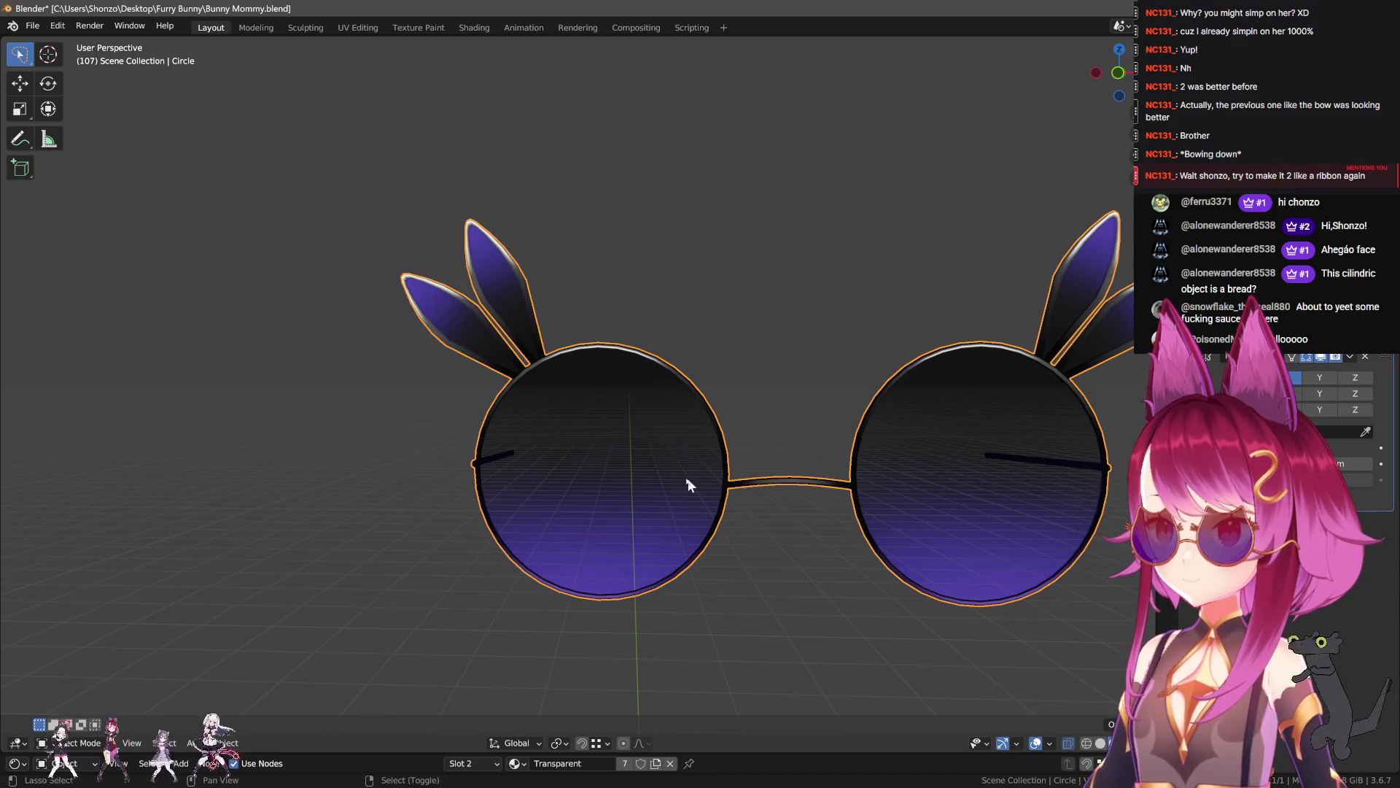
shift+middle_drag(689, 478, 495, 347)
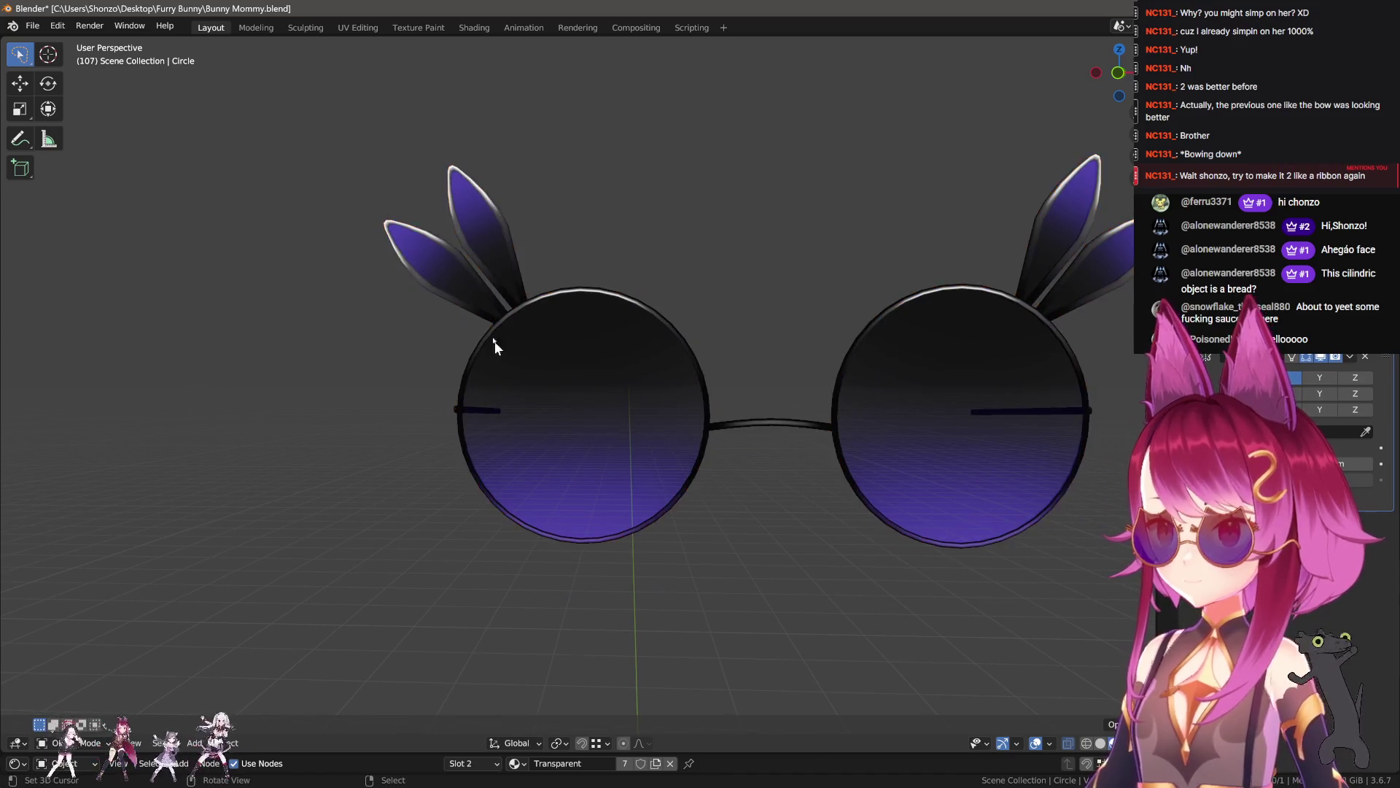
click(608, 356)
click(418, 27)
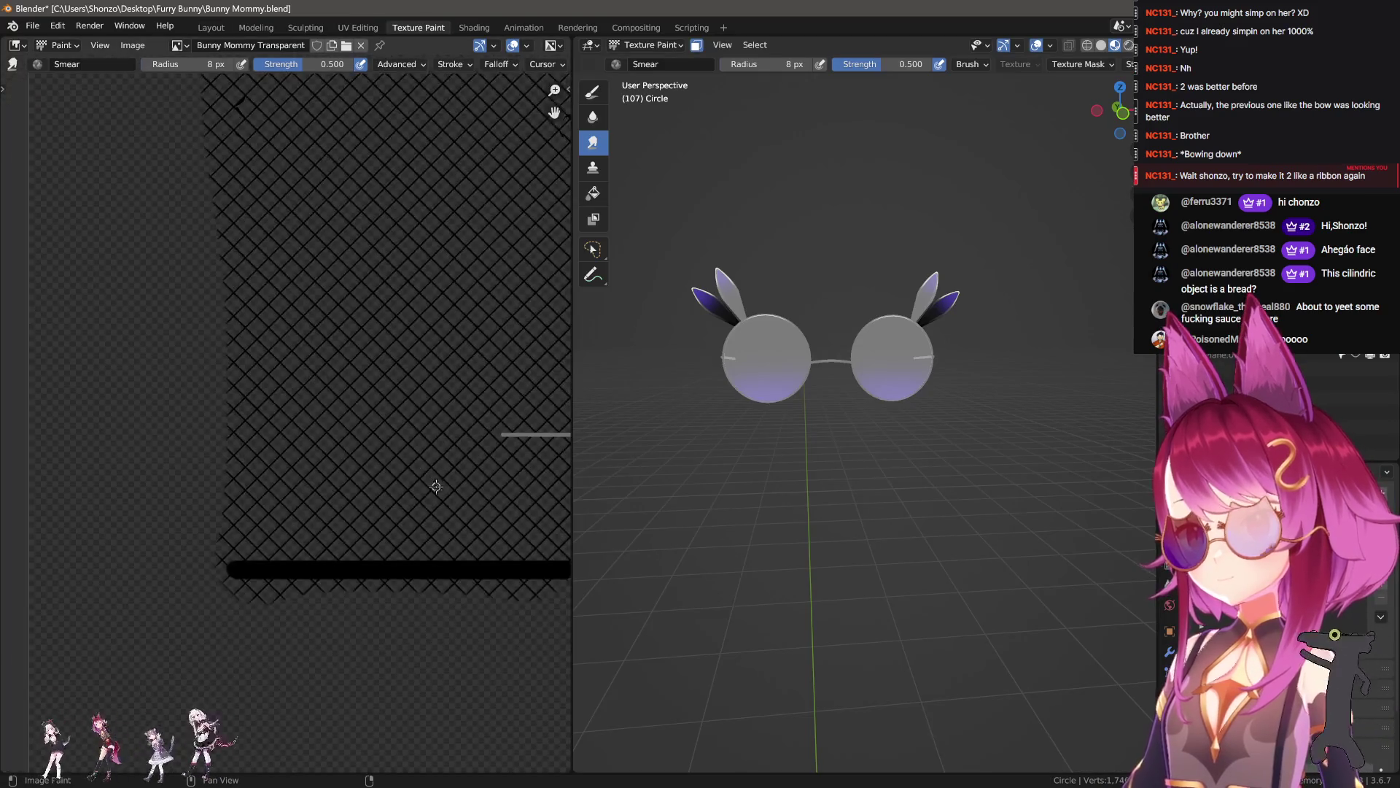
- Frame the whole lens UV area of the texture in the Image Editor
scroll(874, 444, up, 4)
scroll(873, 444, up, 3)
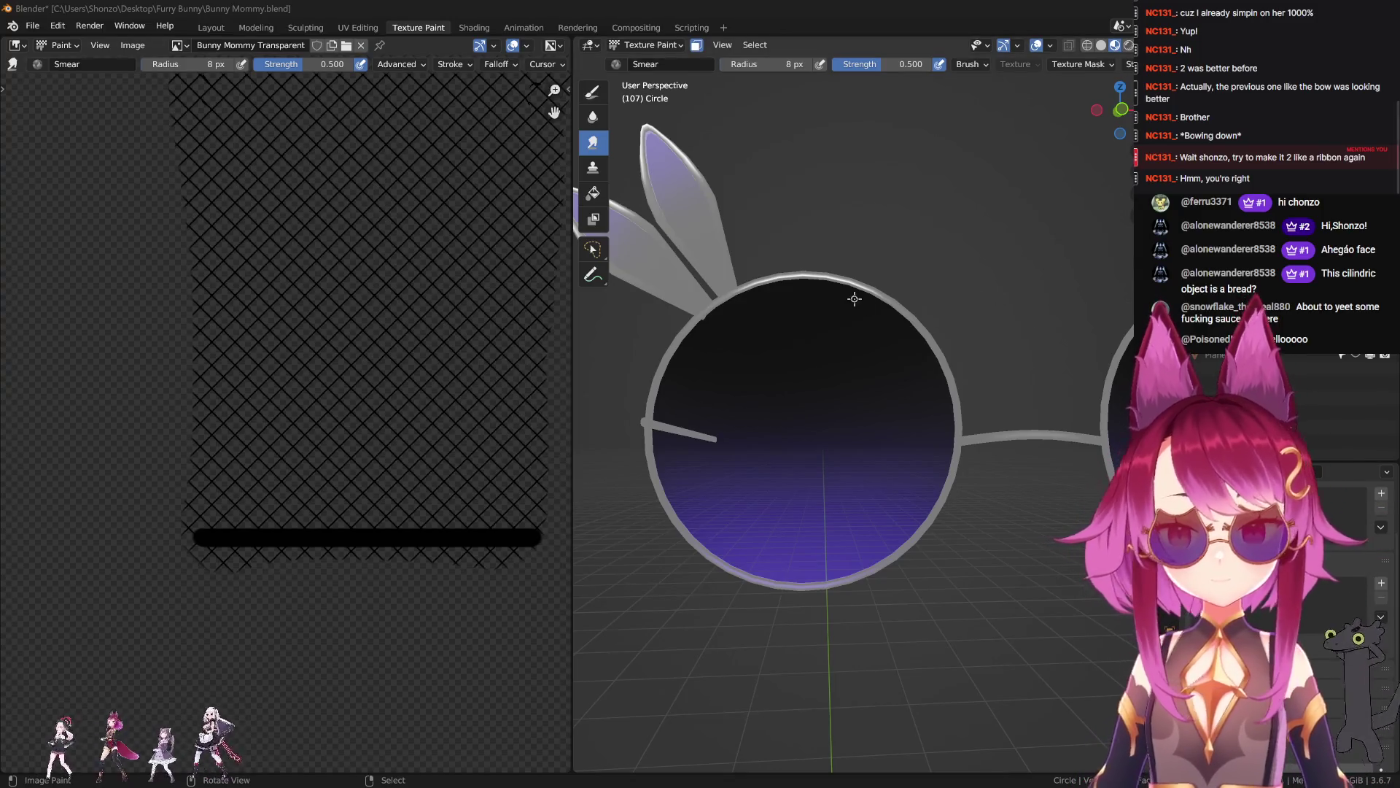
scroll(438, 384, down, 4)
mouse_move(437, 384)
middle_down()
mouse_move(102, 579)
mouse_move(422, 412)
middle_up()
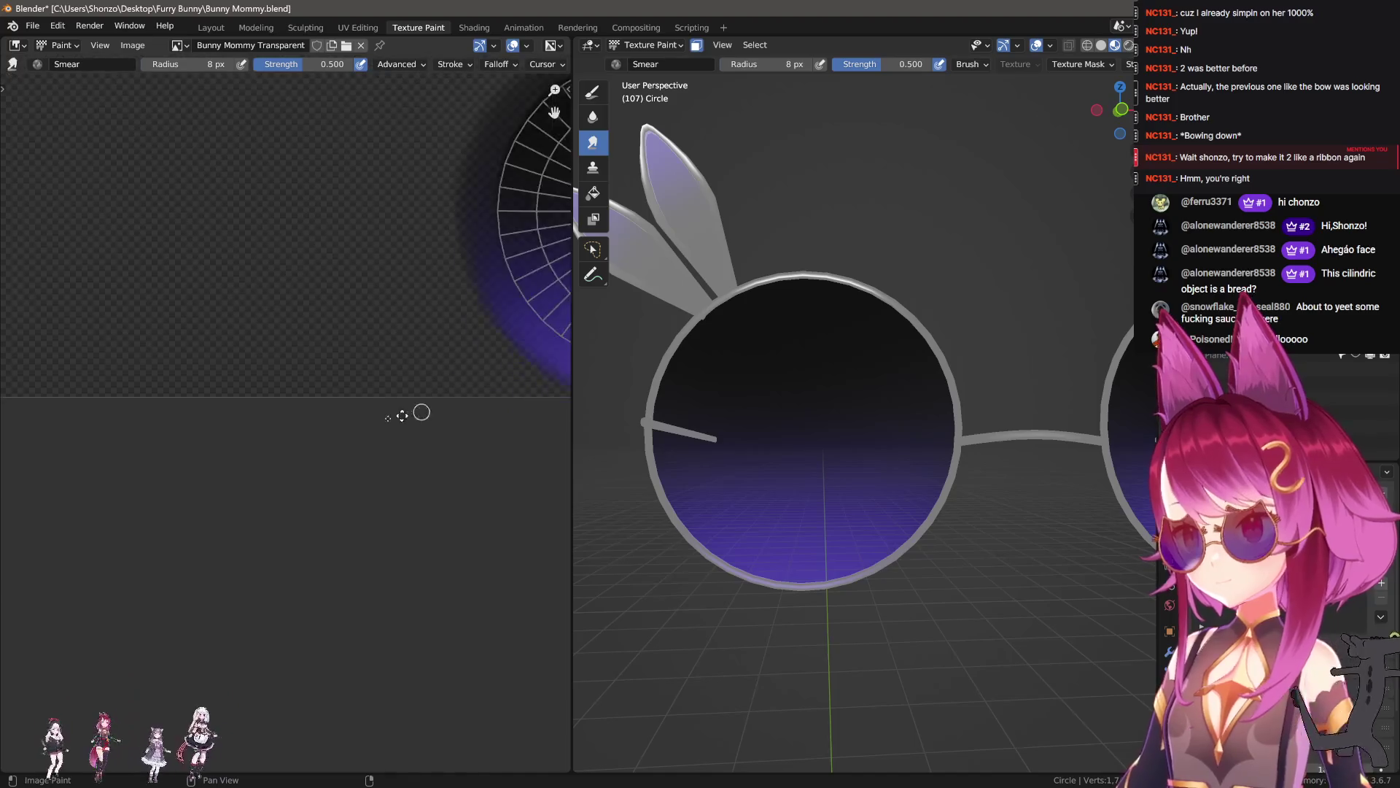
scroll(298, 300, up, 4)
scroll(298, 301, down, 3)
right_click(376, 292)
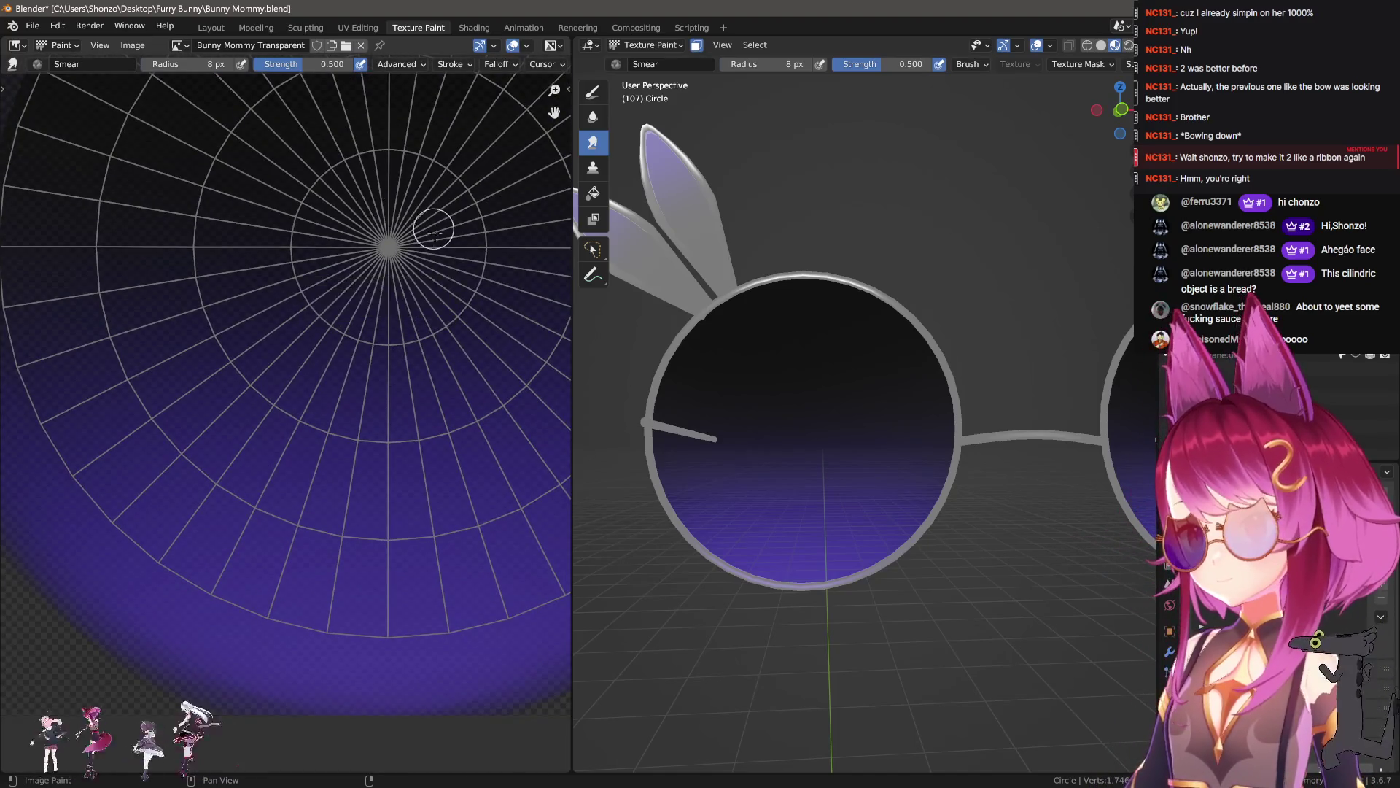
middle_drag(456, 161, 369, 339)
scroll(369, 339, up, 2)
- Swap the brush colour to white and set the brush radius to 19 px
key(x)
key(f)
click(357, 376)
scroll(352, 404, down, 1)
key(f)
click(353, 406)
key(f)
click(295, 383)
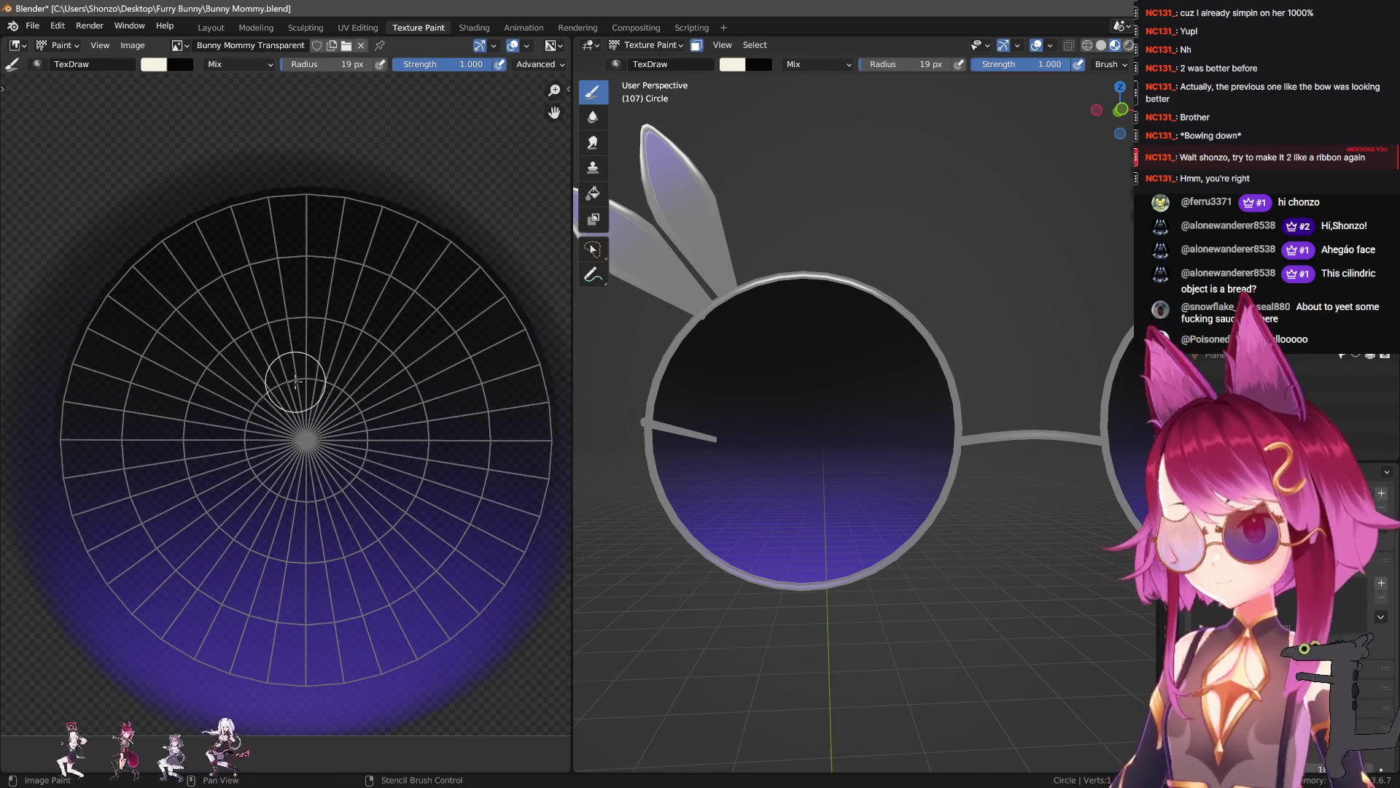
- Paint two white eye highlights on the lens, using a 23 px radius for the right one
mouse_move(330, 387)
mouse_down()
mouse_move(263, 364)
mouse_move(310, 397)
mouse_up()
right_click(295, 228)
key(Escape)
key(ctrl+z)
key(f)
click(250, 375)
key(f)
click(408, 352)
mouse_move(412, 350)
mouse_down()
mouse_move(437, 343)
mouse_move(403, 373)
mouse_up()
- Sample black and paint a curved mouth stroke, discarding a trial pupil and first attempt
key(s)
drag(309, 390, 293, 389)
key(ctrl+z)
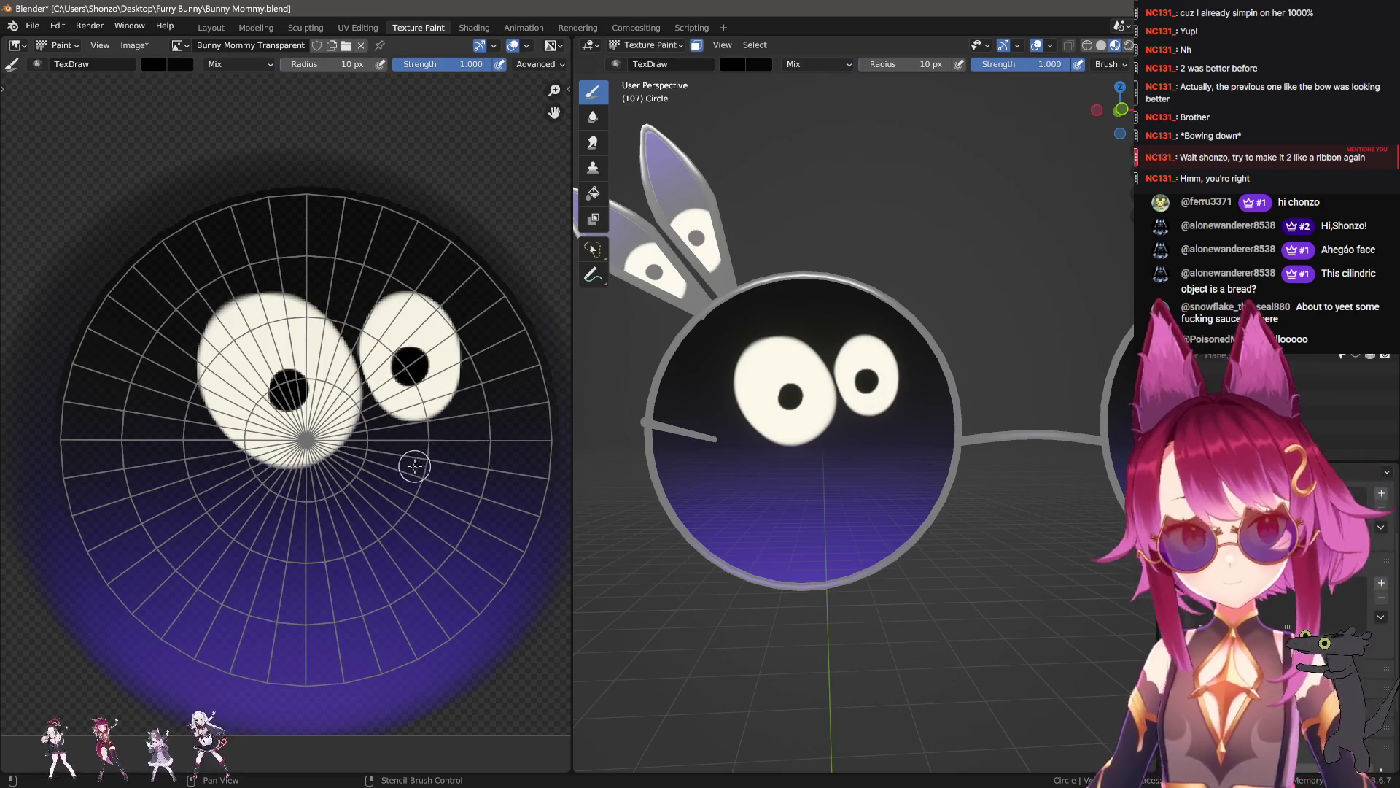
shift+scroll(418, 464, down, 2)
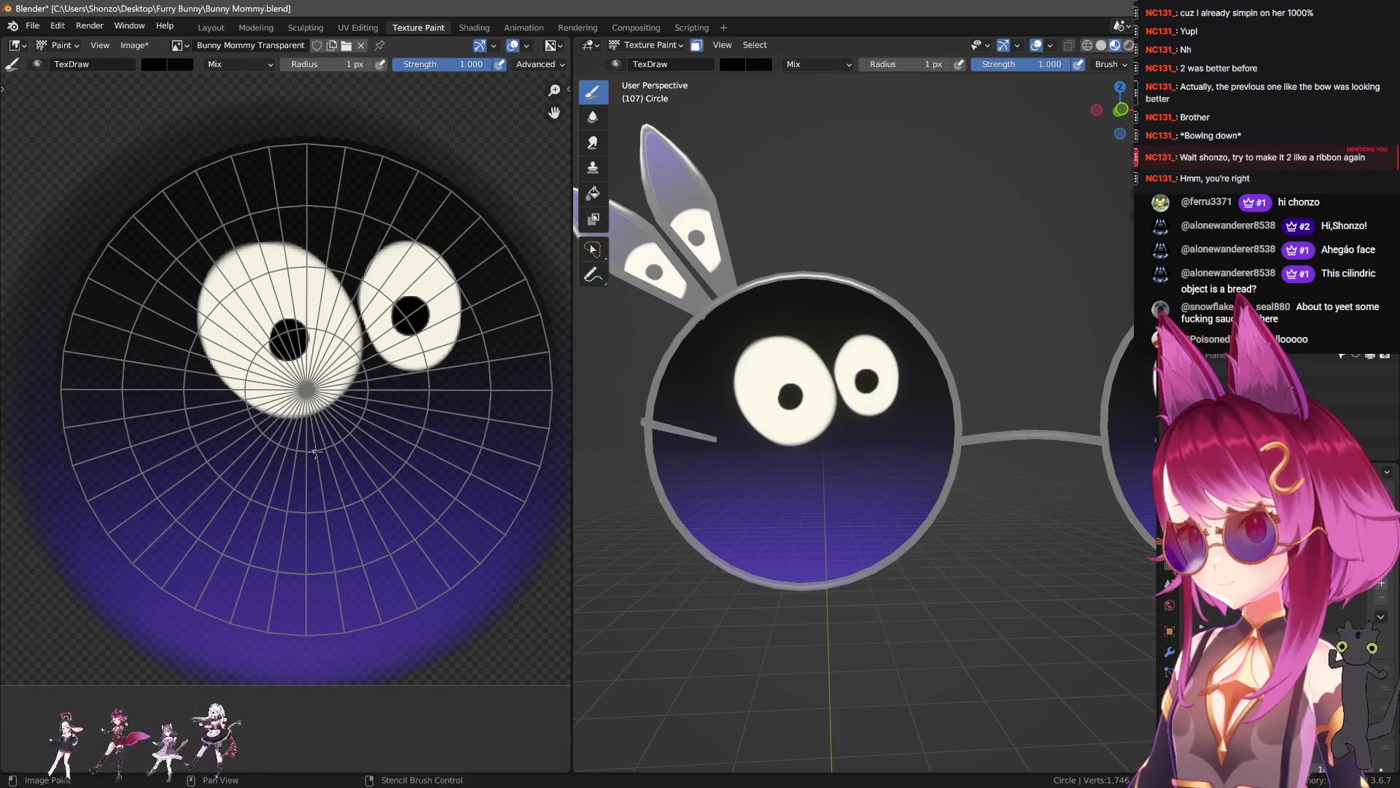
mouse_move(263, 477)
mouse_down()
mouse_move(500, 414)
mouse_move(536, 371)
mouse_move(295, 478)
mouse_move(524, 402)
mouse_up()
key(ctrl+z)
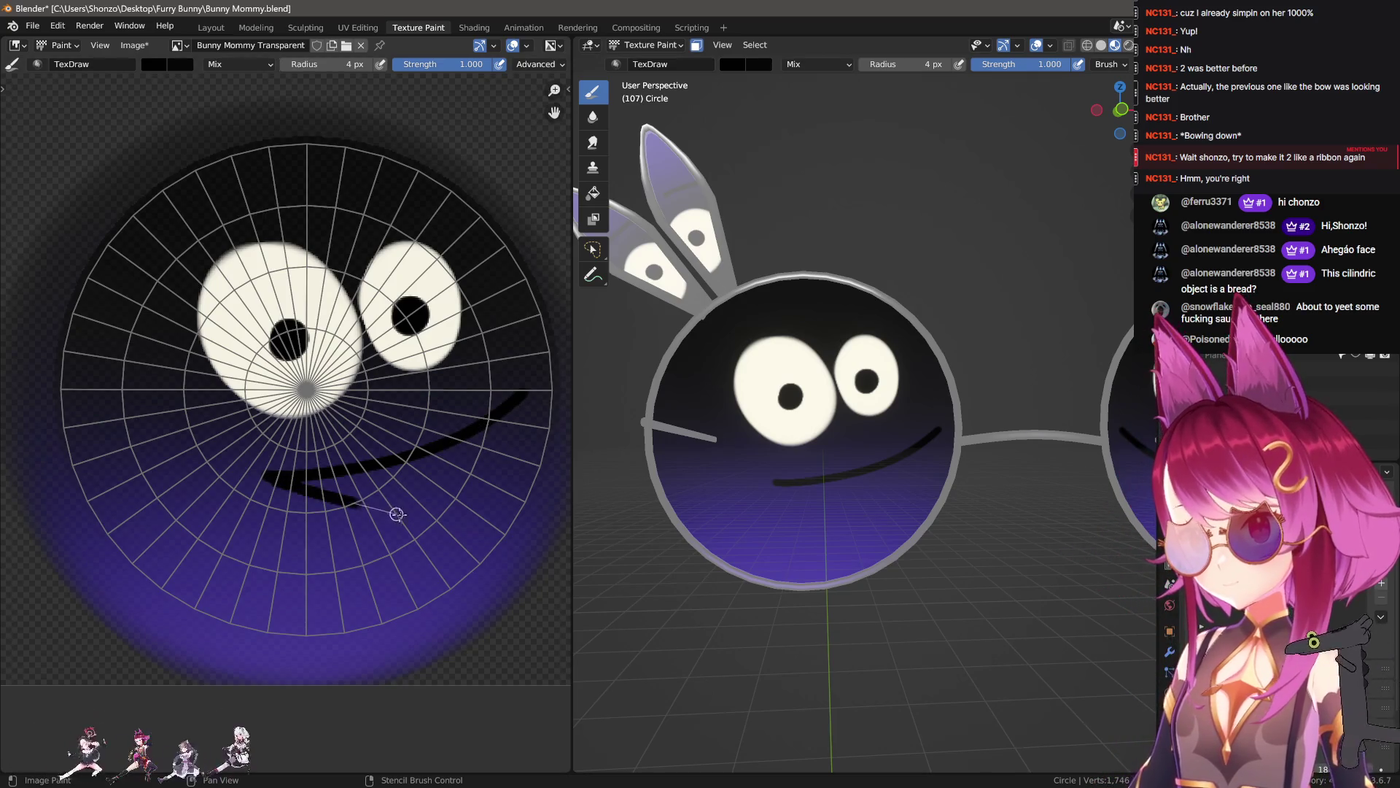
scroll(871, 498, down, 3)
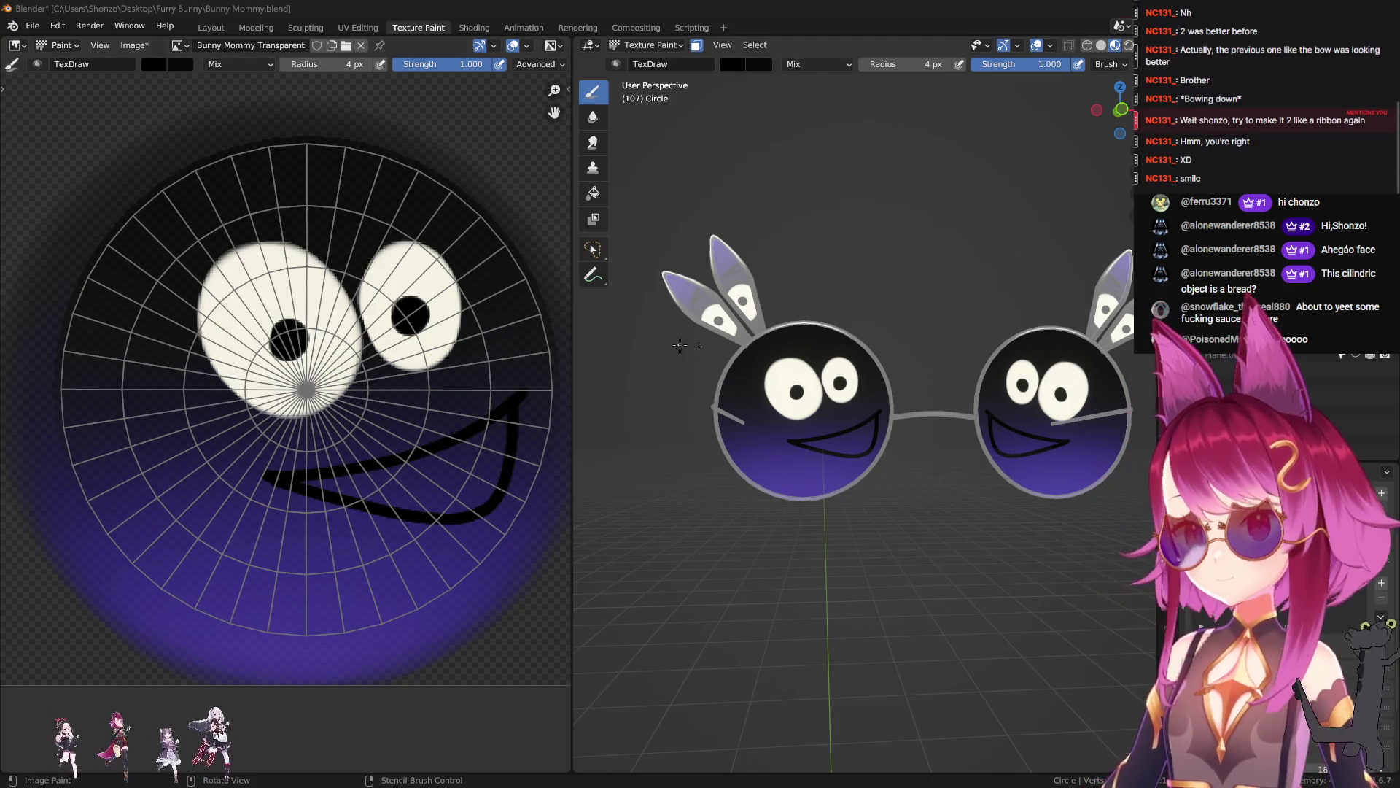
- Undo the wide grin and paint a small two-curve black cat mouth
scroll(919, 501, up, 2)
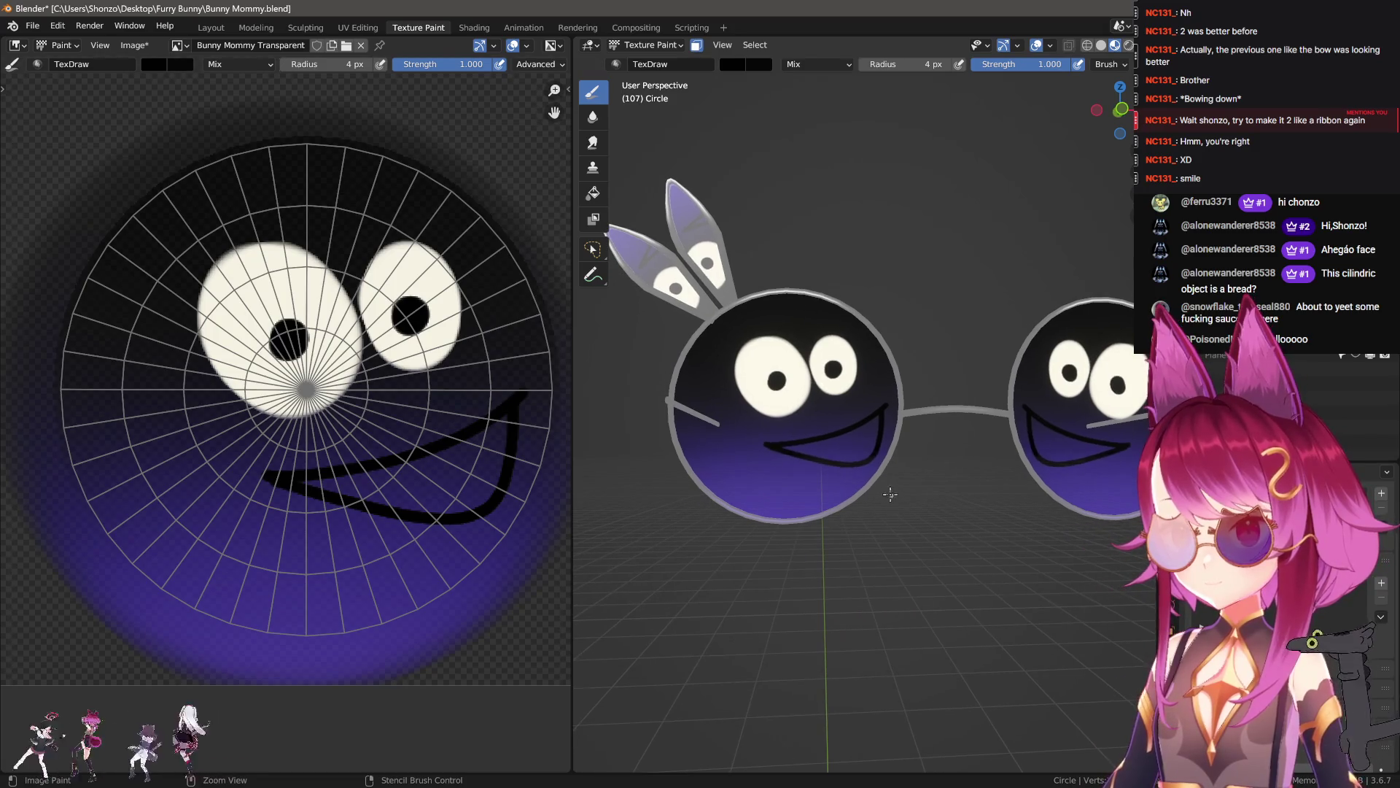
key(ctrl+z)
scroll(885, 492, down, 2)
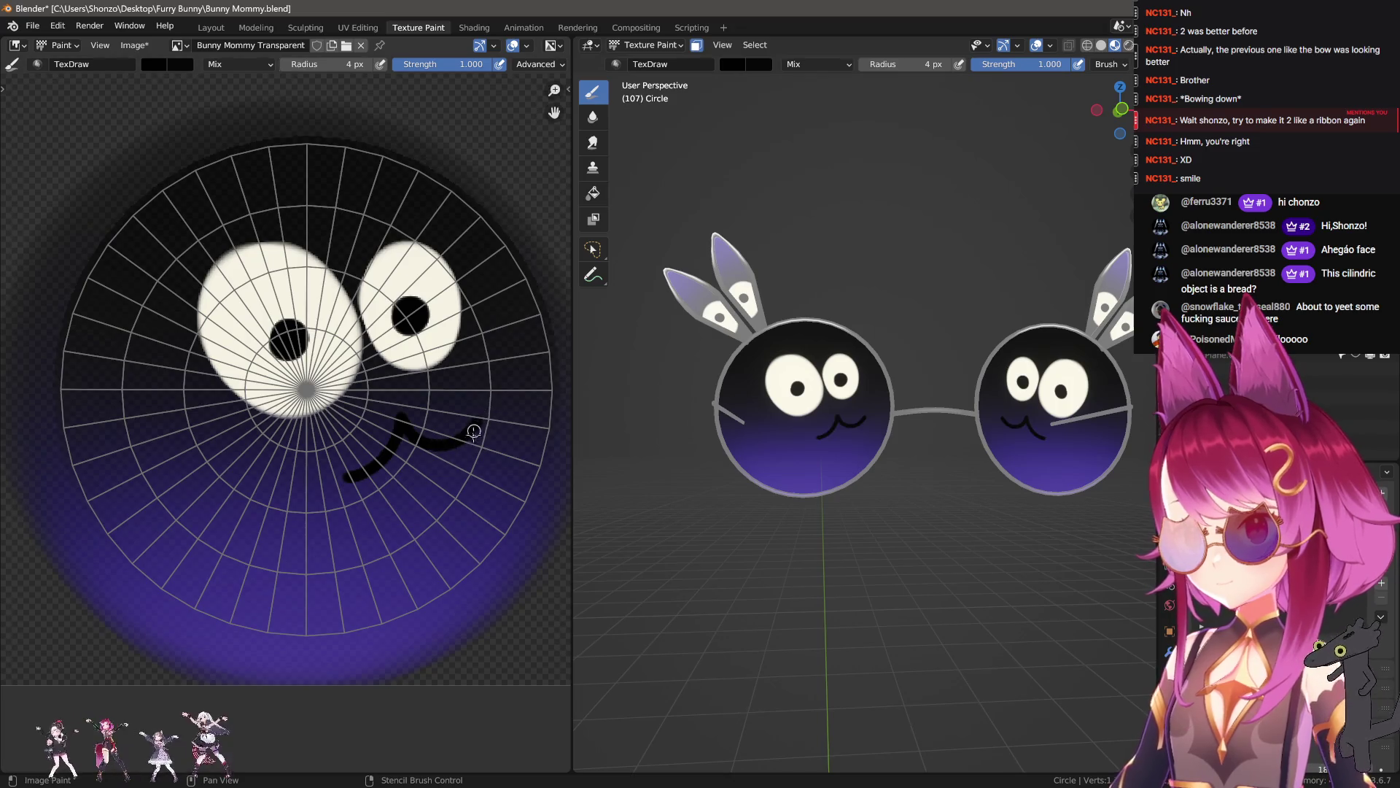
scroll(431, 459, up, 5)
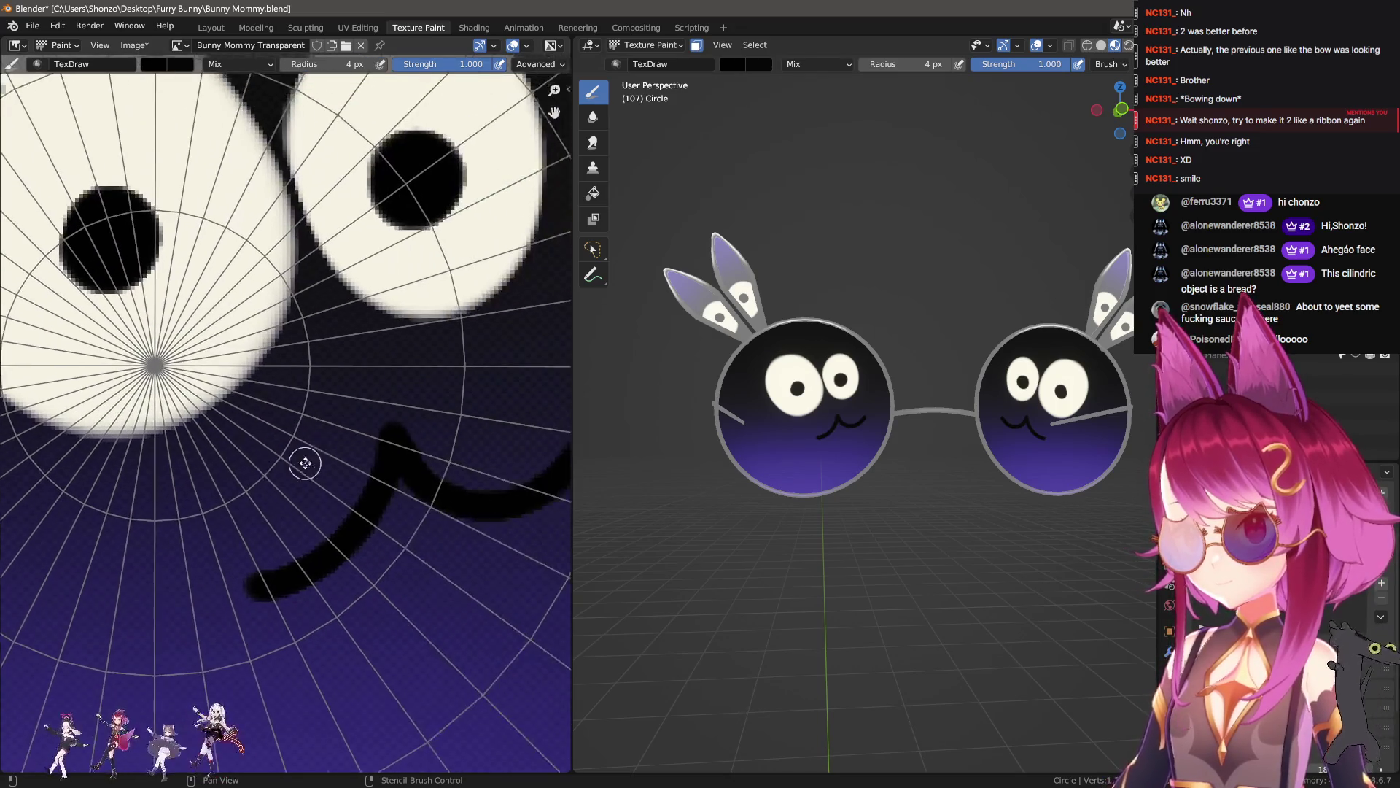
drag(306, 394, 476, 373)
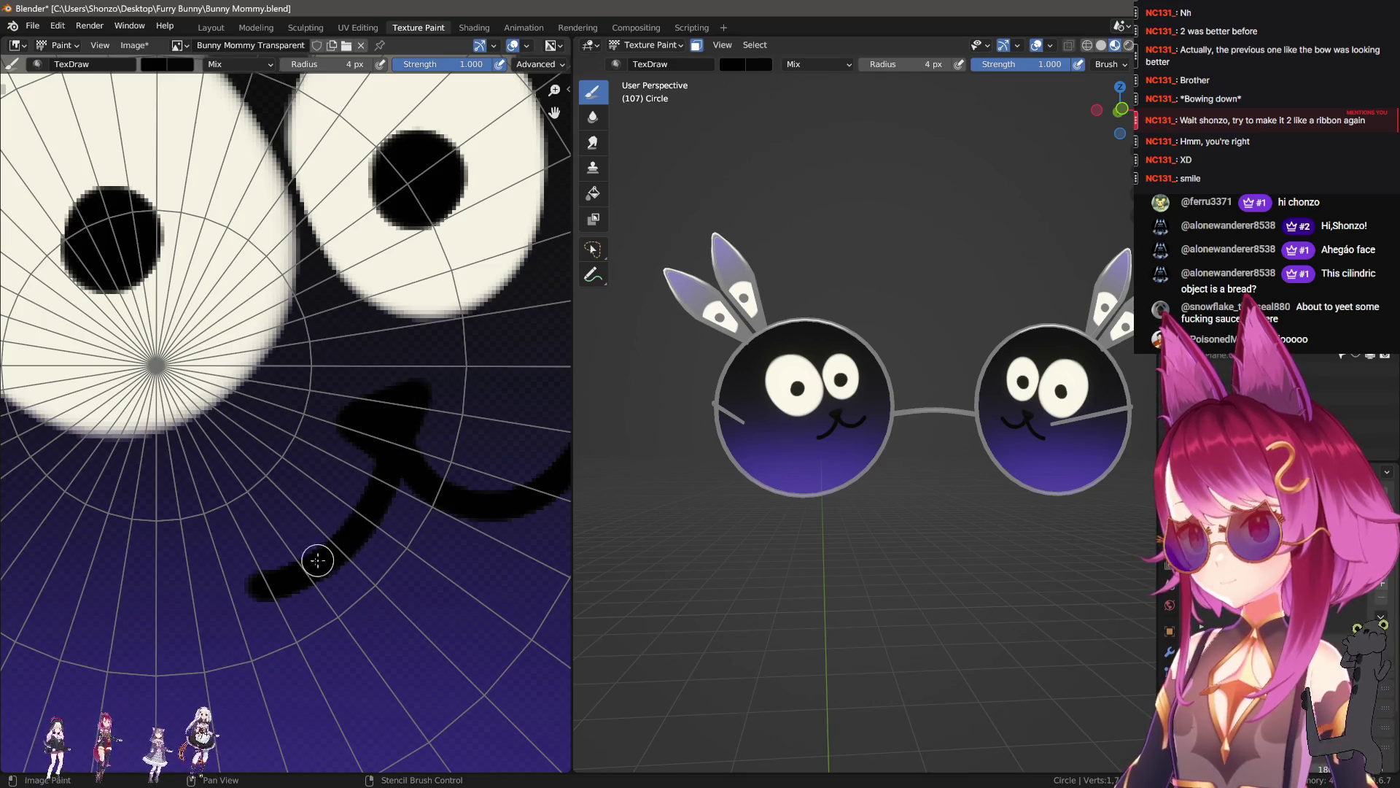
drag(218, 581, 309, 599)
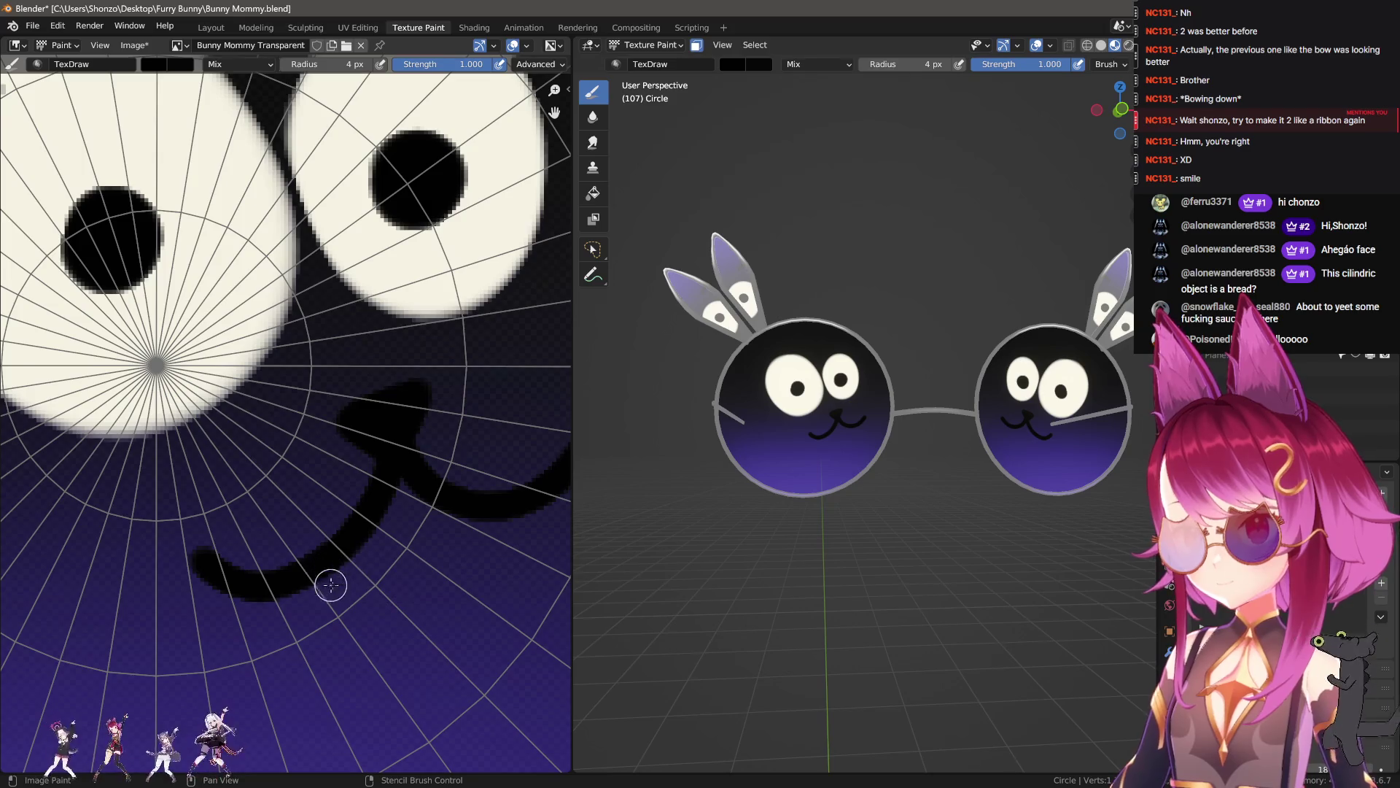
- Switch to white and paint two-lobed bunny buck teeth beneath the mouth
scroll(335, 565, down, 1)
scroll(905, 536, down, 3)
scroll(907, 548, up, 2)
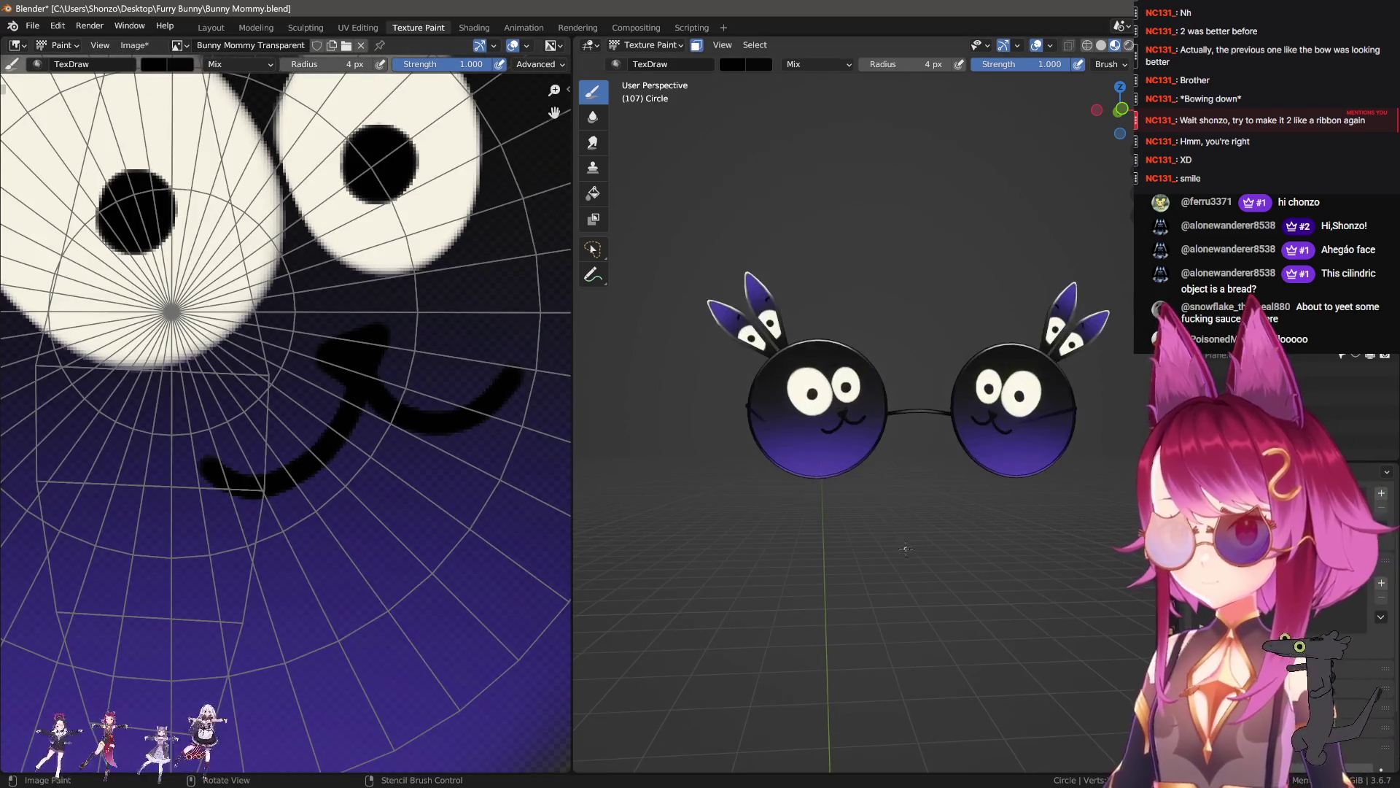
middle_drag(900, 549, 848, 543)
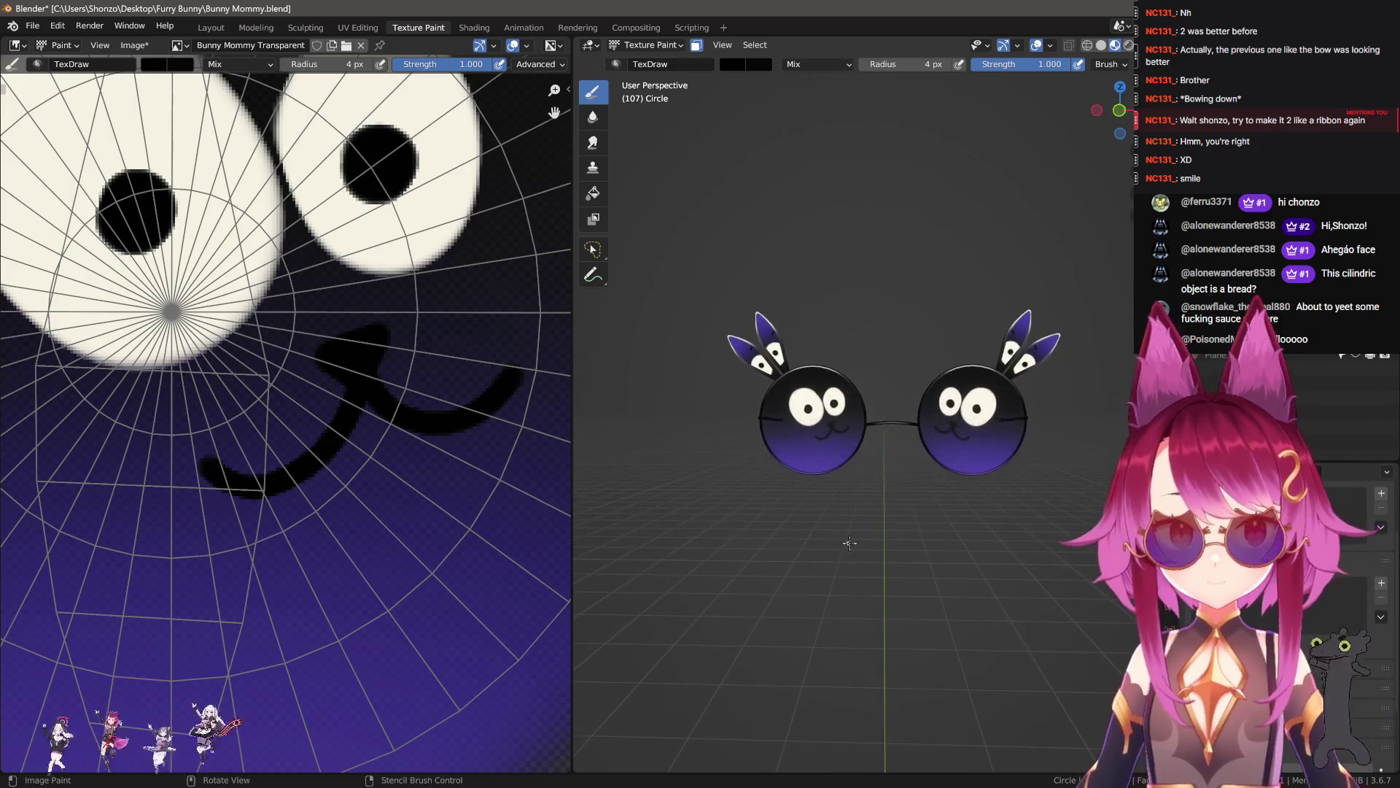
scroll(848, 542, up, 2)
scroll(303, 516, up, 2)
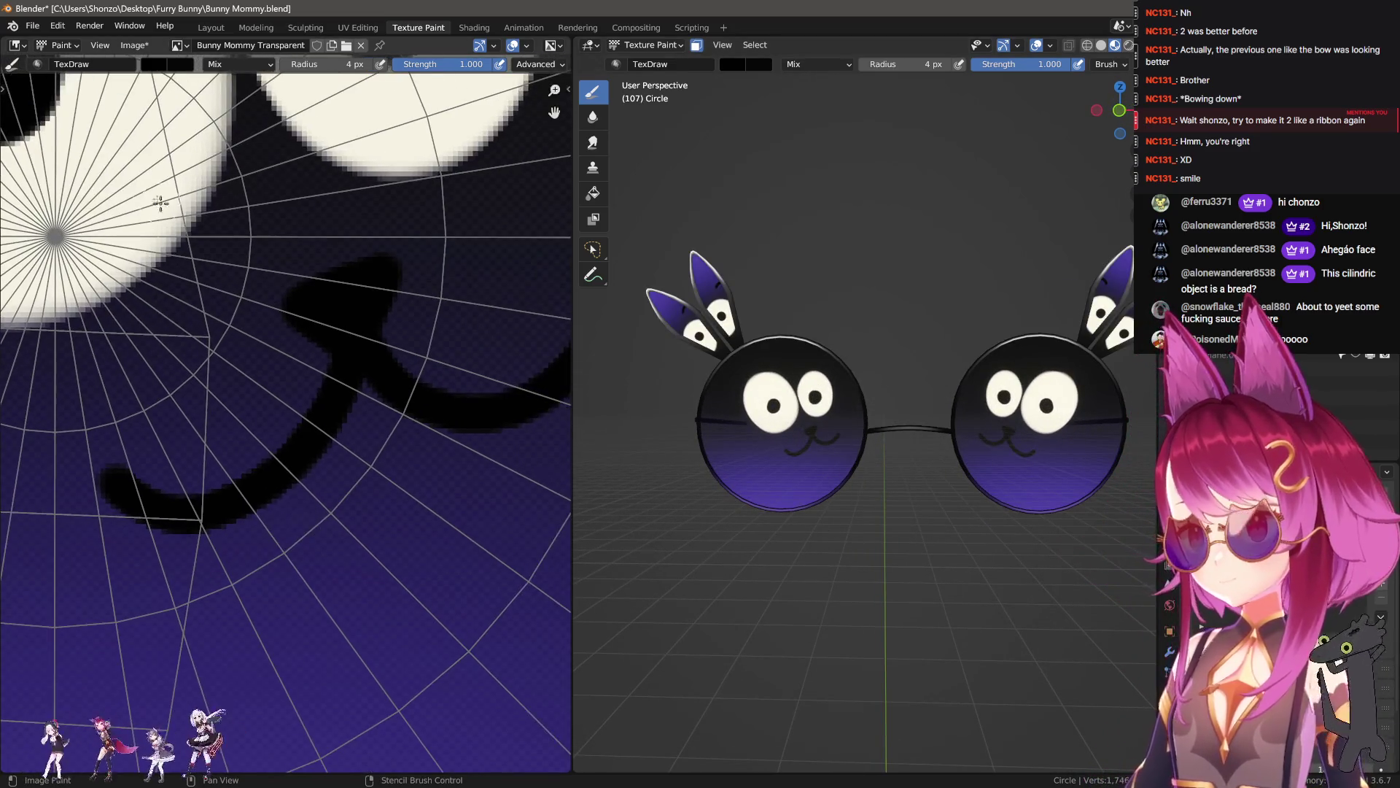
key(x)
mouse_move(365, 525)
mouse_down()
mouse_move(341, 477)
mouse_move(387, 400)
mouse_move(372, 322)
mouse_up()
scroll(336, 511, up, 2)
key(ctrl+z)
mouse_move(392, 409)
mouse_down()
mouse_move(428, 509)
mouse_move(462, 401)
mouse_move(395, 349)
mouse_up()
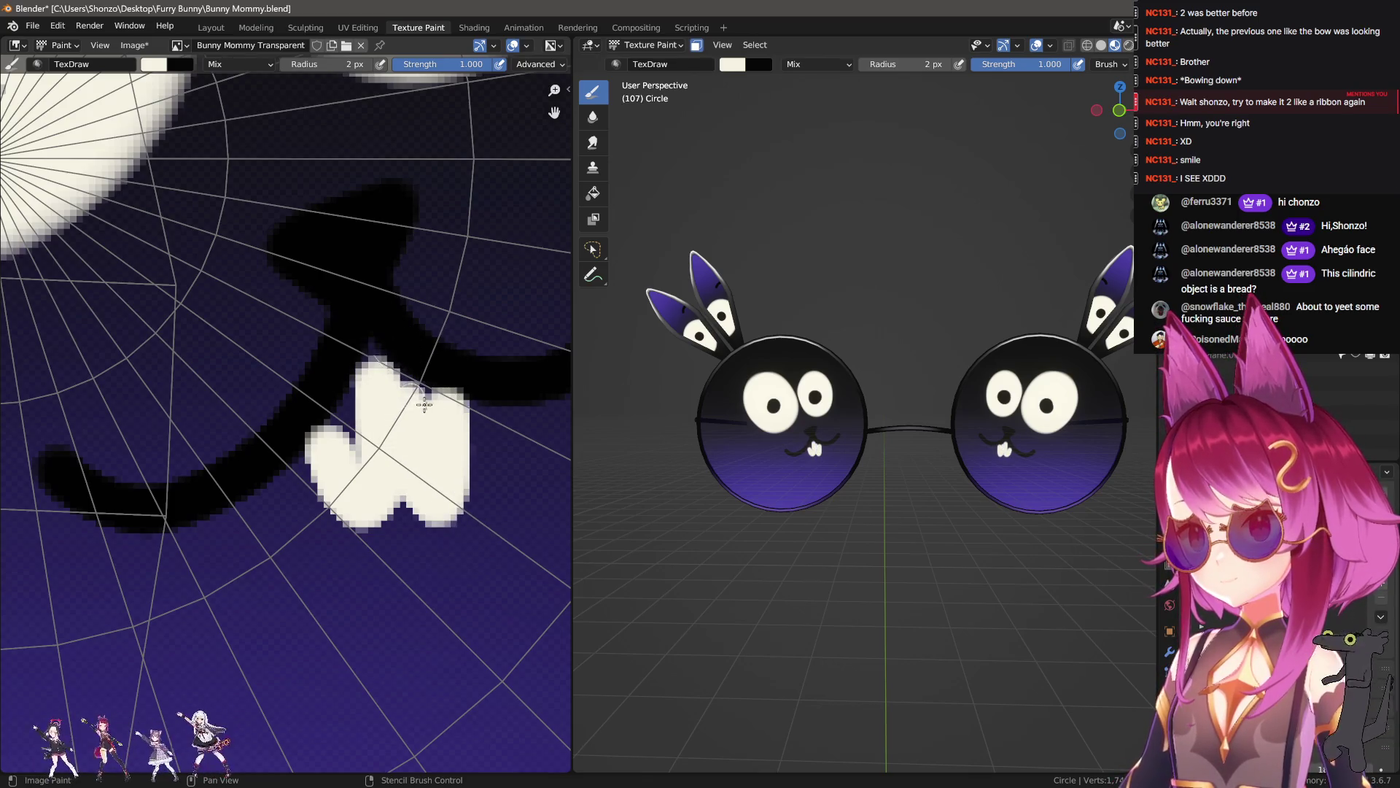
drag(417, 397, 378, 380)
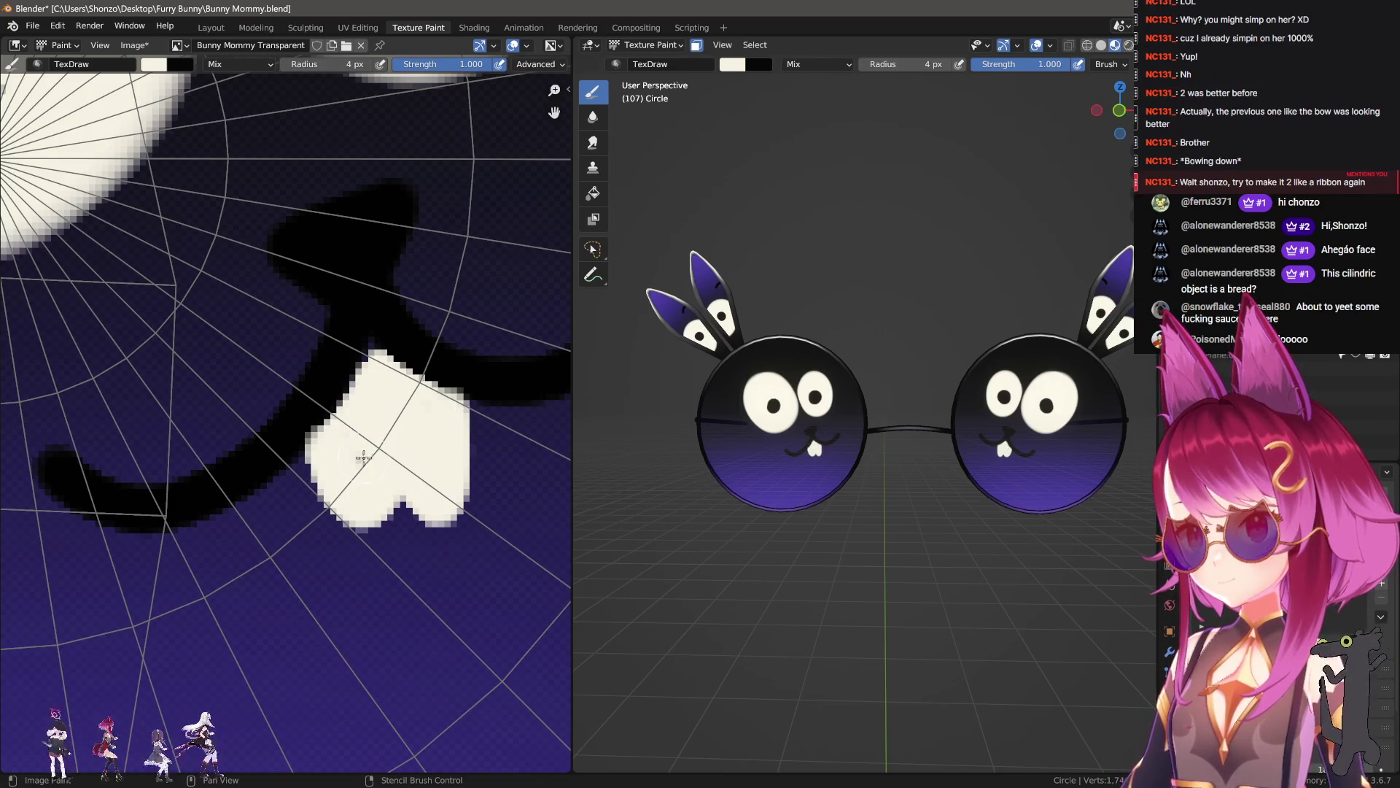
- Raise the brush to 13 px and test black eyelid strokes on the left eye, undoing them
key(bracketright)
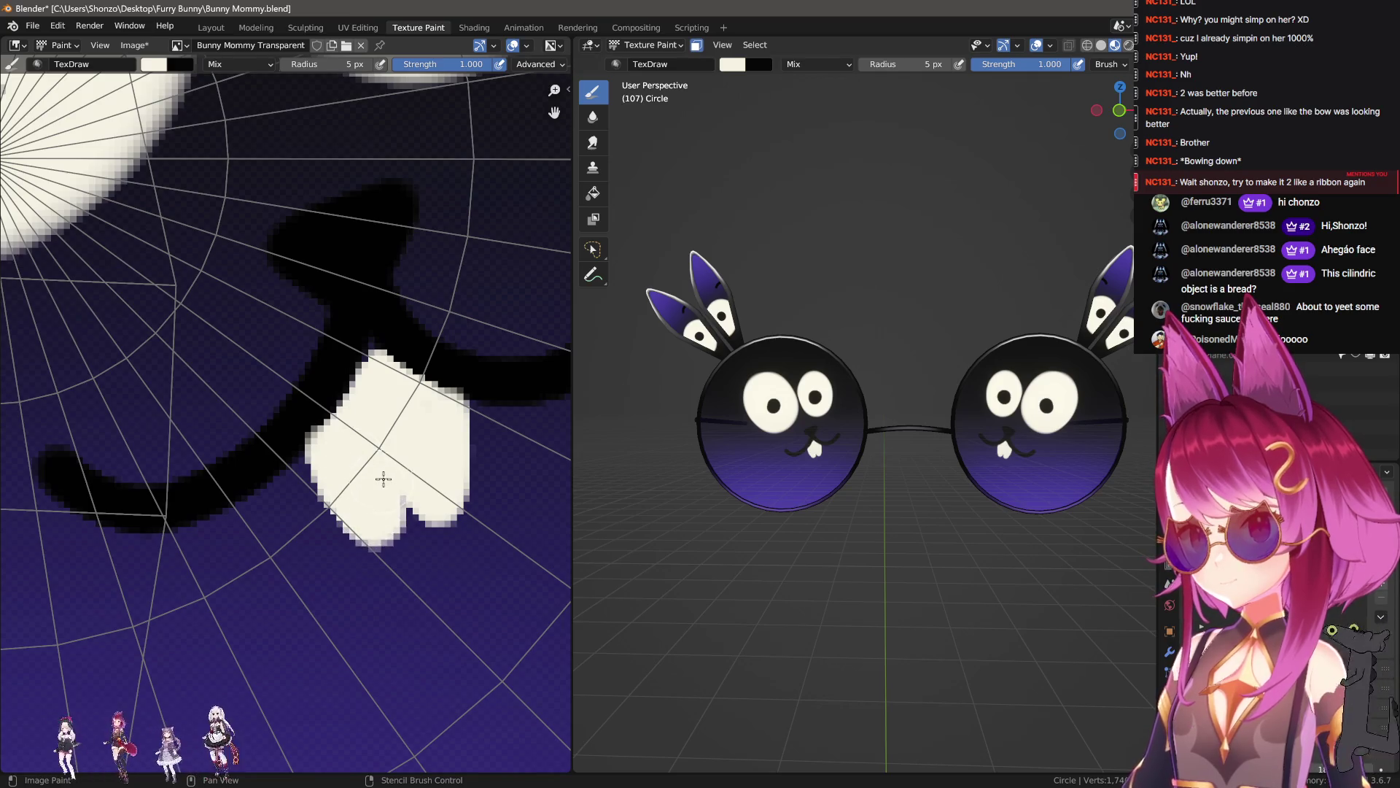
scroll(904, 487, down, 3)
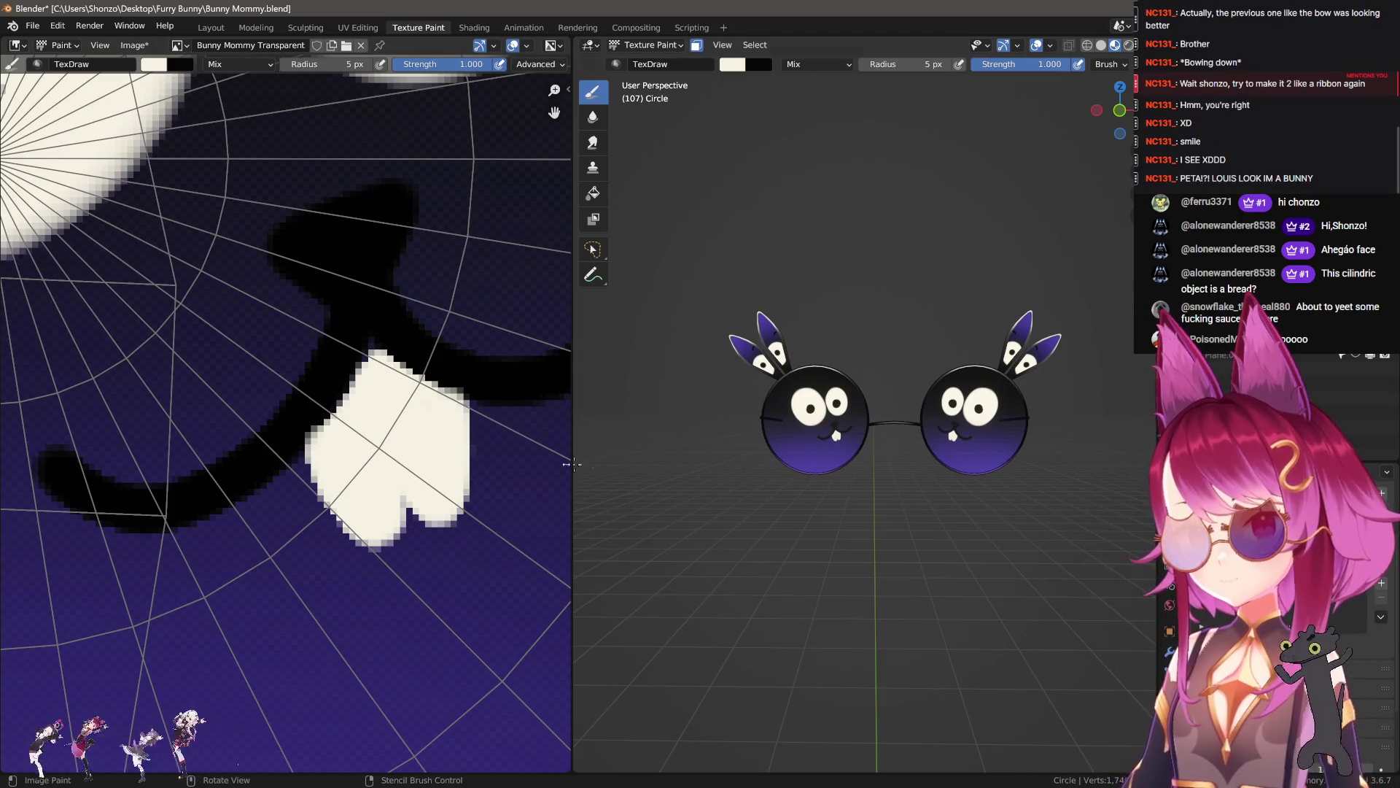
scroll(438, 447, down, 5)
middle_drag(438, 446, 466, 462)
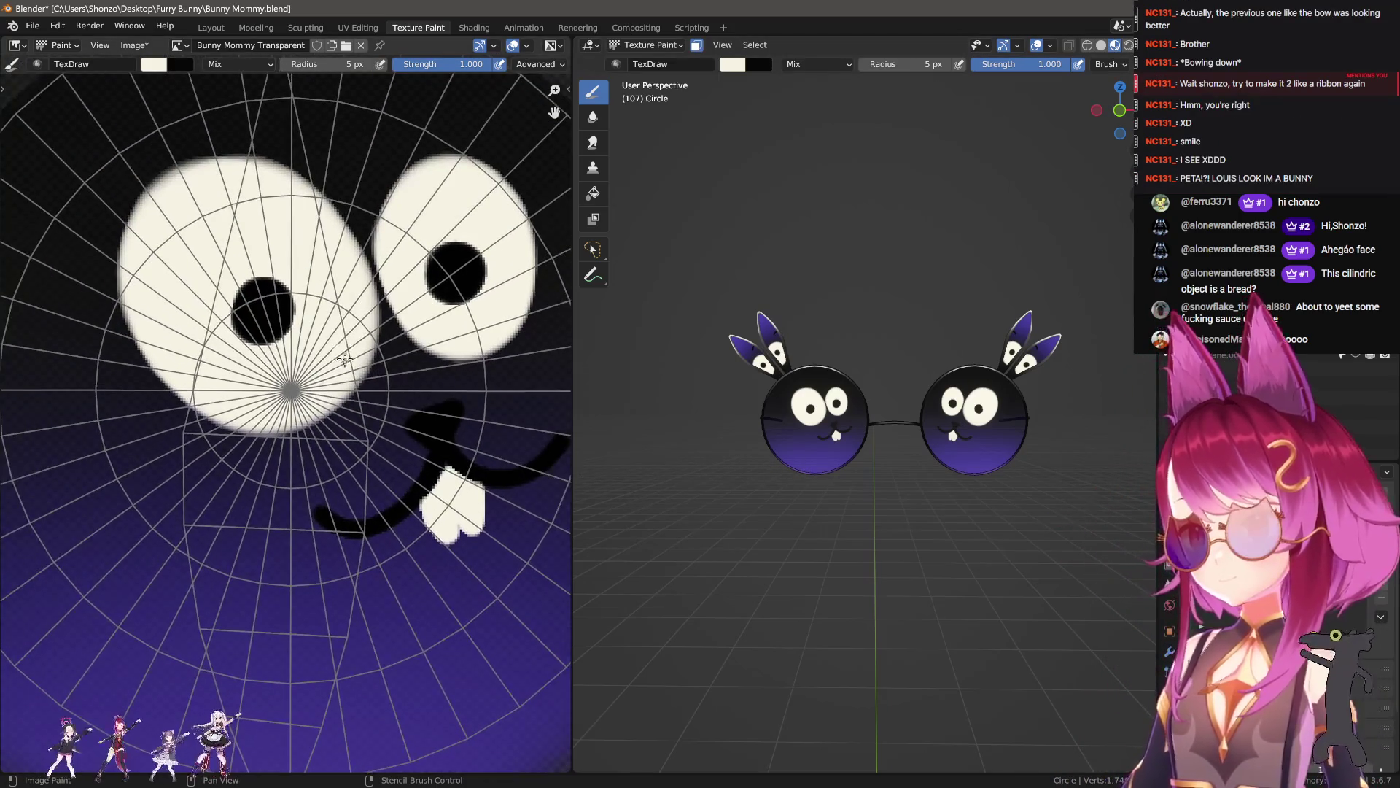
scroll(466, 462, up, 3)
key(x)
mouse_move(121, 299)
mouse_down()
mouse_move(219, 269)
mouse_move(452, 264)
mouse_up()
key(ctrl+z)
key(bracketright)
key(bracketright)
mouse_move(127, 398)
mouse_down()
mouse_move(241, 408)
mouse_move(393, 321)
mouse_move(130, 383)
mouse_move(212, 299)
mouse_move(182, 343)
mouse_move(282, 340)
mouse_up()
key(ctrl+z)
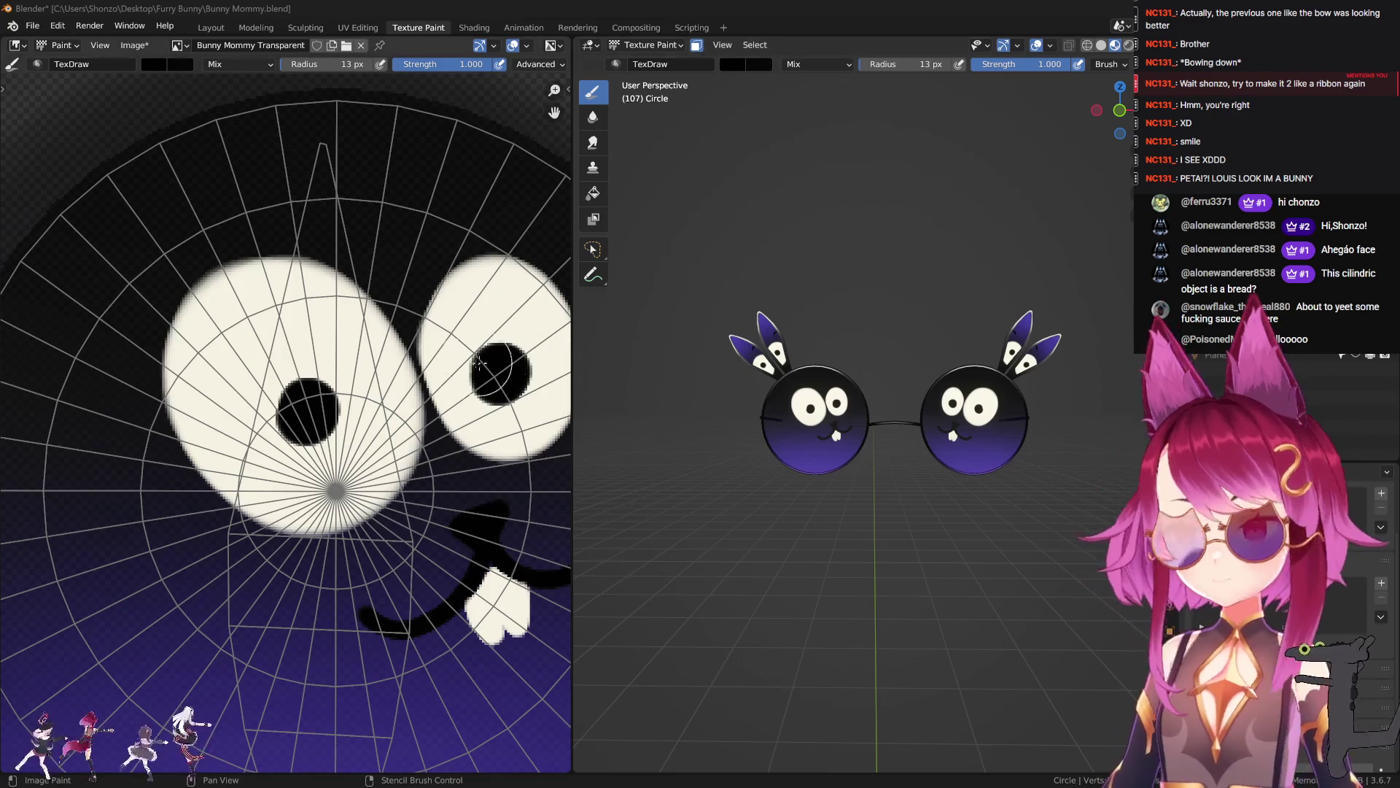
- Paint heavy drooping black lids across the left and right eyes
mouse_move(228, 446)
mouse_down()
mouse_move(193, 470)
mouse_move(328, 321)
mouse_move(387, 299)
mouse_up()
key(ctrl+z)
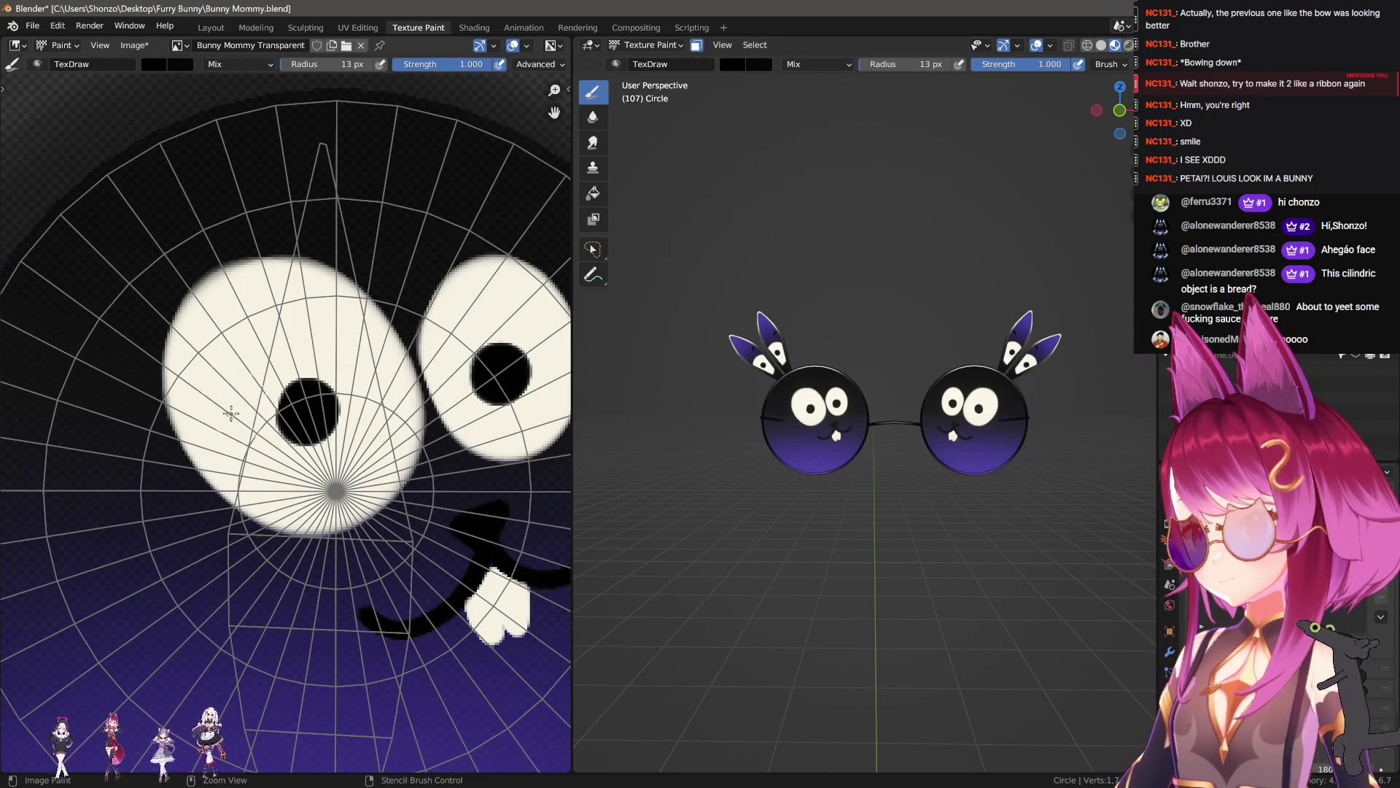
mouse_move(195, 498)
mouse_down()
mouse_move(280, 335)
mouse_move(438, 263)
mouse_move(164, 329)
mouse_move(306, 219)
mouse_up()
middle_drag(306, 219, 221, 225)
mouse_move(511, 350)
mouse_down()
mouse_move(503, 328)
mouse_move(254, 318)
mouse_move(437, 281)
mouse_move(510, 313)
mouse_up()
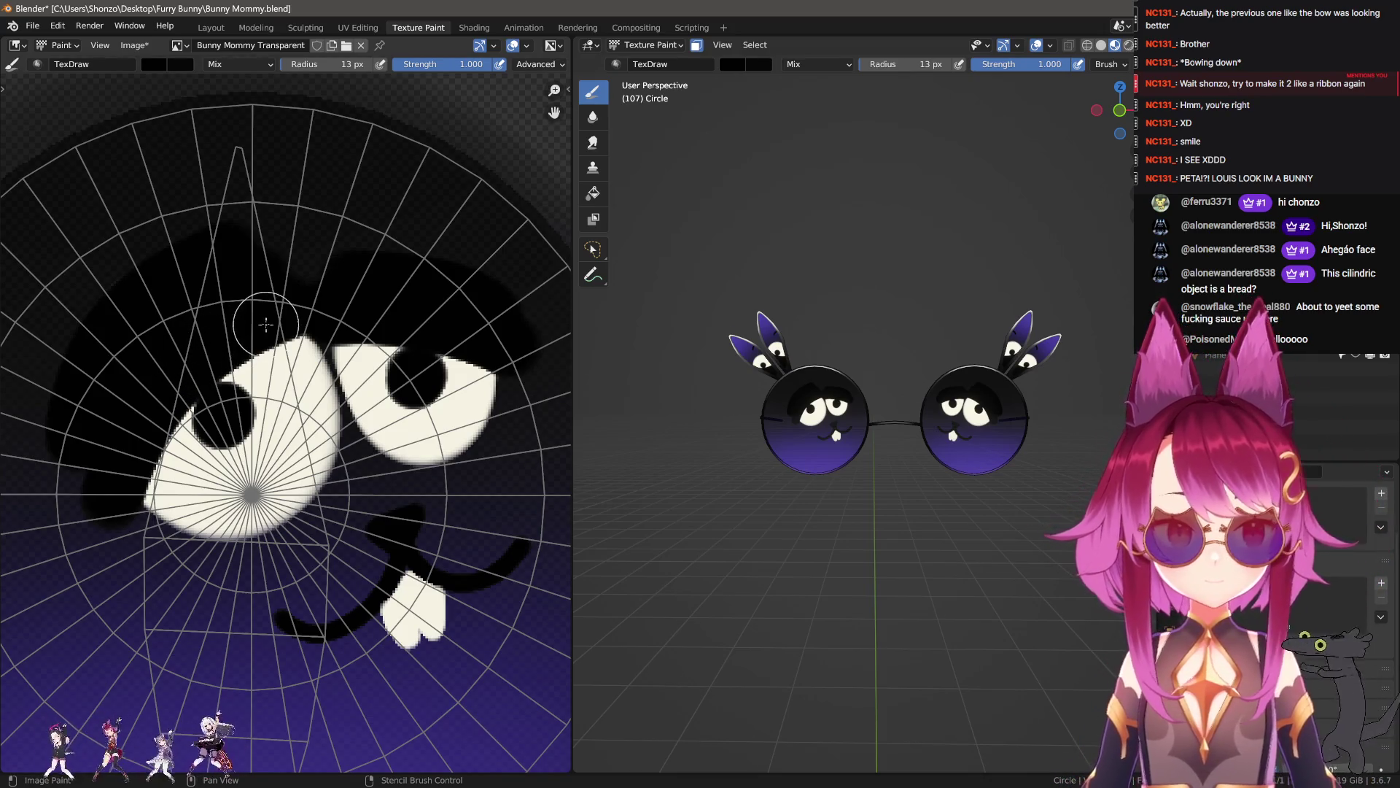
- Darken the area above the eyes, then undo the painting back to the plain gradient
scroll(187, 312, down, 4)
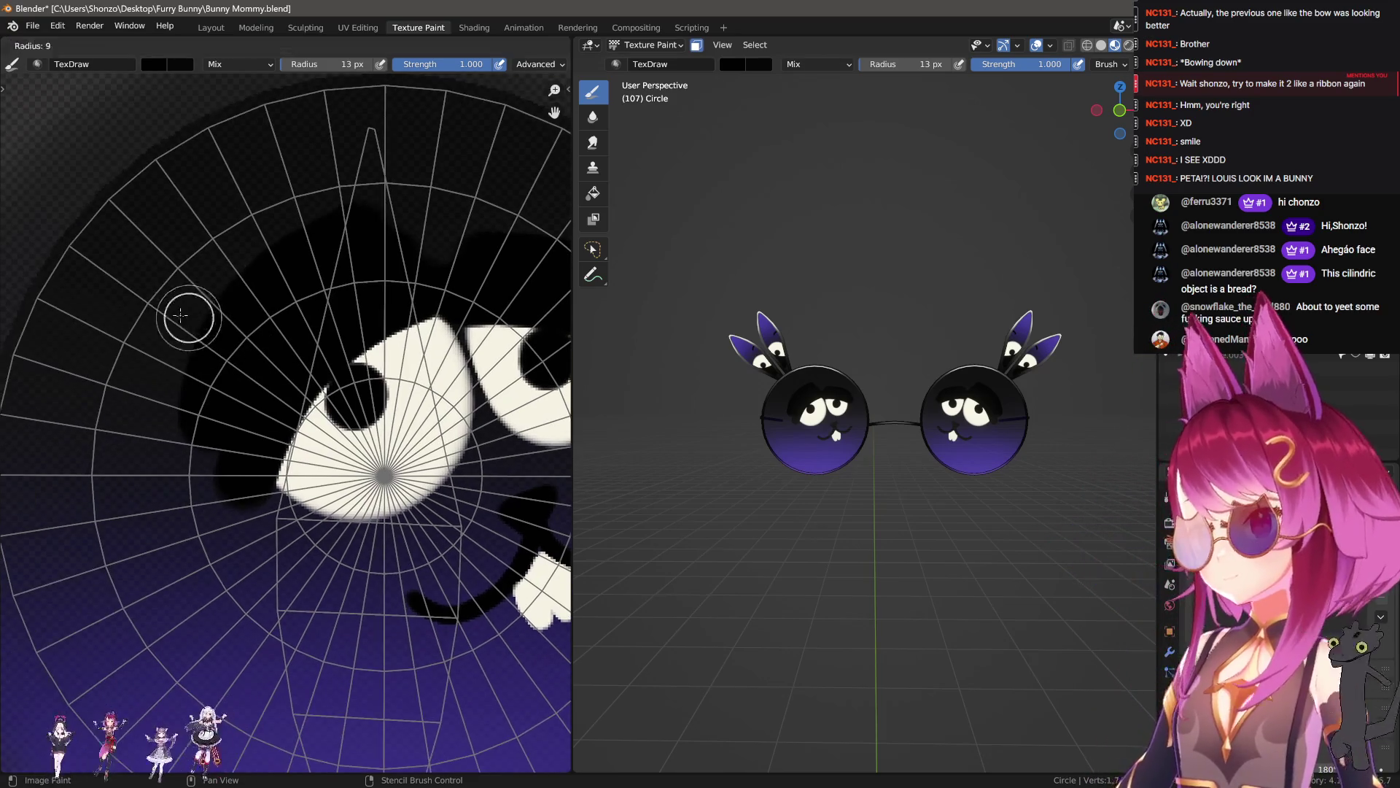
drag(382, 262, 523, 346)
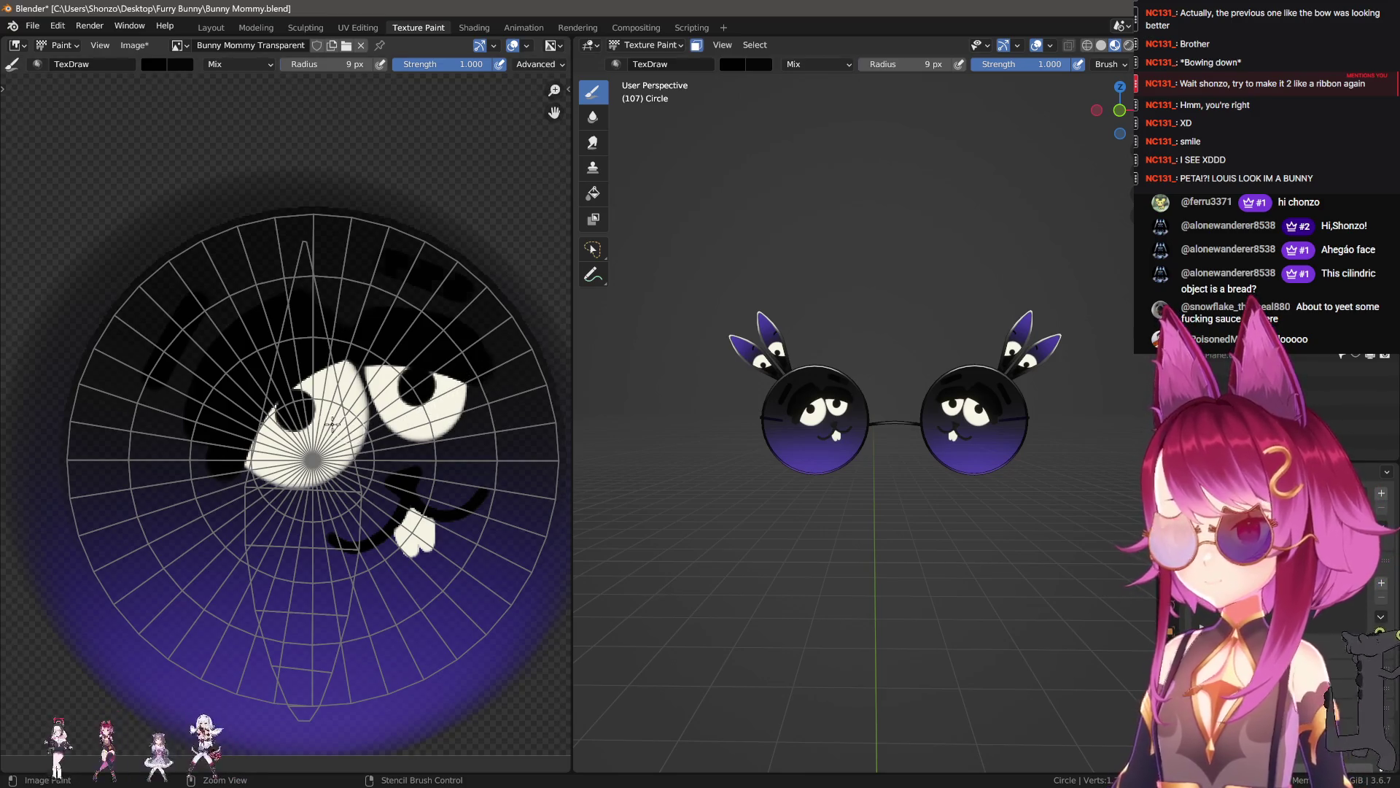
key(ctrl+z)
key(ctrl+z)
key(ctrl+z)
key(ctrl+z)
key(ctrl+z)
key(ctrl+z)
key(ctrl+z)
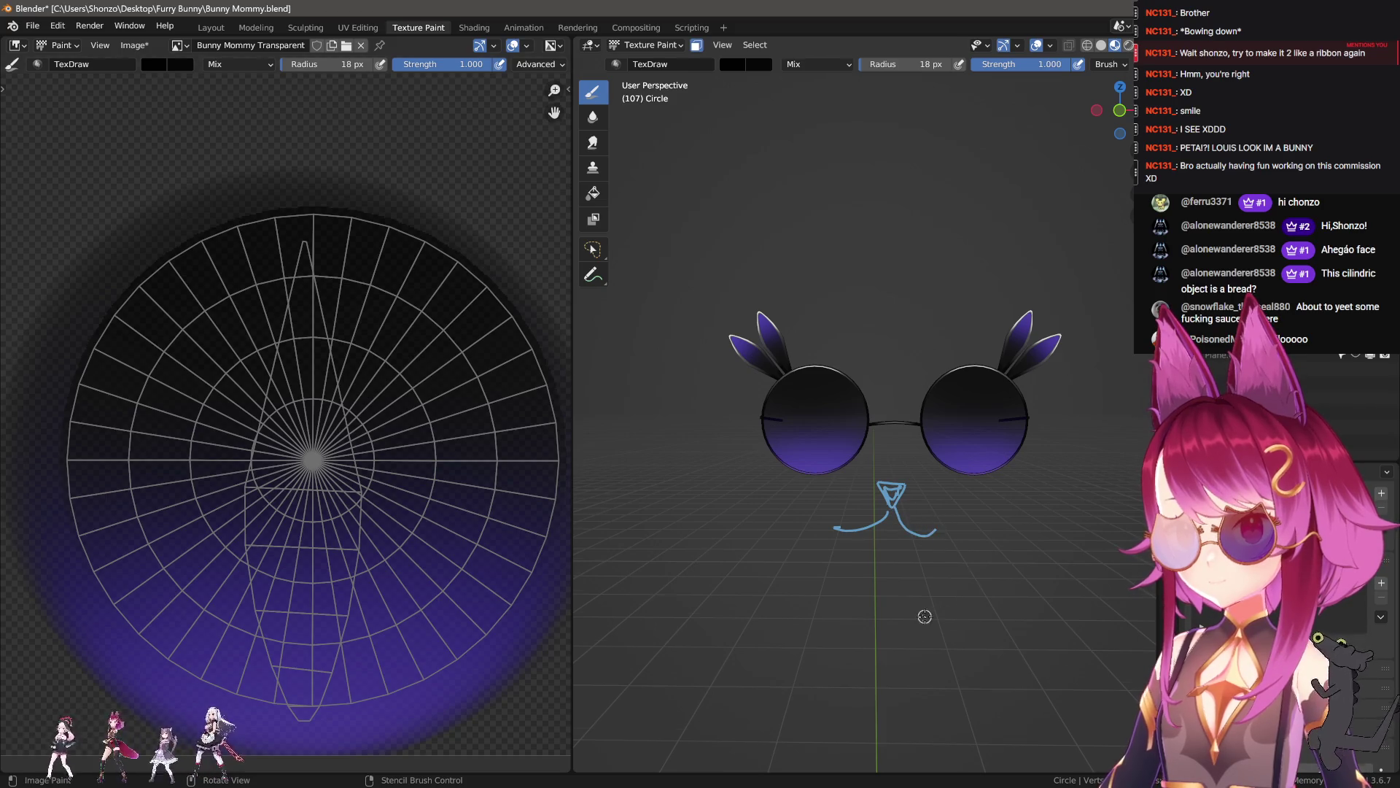
scroll(925, 616, down, 1)
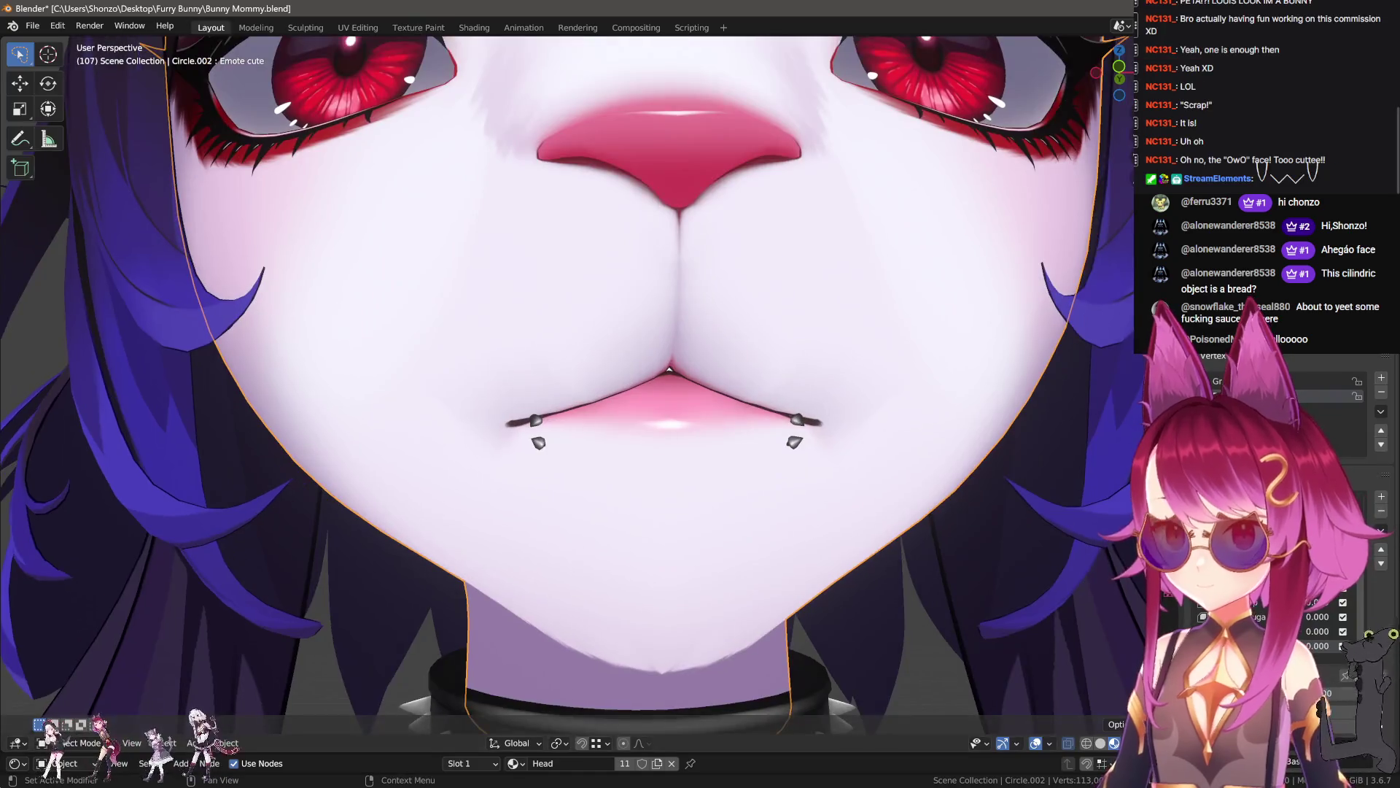
- In see-through Edit Mode, rotate the mouth corner with proportional falloff
scroll(903, 476, down, 5)
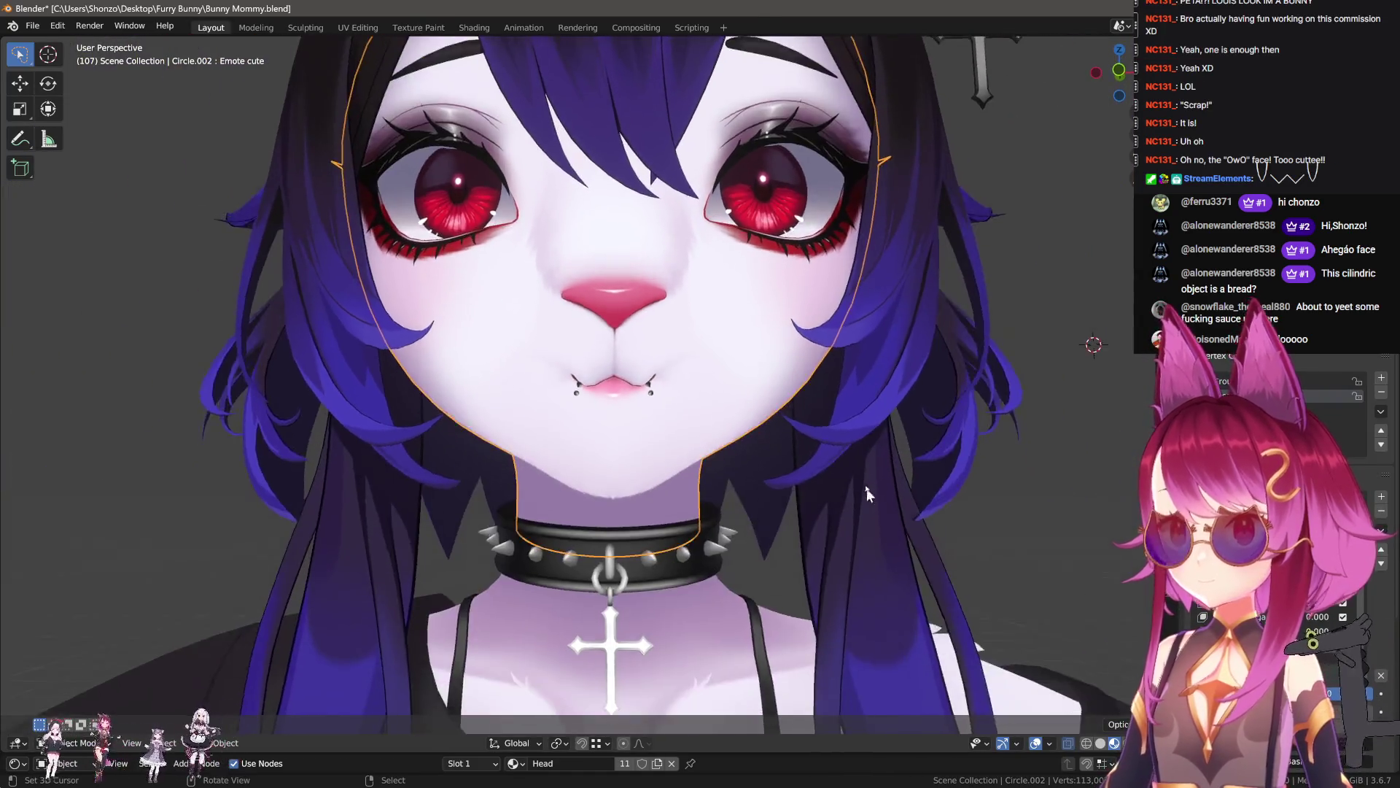
scroll(873, 479, up, 5)
key(Tab)
key(alt+z)
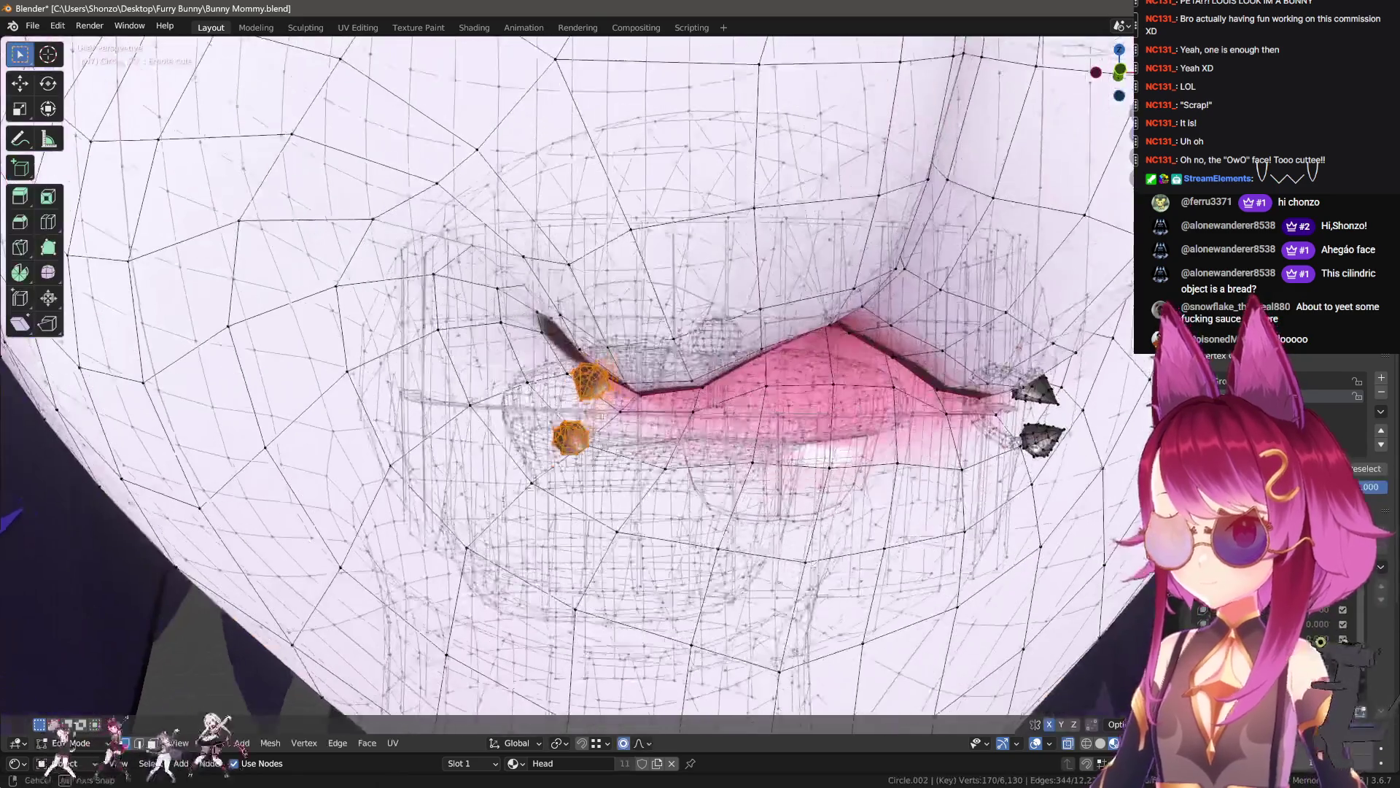
scroll(685, 470, up, 2)
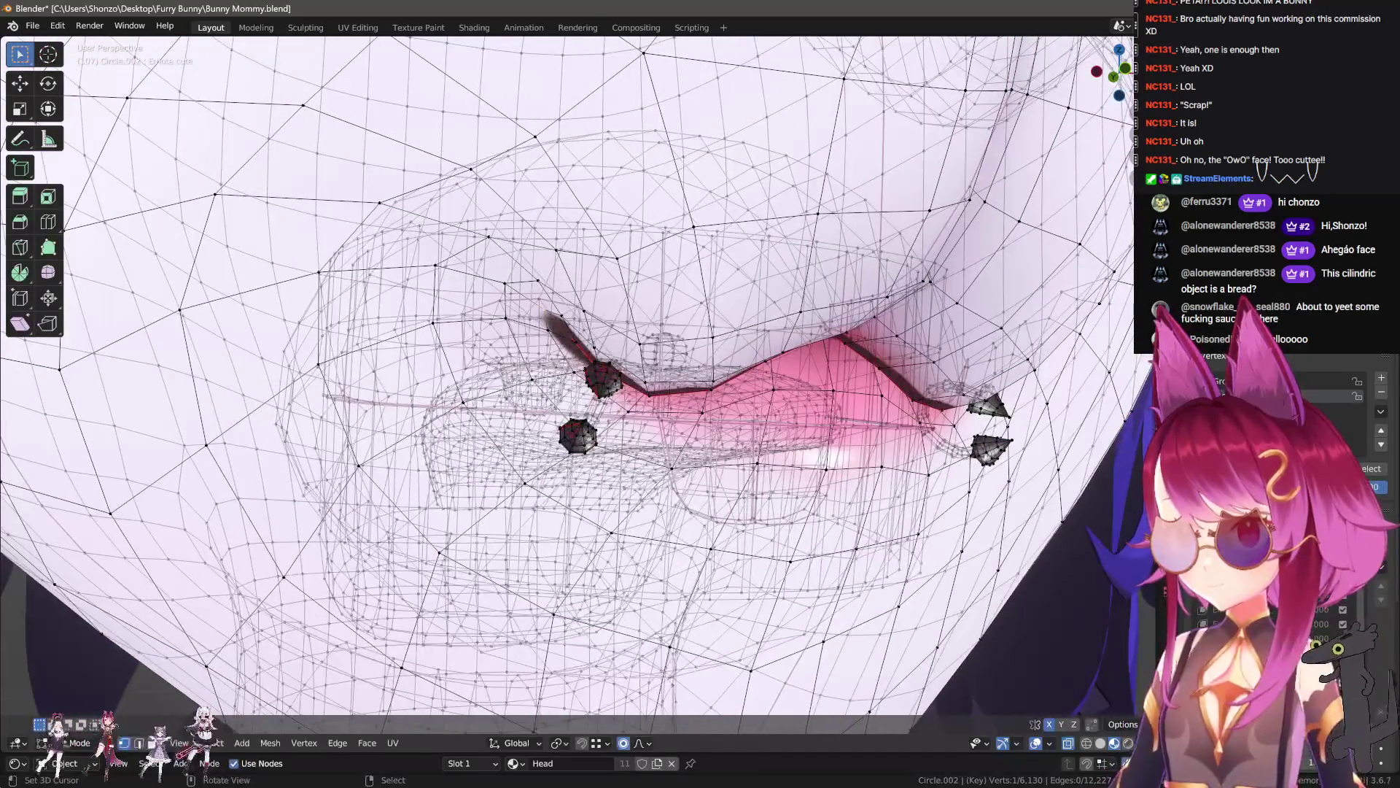
key(r)
scroll(666, 406, up, 3)
click(663, 409)
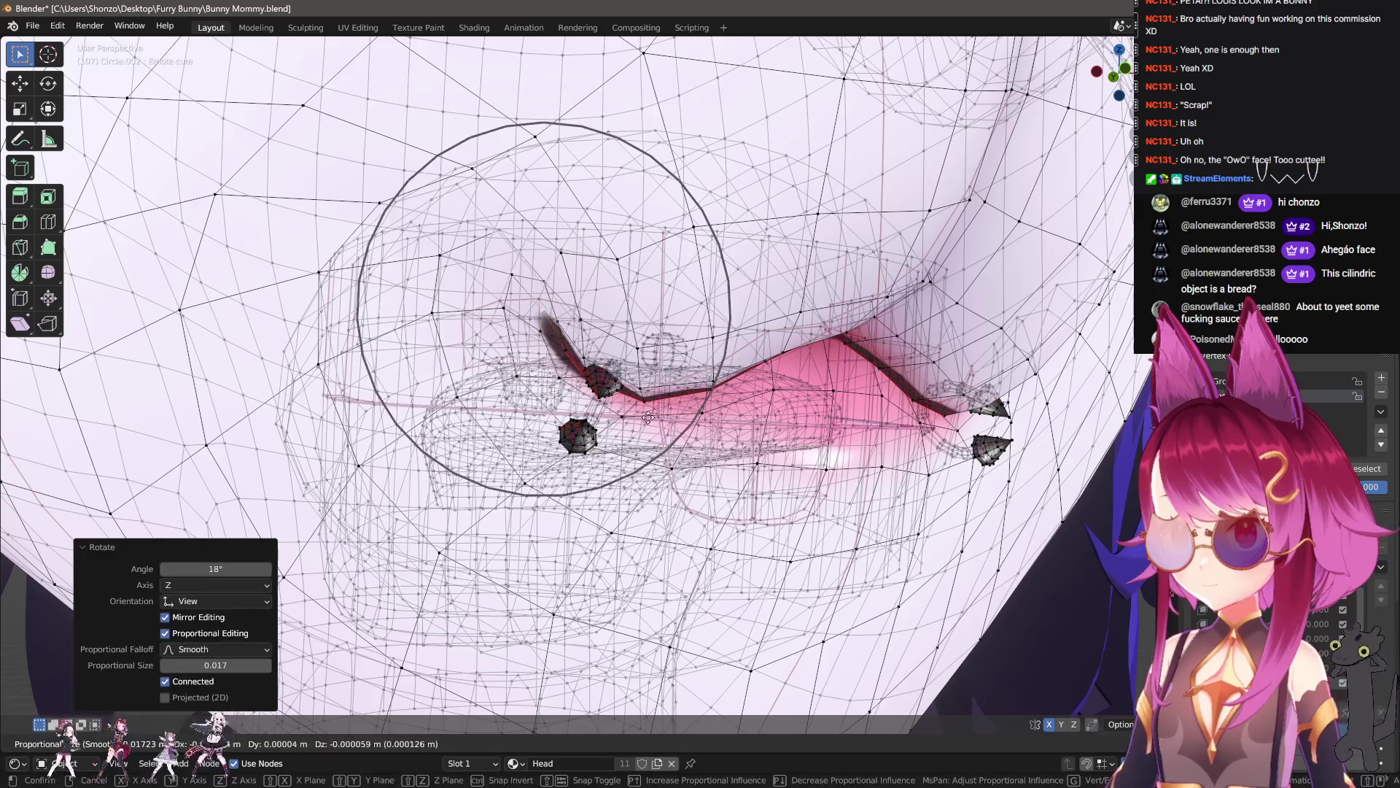
- Select the linked piece at the mouth corner and reposition it with soft falloff
key(l)
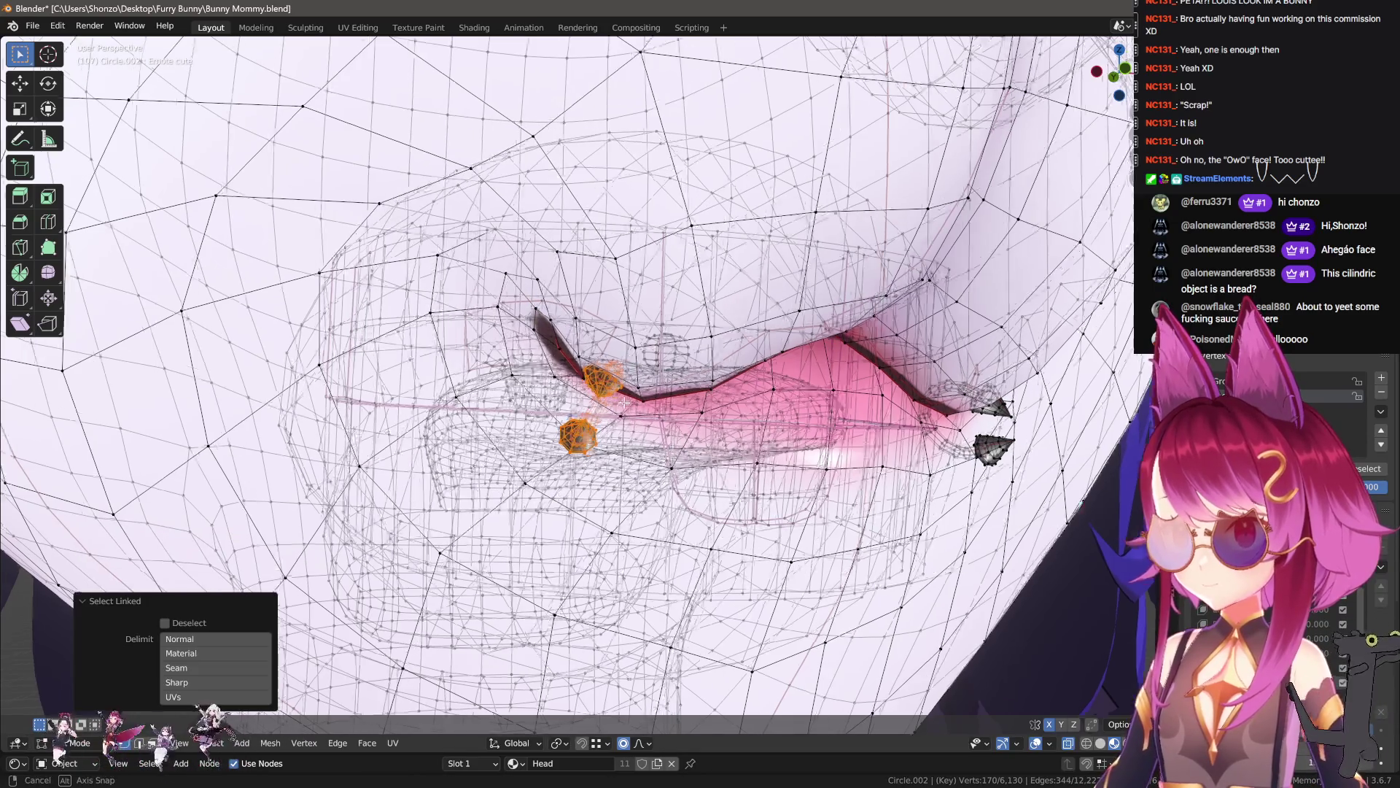
scroll(605, 401, up, 4)
mouse_move(606, 401)
middle_down()
mouse_move(624, 427)
mouse_move(704, 409)
mouse_move(734, 428)
middle_up()
key(g)
click(627, 430)
key(g)
click(654, 428)
key(Tab)
key(alt+z)
scroll(734, 429, down, 10)
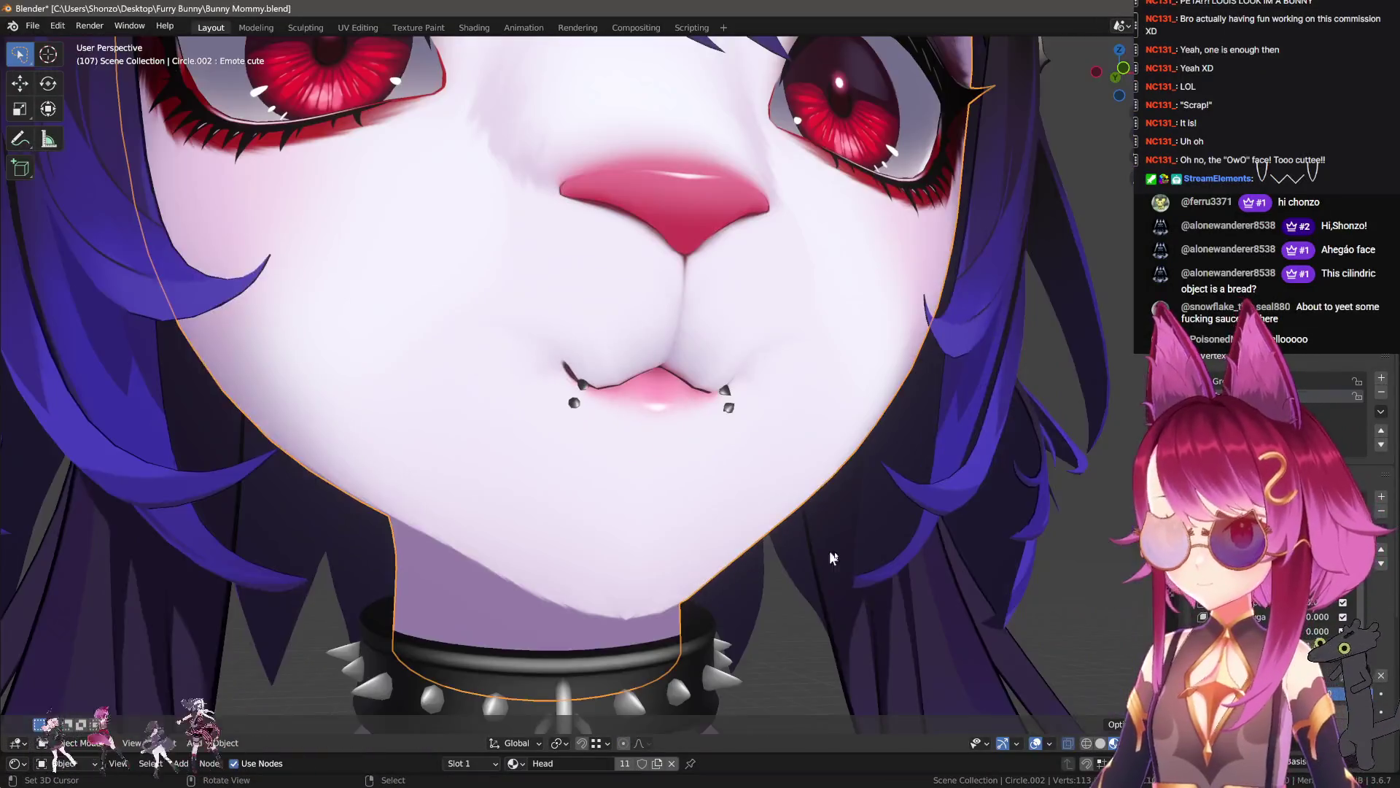
scroll(781, 515, up, 2)
scroll(715, 492, up, 8)
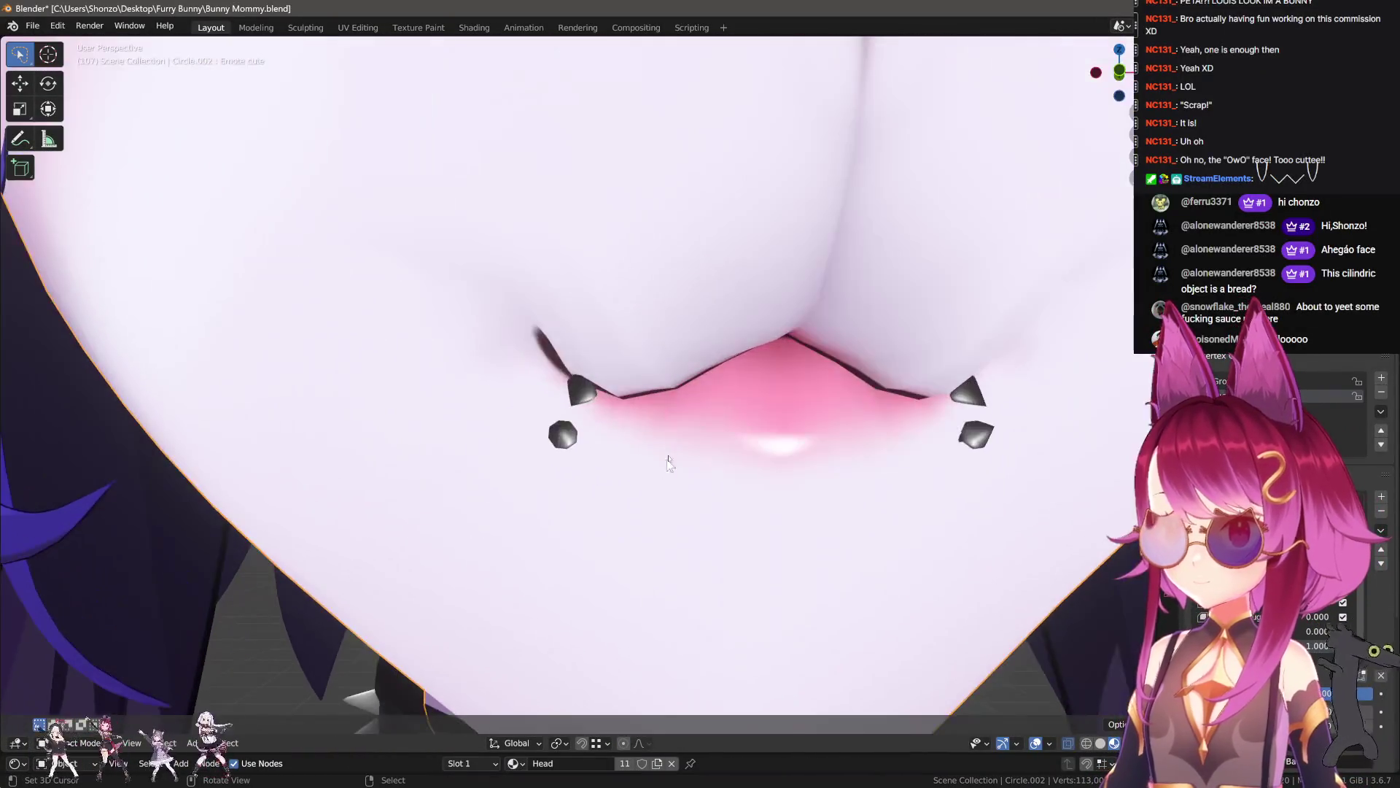
- Raise the lip-corner edge and lower a nearby lip vertex with falloff
key(Tab)
key(alt+z)
scroll(648, 402, up, 2)
key(g)
click(731, 387)
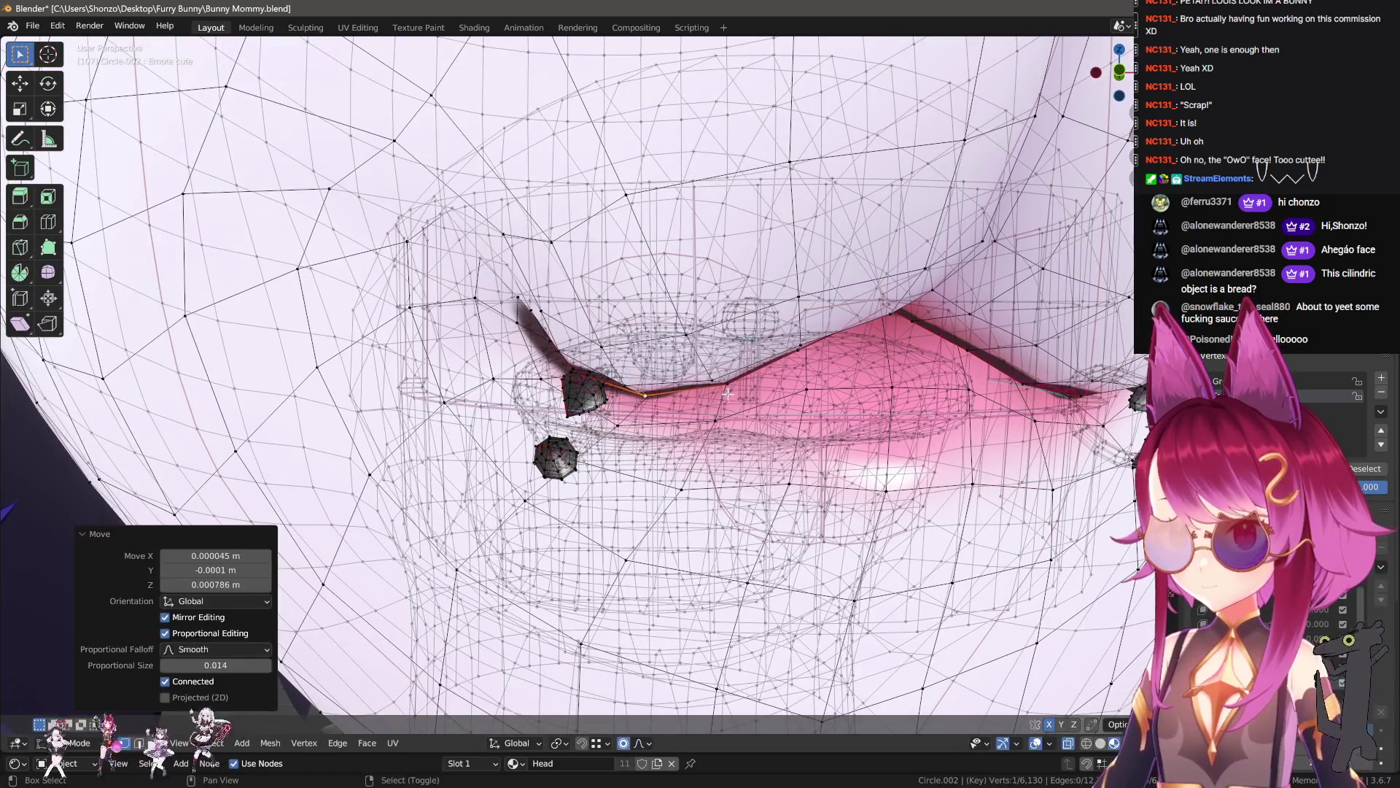
click(823, 352)
key(g)
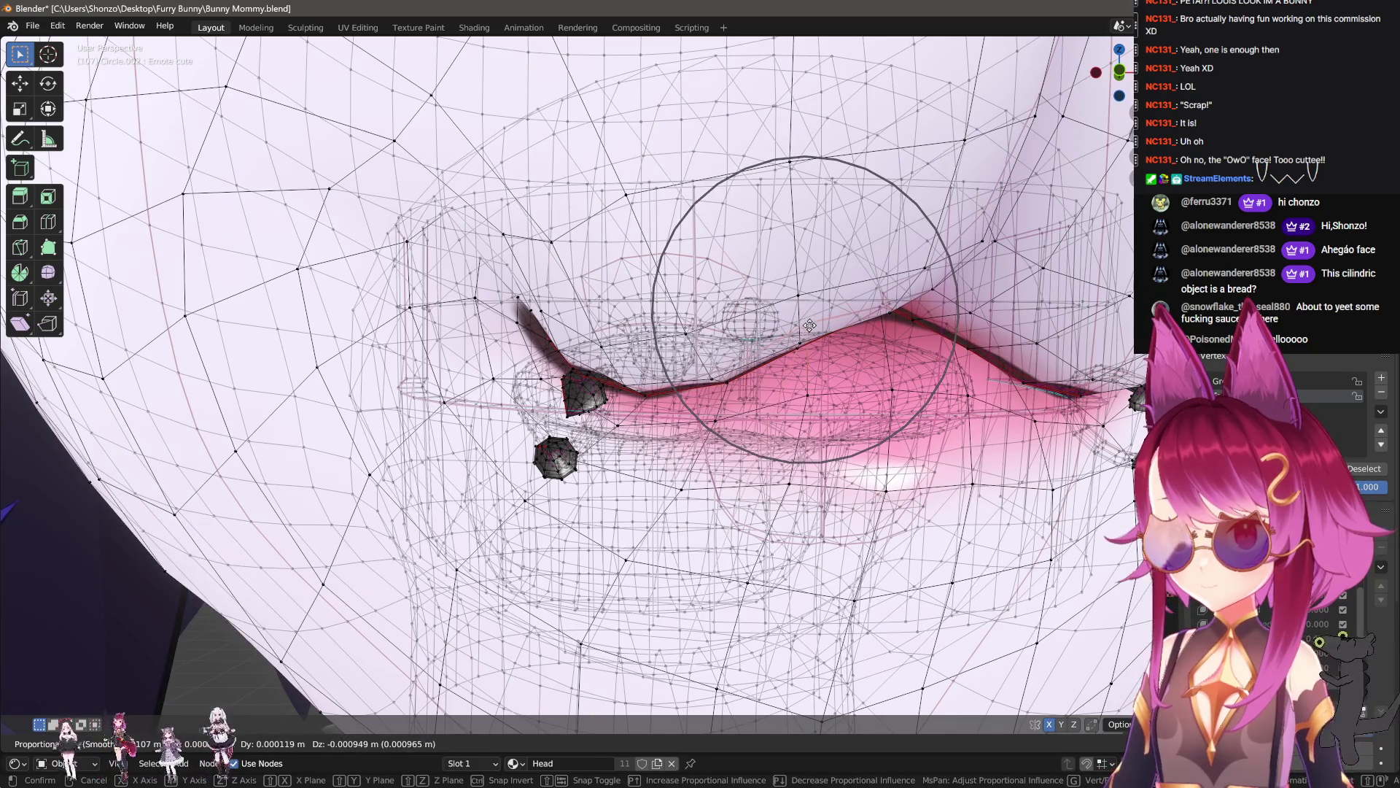
click(802, 347)
- Refine two more lip vertices with a smaller proportional falloff
click(714, 374)
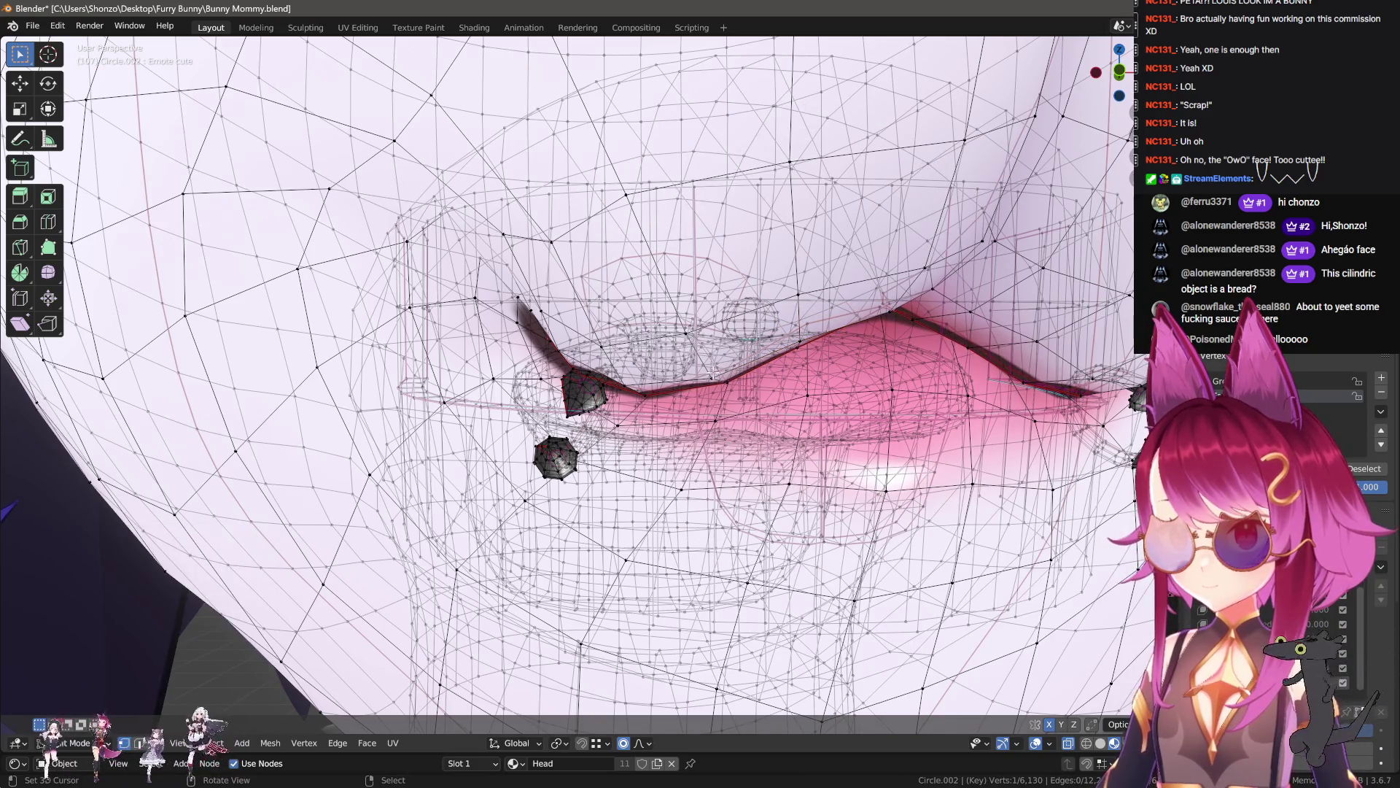
key(g)
scroll(713, 374, up, 2)
click(713, 373)
shift+click(714, 373)
key(g)
click(742, 378)
key(Tab)
key(KP_Decimal)
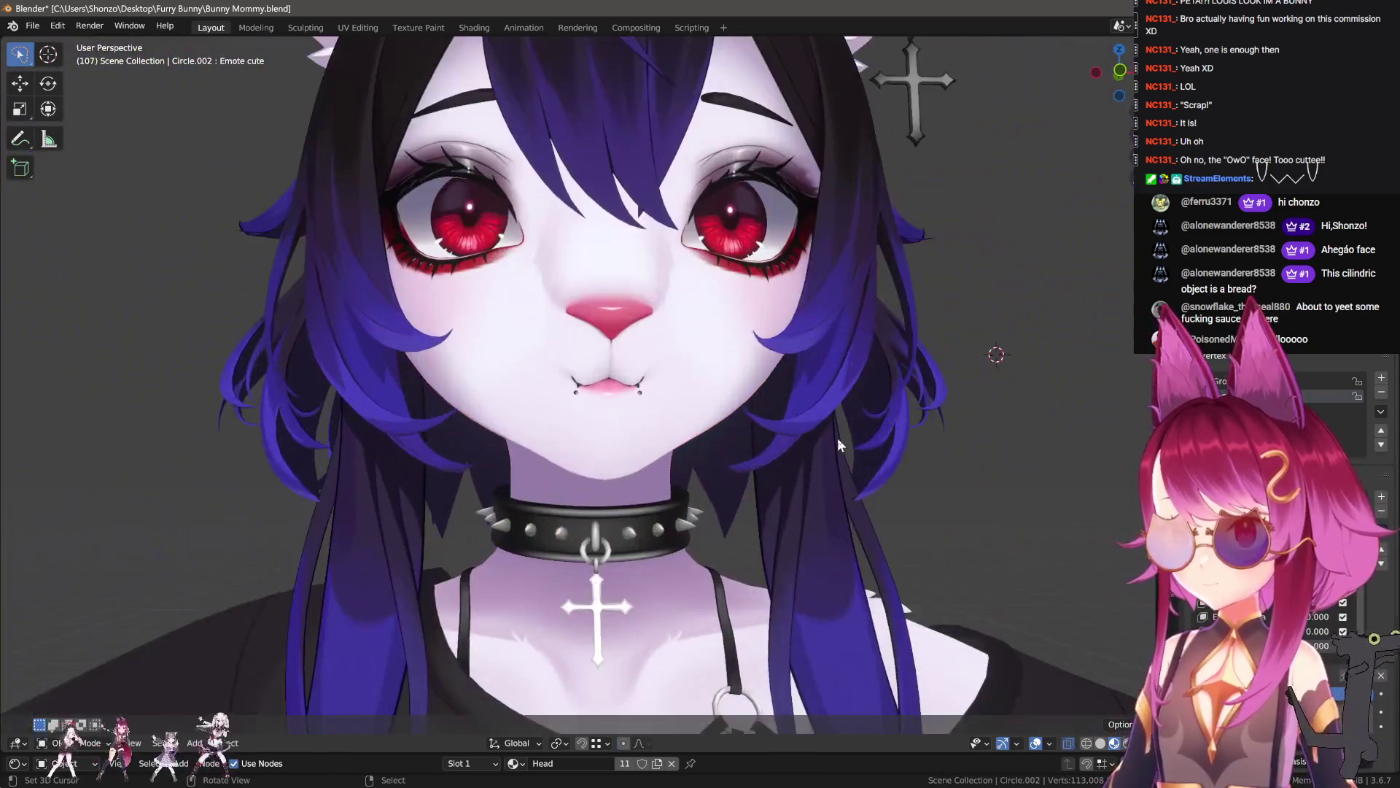
- From a profile view, move one mouth vertex and check the result
mouse_move(838, 437)
middle_down()
mouse_move(988, 444)
mouse_move(630, 450)
middle_up()
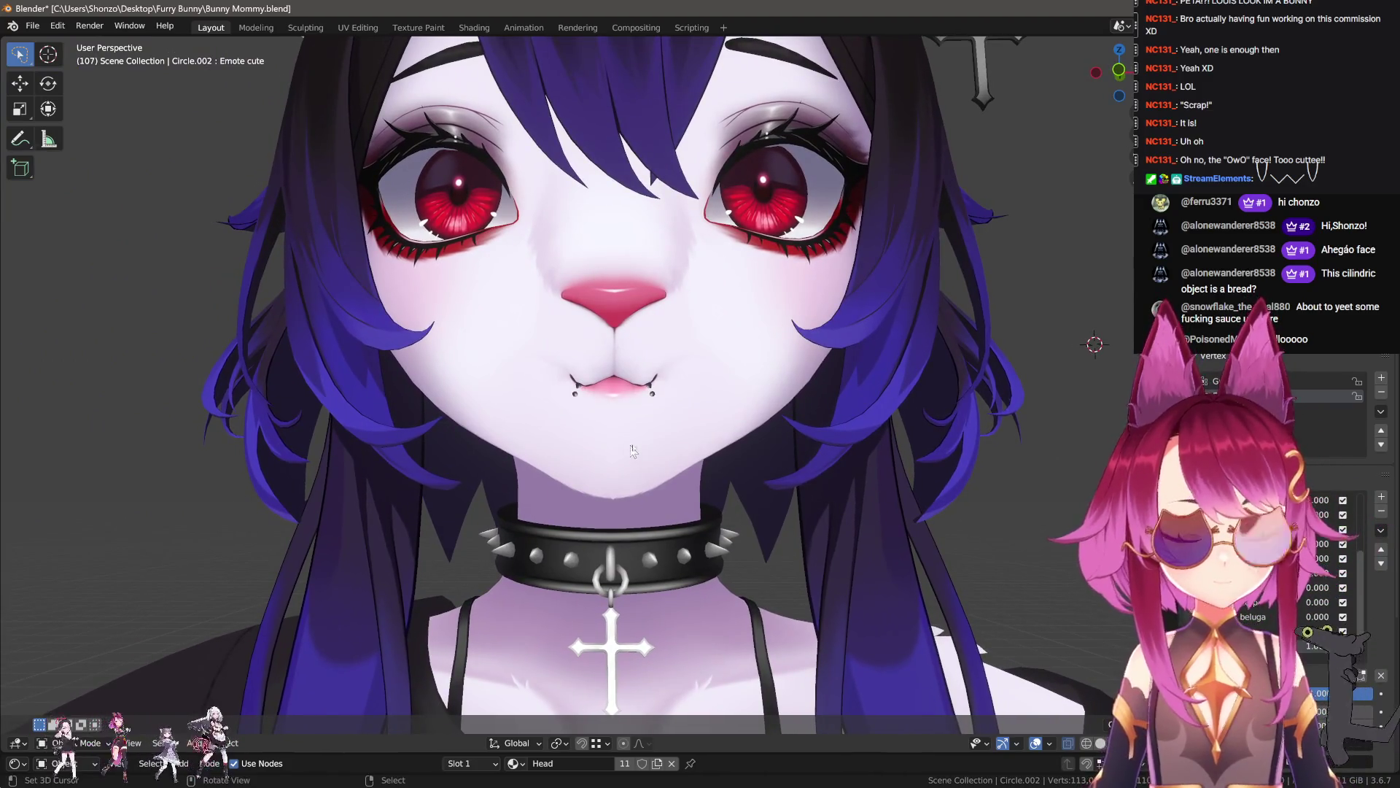
scroll(720, 454, down, 4)
mouse_move(720, 454)
middle_down()
mouse_move(813, 476)
mouse_move(761, 432)
mouse_move(747, 474)
mouse_move(732, 461)
middle_up()
scroll(754, 455, up, 3)
key(Tab)
scroll(880, 568, up, 5)
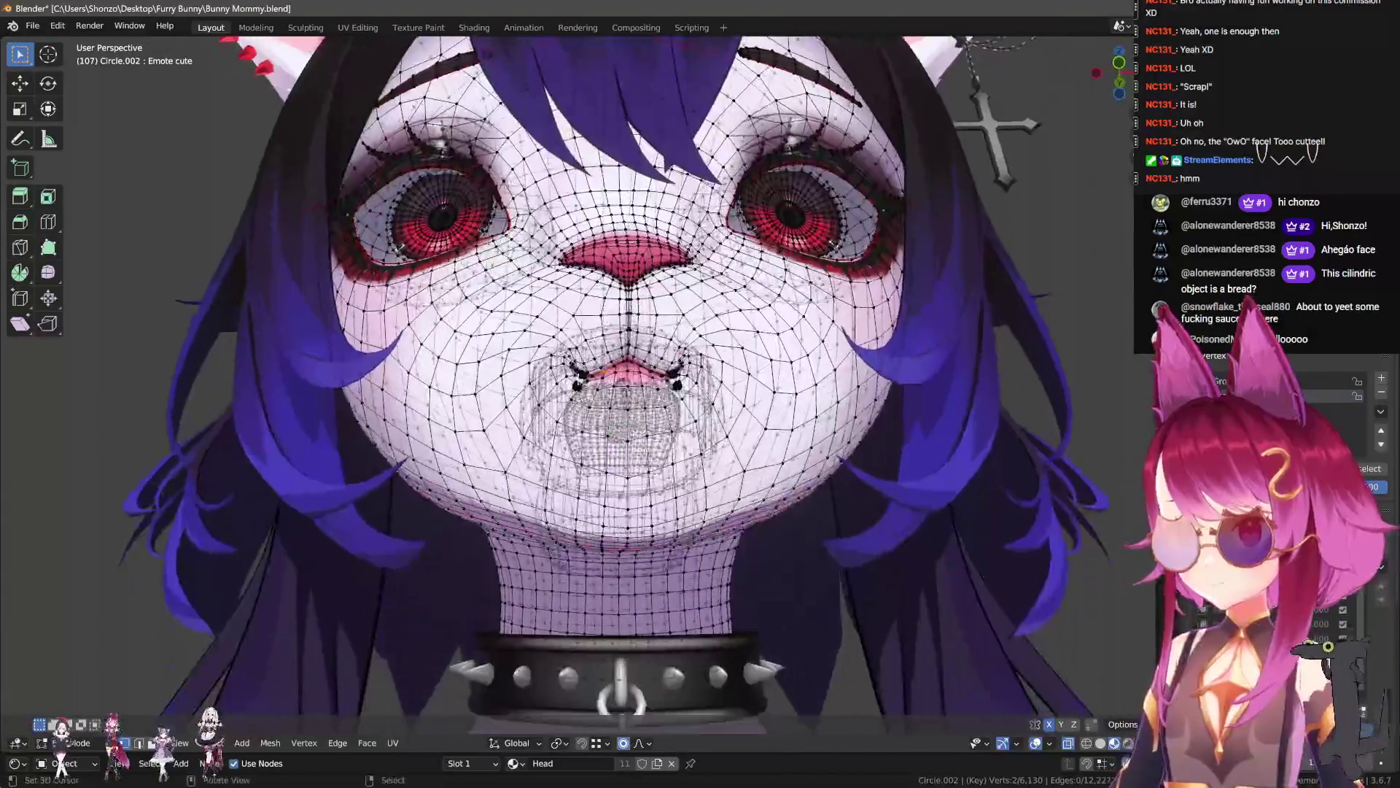
key(g)
scroll(595, 381, down, 6)
click(774, 470)
key(Tab)
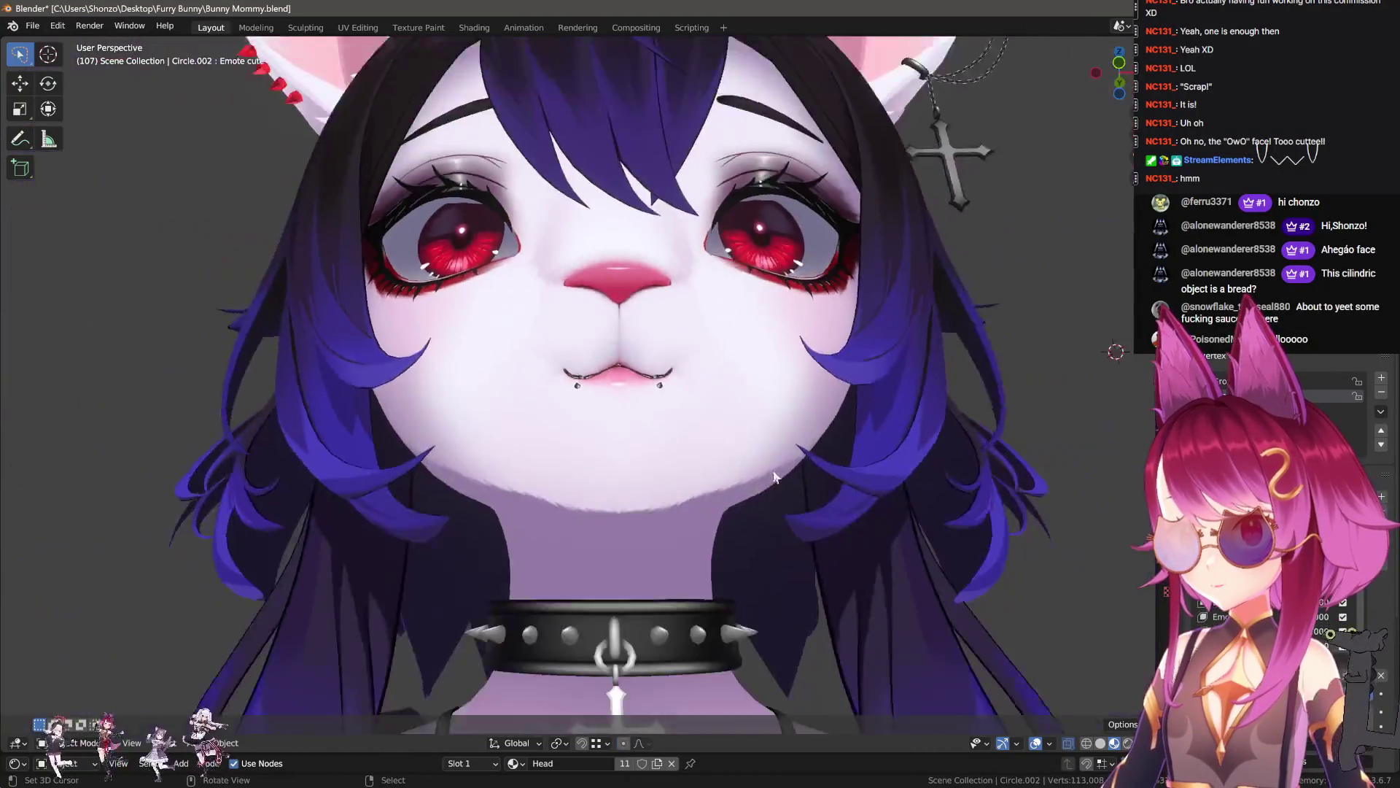
scroll(768, 497, down, 4)
scroll(724, 493, up, 5)
- Select both linked piercing spheres under the lip and nudge them
key(Tab)
scroll(723, 493, up, 4)
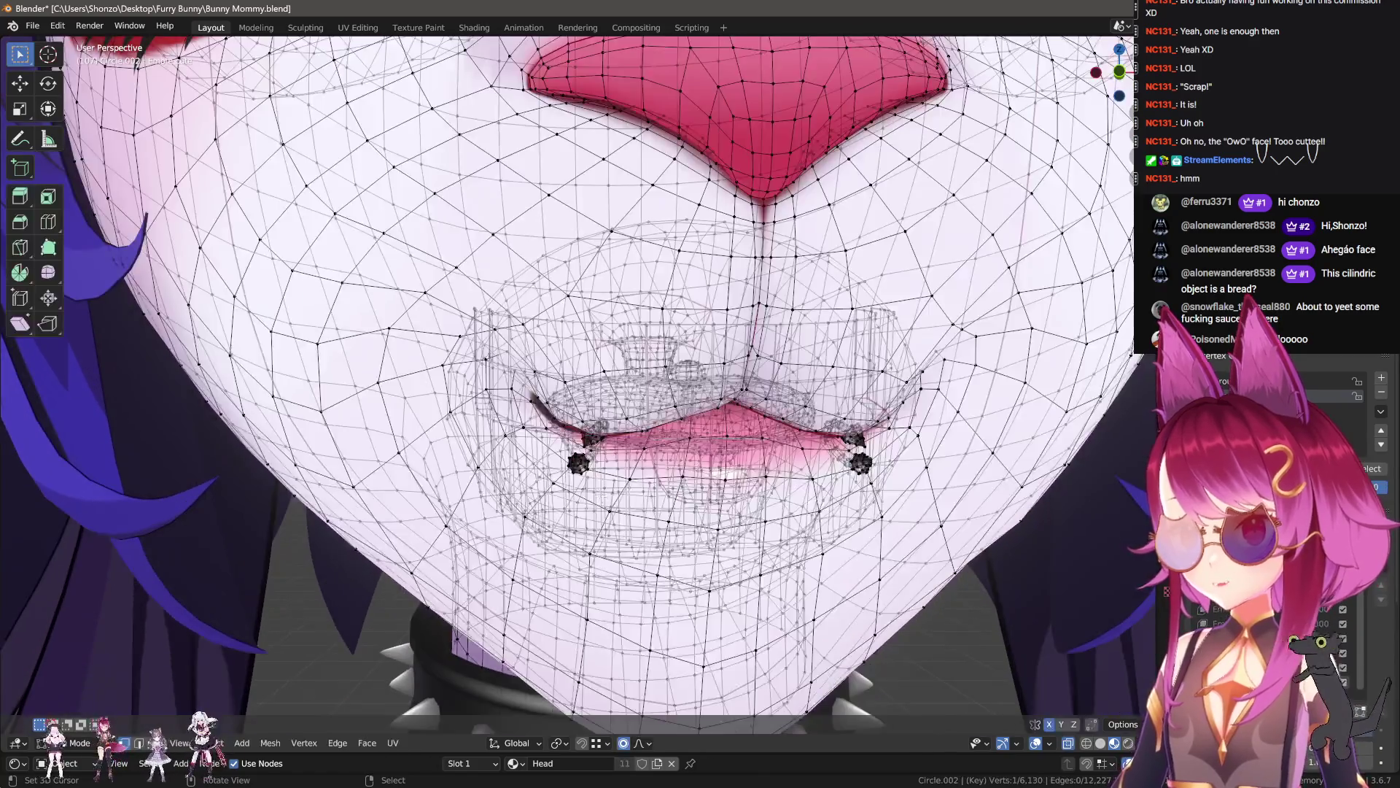
scroll(584, 430, up, 3)
key(l)
key(ctrl+z)
key(l)
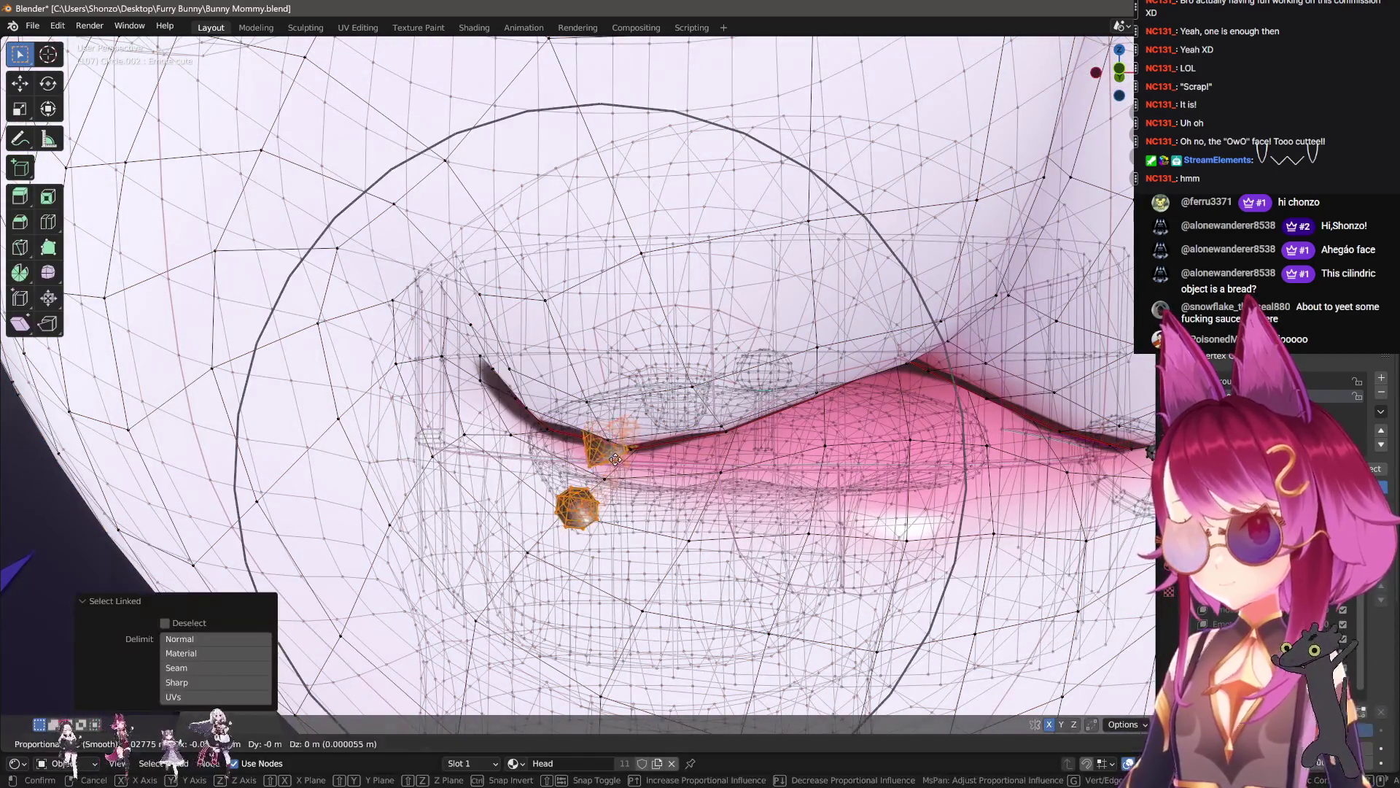
key(g)
key(Return)
scroll(761, 345, up, 6)
scroll(760, 345, down, 2)
- Fine-tune the piercing positions from side angles so they sit at the mouth corners
mouse_move(760, 345)
middle_down()
mouse_move(625, 469)
mouse_move(656, 321)
mouse_move(697, 292)
middle_up()
key(g)
key(Return)
key(g)
key(Return)
middle_drag(769, 317, 795, 261)
key(g)
key(Return)
key(Tab)
key(alt+z)
scroll(777, 452, down, 8)
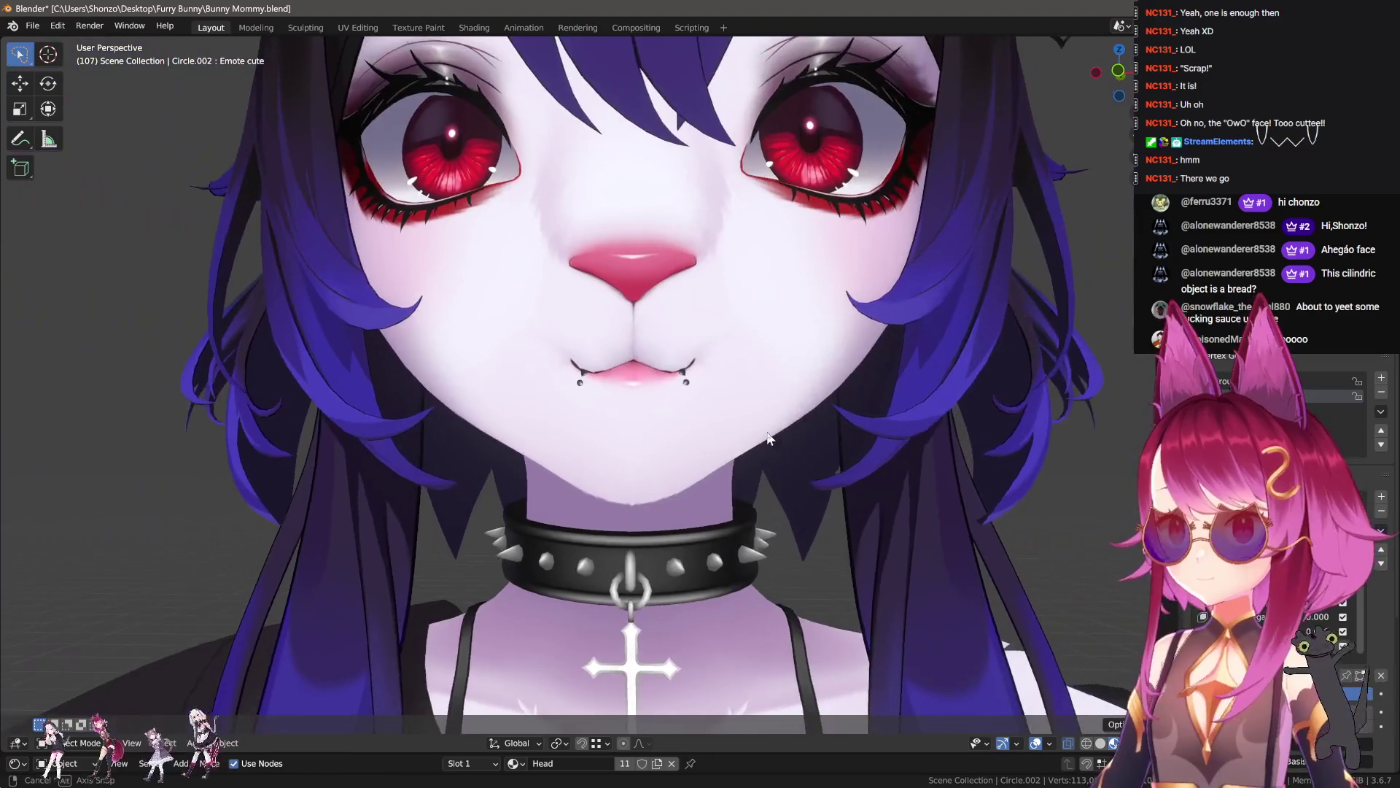
- Nudge the lip piercing slightly, then review the face from three-quarter and frontal views
scroll(777, 453, up, 4)
key(g)
middle_drag(777, 452, 783, 411)
key(Return)
scroll(783, 411, down, 5)
scroll(786, 493, down, 8)
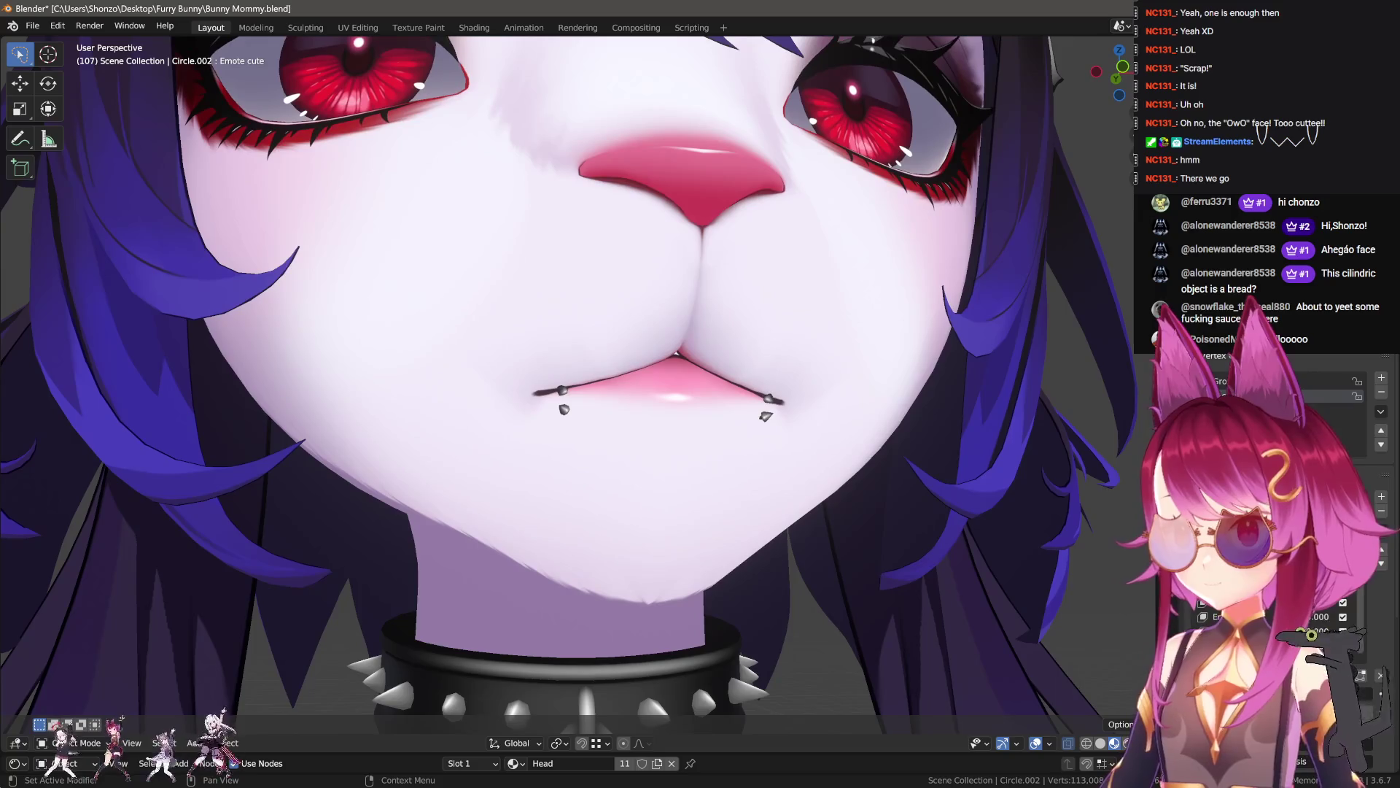
scroll(786, 494, down, 4)
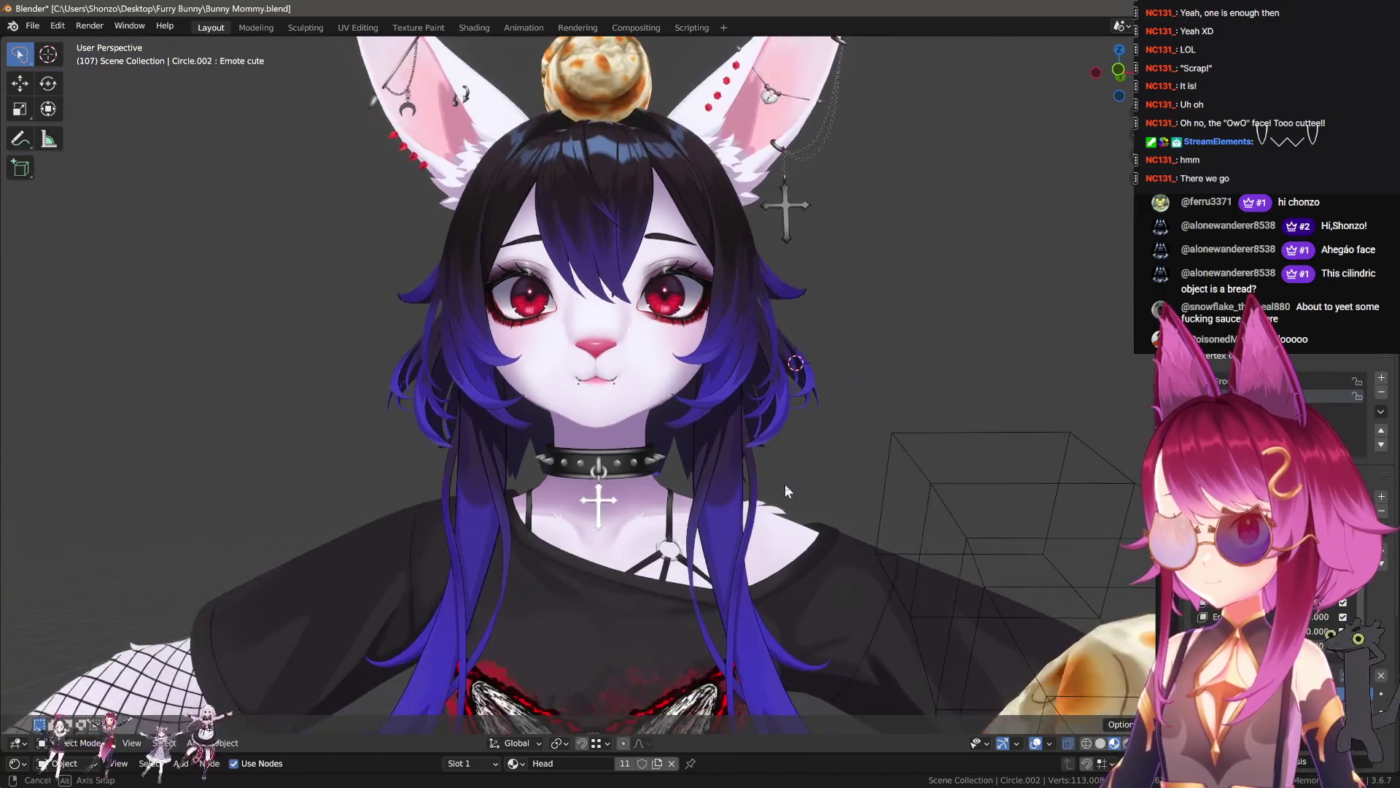
mouse_move(789, 488)
middle_down()
mouse_move(803, 506)
mouse_move(709, 513)
mouse_move(802, 507)
middle_up()
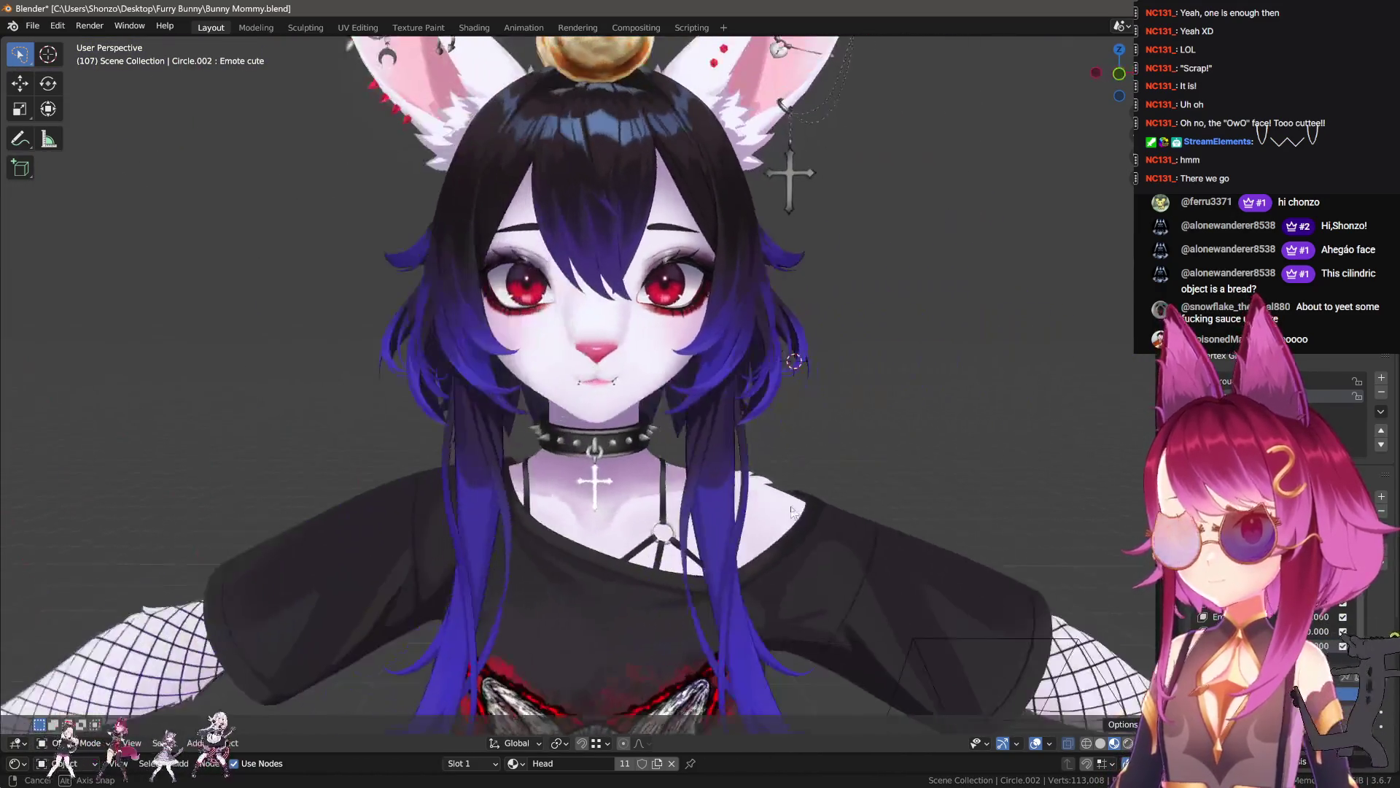
scroll(811, 509, up, 6)
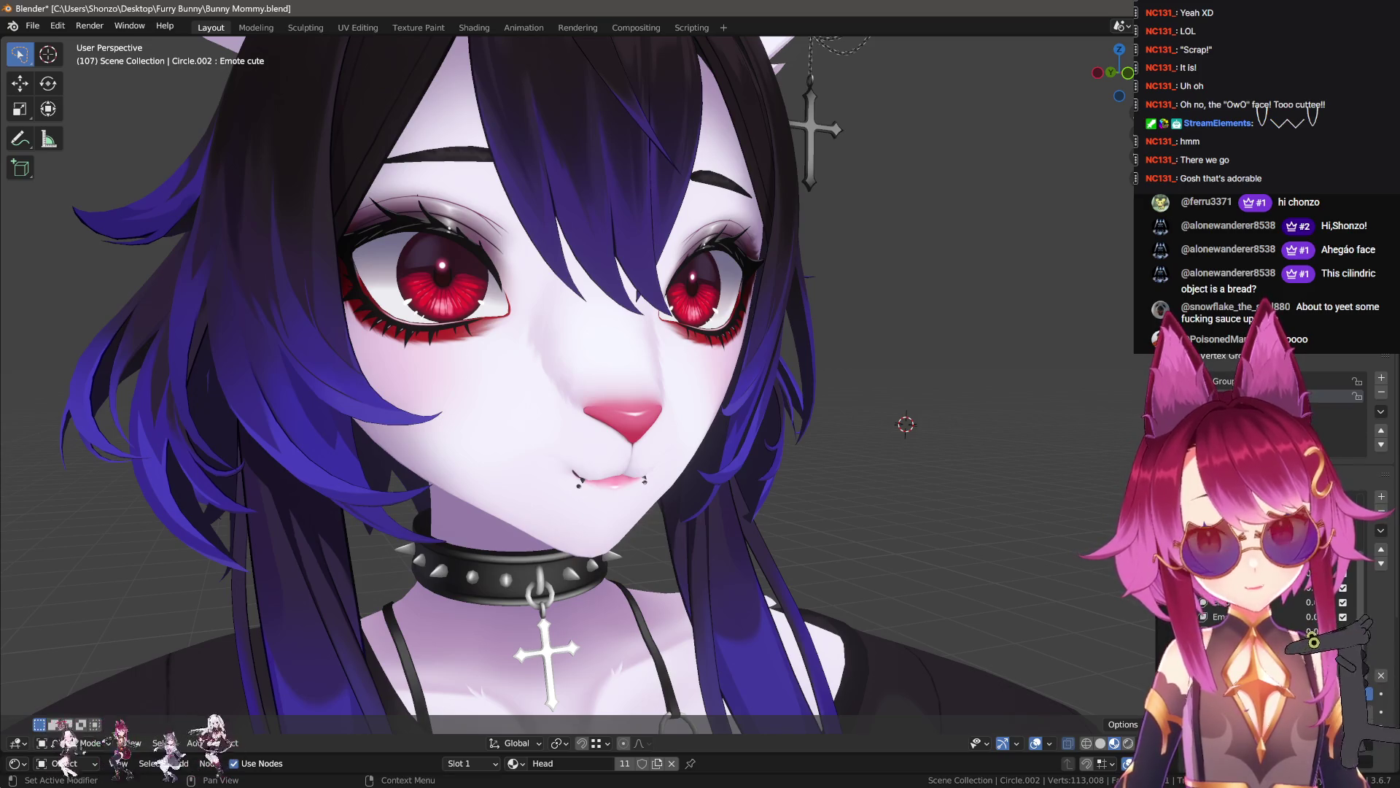
middle_drag(886, 467, 809, 471)
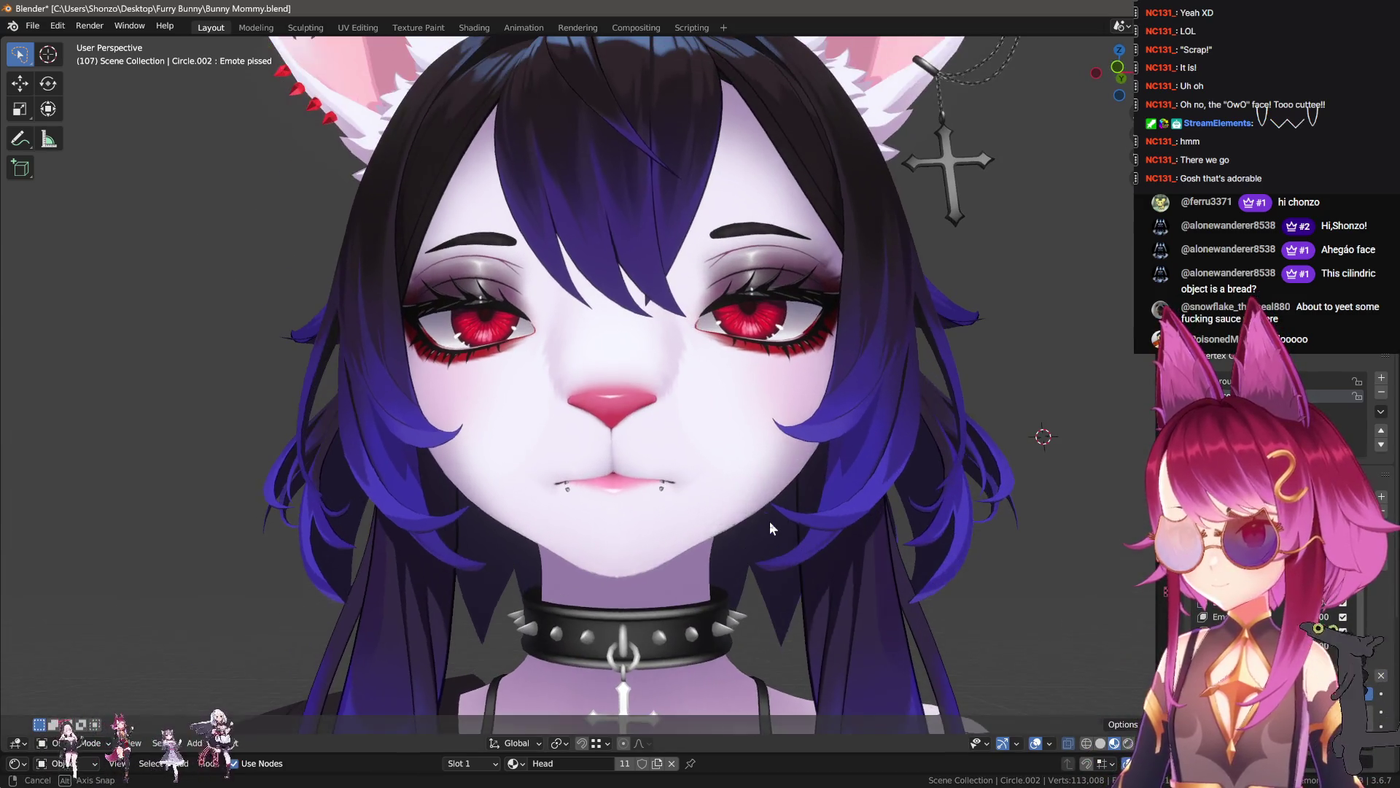
- On Emote angry, blend the Blink shape into all vertices at 0.300
middle_drag(810, 470, 838, 445)
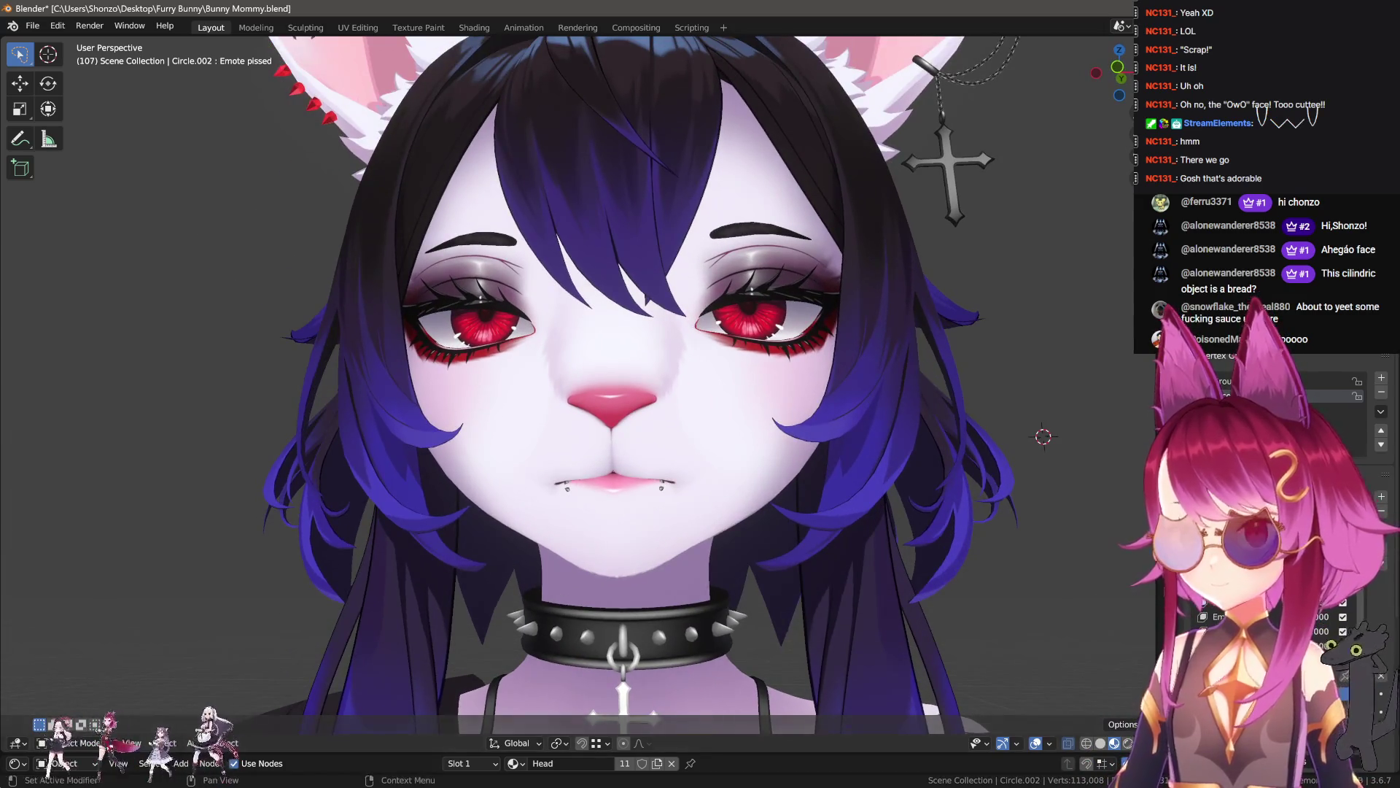
middle_drag(720, 483, 636, 451)
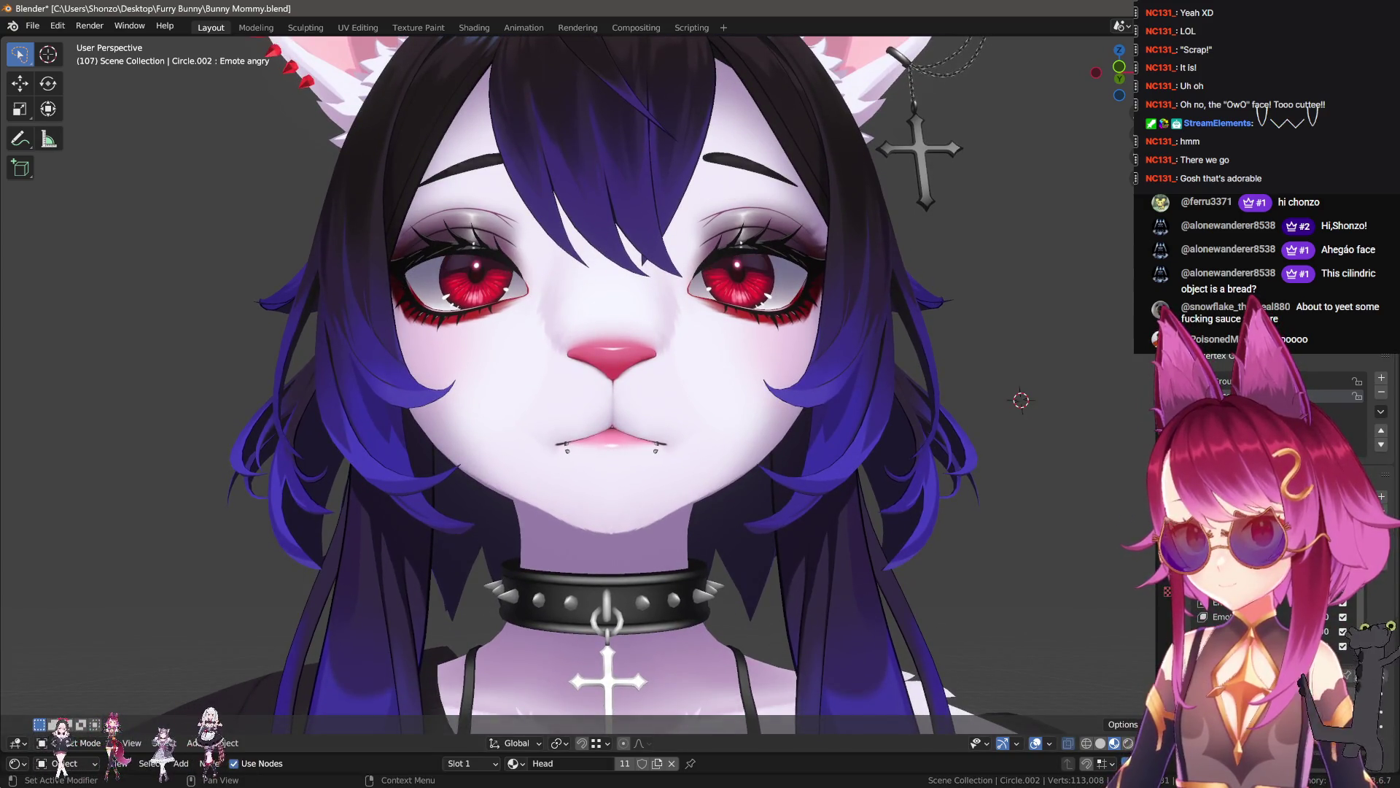
key(Tab)
scroll(829, 425, up, 5)
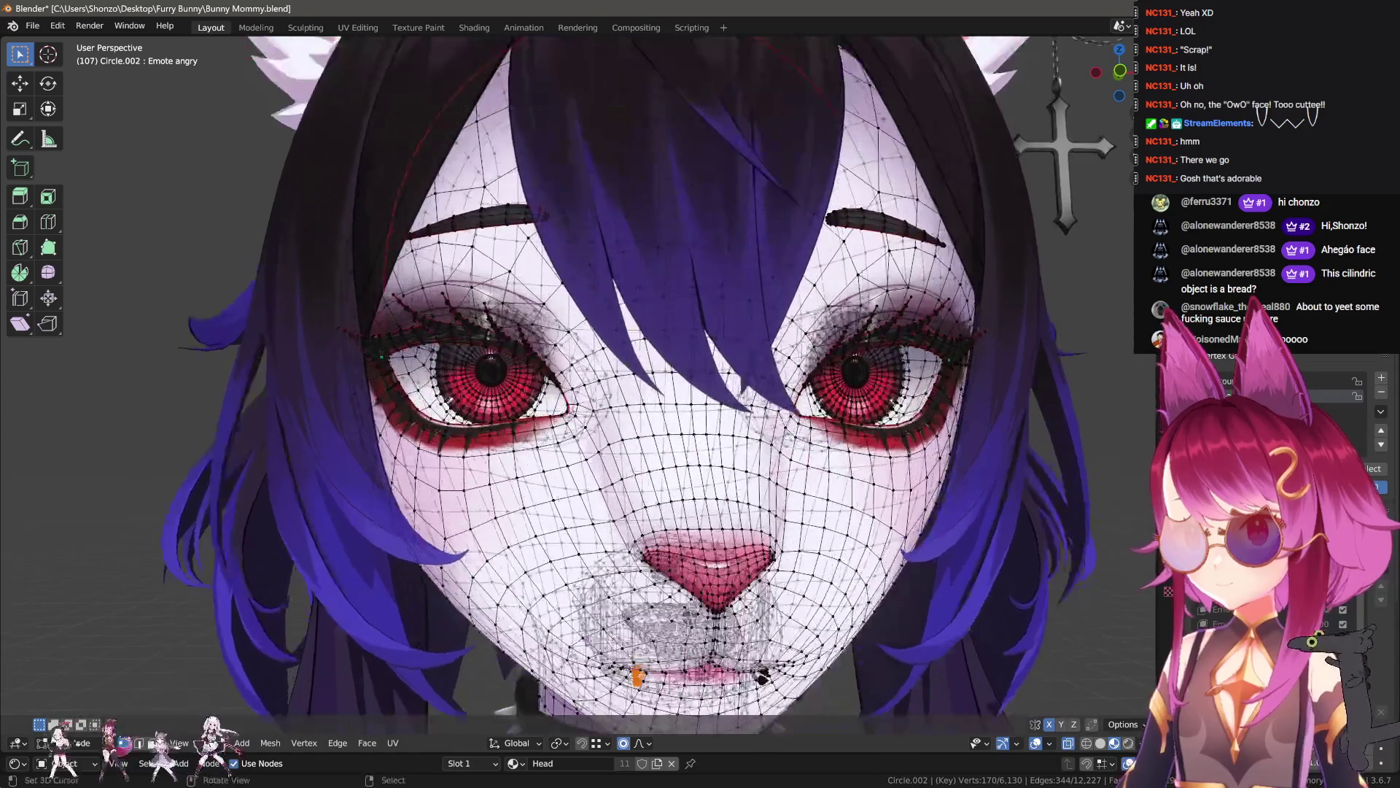
key(F3)
key(Return)
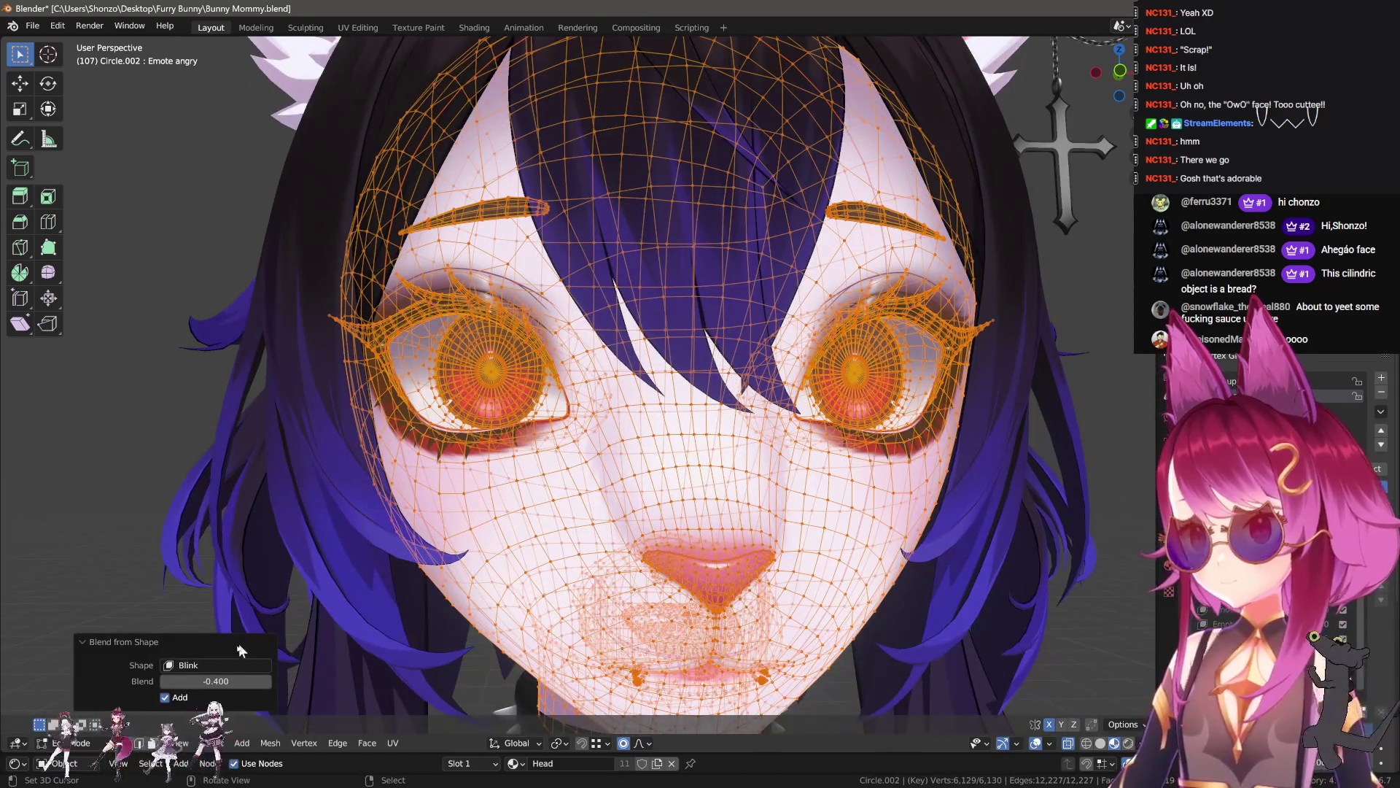
text(04)
key(Return)
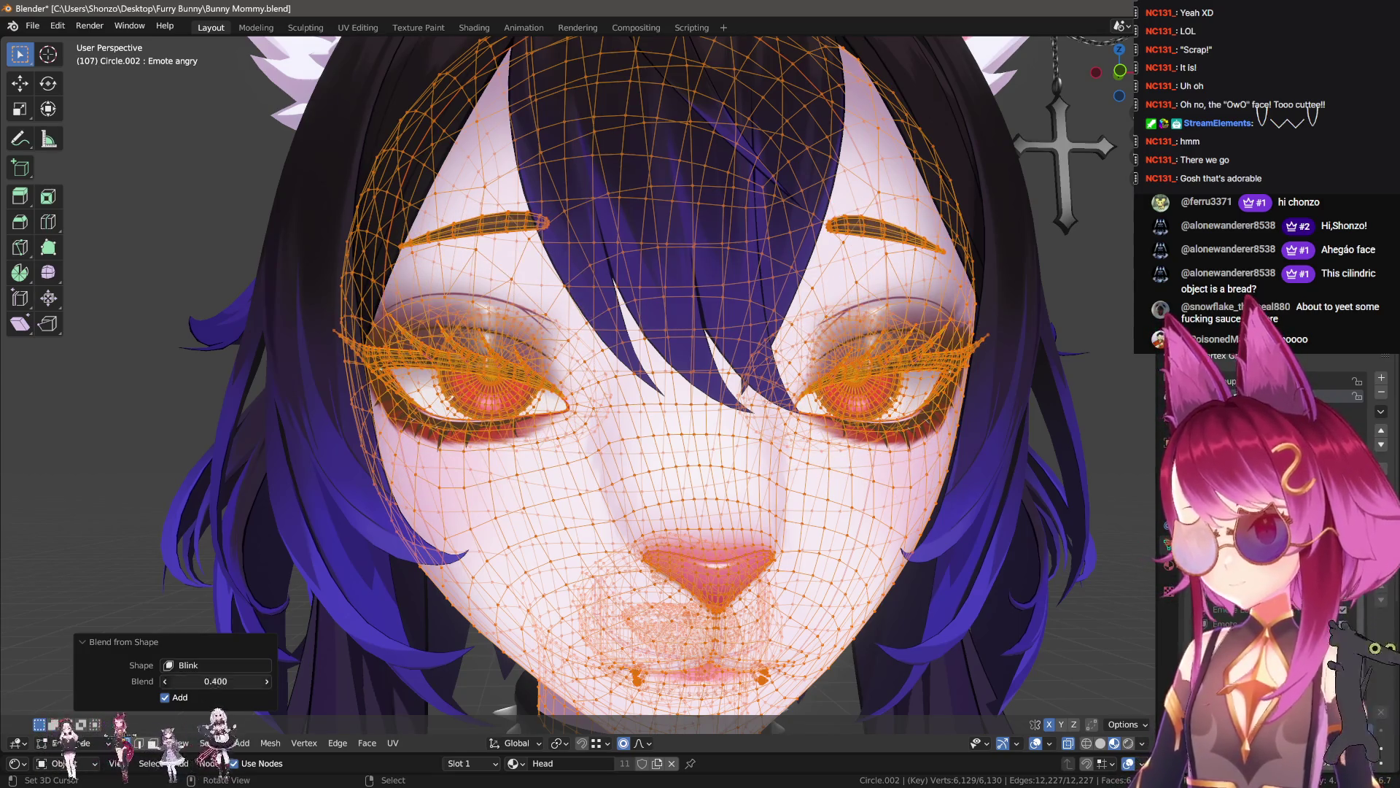
key(Return)
- Inspect the half-lidded left eye and choose an option from the Object Mode context menu
middle_drag(484, 457, 693, 488)
key(Tab)
right_click(705, 484)
click(680, 525)
- In Sculpt Mode, hide the eyeballs and enlarge the brush to cover the eye
key(ctrl+Tab)
click(676, 490)
key(shift+h)
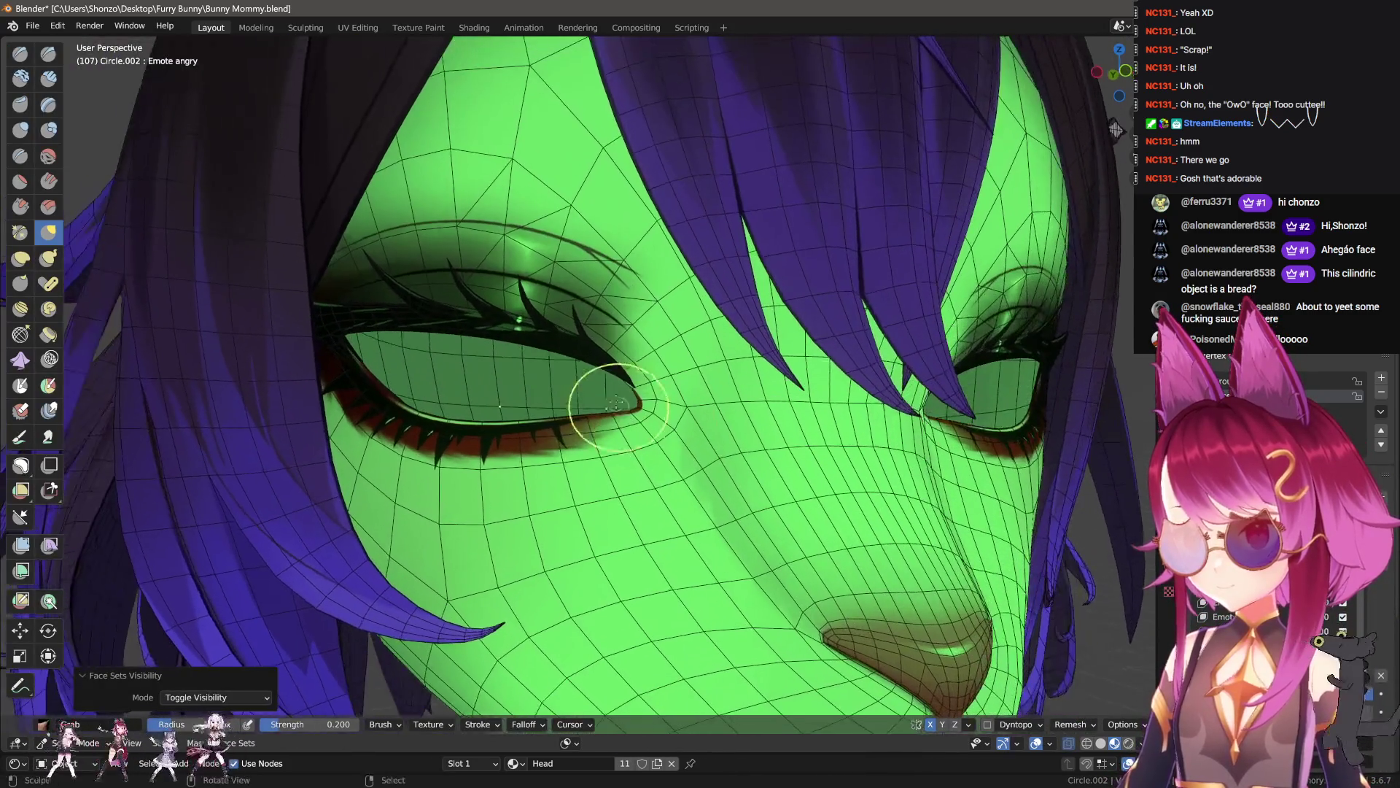
scroll(415, 307, up, 3)
key(f)
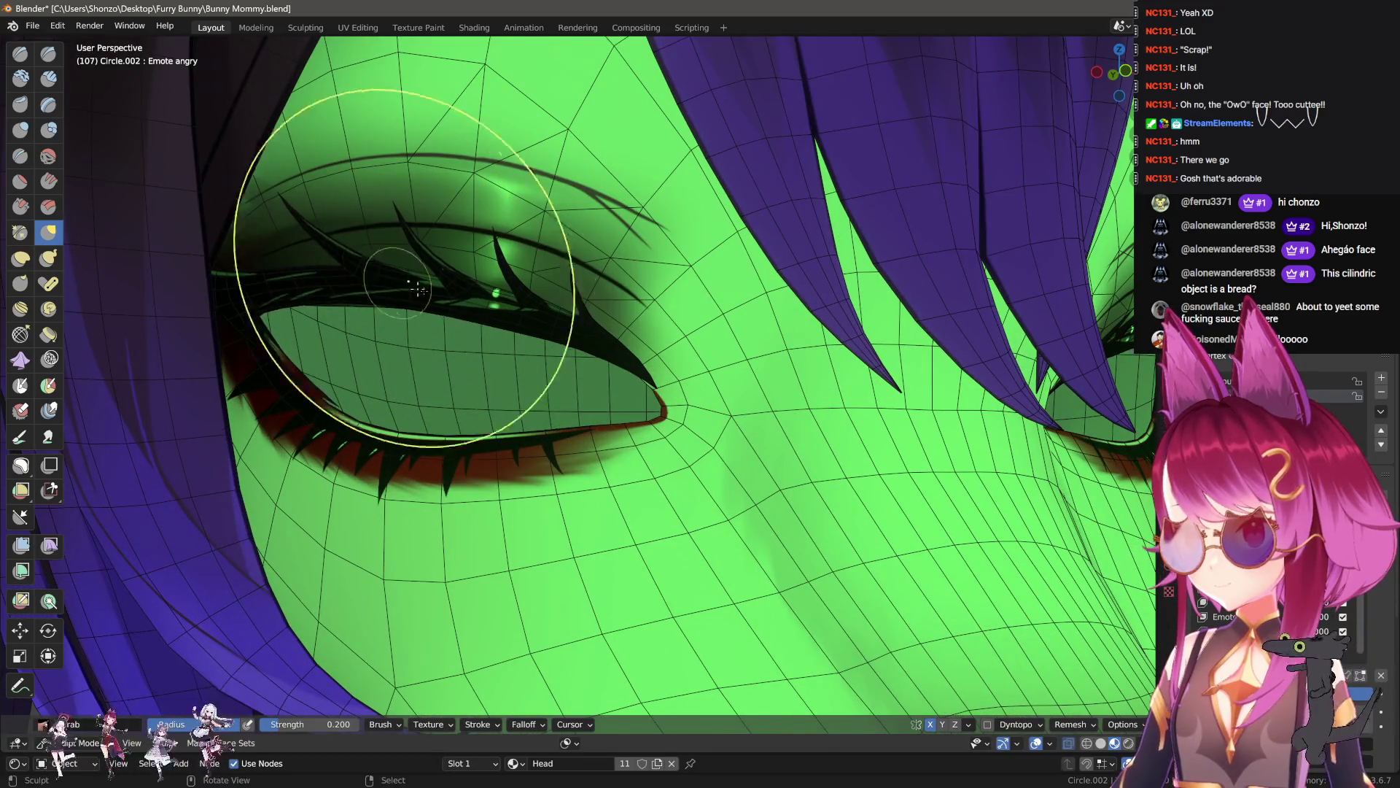
click(396, 283)
scroll(396, 283, down, 2)
right_click(401, 358)
key(n)
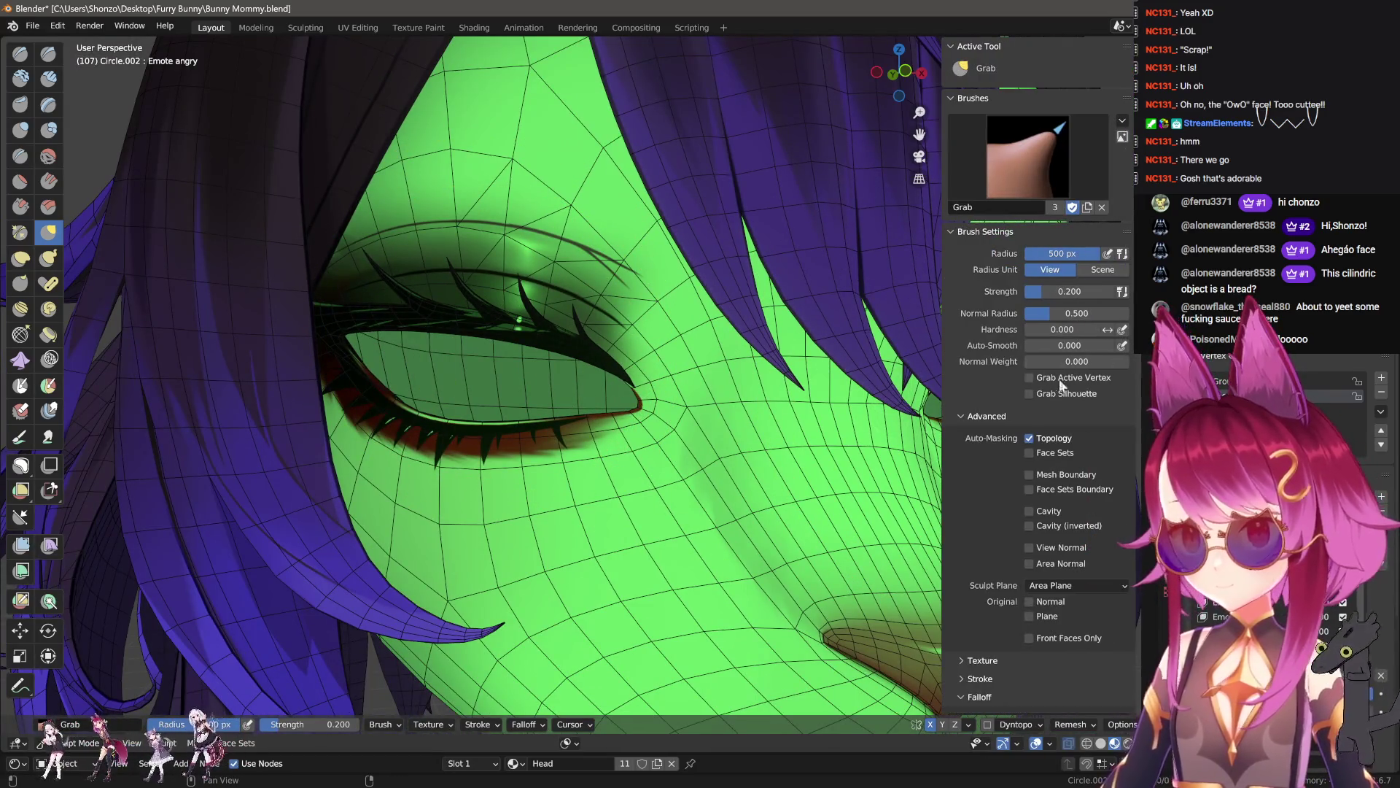
key(n)
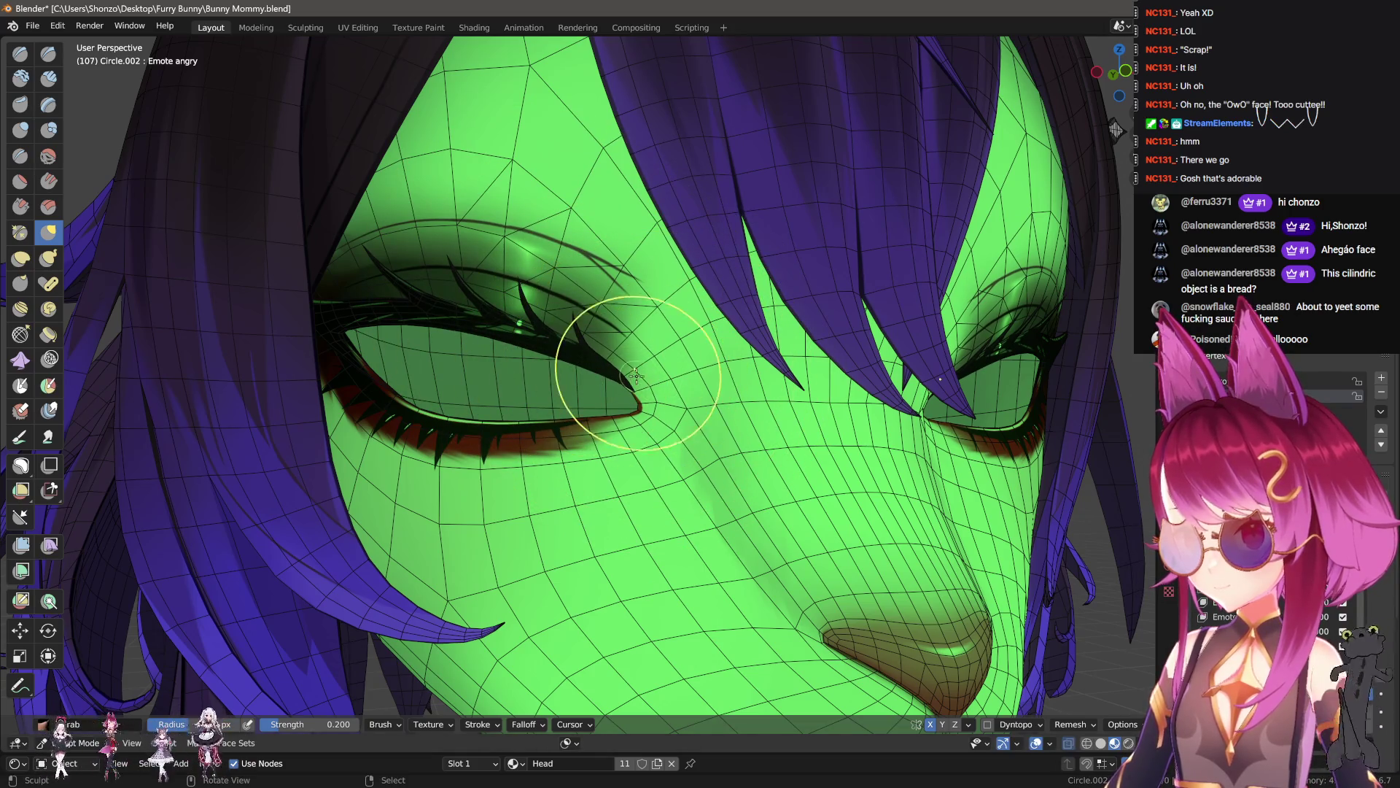
key(bracketright)
key(bracketright)
key(bracketright)
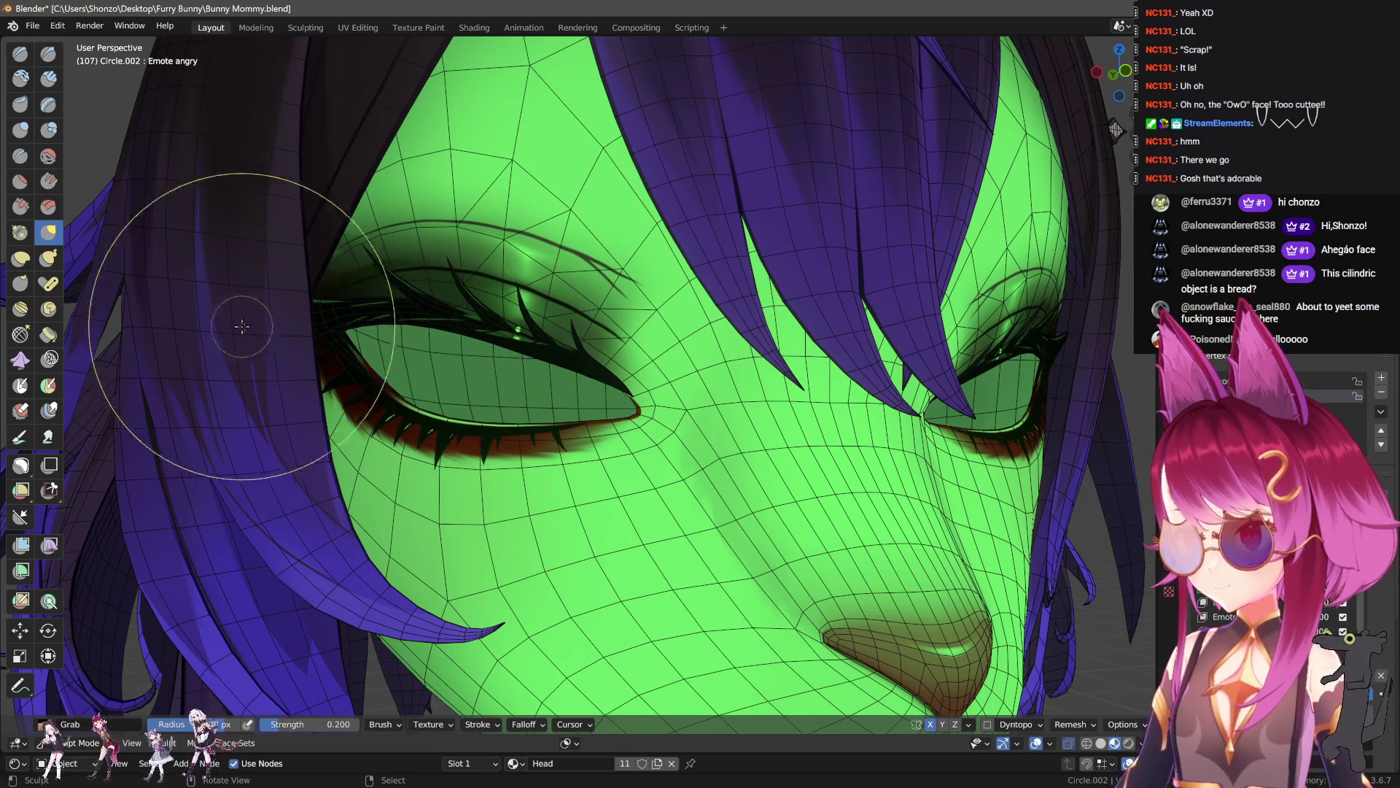
key(f)
key(Escape)
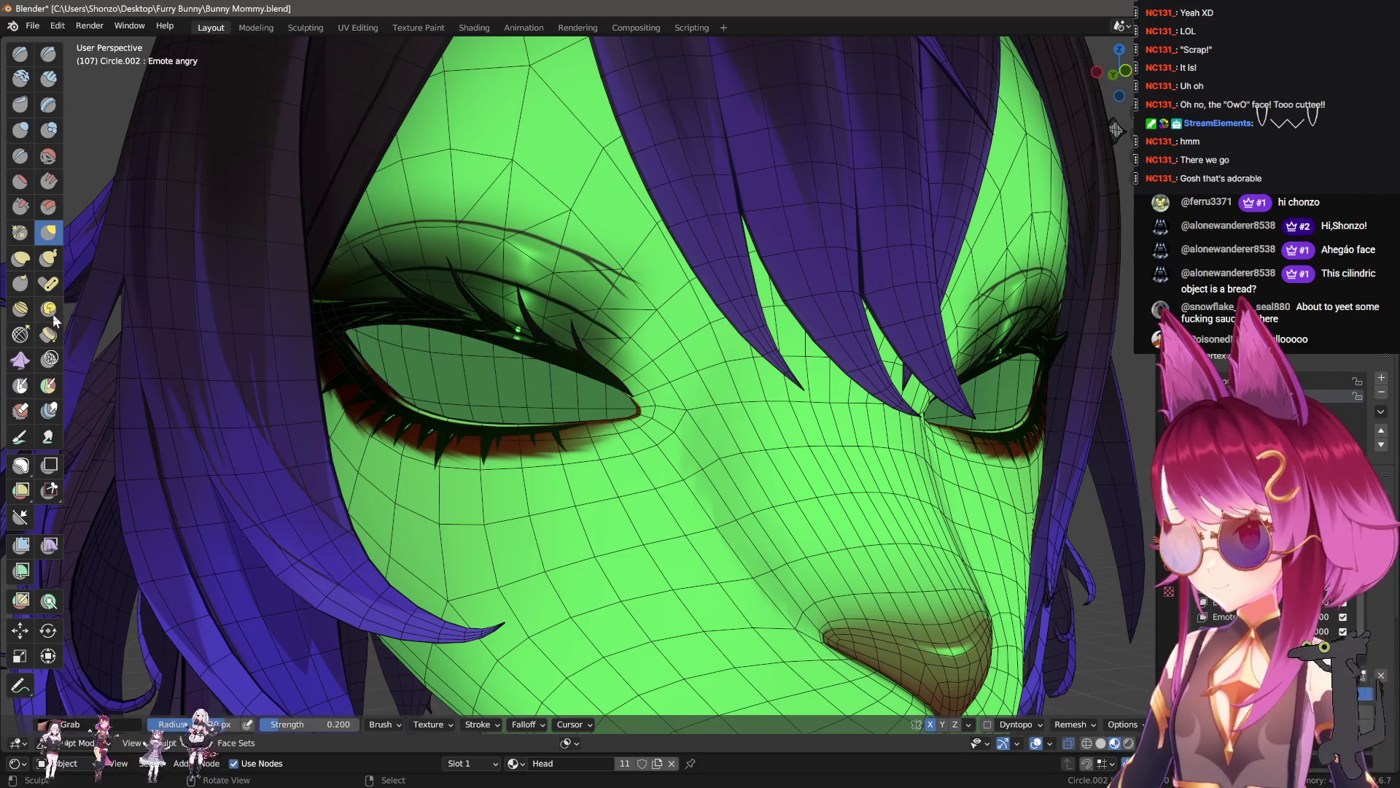
- Twist the left eye's inner corner with the Rotate brush, then reselect Grab
click(50, 311)
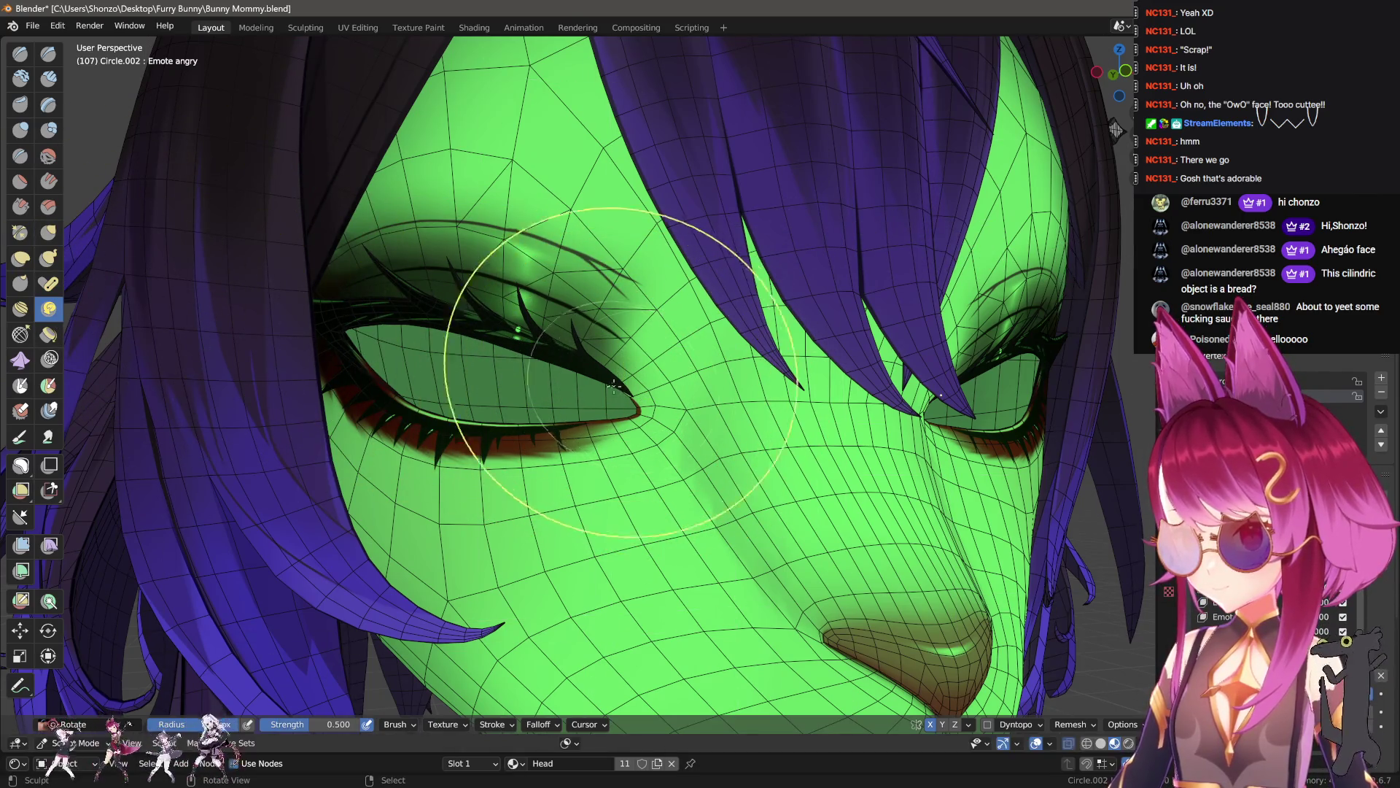
drag(609, 375, 528, 340)
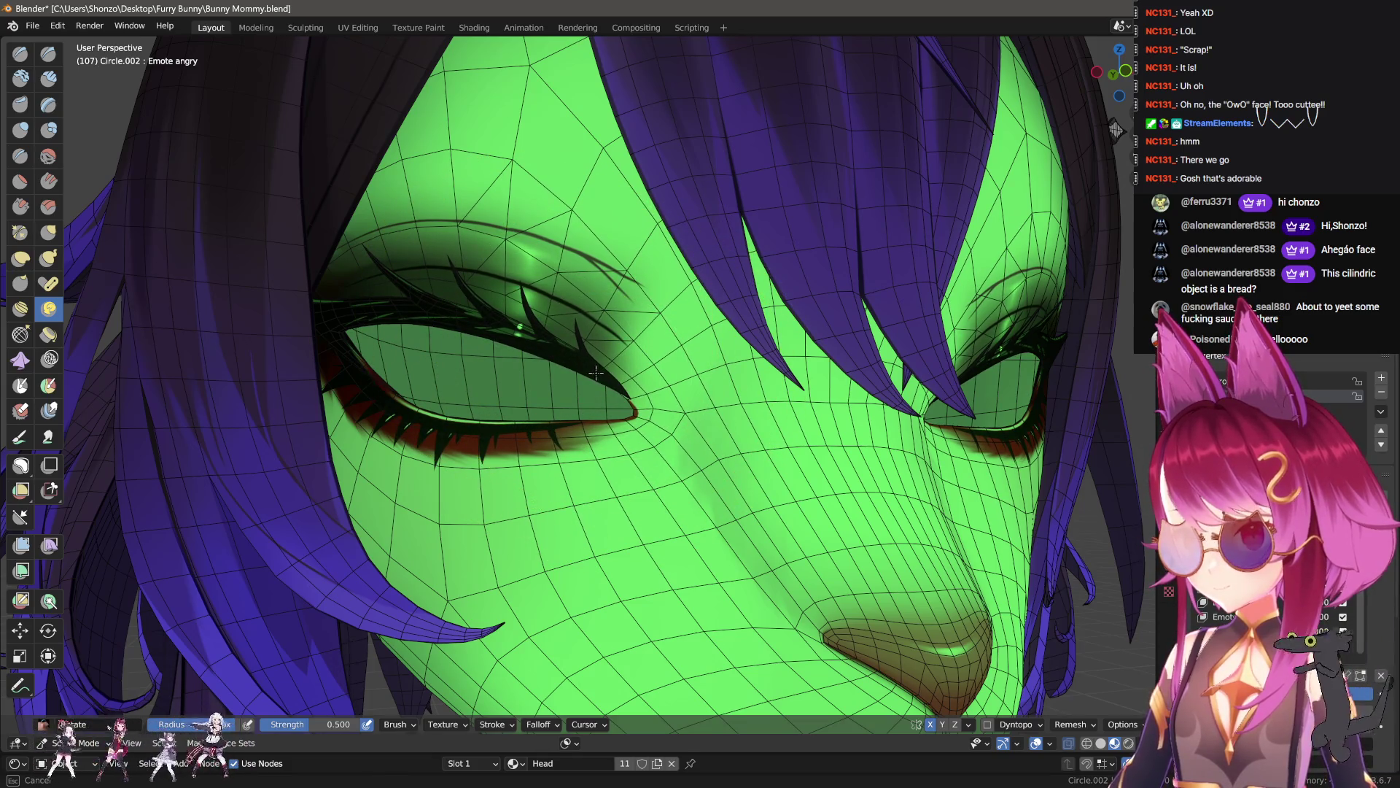
middle_drag(636, 397, 600, 380)
key(g)
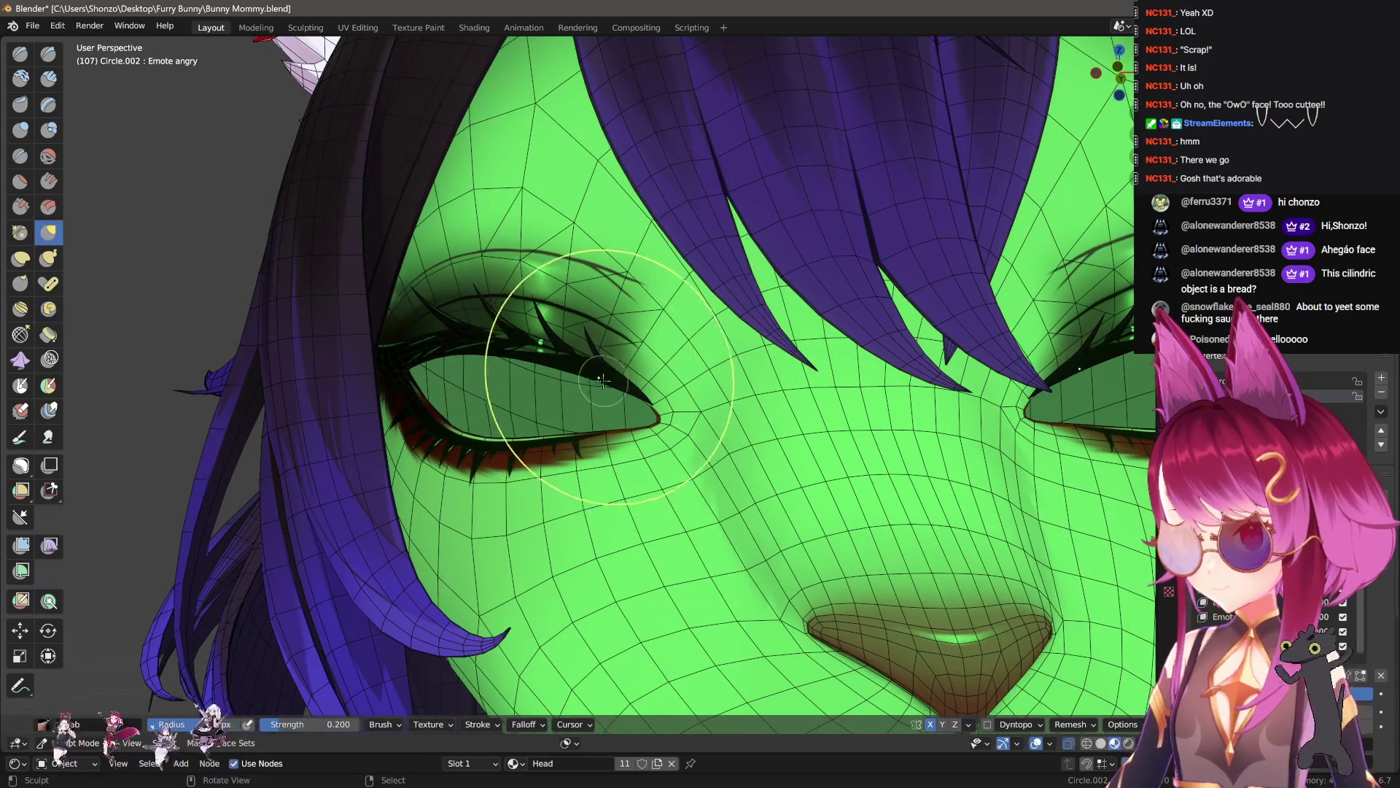
scroll(625, 382, up, 5)
key(Tab)
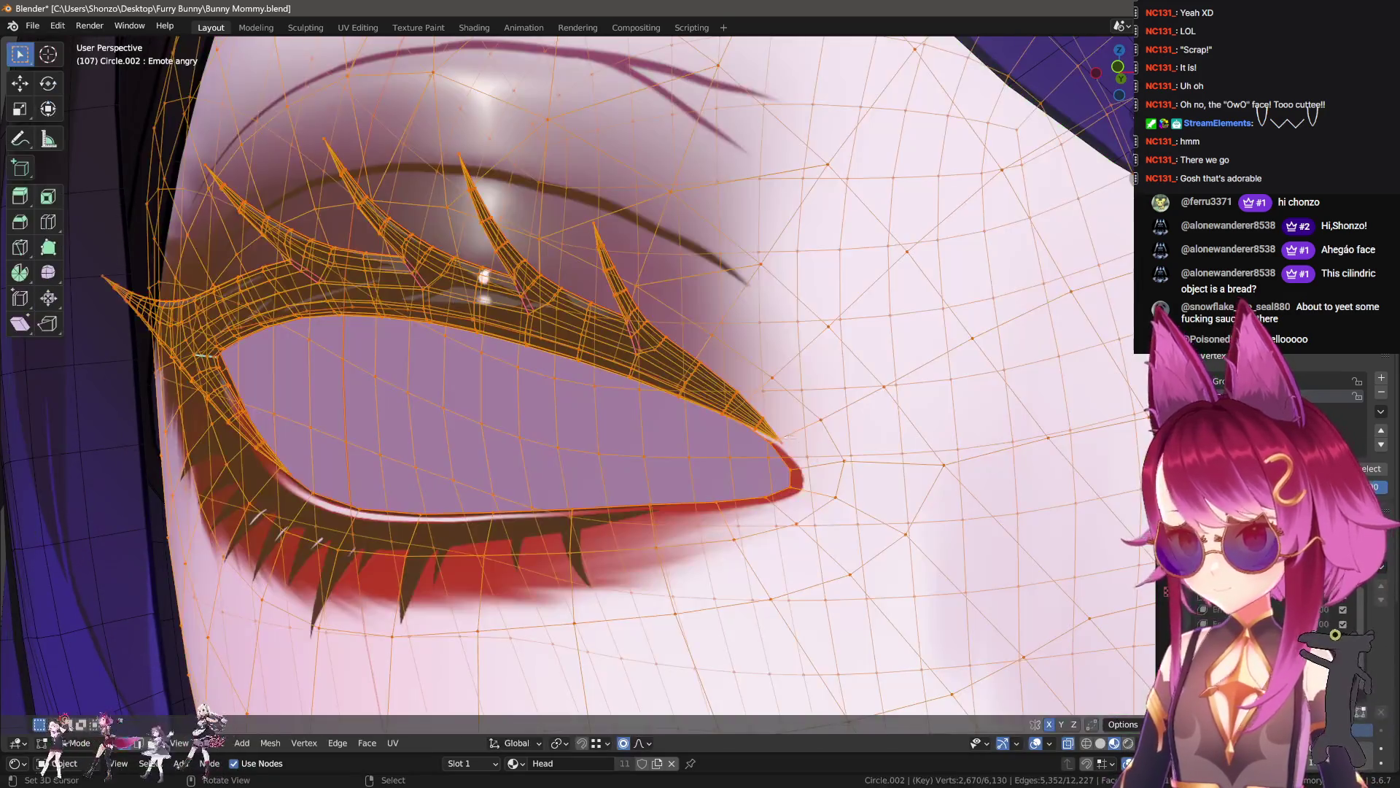
- Softly shift the eye-corner and lower eyeliner vertices with proportional editing
key(g)
click(810, 467)
key(g)
right_click(749, 500)
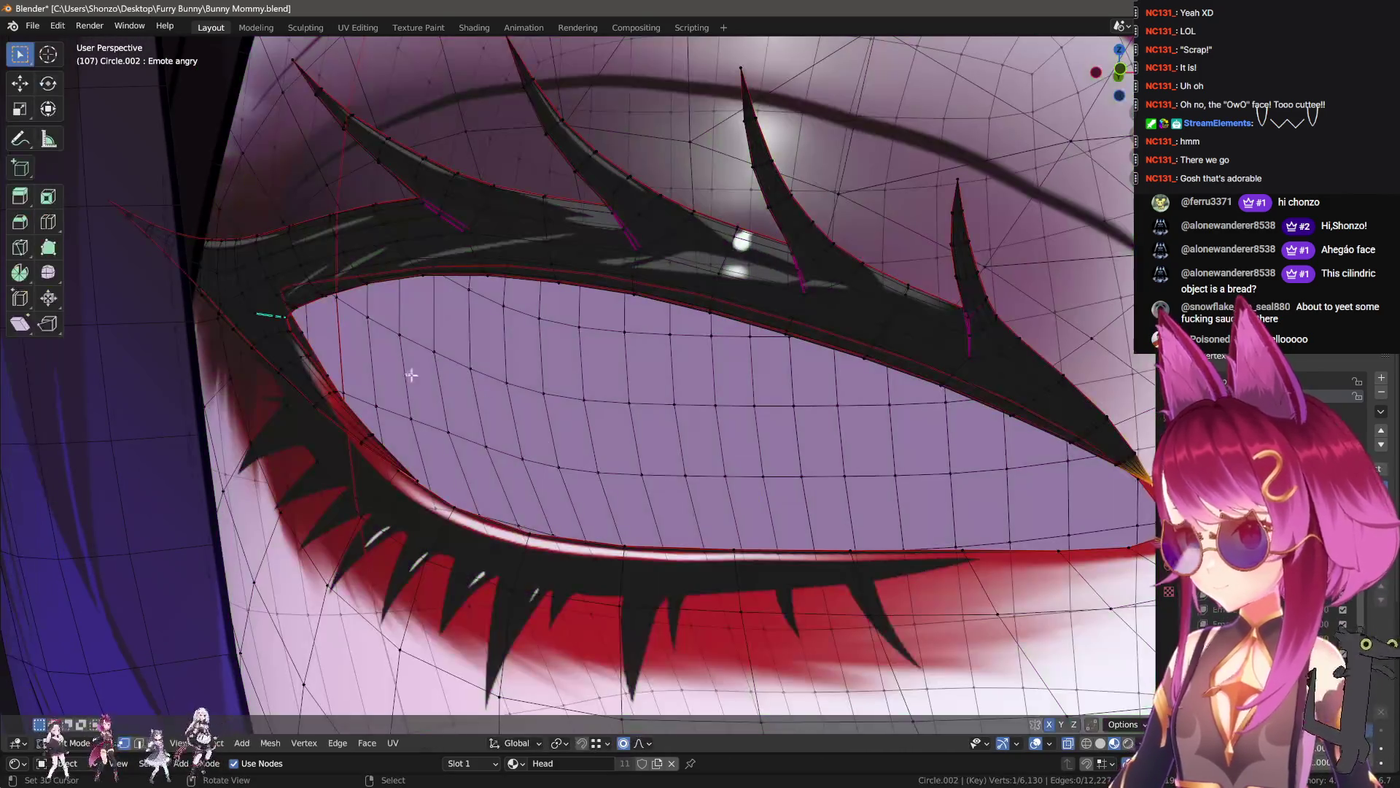
middle_drag(758, 437, 770, 418)
key(Tab)
key(Tab)
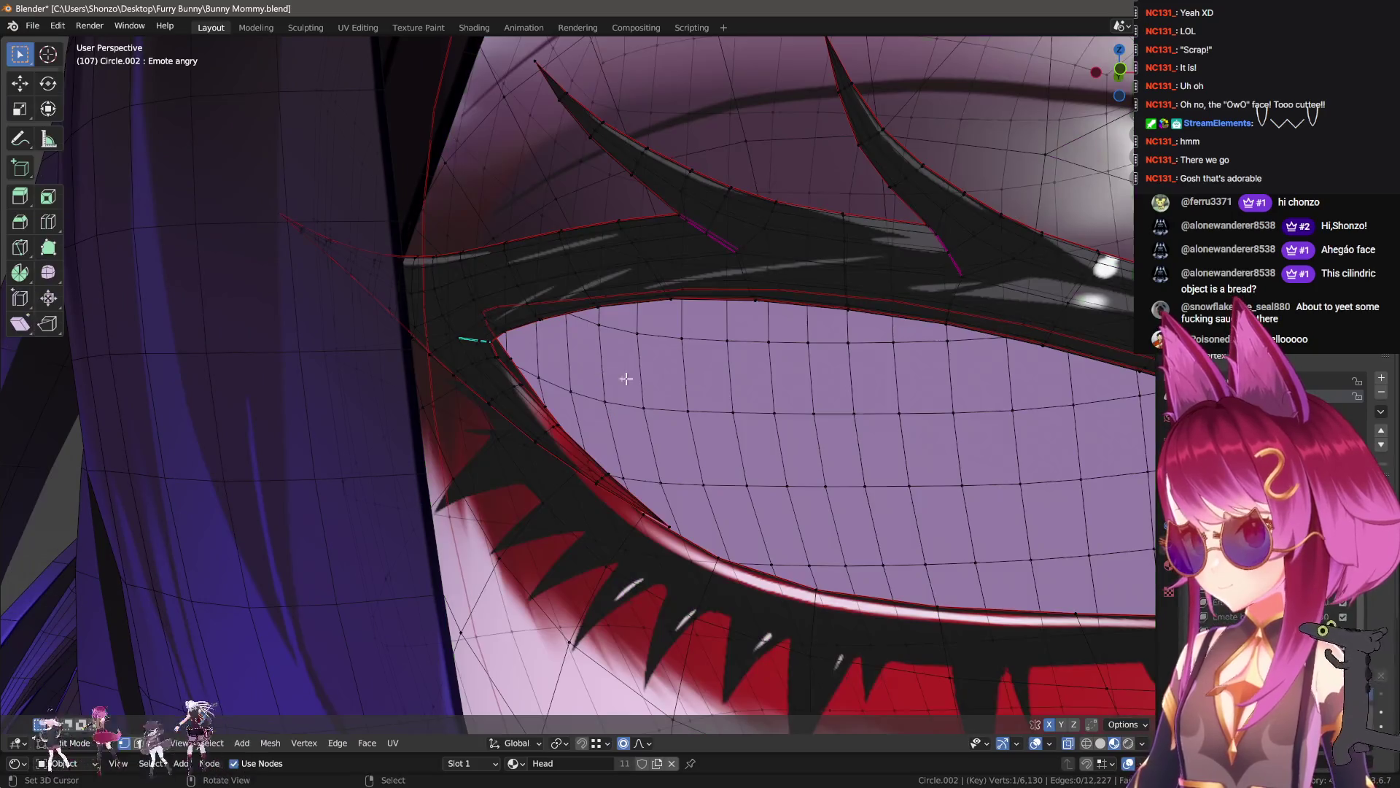
key(g)
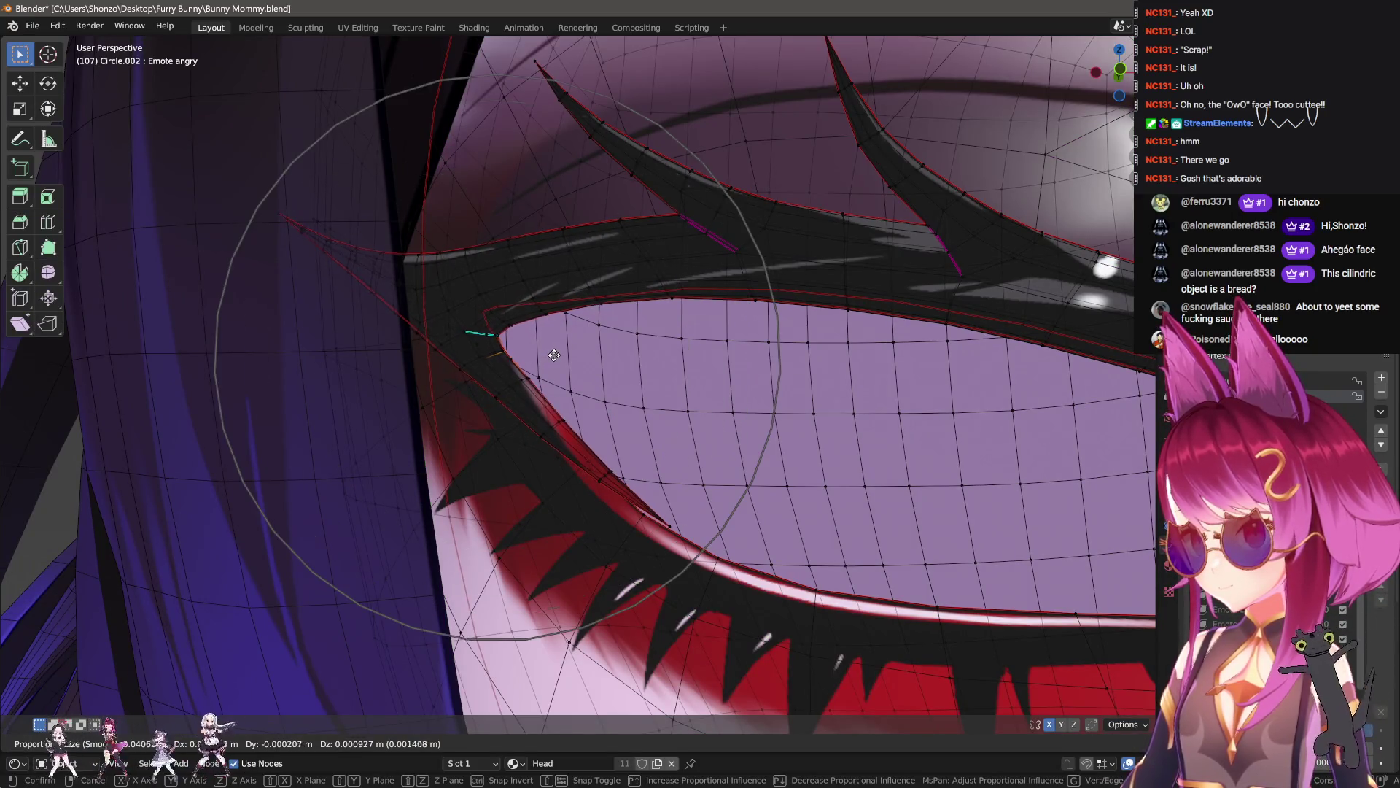
click(656, 509)
key(g)
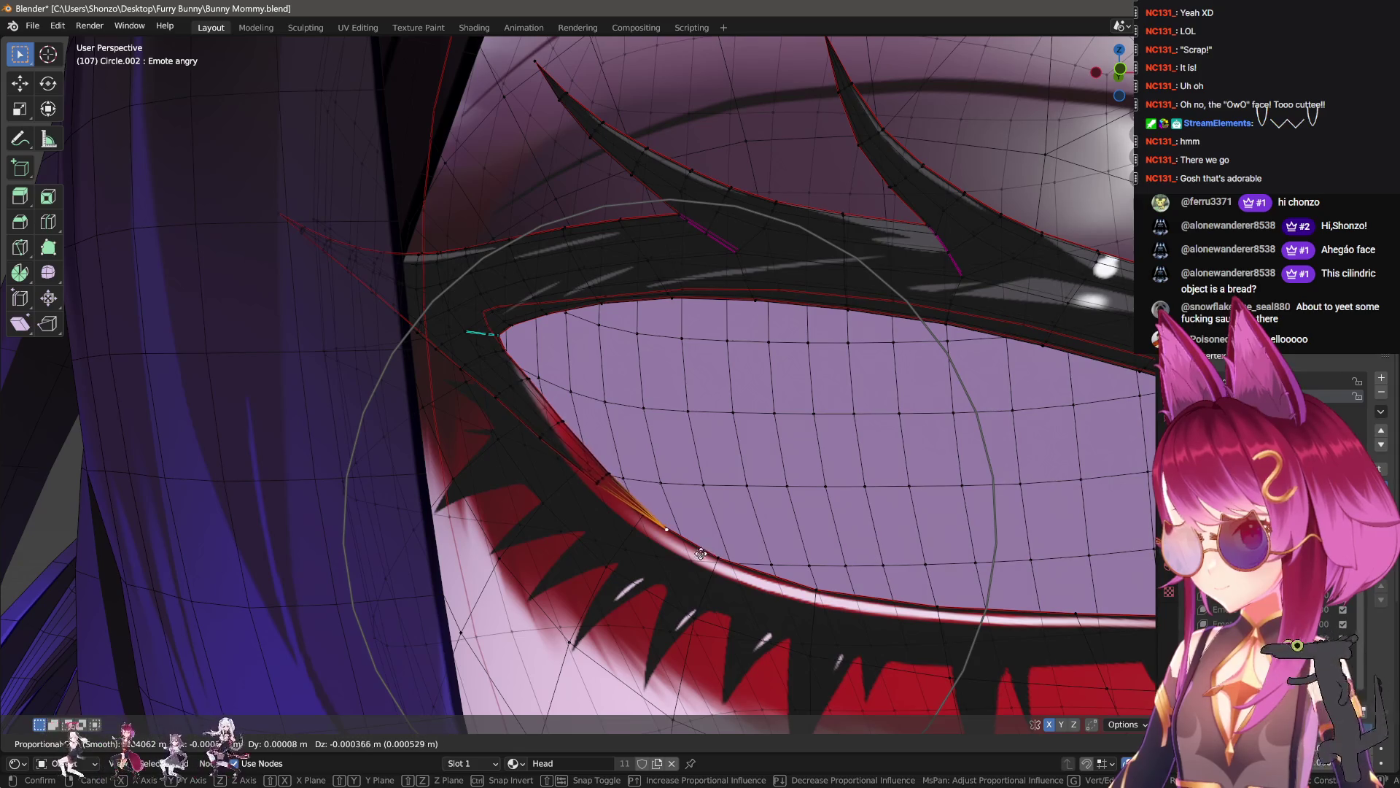
click(622, 560)
- Check the face from the front, then circle-select the strand vertices above the eye
key(Tab)
scroll(818, 519, down, 8)
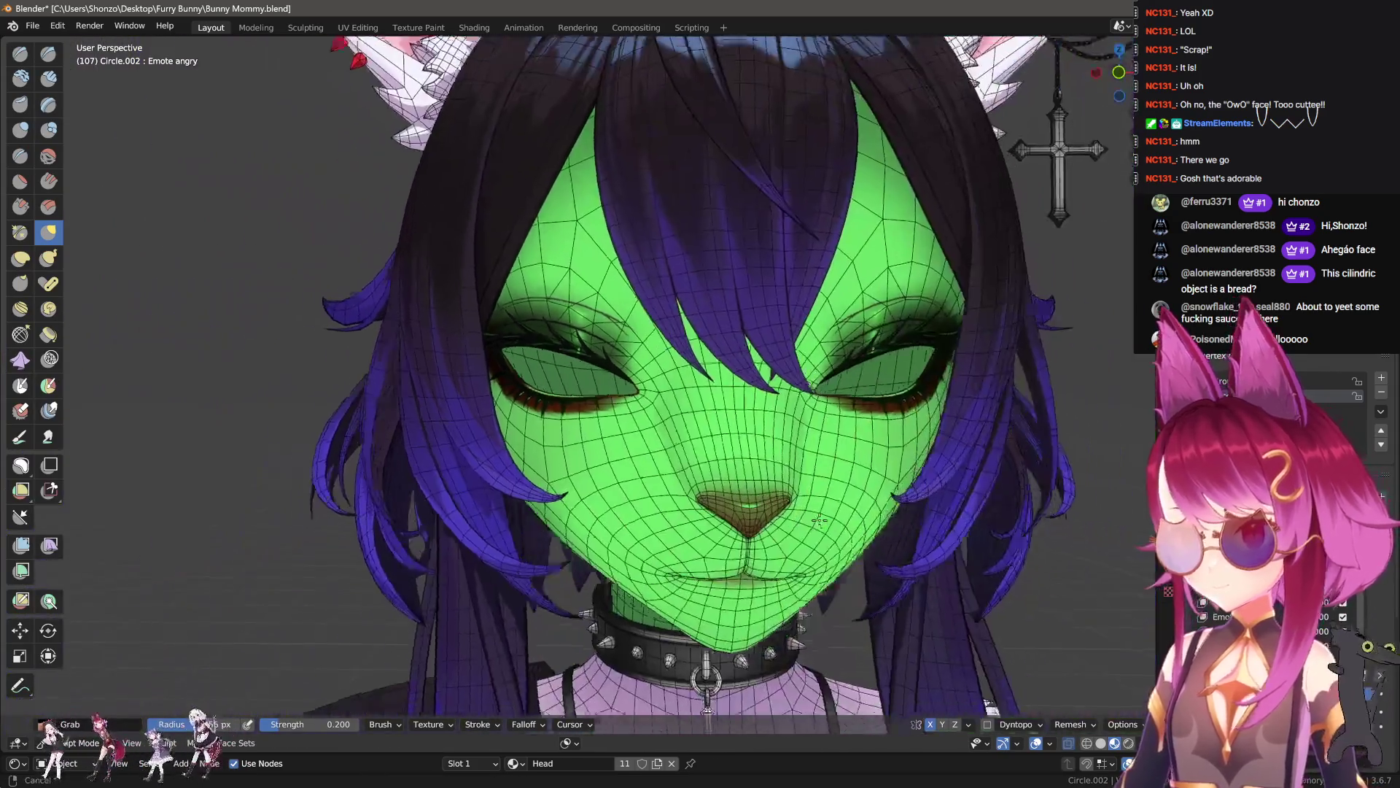
middle_drag(818, 520, 1064, 580)
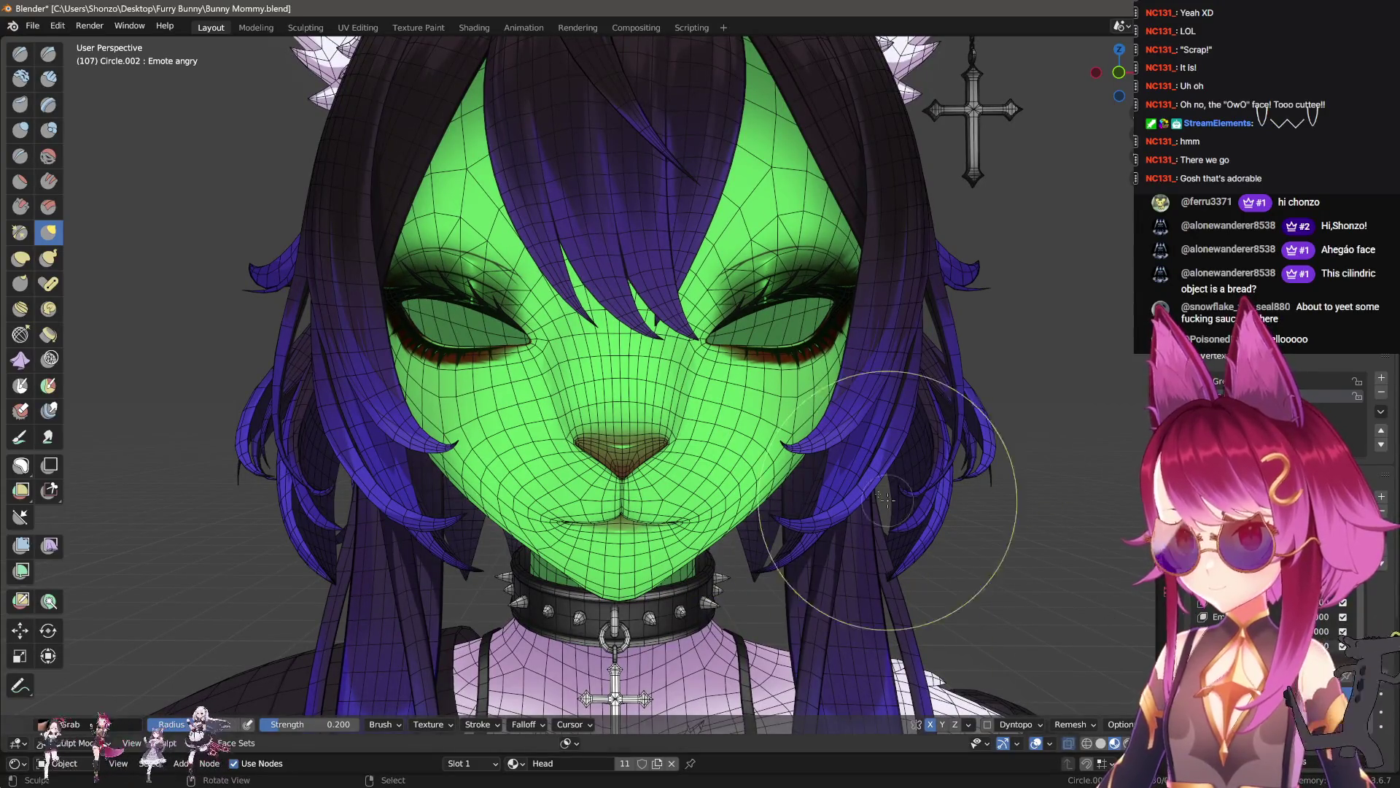
key(Tab)
scroll(489, 295, up, 6)
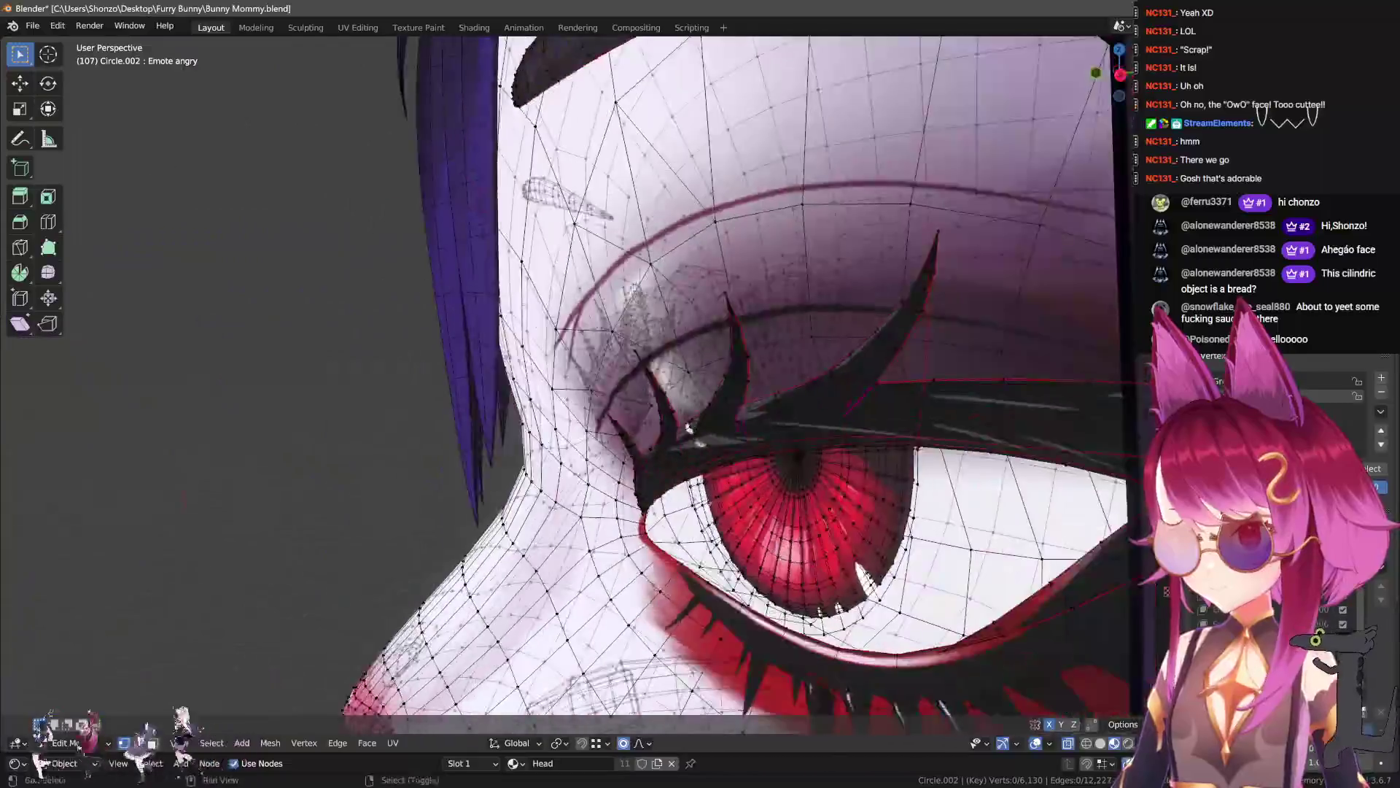
scroll(569, 204, up, 6)
key(c)
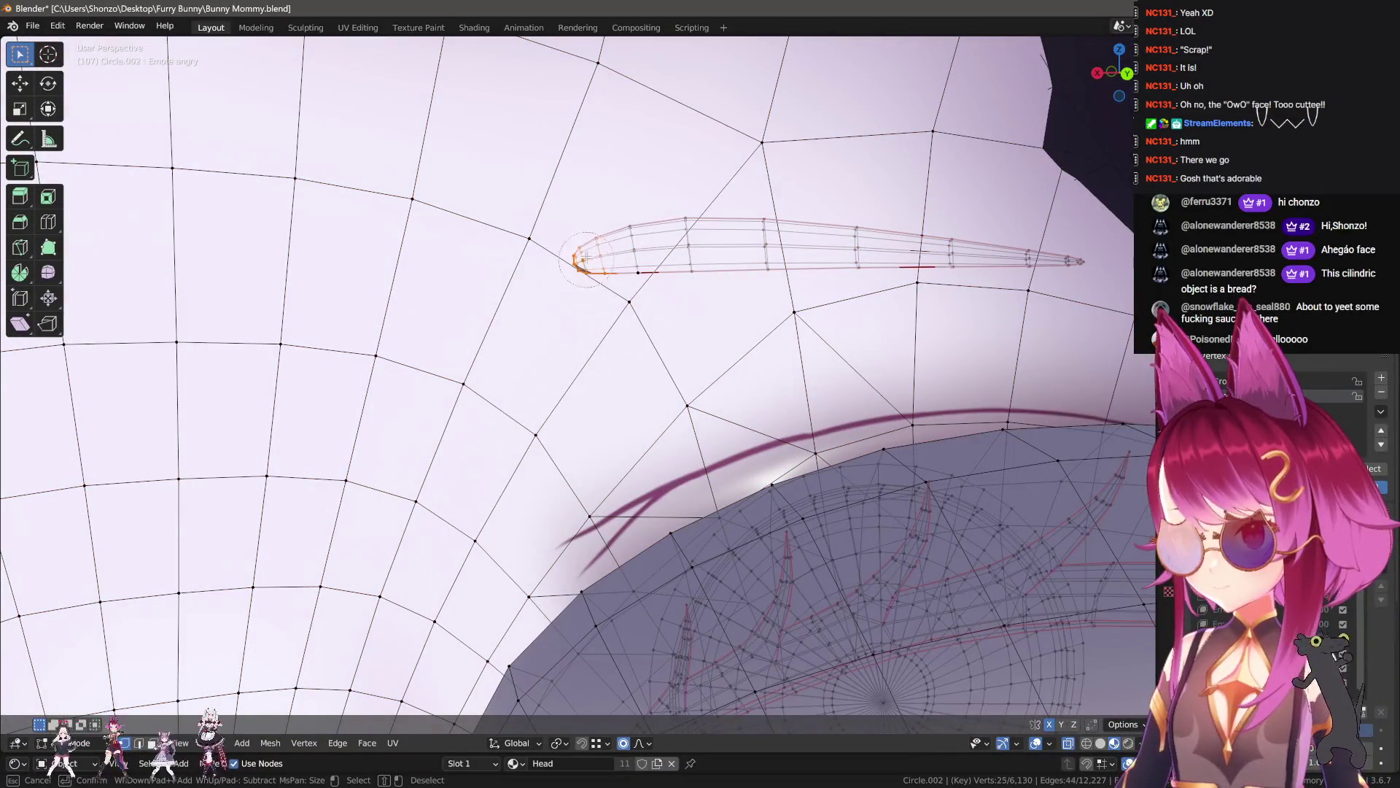
scroll(584, 260, down, 5)
middle_drag(610, 275, 678, 430)
- Rotate the brow strand to a steeper angle and move it into place
key(r)
click(700, 452)
key(g)
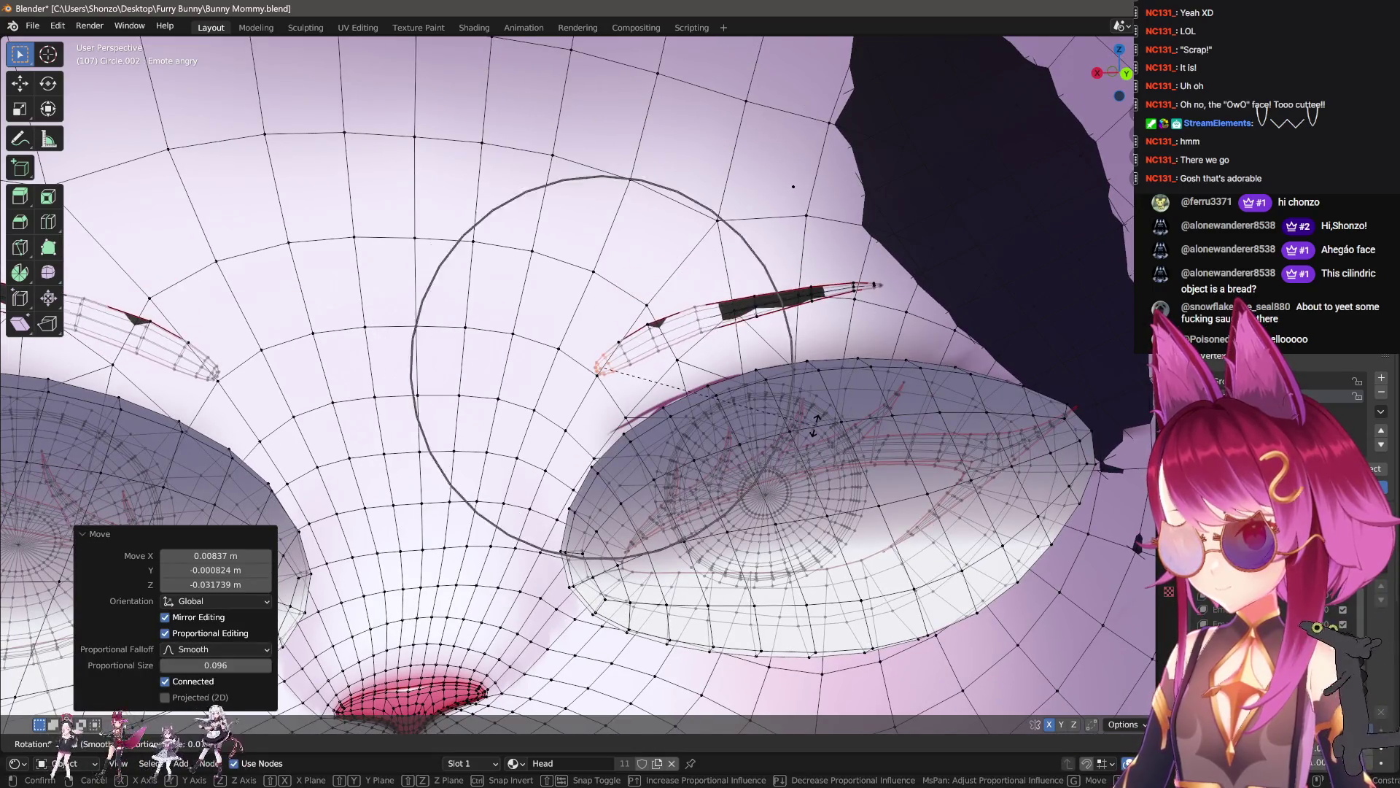
key(r)
click(724, 474)
key(g)
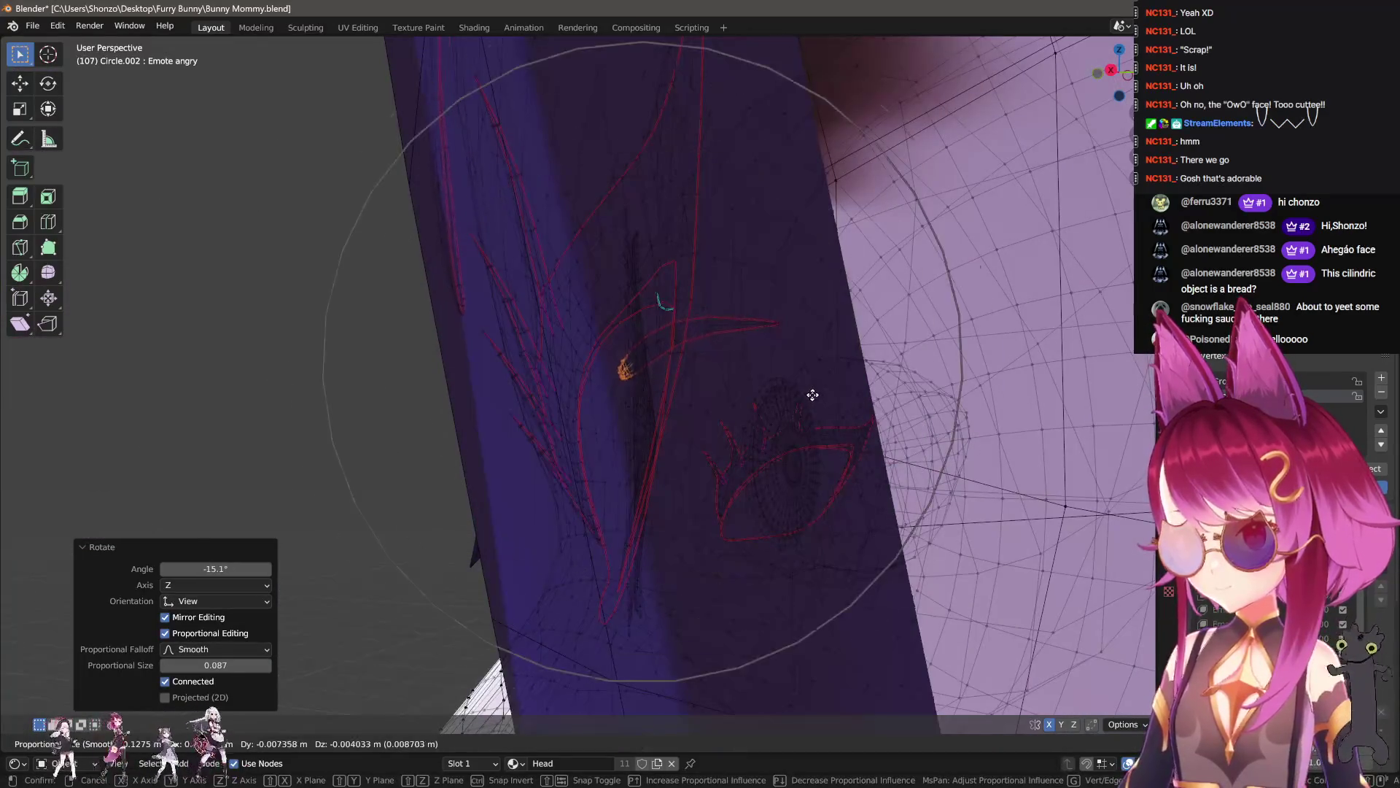
click(823, 397)
scroll(825, 400, down, 3)
key(g)
click(795, 450)
mouse_move(794, 450)
middle_down()
mouse_move(873, 416)
mouse_move(719, 372)
mouse_move(771, 398)
mouse_move(789, 391)
middle_up()
- Reposition the strand again, including a move constrained to the Y axis
key(r)
right_click(871, 409)
scroll(870, 408, down, 2)
key(g)
click(802, 394)
key(g)
key(y)
scroll(790, 401, down, 2)
click(794, 412)
- Give the strand final small rotations and review the face in Sculpt Mode
key(r)
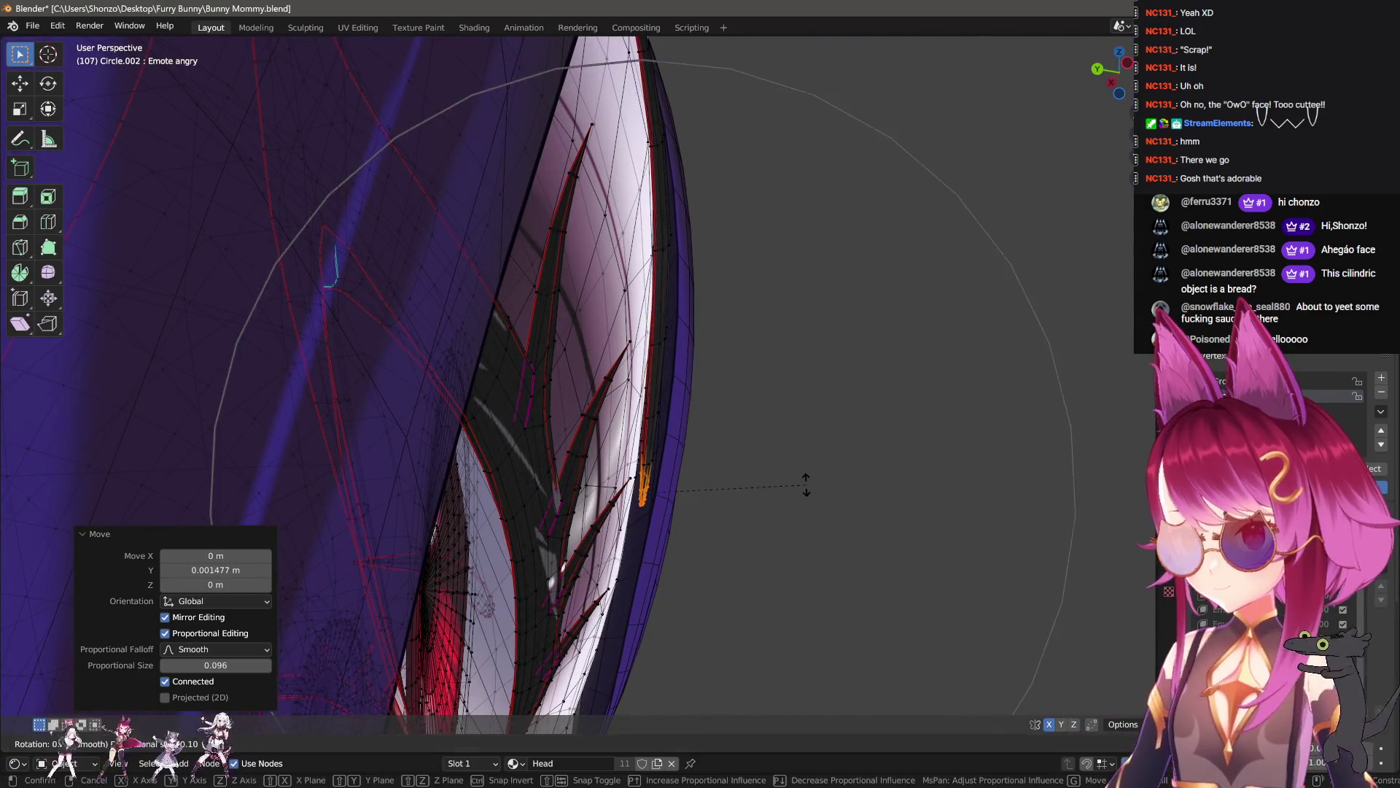
click(807, 492)
key(g)
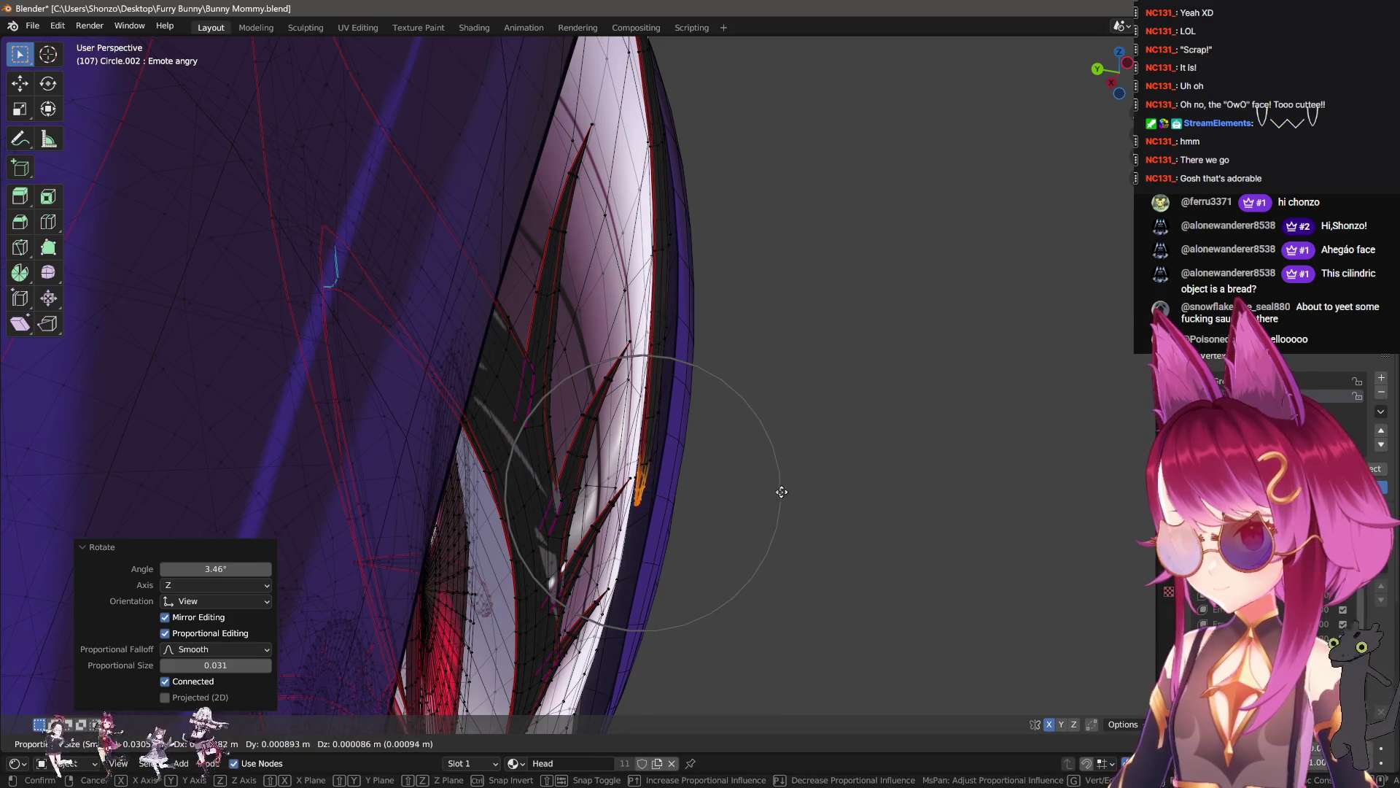
right_click(783, 492)
mouse_move(847, 488)
middle_down()
mouse_move(576, 474)
mouse_move(704, 405)
mouse_move(763, 538)
mouse_move(729, 474)
middle_up()
key(r)
click(709, 401)
key(ctrl+Tab)
scroll(661, 381, up, 6)
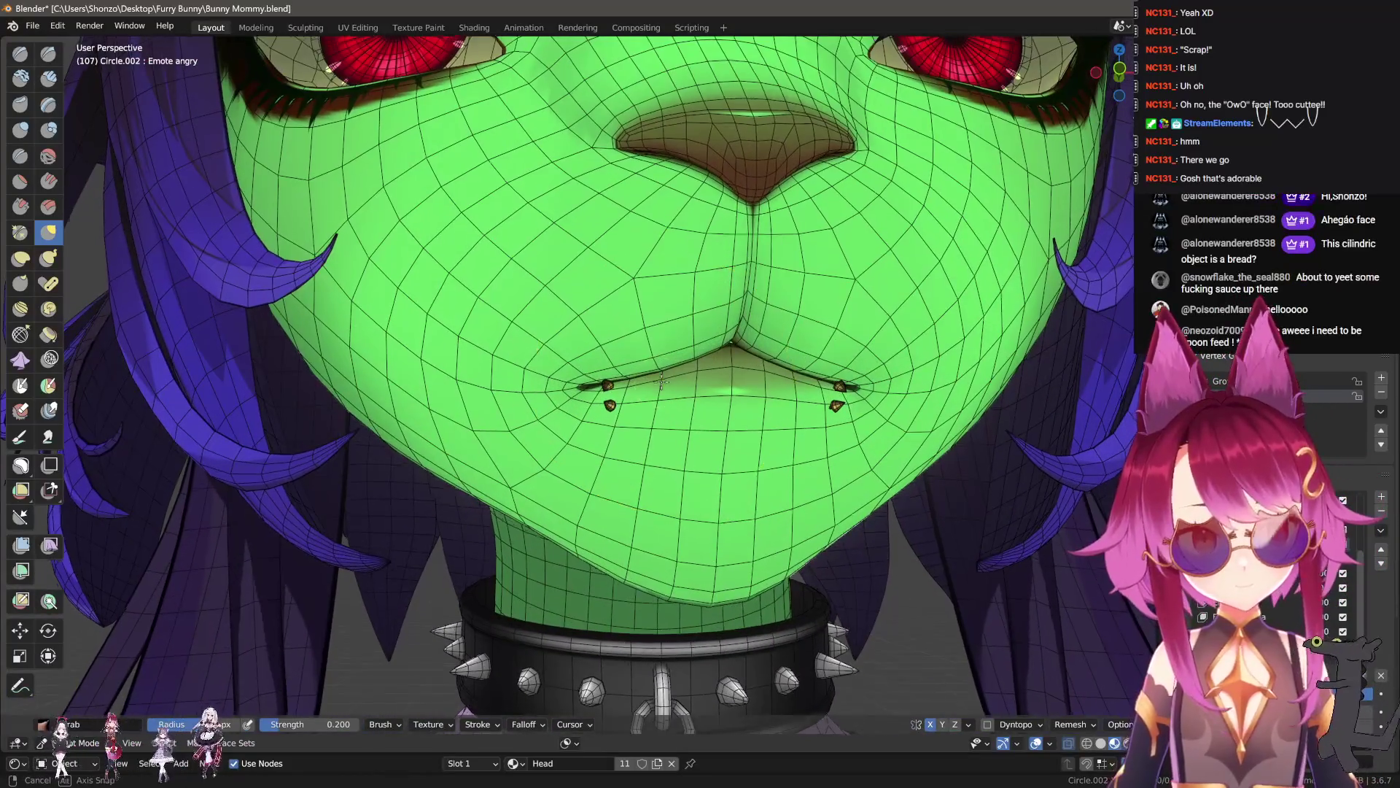
- Pull and tilt the mouth vertices and move the mouth corner with proportional editing
key(Tab)
middle_drag(661, 381, 860, 264)
scroll(860, 264, up, 2)
key(g)
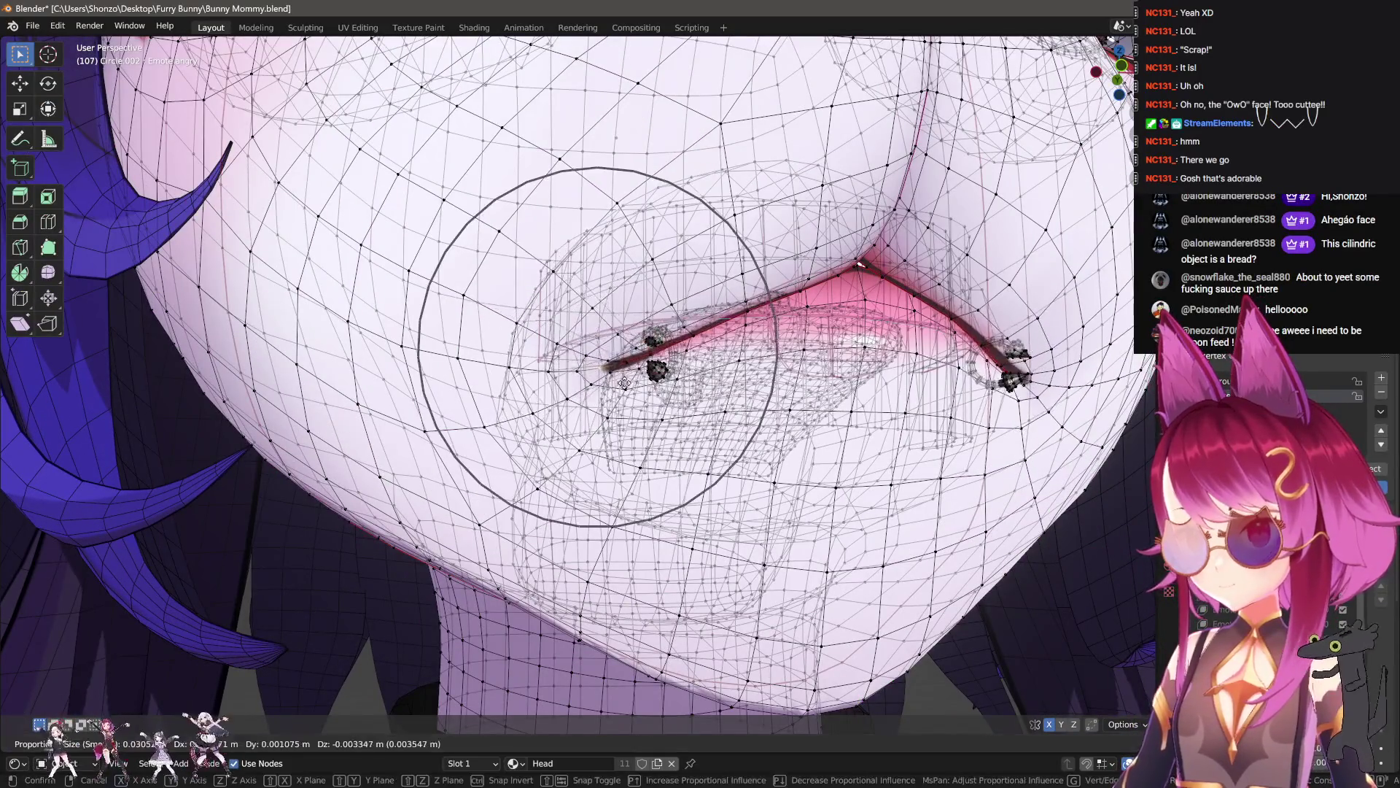
click(725, 412)
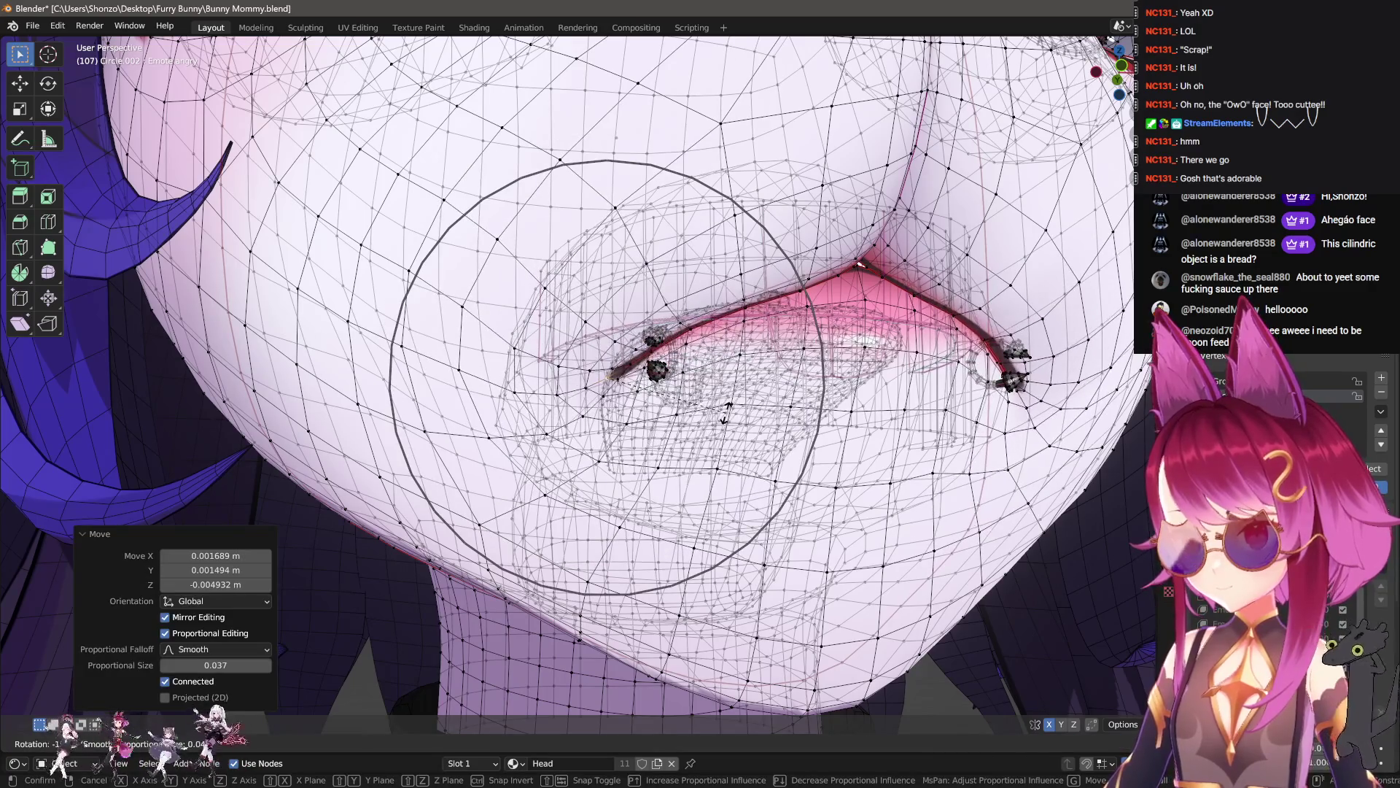
click(721, 417)
key(g)
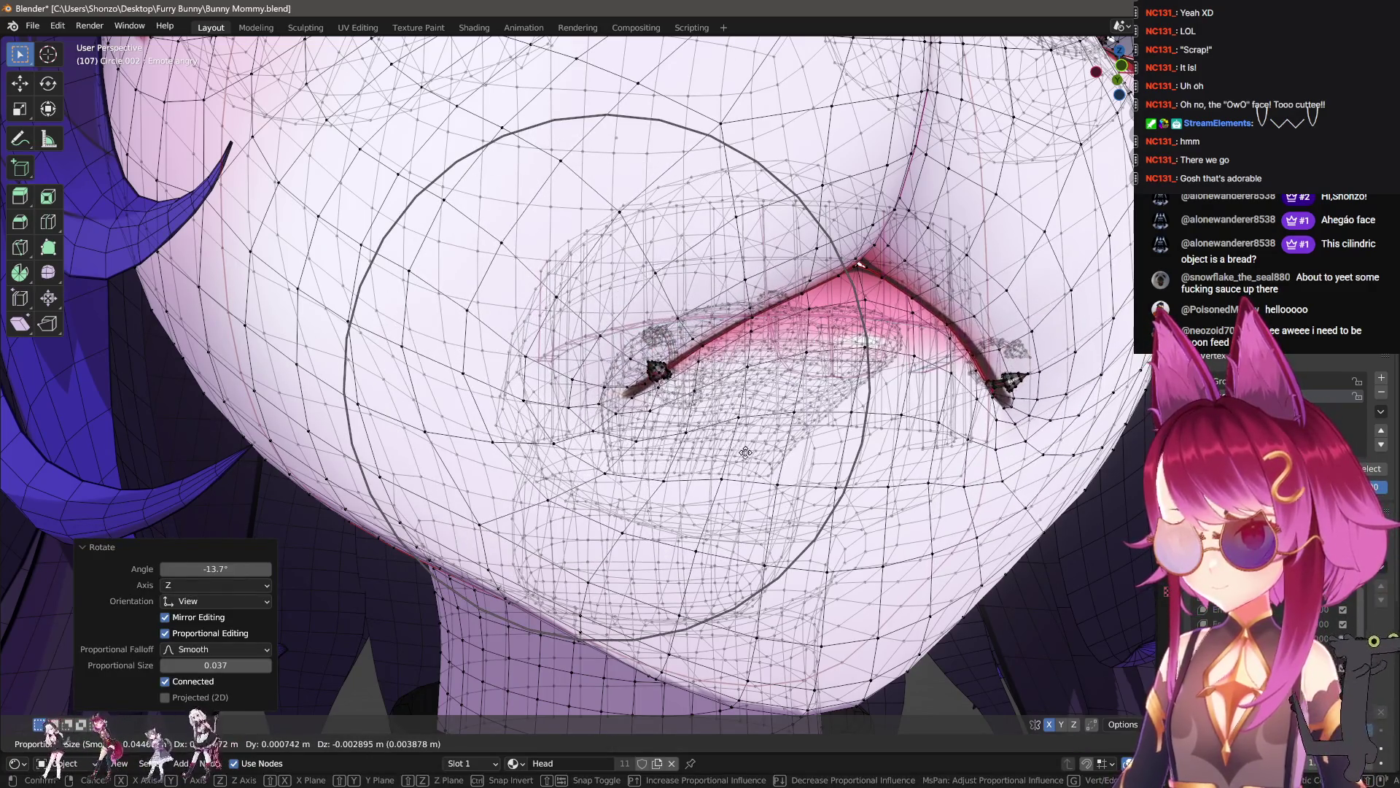
click(744, 452)
scroll(722, 363, up, 4)
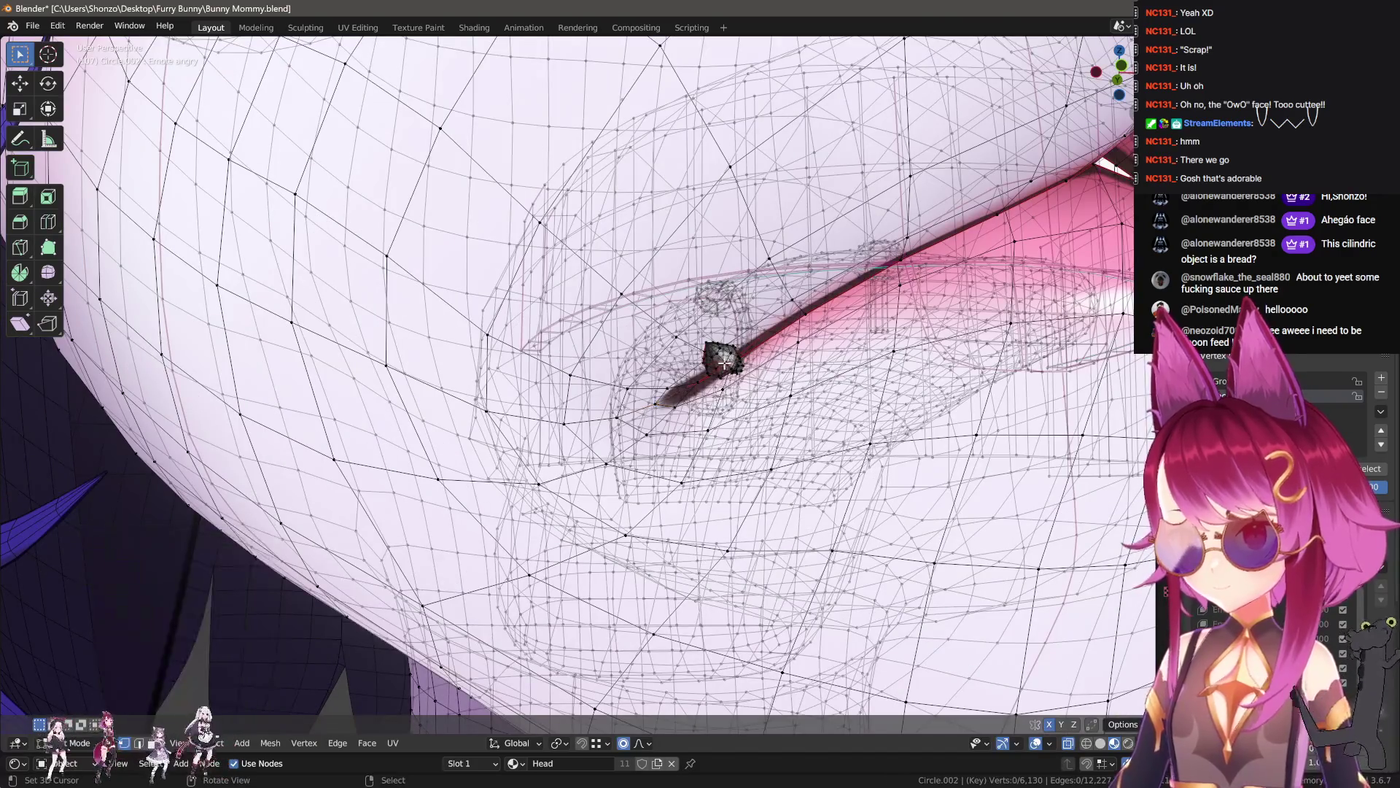
- Select the linked mouth-corner piercing, then move and rotate it to match the mouth
key(l)
key(g)
click(825, 505)
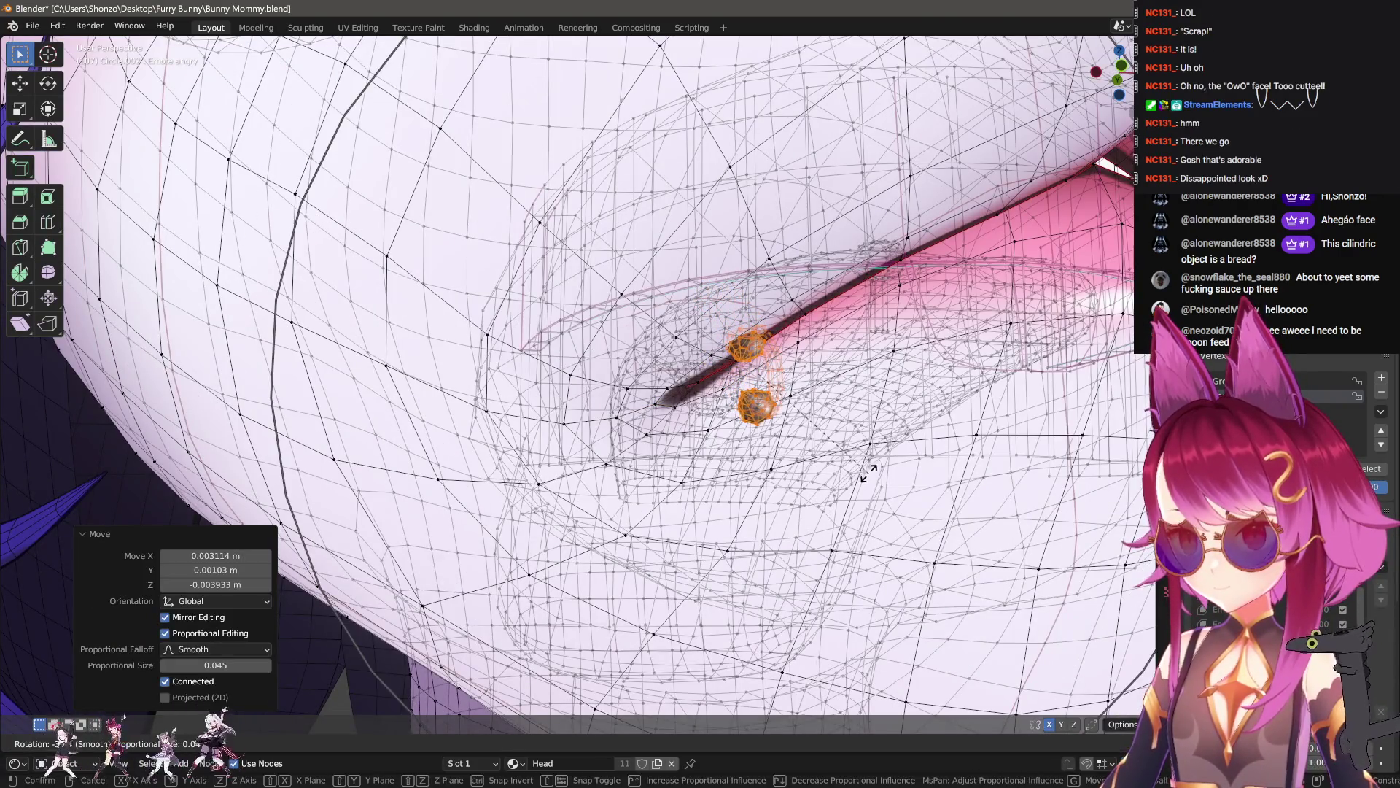
scroll(687, 484, up, 5)
mouse_move(674, 494)
middle_down()
mouse_move(678, 441)
mouse_move(628, 532)
mouse_move(647, 422)
mouse_move(797, 442)
mouse_move(715, 365)
middle_up()
key(r)
key(Return)
key(g)
key(Return)
mouse_move(773, 423)
middle_down()
mouse_move(806, 425)
mouse_move(824, 459)
middle_up()
- Rotate the upright piercing post and balls and adjust their position
key(r)
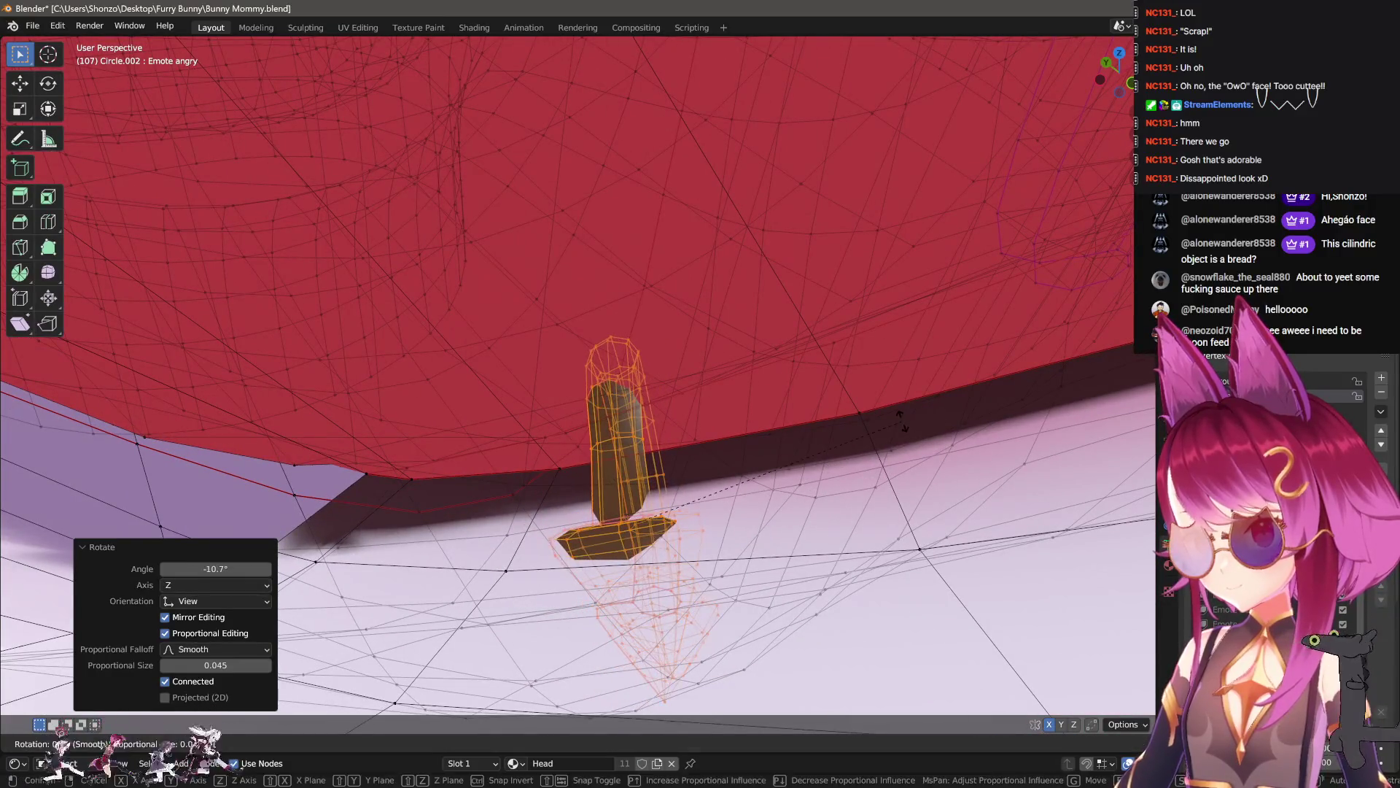
key(Return)
middle_drag(943, 460, 850, 394)
key(g)
key(Return)
key(r)
key(Return)
- Review the reshaped mouth in Sculpt Mode, then switch to Object Mode
key(ctrl+Tab)
middle_drag(839, 481, 848, 491)
scroll(846, 488, down, 6)
scroll(848, 491, down, 5)
key(ctrl+Tab)
click(768, 433)
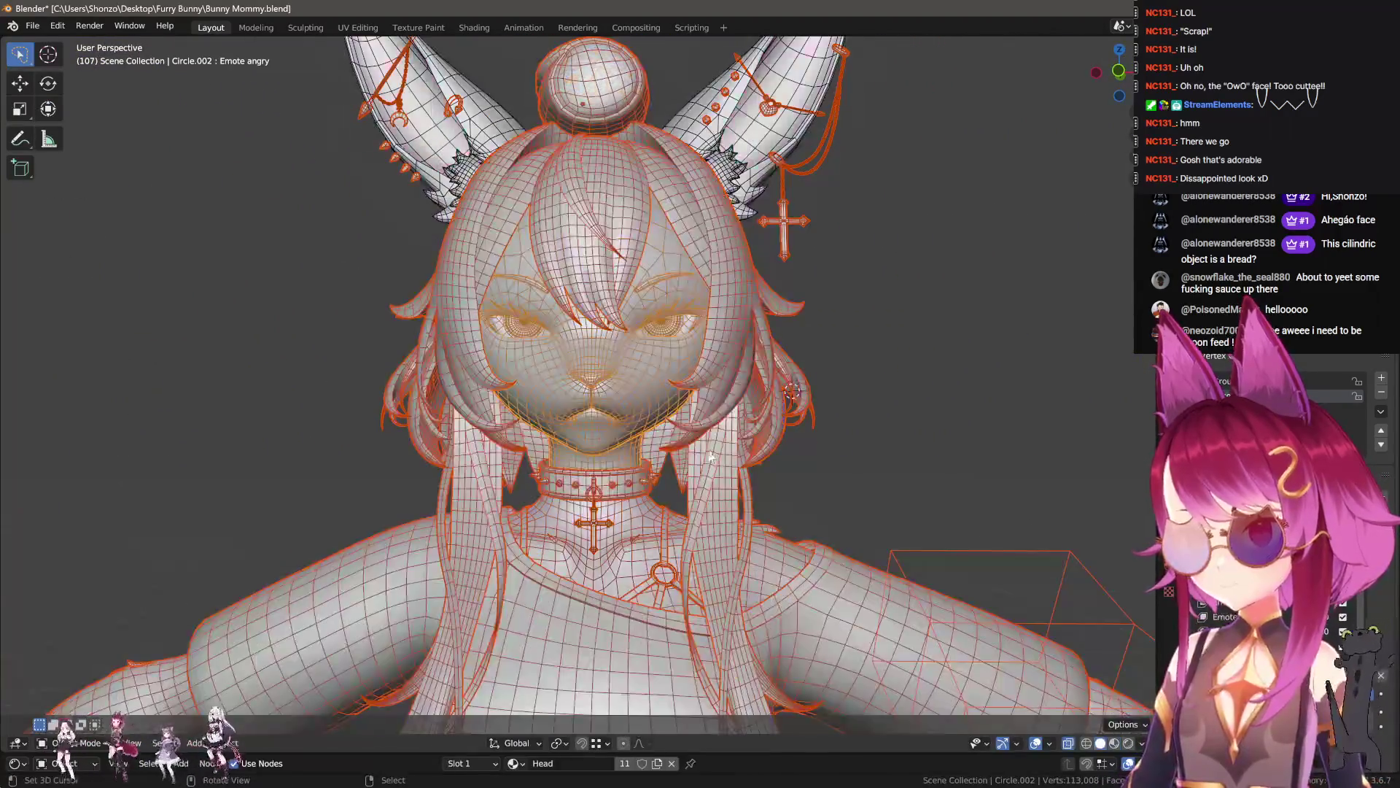
- Return the head to Object Mode and hide the wireframe overlay via Quick Favorites
scroll(773, 445, up, 5)
key(q)
click(790, 443)
key(q)
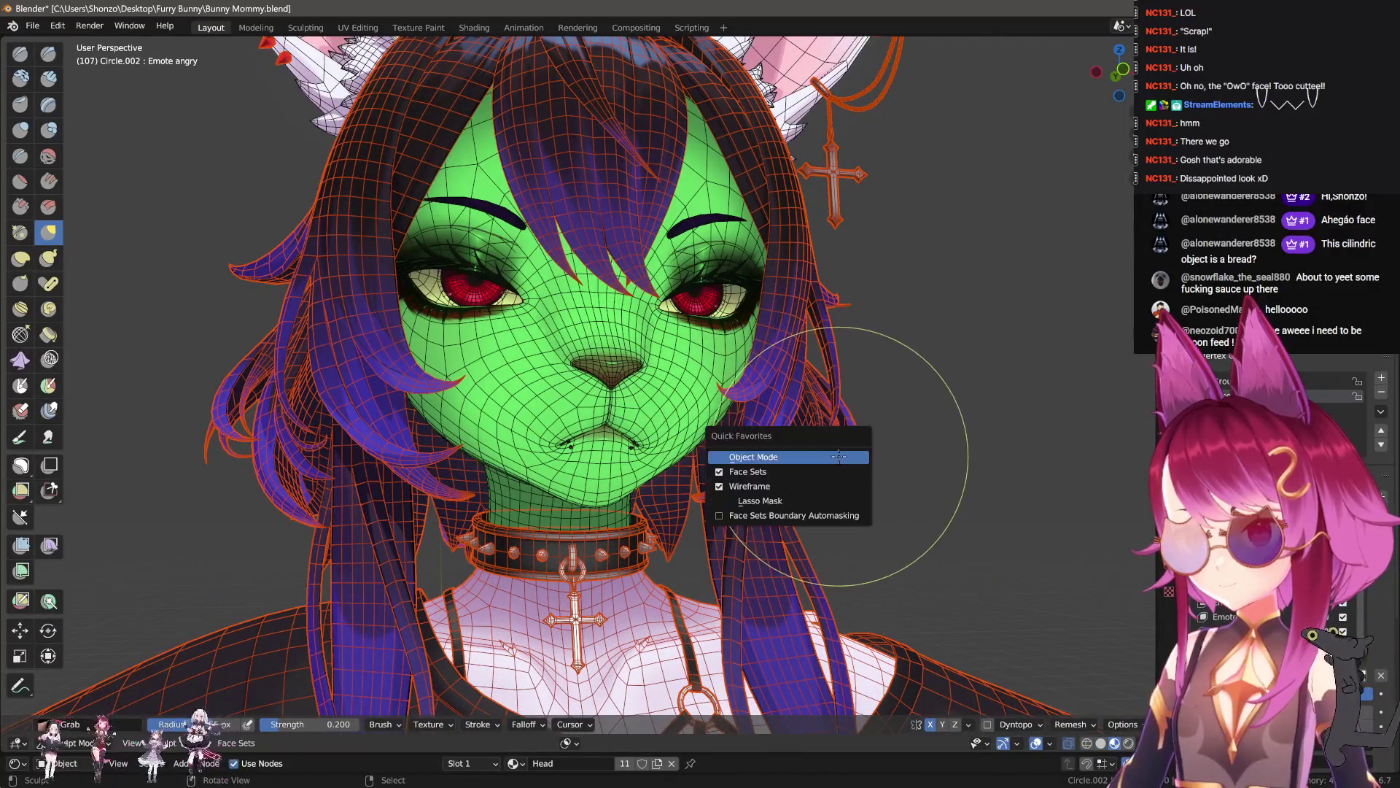
click(839, 457)
key(q)
click(802, 579)
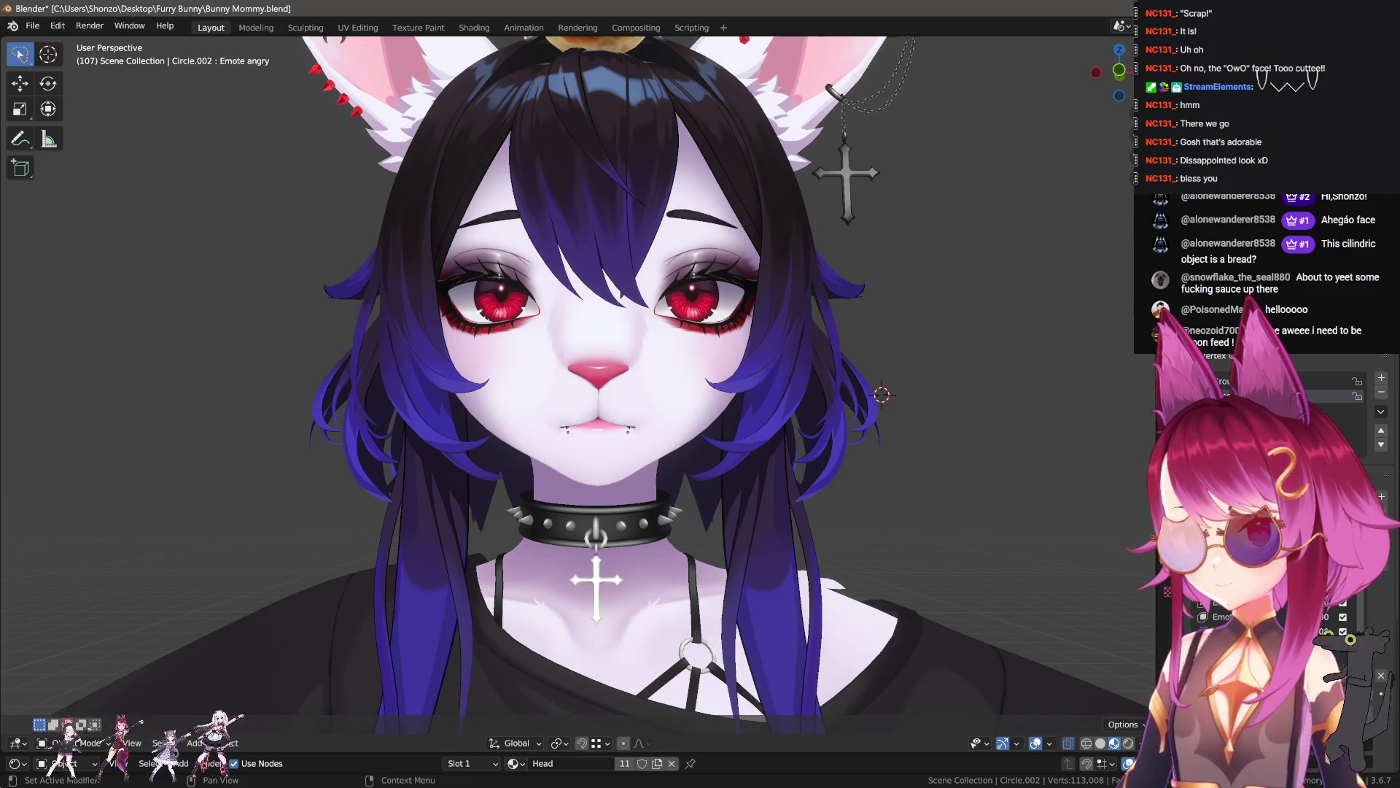
- View the face head-on and preview the Emote pissed shape key
mouse_move(845, 496)
middle_down()
mouse_move(785, 494)
mouse_move(808, 504)
middle_up()
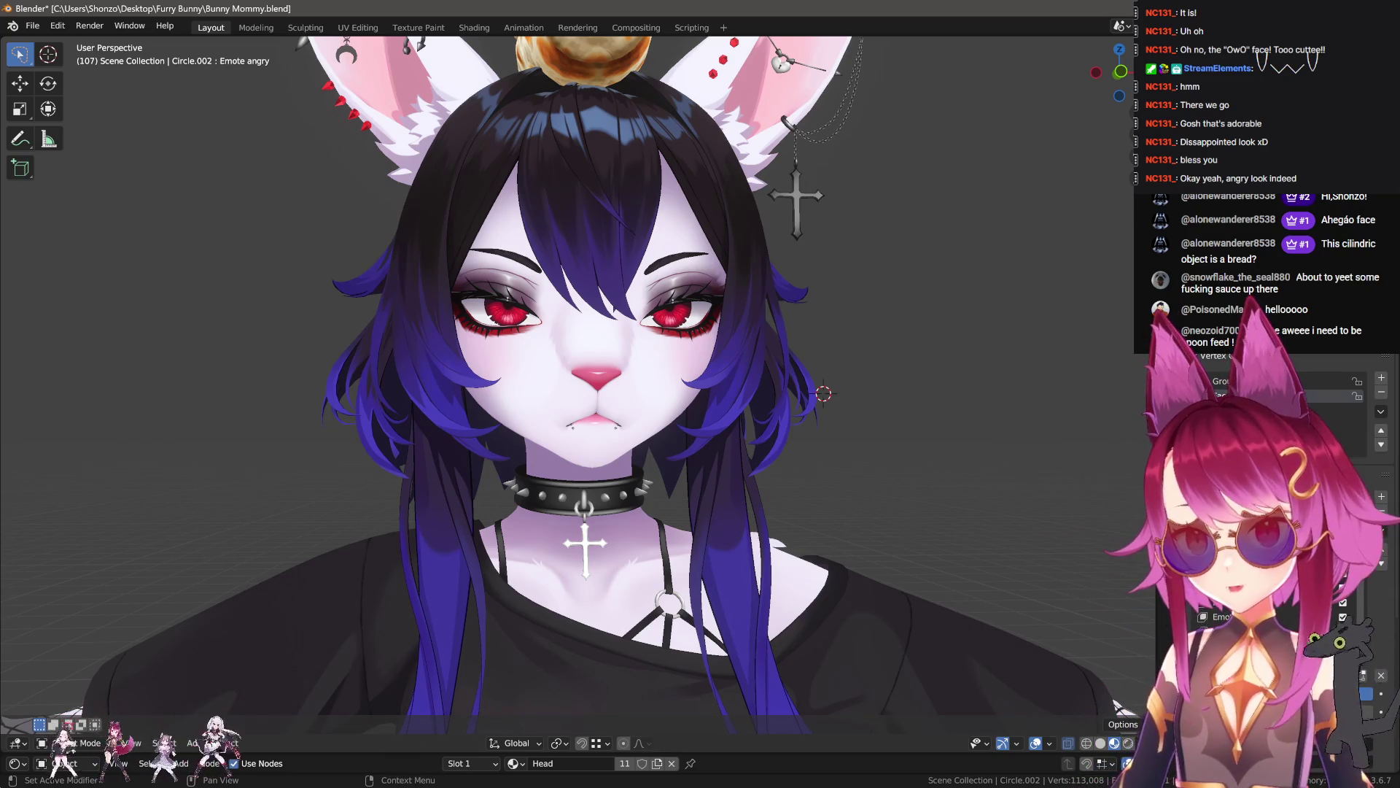
click(1239, 630)
middle_drag(860, 441, 835, 449)
- Preview the smug, smile, angry, sad, Lewd, shocked and derp emote shape keys
click(1324, 631)
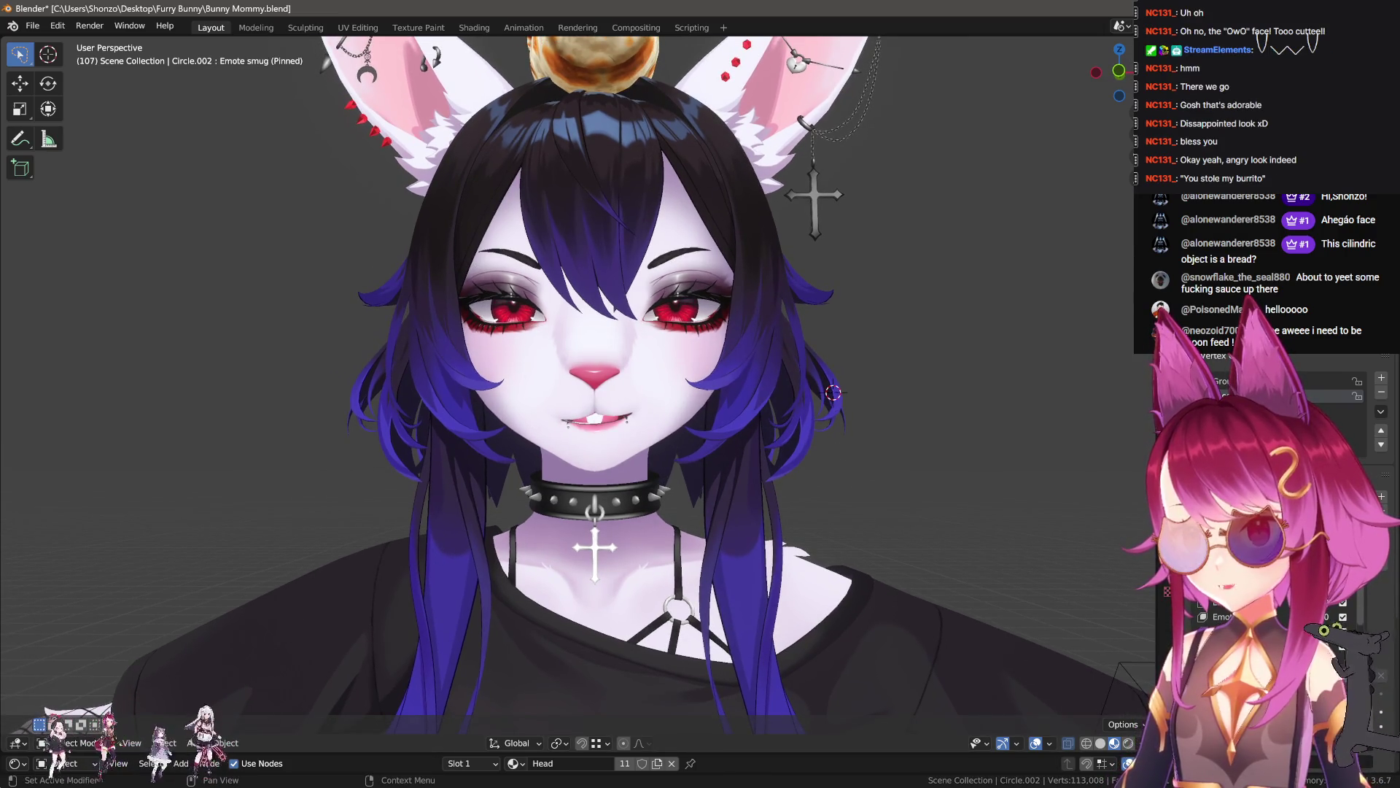
mouse_move(954, 510)
middle_down()
mouse_move(885, 496)
mouse_move(1000, 531)
middle_up()
click(1325, 646)
click(1325, 616)
click(1325, 631)
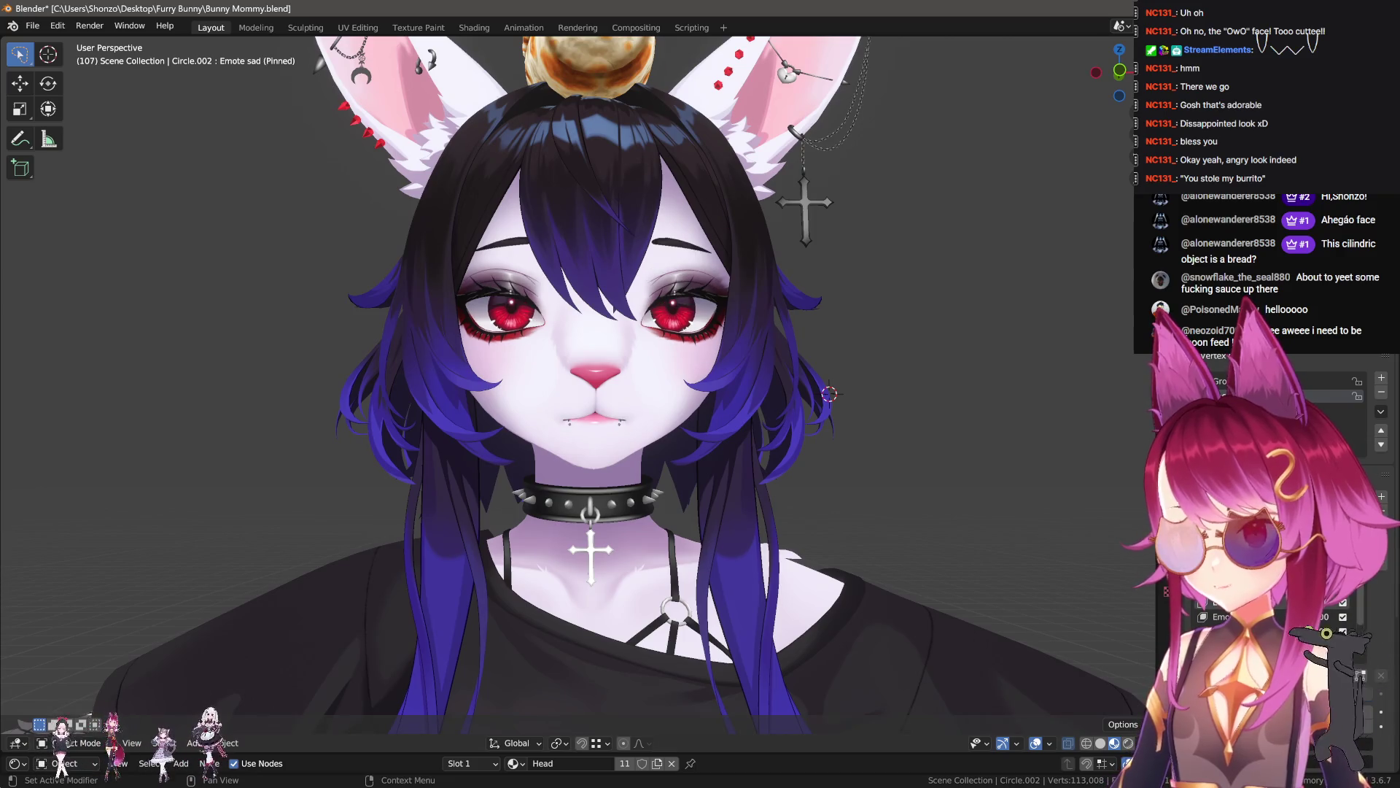
click(1325, 645)
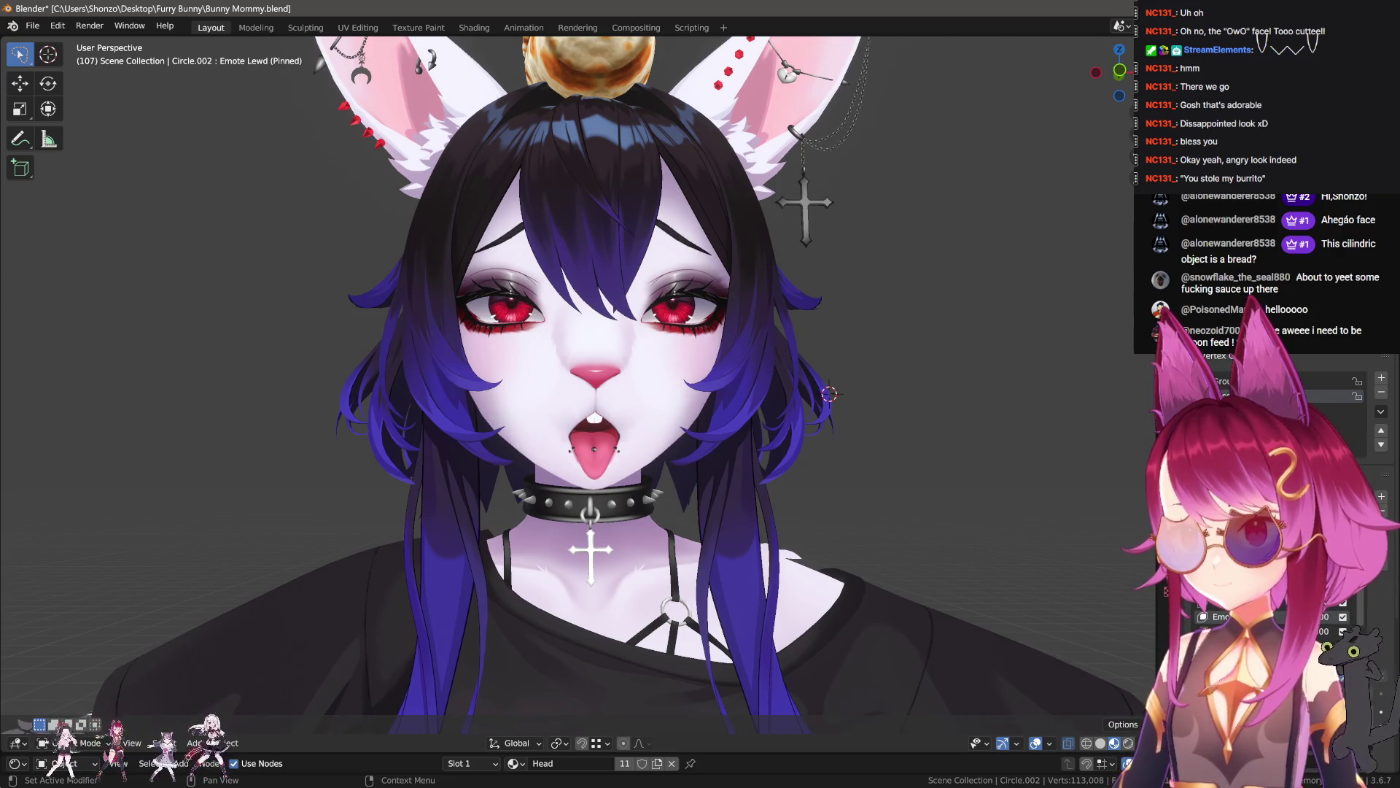
click(1325, 660)
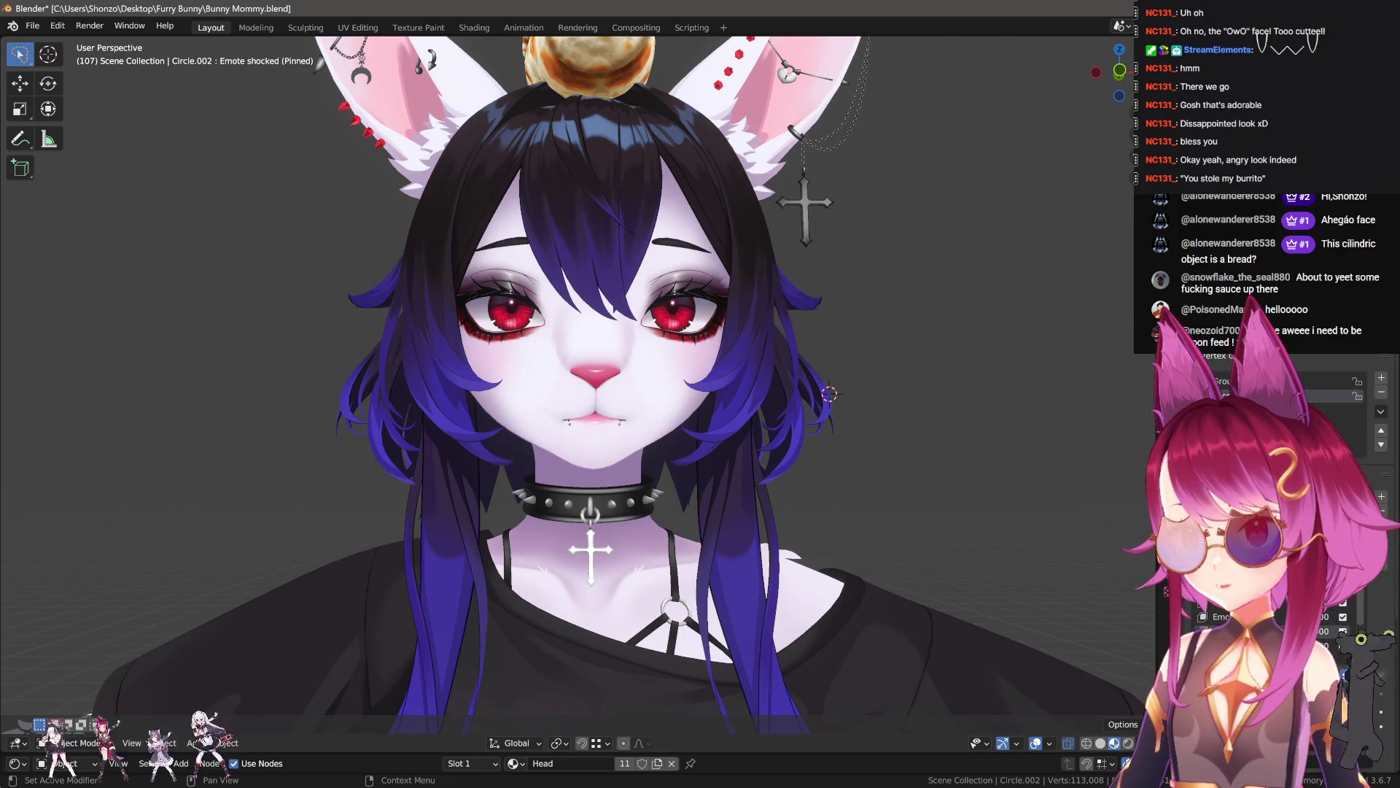
click(1279, 619)
middle_drag(961, 536, 952, 533)
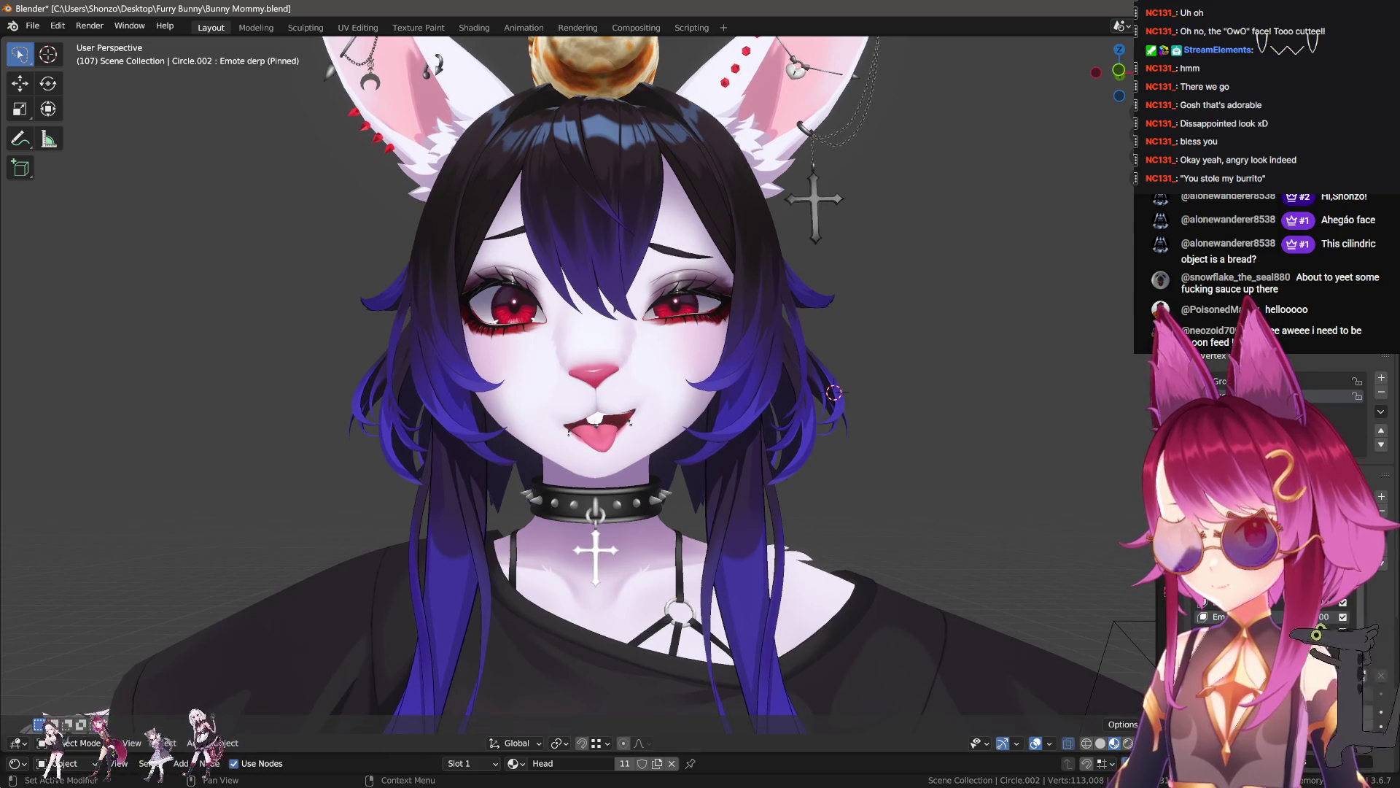
click(1313, 647)
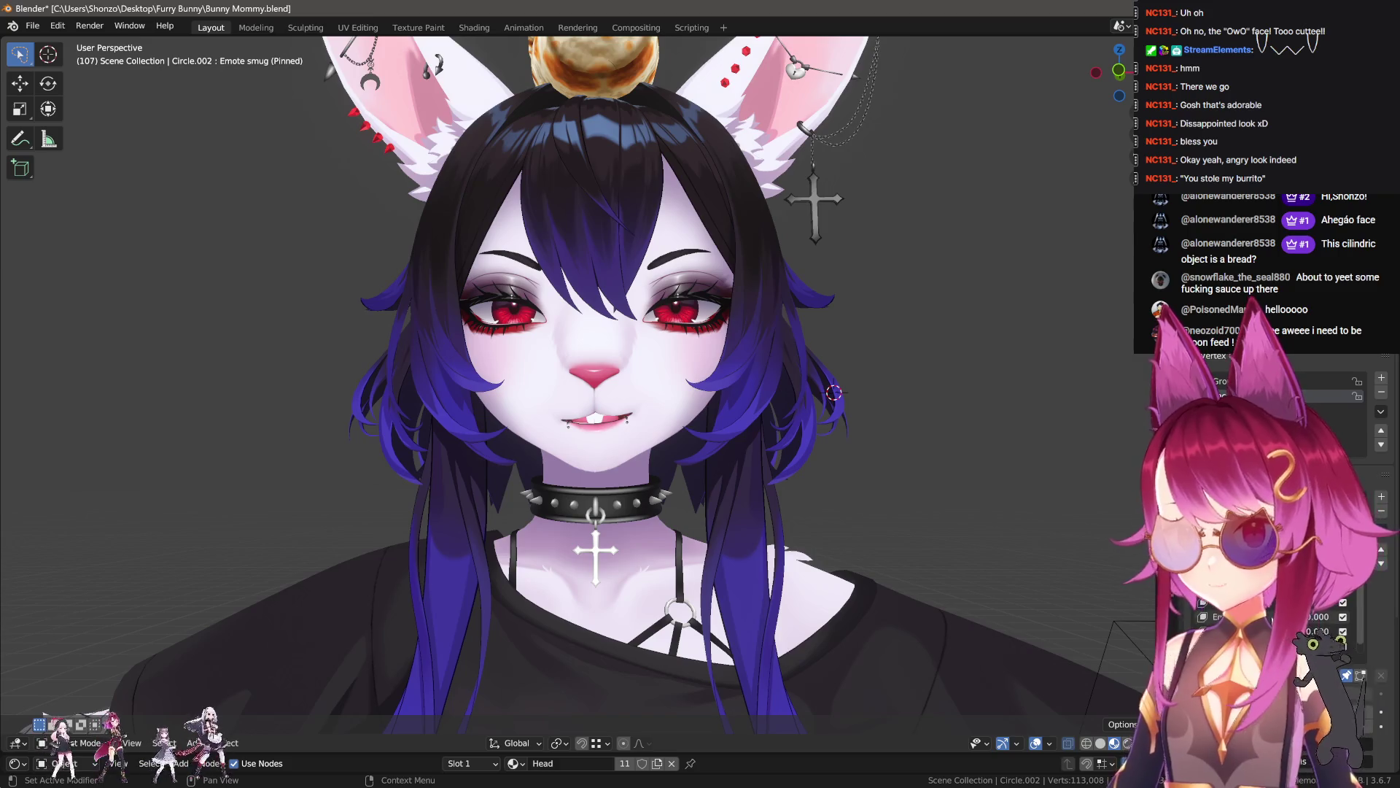
click(1278, 619)
mouse_move(913, 510)
middle_down()
mouse_move(946, 522)
mouse_move(525, 391)
mouse_move(767, 411)
middle_up()
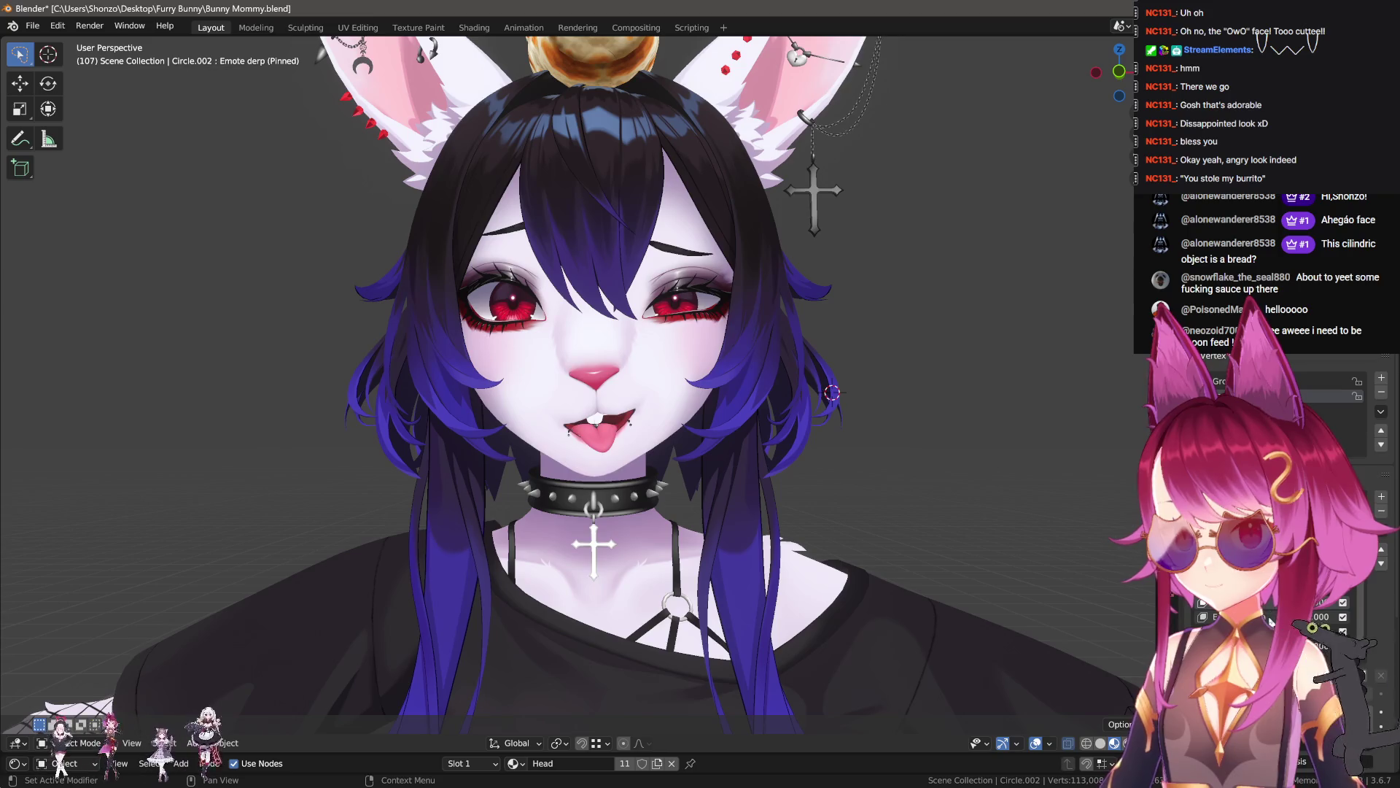
- Switch between Emote beluga, blep and cute, ending on Emote cute
click(1272, 631)
middle_drag(1027, 559, 950, 515)
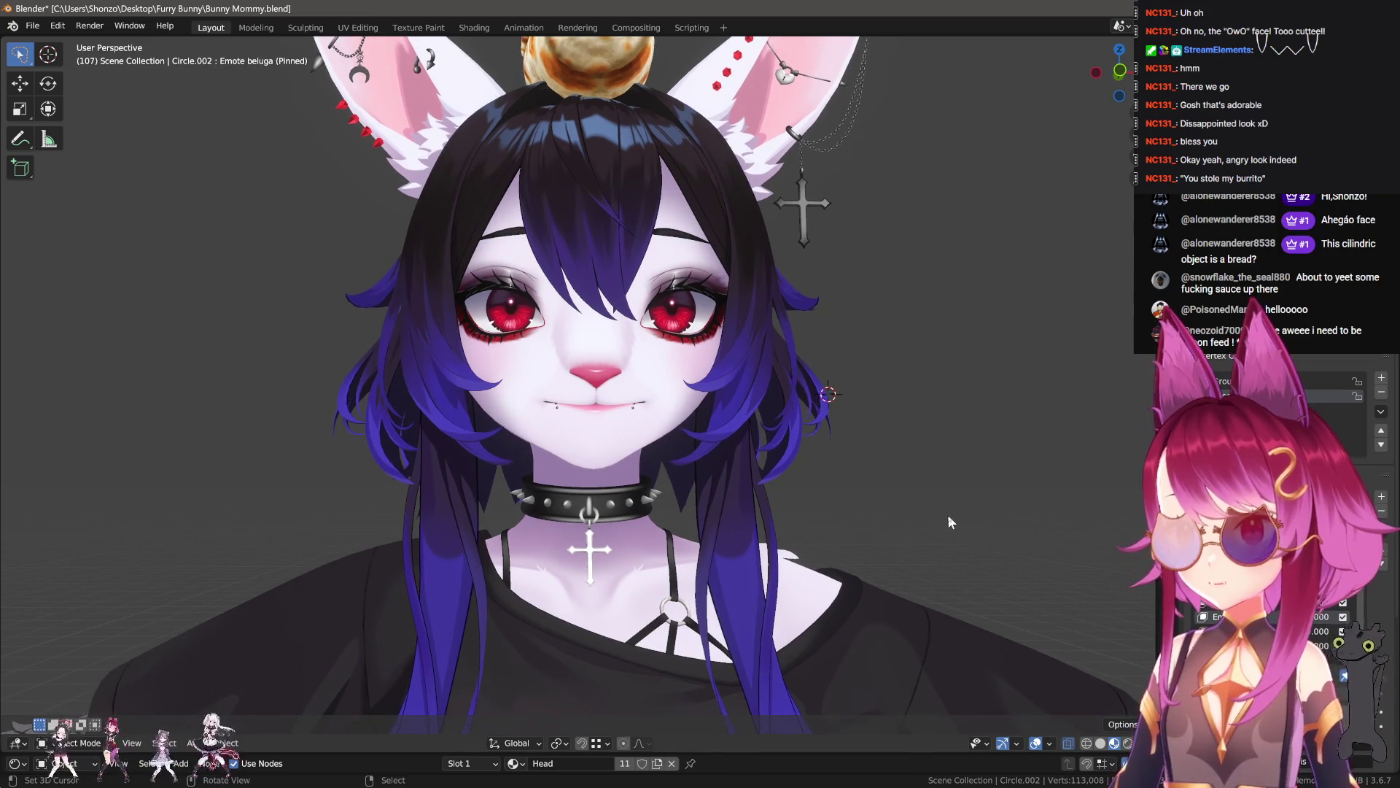
click(1272, 632)
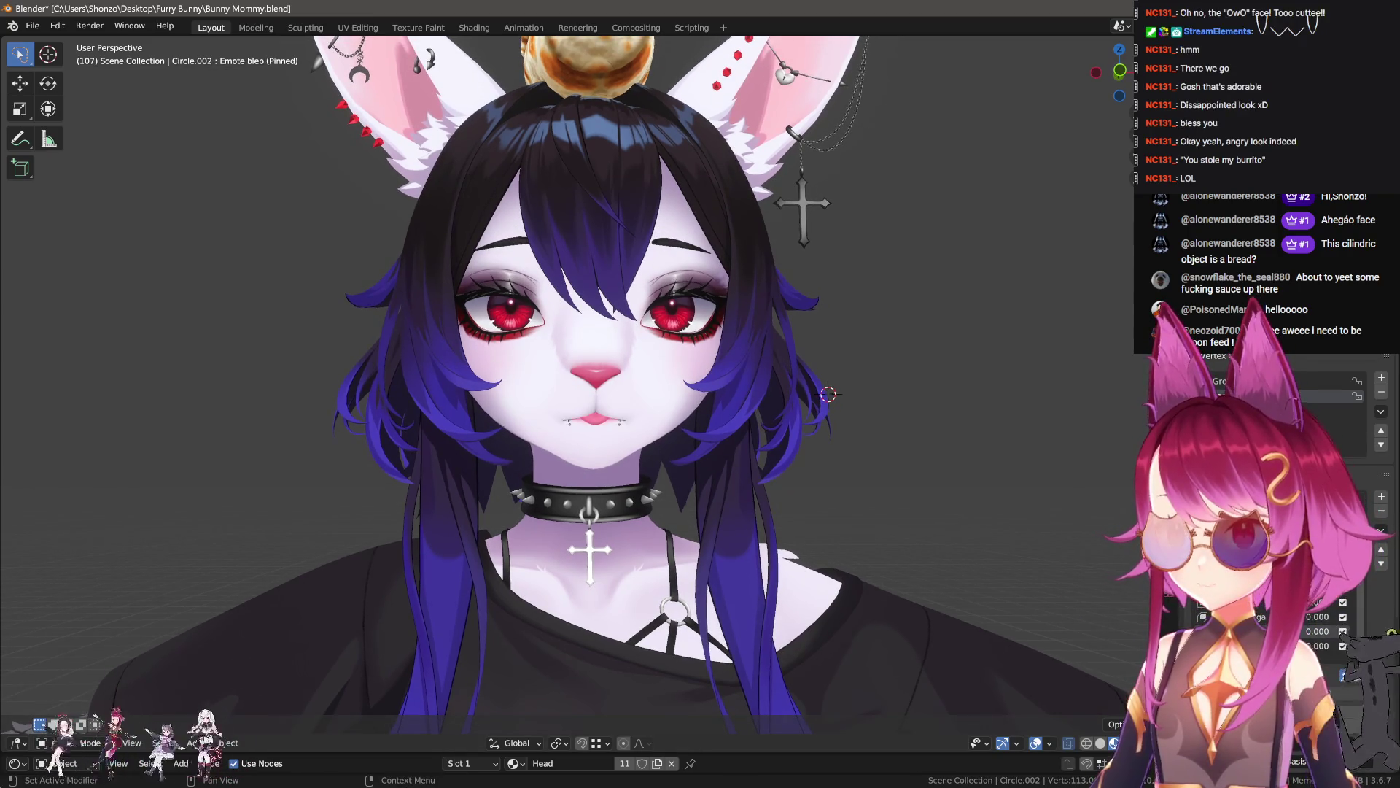
click(1272, 646)
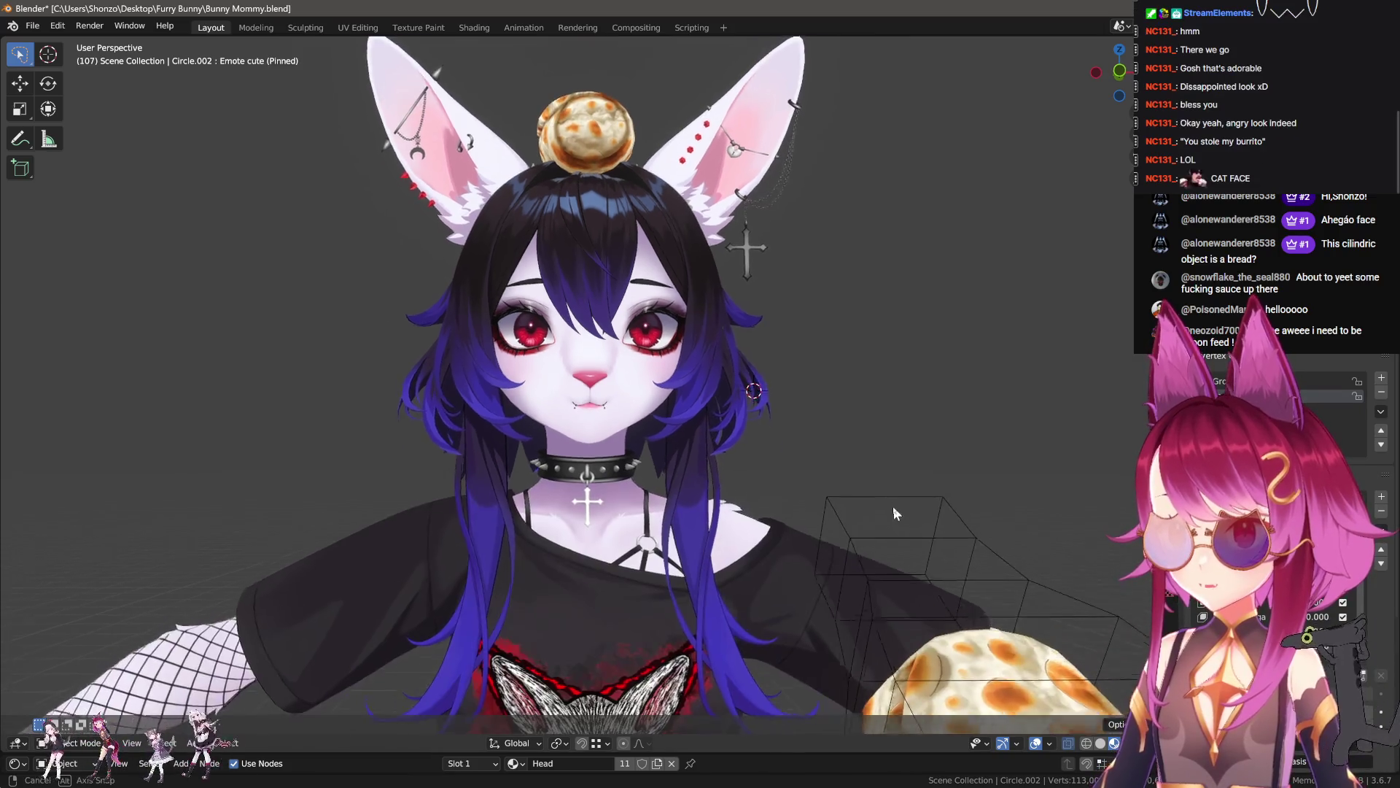
middle_drag(894, 509, 894, 515)
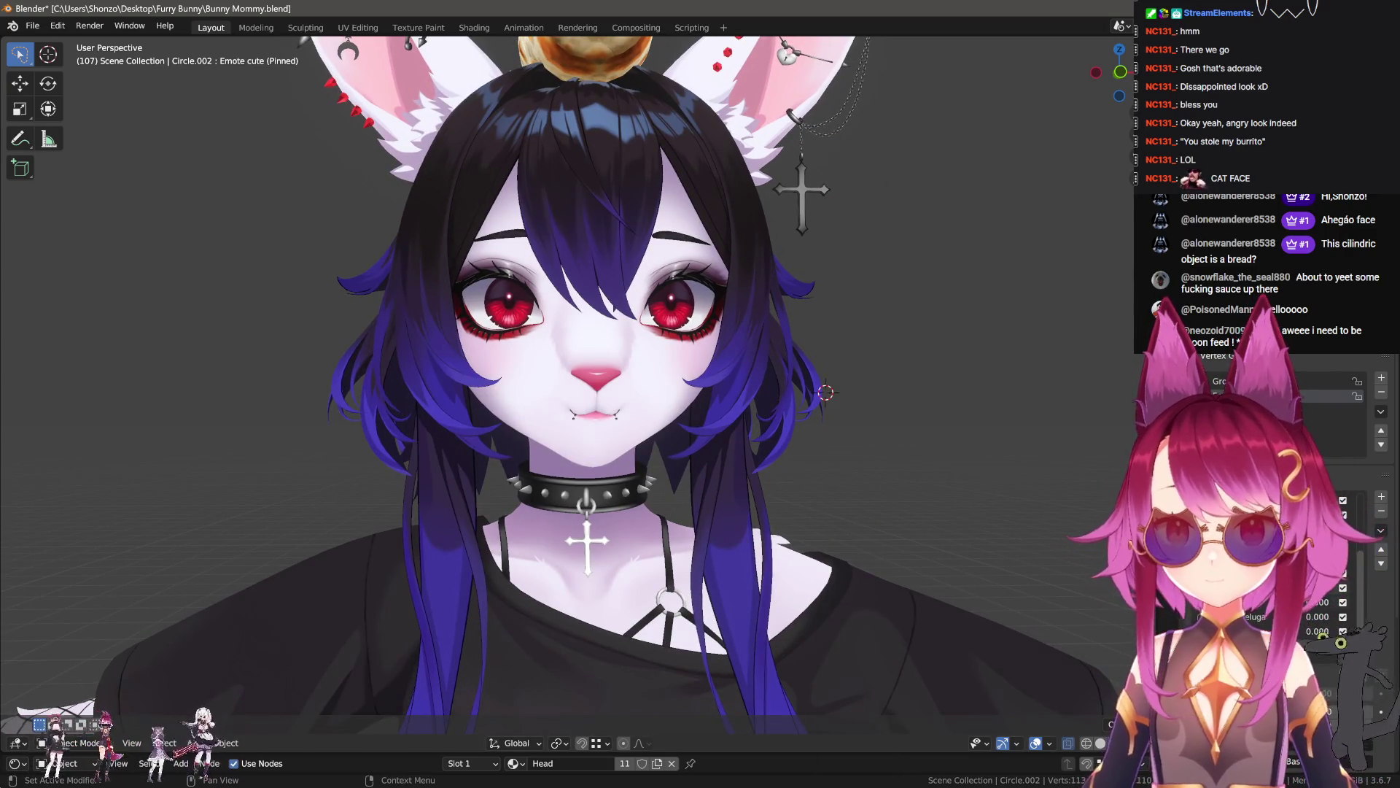
click(1273, 632)
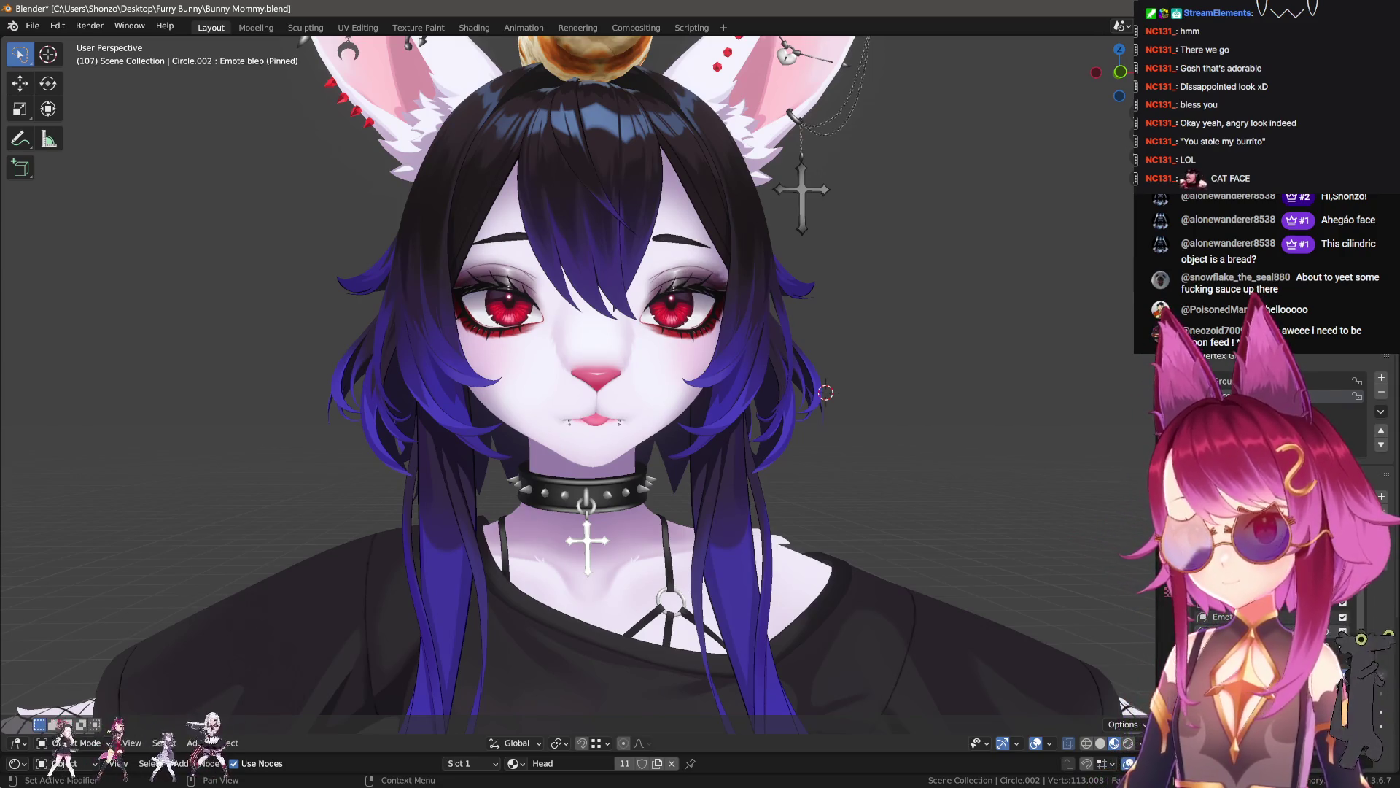
click(1272, 646)
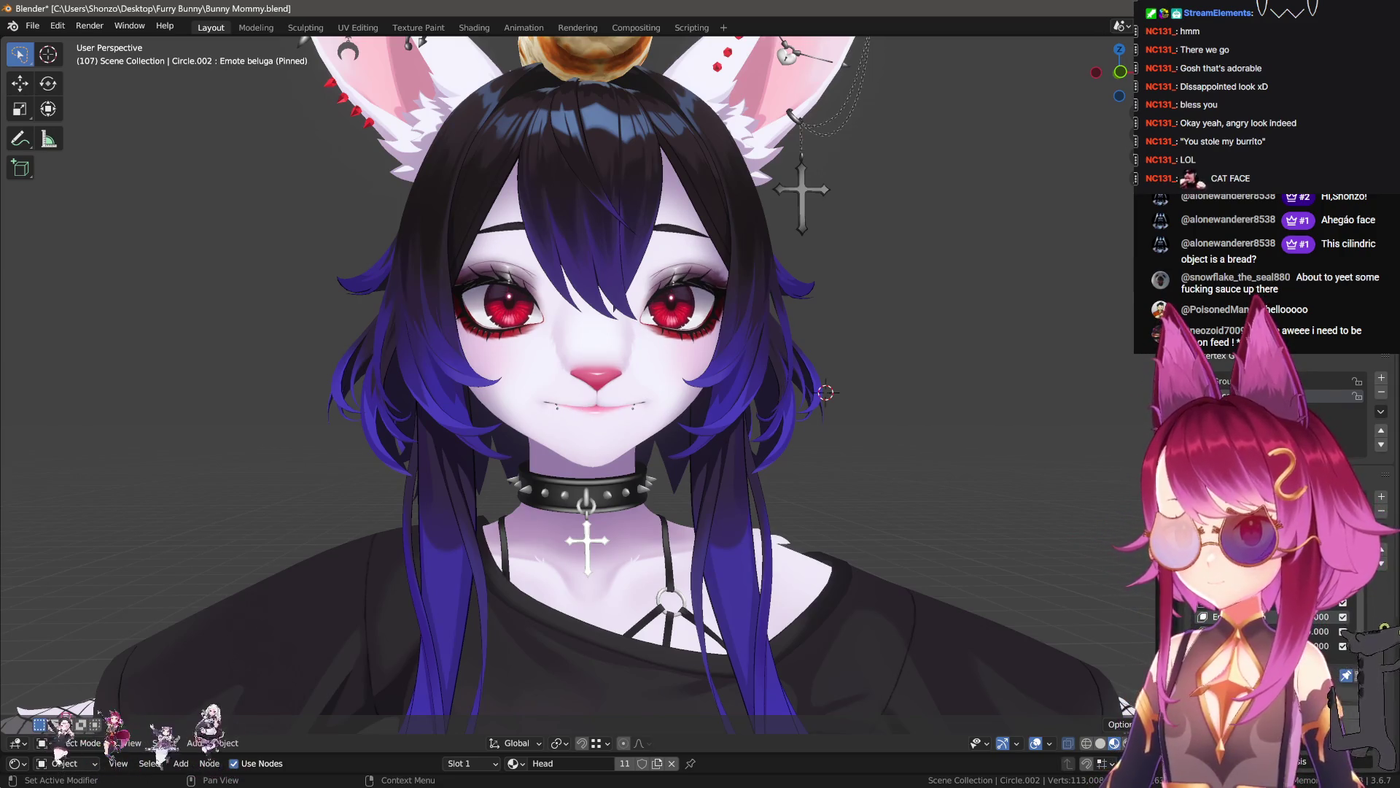
click(1272, 617)
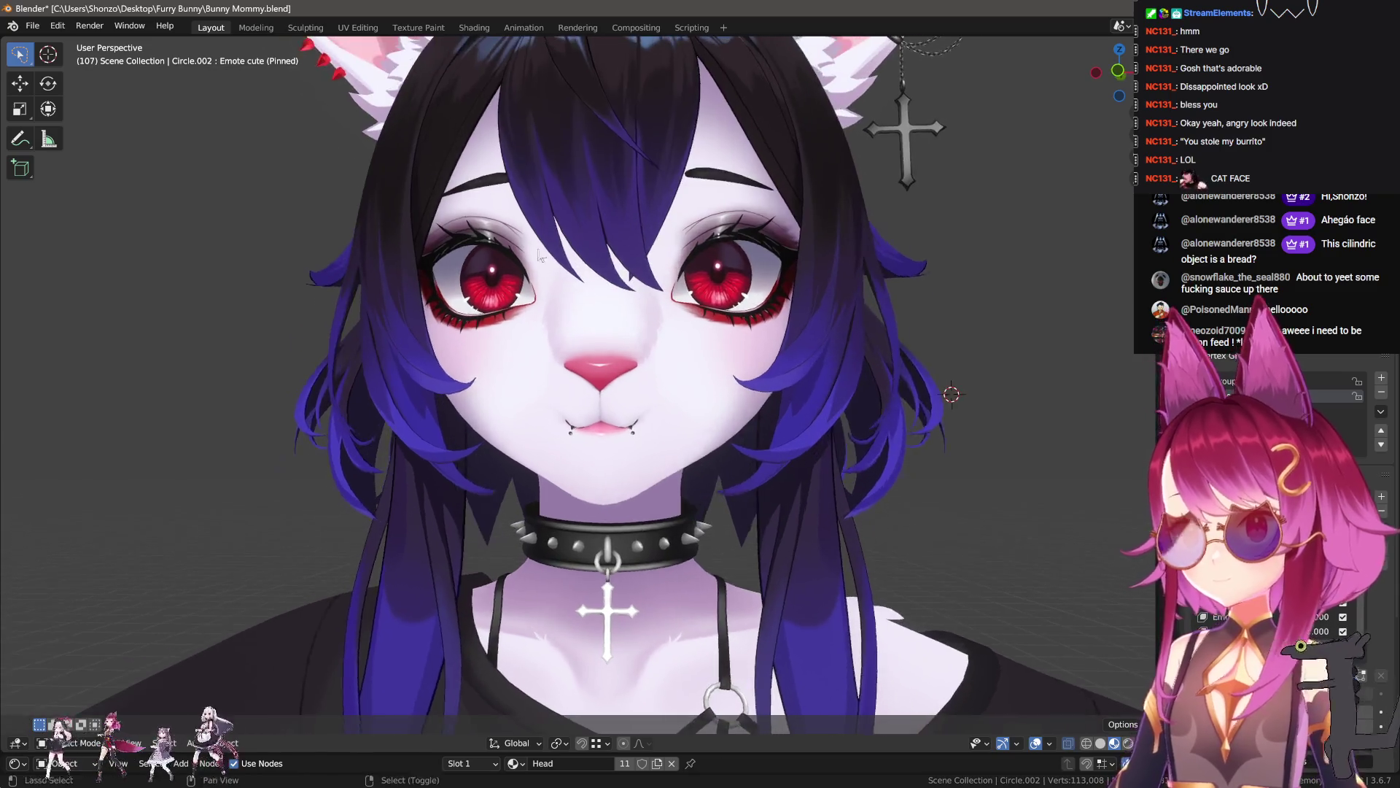
scroll(576, 323, up, 5)
- In Edit Mode, brush-select the eyebrow and tilt it about 10 degrees with soft falloff
key(Tab)
middle_drag(576, 323, 659, 336)
scroll(659, 336, up, 10)
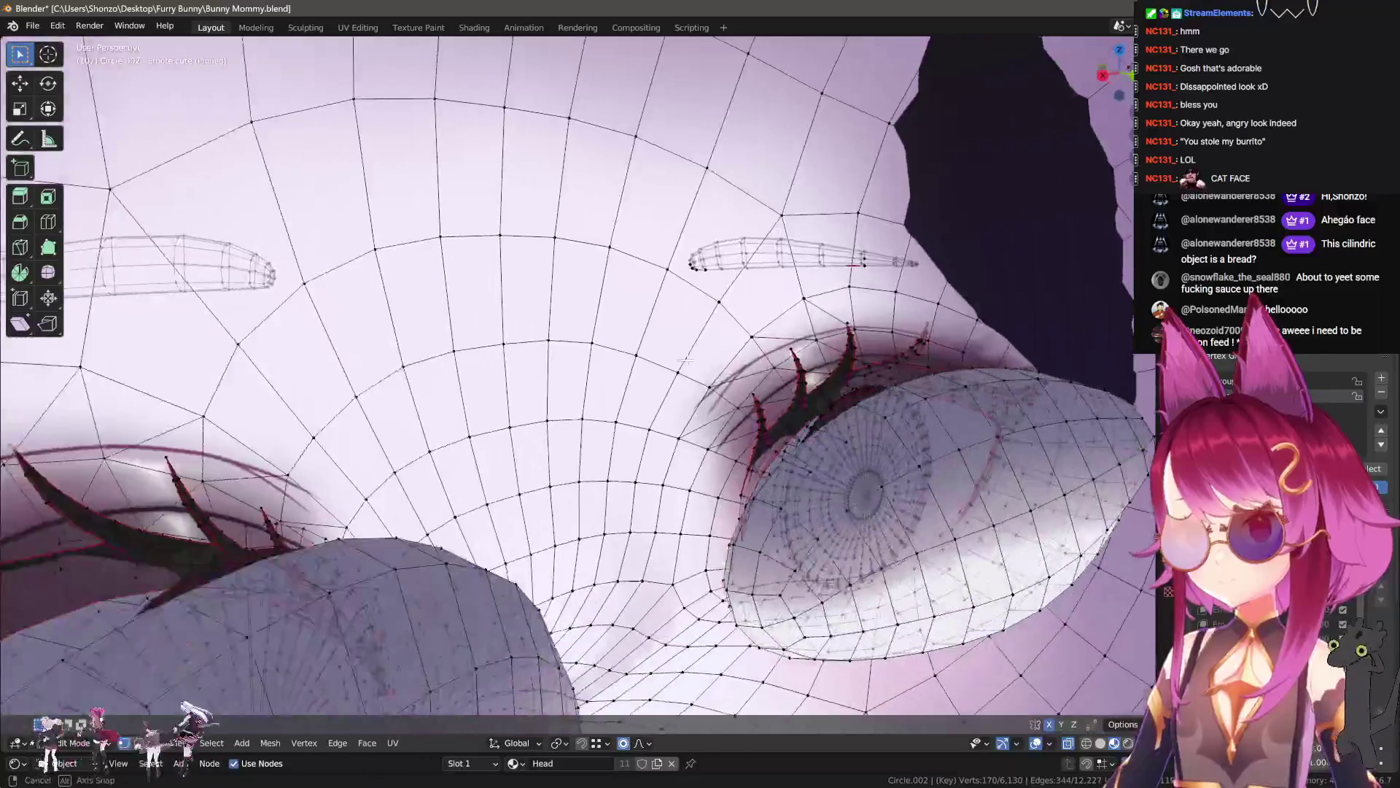
key(c)
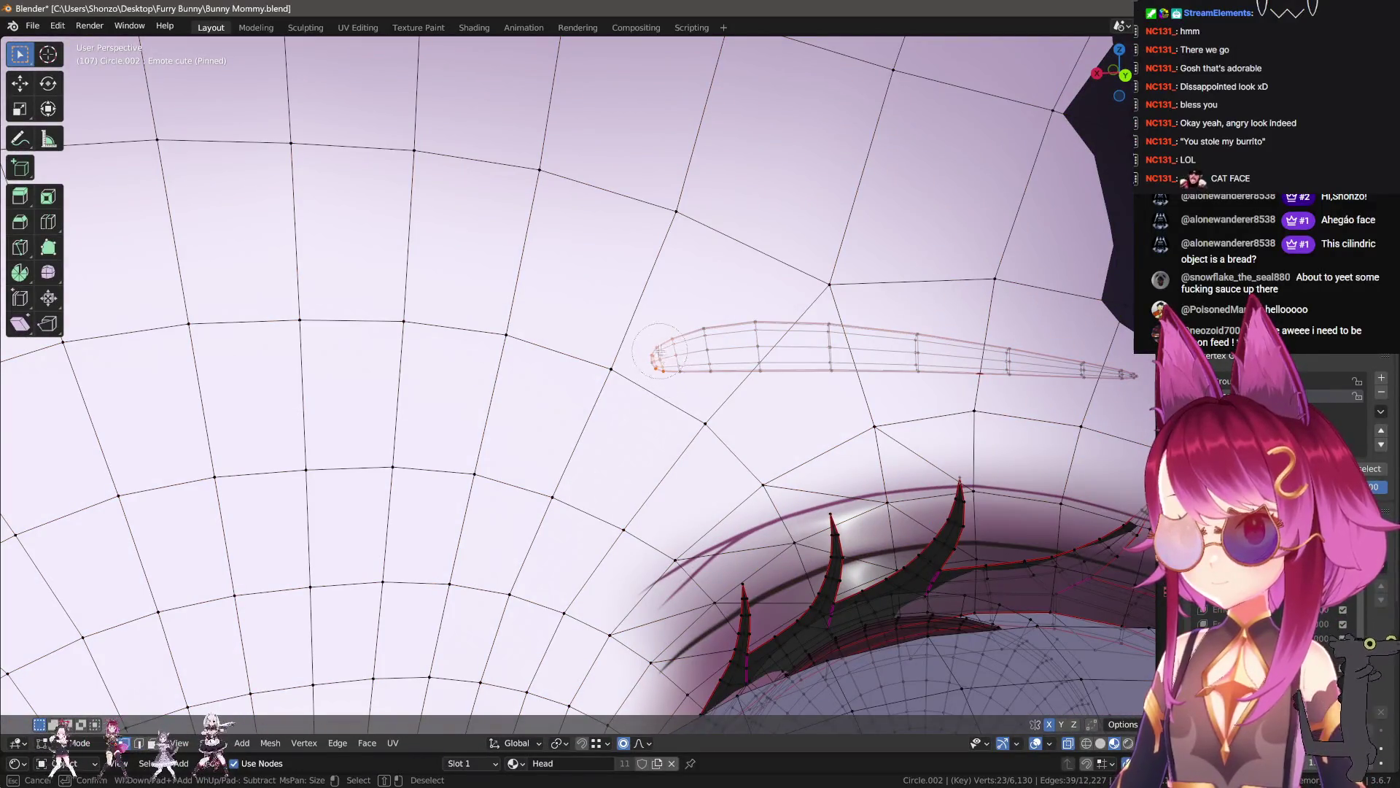
key(Escape)
scroll(658, 352, down, 3)
key(r)
scroll(817, 401, down, 4)
key(Escape)
key(r)
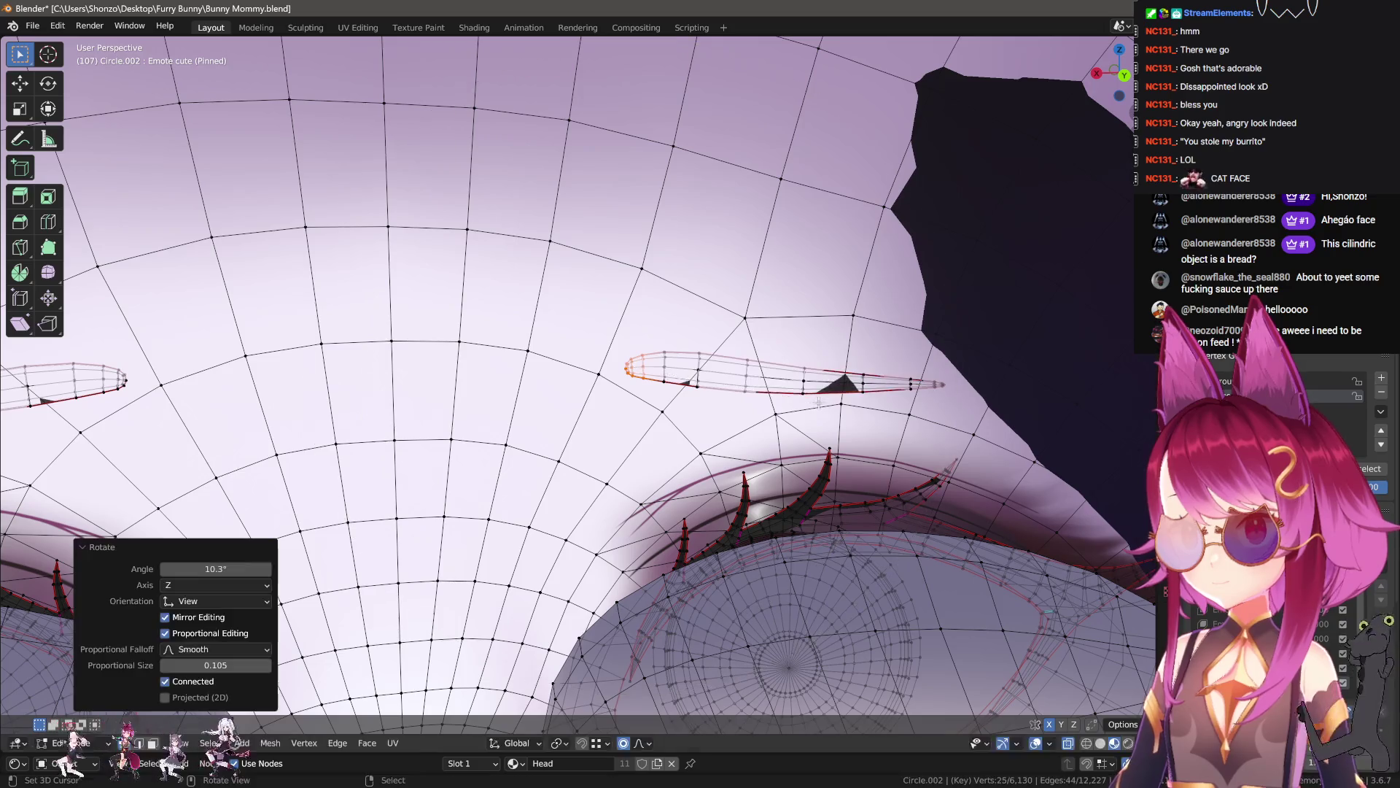
scroll(817, 386, up, 3)
click(831, 385)
- Shift the eyebrow with soft falloff, tilt it a further 5 degrees, and nudge it again
key(r)
scroll(846, 387, up, 2)
key(Escape)
key(g)
scroll(853, 379, down, 3)
click(904, 305)
key(r)
scroll(904, 305, up, 5)
click(897, 306)
mouse_move(897, 307)
middle_down()
mouse_move(664, 304)
mouse_move(800, 334)
middle_up()
key(g)
click(808, 330)
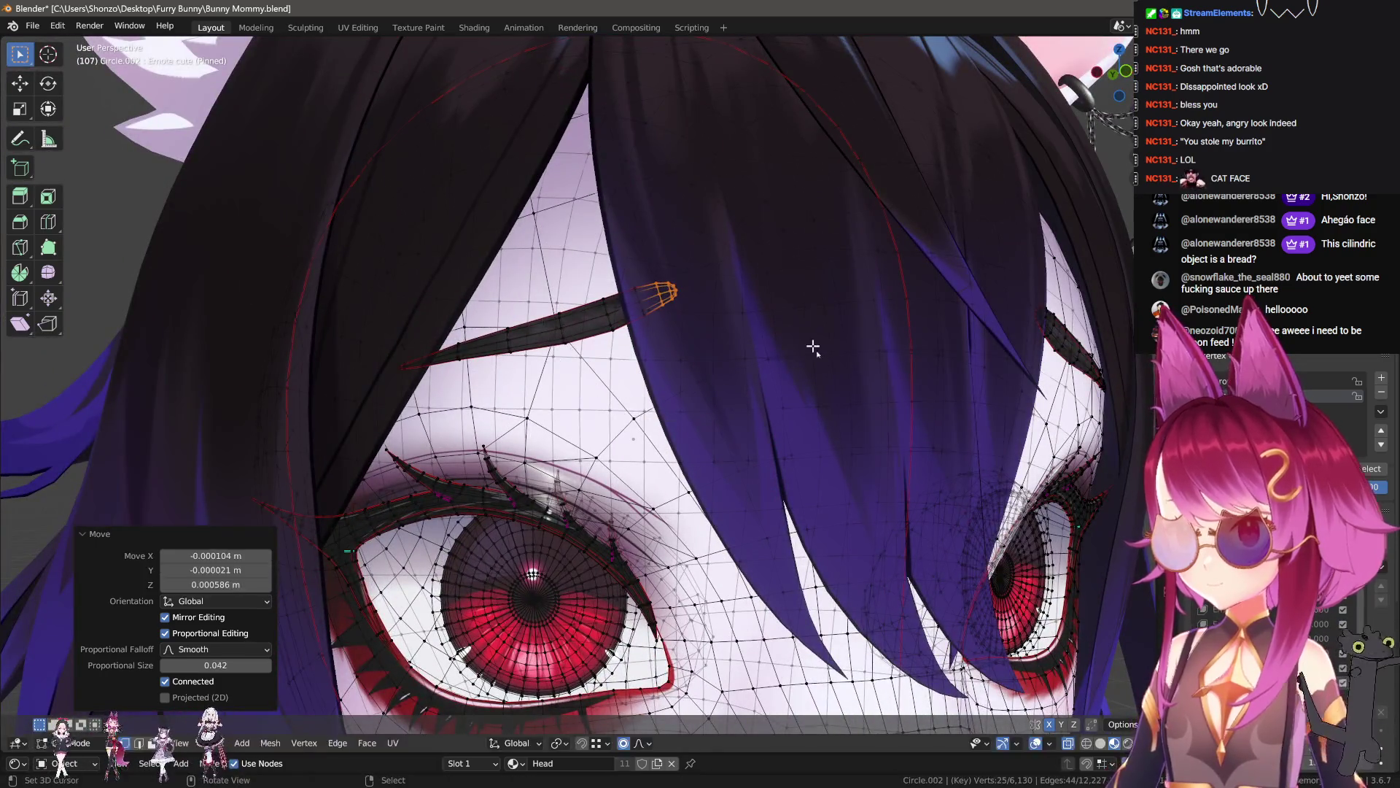
- Preview the eyebrow in Object Mode and try raising it slightly
key(Tab)
scroll(817, 364, down, 8)
scroll(839, 416, up, 2)
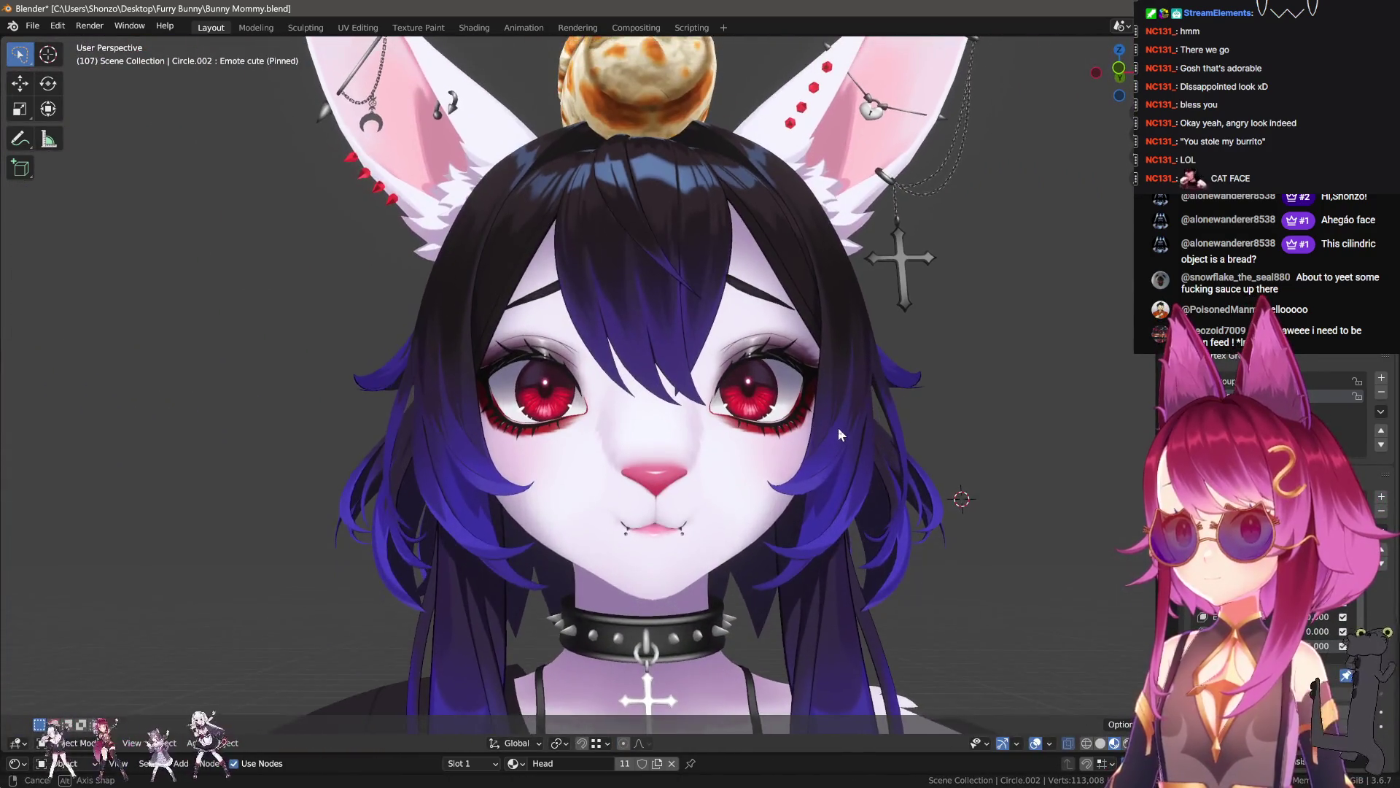
scroll(838, 428, up, 6)
key(Tab)
key(Tab)
key(Tab)
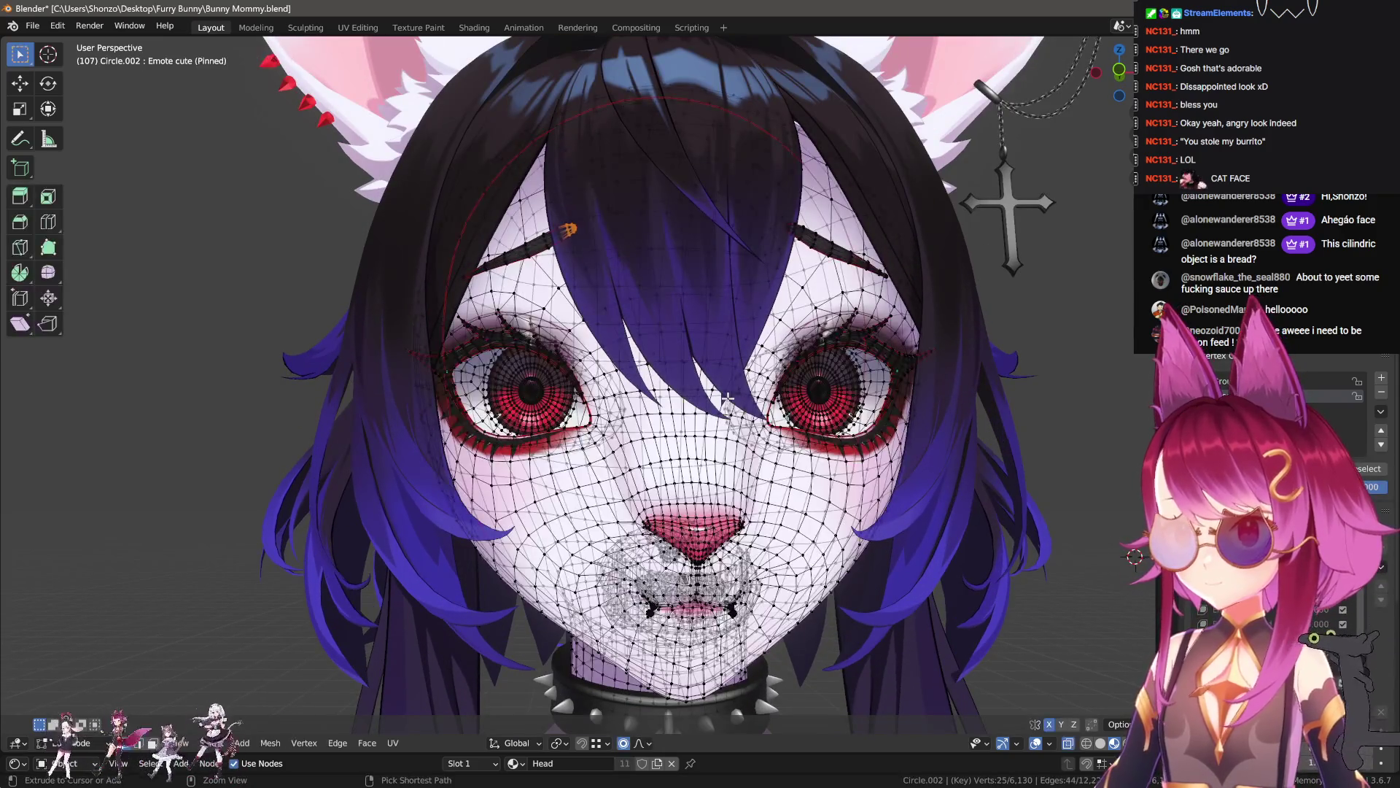
key(g)
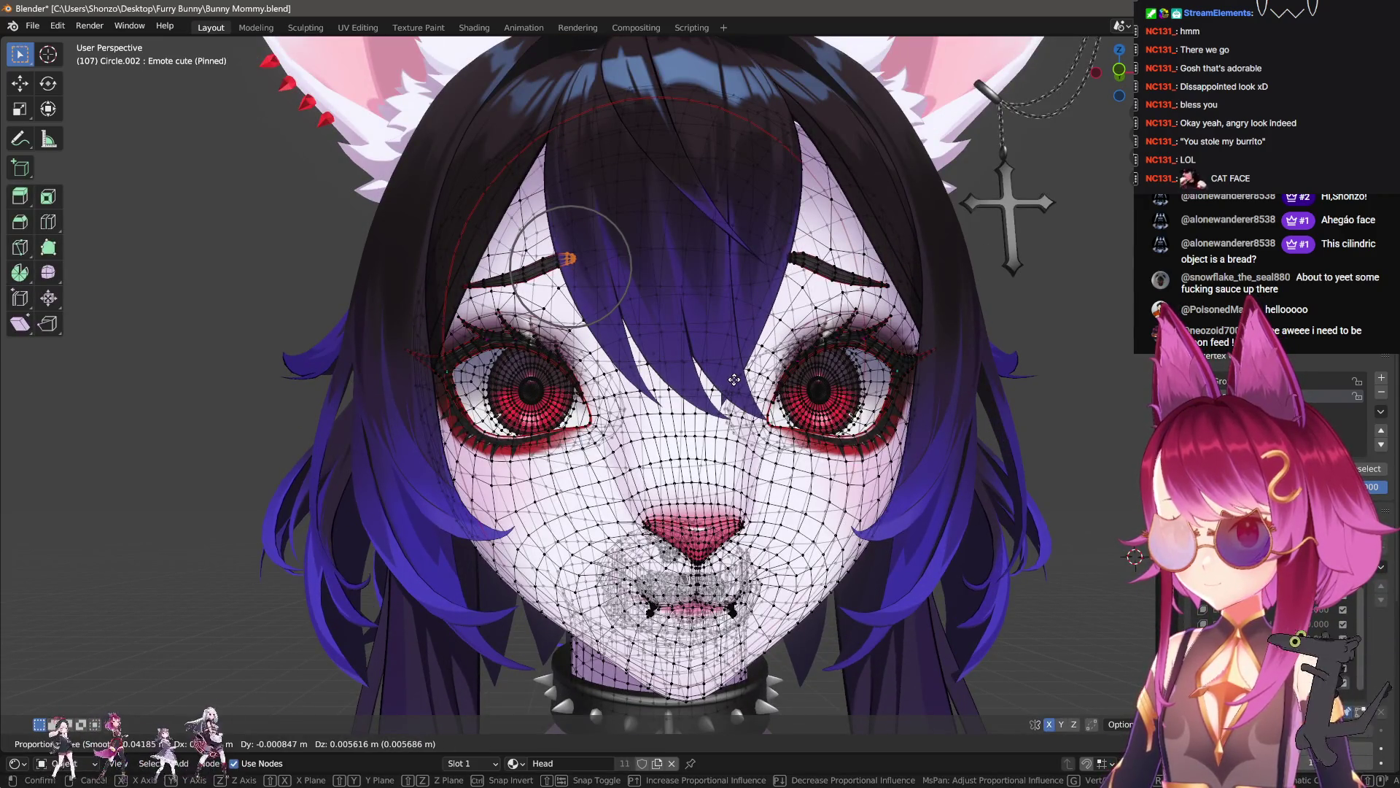
key(Escape)
key(Tab)
scroll(903, 515, down, 6)
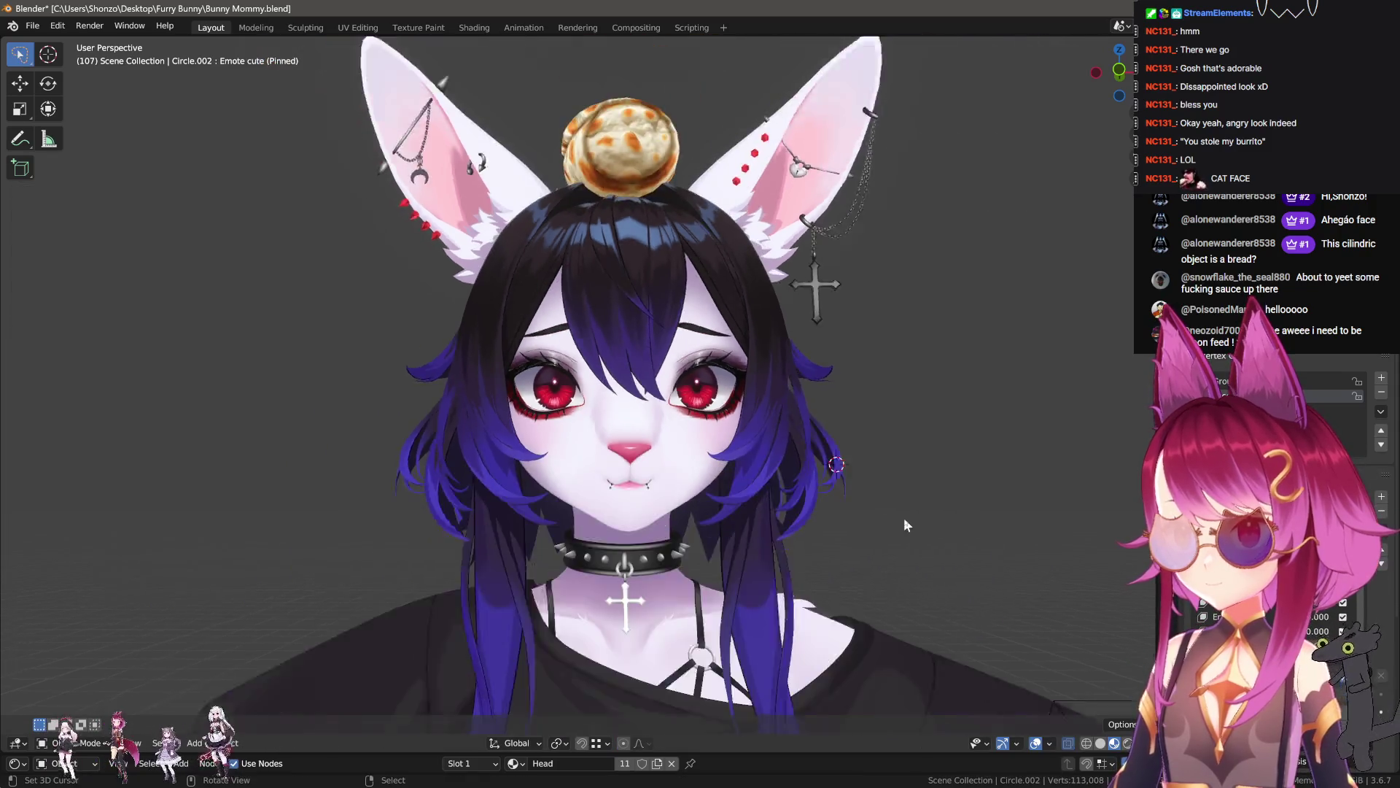
scroll(893, 508, up, 6)
- From a turned angle, select the whole eyebrow piece (L) and move it into place
key(Tab)
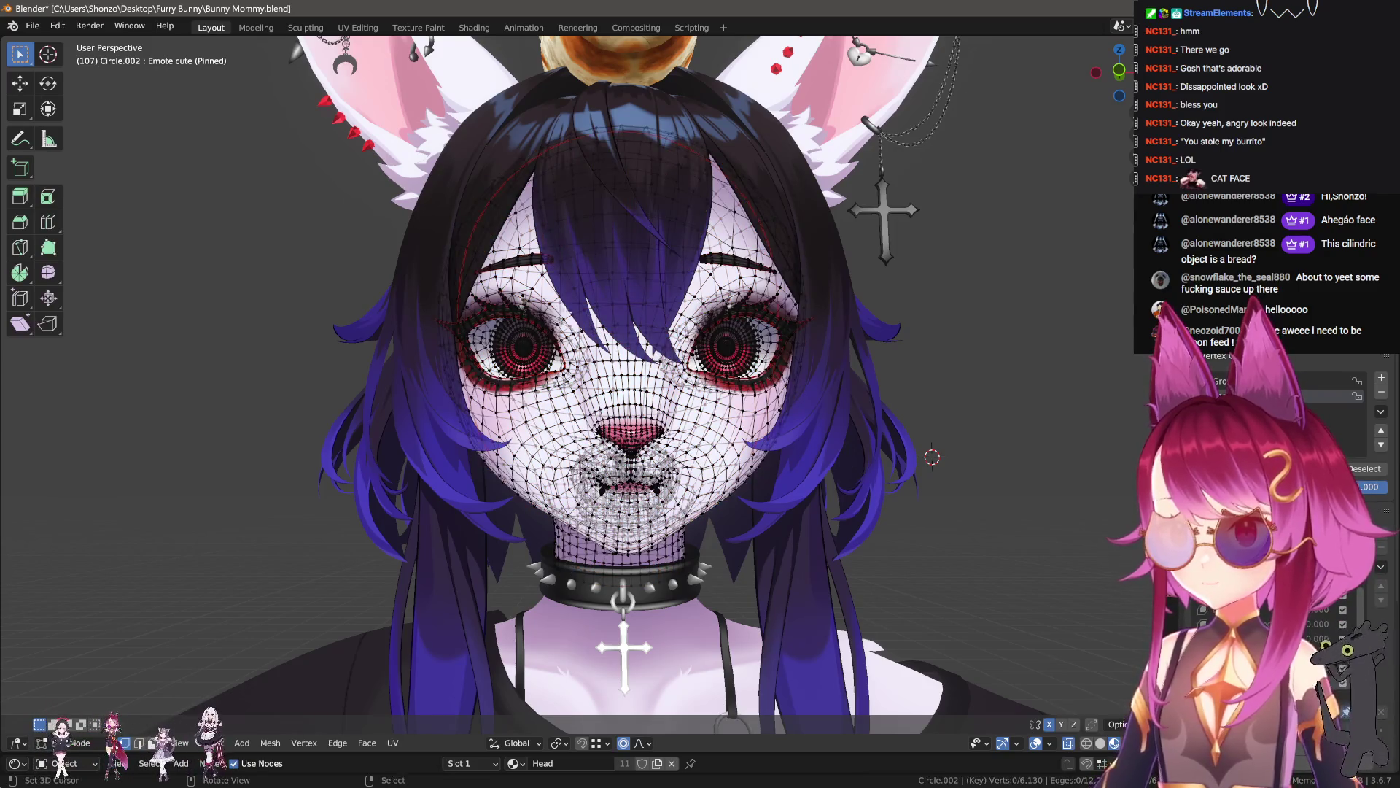
middle_drag(572, 318, 531, 257)
key(l)
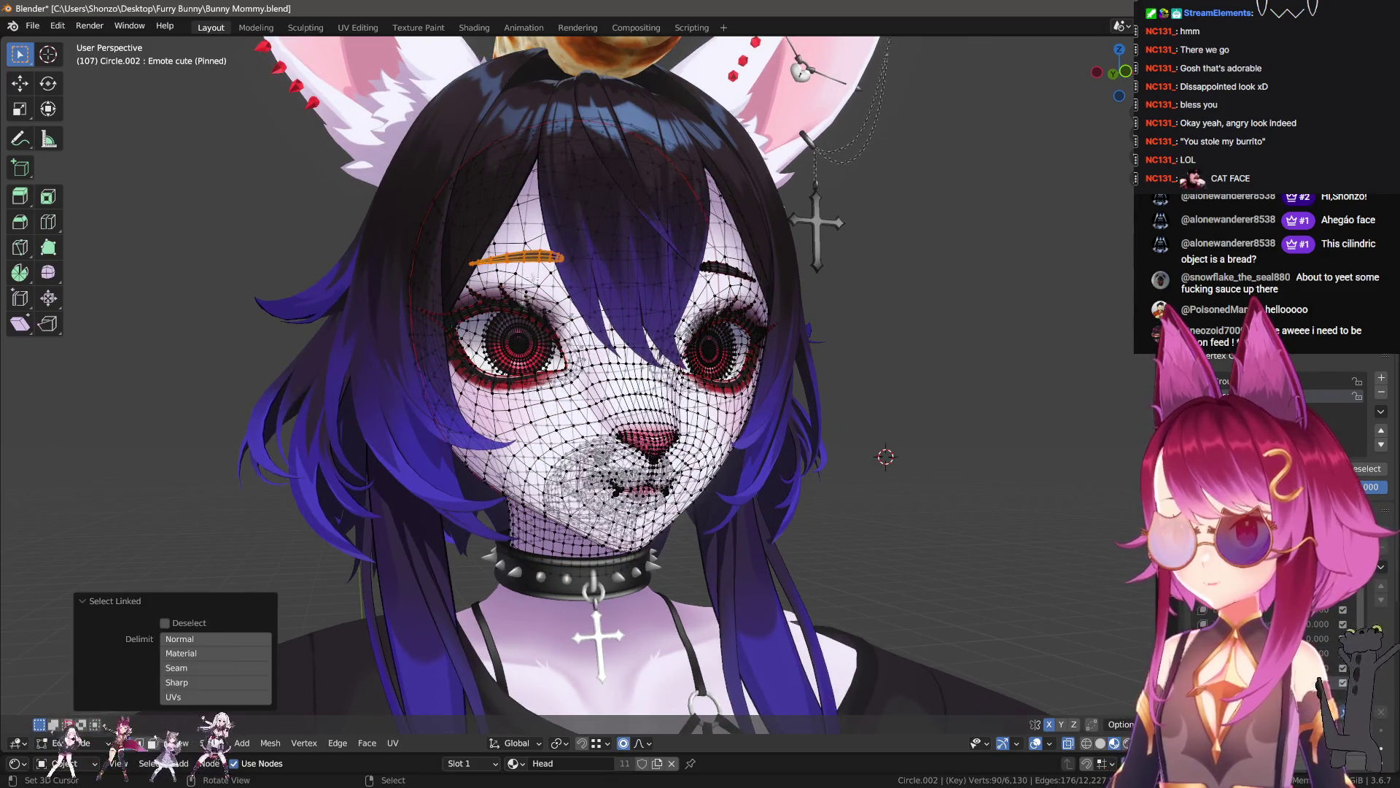
key(g)
click(536, 221)
scroll(679, 501, up, 10)
scroll(678, 501, down, 3)
key(g)
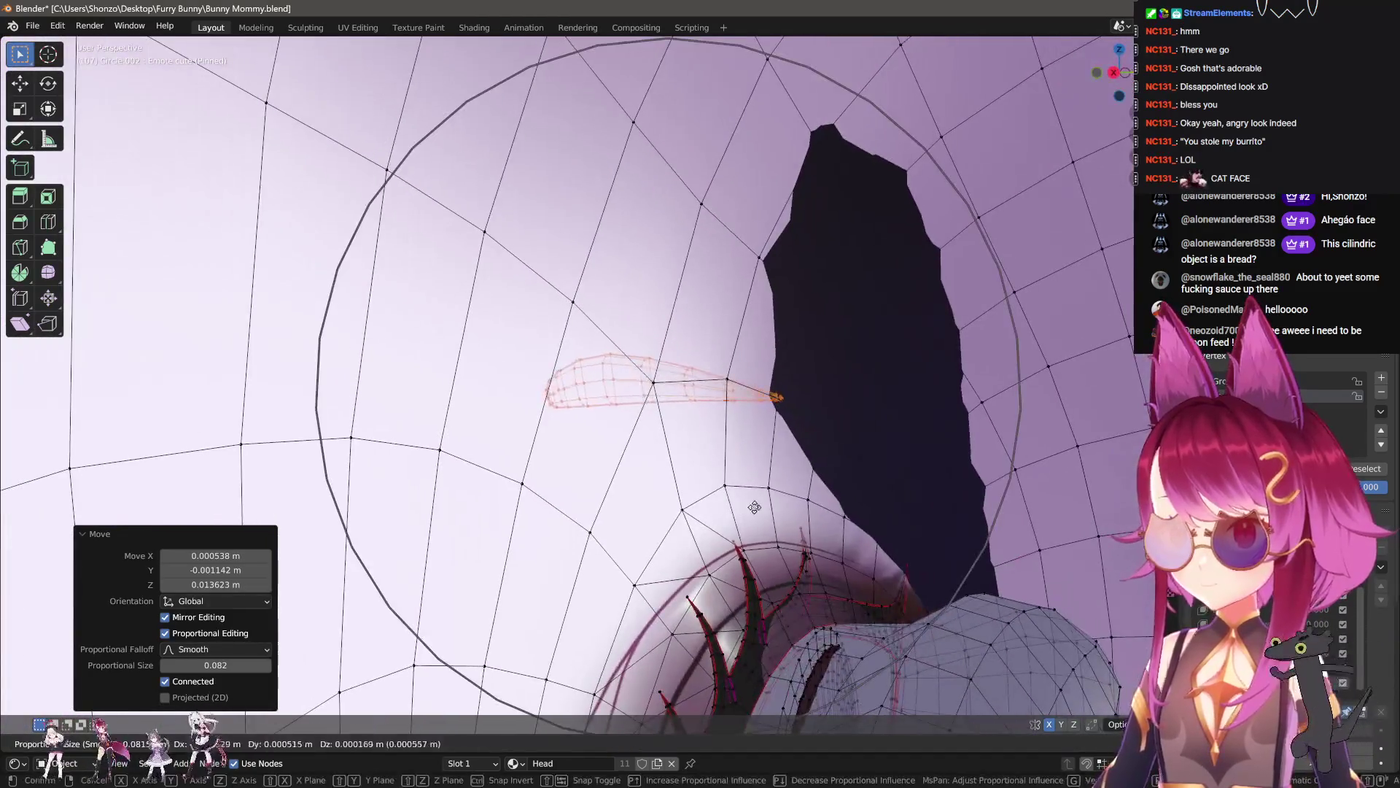
click(794, 500)
middle_drag(793, 500, 896, 456)
scroll(896, 456, up, 2)
- Tilt the eyebrow slightly around the vertical axis, fine-tune its position, then preview the face from the front
key(r)
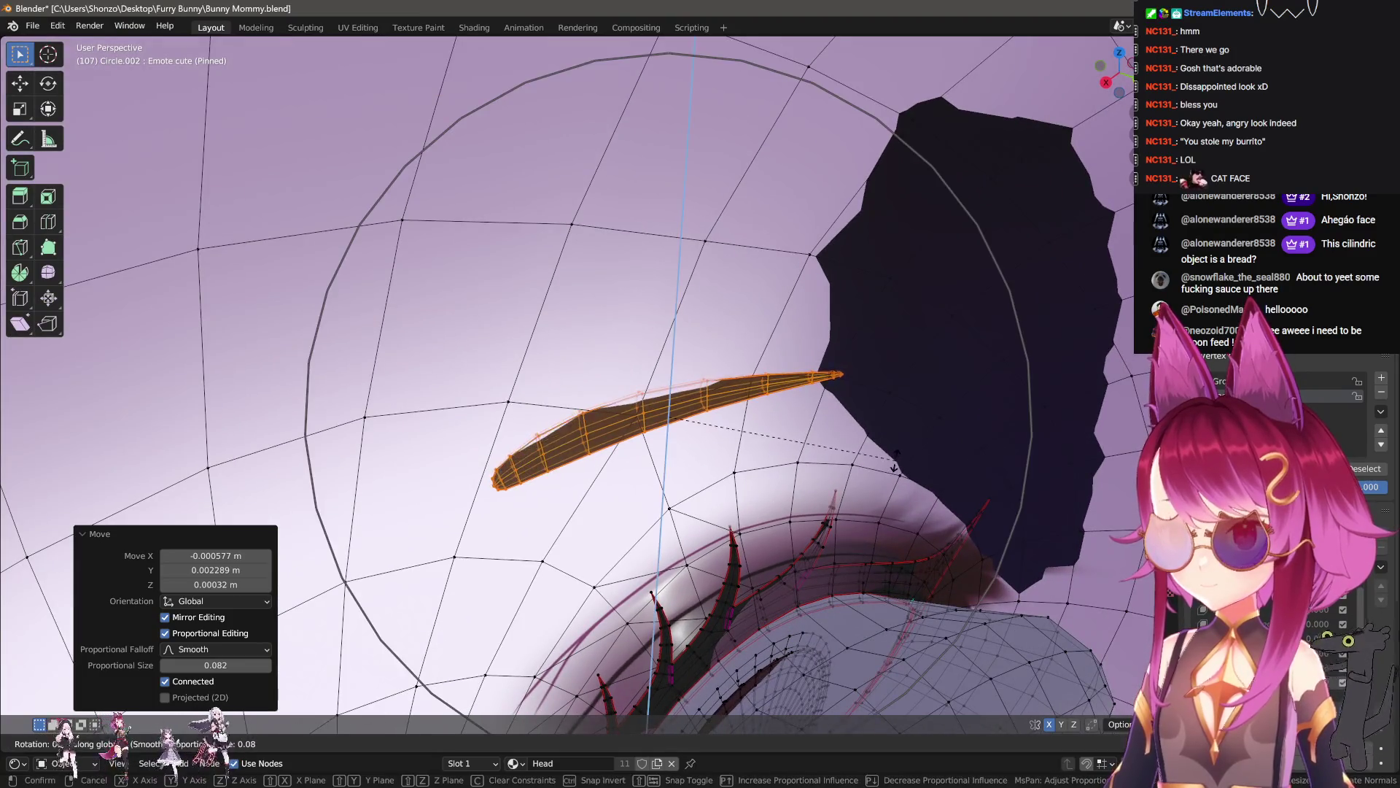
click(896, 456)
key(g)
click(827, 494)
key(g)
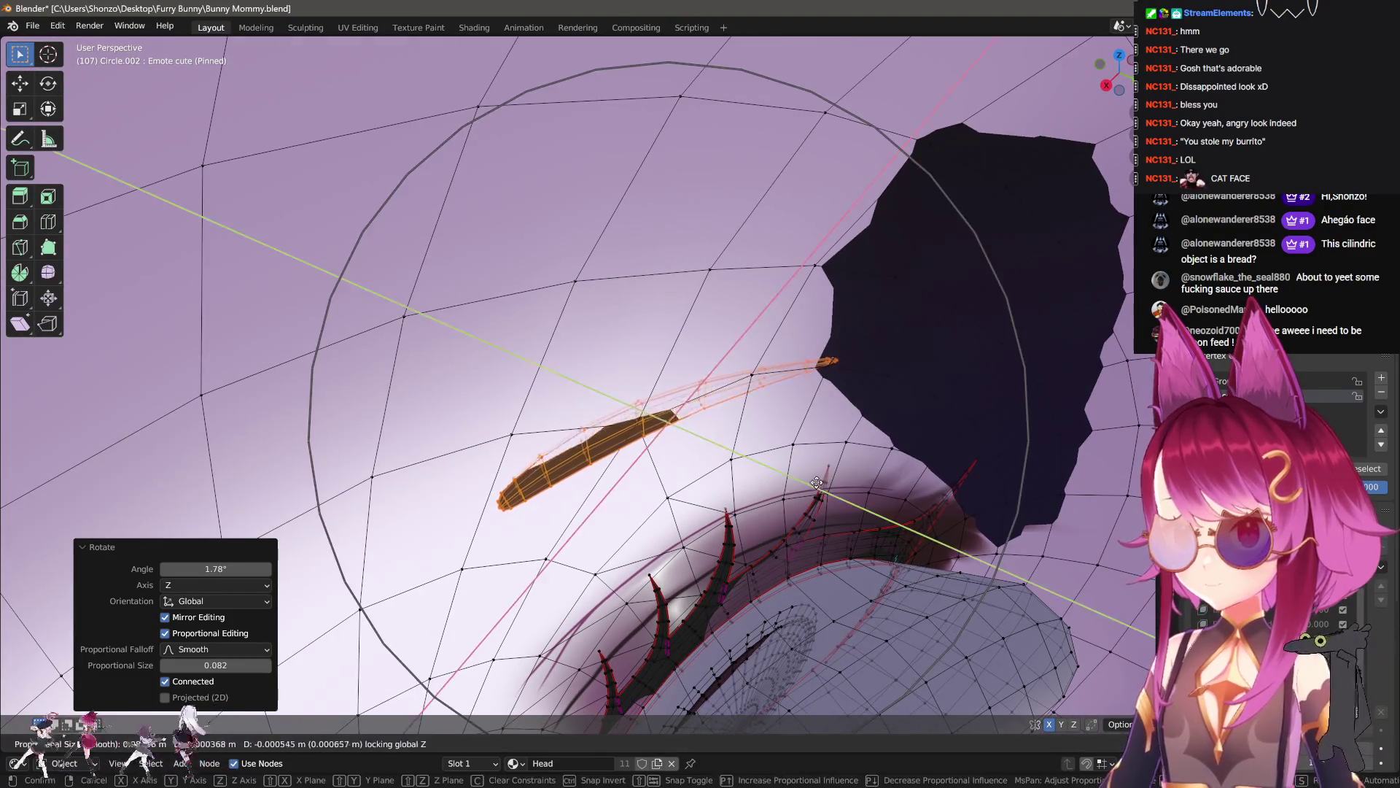
click(864, 473)
key(g)
key(Escape)
key(g)
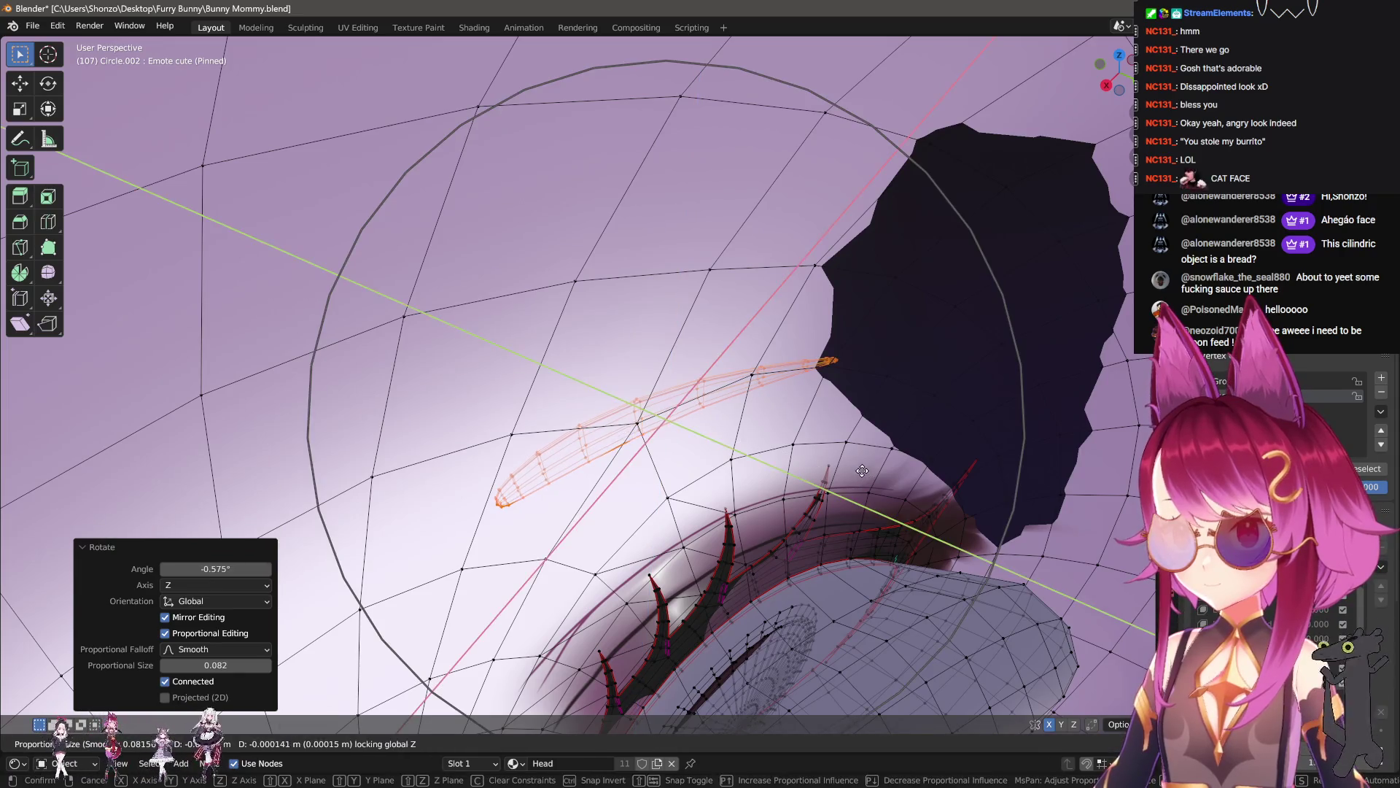
key(Escape)
key(Tab)
scroll(673, 621, down, 5)
mouse_move(868, 547)
middle_down()
mouse_move(781, 456)
mouse_move(790, 505)
mouse_move(837, 512)
middle_up()
key(shift)
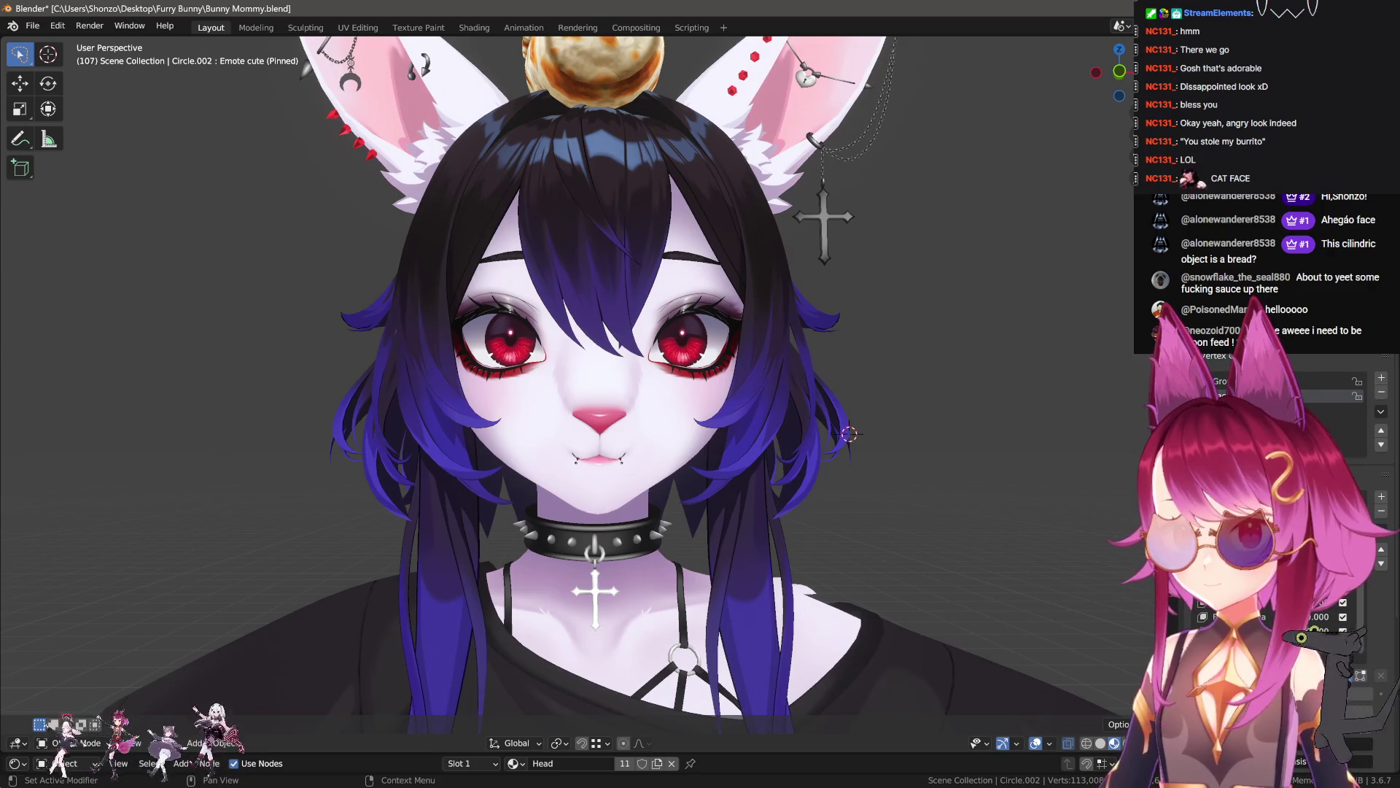
- Unpin the Emote cute shape key and clear all shape key values back to zero
click(1346, 676)
click(1380, 677)
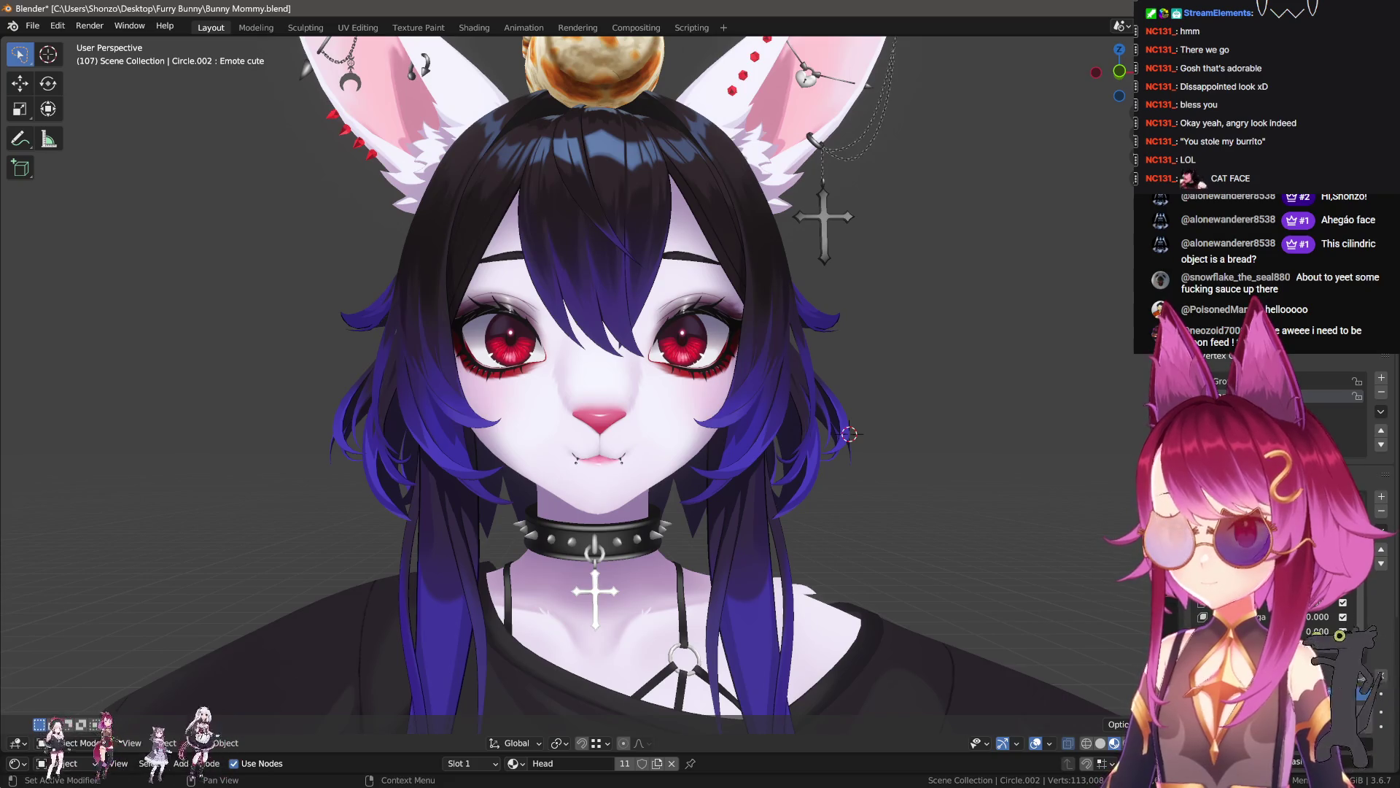
mouse_move(892, 540)
middle_down()
mouse_move(872, 535)
mouse_move(913, 545)
middle_up()
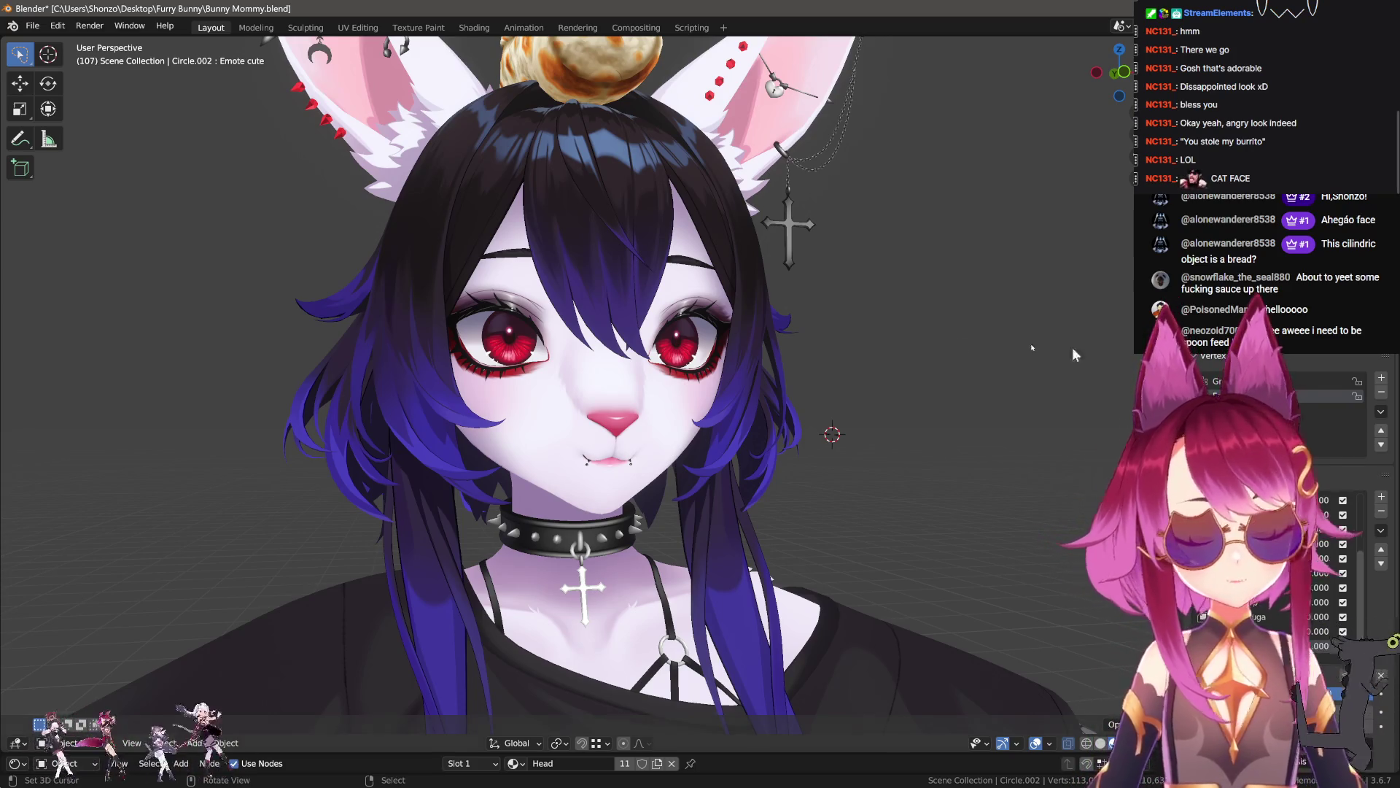
scroll(530, 316, up, 5)
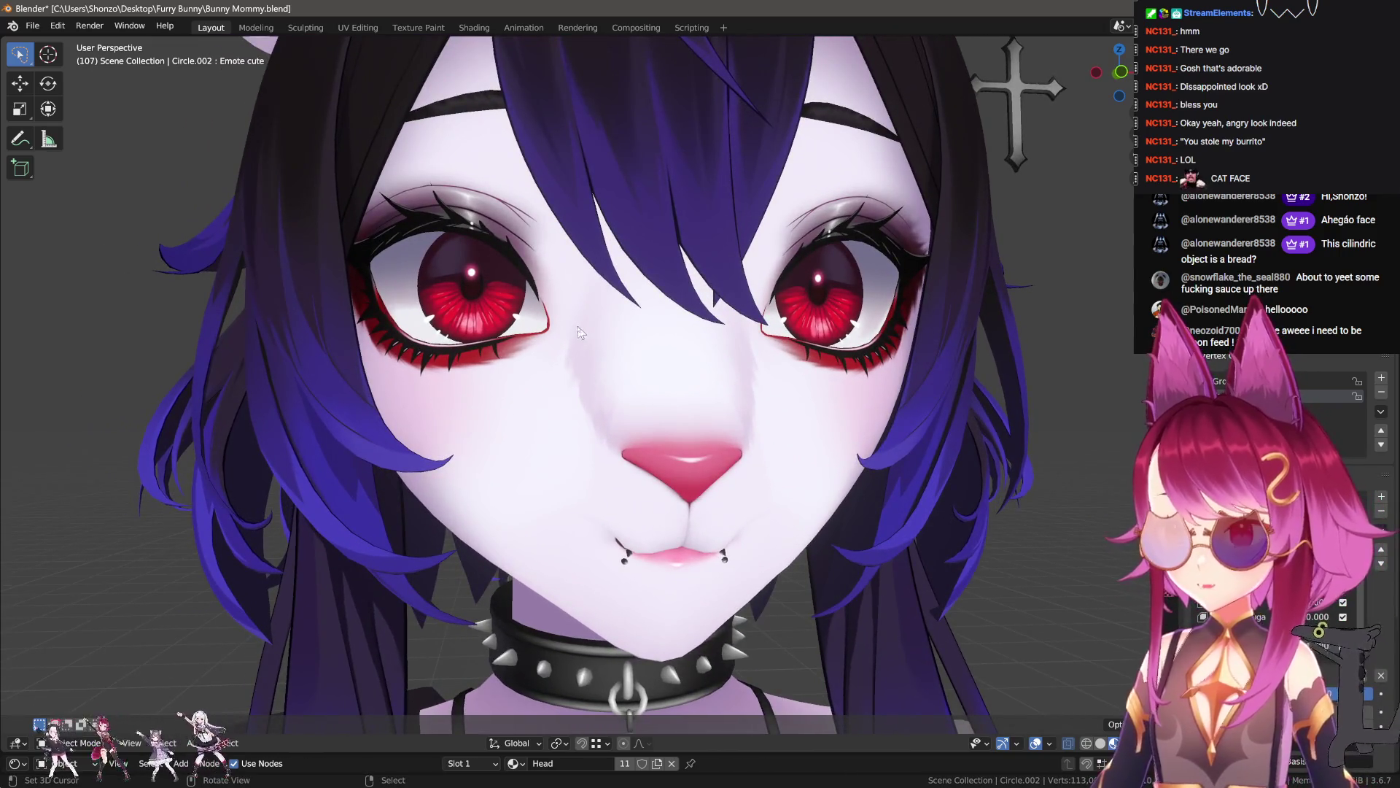
click(1380, 678)
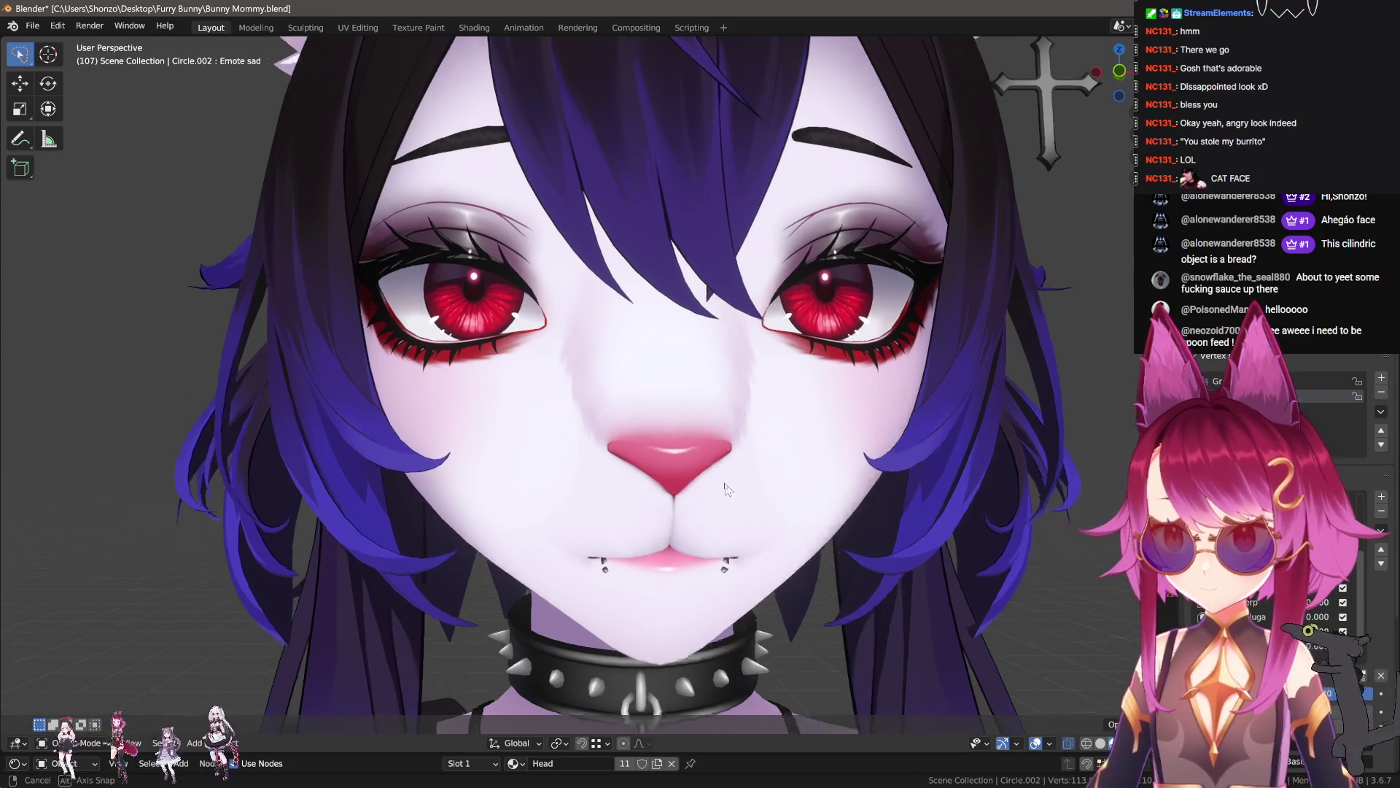
- In Edit Mode, rotate and move the lip vertices with soft falloff to turn the mouth corners down
key(Tab)
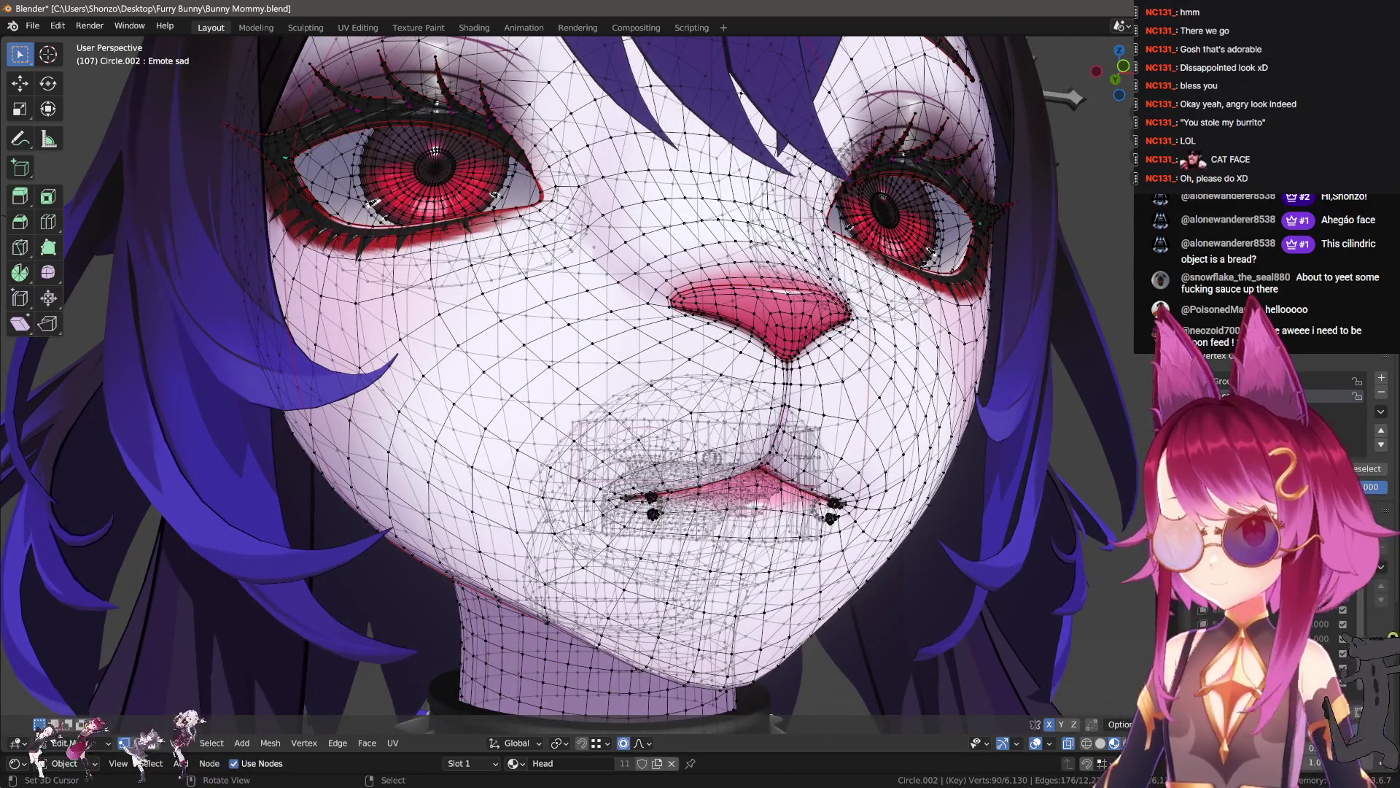
key(r)
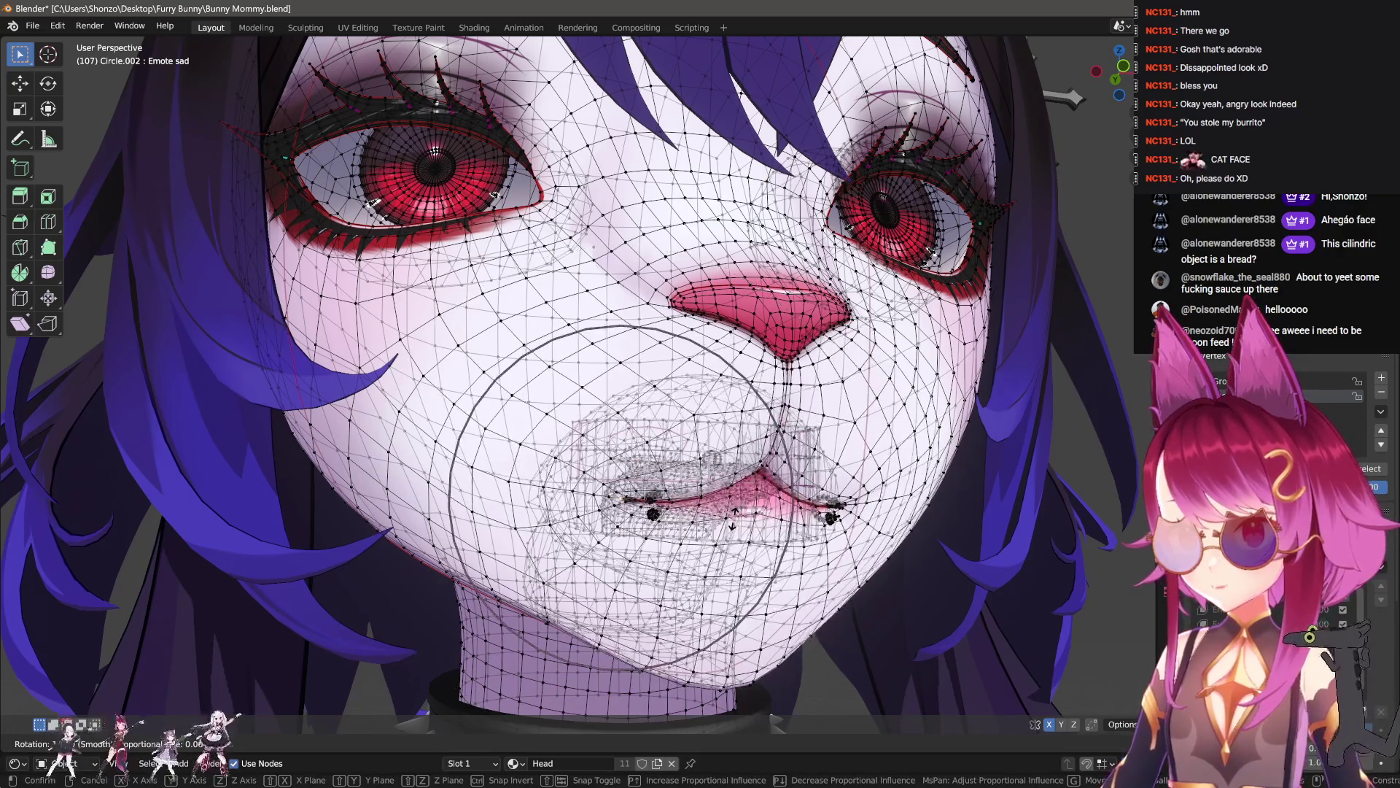
click(703, 503)
key(g)
scroll(711, 510, down, 1)
click(709, 503)
key(g)
click(705, 485)
key(r)
scroll(705, 484, up, 3)
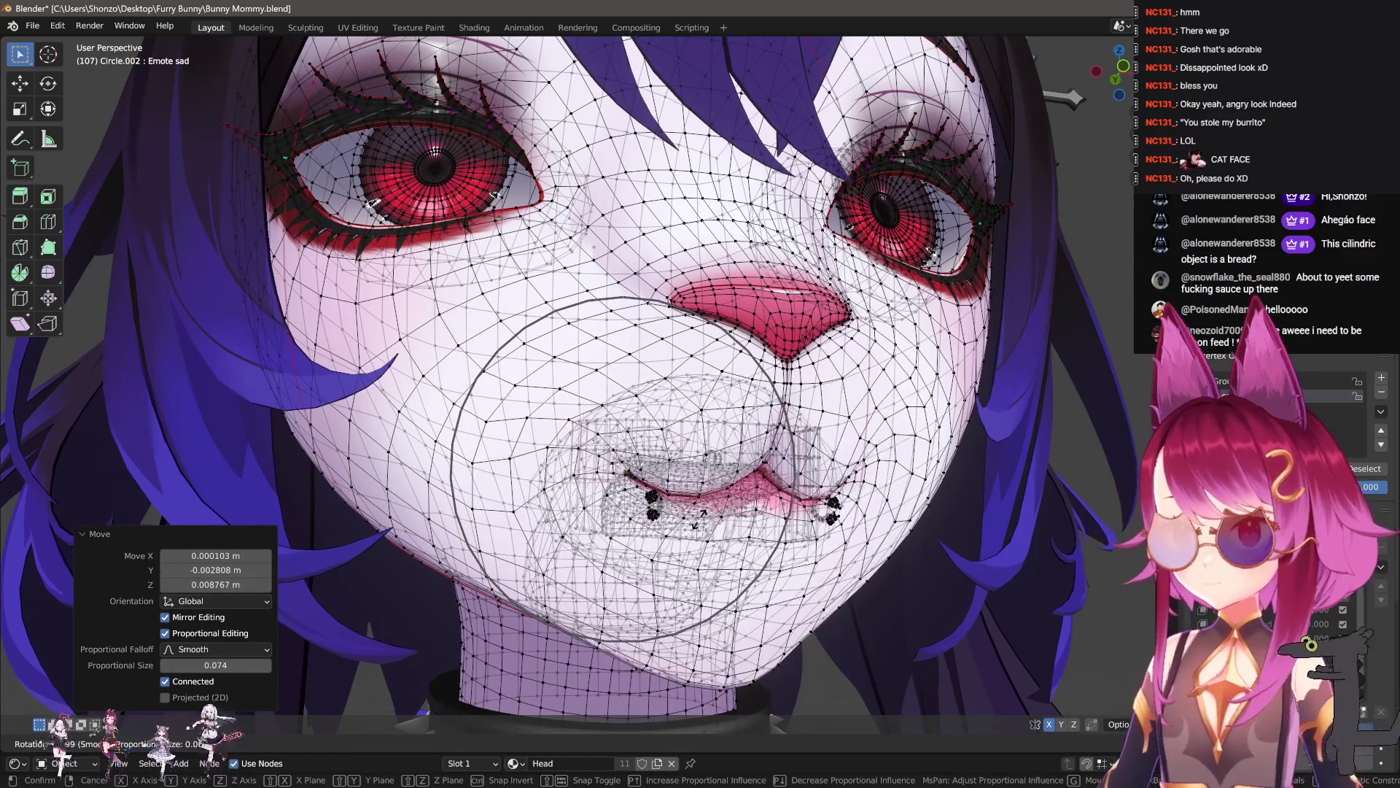
click(674, 481)
key(g)
click(696, 481)
- Nudge the lips again and give the mouth a slight 0.782° rotation from the front
key(r)
key(g)
scroll(704, 483, up, 2)
click(706, 485)
mouse_move(706, 485)
middle_down()
mouse_move(721, 495)
mouse_move(729, 456)
middle_up()
key(r)
click(727, 455)
scroll(727, 456, up, 4)
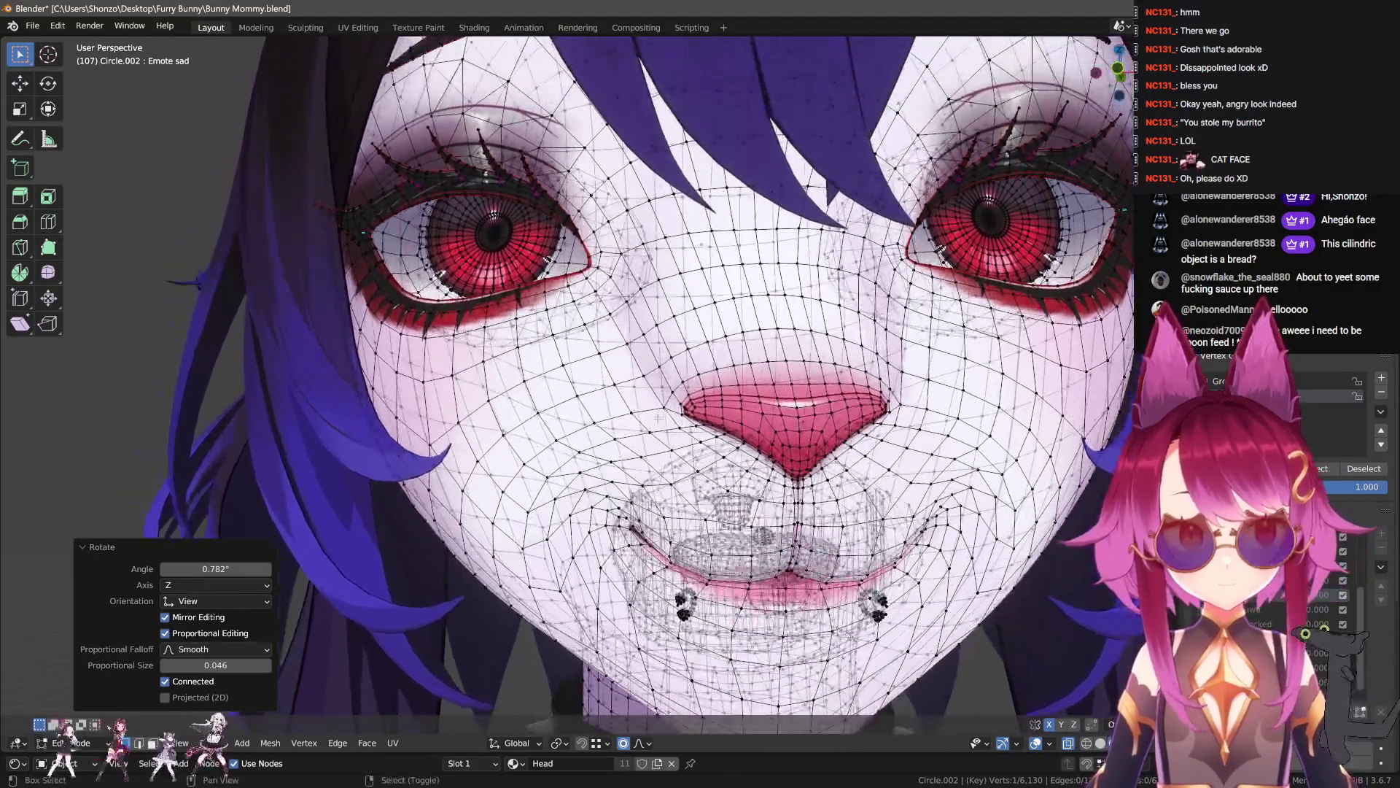
- Close in on one eye, select the entire head mesh, and search for Blend from Shape
middle_drag(659, 418, 692, 439)
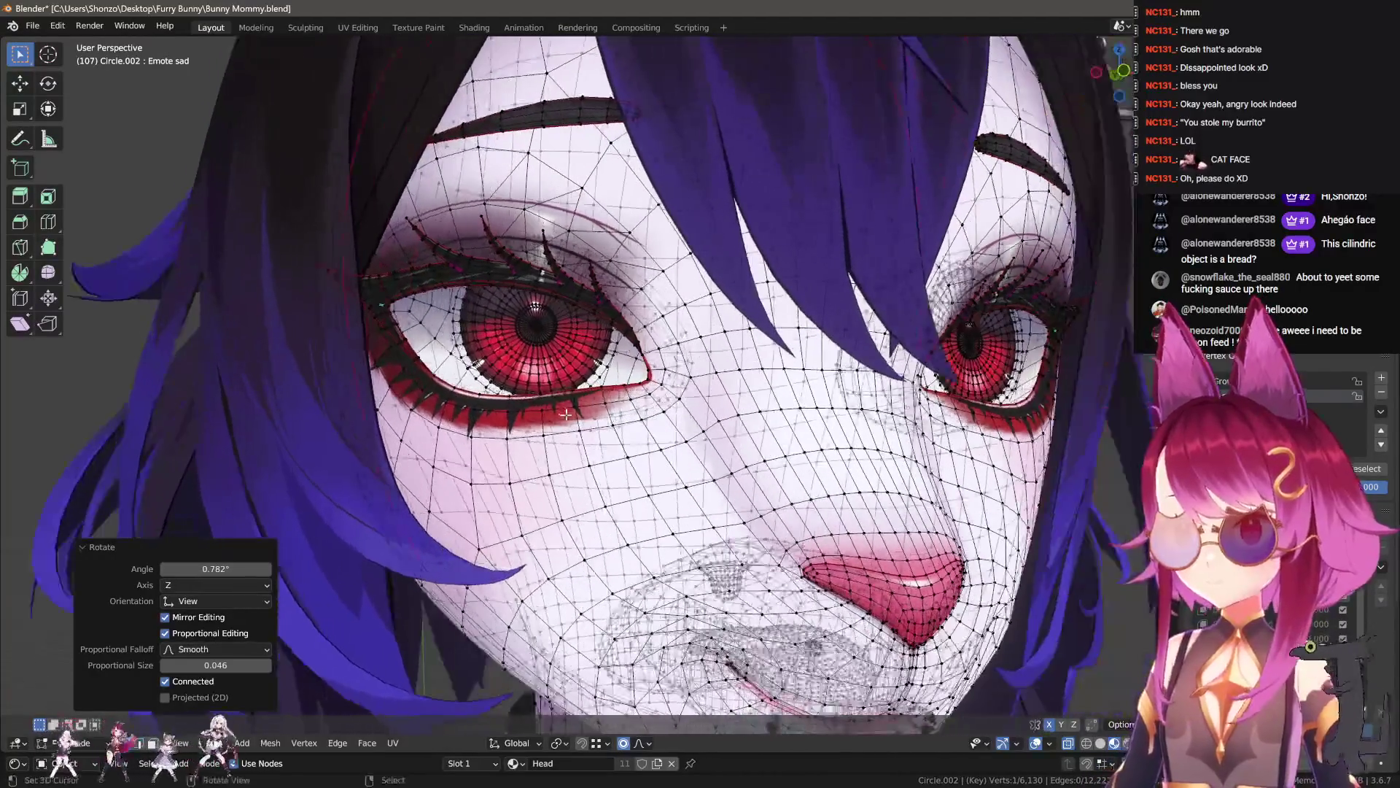
scroll(700, 445, up, 5)
key(a)
scroll(711, 453, down, 6)
key(F3)
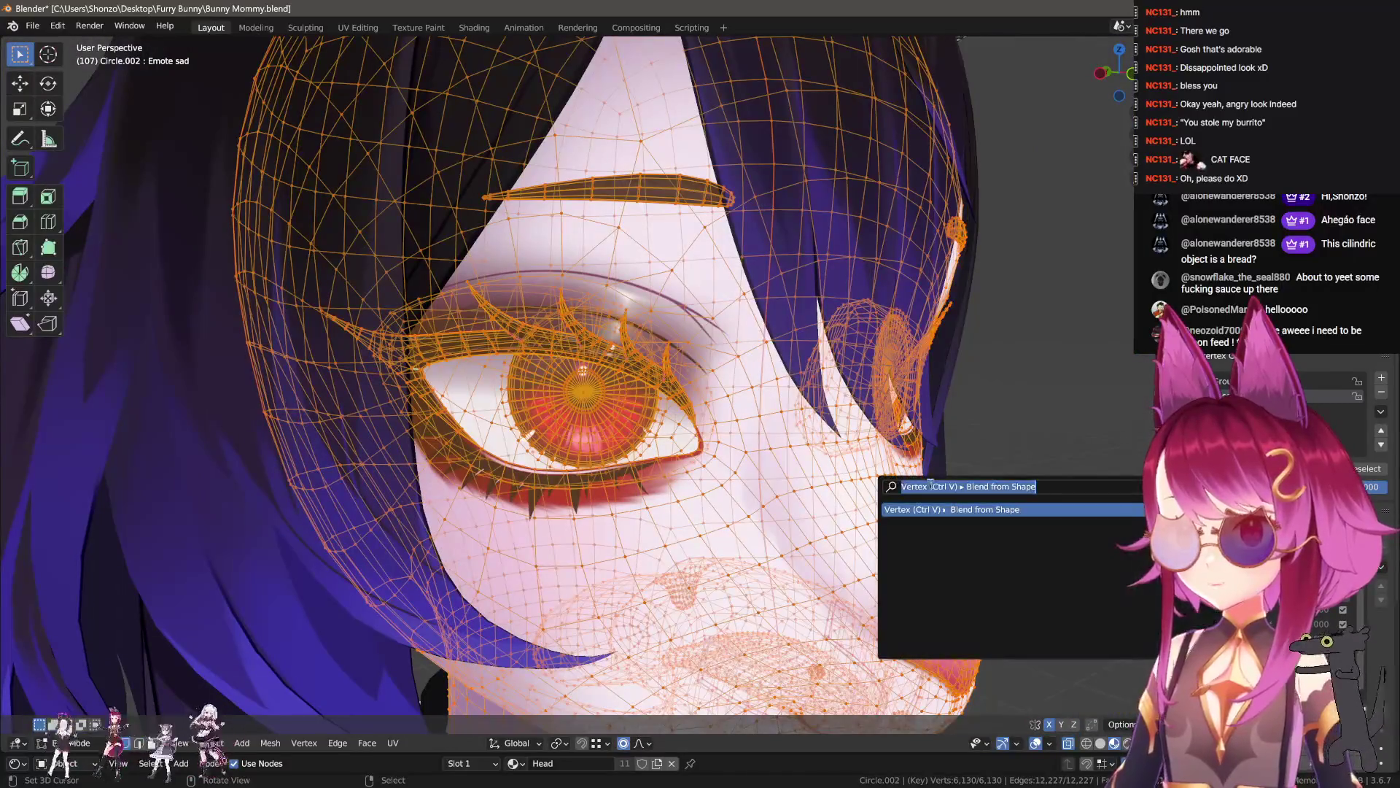
- Blend the Blink shape into Emote sad at -0.4
click(963, 508)
mouse_move(236, 678)
mouse_down()
mouse_move(190, 678)
mouse_move(236, 677)
mouse_up()
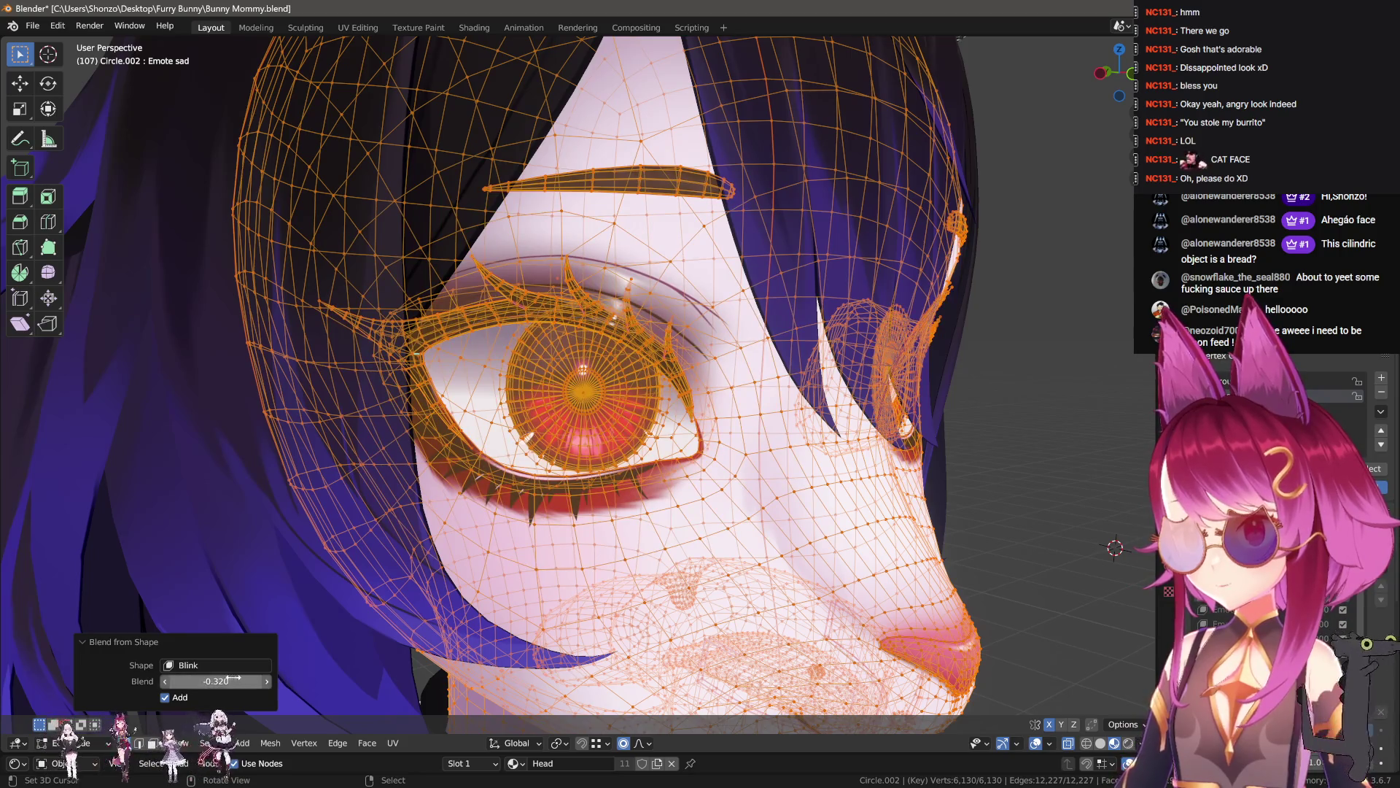
key(Return)
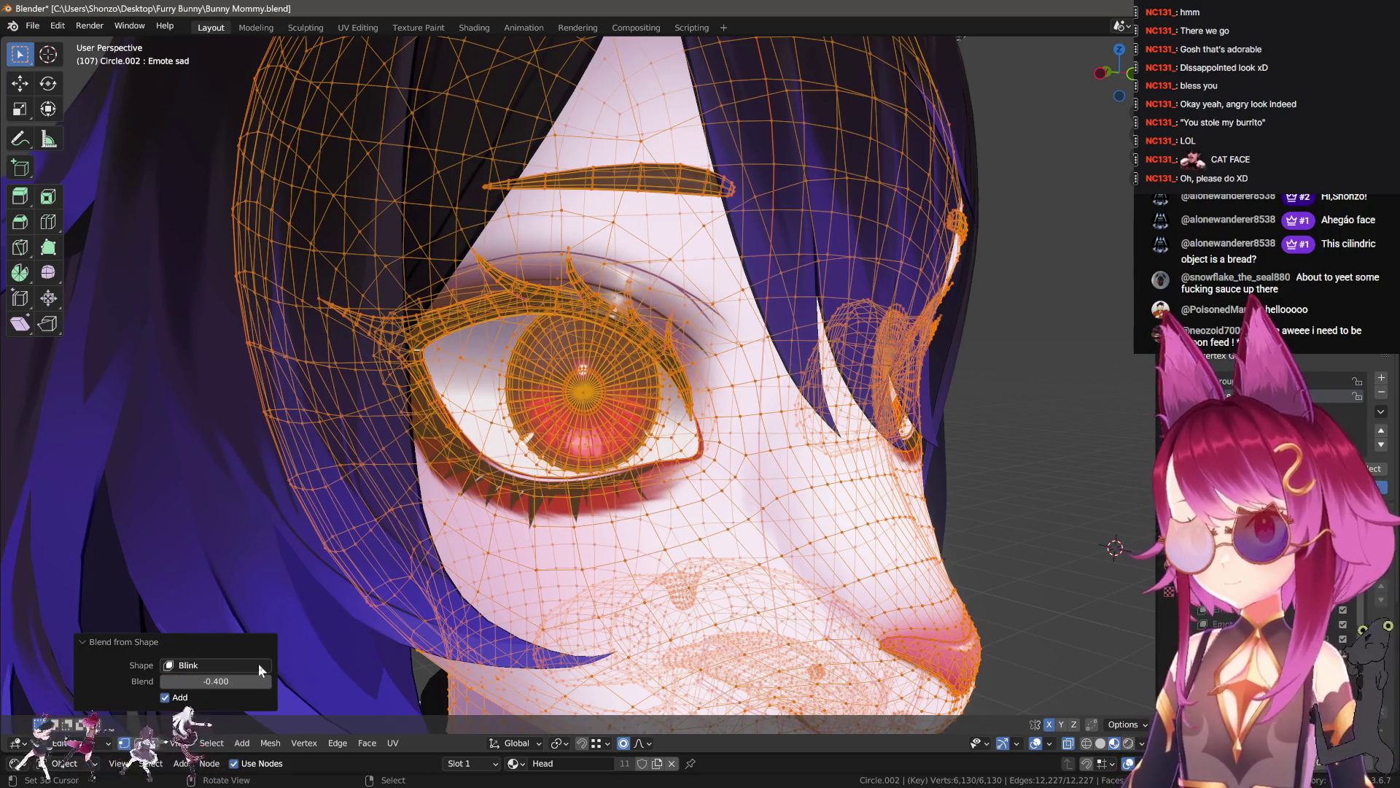
- With X-ray on, circle-select the eyebrow tips and rotate them with proportional falloff
scroll(584, 365, up, 10)
key(alt+a)
scroll(505, 405, up, 5)
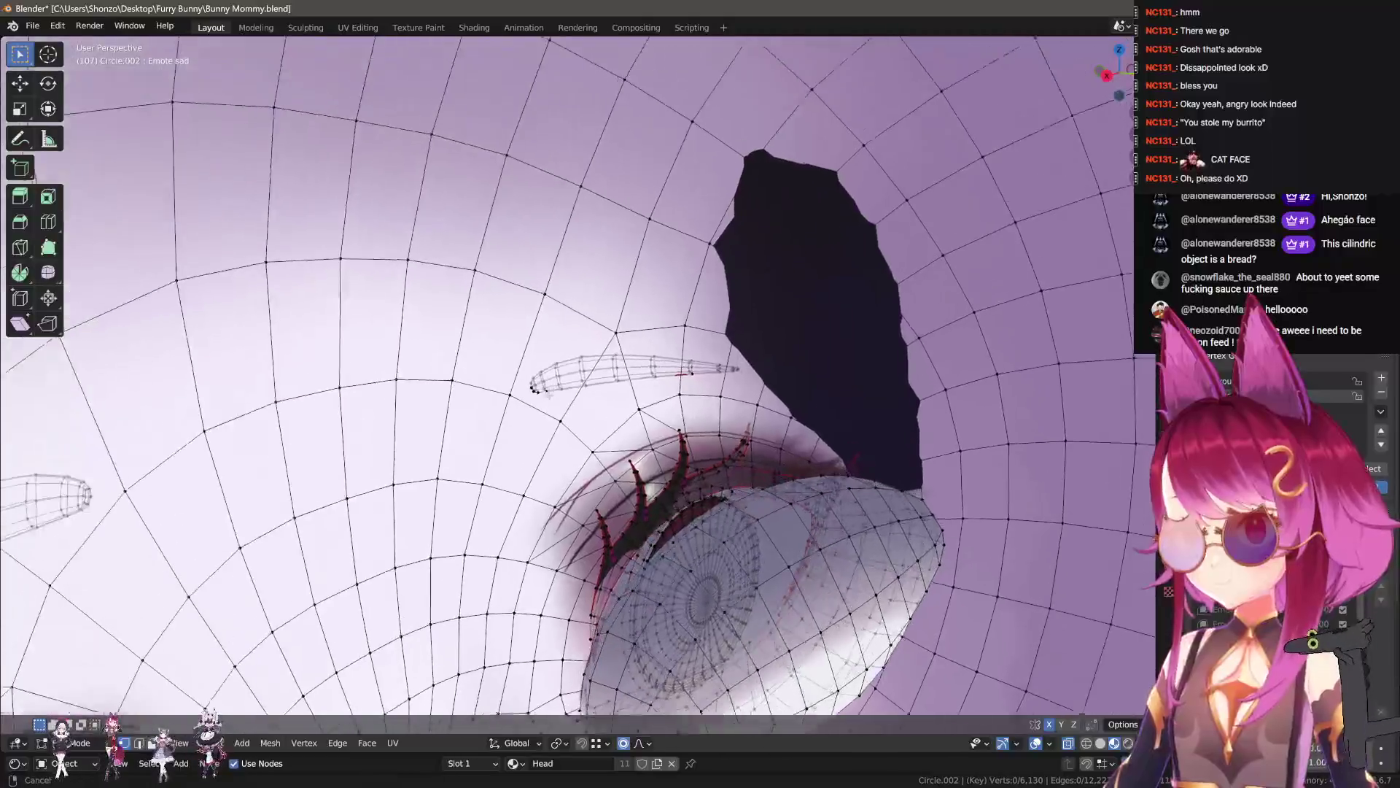
key(c)
click(532, 402)
key(Escape)
scroll(531, 402, down, 4)
key(r)
scroll(630, 454, down, 4)
scroll(630, 453, up, 3)
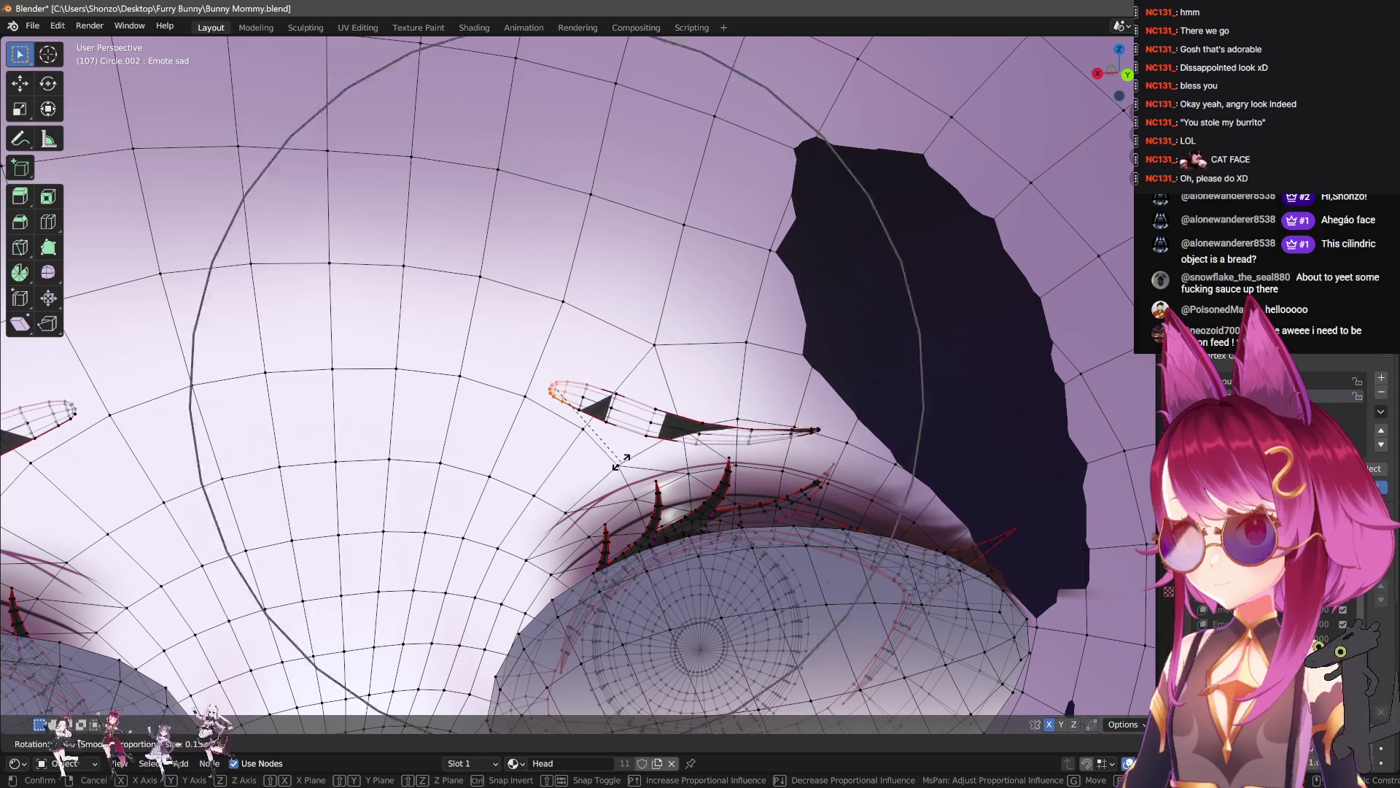
key(Escape)
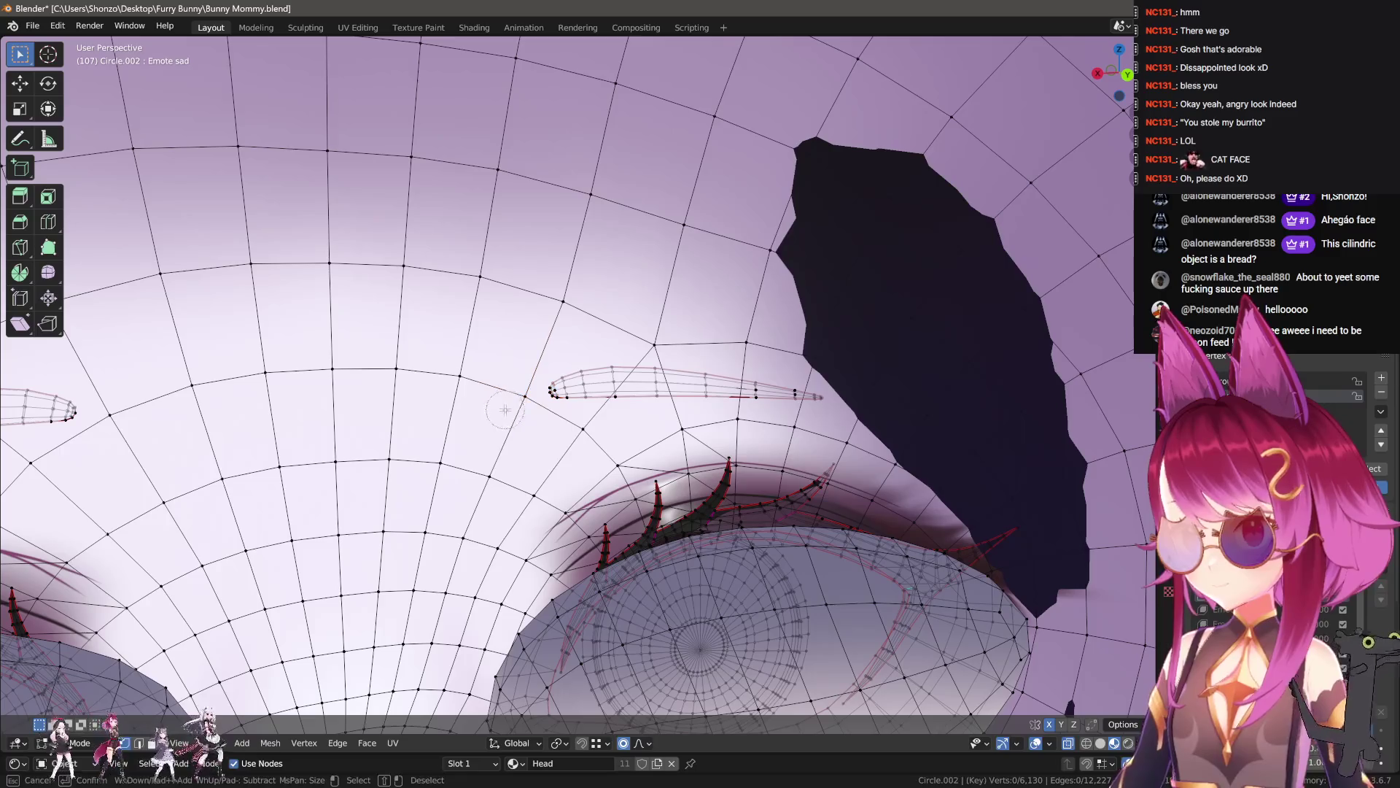
key(Escape)
key(r)
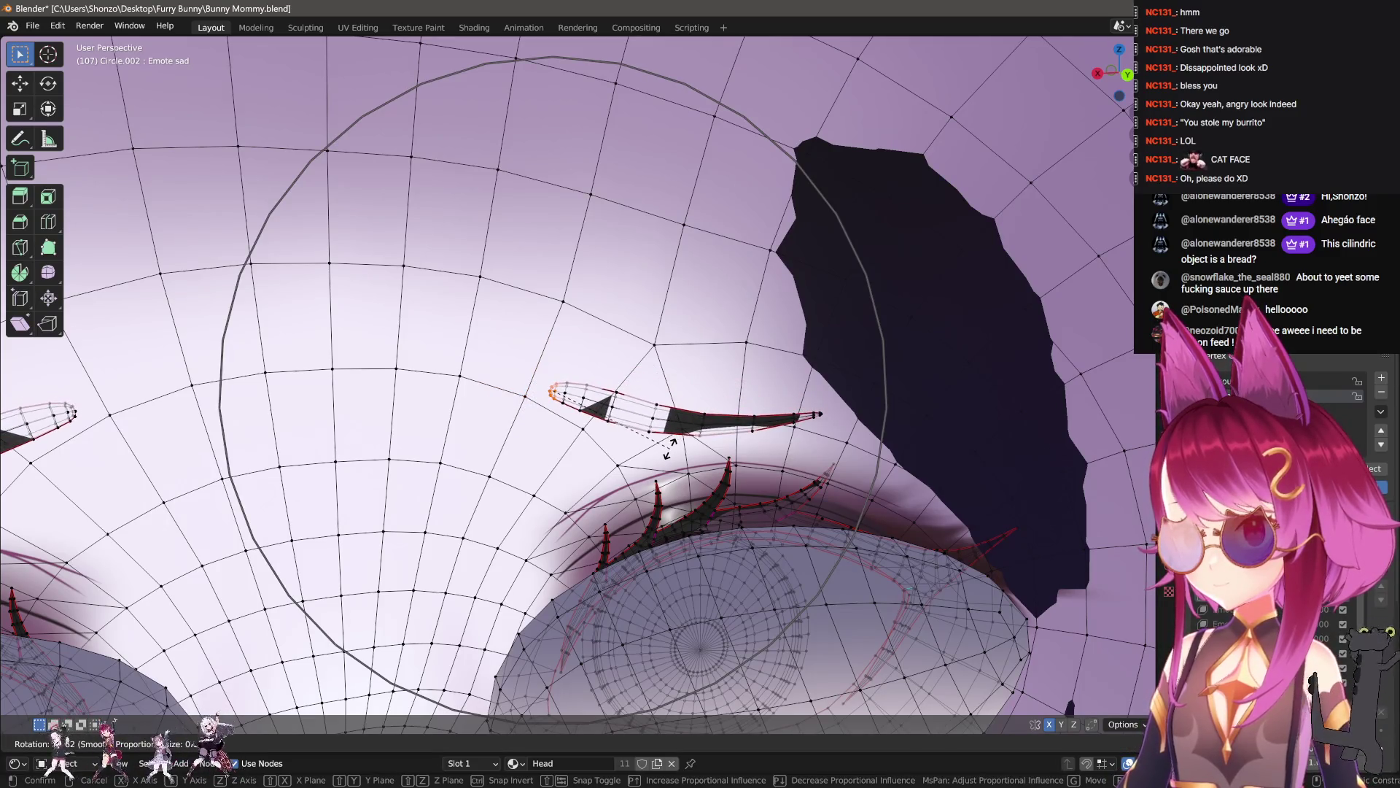
click(649, 390)
- Try moving and rotating the eyebrow tip, then undo the unsatisfying edits
key(g)
scroll(654, 388, down, 6)
click(678, 386)
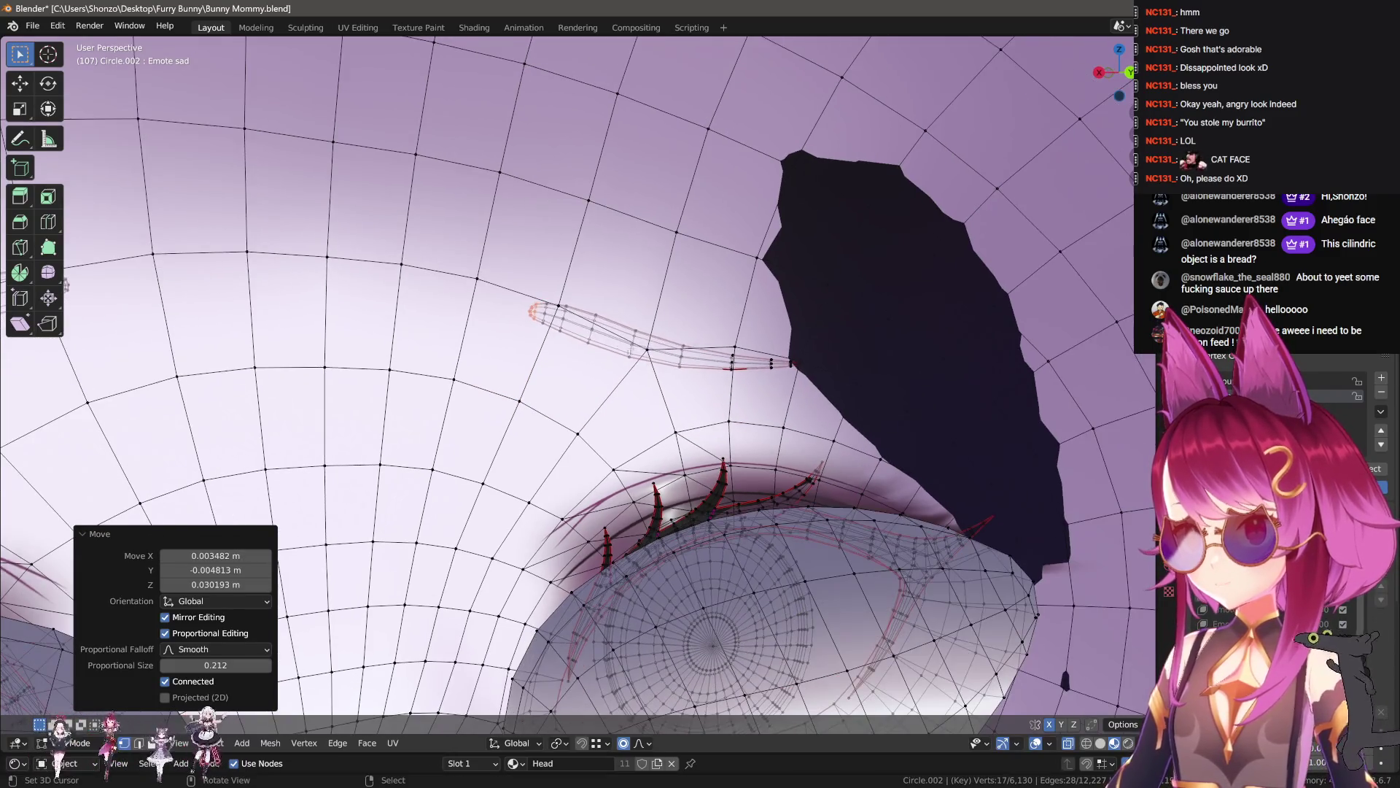
key(r)
scroll(705, 384, up, 5)
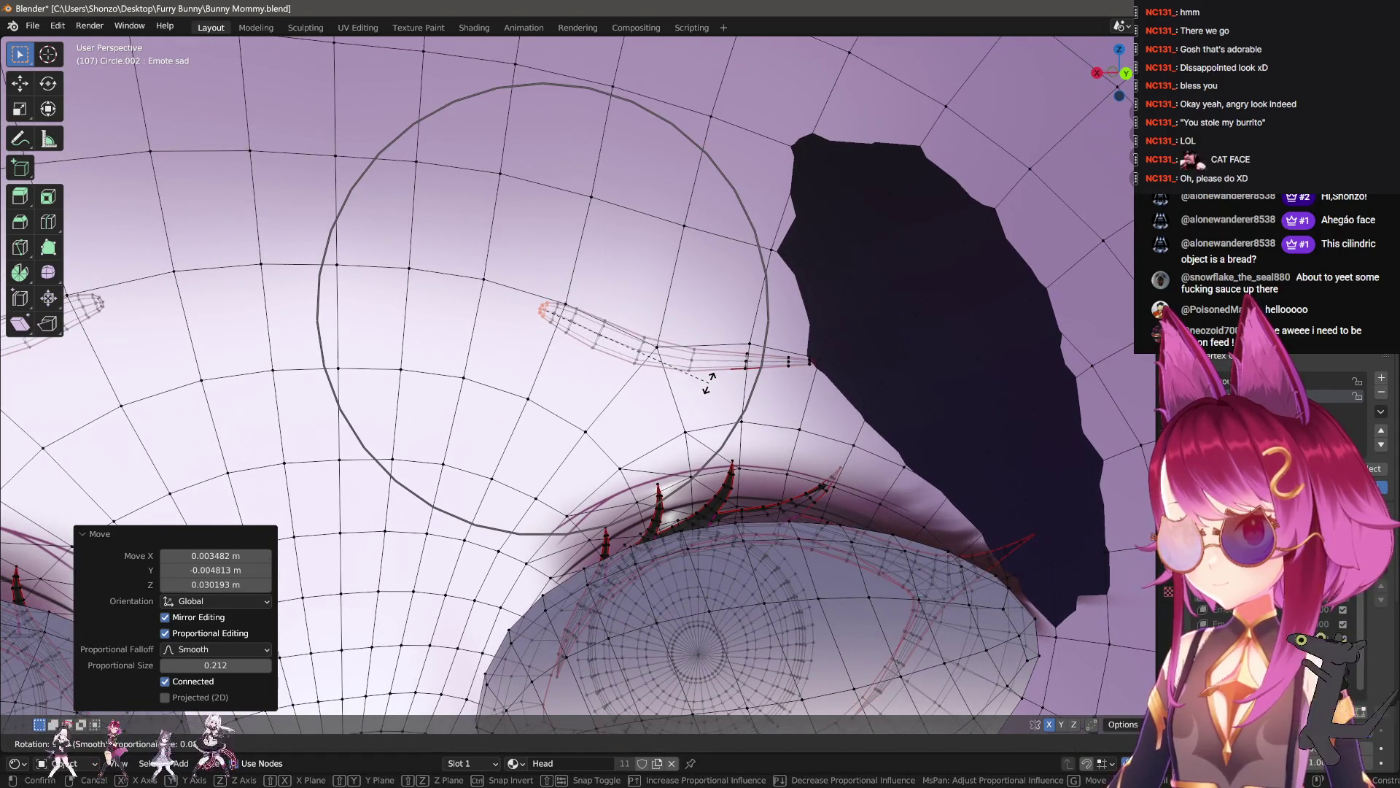
key(Escape)
key(ctrl+z)
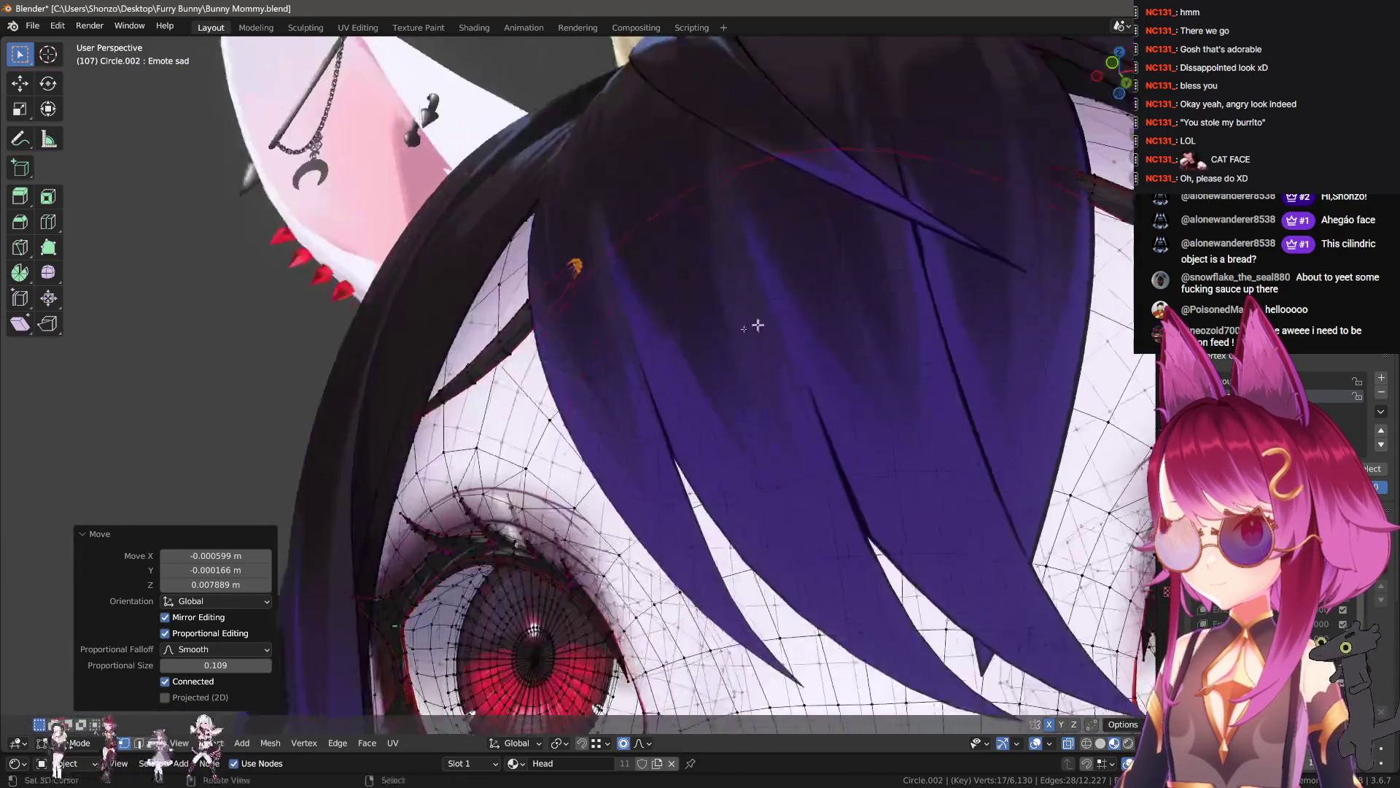
scroll(660, 370, down, 3)
key(r)
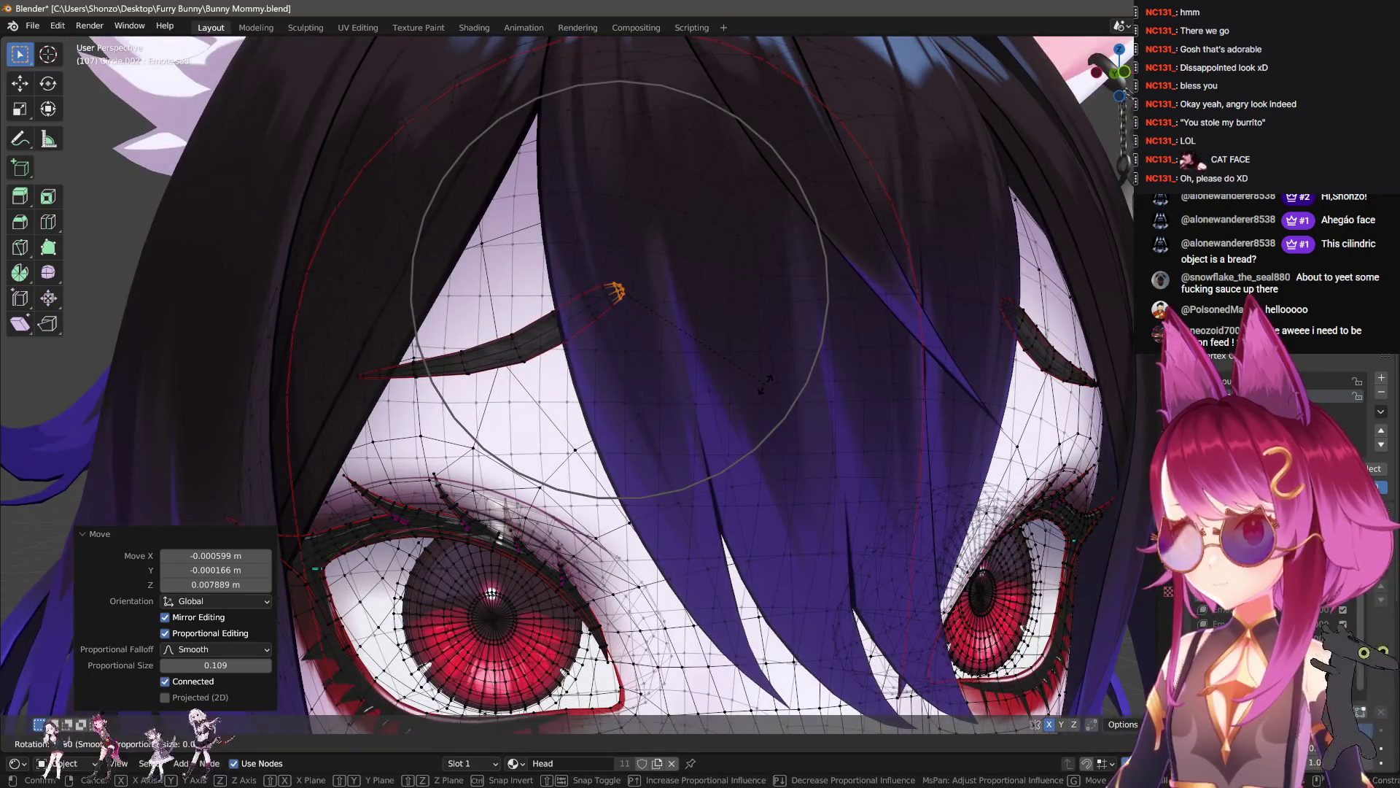
key(Escape)
key(ctrl+z)
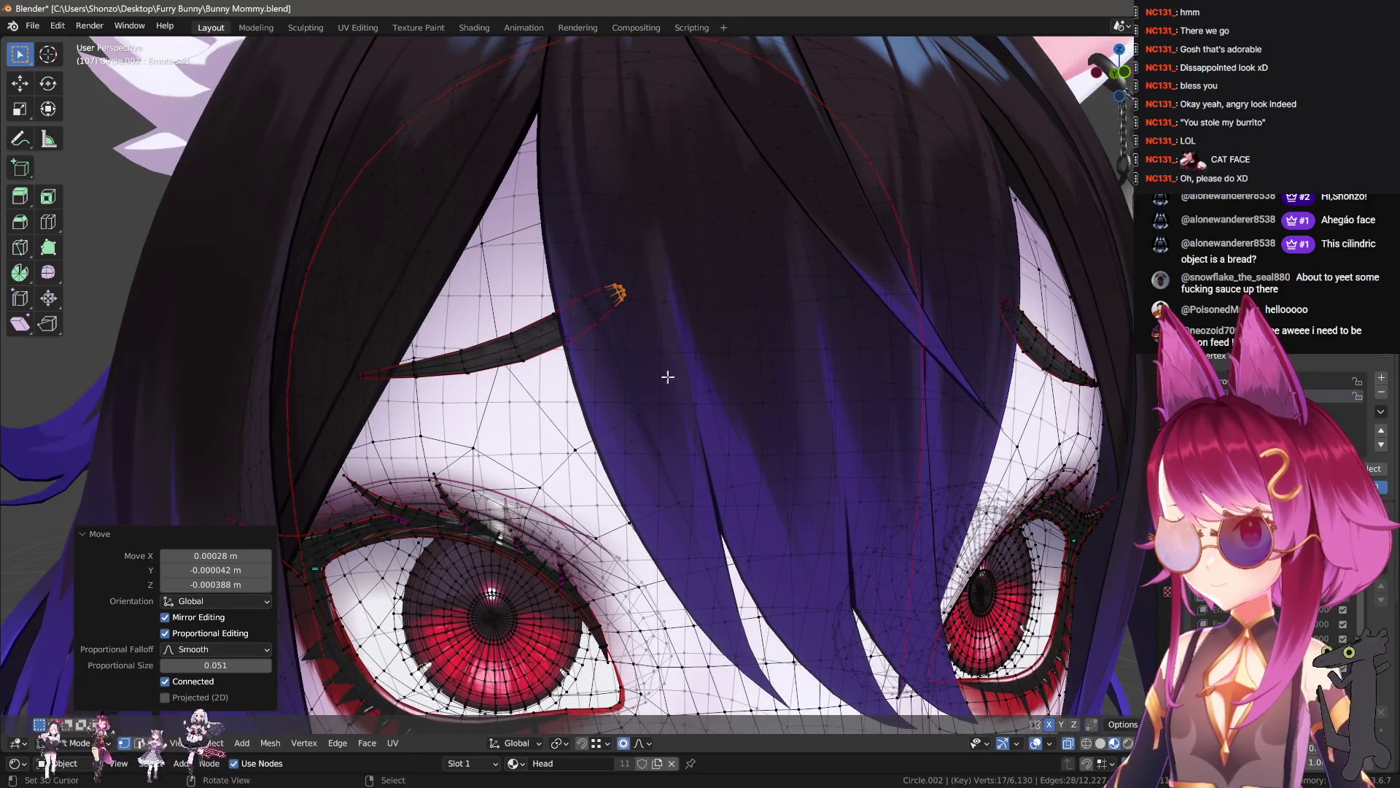
scroll(671, 376, up, 5)
mouse_move(700, 391)
middle_down()
mouse_move(765, 406)
mouse_move(573, 378)
mouse_move(485, 381)
mouse_move(686, 379)
mouse_move(669, 347)
middle_up()
- Move the brow tip twice along Y and rotate it by -6.77°
key(g)
key(y)
click(569, 387)
key(g)
key(y)
scroll(576, 381, up, 4)
click(576, 380)
key(r)
scroll(717, 360, up, 2)
click(717, 360)
key(r)
key(r)
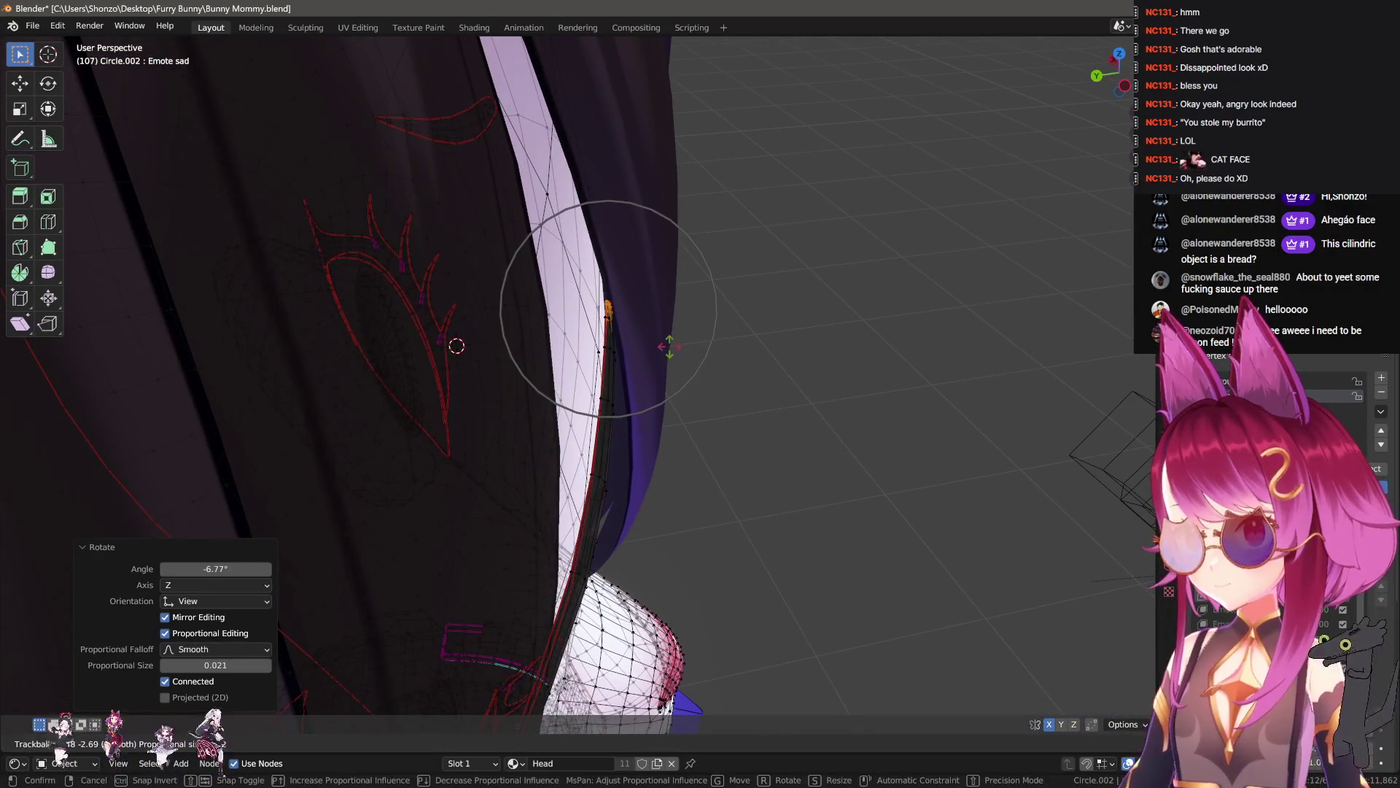
scroll(666, 345, down, 3)
click(672, 337)
- Frame the brow, then alternate Y-axis moves and rotations to refine its worried slant
key(KP_Decimal)
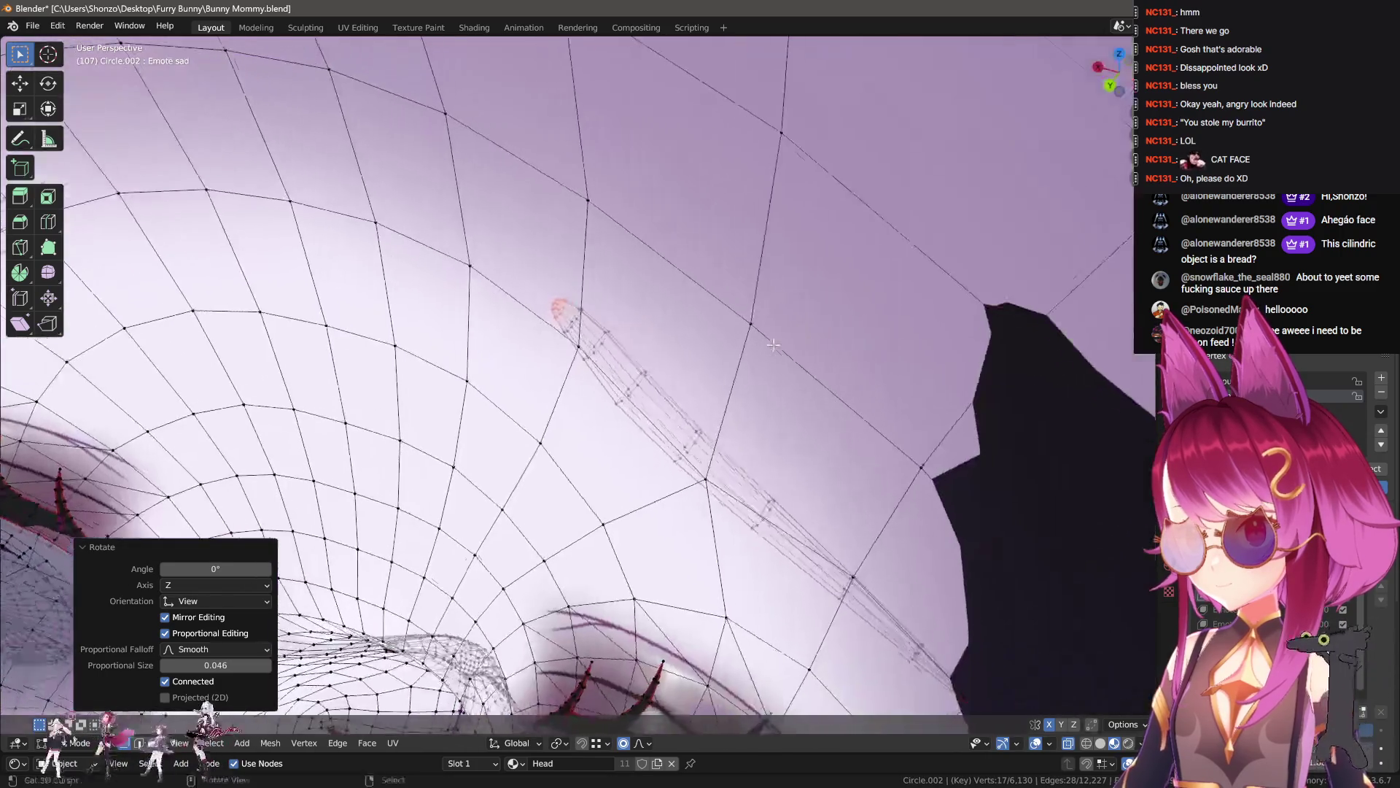
key(g)
key(y)
click(738, 353)
middle_drag(738, 353, 703, 325)
key(r)
key(r)
scroll(628, 328, up, 2)
click(642, 350)
key(r)
key(r)
click(634, 360)
key(g)
key(y)
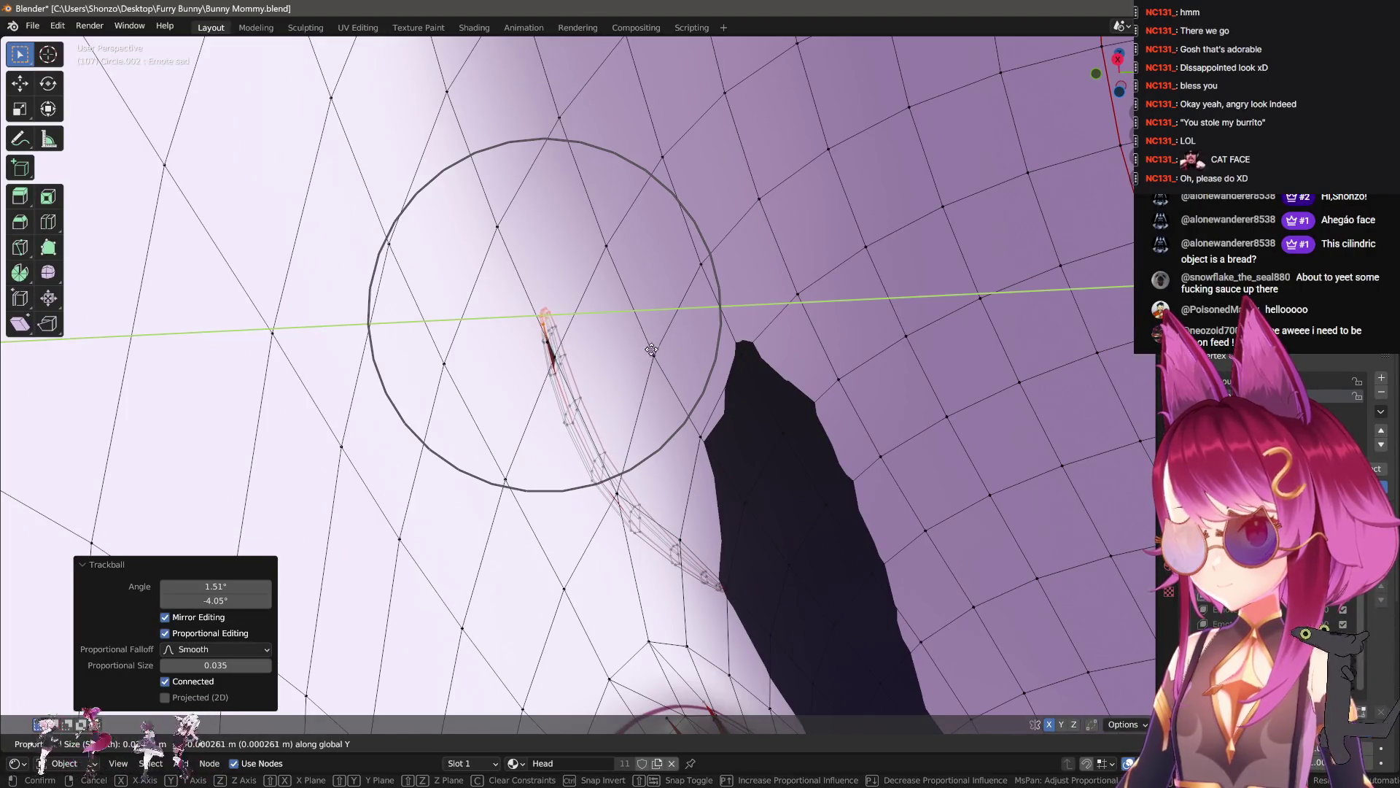
click(632, 365)
mouse_move(631, 365)
middle_down()
mouse_move(574, 471)
mouse_move(679, 367)
mouse_move(670, 395)
mouse_move(589, 412)
mouse_move(484, 353)
mouse_move(650, 369)
mouse_move(391, 345)
mouse_move(684, 369)
mouse_move(466, 442)
mouse_move(461, 407)
middle_up()
- Rotate the brow tip 5.76° and nudge it along Y, then return to Object Mode
key(r)
click(684, 380)
click(710, 387)
key(g)
key(y)
click(651, 377)
click(527, 314)
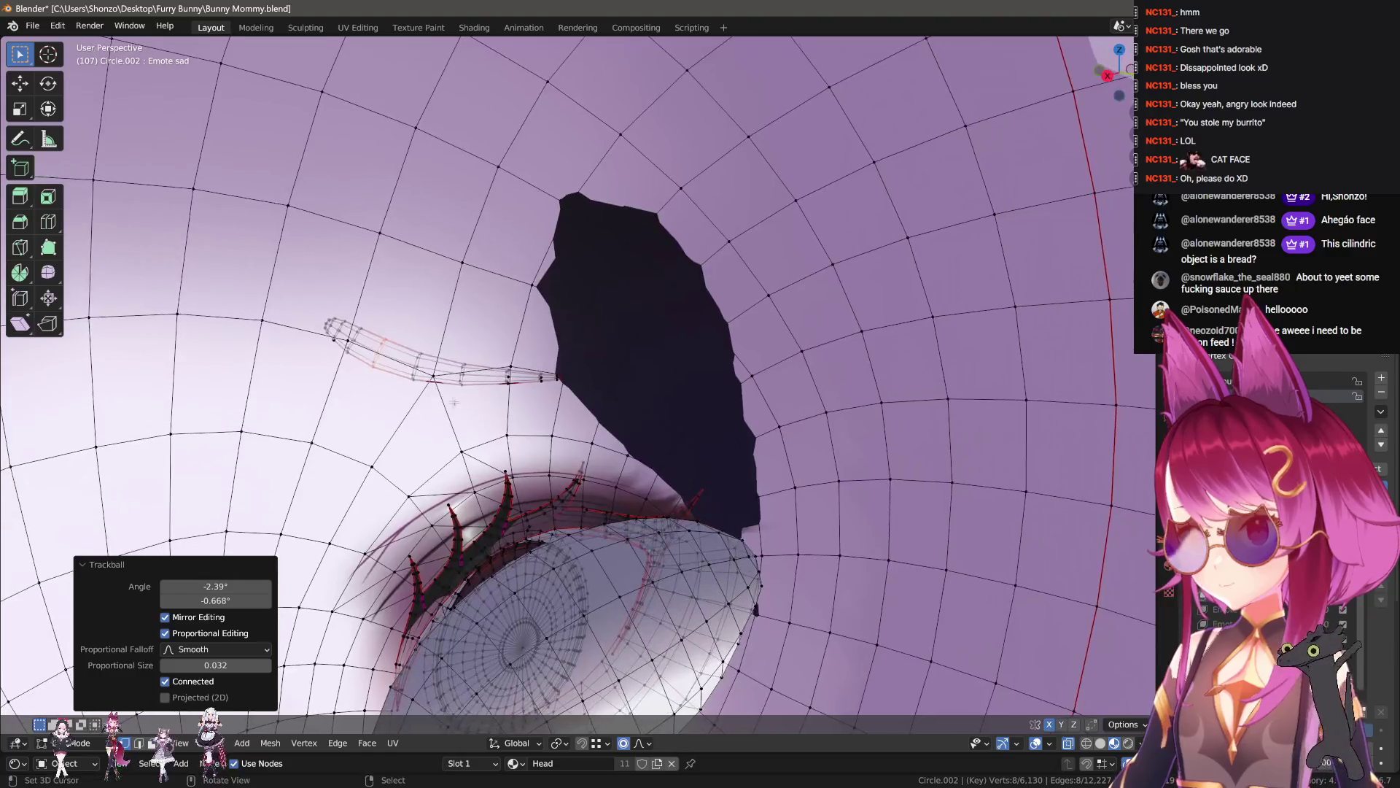
scroll(461, 407, down, 10)
key(Tab)
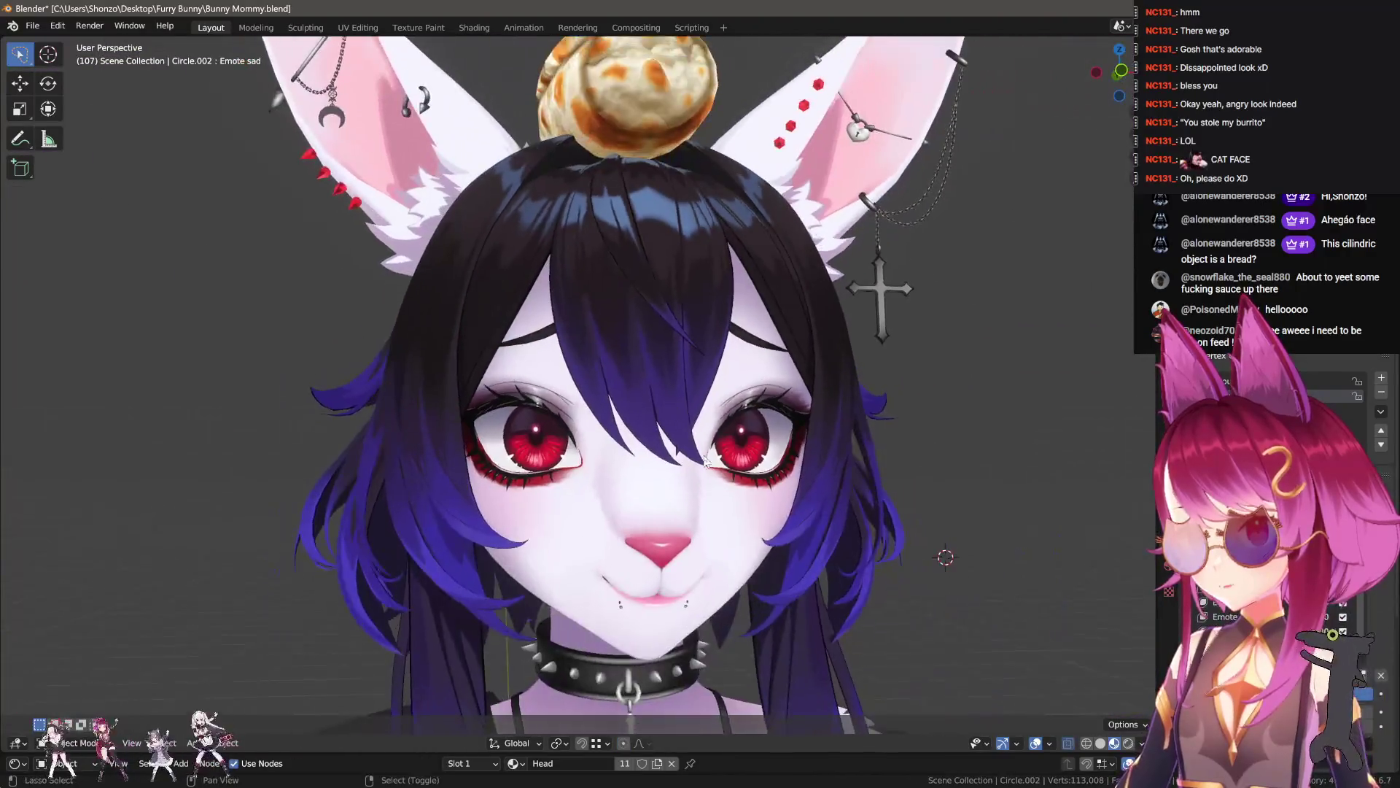
- Rotate and lower the mouth vertices slightly with proportional editing
scroll(671, 430, up, 2)
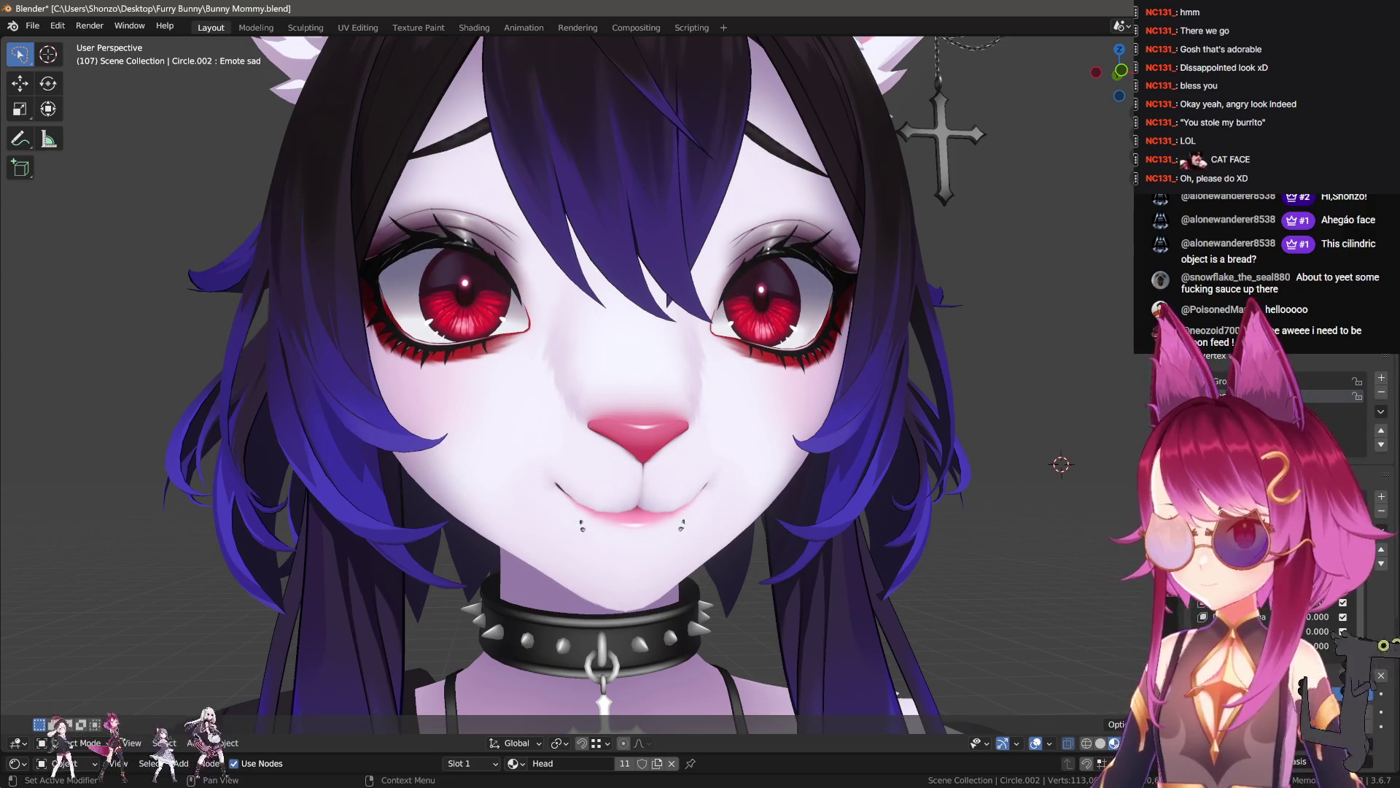
scroll(688, 505, up, 5)
key(Tab)
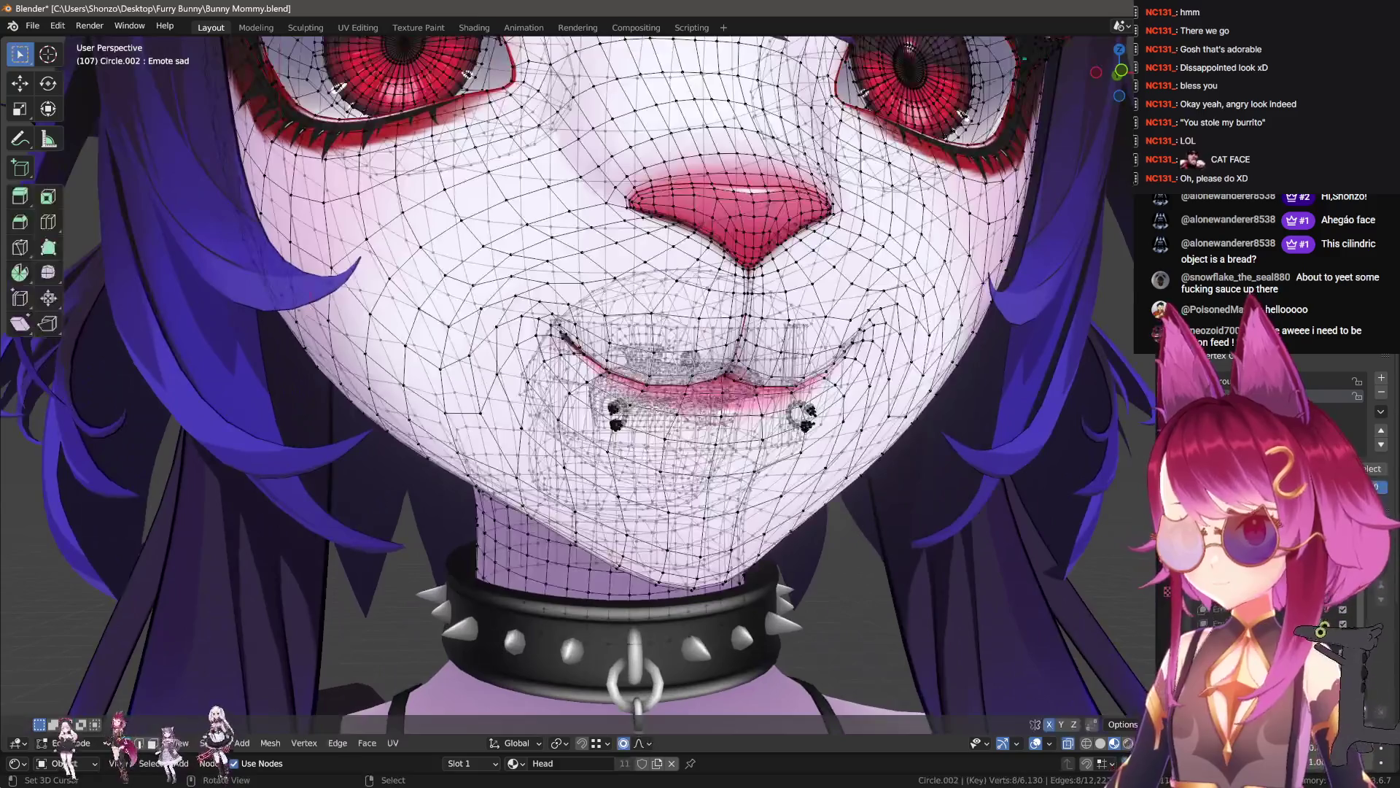
key(r)
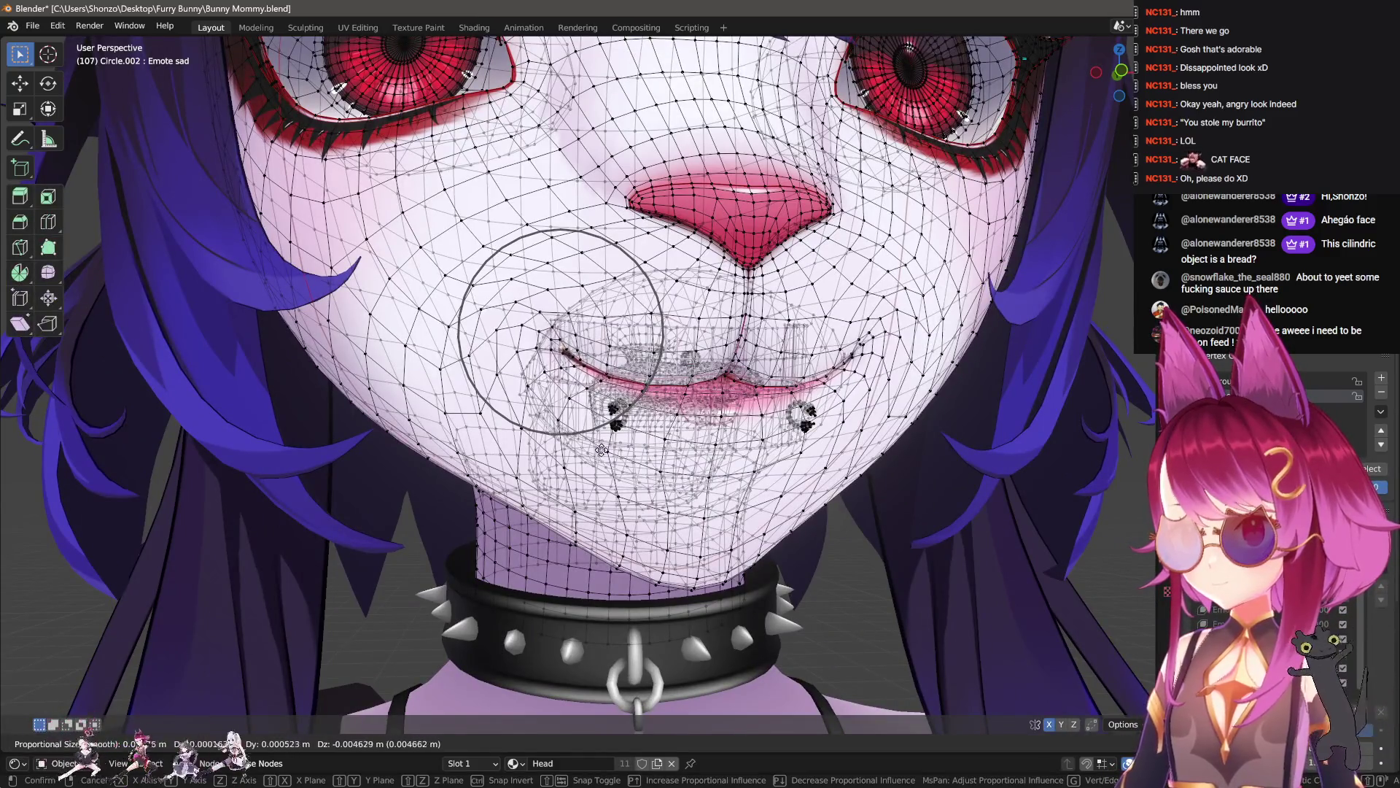
click(669, 452)
key(g)
click(669, 451)
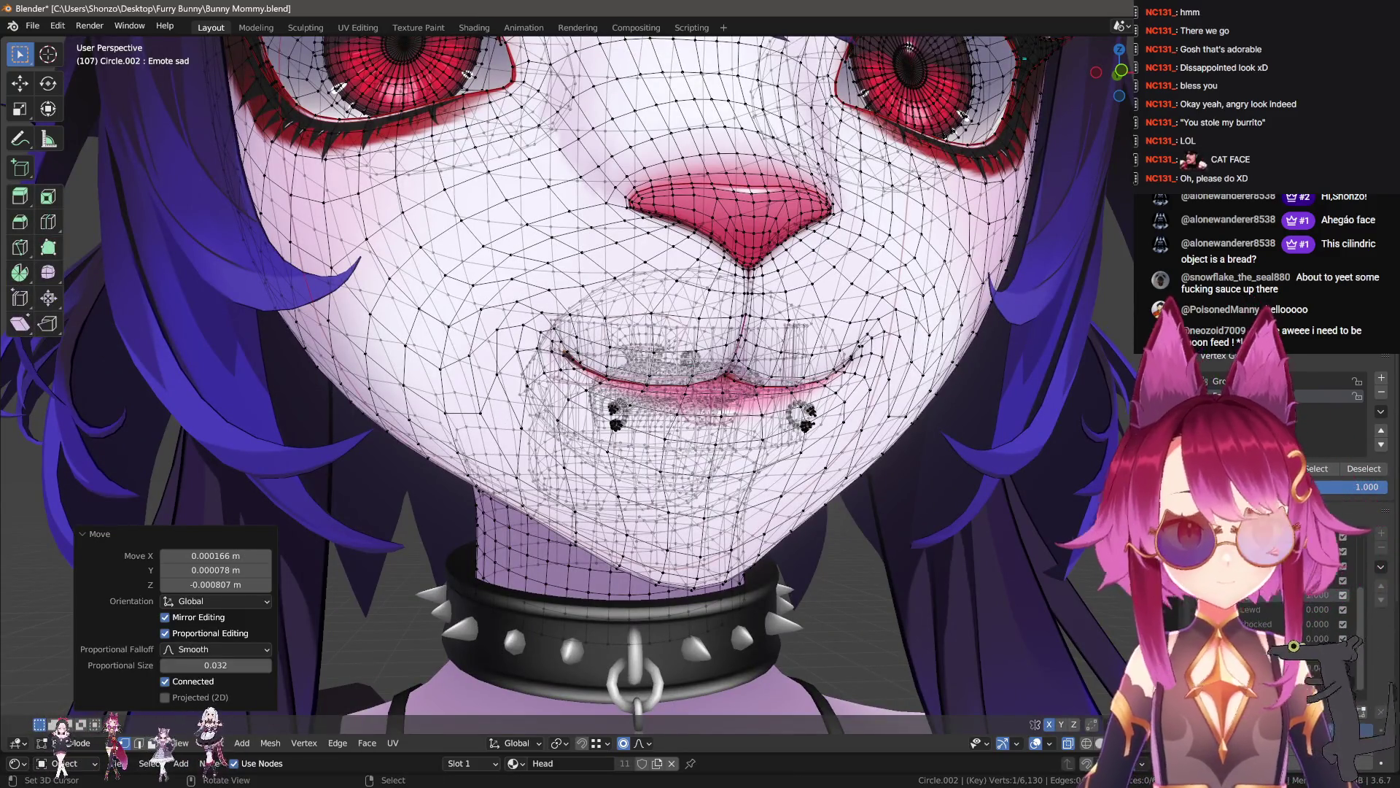
key(Tab)
- Select the linked left iris geometry and nudge it slightly
scroll(738, 443, down, 5)
middle_drag(738, 443, 582, 357)
key(Tab)
scroll(729, 437, up, 6)
key(l)
key(g)
click(568, 424)
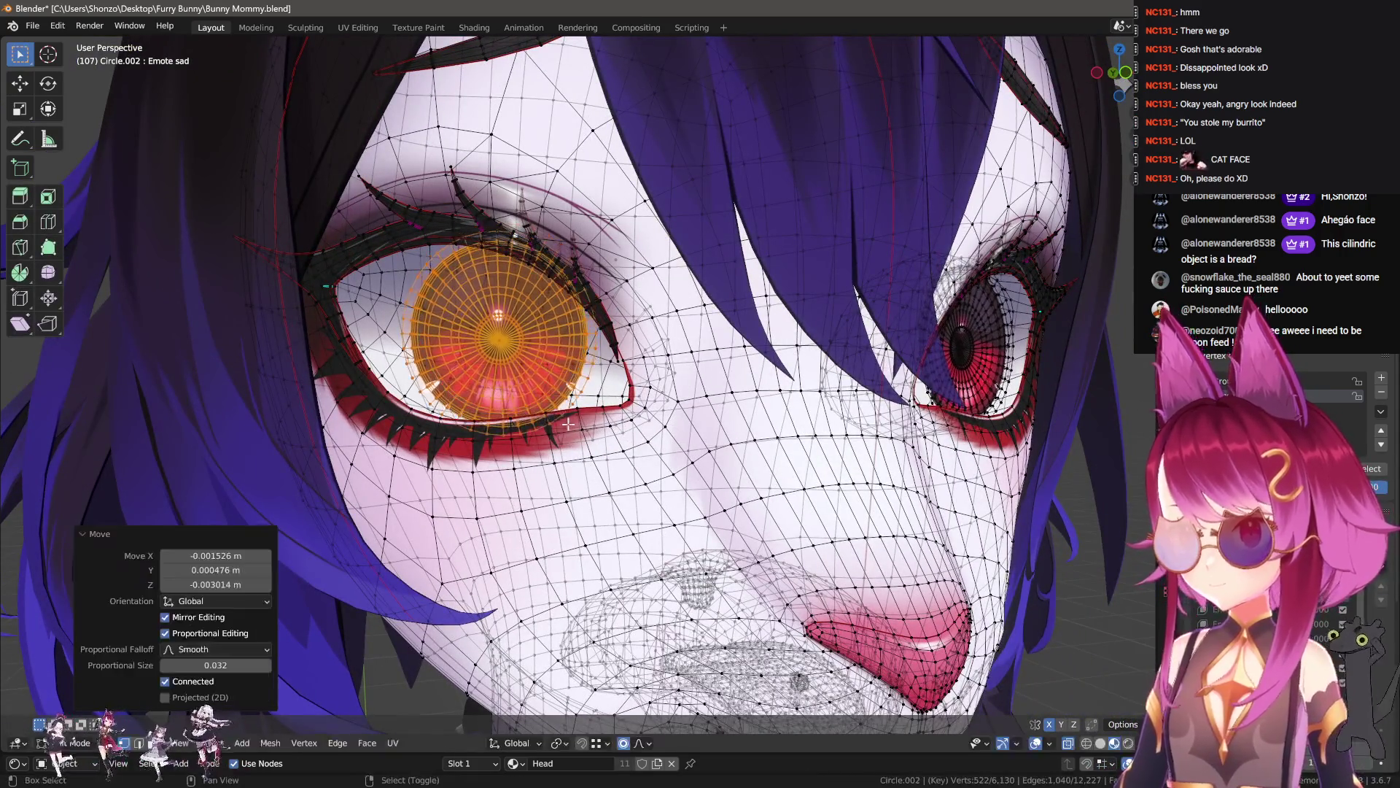
- Select the white highlight vertices on the bunny's iris
key(alt+a)
scroll(616, 394, up, 5)
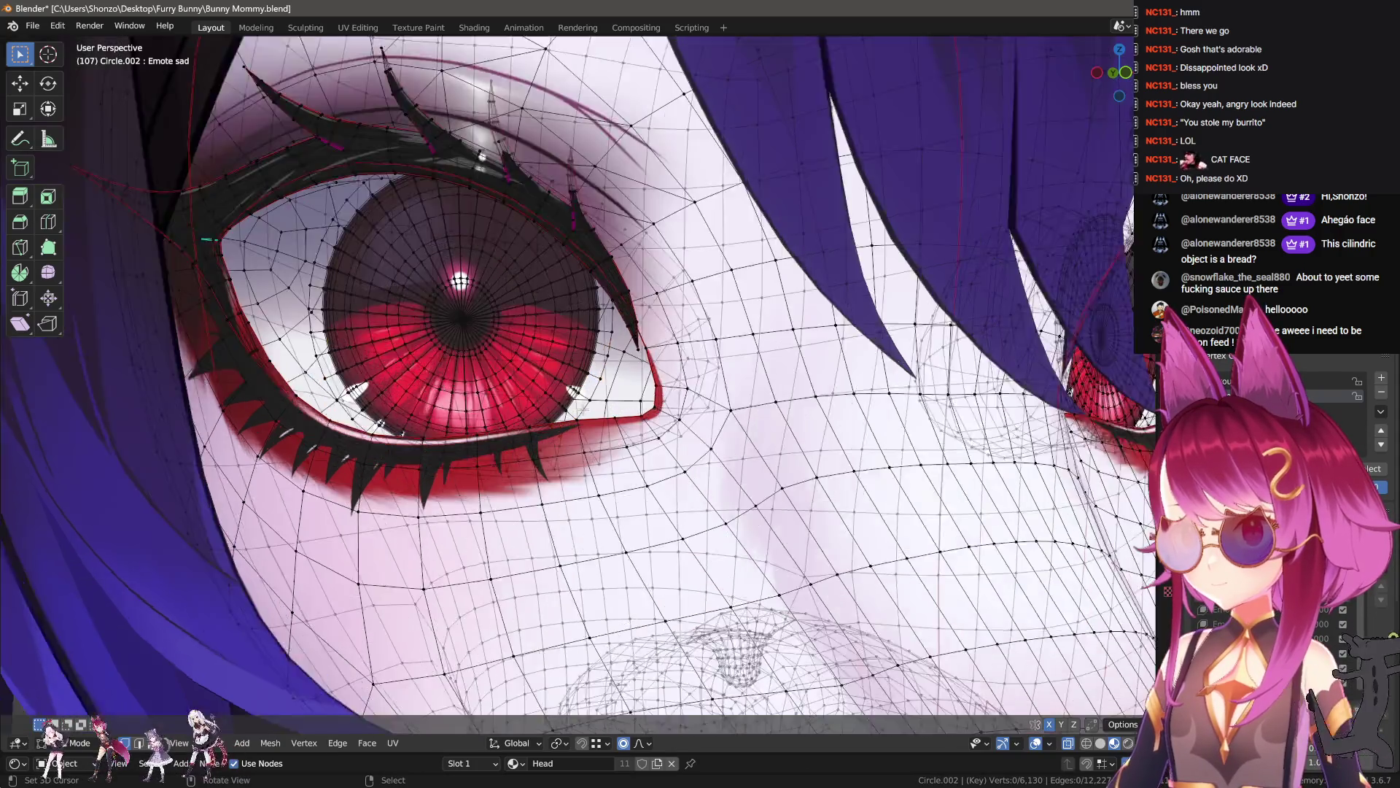
key(l)
scroll(616, 393, up, 2)
key(alt+a)
scroll(620, 409, up, 2)
key(l)
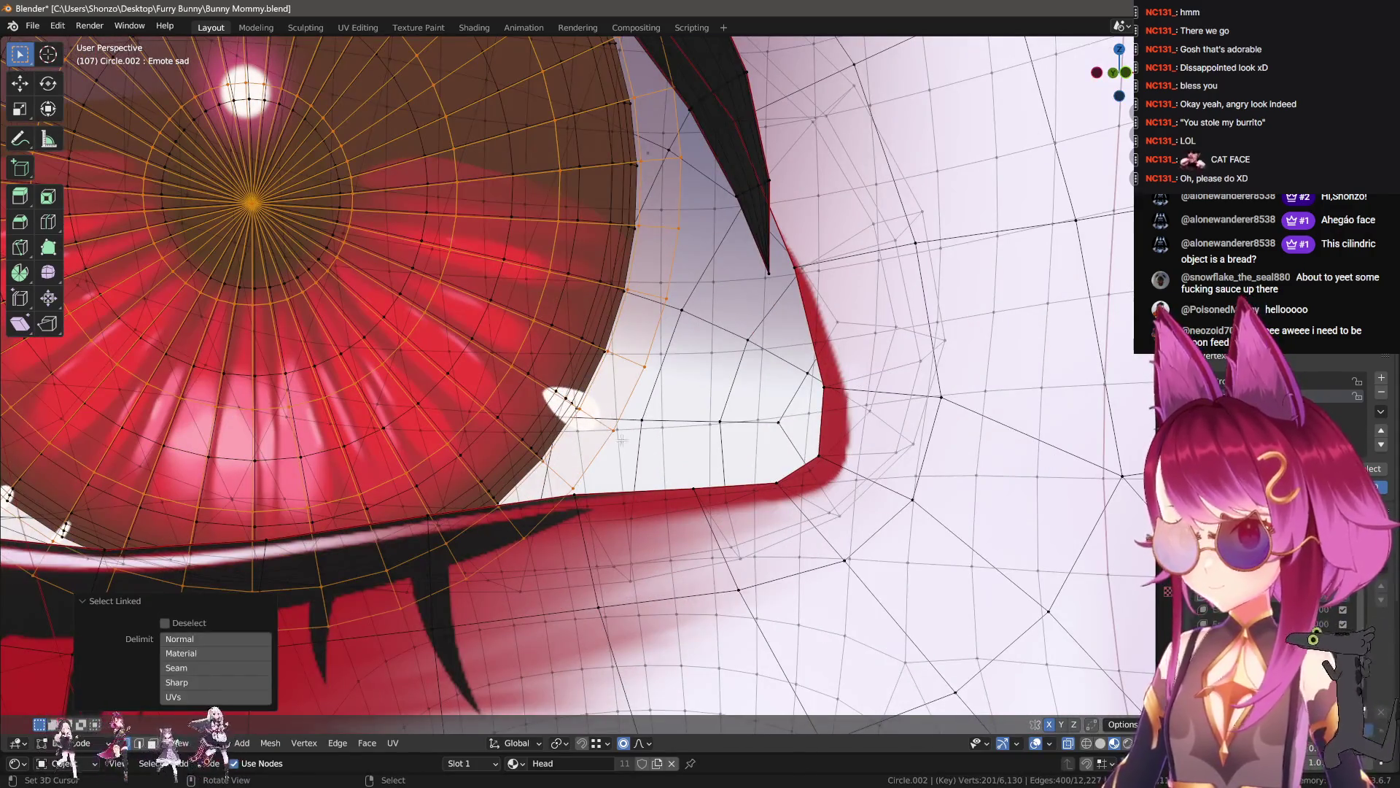
click(568, 478)
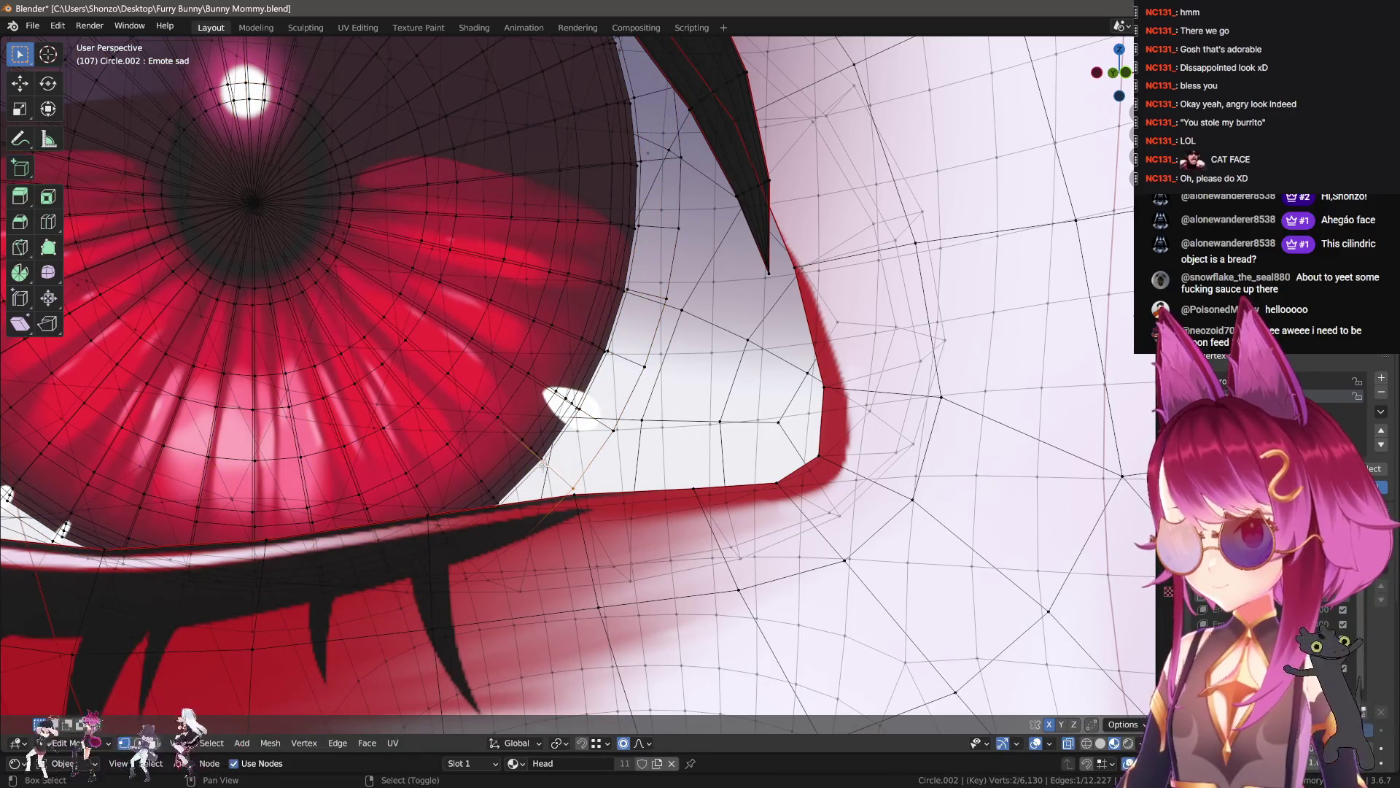
key(l)
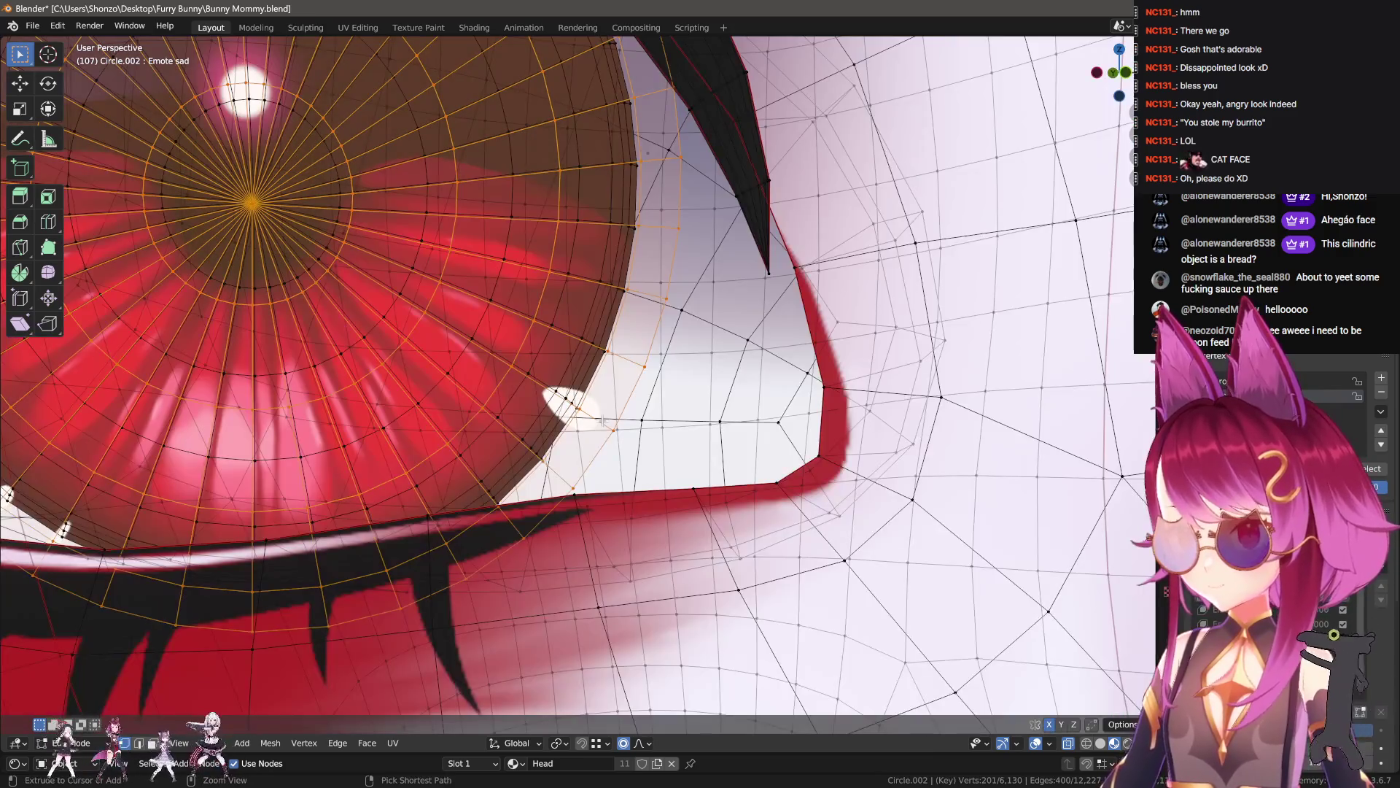
click(605, 423)
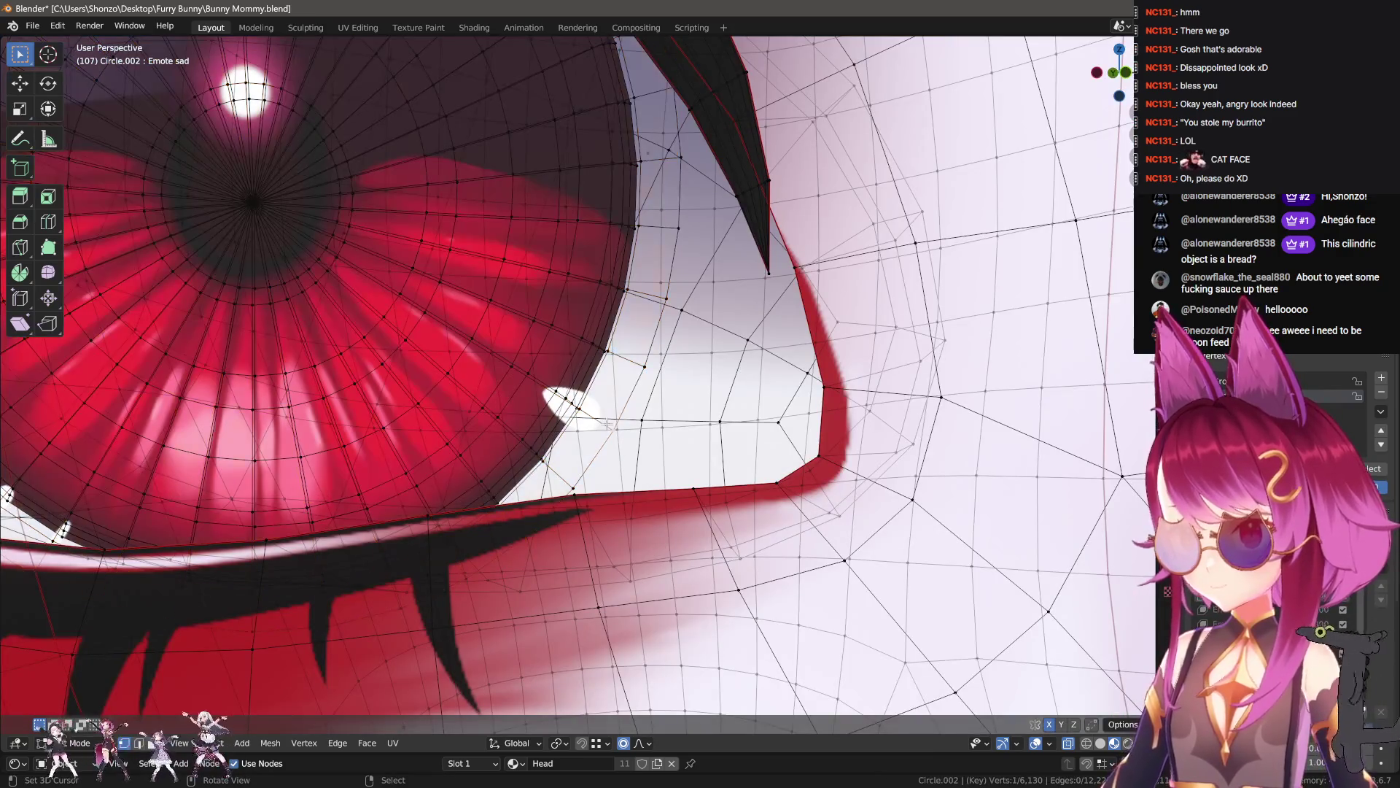
shift+click(626, 375)
- Nudge the selected eye-highlight vertices slightly into a new position
middle_drag(625, 375, 447, 183)
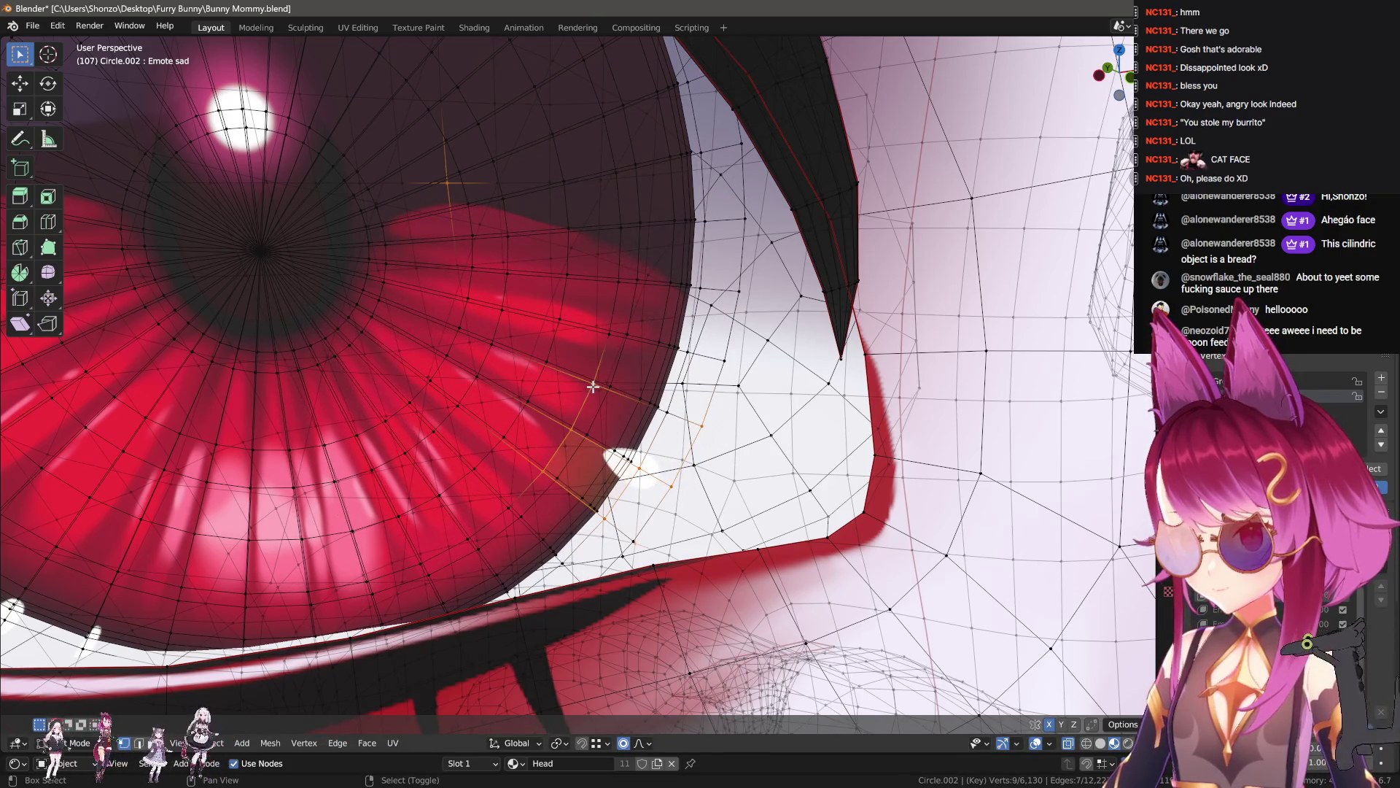
middle_drag(626, 415, 665, 425)
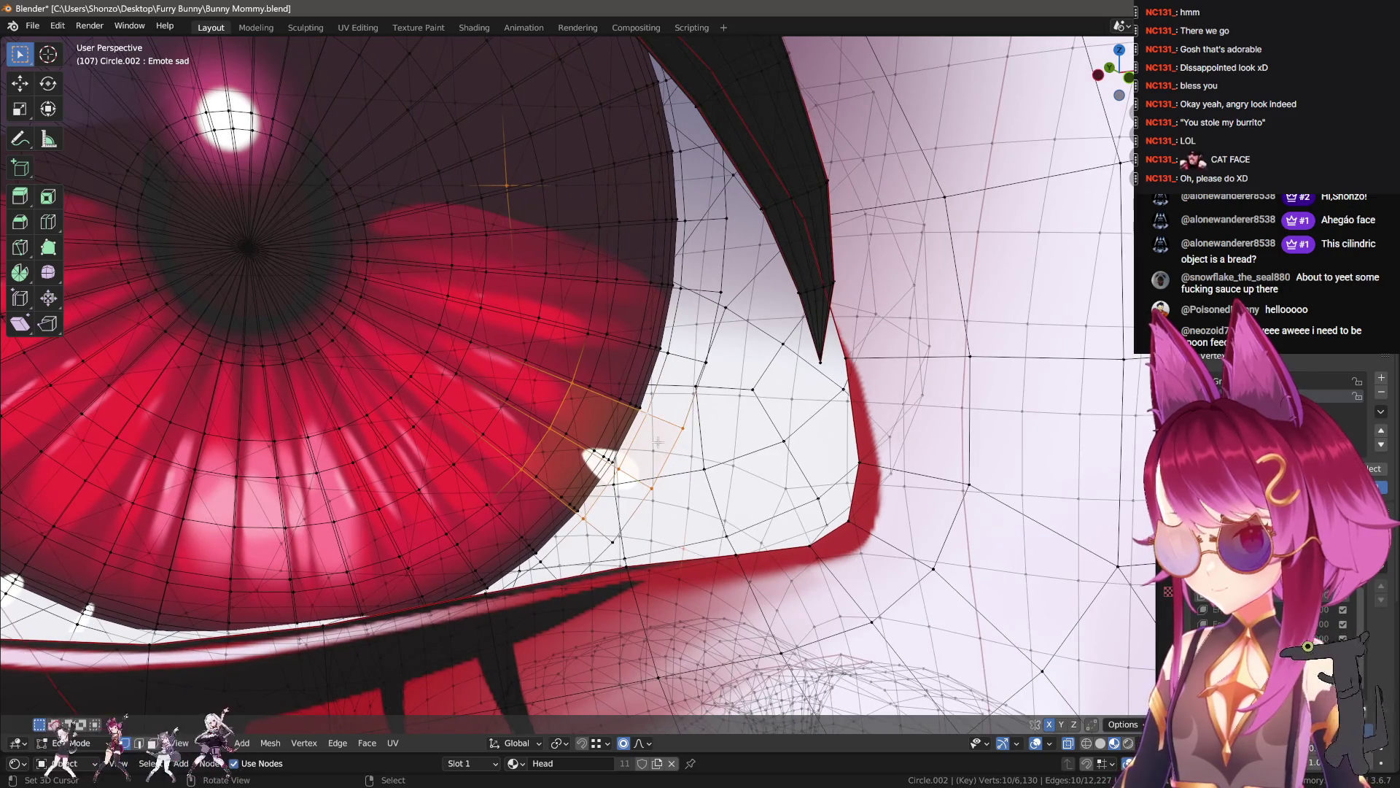
scroll(657, 442, down, 5)
key(g)
click(655, 445)
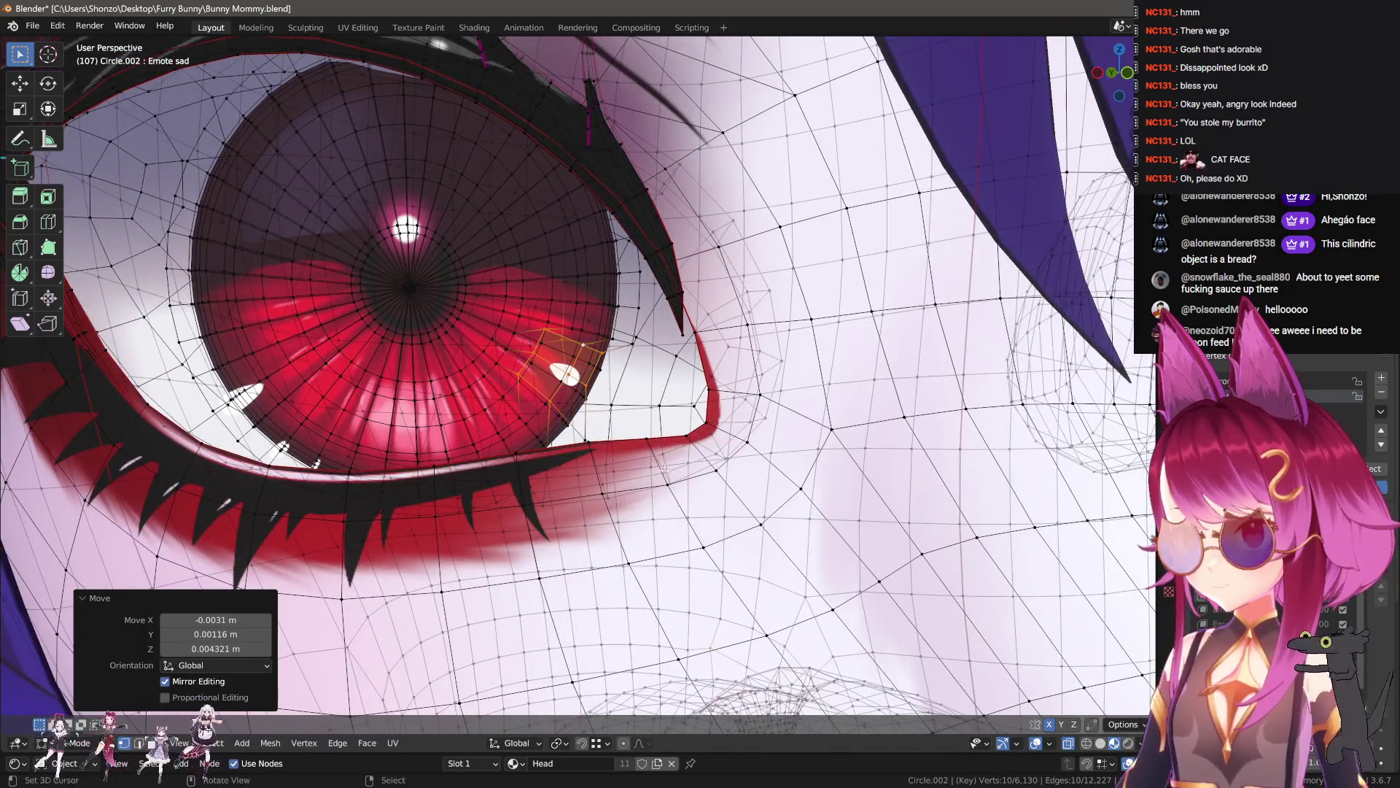
- Add more vertices to the highlight selection and enlarge the highlight
scroll(583, 328, up, 3)
key(c)
key(Escape)
scroll(595, 436, down, 2)
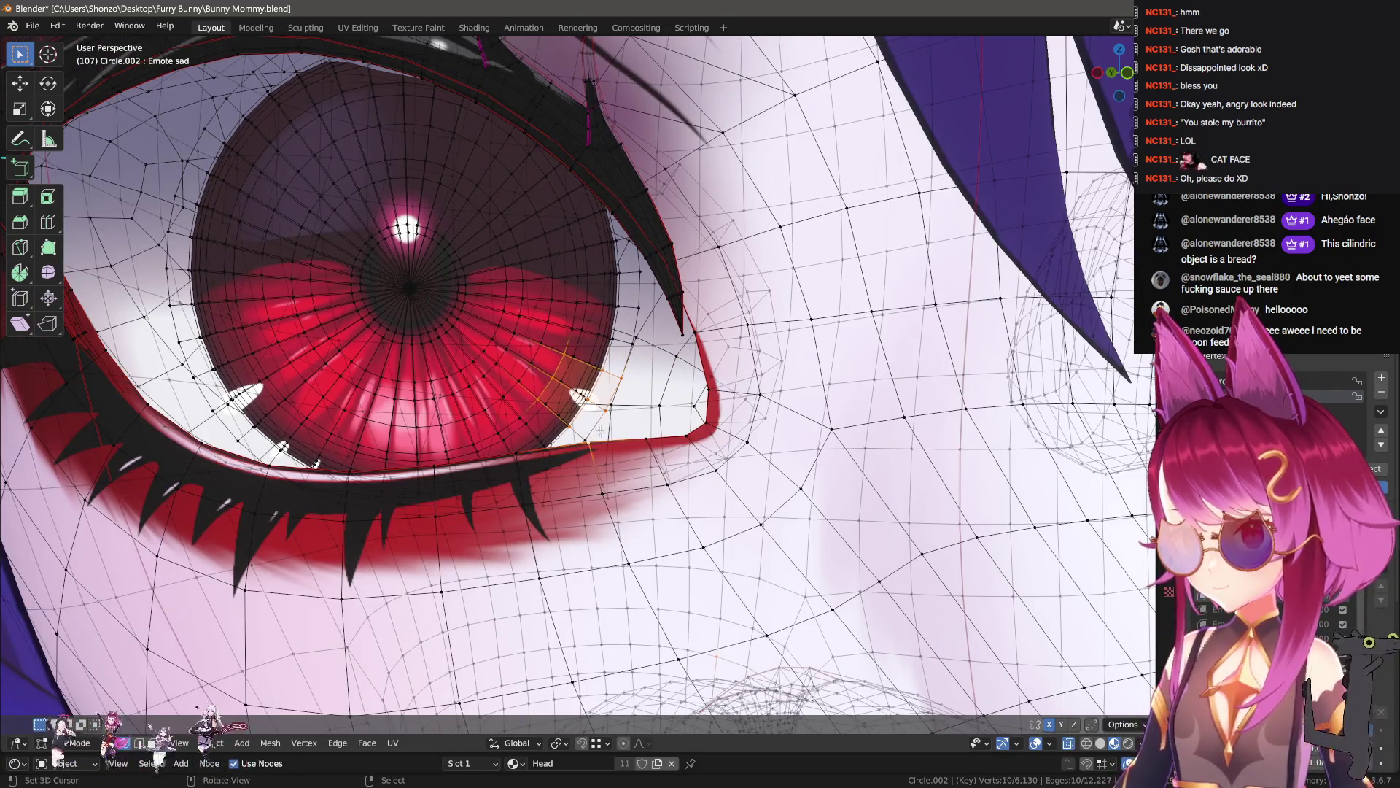
shift+click(581, 434)
ctrl+click(648, 396)
key(ctrl+z)
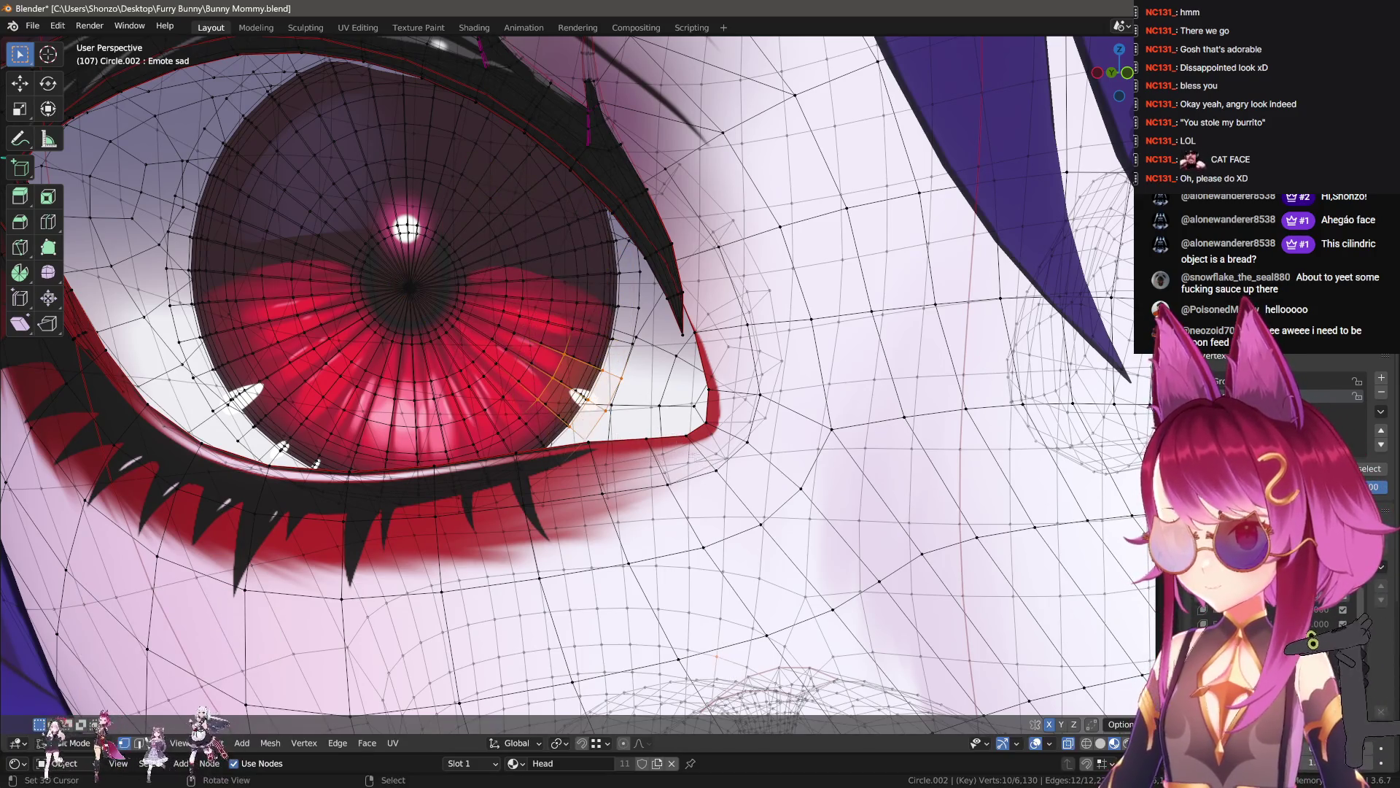
key(s)
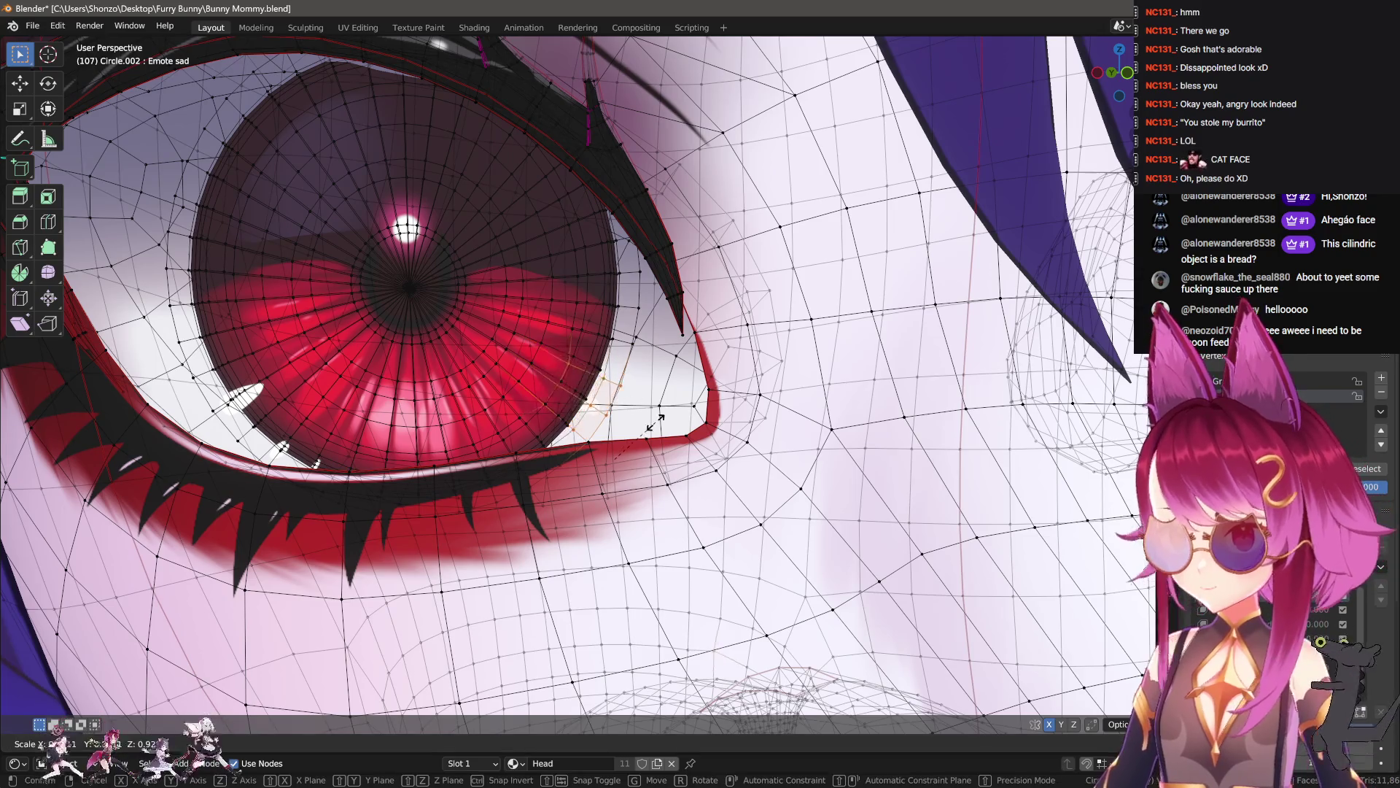
click(661, 441)
- From a more frontal view, reposition the eye highlight vertices
scroll(690, 536, down, 4)
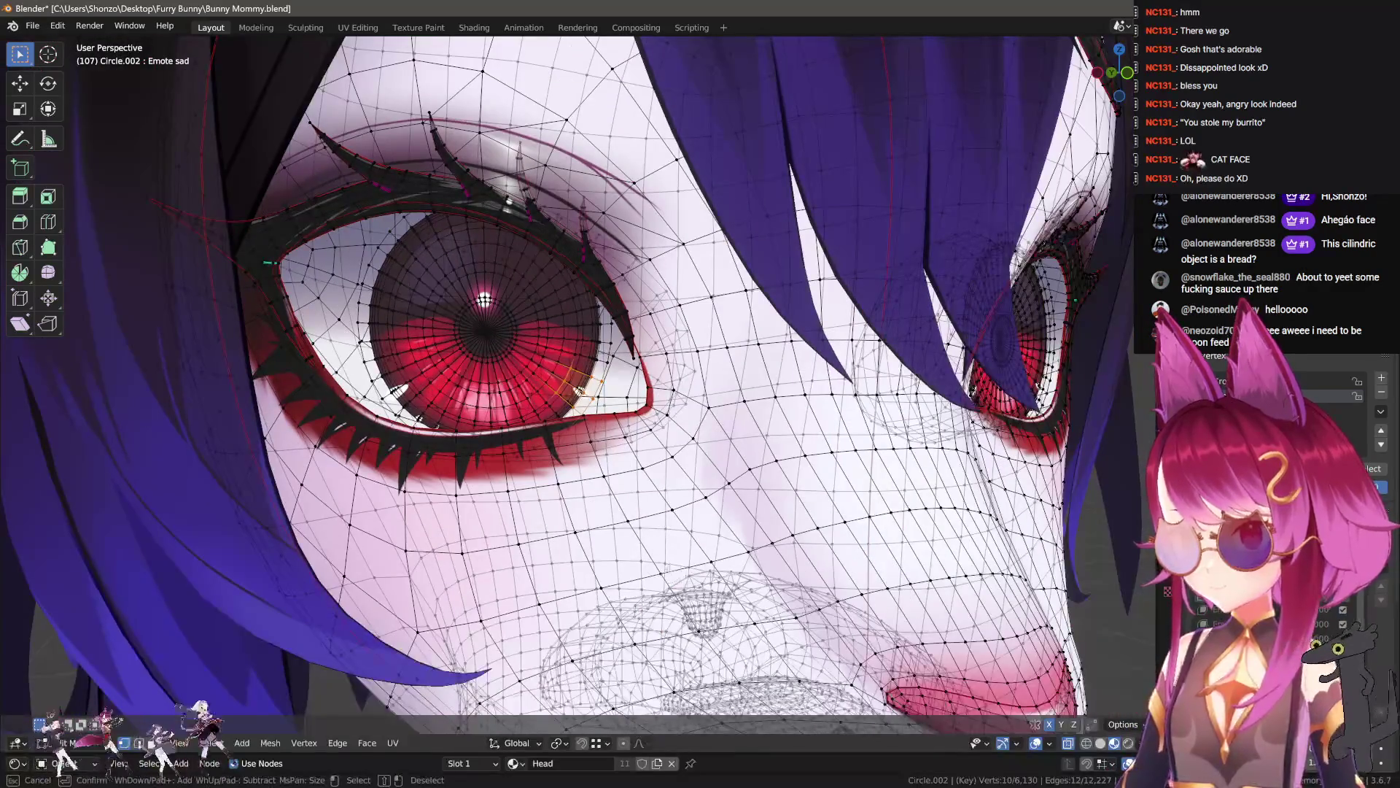
middle_drag(970, 189, 1024, 118)
key(c)
key(Escape)
key(g)
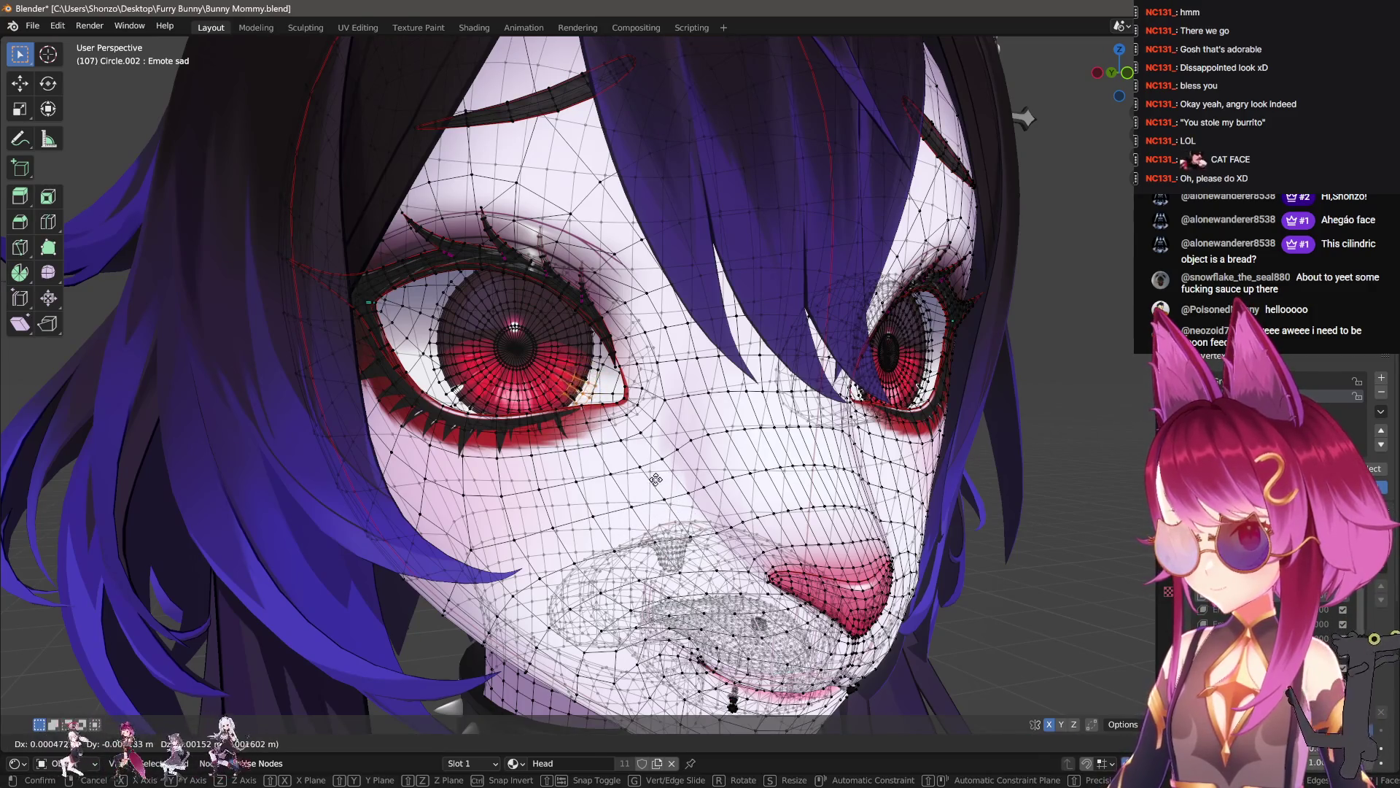
scroll(656, 479, up, 5)
click(678, 485)
- Rescale the eye highlight, settling at about 1.086
key(s)
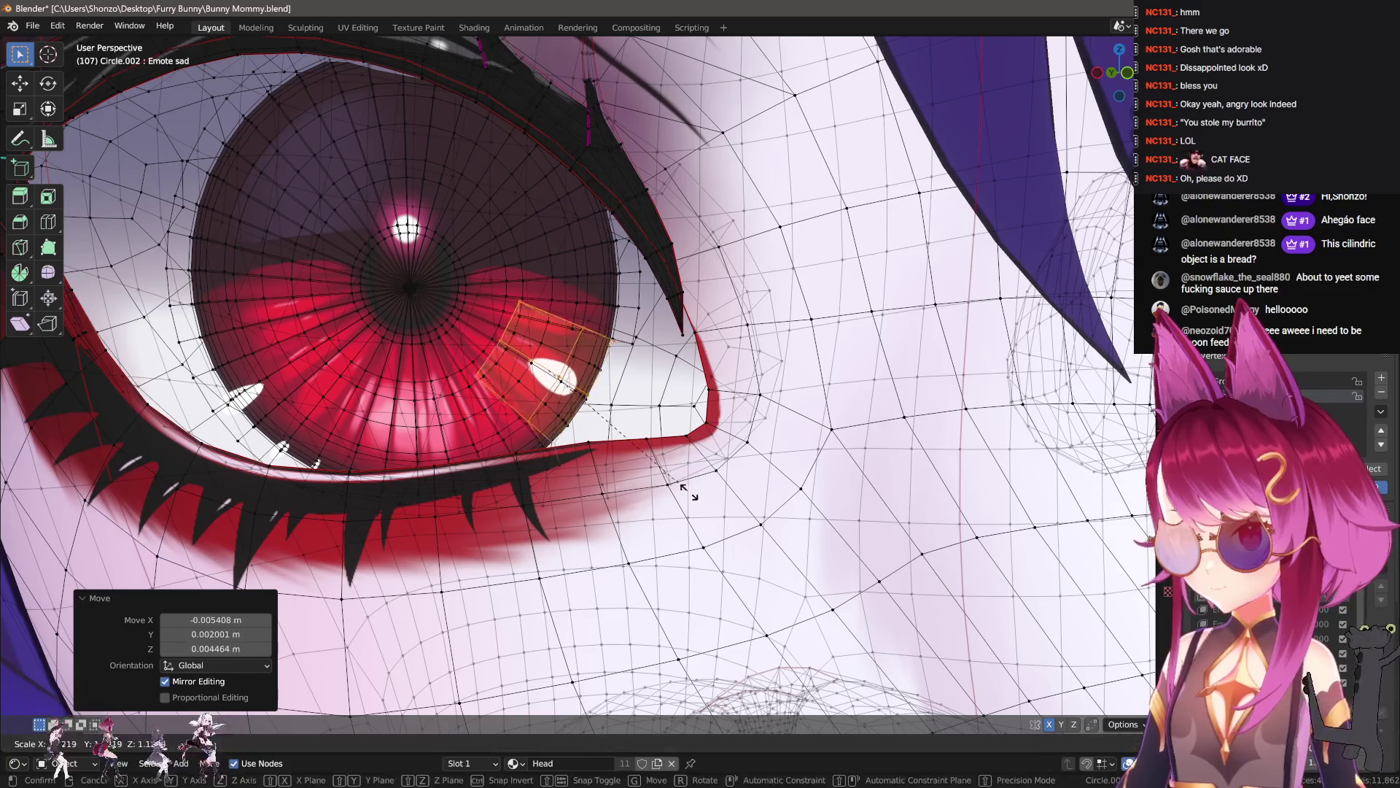
click(693, 493)
key(s)
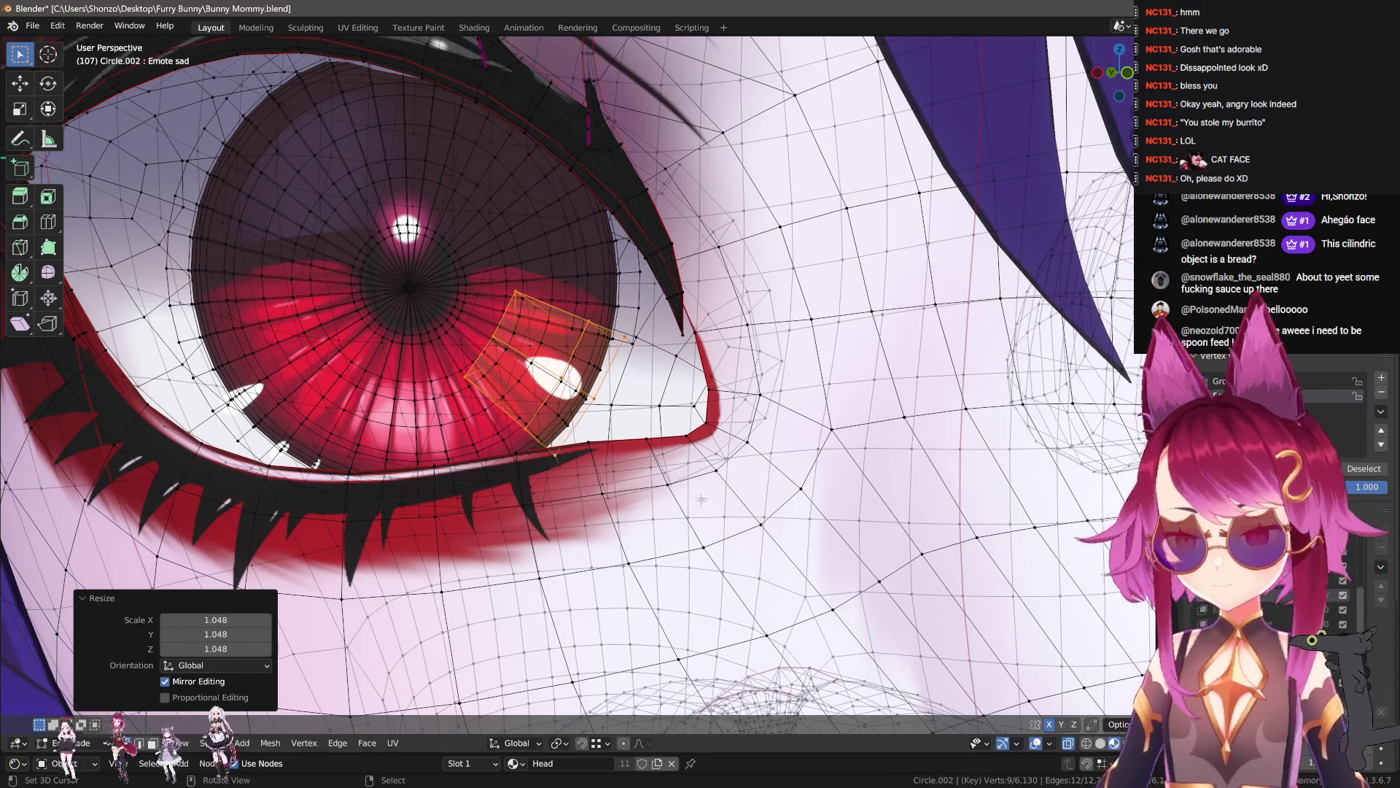
click(703, 505)
key(s)
click(685, 490)
- Select the iris, then deselect its upper parts so only the lower highlights remain
scroll(628, 482, up, 5)
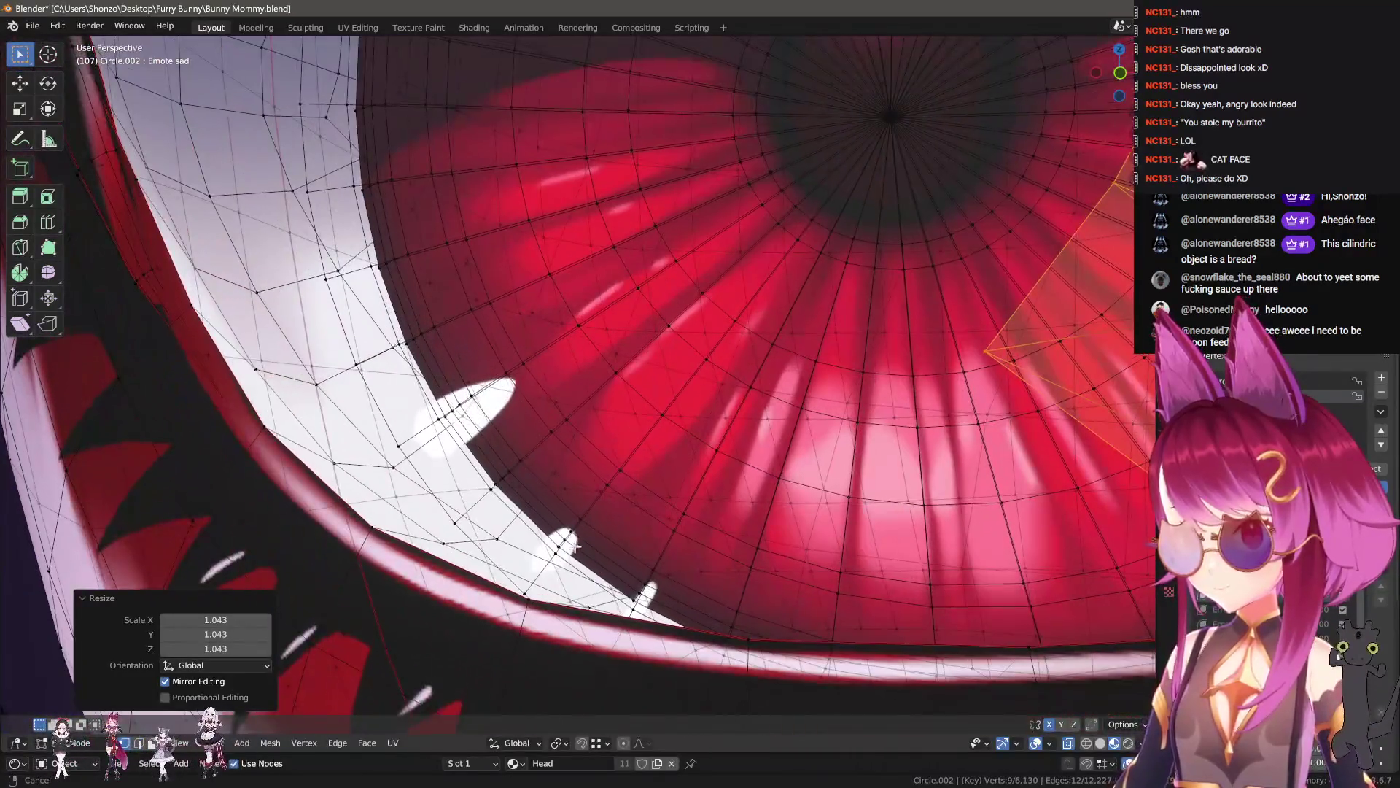
mouse_move(583, 530)
middle_down()
mouse_move(554, 503)
mouse_move(567, 461)
mouse_move(628, 482)
middle_up()
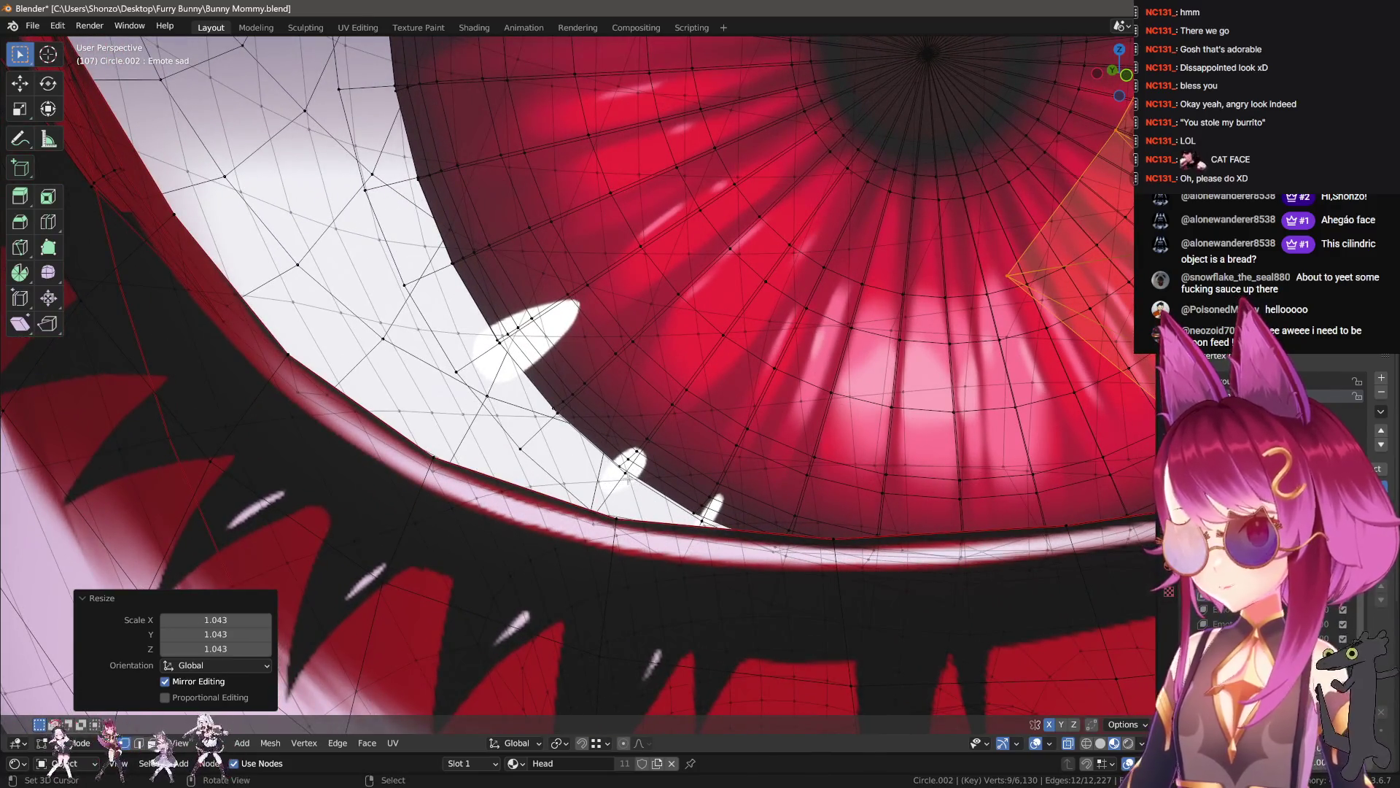
key(l)
scroll(715, 536, down, 5)
key(c)
scroll(697, 503, down, 3)
mouse_move(700, 504)
middle_down()
mouse_move(751, 438)
mouse_move(1015, 364)
mouse_move(977, 292)
middle_up()
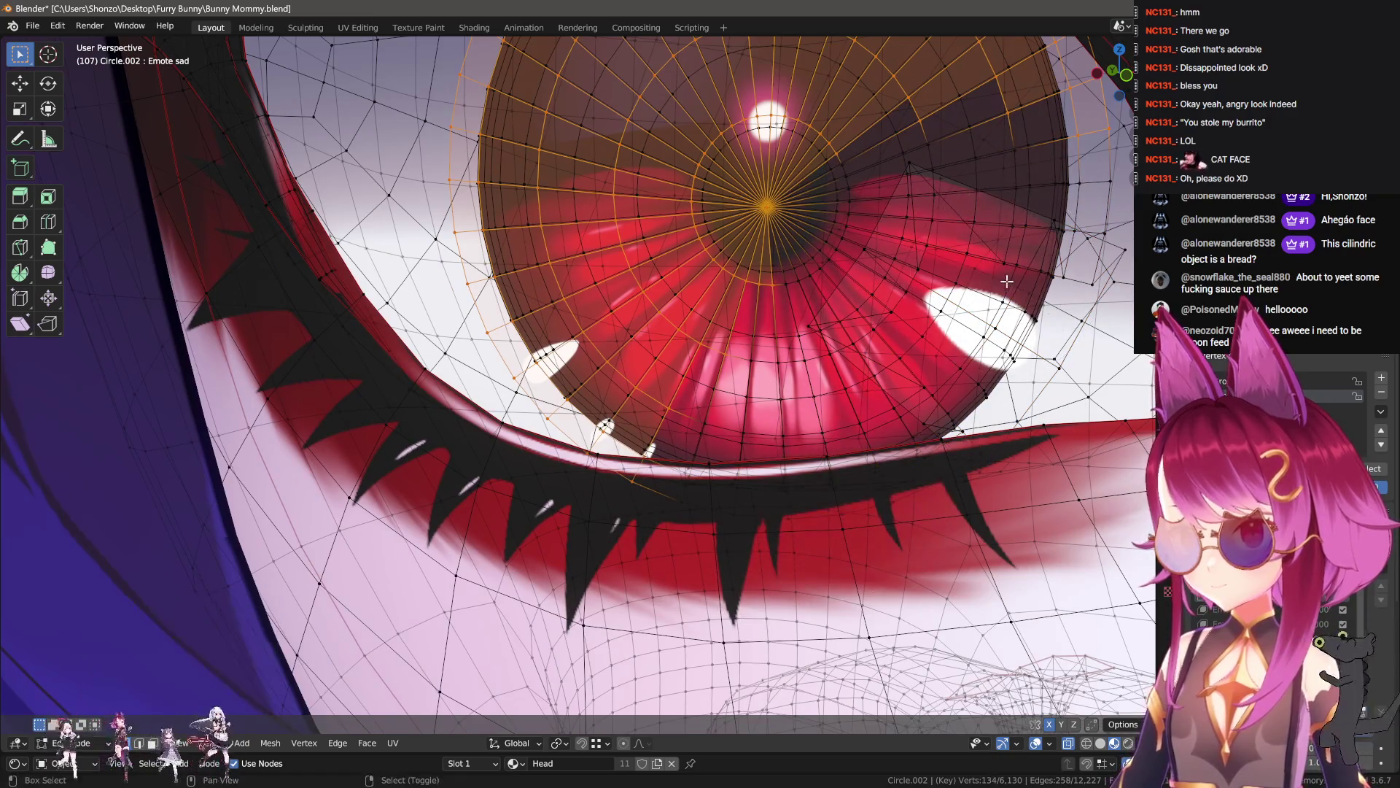
scroll(977, 292, down, 4)
mouse_move(787, 306)
middle_down()
mouse_move(611, 181)
mouse_move(700, 219)
mouse_move(729, 277)
mouse_move(610, 250)
mouse_move(542, 253)
middle_up()
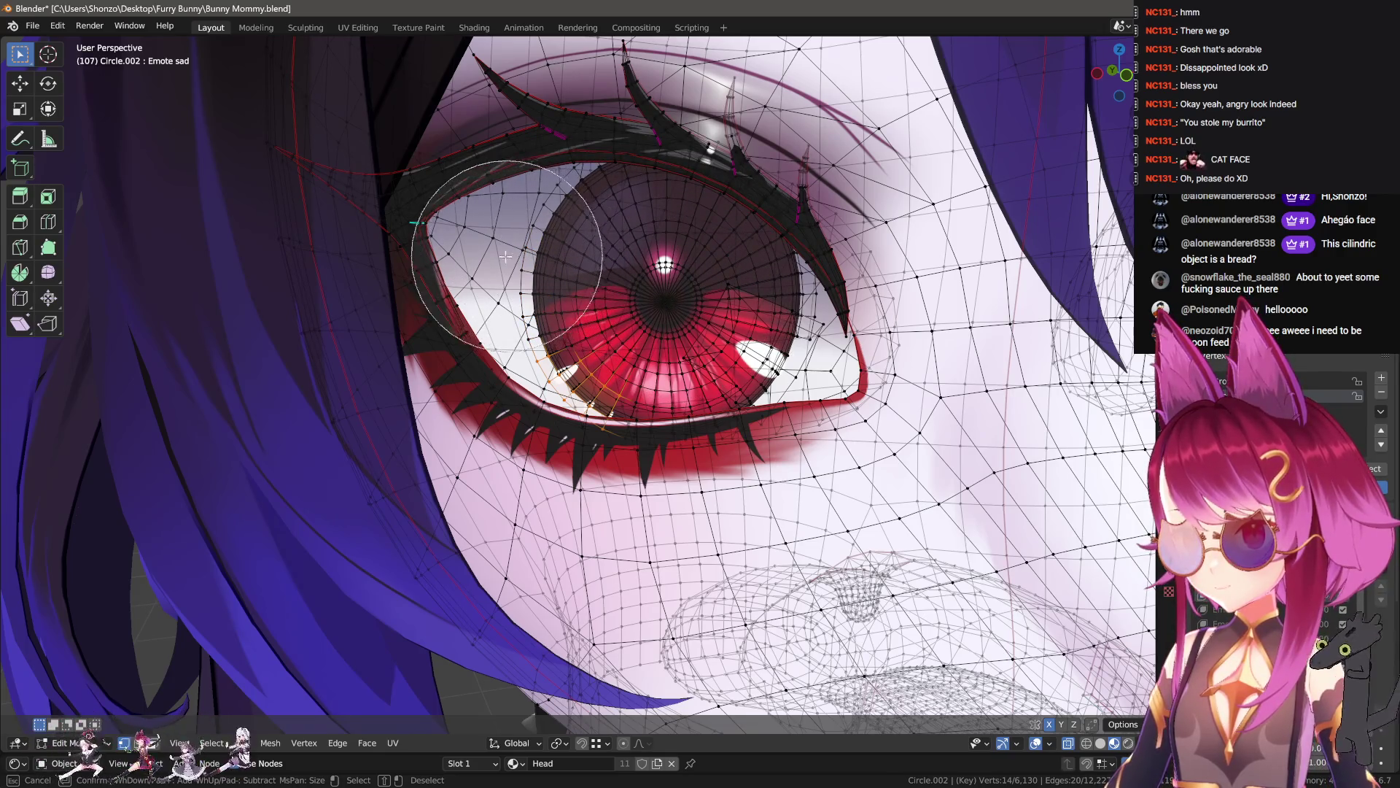
right_click(507, 255)
- Enlarge the lower teary highlights, trying 1.215 before settling on 1.173
scroll(525, 267, up, 5)
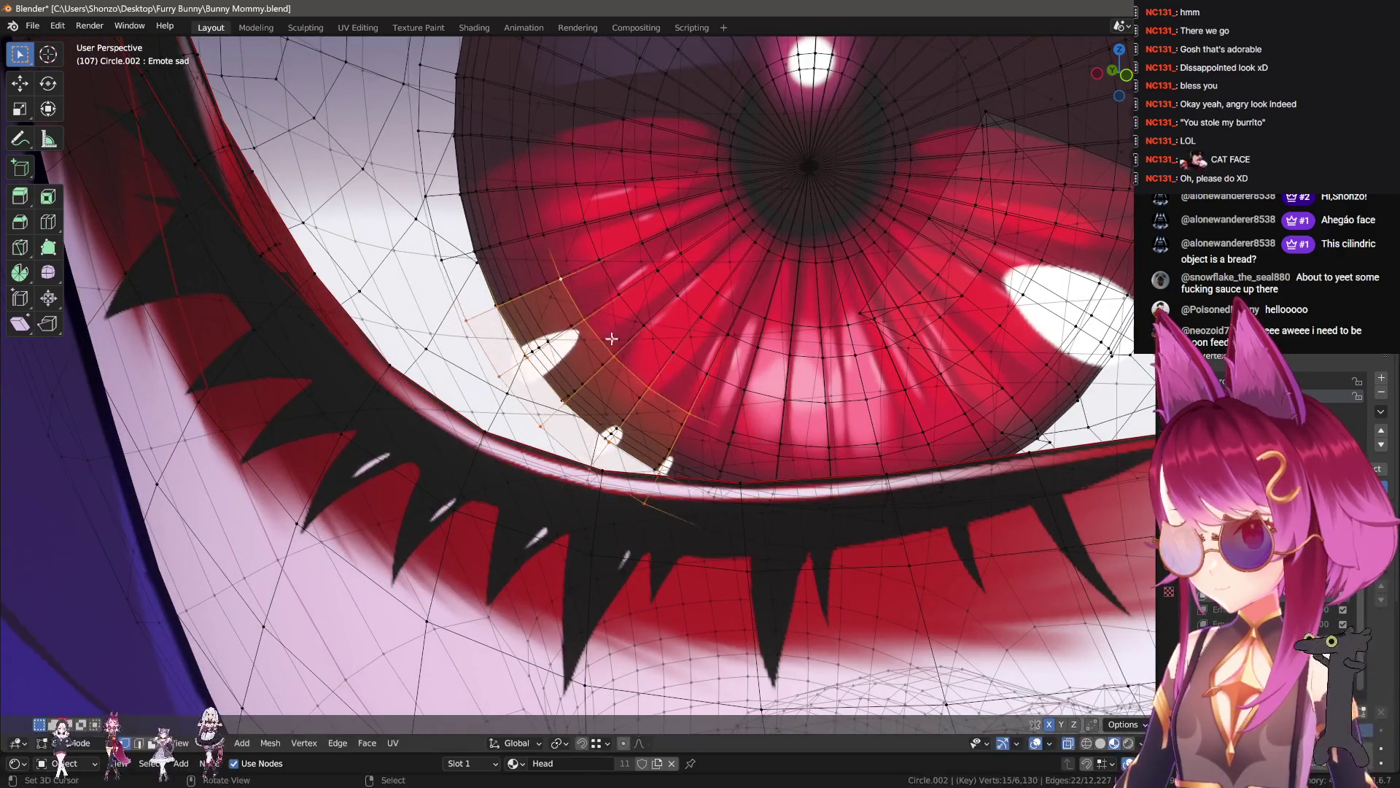
scroll(596, 330, down, 5)
key(s)
click(697, 468)
scroll(692, 474, up, 5)
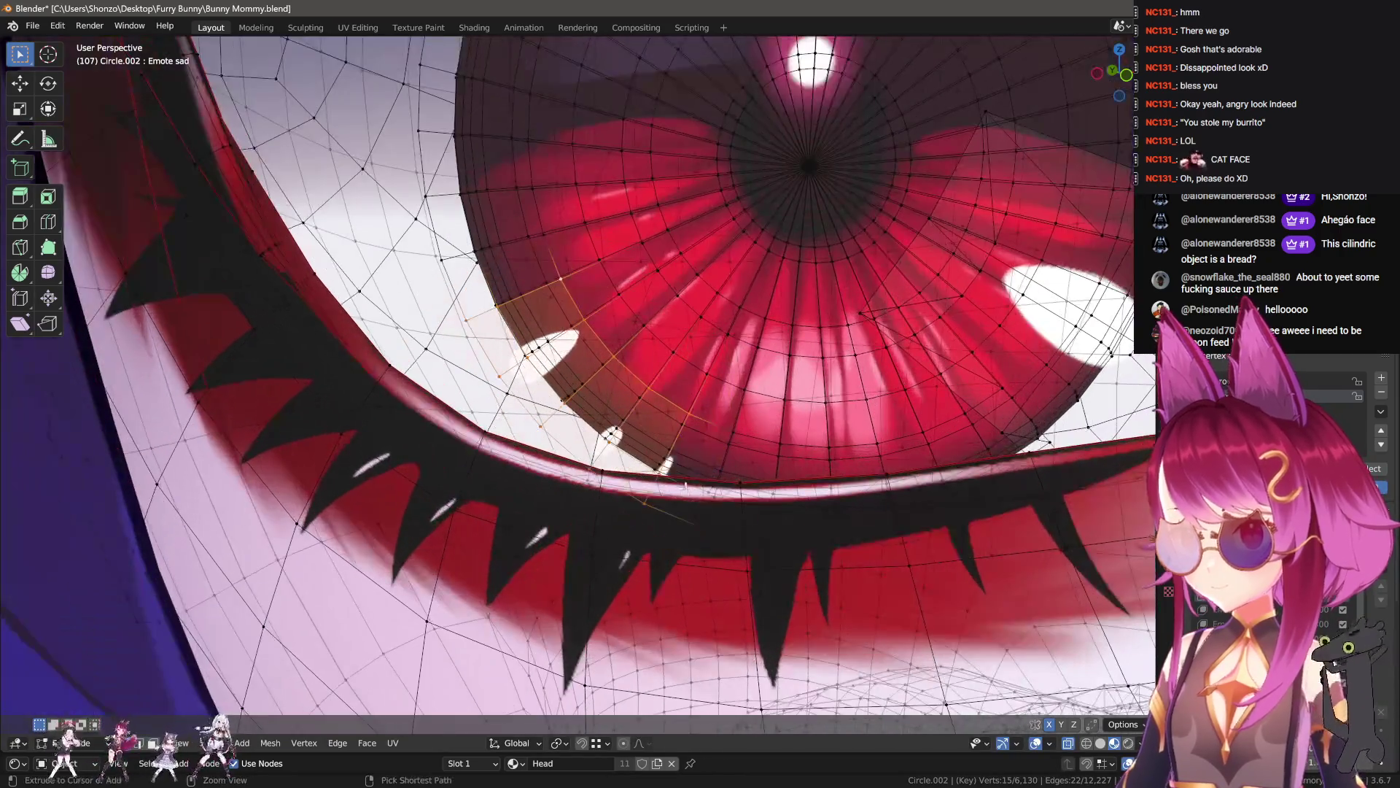
shift+middle_drag(754, 461, 711, 494)
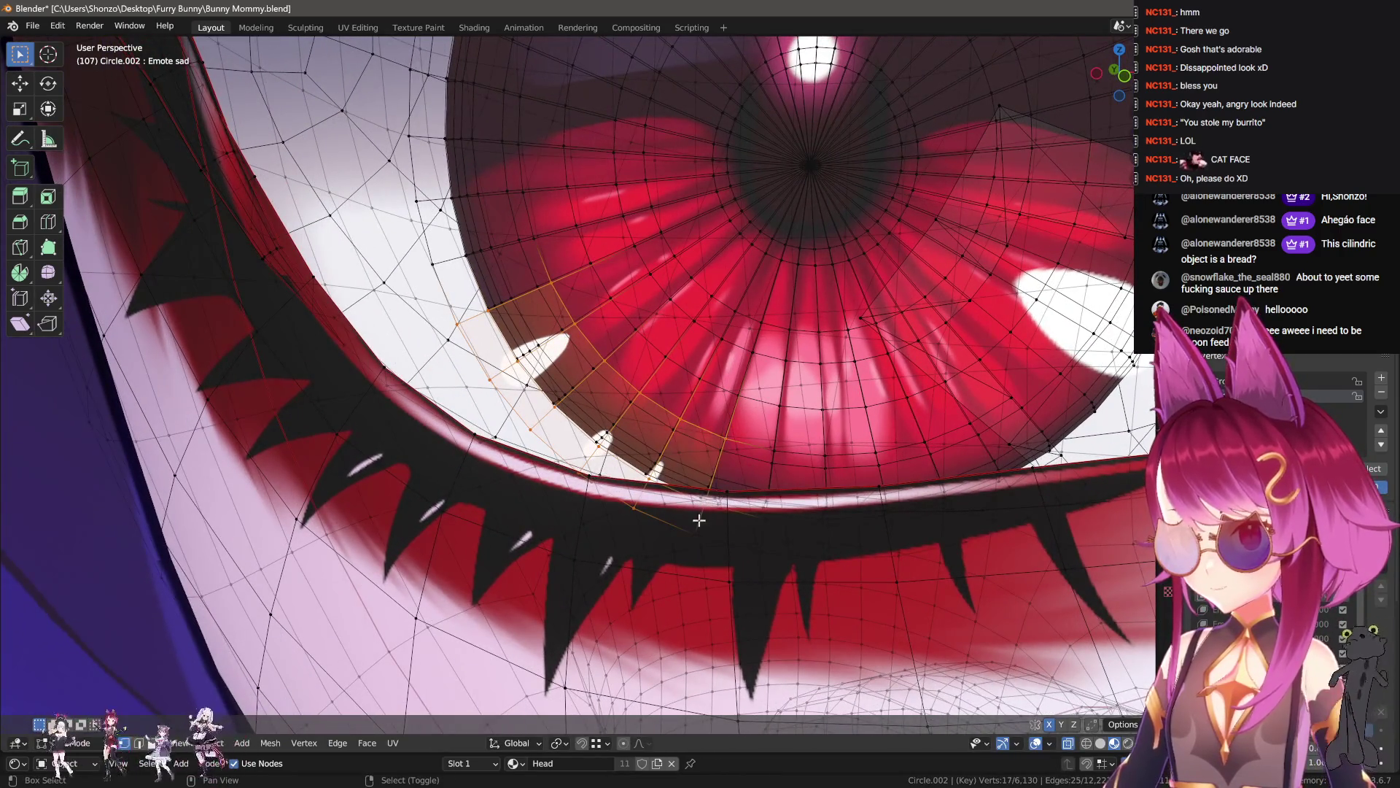
scroll(704, 531, down, 5)
key(s)
click(725, 464)
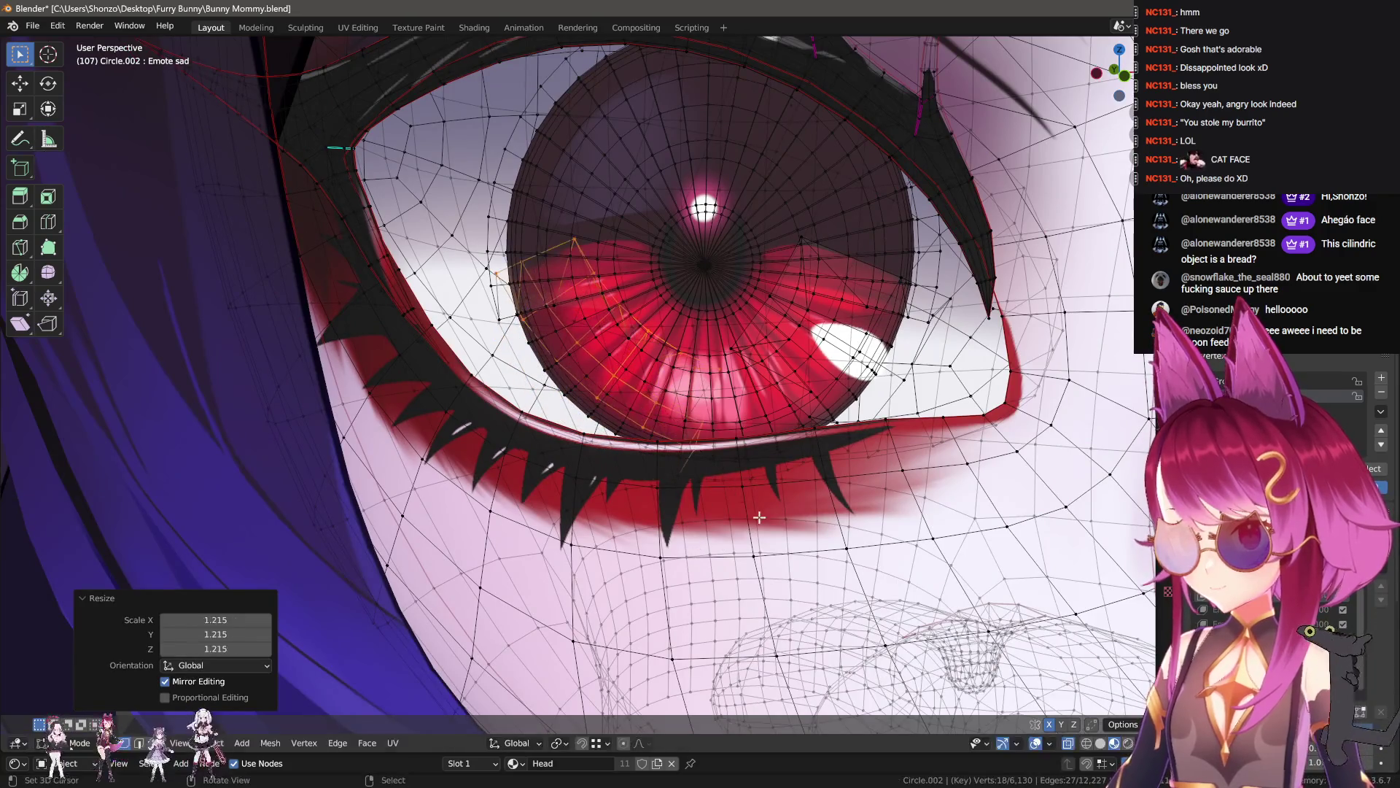
shift+middle_drag(725, 408, 725, 464)
key(s)
click(725, 464)
- Shift the lower highlights slightly up-right and return to Object Mode
scroll(725, 464, up, 2)
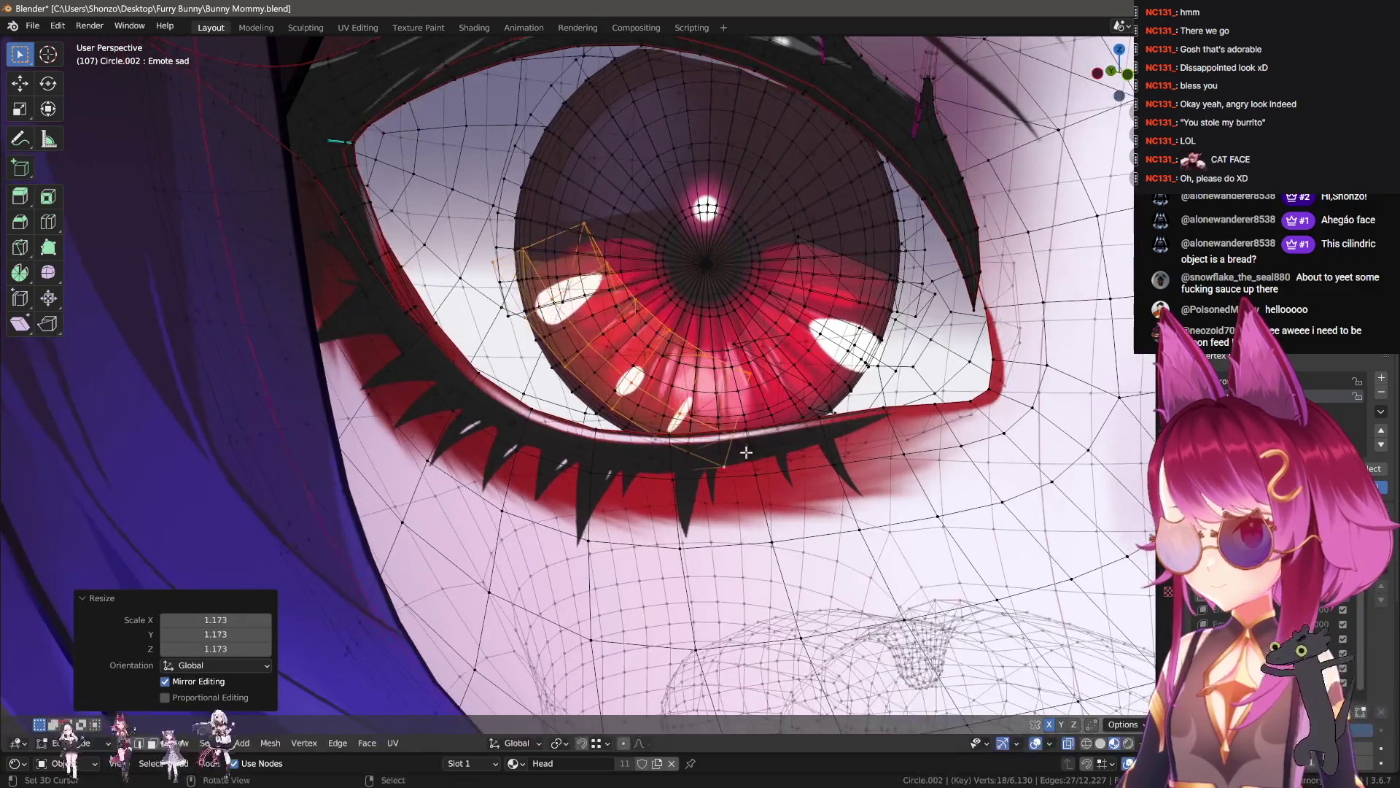
key(r)
key(g)
click(778, 417)
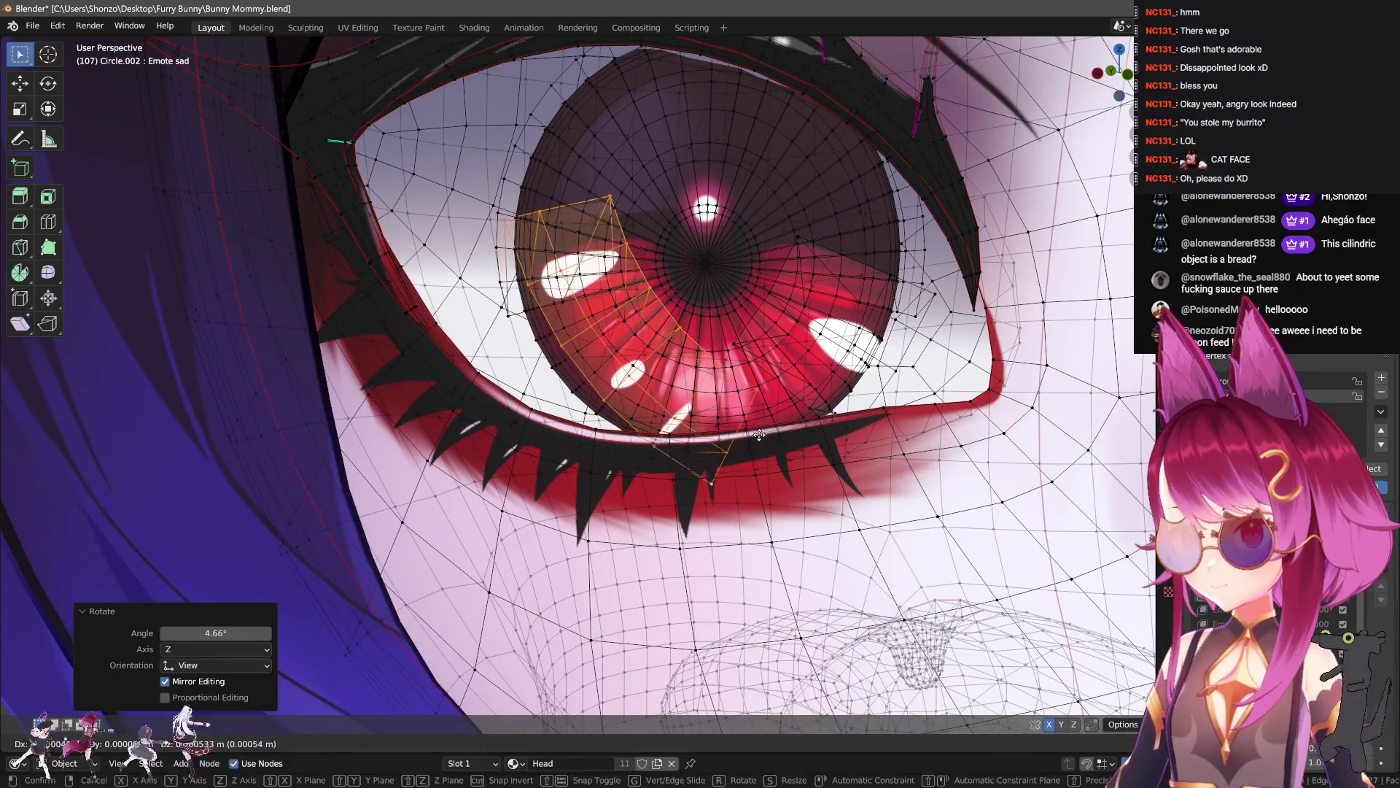
key(Tab)
scroll(760, 466, down, 8)
middle_drag(761, 468, 764, 460)
scroll(680, 339, up, 4)
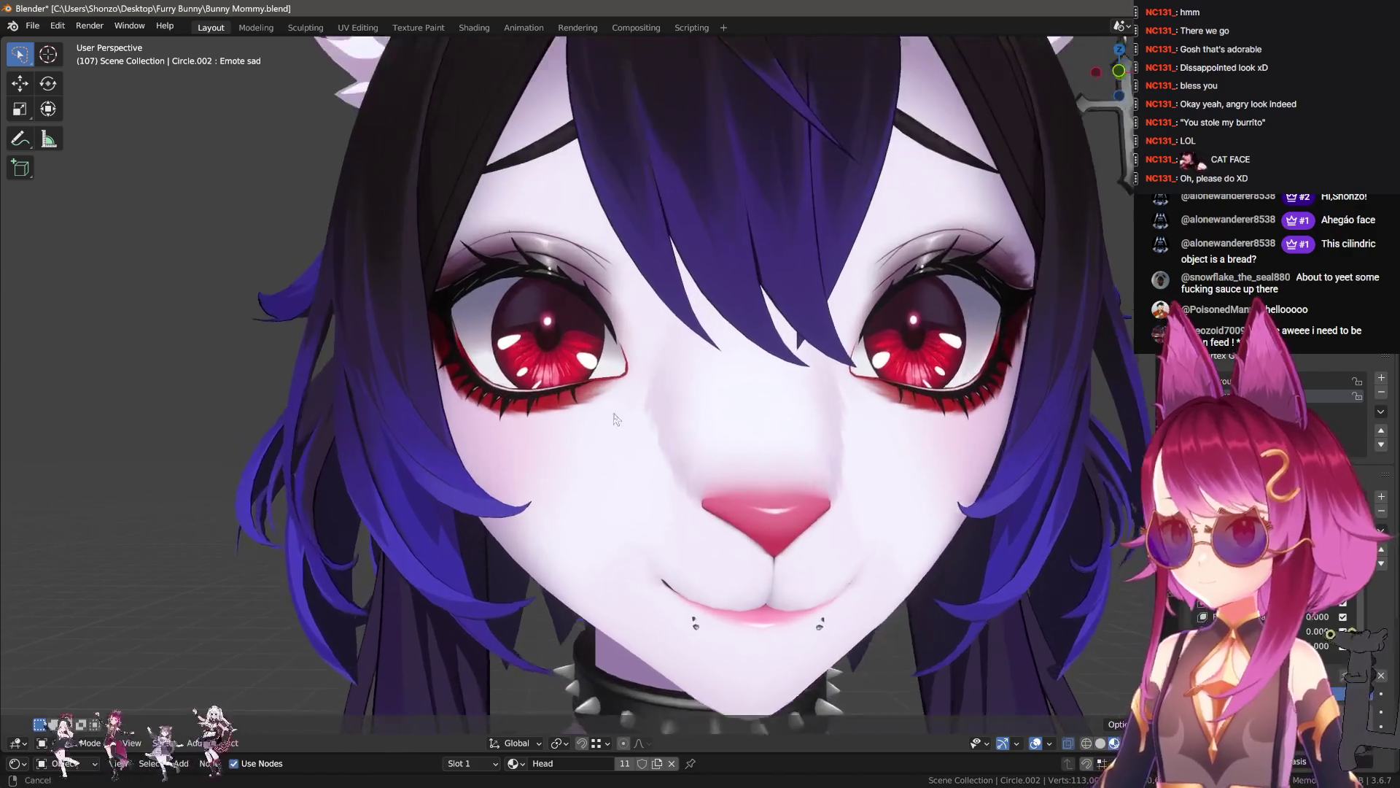
- In Sculpt Mode, grab the upper eyelid down and outward and shift the lashes left
click(671, 342)
click(620, 312)
middle_drag(620, 311, 452, 321)
key(h)
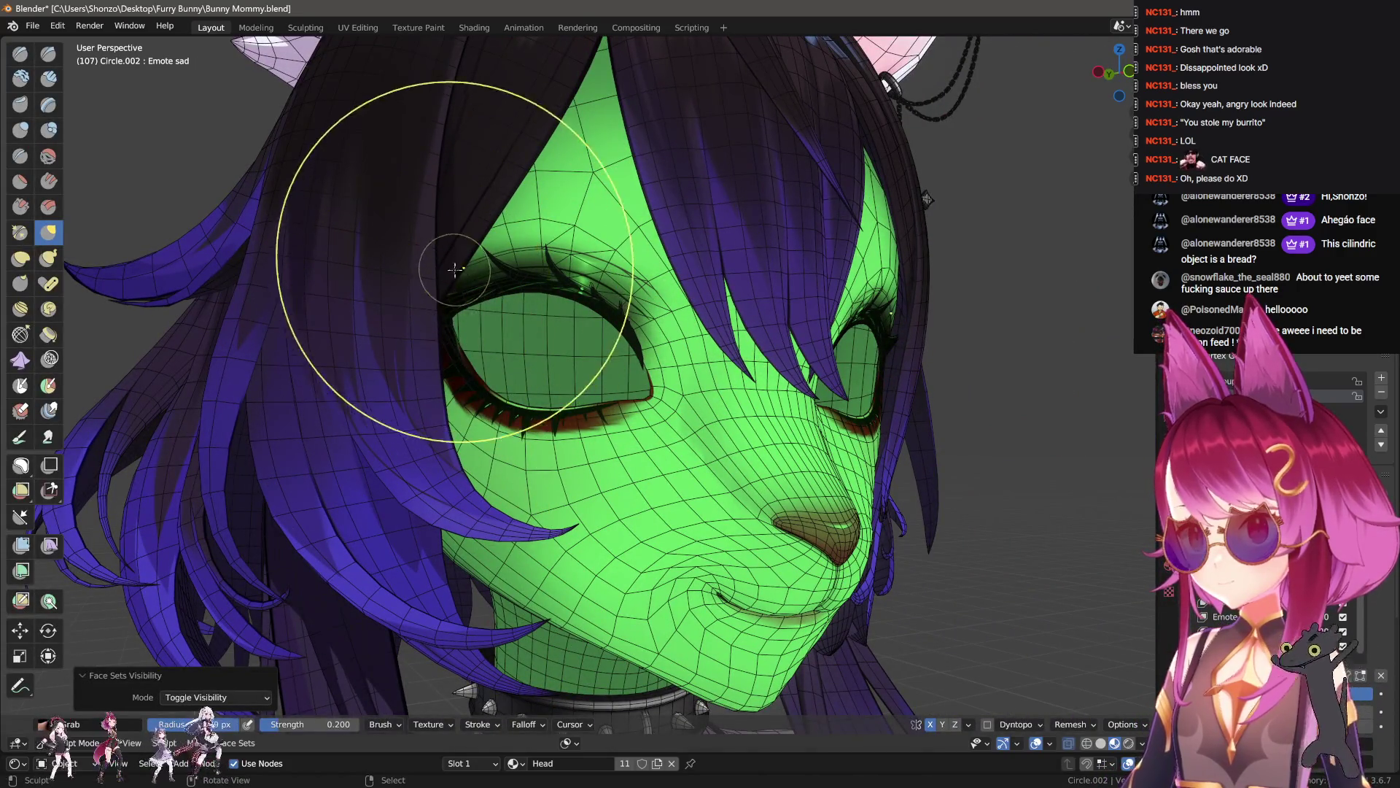
click(49, 310)
key(f)
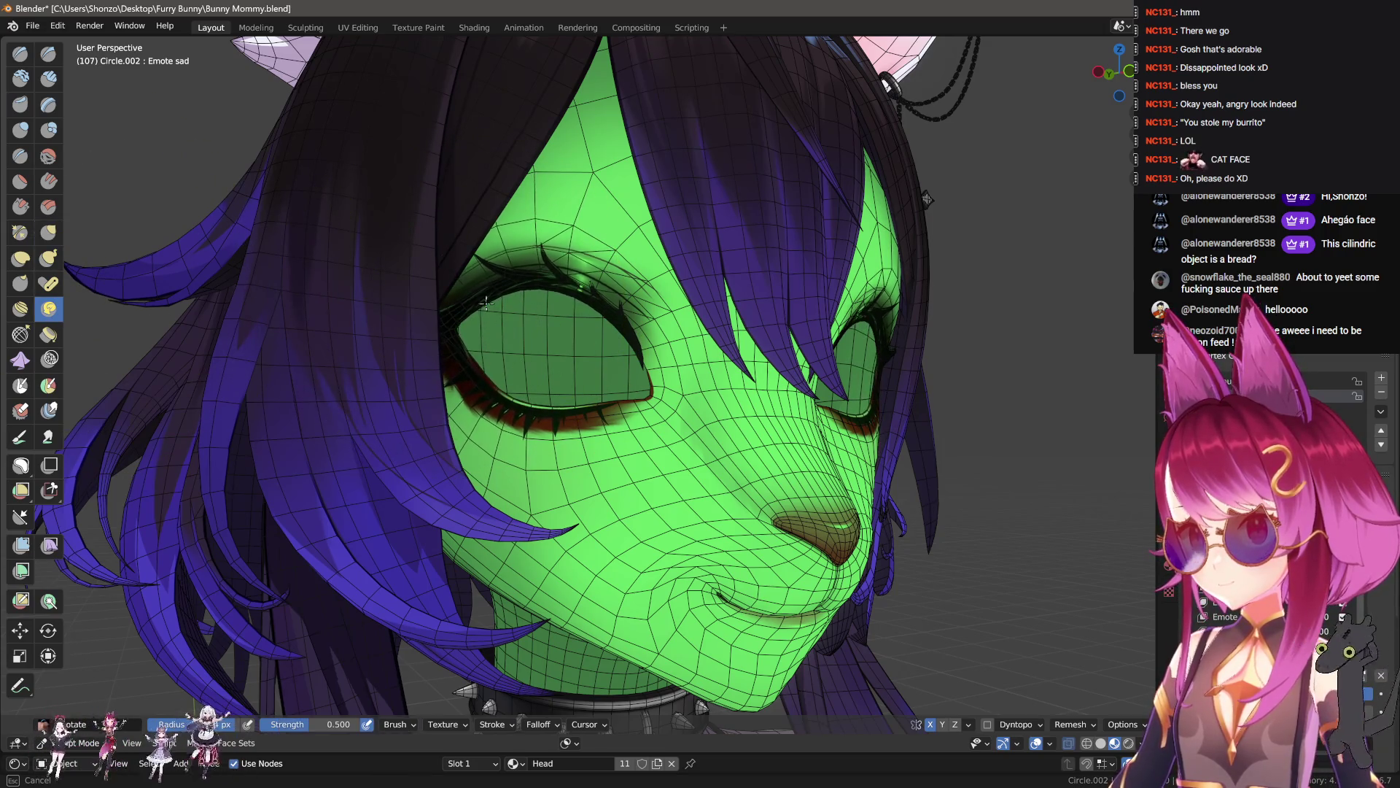
key(g)
drag(450, 301, 472, 319)
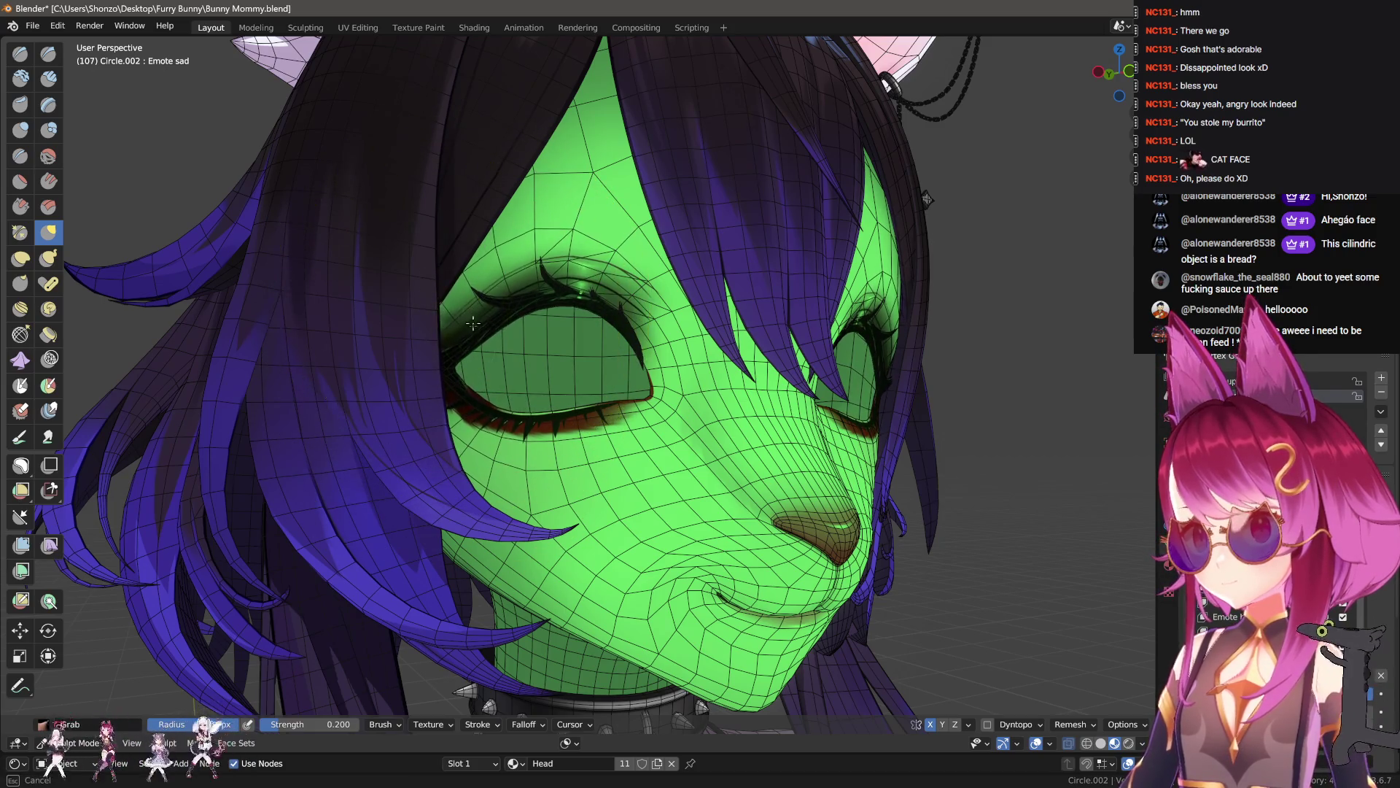
drag(529, 412, 506, 410)
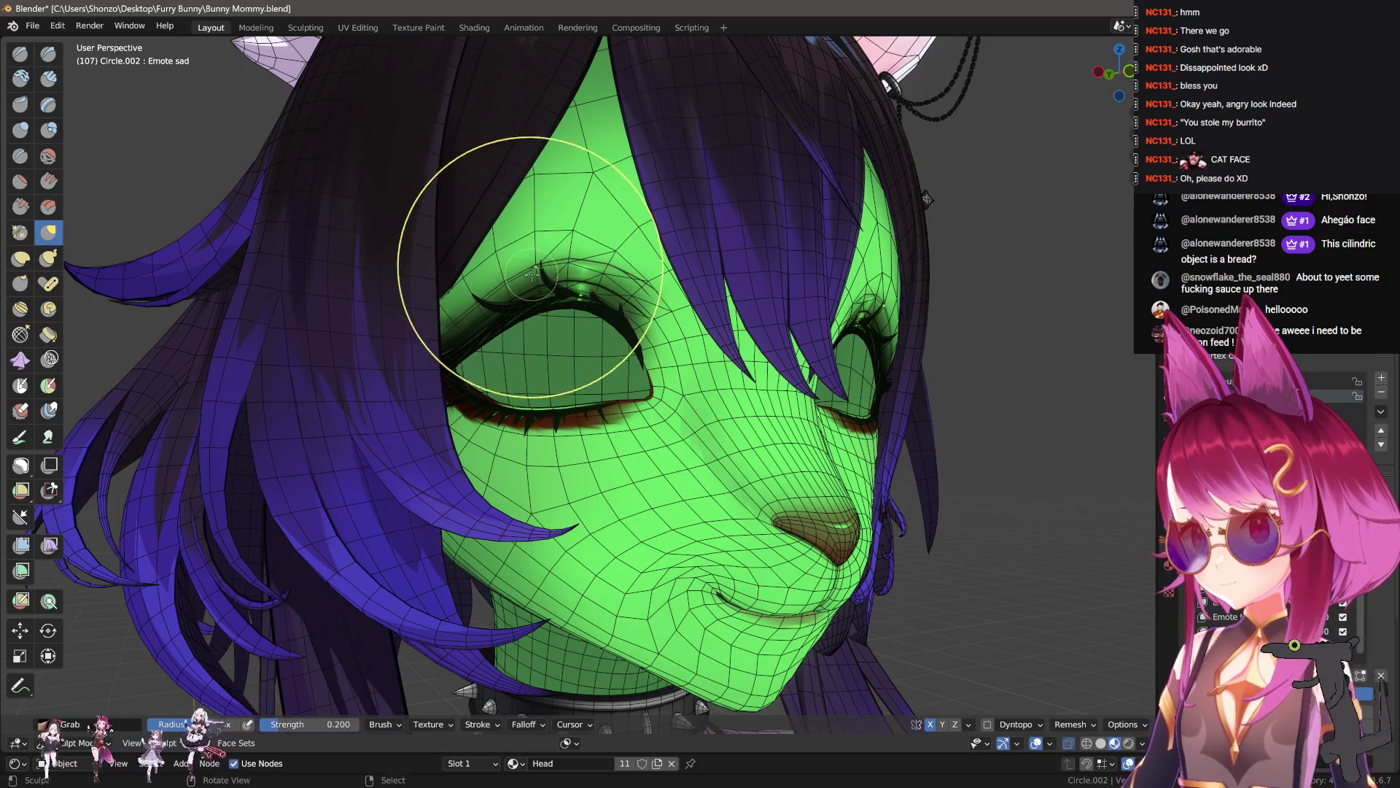
- With a smaller Rotate brush, twist the brow into a worried tilt, then return to Object Mode
middle_drag(498, 254, 487, 355)
key(r)
key(Escape)
click(49, 309)
key(bracketleft)
key(bracketleft)
drag(471, 367, 476, 381)
mouse_move(481, 369)
middle_down()
mouse_move(490, 297)
mouse_move(739, 447)
mouse_move(726, 438)
middle_up()
key(g)
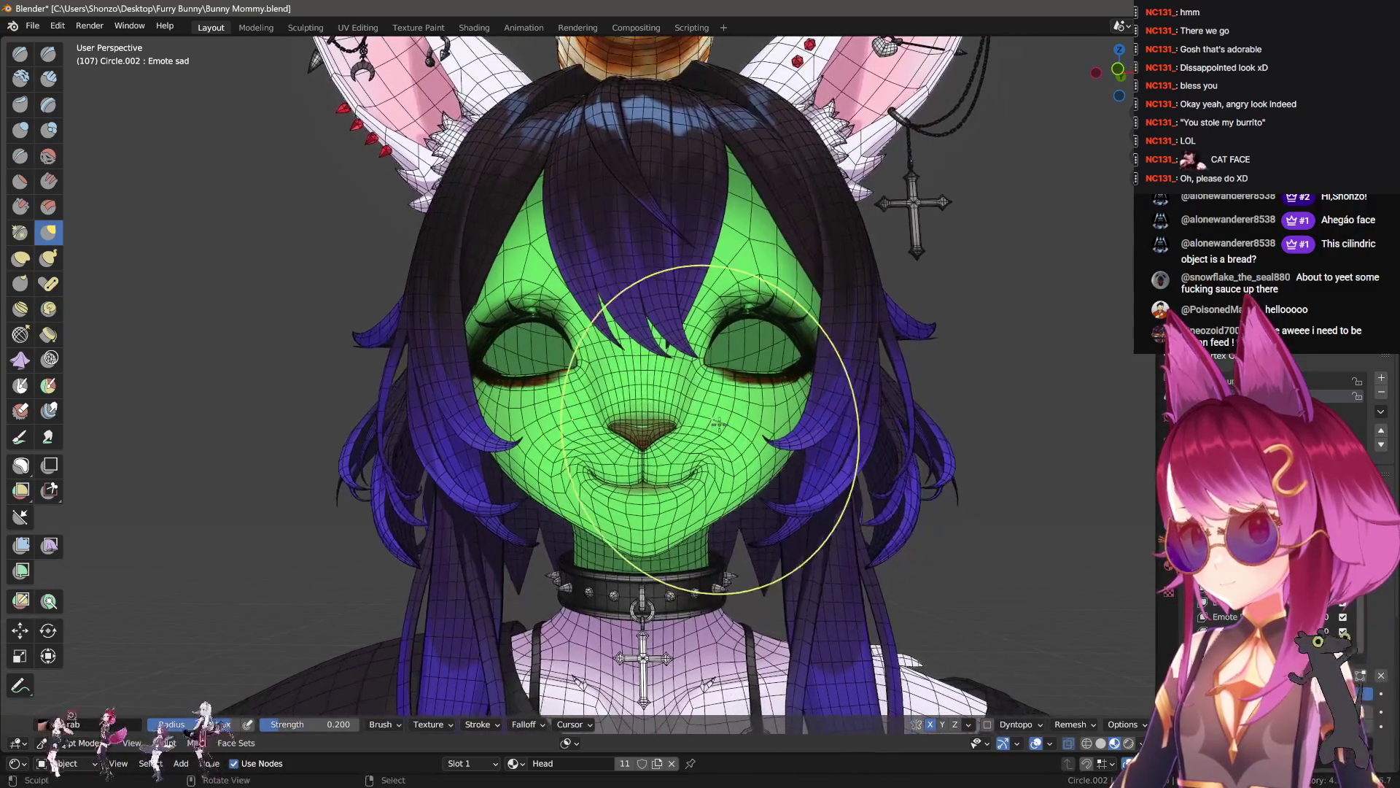
key(ctrl+Tab)
mouse_move(764, 495)
middle_down()
mouse_move(807, 493)
mouse_move(639, 503)
middle_up()
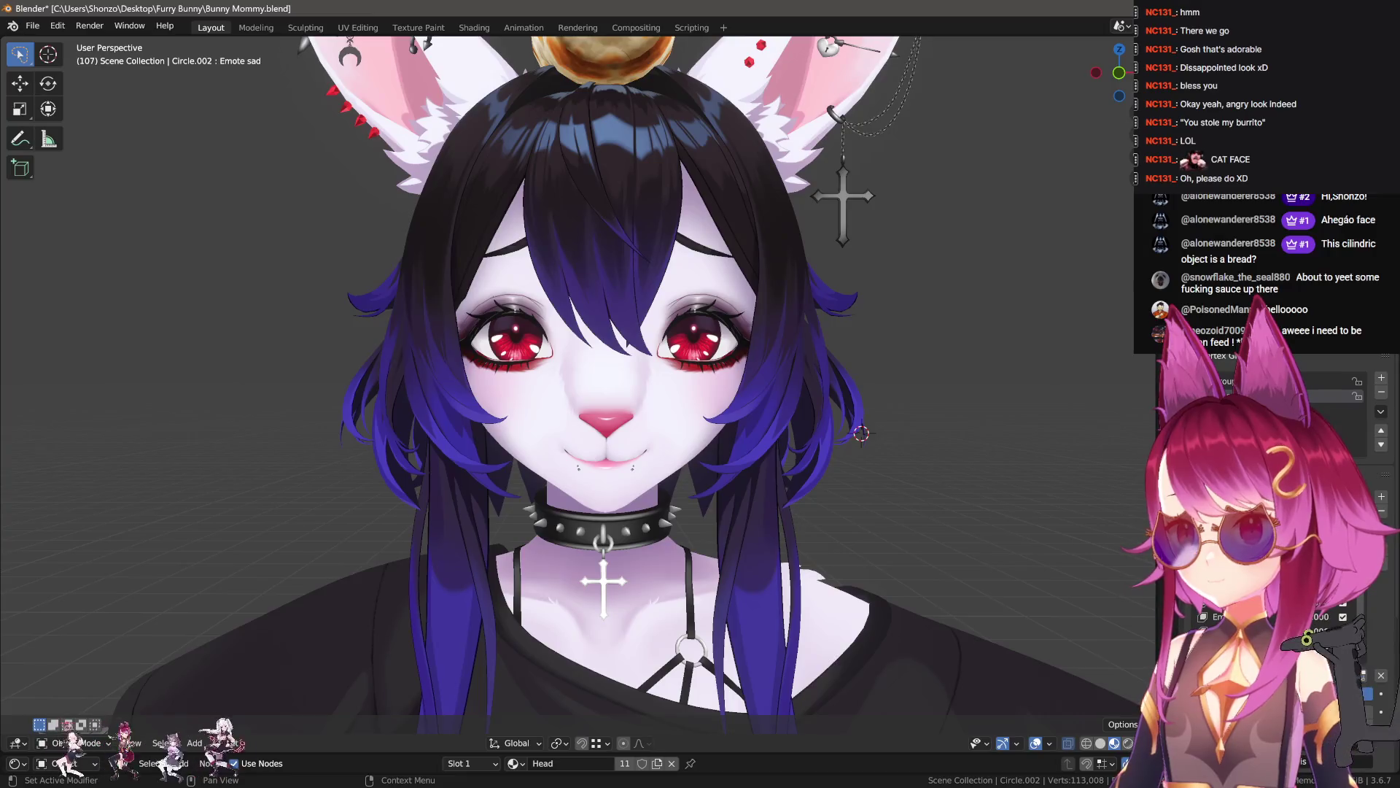
- Frame the face in Front Orthographic view and bring up the mock_ST_SadCat.jpg reference
scroll(751, 533, up, 2)
middle_drag(751, 532, 774, 536)
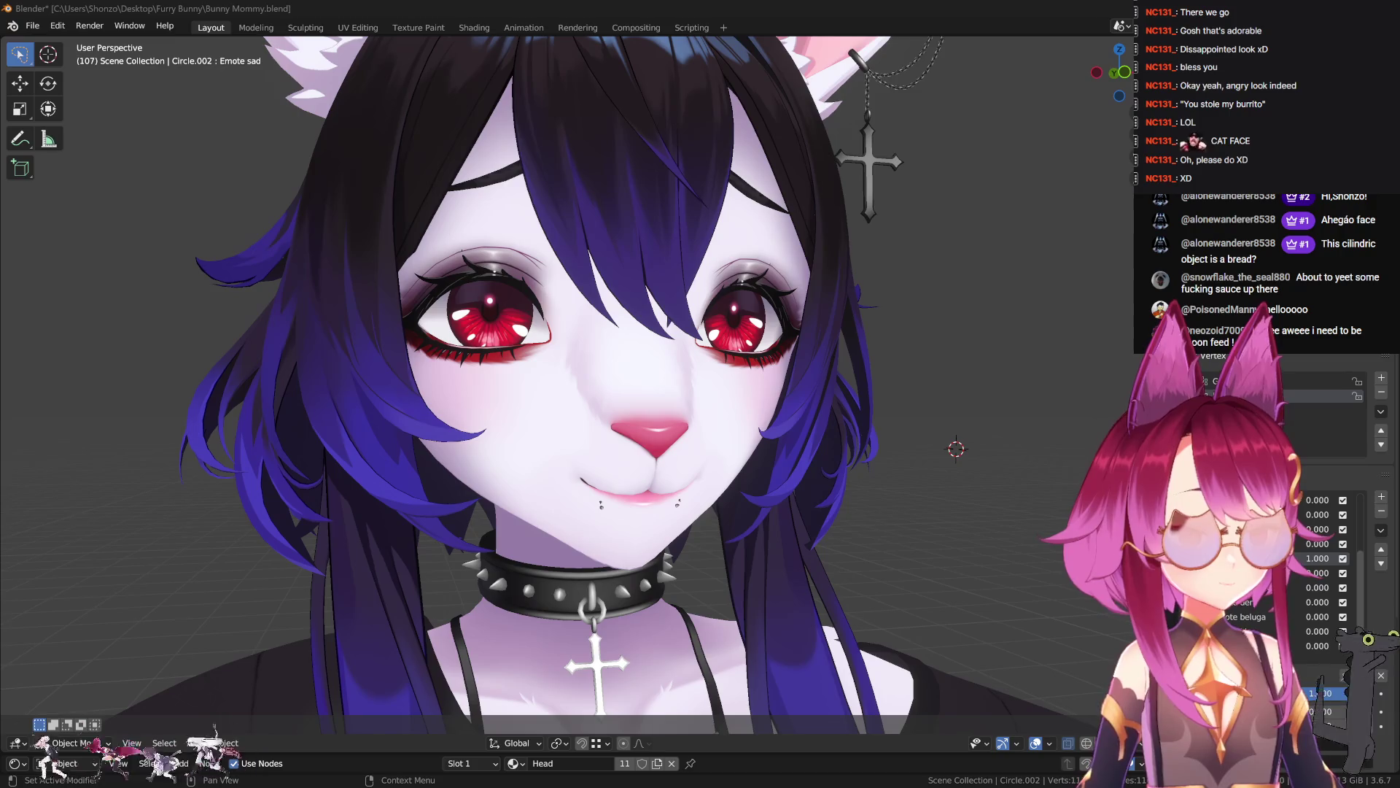
click(870, 316)
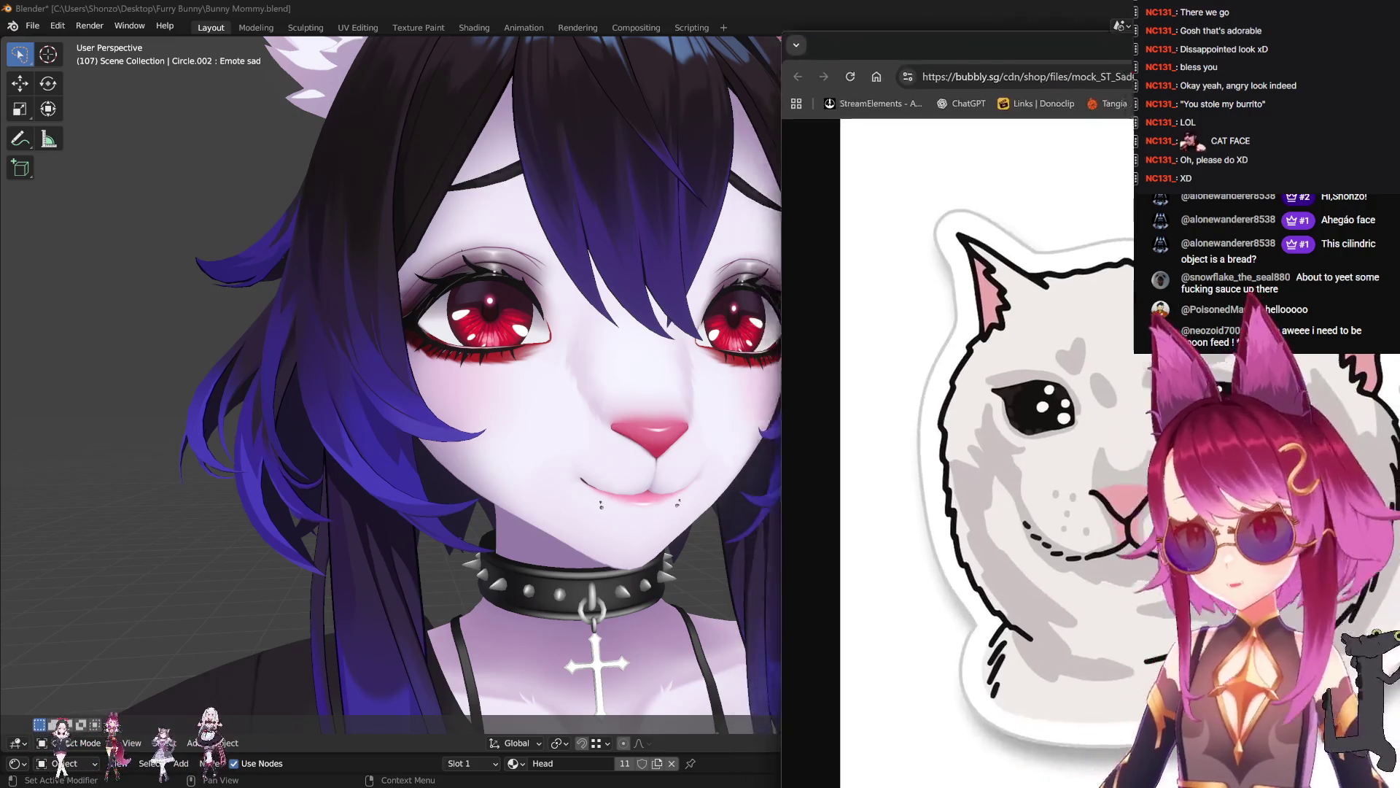
mouse_move(618, 337)
middle_down()
mouse_move(510, 343)
mouse_move(423, 379)
middle_up()
key(KP_1)
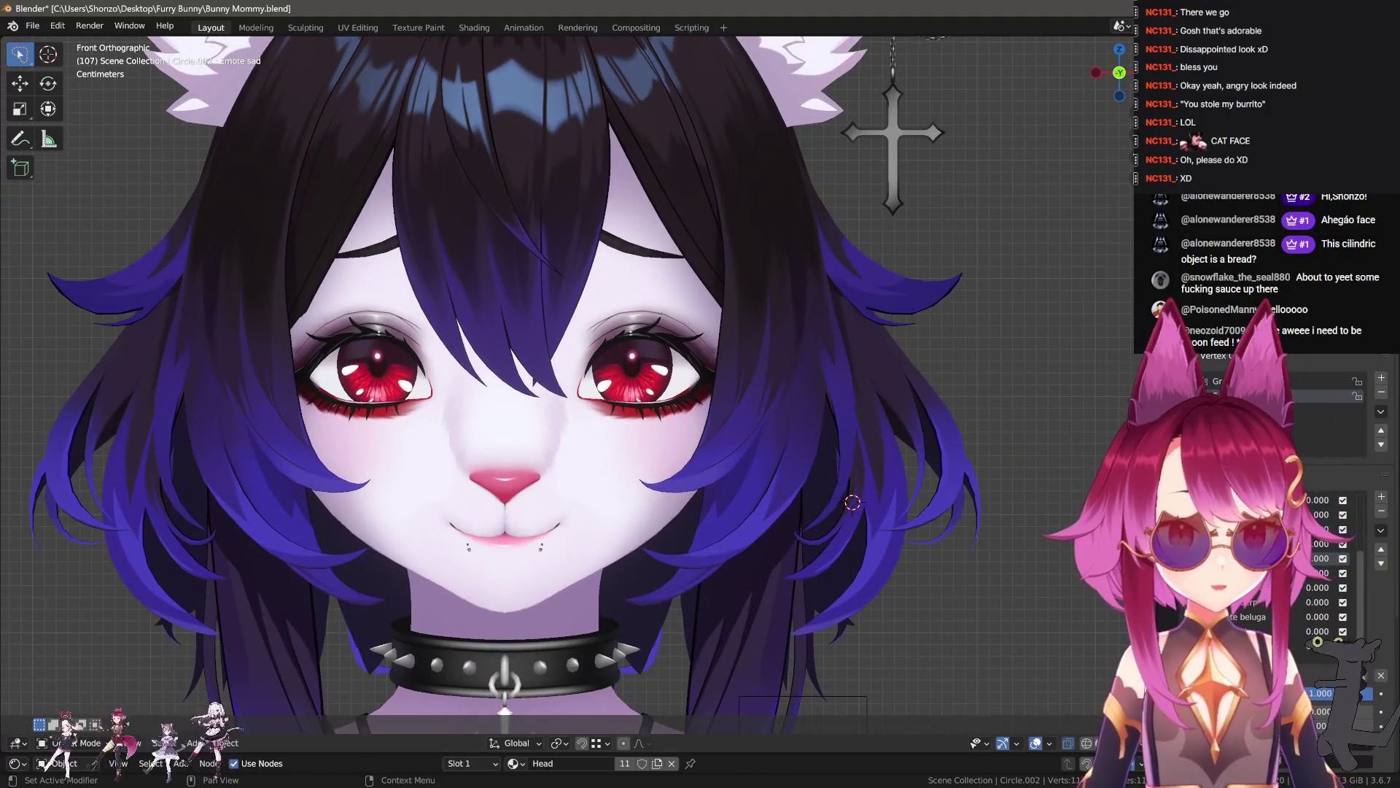
key(alt+Tab)
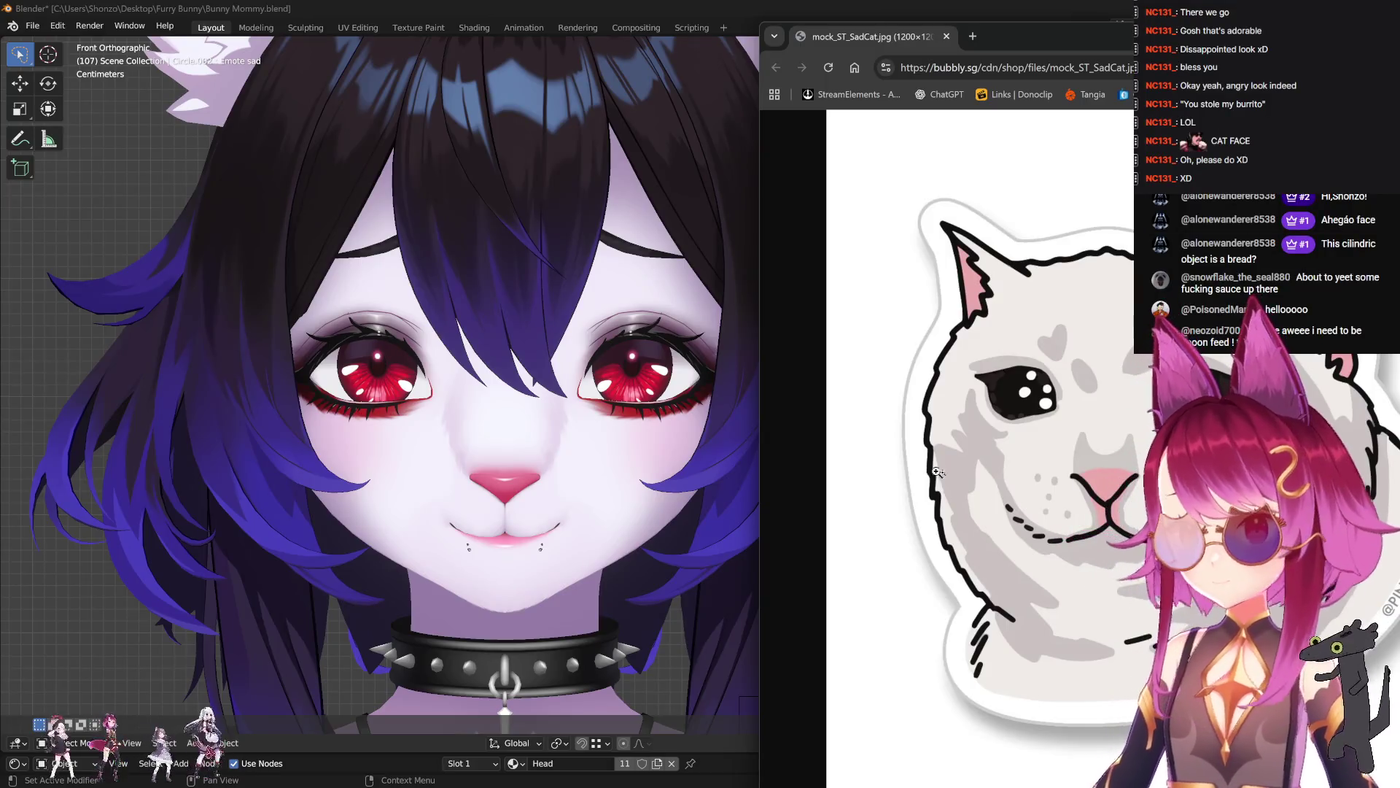
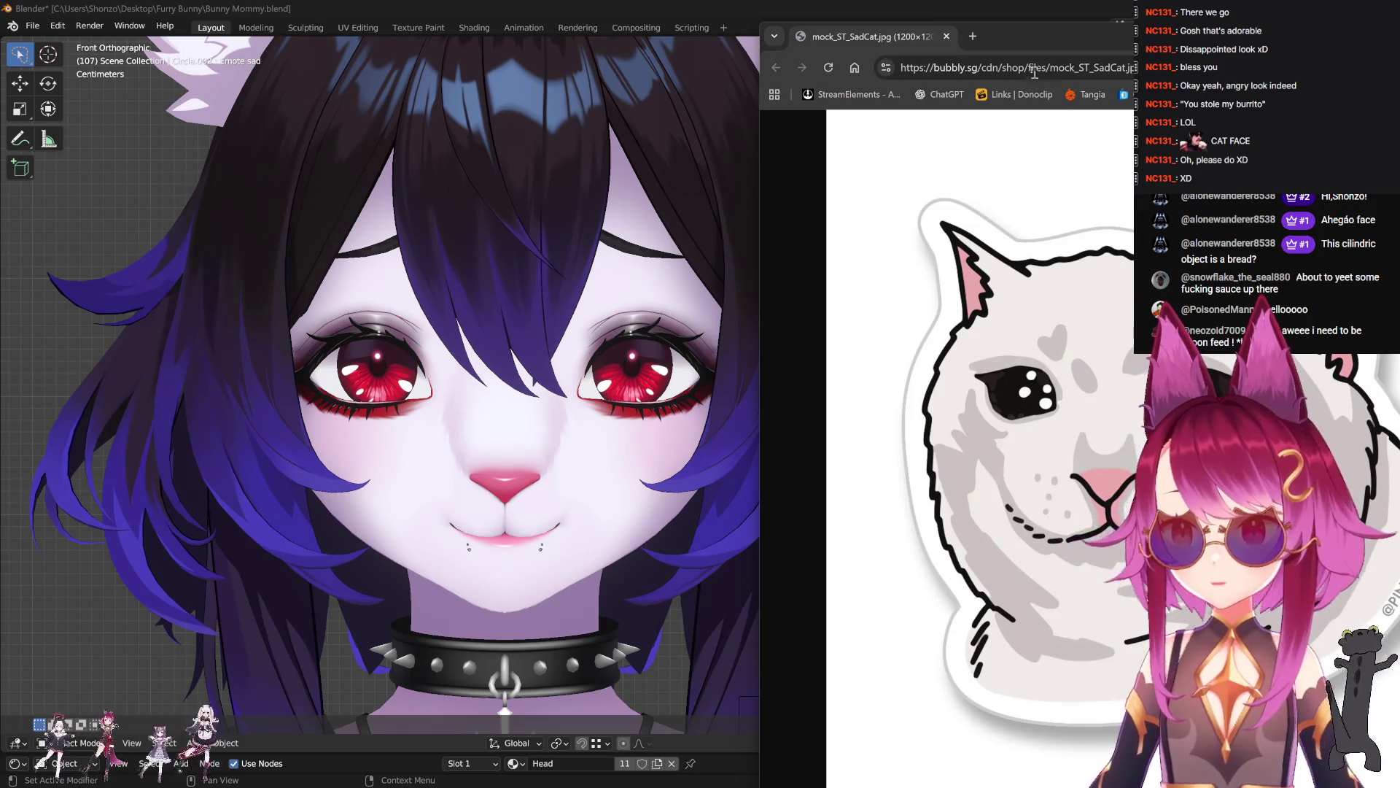
- Shift the Chrome window aside and close the sad-cat sticker image tab
drag(1051, 46, 995, 48)
click(890, 37)
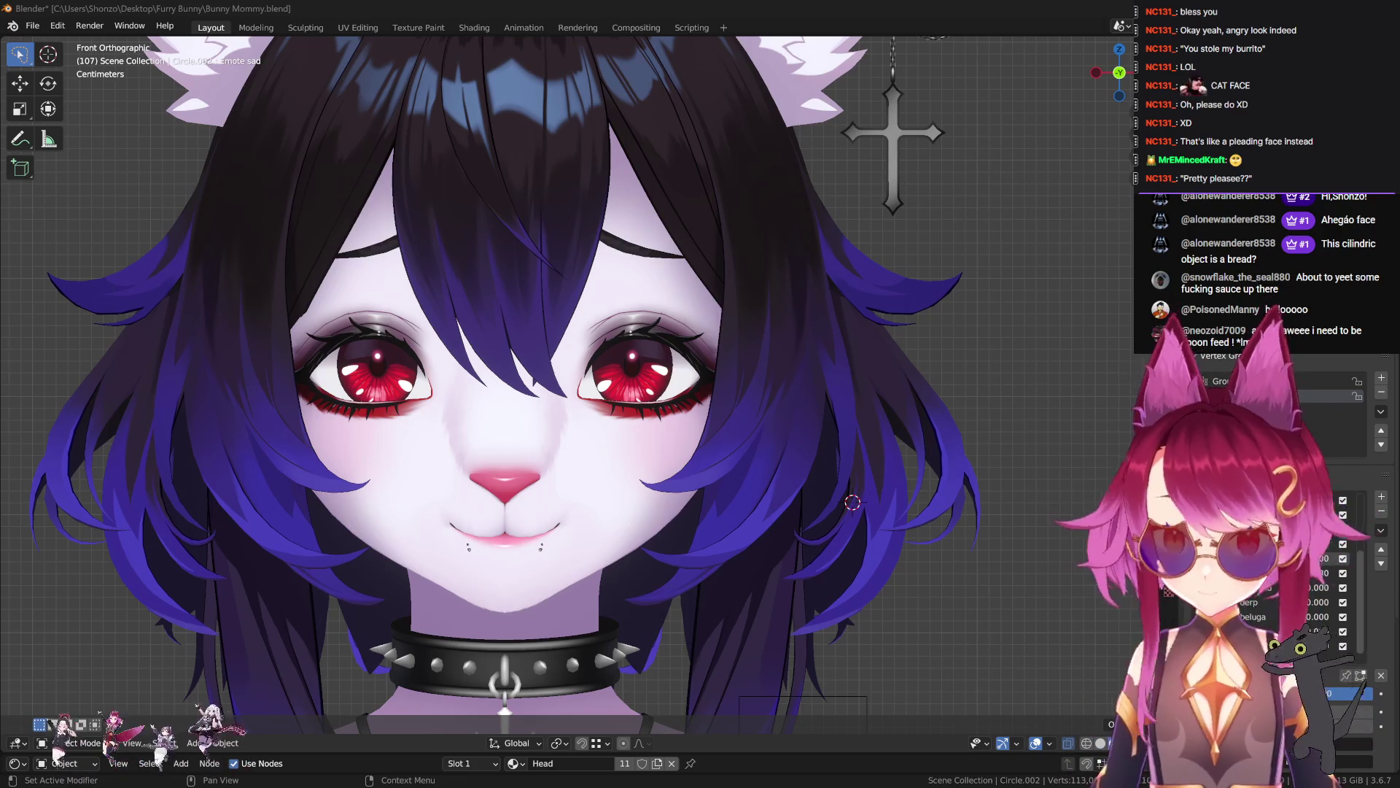
scroll(417, 391, up, 5)
- Reveal the hidden eye meshes and raise the eyes about 1.2 cm along Z
key(Tab)
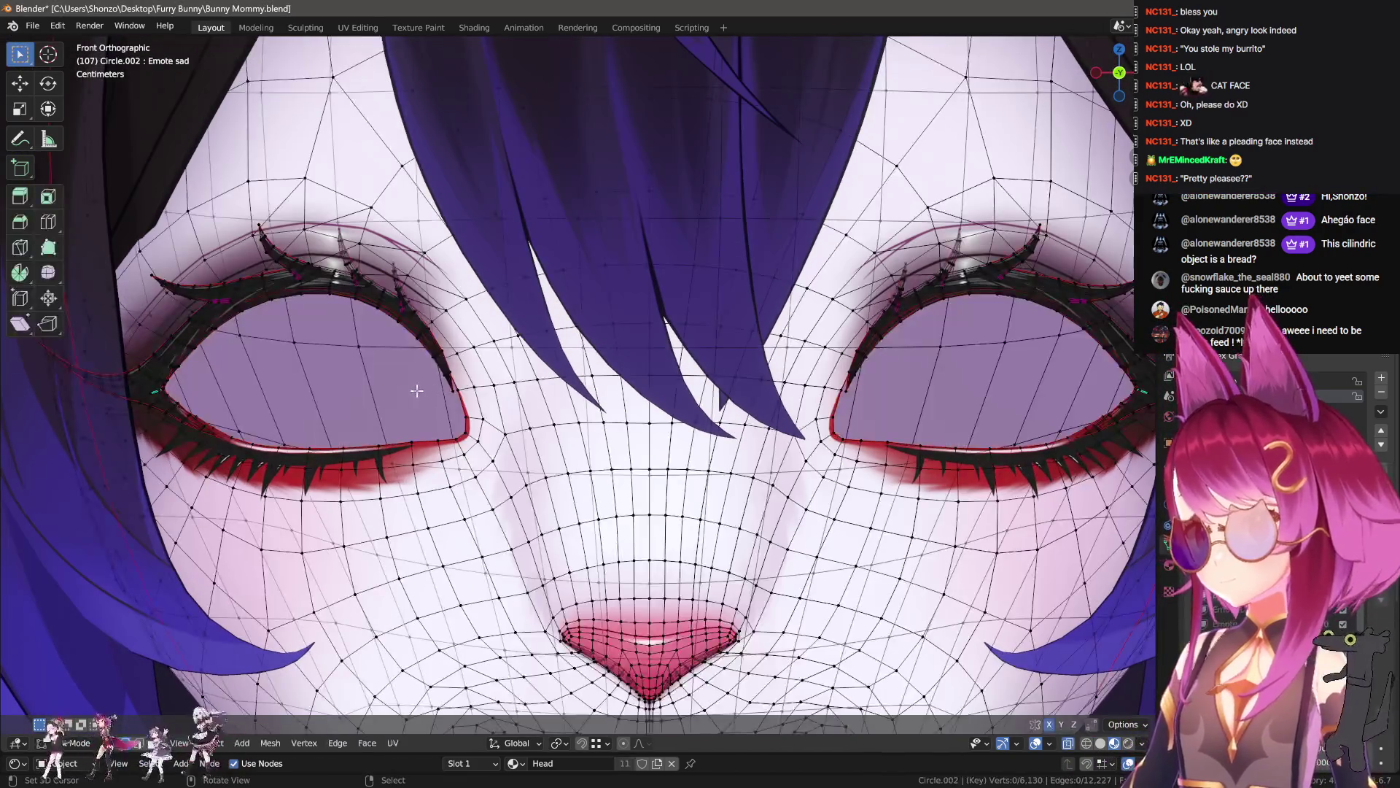
key(alt+h)
scroll(415, 396, up, 2)
key(alt+a)
key(l)
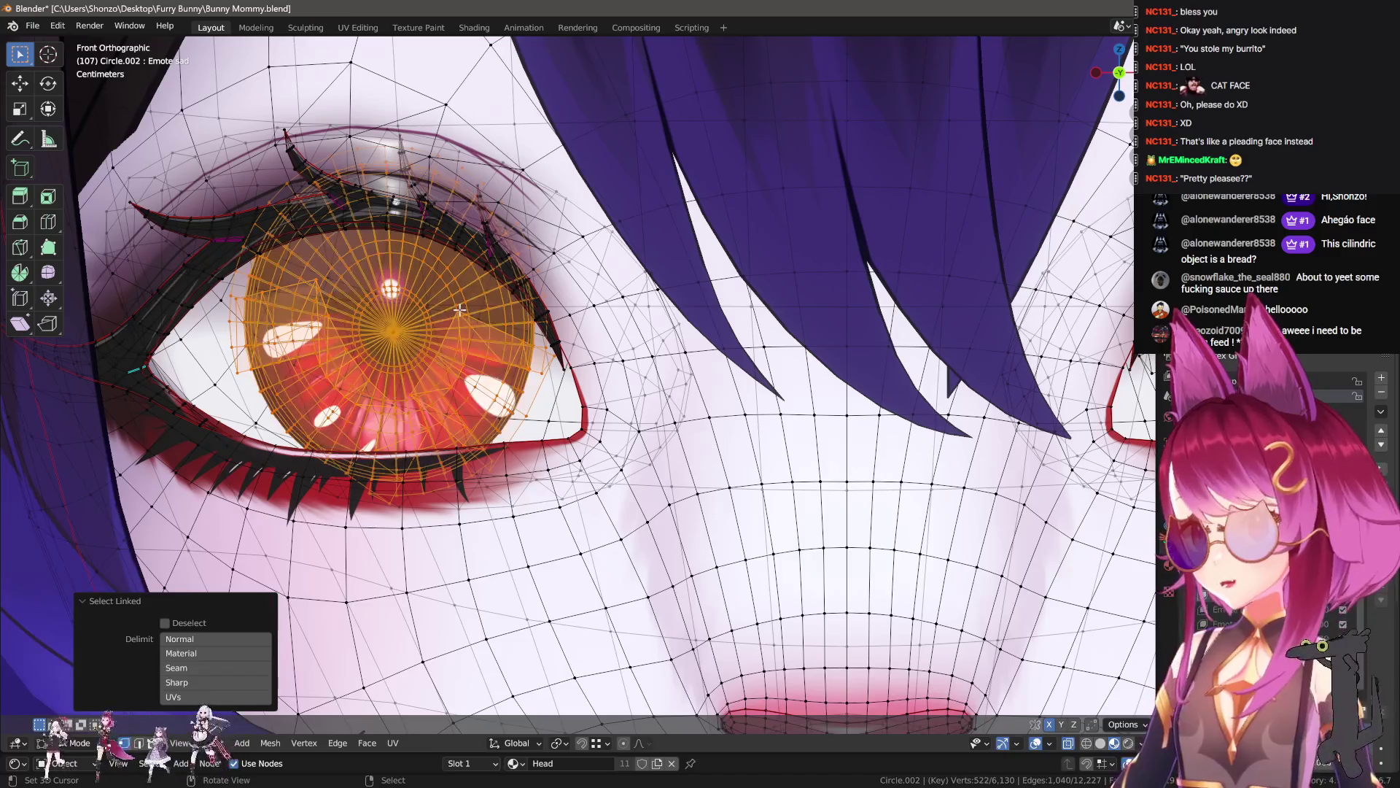
scroll(584, 380, down, 1)
key(g)
key(z)
click(493, 345)
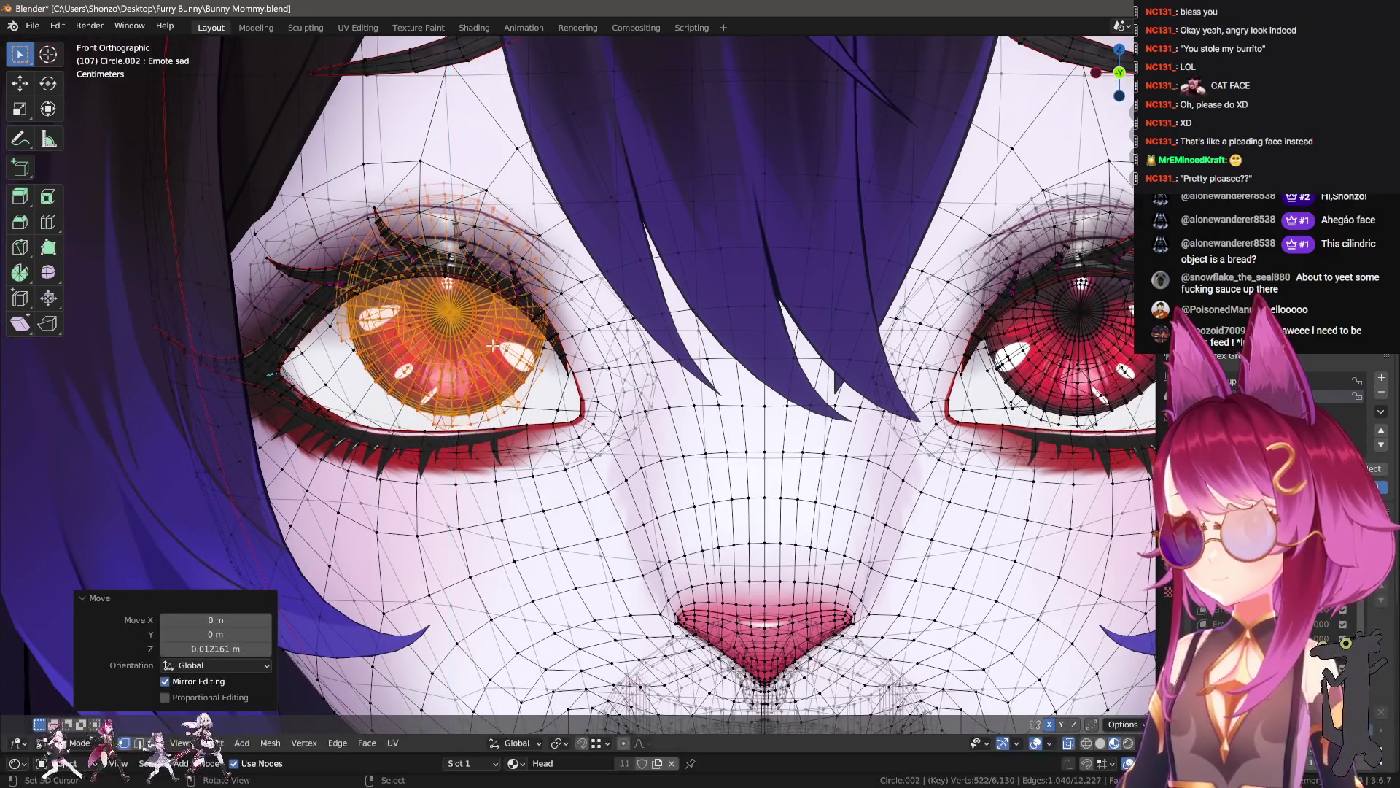
key(KP_Decimal)
key(alt+a)
- Select the pupil vertex ring and enlarge it to about 1.523 scale
middle_drag(584, 365, 614, 360)
scroll(586, 389, up, 5)
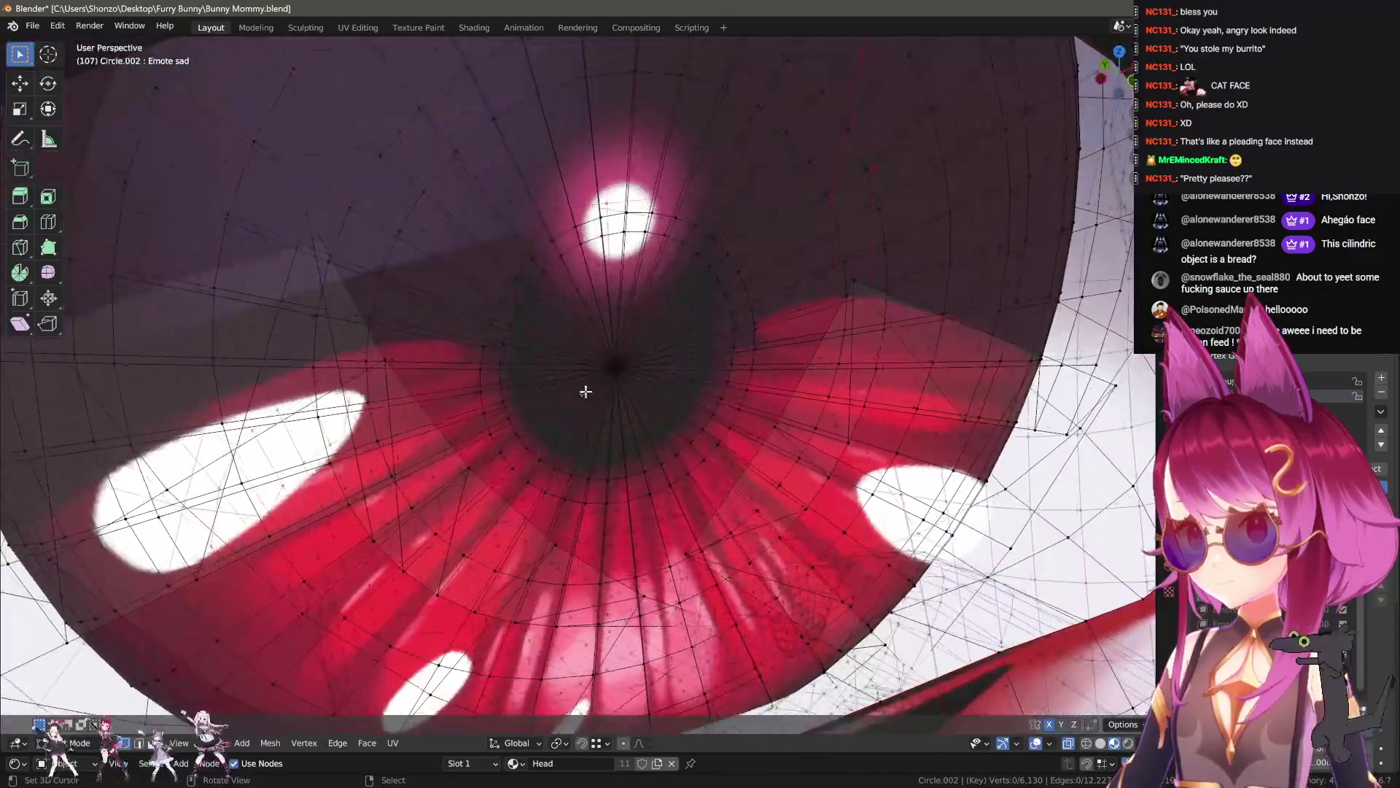
alt+click(513, 426)
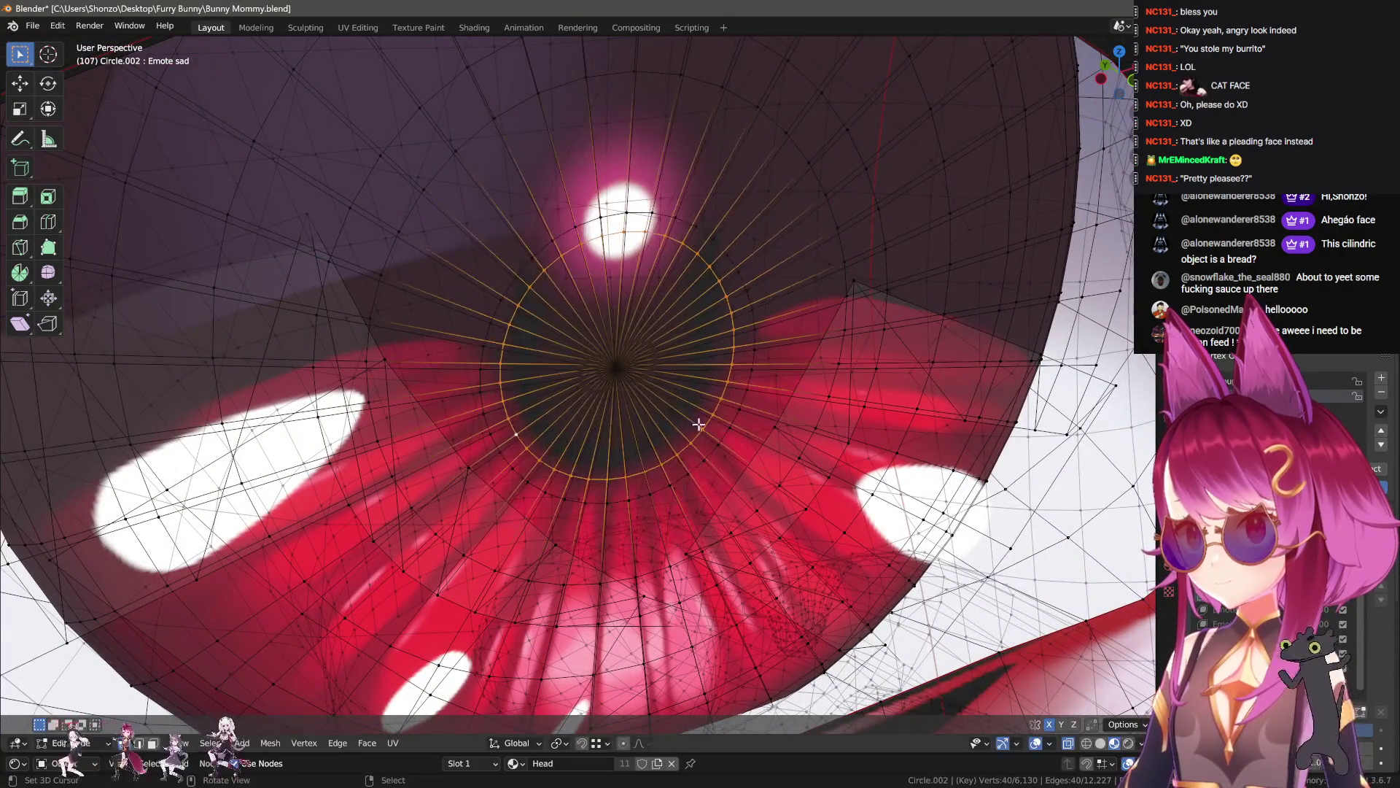
scroll(738, 390, down, 3)
key(s)
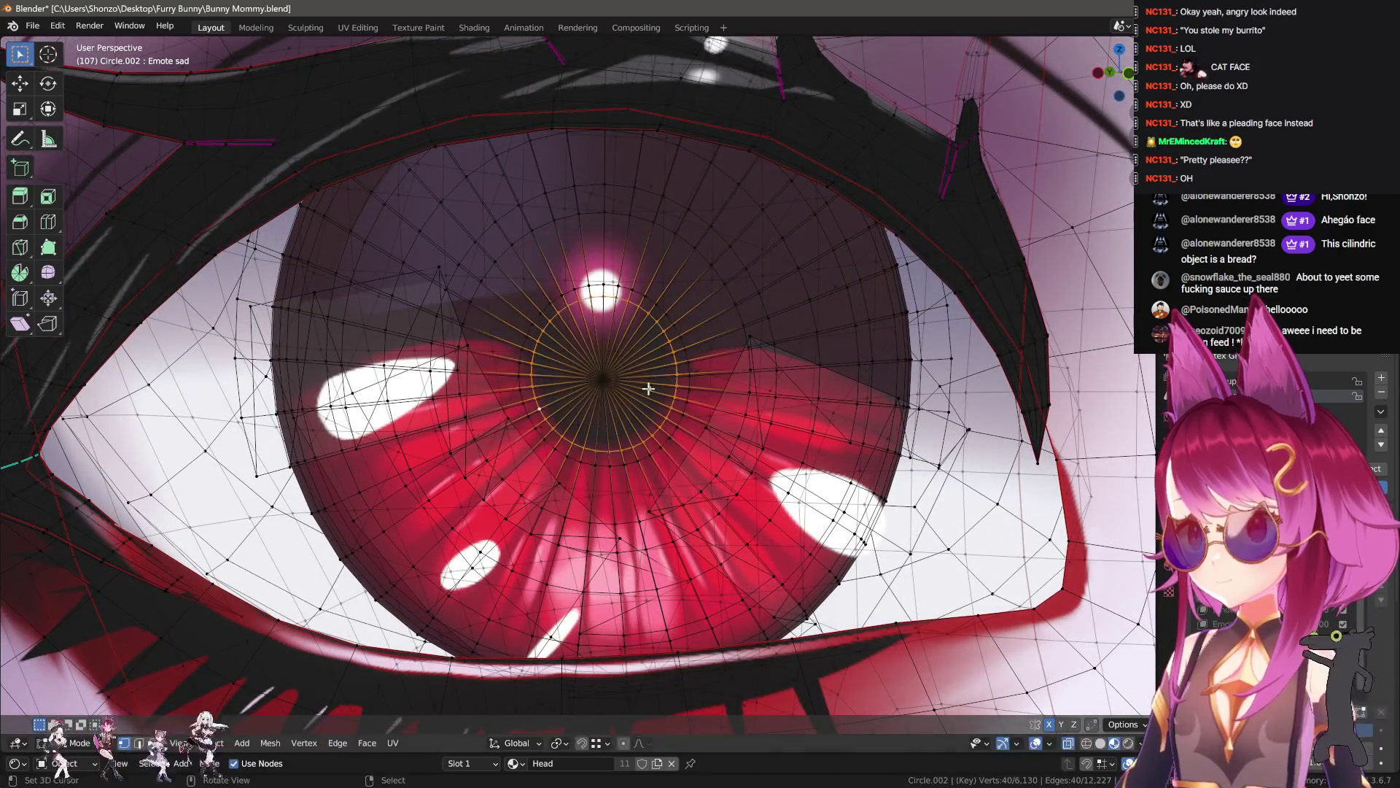
click(802, 413)
middle_drag(802, 412, 723, 408)
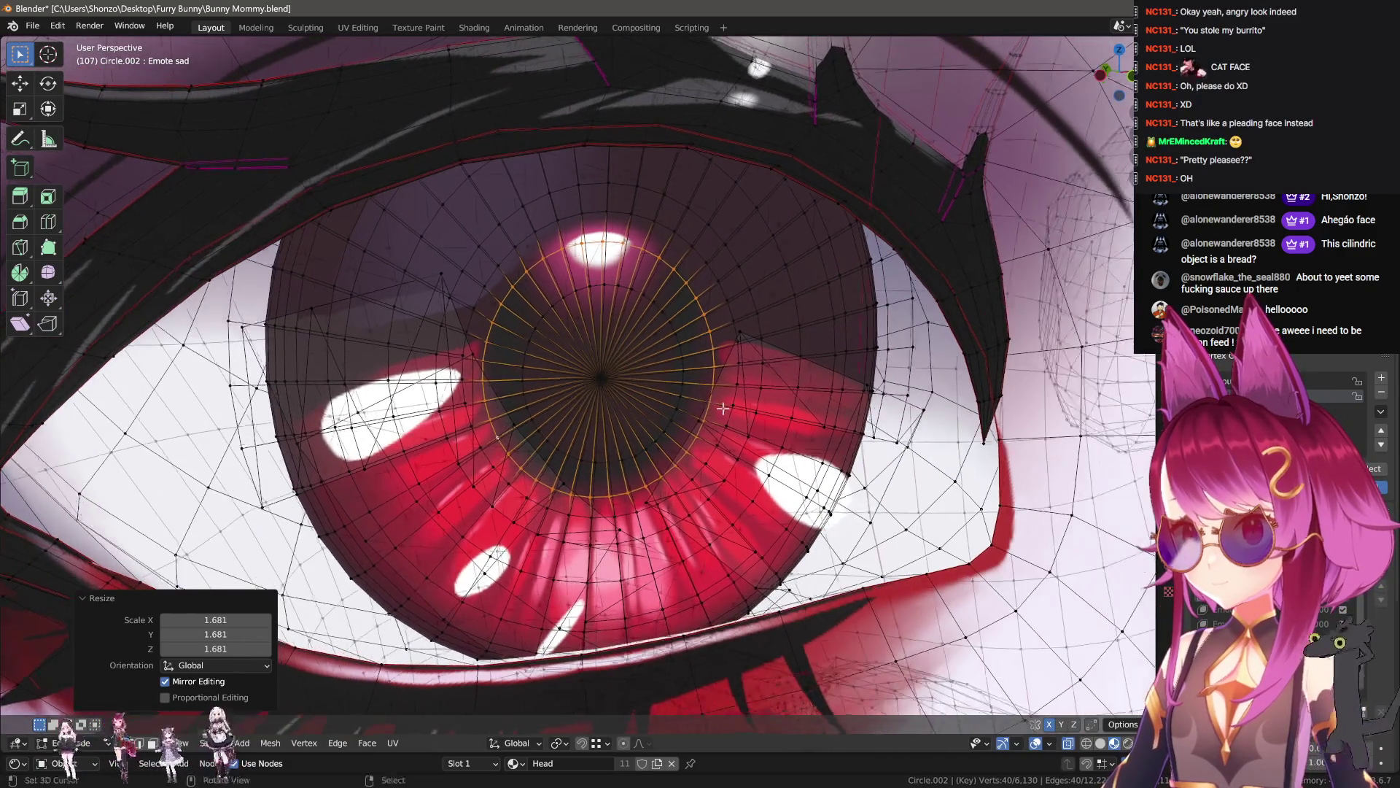
key(ctrl+z)
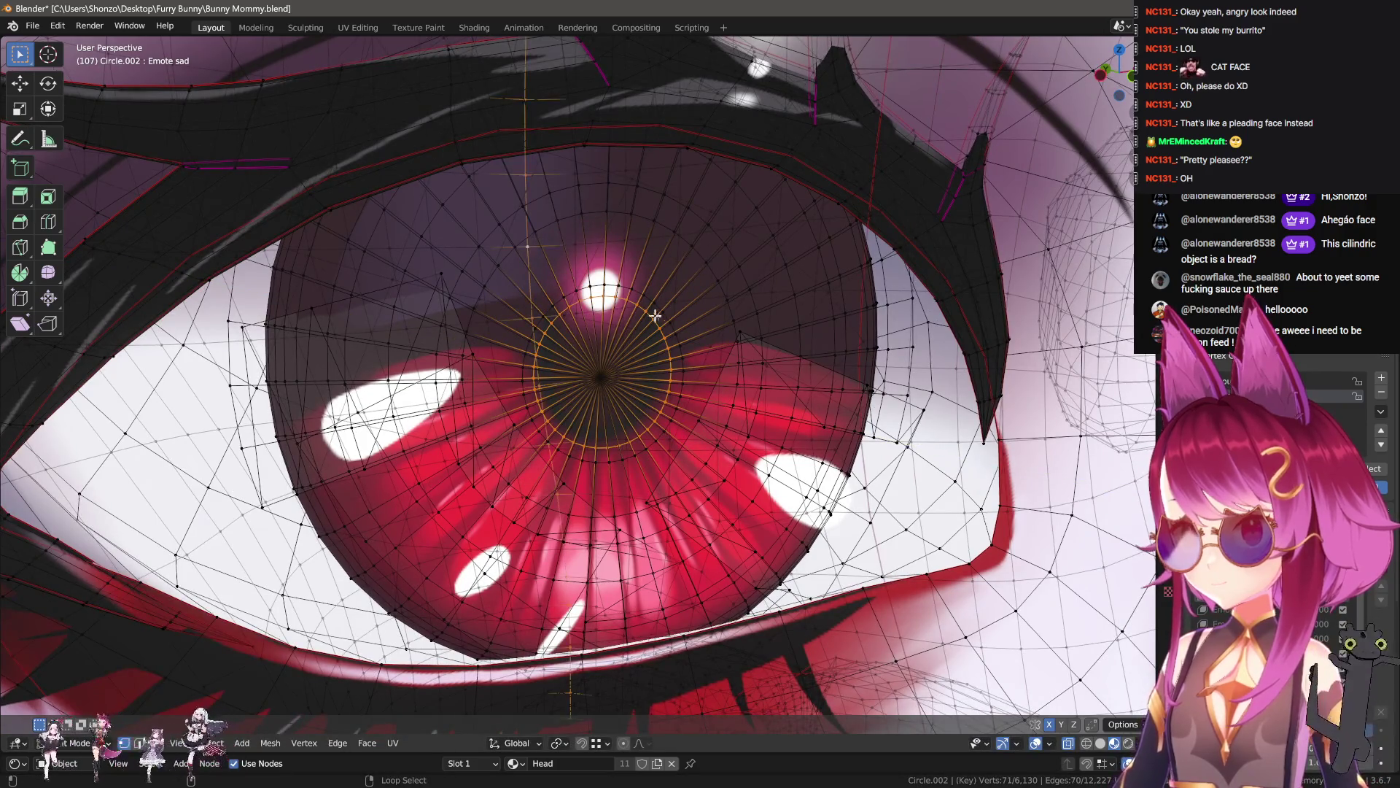
key(s)
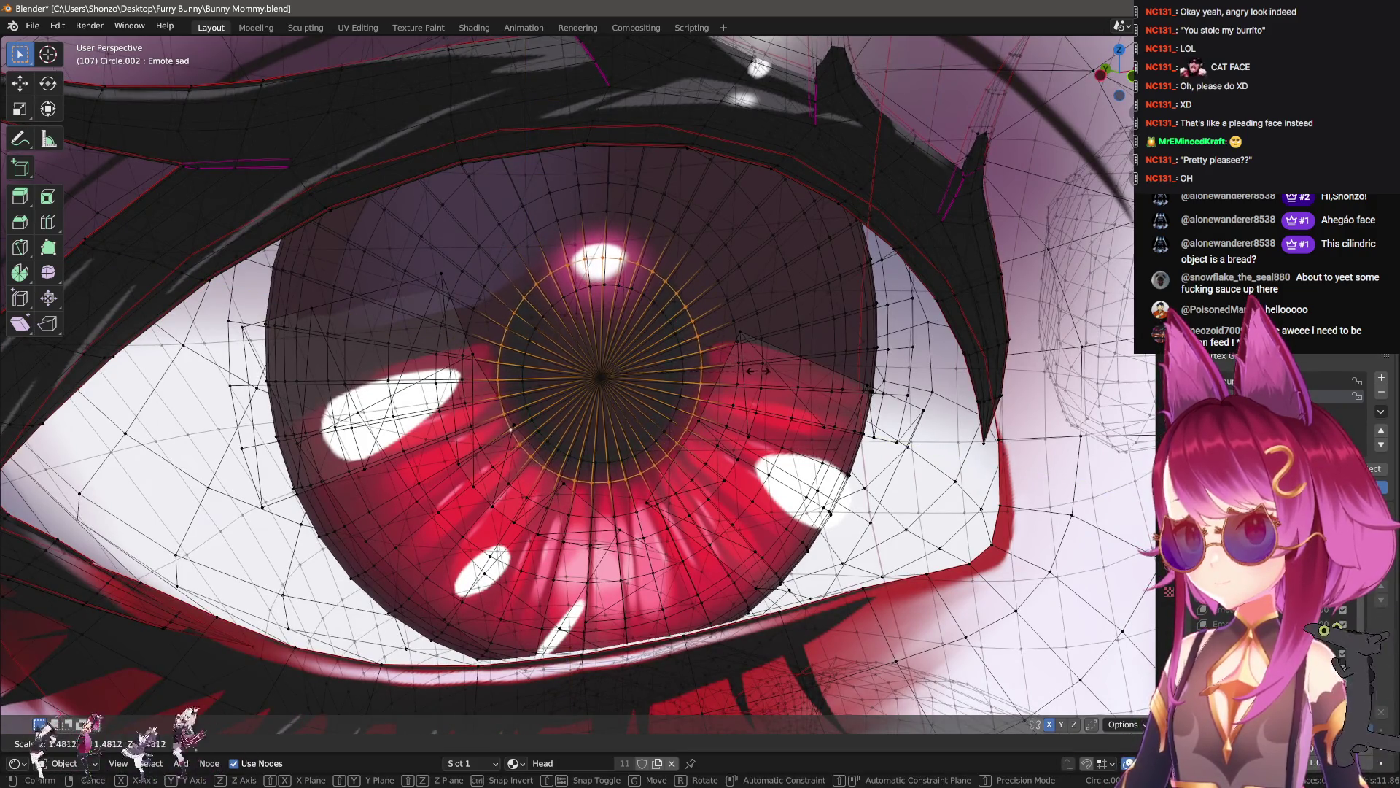
click(773, 368)
middle_drag(541, 250, 572, 335)
key(s)
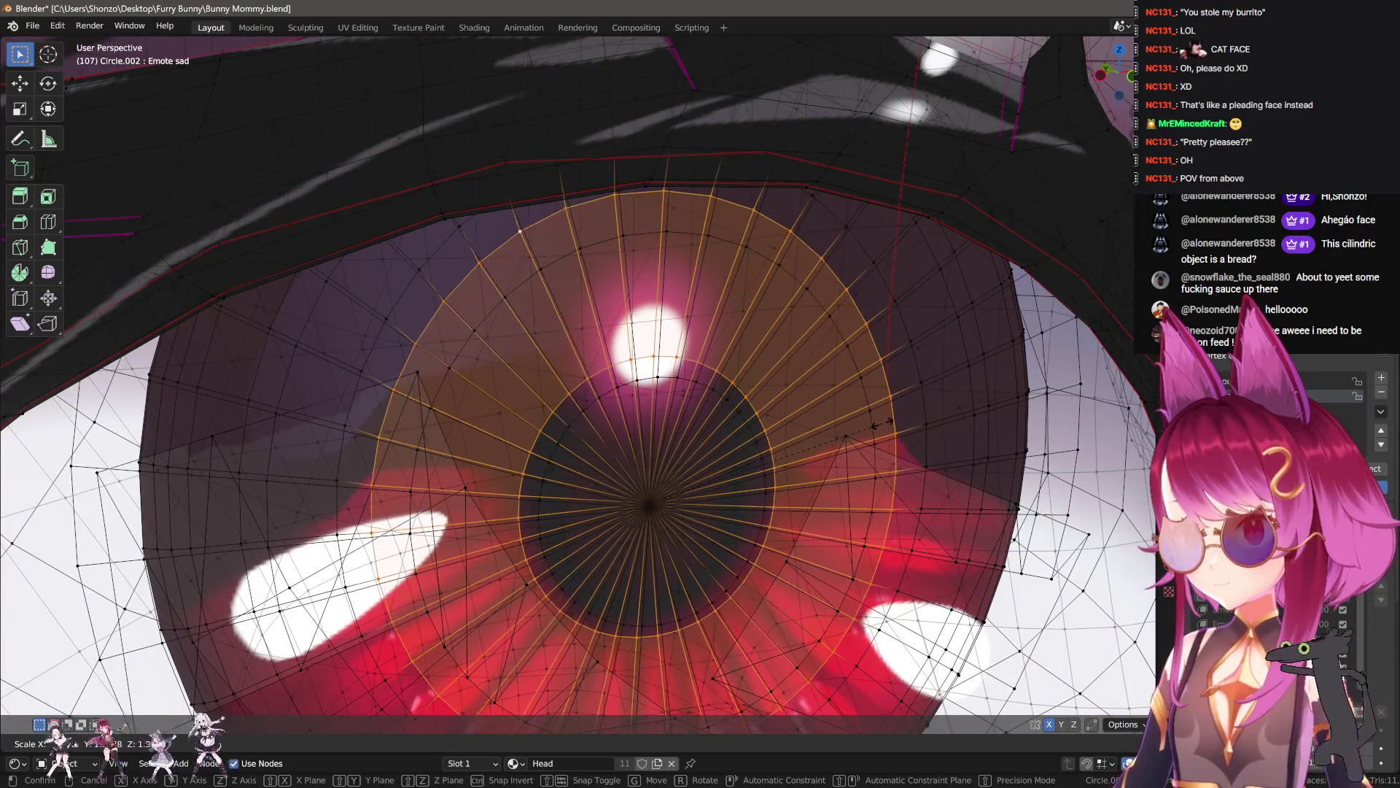
right_click(878, 417)
- Reselect the pupil ring, scale it up further, and preview the face from the front
key(alt+a)
alt+click(585, 419)
key(ctrl+z)
middle_drag(587, 429, 605, 408)
key(s)
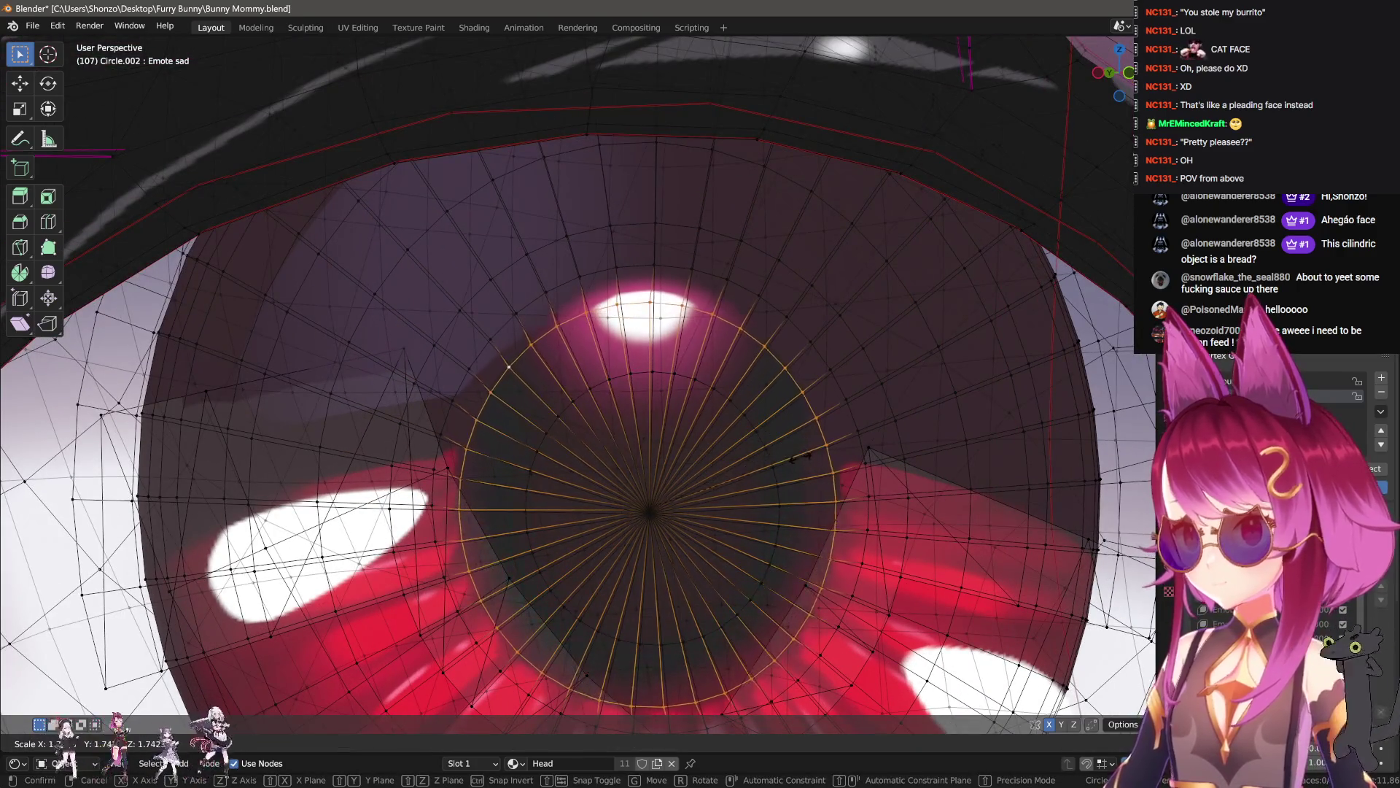
click(801, 456)
key(Tab)
scroll(801, 456, down, 10)
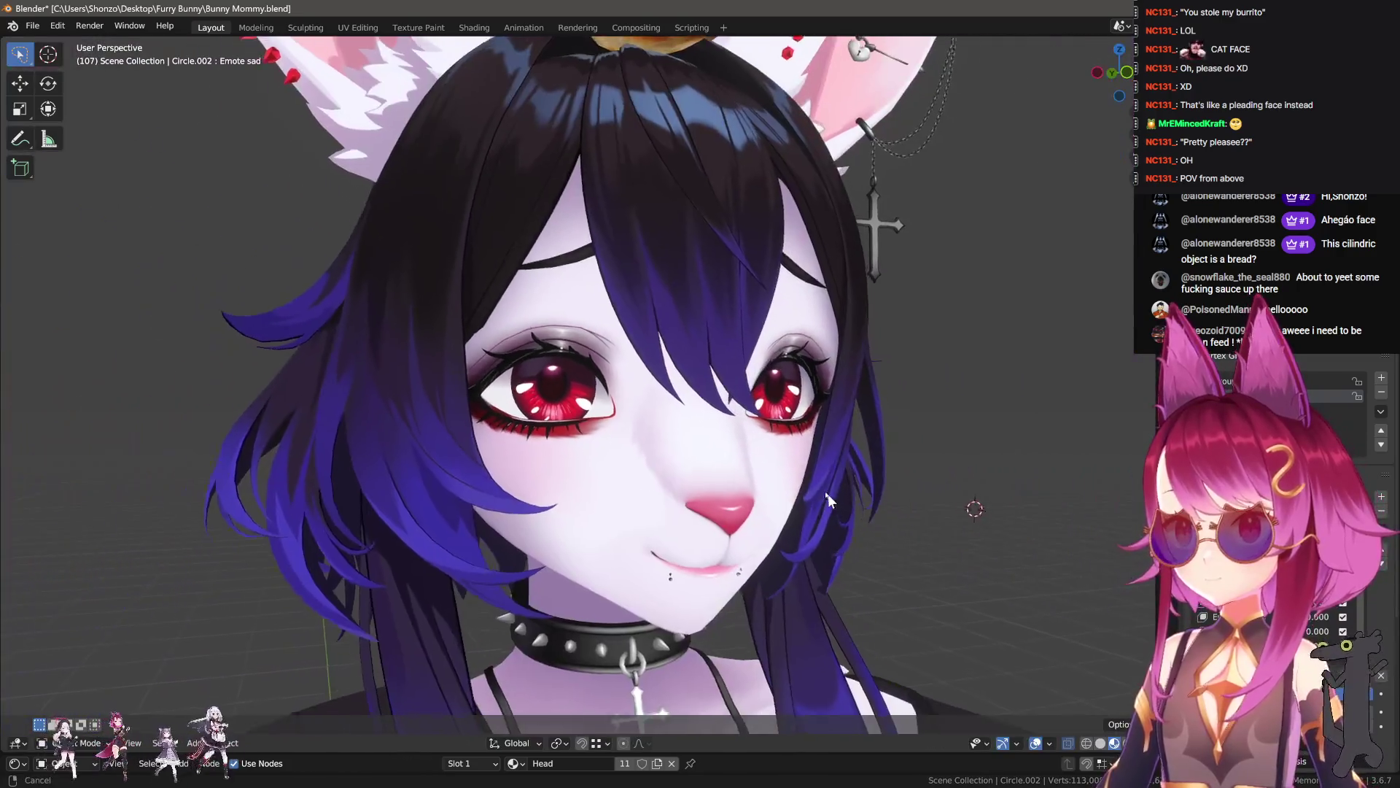
mouse_move(828, 493)
middle_down()
mouse_move(800, 470)
mouse_move(806, 487)
middle_up()
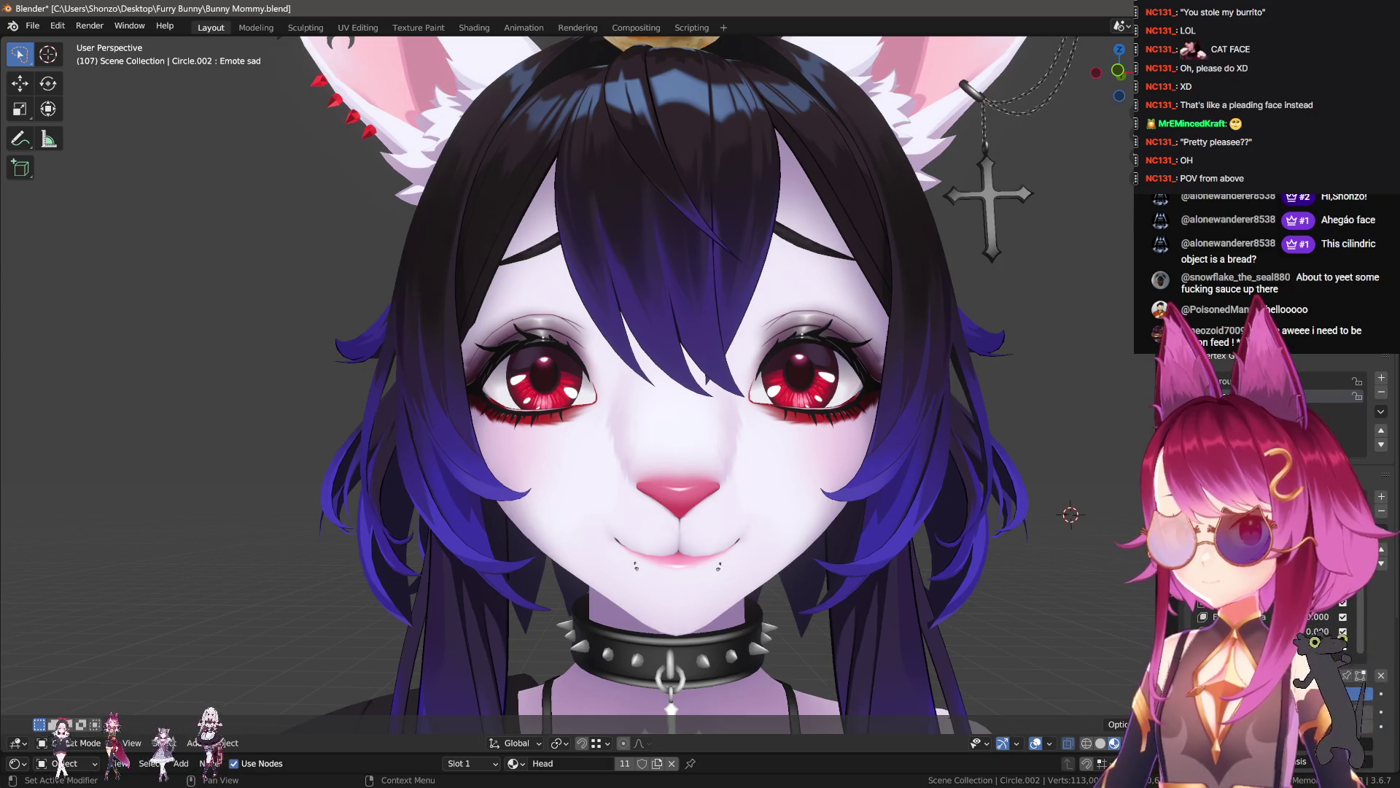
- Select the left eye again and preview the raised eyes in Object Mode
key(Tab)
scroll(636, 444, up, 4)
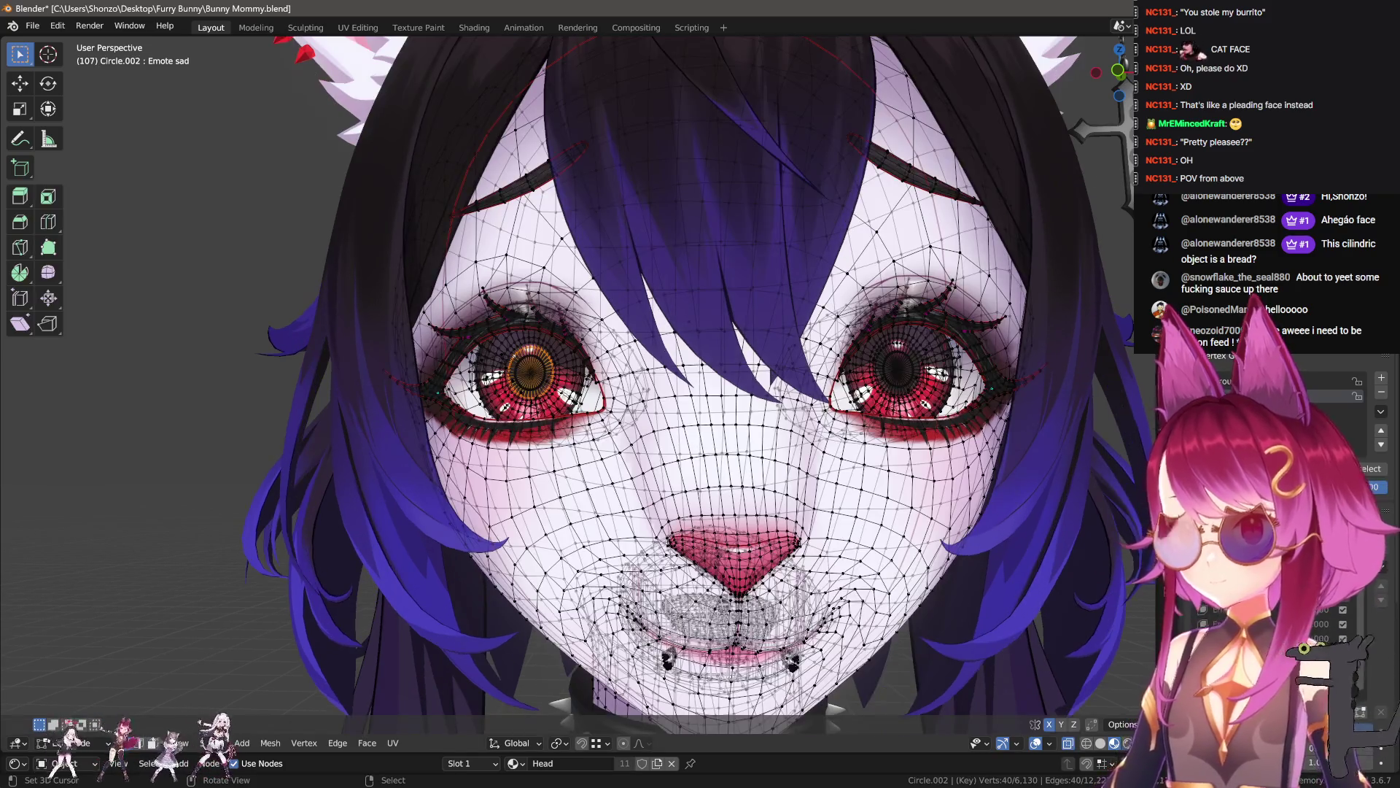
key(l)
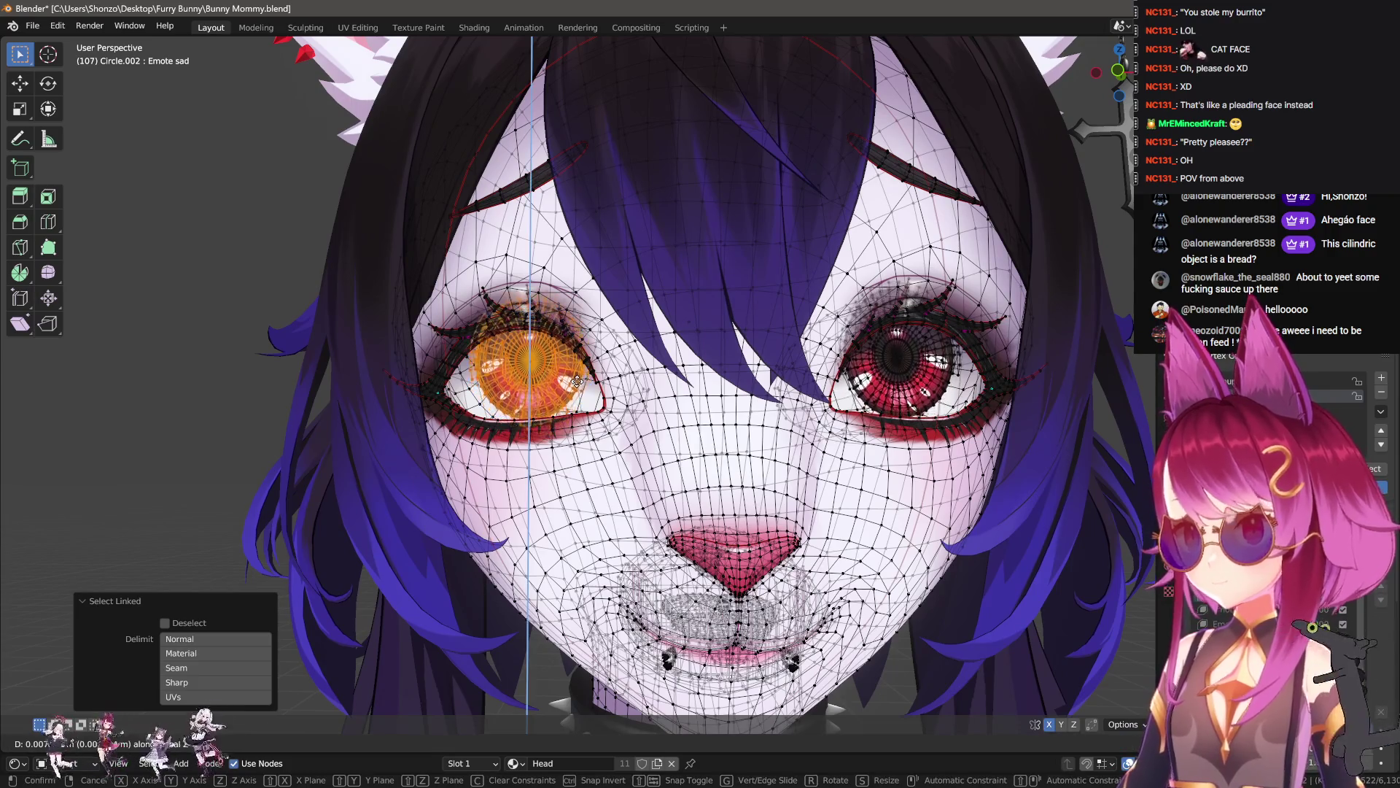
key(Tab)
scroll(846, 465, down, 4)
scroll(848, 466, up, 2)
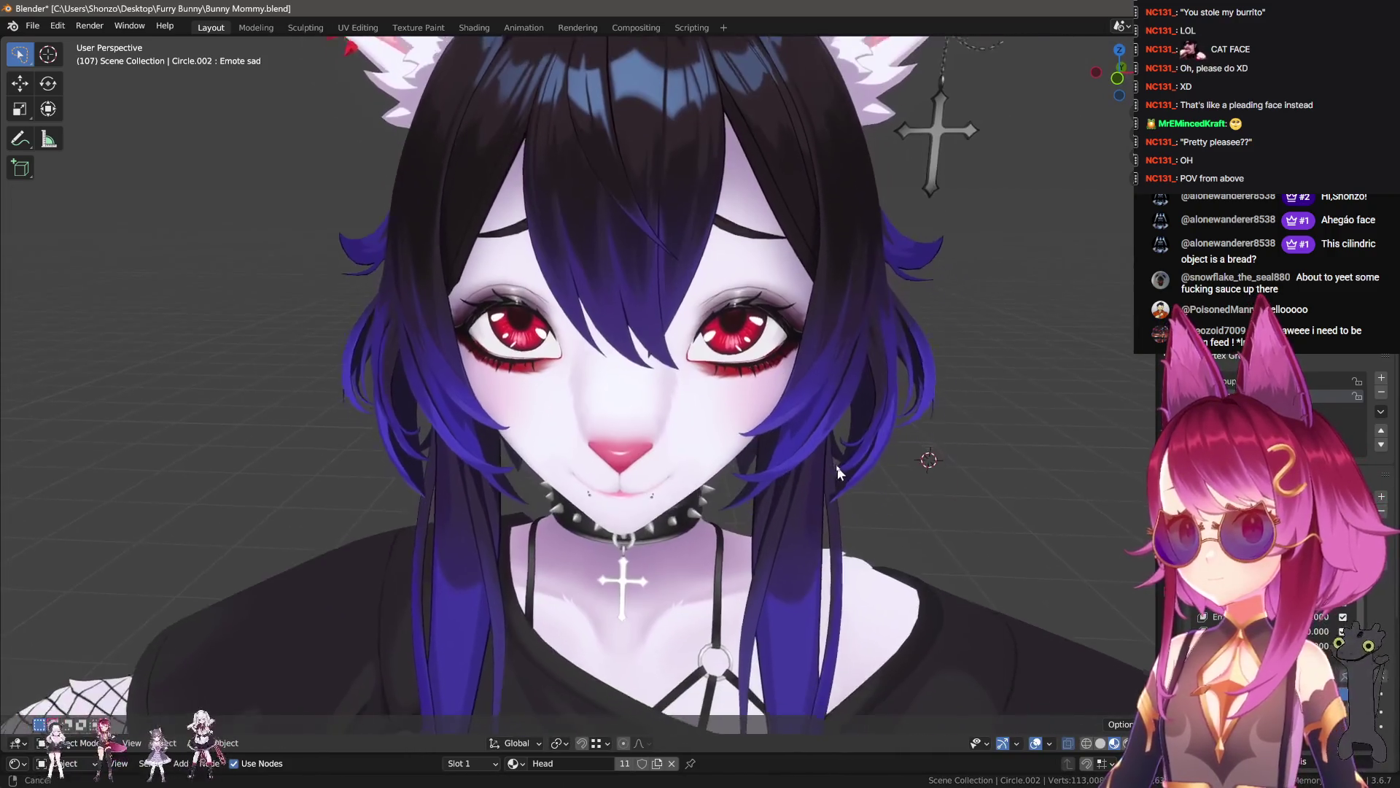
- Compare the face from several angles and adjust the Emote sad strength value
key(Tab)
scroll(776, 407, up, 3)
middle_drag(776, 407, 648, 438)
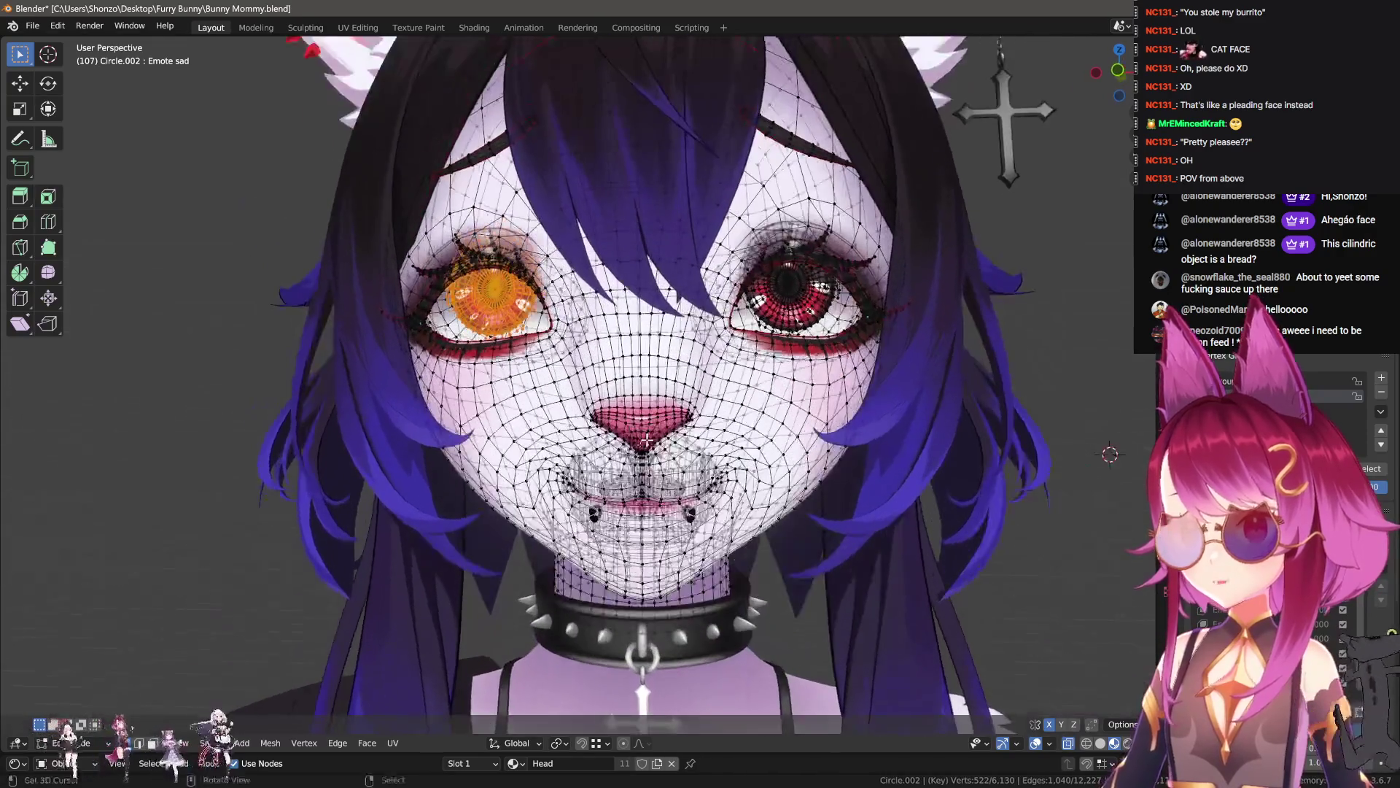
key(Tab)
key(Tab)
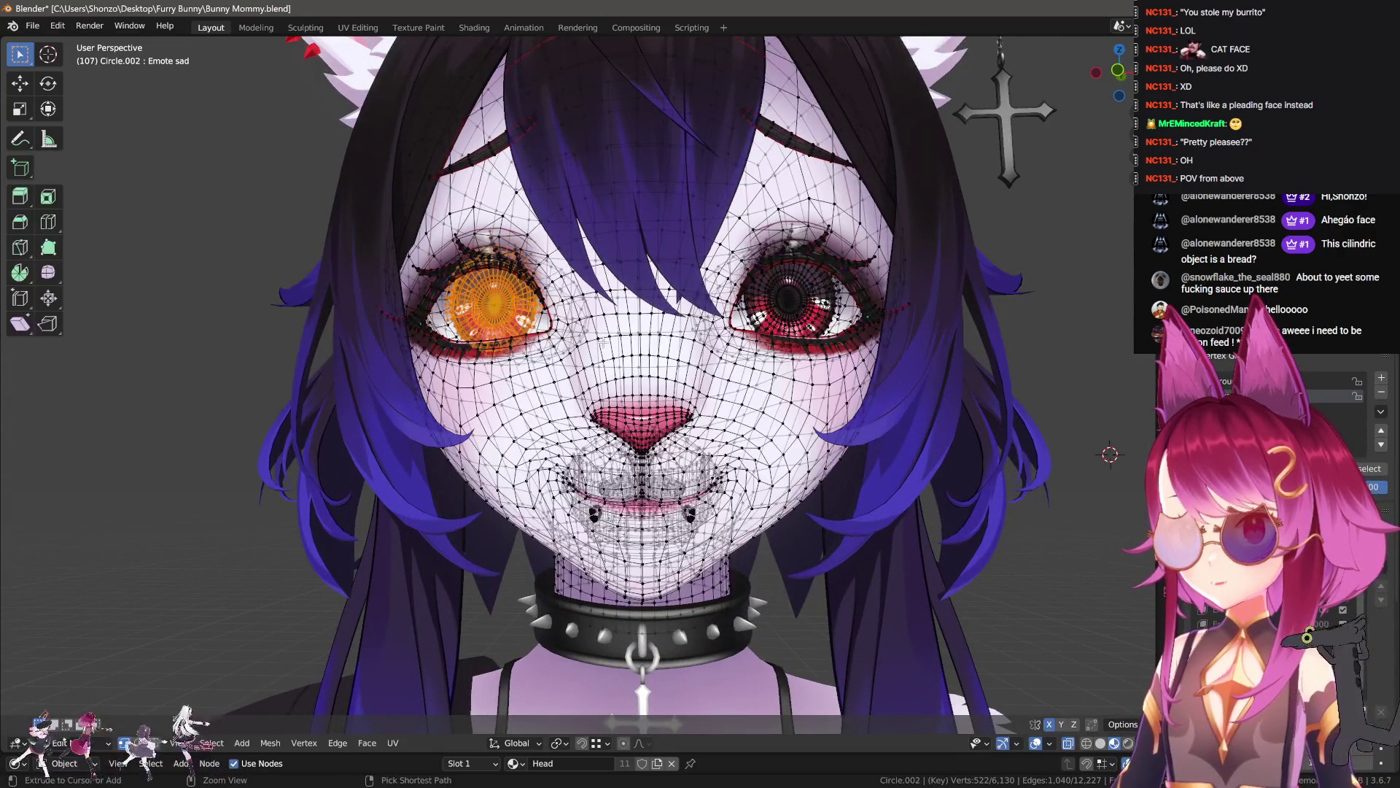
middle_drag(604, 343, 647, 359)
key(Tab)
scroll(830, 396, down, 4)
mouse_move(830, 396)
middle_down()
mouse_move(812, 412)
mouse_move(831, 420)
middle_up()
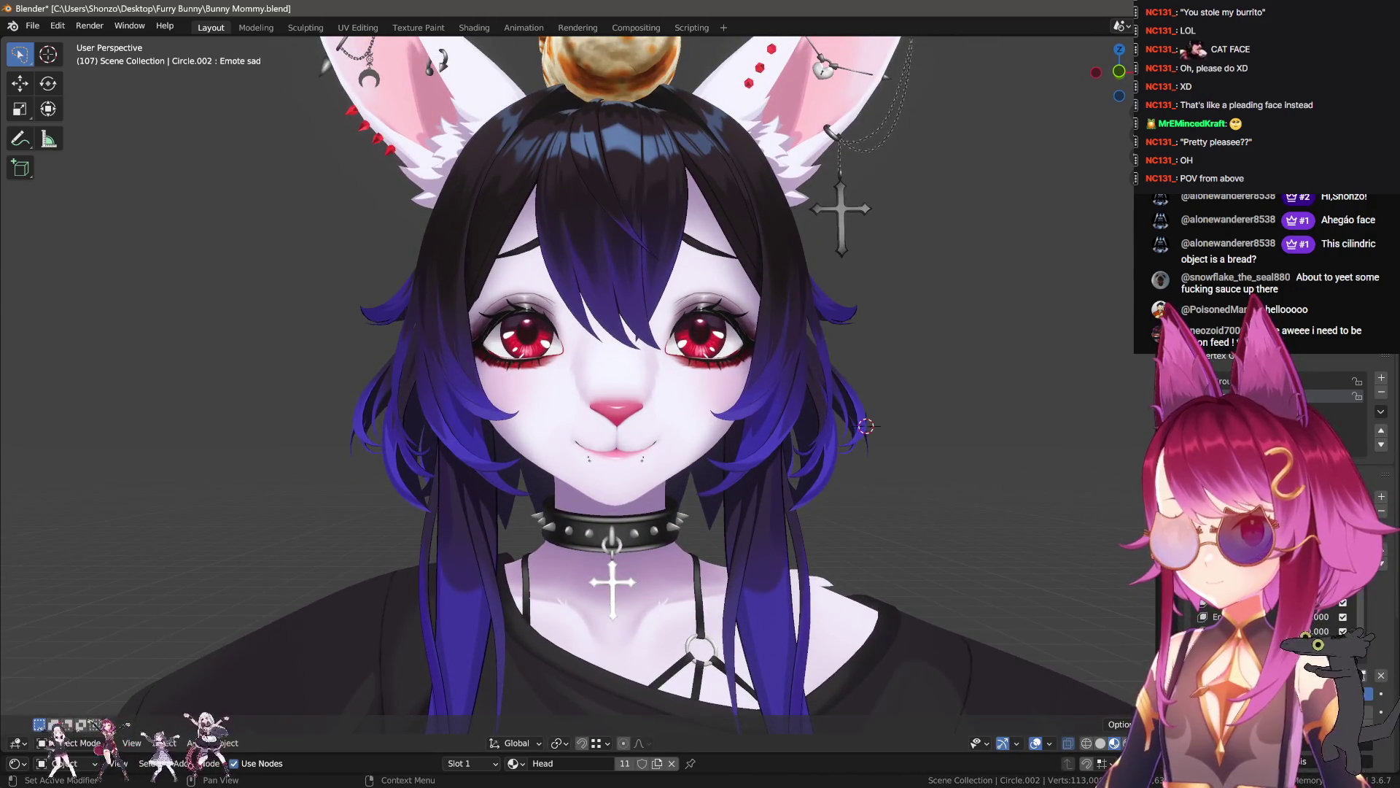
drag(1312, 692, 1323, 693)
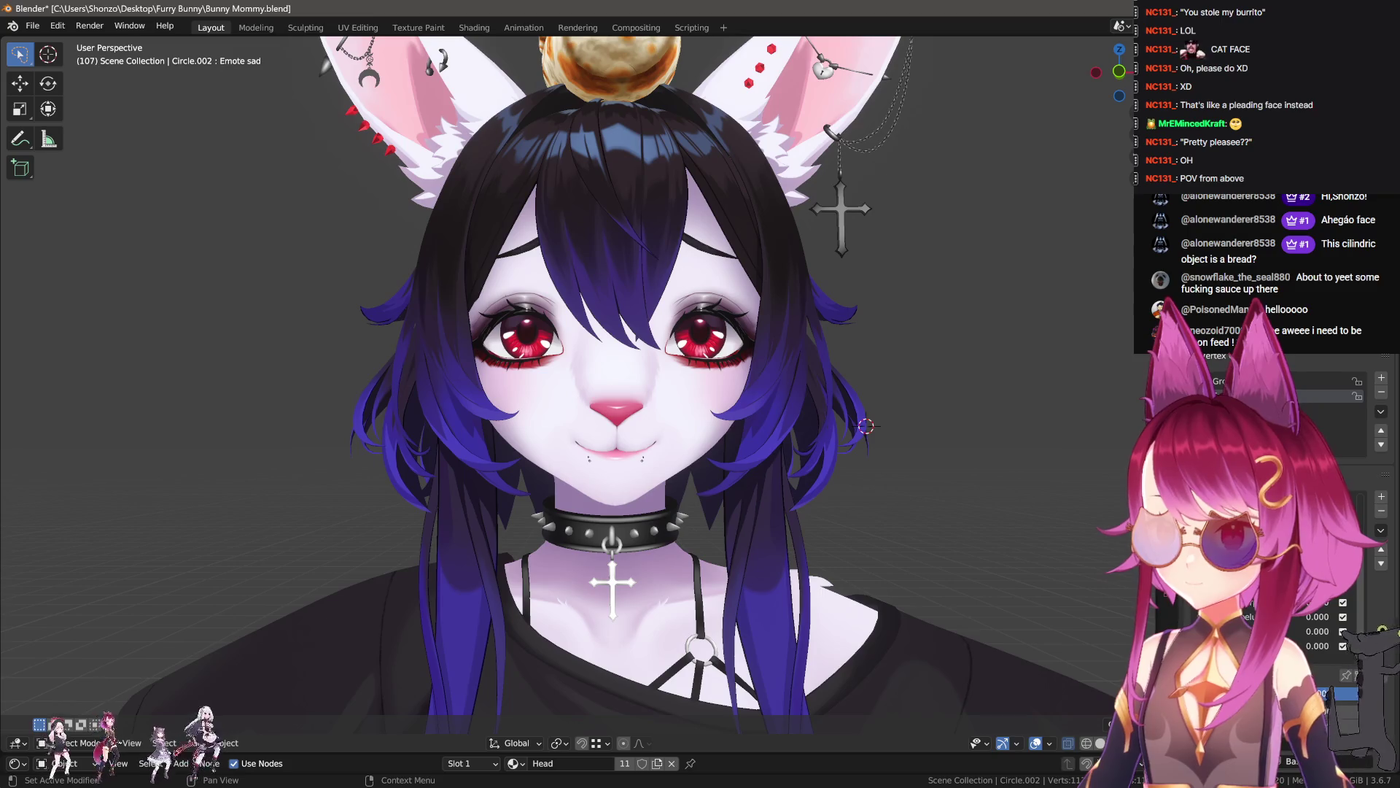
- Rotate and move a single lip vertex using proportional falloff
scroll(613, 444, up, 6)
key(Tab)
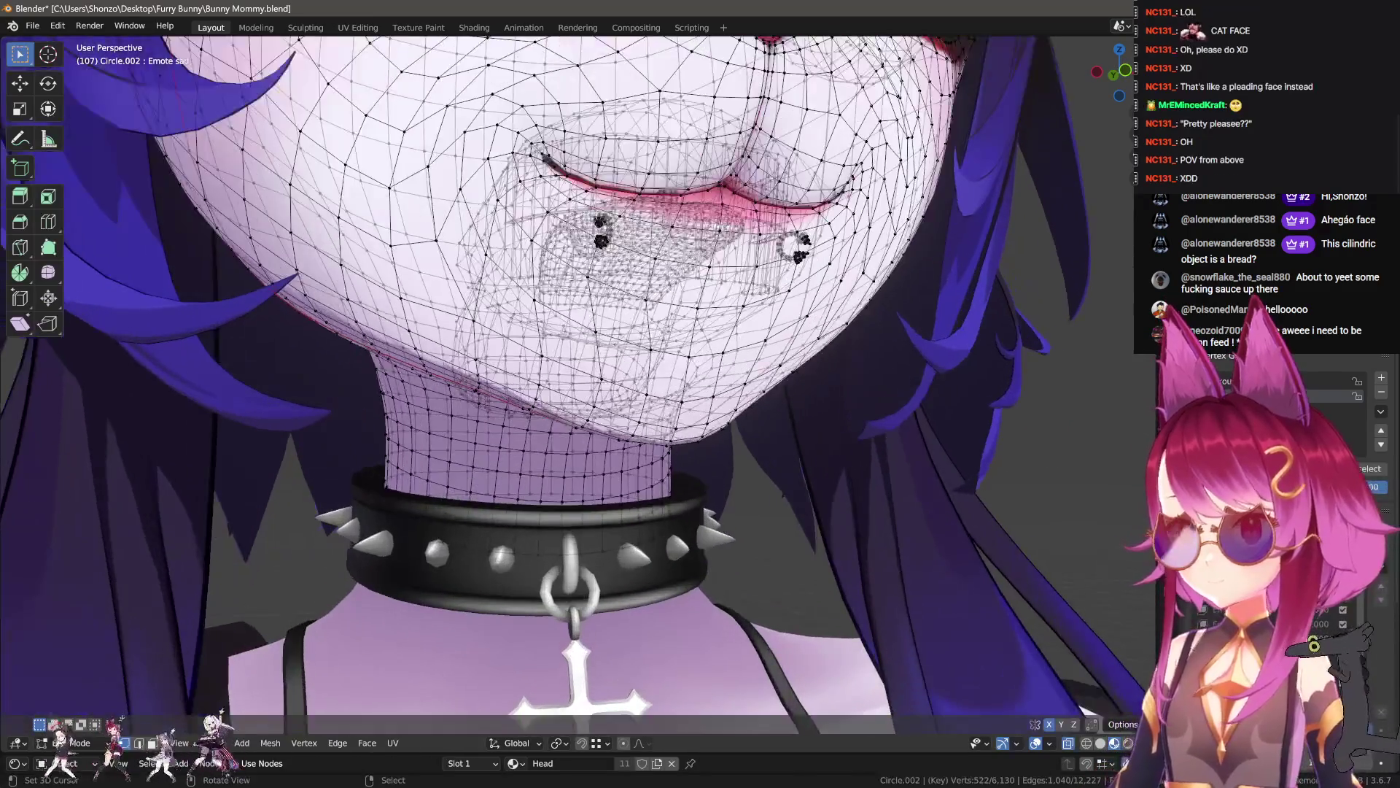
middle_drag(612, 437, 612, 379)
click(656, 283)
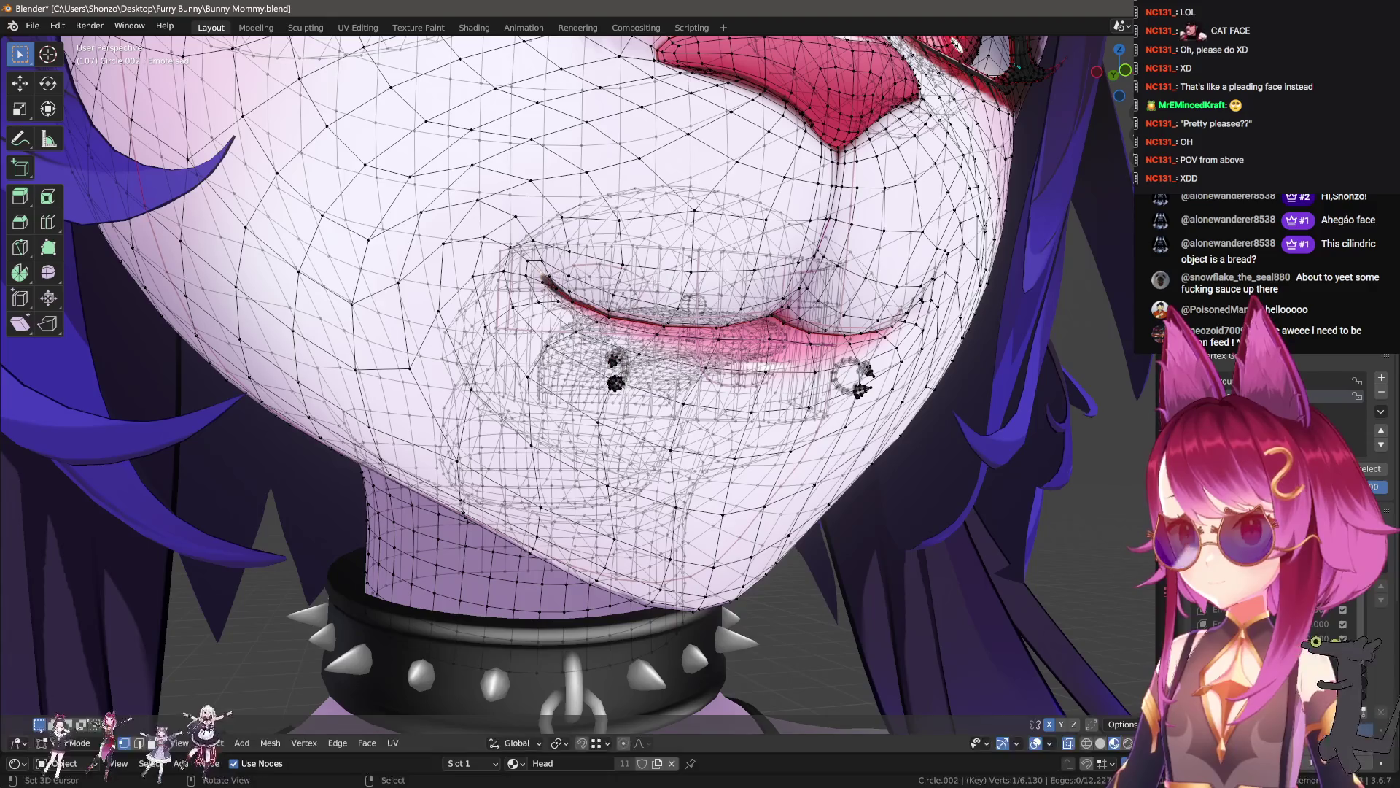
key(r)
key(Return)
key(g)
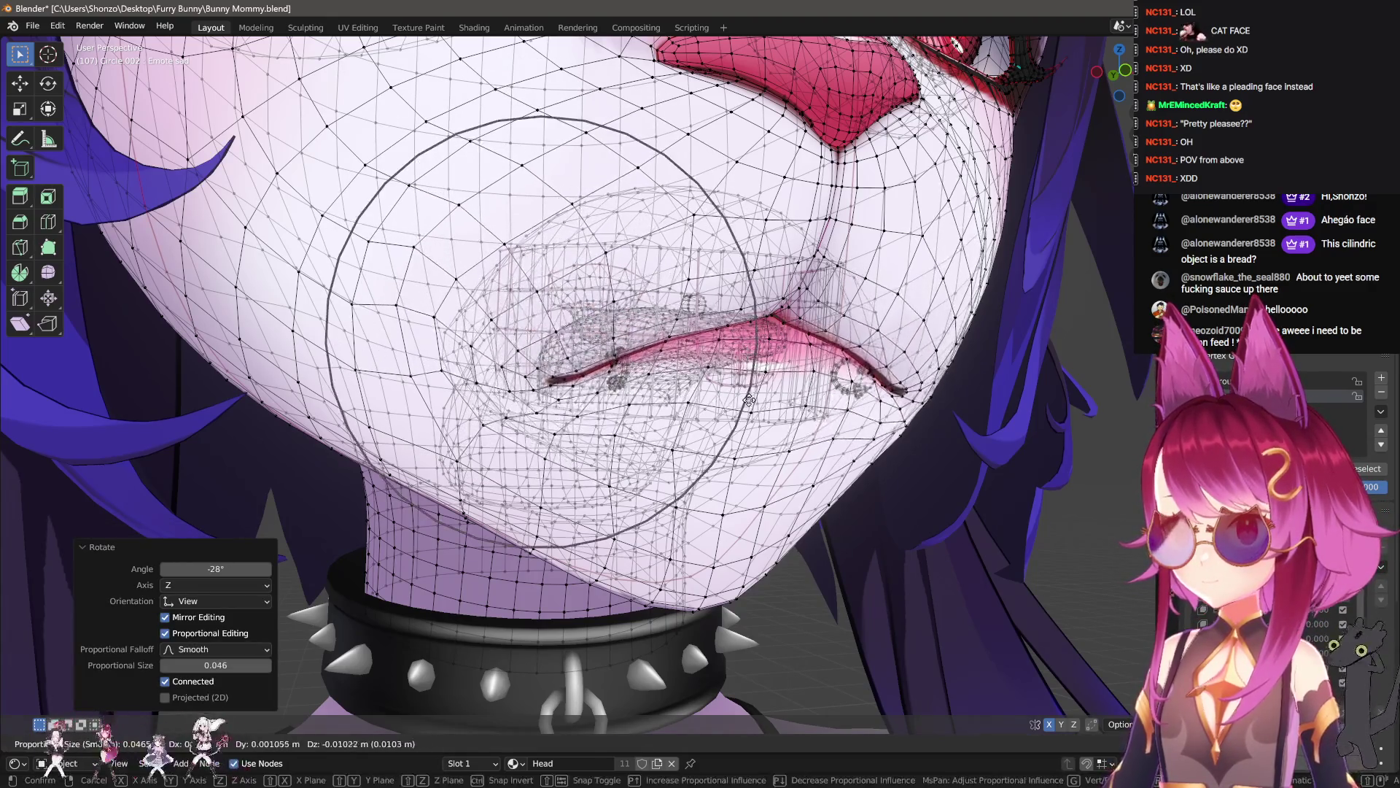
click(646, 382)
- Preview the reshaped mouth from the front in Object Mode
key(Tab)
scroll(754, 432, down, 8)
middle_drag(752, 437, 751, 464)
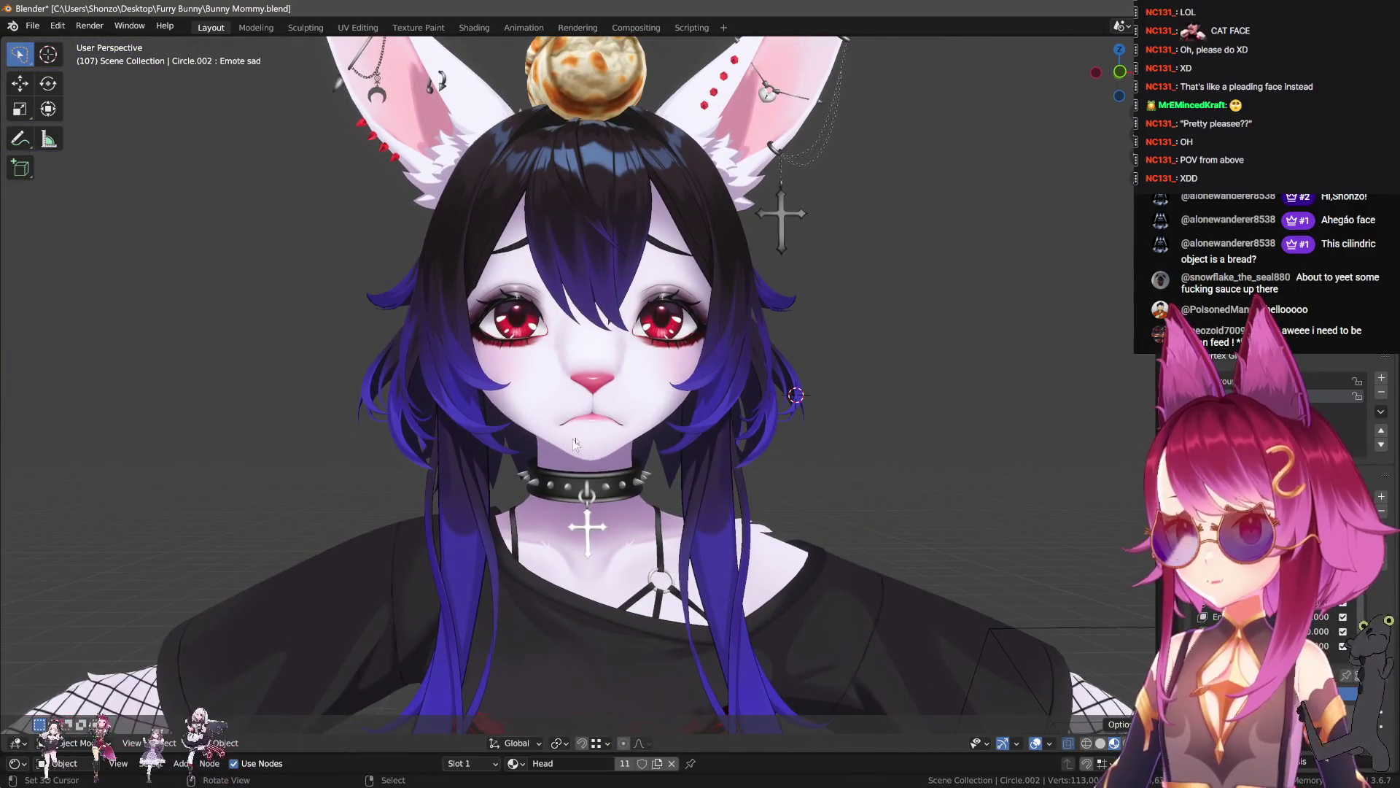
scroll(656, 470, up, 3)
middle_drag(659, 470, 653, 448)
- Brush-select the nose, mouth and chin, then Blend from Shape 'Emote sad' at -1
key(Tab)
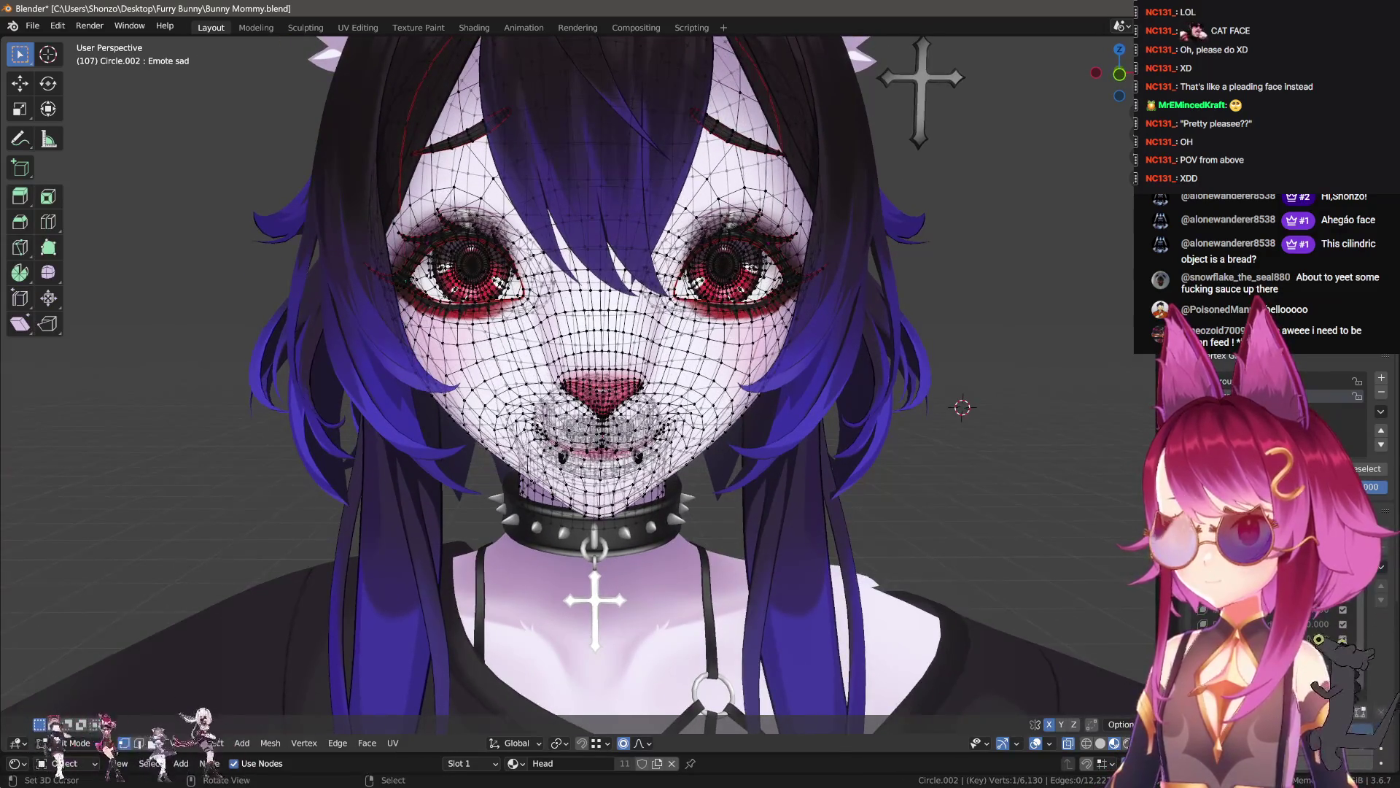
key(a)
key(alt+a)
key(c)
mouse_move(489, 503)
mouse_down()
mouse_move(521, 504)
mouse_move(600, 448)
mouse_move(718, 466)
mouse_up()
key(Escape)
key(F3)
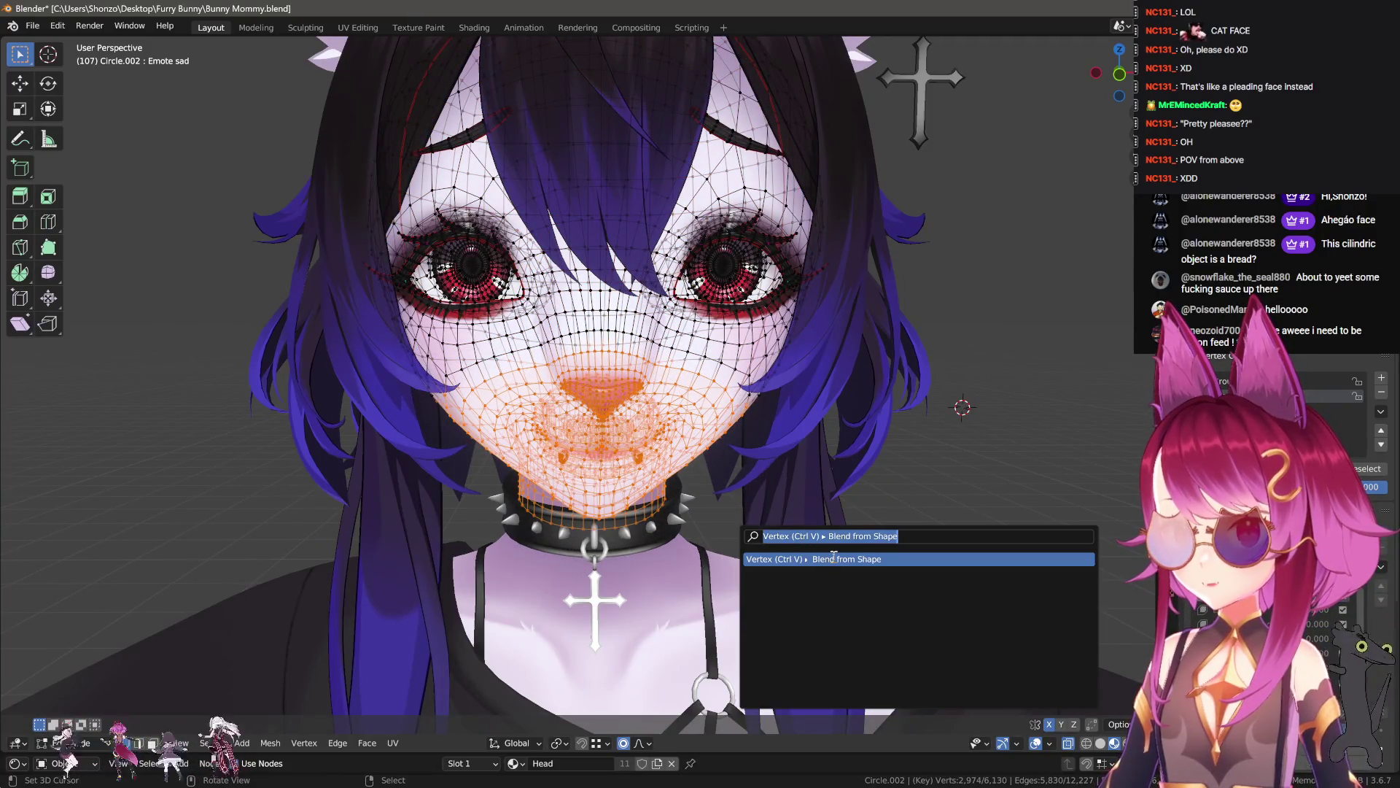
click(834, 558)
click(236, 663)
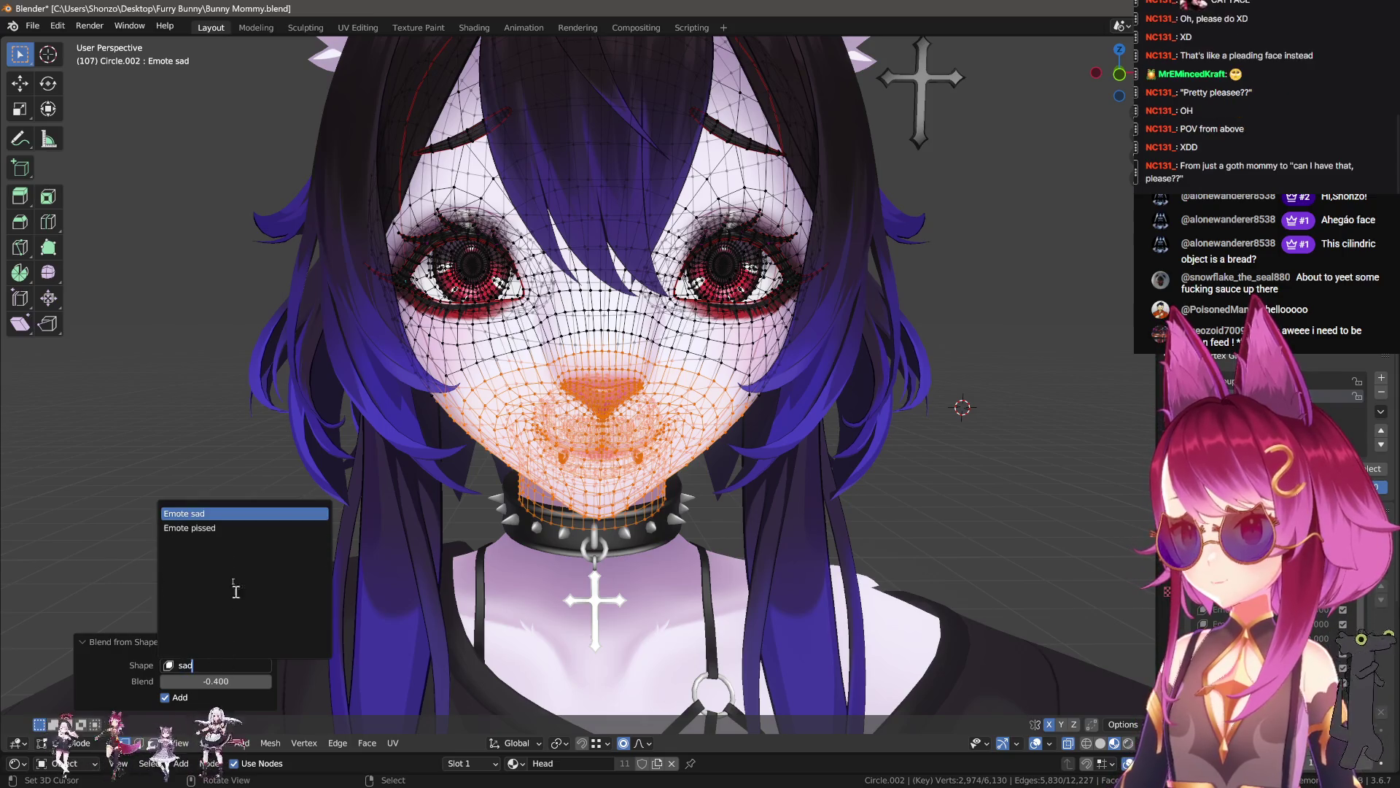
click(211, 512)
text(-1)
key(Return)
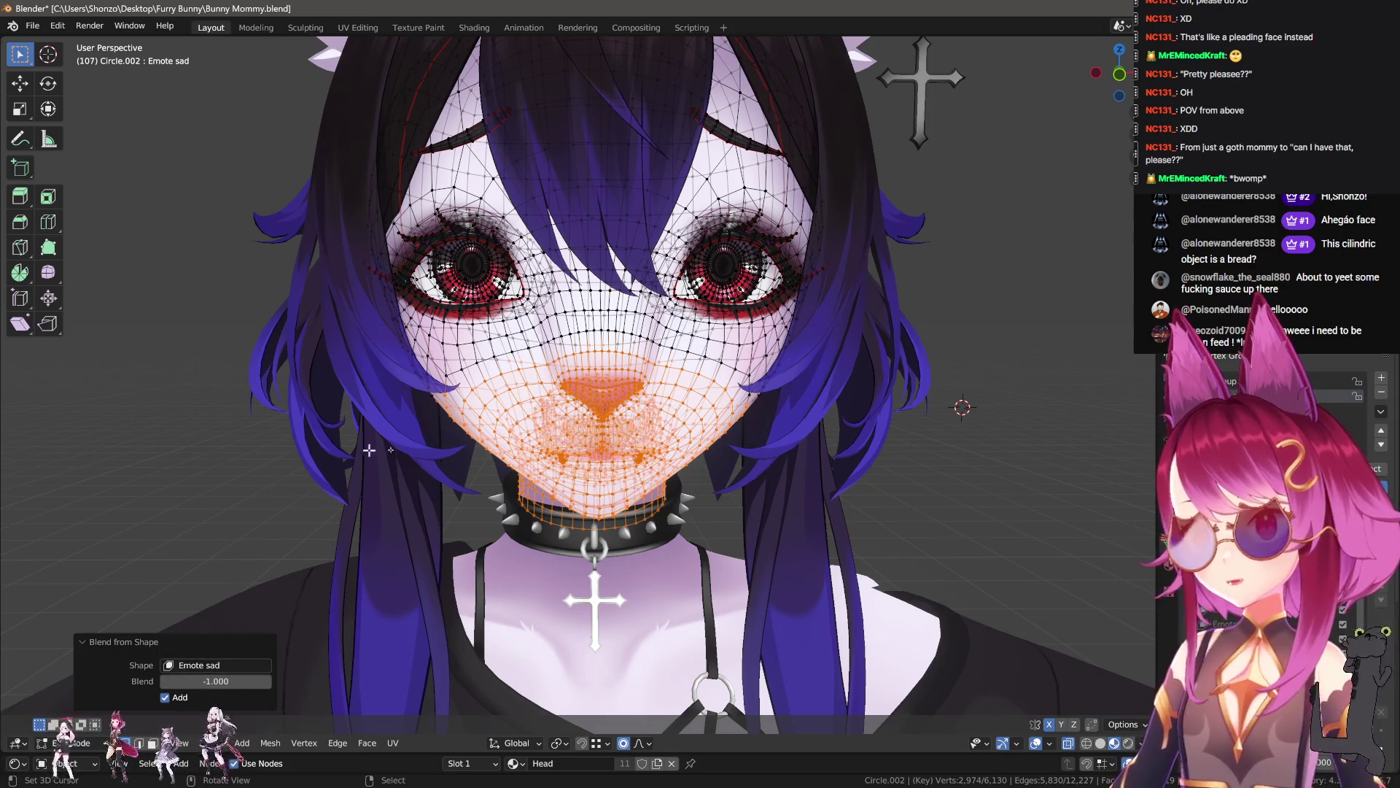
- Move and rotate the mouth-corner vertices downward with proportional falloff
scroll(339, 454, up, 10)
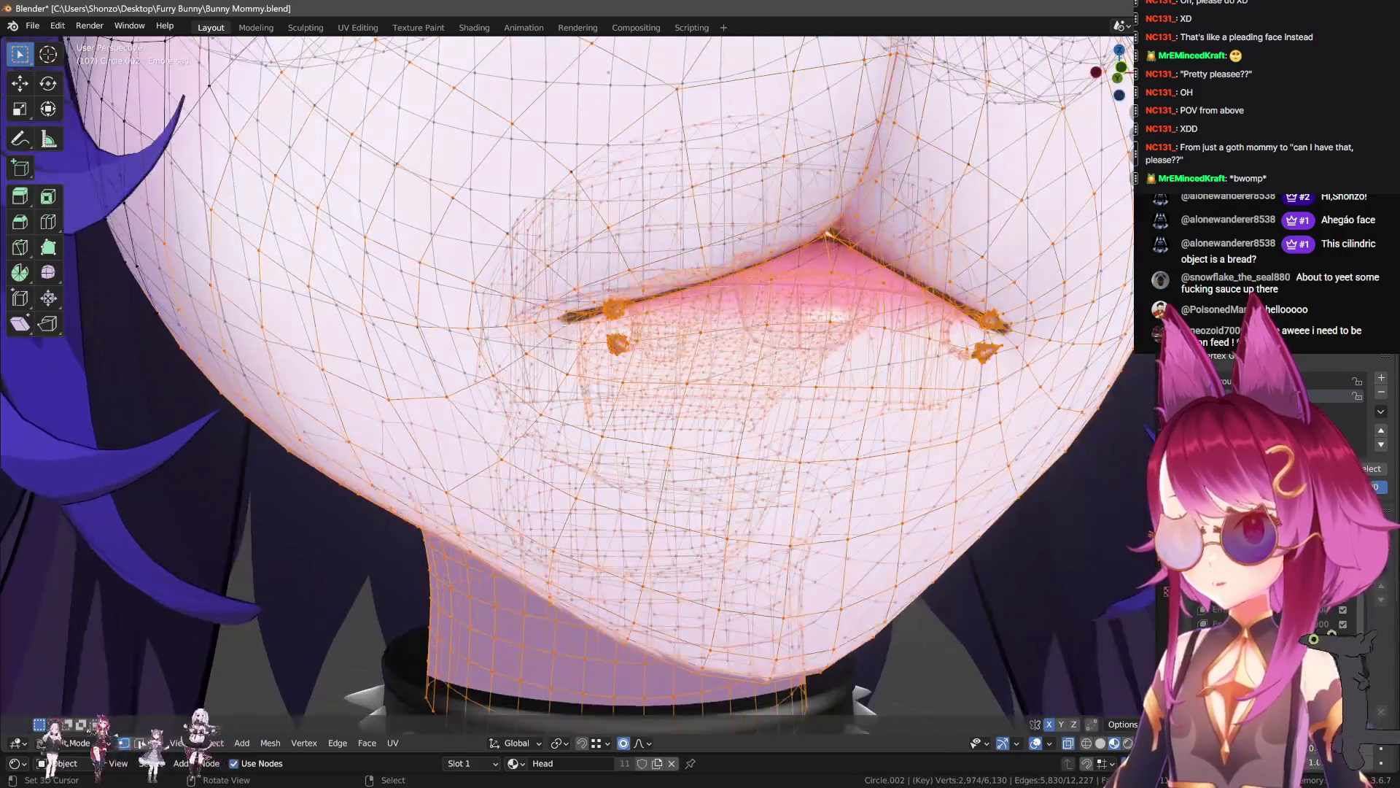
click(562, 319)
key(g)
click(726, 358)
key(g)
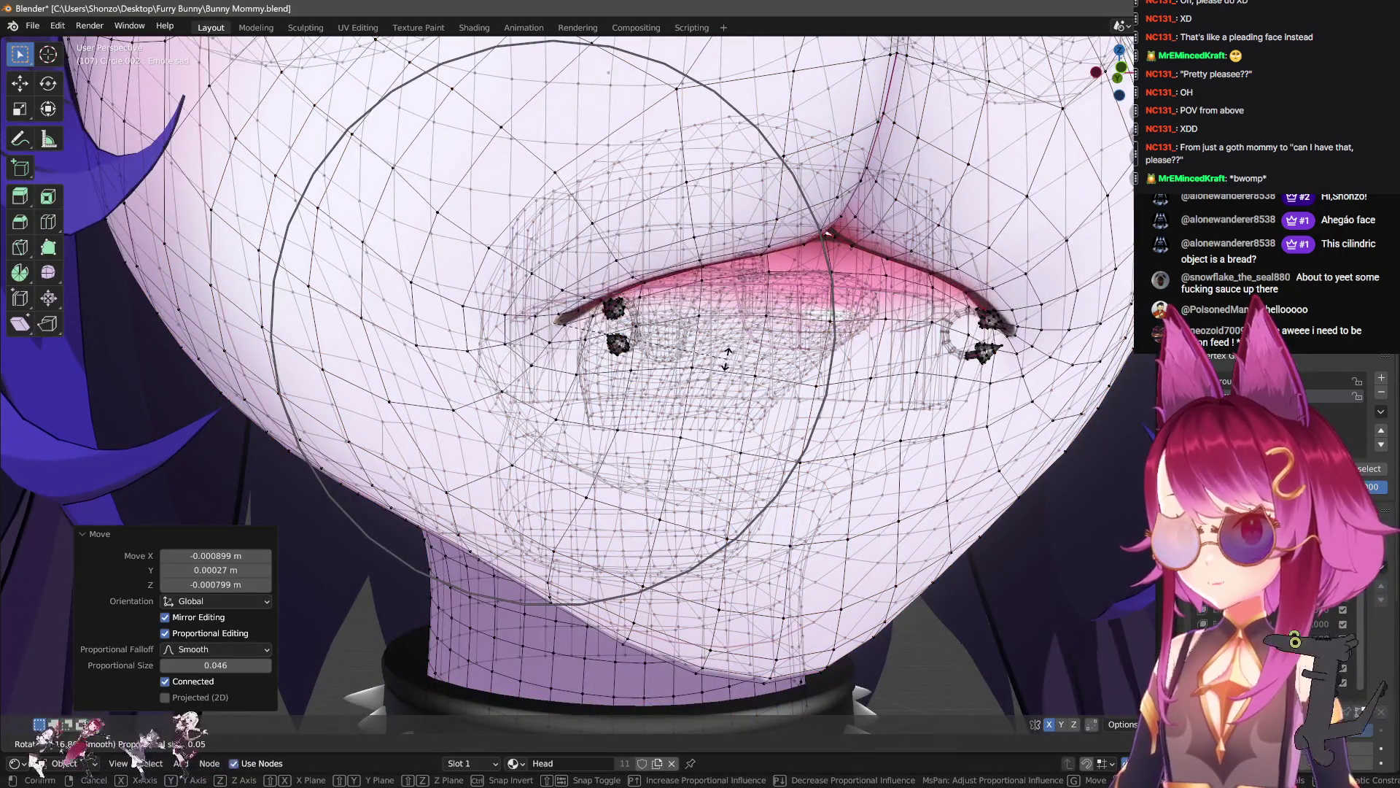
click(721, 350)
middle_drag(722, 350, 729, 306)
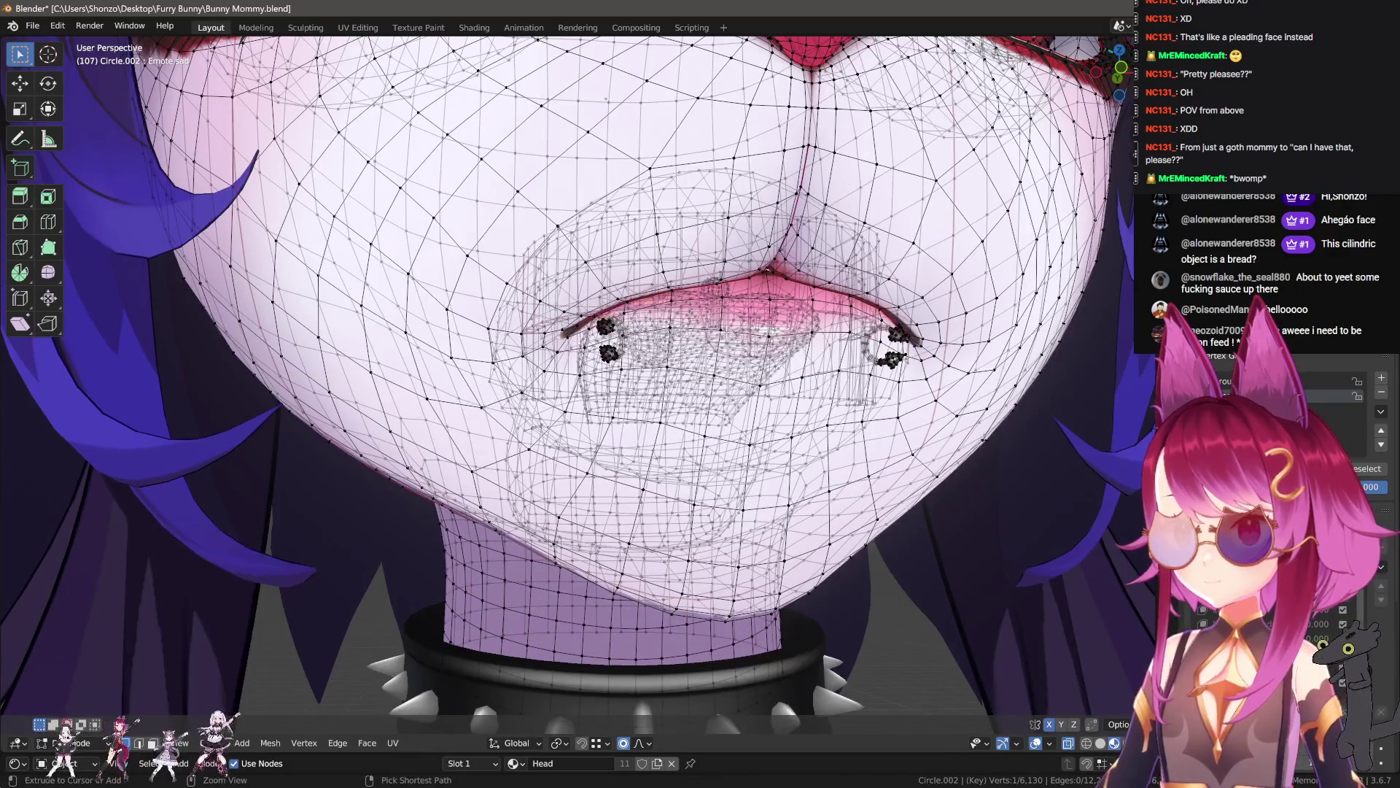
key(r)
click(738, 406)
key(g)
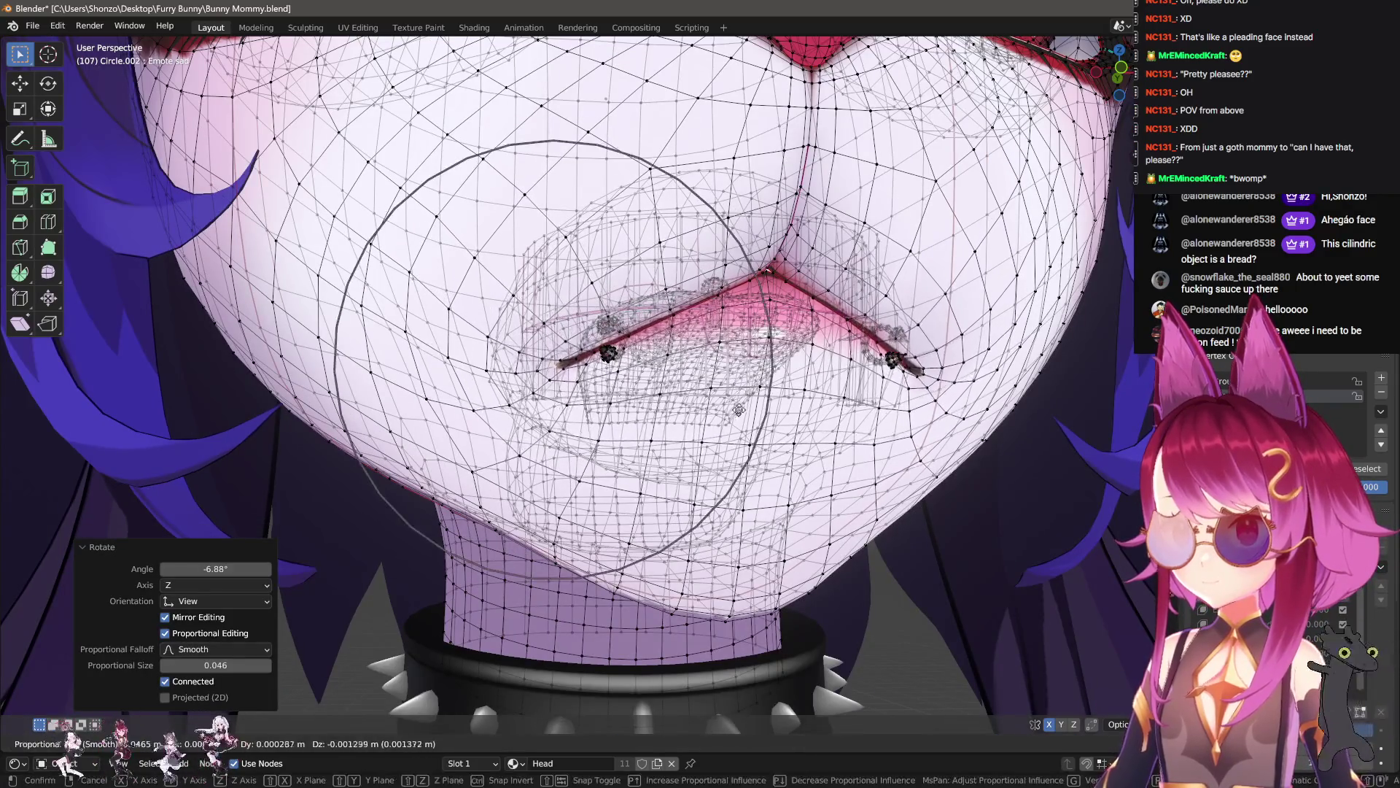
click(738, 406)
- Rotate the mouth corners -10.4°, refine their position, and preview the pout
key(r)
click(759, 365)
key(r)
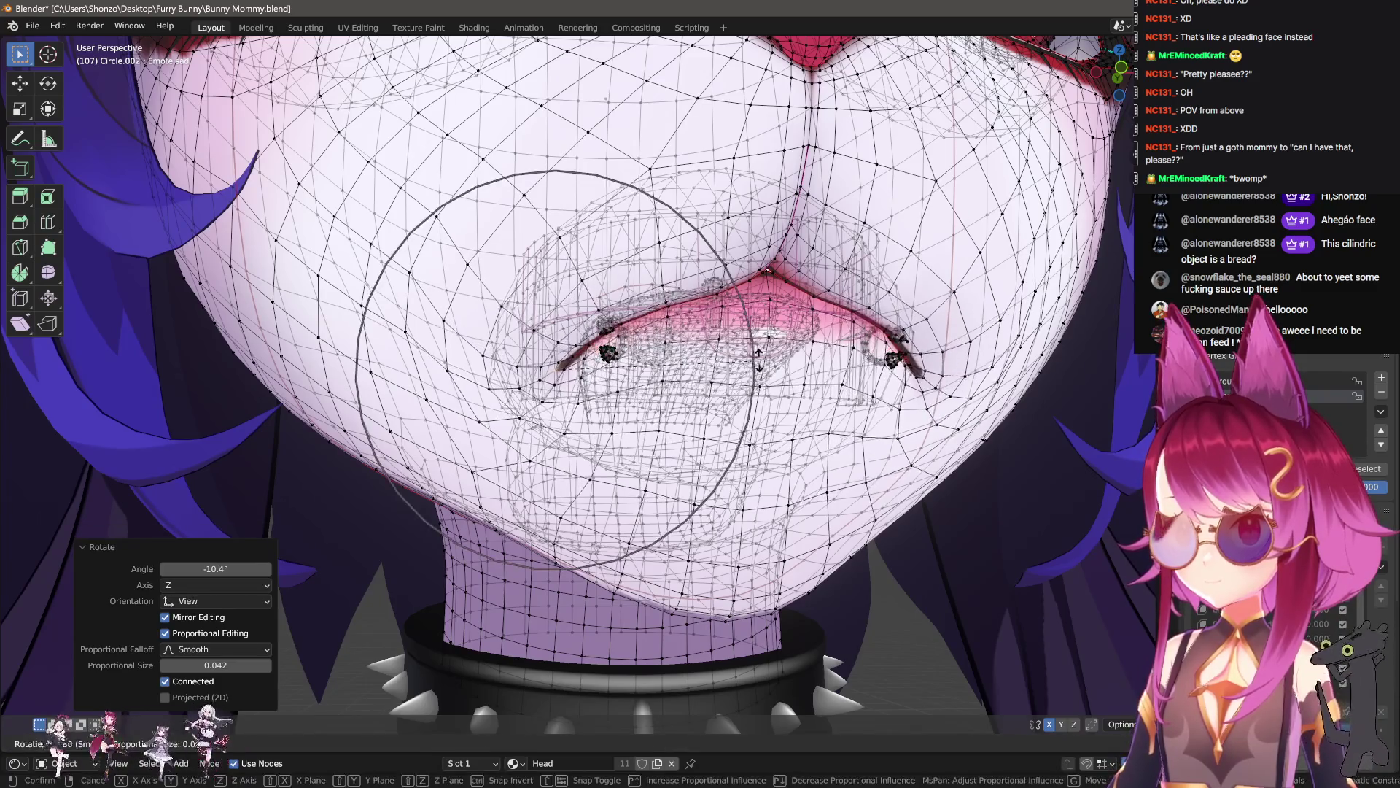
key(g)
click(762, 350)
key(g)
click(765, 332)
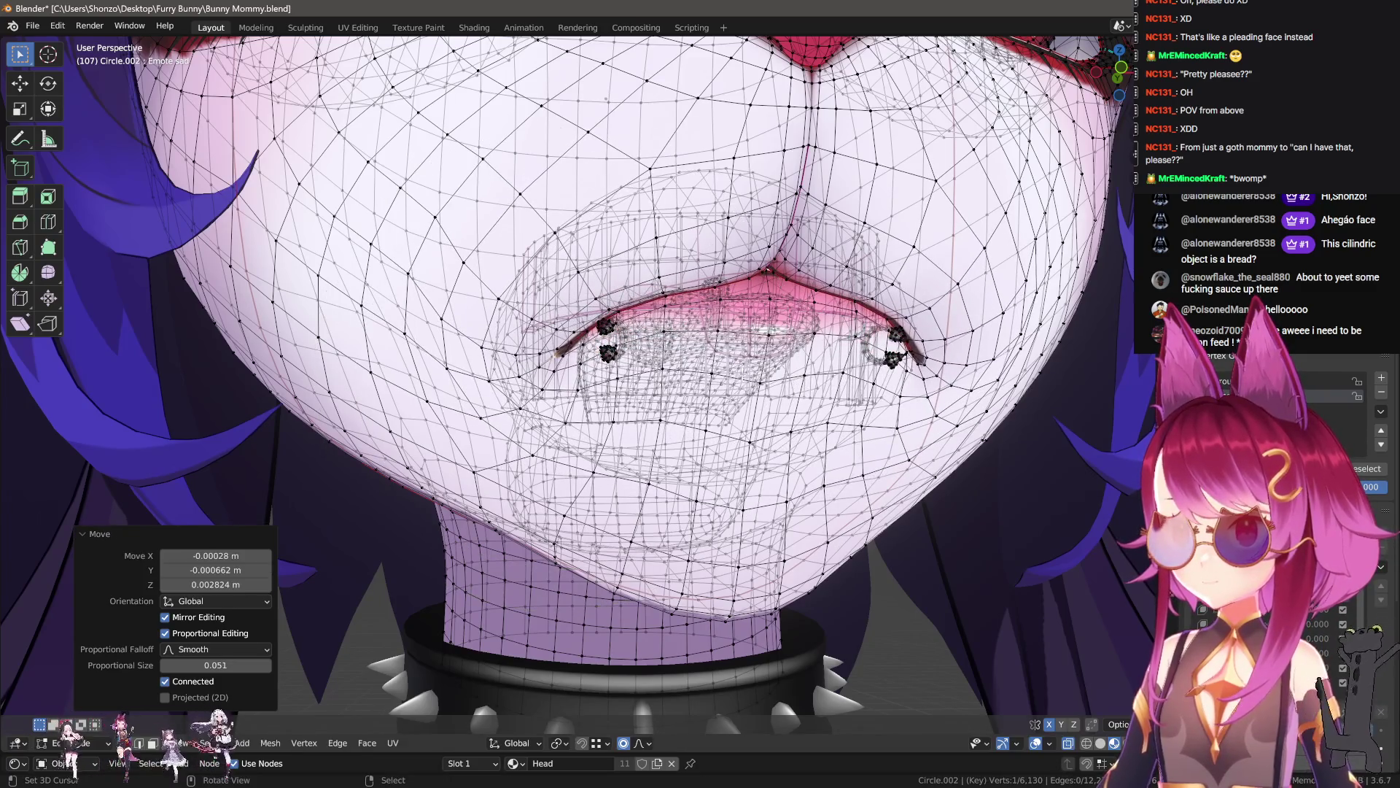
key(Tab)
scroll(741, 466, down, 6)
scroll(724, 509, up, 2)
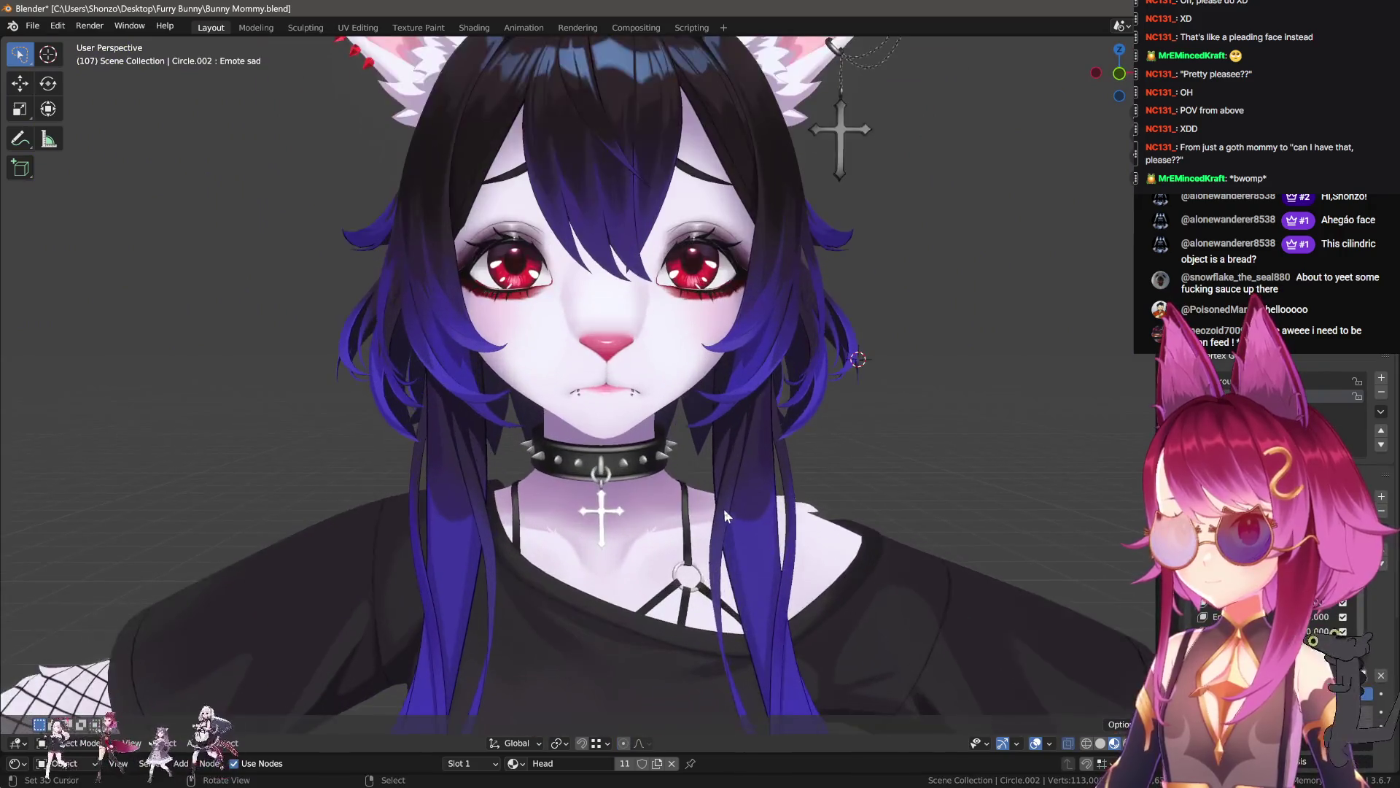
scroll(724, 508, up, 2)
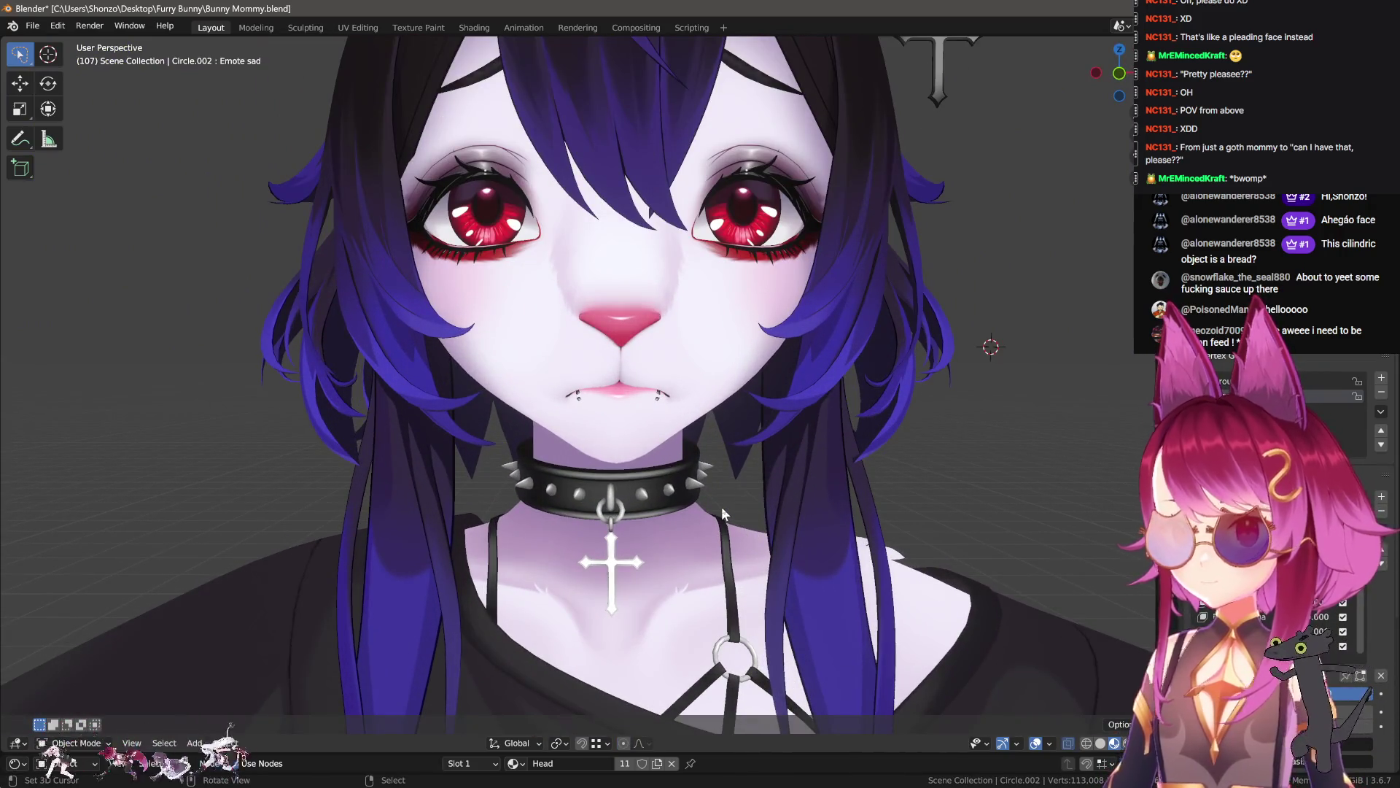
- Select the lip piercing spheres and move them onto the mouth corners
scroll(717, 496, up, 5)
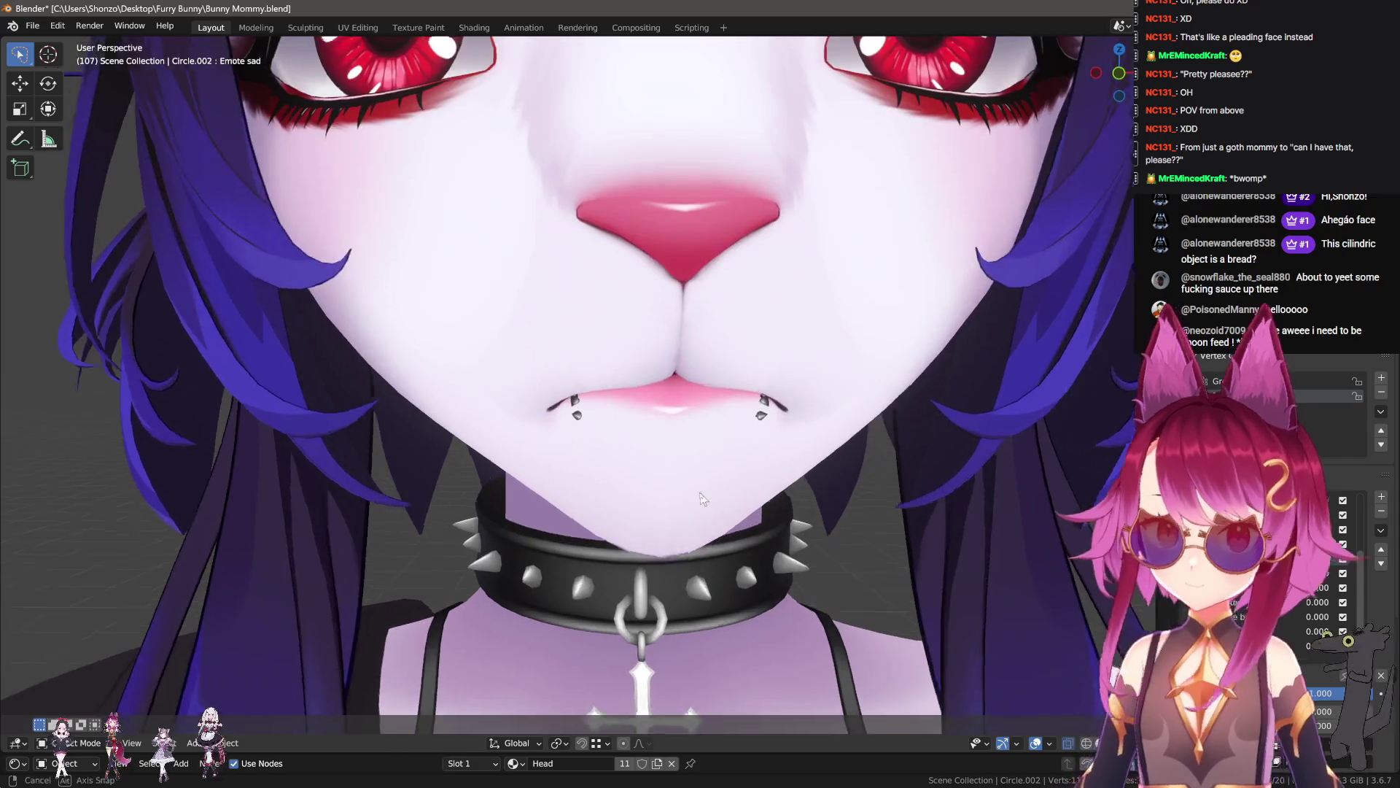
key(Tab)
key(l)
scroll(612, 325, up, 4)
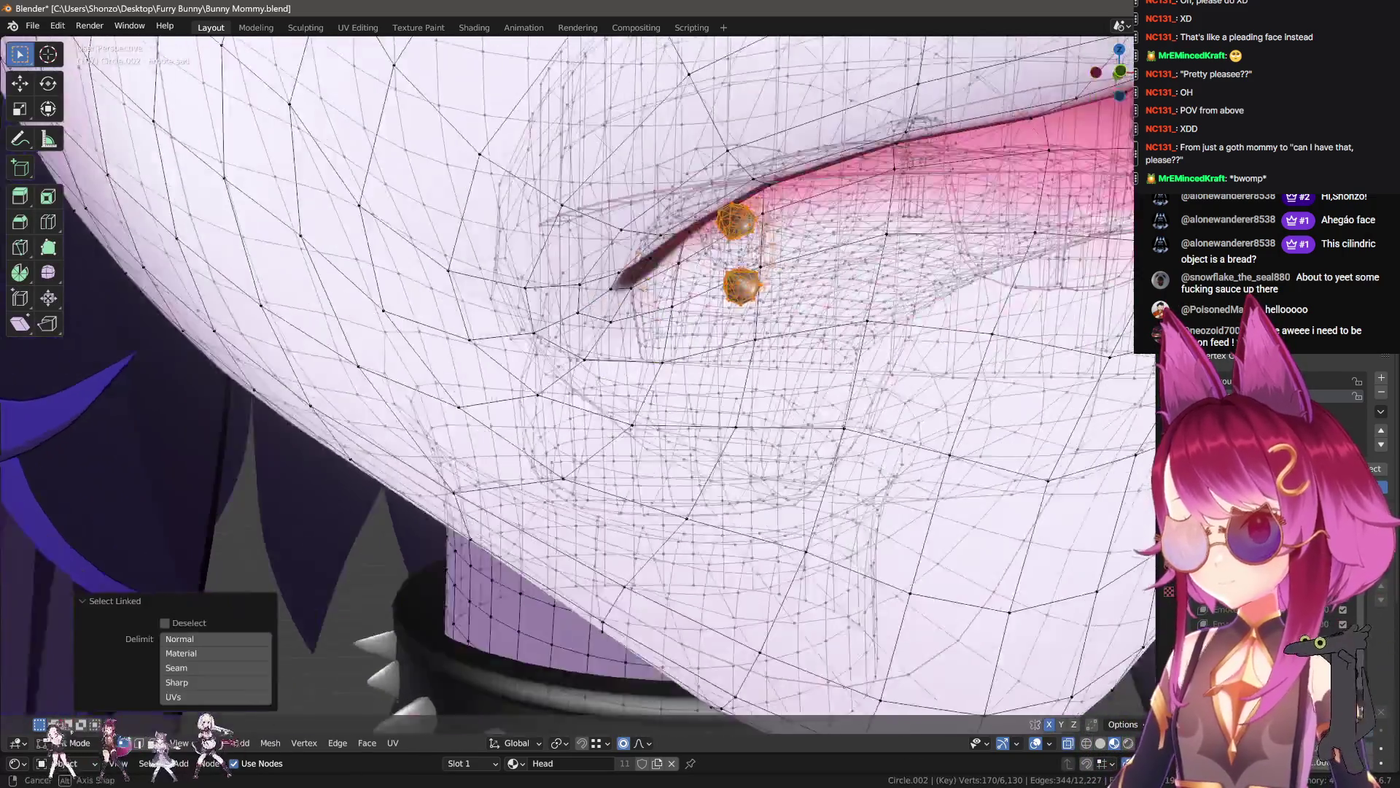
key(g)
click(774, 403)
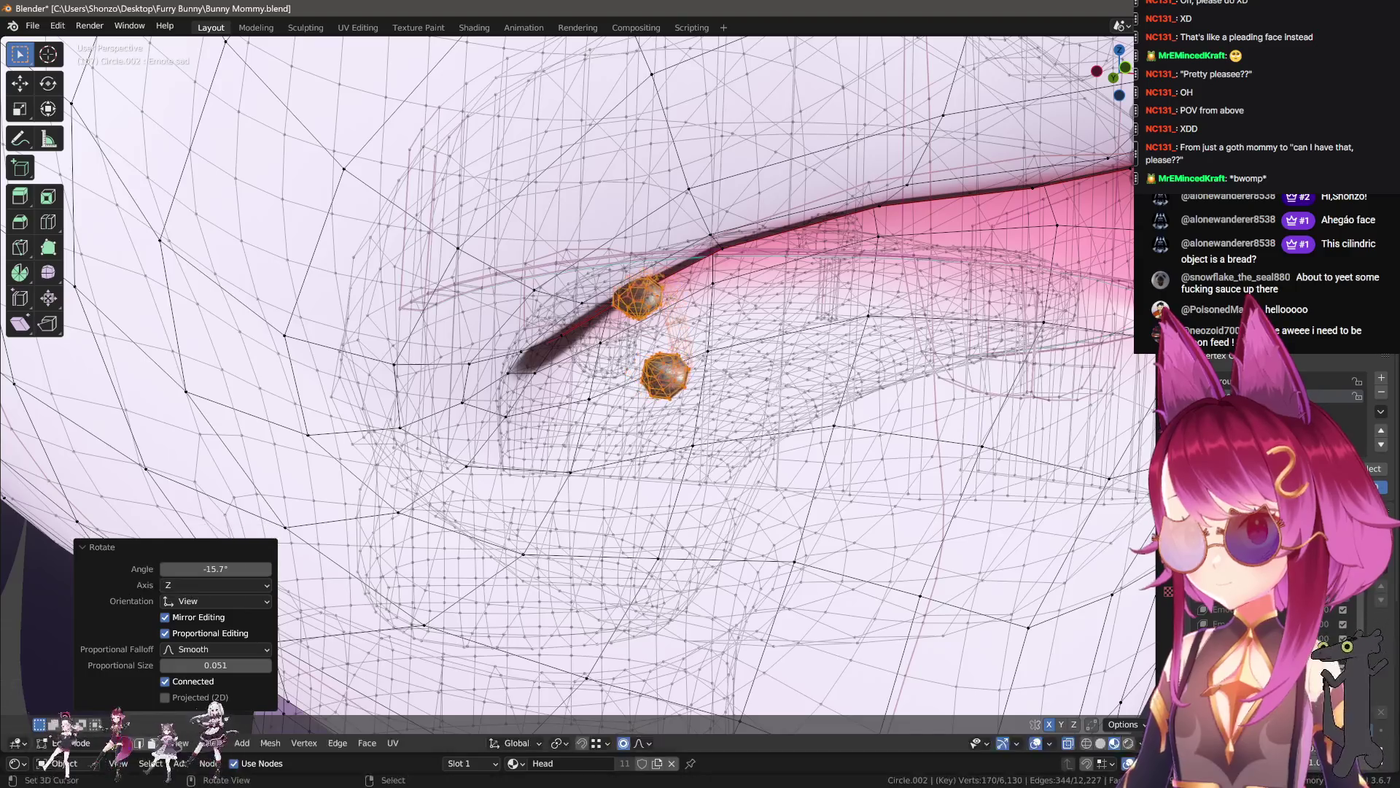
scroll(774, 403, up, 5)
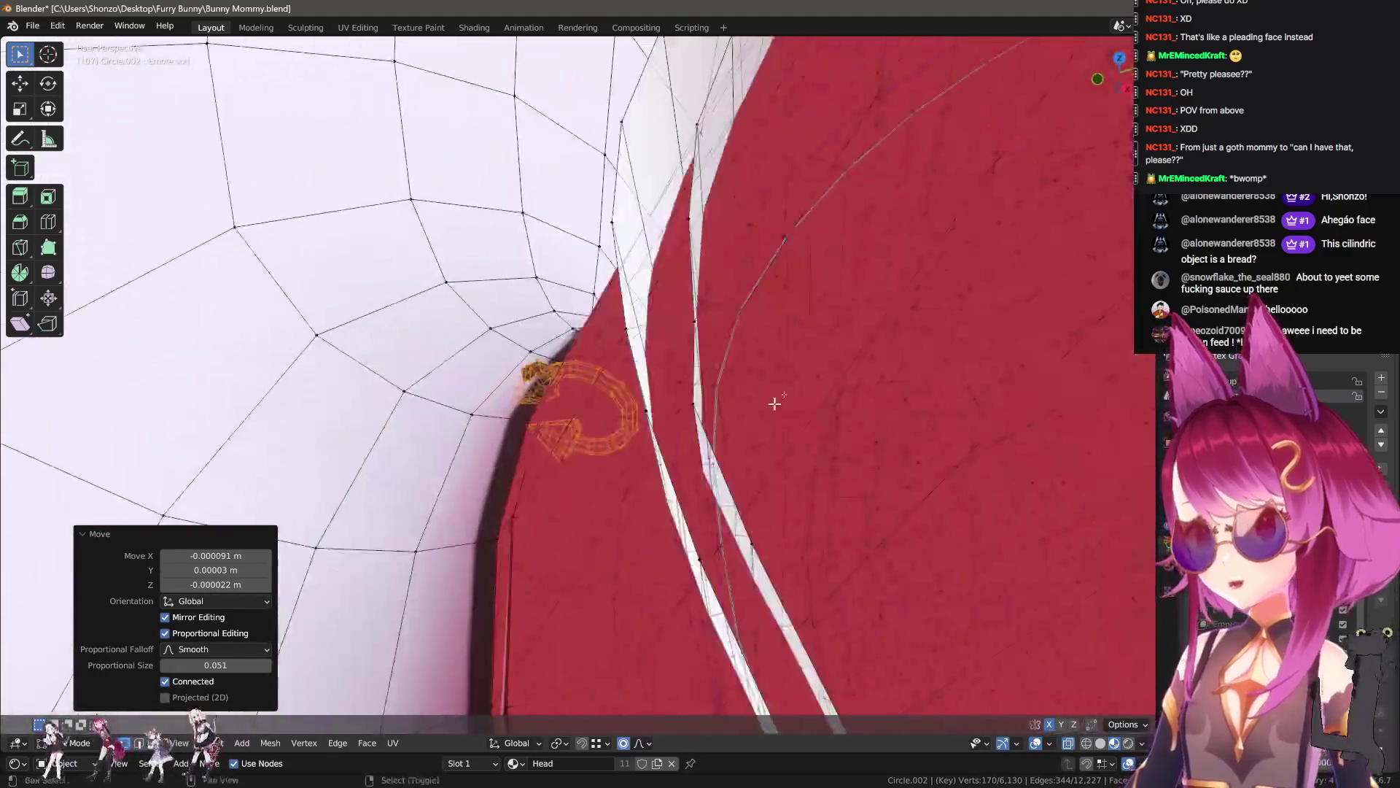
mouse_move(775, 403)
middle_down()
mouse_move(711, 382)
mouse_move(720, 330)
mouse_move(819, 378)
middle_up()
- Nudge the piercing ring into place and check the placement from above in Object Mode
key(g)
click(707, 387)
key(g)
click(721, 327)
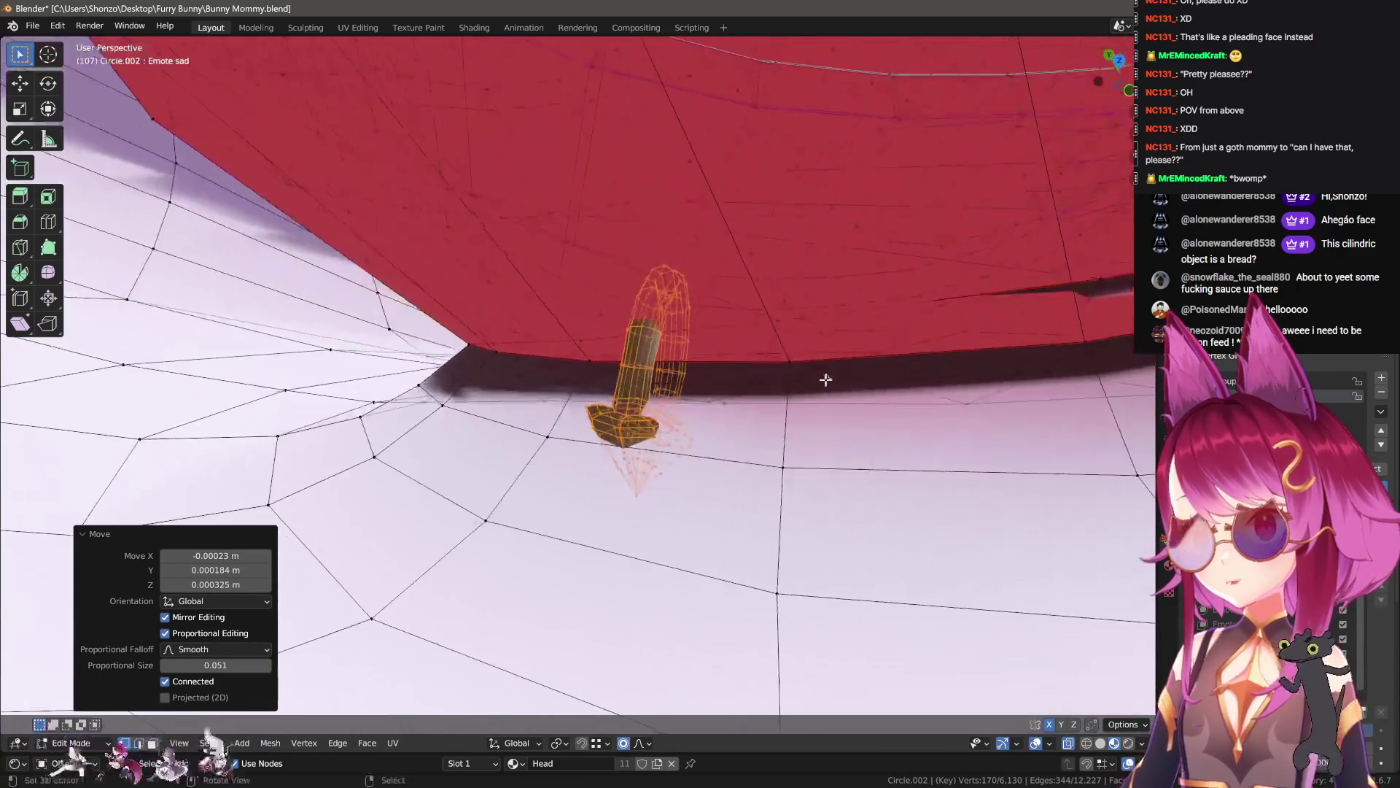
key(g)
click(838, 319)
middle_drag(838, 319, 728, 416)
key(Tab)
scroll(728, 416, down, 10)
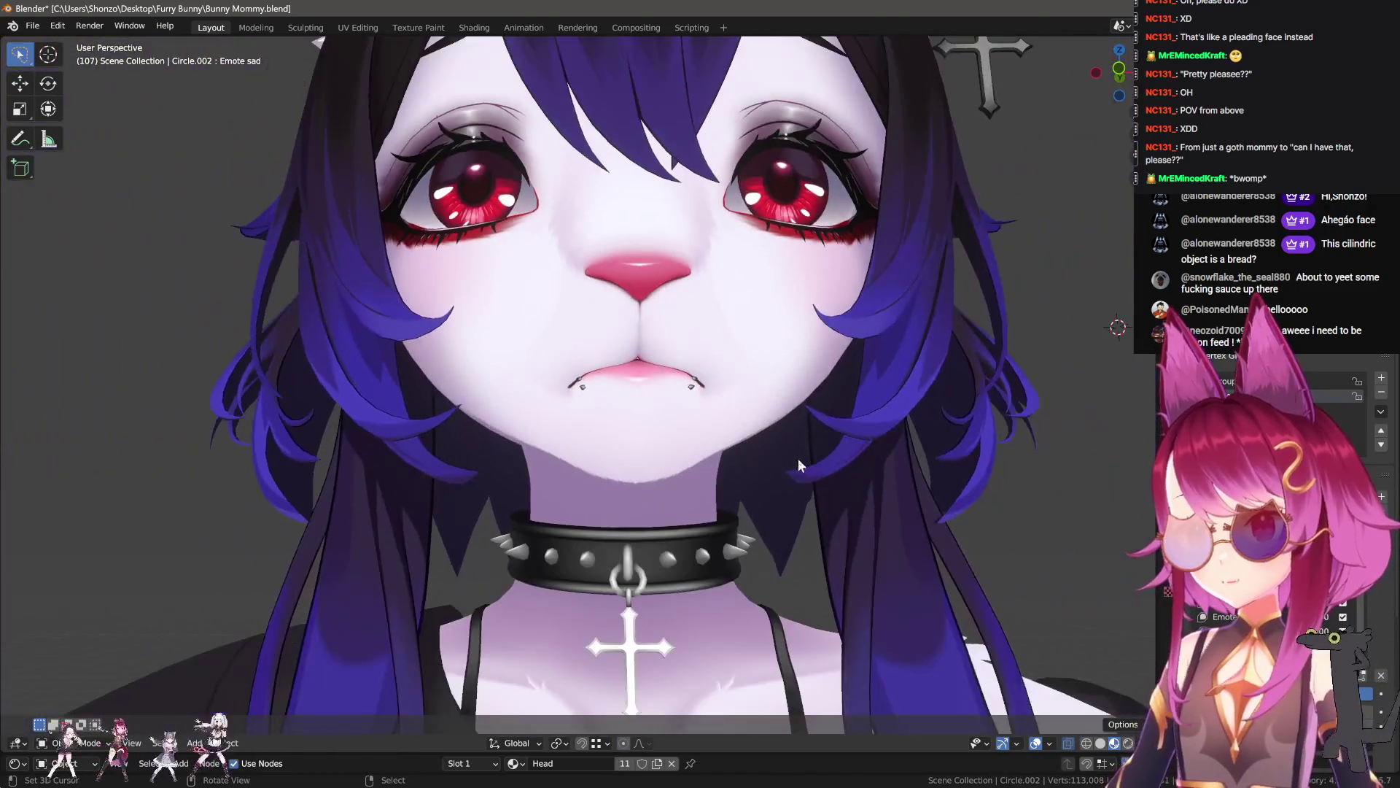
scroll(816, 467, down, 5)
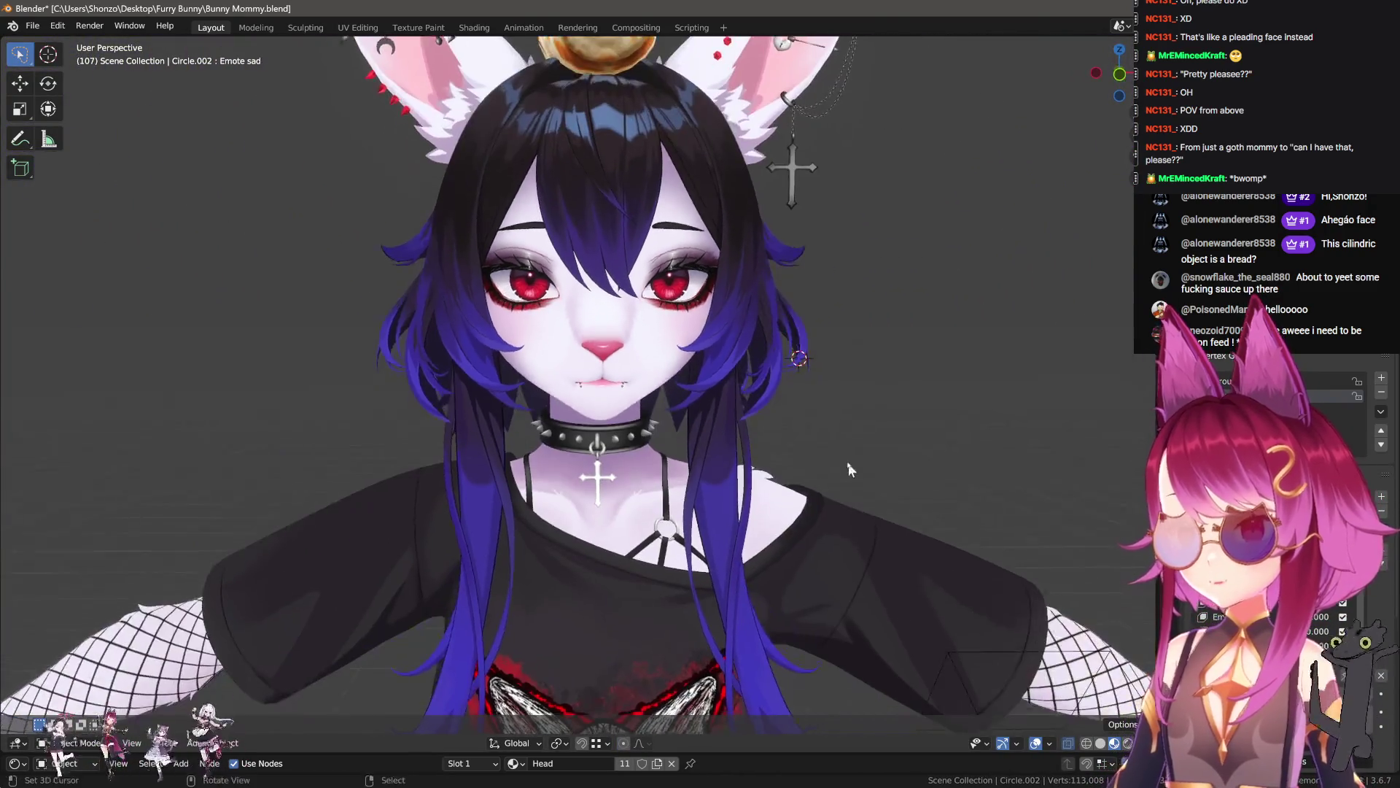
scroll(817, 467, up, 2)
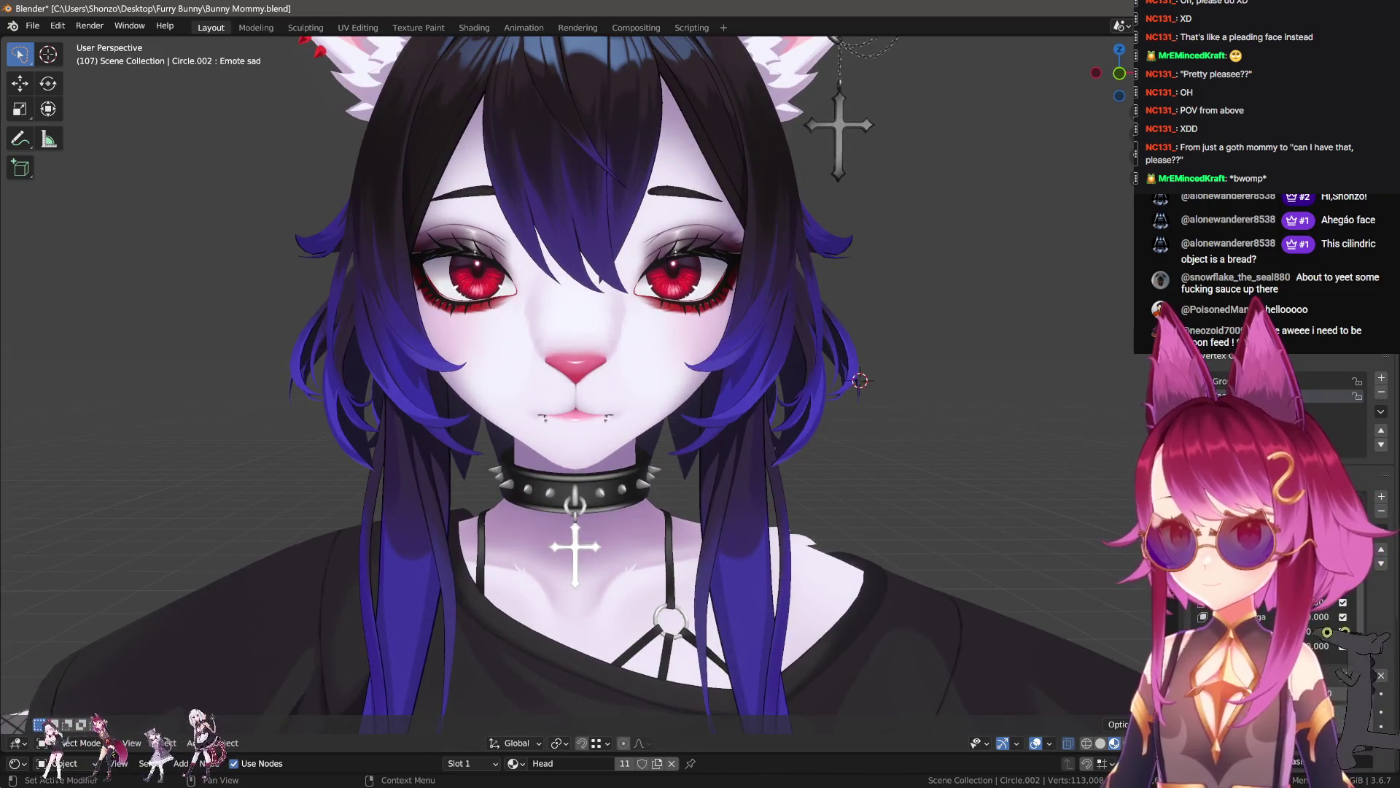
mouse_move(796, 523)
middle_down()
mouse_move(808, 502)
mouse_move(868, 497)
middle_up()
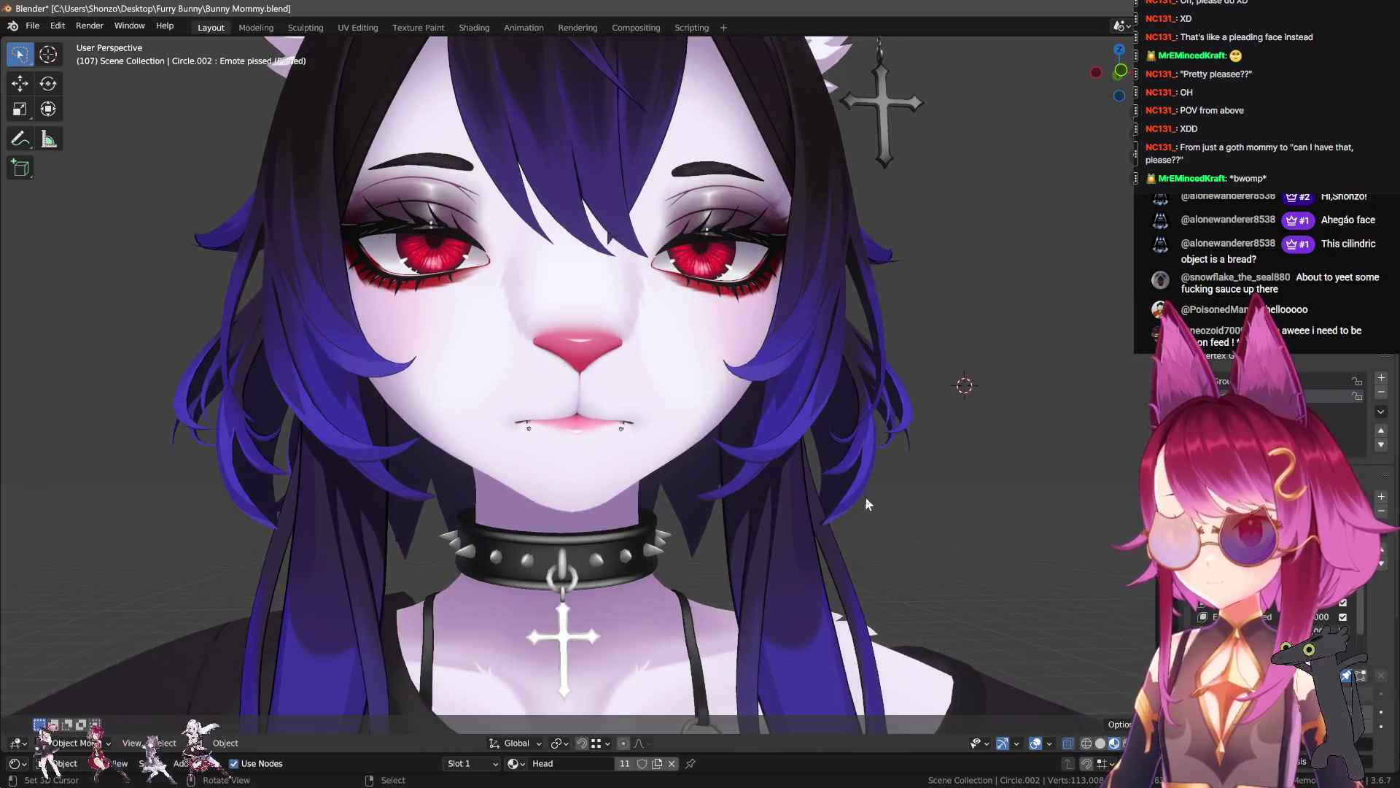
- Select the Emote pissed eyebrow piece and slide it sideways along X
scroll(846, 495, down, 1)
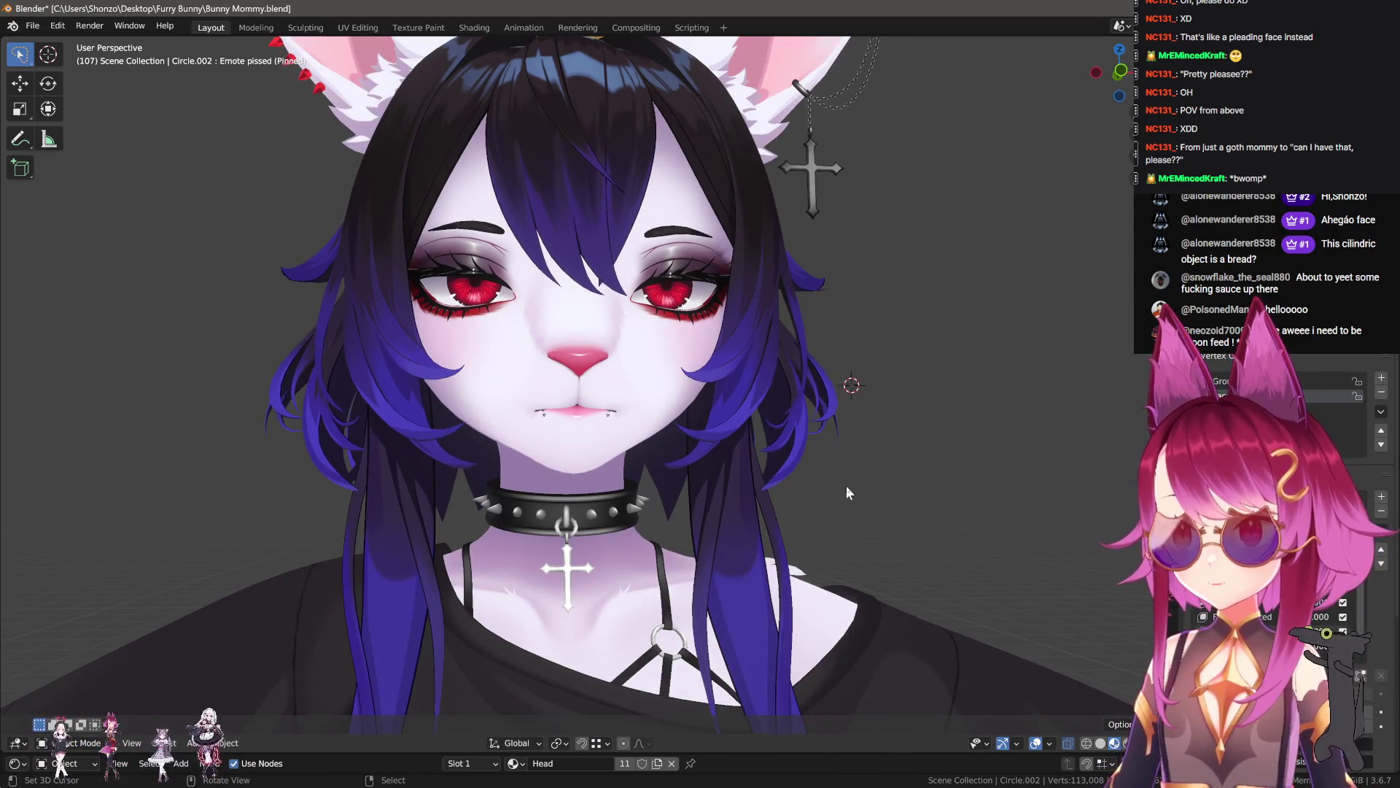
scroll(785, 367, up, 3)
key(Tab)
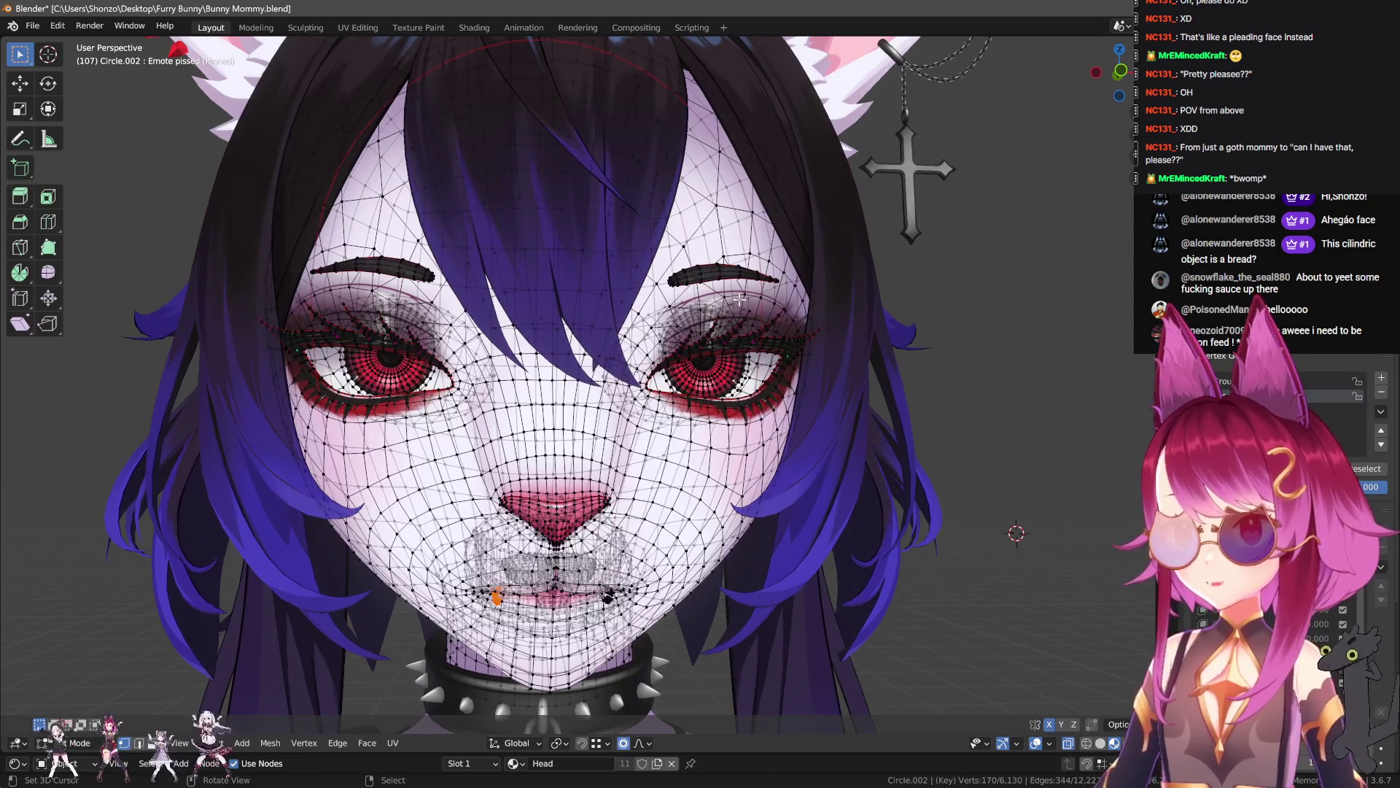
key(l)
key(g)
key(x)
key(Tab)
- Re-angle the view onto the face and switch to the Emote smile shape key
scroll(817, 438, down, 5)
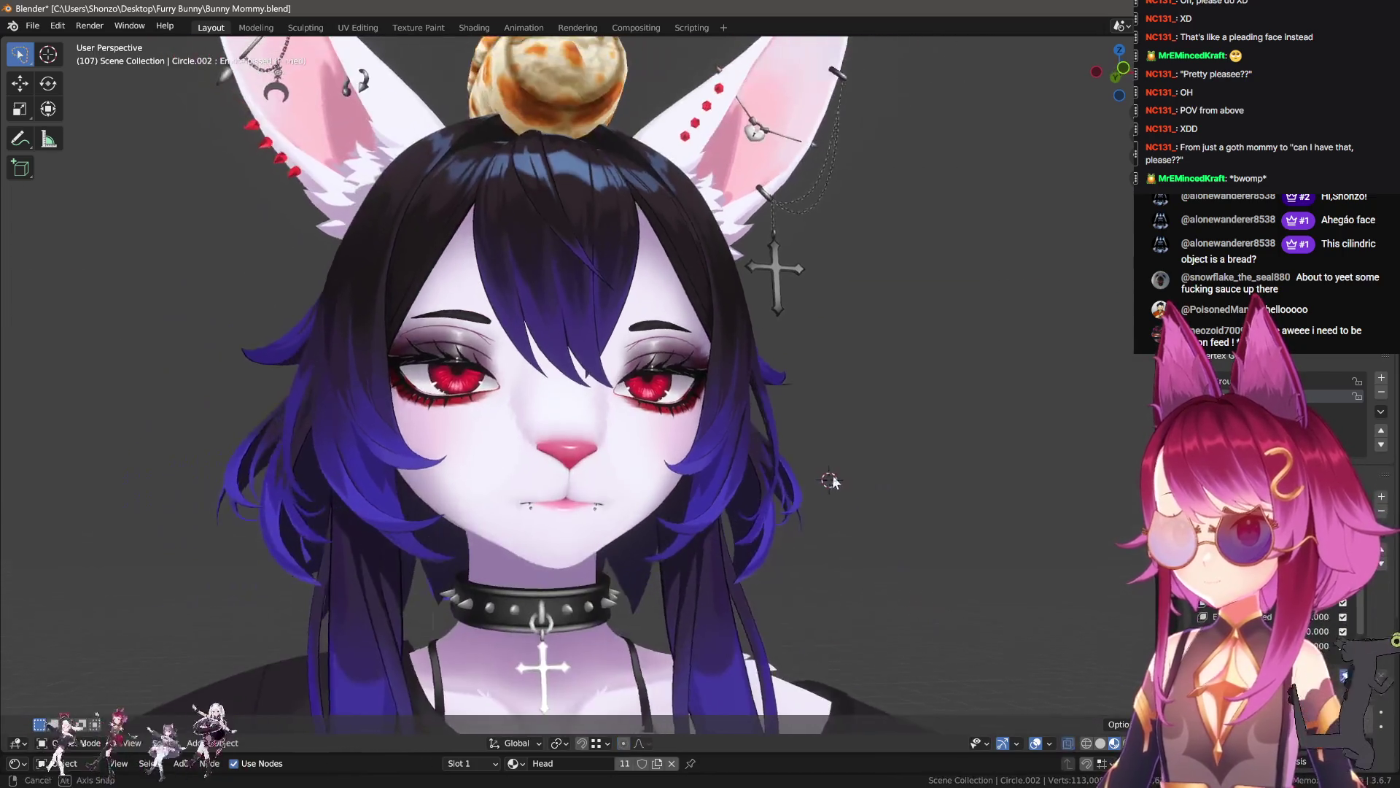
mouse_move(825, 484)
middle_down()
mouse_move(798, 494)
mouse_move(864, 527)
mouse_move(840, 490)
mouse_move(865, 520)
middle_up()
click(1240, 602)
- Preview Emote angry, sad and Lewd, then edit the head mesh on Emote shocked
click(1240, 616)
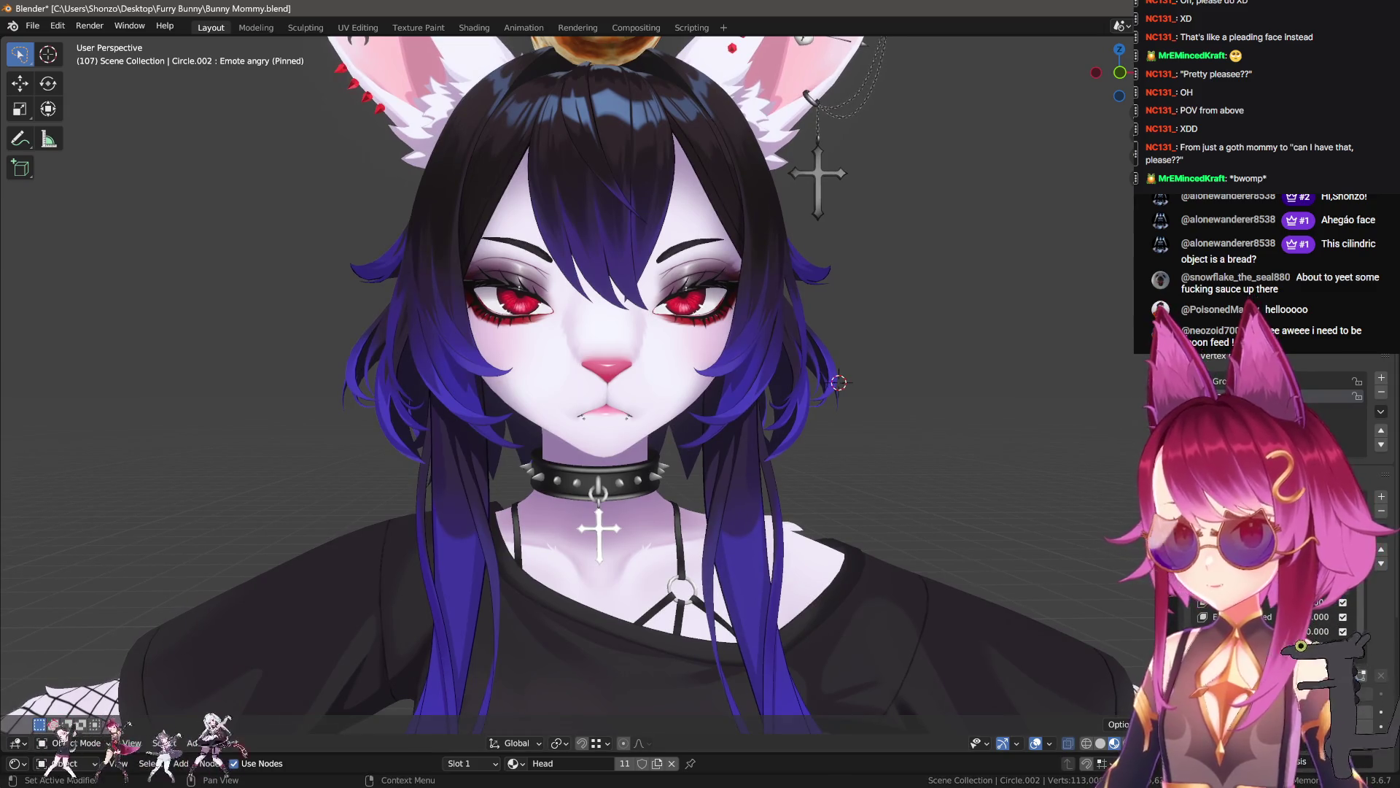
click(1239, 631)
middle_drag(984, 539, 1039, 549)
click(1240, 645)
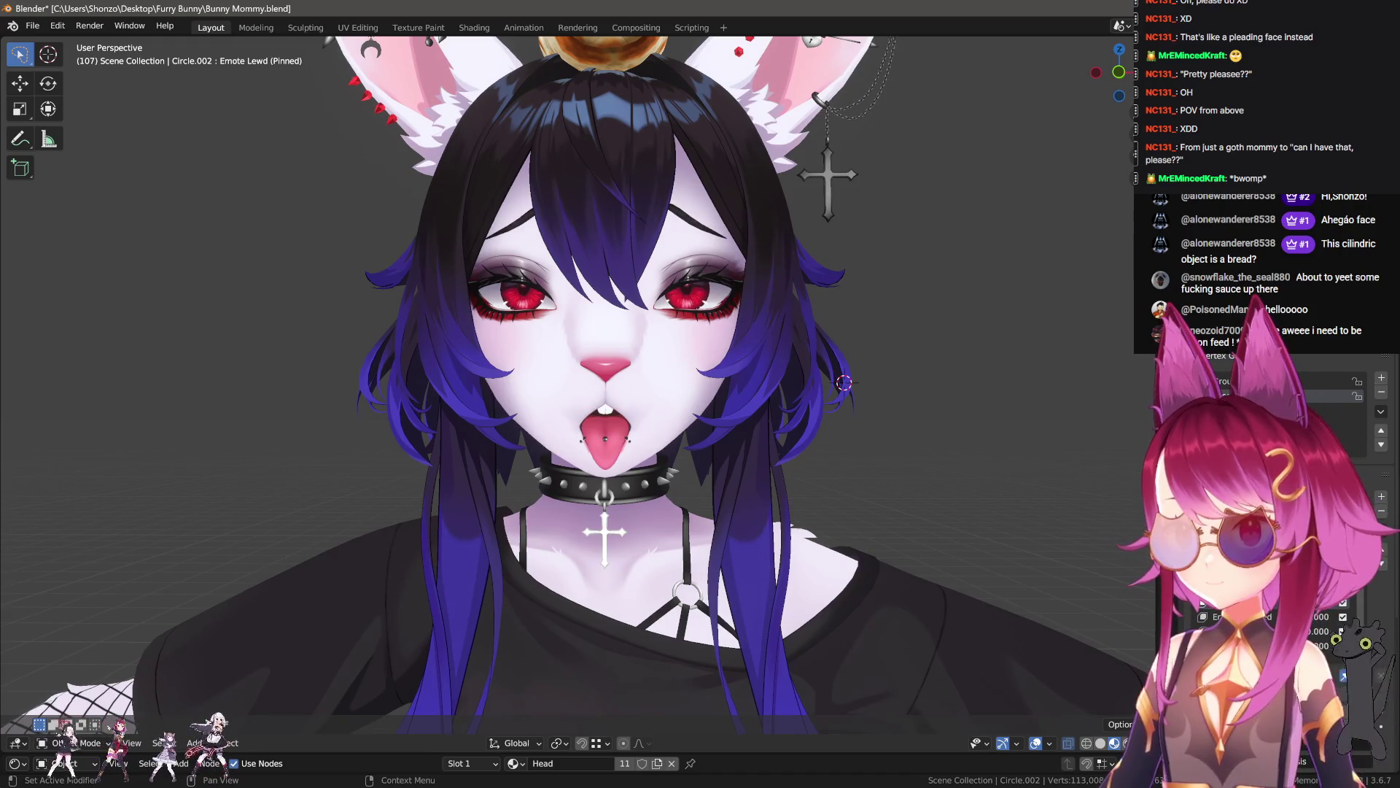
middle_drag(627, 503, 758, 504)
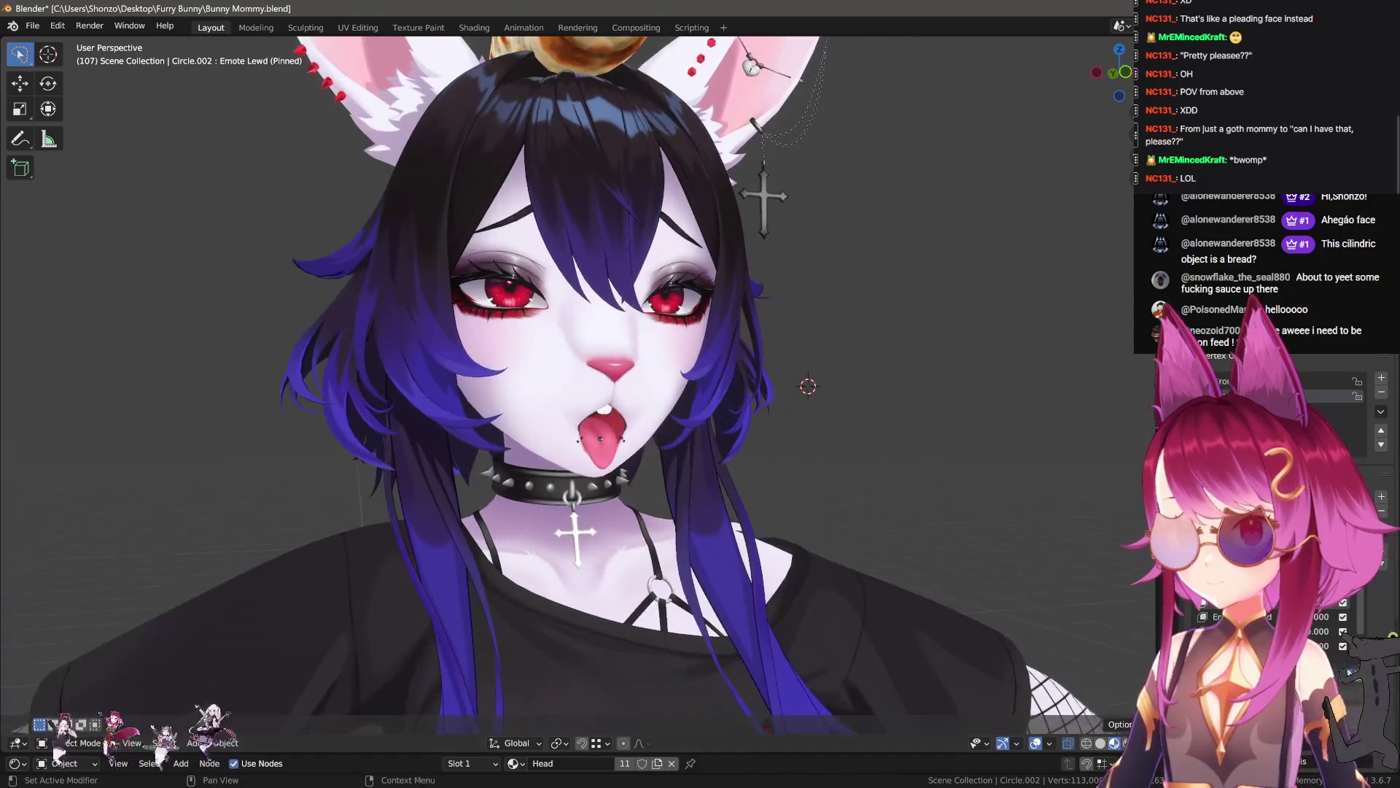
click(1239, 659)
scroll(792, 487, up, 6)
key(Tab)
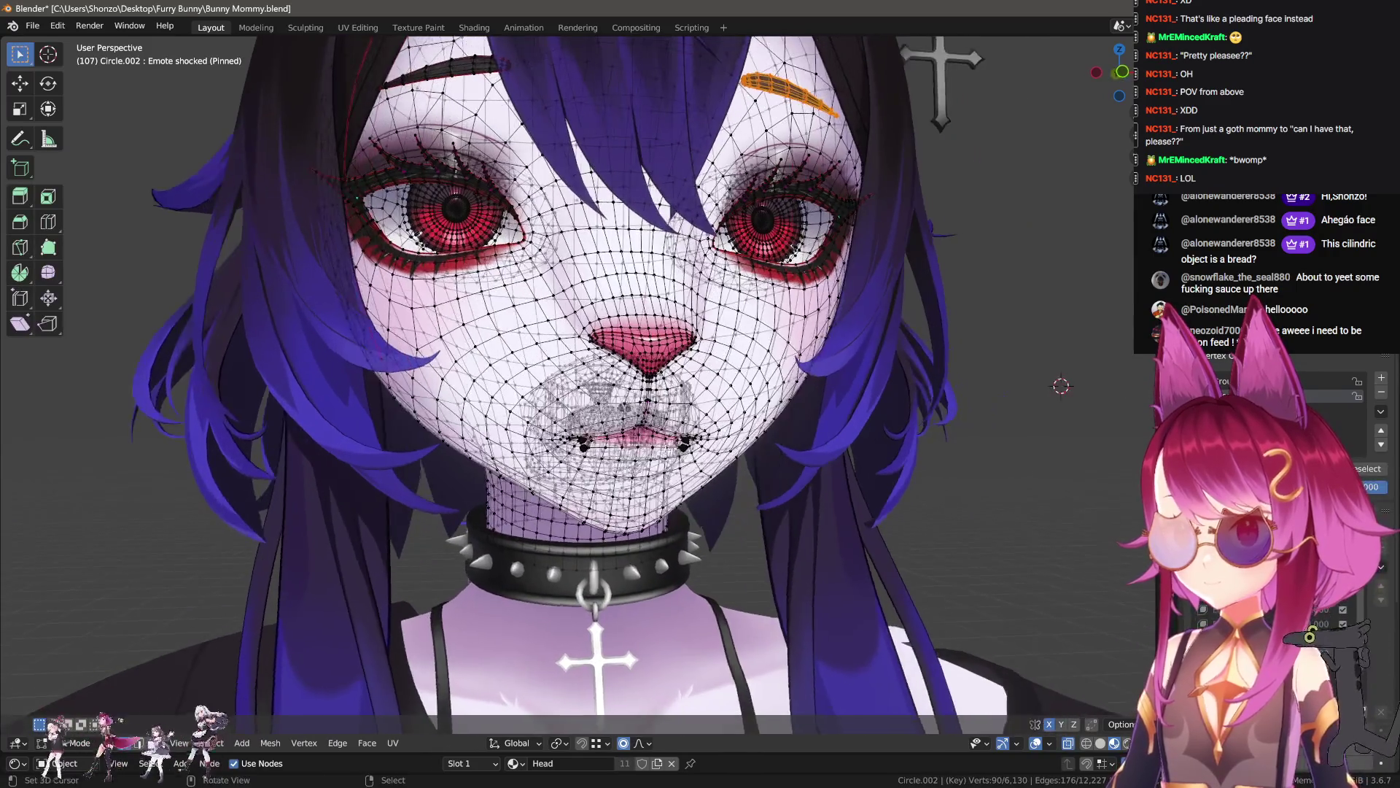
- Select the whole head mesh and blend the Emote sad shape into it
scroll(632, 372, up, 5)
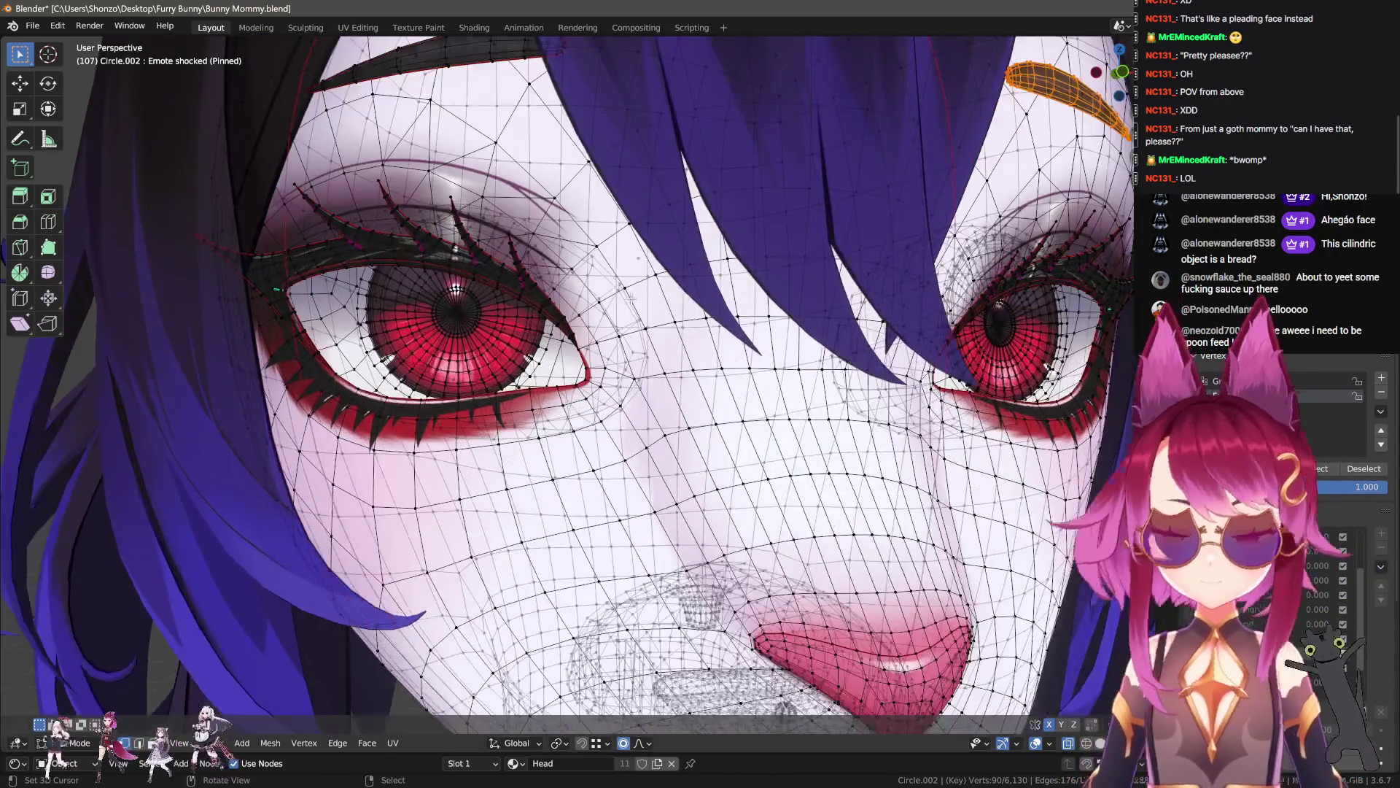
key(a)
scroll(632, 372, down, 5)
key(F3)
key(Return)
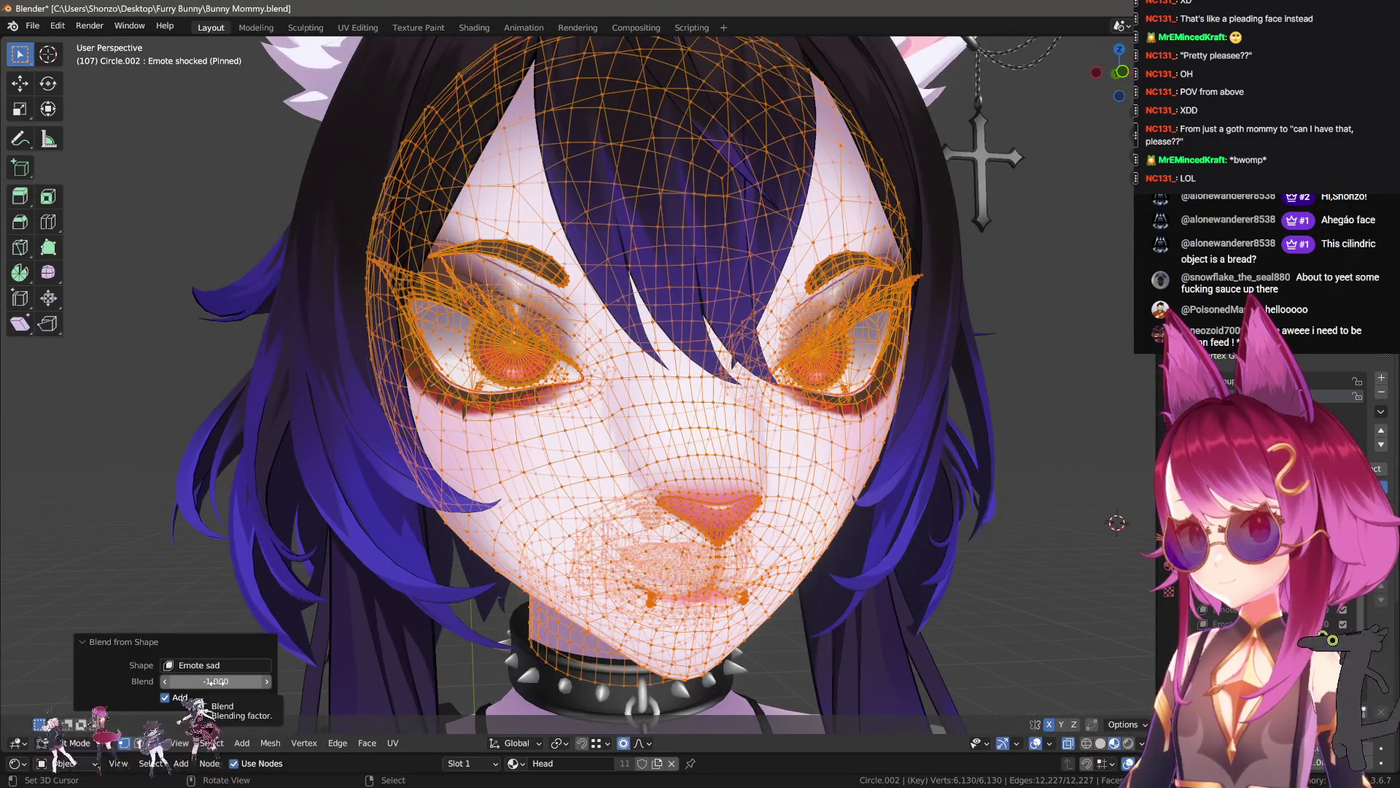
scroll(806, 493, down, 5)
- Deselect both eye irises and the face piece from the head selection
key(Tab)
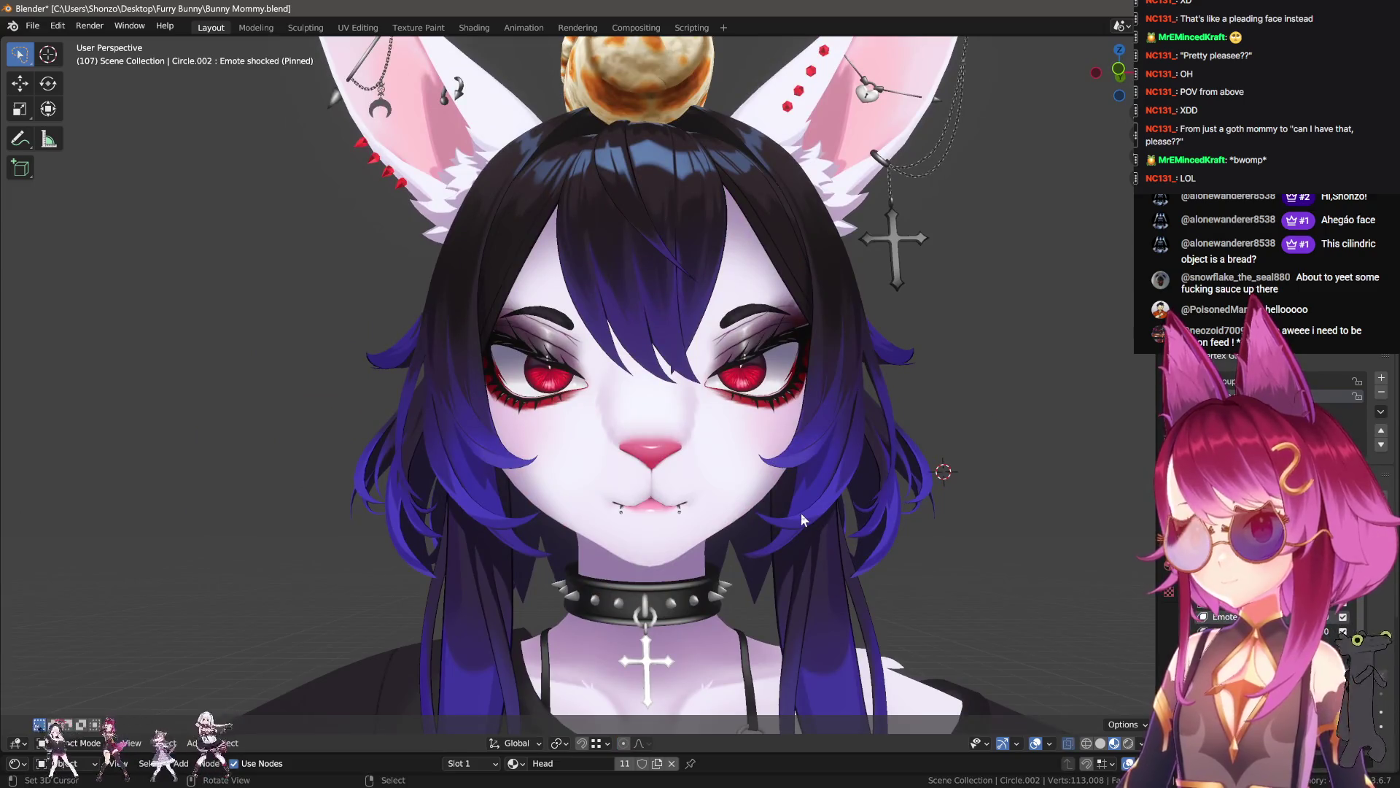
key(Tab)
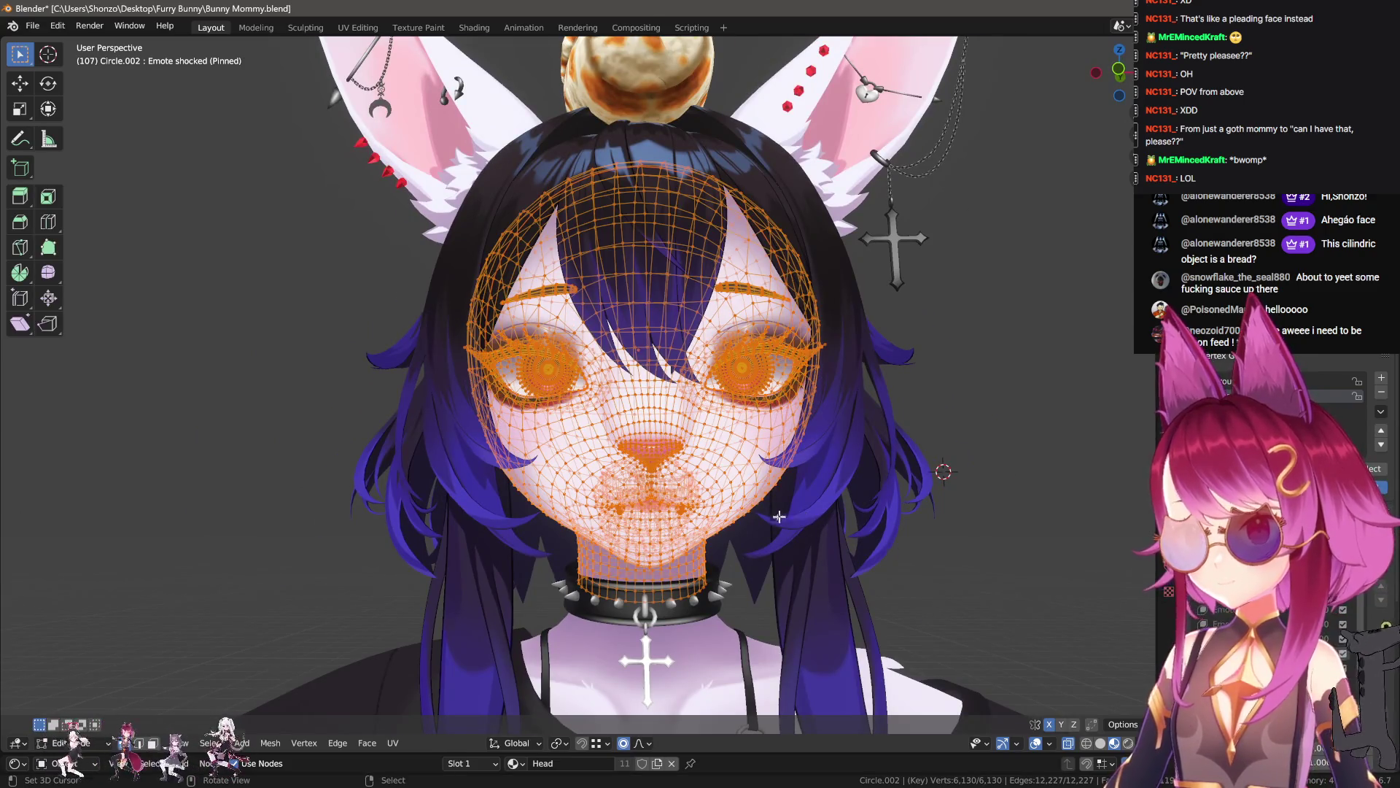
scroll(784, 515, up, 5)
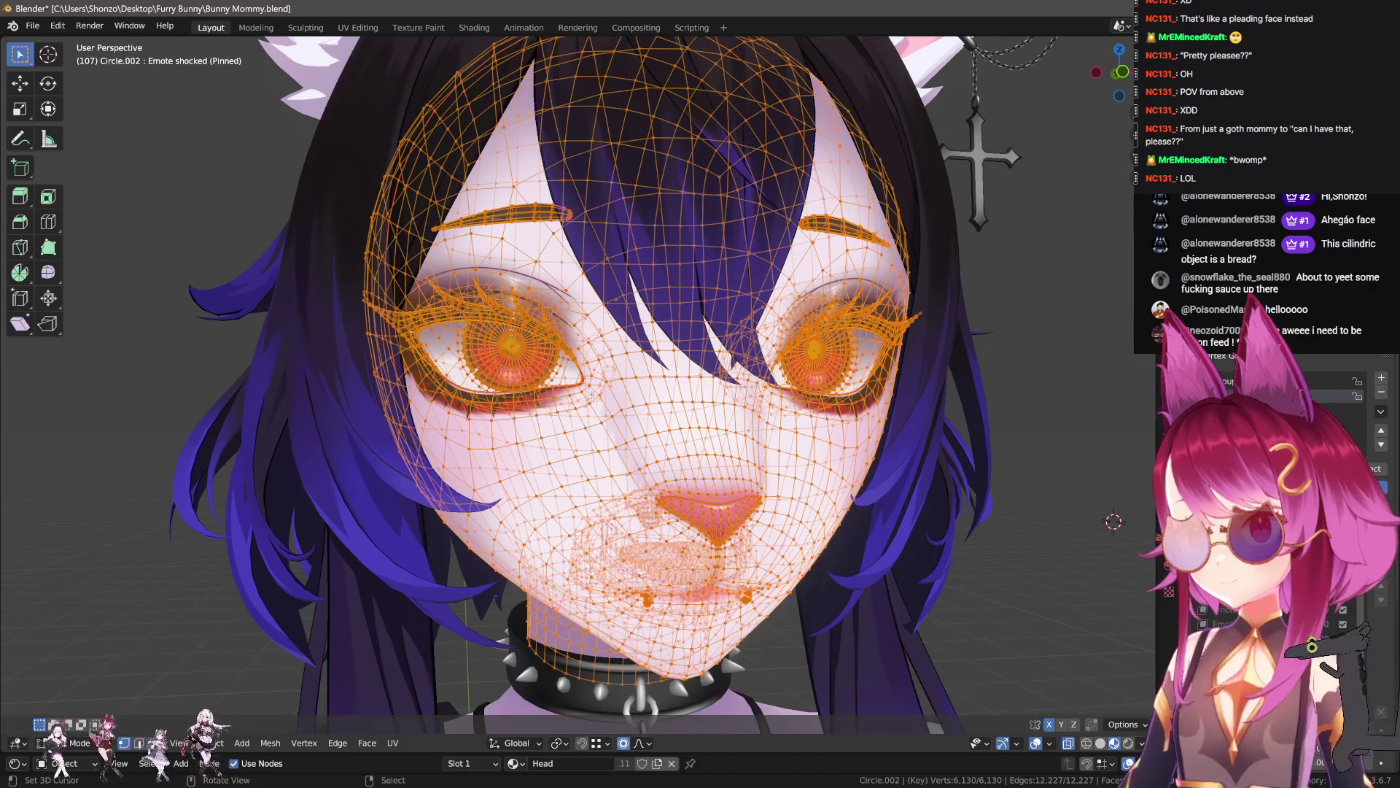
key(k)
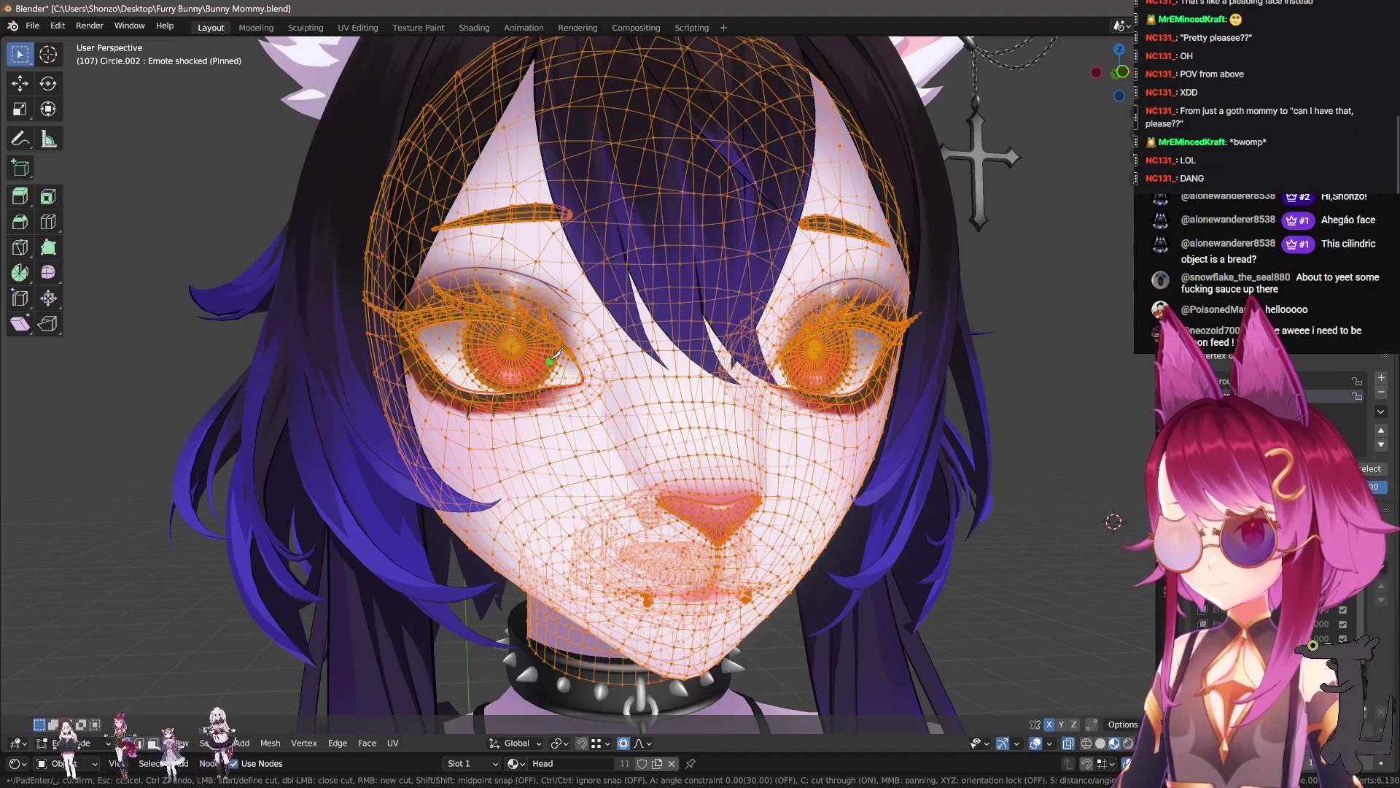
key(shift+l)
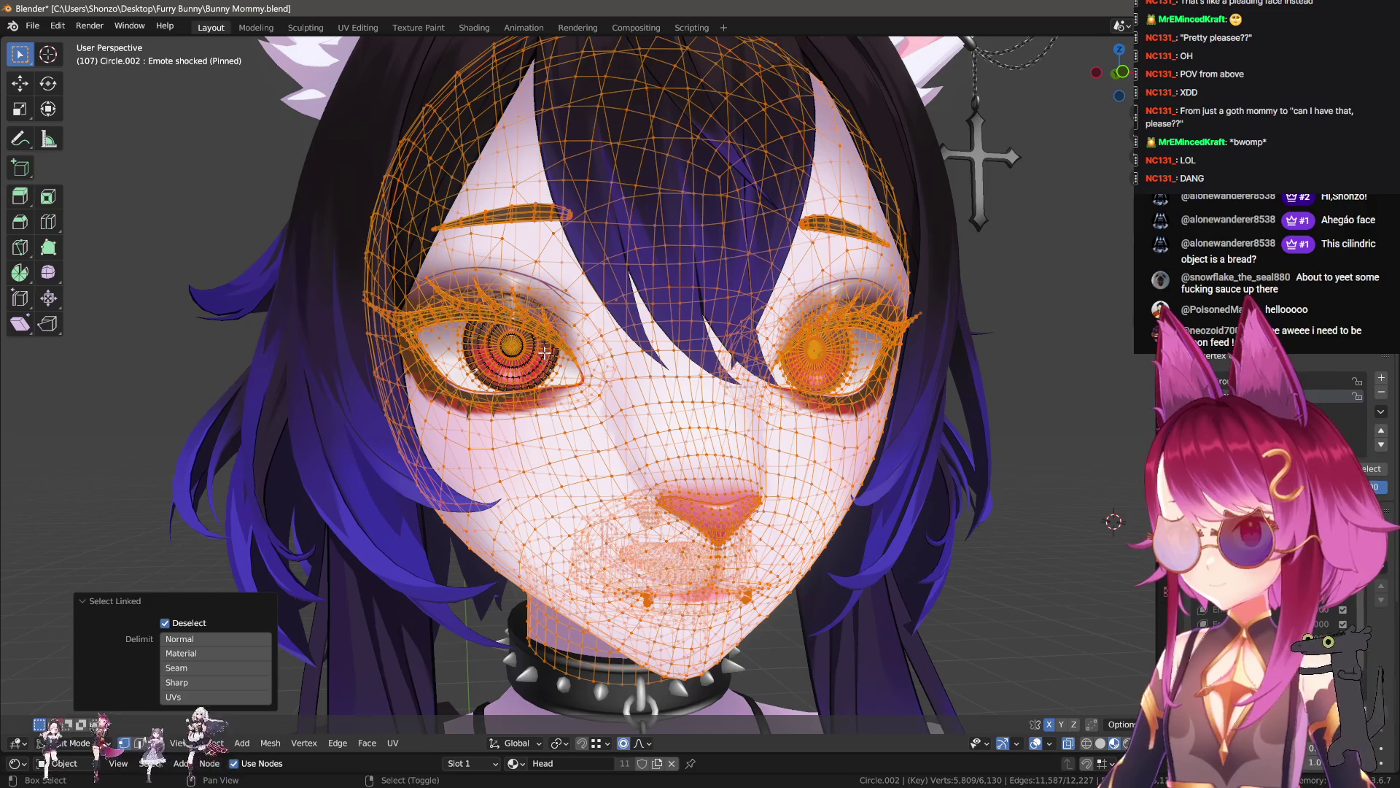
scroll(484, 338, up, 3)
mouse_move(462, 343)
middle_down()
mouse_move(484, 339)
mouse_move(437, 343)
middle_up()
key(shift+l)
key(shift+l)
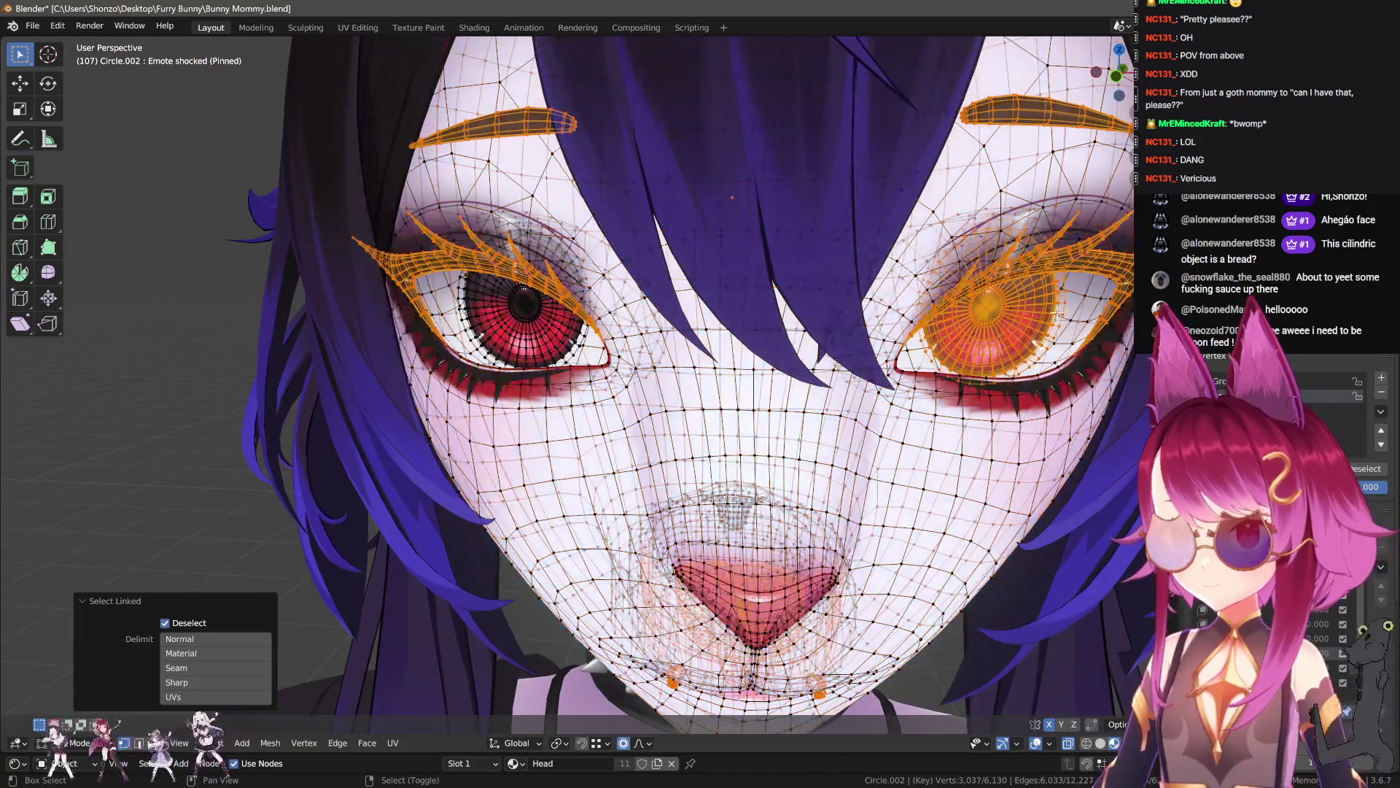
key(ctrl+z)
key(shift+l)
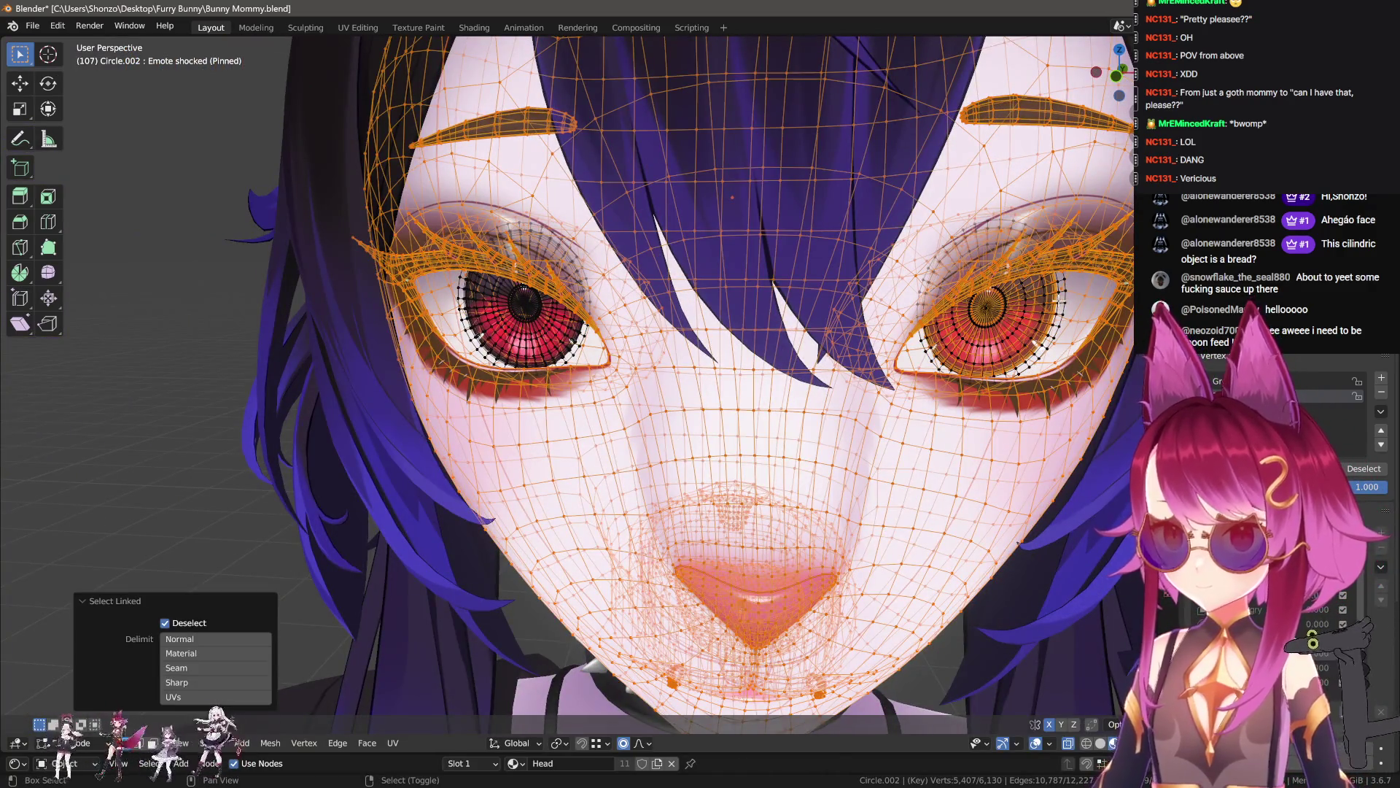
scroll(915, 392, down, 5)
- Rerun Blend from Shape with Emote sad at -1.000 and preview the expression
key(F3)
click(915, 392)
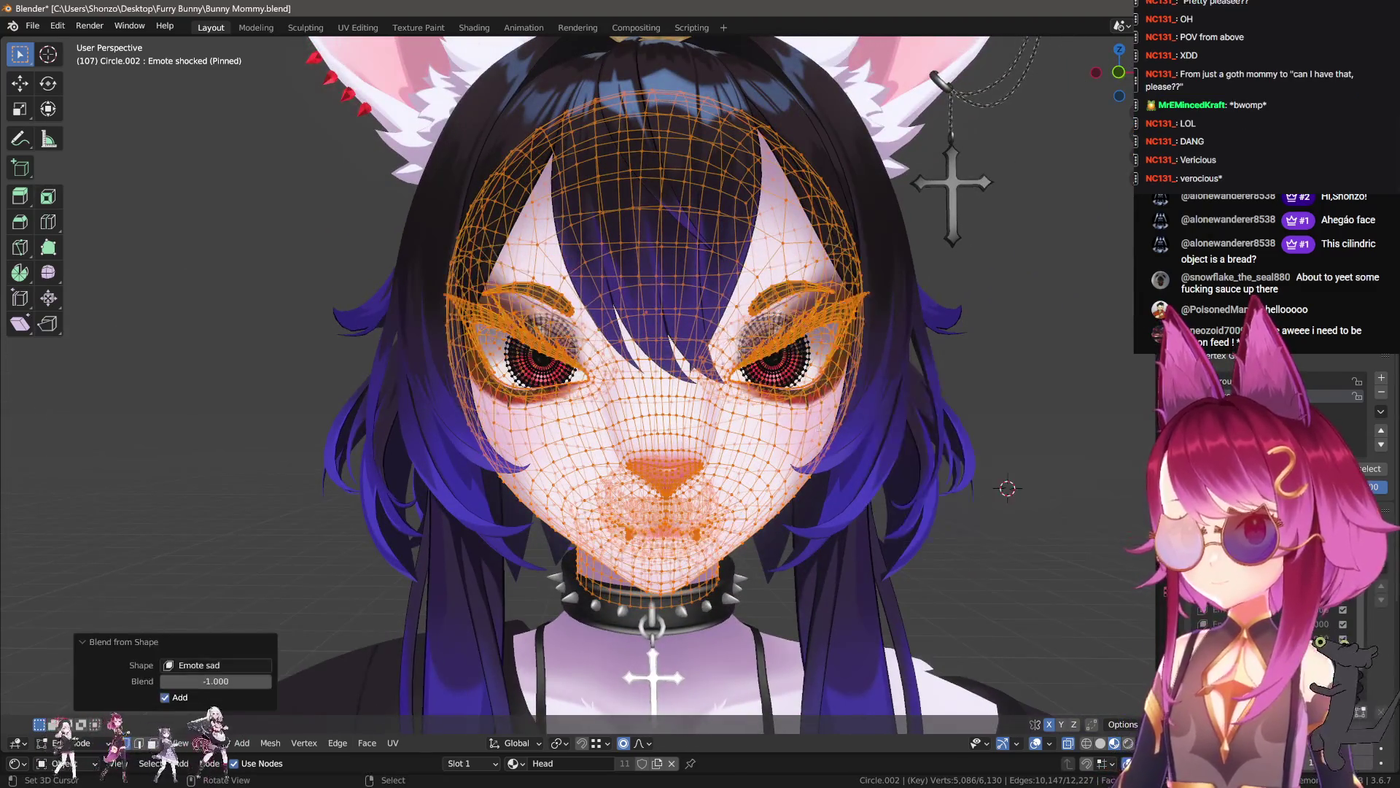
key(Tab)
scroll(825, 497, down, 3)
scroll(827, 497, up, 5)
key(Tab)
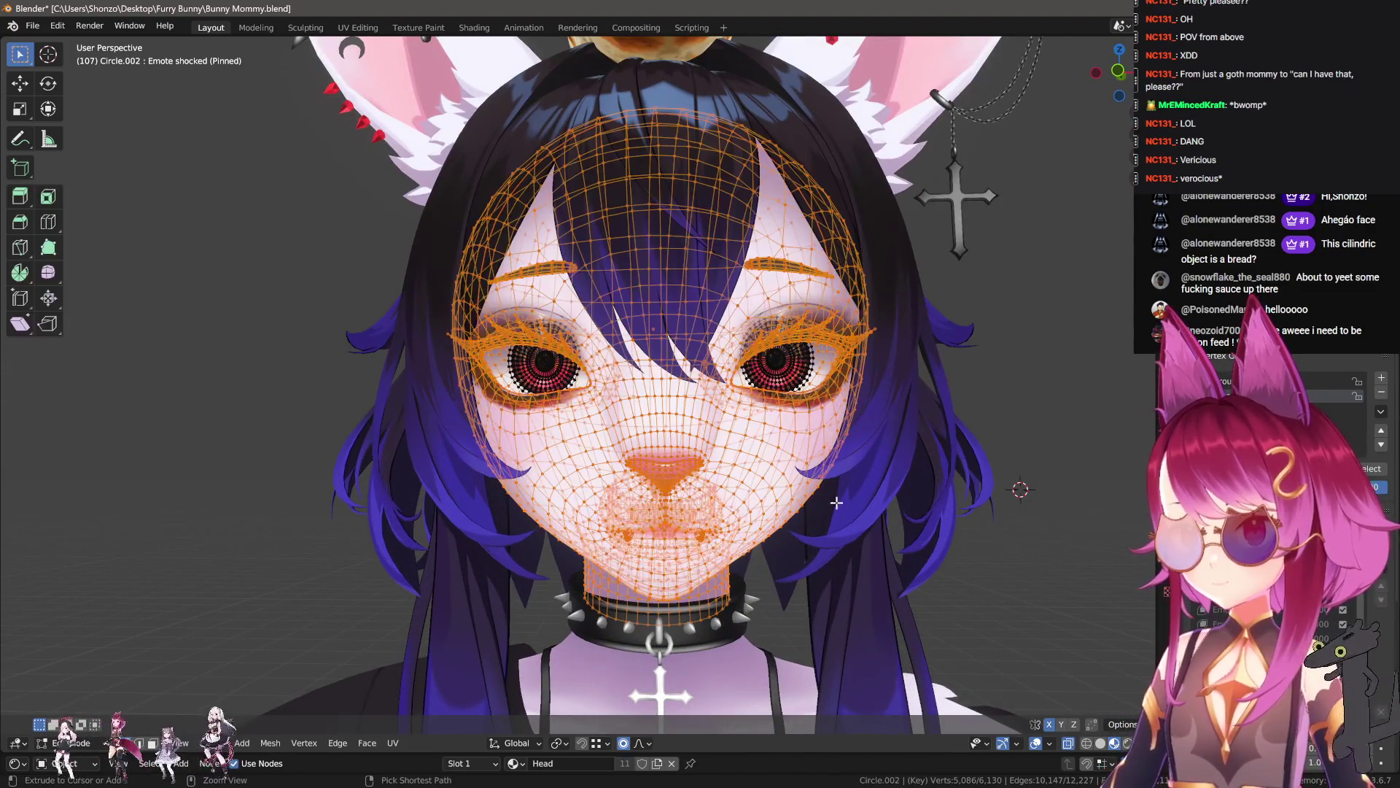
- Reselect the entire head mesh, ready for the next shape blend
scroll(835, 503, up, 4)
middle_drag(836, 503, 969, 481)
key(alt+a)
key(a)
key(F3)
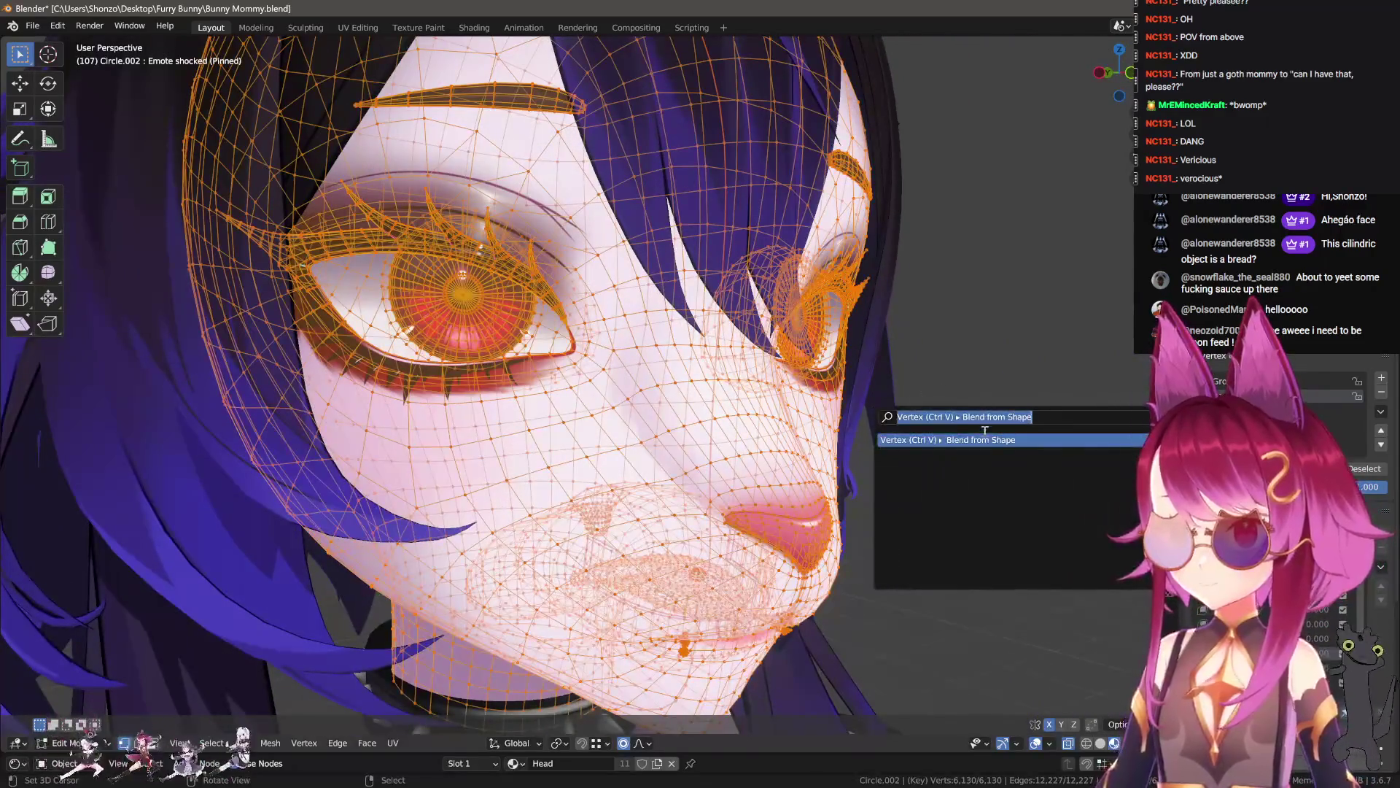
- Blend the Blink shape in at -0.500 to widen the eyes
key(Return)
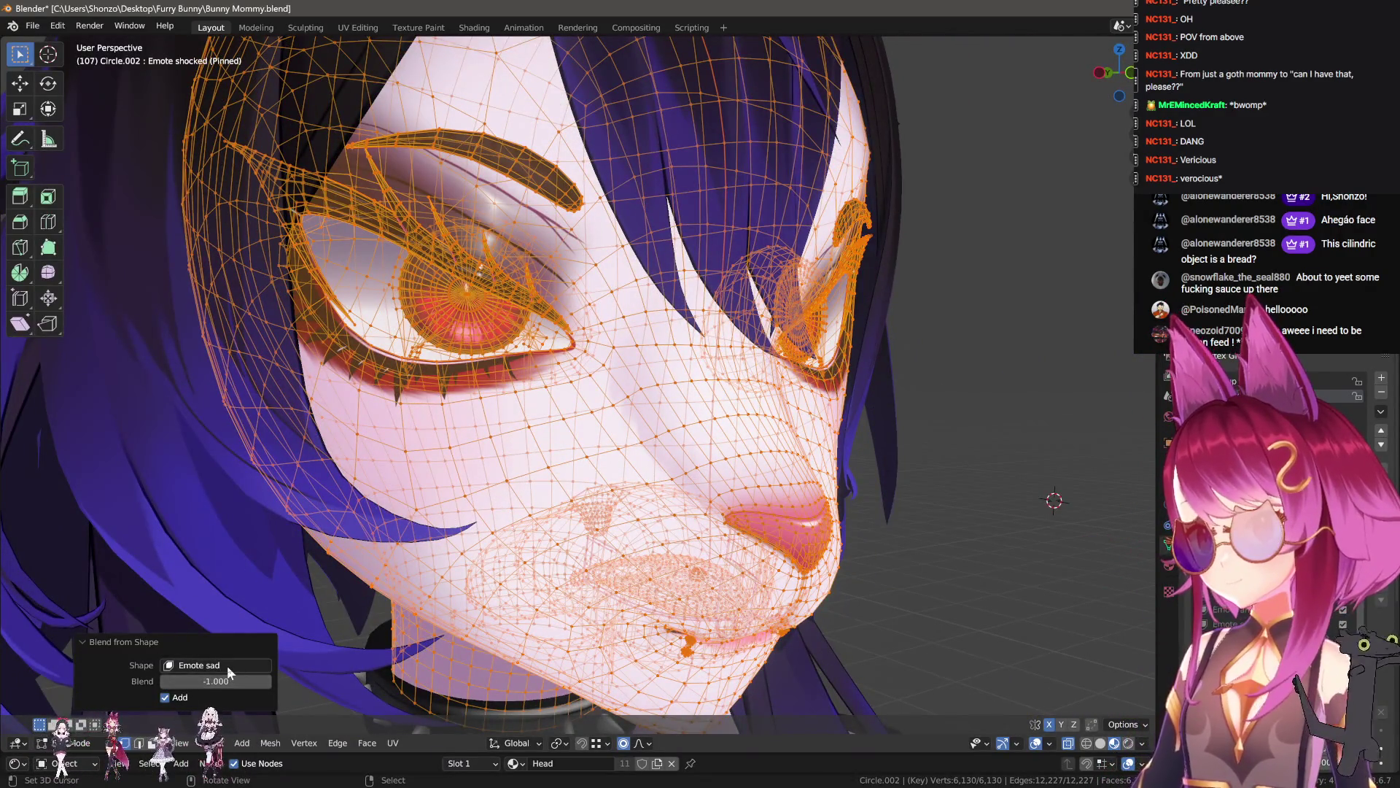
click(227, 666)
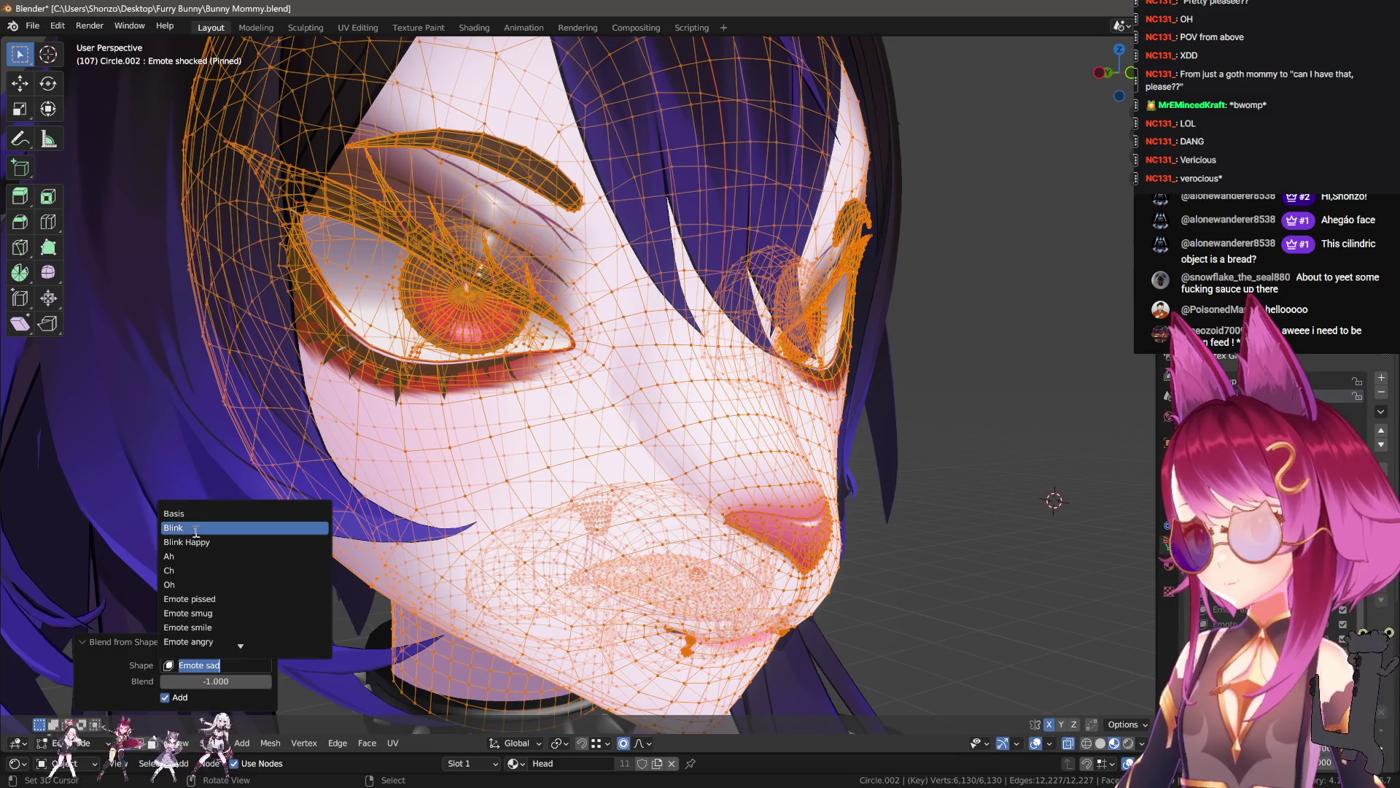
click(196, 528)
drag(225, 680, 232, 680)
click(232, 680)
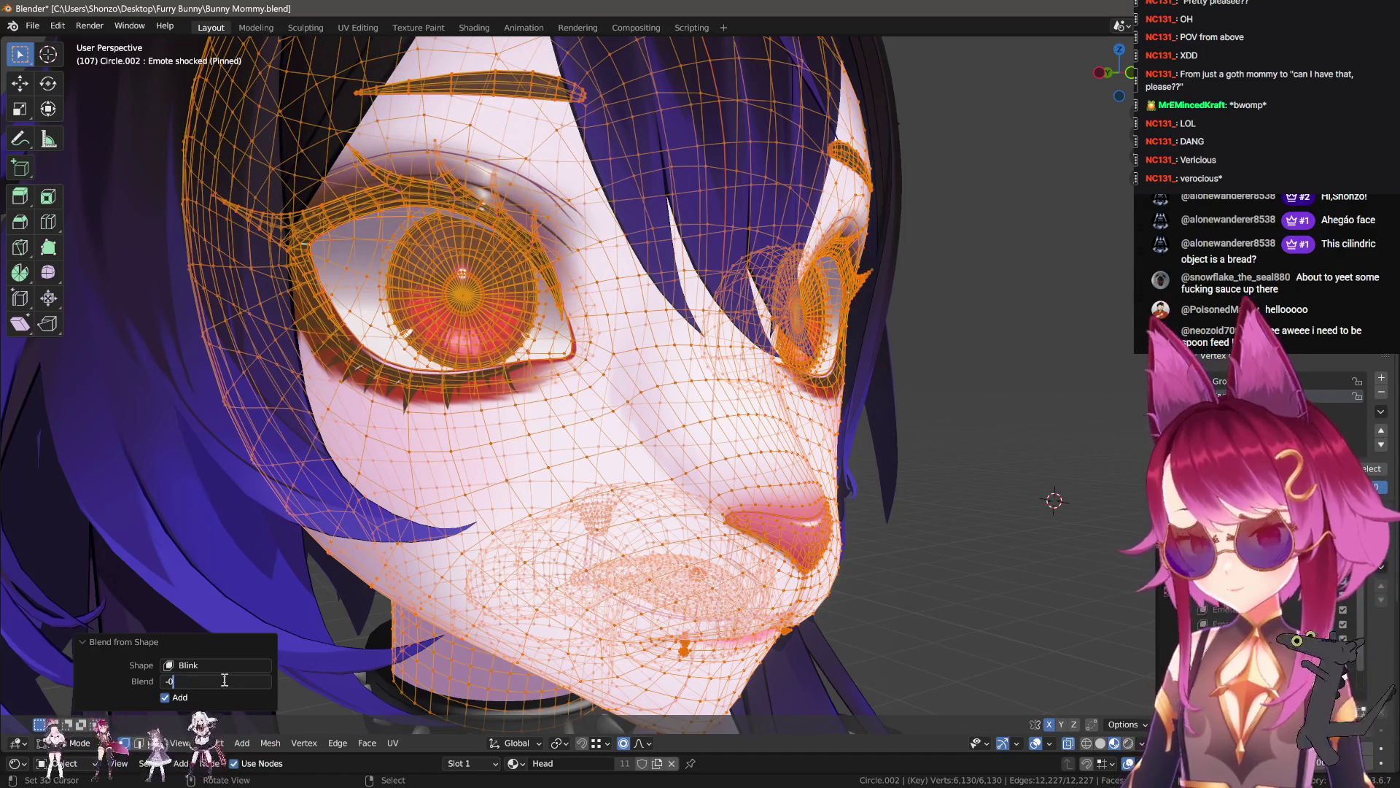
text(.500)
- Raise the connected eyebrow piece about 2 cm straight up
middle_drag(218, 654, 437, 438)
scroll(438, 438, up, 3)
key(alt+a)
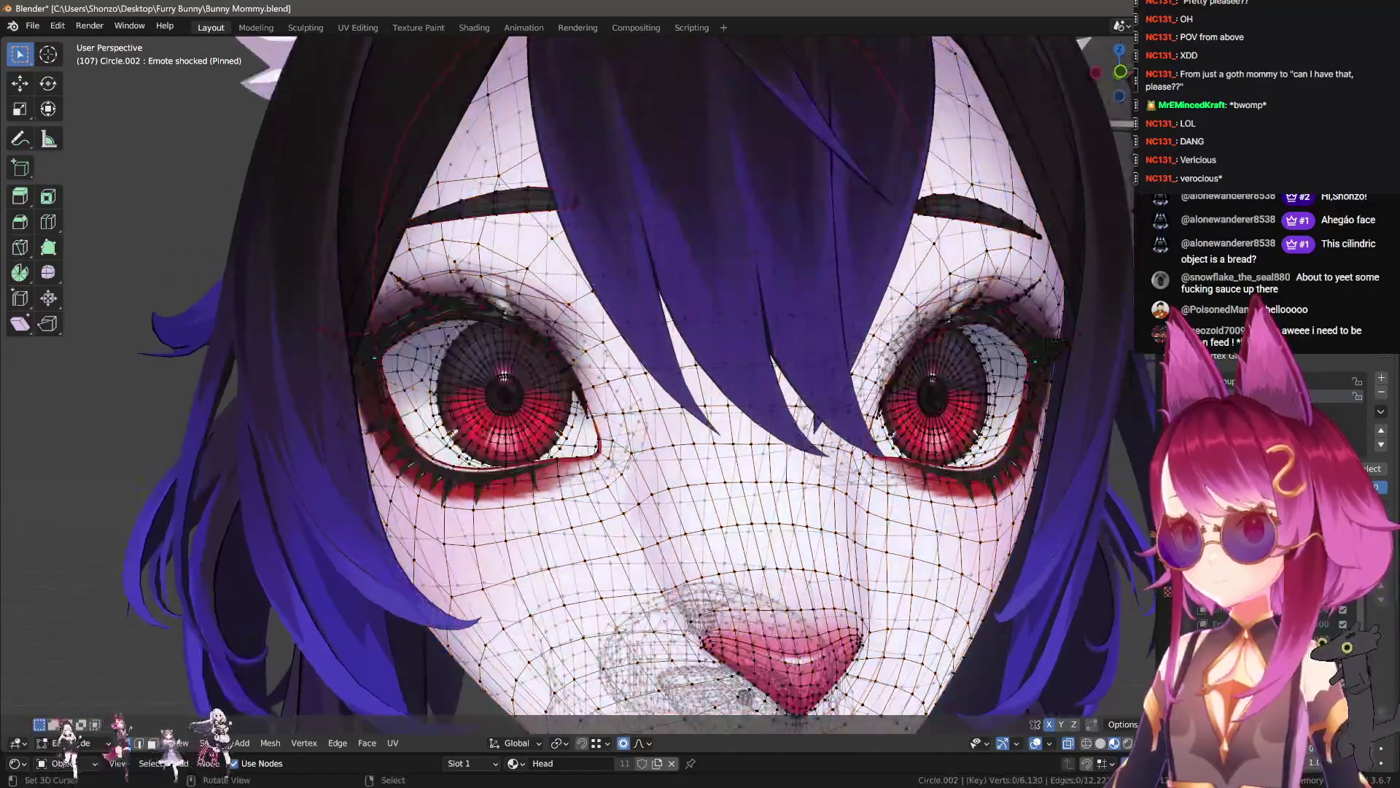
key(l)
key(g)
key(z)
click(543, 172)
scroll(728, 262, up, 8)
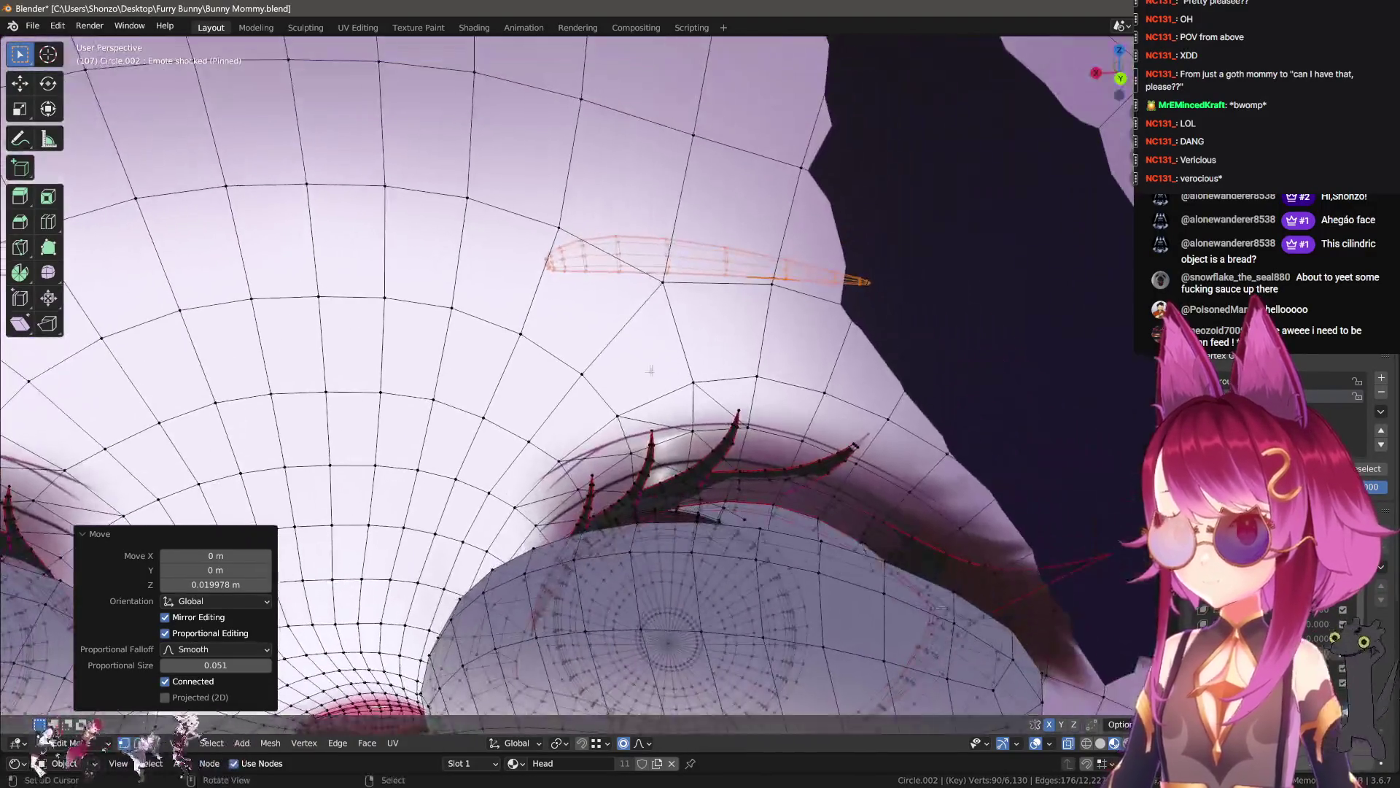
- Nudge the eyebrow slightly along the Y axis
mouse_move(650, 370)
middle_down()
mouse_move(660, 326)
mouse_move(664, 350)
middle_up()
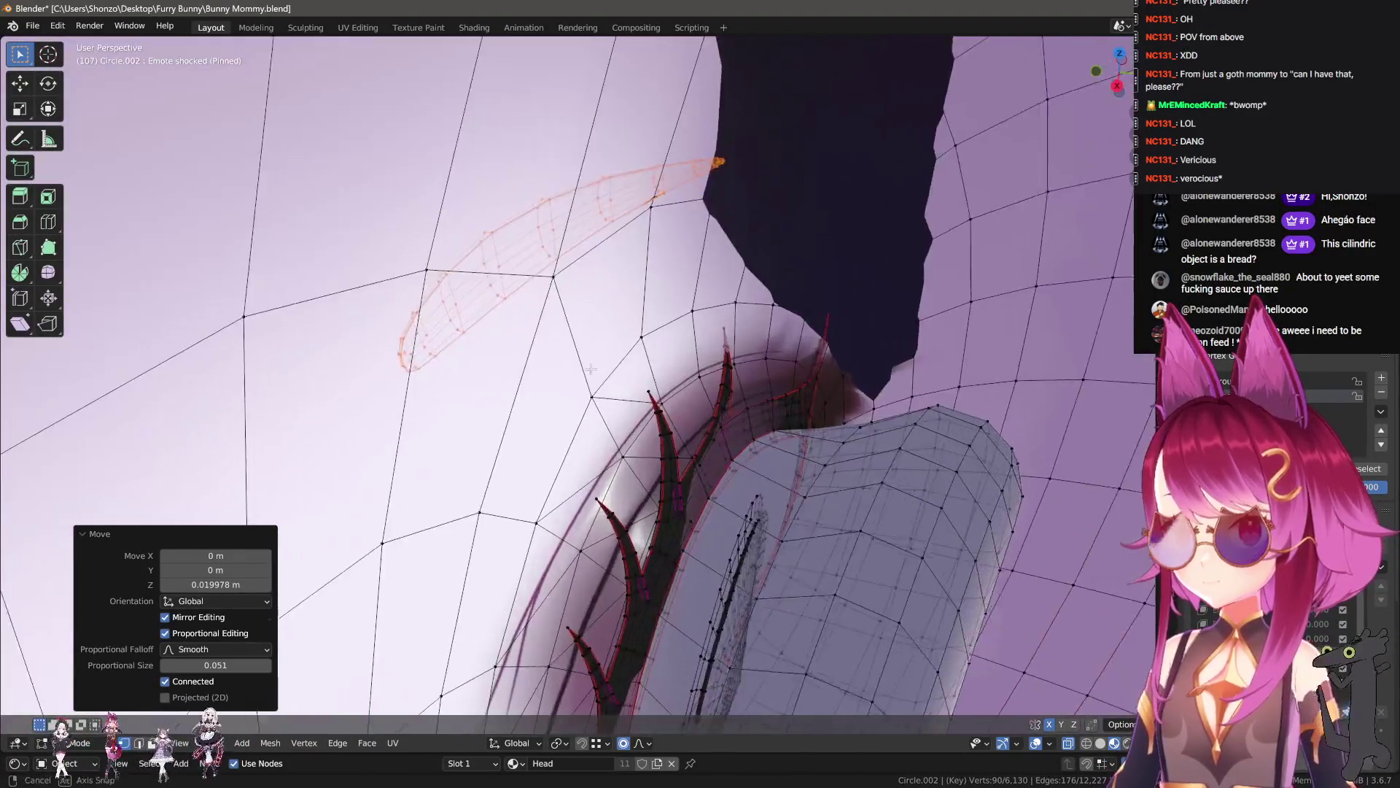
key(g)
key(y)
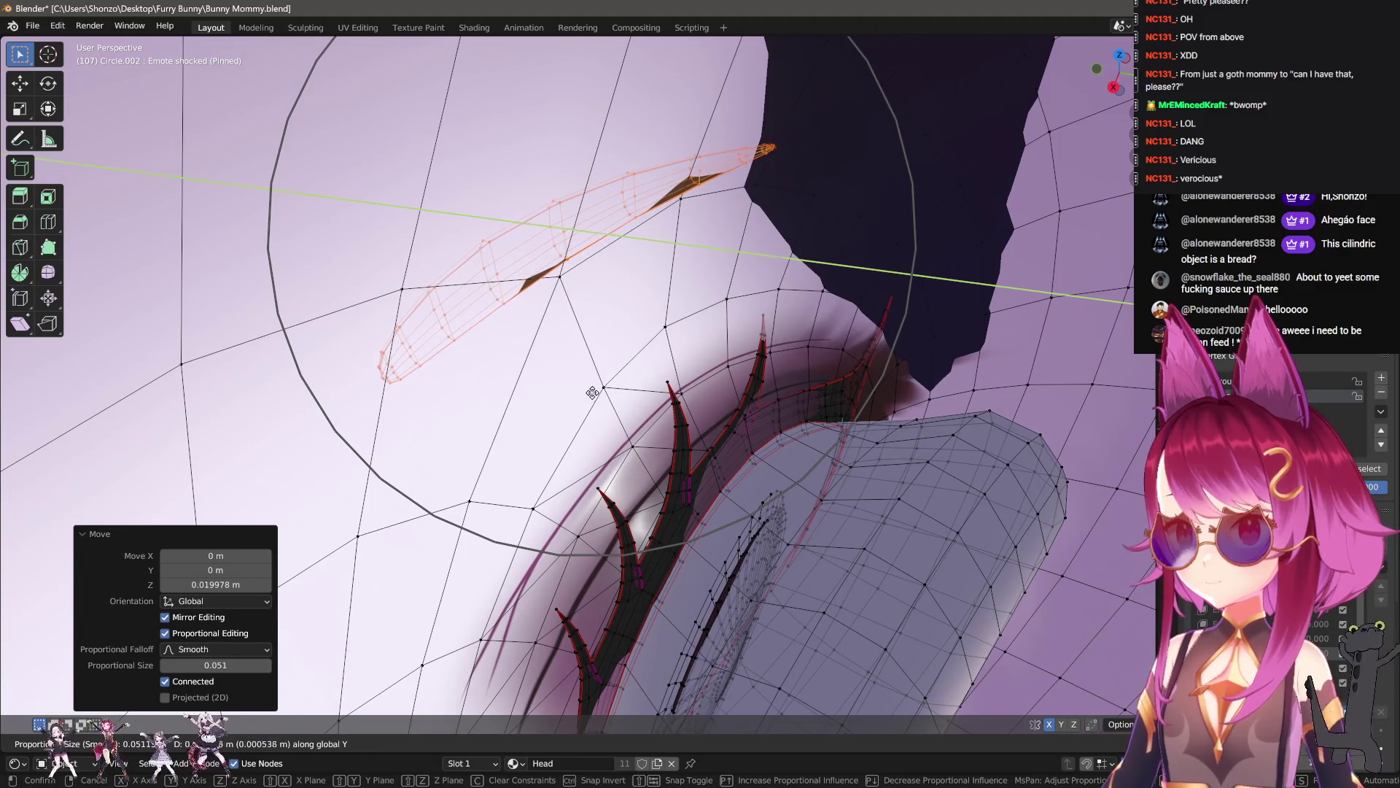
click(632, 390)
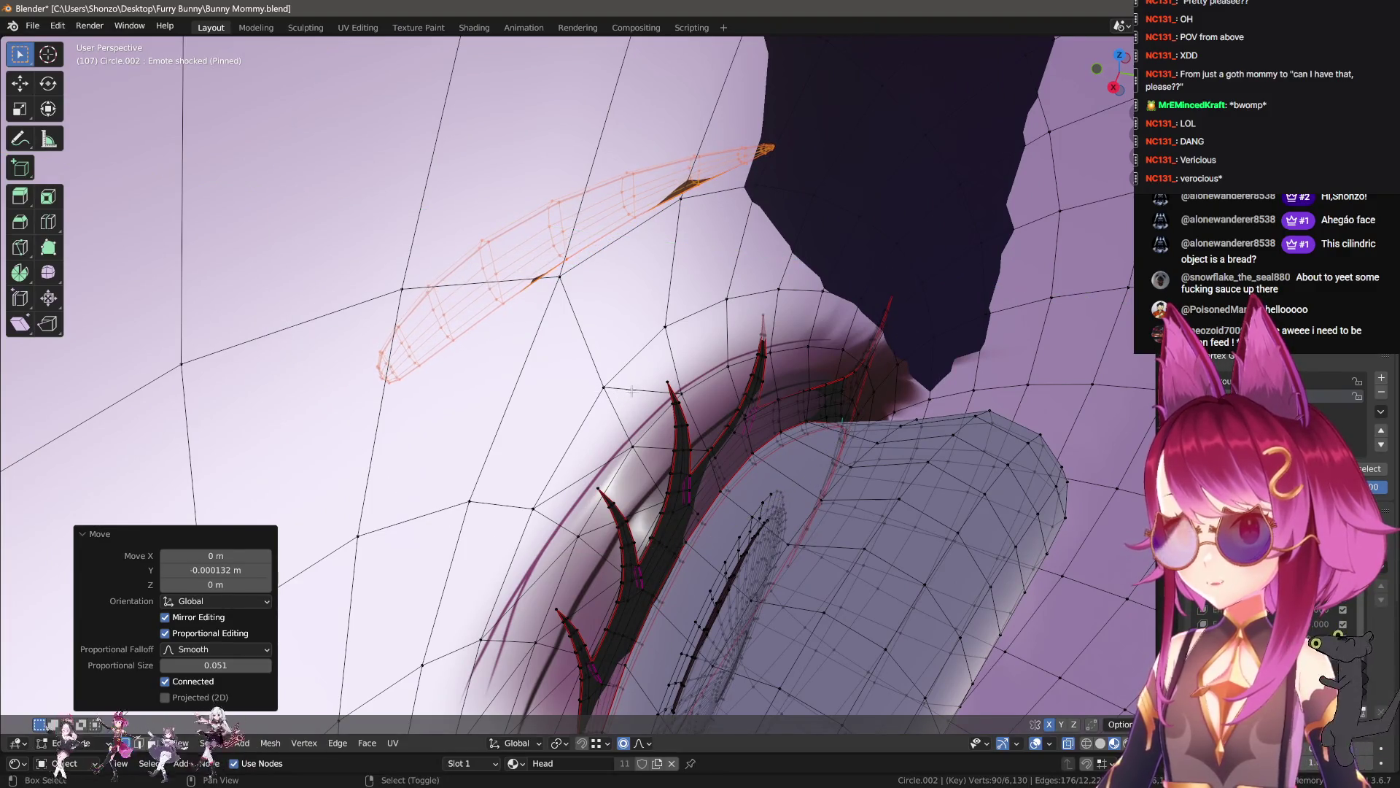
scroll(632, 391, down, 10)
middle_drag(632, 390, 418, 284)
- Shrink the connected iris to 0.568 scale and preview the eyes in Object Mode
key(l)
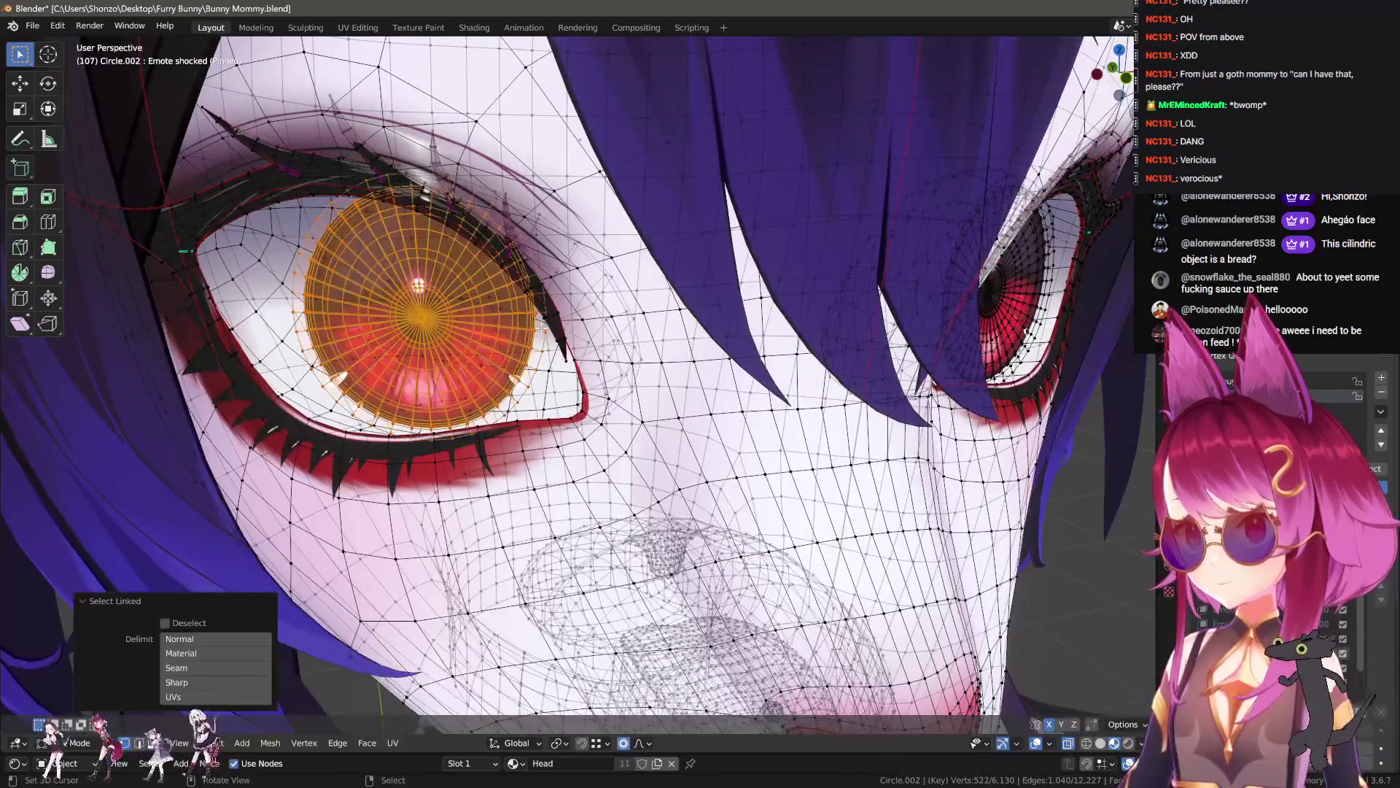
key(s)
key(Return)
key(Tab)
scroll(693, 482, down, 5)
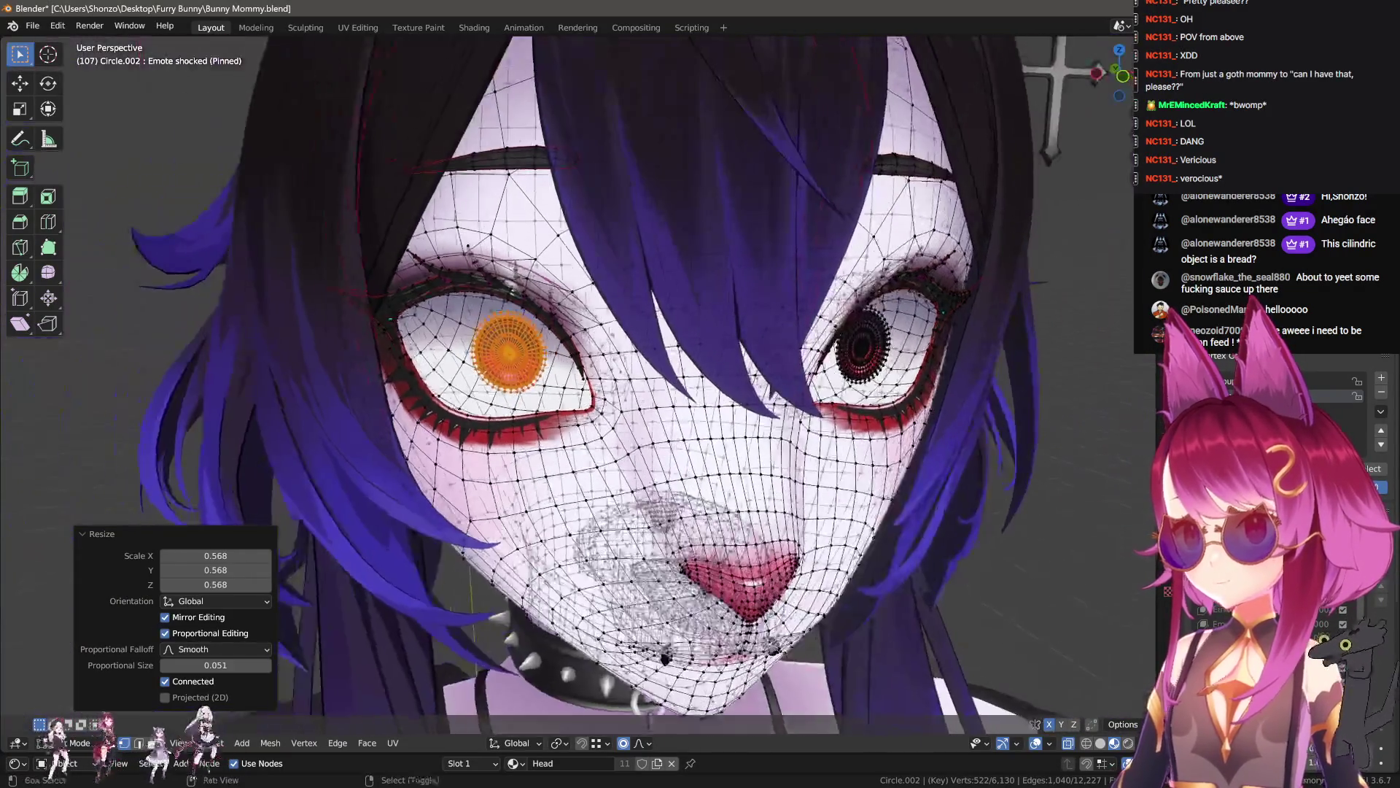
scroll(692, 482, down, 5)
key(Tab)
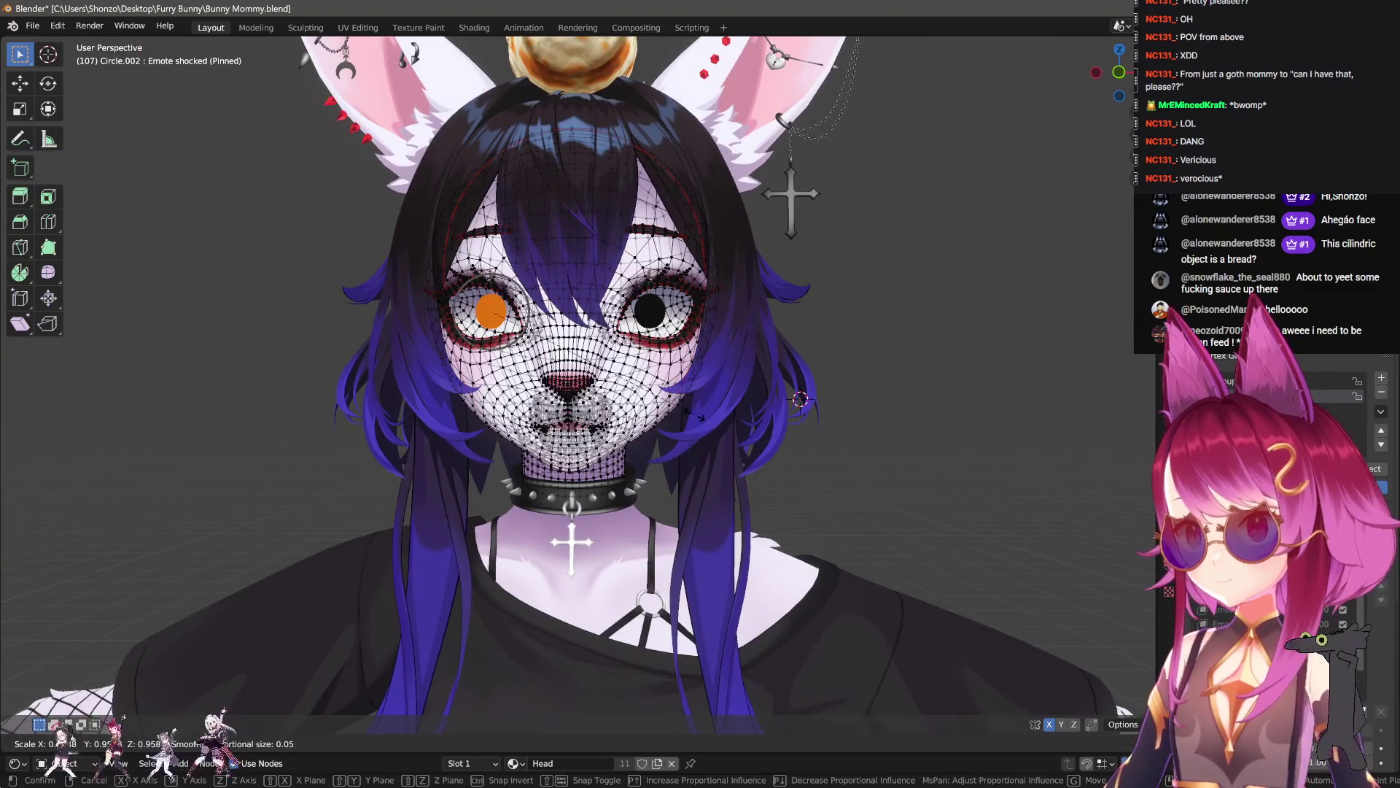
key(Tab)
scroll(760, 445, up, 6)
key(Tab)
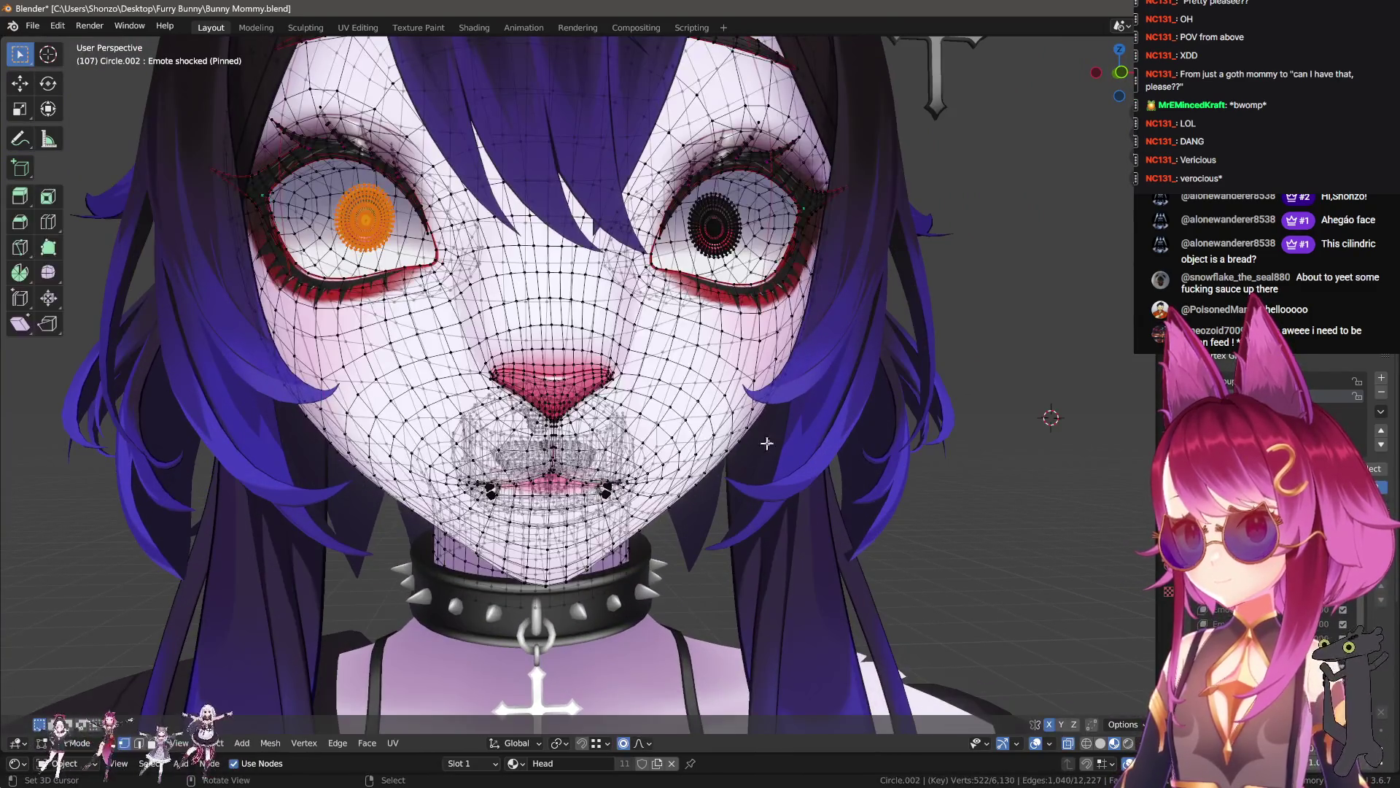
scroll(511, 437, up, 3)
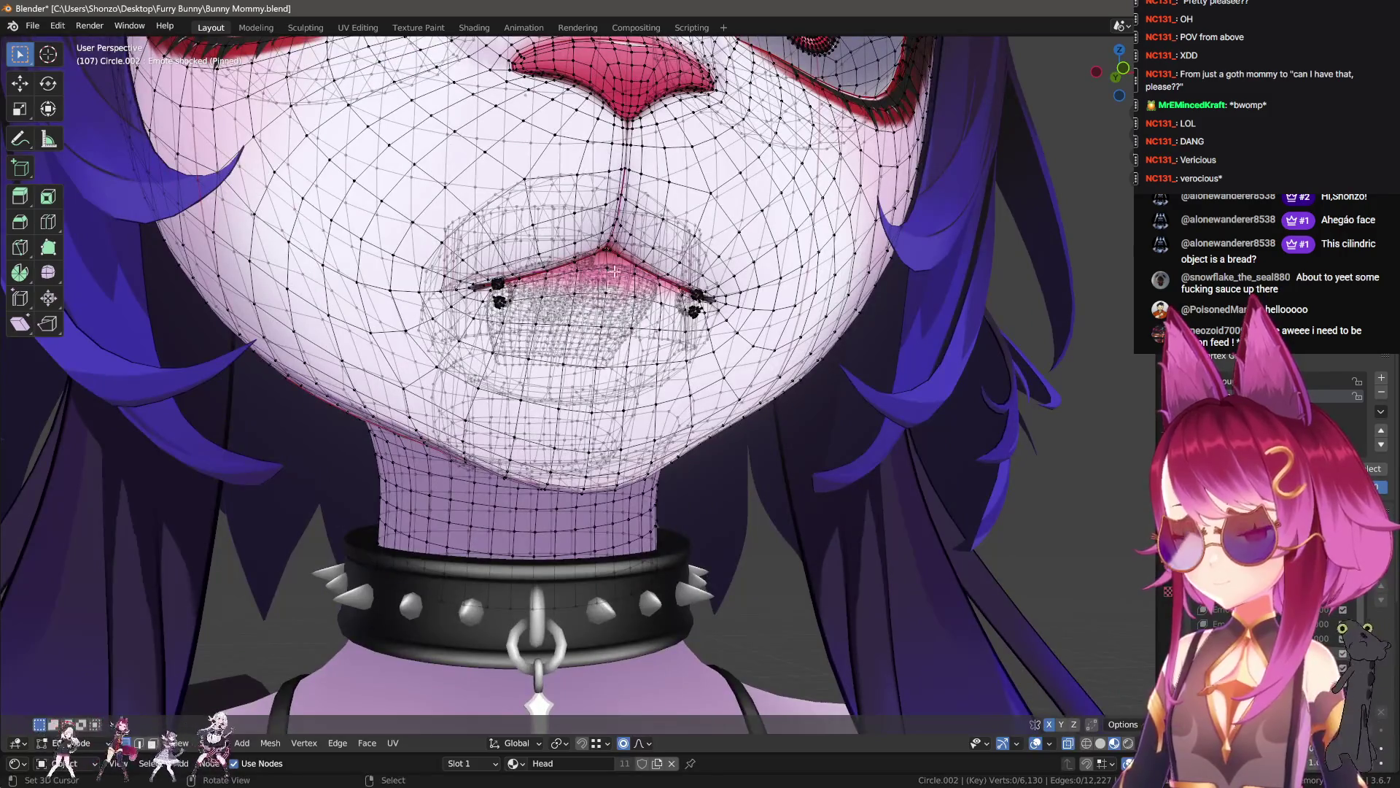
- Blend the Oh shape into the whole mesh at 0.500, after first trying Ch
key(a)
key(alt+a)
scroll(611, 270, up, 2)
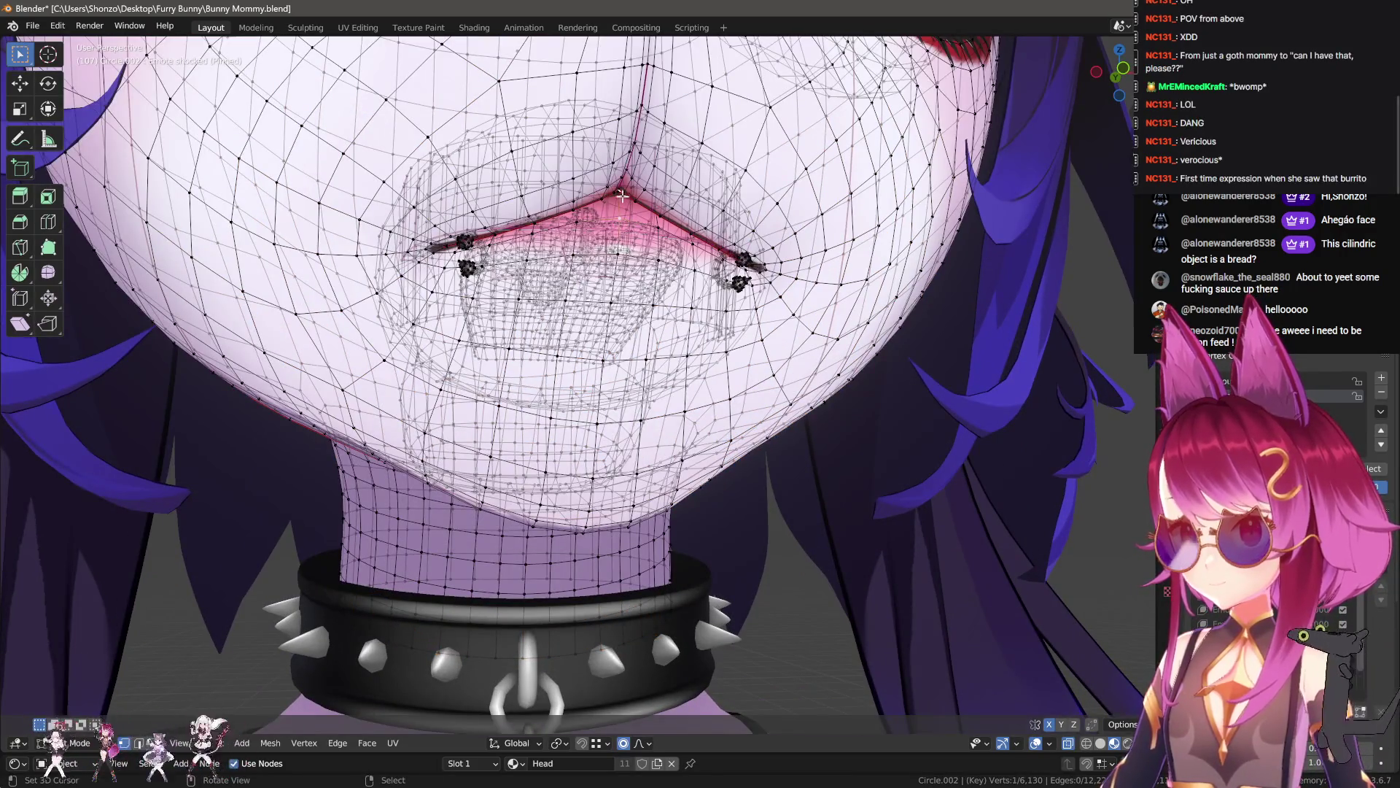
key(a)
key(F3)
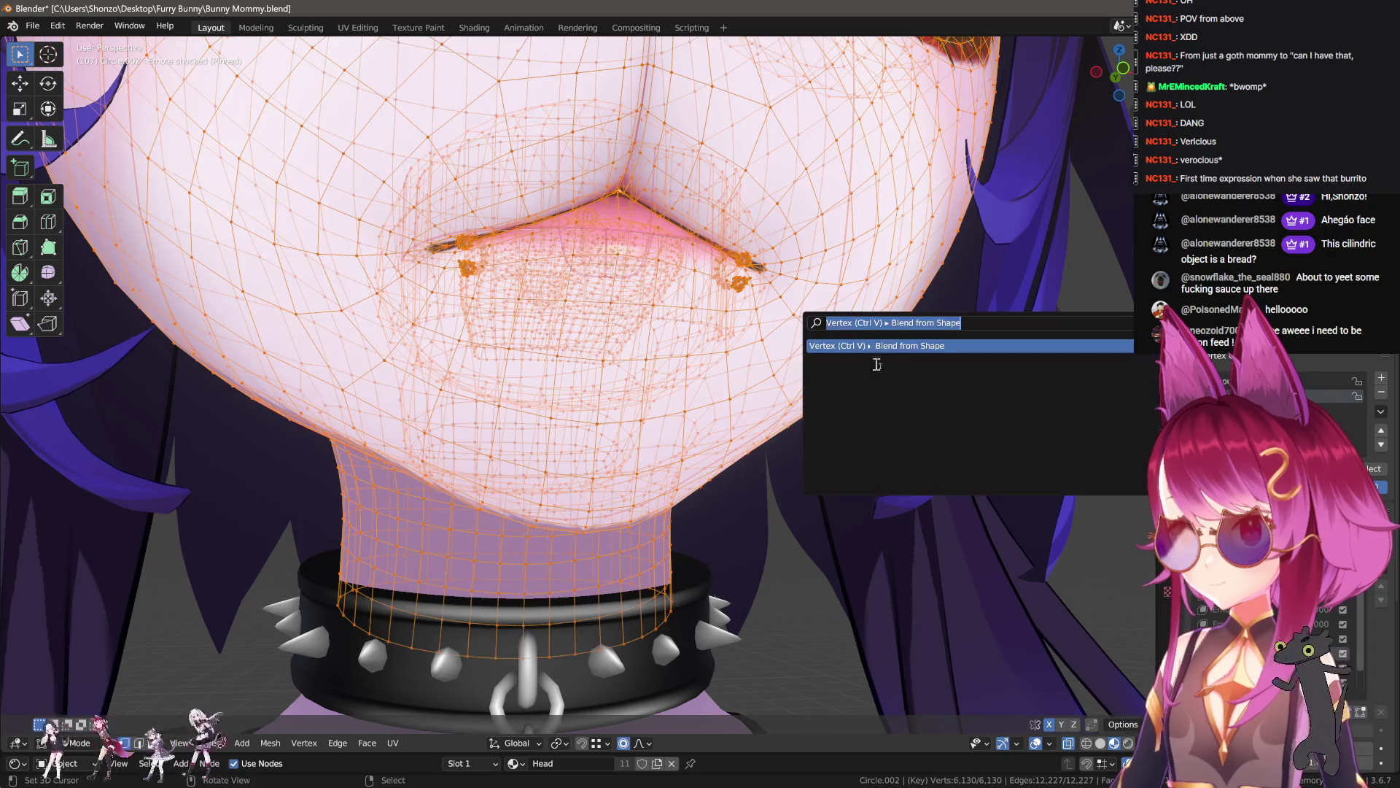
click(925, 343)
click(204, 662)
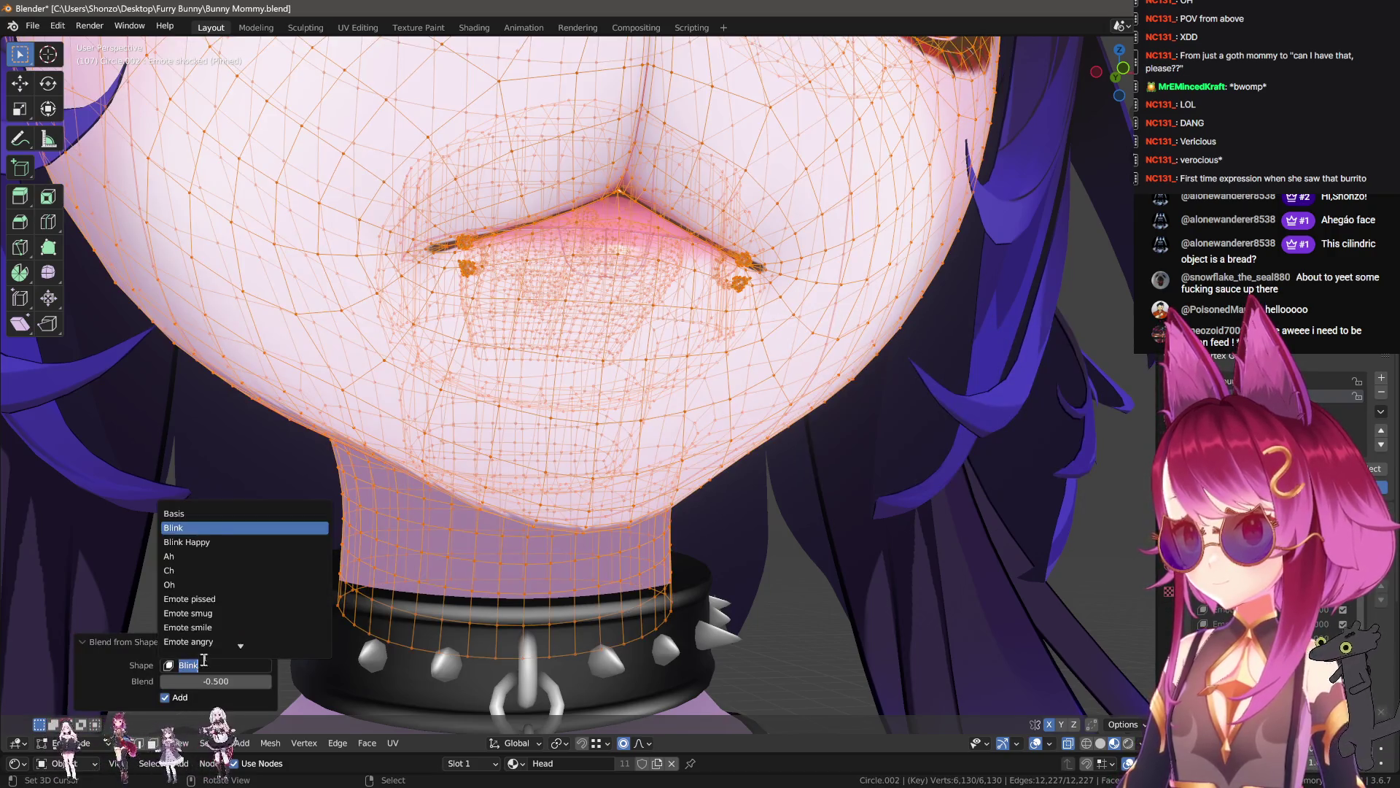
click(209, 569)
click(211, 664)
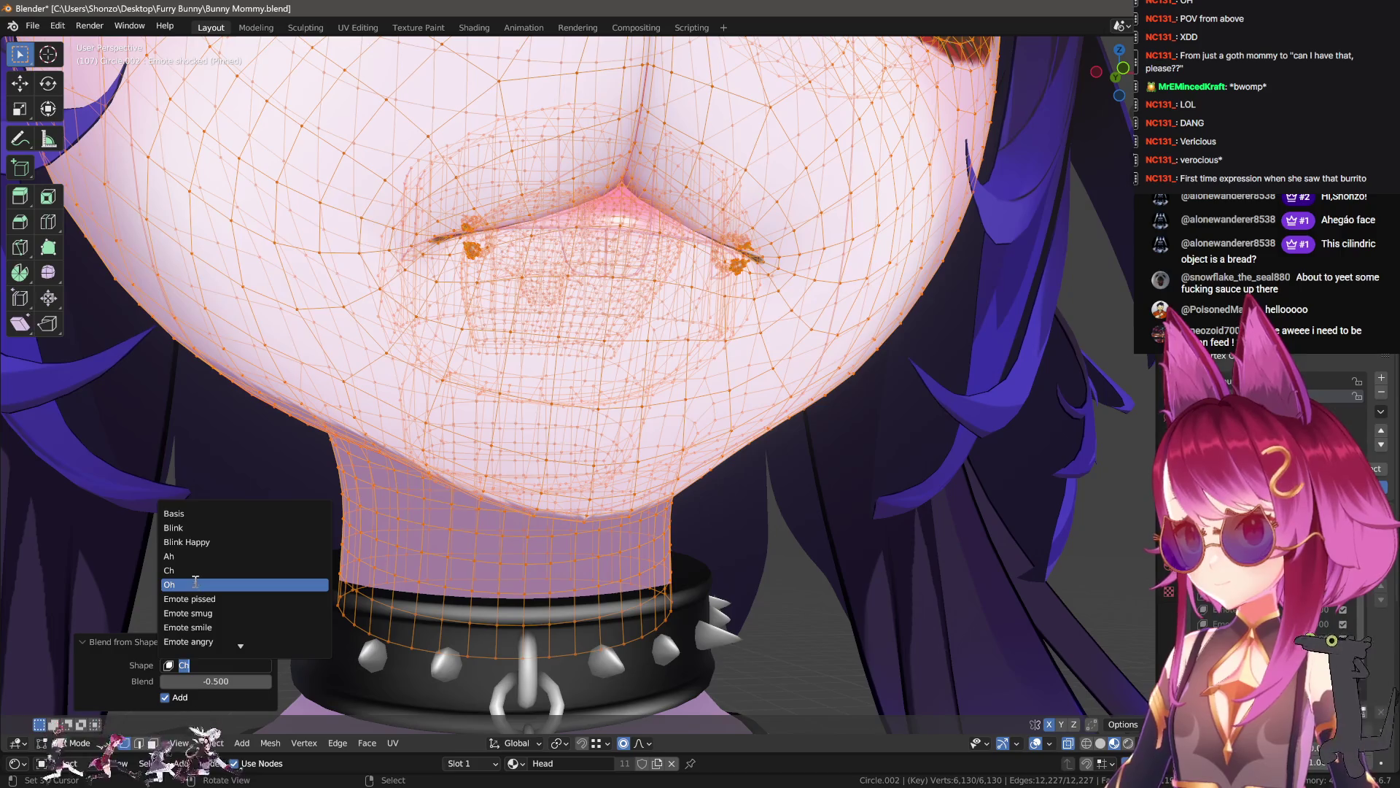
click(194, 583)
drag(233, 680, 307, 680)
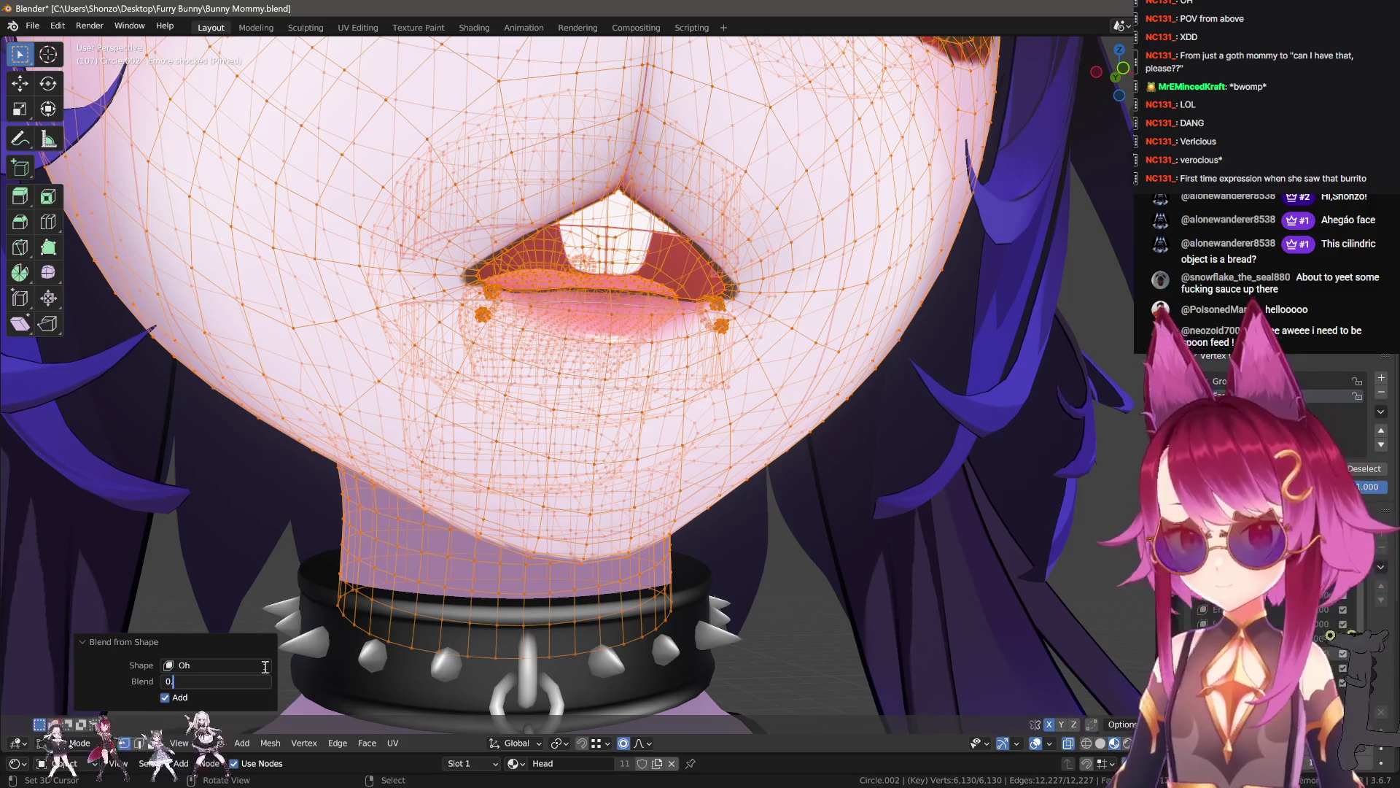
text(.5)
key(Return)
- Preview the opened mouth, then lift a lip vertex slightly
scroll(710, 417, down, 5)
key(Tab)
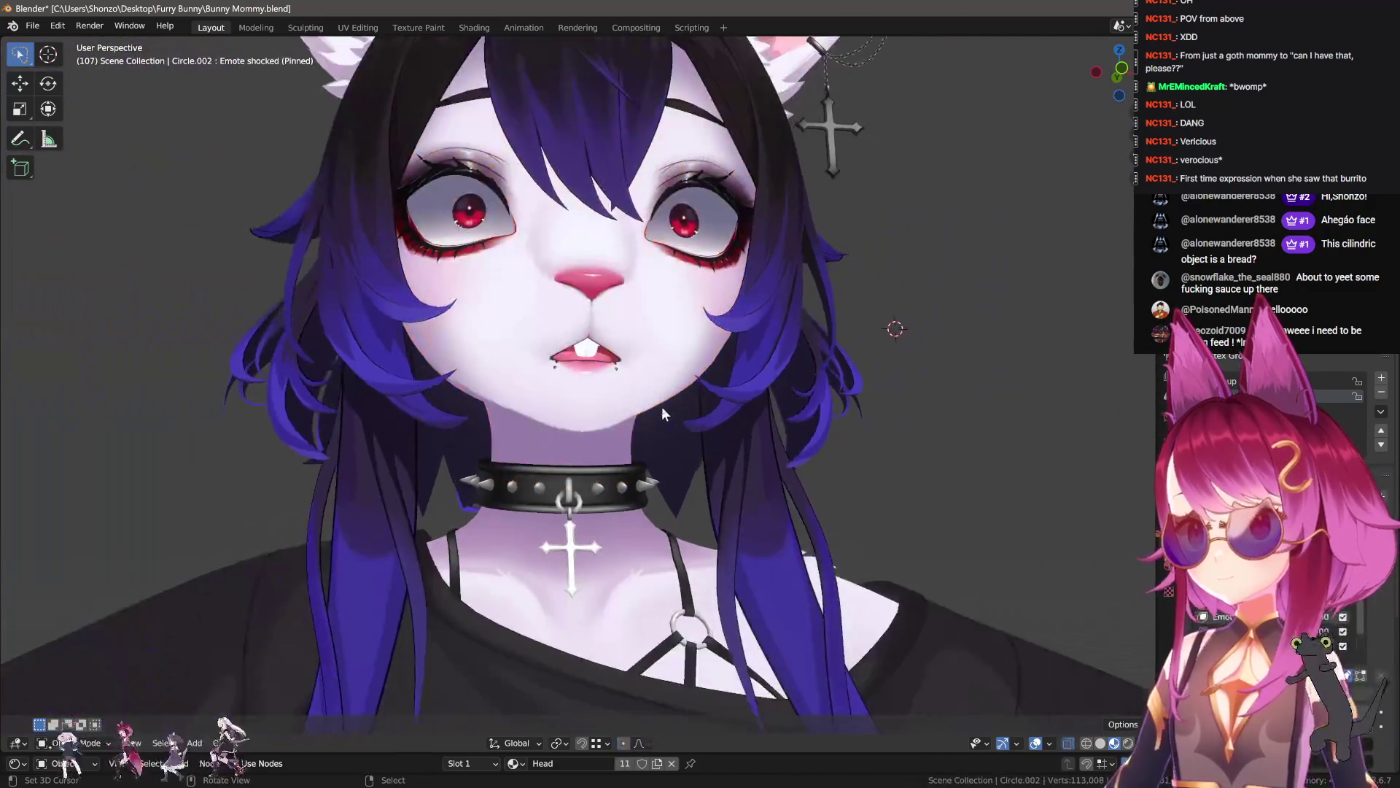
scroll(632, 483, up, 3)
scroll(631, 528, up, 5)
key(Tab)
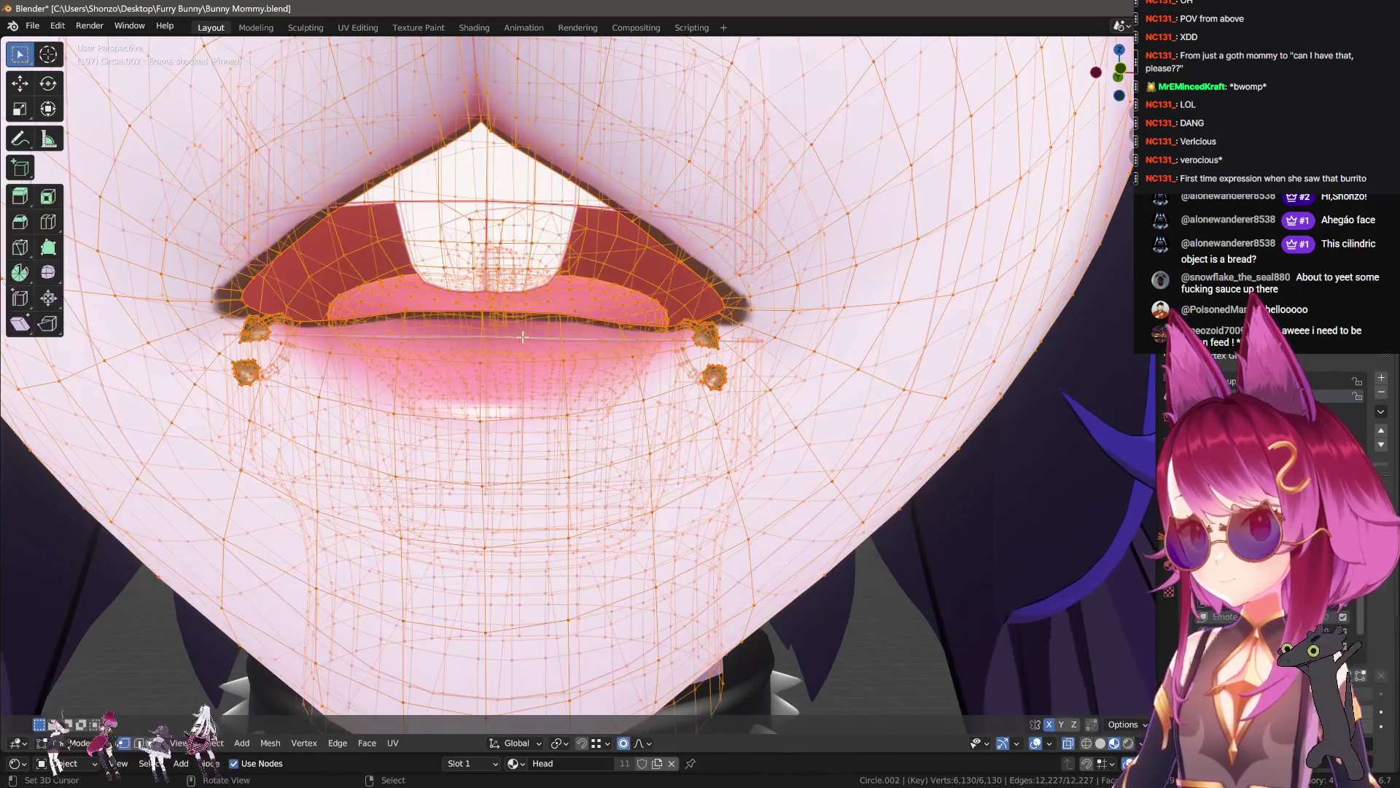
click(413, 319)
middle_drag(413, 318, 391, 297)
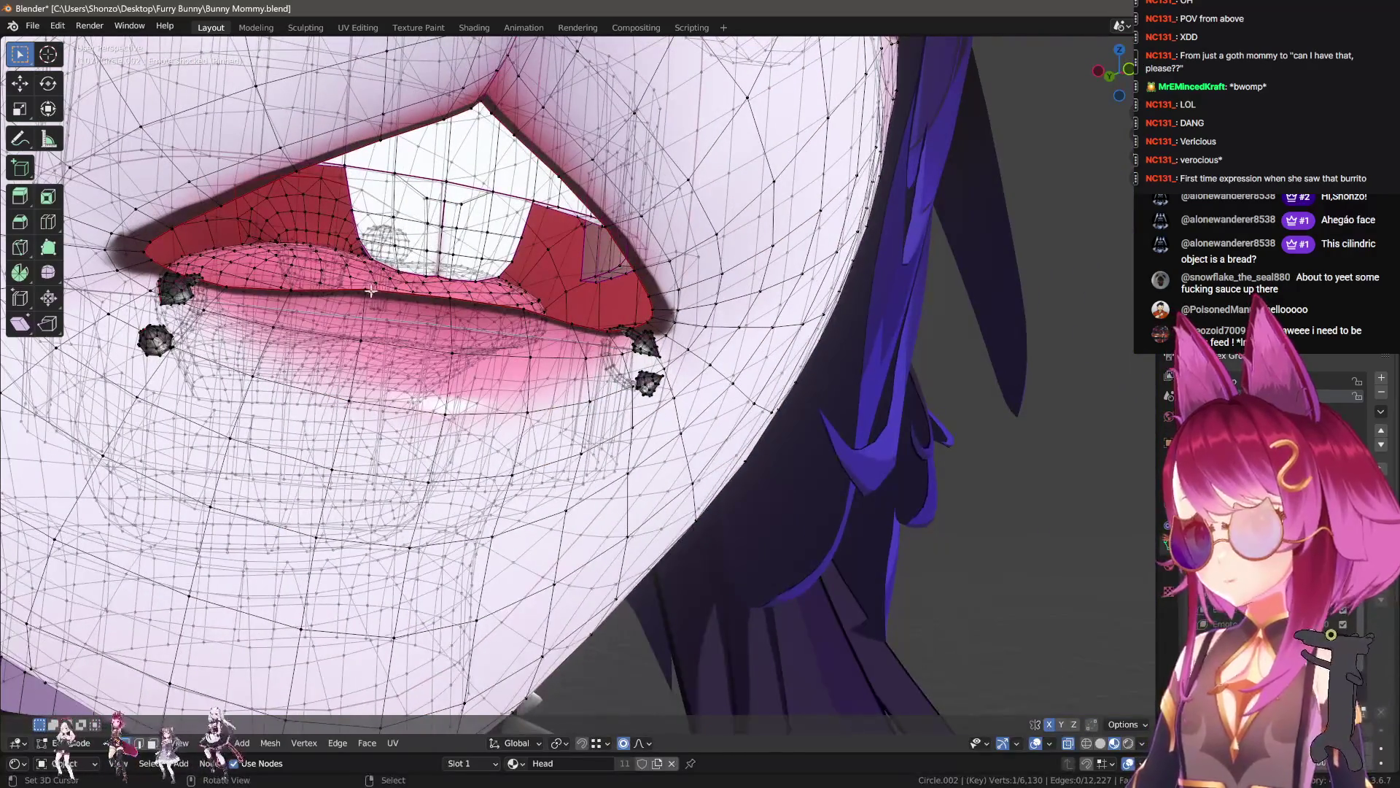
key(g)
scroll(474, 321, up, 3)
right_click(550, 339)
key(g)
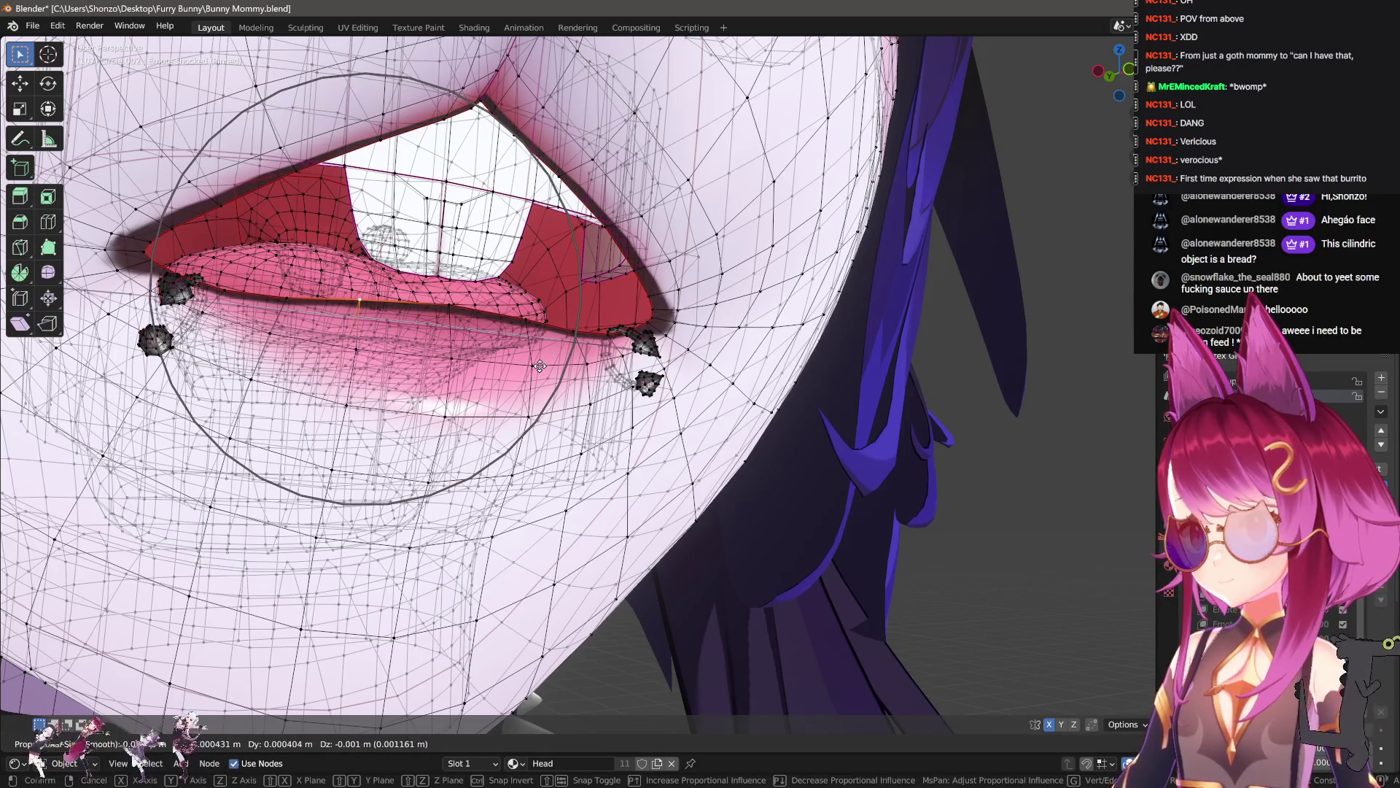
click(531, 357)
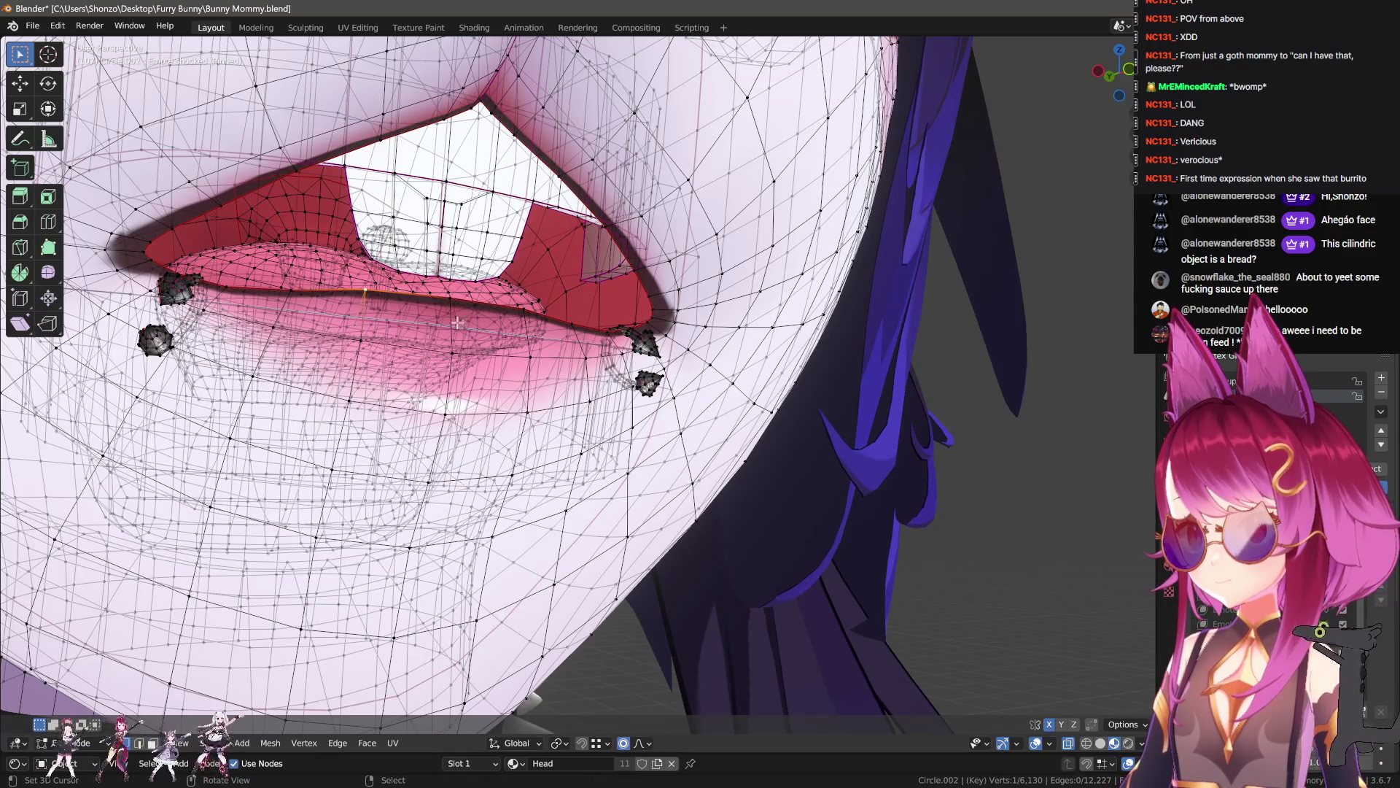
- Reshape the lip around the teeth with several small moves, undoing the last one
key(g)
click(482, 361)
key(g)
click(476, 327)
key(g)
click(401, 315)
middle_drag(402, 333, 528, 447)
key(ctrl+z)
- Reposition the connected lip piercing pieces and return to Object Mode
key(l)
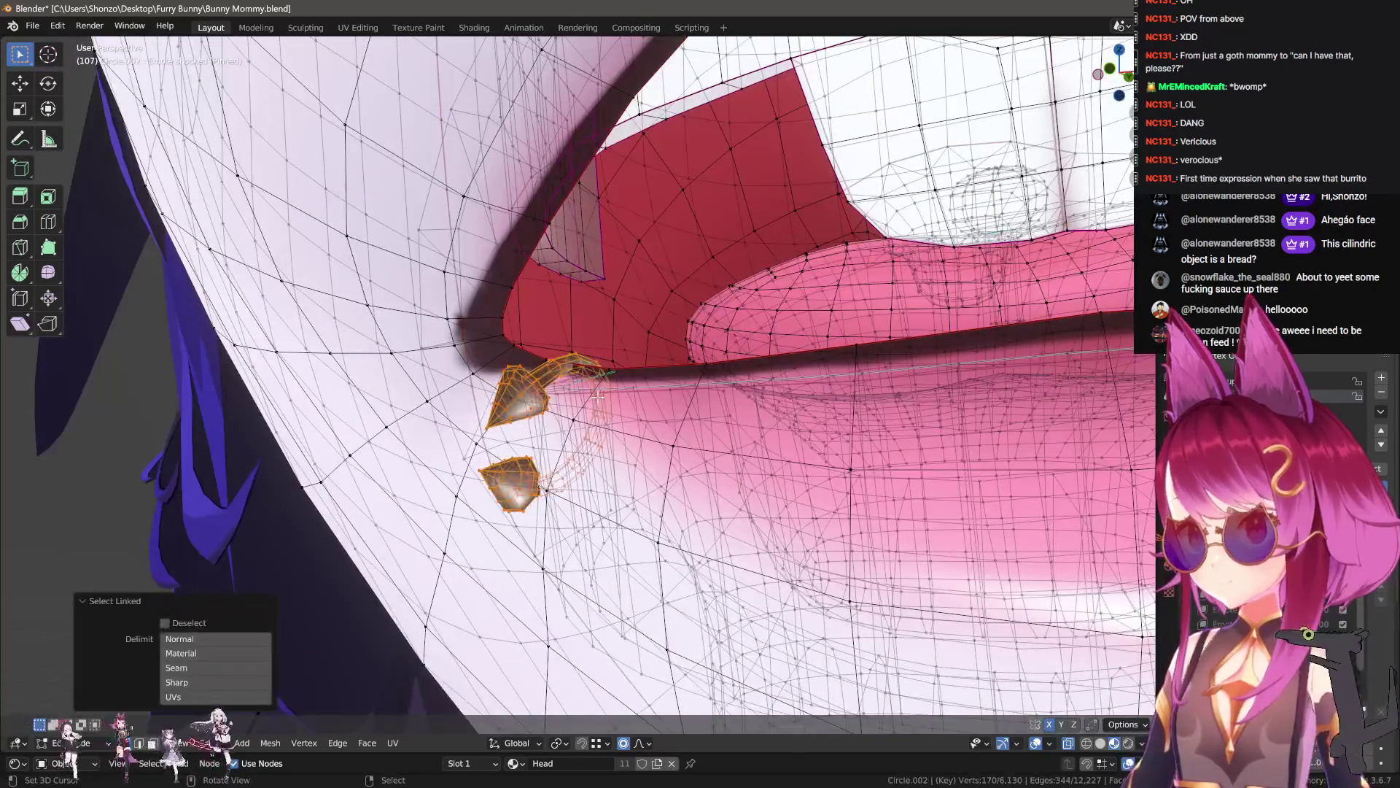
key(g)
click(637, 470)
key(Tab)
scroll(636, 470, down, 10)
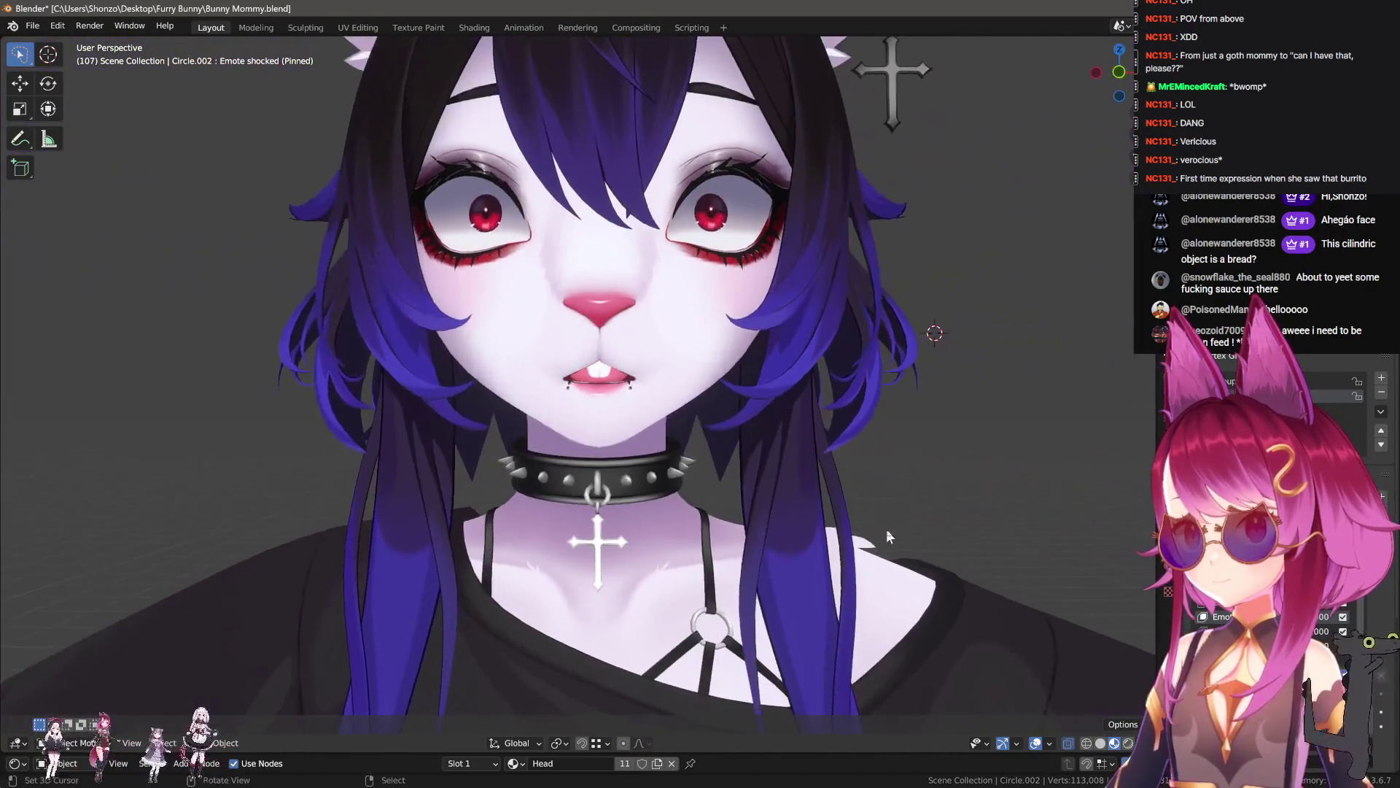
- Re-enter Edit Mode and softly move the mouth area
mouse_move(886, 528)
middle_down()
mouse_move(895, 548)
mouse_move(893, 536)
middle_up()
scroll(889, 528, up, 3)
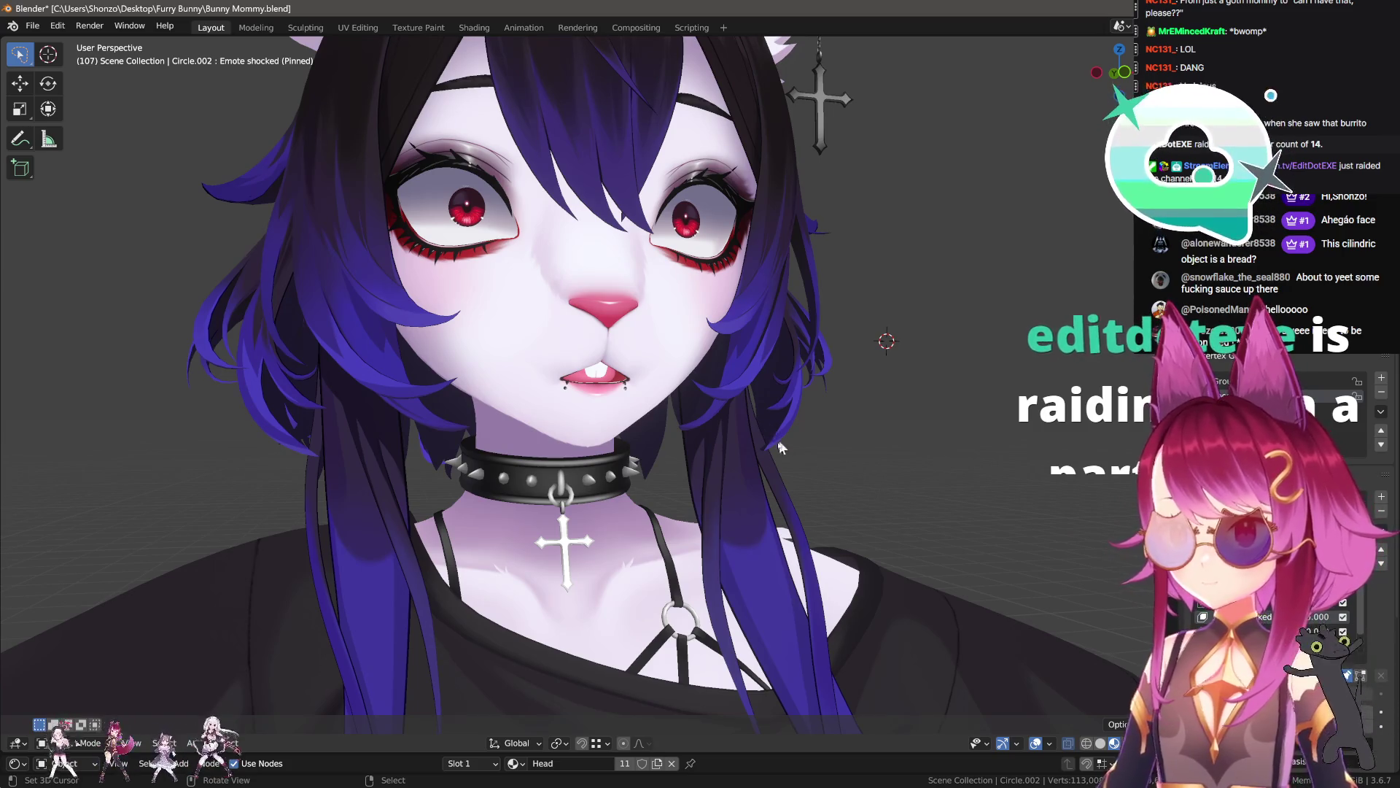
scroll(729, 423, up, 10)
key(Tab)
middle_drag(694, 417, 802, 374)
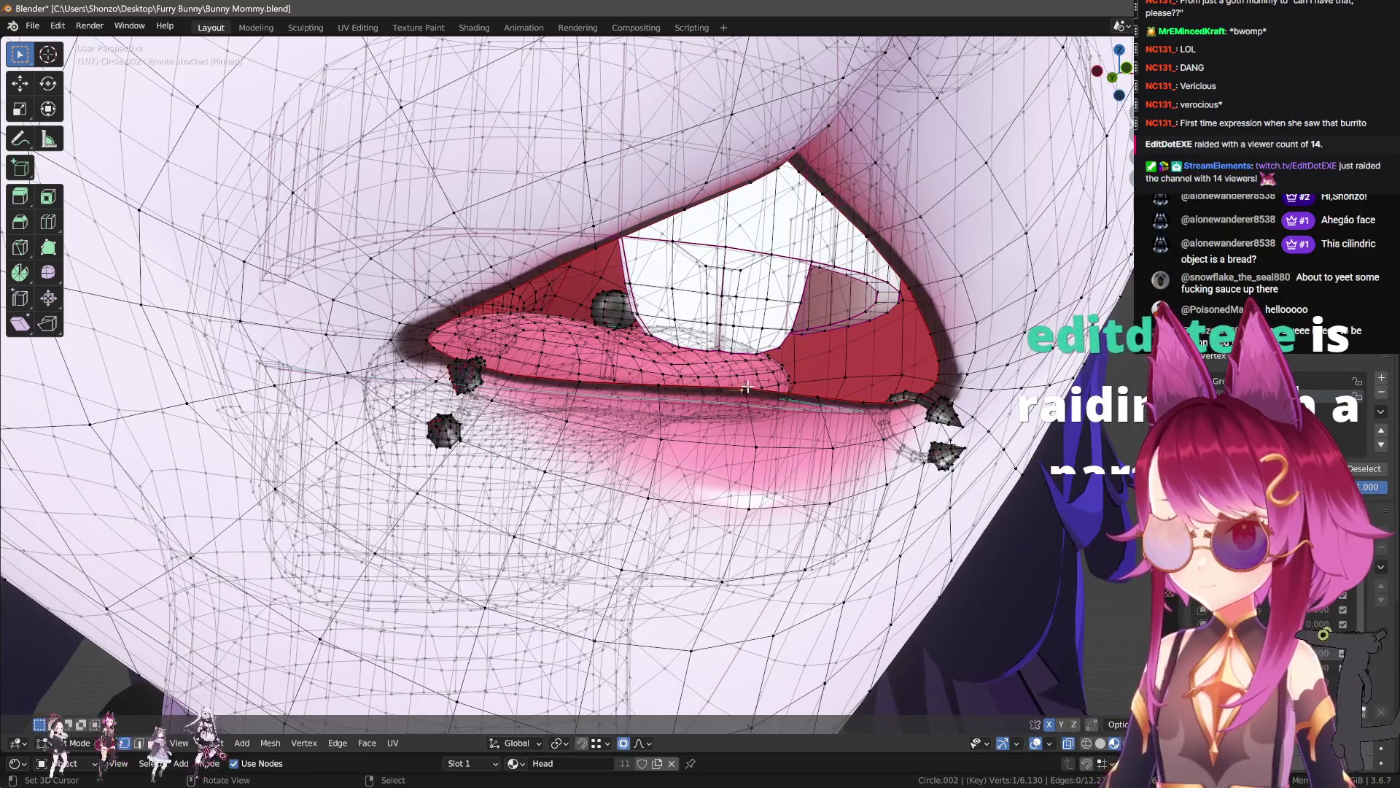
click(778, 400)
middle_drag(777, 399, 674, 337)
- Raise the tongue vertically, rotate it slightly, and reposition it with soft falloff
key(l)
key(g)
key(z)
click(622, 276)
mouse_move(622, 277)
middle_down()
mouse_move(460, 372)
mouse_move(795, 186)
middle_up()
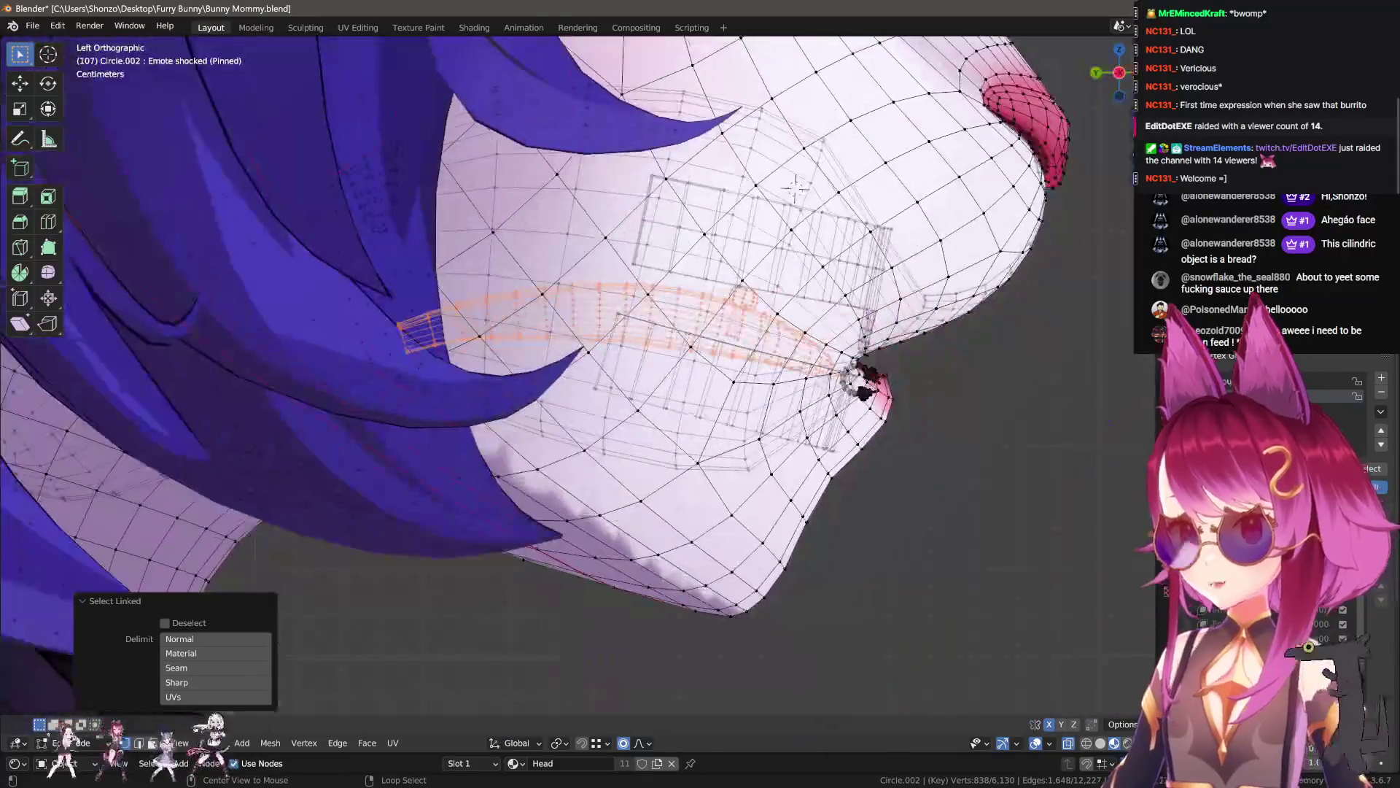
key(r)
click(795, 188)
key(g)
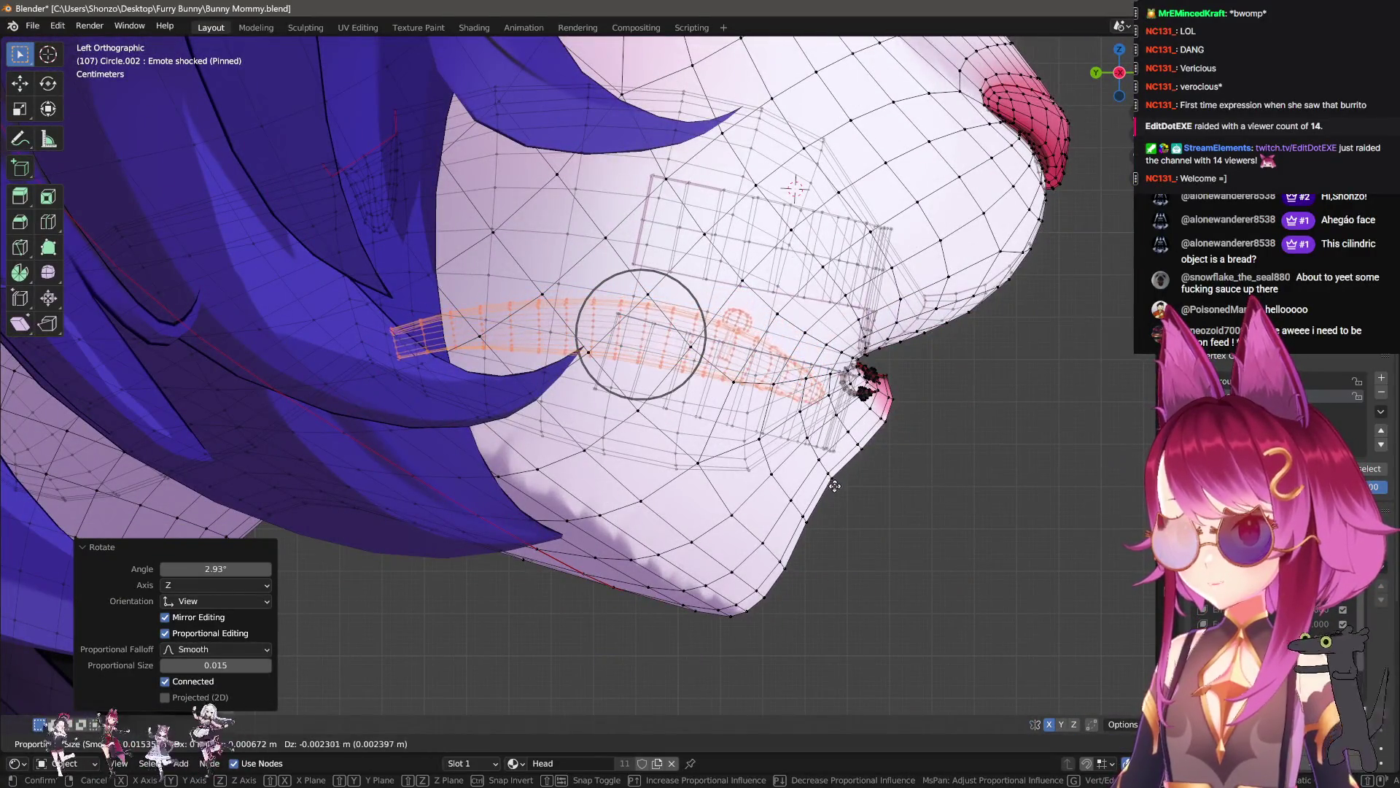
click(834, 485)
- Check the face in Object Mode, then re-enter Edit Mode near the eye
key(Tab)
middle_drag(933, 375, 778, 379)
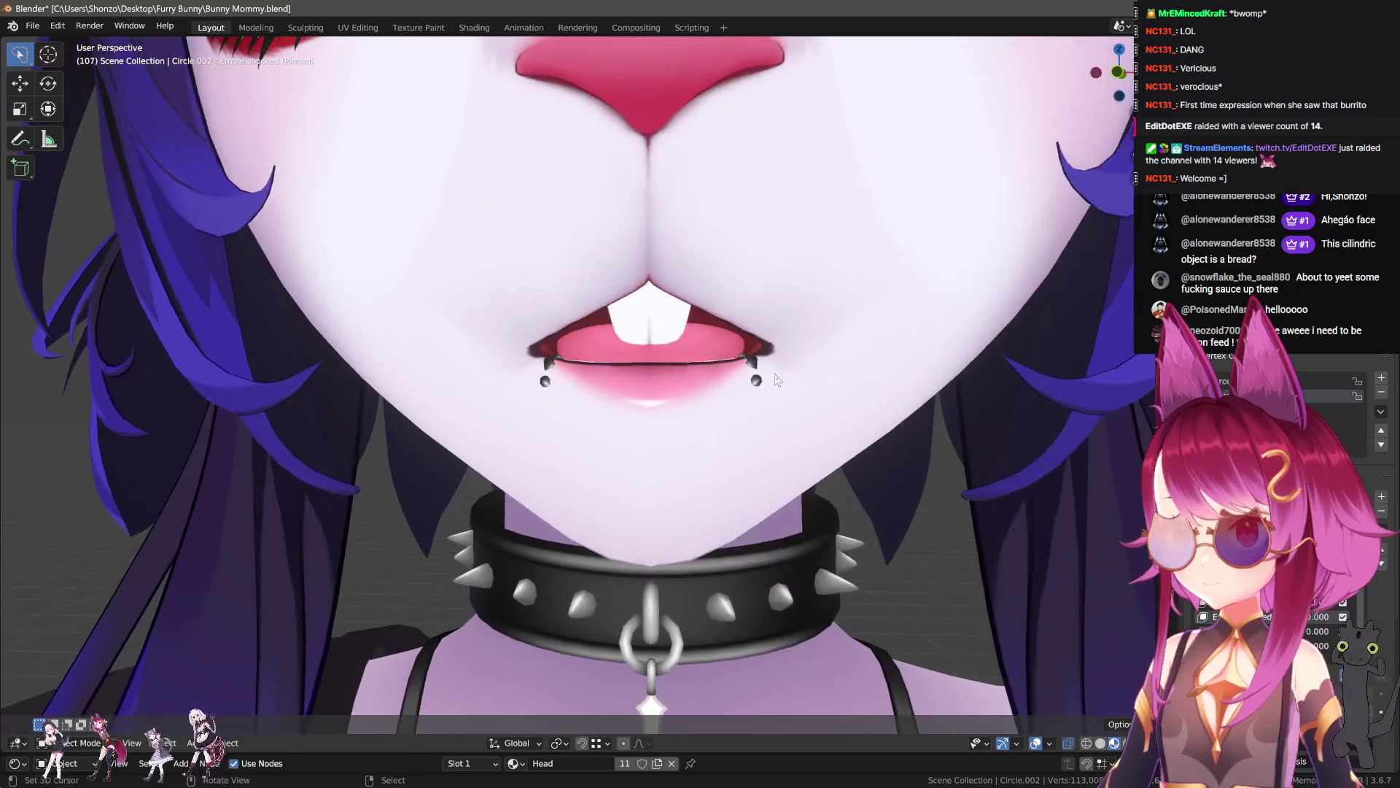
scroll(777, 379, down, 6)
middle_drag(851, 465, 862, 465)
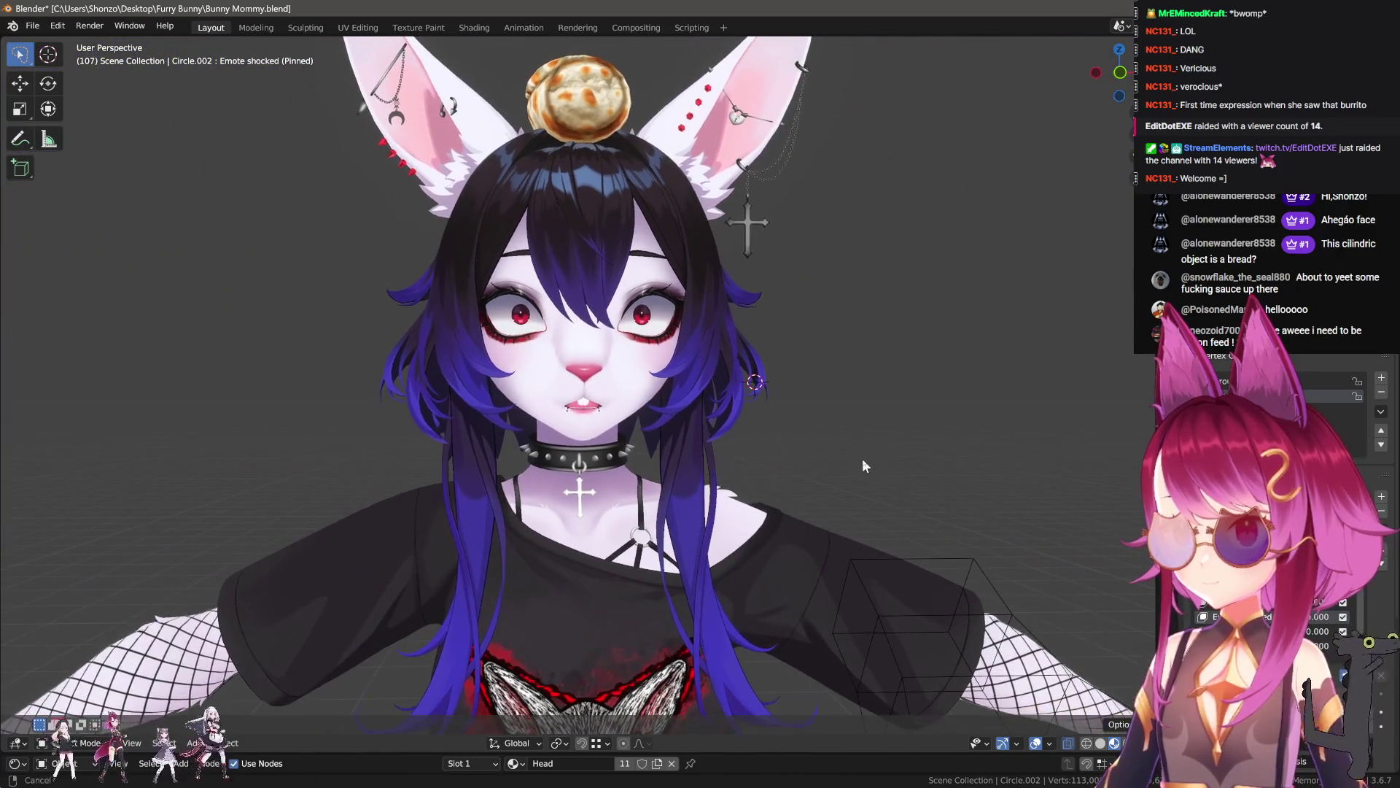
scroll(863, 465, up, 3)
middle_drag(846, 383, 846, 409)
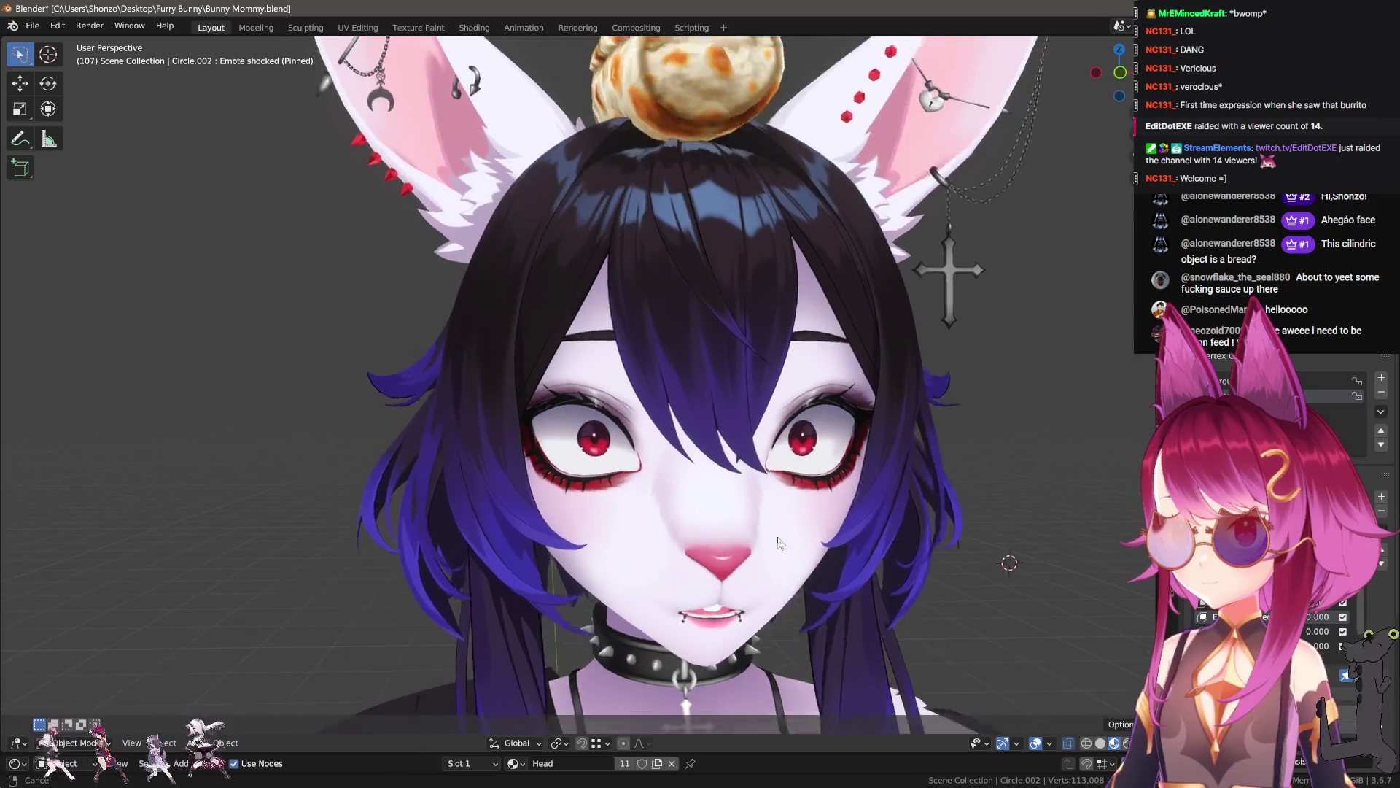
key(Tab)
scroll(846, 409, up, 10)
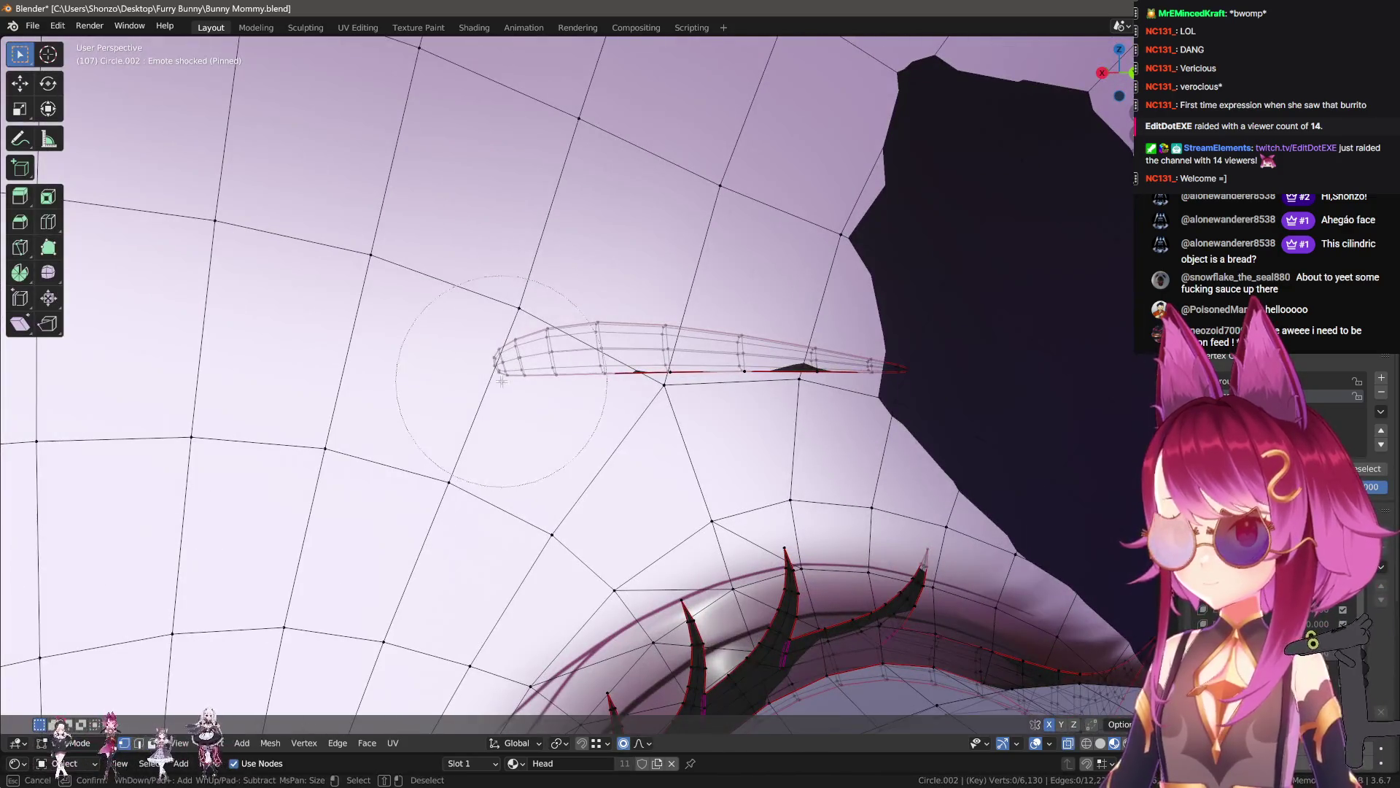
scroll(477, 388, down, 3)
- Move the eyelash vertices, then paint-select and shift a lash tip
key(g)
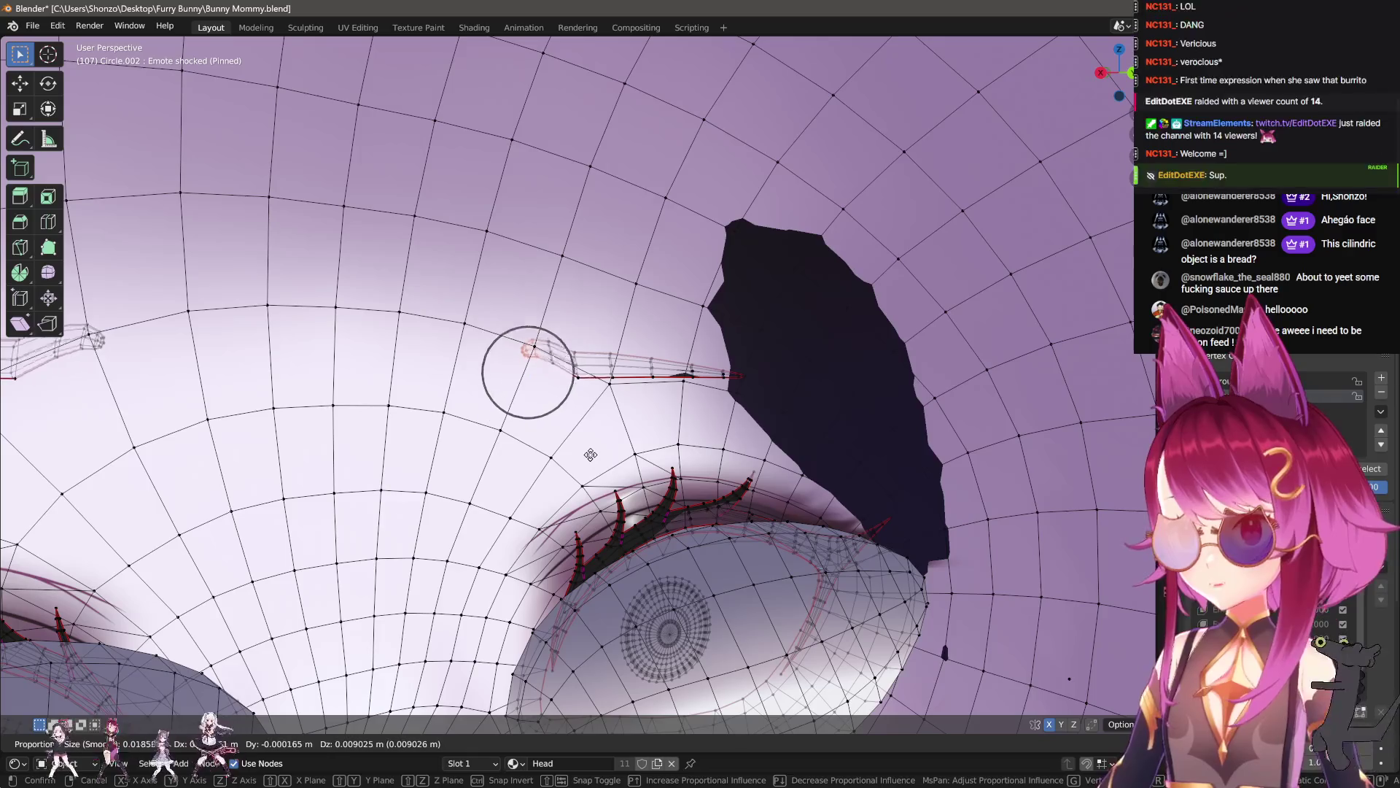
scroll(591, 455, down, 8)
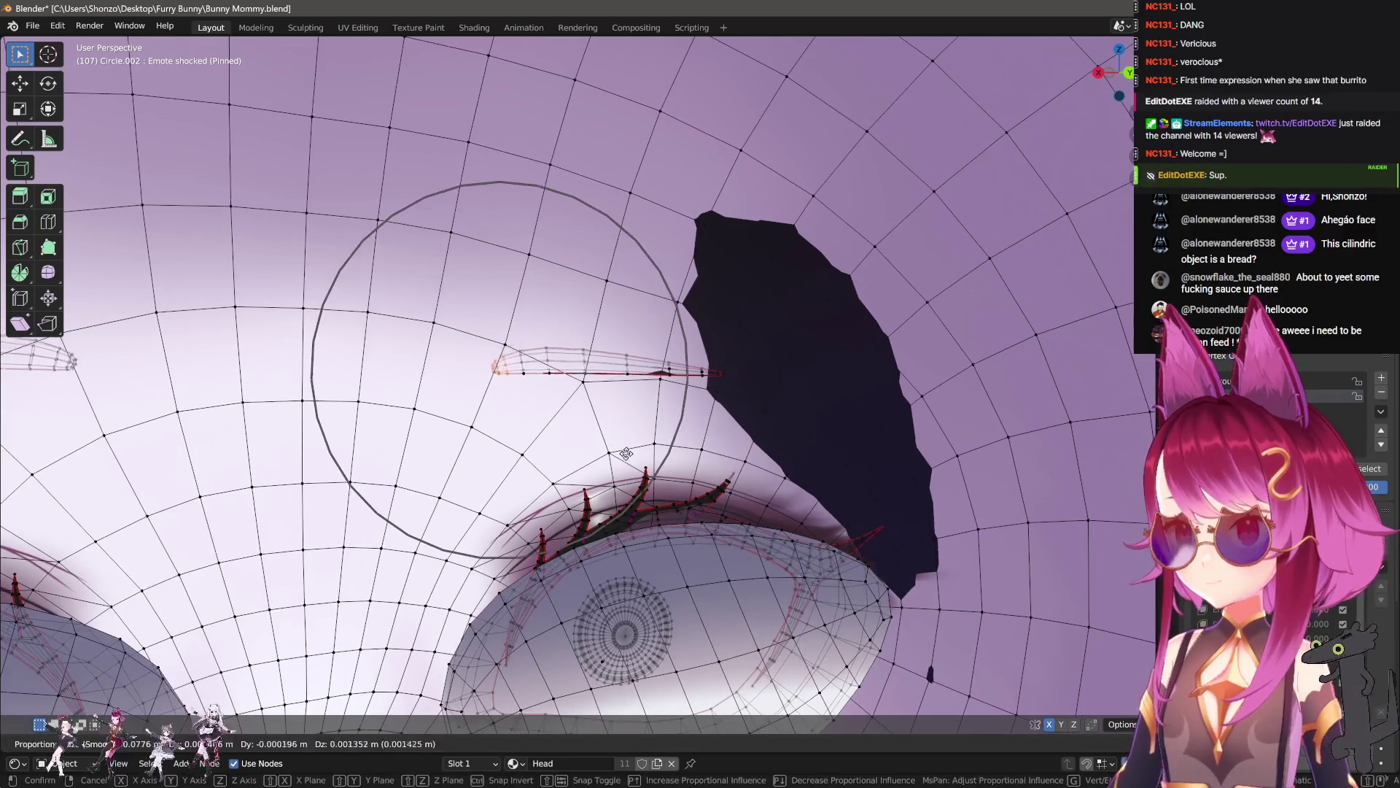
click(622, 443)
key(c)
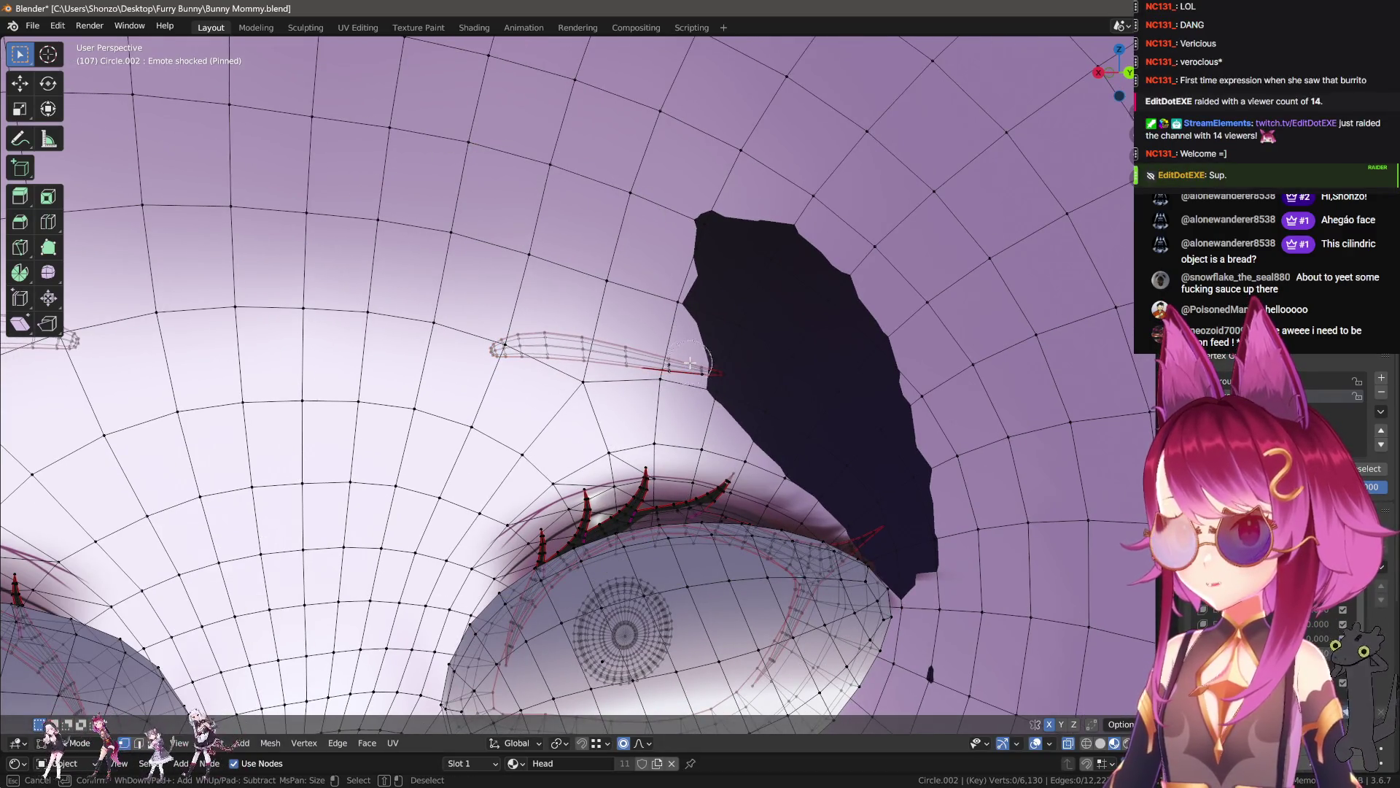
key(g)
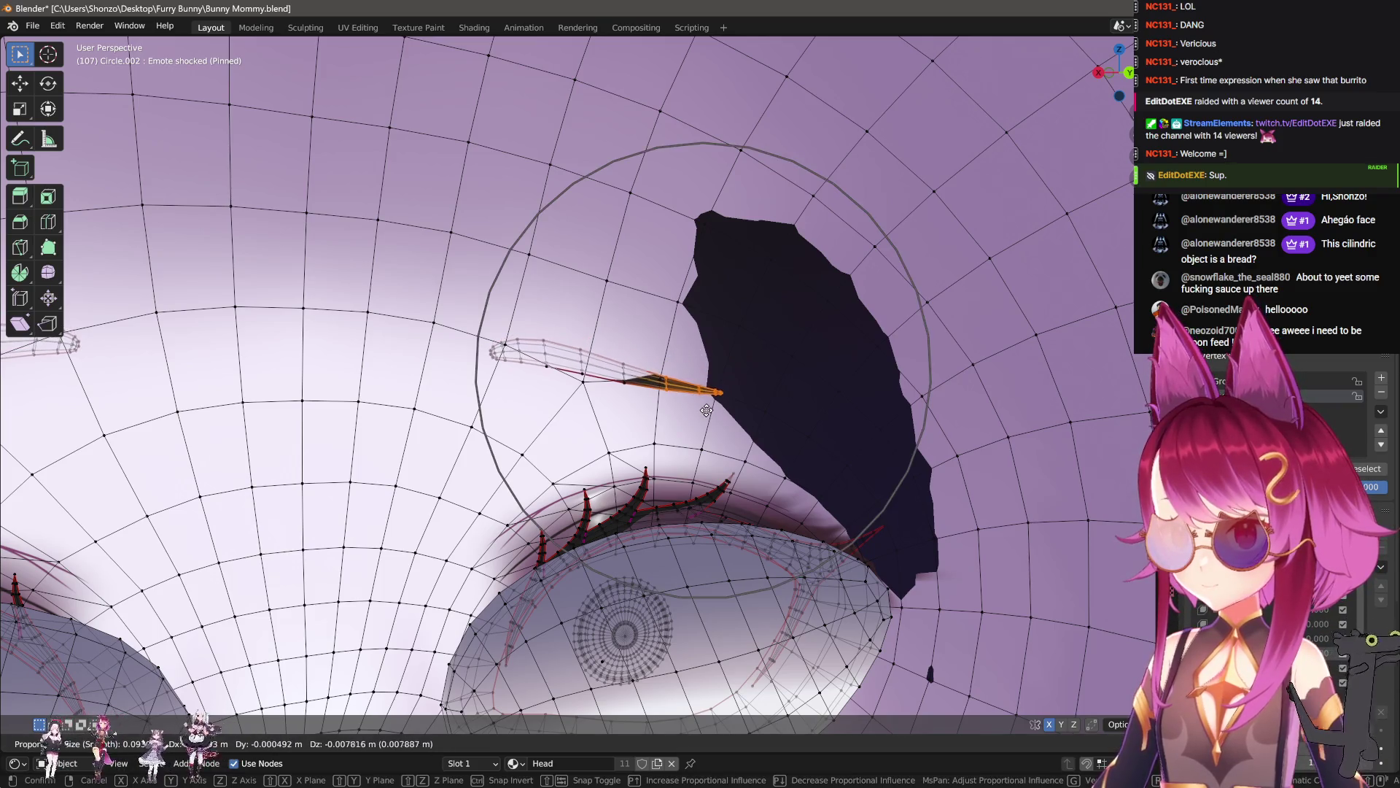
right_click(706, 410)
mouse_move(706, 410)
middle_down()
mouse_move(735, 415)
mouse_move(751, 467)
middle_up()
key(g)
click(760, 491)
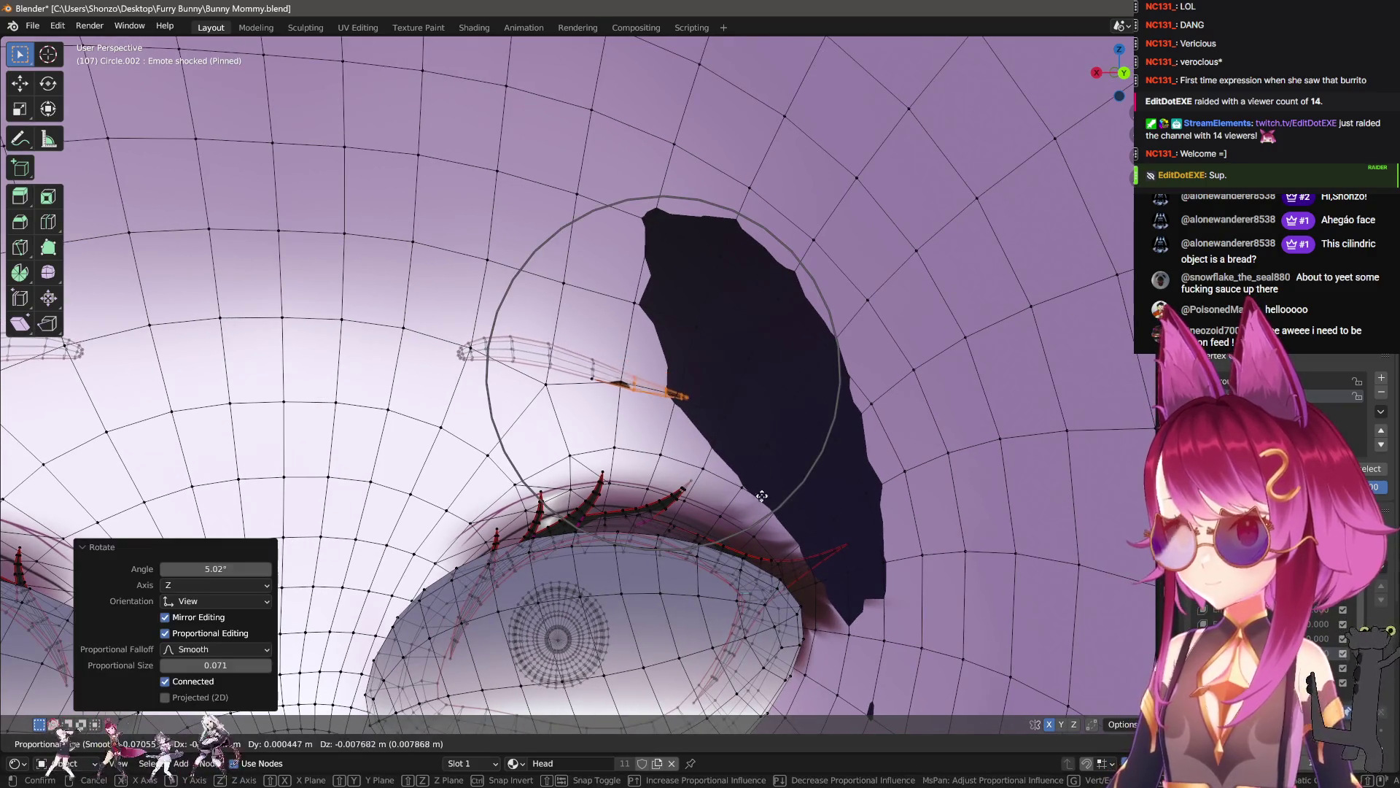
- Rotate the lash tip slightly and return to Object Mode for a frontal face view
key(r)
right_click(760, 478)
key(r)
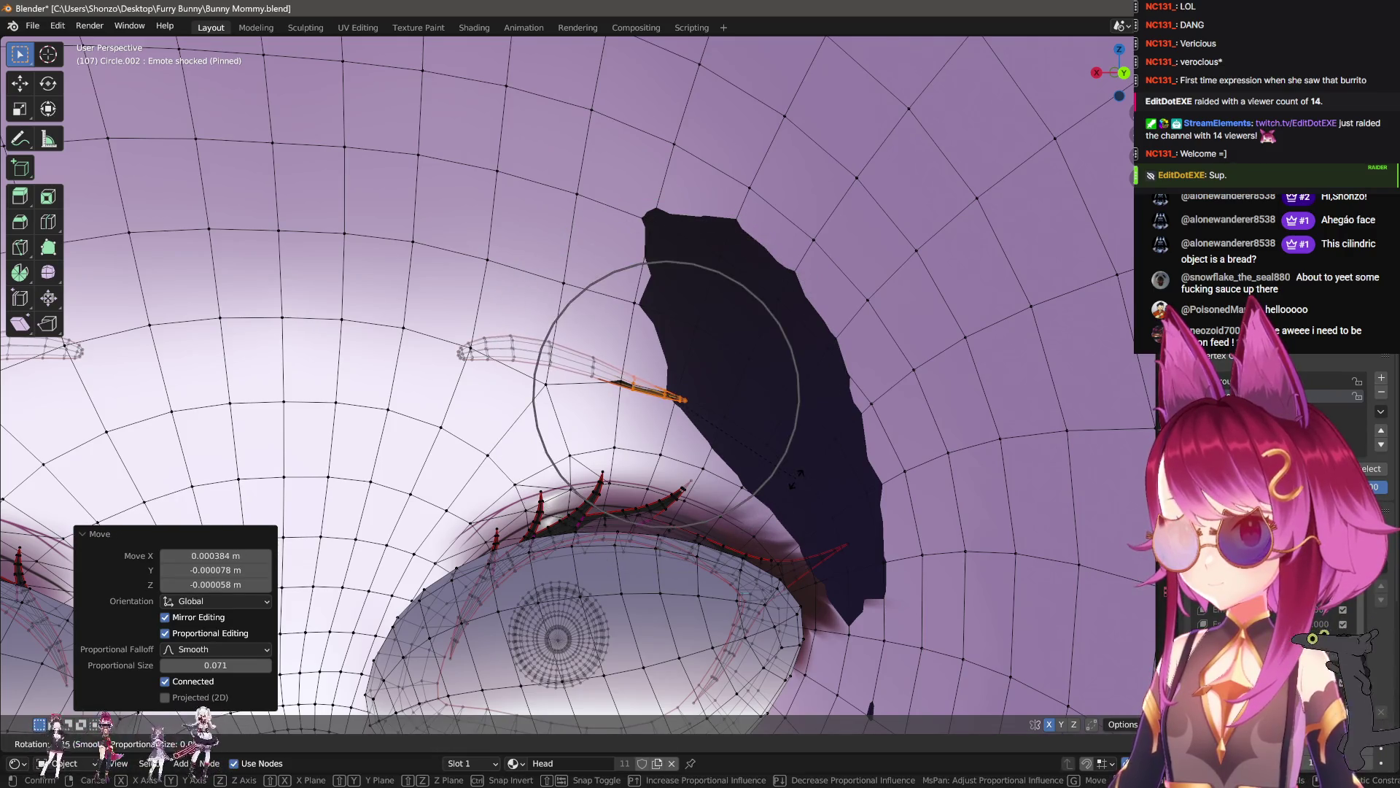
click(787, 477)
key(r)
right_click(775, 485)
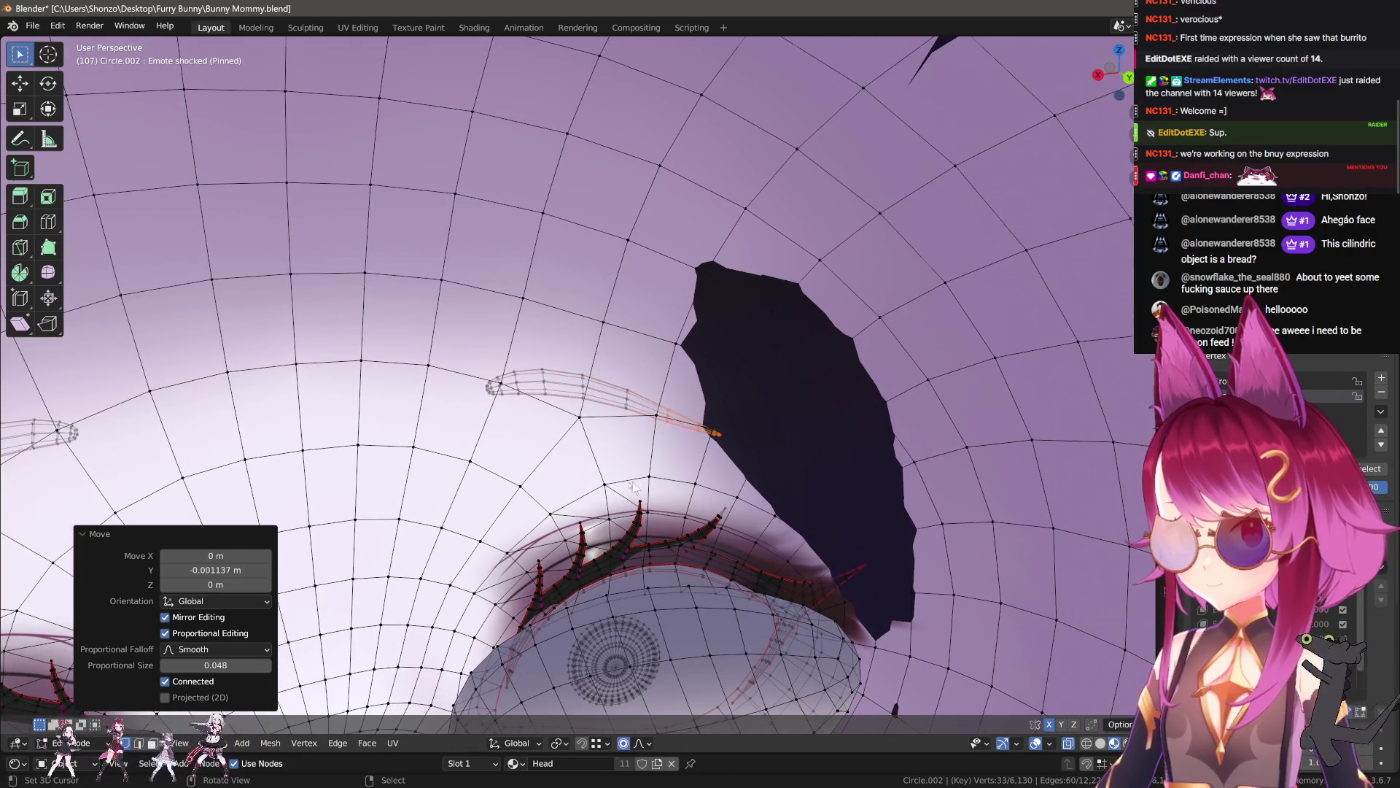
key(Tab)
mouse_move(720, 475)
middle_down()
mouse_move(856, 483)
mouse_move(742, 487)
middle_up()
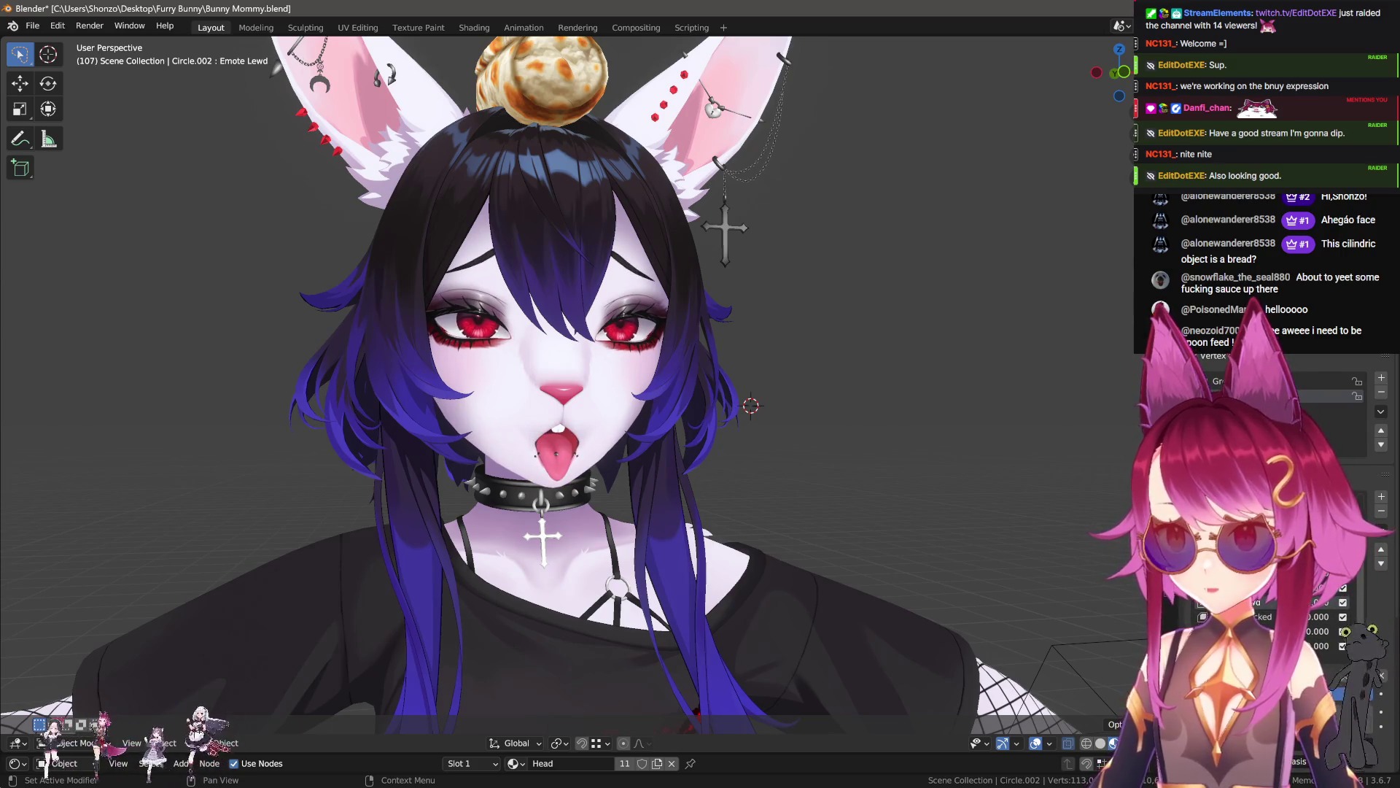
- Select the burrito's lattice and orbit to a side view with overlays hidden
scroll(700, 491, down, 5)
middle_drag(700, 492, 919, 496)
click(919, 496)
shift+right_click(899, 513)
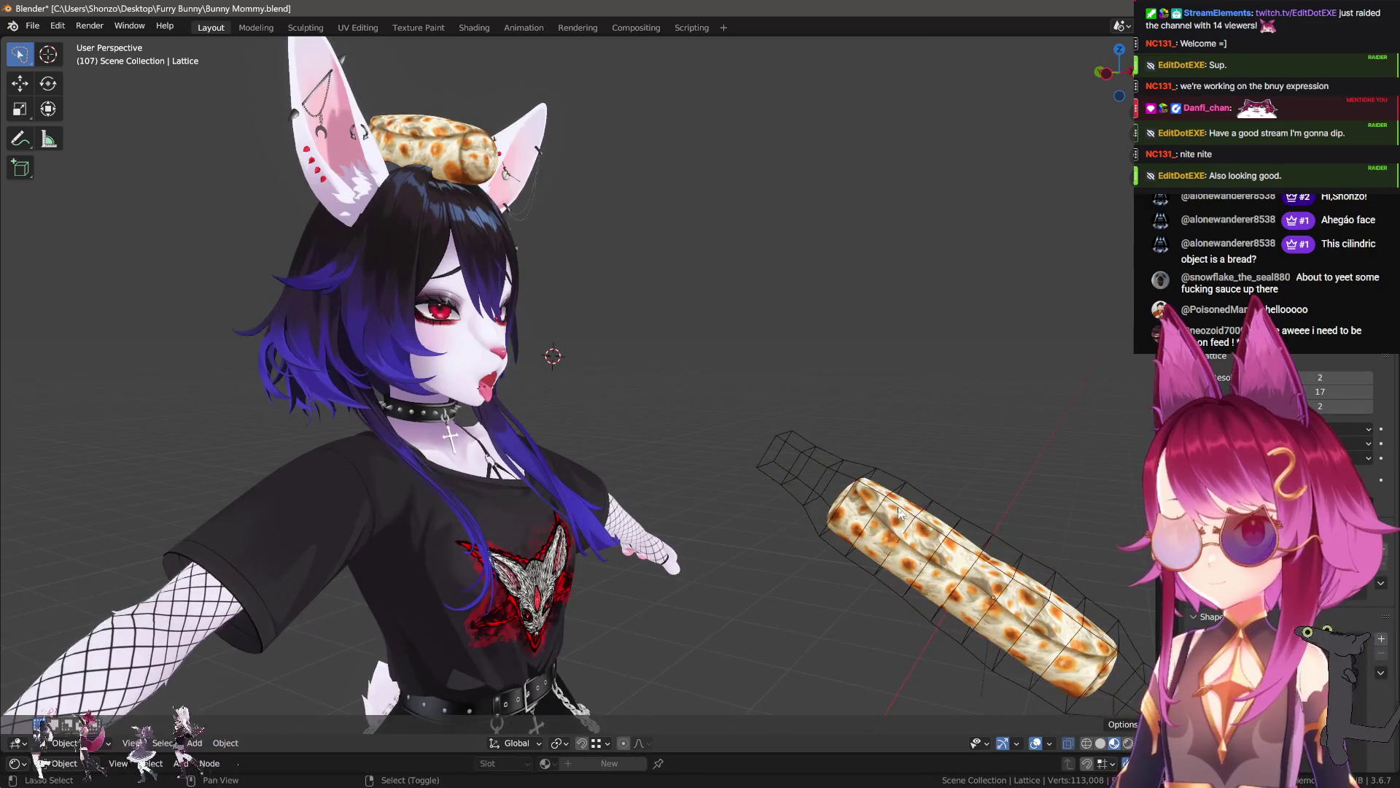
click(997, 602)
mouse_move(998, 603)
middle_down()
mouse_move(697, 526)
mouse_move(868, 601)
middle_up()
click(1035, 742)
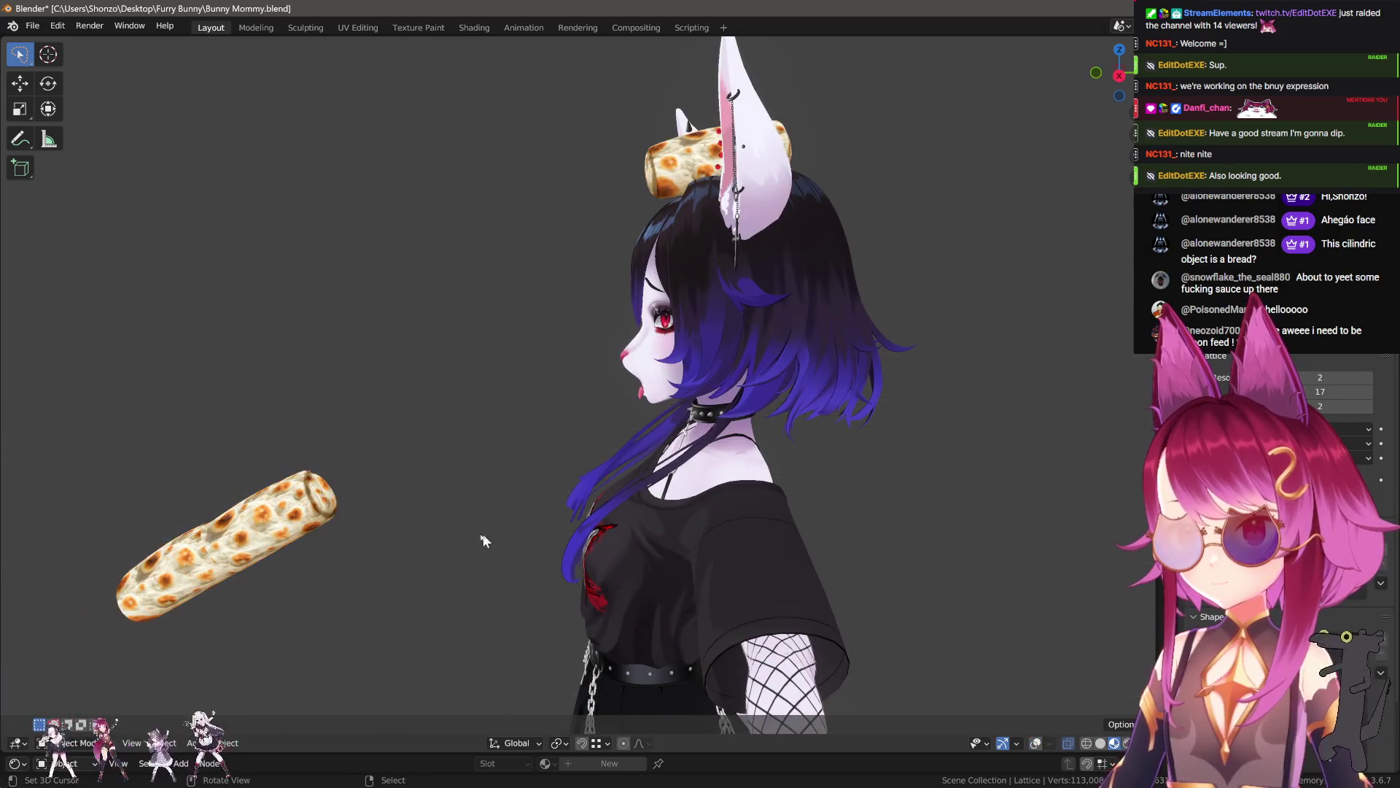
- Move the burrito lattice toward the mouth in the Y–Z plane, then along X in front view
key(g)
key(shift+z)
key(shift+x)
click(103, 209)
mouse_move(103, 209)
middle_down()
mouse_move(281, 344)
mouse_move(366, 457)
mouse_move(365, 482)
middle_up()
key(KP_1)
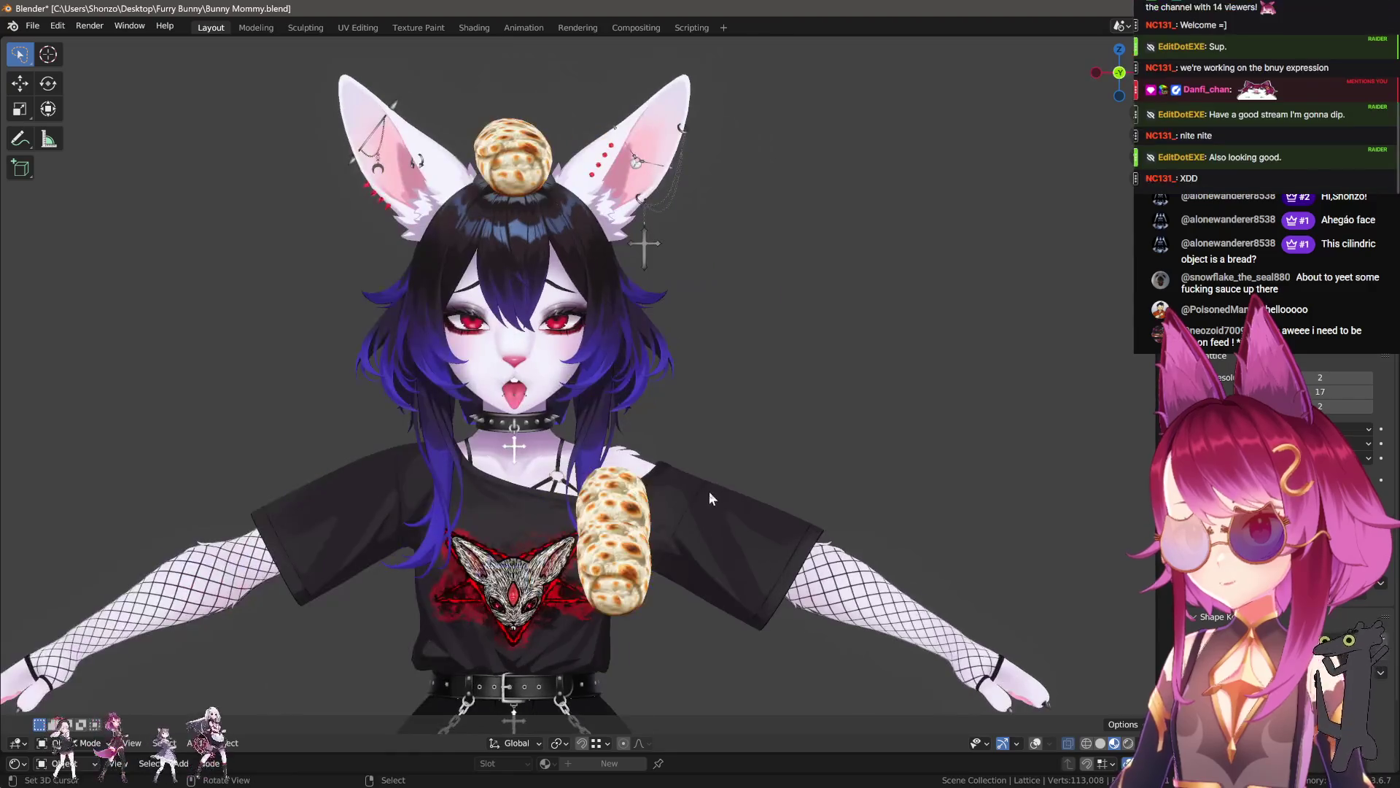
key(g)
key(x)
click(656, 478)
- Place the burrito at the bunny's mouth from the side view, locking movement to the Y–Z plane
key(KP_3)
key(g)
click(620, 440)
mouse_move(620, 439)
middle_down()
mouse_move(619, 546)
mouse_move(569, 503)
mouse_move(633, 484)
mouse_move(562, 439)
mouse_move(544, 444)
middle_up()
key(g)
key(shift+x)
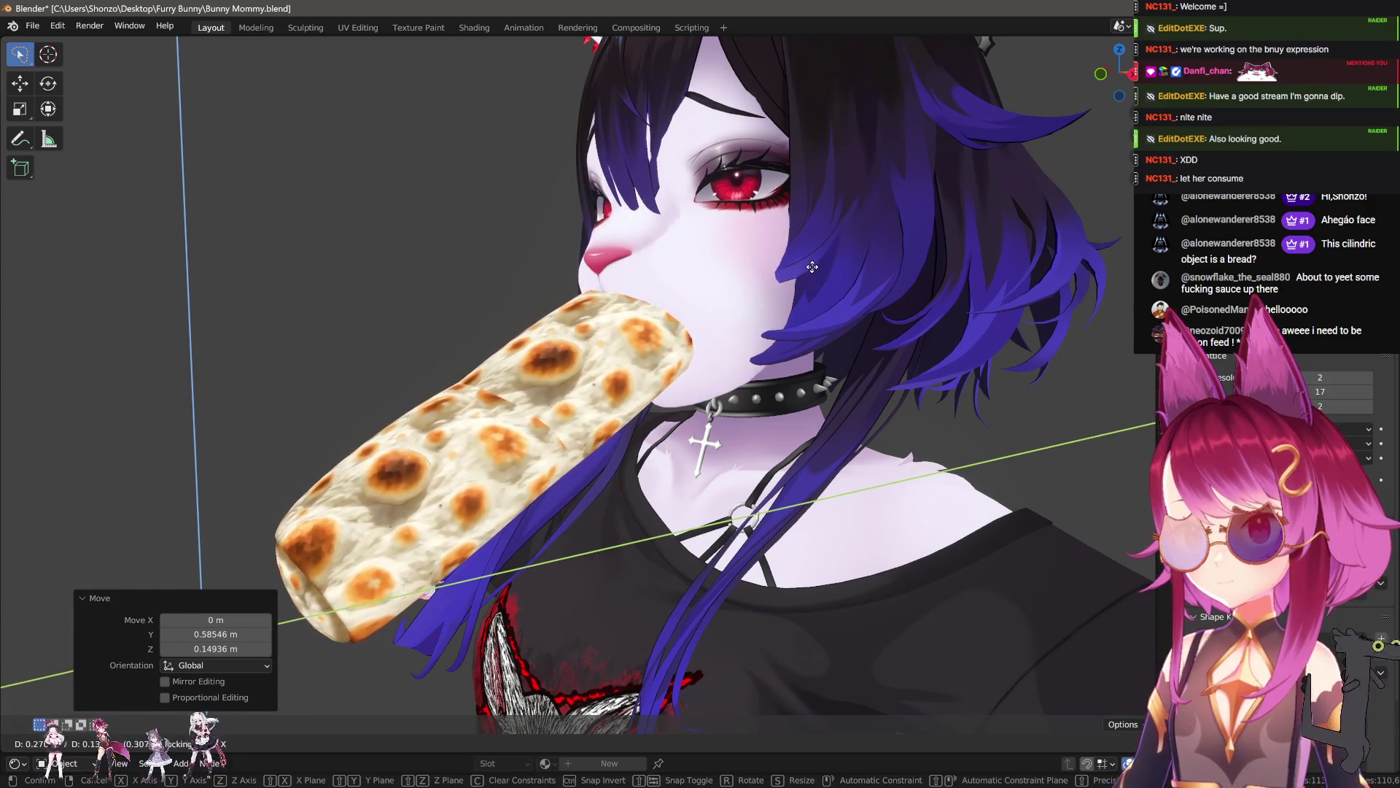
- Push the burrito into the mouth, undo, and re-place it with a Y–Z plane move
click(836, 259)
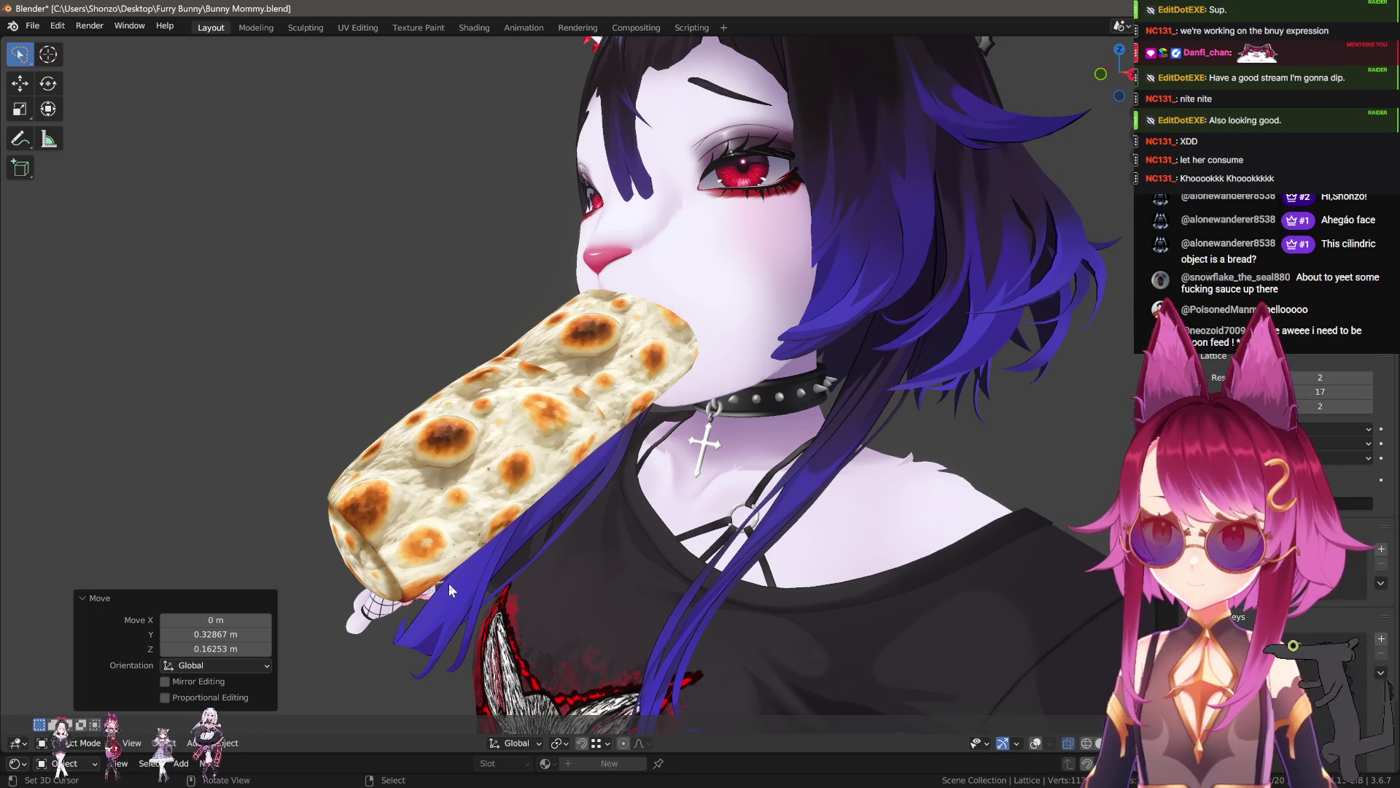
key(ctrl+z)
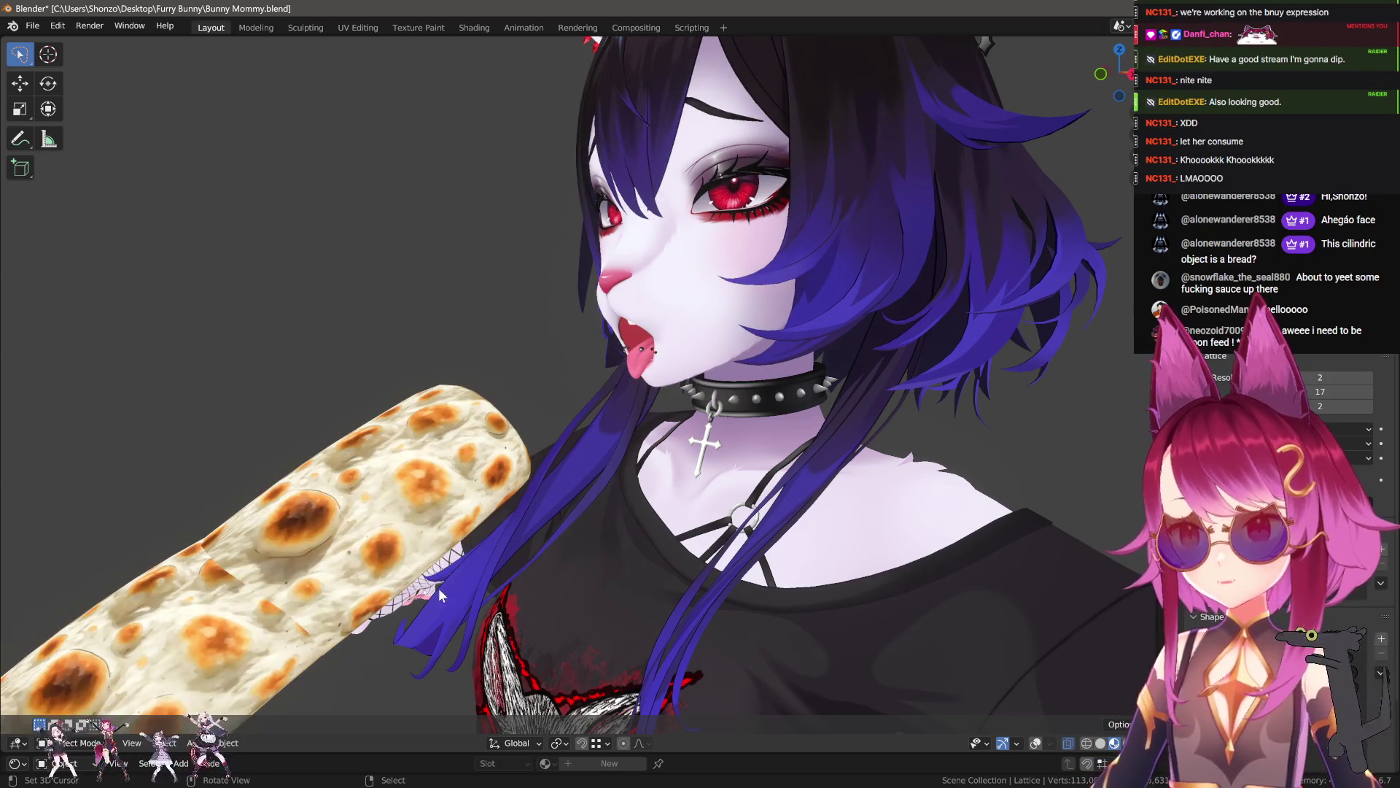
key(g)
key(shift+x)
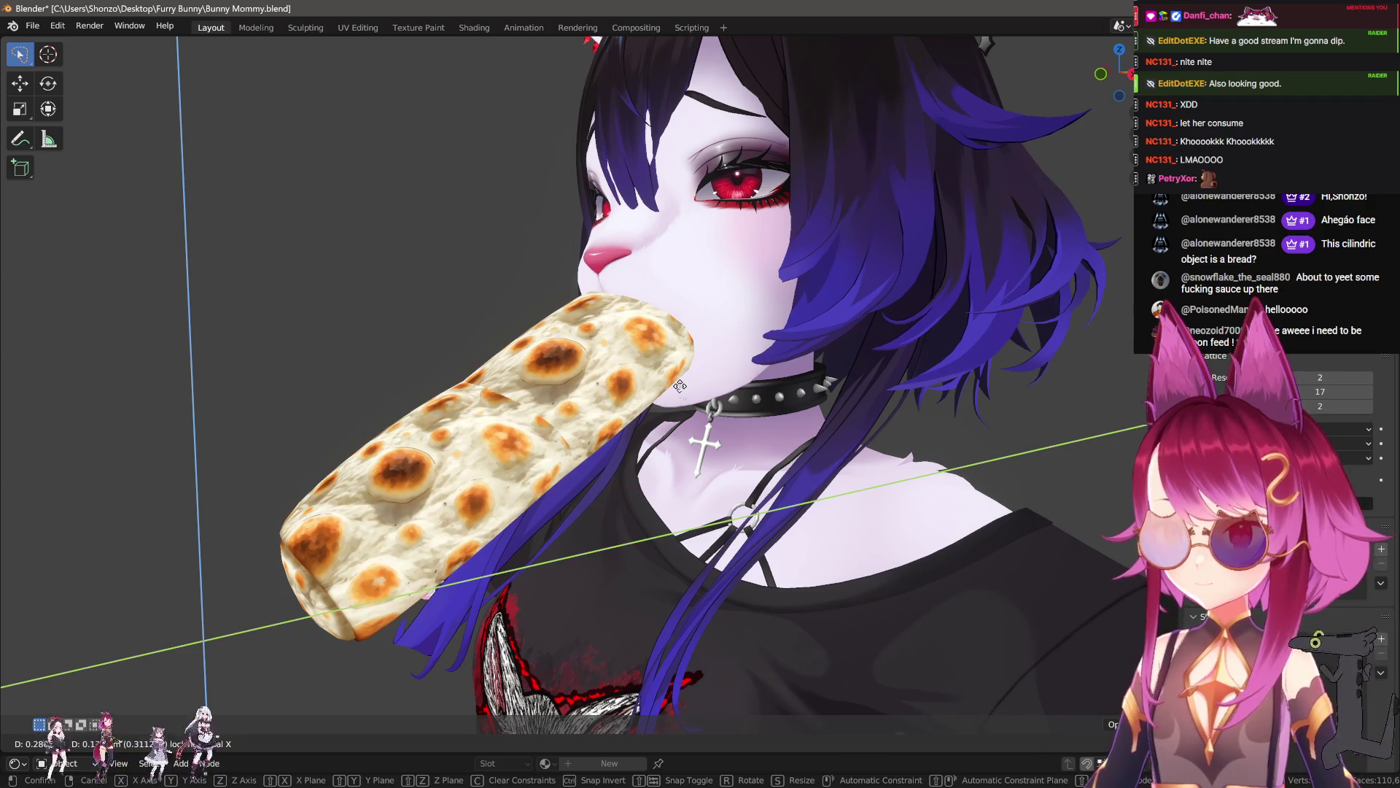
click(679, 385)
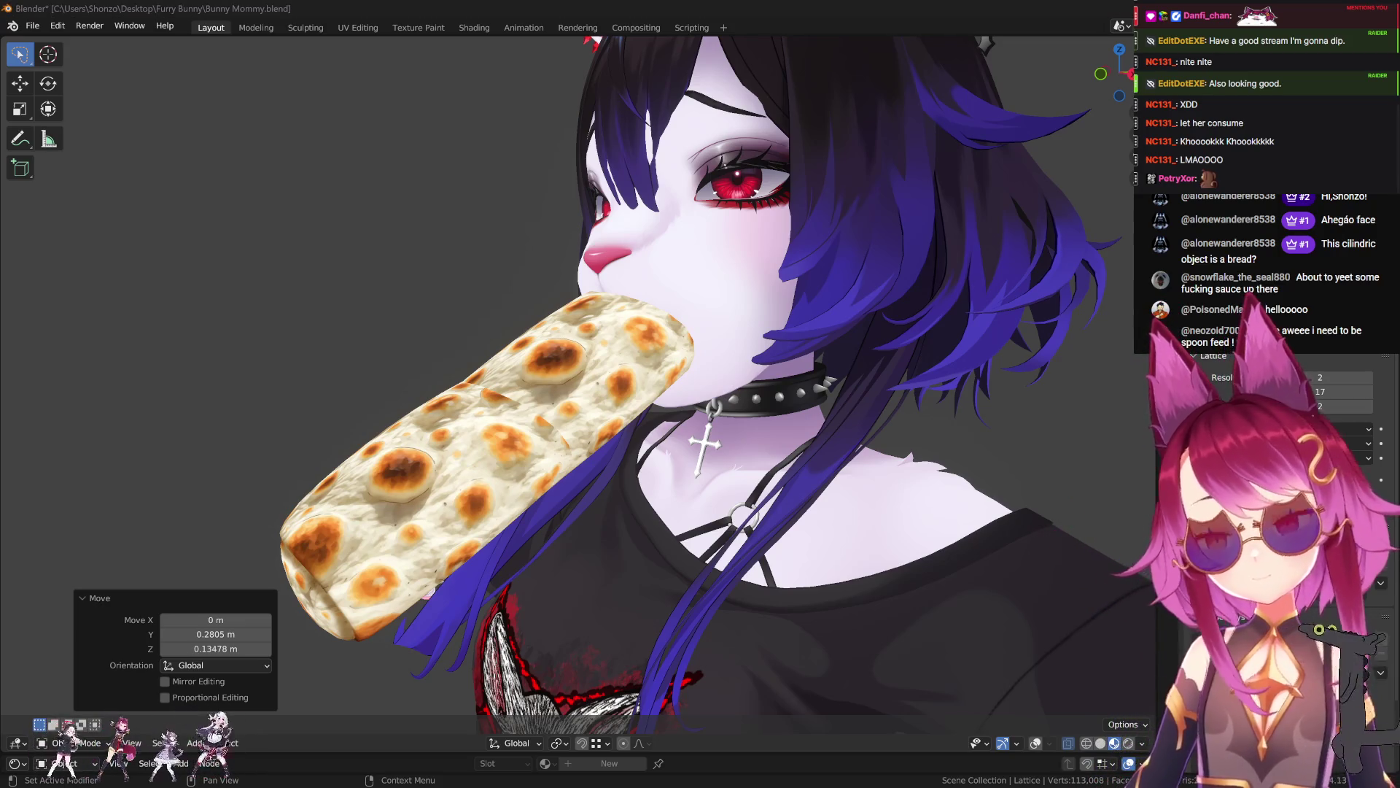
- Cancel an accidental hair move and reveal the hidden lattice and reference plane
click(882, 406)
key(g)
key(x)
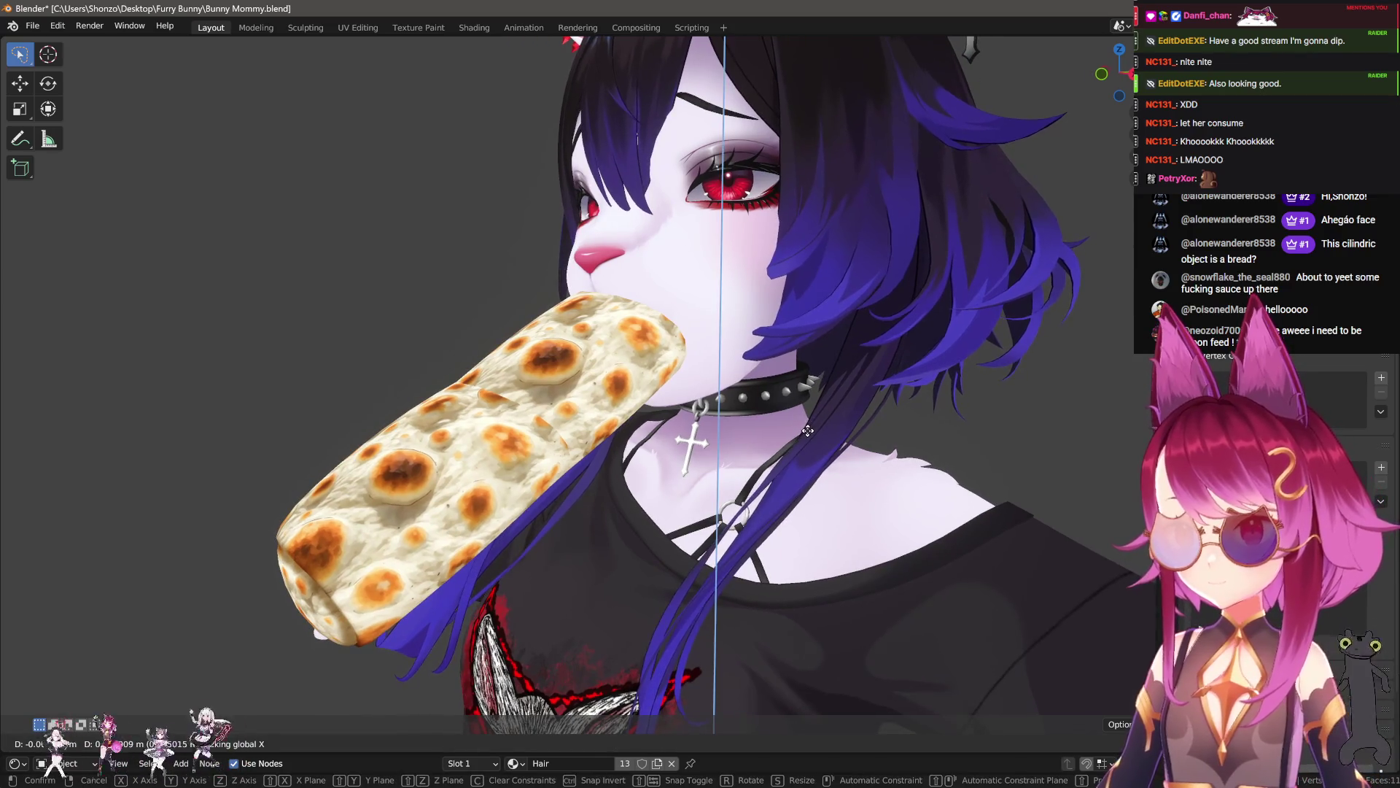
key(Escape)
key(ctrl+z)
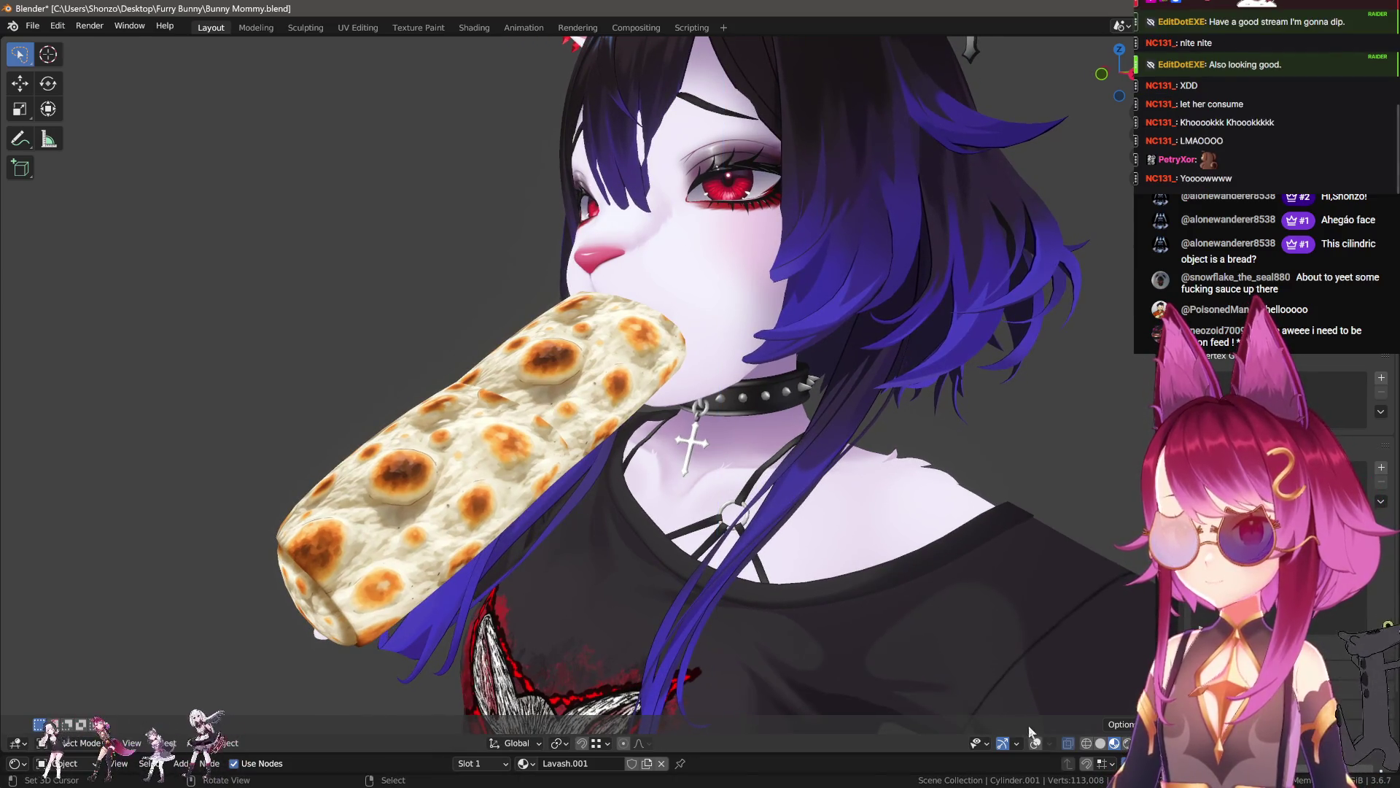
key(alt+h)
- Move the lattice and burrito into place, shifting them down-left in the right side view
key(g)
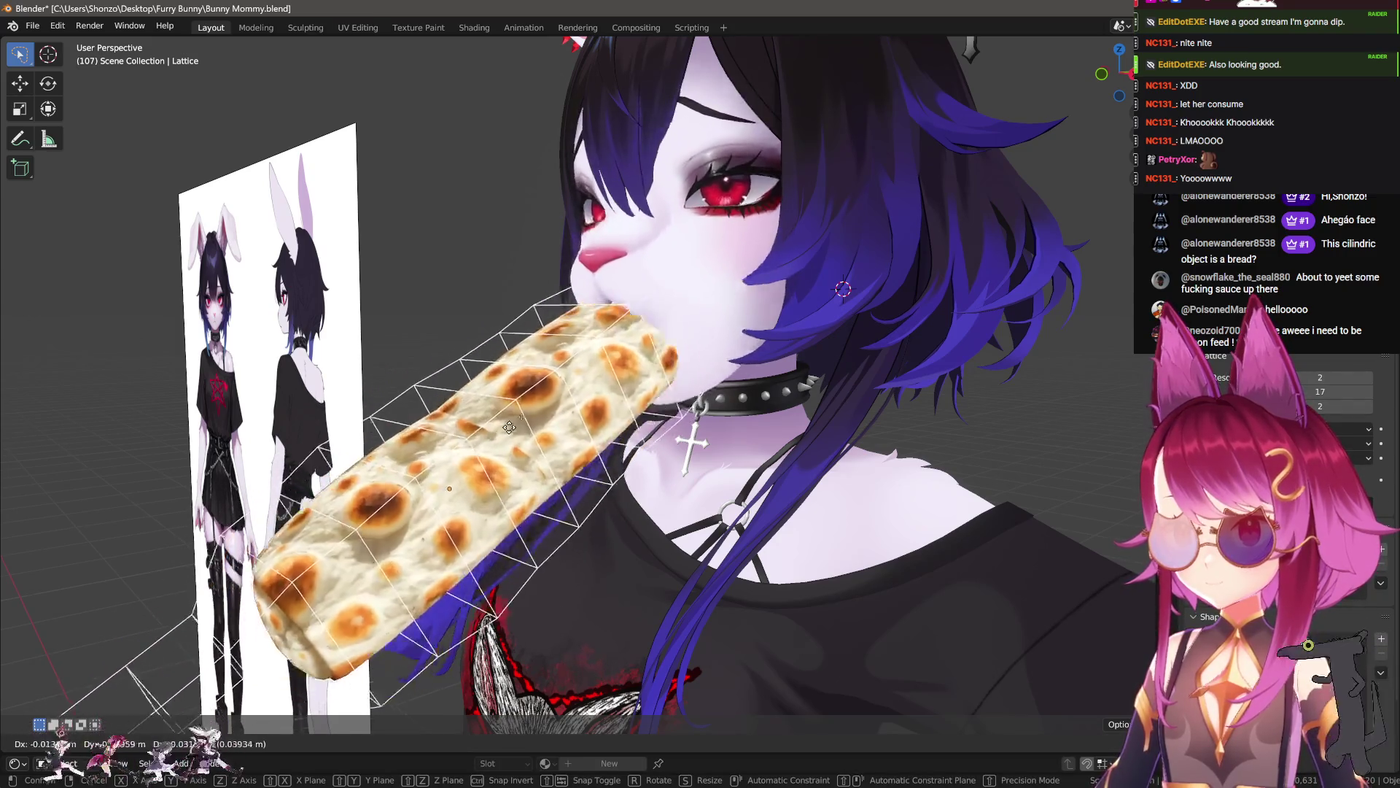
key(shift+x)
key(shift+x)
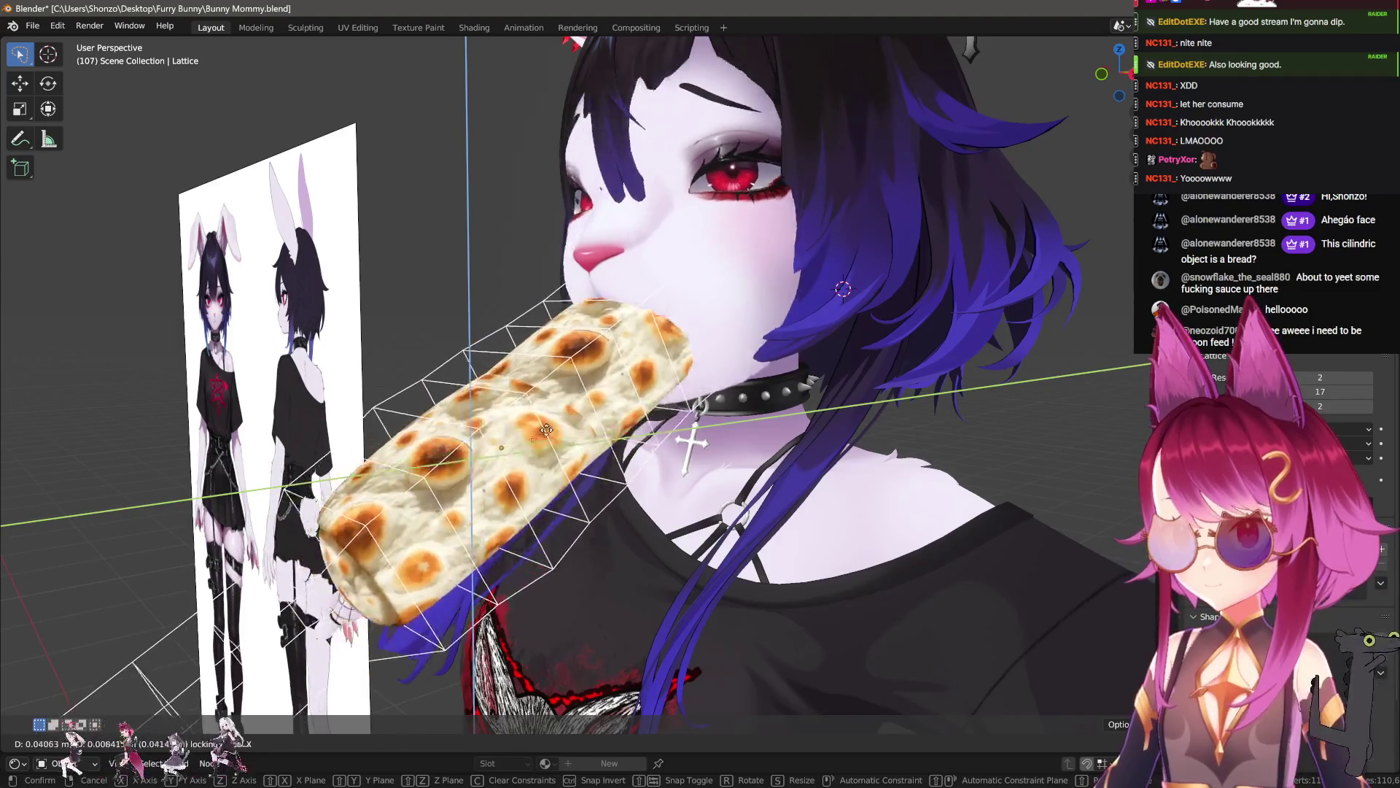
key(shift+x)
click(680, 436)
mouse_move(680, 435)
middle_down()
mouse_move(637, 426)
mouse_move(733, 400)
middle_up()
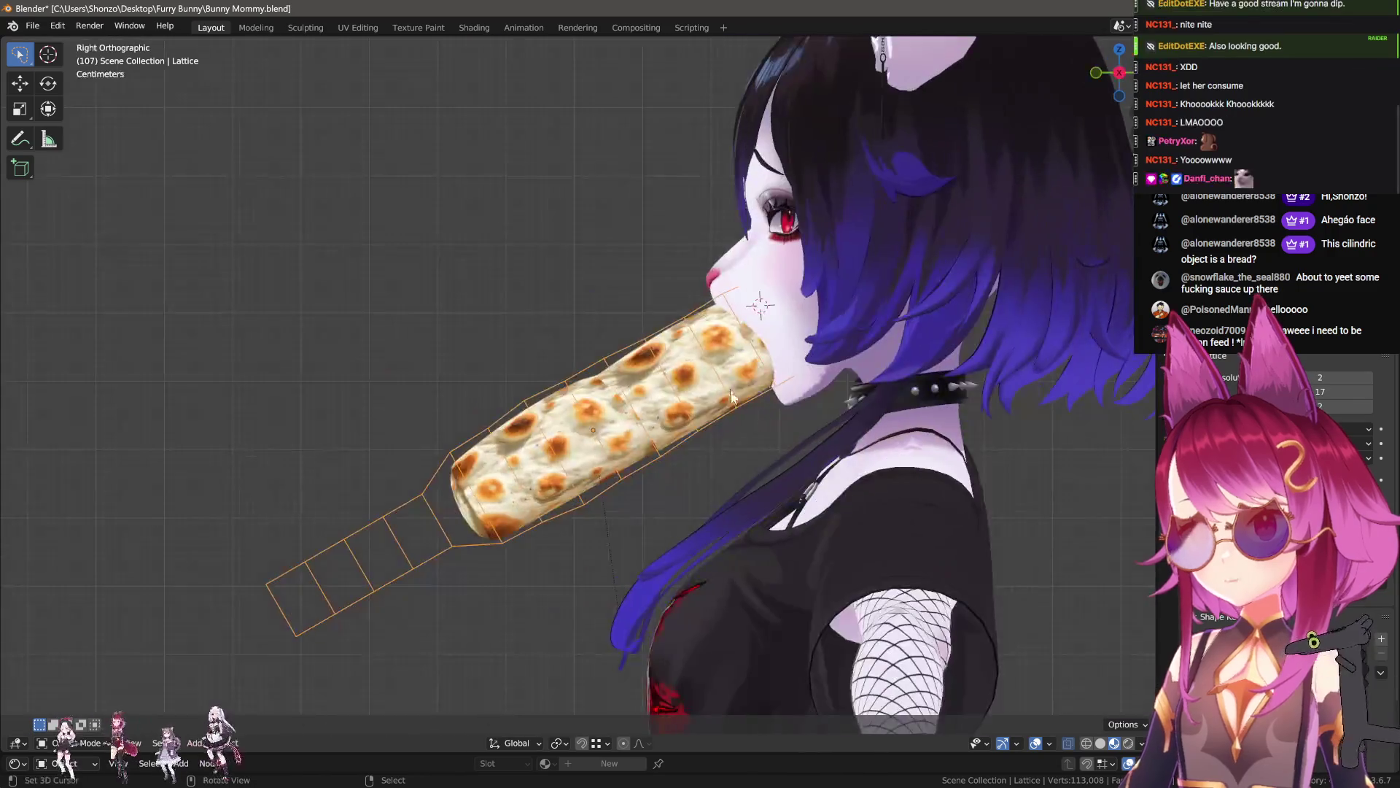
key(g)
click(570, 486)
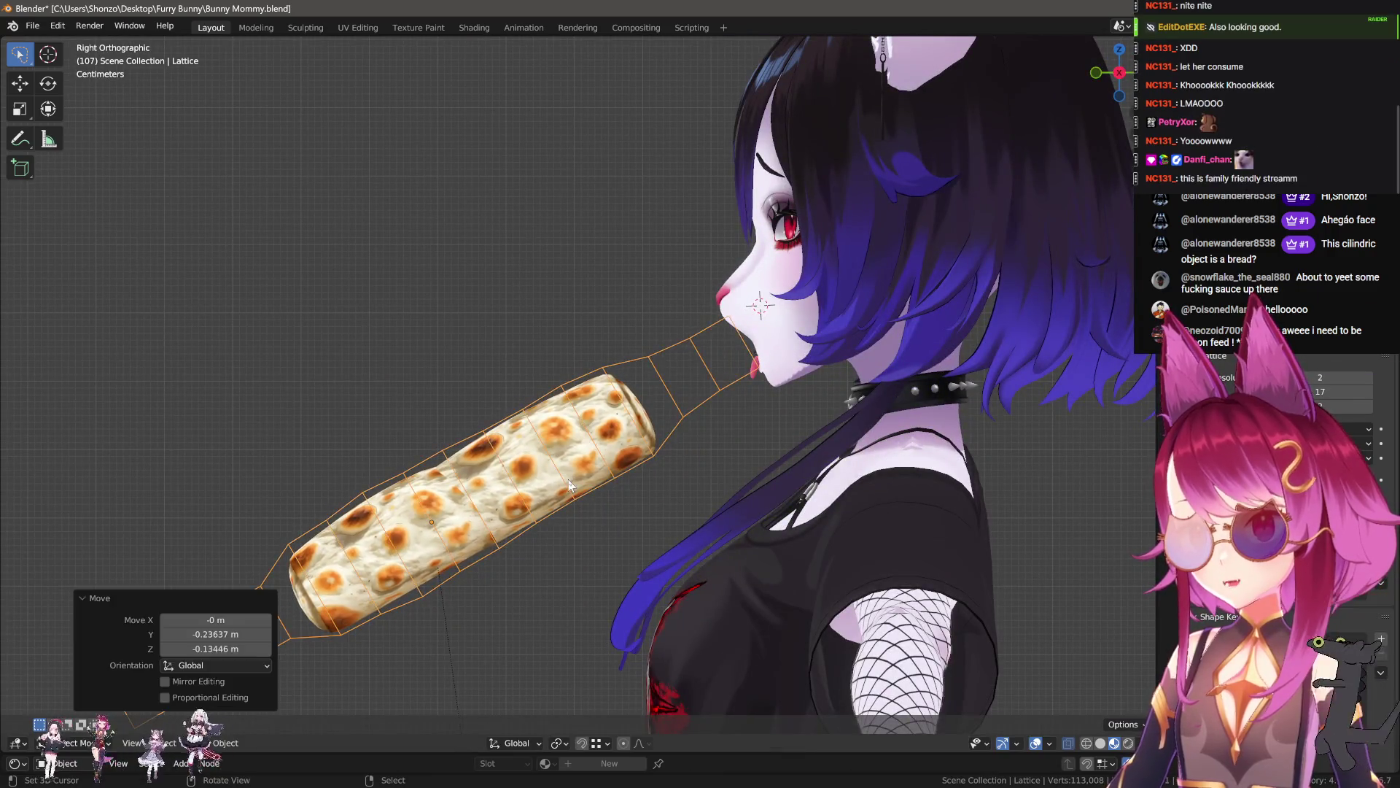
- Orbit to a frontal view of the face and select all lattice points
middle_drag(569, 487, 685, 445)
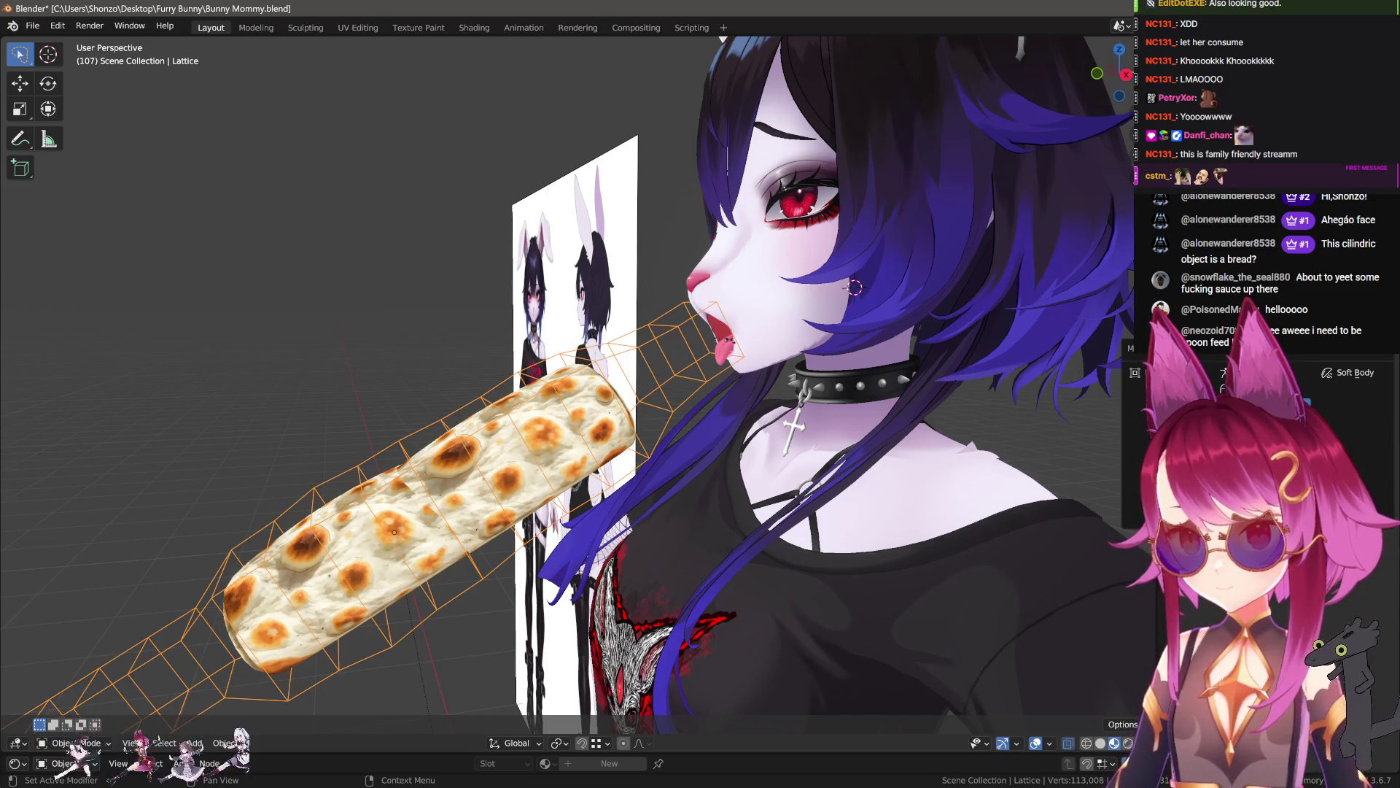
middle_drag(379, 444, 453, 461)
key(alt+a)
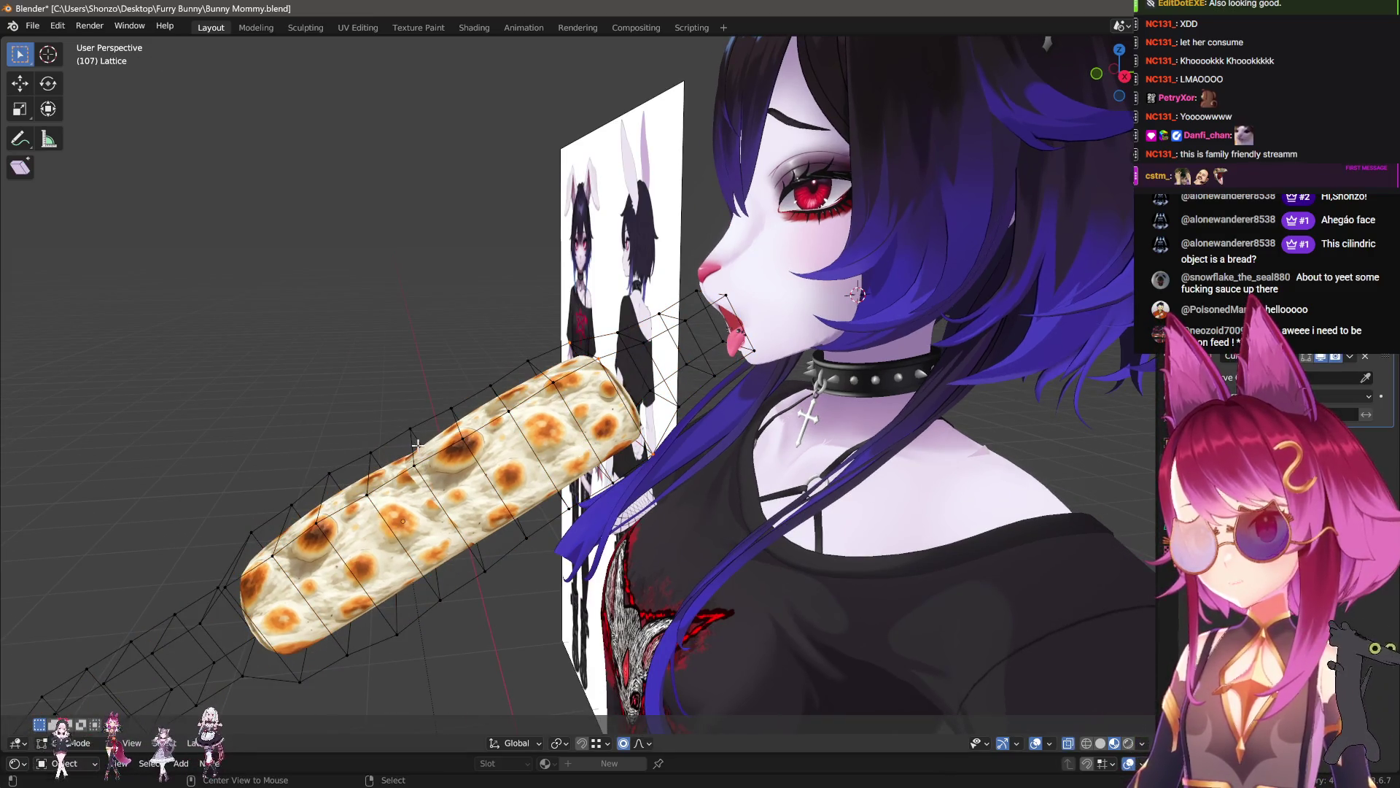
- Snap the 3D cursor to a selected lattice point along the burrito
click(413, 456)
key(shift+z)
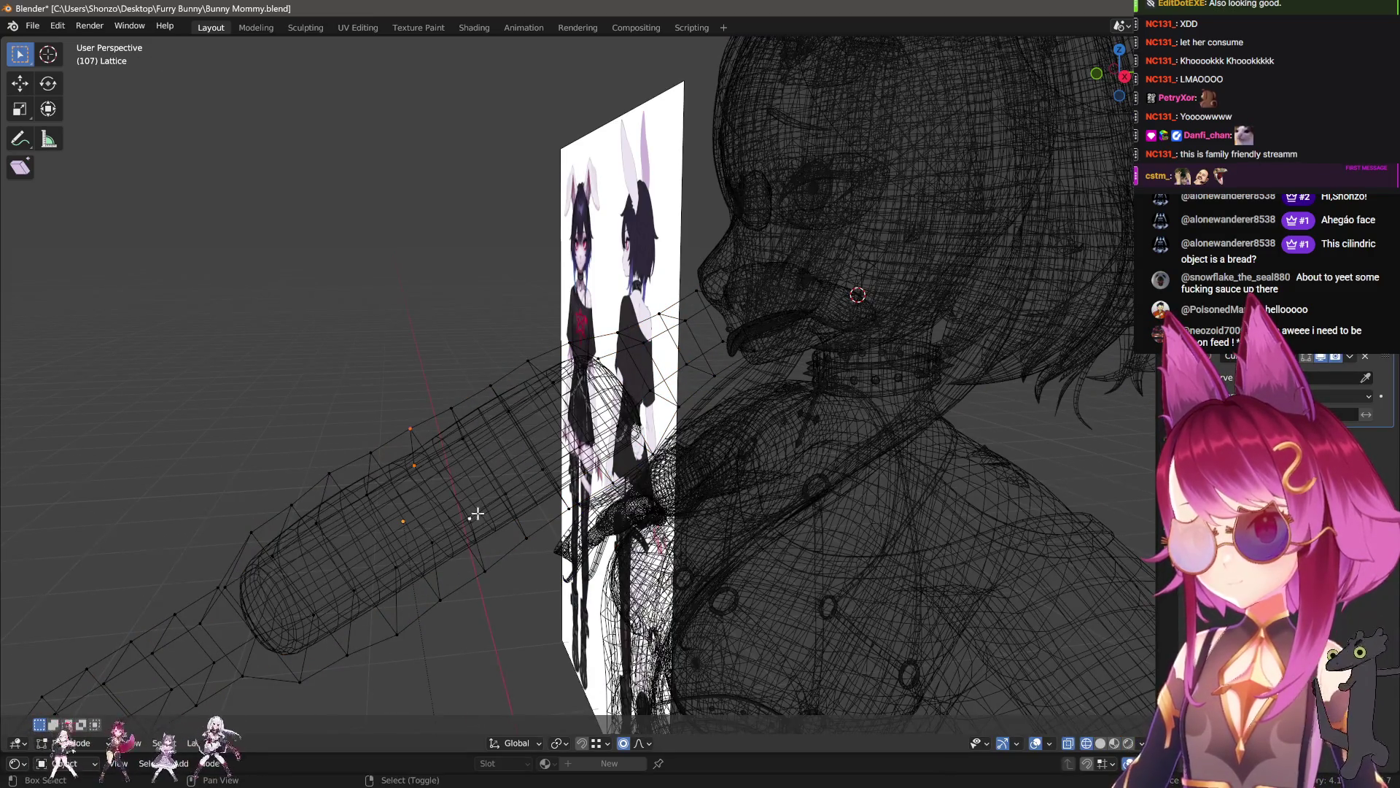
key(shift+s)
click(554, 545)
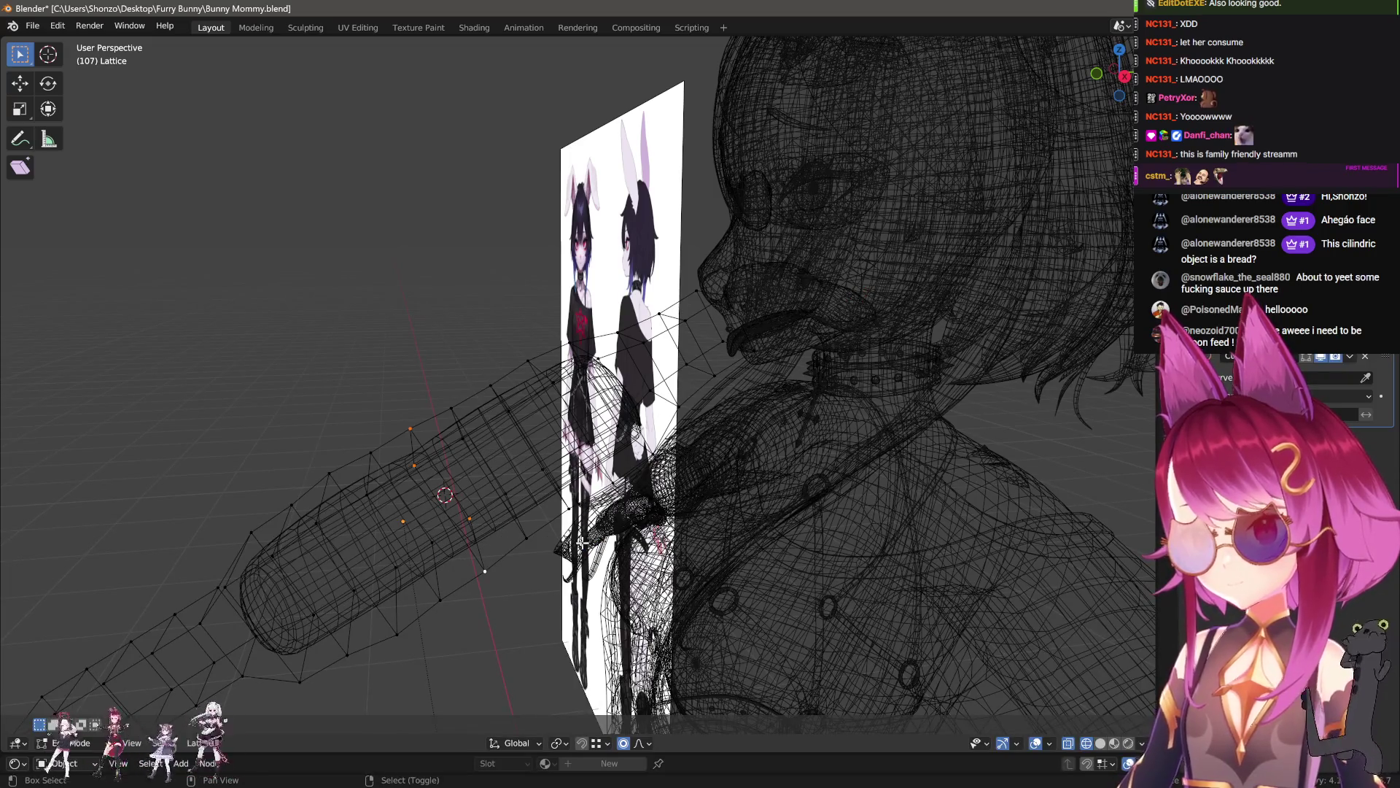
key(Tab)
key(shift+z)
- Add a path curve at the 3D cursor and rotate it 90° about Z in Edit Mode
key(shift+a)
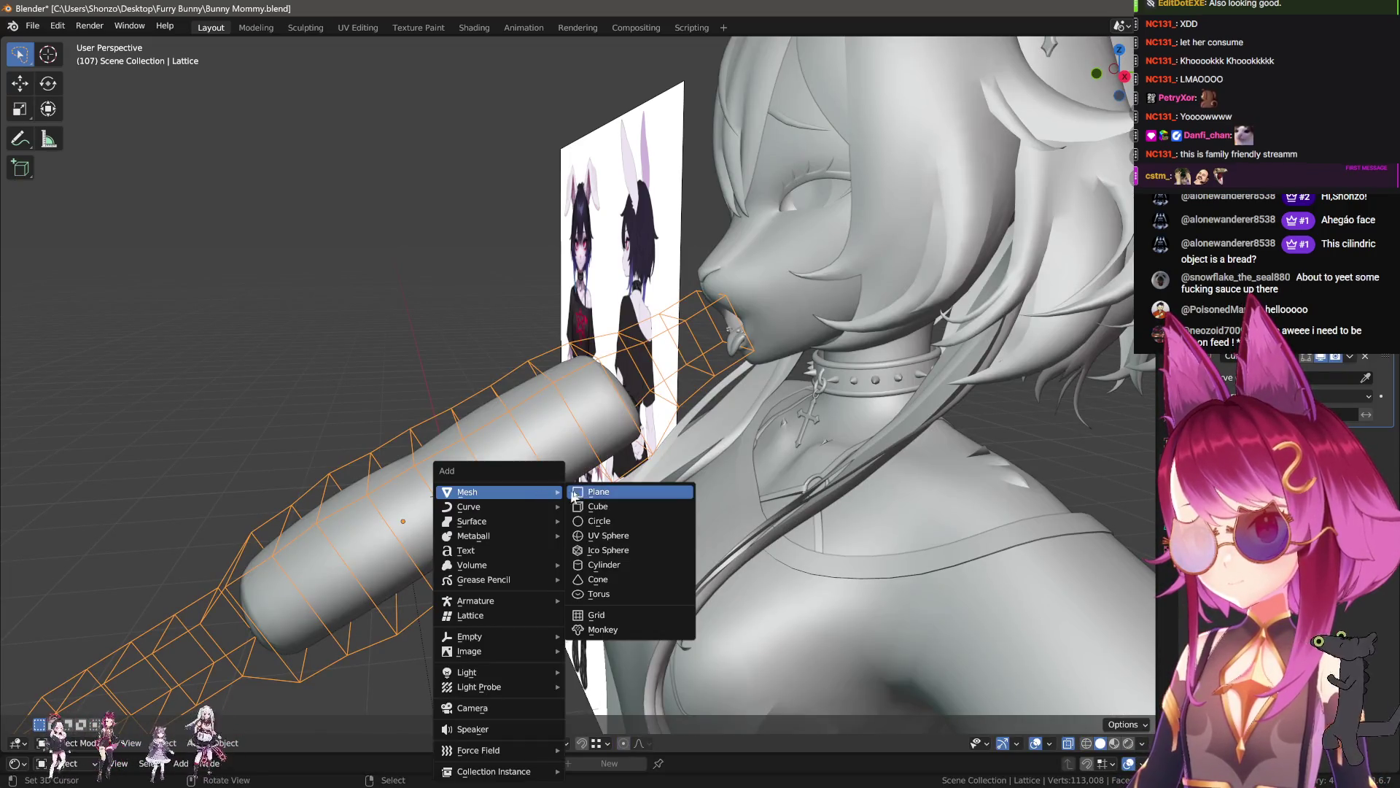
mouse_move(509, 506)
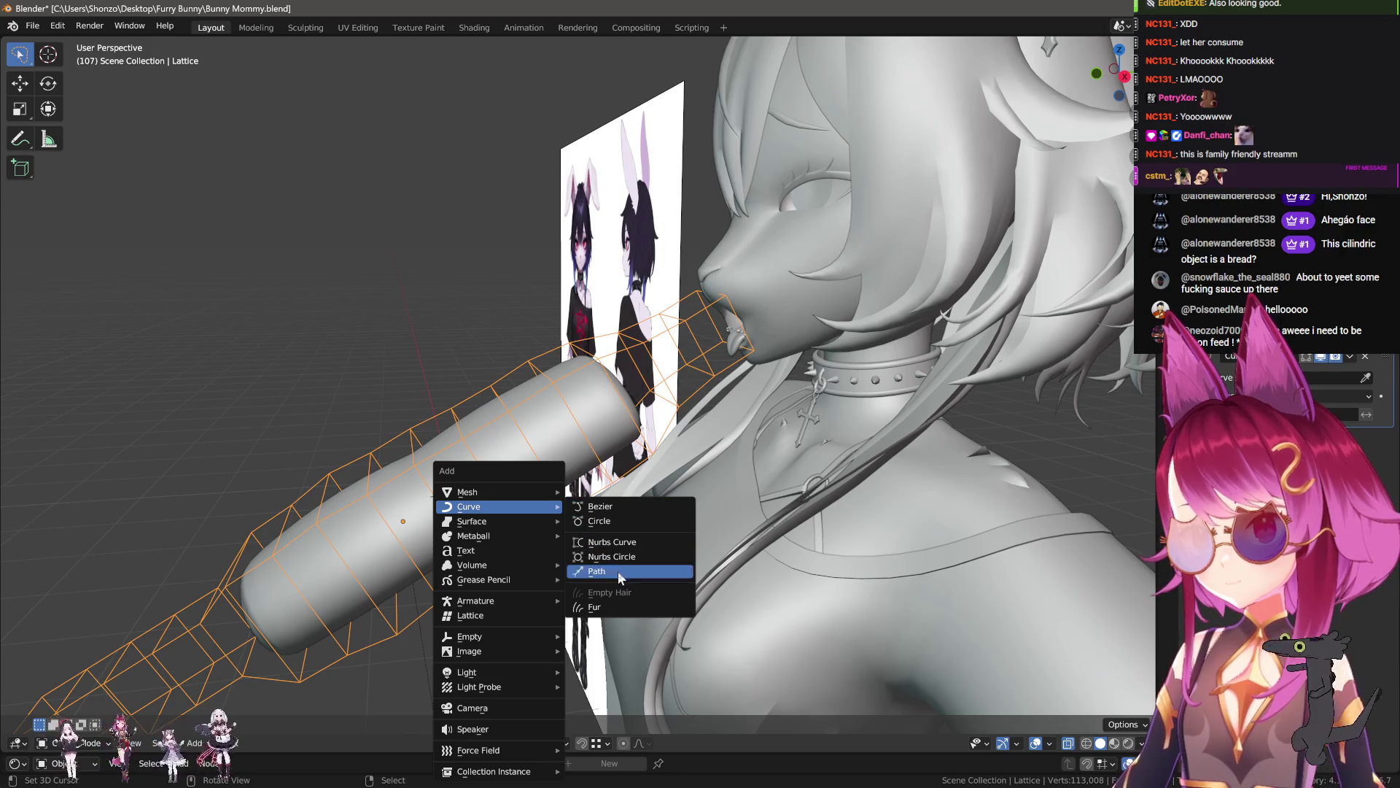
click(619, 570)
mouse_move(554, 518)
middle_down()
mouse_move(740, 586)
mouse_move(733, 550)
middle_up()
key(Tab)
text(rz)
text(90)
key(Return)
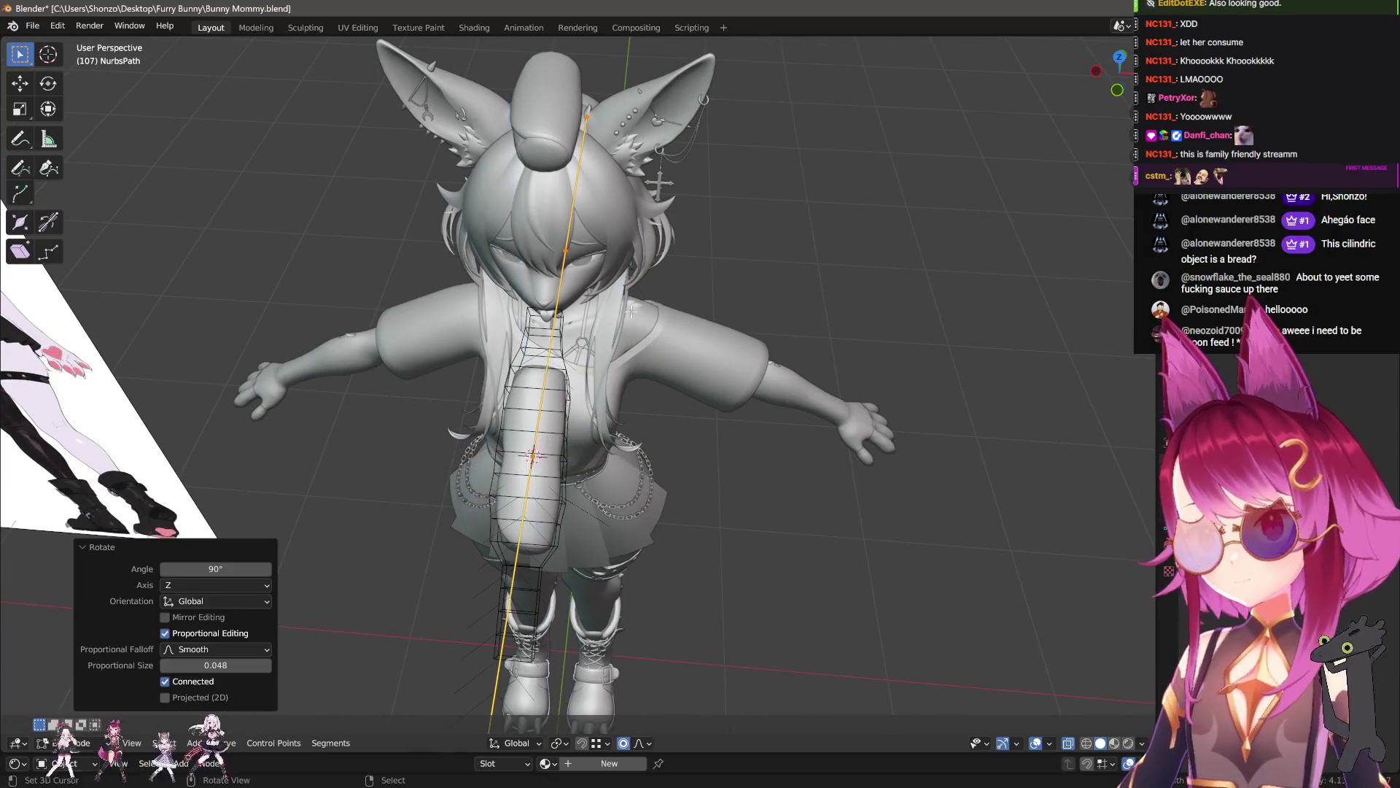
- Slightly rotate and scale the path in the right side view
key(KP_3)
scroll(566, 281, up, 3)
key(r)
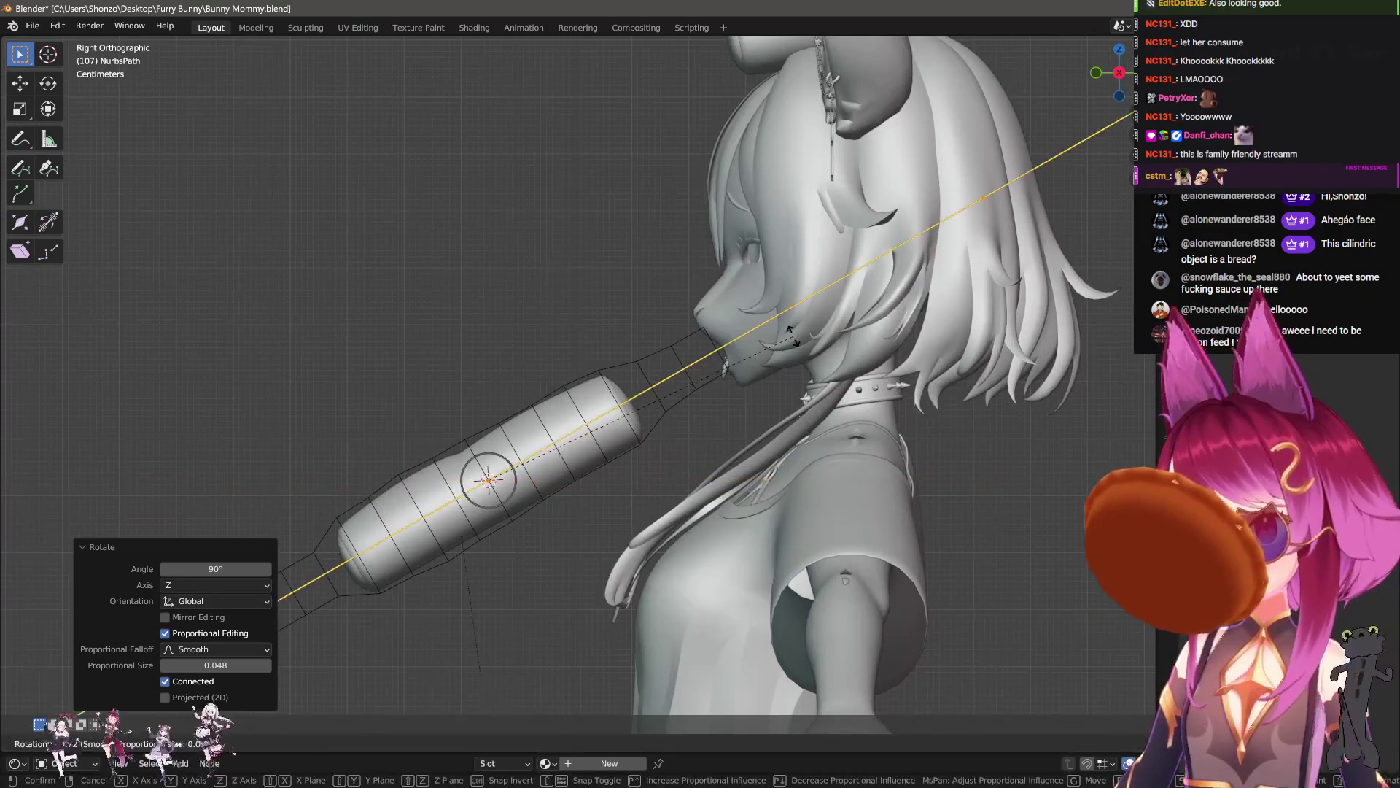
click(791, 347)
key(g)
scroll(1072, 230, down, 3)
key(s)
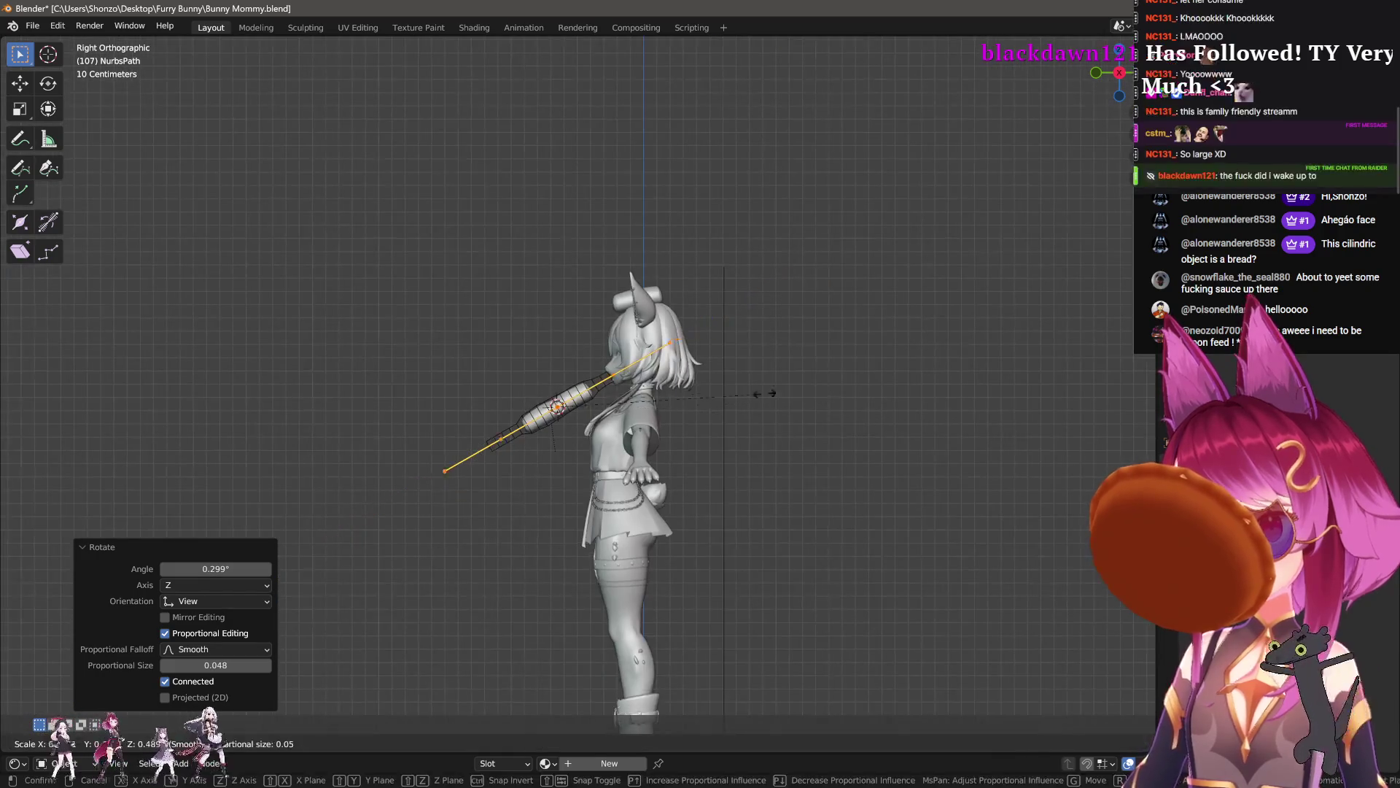
click(640, 426)
- Stretch the path's end up and right so it extends from the mouth past the burrito
scroll(640, 426, up, 2)
scroll(640, 426, up, 1)
key(g)
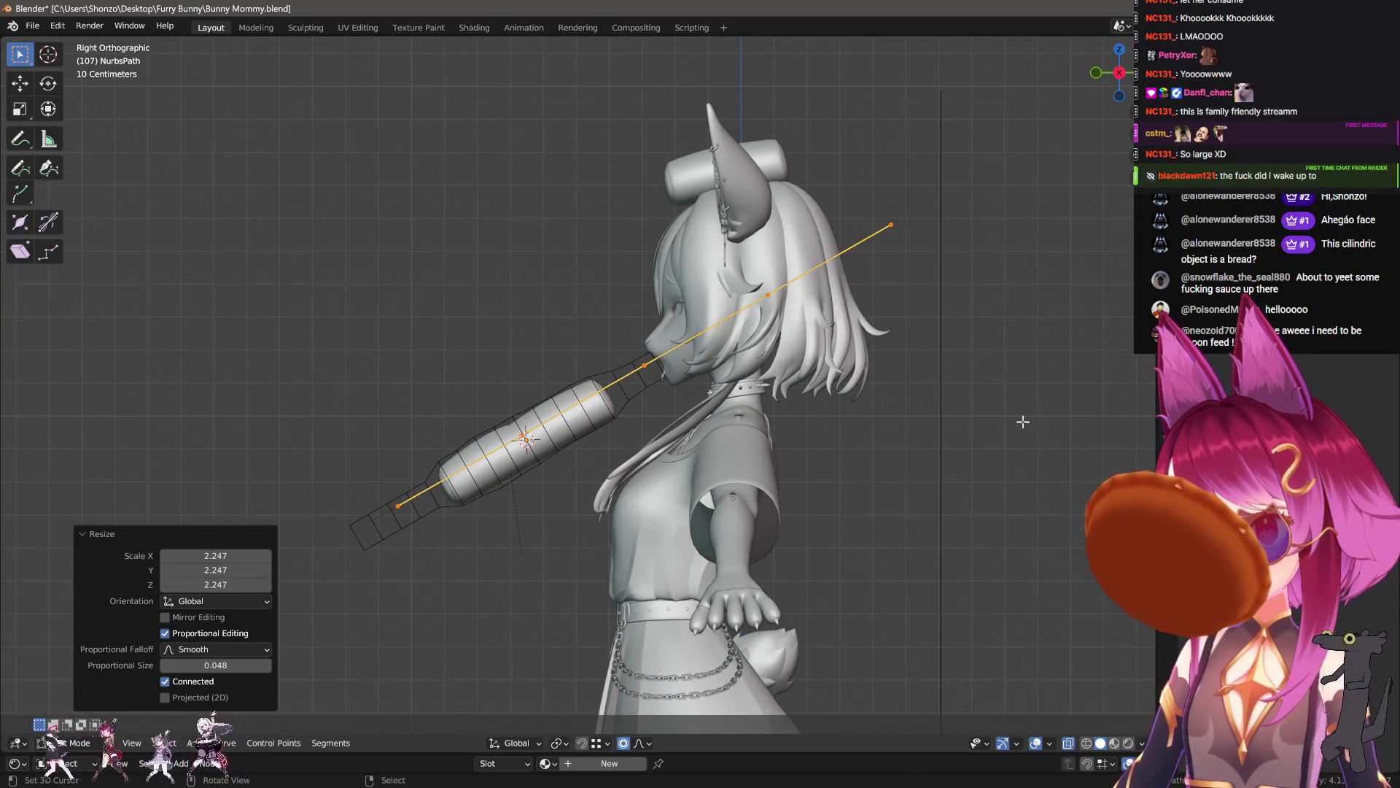
click(20, 313)
scroll(476, 405, up, 2)
key(Tab)
- Try the path as the lattice's curve target, undo it, and select the lattice with the path
click(627, 366)
middle_drag(628, 366, 736, 398)
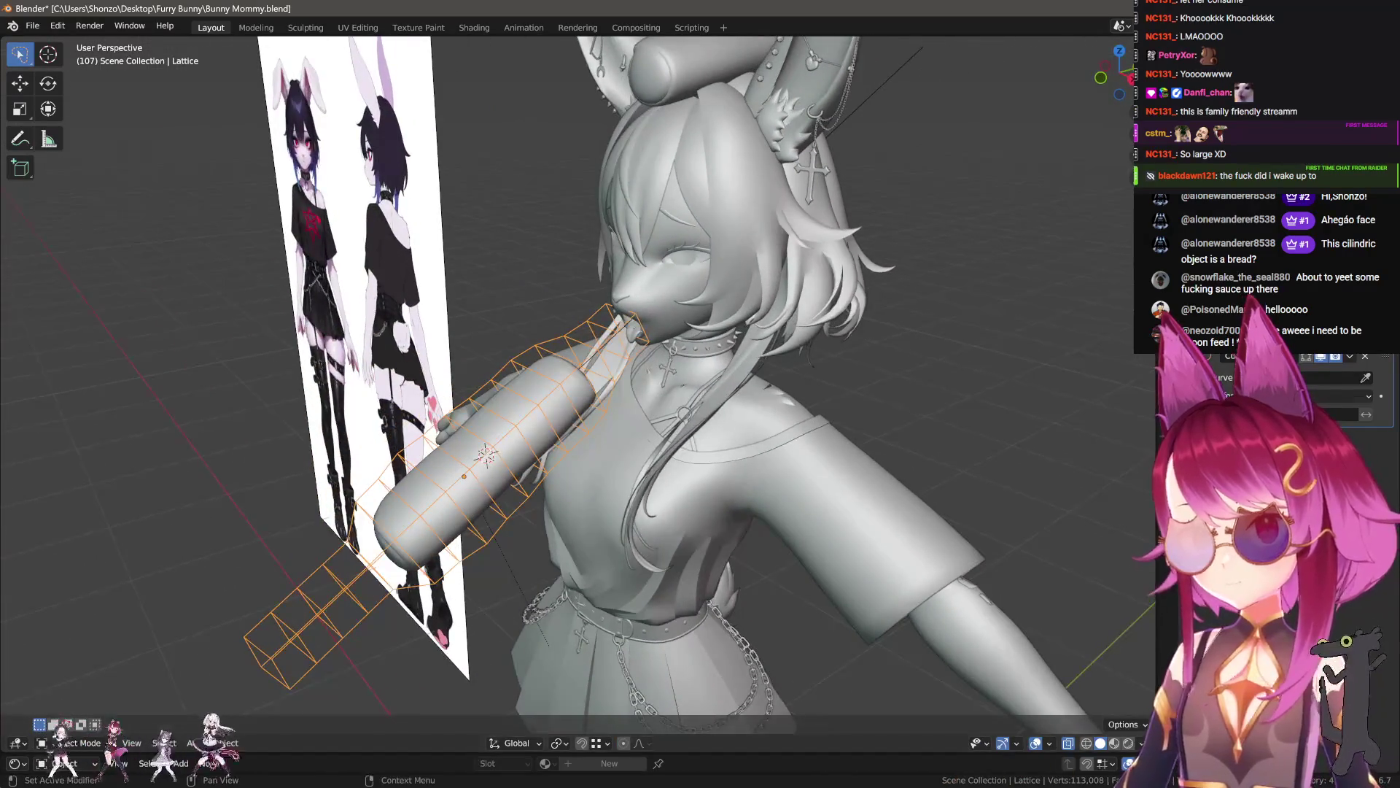
click(1362, 379)
click(886, 81)
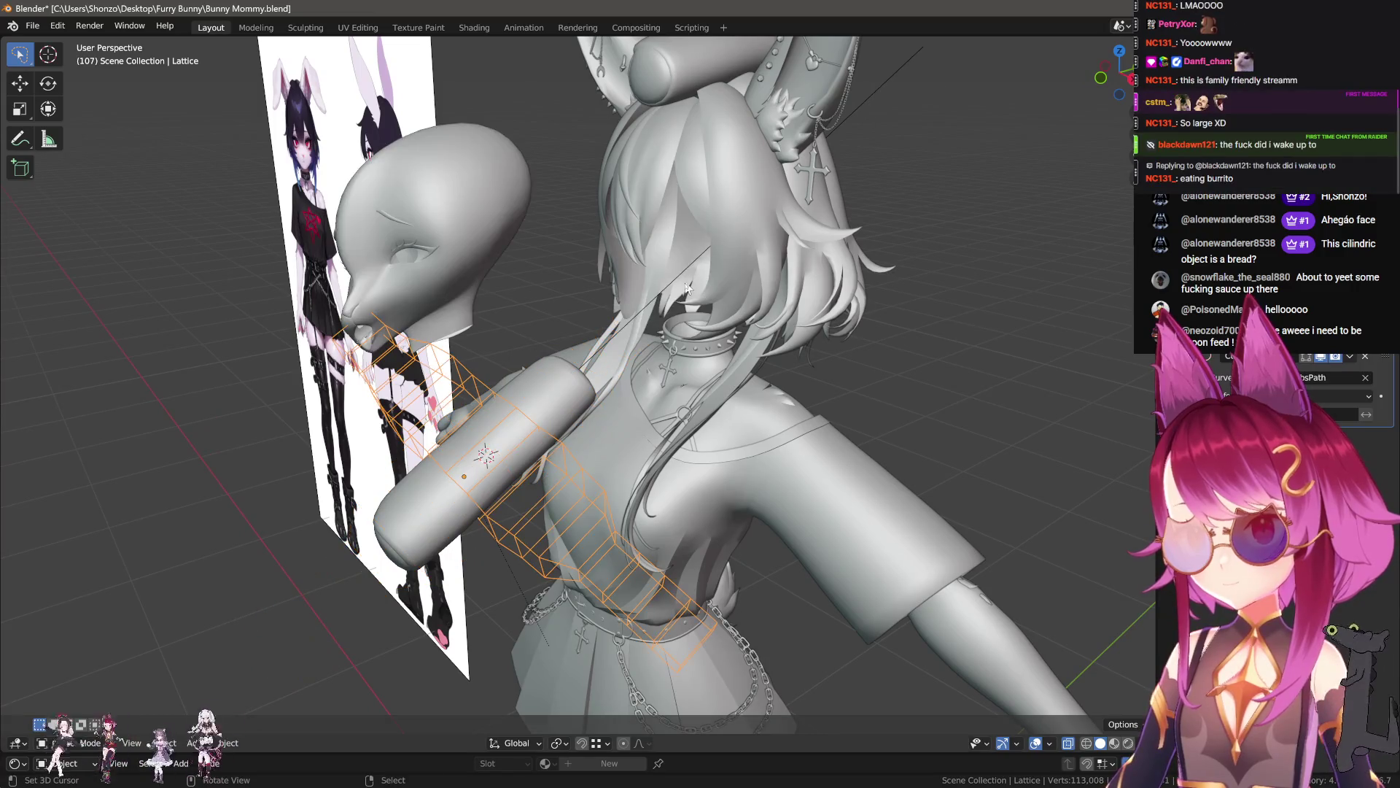
mouse_move(563, 352)
middle_down()
mouse_move(642, 327)
mouse_move(576, 349)
middle_up()
key(ctrl+z)
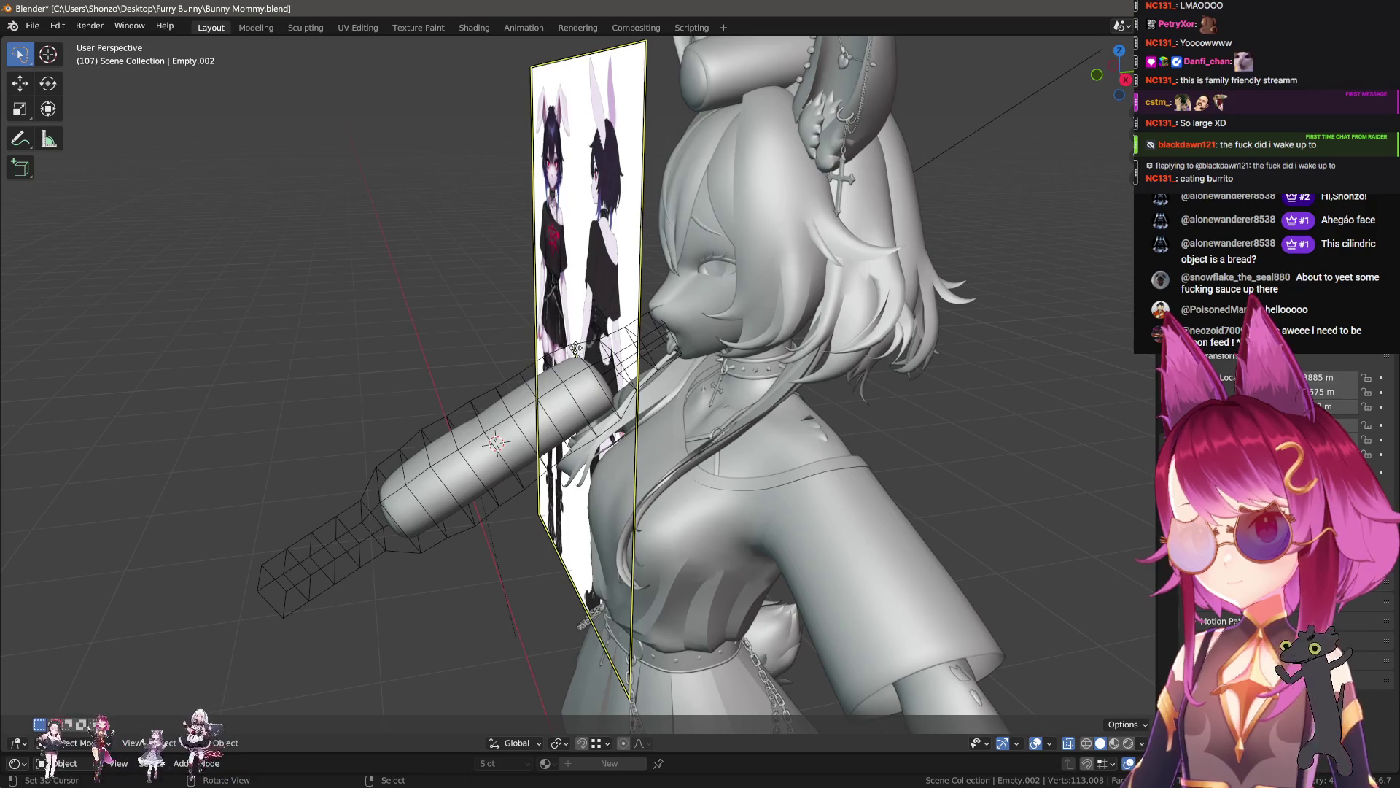
scroll(576, 348, down, 3)
shift+click(834, 222)
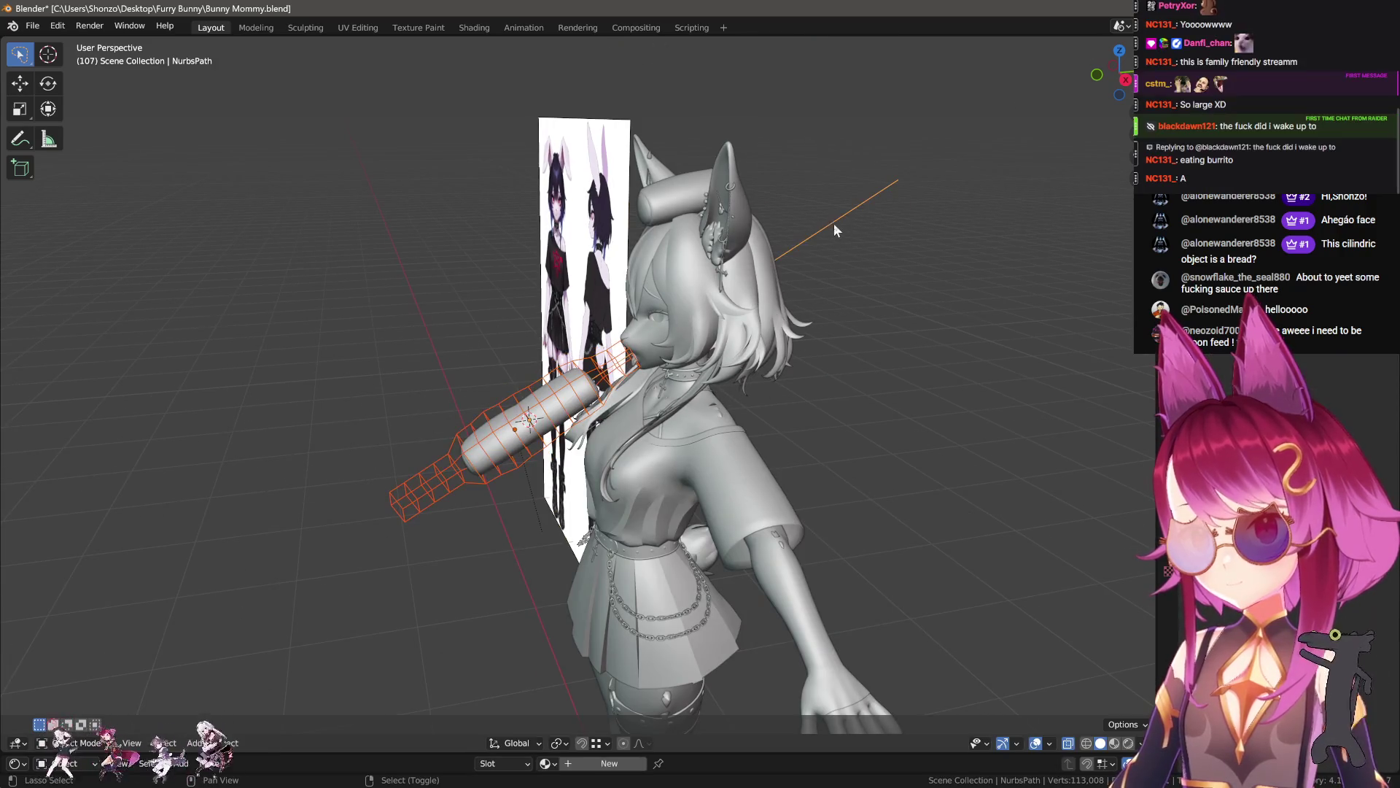
- Parent the lattice to the path and test-move the lattice from a side view
key(ctrl+p)
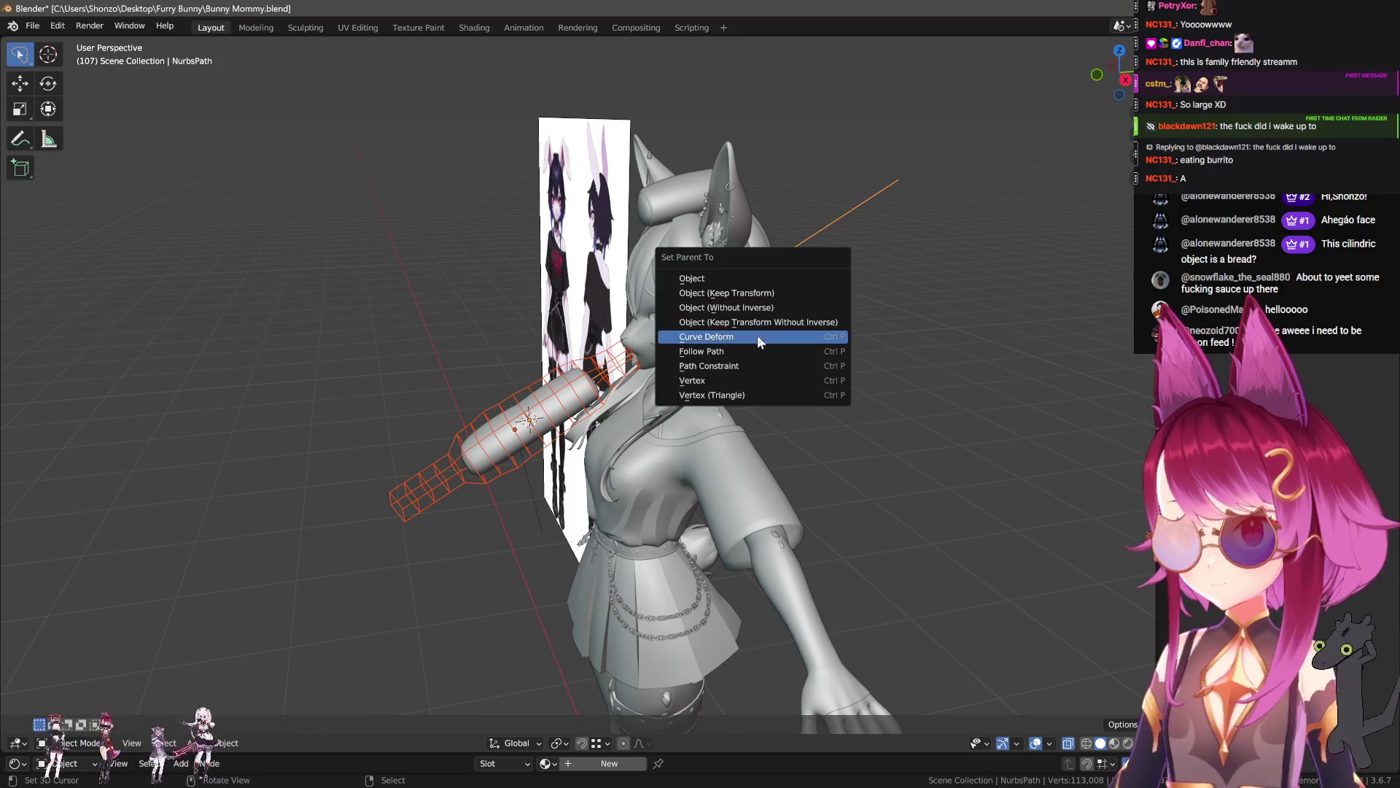
click(729, 353)
middle_drag(729, 353, 554, 408)
click(526, 410)
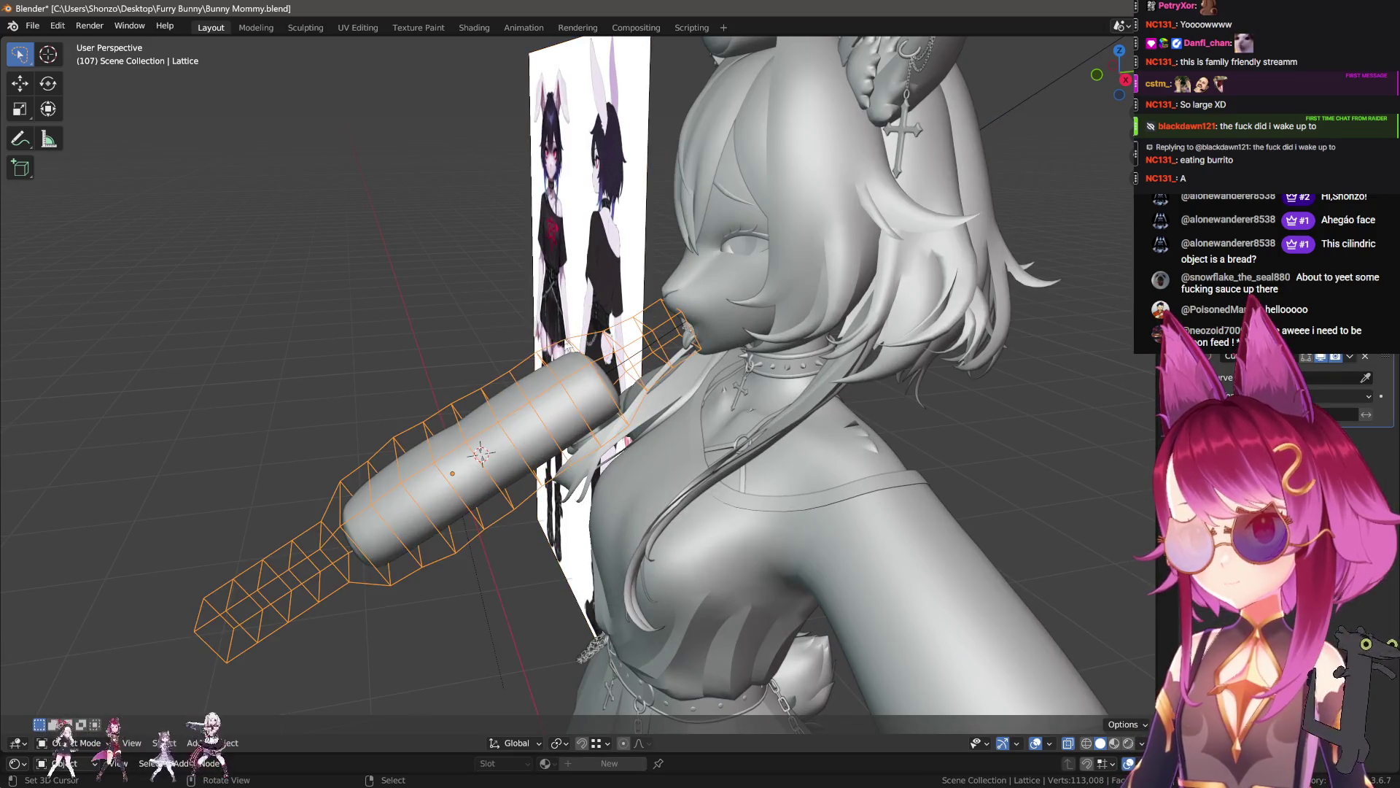
key(g)
scroll(614, 406, down, 3)
mouse_move(614, 406)
middle_down()
mouse_move(656, 343)
mouse_move(605, 376)
middle_up()
scroll(634, 340, up, 1)
click(635, 340)
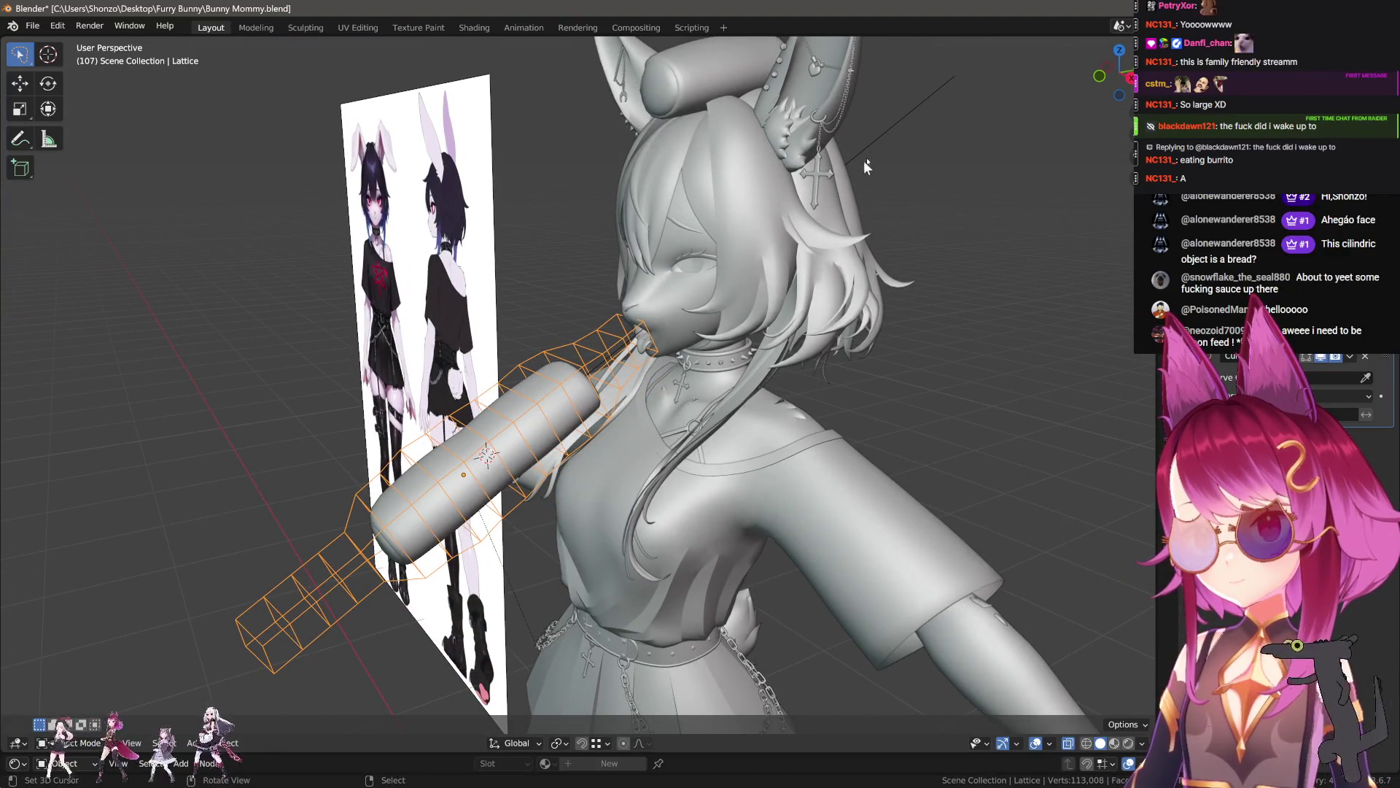
- Reparent the lattice to the path using Follow Path
shift+click(872, 141)
key(ctrl+p)
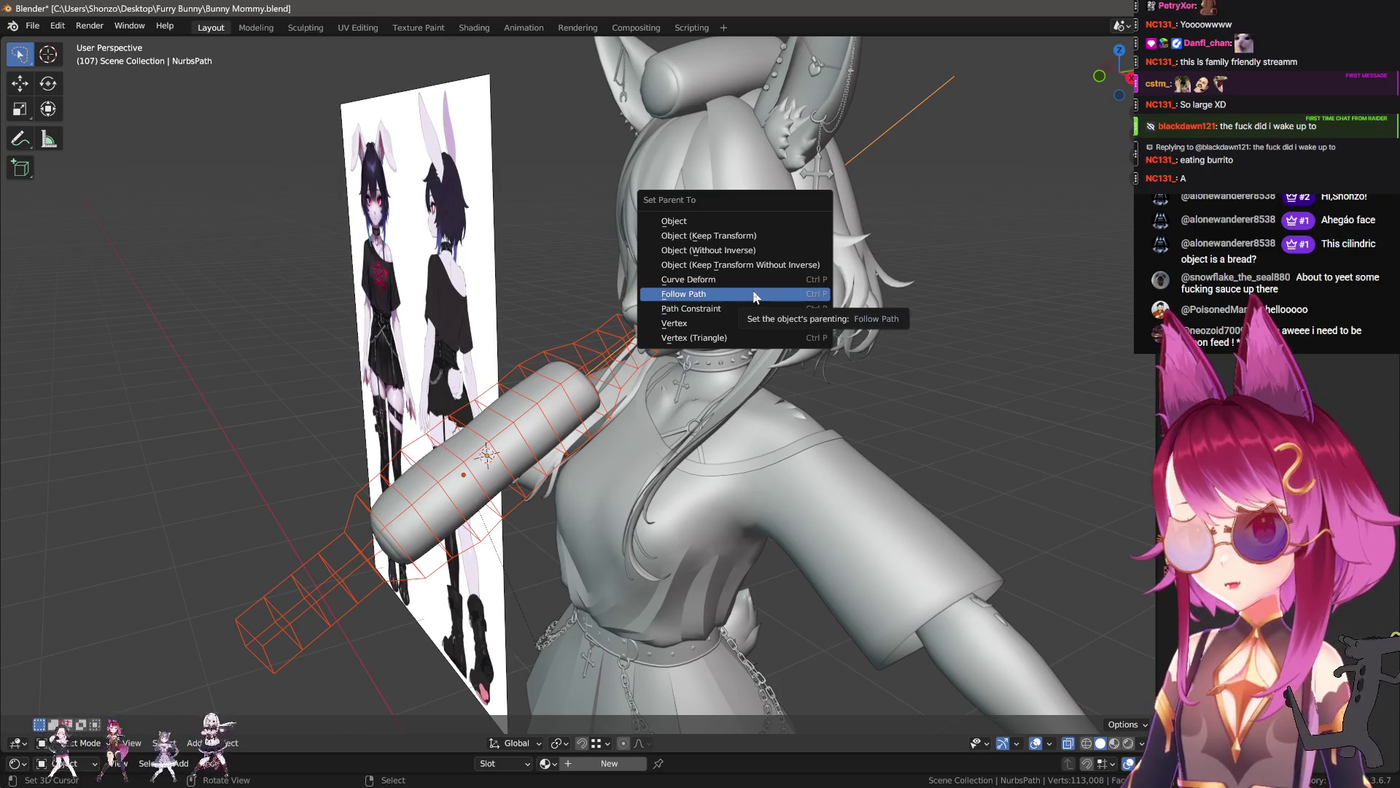
click(753, 293)
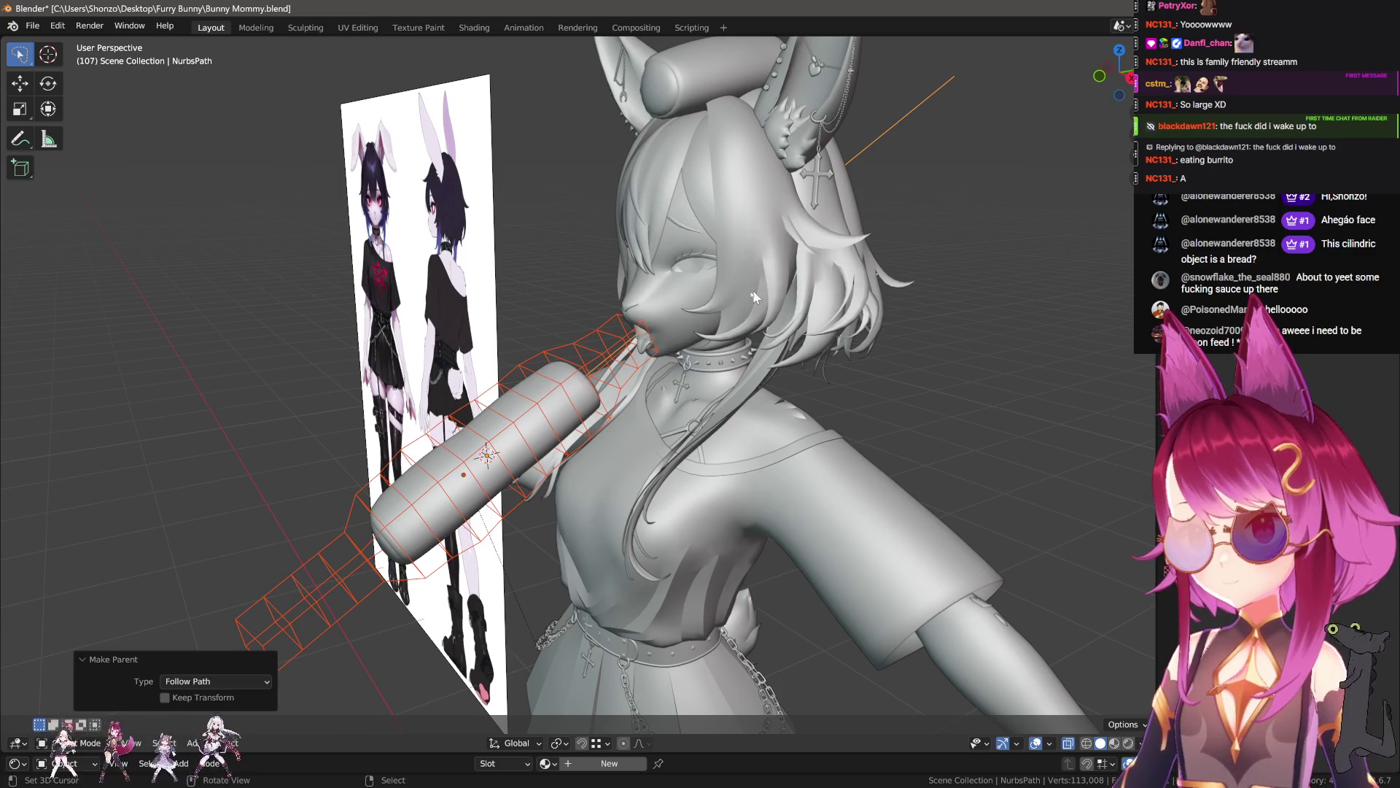
- Nudge the lattice down-left, cancel a second move, and return to object mode
click(563, 357)
key(g)
click(655, 385)
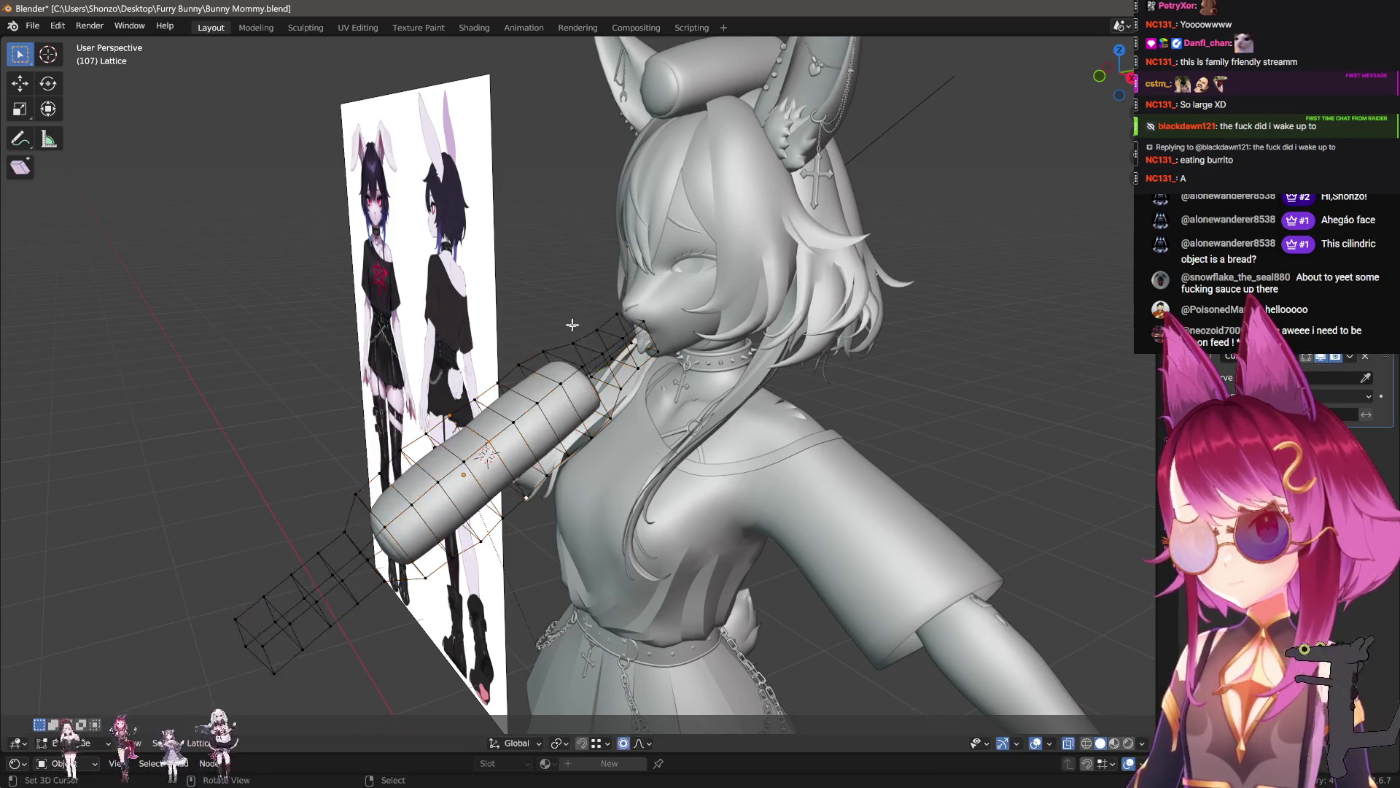
key(g)
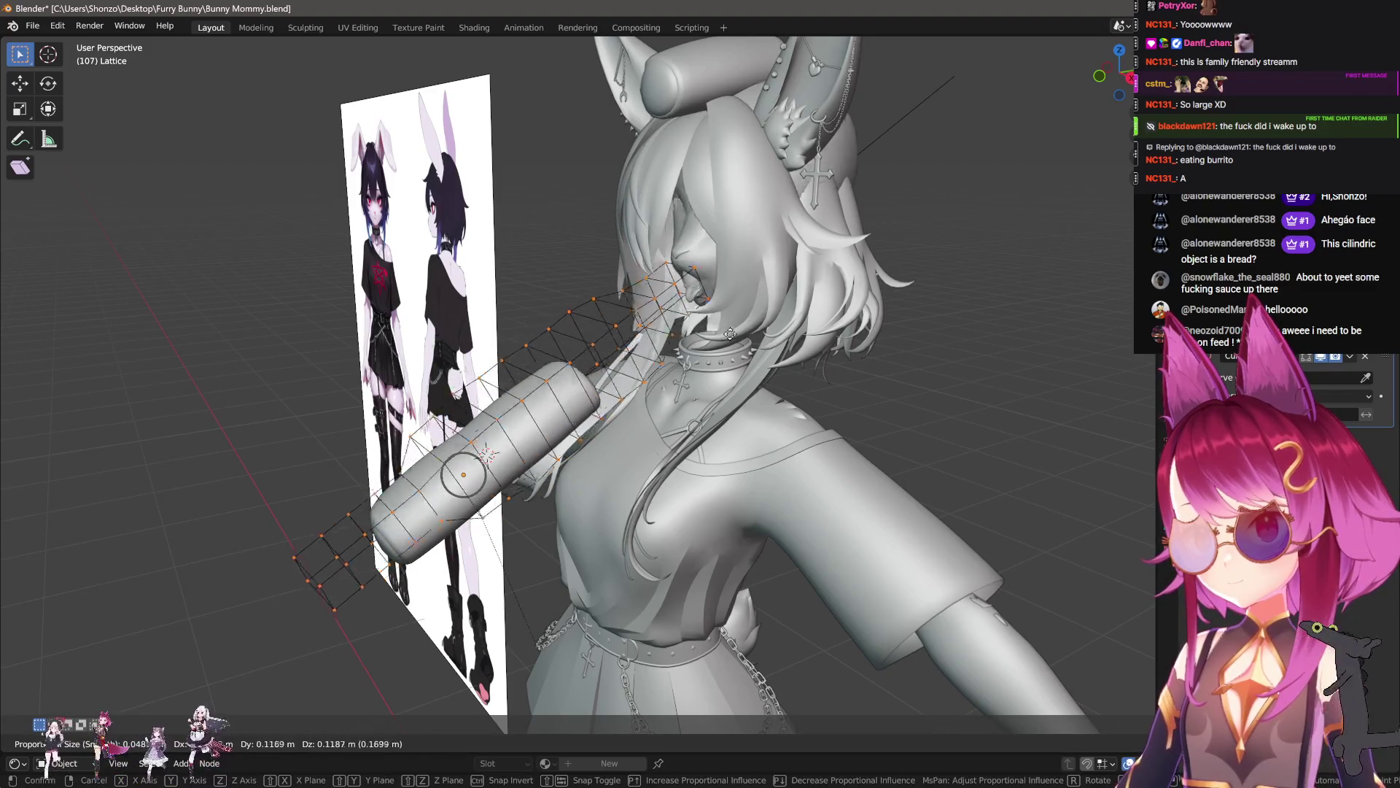
right_click(550, 367)
key(Tab)
key(Tab)
key(Tab)
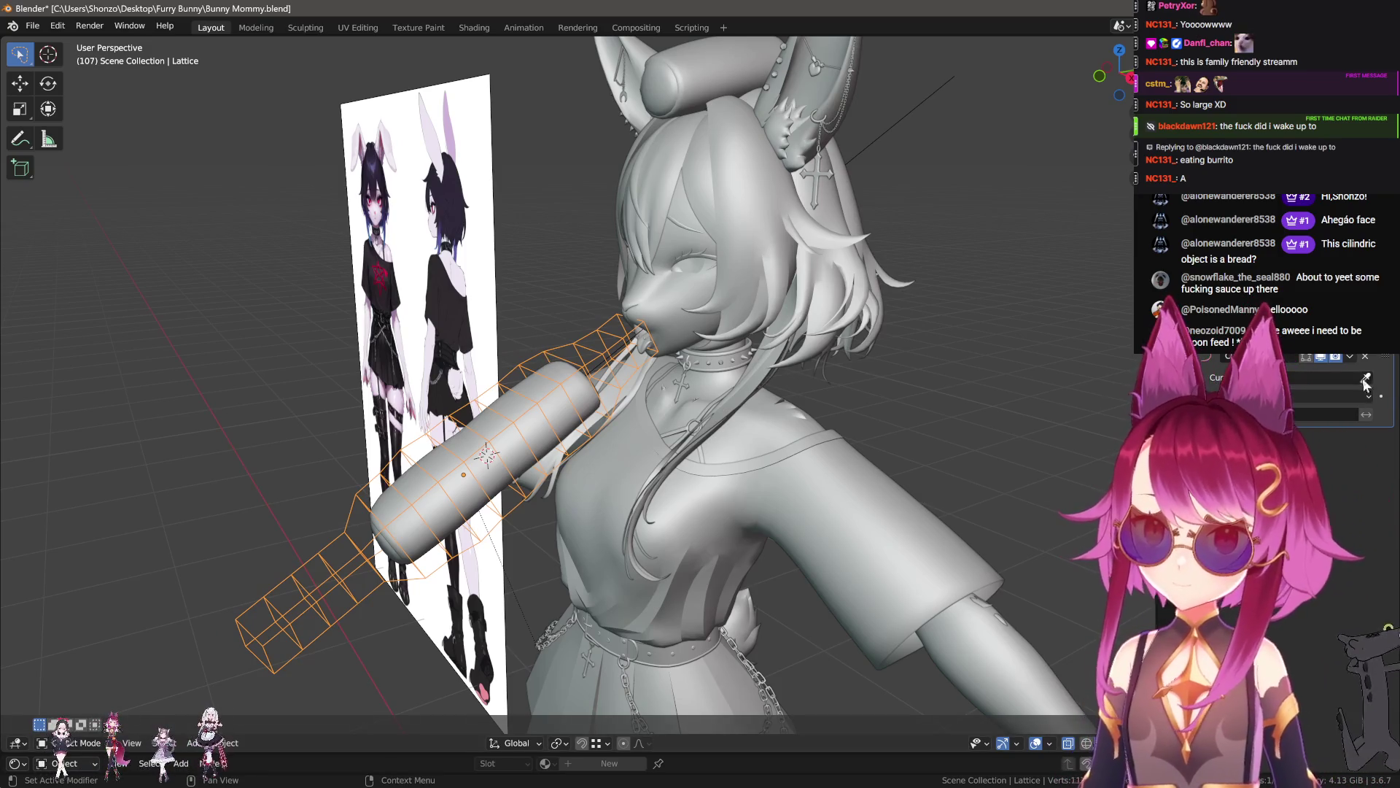
key(e)
key(Escape)
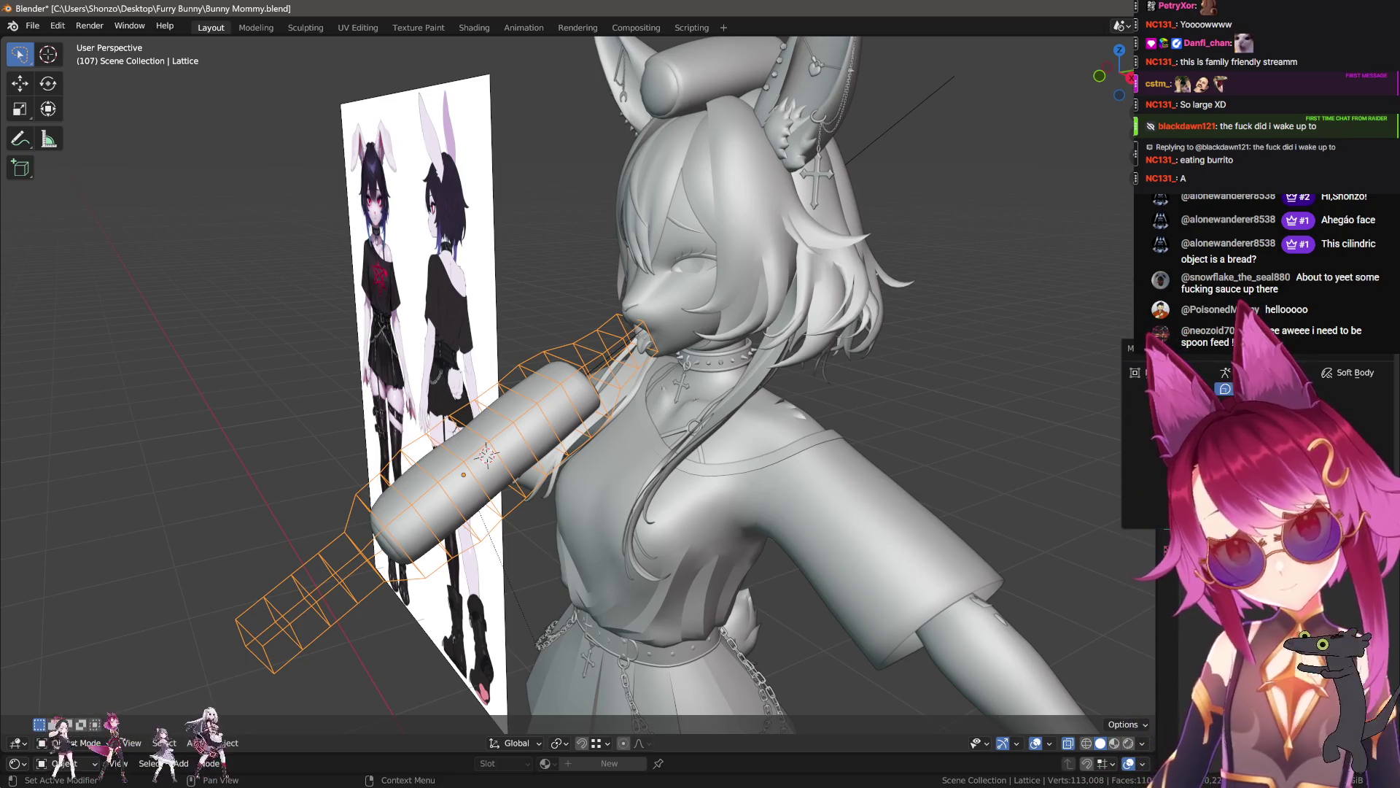
- Inspect the lattice's Physics tab and its location, rotation and scale in the N sidebar
click(1225, 389)
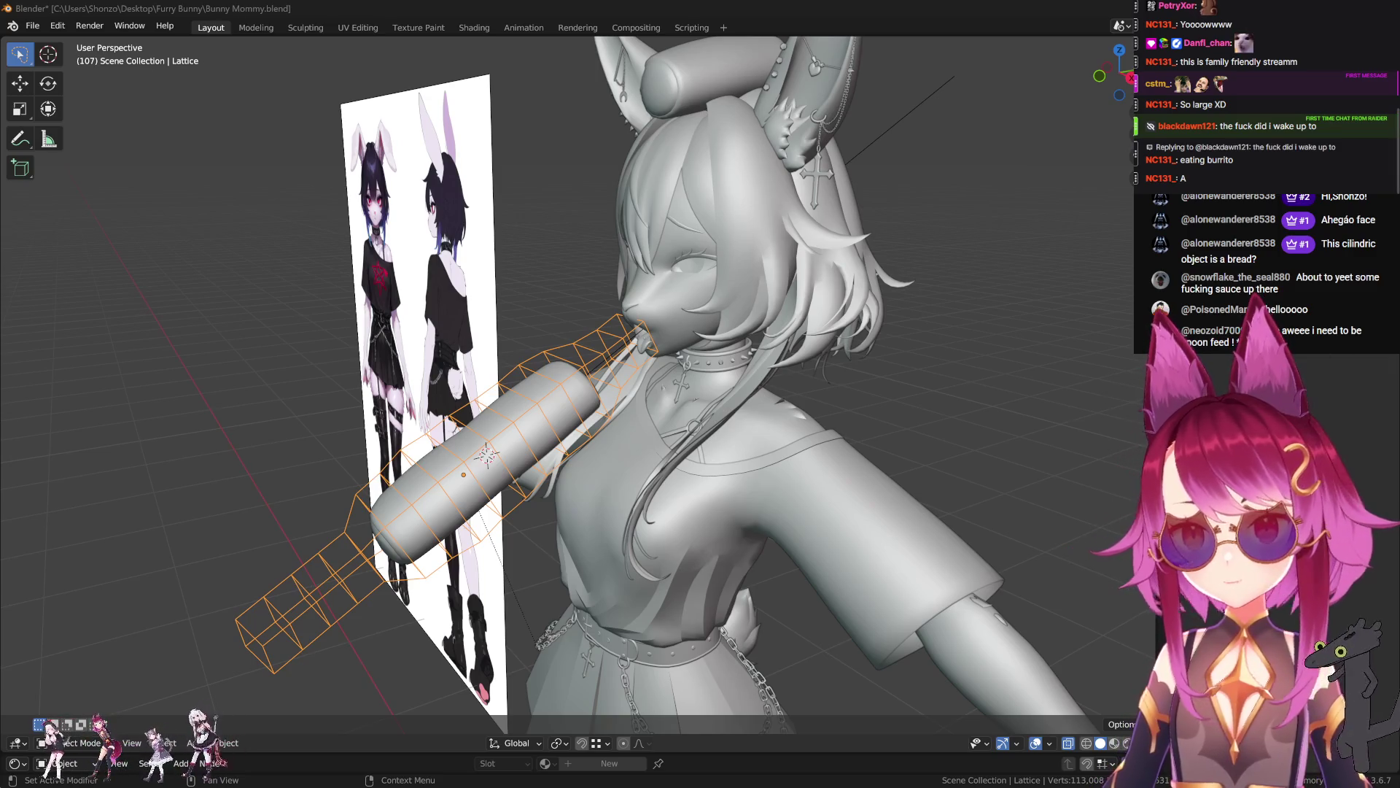
click(1240, 437)
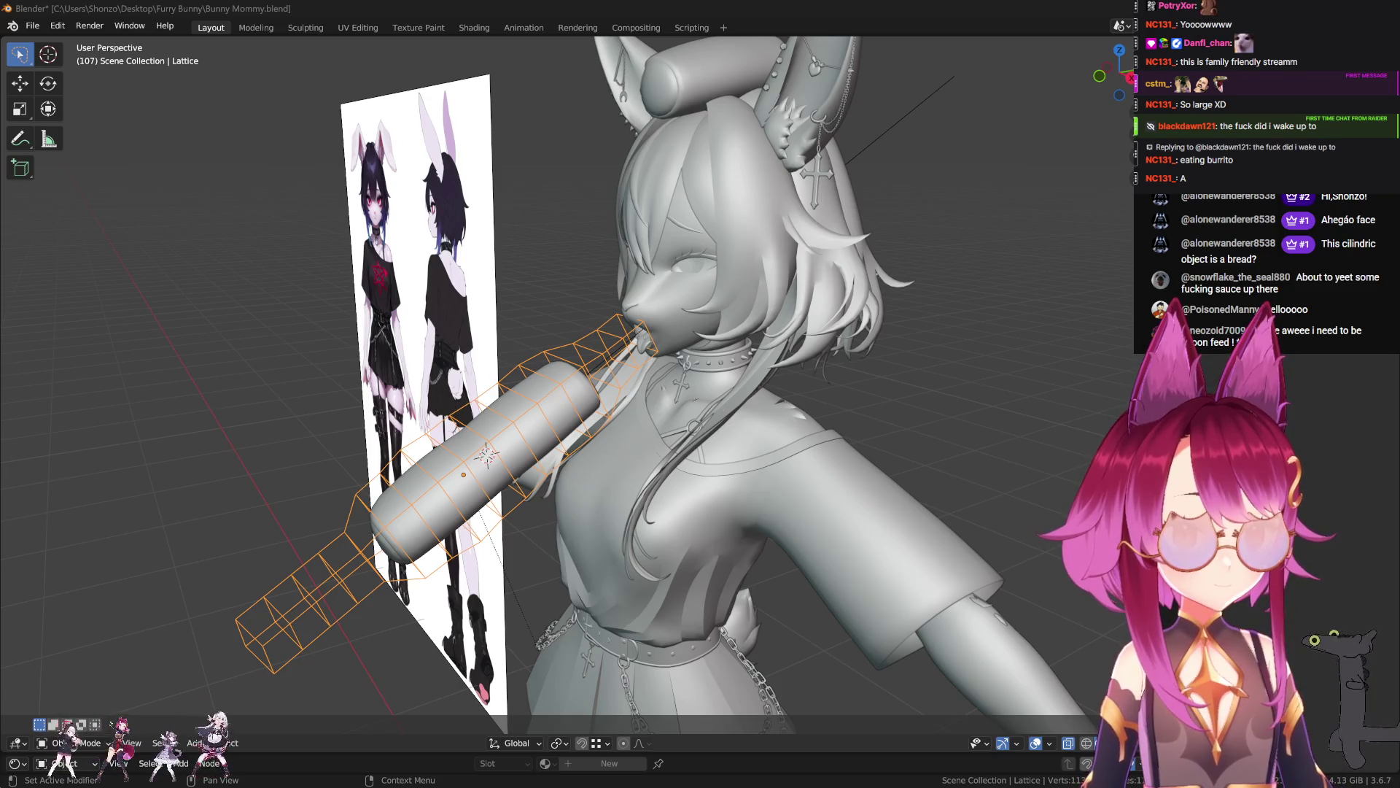
scroll(745, 385, up, 3)
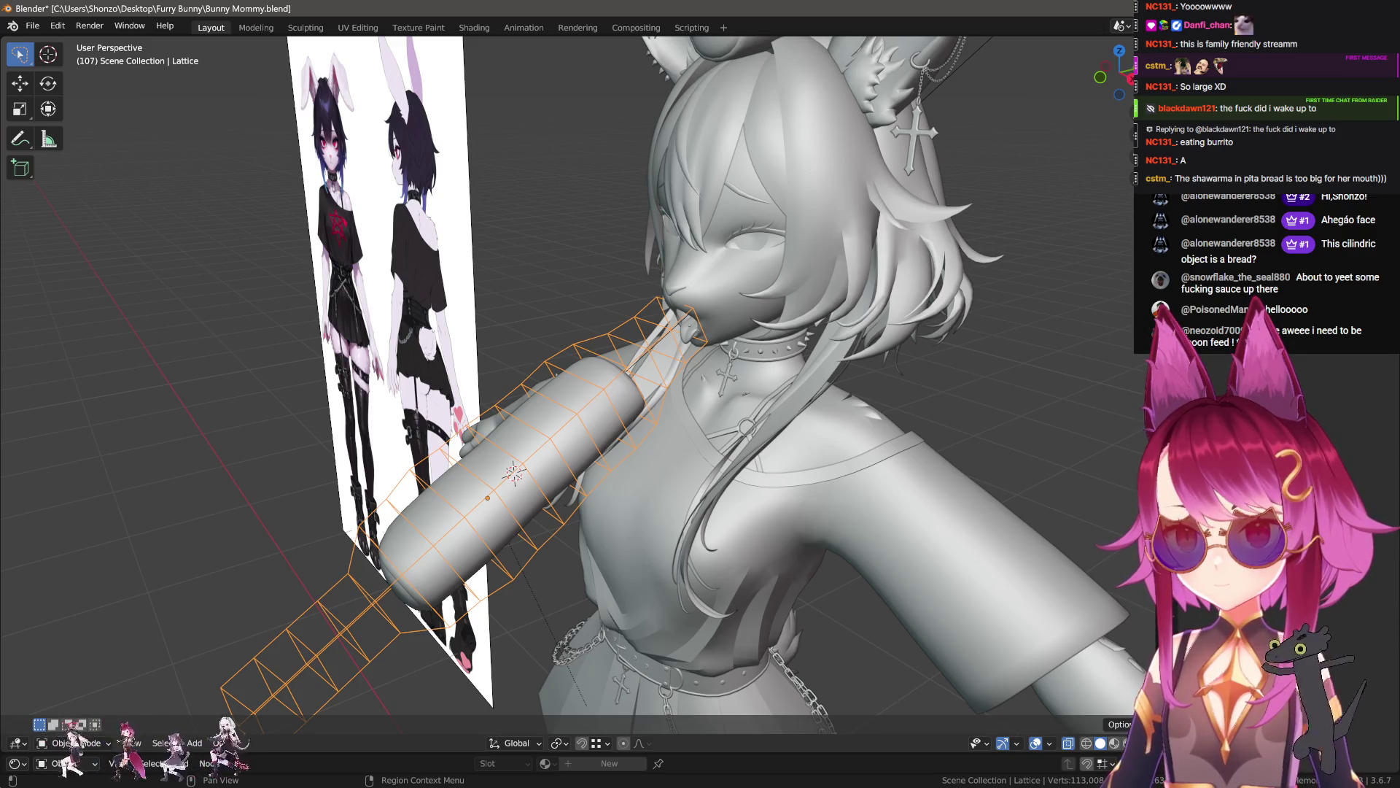
key(n)
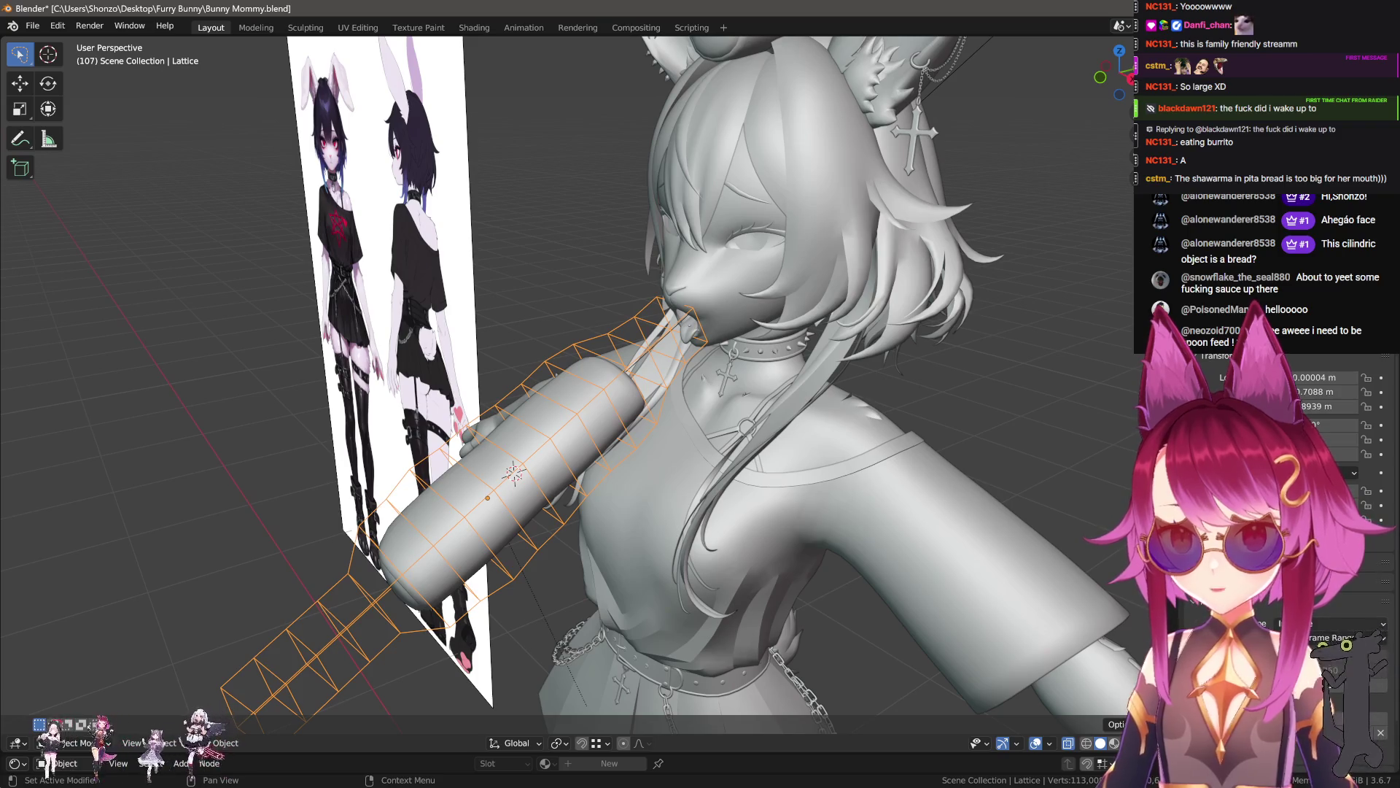
scroll(1268, 511, down, 1)
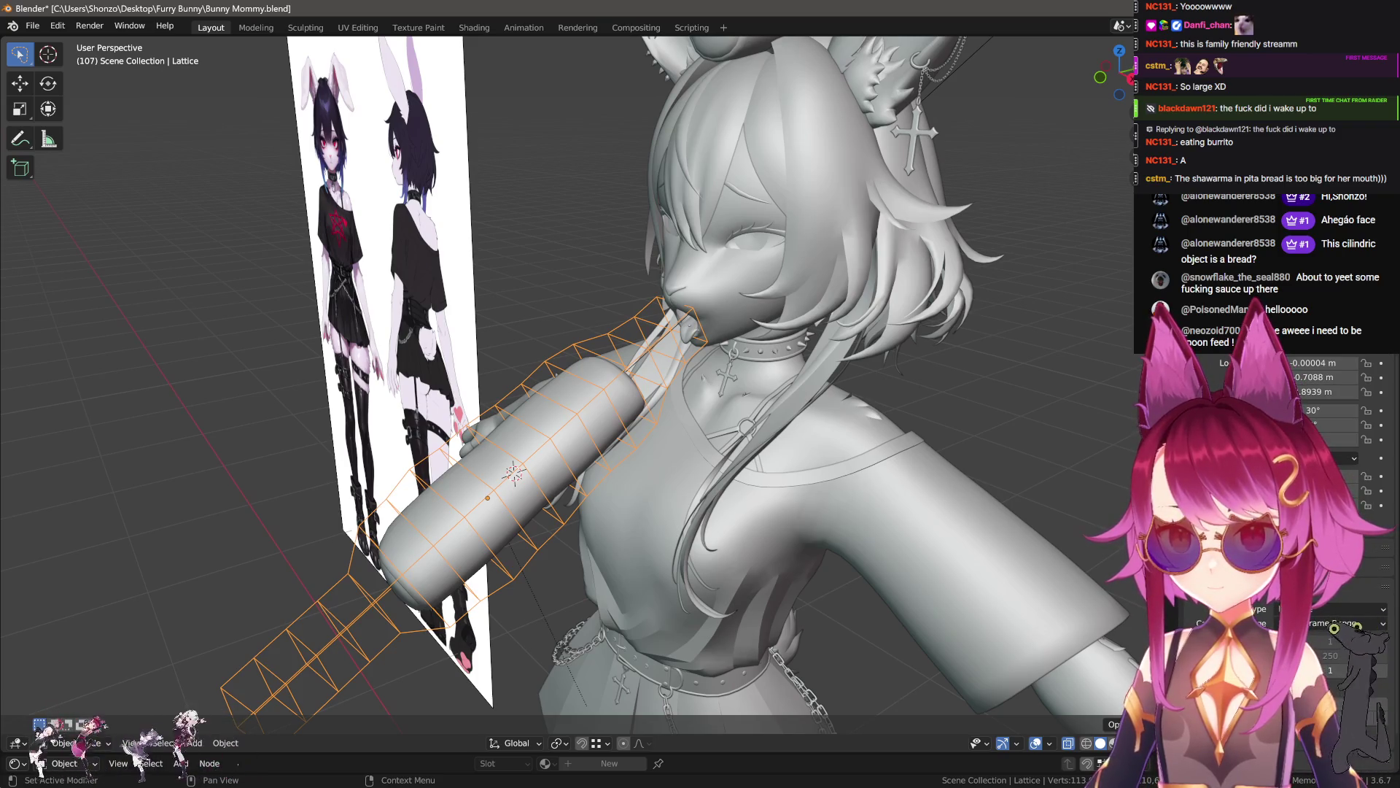
scroll(1269, 511, down, 2)
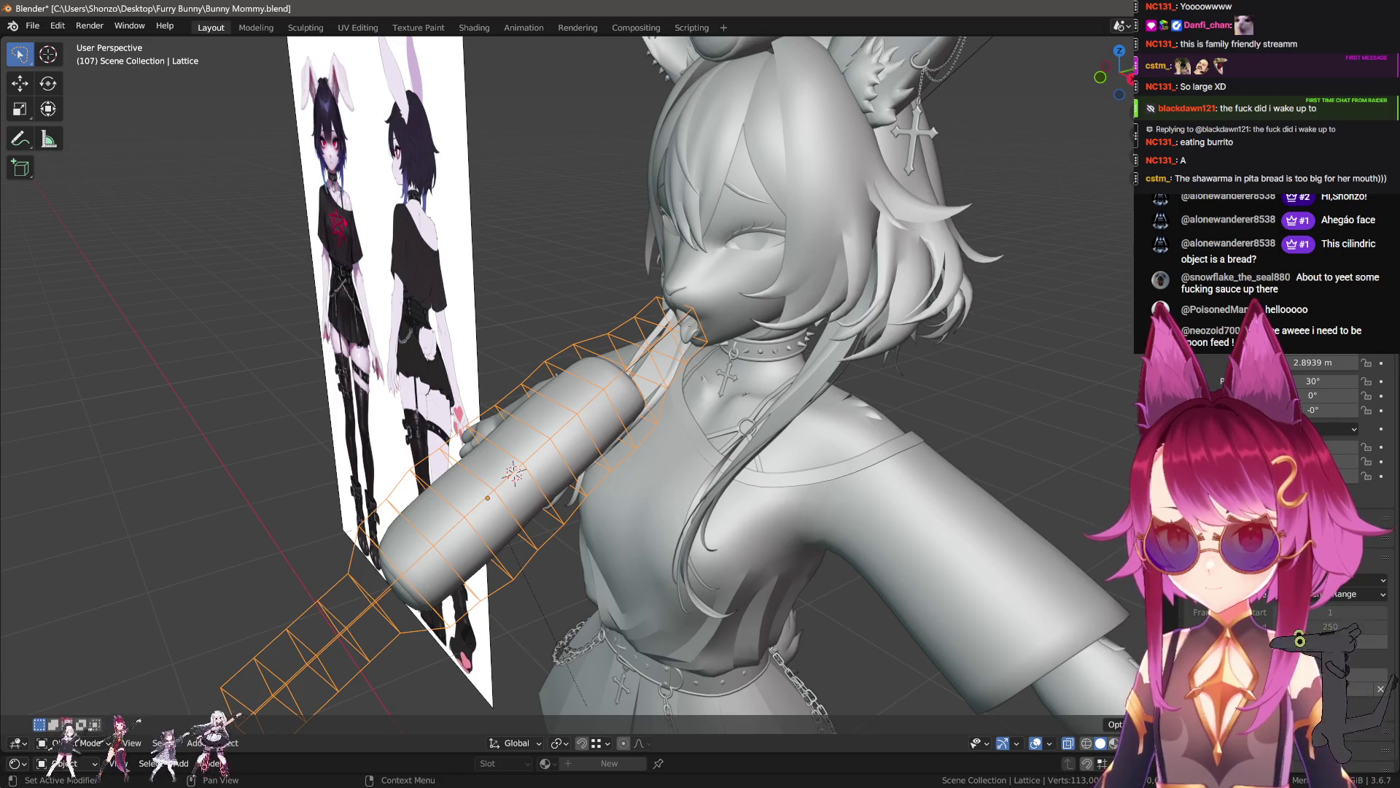
scroll(1268, 510, up, 3)
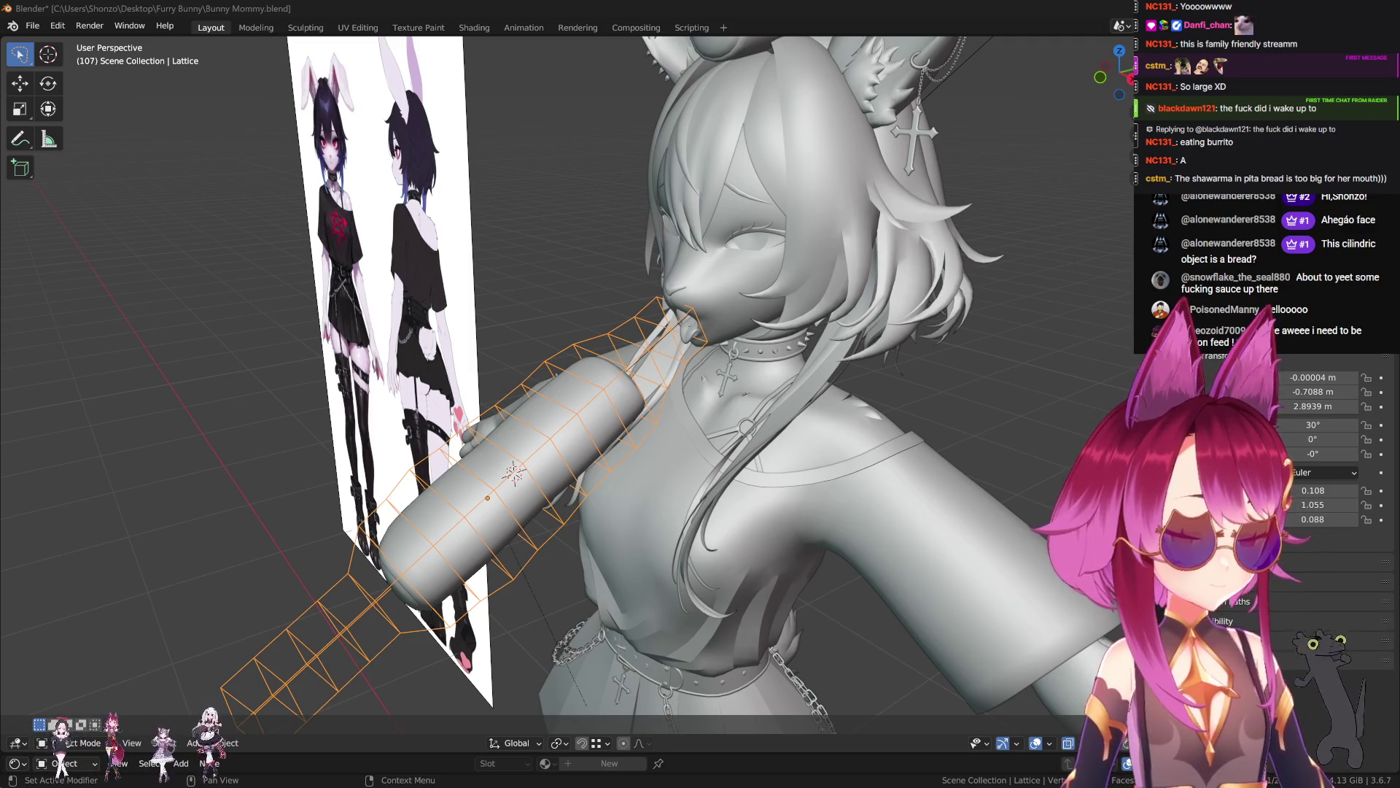
- Play the animation to test the burrito deformation, then switch to Material Preview
middle_drag(741, 414, 760, 400)
key(ctrl+a)
key(space)
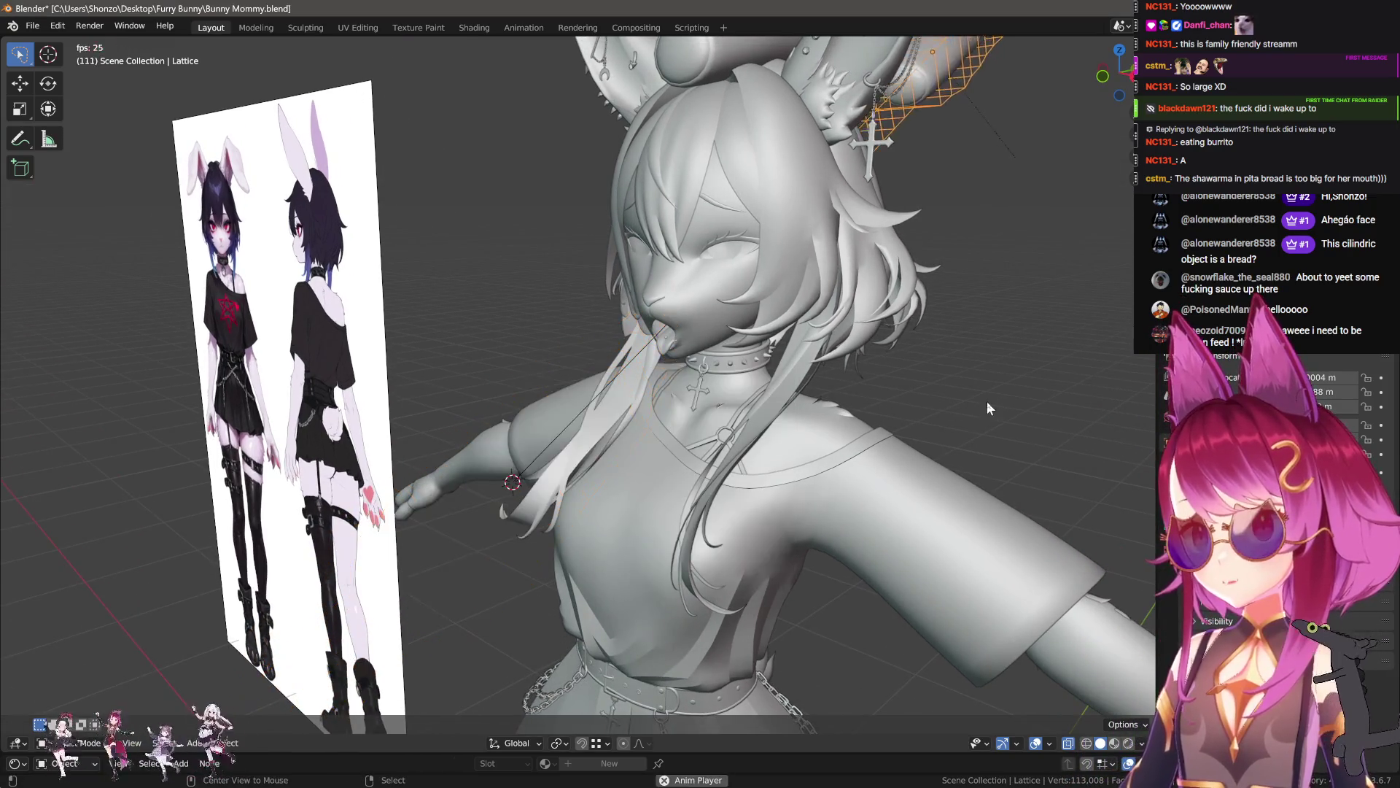
scroll(979, 391, down, 5)
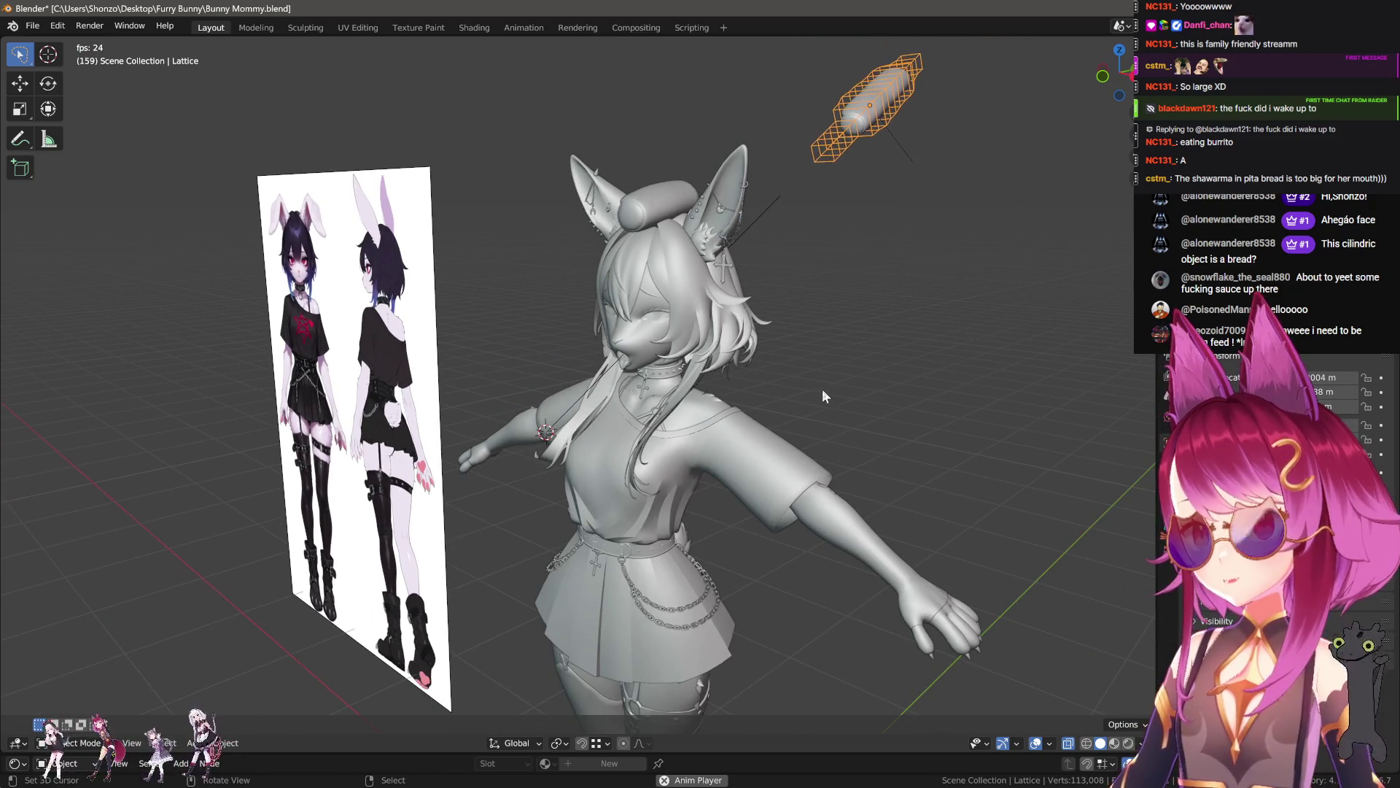
scroll(828, 467, up, 5)
key(z)
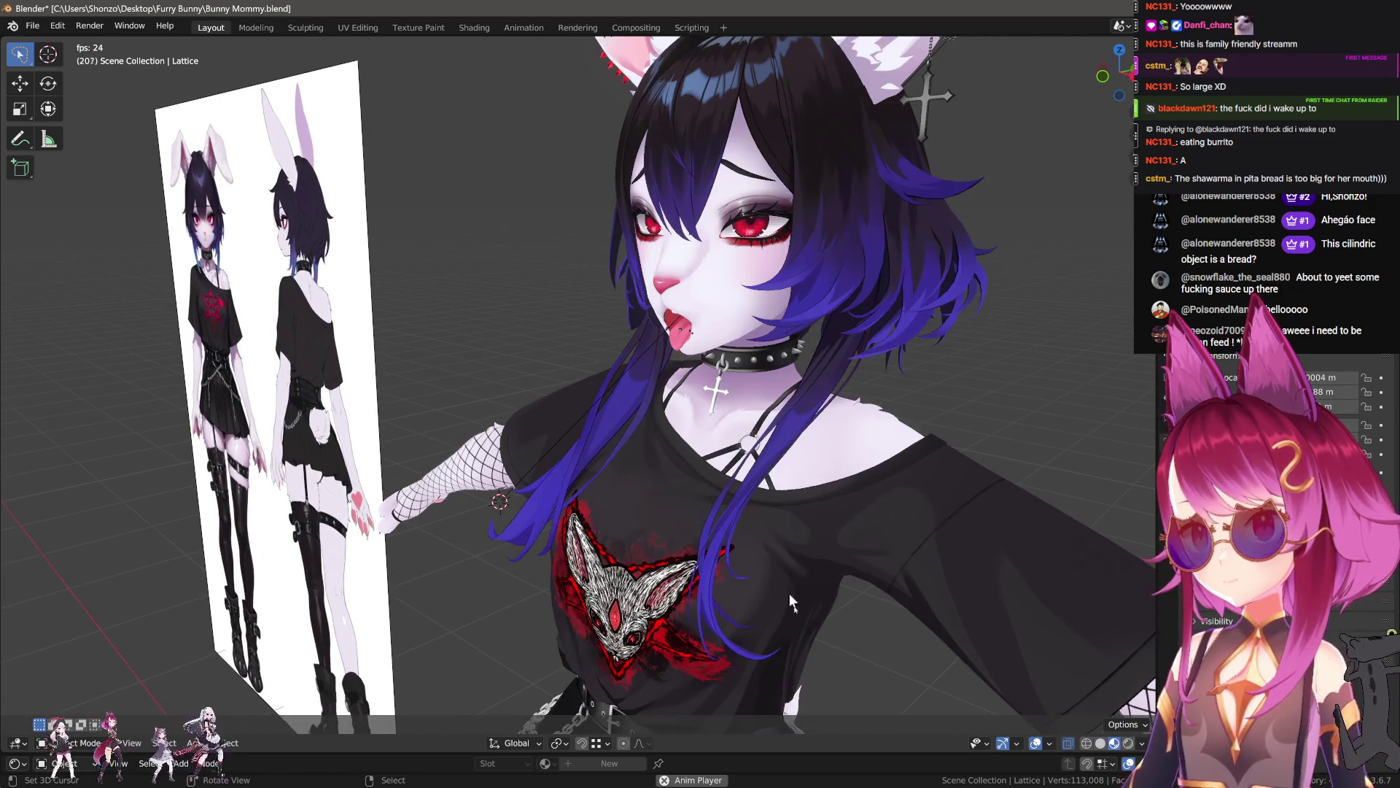
- Resize the lower timeline area and put the NurbsPath guide curve into Edit Mode
drag(778, 753, 778, 686)
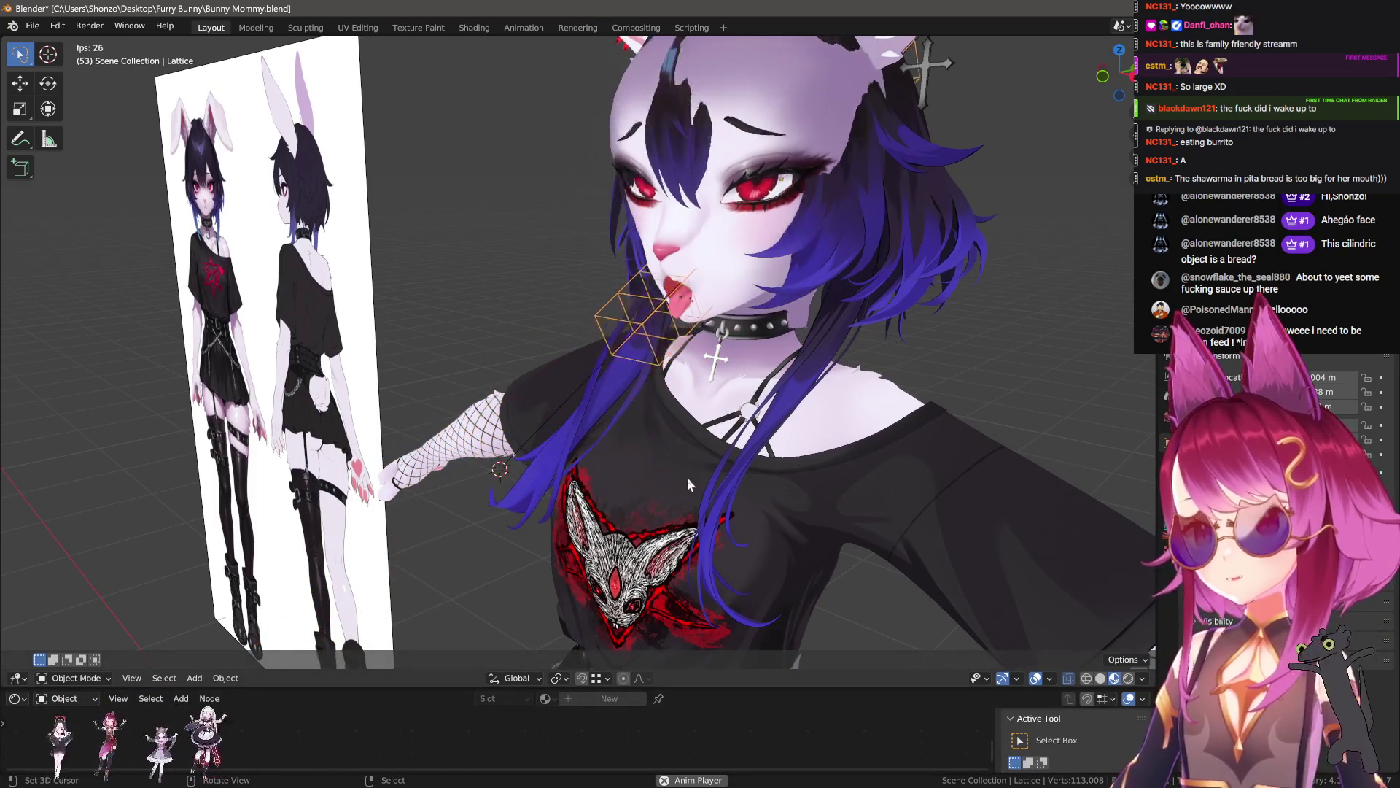
click(18, 699)
click(18, 698)
click(18, 698)
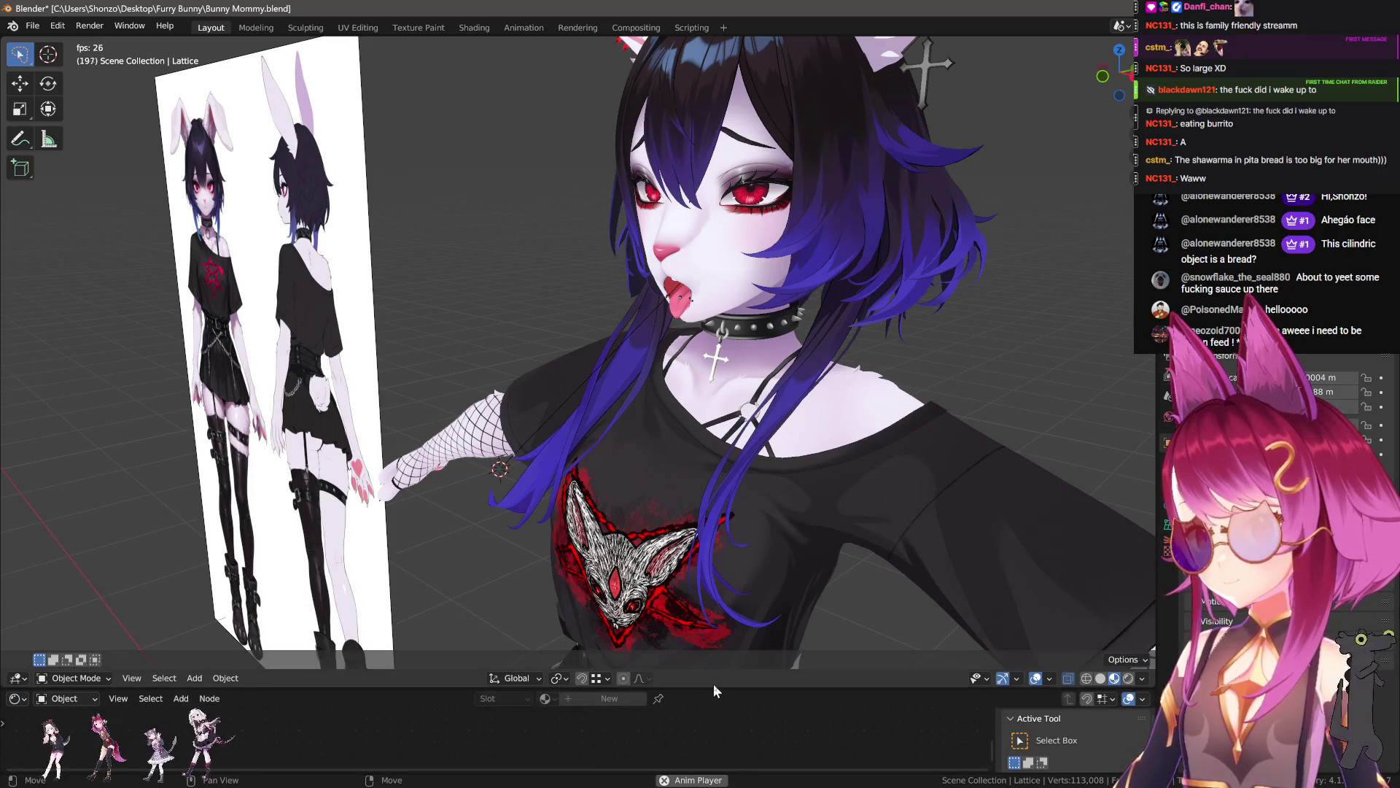
drag(713, 687, 646, 751)
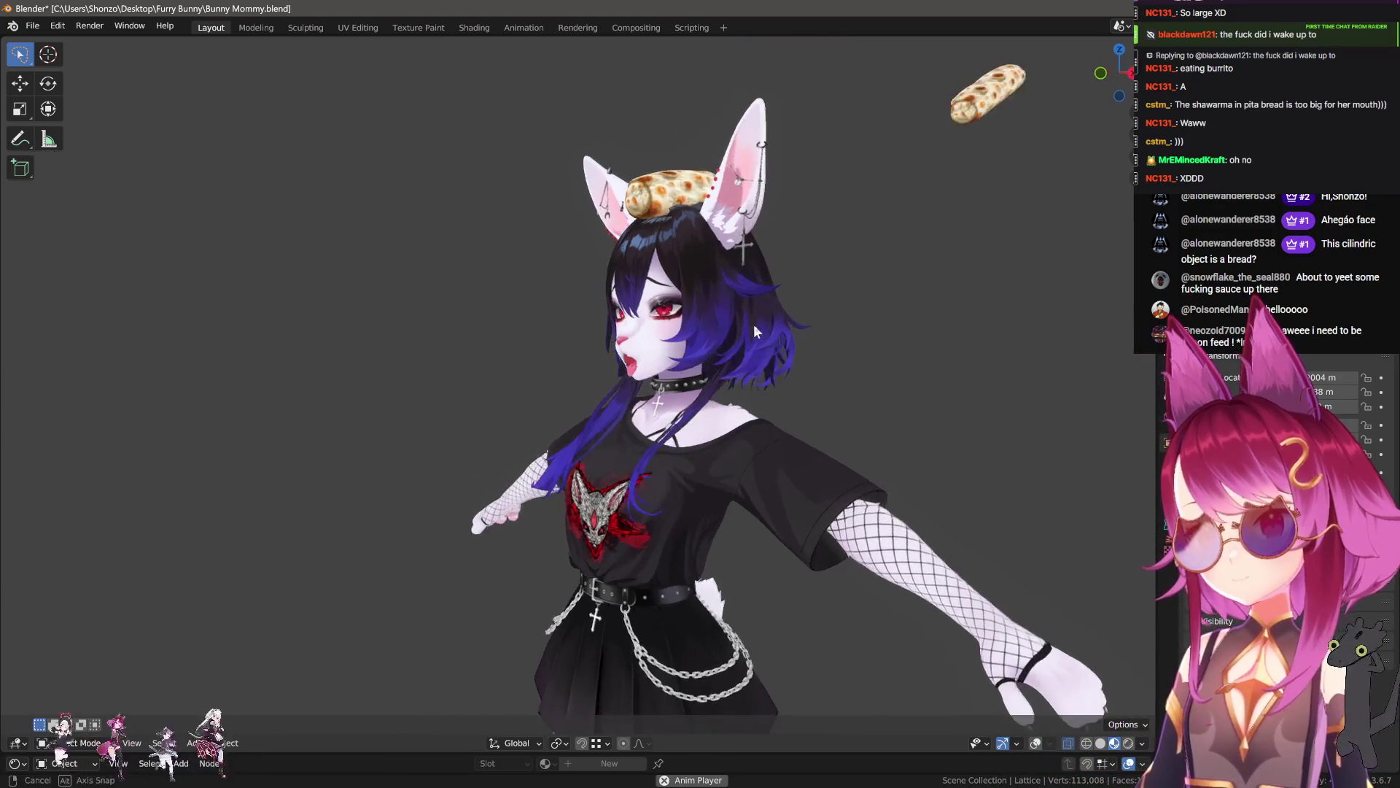
click(1033, 743)
key(Tab)
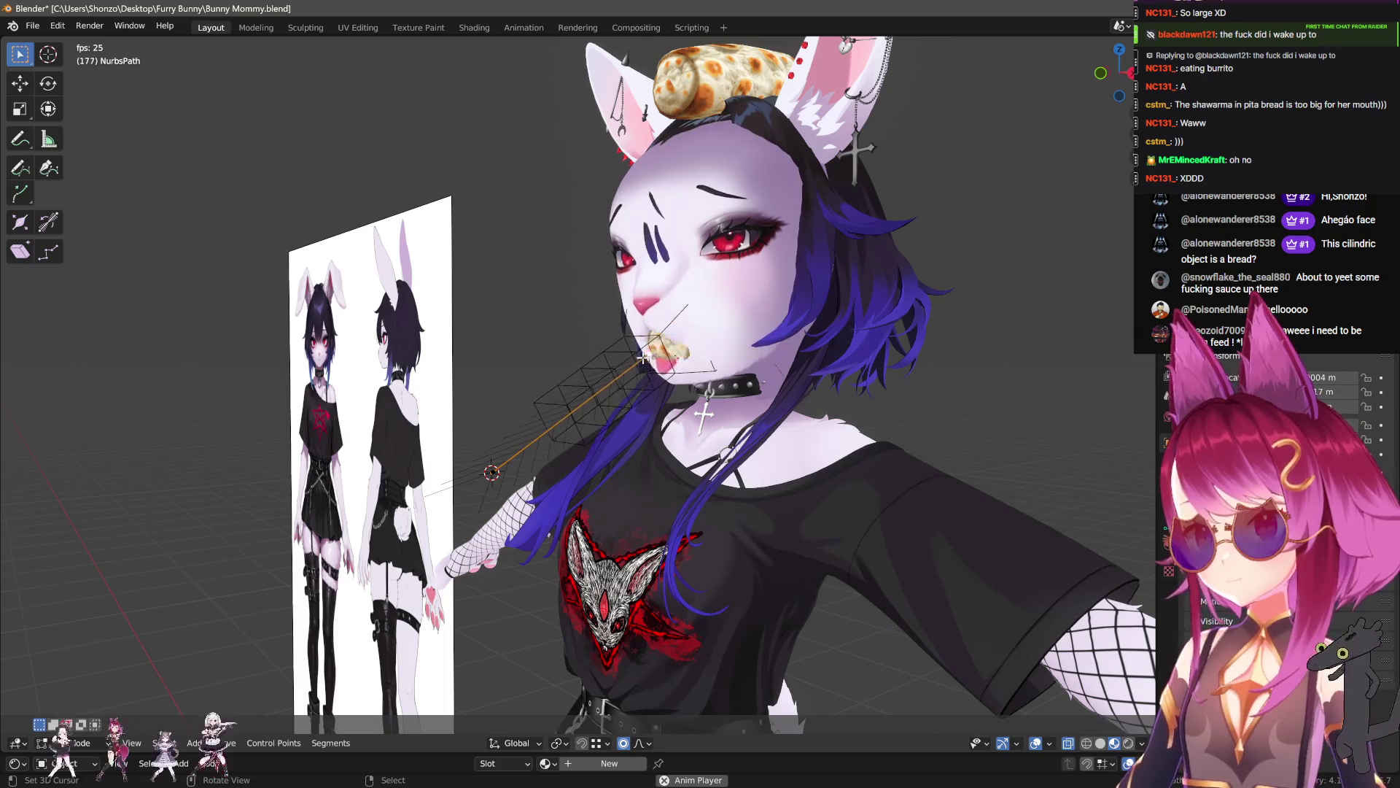
- Shift the guide path points -0.26221 m in Y and -0.14715 m in Z, then select the lattice
key(KP_3)
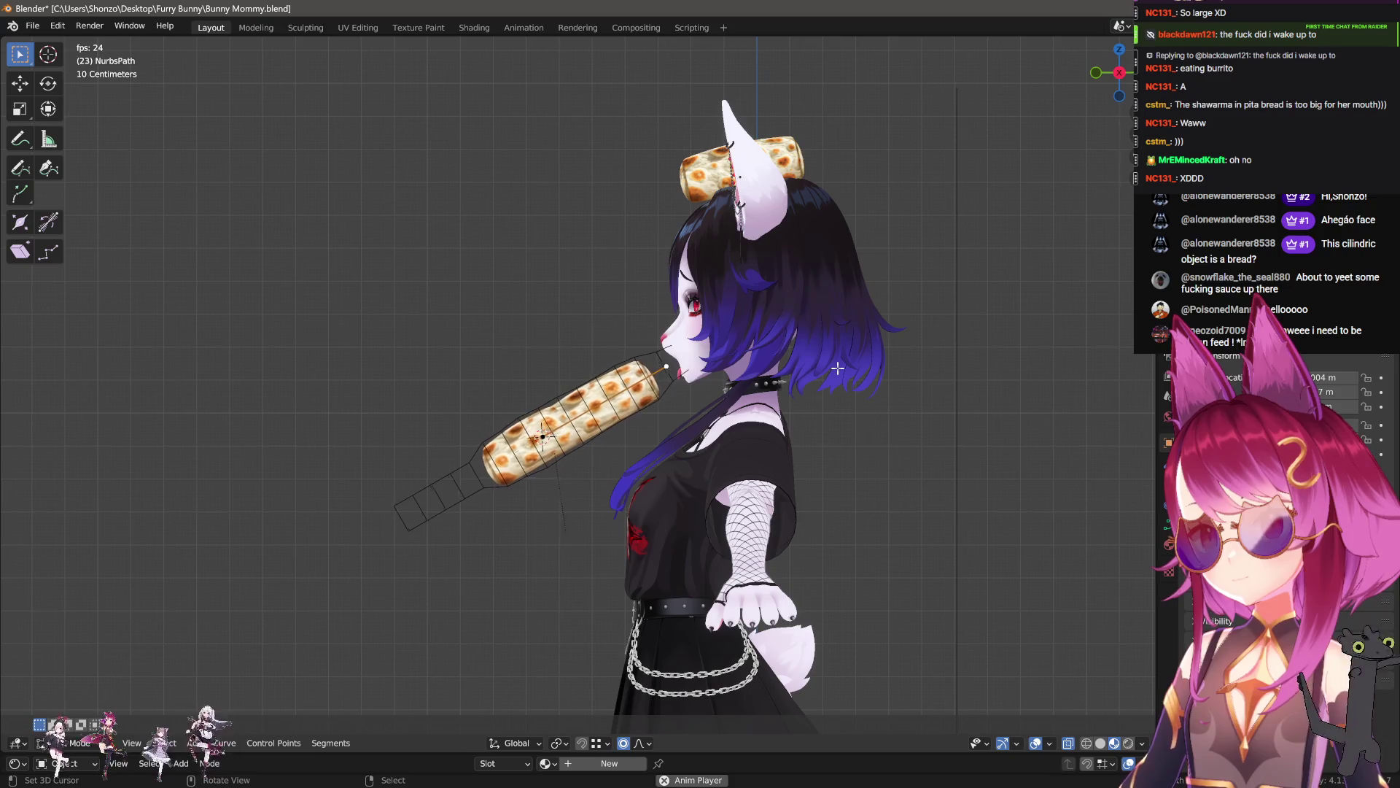
key(g)
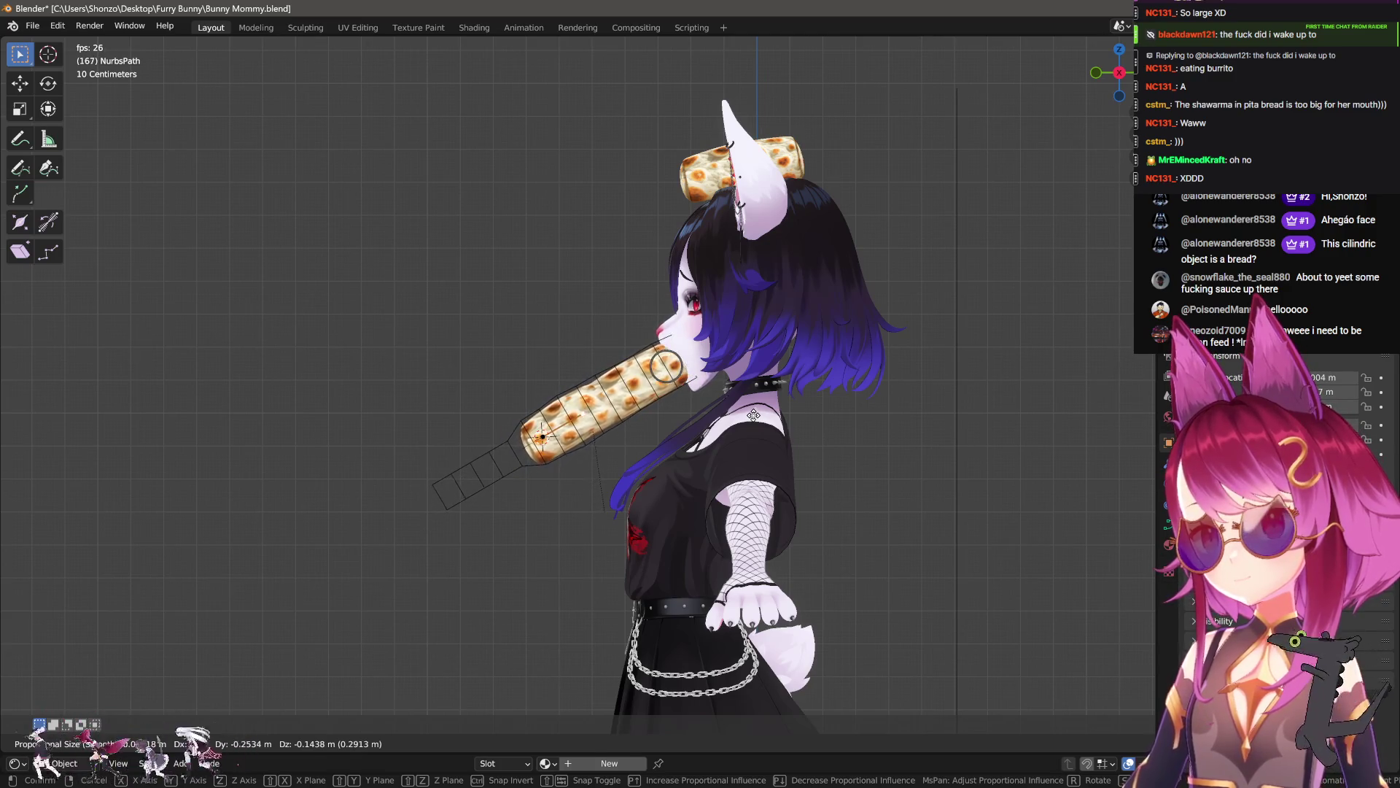
click(754, 414)
key(g)
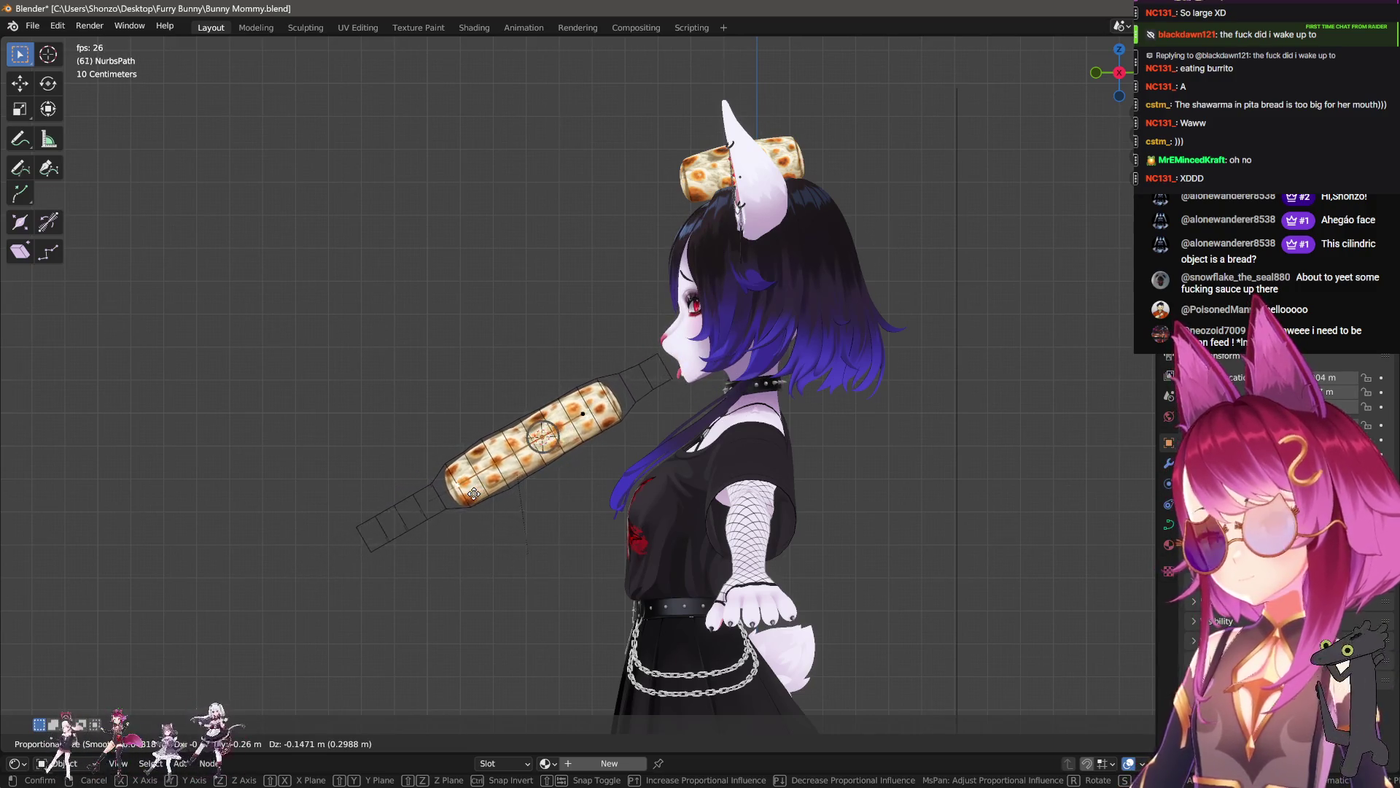
click(473, 493)
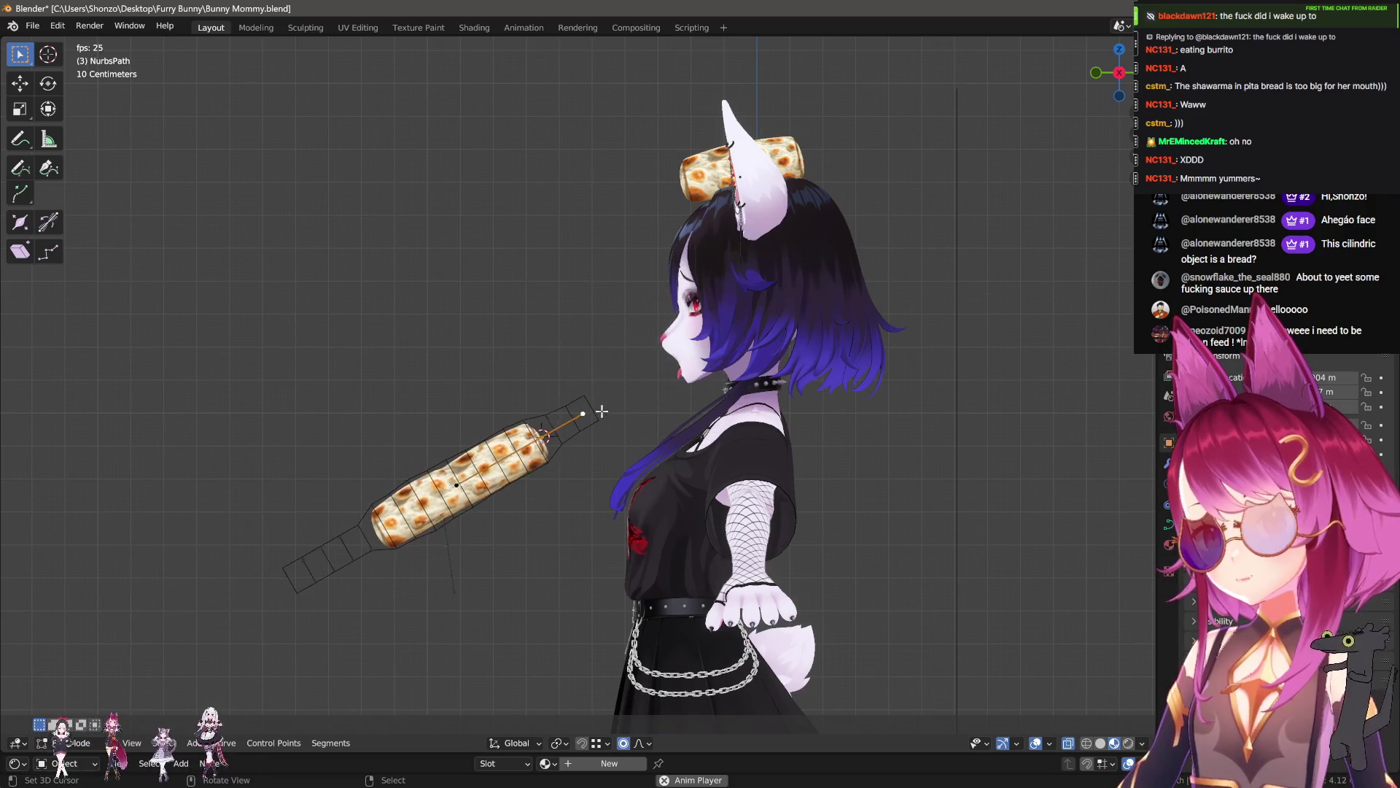
key(Tab)
click(372, 517)
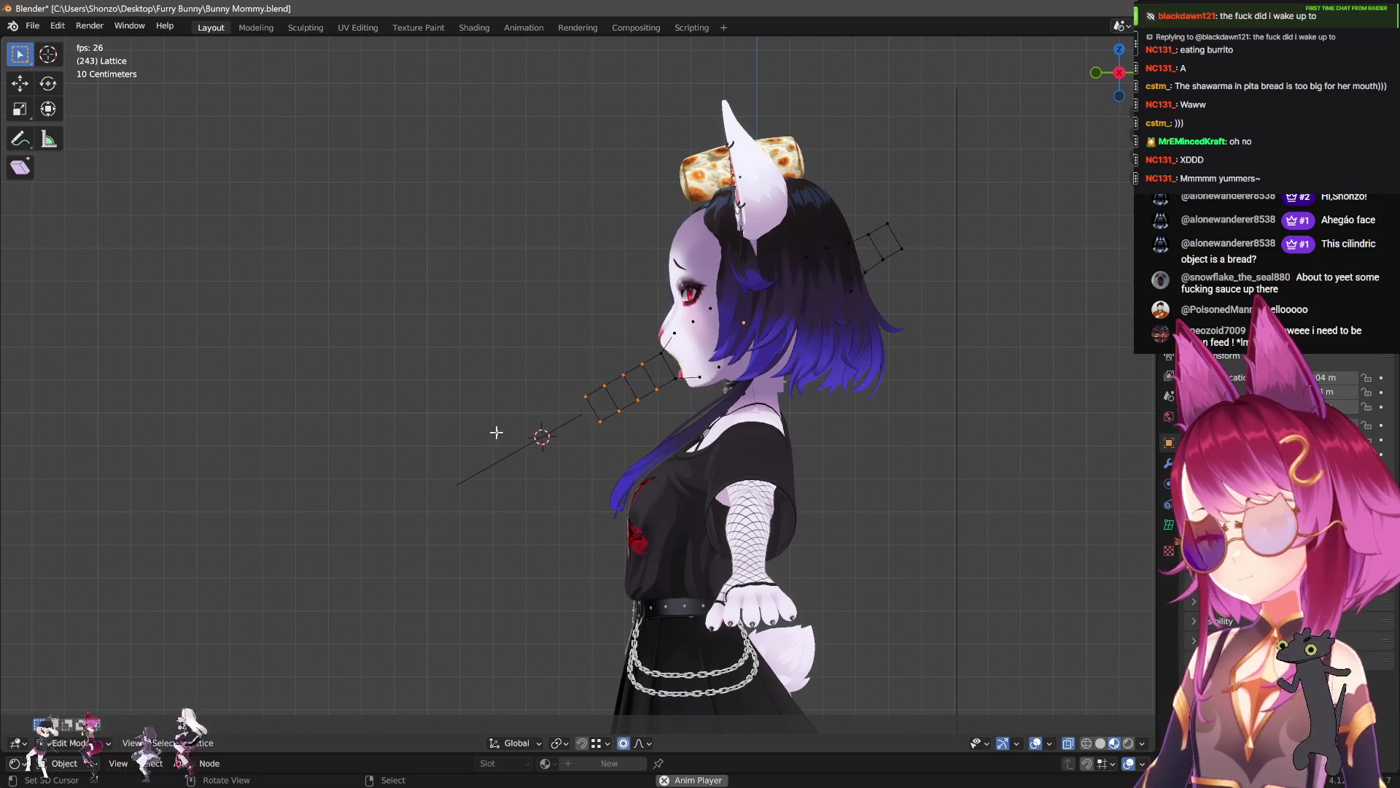
- Flatten the burrito lattice by scaling it down along the Z axis
key(Tab)
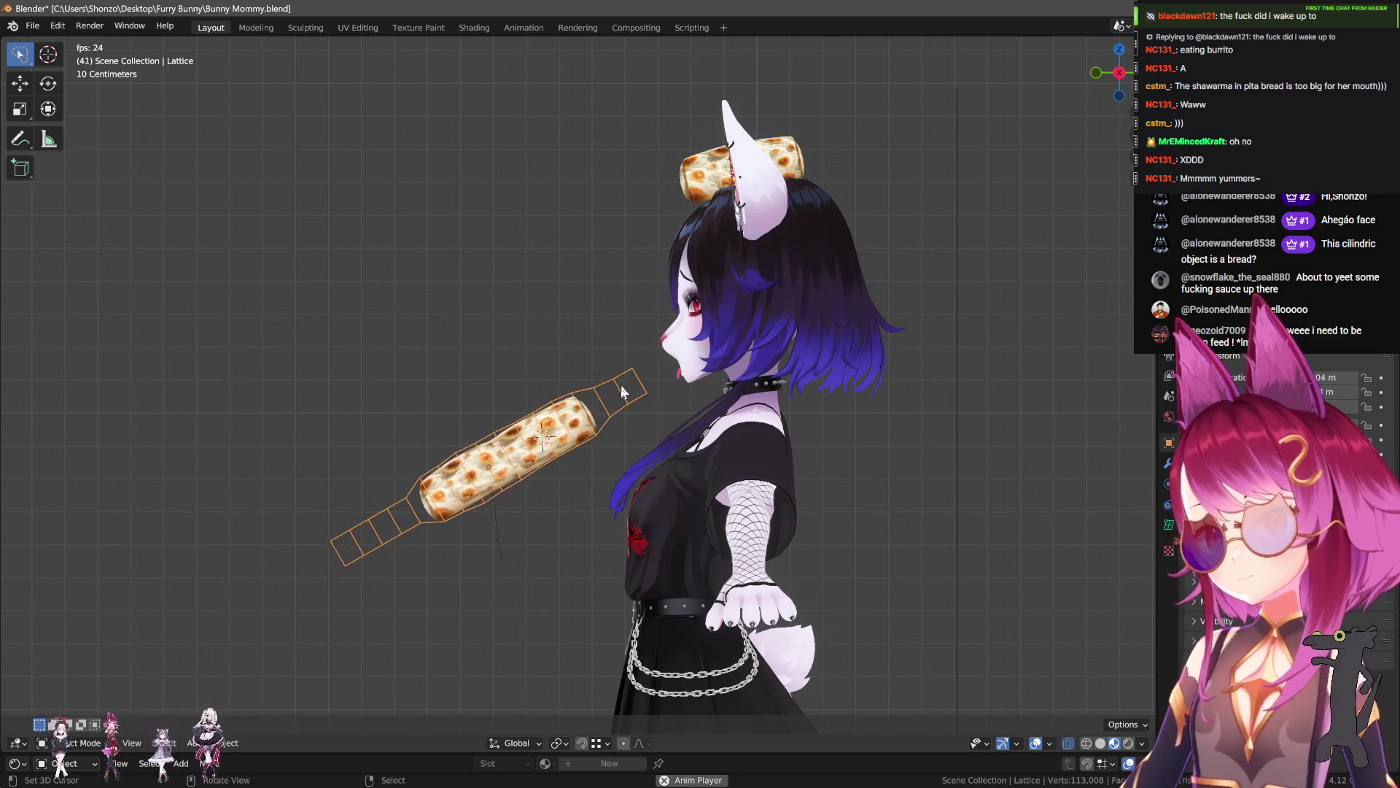
scroll(621, 392, up, 1)
key(s)
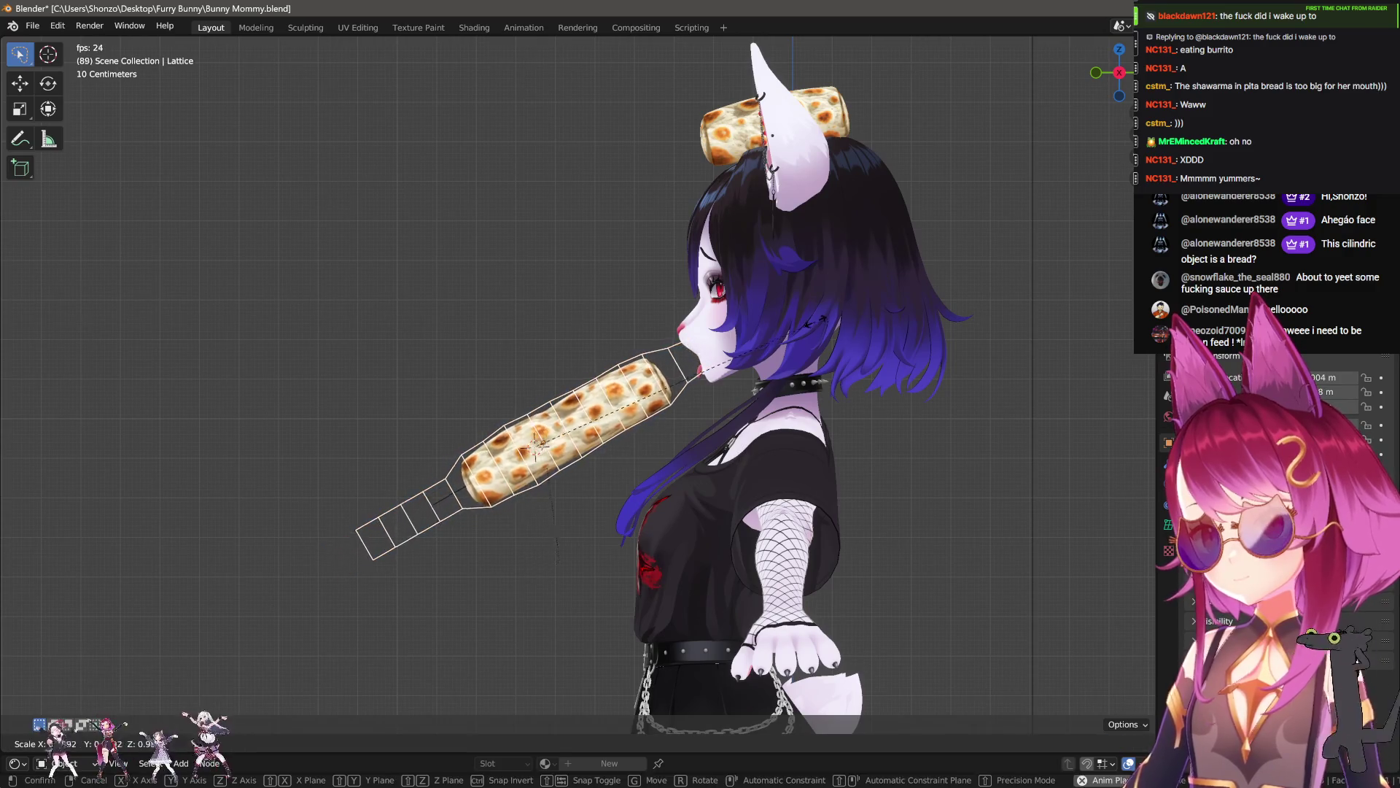
key(y)
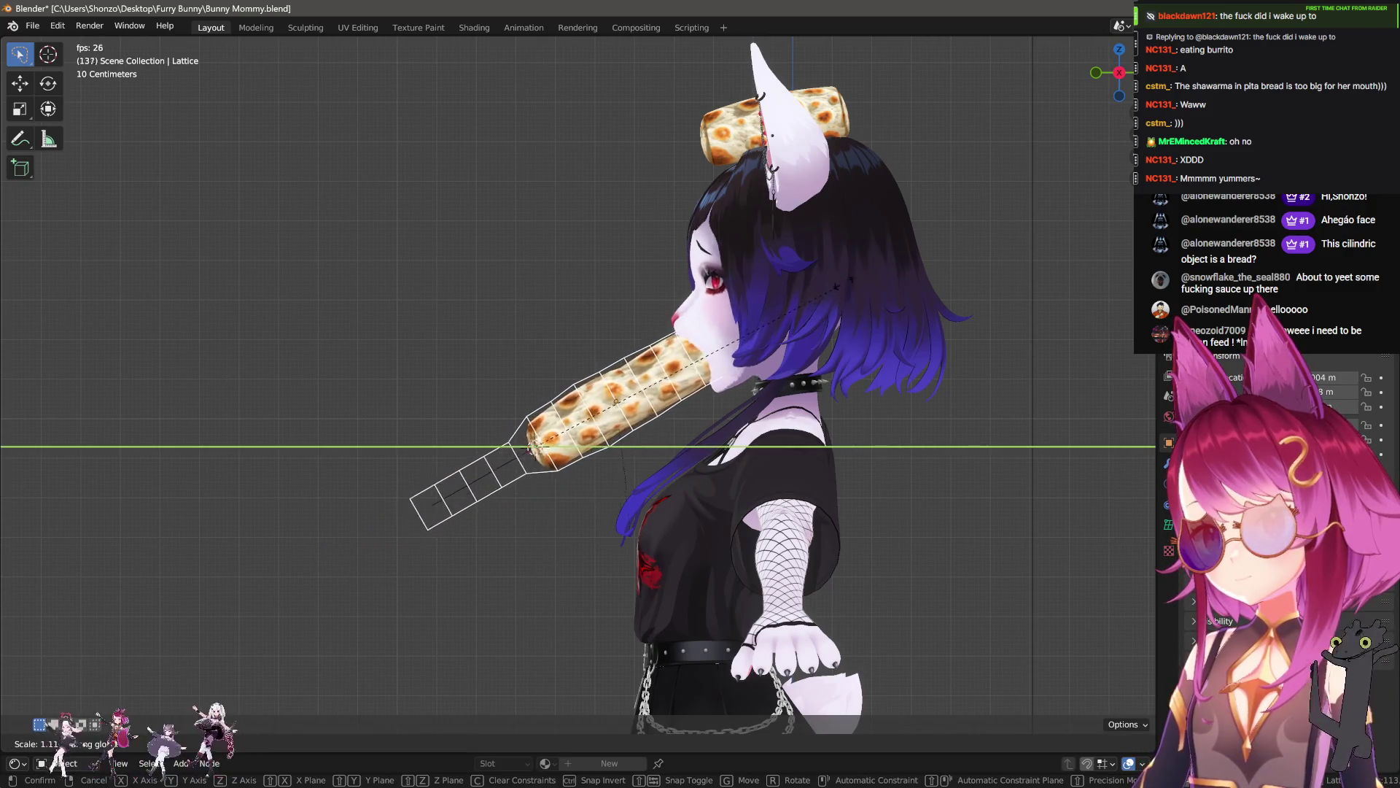
key(z)
click(727, 343)
mouse_move(727, 343)
middle_down()
mouse_move(820, 417)
mouse_move(473, 376)
middle_up()
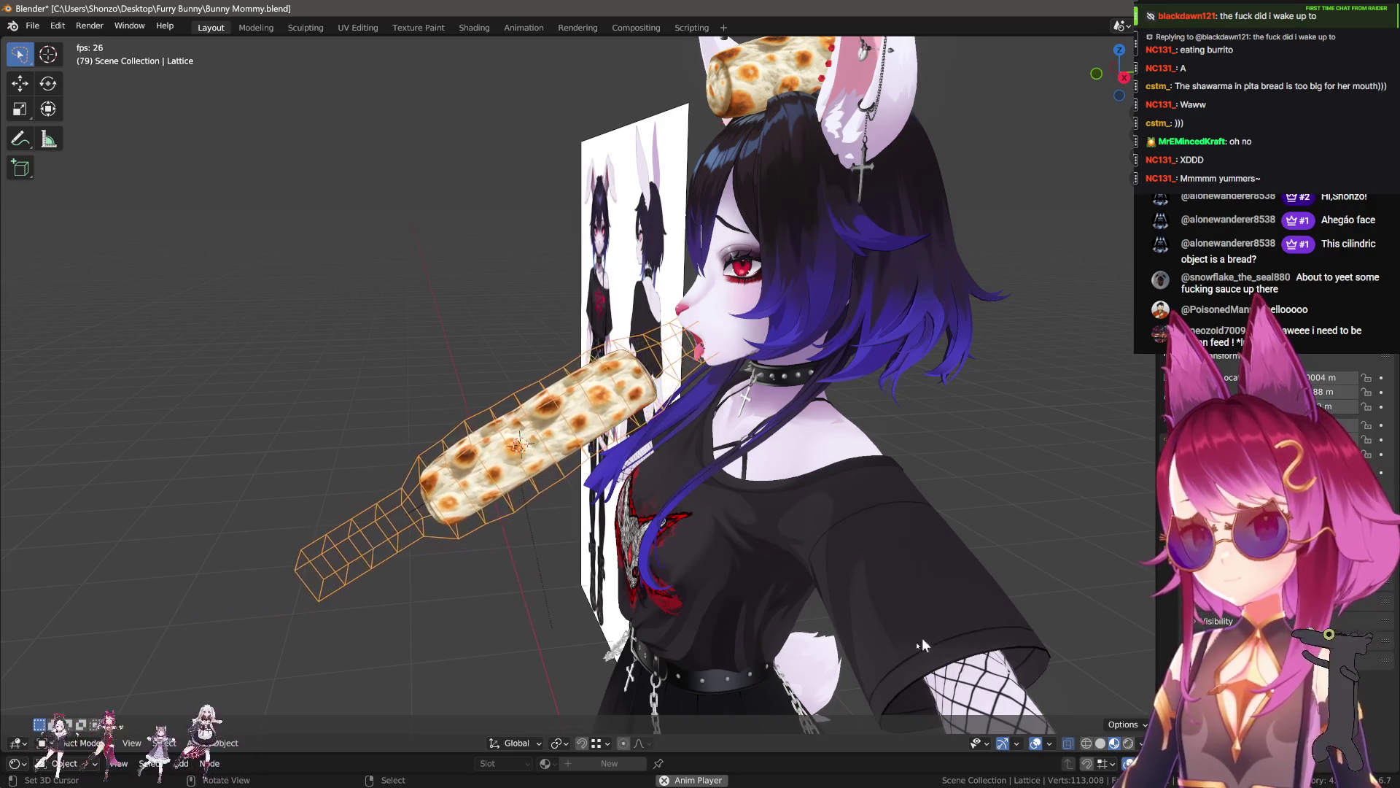
- Stop playback and show the lattice's data properties, entering point edit mode
key(space)
scroll(569, 522, up, 2)
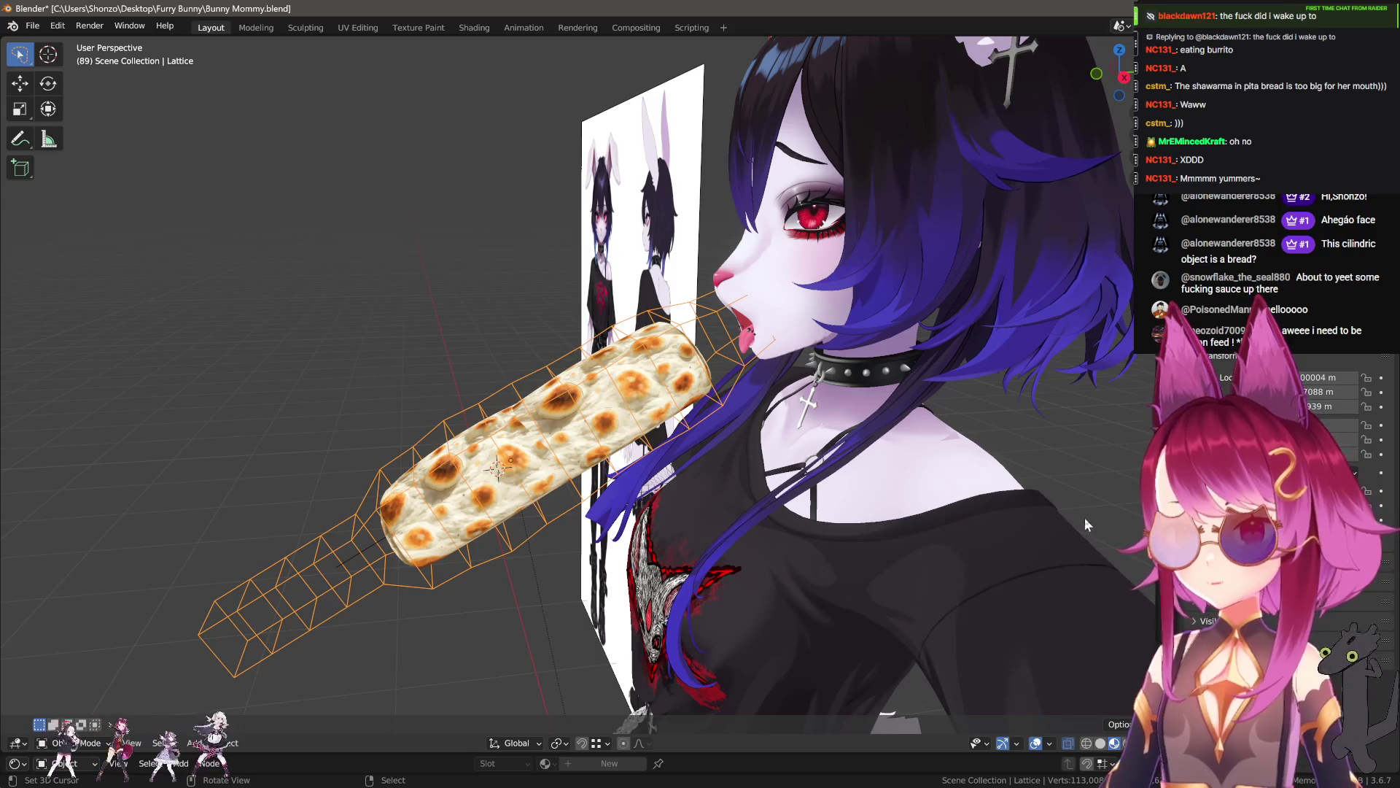
click(1145, 539)
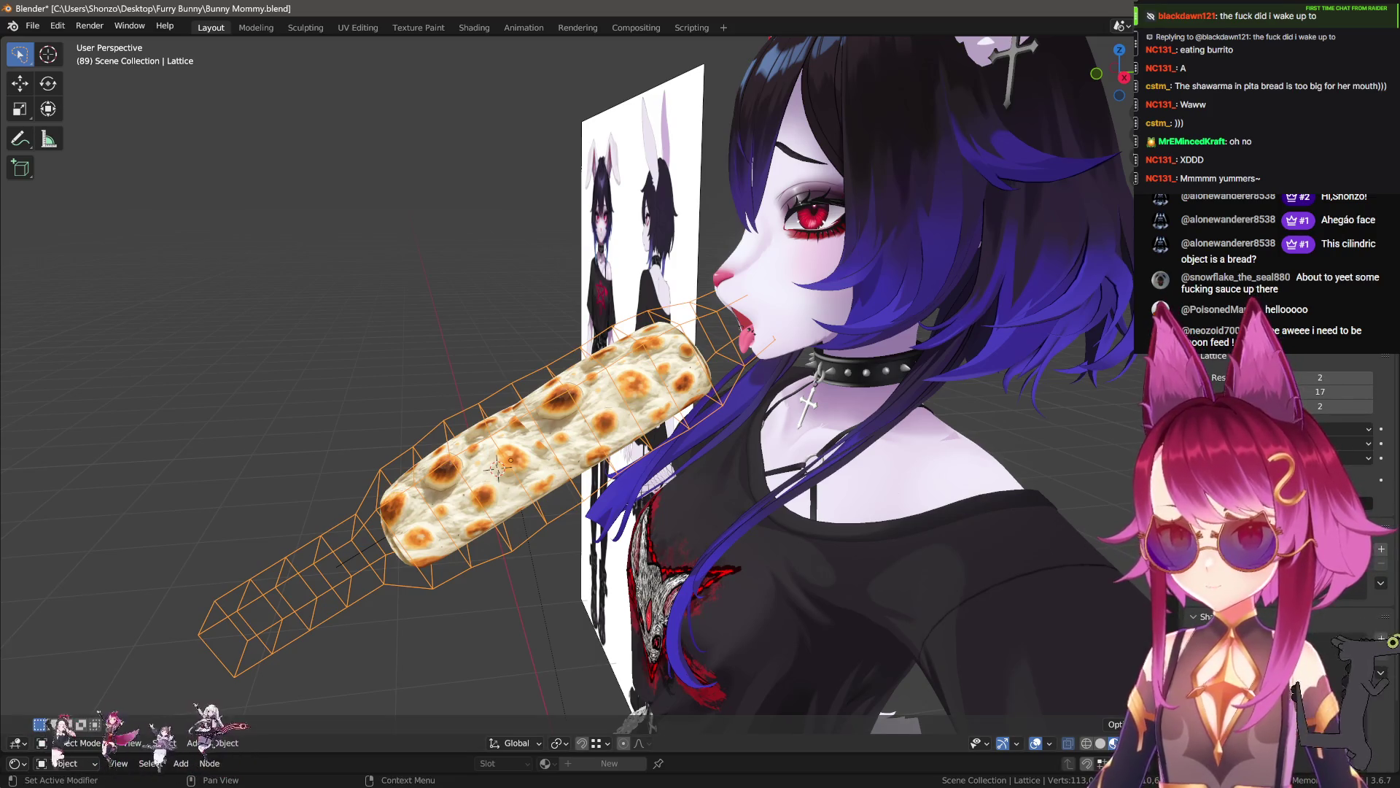
key(Tab)
middle_drag(618, 478, 580, 468)
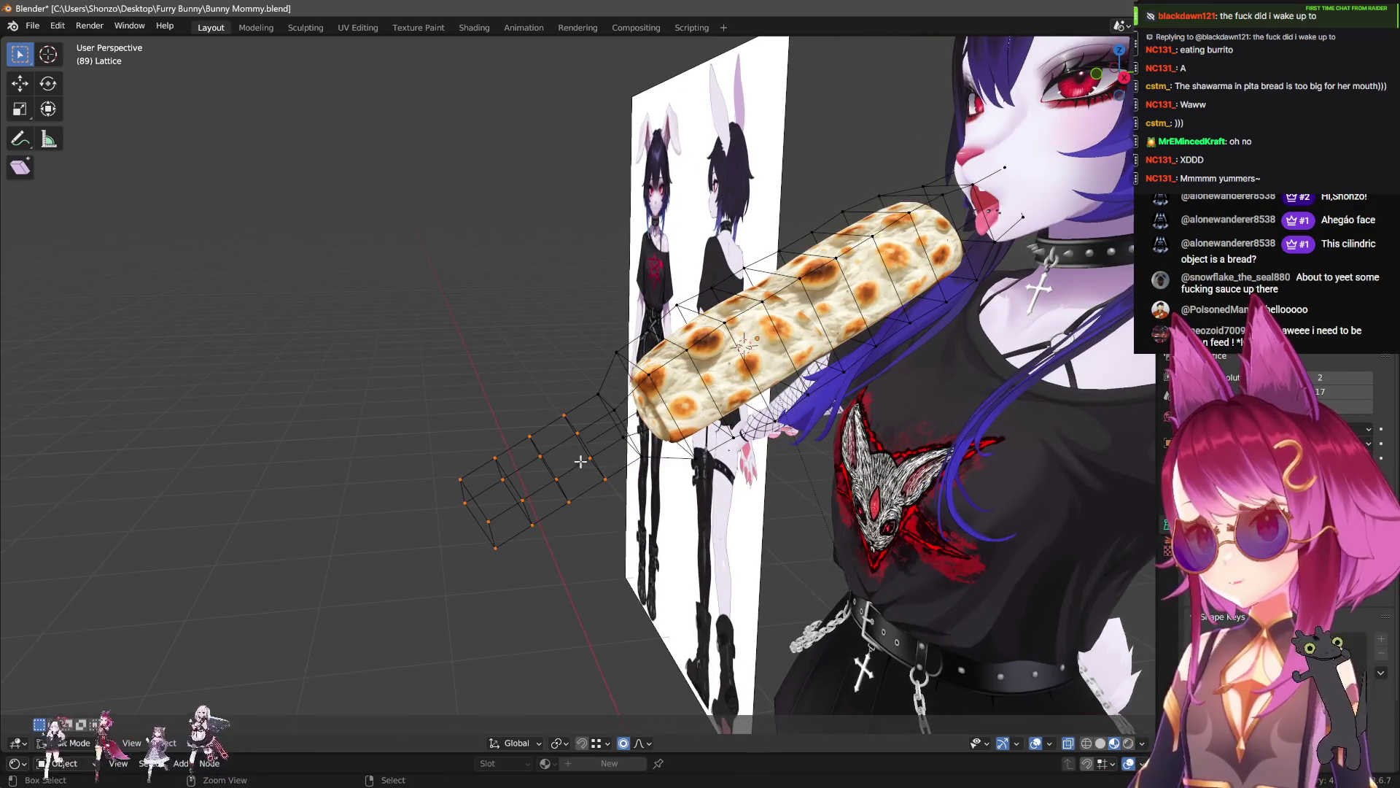
- Search for a delete command, cancel it, and return the lattice to object mode
key(F3)
text(del)
key(Escape)
key(Tab)
- Select the burrito mesh Cylinder.001 and start moving it
mouse_move(599, 443)
middle_down()
mouse_move(629, 414)
mouse_move(612, 291)
middle_up()
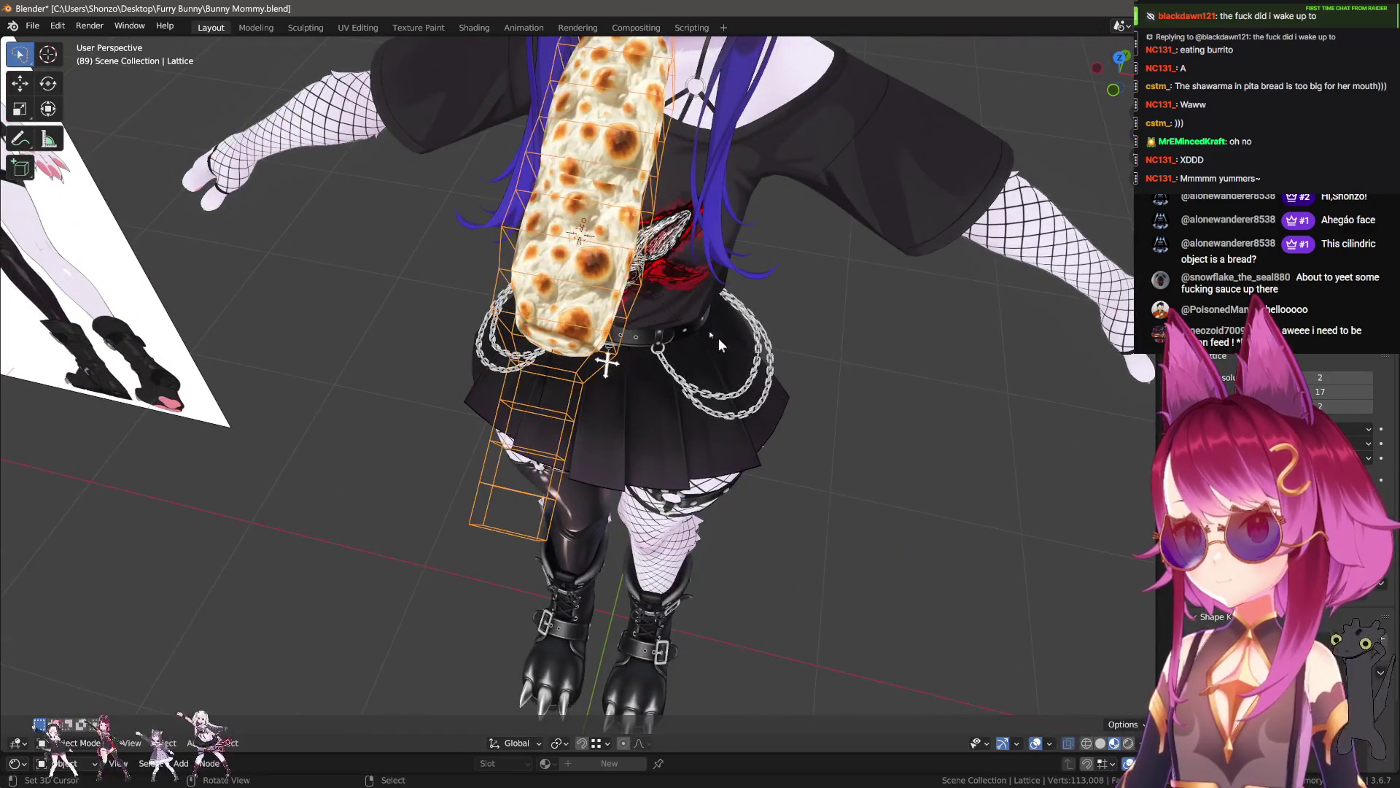
click(615, 237)
middle_drag(639, 270, 583, 219)
key(g)
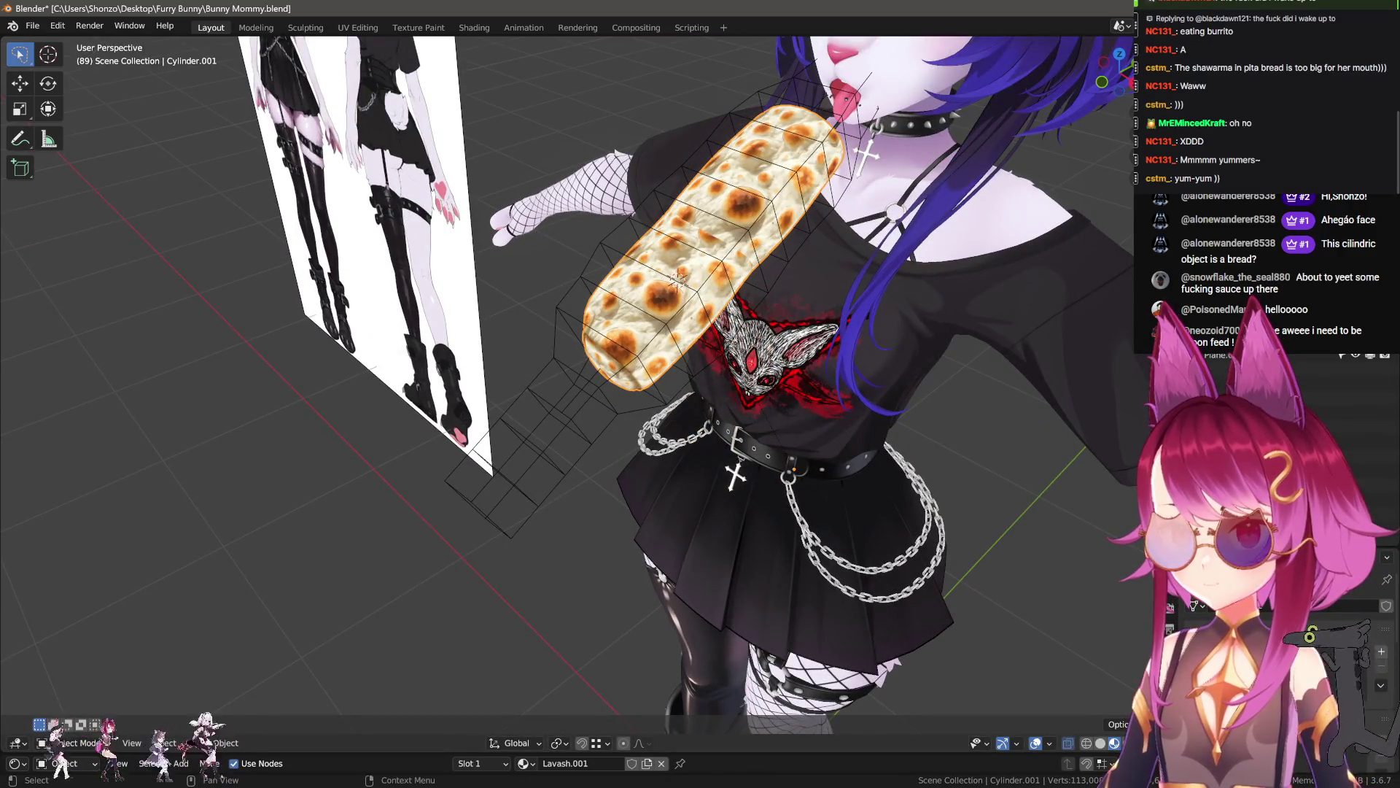
- Select the lattice and play the animation to check the burrito's deformation
shift+click(678, 278)
click(1305, 398)
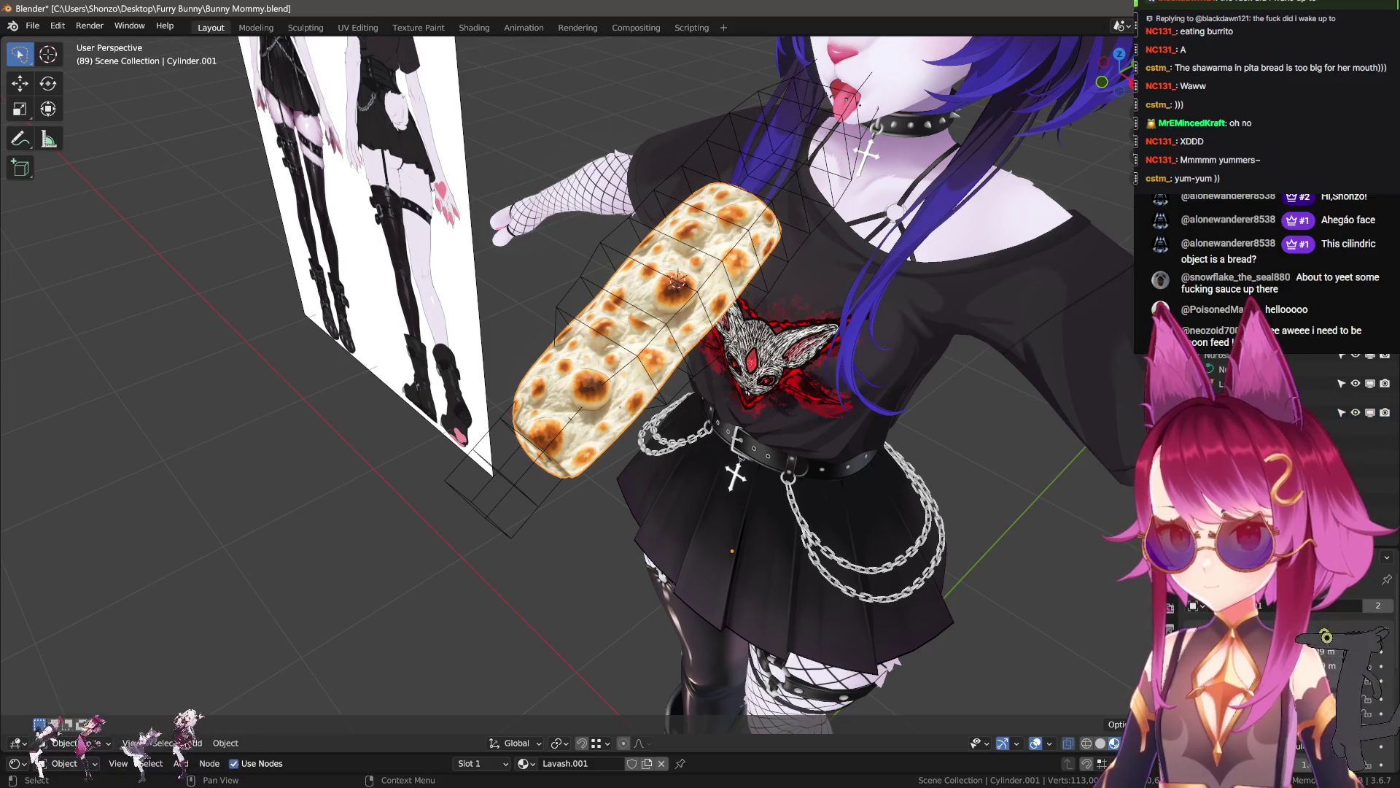
middle_drag(1069, 423, 1094, 375)
click(649, 307)
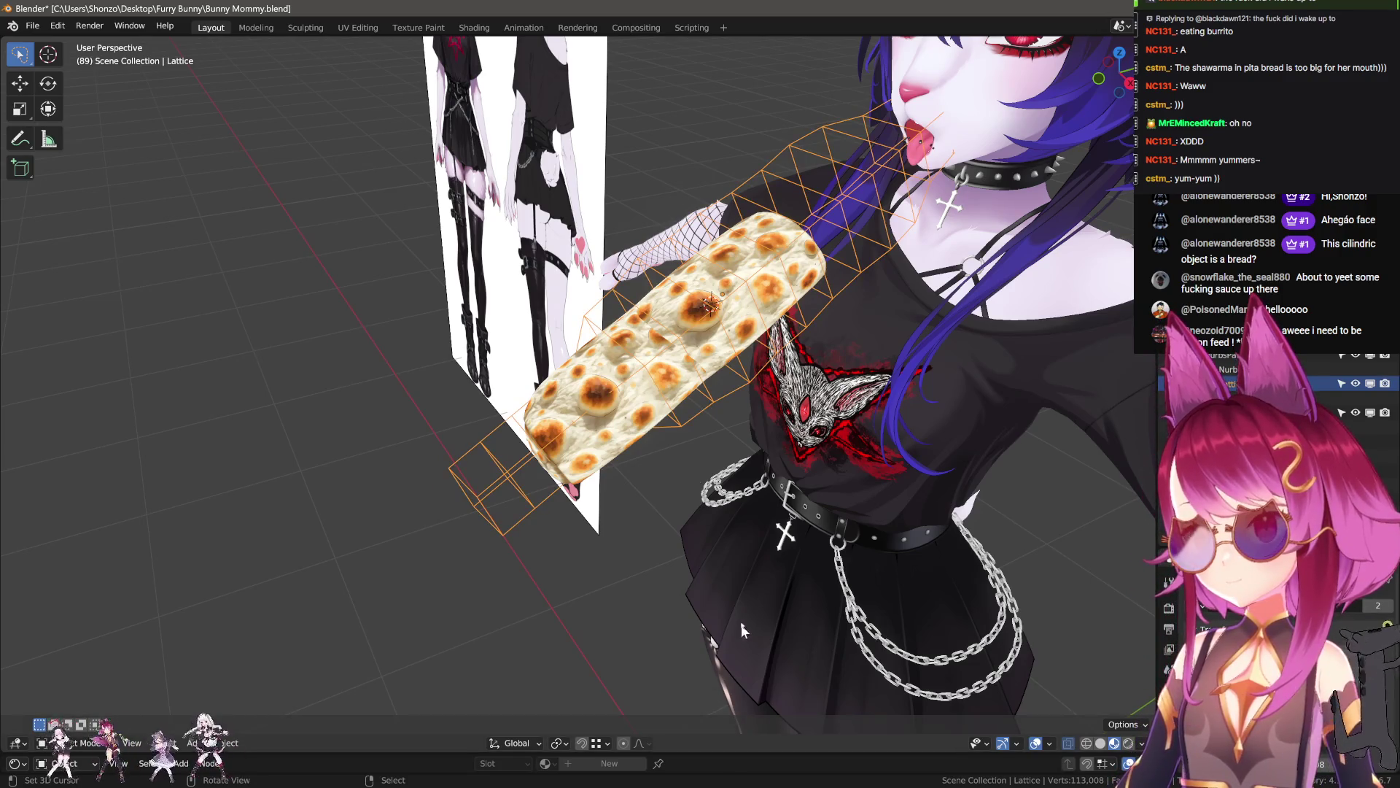
key(space)
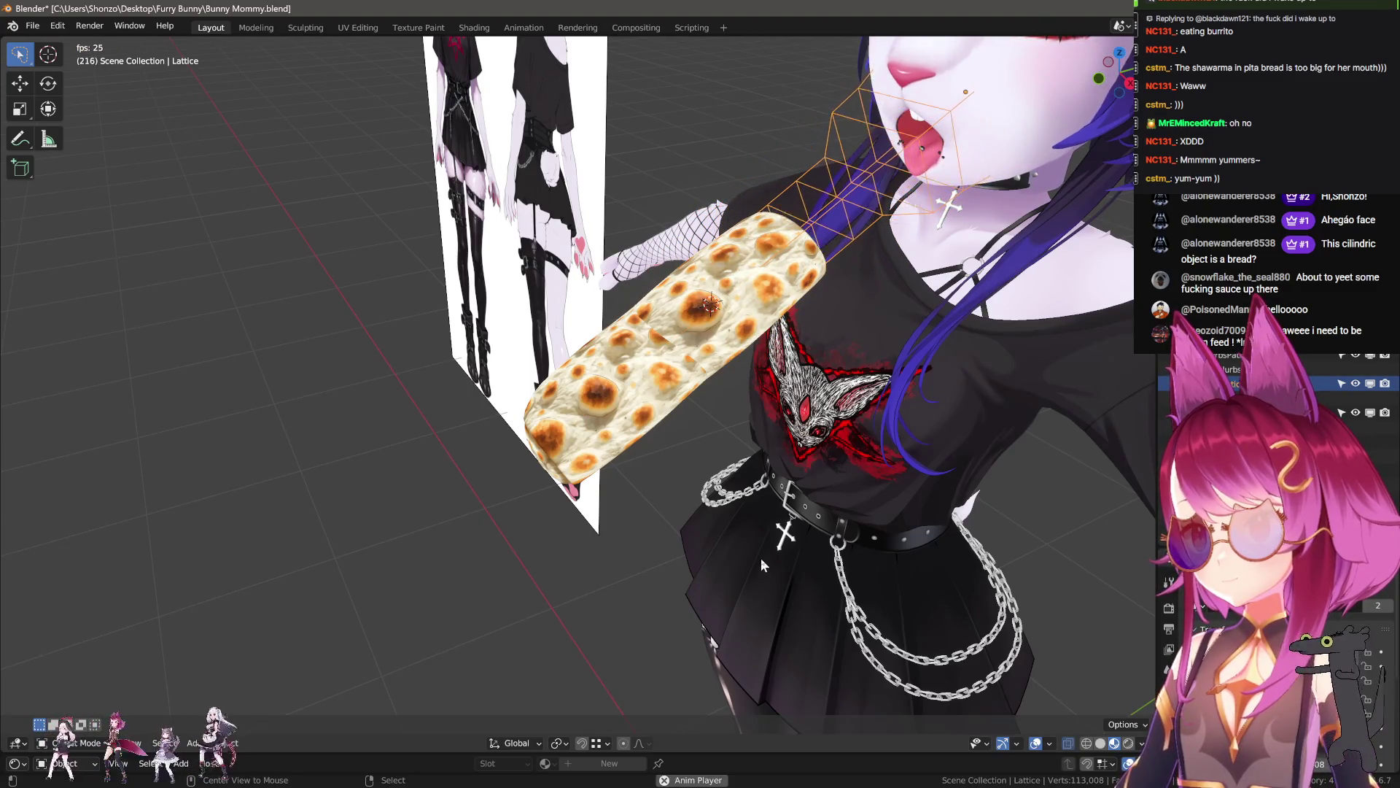
key(space)
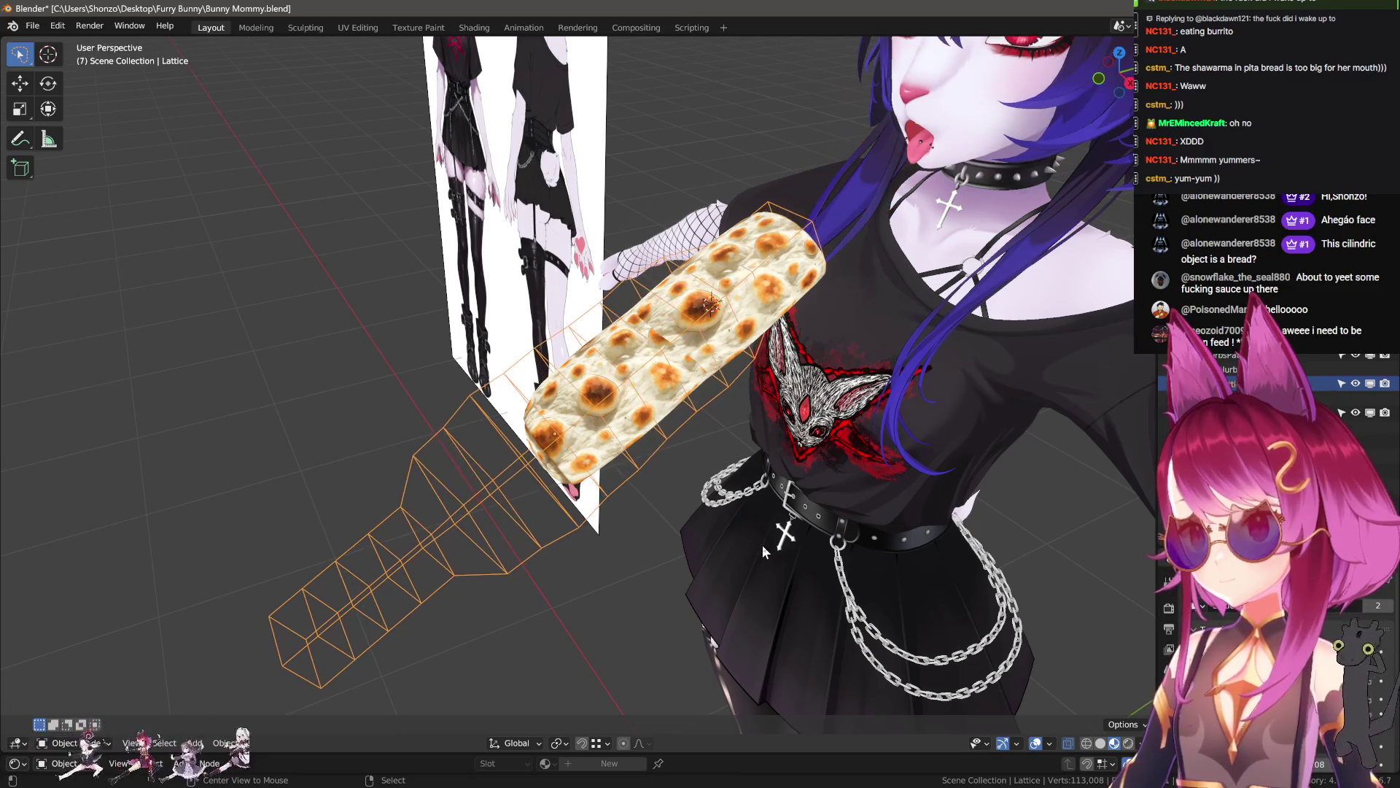
- Parent the burrito Cylinder.001 to the lattice as Object with Keep Transform
click(565, 392)
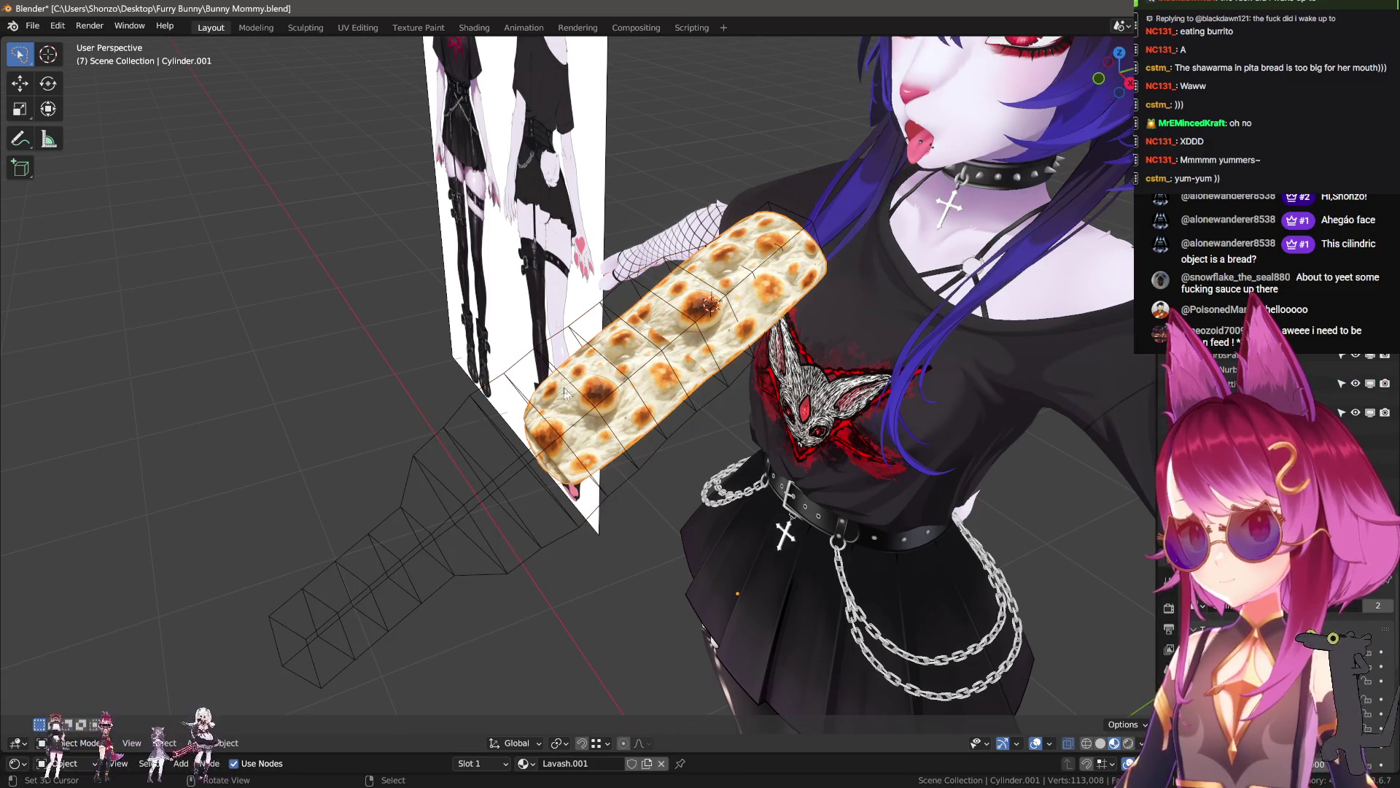
click(431, 538)
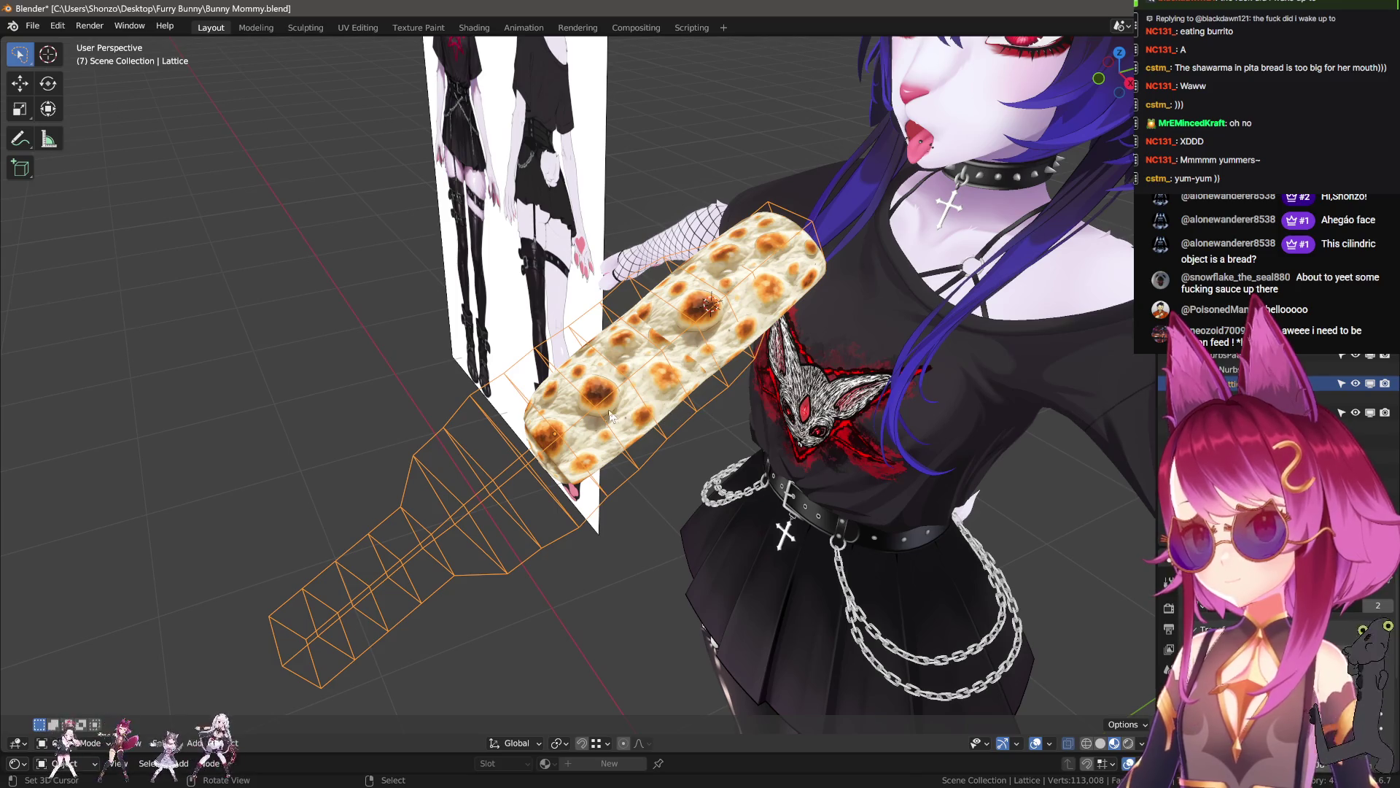
click(663, 379)
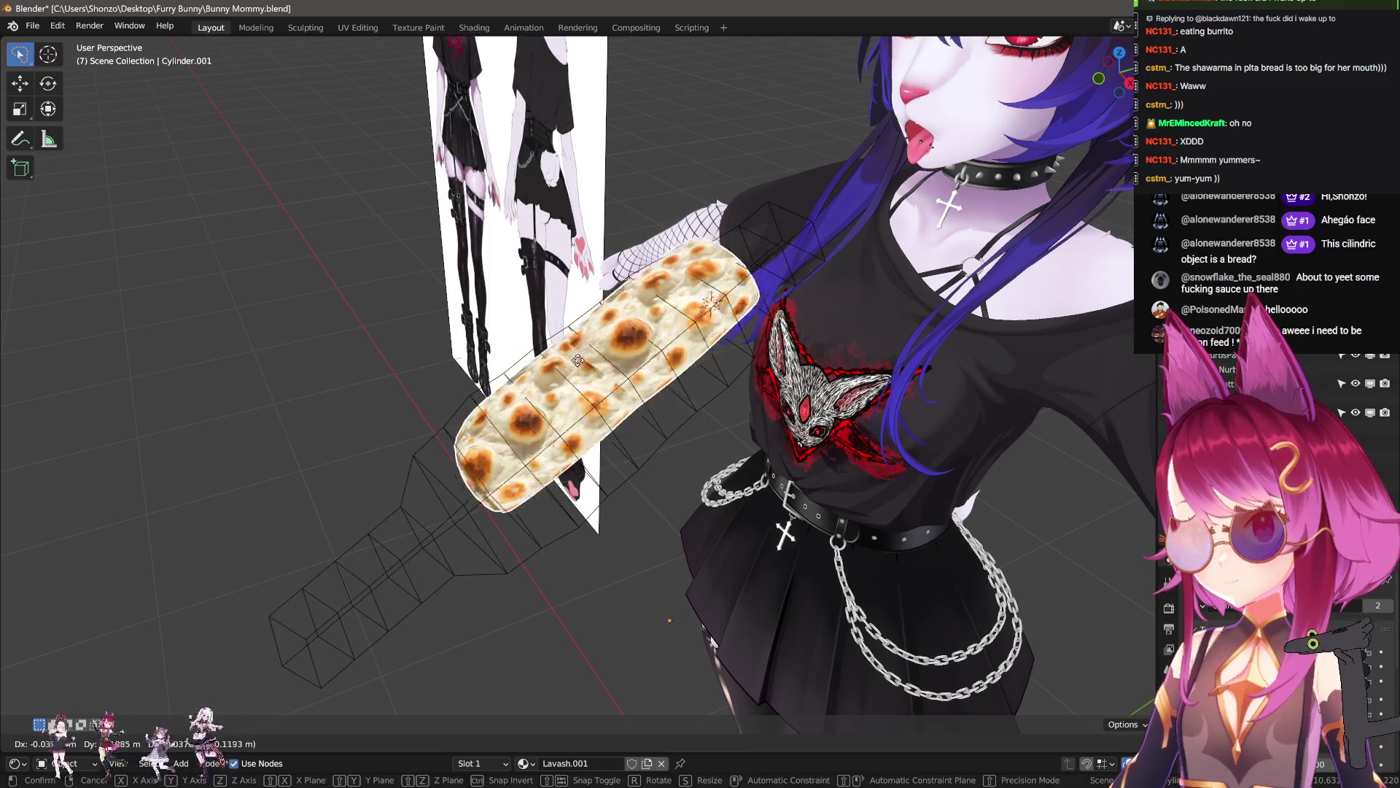
shift+click(581, 326)
shift+click(581, 326)
shift+click(453, 412)
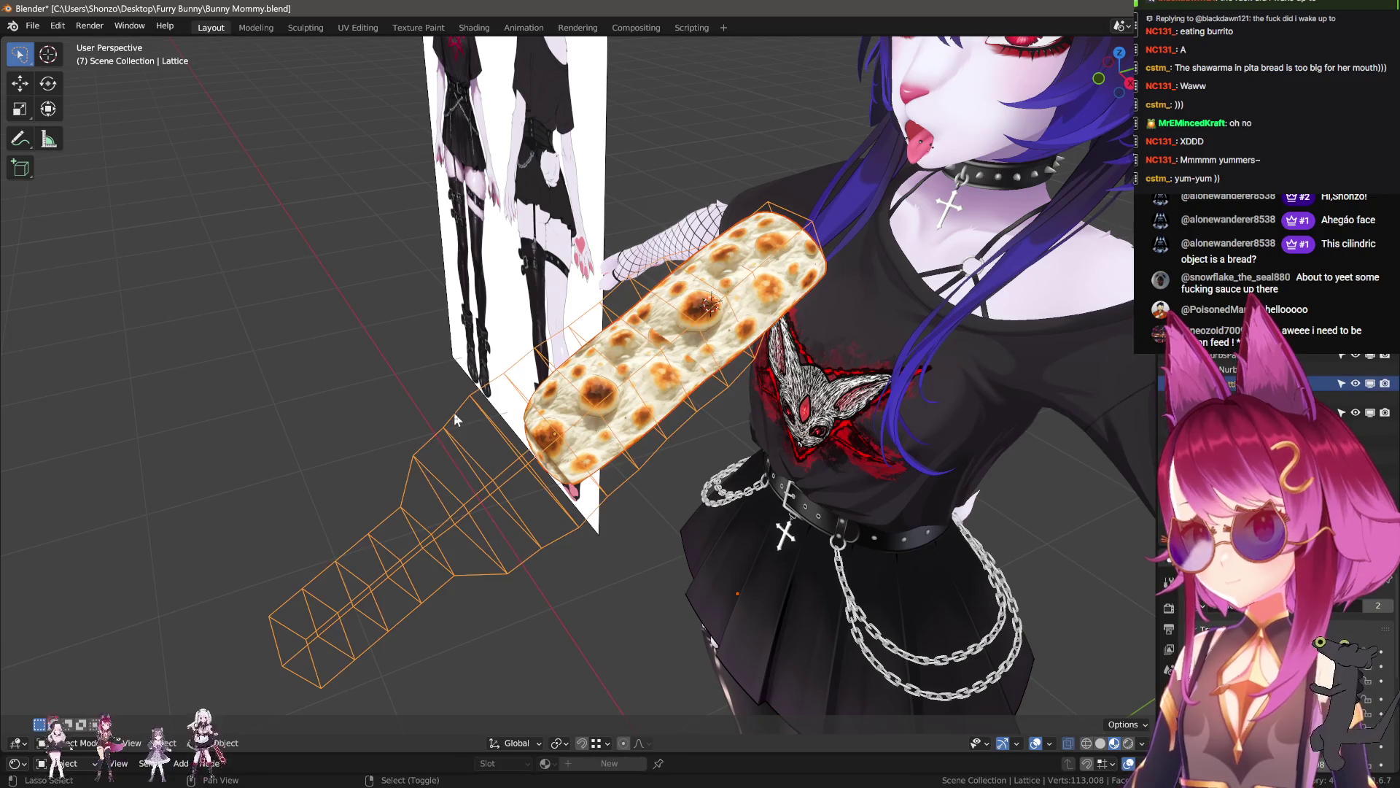
key(ctrl+p)
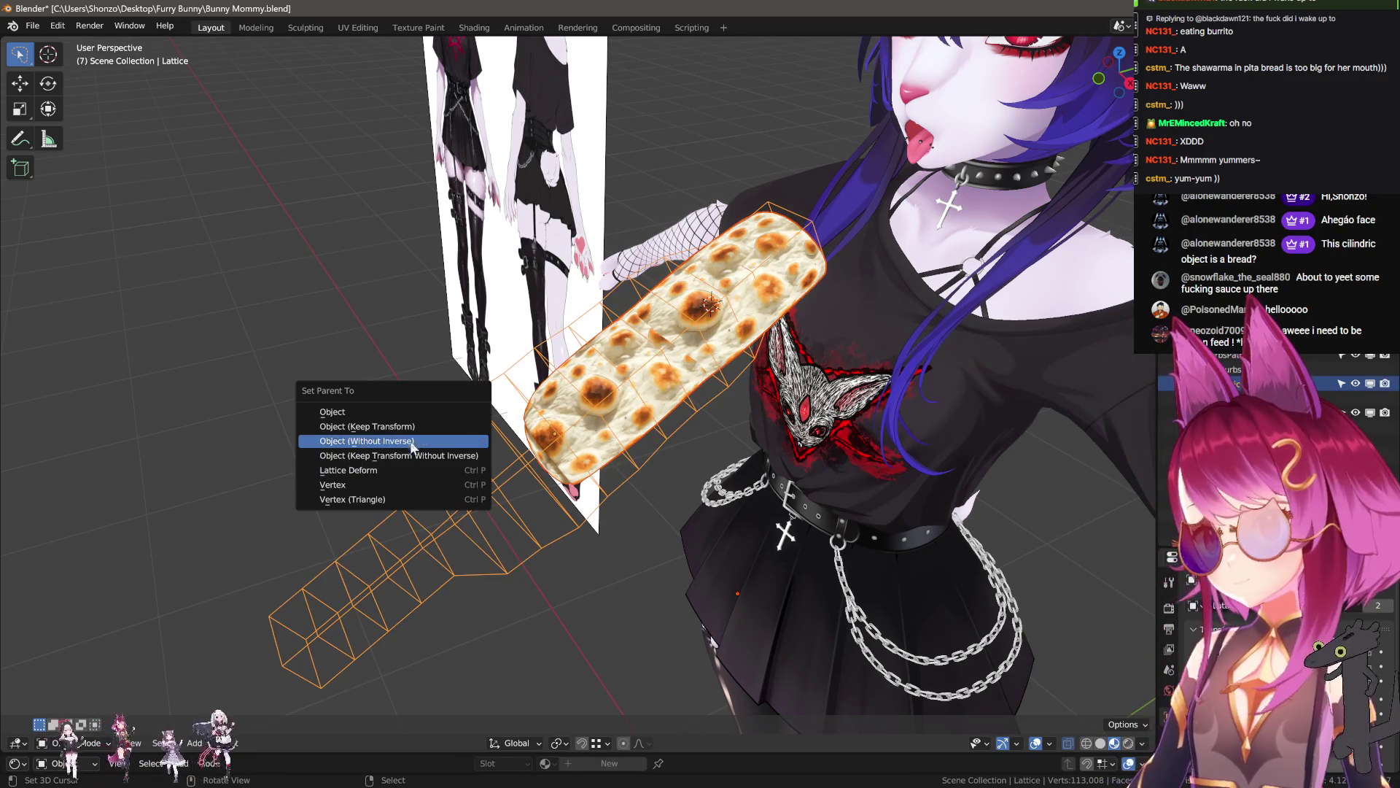
click(414, 426)
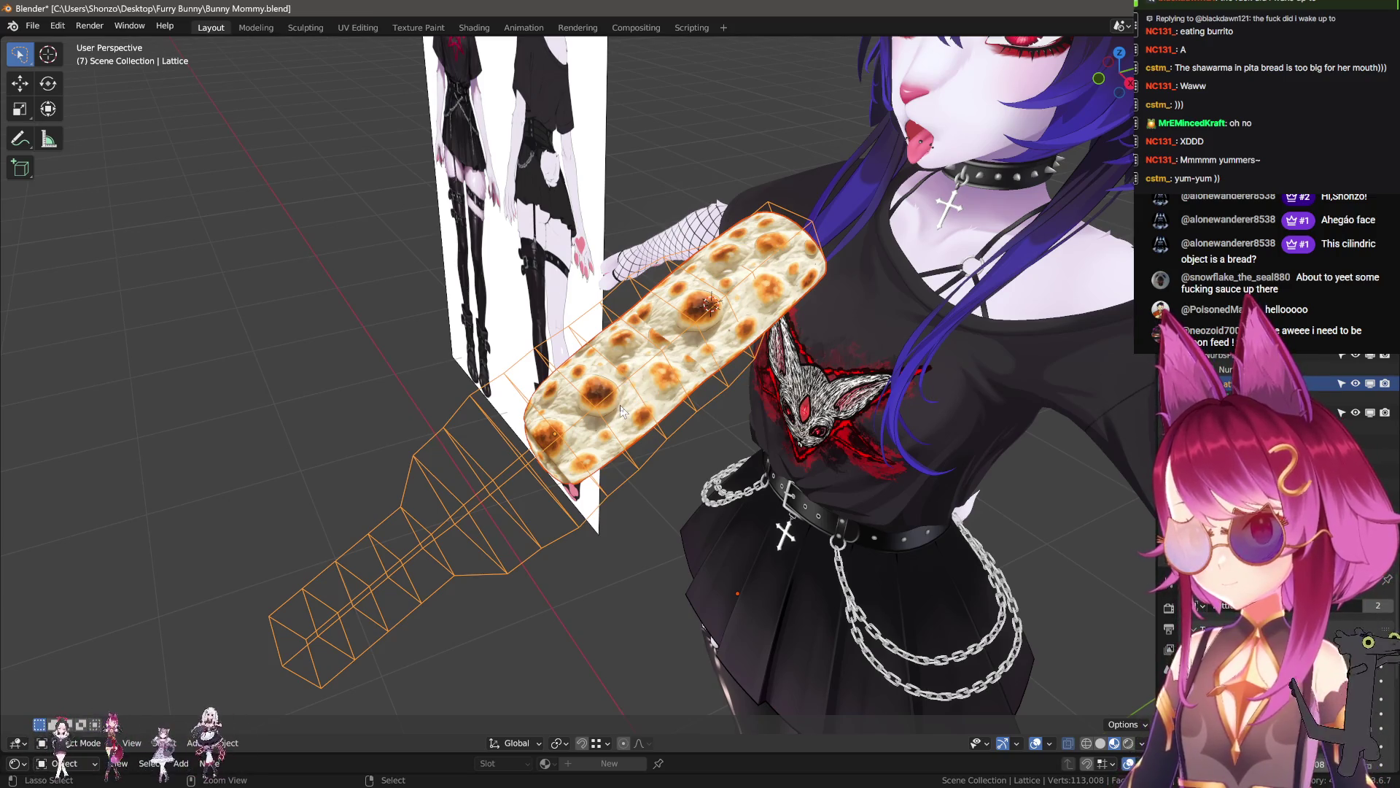
- Parent the bread to the lattice as Object, leaving only the lattice selected
click(620, 410)
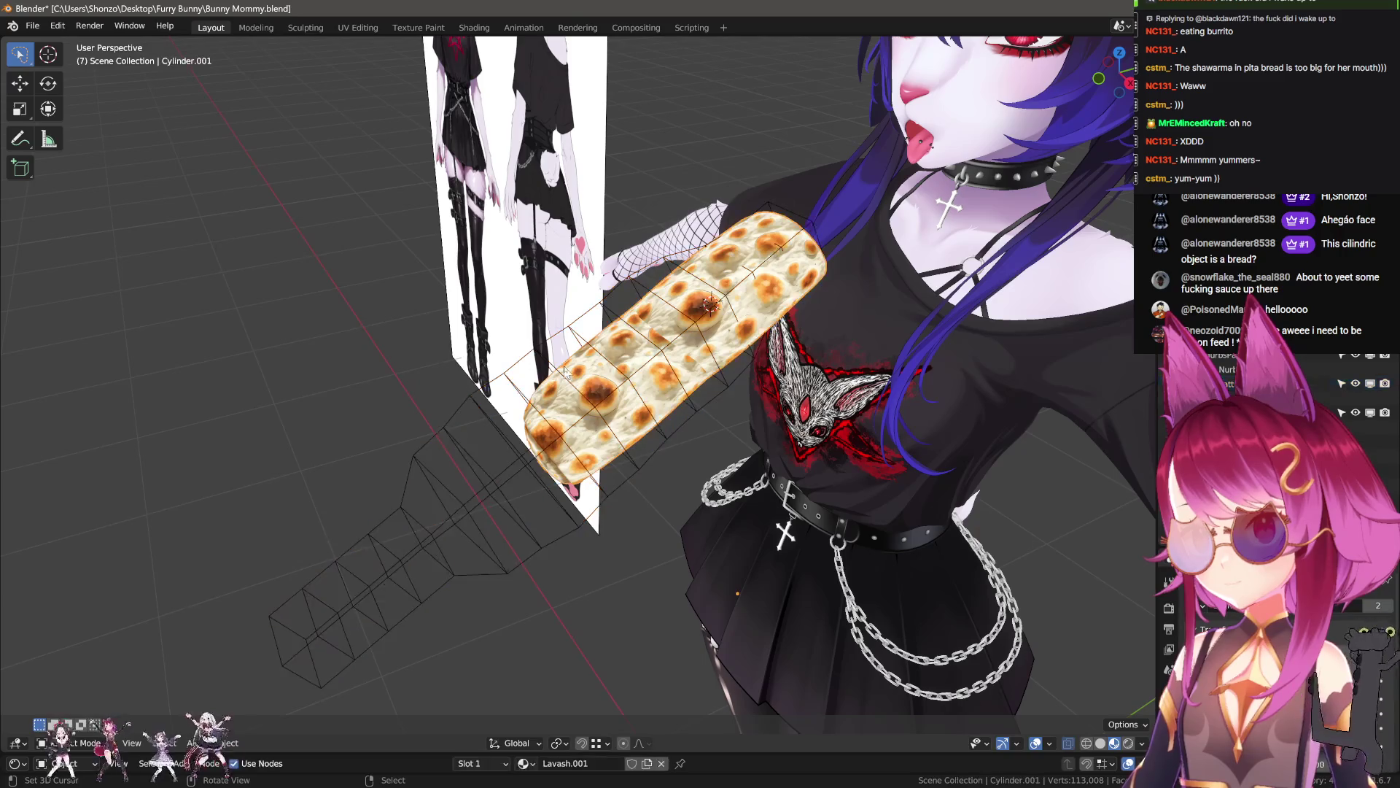
shift+click(447, 407)
key(ctrl+p)
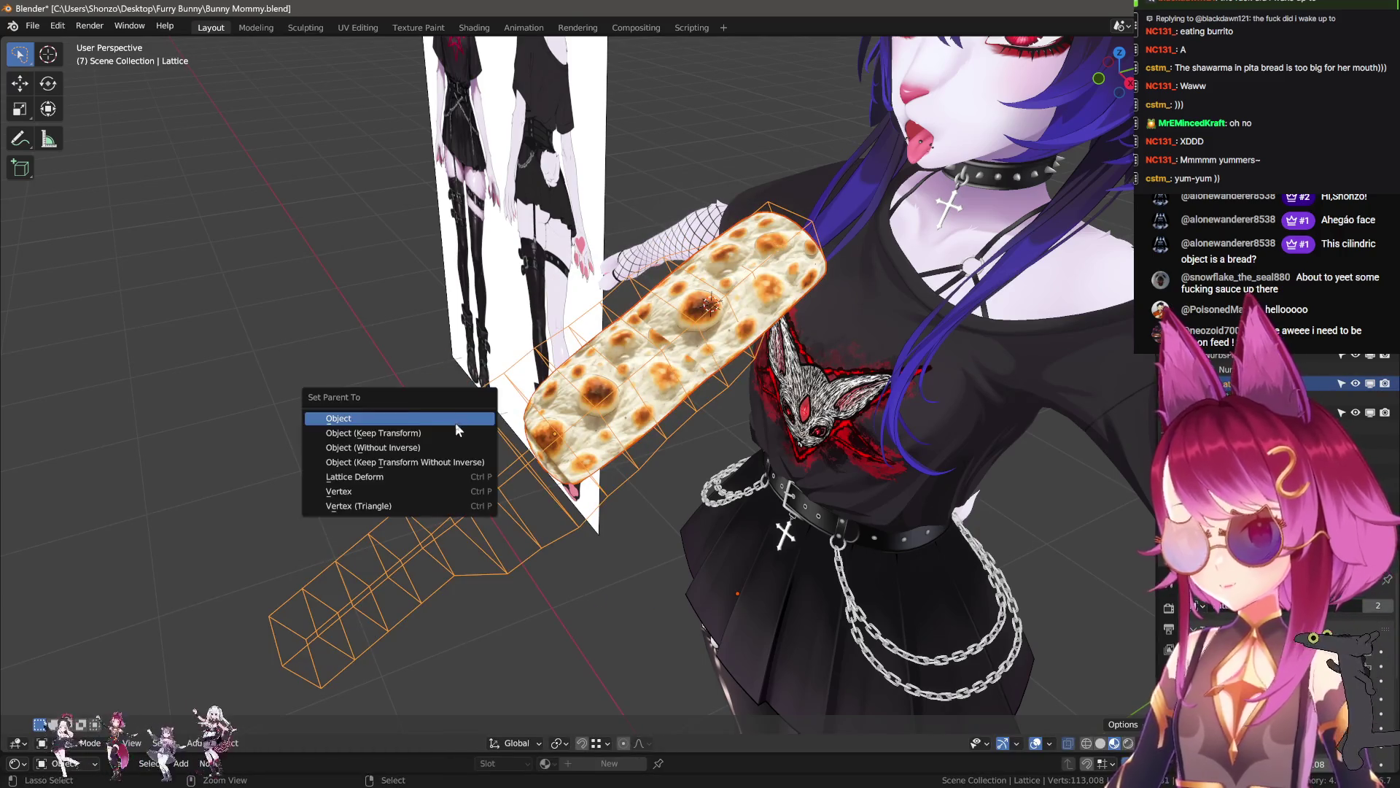
click(442, 434)
click(793, 311)
click(794, 310)
click(793, 310)
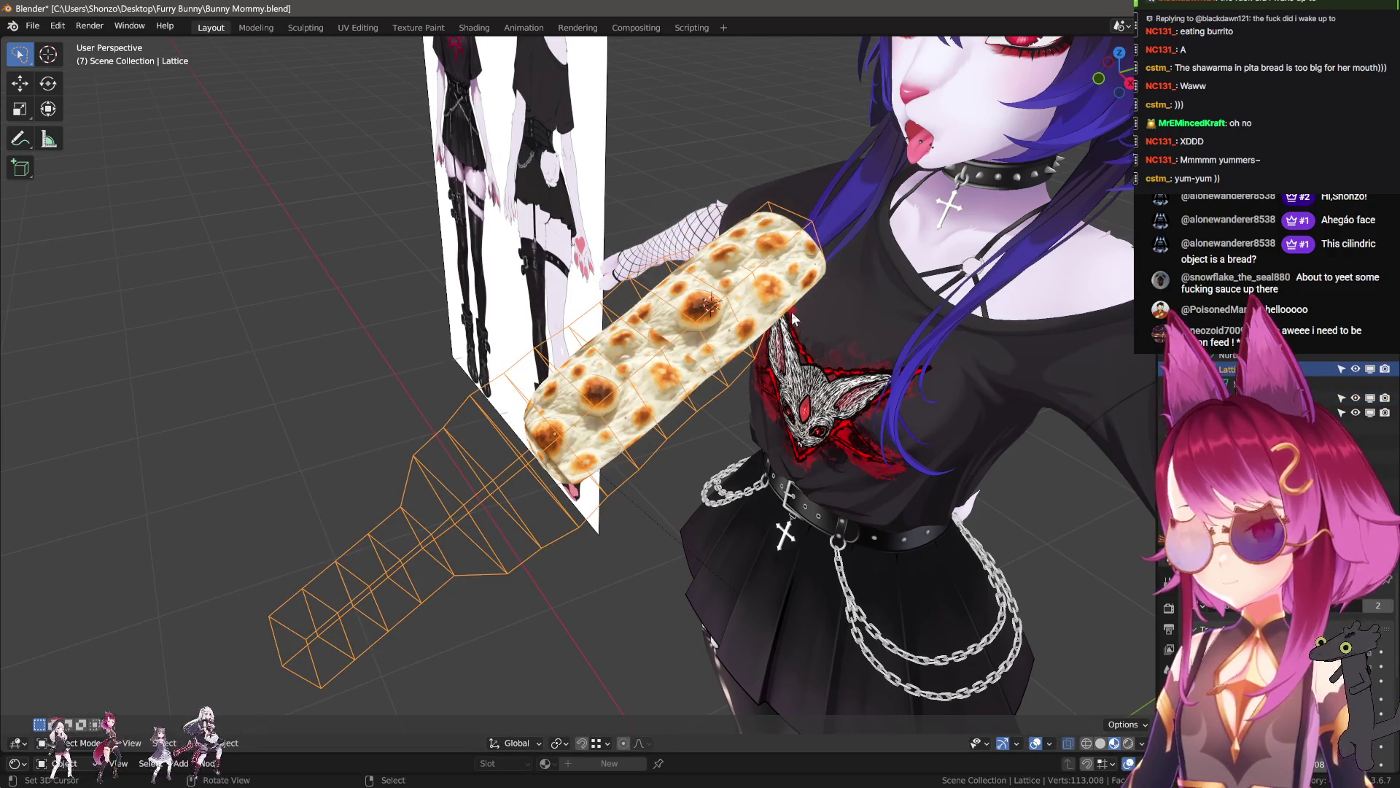
- Go to Right orthographic view, switch to the Animation workspace, and rewind to frame 0
key(KP_1)
key(KP_3)
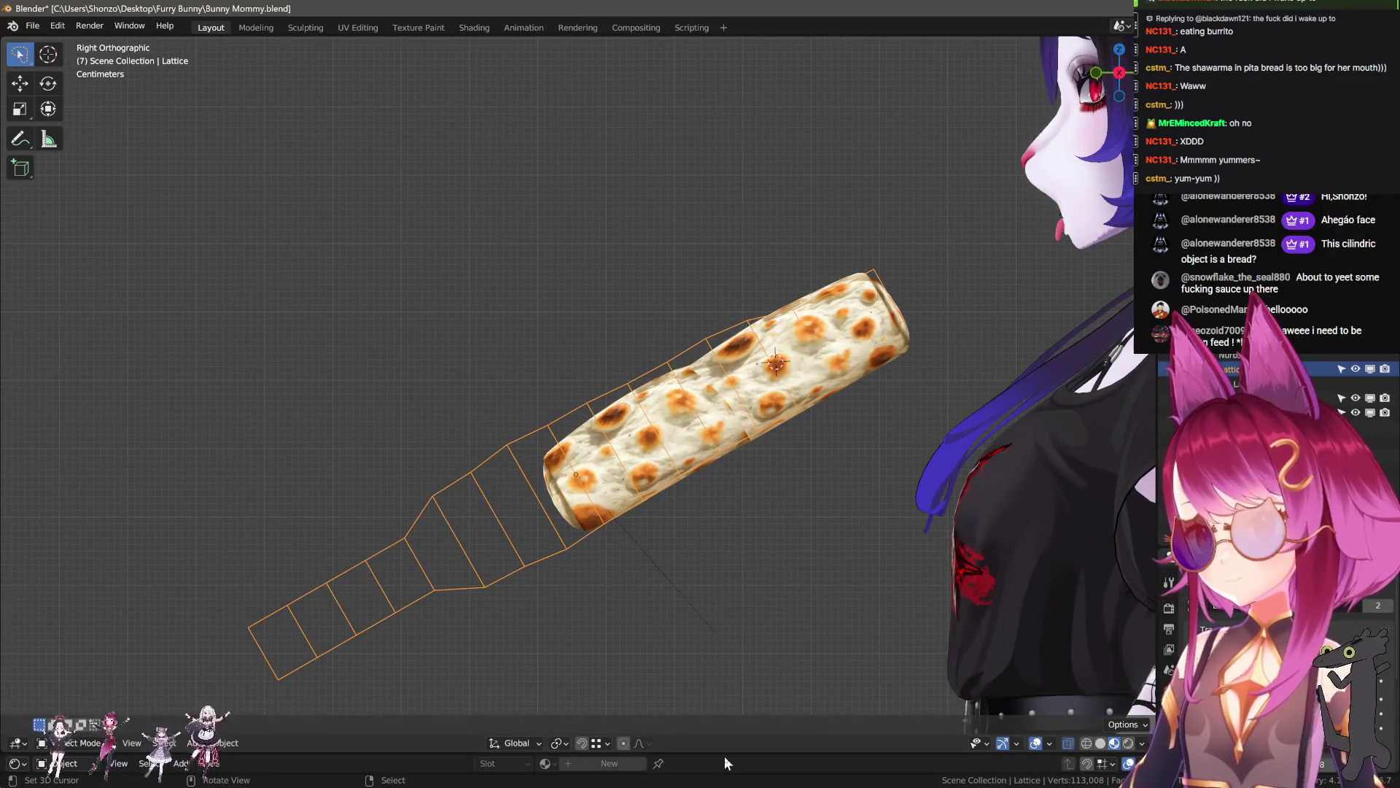
click(527, 28)
drag(208, 597, 152, 589)
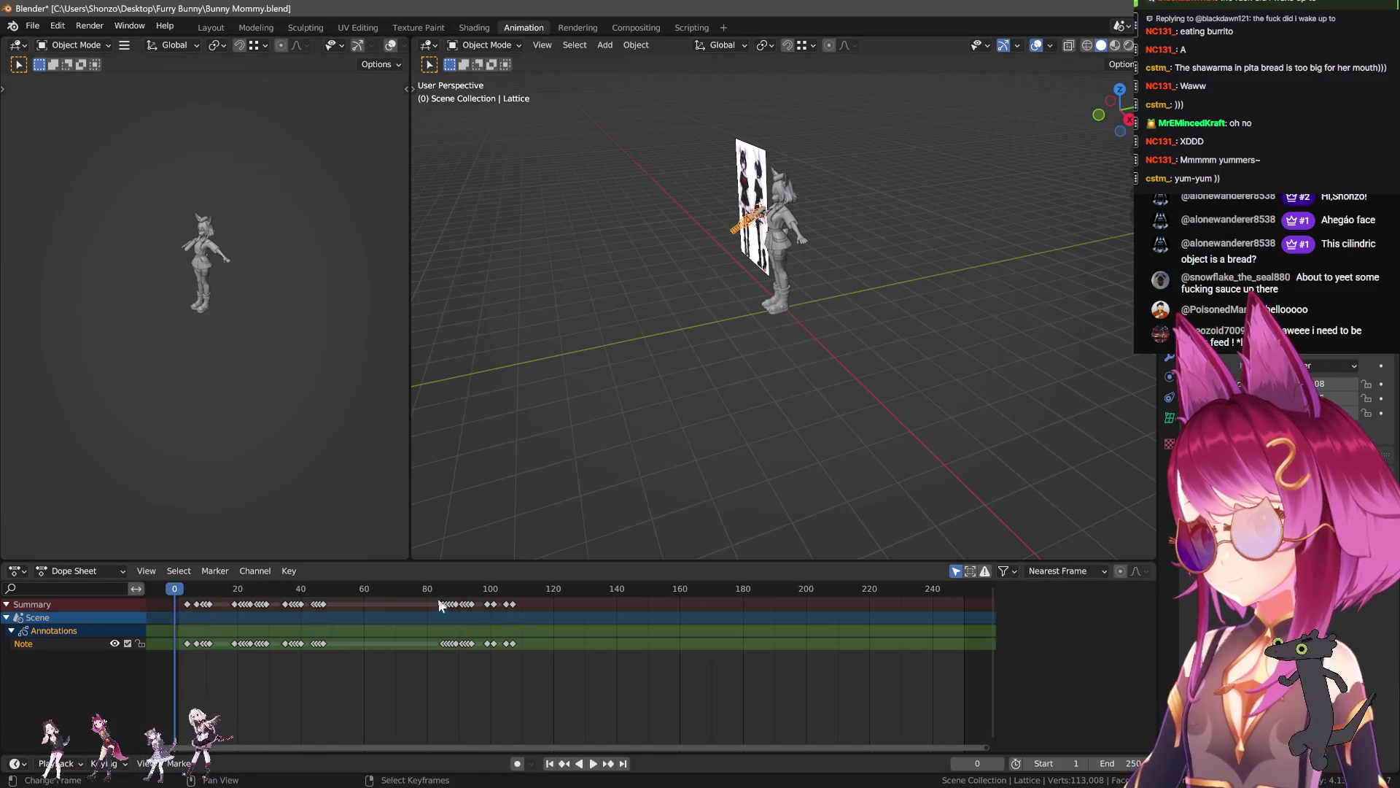
- Box-select and delete all the Note's keyframes from frame 0 to about 105, then test playback
key(space)
key(Escape)
drag(497, 611, 518, 651)
mouse_move(565, 702)
mouse_down()
mouse_move(395, 620)
mouse_move(190, 611)
mouse_up()
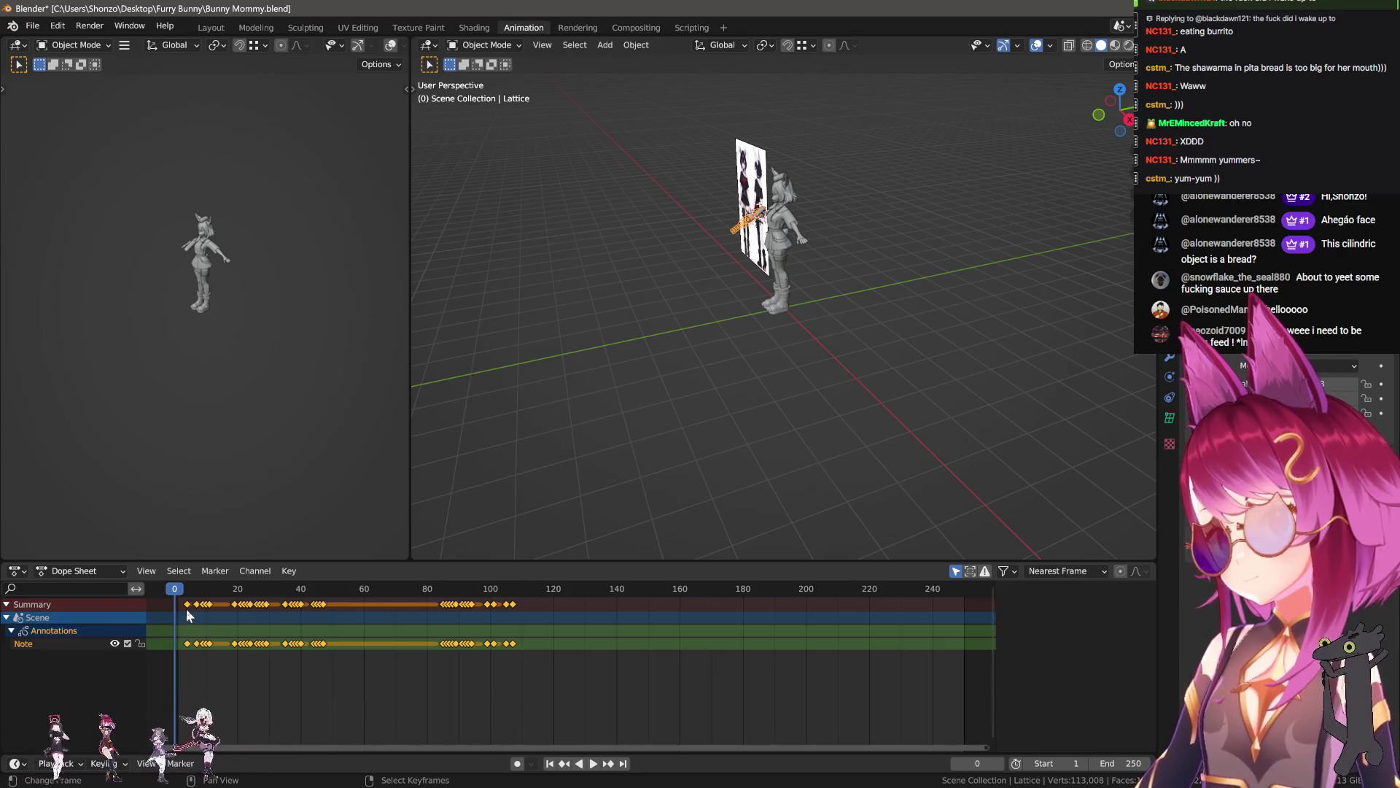
key(Delete)
key(space)
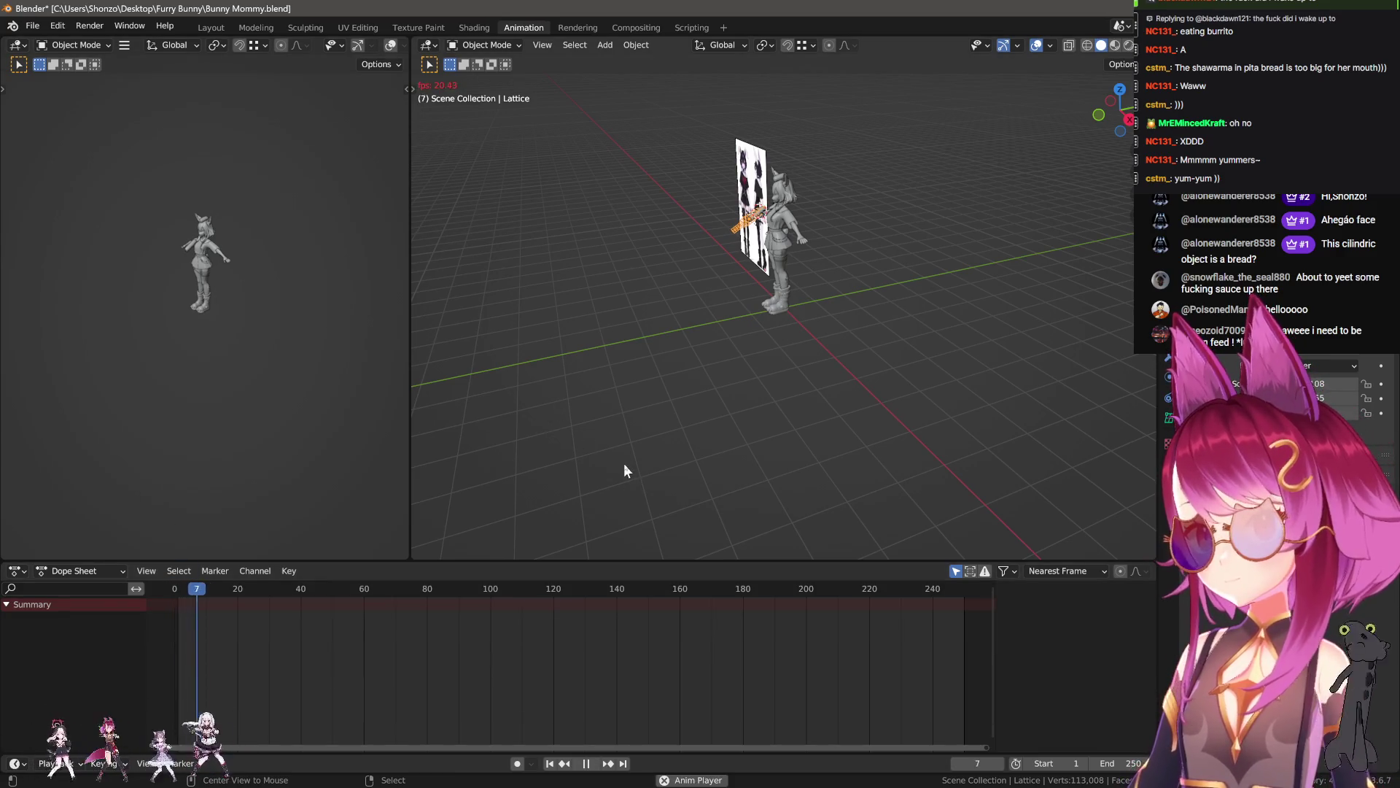
key(Escape)
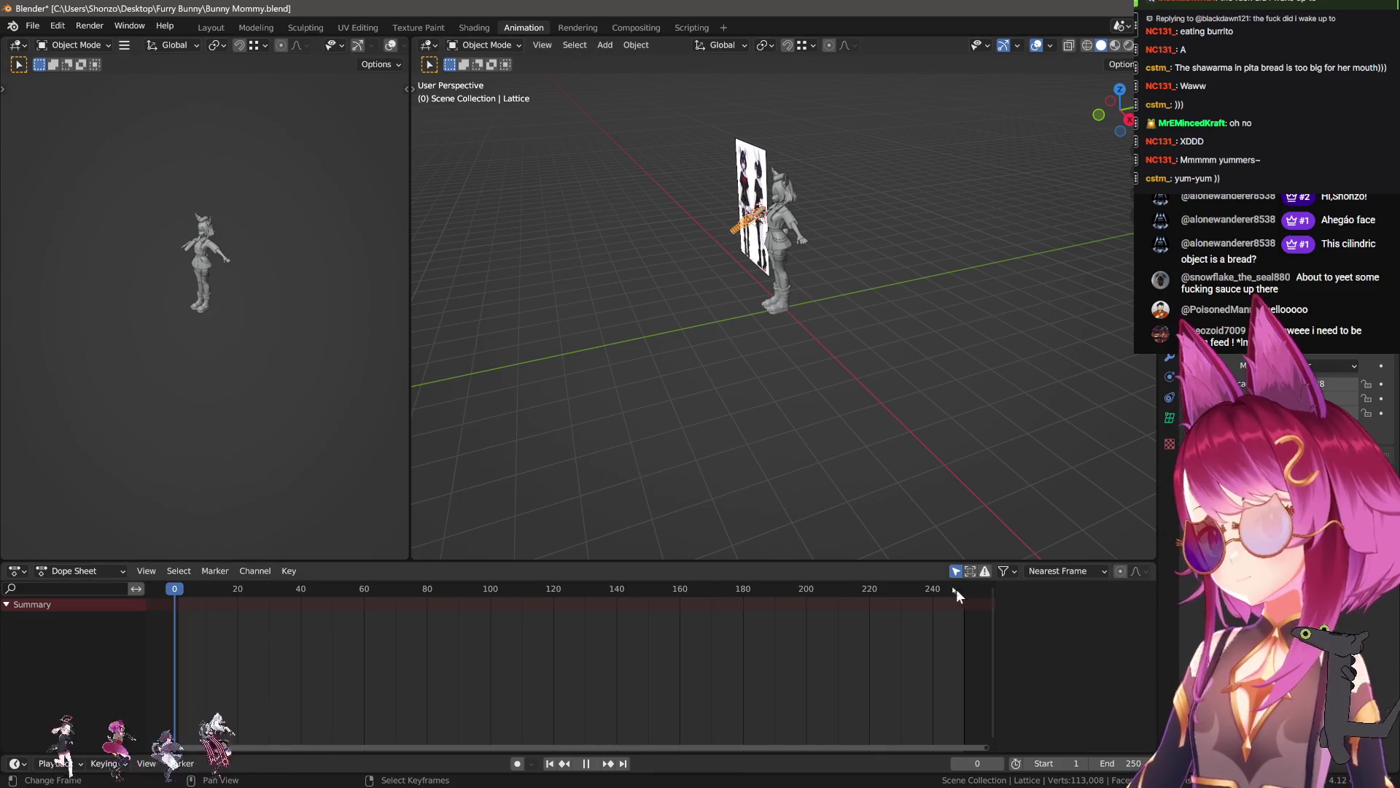
- In the Layout workspace, move the bread mesh down and to the left
click(211, 27)
scroll(757, 310, up, 3)
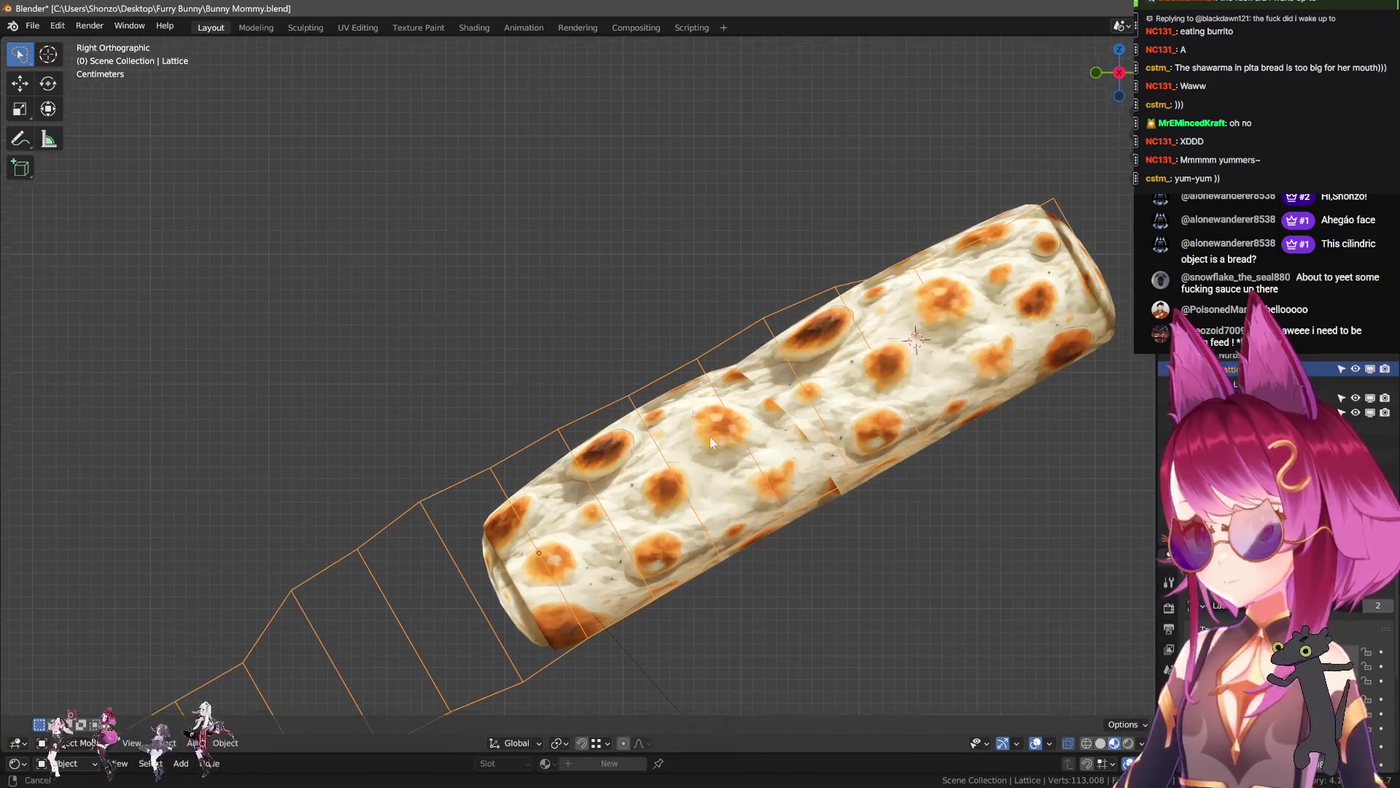
drag(756, 310, 626, 376)
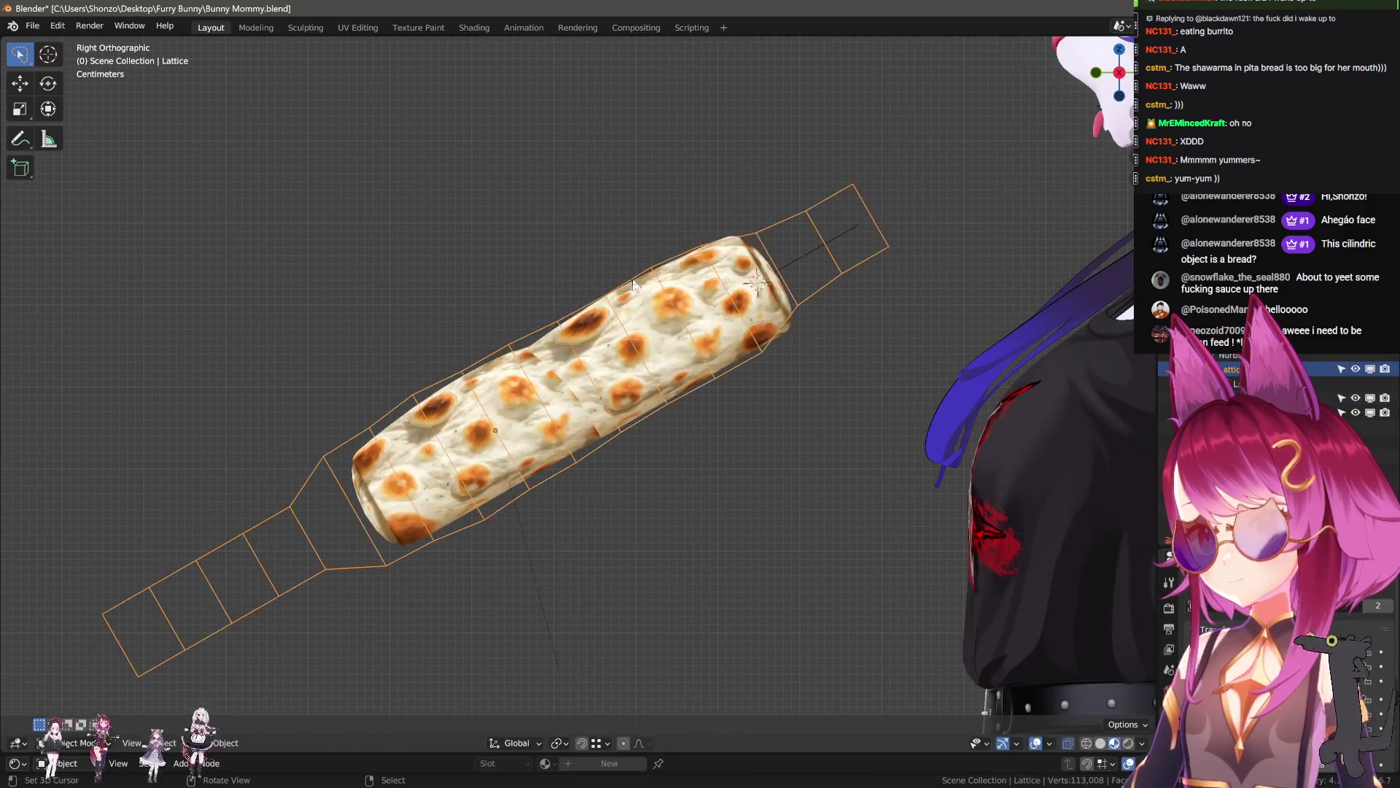
click(624, 339)
key(g)
click(626, 341)
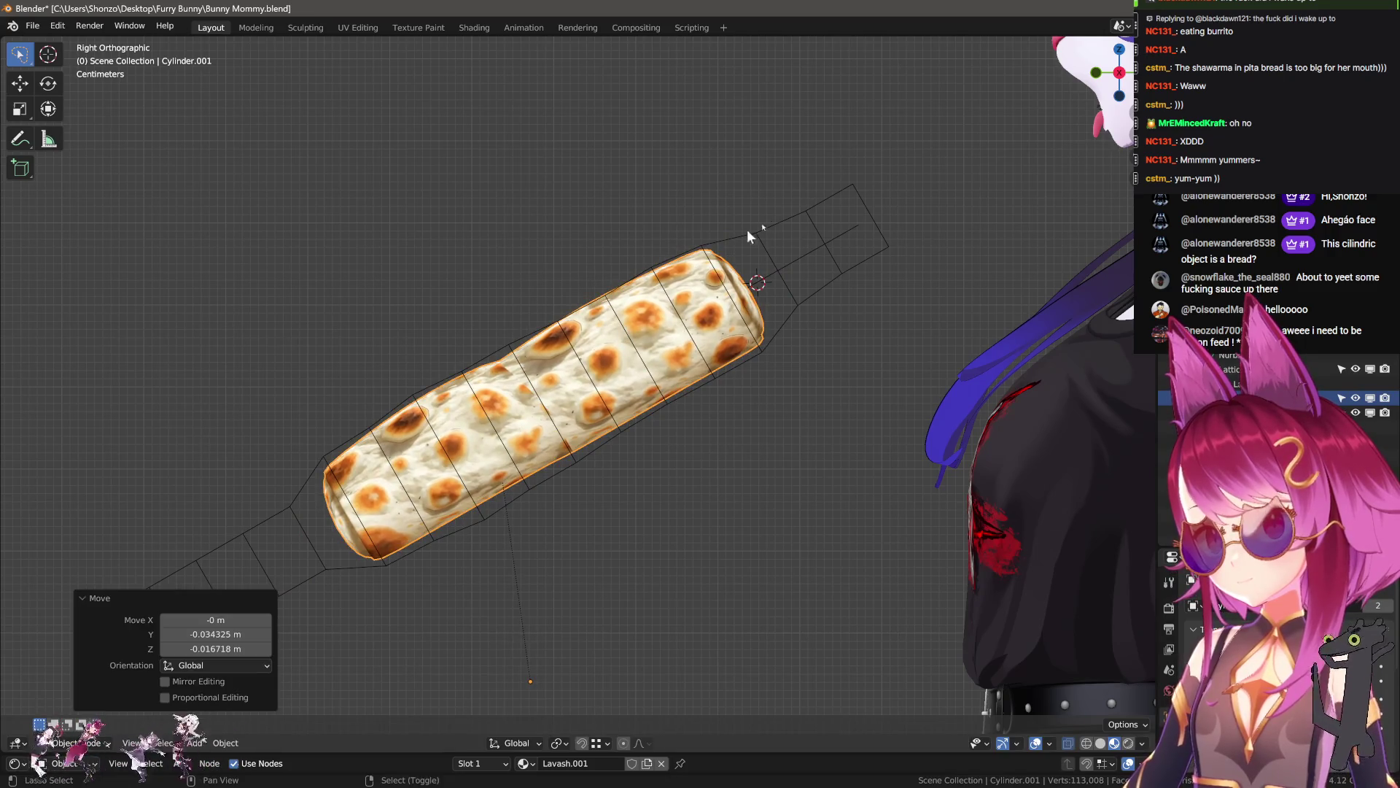
- Enlarge the lattice uniformly, reposition it around the bread, and switch to Solid shading
click(759, 228)
key(s)
click(785, 280)
click(648, 328)
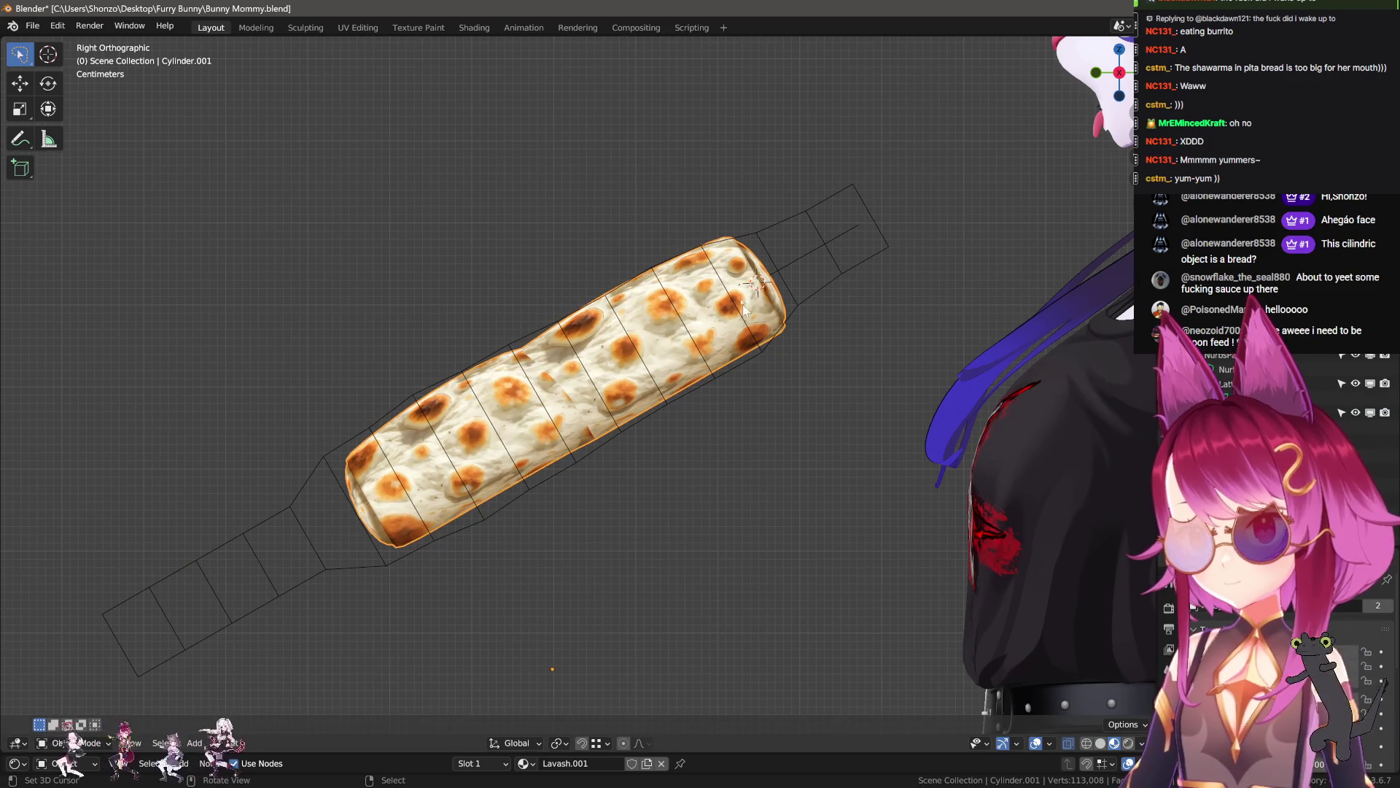
click(760, 235)
key(s)
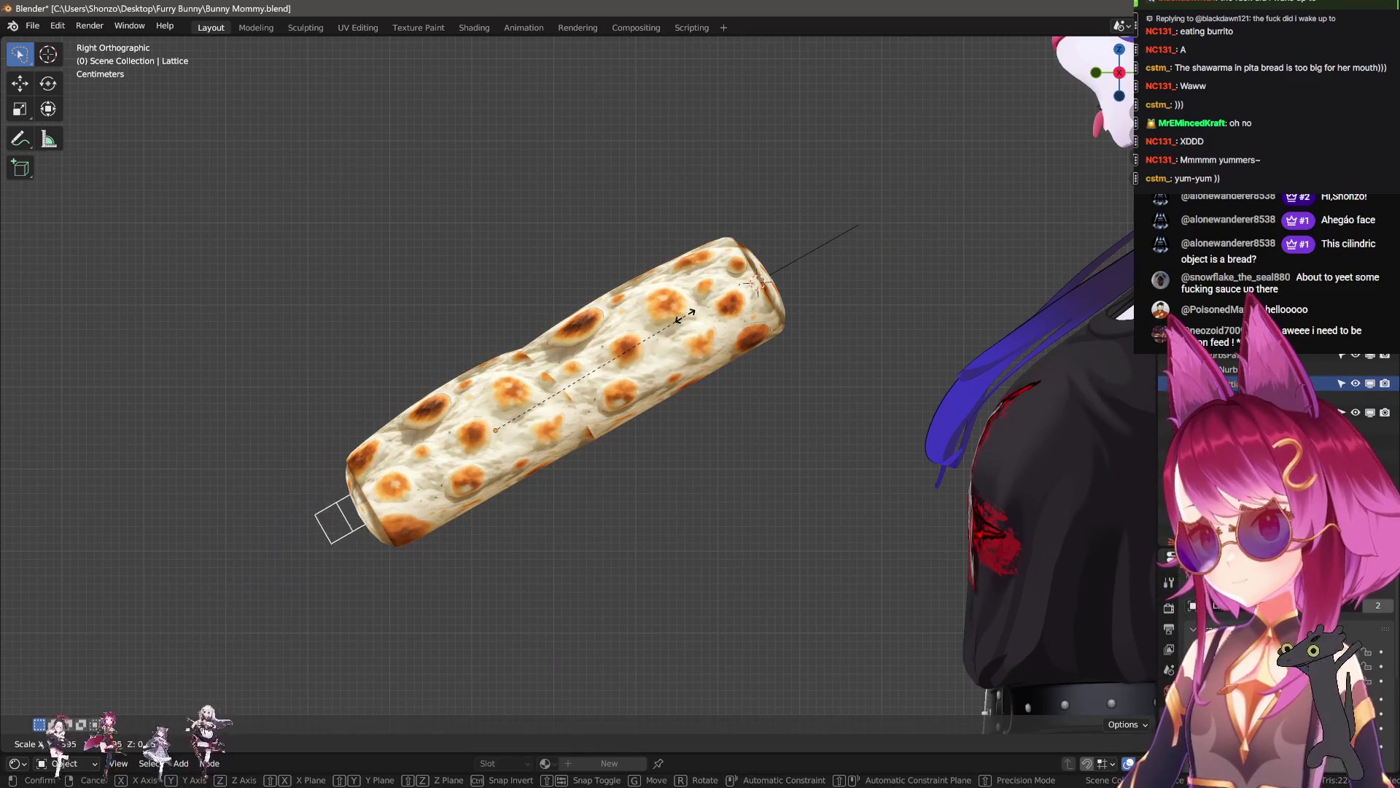
key(Escape)
key(s)
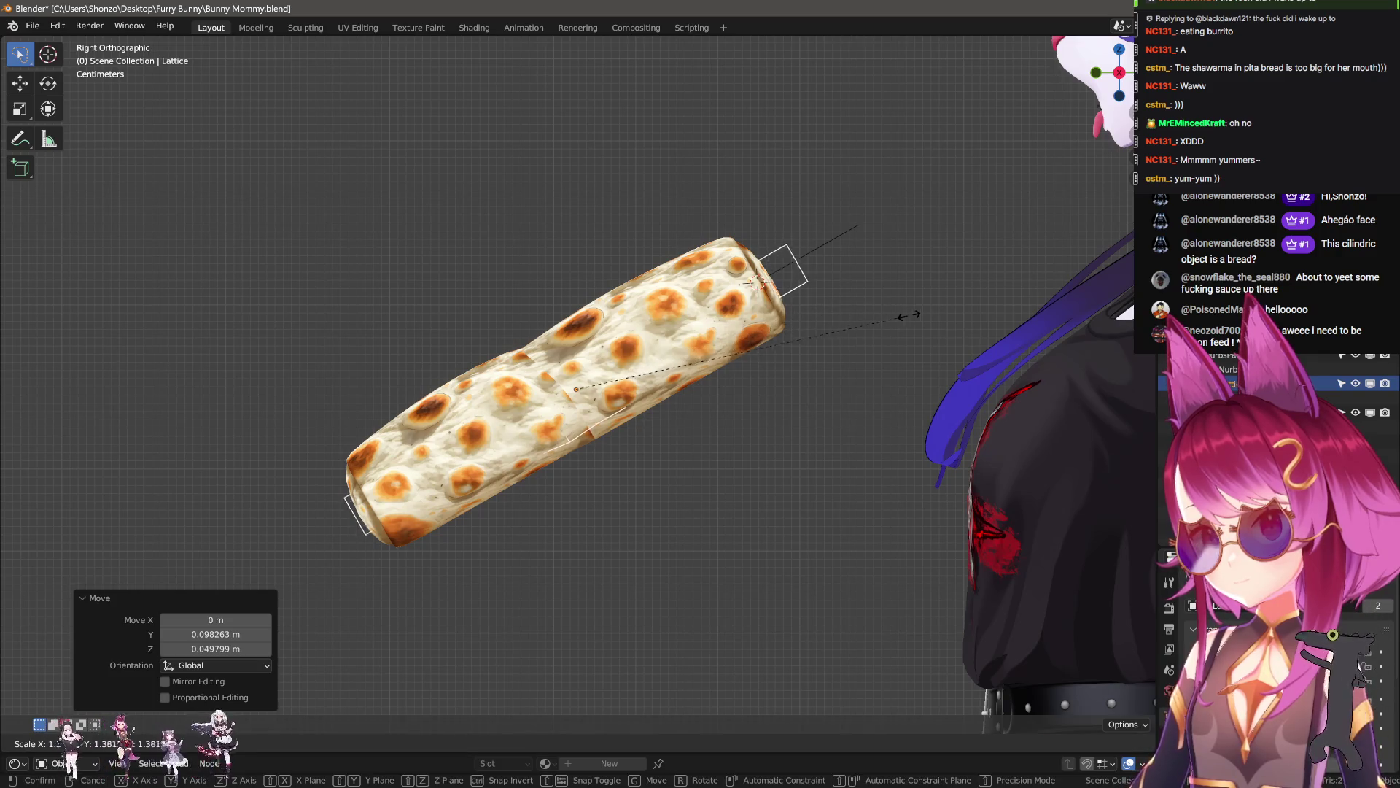
click(911, 316)
key(g)
click(842, 337)
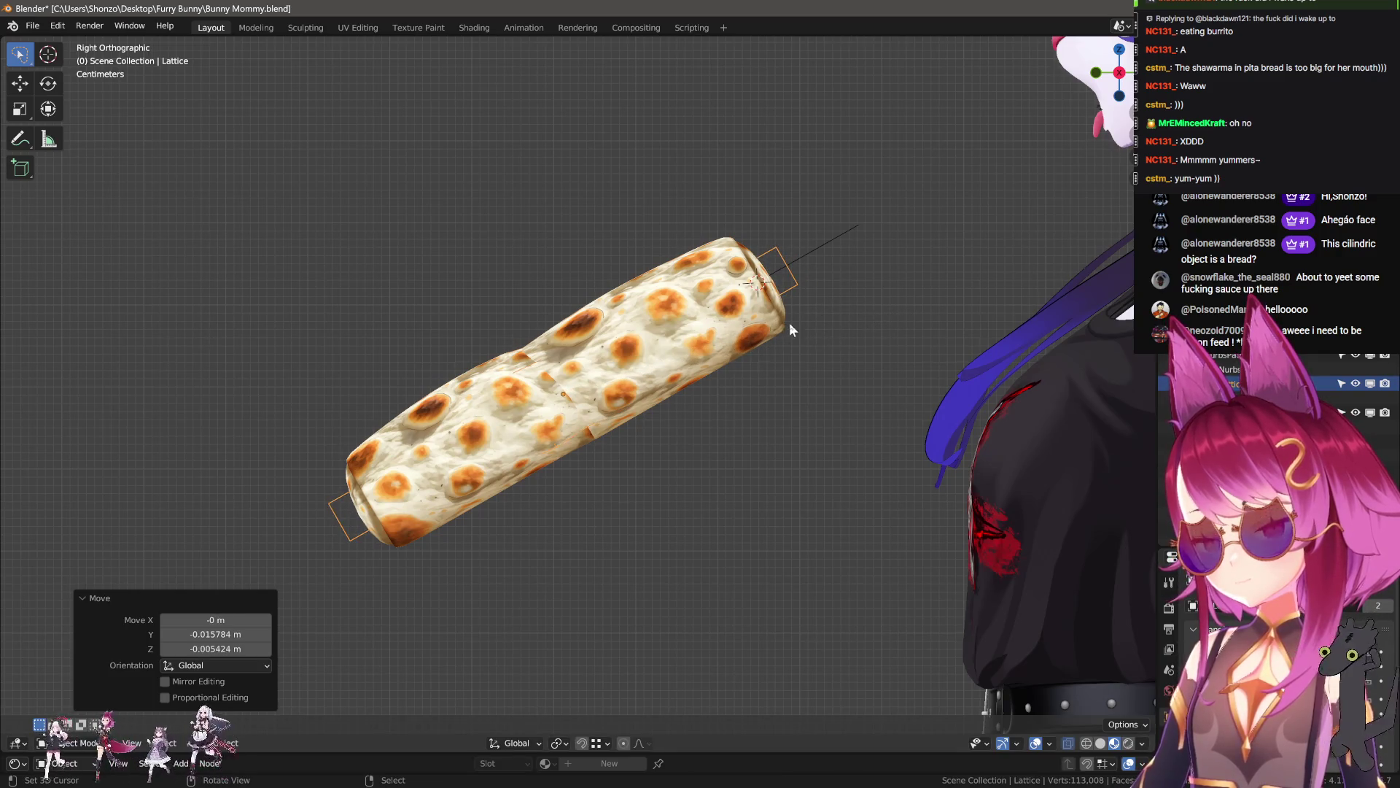
key(z)
- Widen the lattice along X and stretch it along Z
middle_drag(1085, 651, 694, 414)
key(s)
key(x)
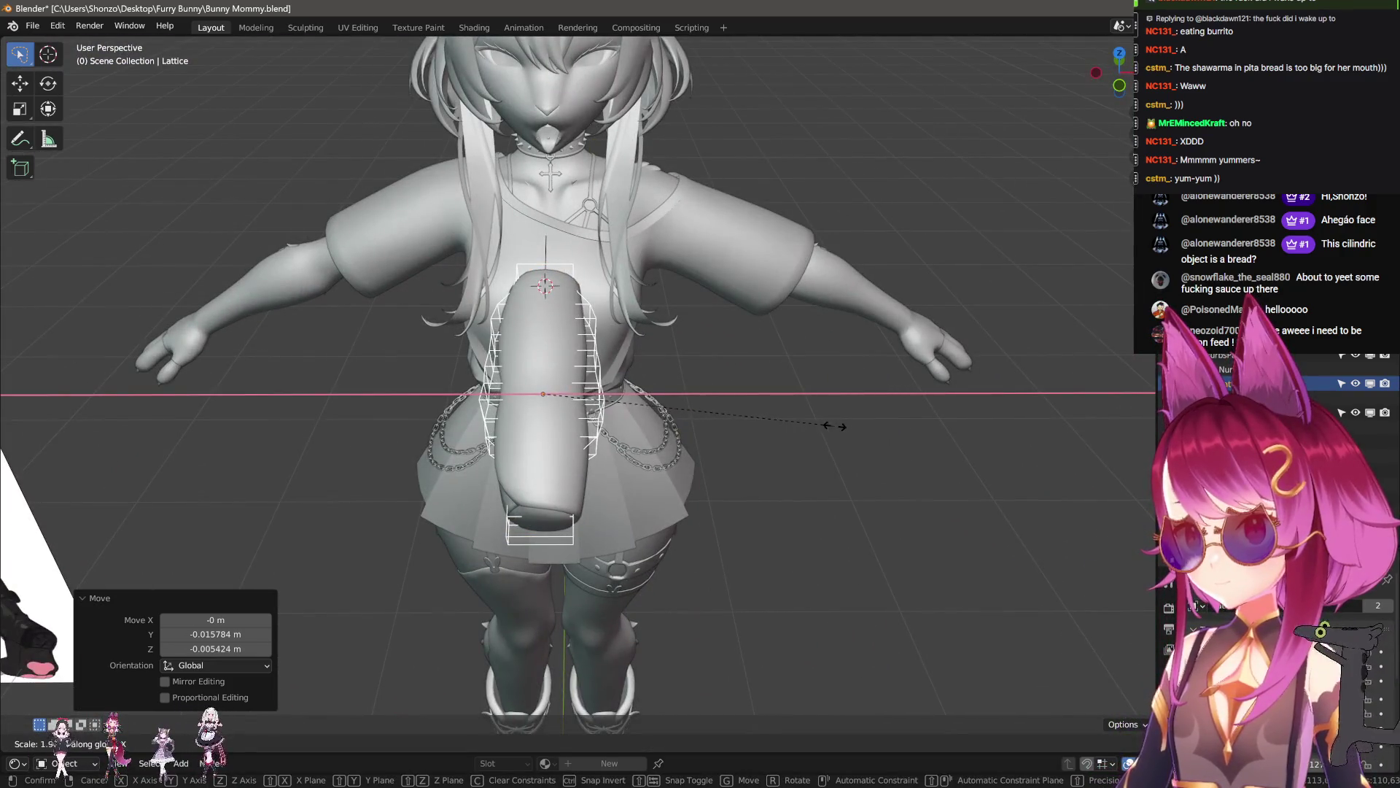
click(845, 426)
alt+middle_drag(845, 427, 576, 326)
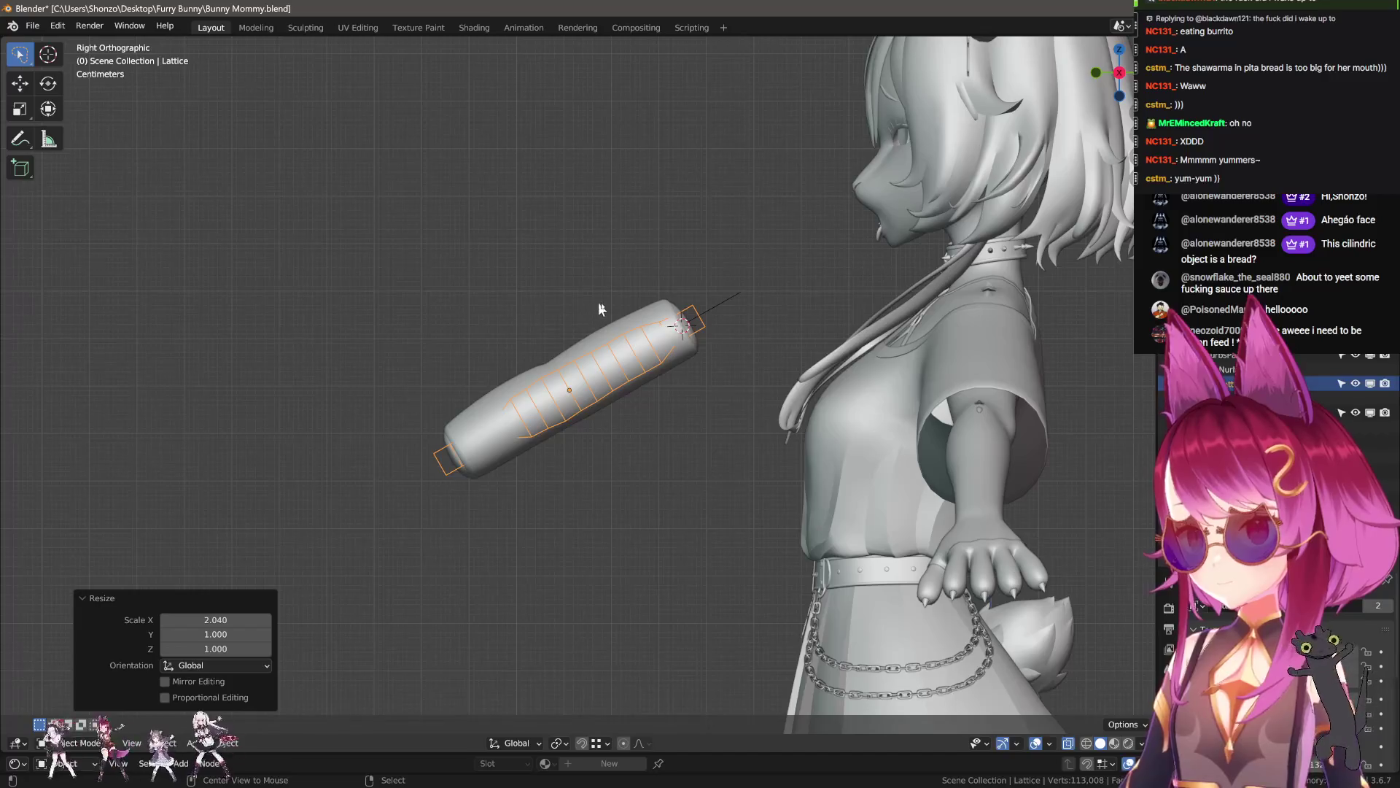
scroll(596, 309, up, 2)
key(s)
key(y)
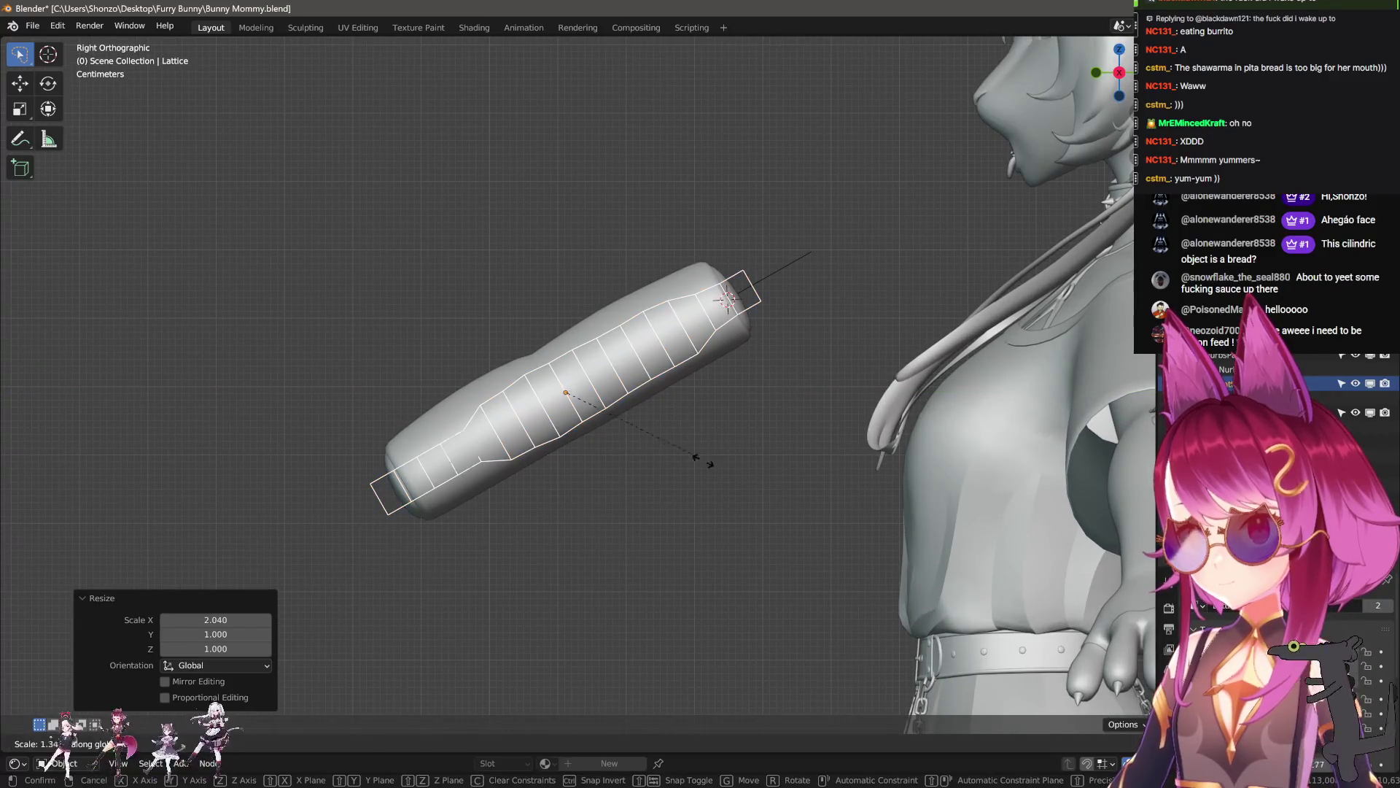
key(z)
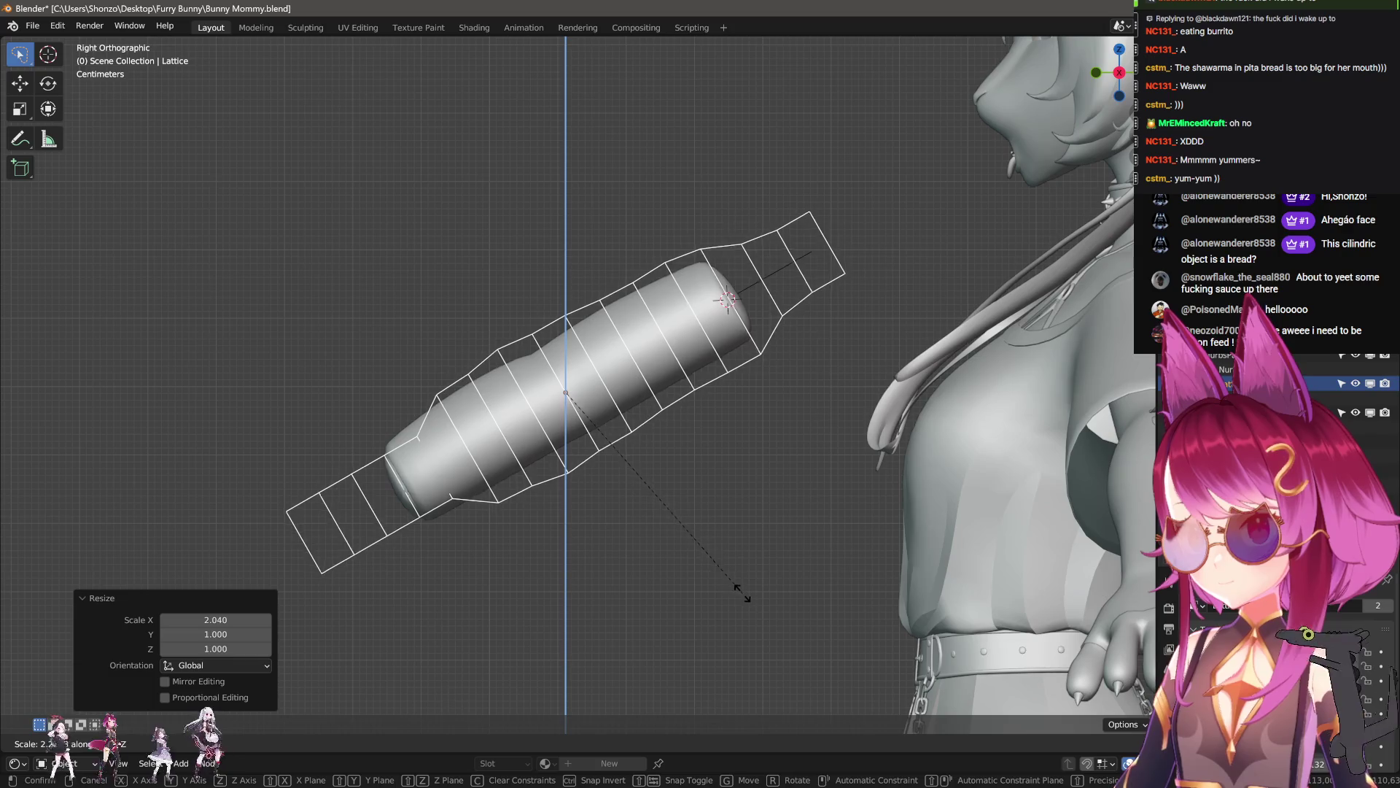
click(950, 420)
- Scale the lattice along Y to a final factor of 1.055
key(s)
key(y)
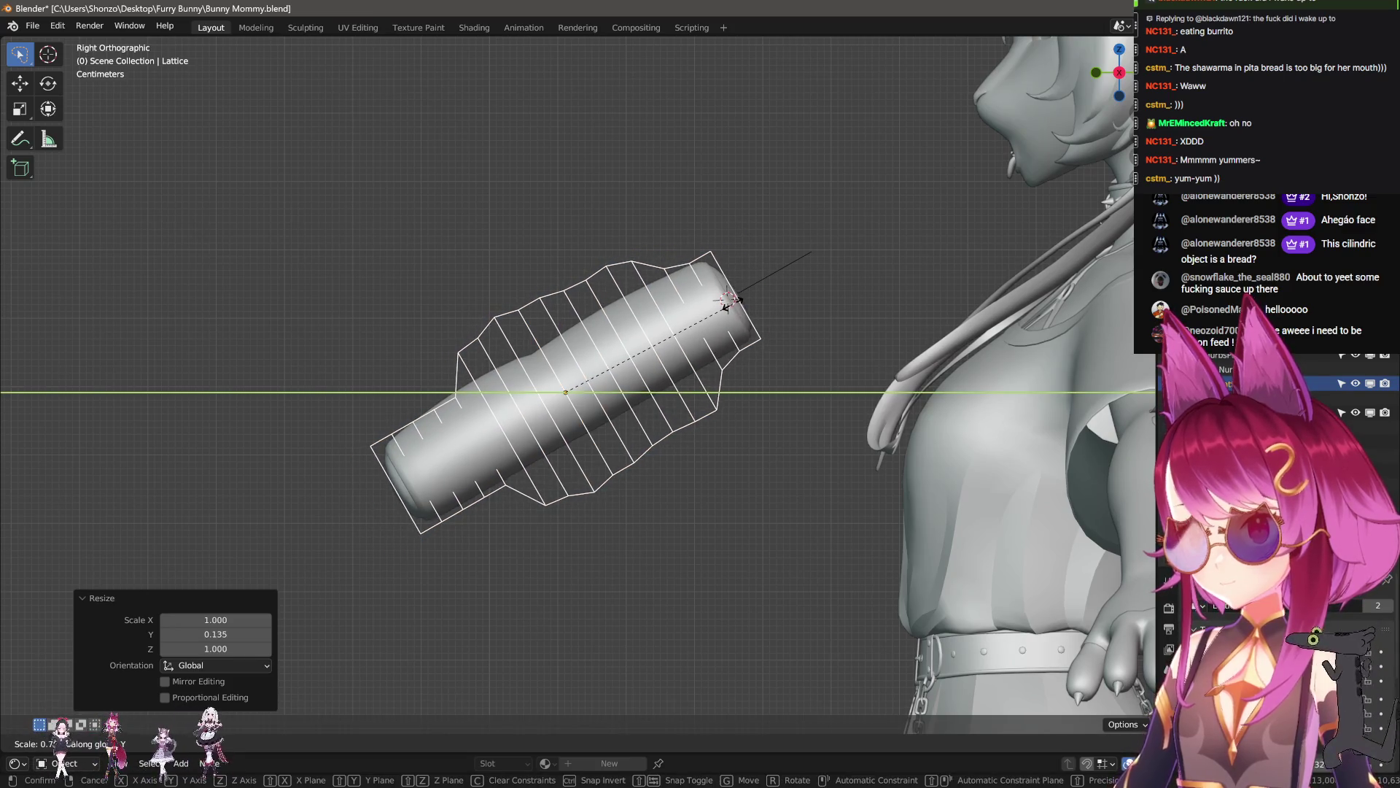
click(921, 396)
key(s)
key(y)
click(938, 400)
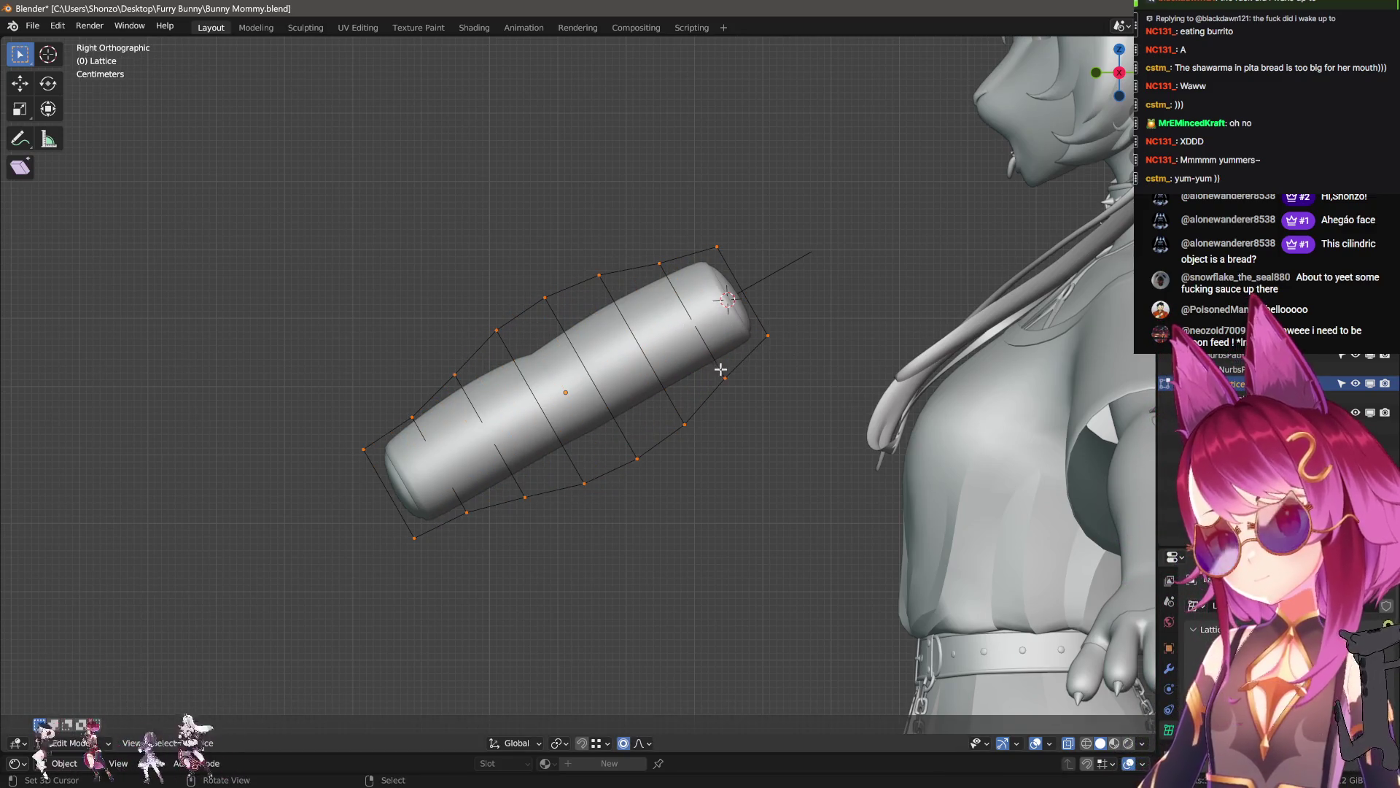
- Undo the trial lattice point scalings and return to object mode
key(ctrl+z)
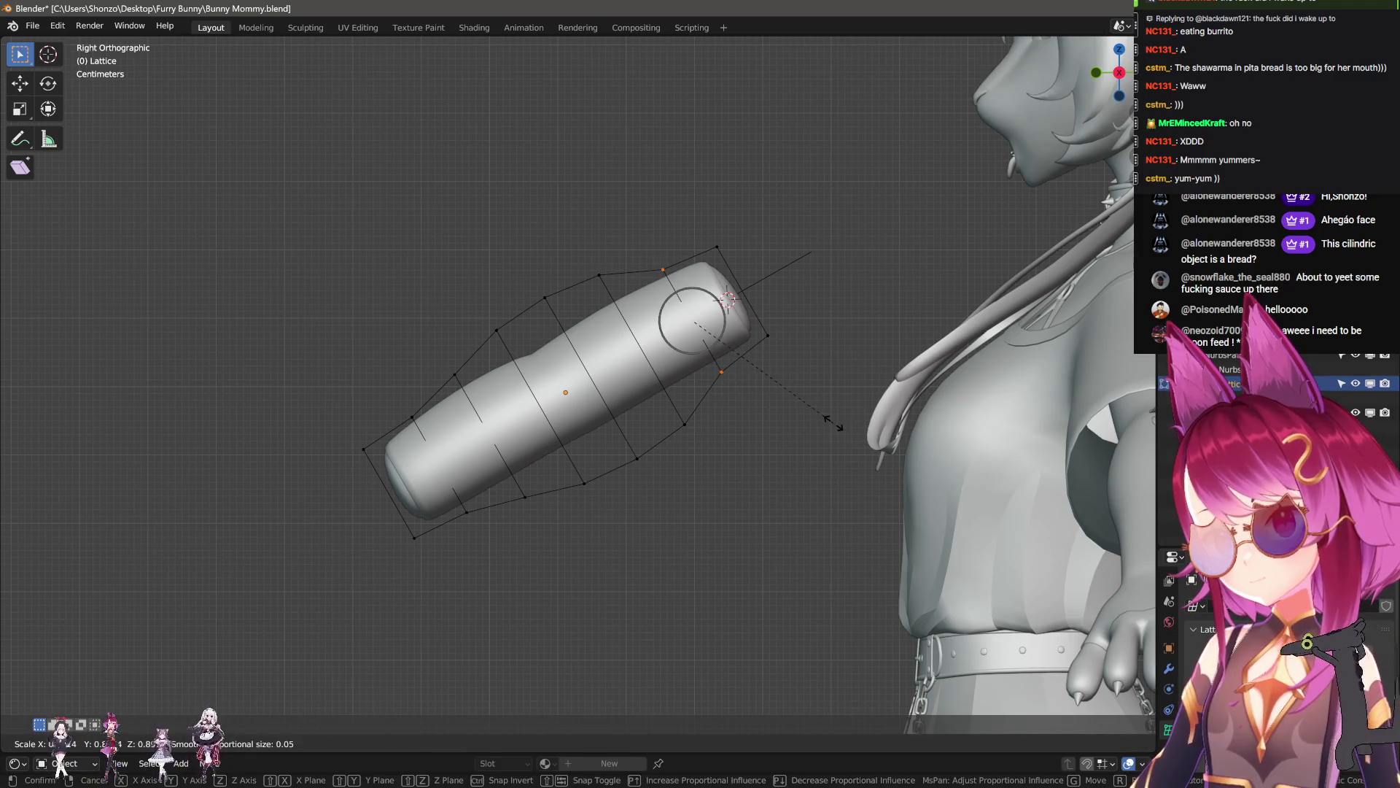
key(Escape)
key(ctrl+z)
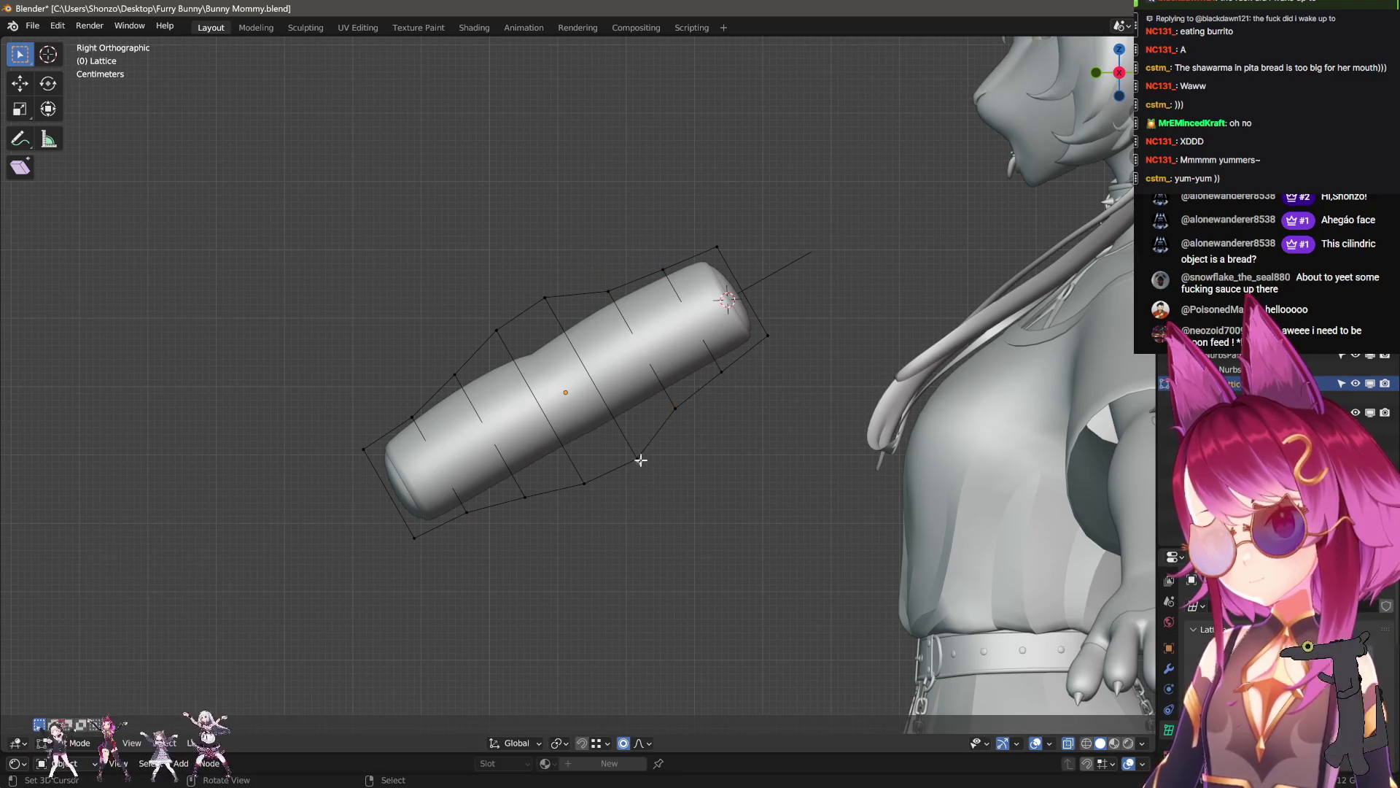
key(c)
key(ctrl+z)
key(Escape)
key(c)
key(ctrl+z)
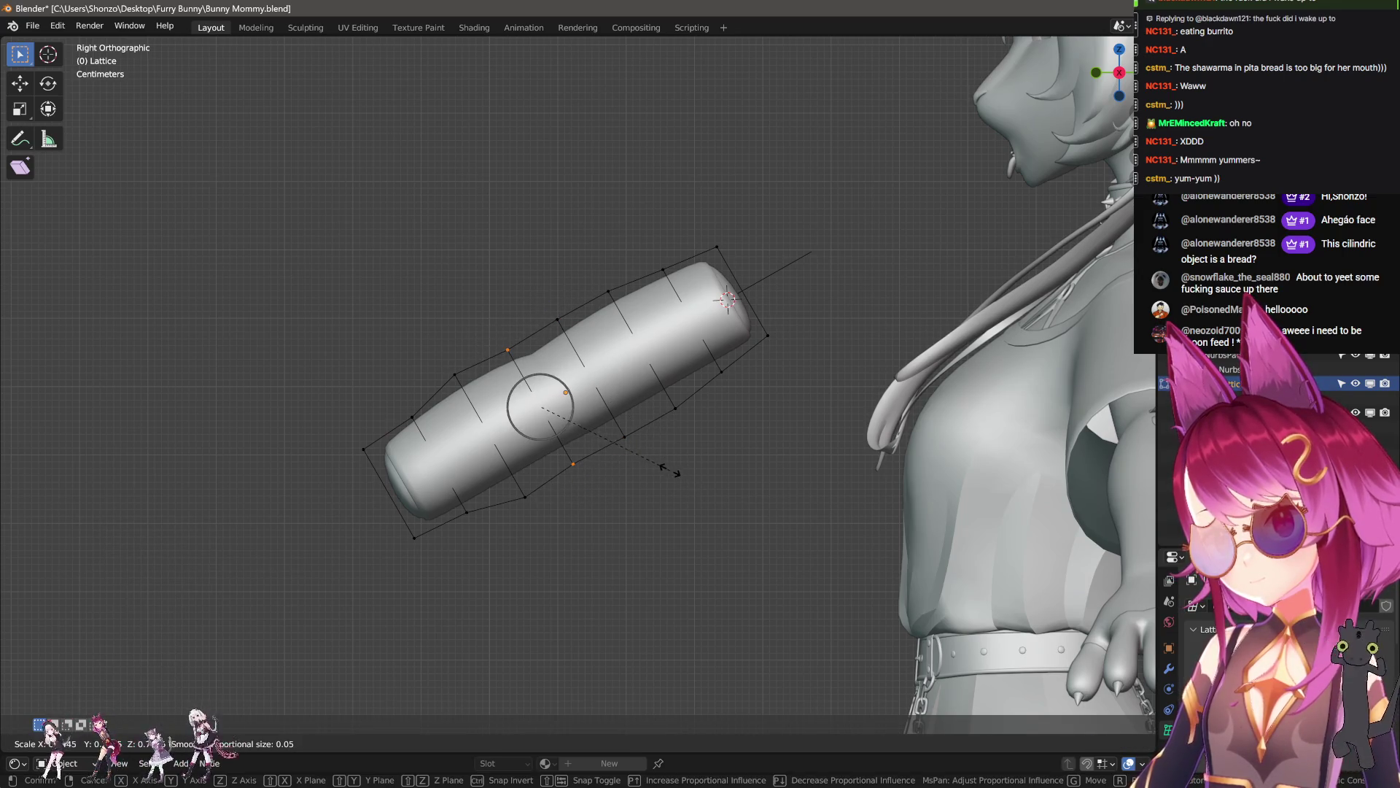
key(c)
key(Escape)
key(ctrl+z)
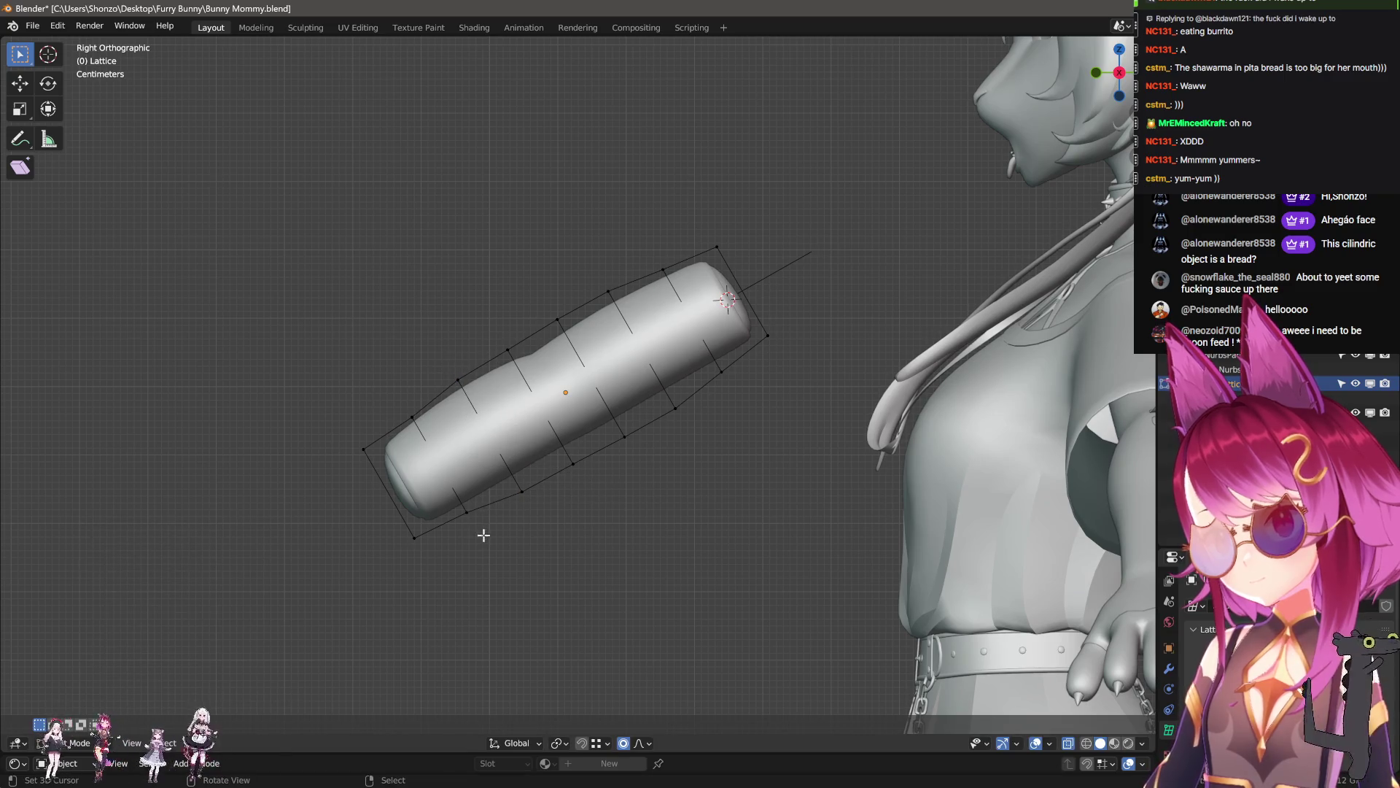
key(Escape)
key(ctrl+z)
key(ctrl+z)
- Parent the bread to the lattice as Object with Keep Transform
scroll(650, 423, down, 2)
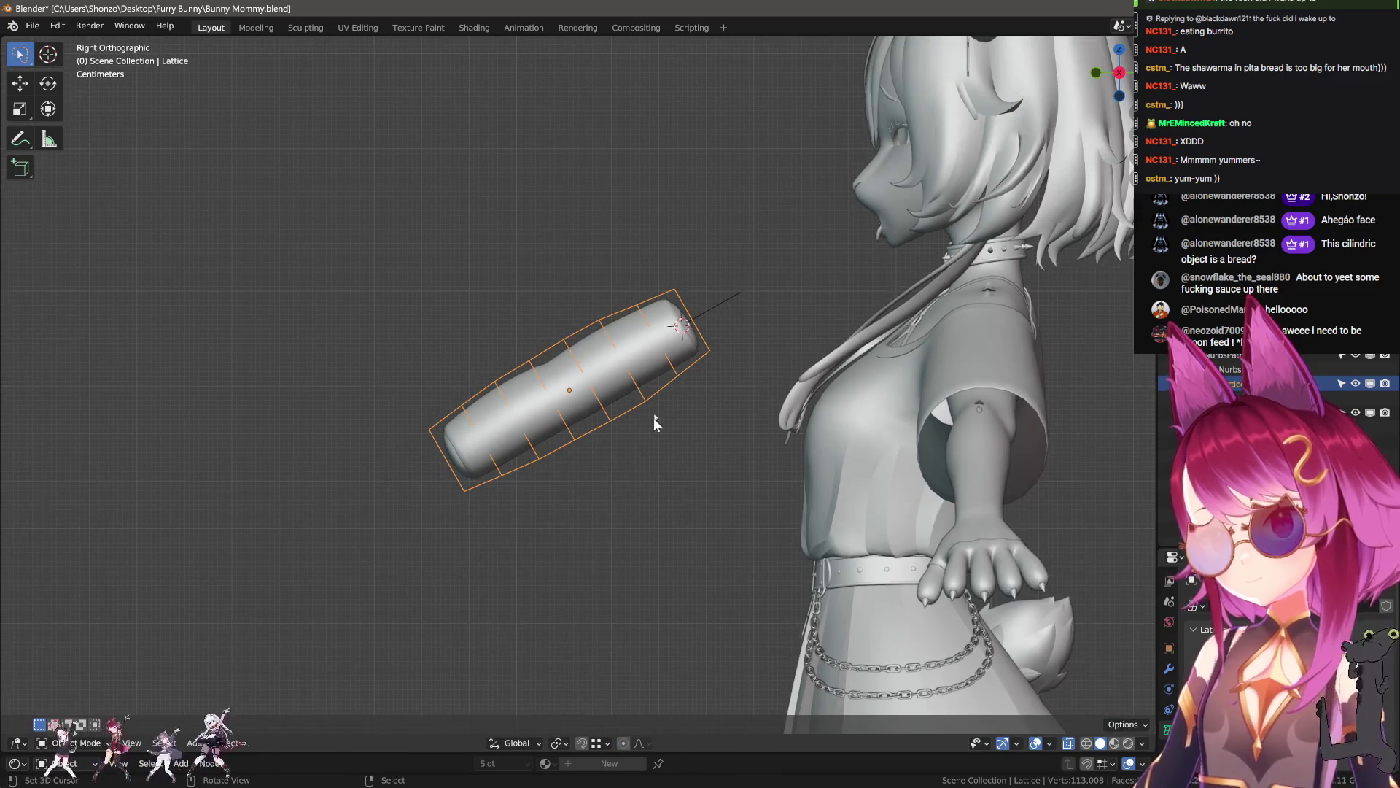
shift+click(605, 320)
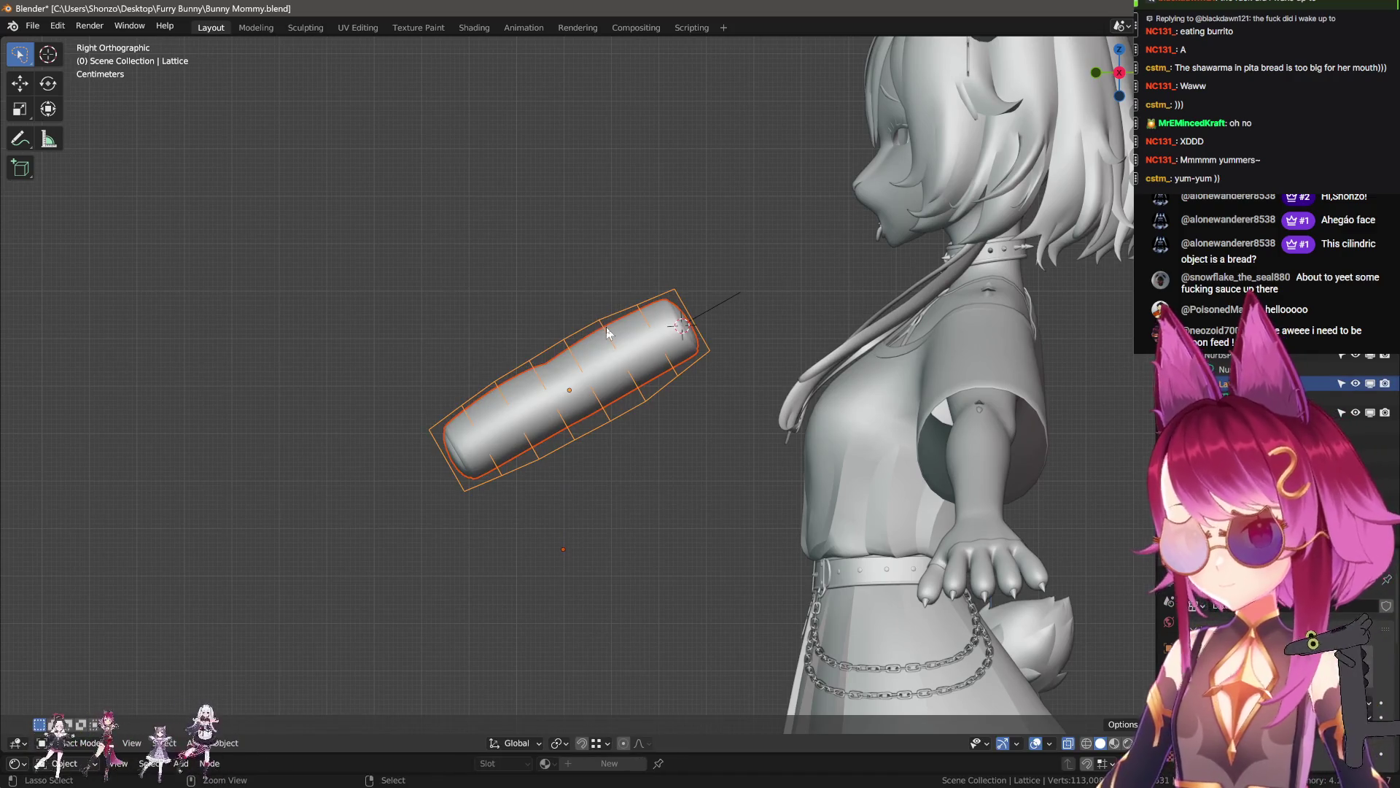
key(ctrl+p)
click(588, 324)
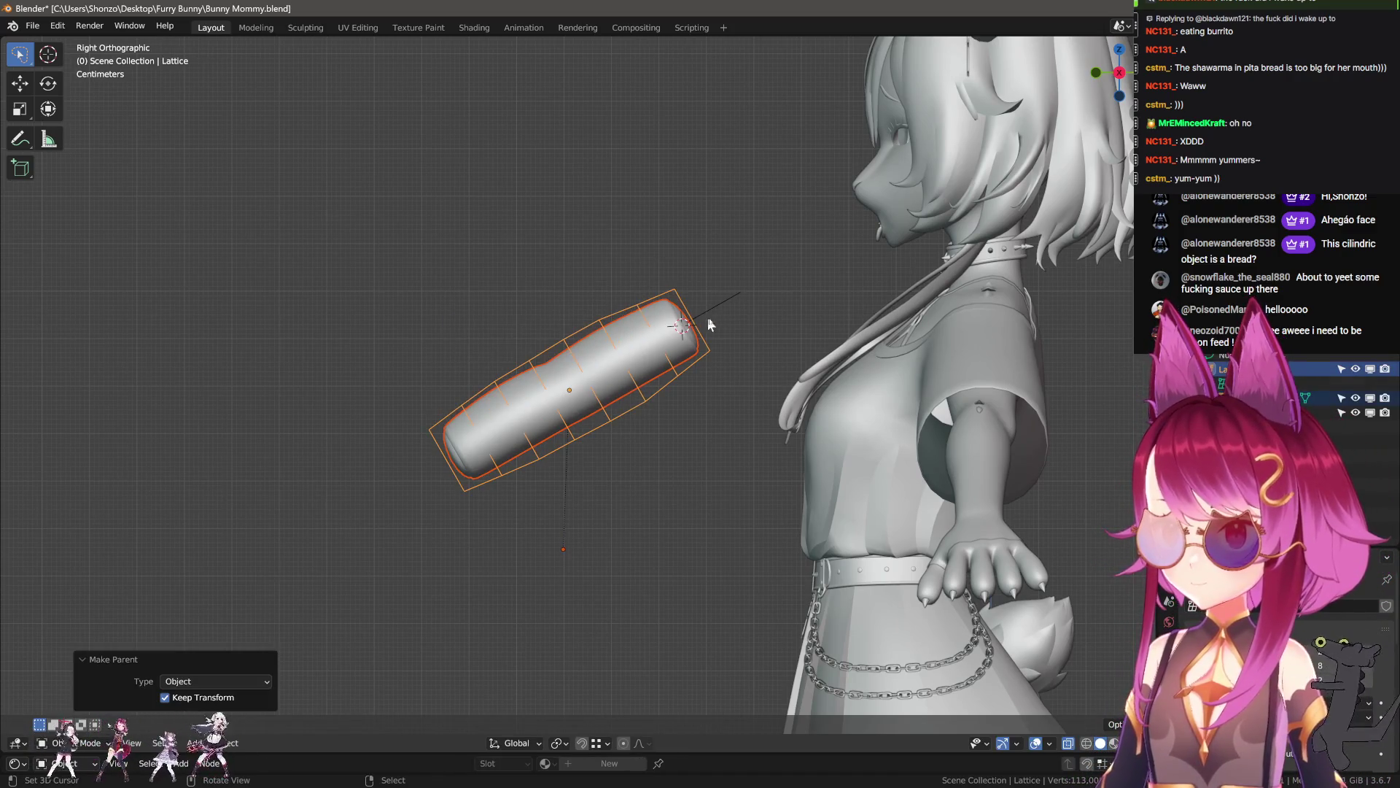
- Play the animation from the right side view and return to the Animation workspace
key(space)
mouse_move(729, 325)
middle_down()
mouse_move(814, 434)
mouse_move(755, 478)
middle_up()
scroll(804, 436, up, 3)
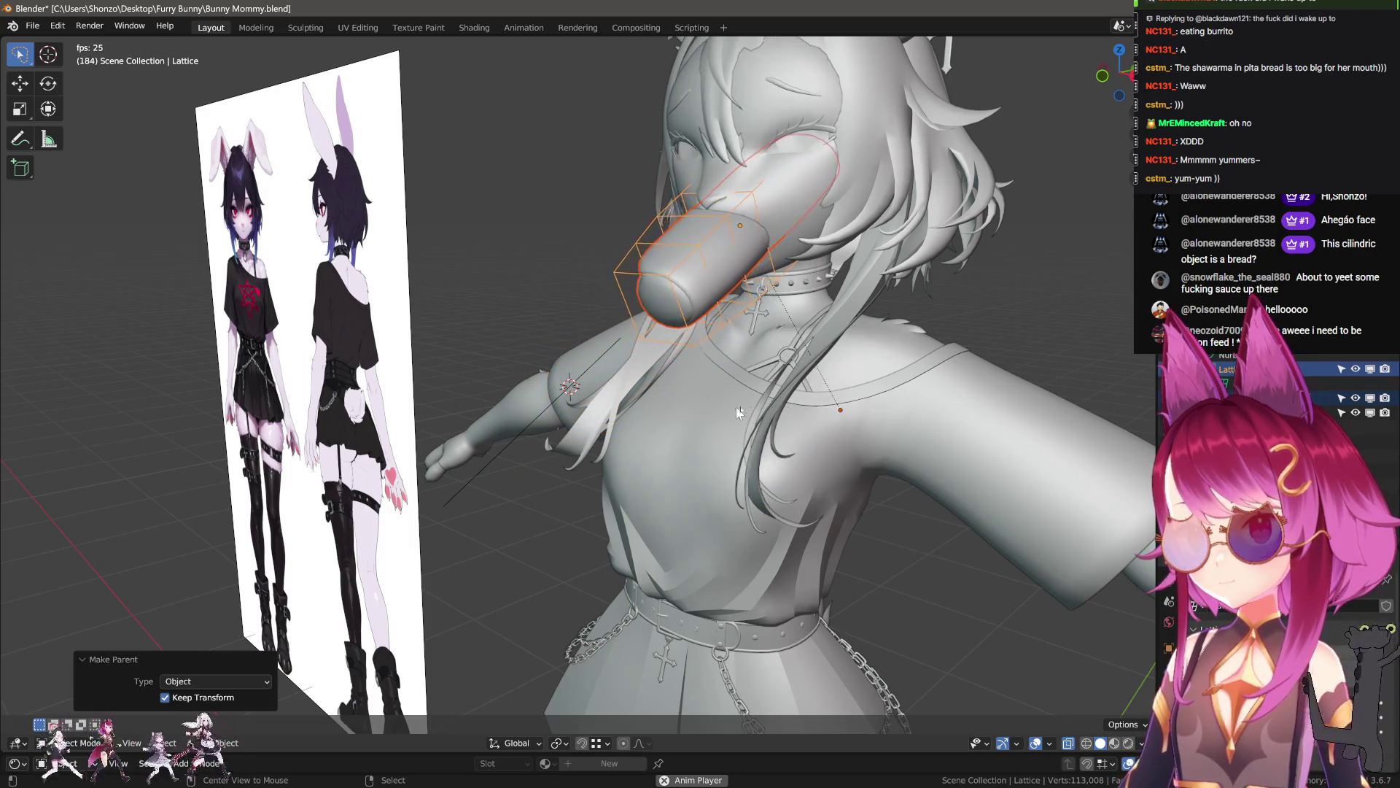
key(ctrl+KP_1)
key(KP_3)
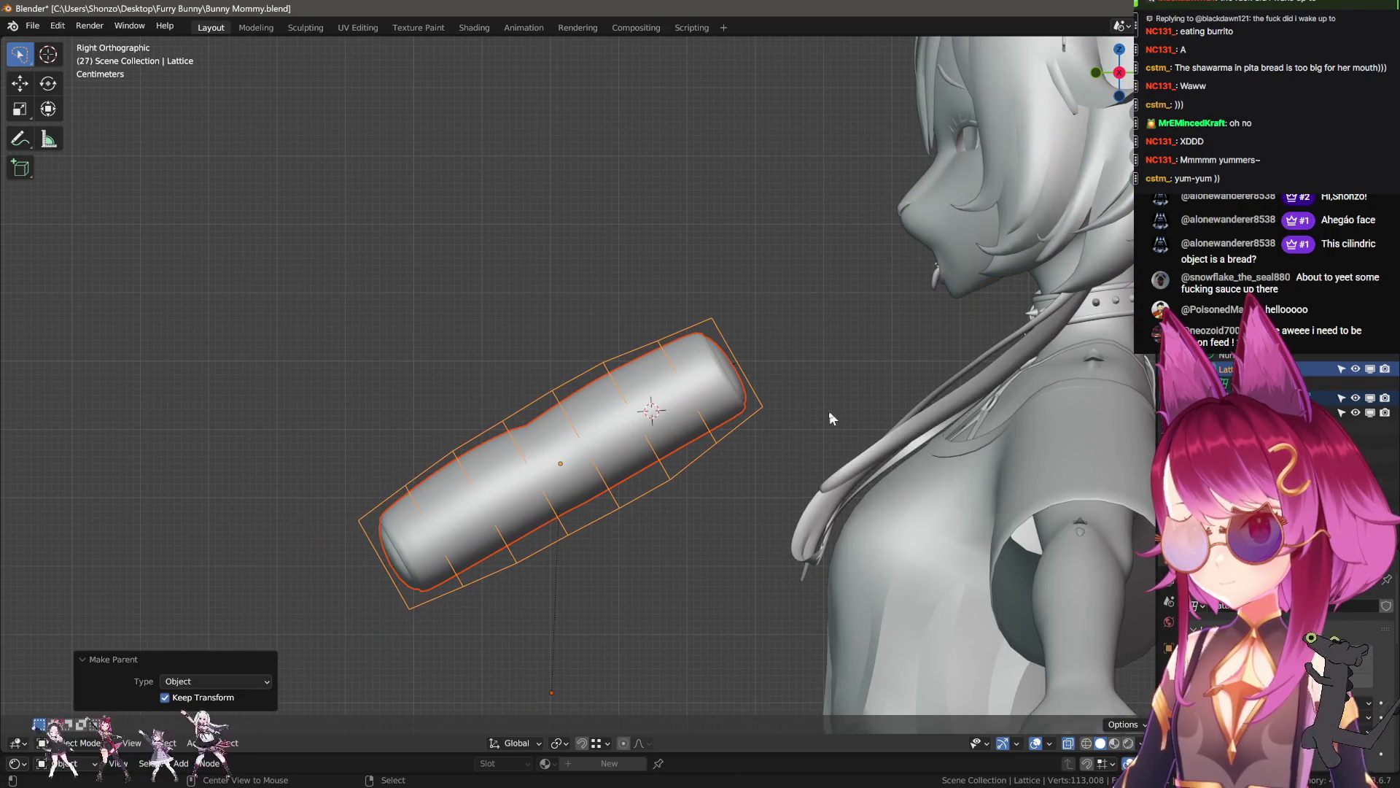
click(523, 28)
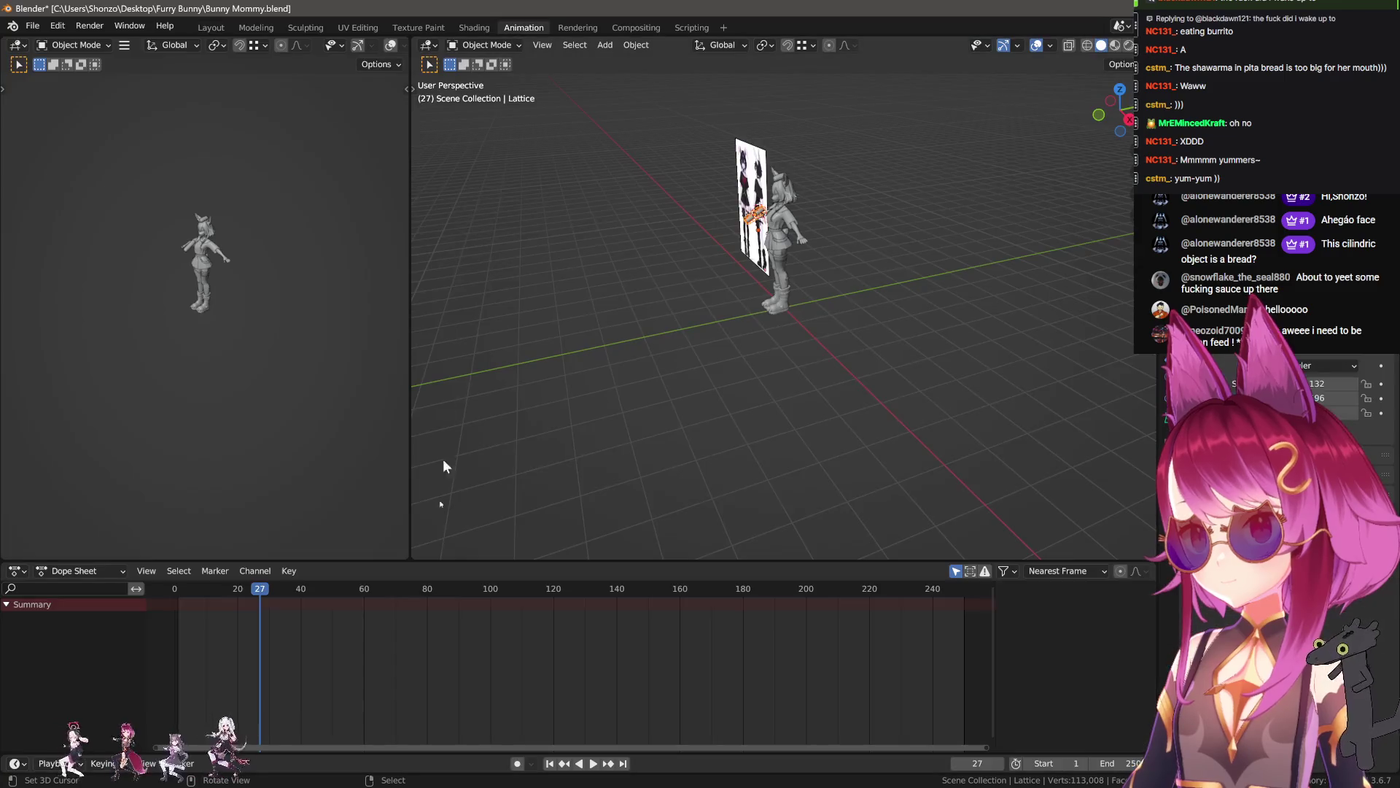
- Back in Layout, select the lattice, enlarge it slightly and reposition it
click(217, 27)
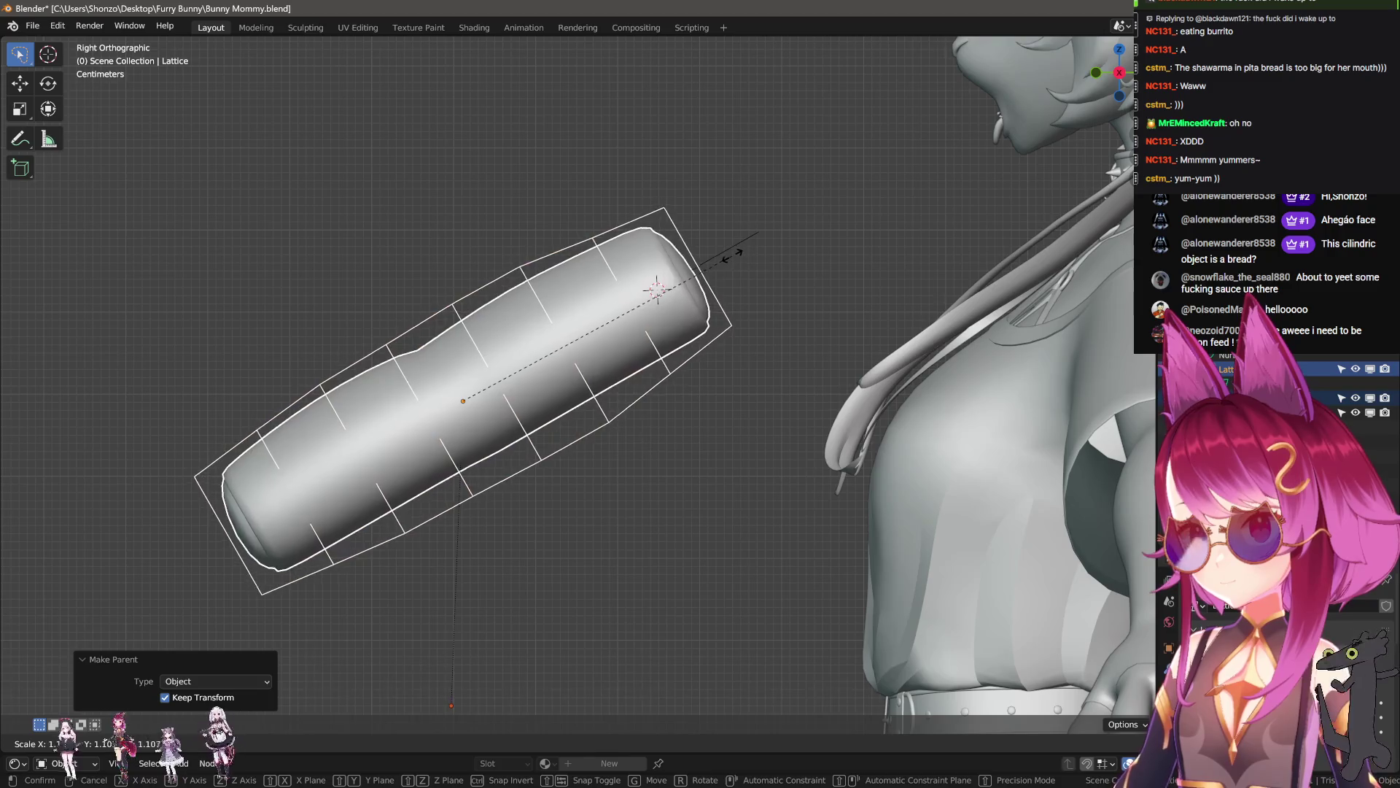
click(695, 322)
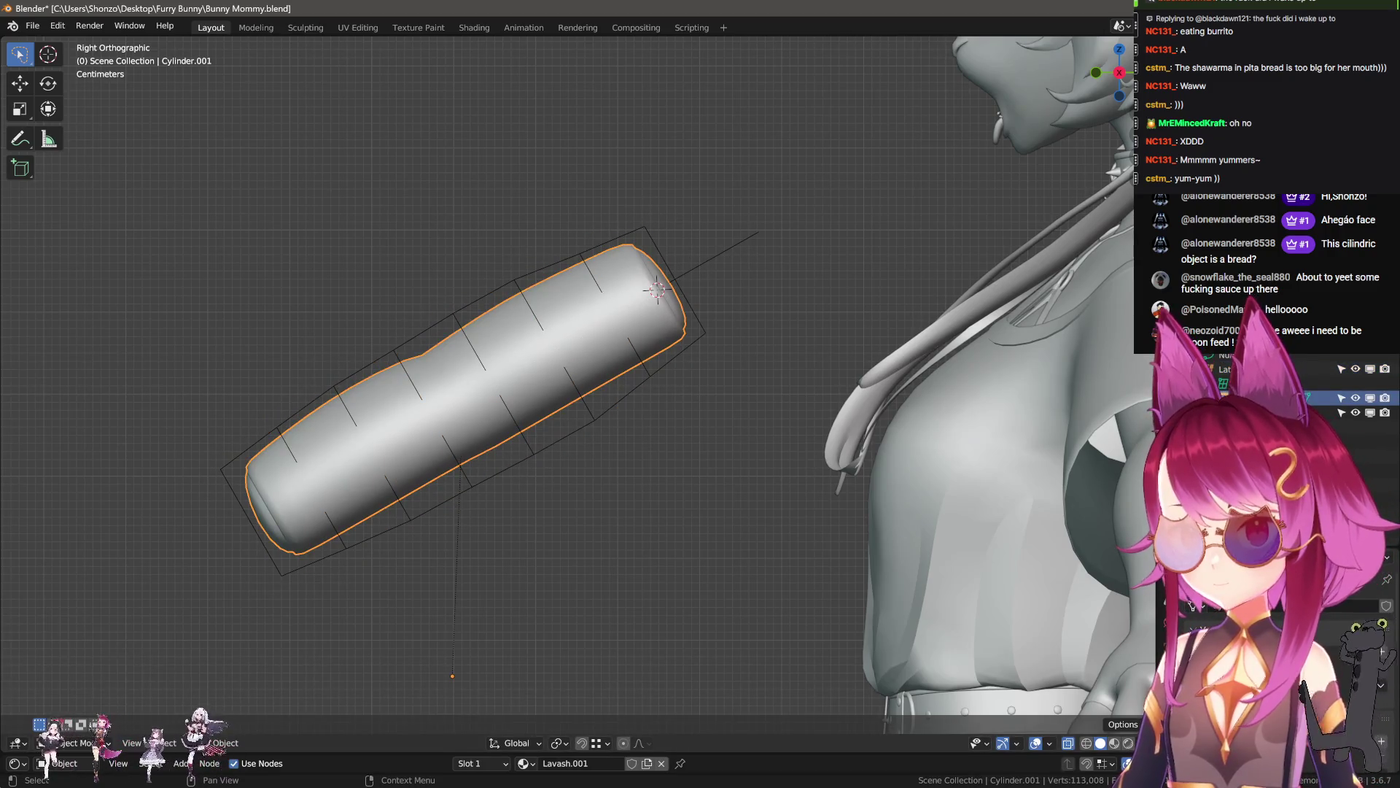
click(599, 250)
key(s)
click(728, 269)
key(g)
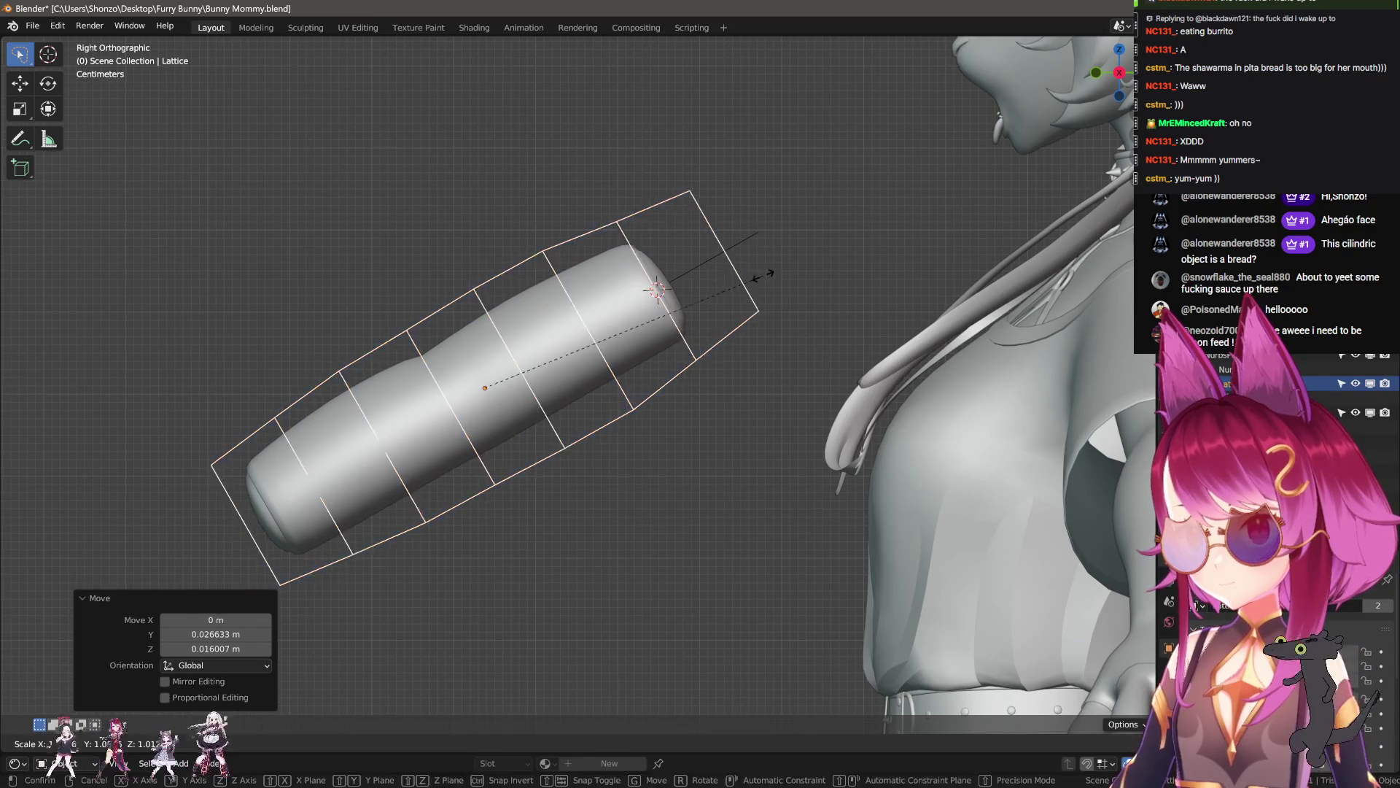
click(812, 212)
- Shrink the lattice around the cylinder tip, then stretch and move it to fit
key(s)
click(747, 328)
key(g)
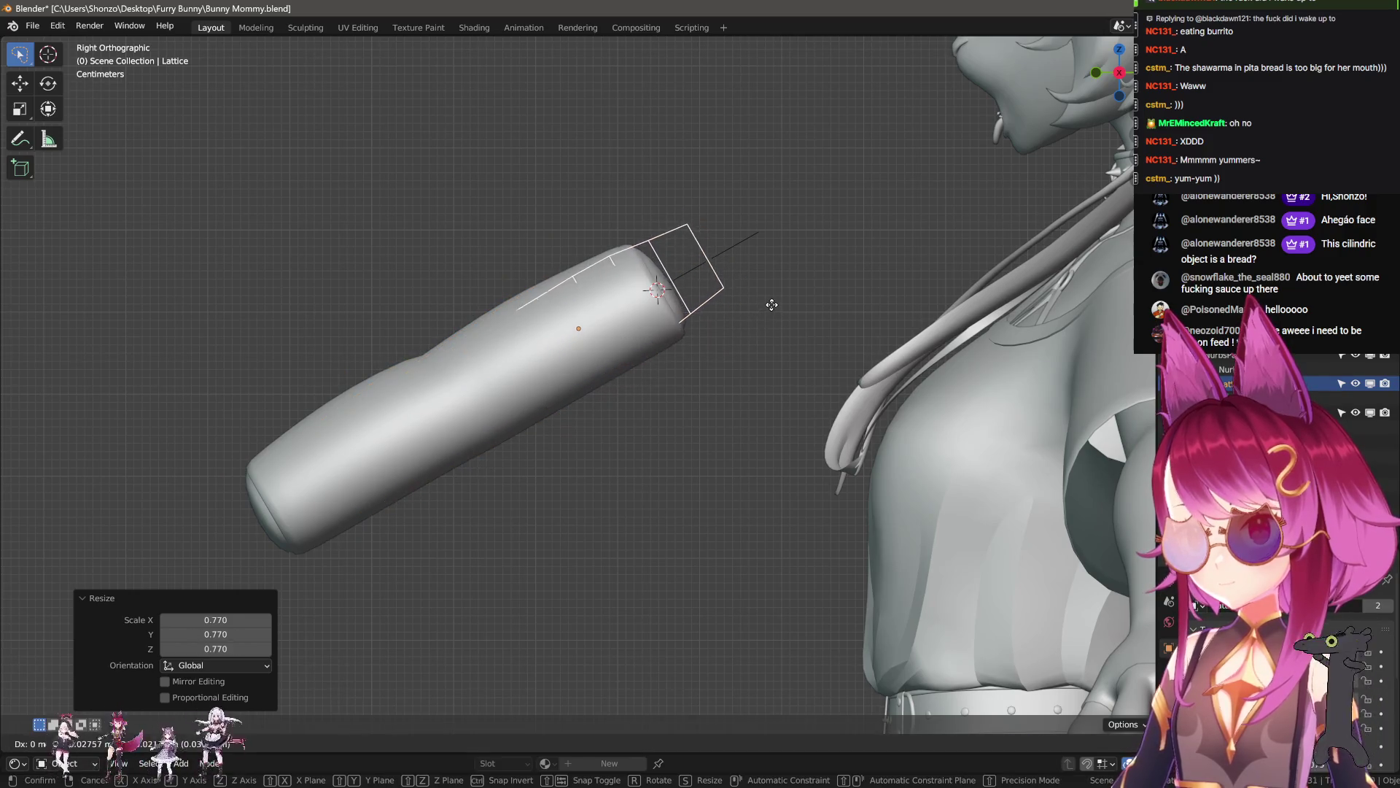
click(781, 318)
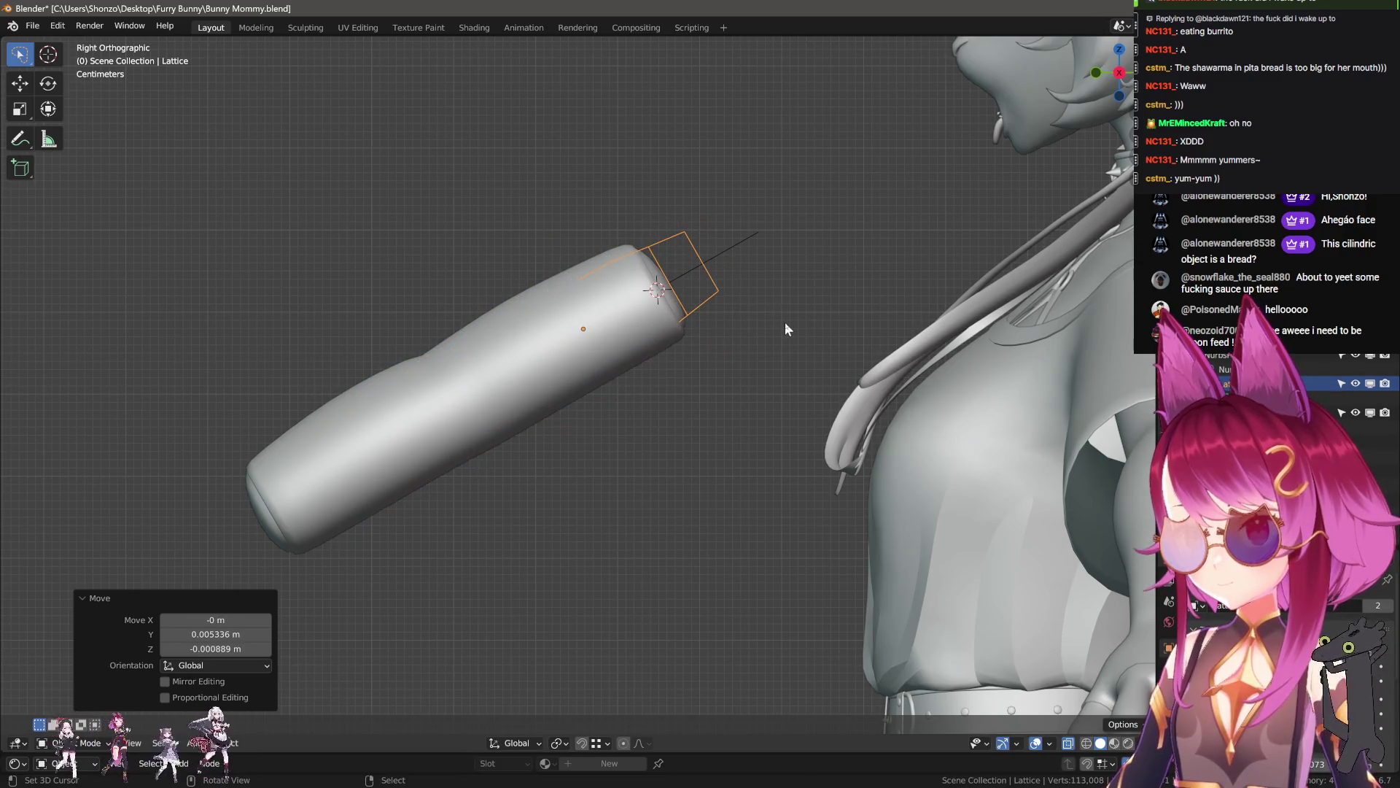
key(y)
click(906, 319)
key(g)
click(879, 337)
- Widen the lattice along the X axis and return to the right orthographic view
key(s)
key(y)
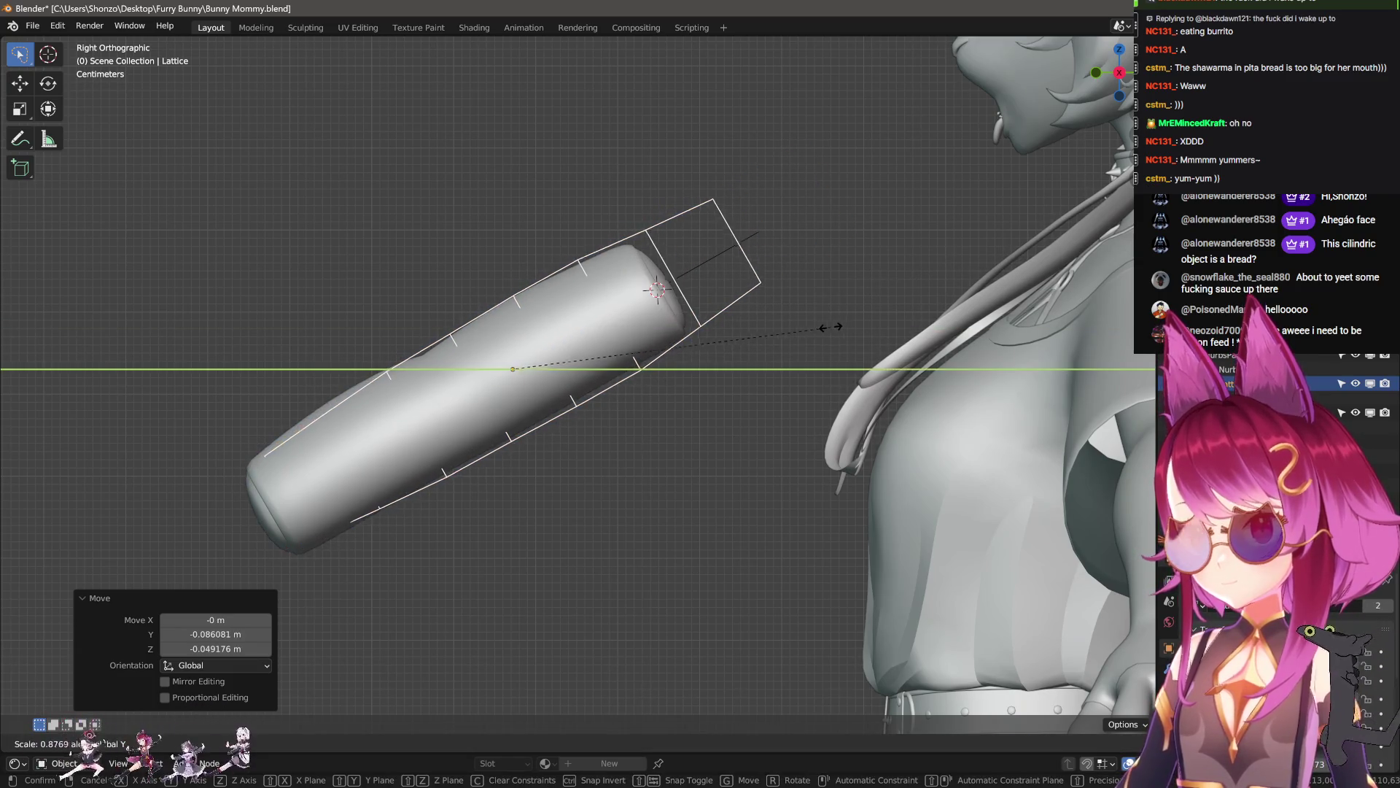
middle_drag(810, 328, 727, 434)
key(x)
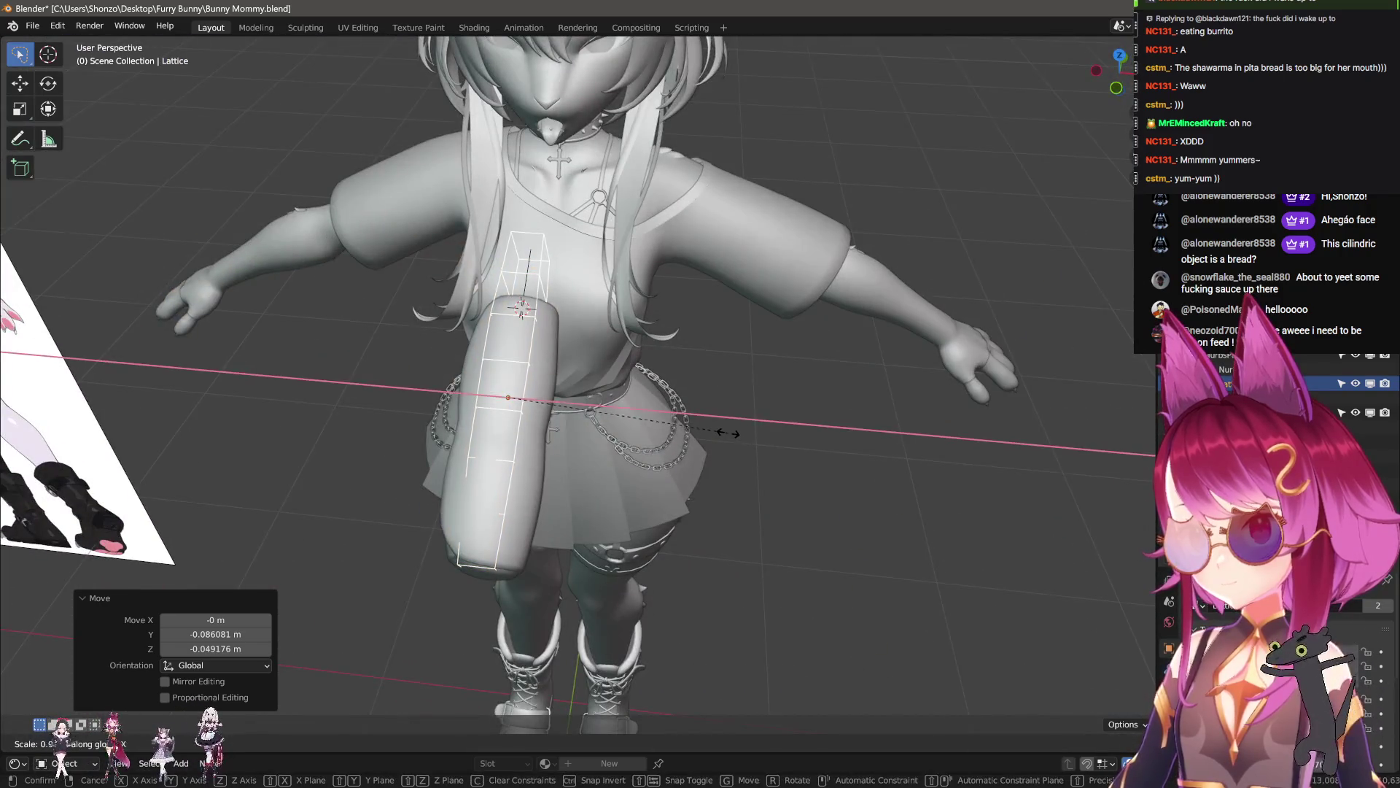
click(875, 451)
key(KP_3)
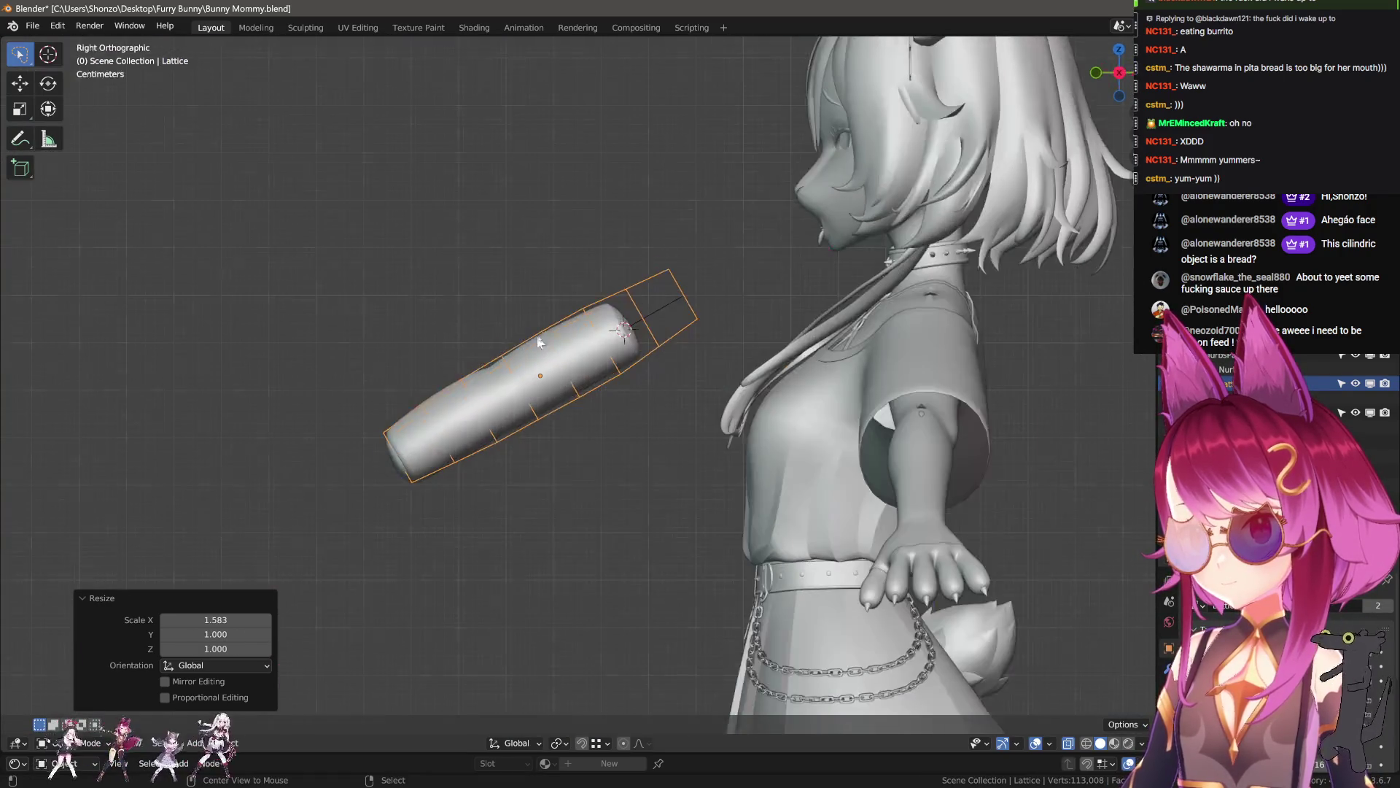
- Scale the lattice to 1.415 along Y to fit the bread cylinder
key(s)
key(y)
key(Escape)
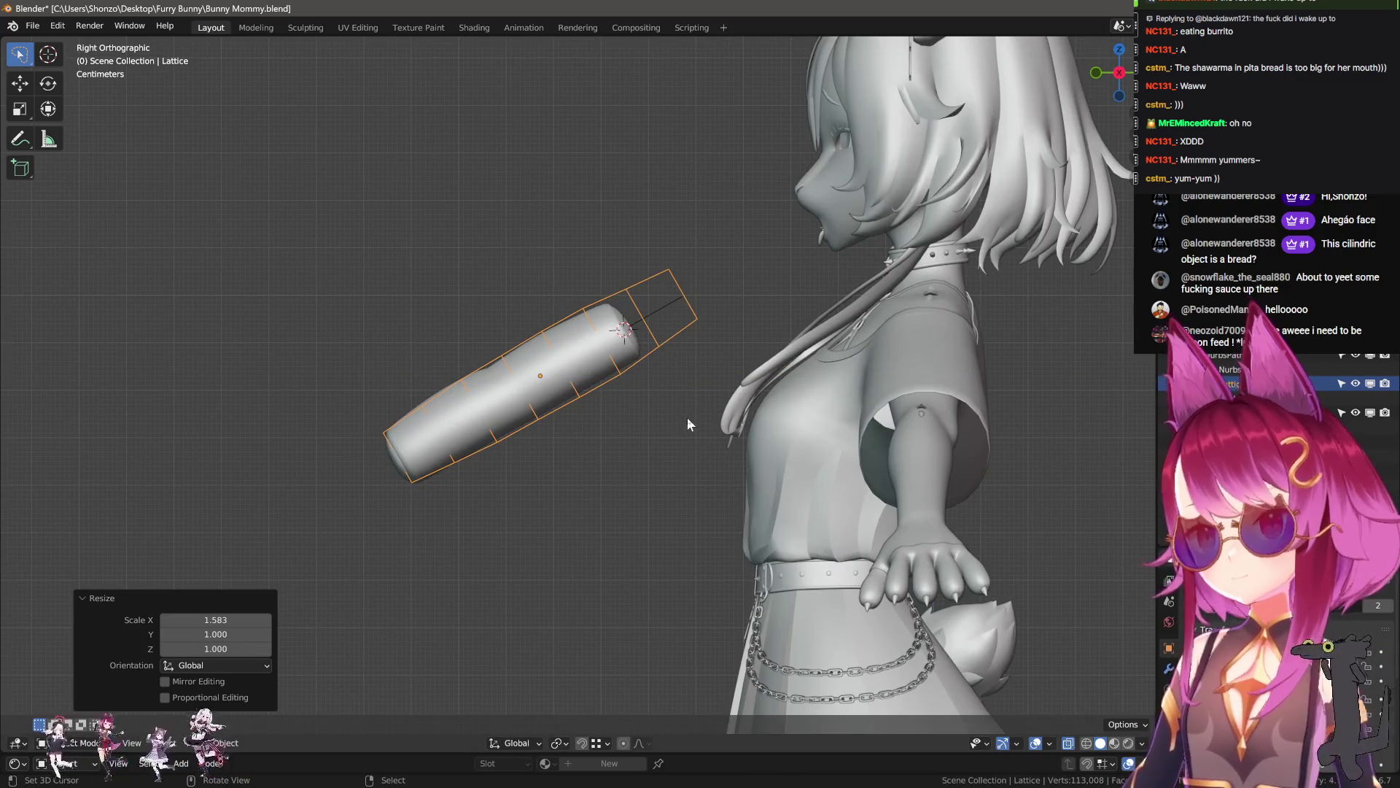
key(s)
key(y)
click(751, 417)
mouse_move(751, 418)
middle_down()
mouse_move(572, 460)
mouse_move(578, 484)
mouse_move(603, 469)
middle_up()
key(KP_3)
- Try a Z scale, nudge the lattice into place, and edit its points in wireframe
key(s)
key(z)
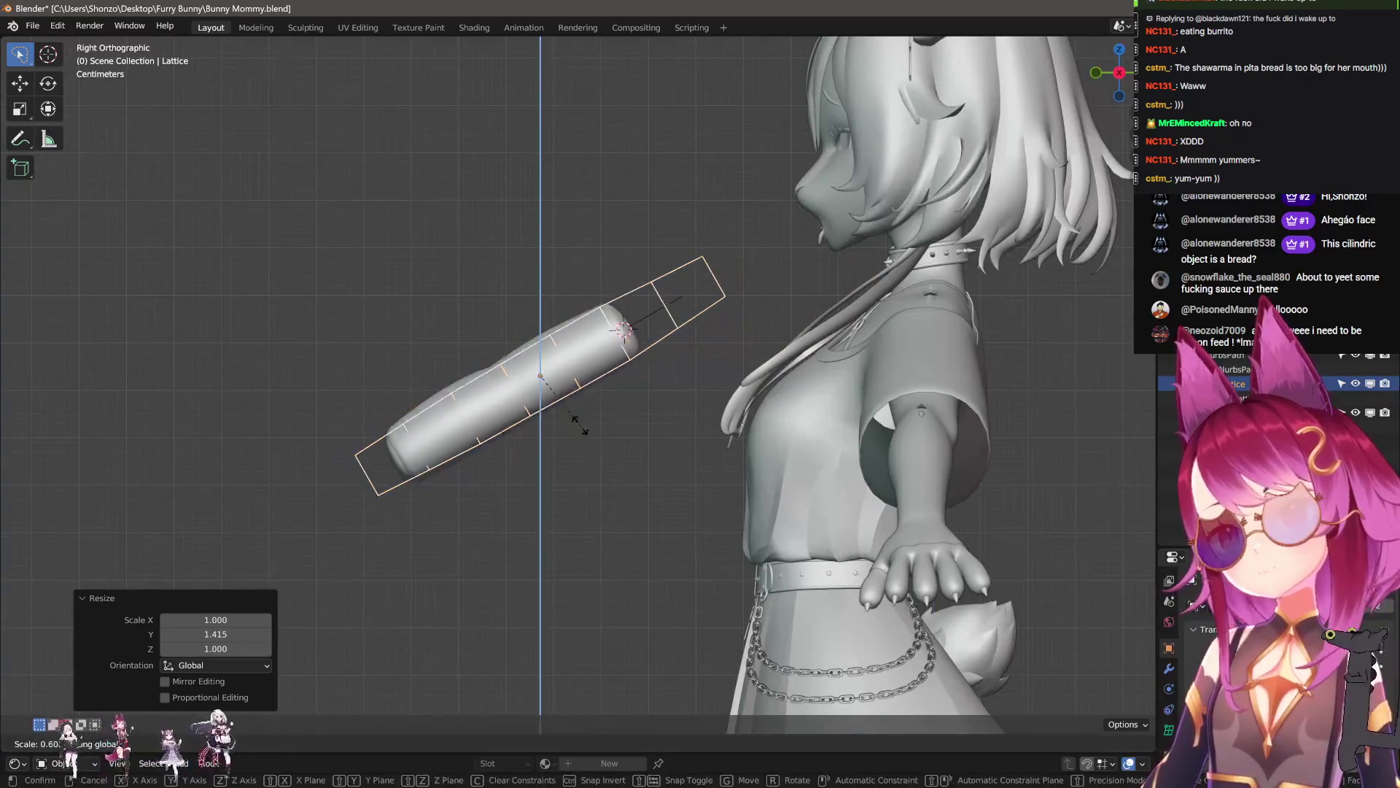
key(Escape)
key(g)
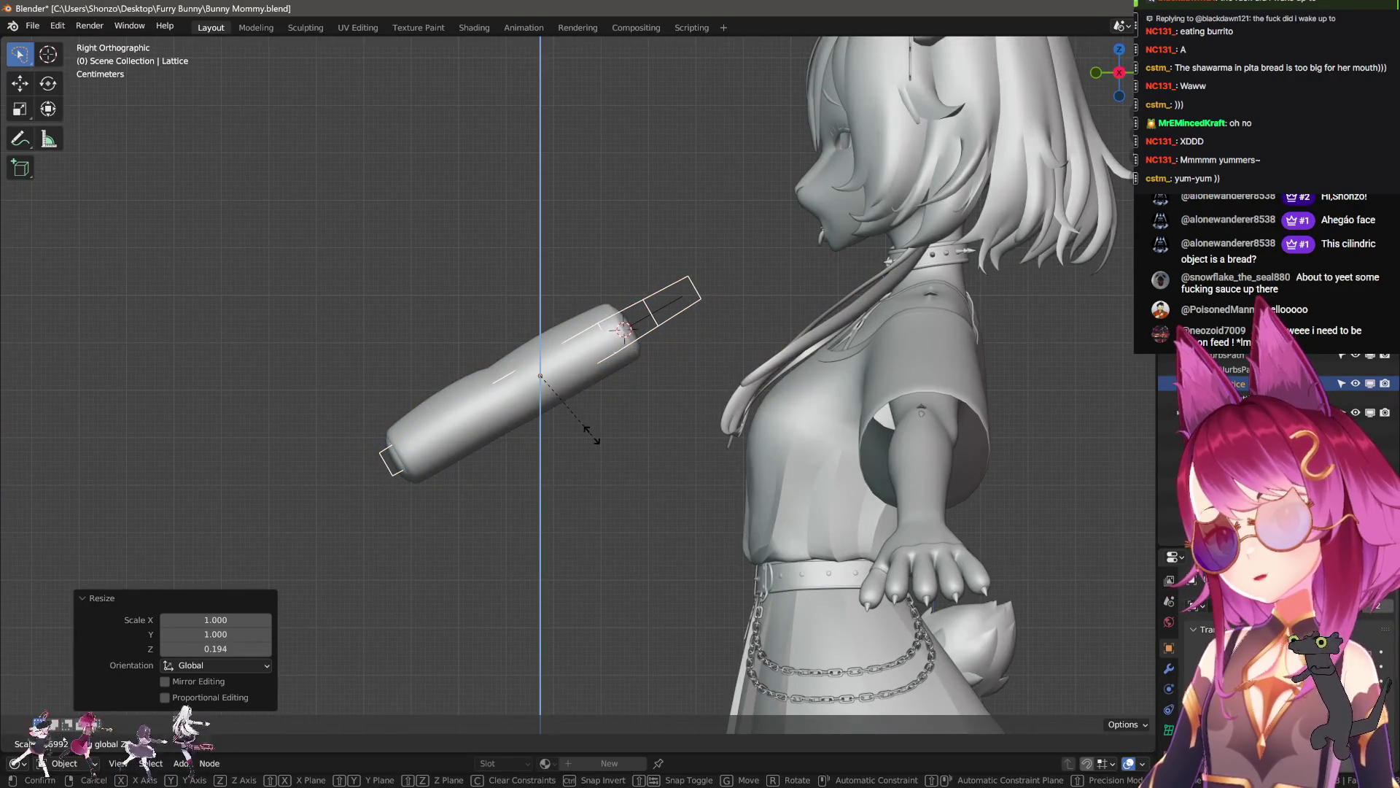
click(598, 422)
scroll(641, 366, up, 2)
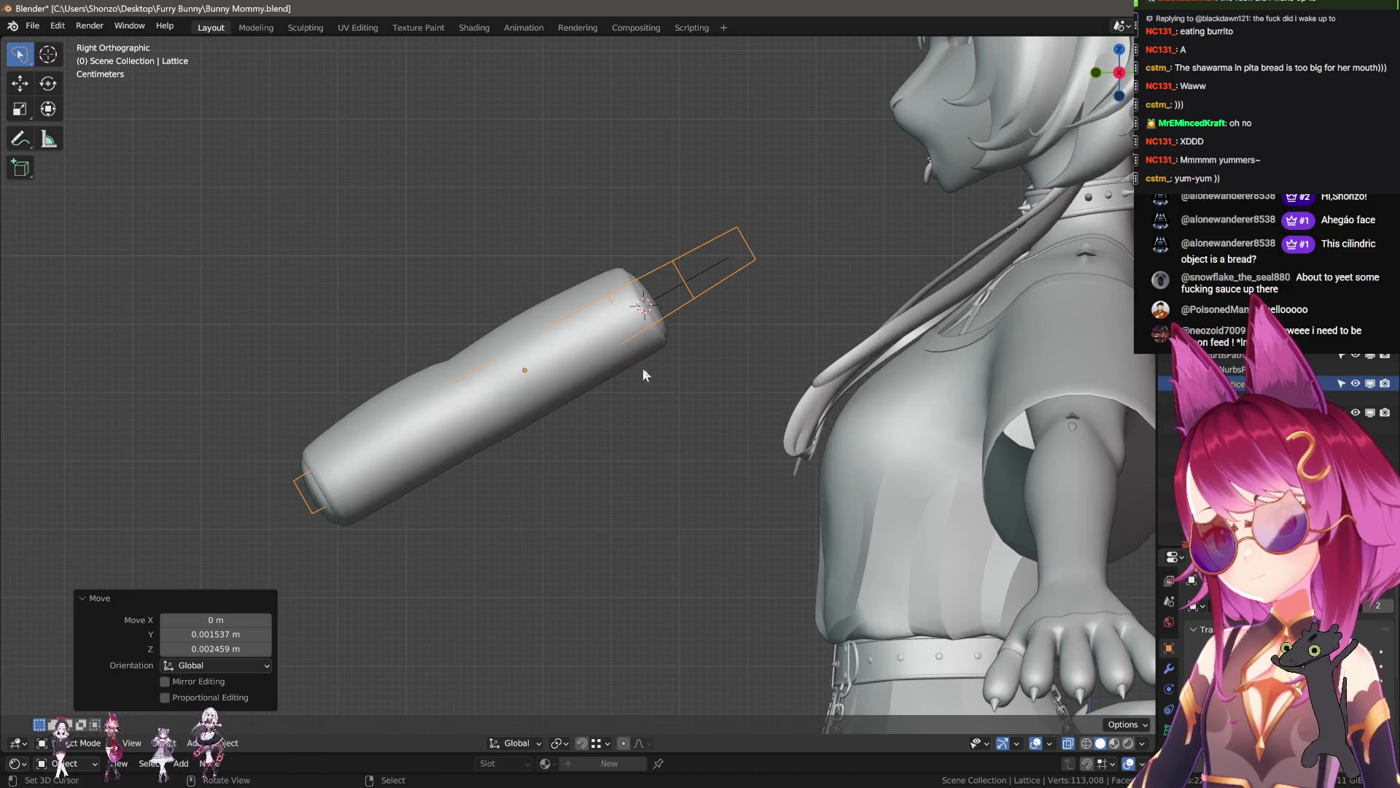
key(Tab)
key(shift+z)
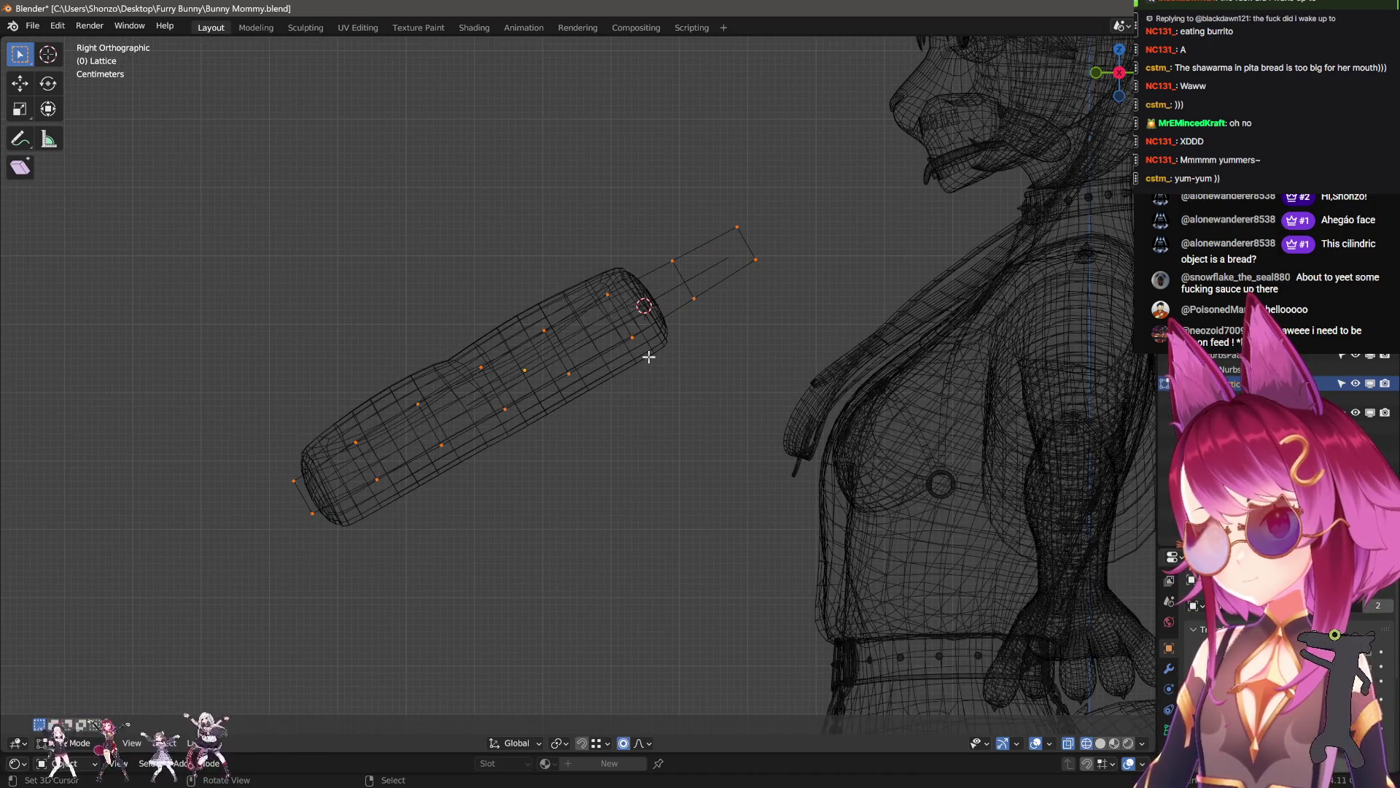
- Proportionally scale the picked lattice points, then undo the adjustment
key(Return)
key(s)
click(621, 443)
key(c)
key(ctrl+z)
- Scale the two lattice end points to 1.670 and one end point to 0.943
key(s)
click(426, 540)
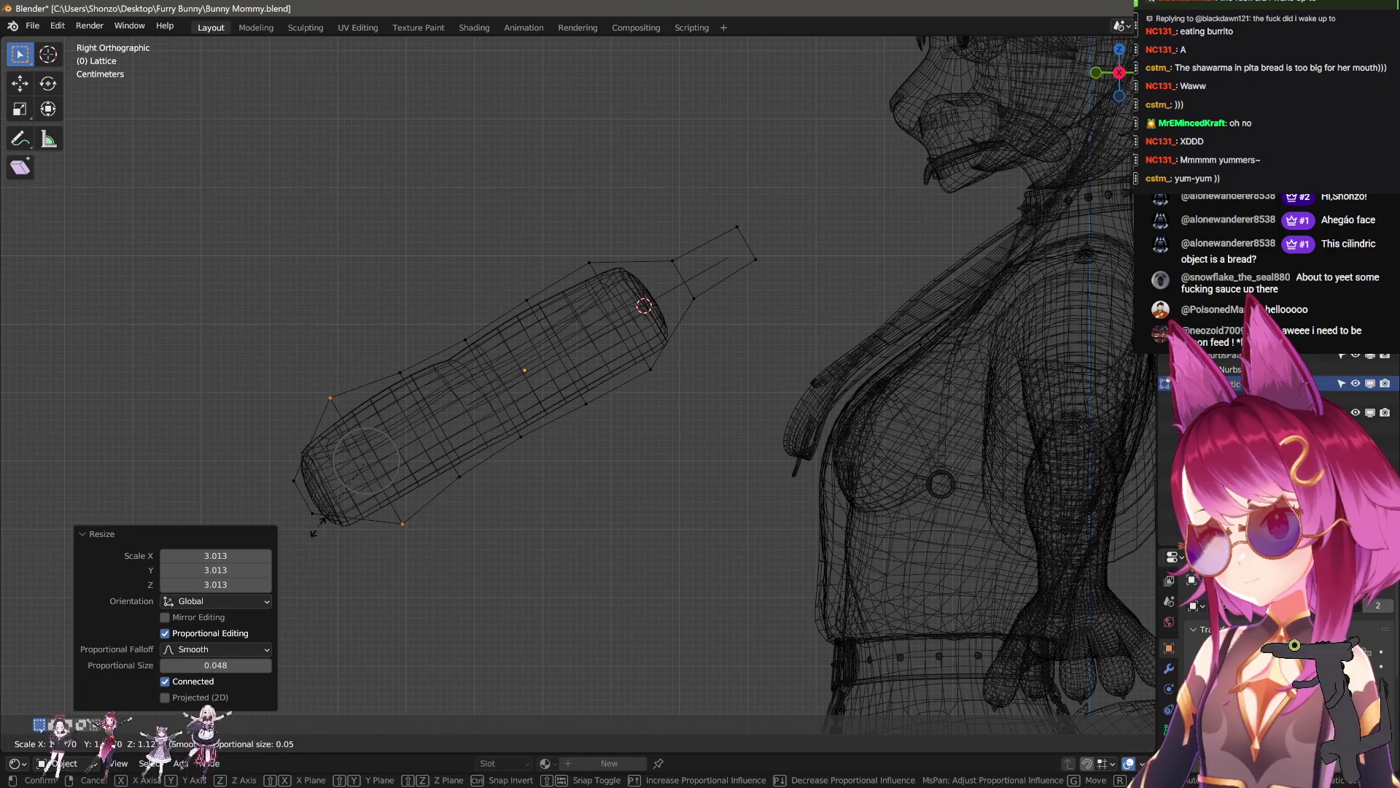
drag(277, 467, 324, 525)
key(s)
click(348, 562)
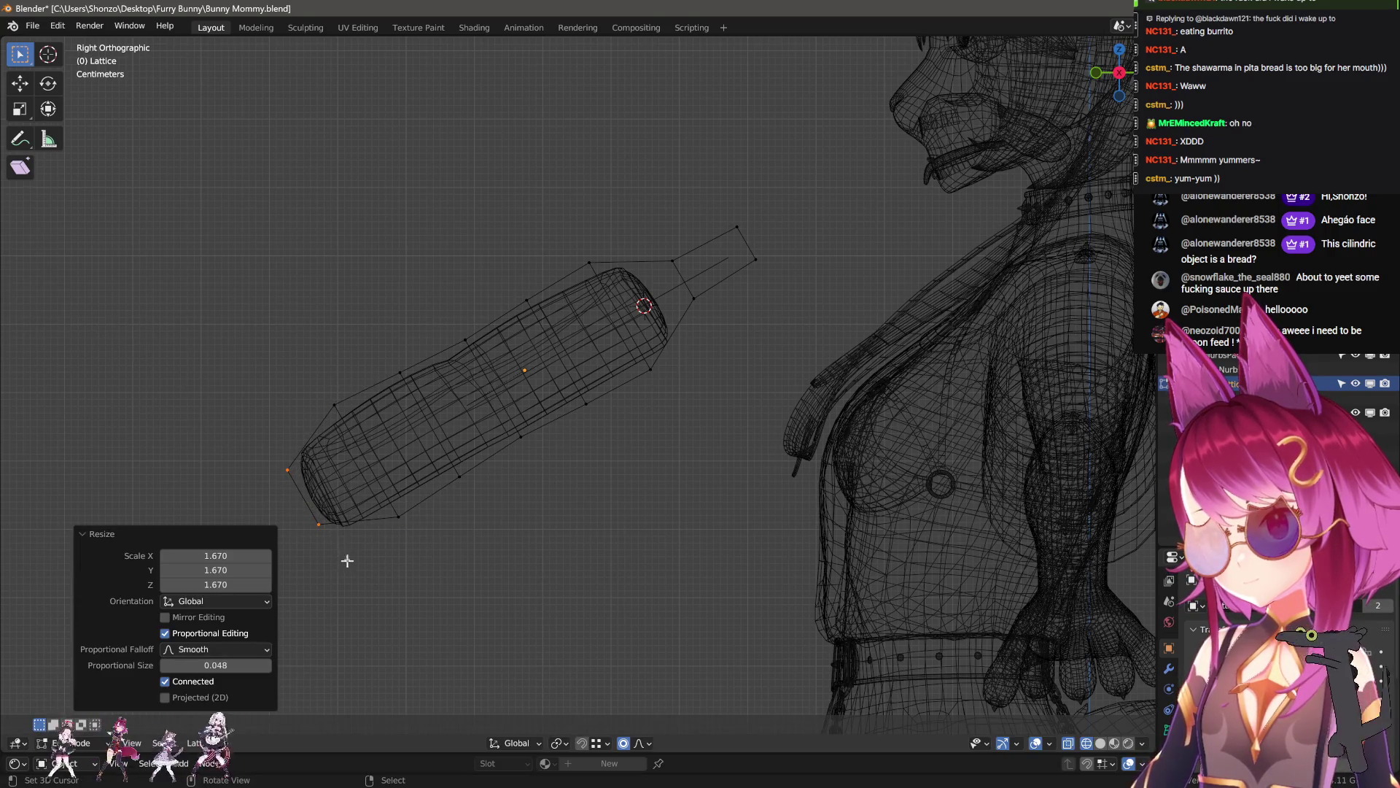
click(402, 451)
key(c)
click(438, 464)
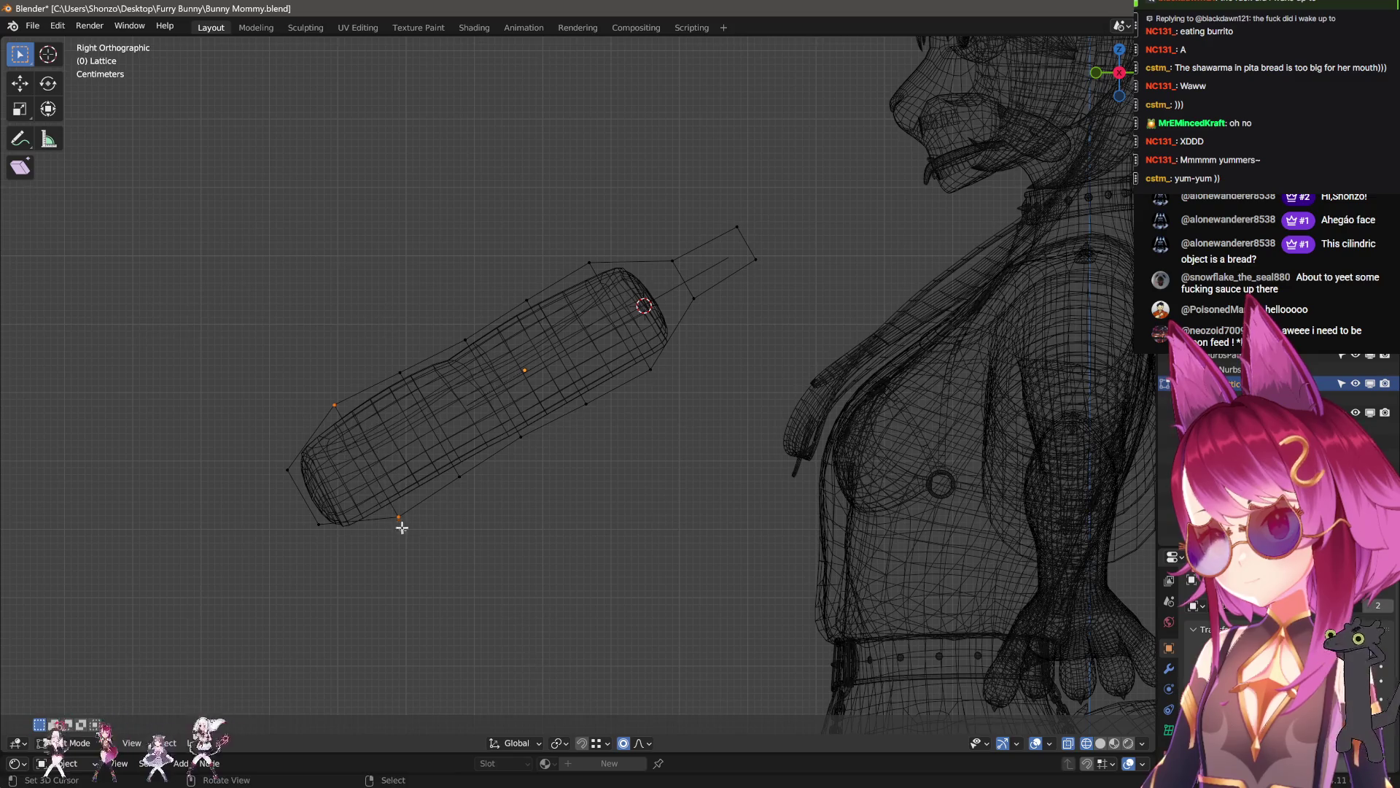
click(430, 543)
- Leave point editing, return to solid shading and narrow the lattice to 0.549 on X
key(Tab)
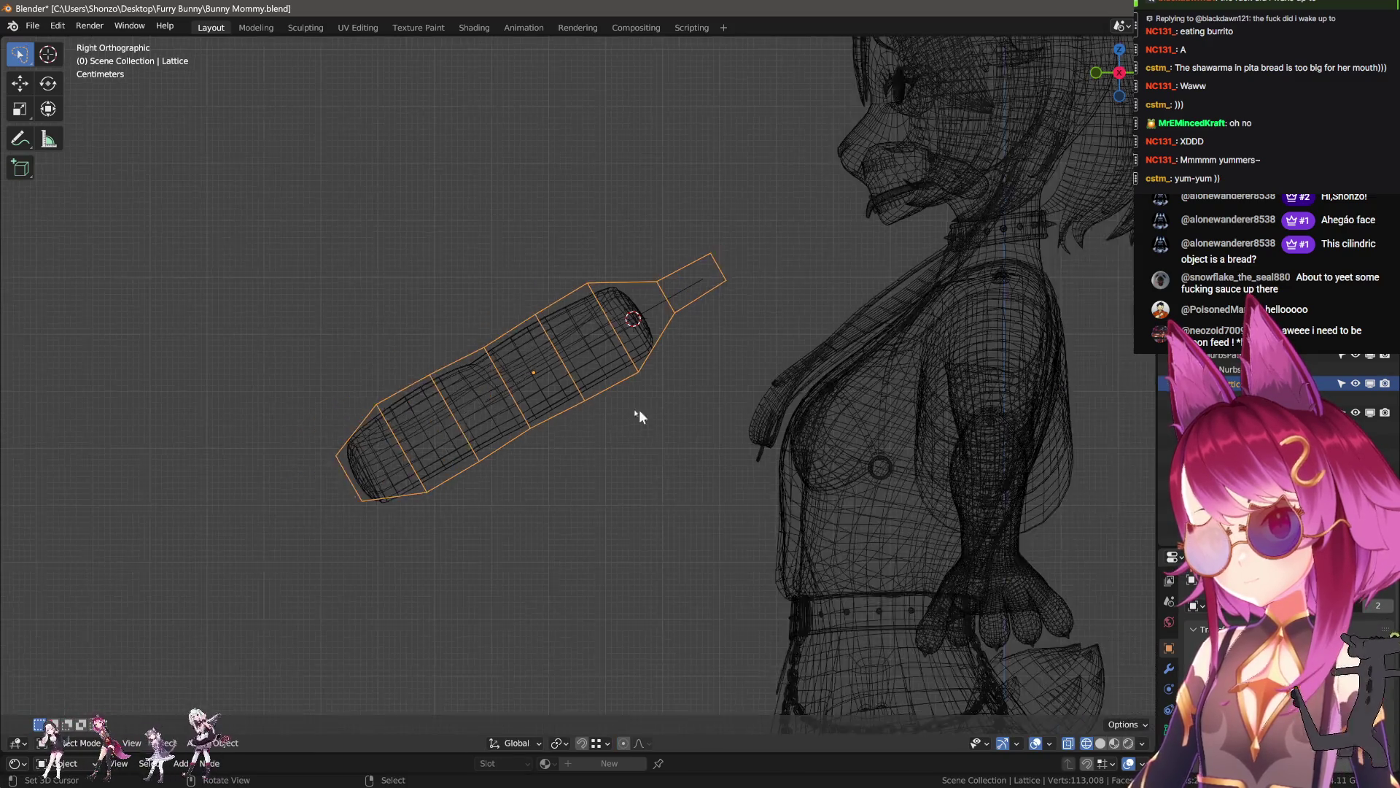
key(shift+z)
mouse_move(662, 400)
middle_down()
mouse_move(633, 444)
mouse_move(613, 430)
mouse_move(635, 445)
mouse_move(600, 404)
mouse_move(628, 422)
middle_up()
key(s)
key(x)
click(594, 417)
- Play the animation, then move to the Animation workspace at frame 0
key(space)
key(space)
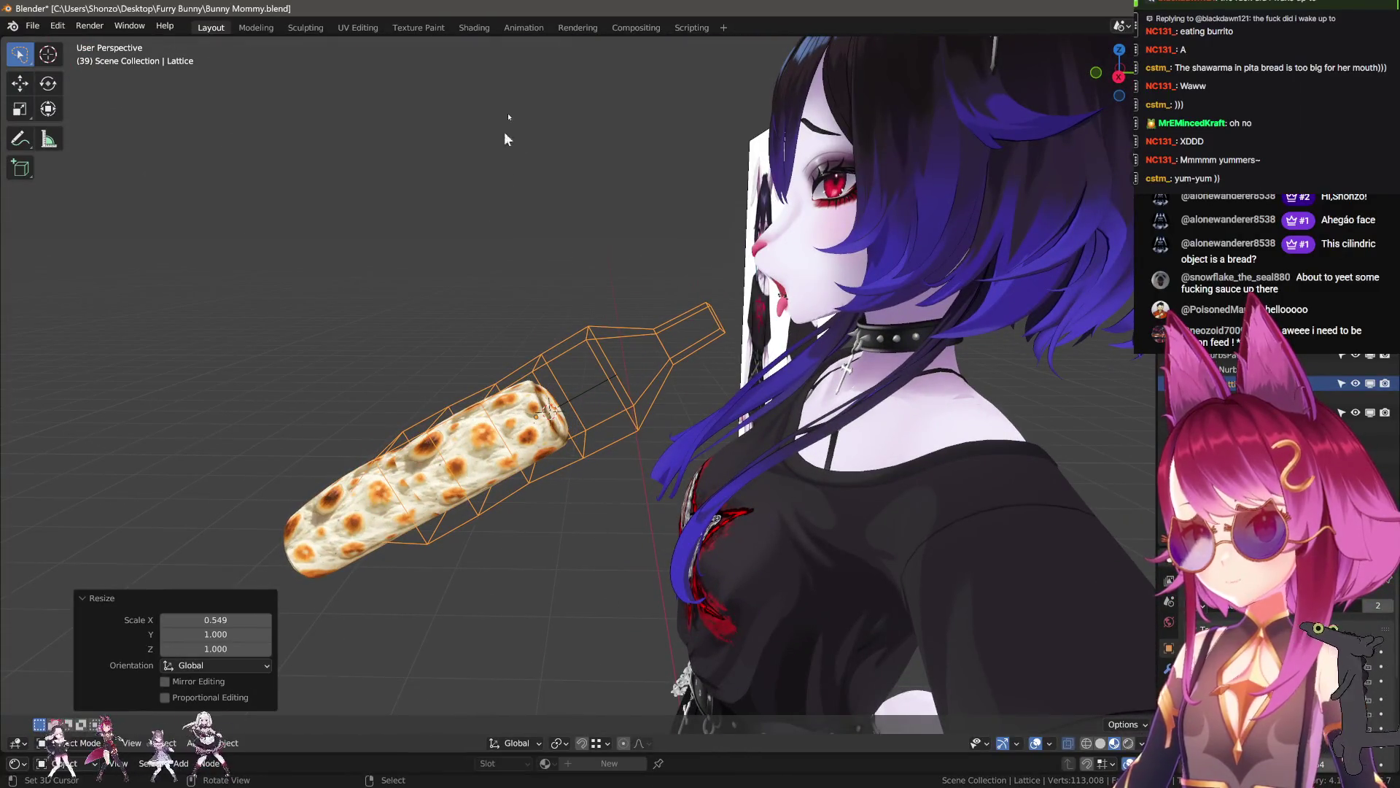
click(436, 27)
key(ctrl+Page_Down)
key(ctrl+Page_Down)
click(289, 594)
drag(289, 594, 174, 594)
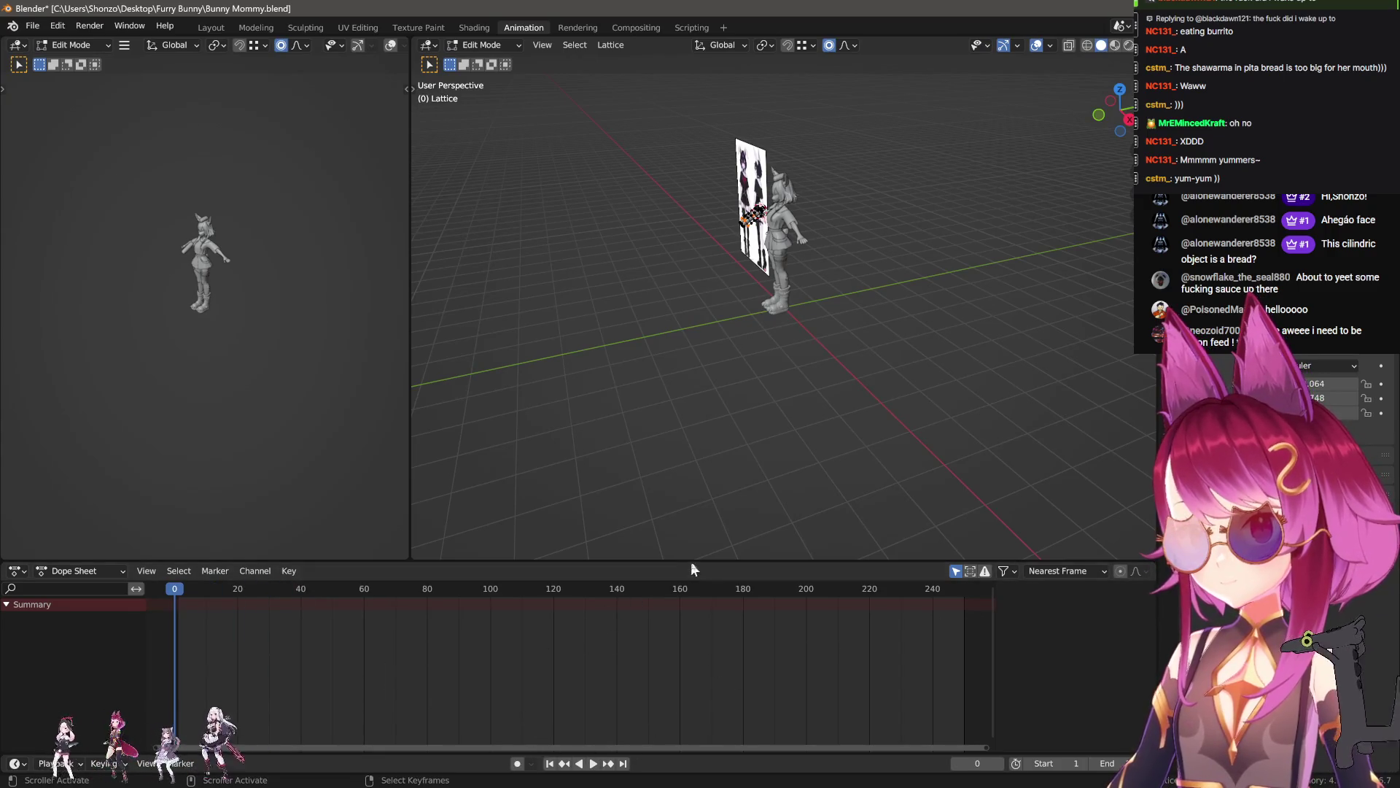
- Make the bottom editor a Timeline and set the end frame to 100
click(16, 763)
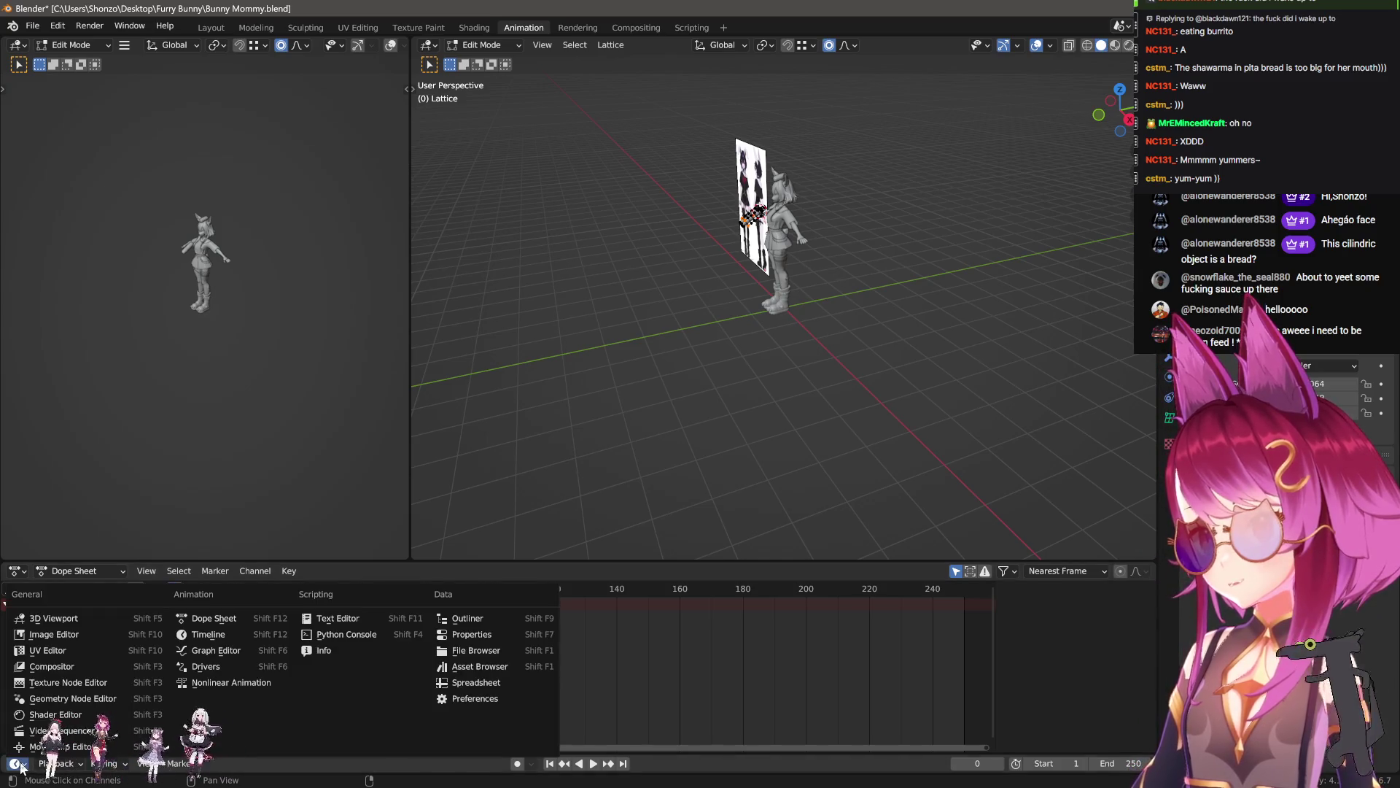
click(230, 649)
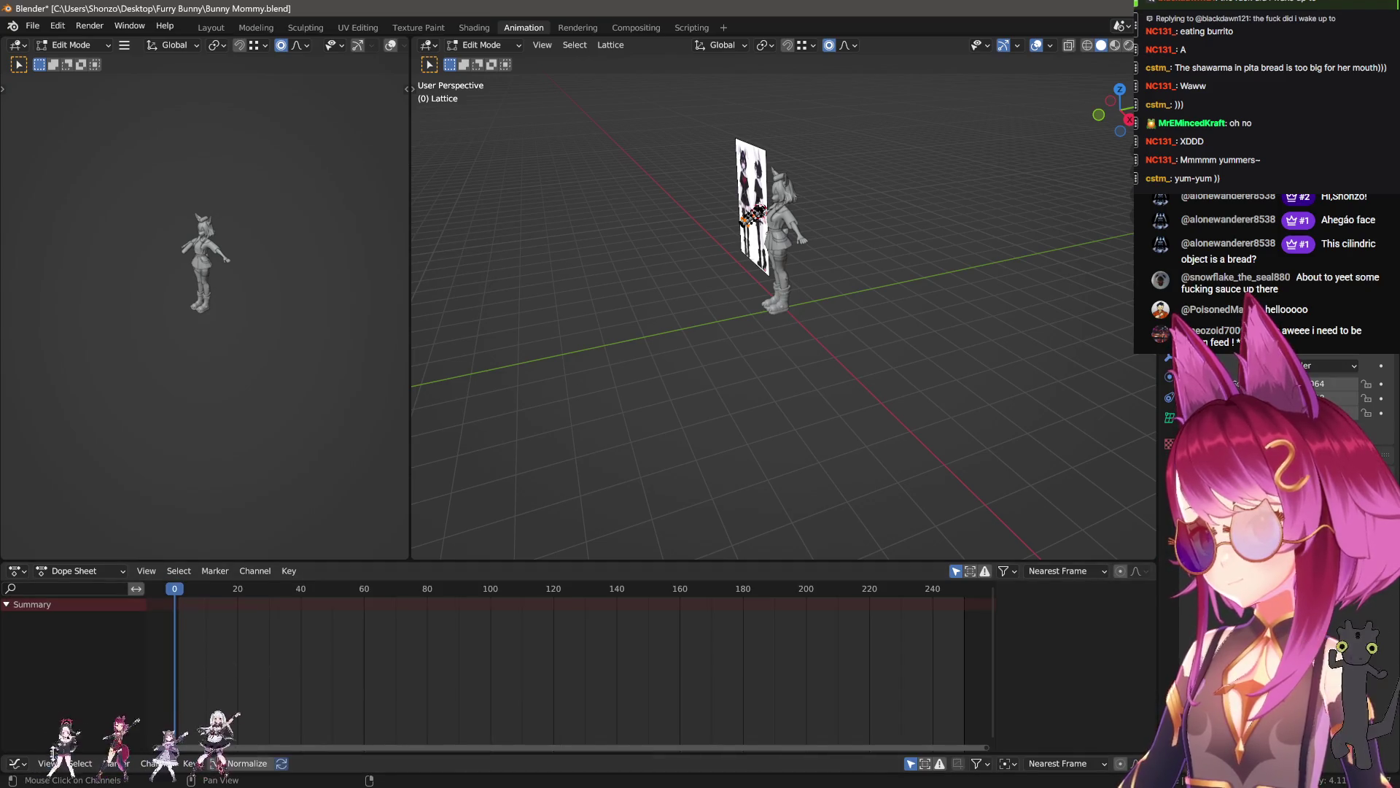
click(16, 570)
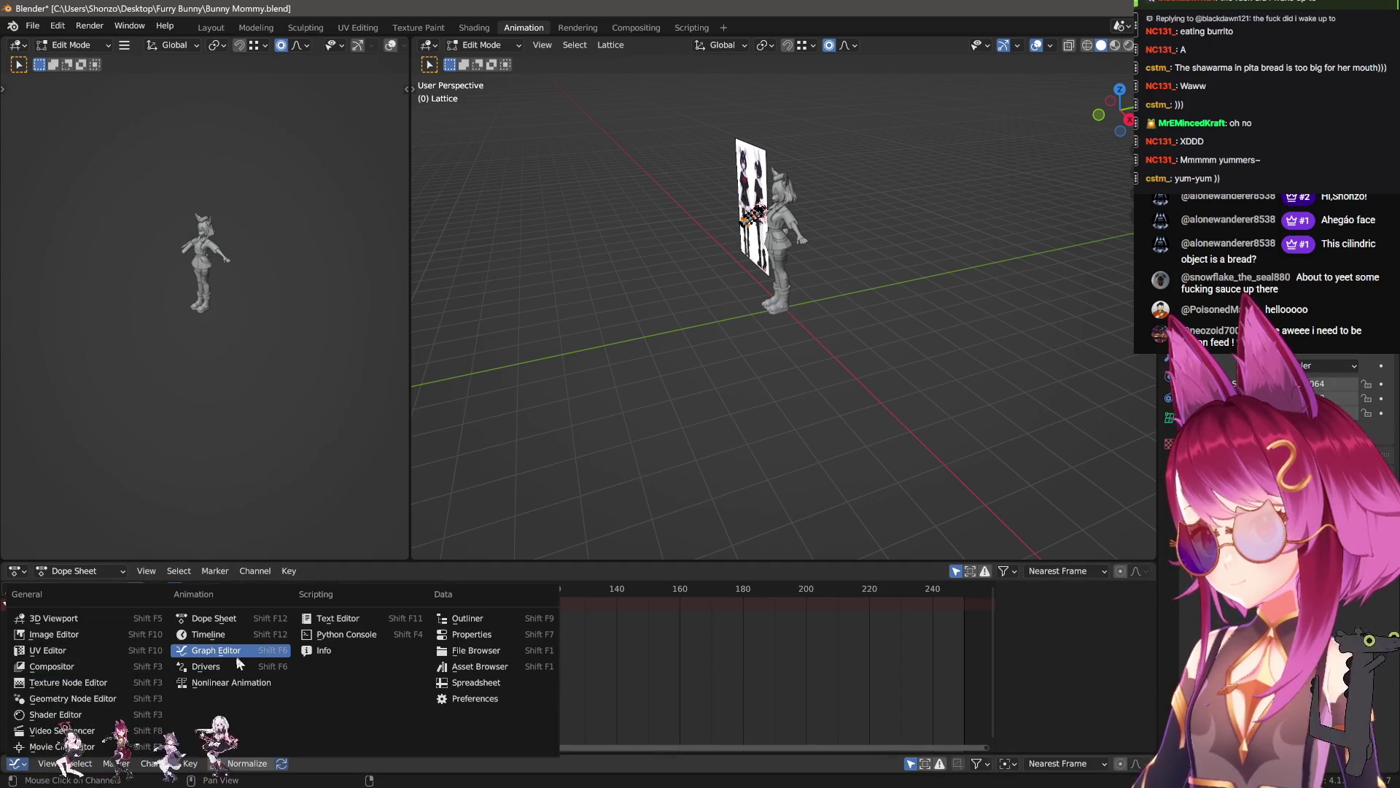
click(235, 633)
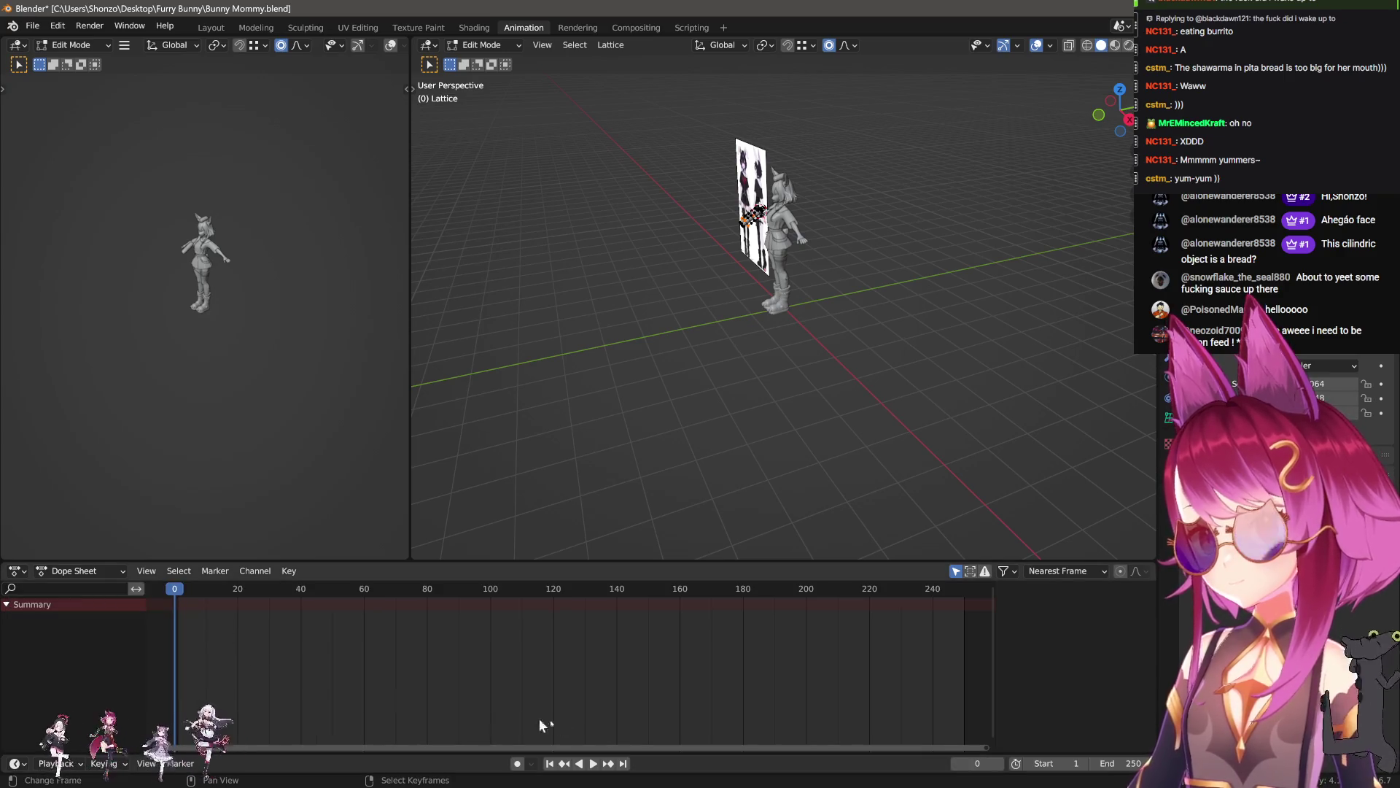
click(24, 763)
click(213, 620)
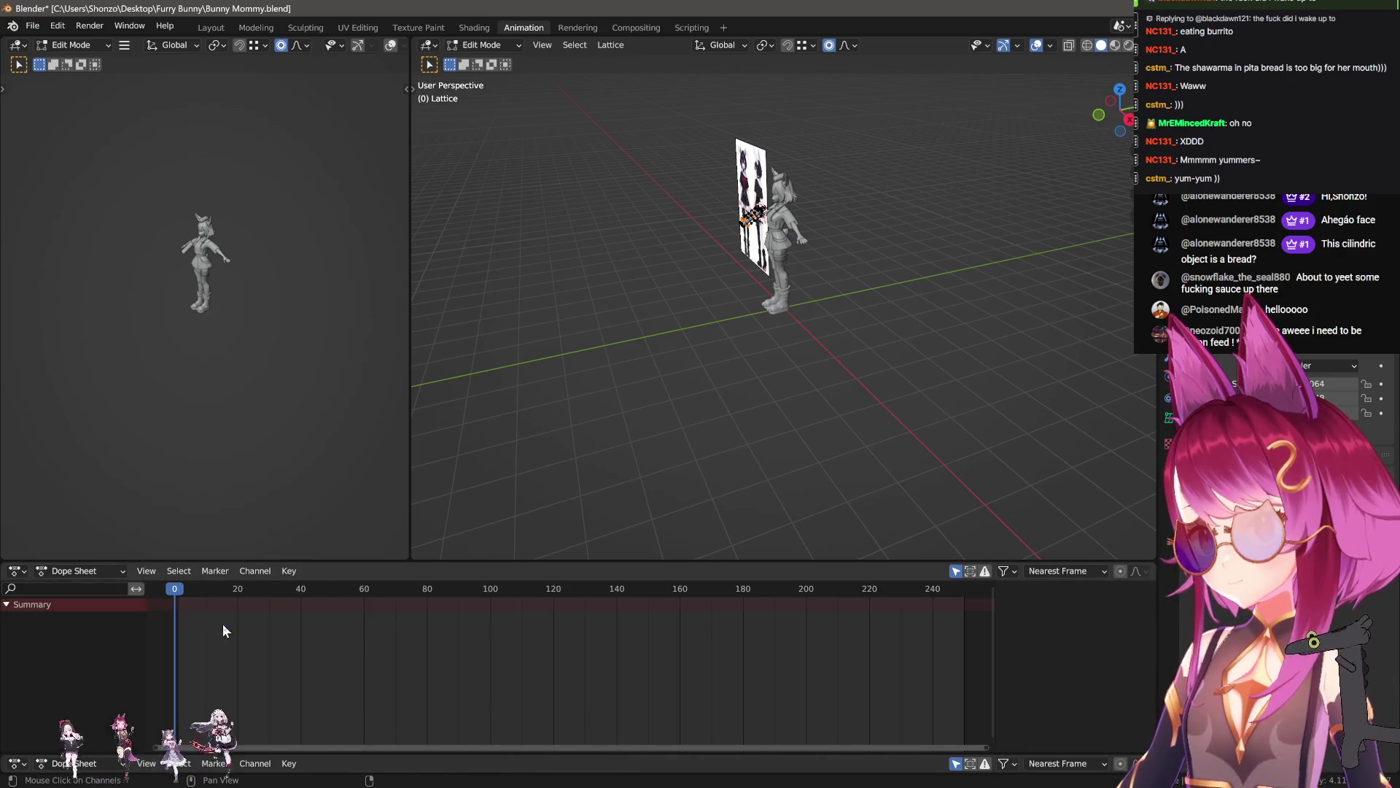
click(22, 764)
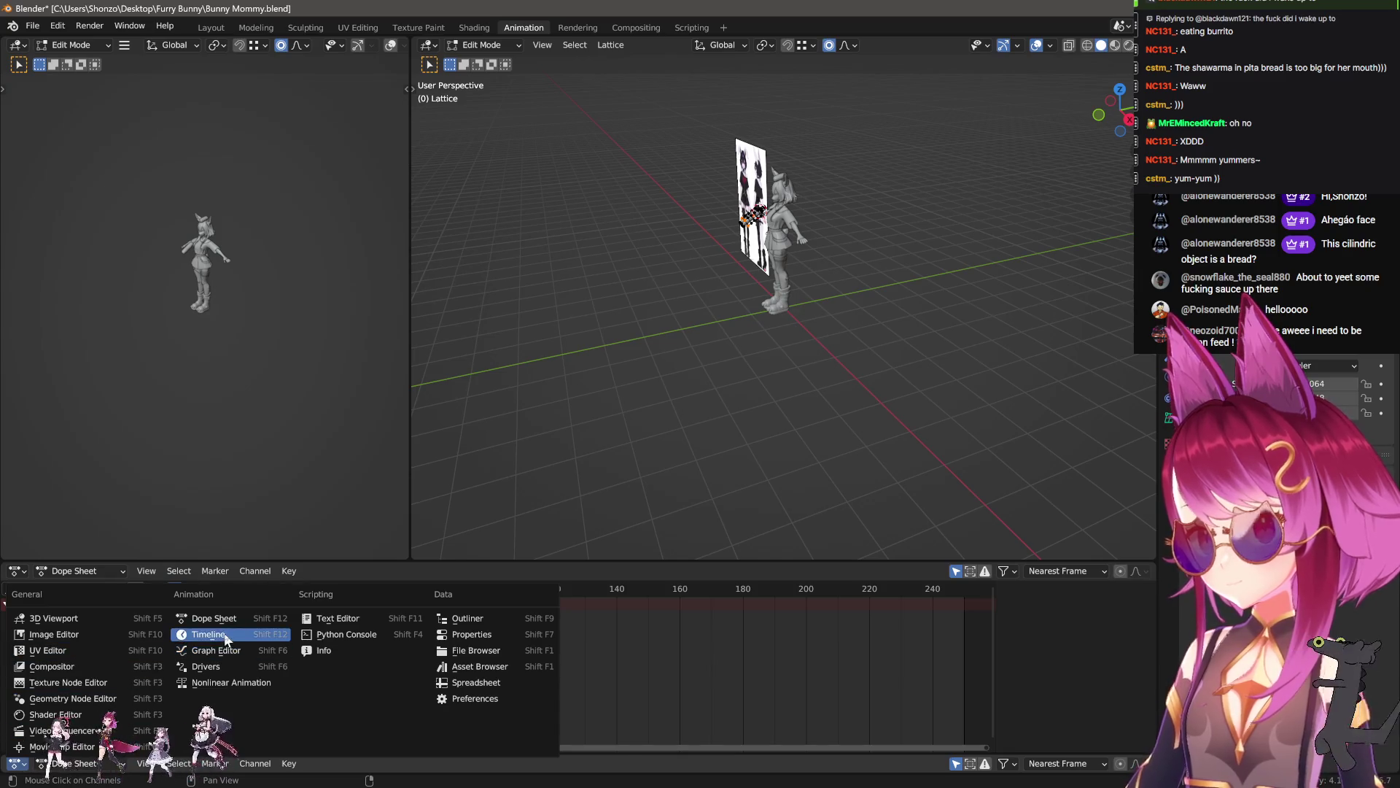
click(207, 634)
click(1115, 763)
text(100)
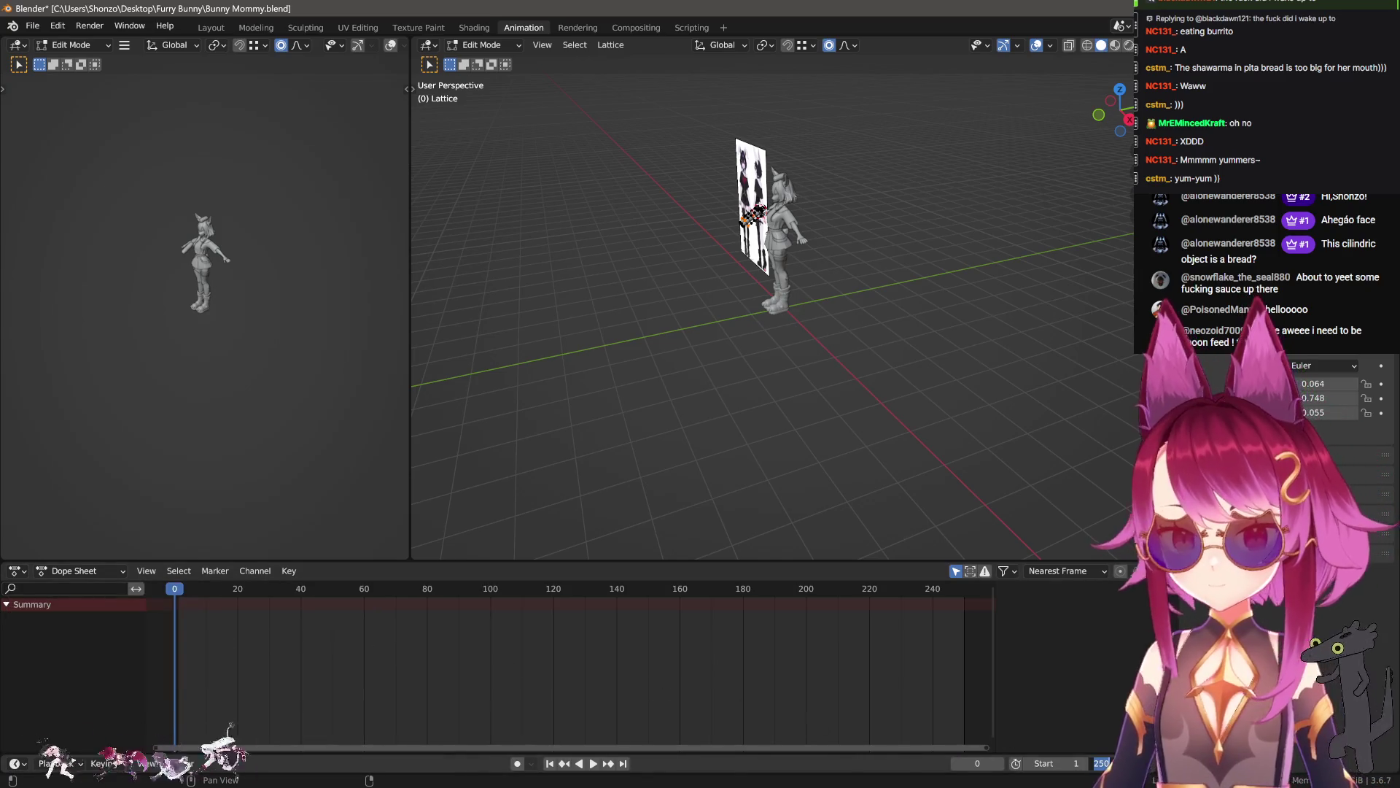
key(Return)
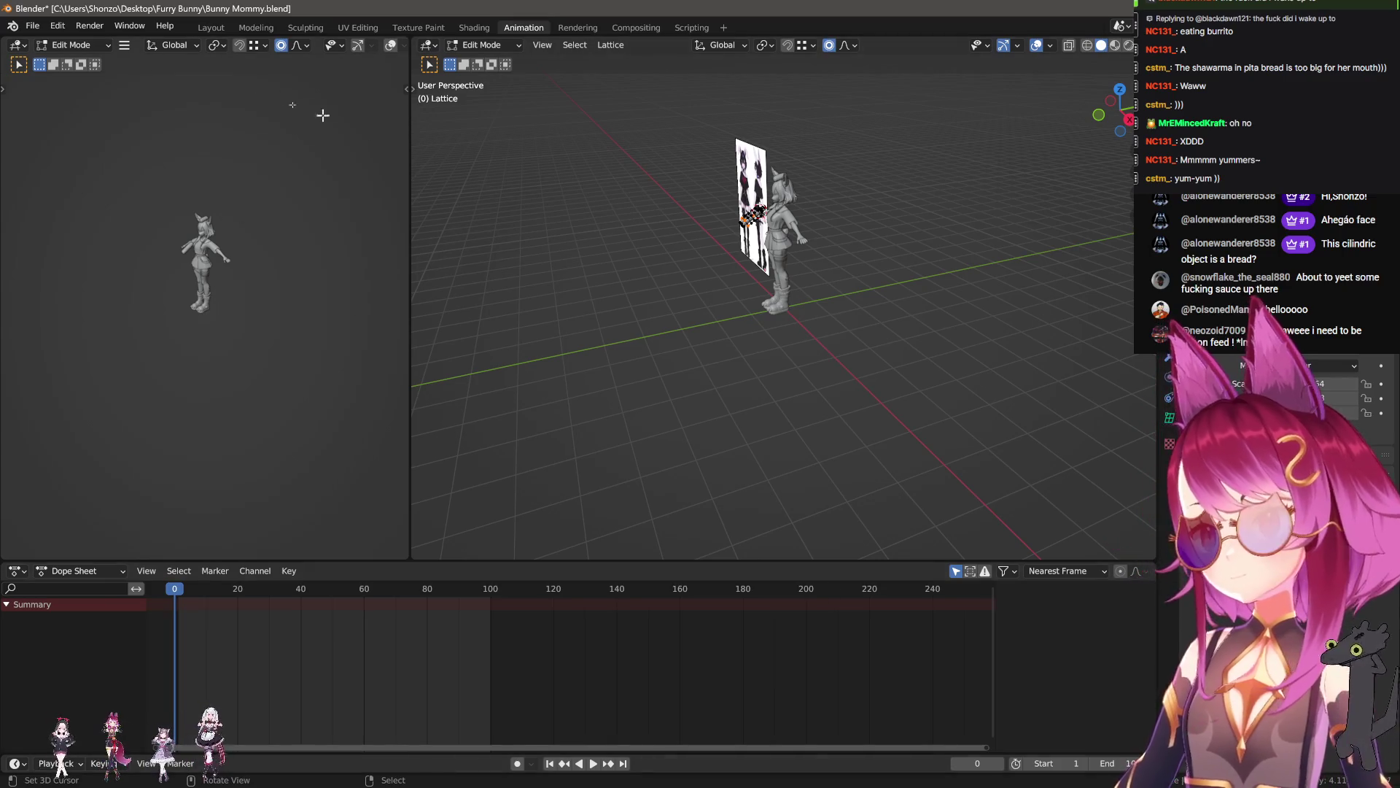
- In Layout, select the bread then the lattice and bring up the Ctrl+P parent options
click(206, 27)
click(555, 398)
shift+click(548, 382)
key(ctrl+p)
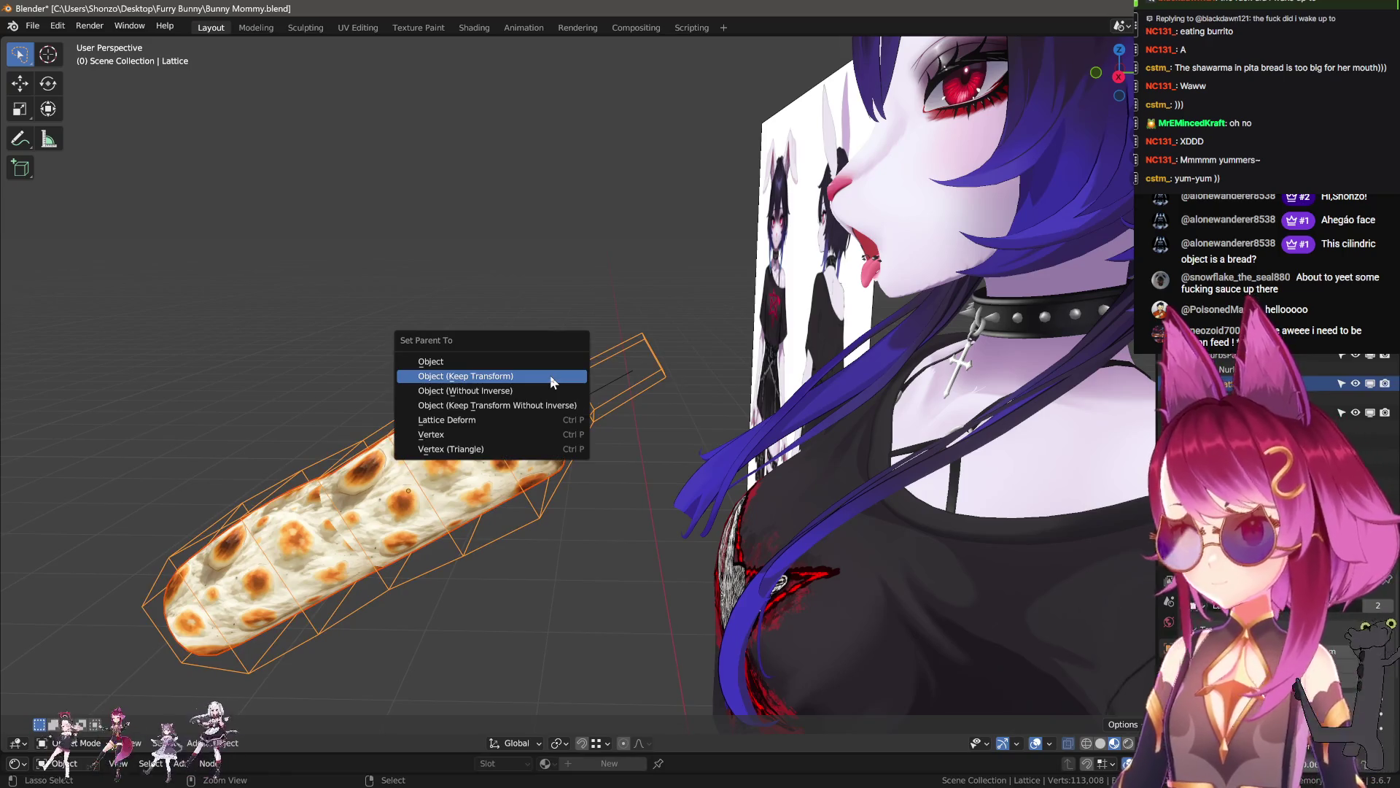